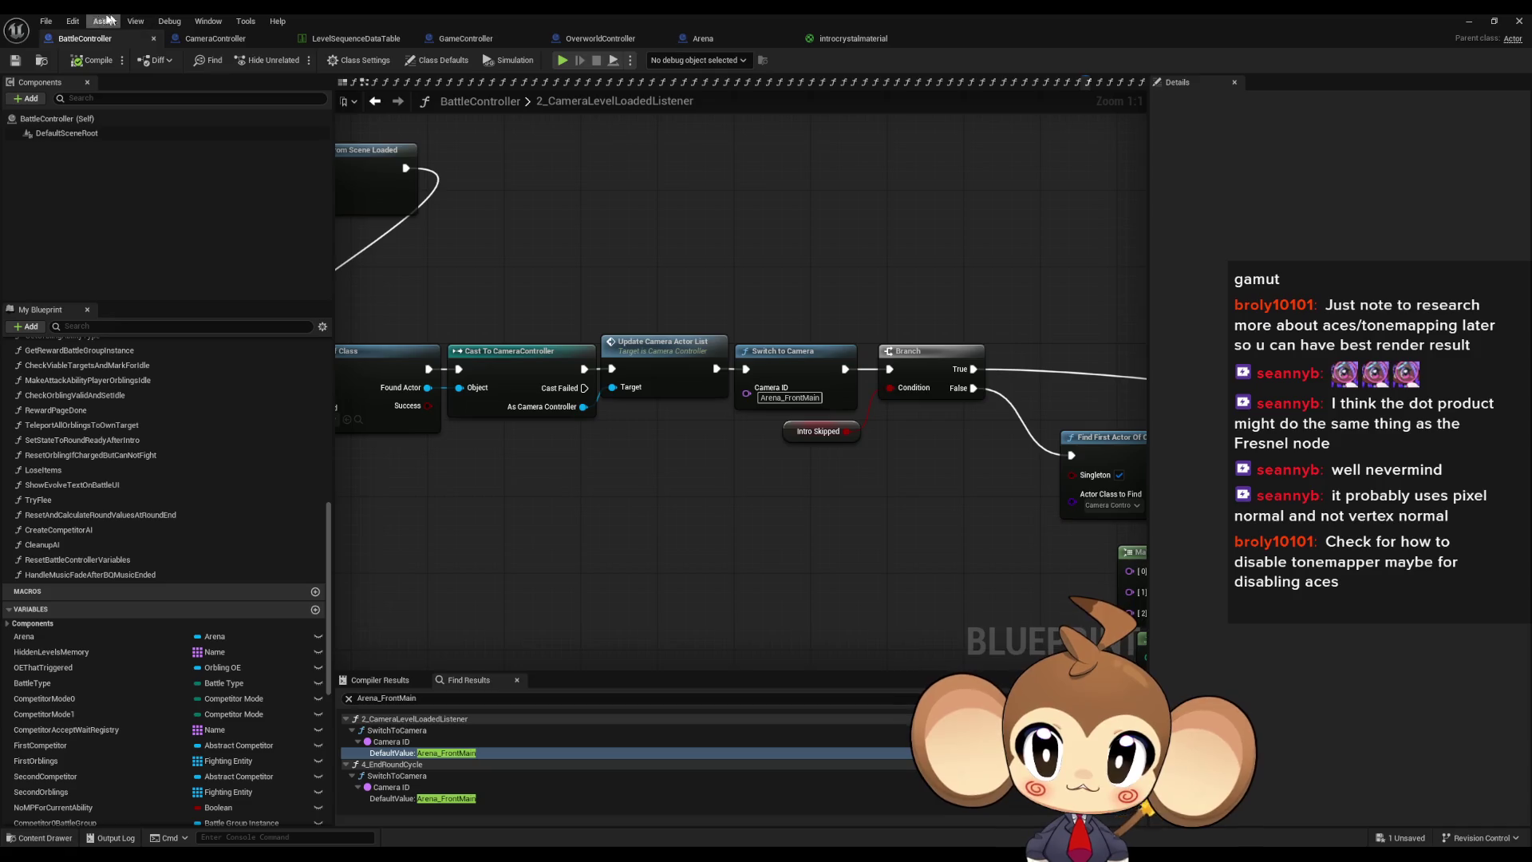
Step: Search Project Settings for 'tonem' and then 'ace', and close the window
{"action": "left_click", "coordinate": [73, 21]}
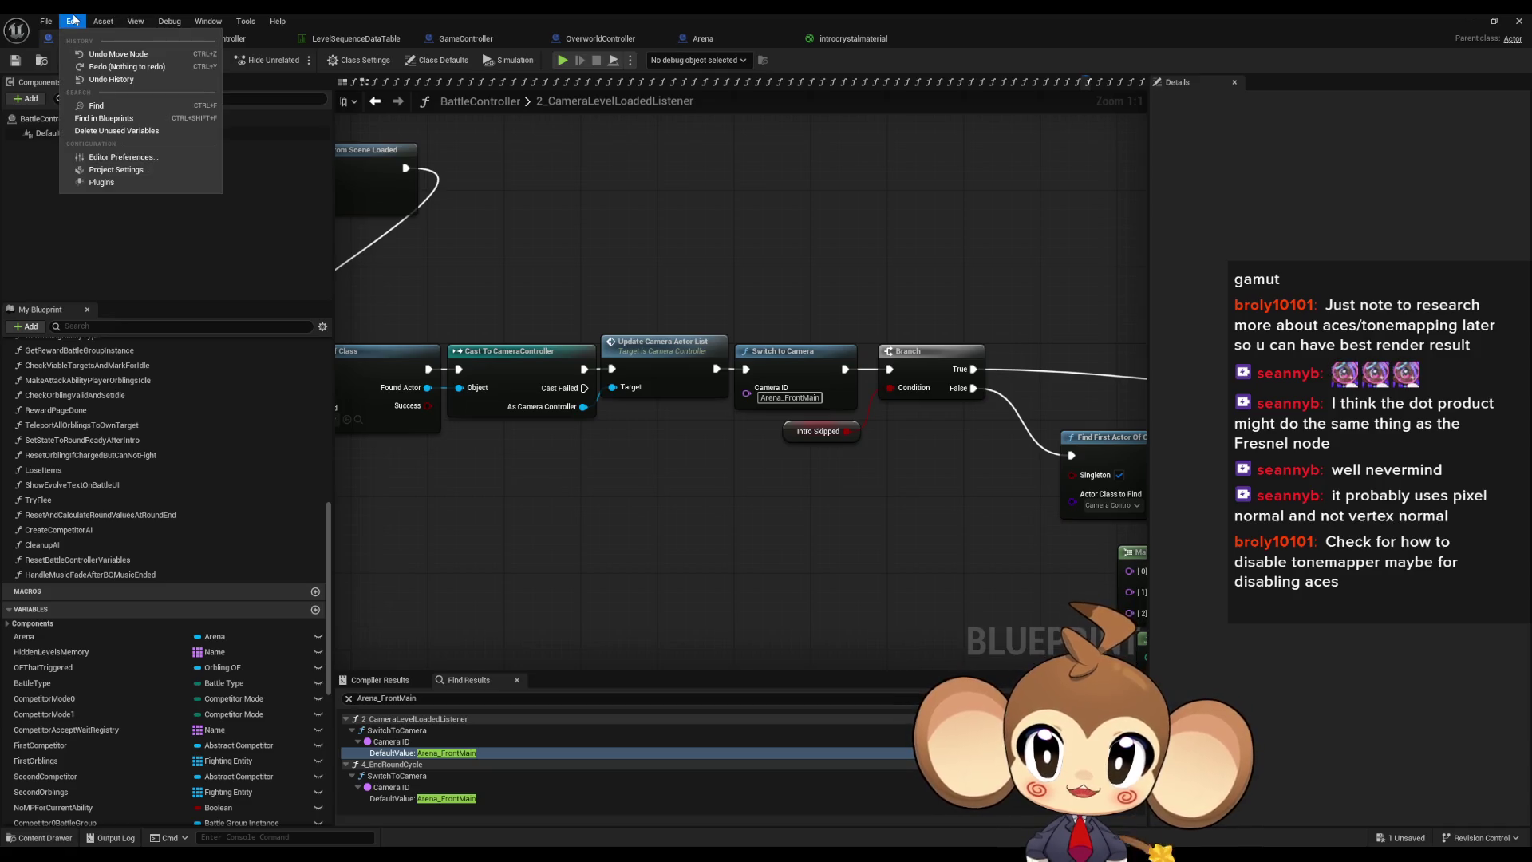
{"action": "left_click", "coordinate": [106, 169]}
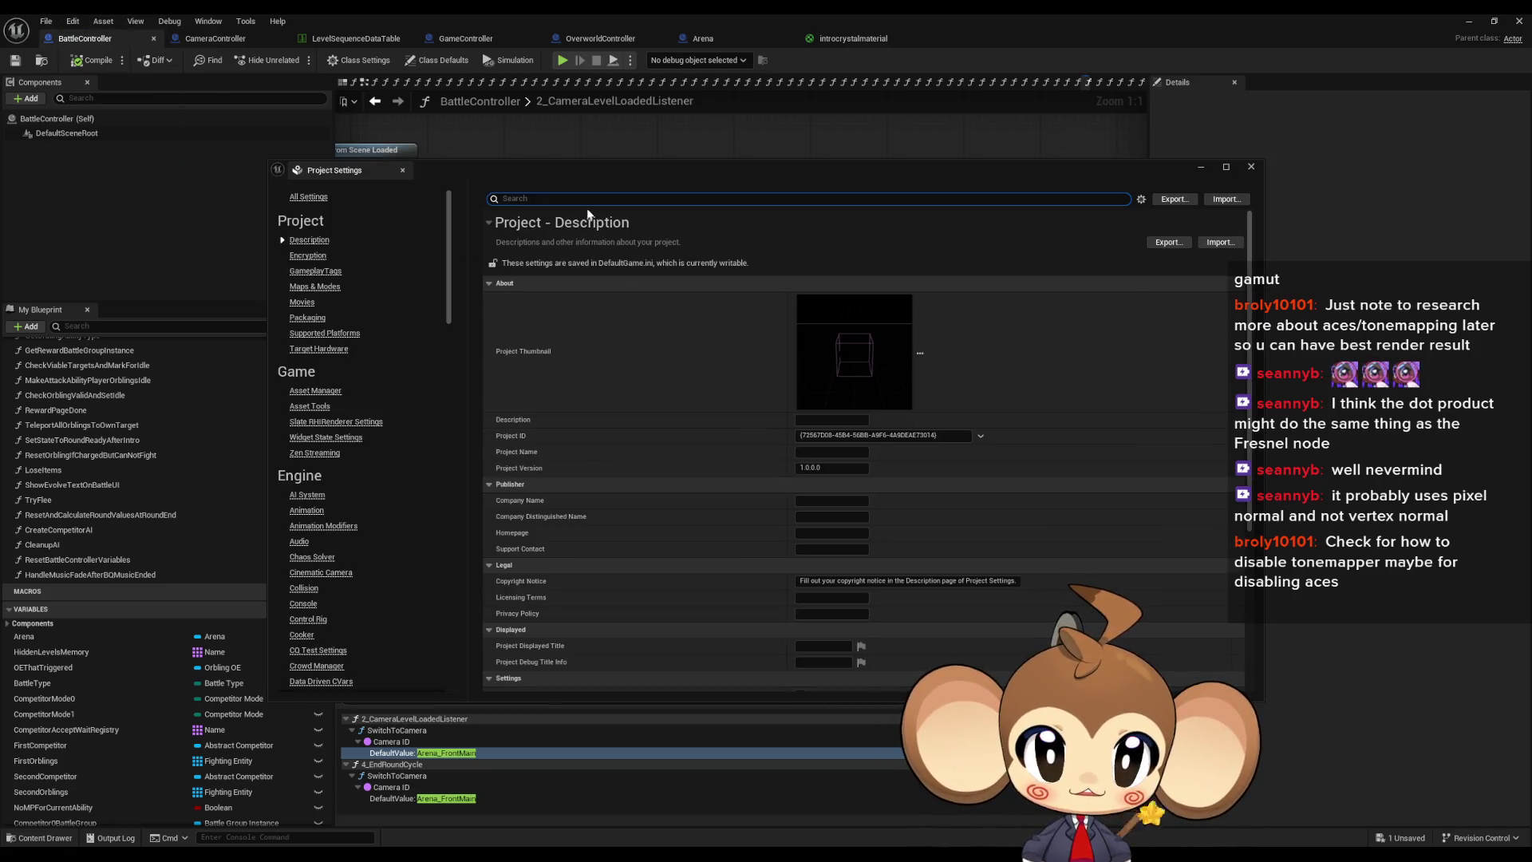
{"action": "type", "text": "tonem"}
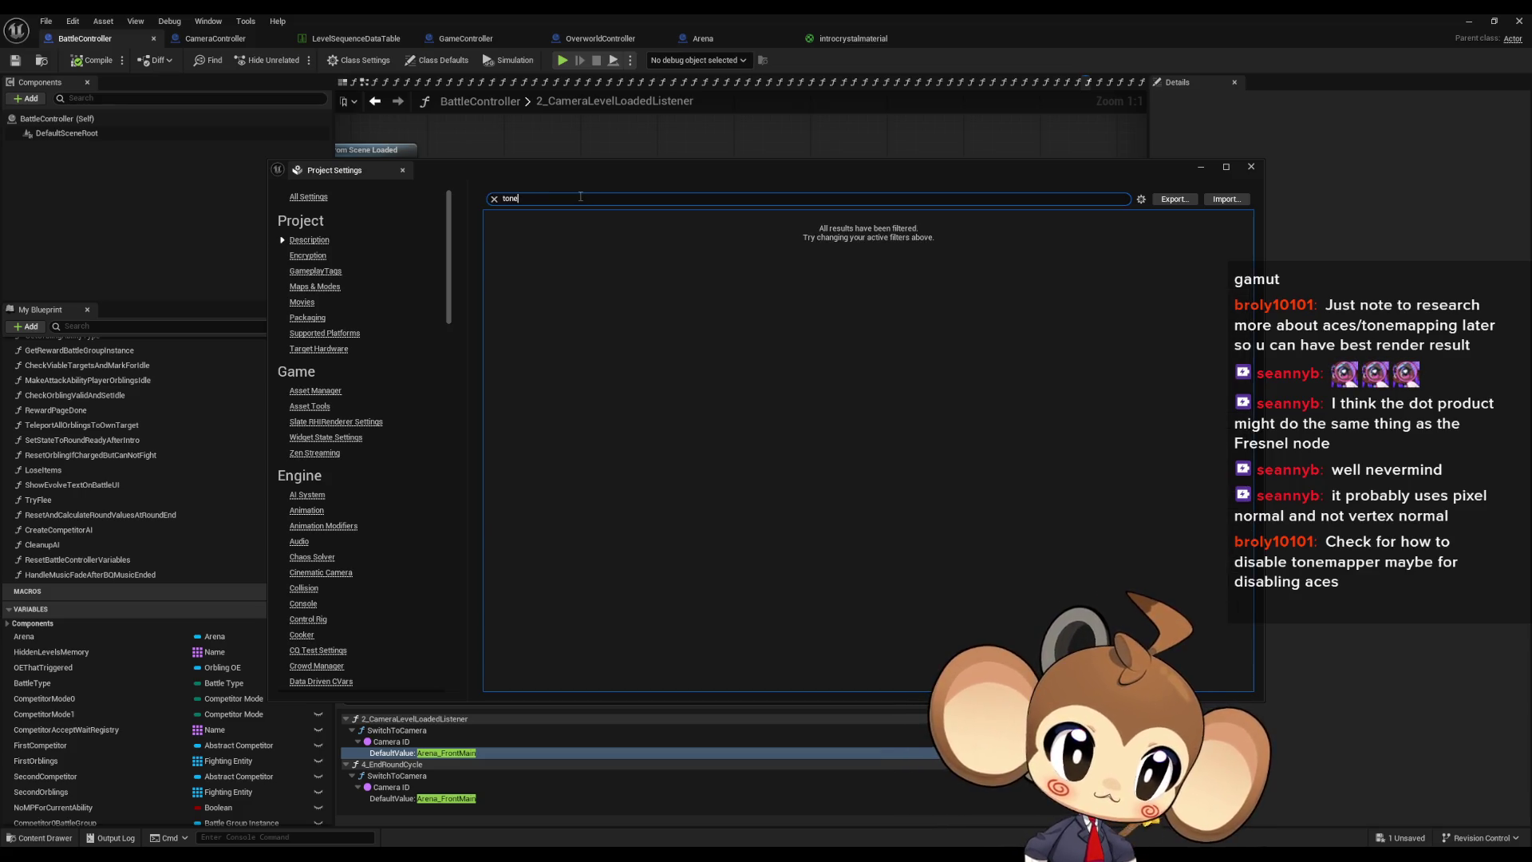
{"action": "key", "text": "BackSpace"}
{"action": "key", "text": "BackSpace"}
{"action": "key", "text": "BackSpace"}
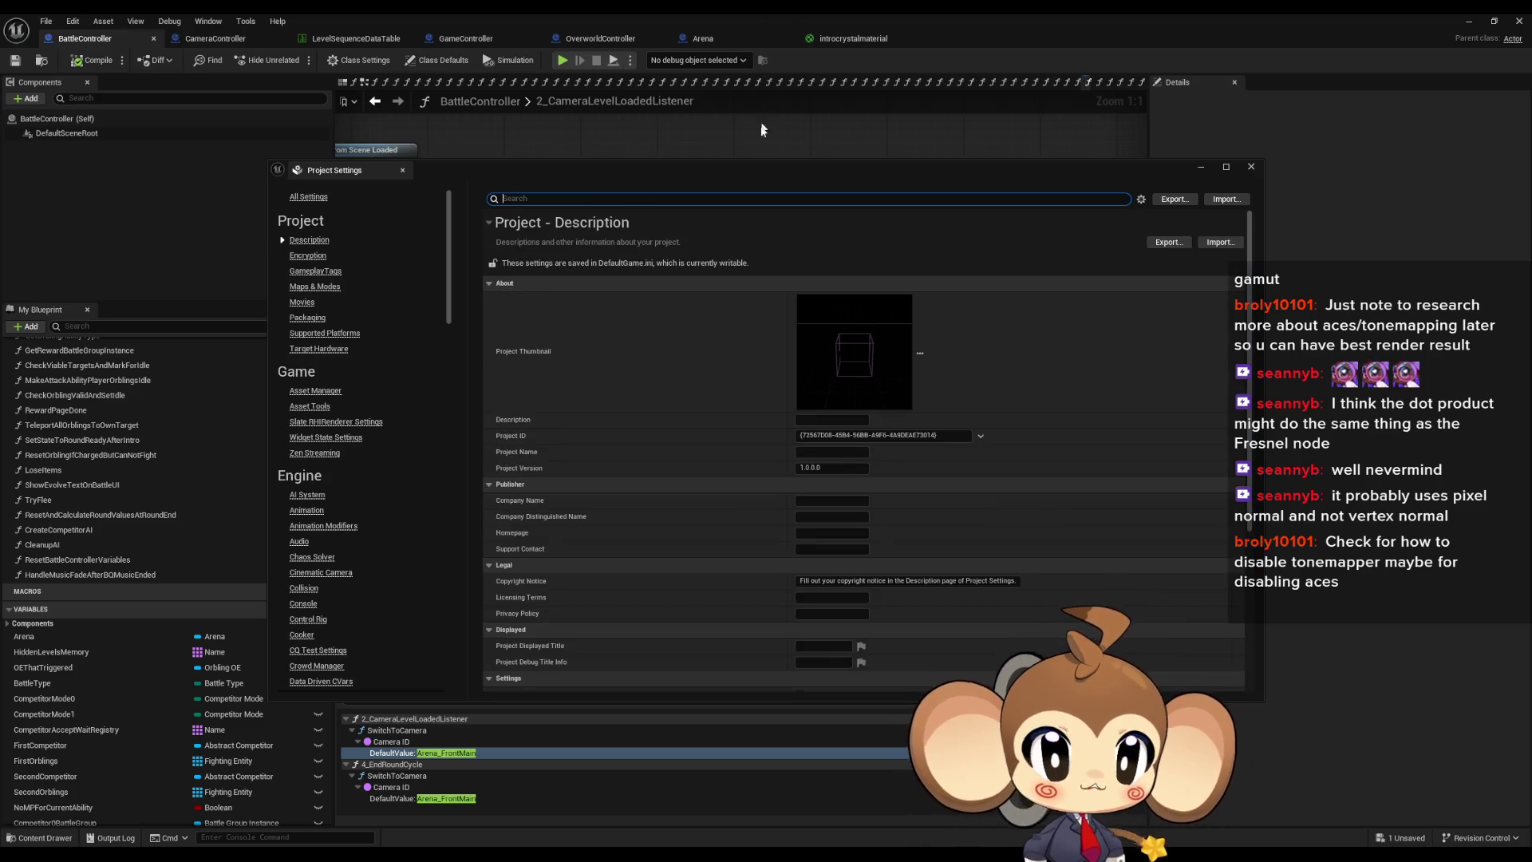
{"action": "type", "text": "ace"}
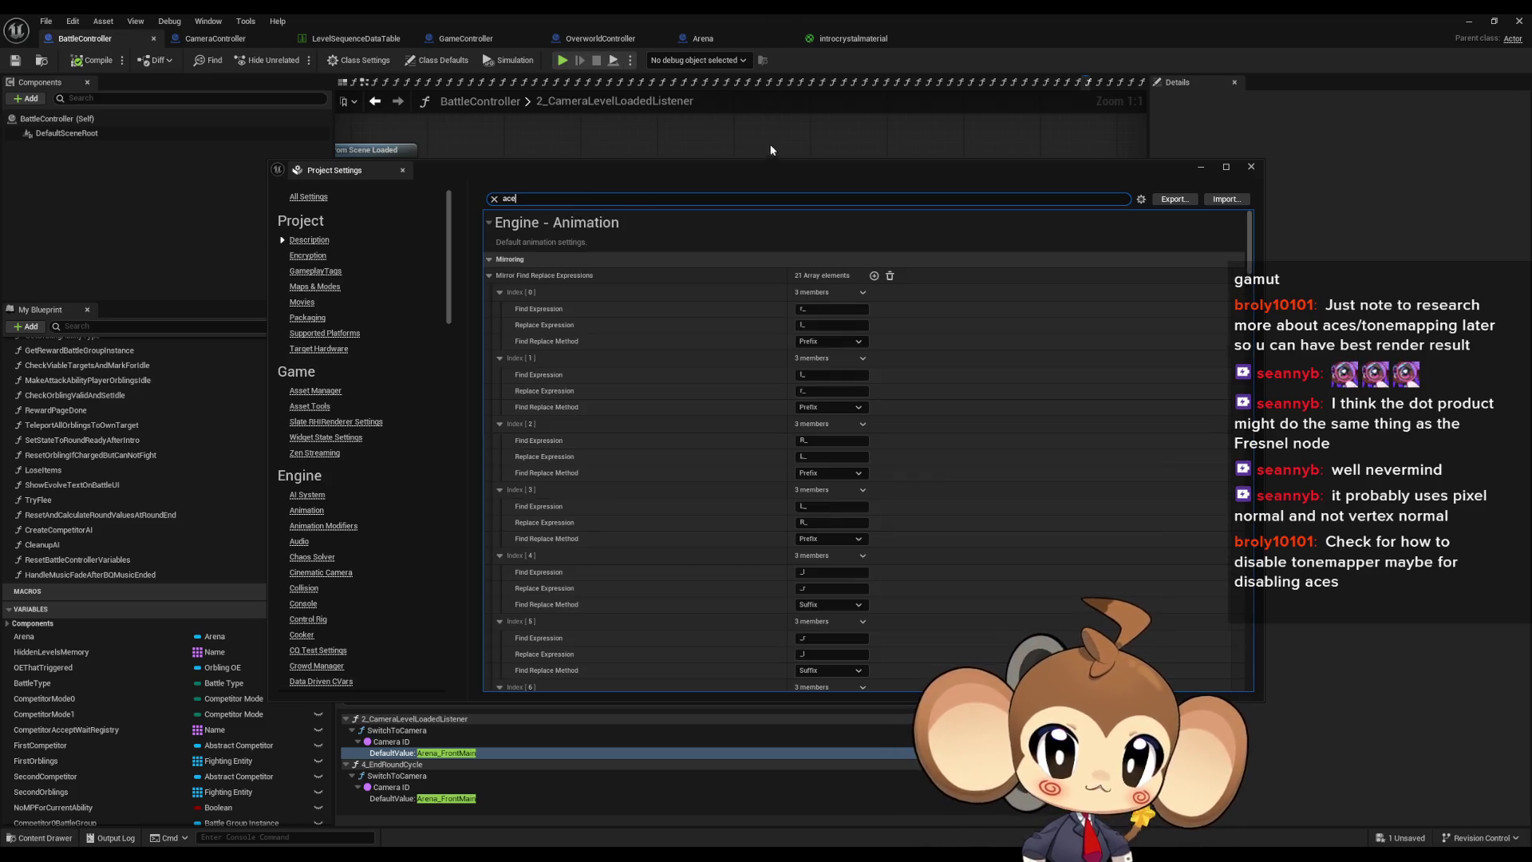
{"action": "left_click", "coordinate": [1249, 168]}
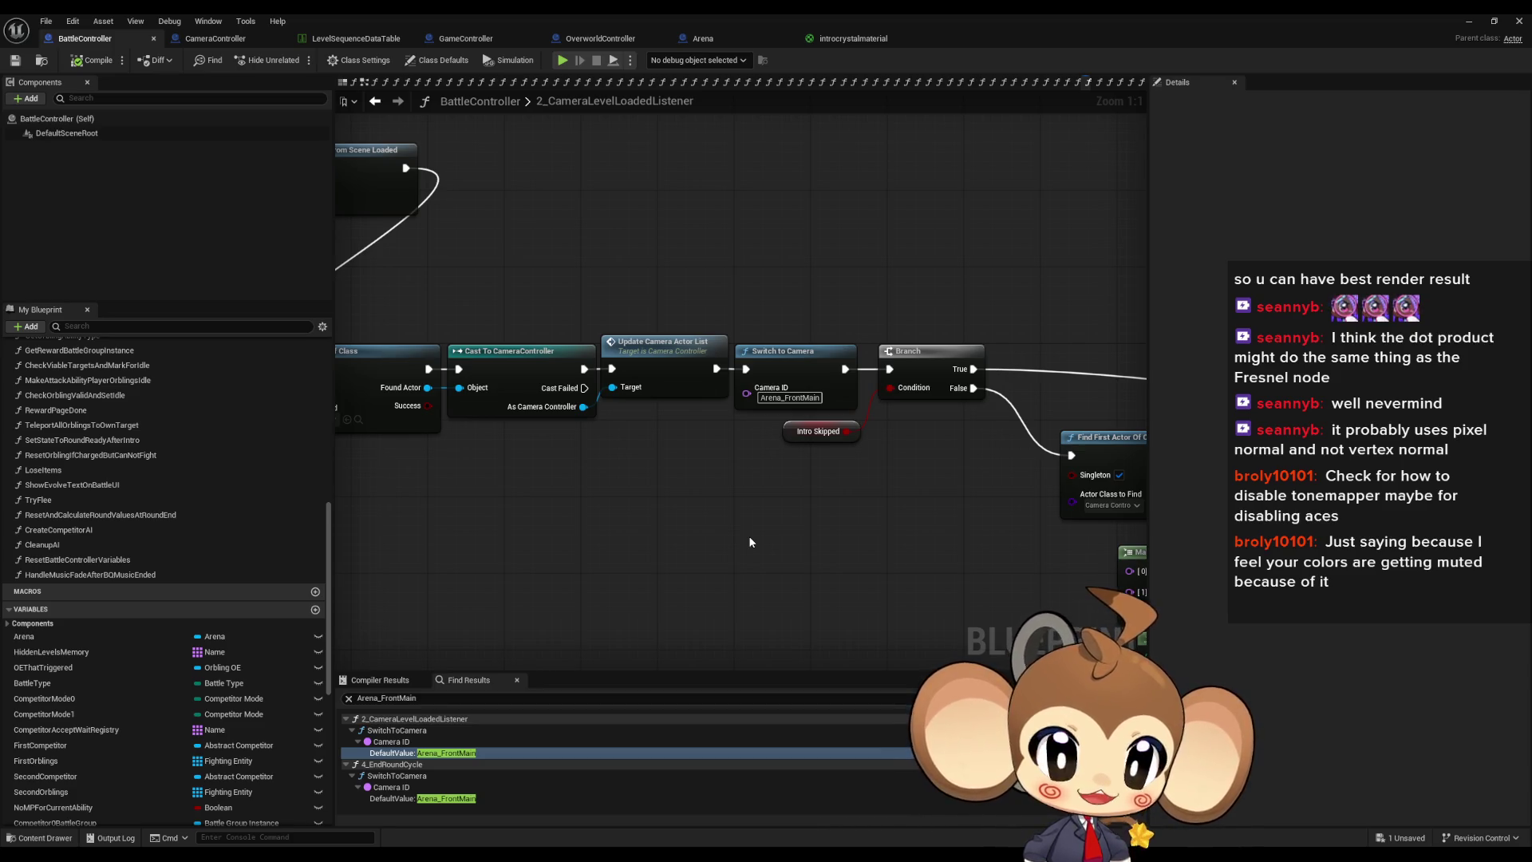
Step: Bring the tonemapper documentation browser to the front and maximize it
{"action": "left_click_drag", "start_coordinate": [740, 546], "coordinate": [759, 547]}
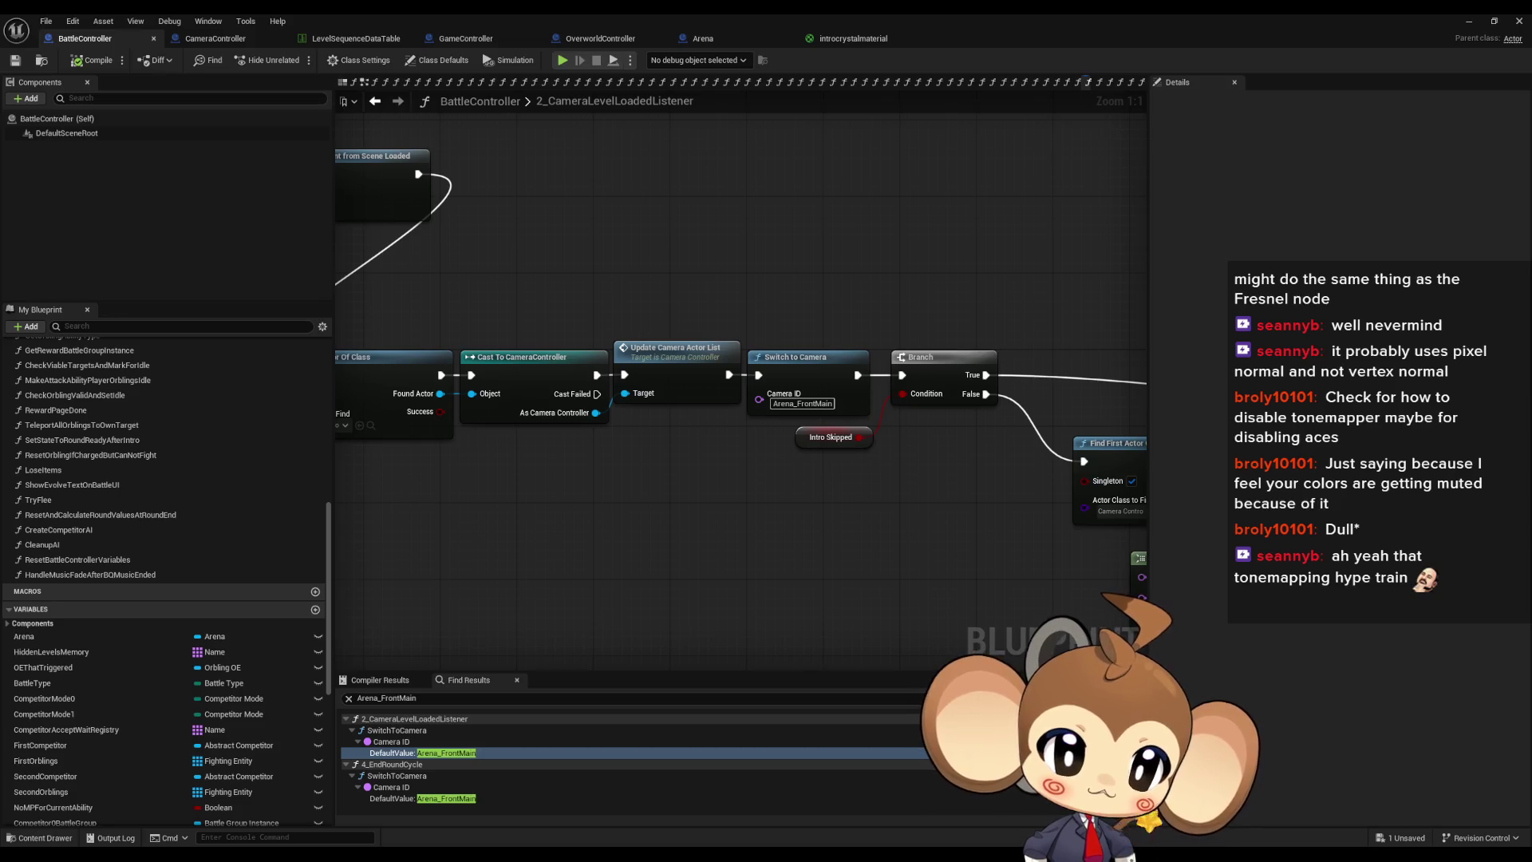
{"action": "key", "text": "alt+Tab"}
{"action": "double_click", "coordinate": [668, 268]}
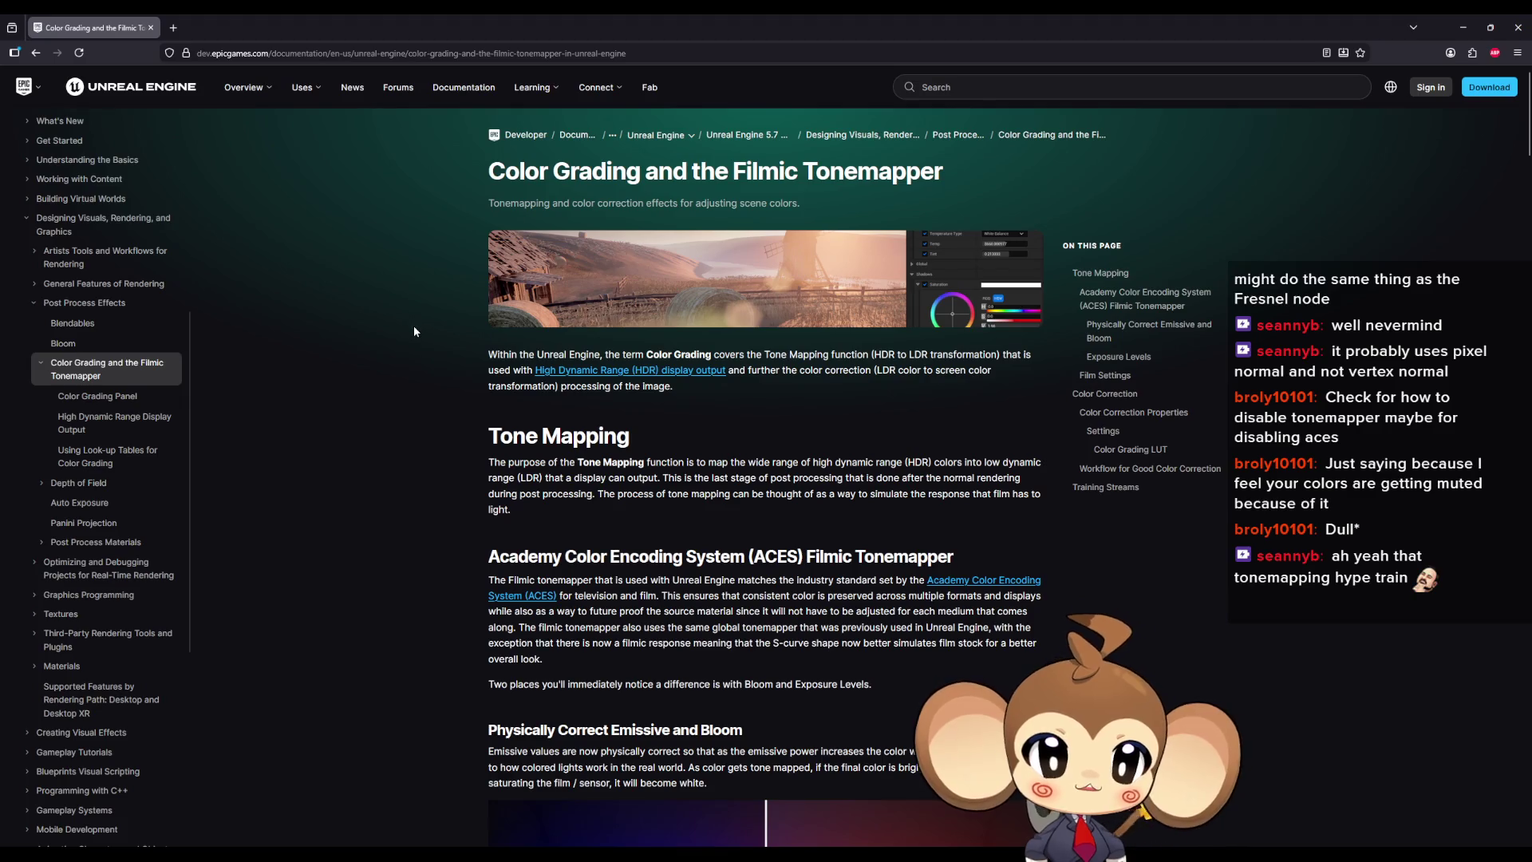
Step: Open the Academy Color Encoding System link in a background tab
{"action": "scroll", "coordinate": [413, 325], "scroll_direction": "down", "scroll_amount": 1}
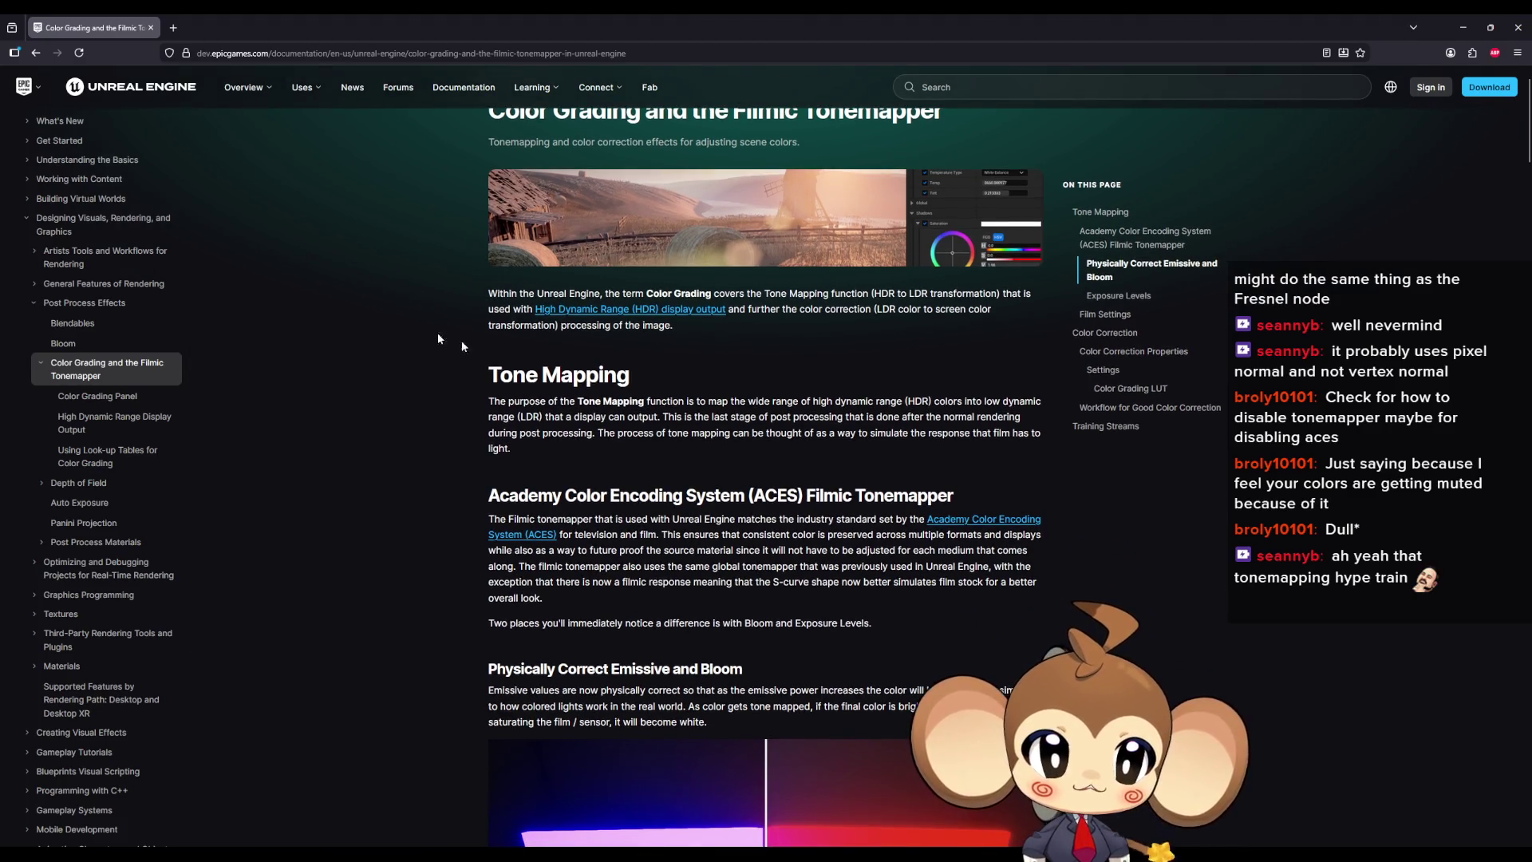
{"action": "left_click_drag", "start_coordinate": [485, 498], "coordinate": [750, 498]}
{"action": "scroll", "coordinate": [945, 519], "scroll_direction": "down", "scroll_amount": 3}
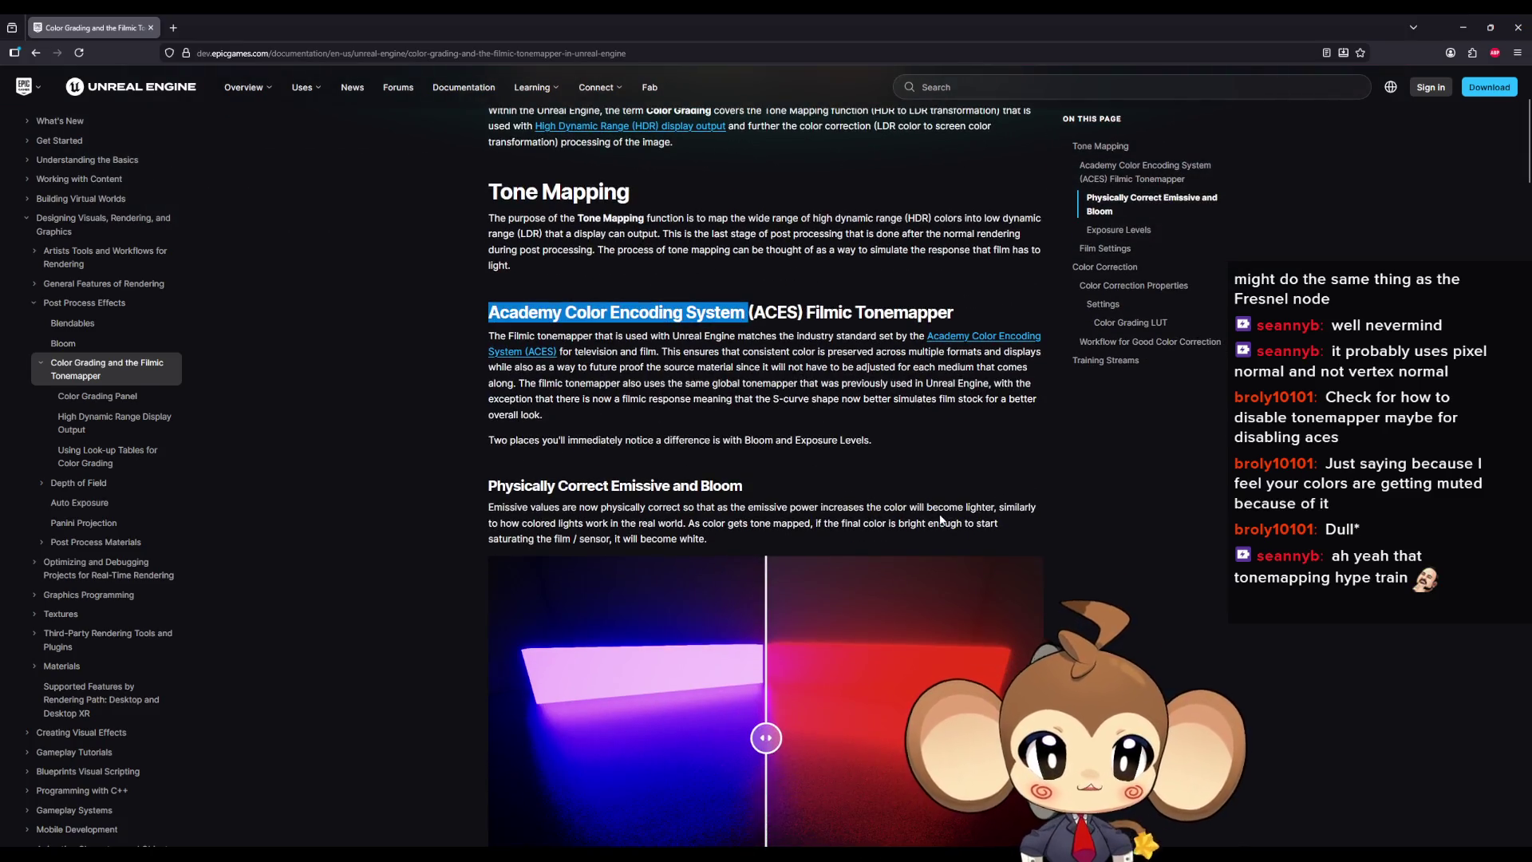
{"action": "middle_click", "coordinate": [997, 338]}
Step: Compare the filmic and legacy renders with the article's comparison sliders
{"action": "scroll", "coordinate": [558, 383], "scroll_direction": "down", "scroll_amount": 5}
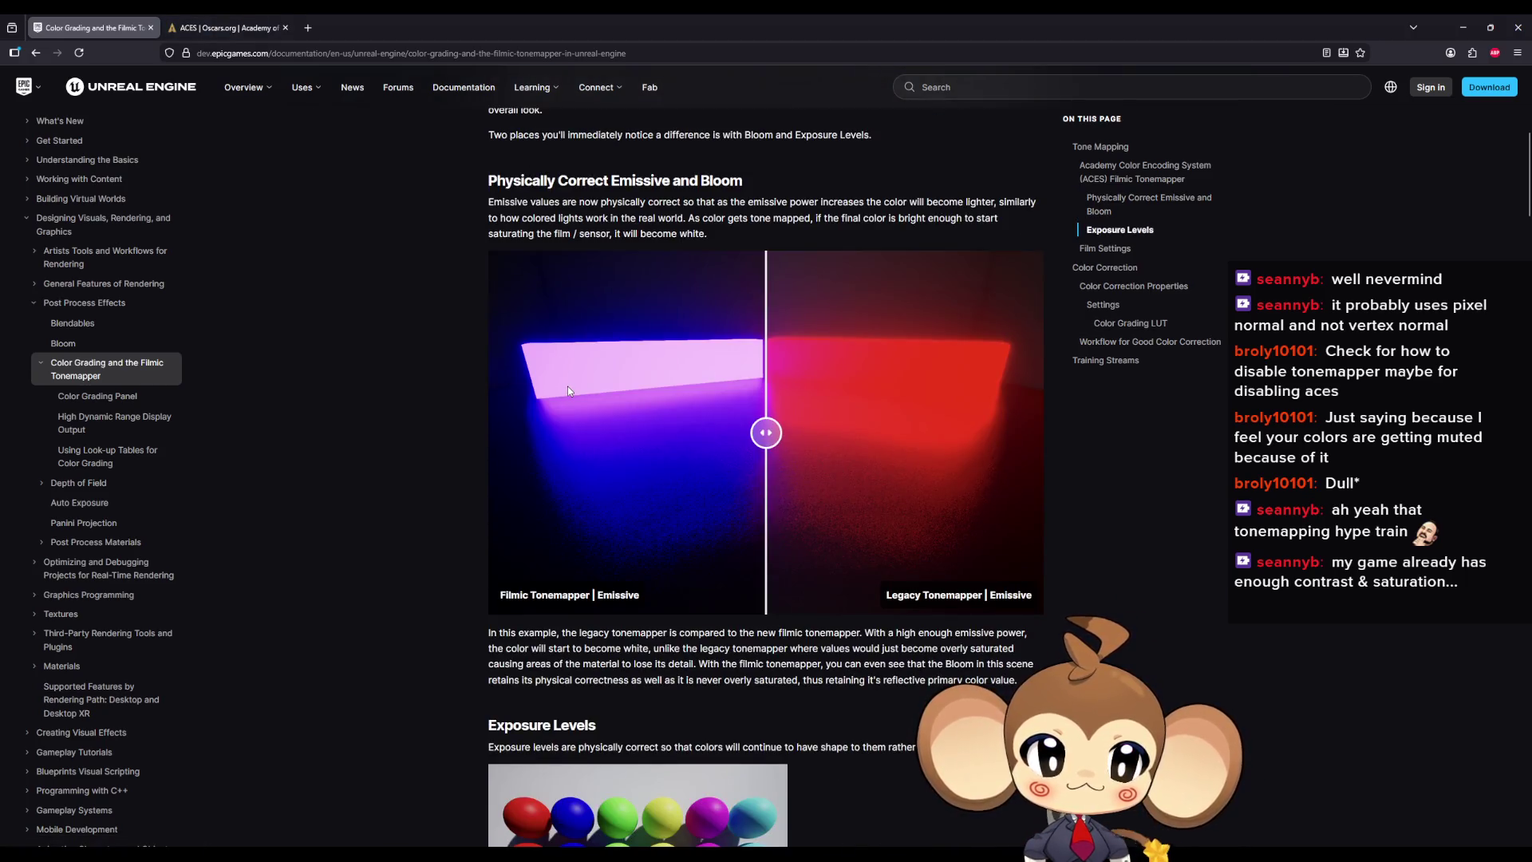
{"action": "mouse_move", "coordinate": [766, 435]}
{"action": "left_mouse_down"}
{"action": "mouse_move", "coordinate": [523, 430]}
{"action": "mouse_move", "coordinate": [1017, 431]}
{"action": "mouse_move", "coordinate": [525, 428]}
{"action": "mouse_move", "coordinate": [994, 426]}
{"action": "mouse_move", "coordinate": [588, 426]}
{"action": "mouse_move", "coordinate": [505, 409]}
{"action": "mouse_move", "coordinate": [514, 428]}
{"action": "mouse_move", "coordinate": [800, 428]}
{"action": "left_mouse_up"}
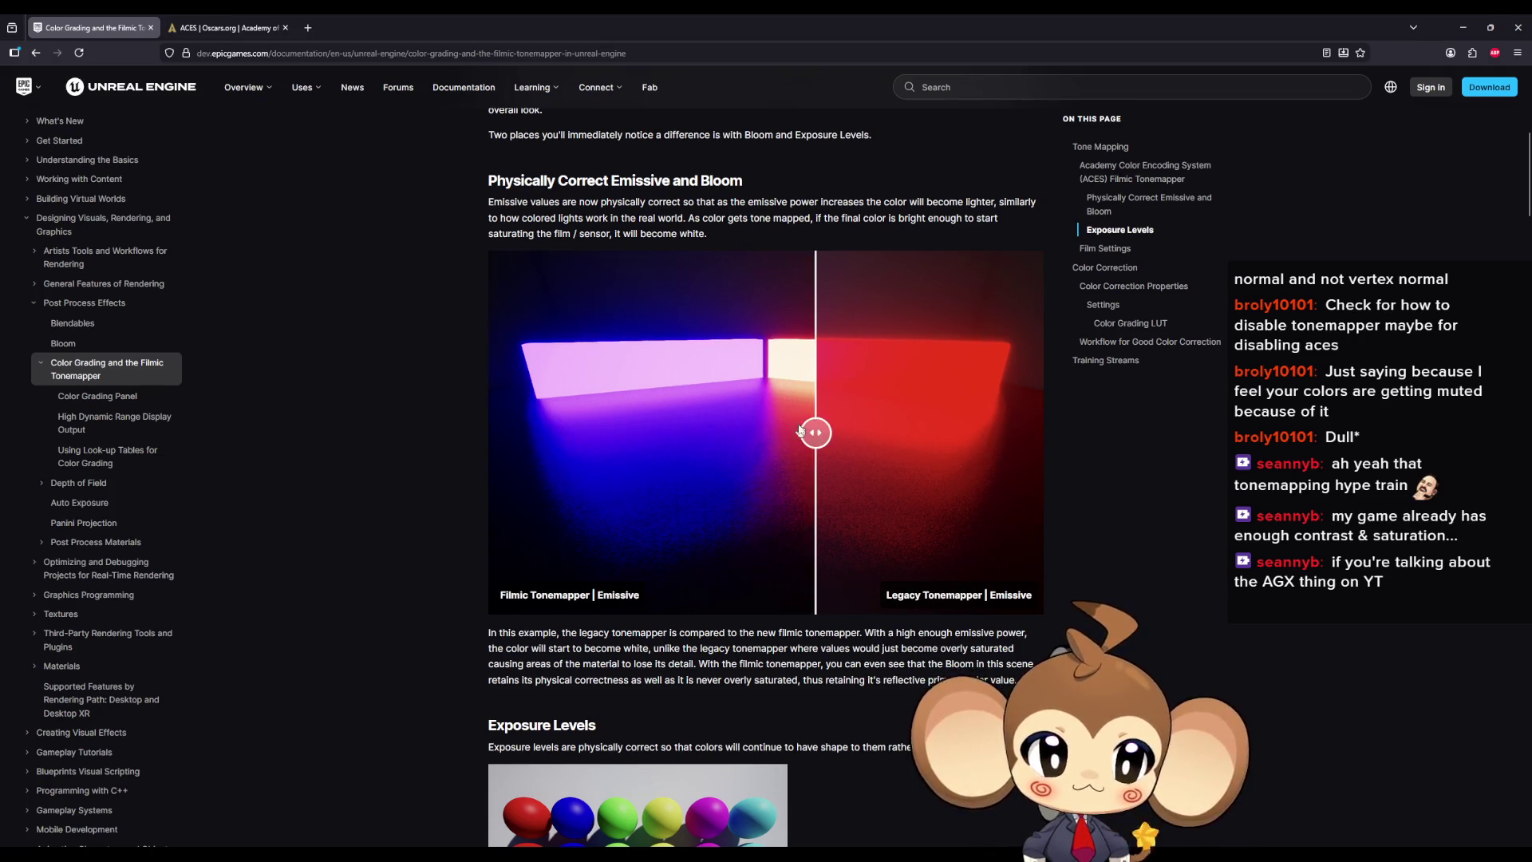
{"action": "scroll", "coordinate": [800, 428], "scroll_direction": "down", "scroll_amount": 3}
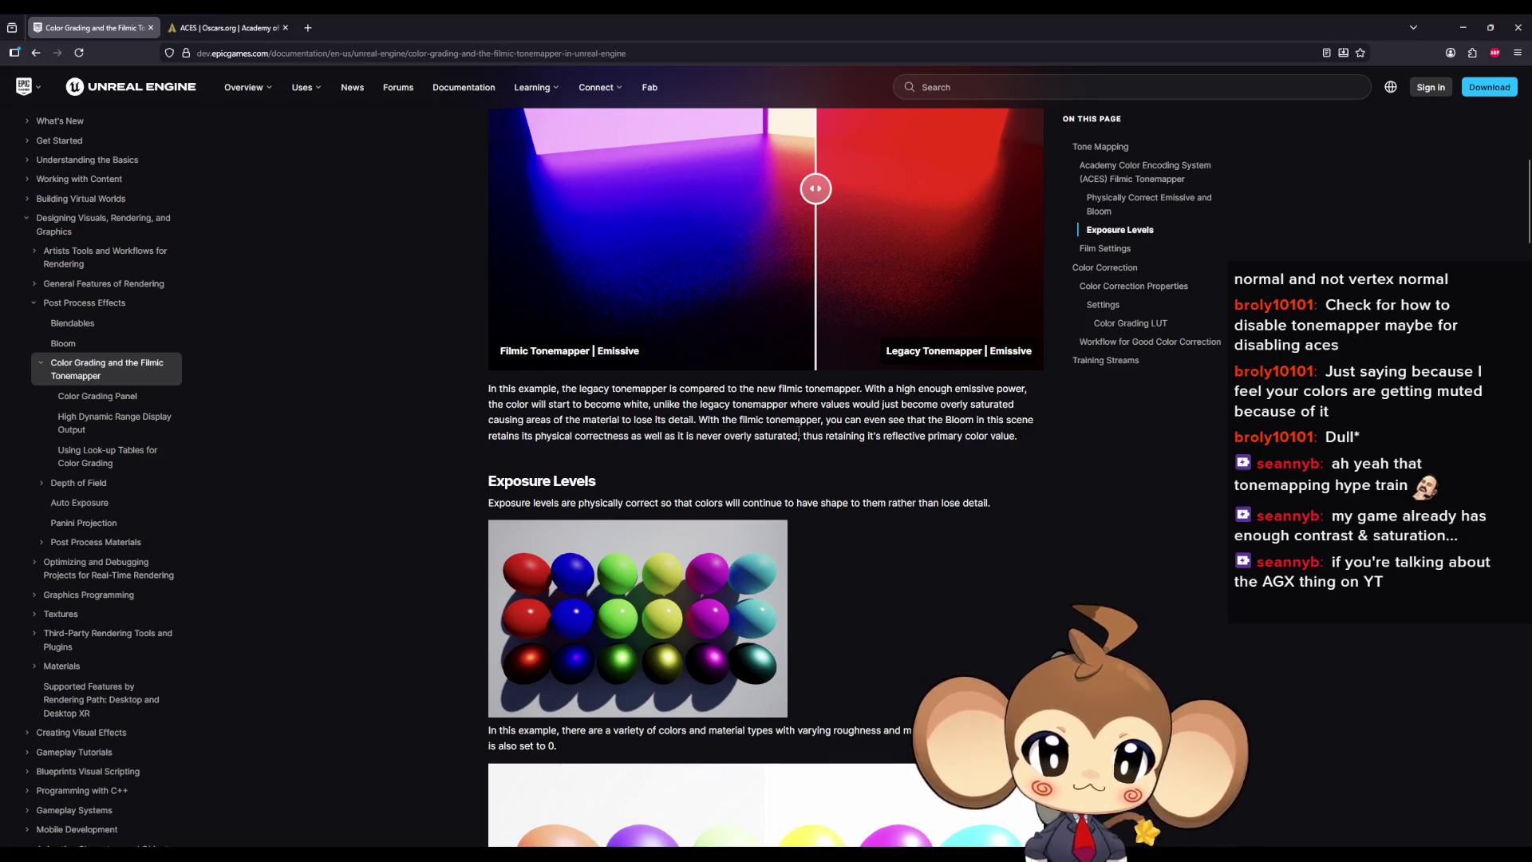
{"action": "scroll", "coordinate": [799, 431], "scroll_direction": "down", "scroll_amount": 4}
{"action": "scroll", "coordinate": [796, 437], "scroll_direction": "down", "scroll_amount": 2}
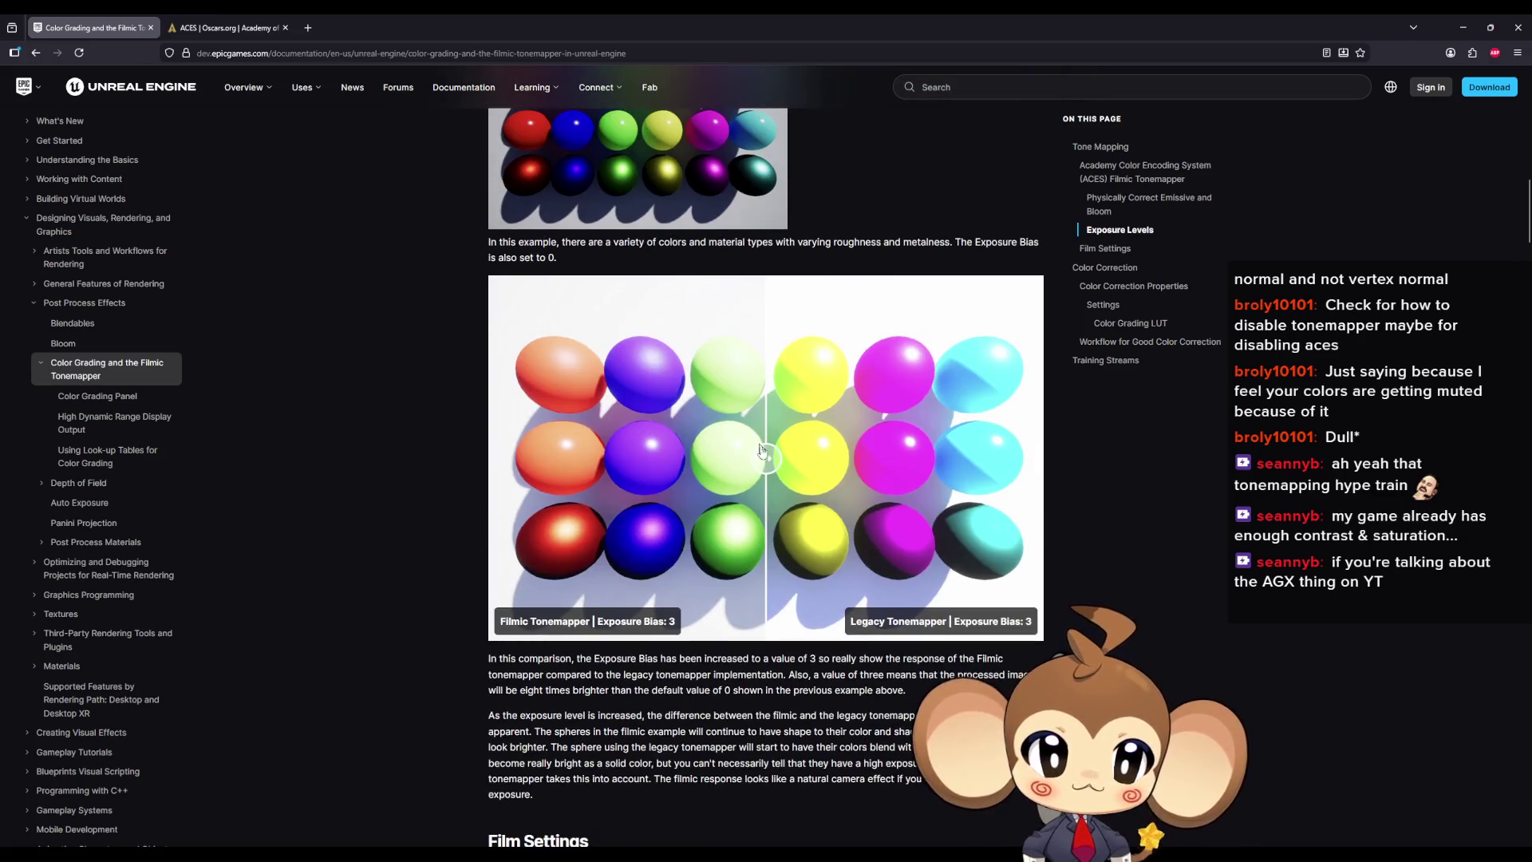
{"action": "mouse_move", "coordinate": [768, 457]}
{"action": "left_mouse_down"}
{"action": "mouse_move", "coordinate": [599, 457]}
{"action": "mouse_move", "coordinate": [1029, 456]}
{"action": "mouse_move", "coordinate": [590, 456]}
{"action": "mouse_move", "coordinate": [782, 458]}
{"action": "left_mouse_up"}
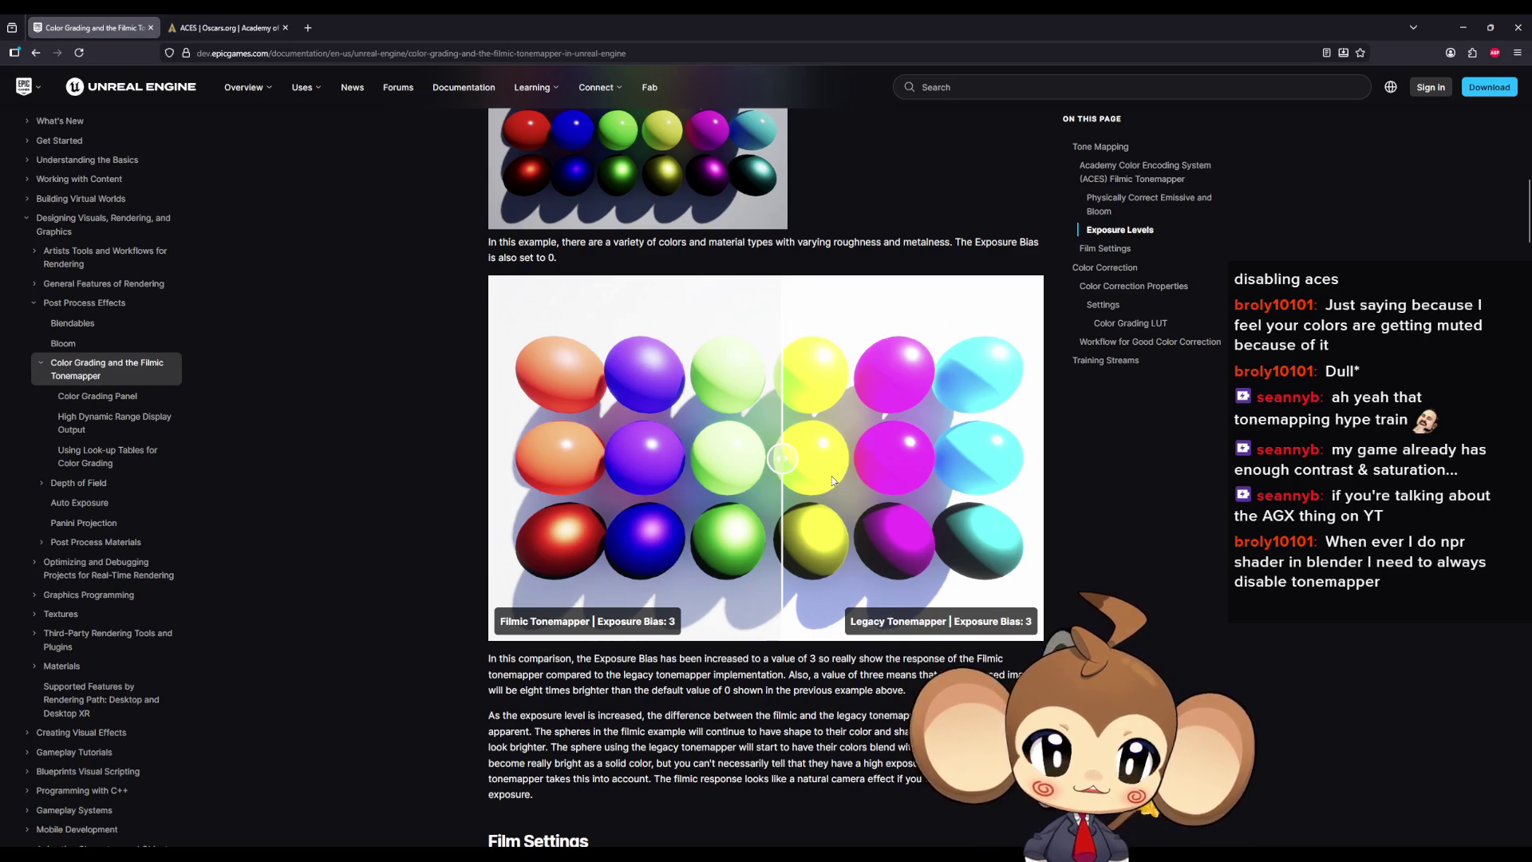
{"action": "scroll", "coordinate": [744, 435], "scroll_direction": "down", "scroll_amount": 5}
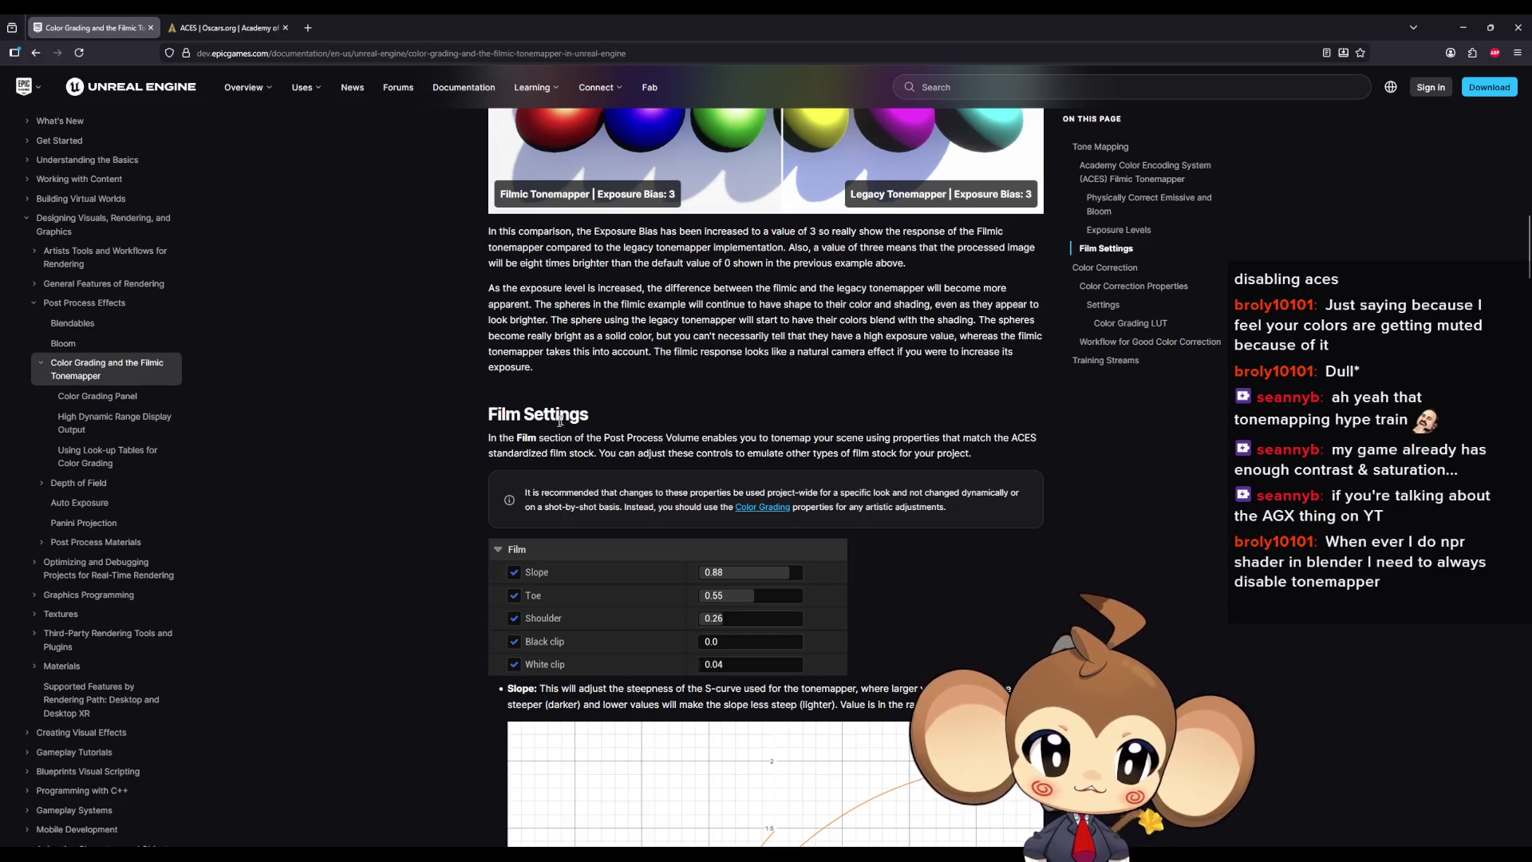
Step: Glance at the Oscars.org ACES tab, then read further down the tonemapper article
{"action": "left_click", "coordinate": [227, 27]}
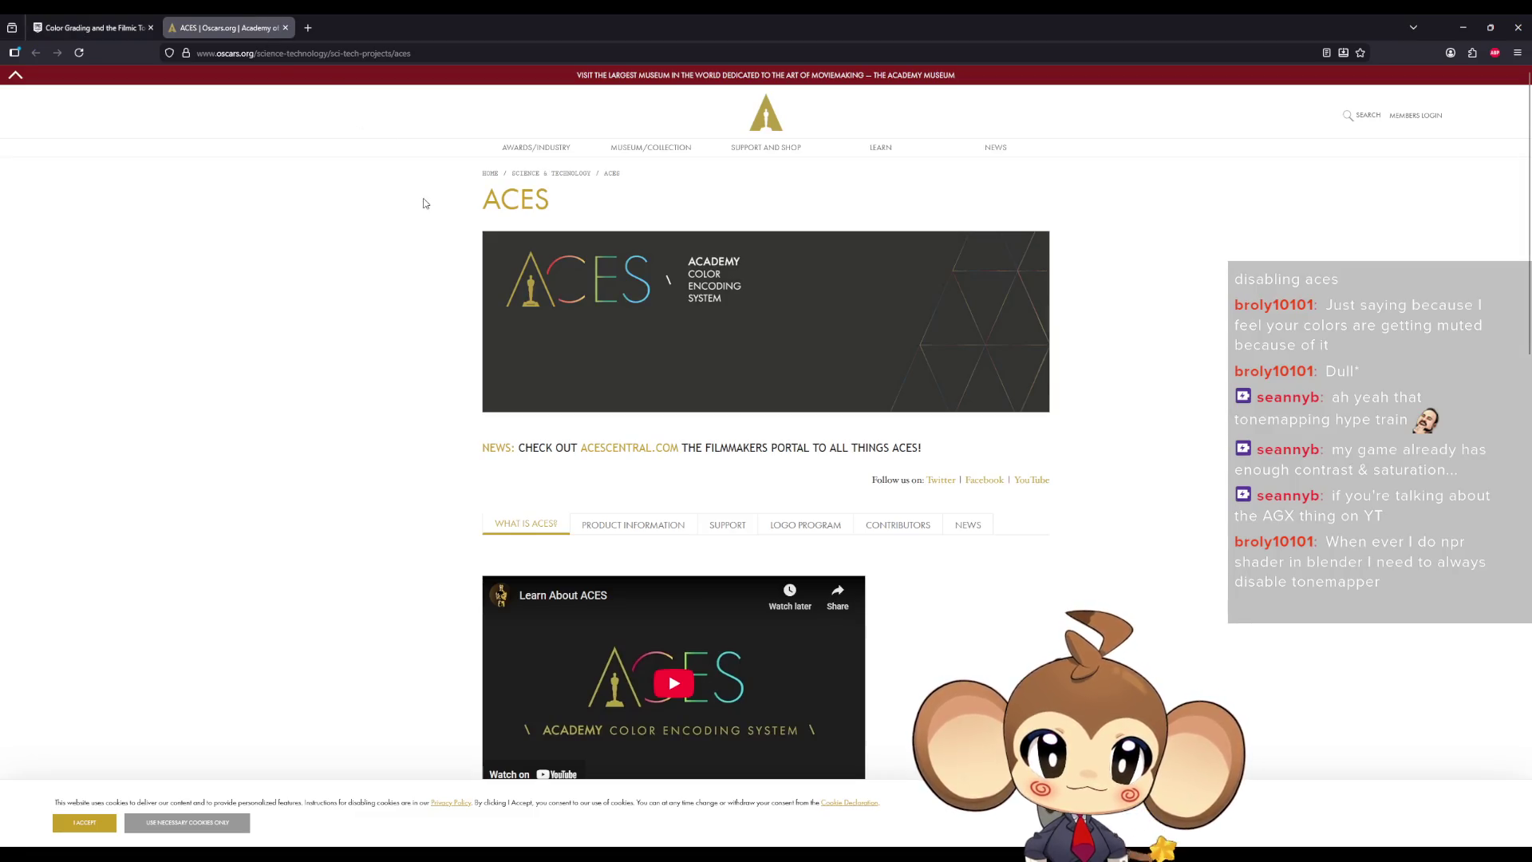
{"action": "scroll", "coordinate": [423, 206], "scroll_direction": "down", "scroll_amount": 4}
{"action": "left_click", "coordinate": [100, 27]}
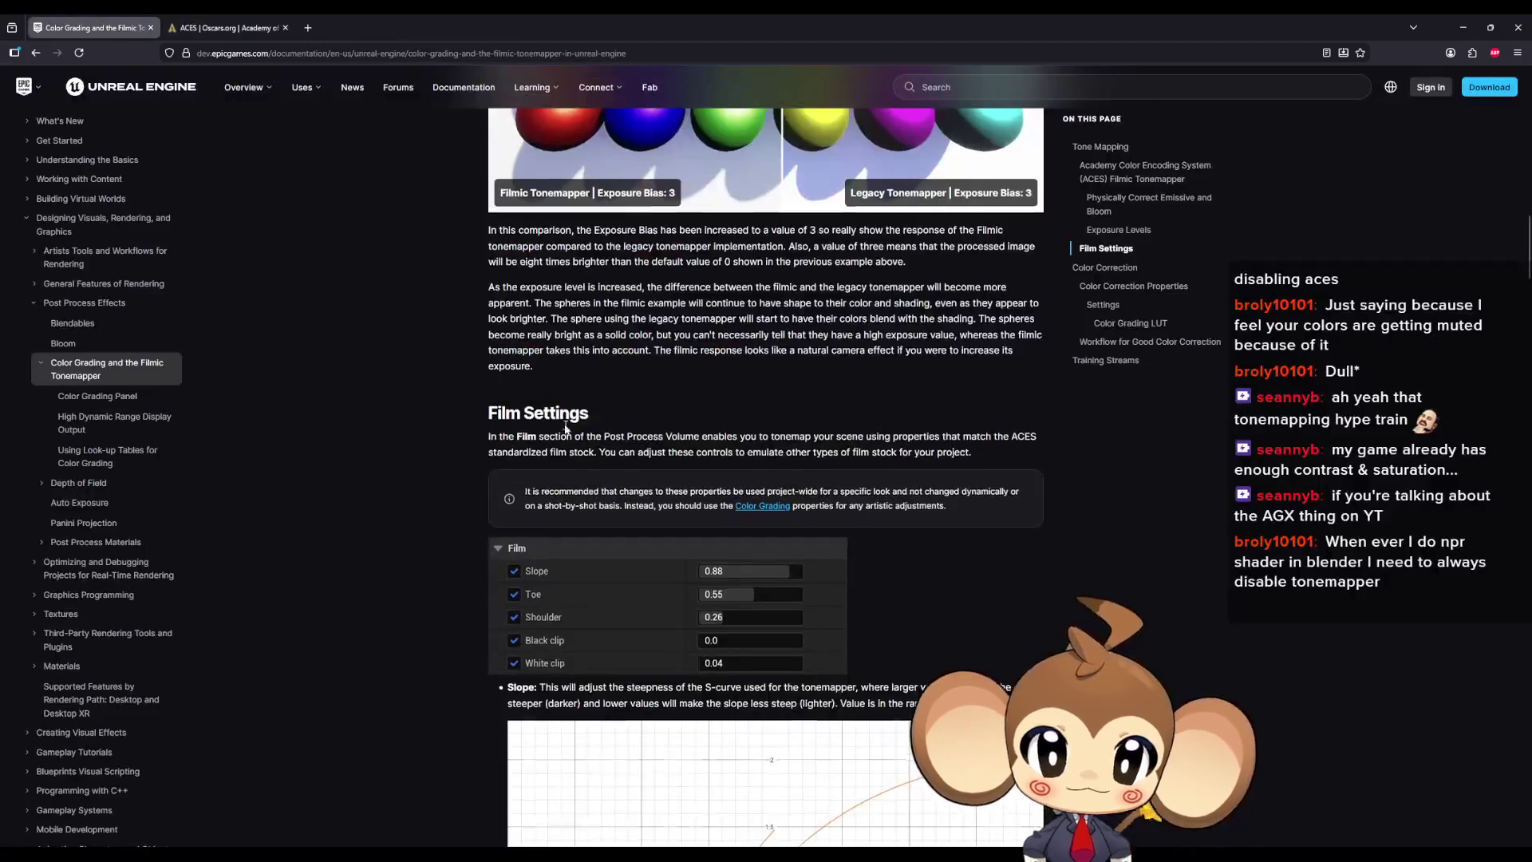
{"action": "scroll", "coordinate": [564, 429], "scroll_direction": "down", "scroll_amount": 12}
{"action": "scroll", "coordinate": [500, 386], "scroll_direction": "down", "scroll_amount": 15}
{"action": "scroll", "coordinate": [489, 380], "scroll_direction": "down", "scroll_amount": 10}
{"action": "scroll", "coordinate": [487, 374], "scroll_direction": "down", "scroll_amount": 5}
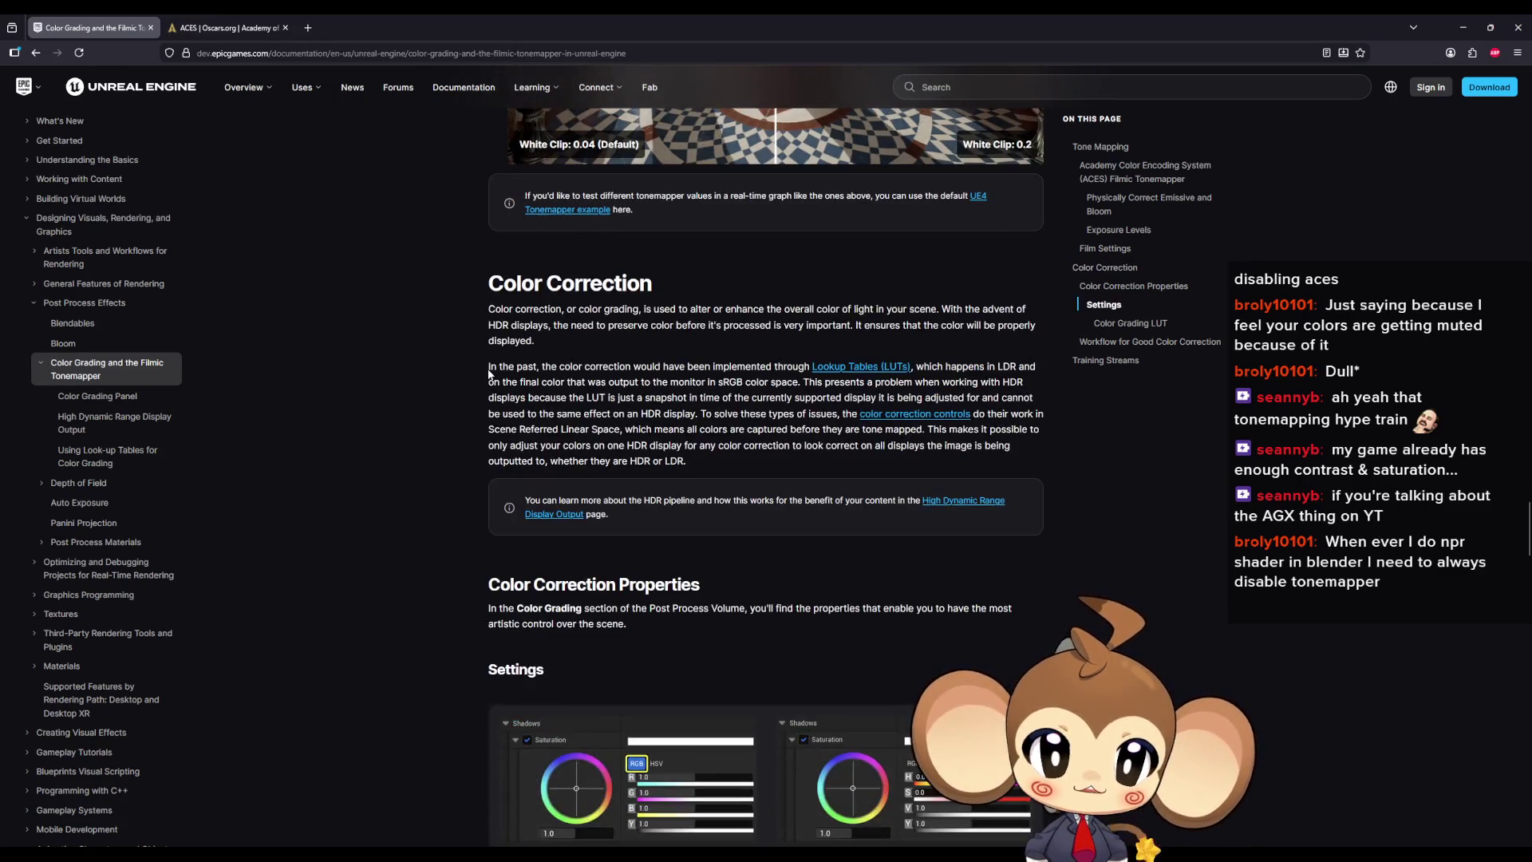
{"action": "scroll", "coordinate": [489, 373], "scroll_direction": "down", "scroll_amount": 4}
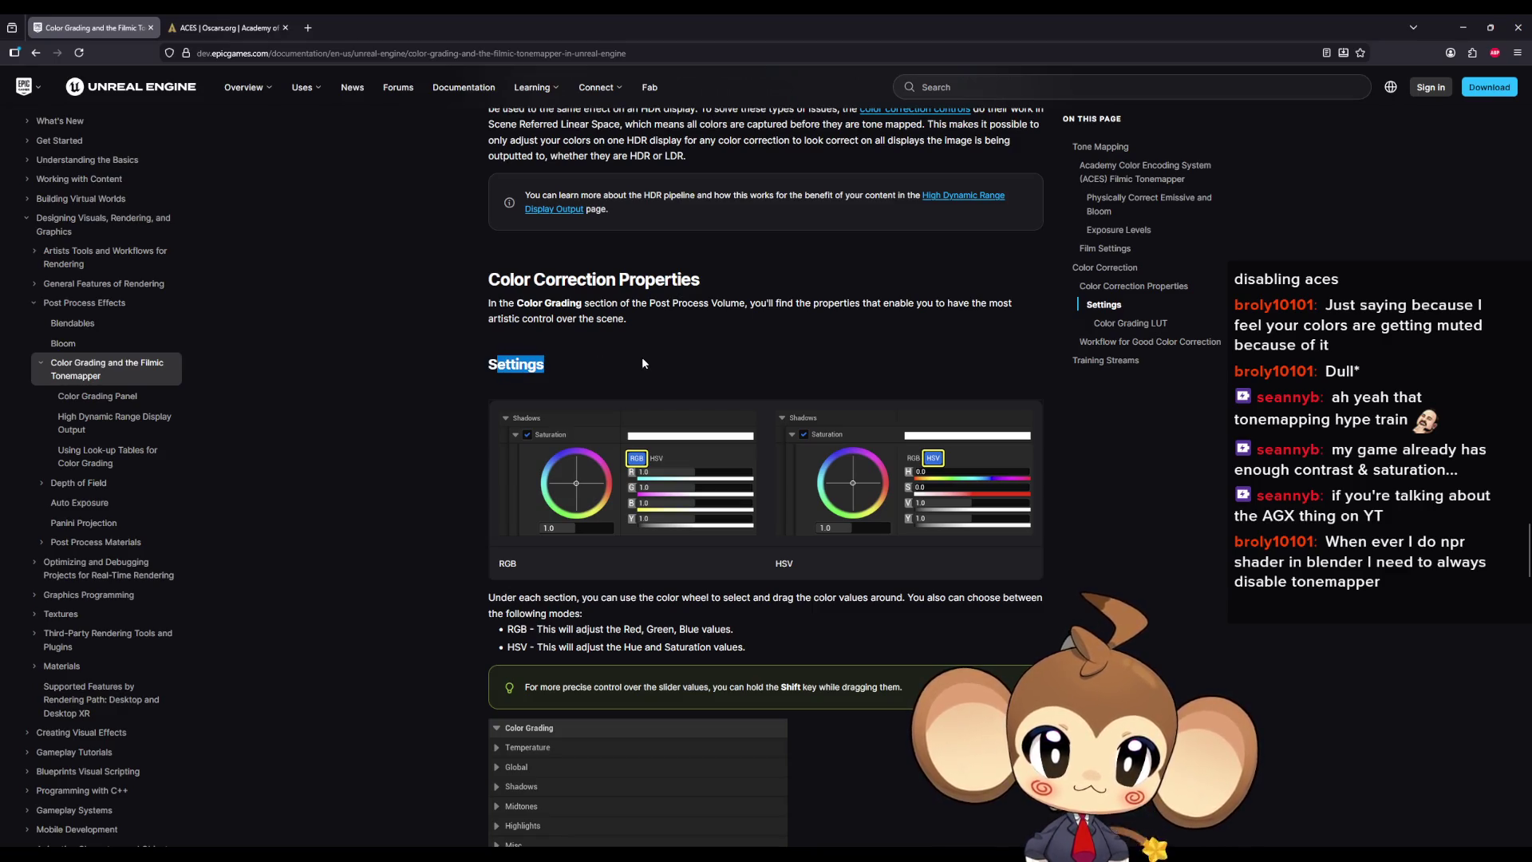
{"action": "scroll", "coordinate": [369, 369], "scroll_direction": "down", "scroll_amount": 4}
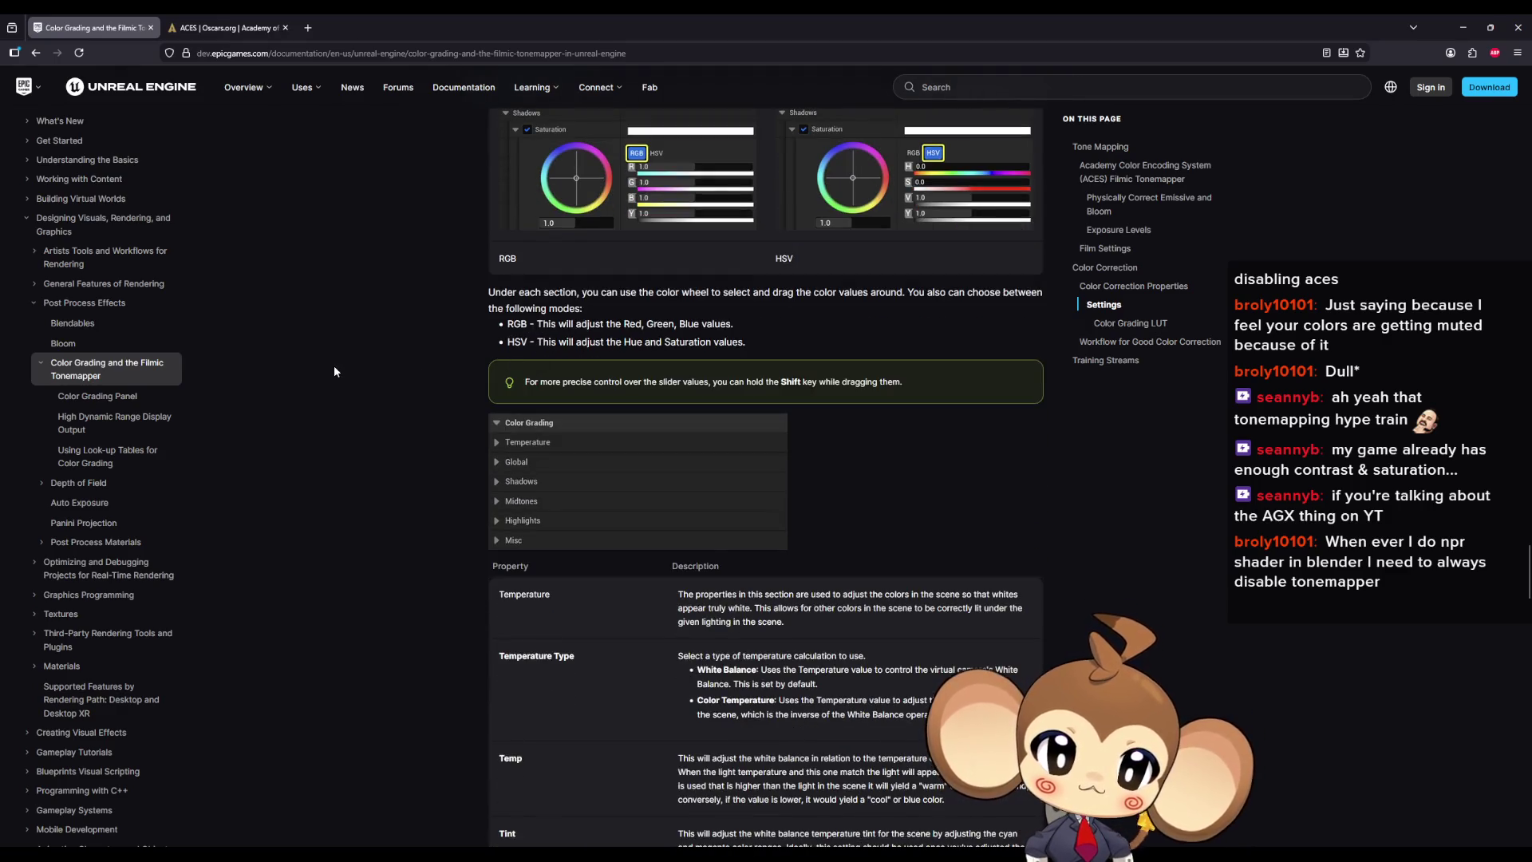
{"action": "scroll", "coordinate": [333, 371], "scroll_direction": "down", "scroll_amount": 10}
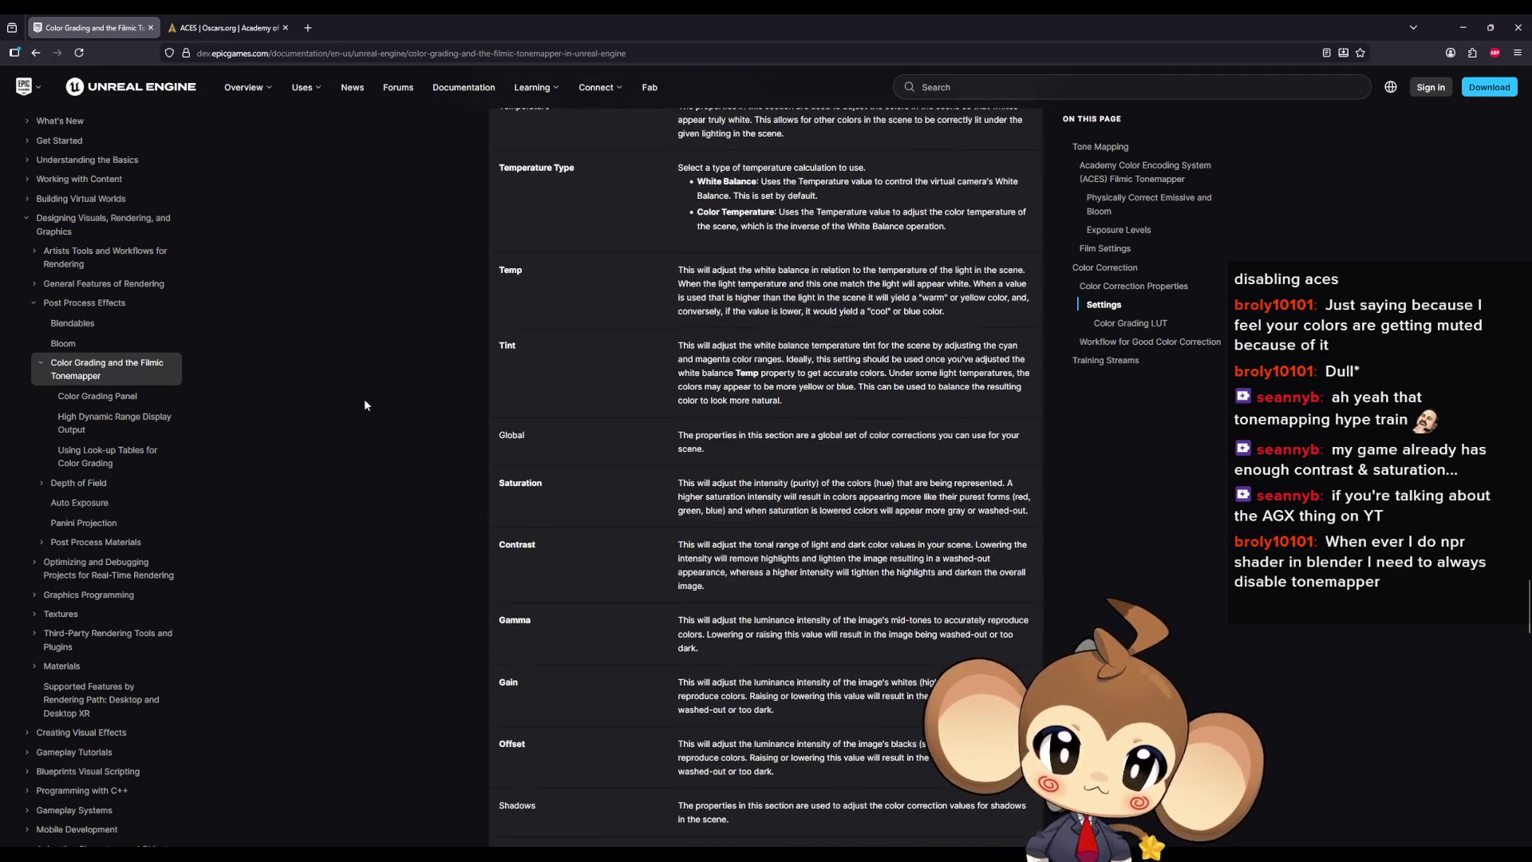
{"action": "scroll", "coordinate": [367, 397], "scroll_direction": "down", "scroll_amount": 6}
{"action": "scroll", "coordinate": [372, 388], "scroll_direction": "down", "scroll_amount": 4}
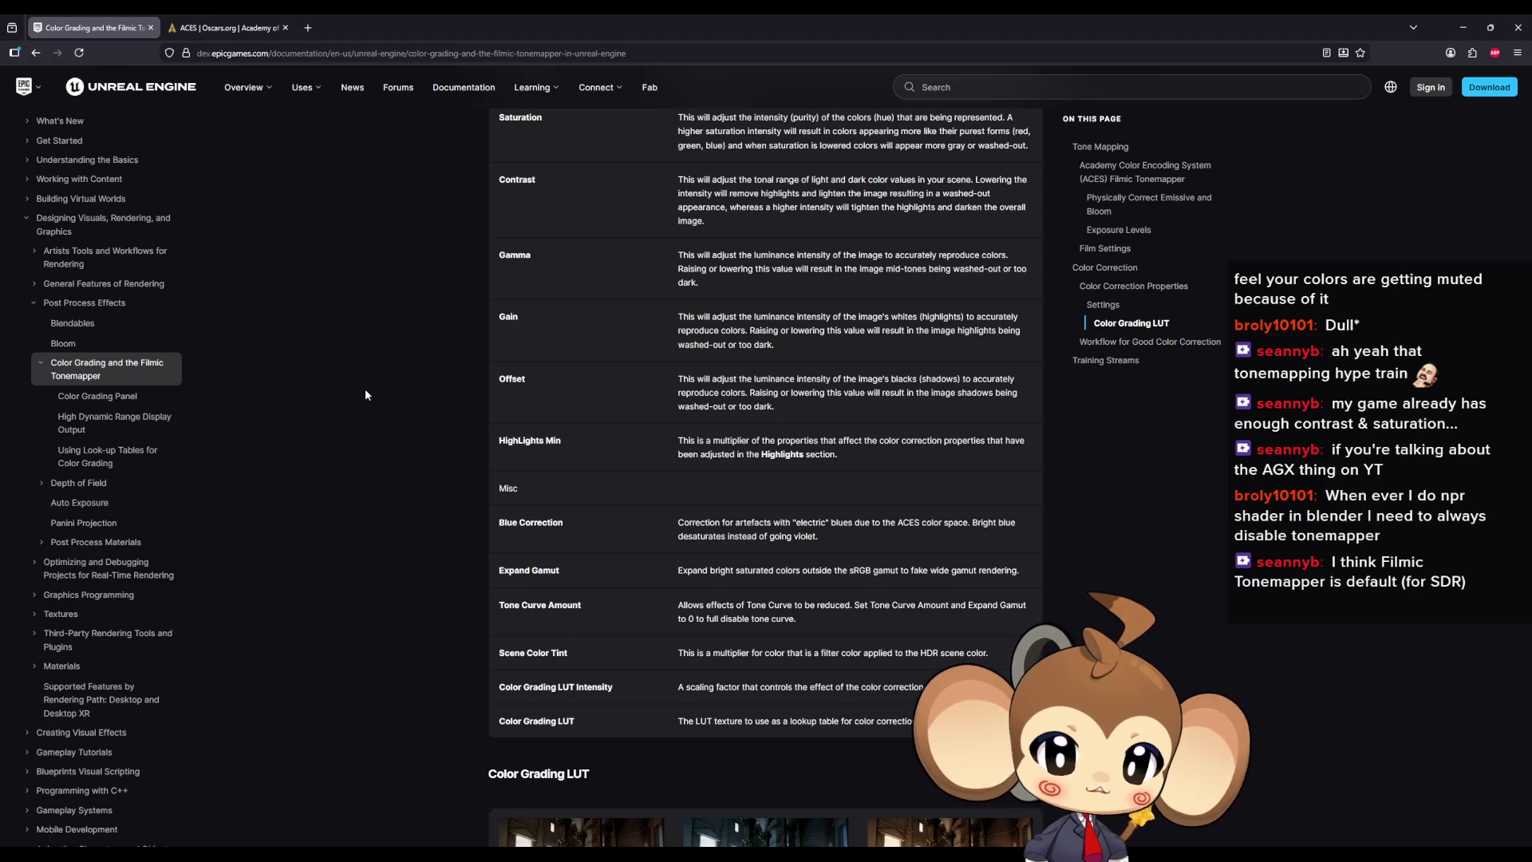
Step: Finish reviewing the tonemapper article and minimize the browser to reveal the BattleController graph
{"action": "scroll", "coordinate": [539, 446], "scroll_direction": "down", "scroll_amount": 3}
{"action": "scroll", "coordinate": [539, 446], "scroll_direction": "down", "scroll_amount": 2}
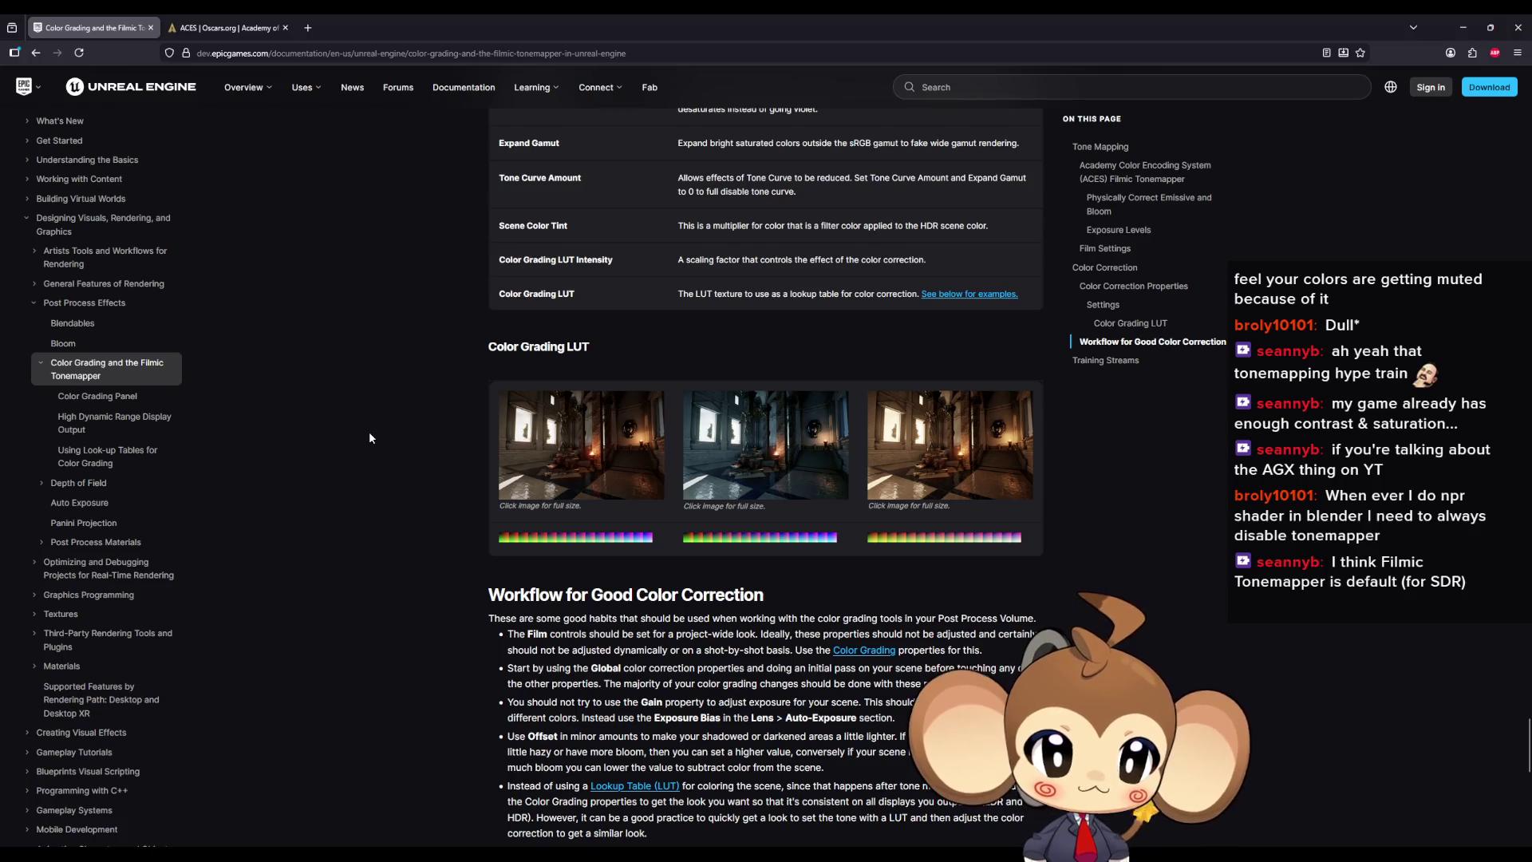
{"action": "scroll", "coordinate": [369, 437], "scroll_direction": "down", "scroll_amount": 2}
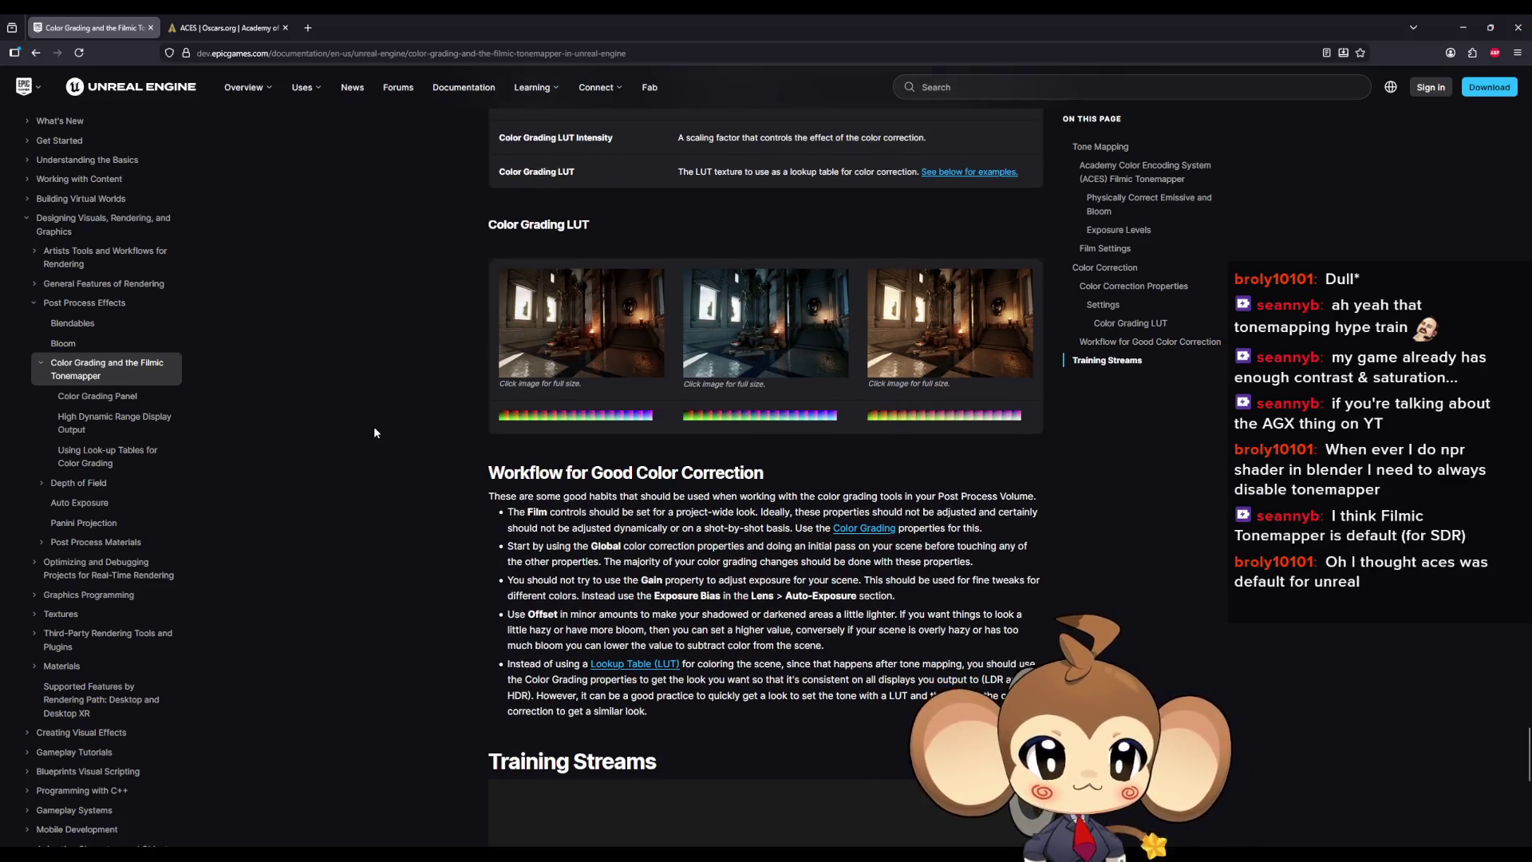
{"action": "scroll", "coordinate": [374, 433], "scroll_direction": "down", "scroll_amount": 3}
{"action": "scroll", "coordinate": [1035, 304], "scroll_direction": "up", "scroll_amount": 15}
{"action": "scroll", "coordinate": [1035, 304], "scroll_direction": "up", "scroll_amount": 20}
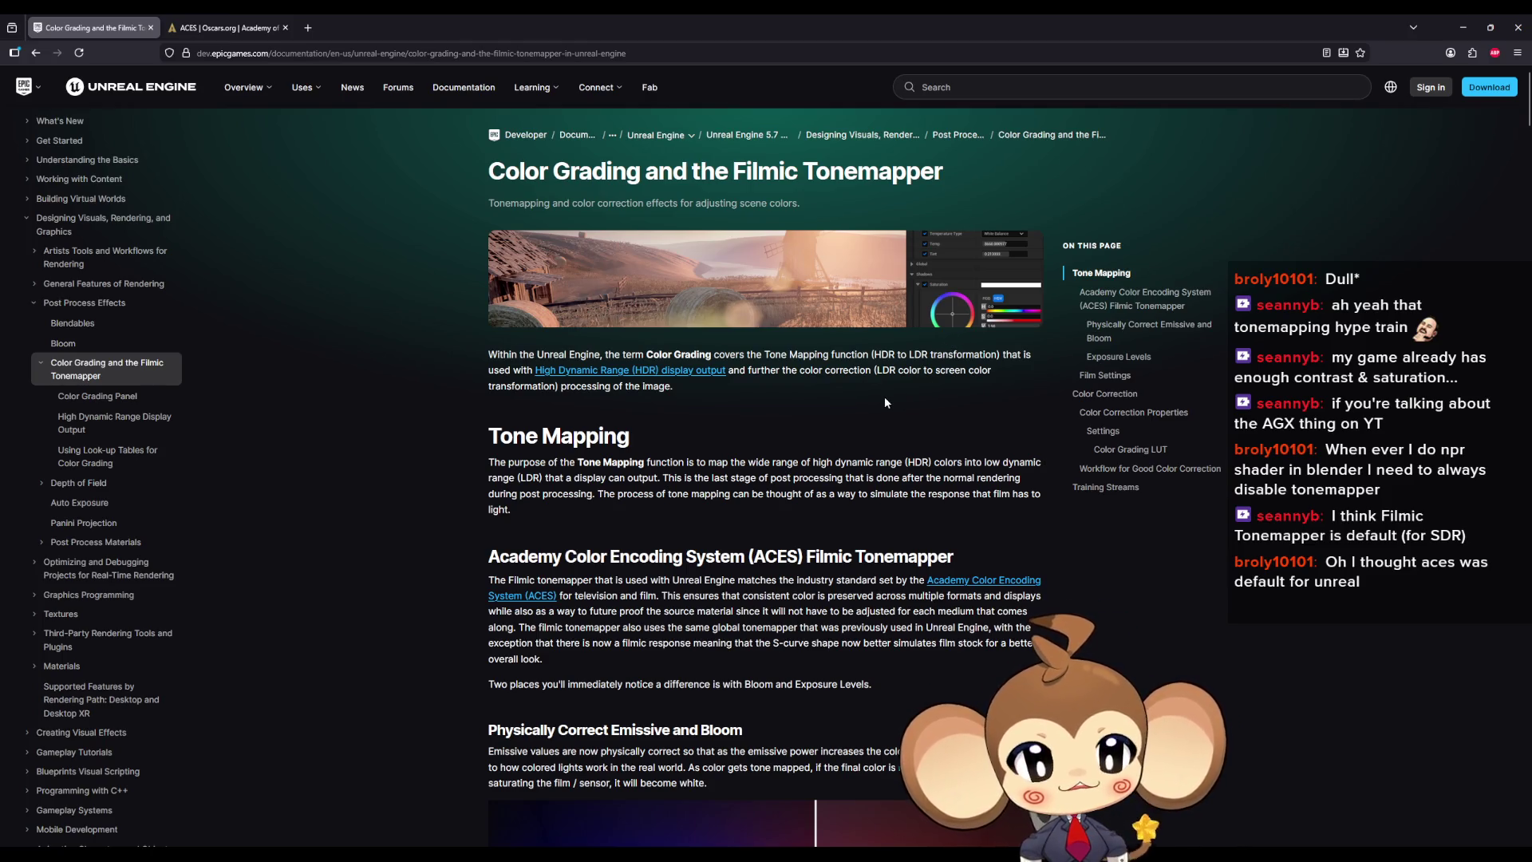
{"action": "left_click_drag", "start_coordinate": [505, 170], "coordinate": [691, 171]}
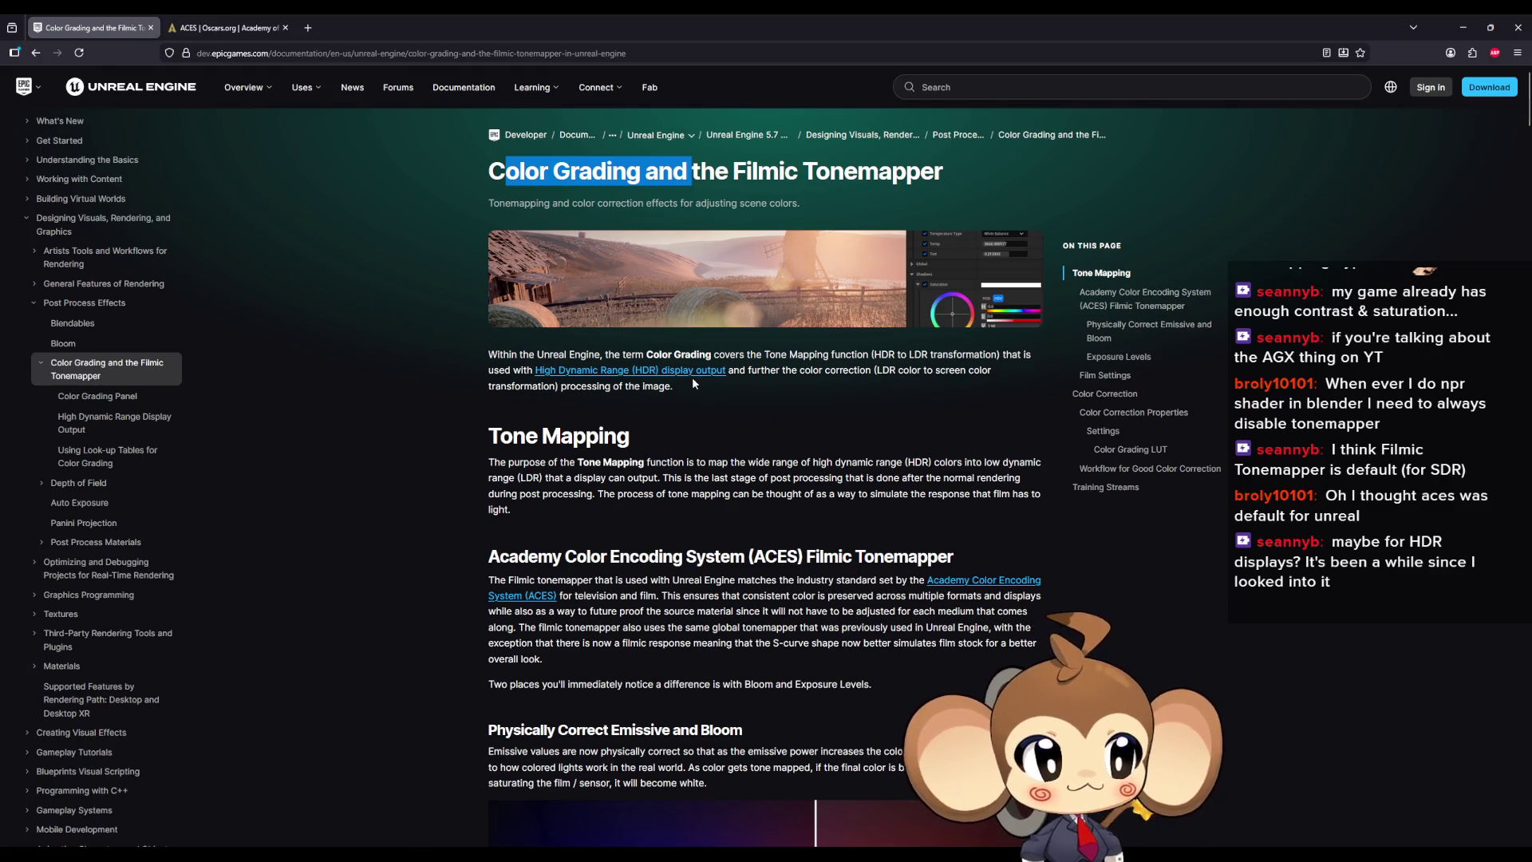
{"action": "scroll", "coordinate": [861, 385], "scroll_direction": "down", "scroll_amount": 1}
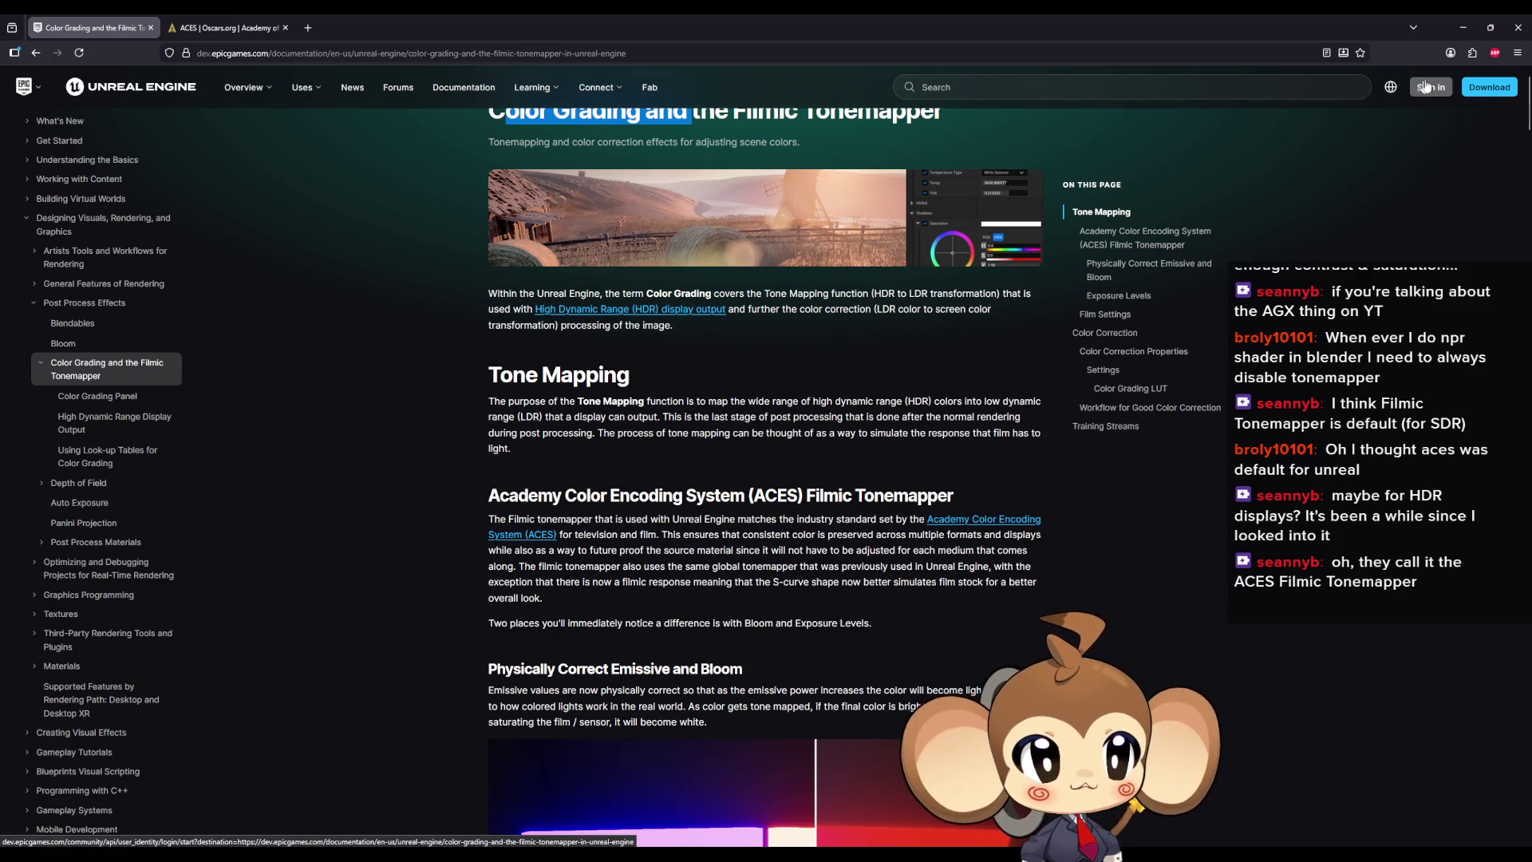
{"action": "left_click", "coordinate": [1462, 27]}
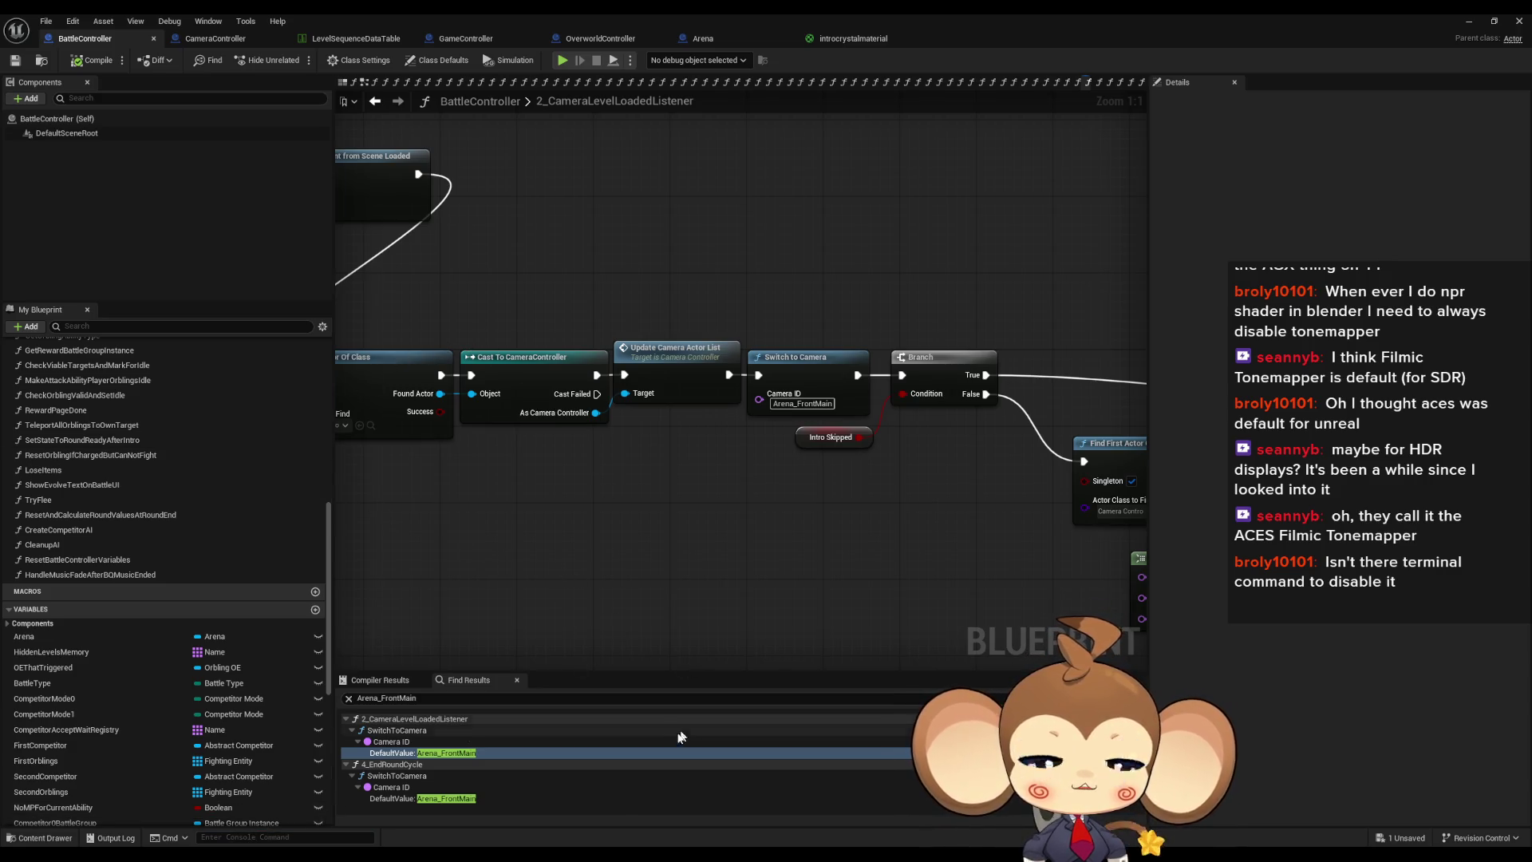
Step: Open Edit > Project Settings and try a search for 'sdr', then clear it
{"action": "left_click_drag", "start_coordinate": [597, 433], "coordinate": [593, 438]}
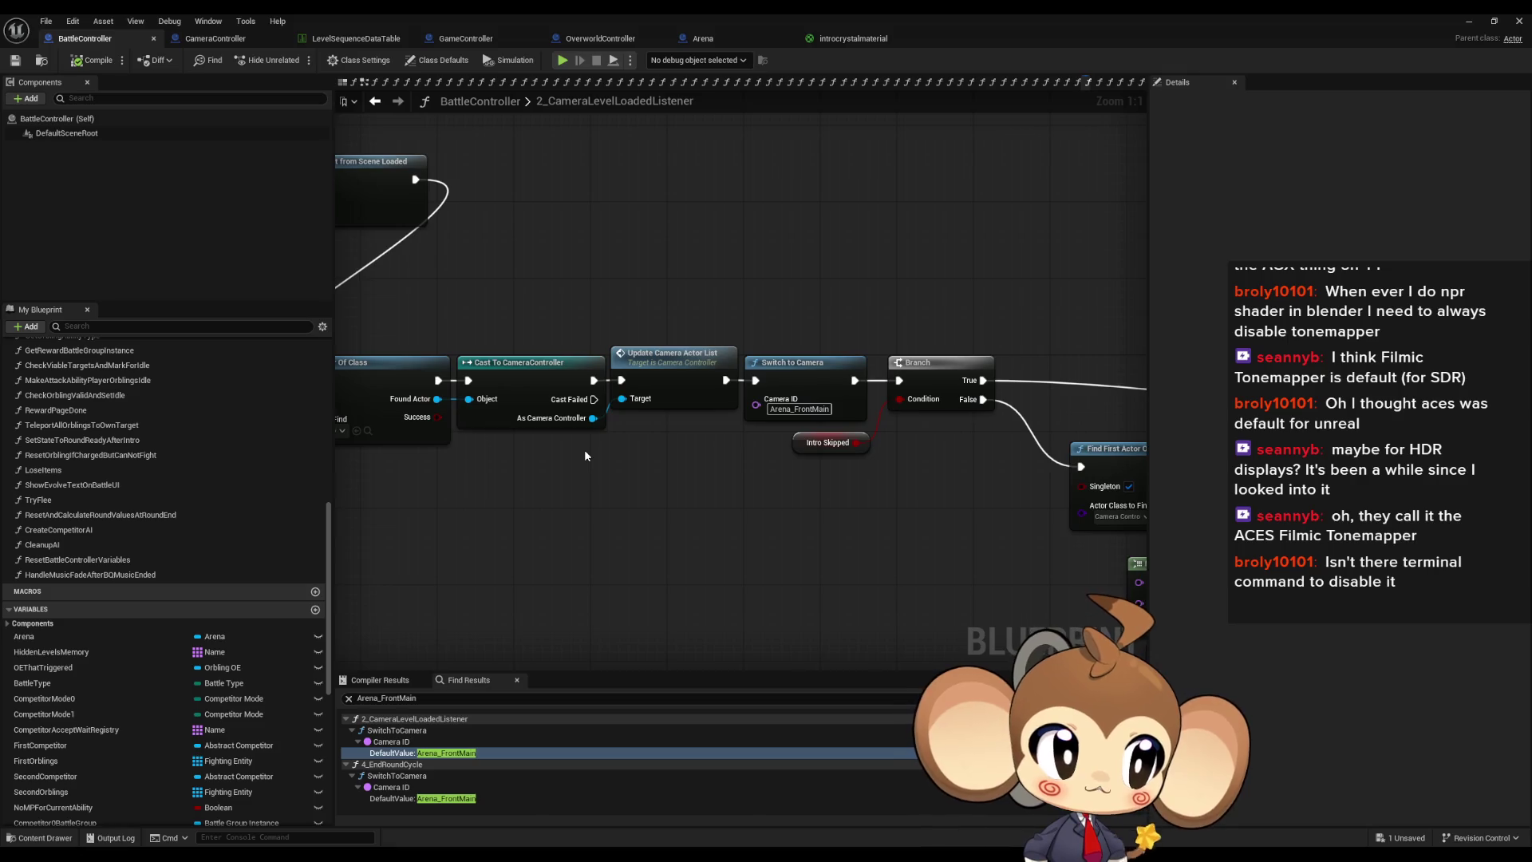
{"action": "left_click", "coordinate": [73, 21]}
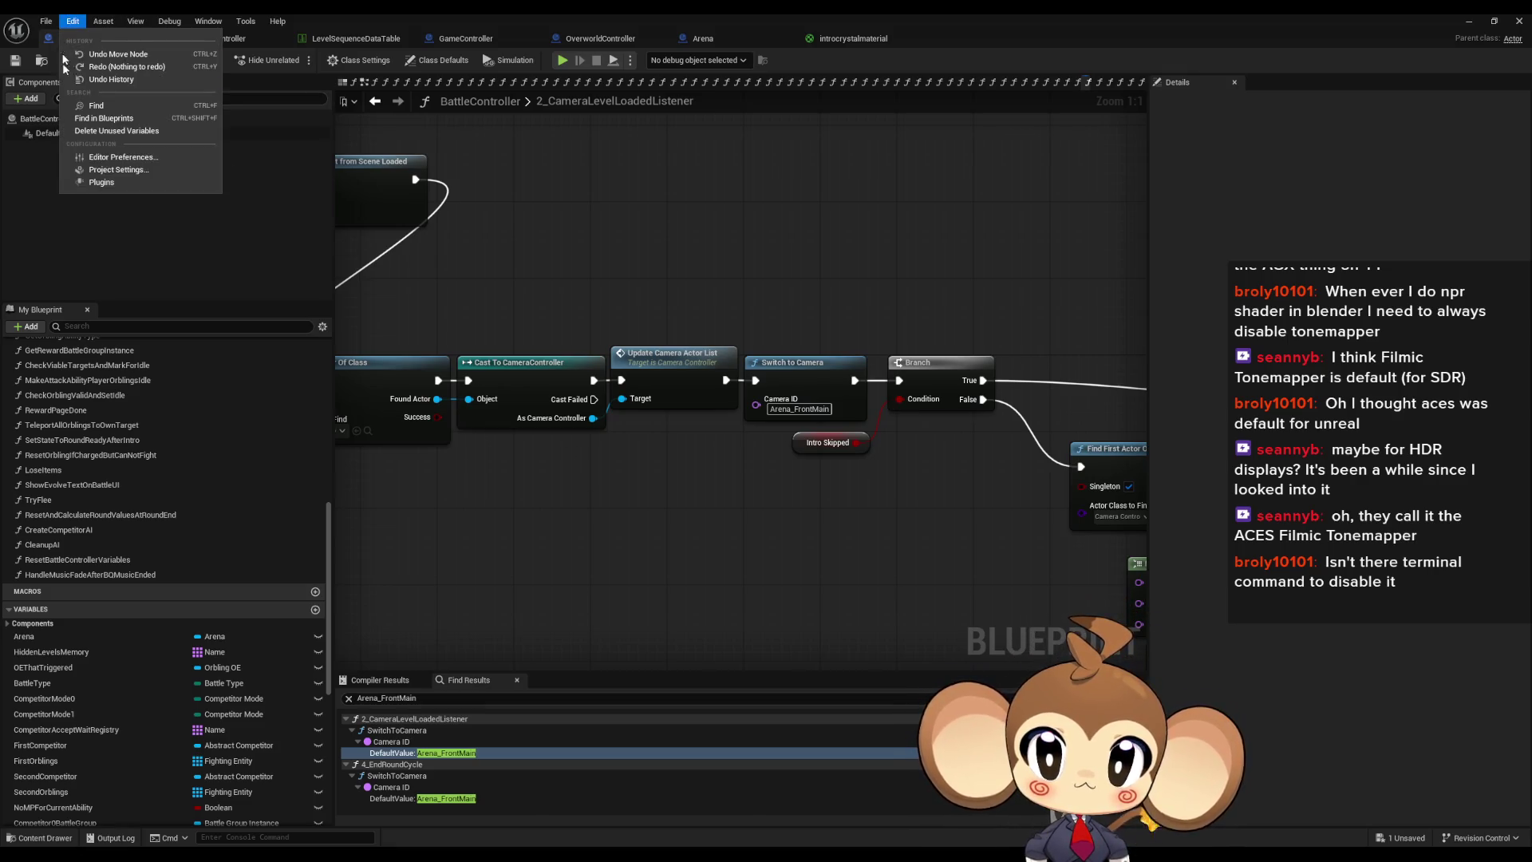
{"action": "left_click", "coordinate": [114, 171]}
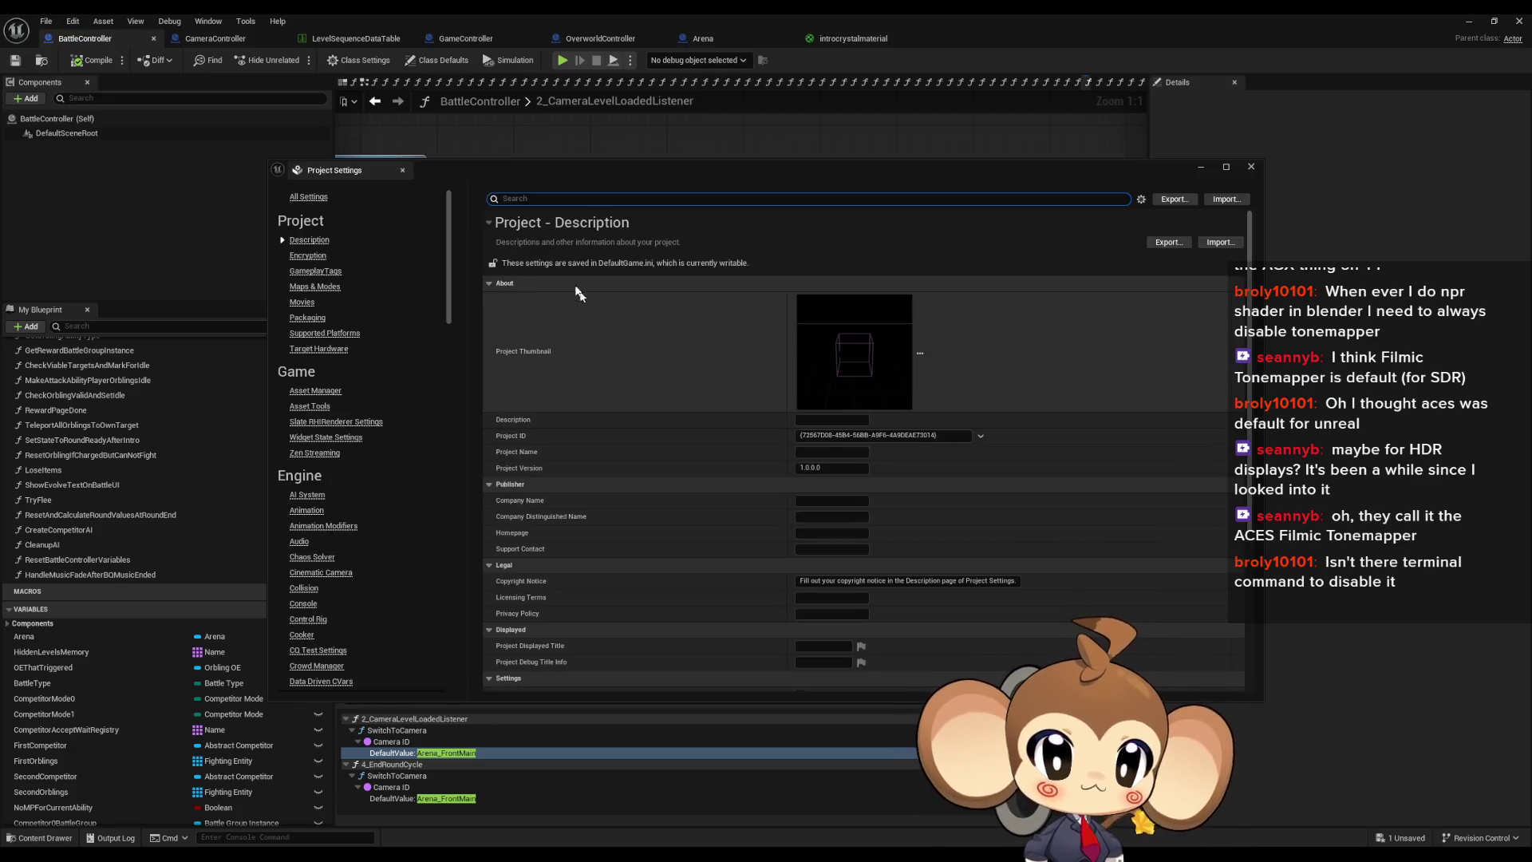
{"action": "type", "text": "scr"}
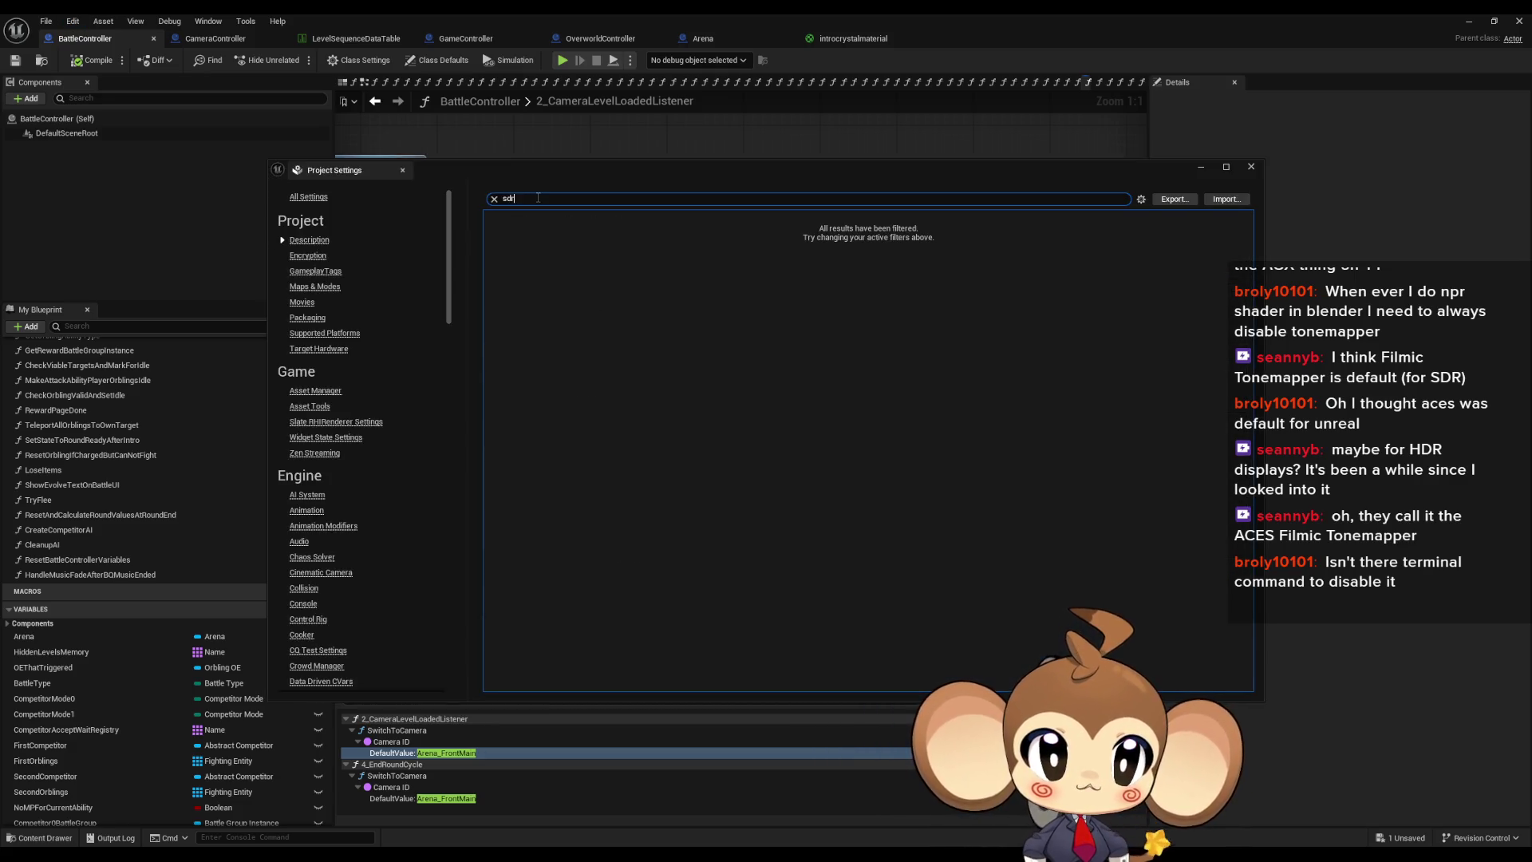
{"action": "key", "text": "BackSpace"}
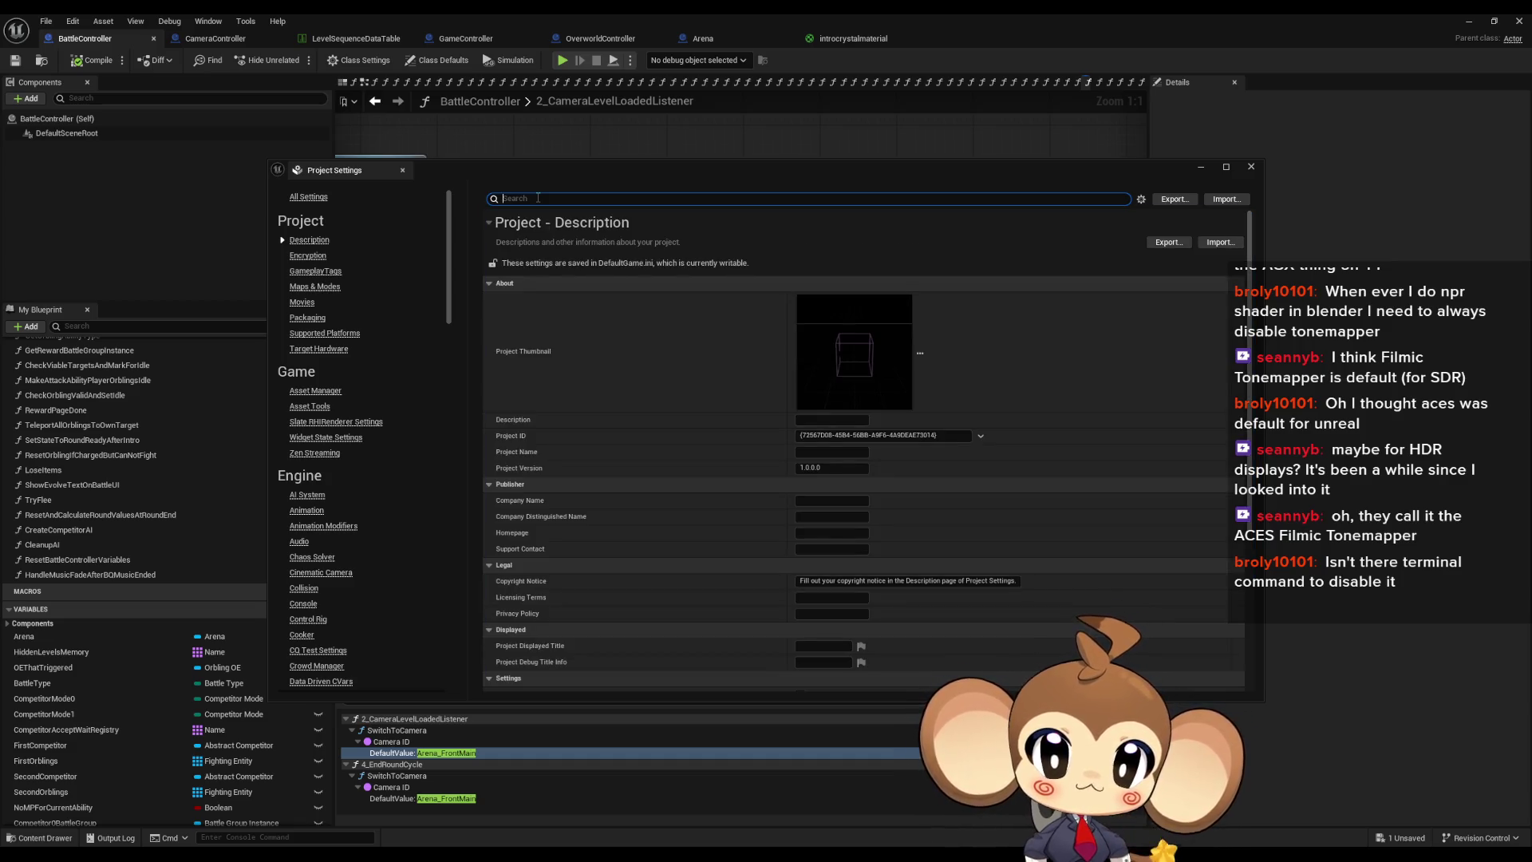
Step: Scroll through the Project Settings category list looking for tonemapping options
{"action": "scroll", "coordinate": [401, 459], "scroll_direction": "down", "scroll_amount": 4}
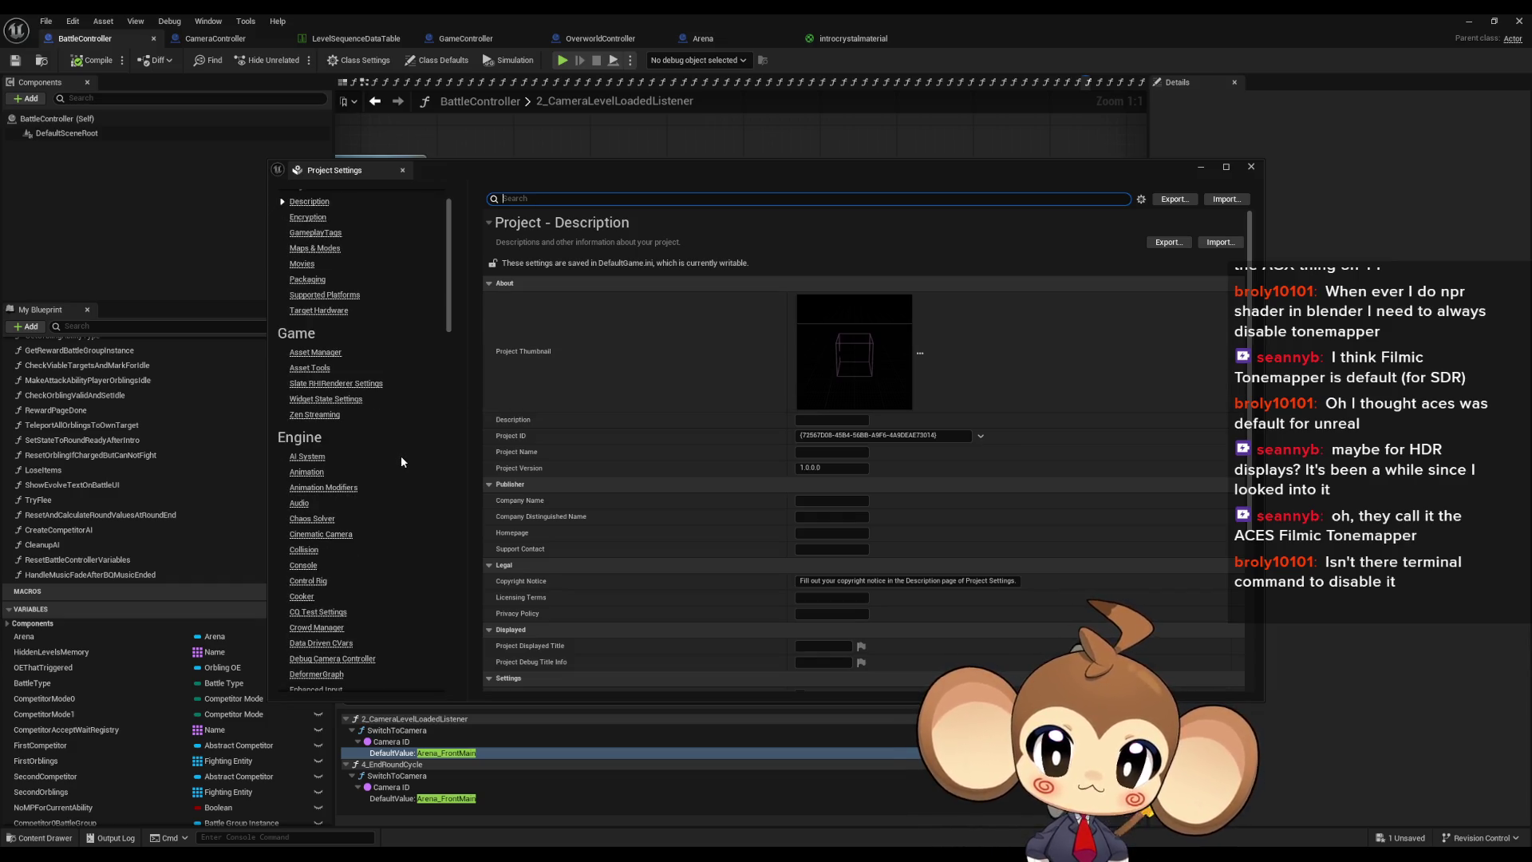
{"action": "scroll", "coordinate": [443, 343], "scroll_direction": "down", "scroll_amount": 3}
{"action": "scroll", "coordinate": [441, 383], "scroll_direction": "down", "scroll_amount": 5}
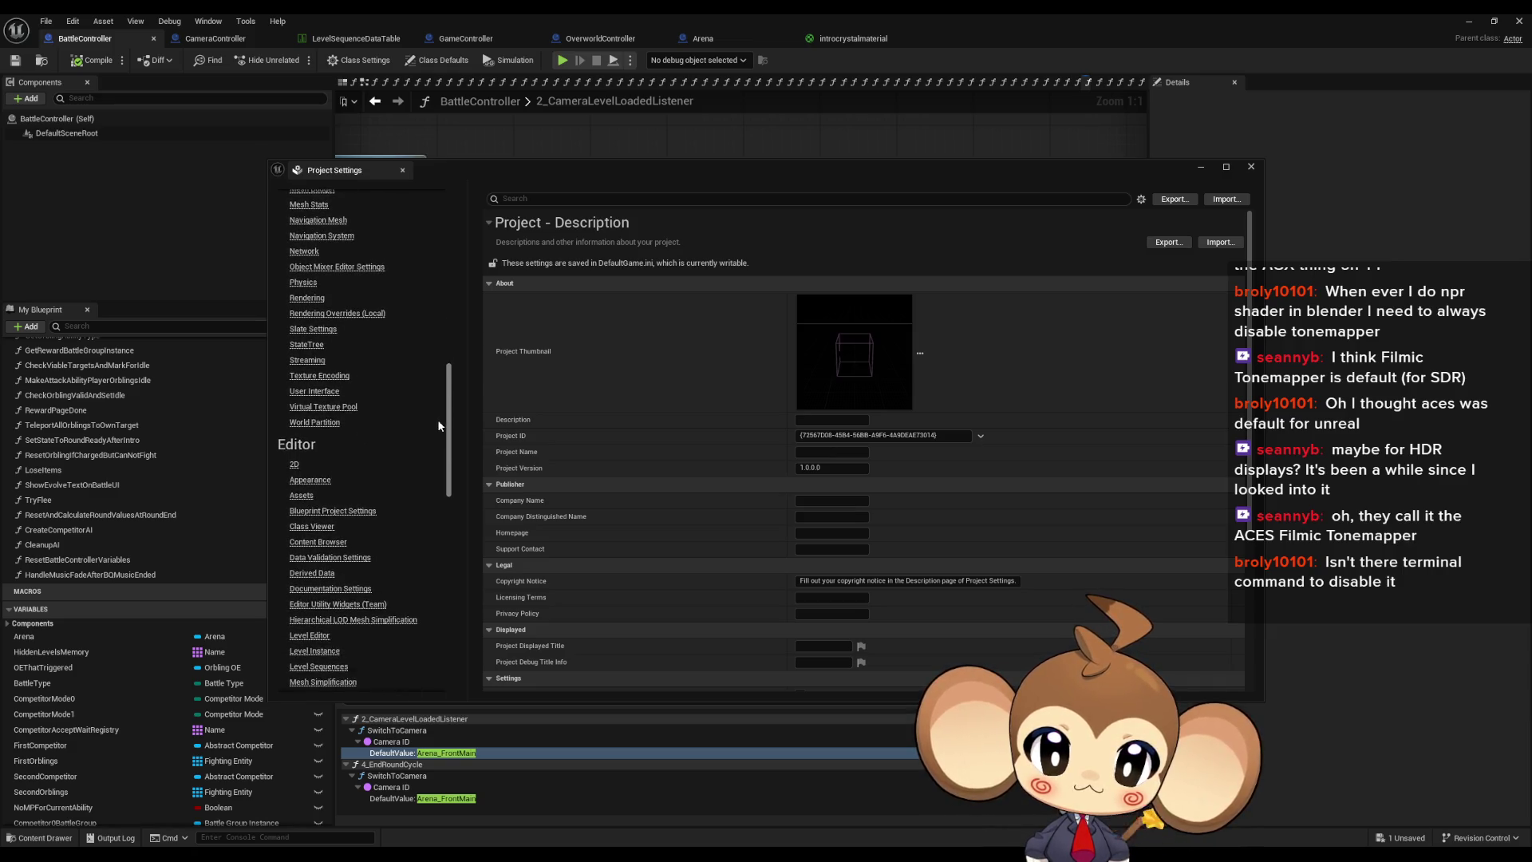
{"action": "scroll", "coordinate": [438, 435], "scroll_direction": "down", "scroll_amount": 2}
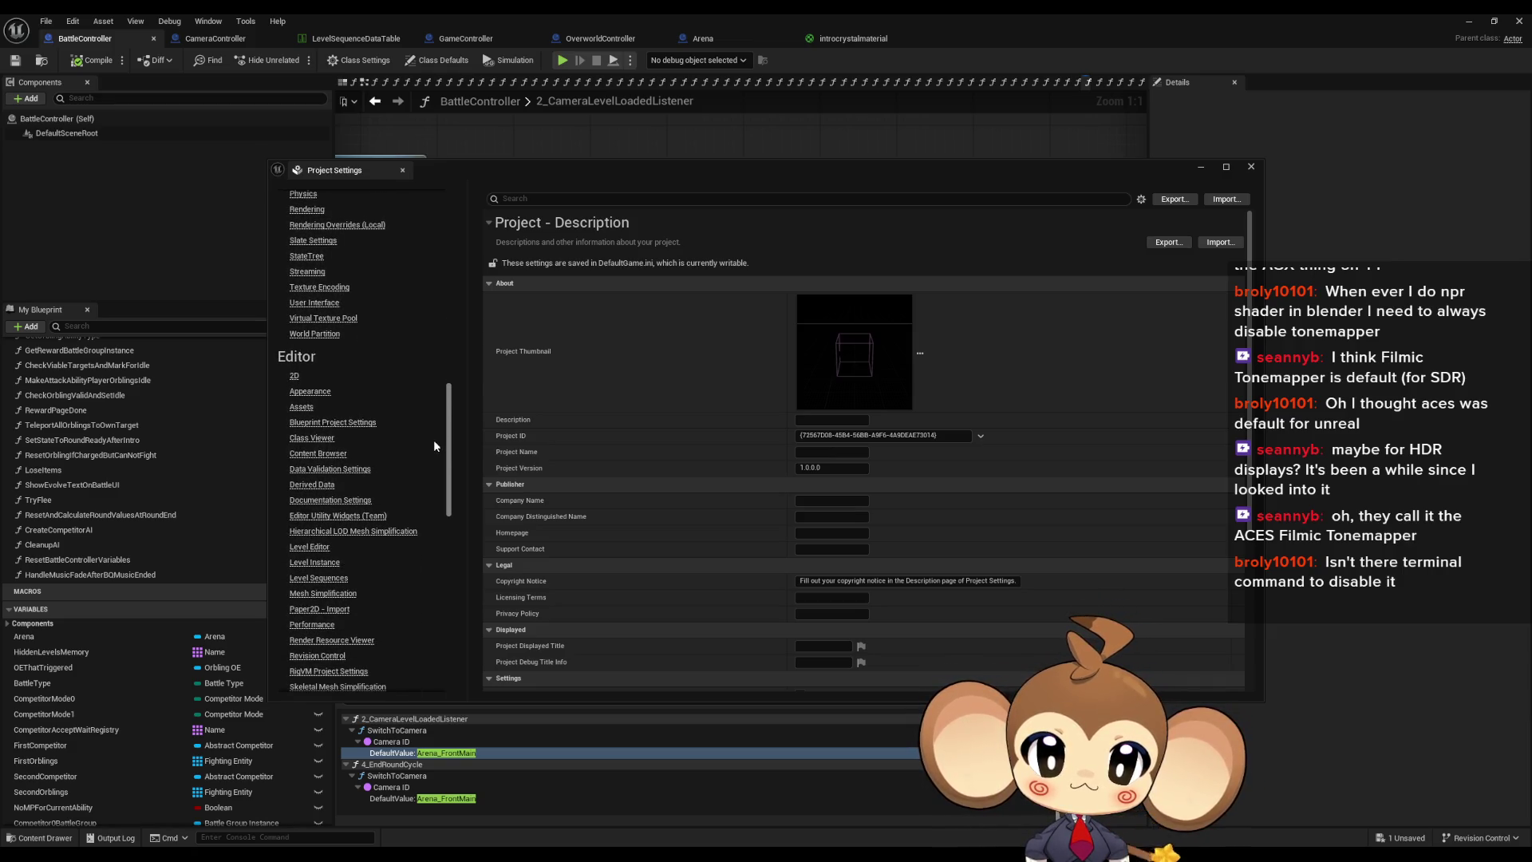
{"action": "scroll", "coordinate": [431, 494], "scroll_direction": "down", "scroll_amount": 10}
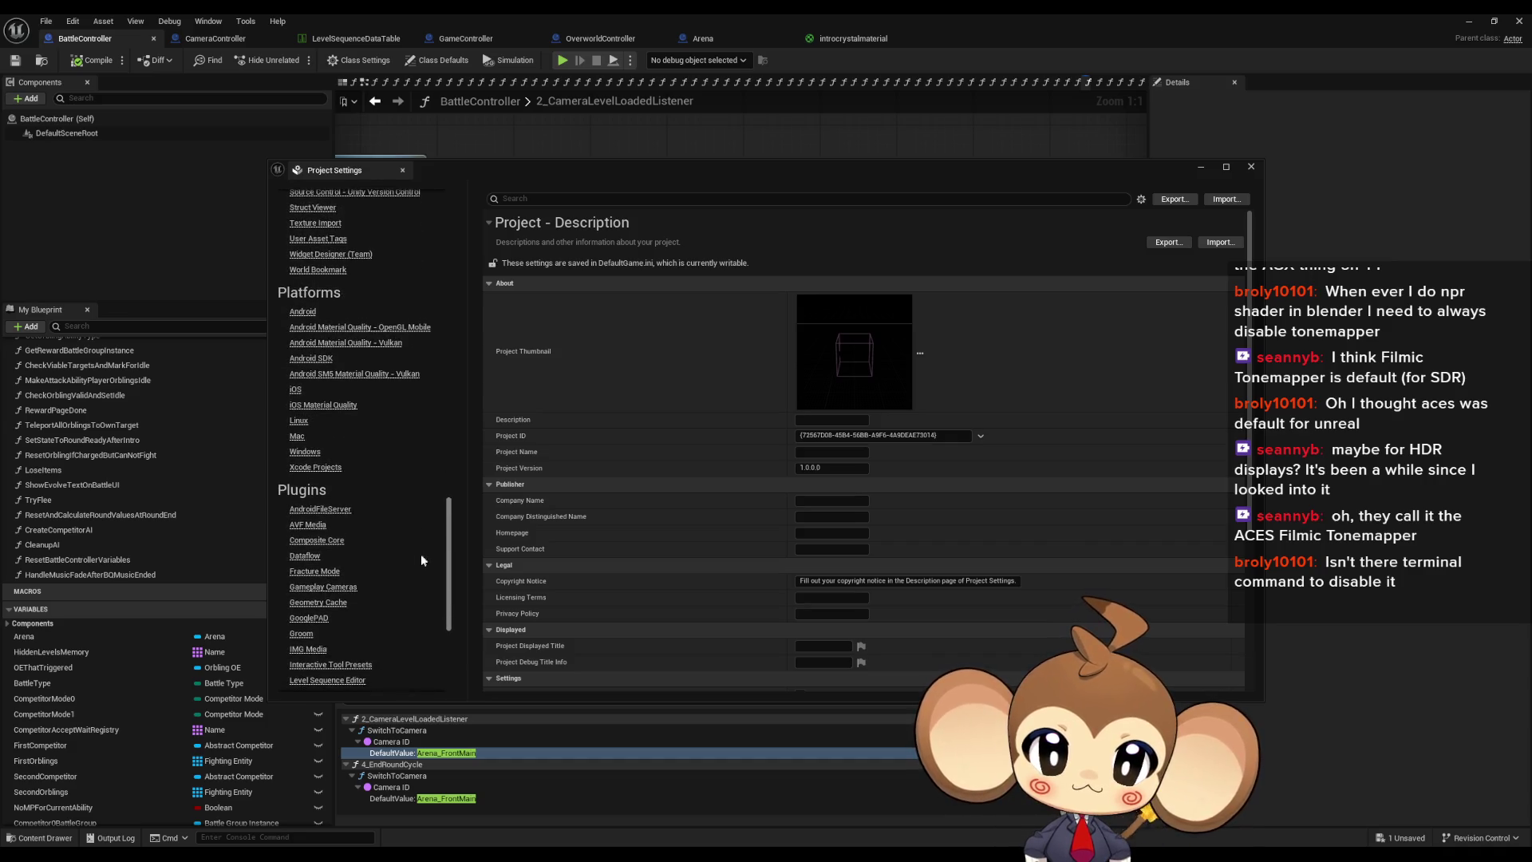
{"action": "scroll", "coordinate": [457, 488], "scroll_direction": "up", "scroll_amount": 10}
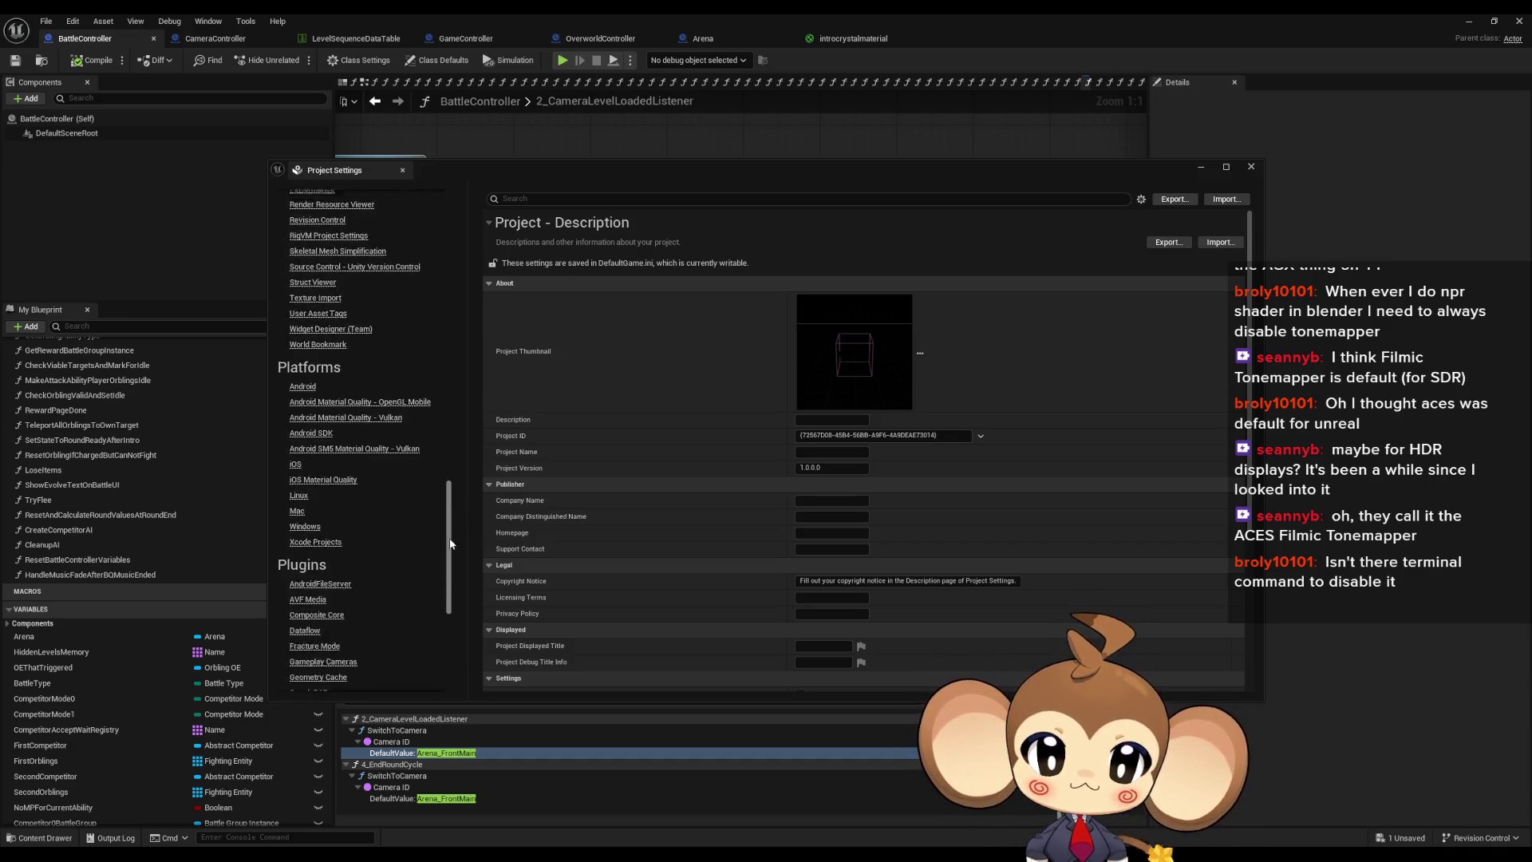
{"action": "scroll", "coordinate": [462, 431], "scroll_direction": "up", "scroll_amount": 10}
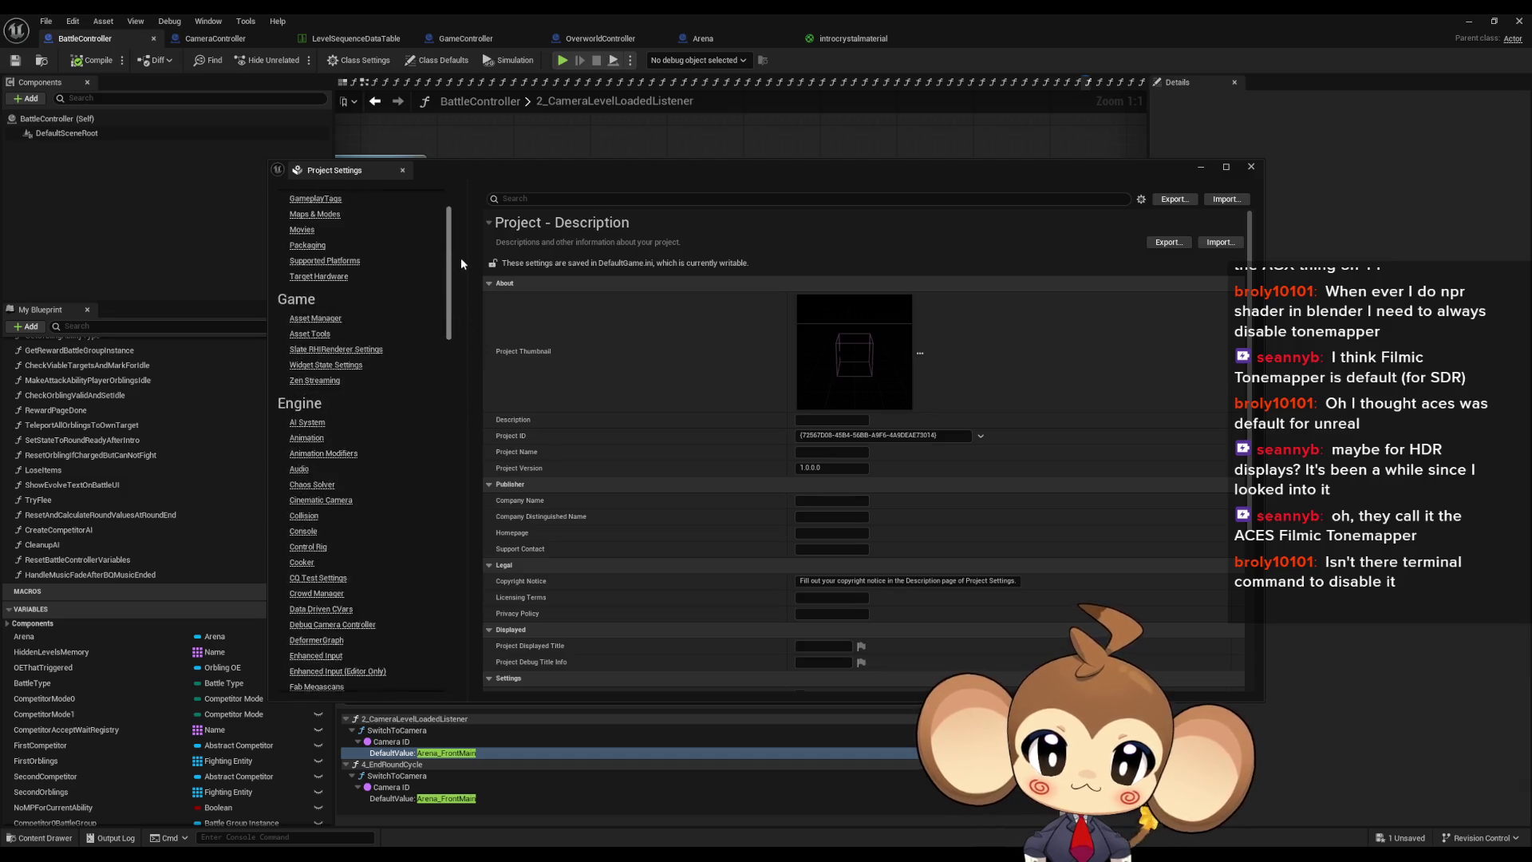
{"action": "scroll", "coordinate": [466, 352], "scroll_direction": "down", "scroll_amount": 10}
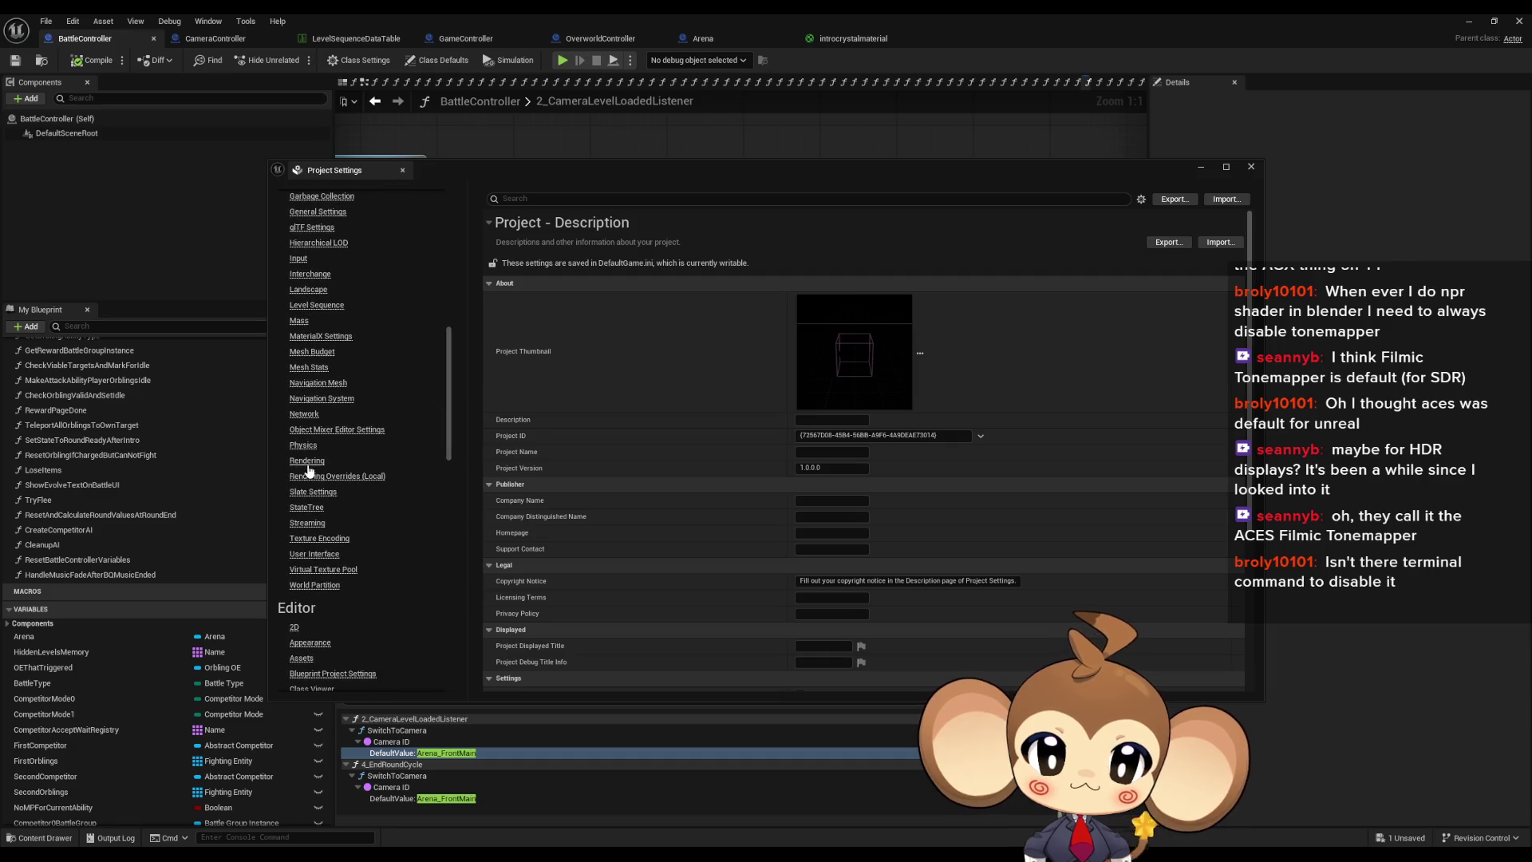
Step: Review the Engine - Rendering settings, then close Project Settings
{"action": "left_click", "coordinate": [306, 461]}
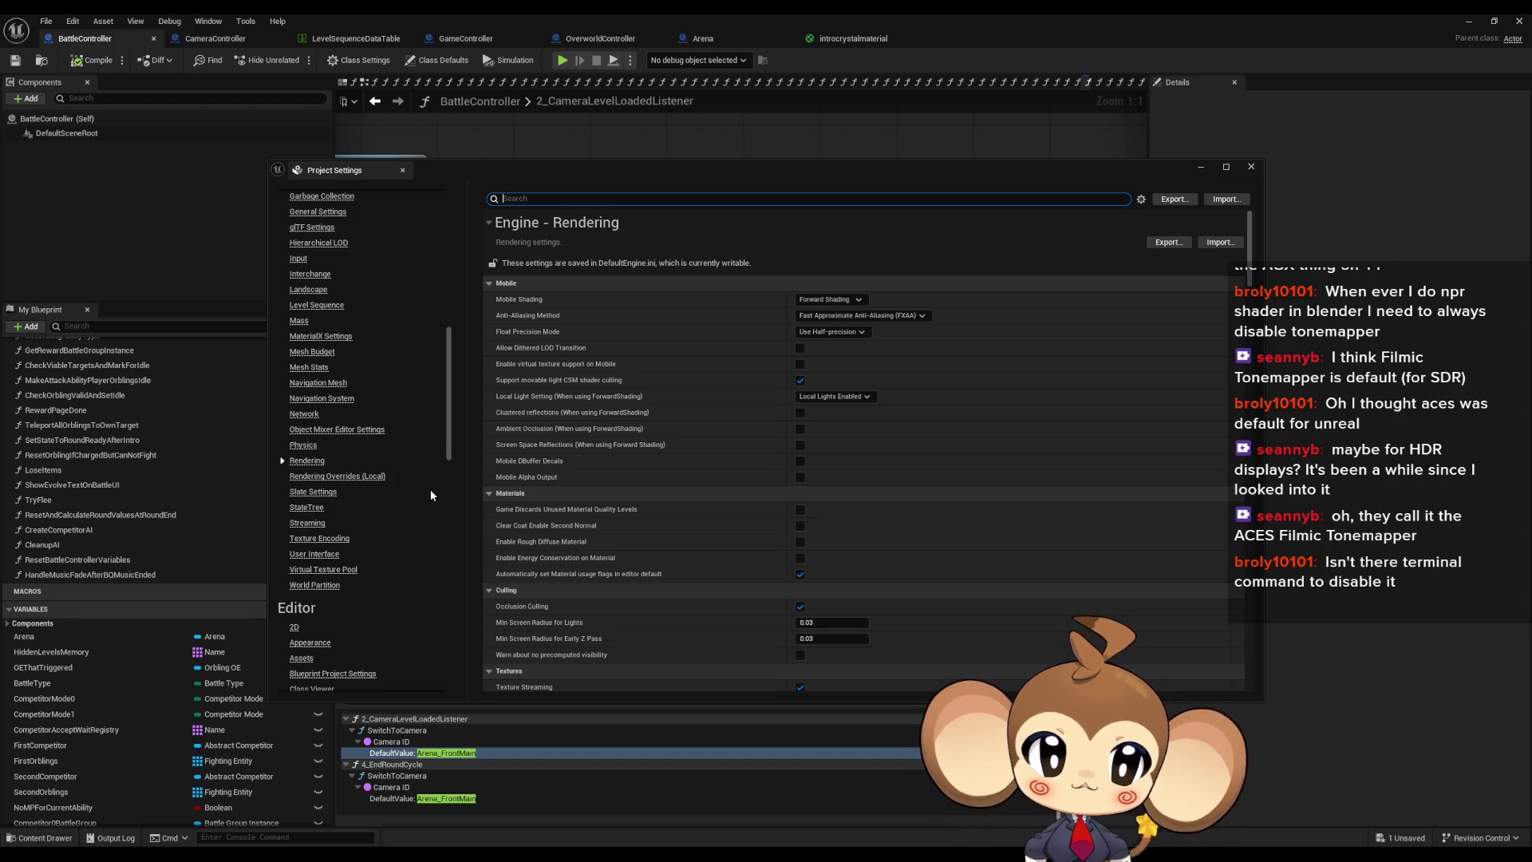
{"action": "scroll", "coordinate": [648, 431], "scroll_direction": "down", "scroll_amount": 4}
{"action": "scroll", "coordinate": [655, 432], "scroll_direction": "down", "scroll_amount": 10}
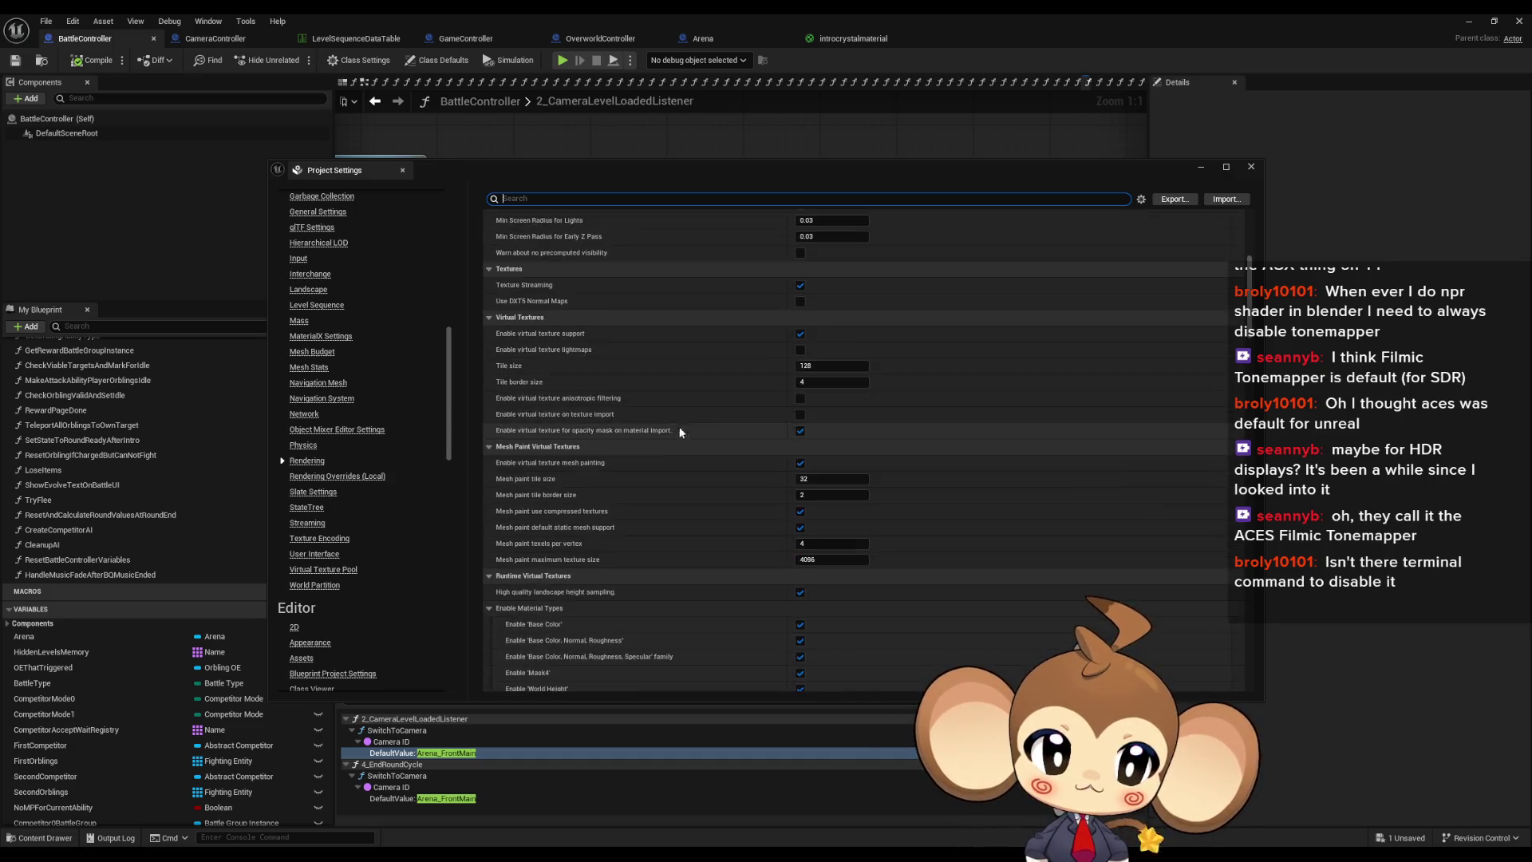
{"action": "mouse_move", "coordinate": [1250, 307]}
{"action": "left_mouse_down"}
{"action": "mouse_move", "coordinate": [1193, 480]}
{"action": "mouse_move", "coordinate": [1192, 650]}
{"action": "left_mouse_up"}
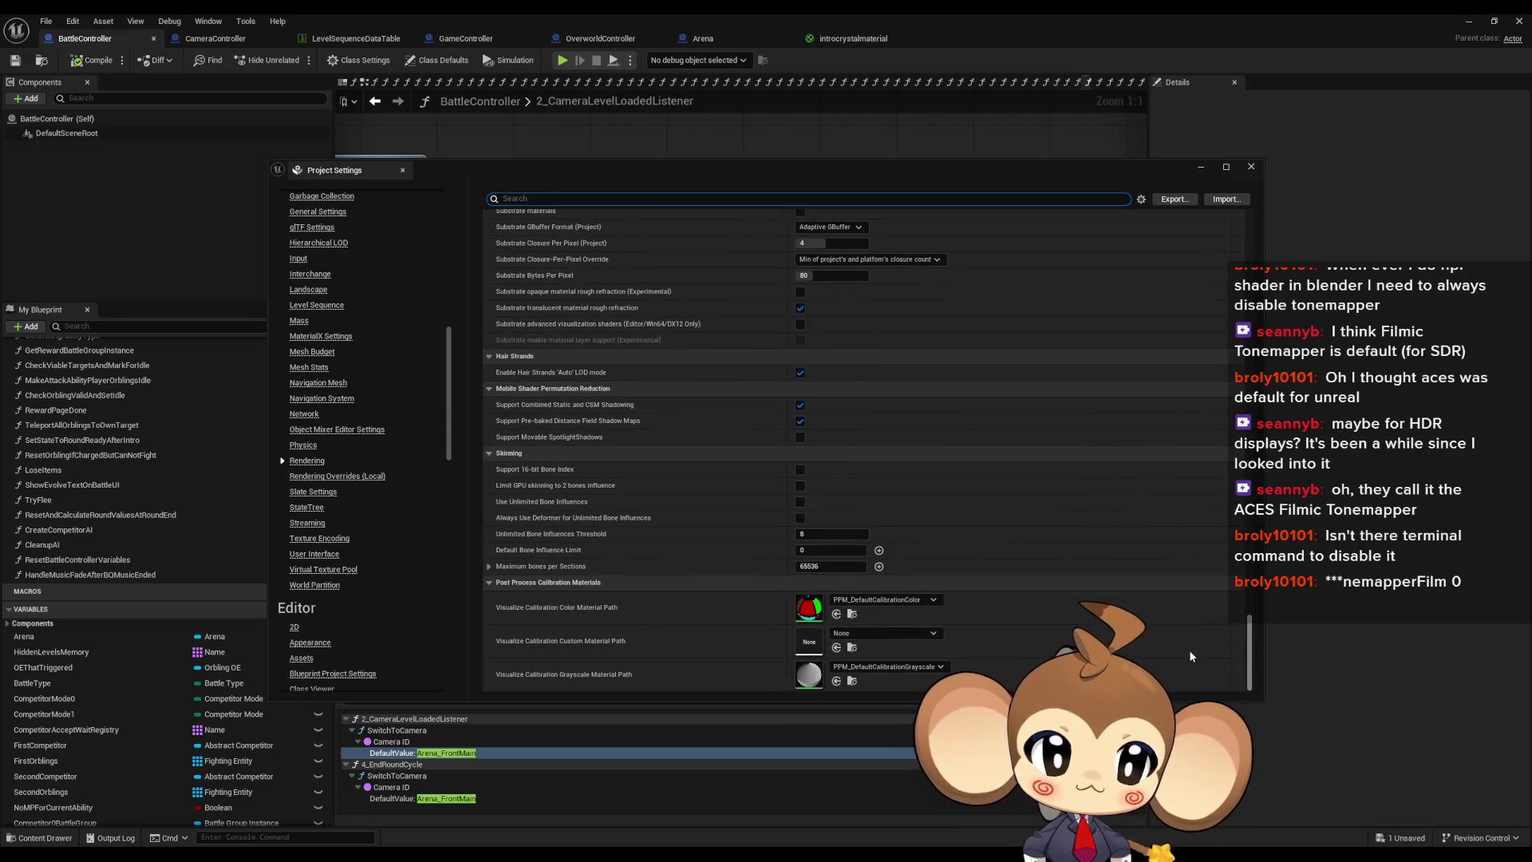
{"action": "scroll", "coordinate": [1208, 613], "scroll_direction": "up", "scroll_amount": 3}
{"action": "scroll", "coordinate": [1208, 619], "scroll_direction": "up", "scroll_amount": 10}
{"action": "left_click", "coordinate": [1251, 167]}
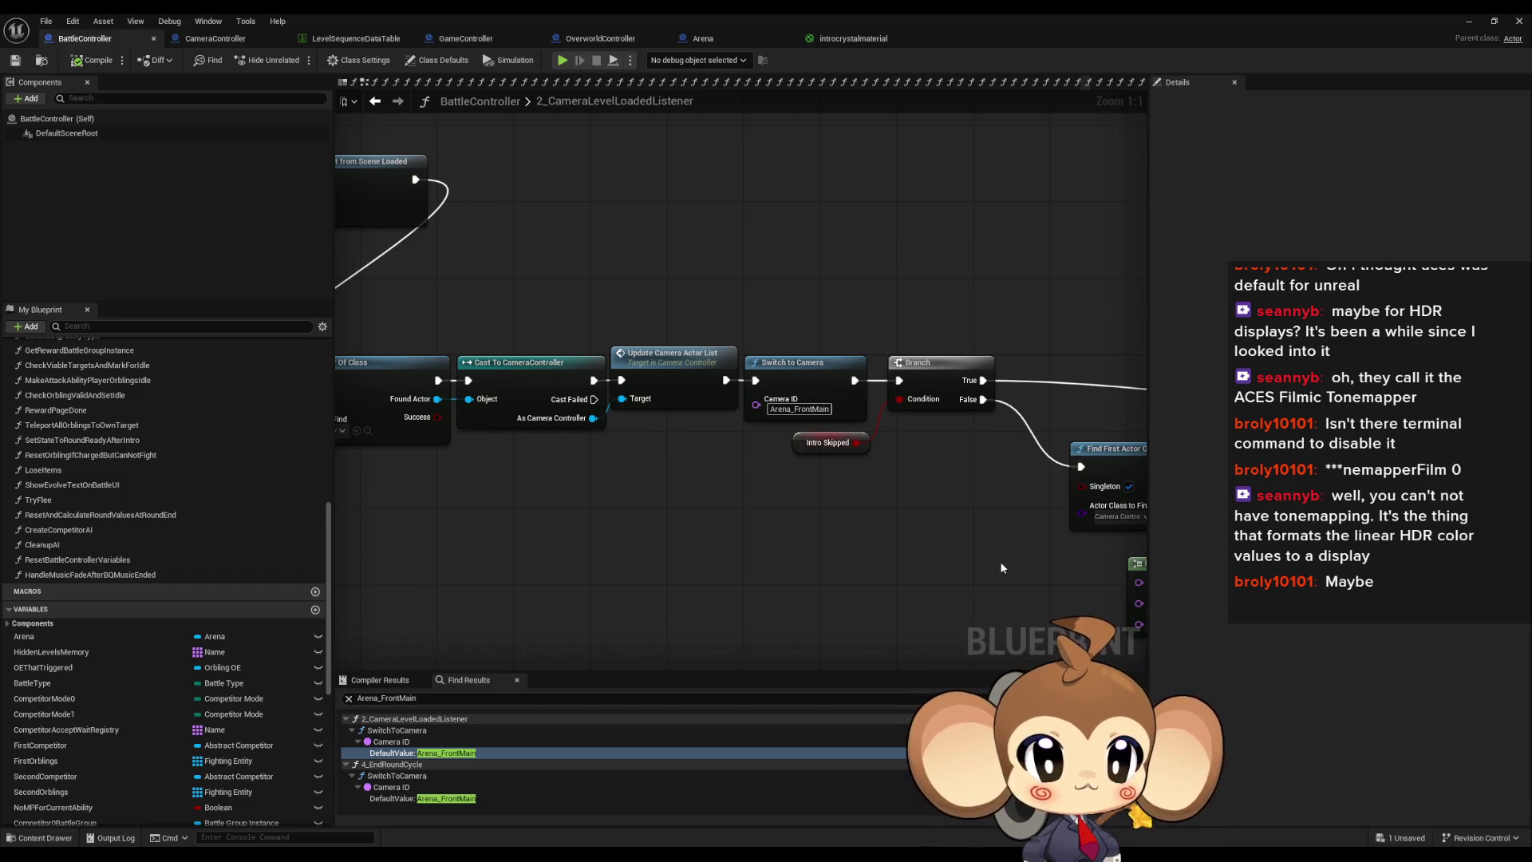
Step: Reopen Project Settings from the Edit menu
{"action": "left_click", "coordinate": [72, 20]}
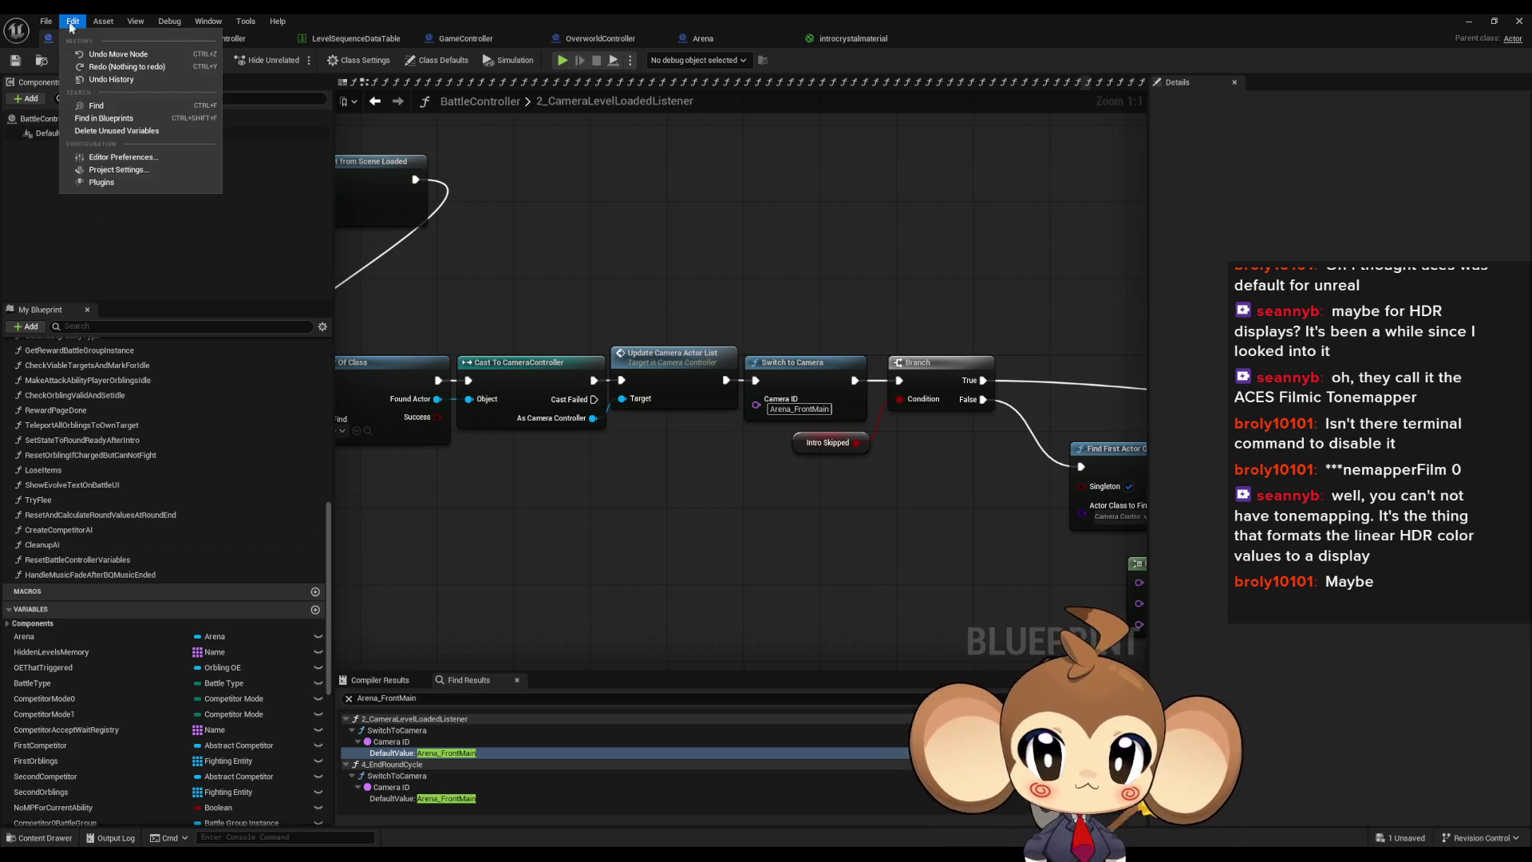
{"action": "left_click", "coordinate": [122, 170]}
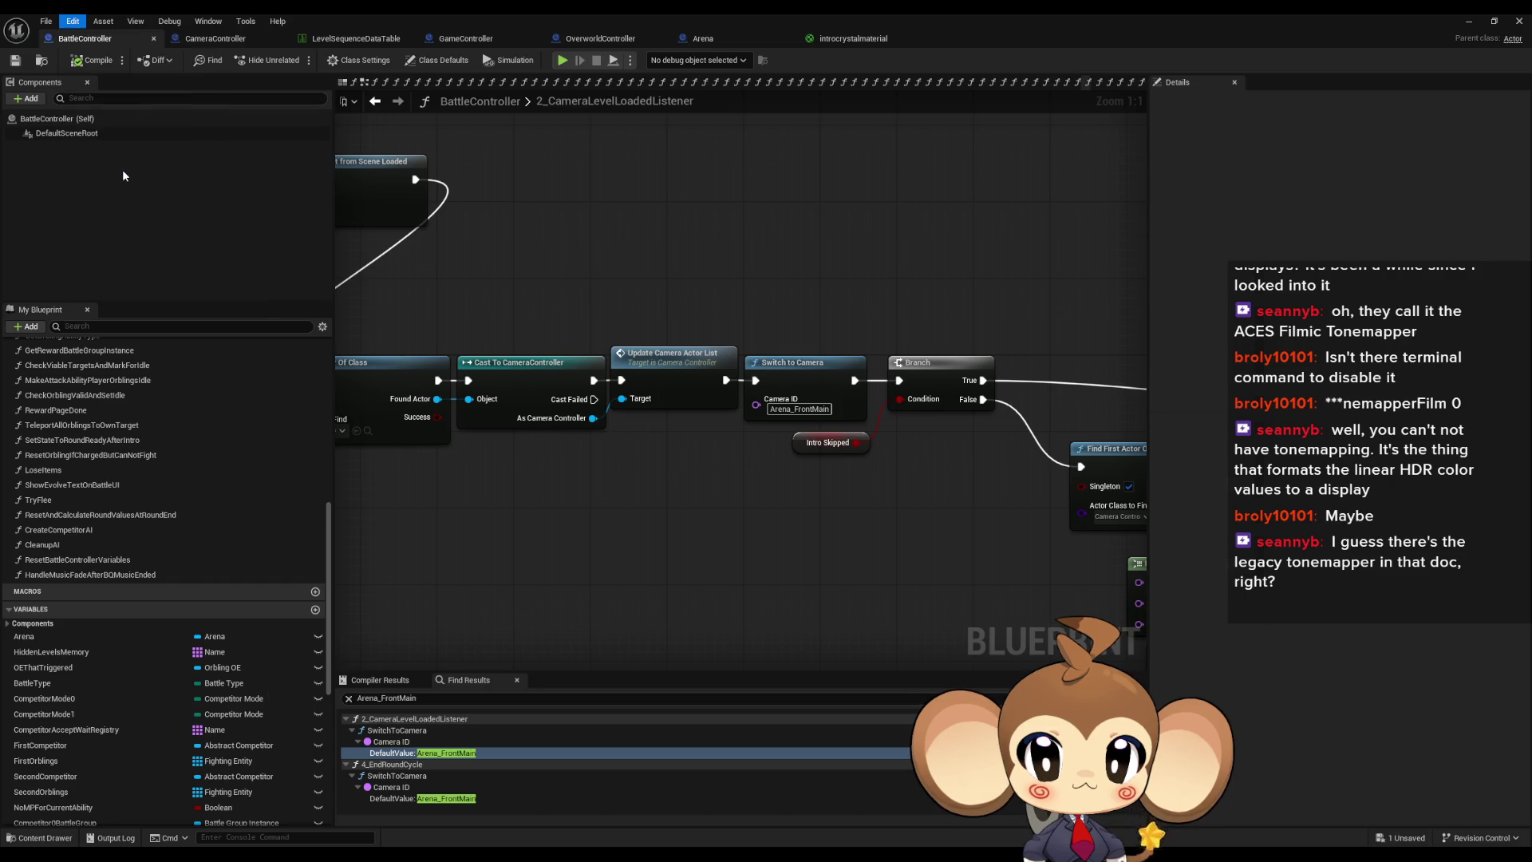
Step: Search 'film' in Project Settings, toggle the Filmback group, then return to the tonemapper docs
{"action": "type", "text": "fil"}
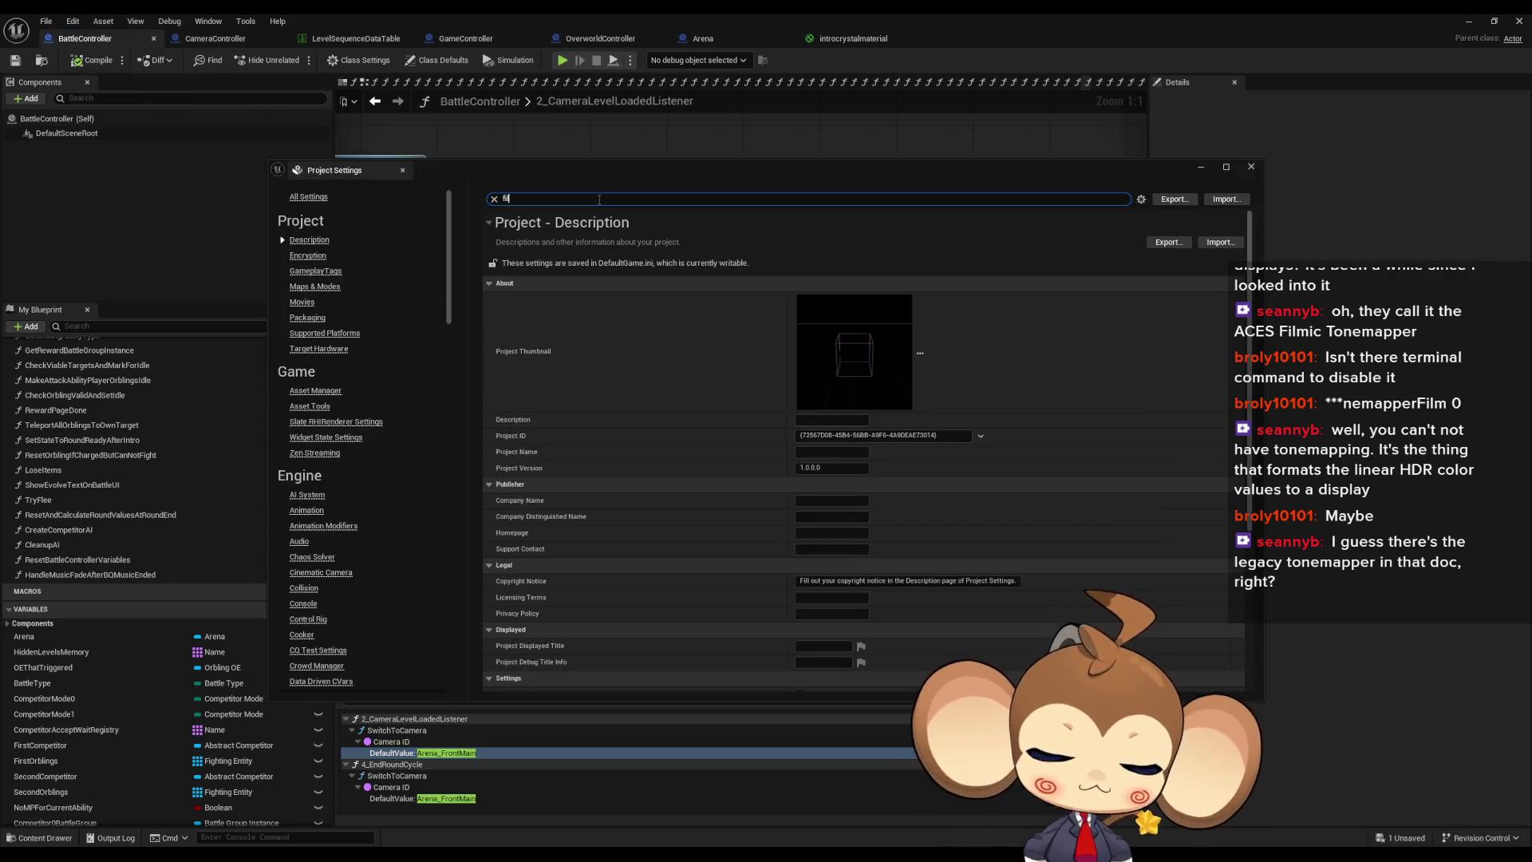
{"action": "type", "text": "m"}
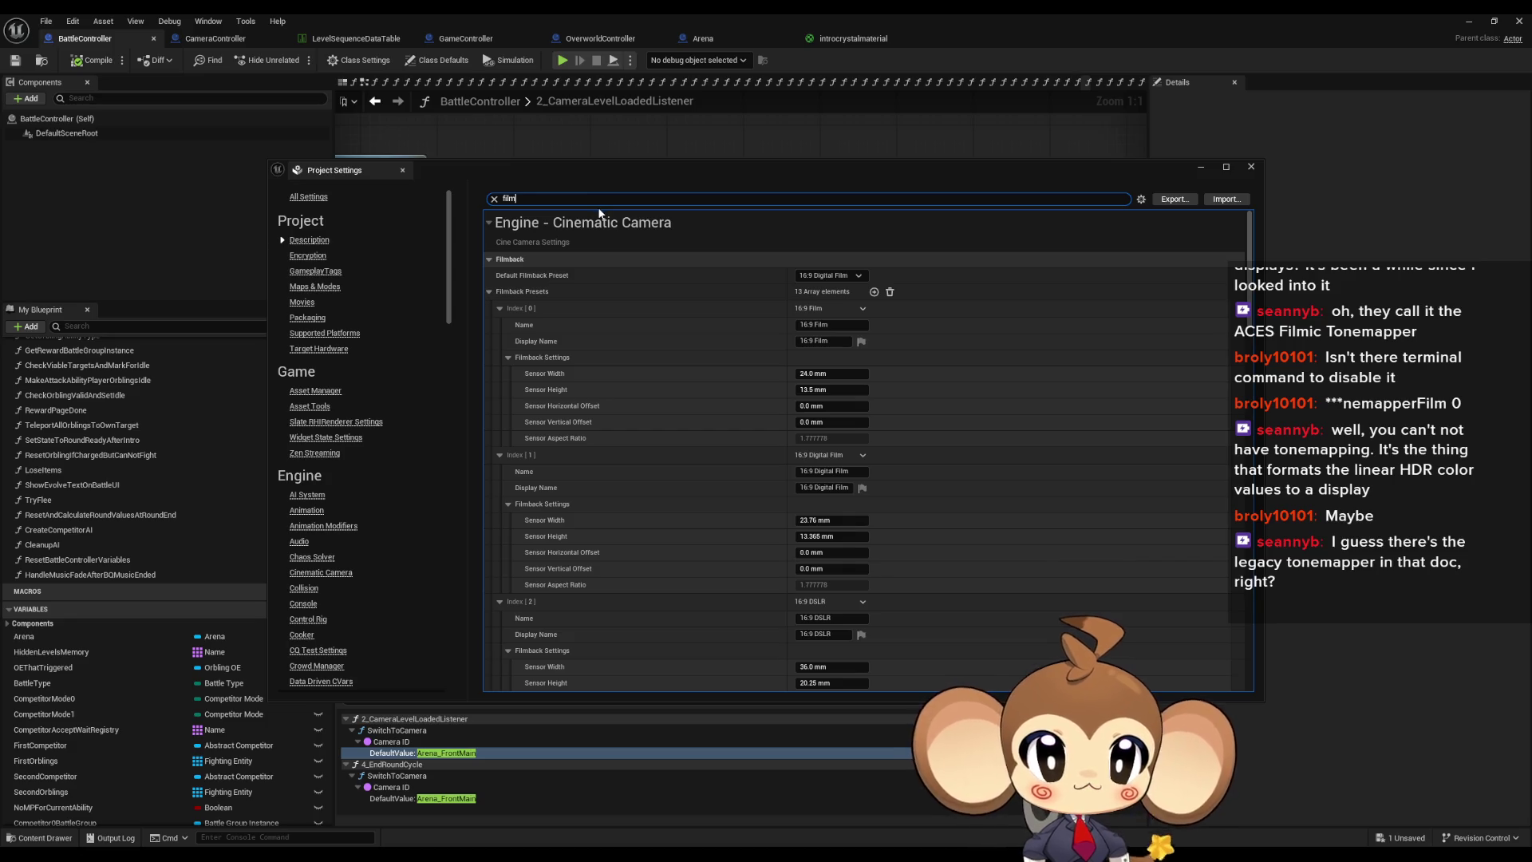
{"action": "left_click", "coordinate": [489, 259]}
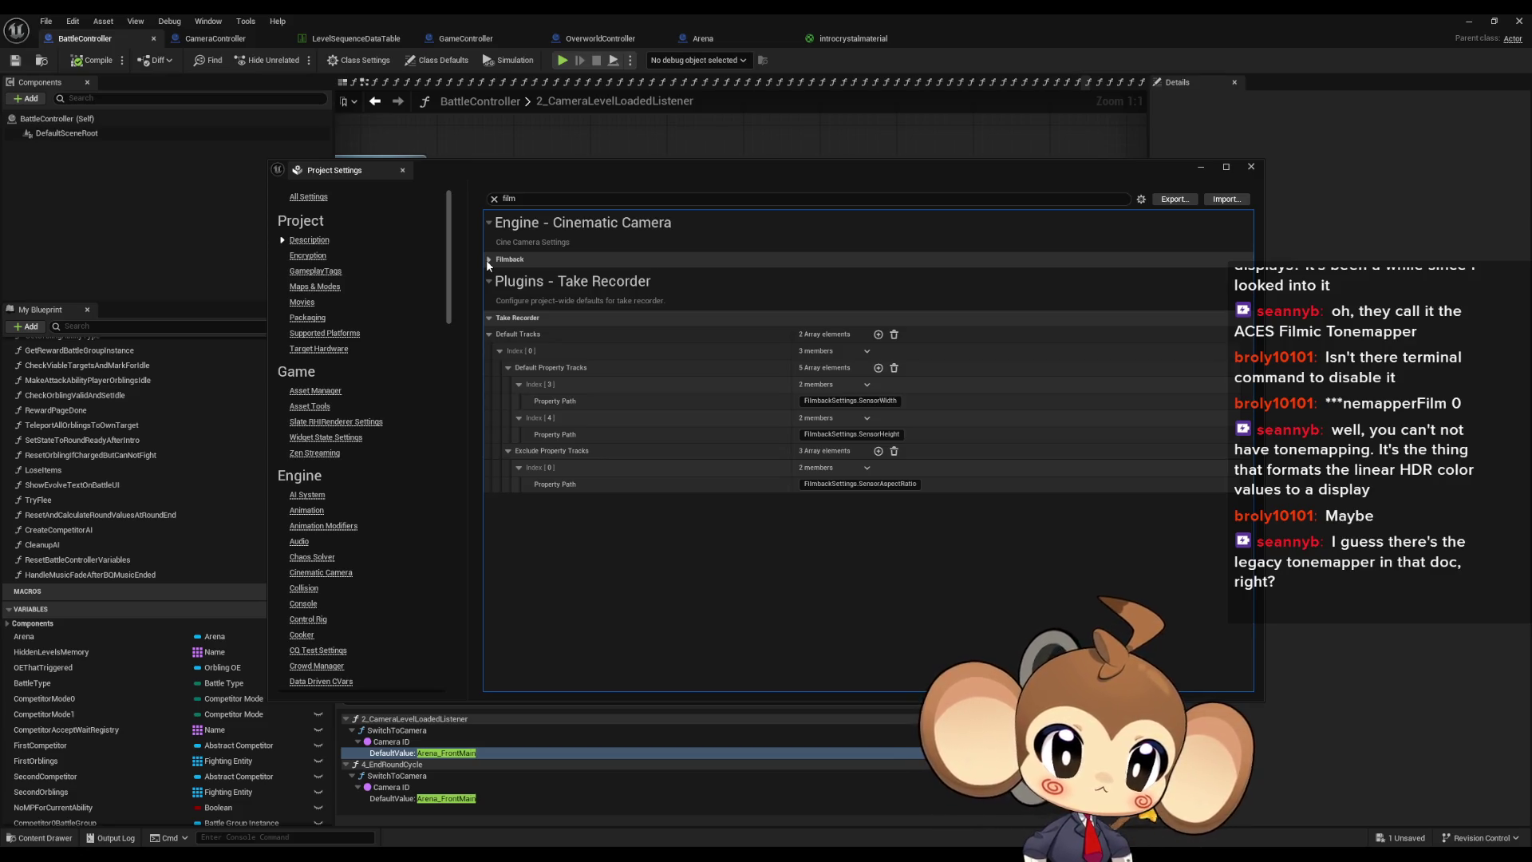
{"action": "left_click", "coordinate": [487, 259]}
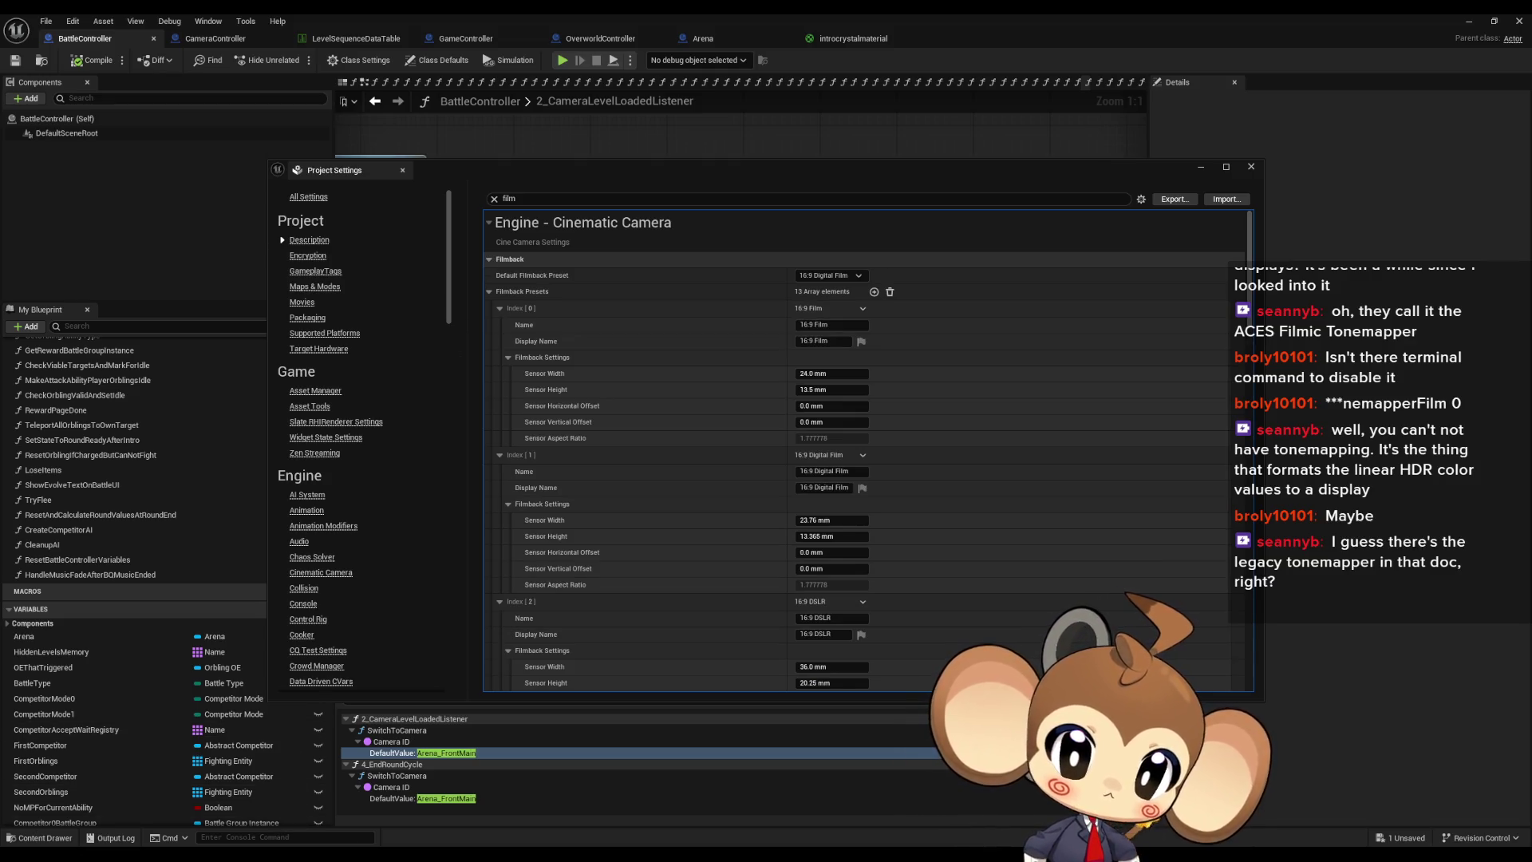
{"action": "key", "text": "alt+Tab"}
{"action": "scroll", "coordinate": [1069, 520], "scroll_direction": "up", "scroll_amount": 1}
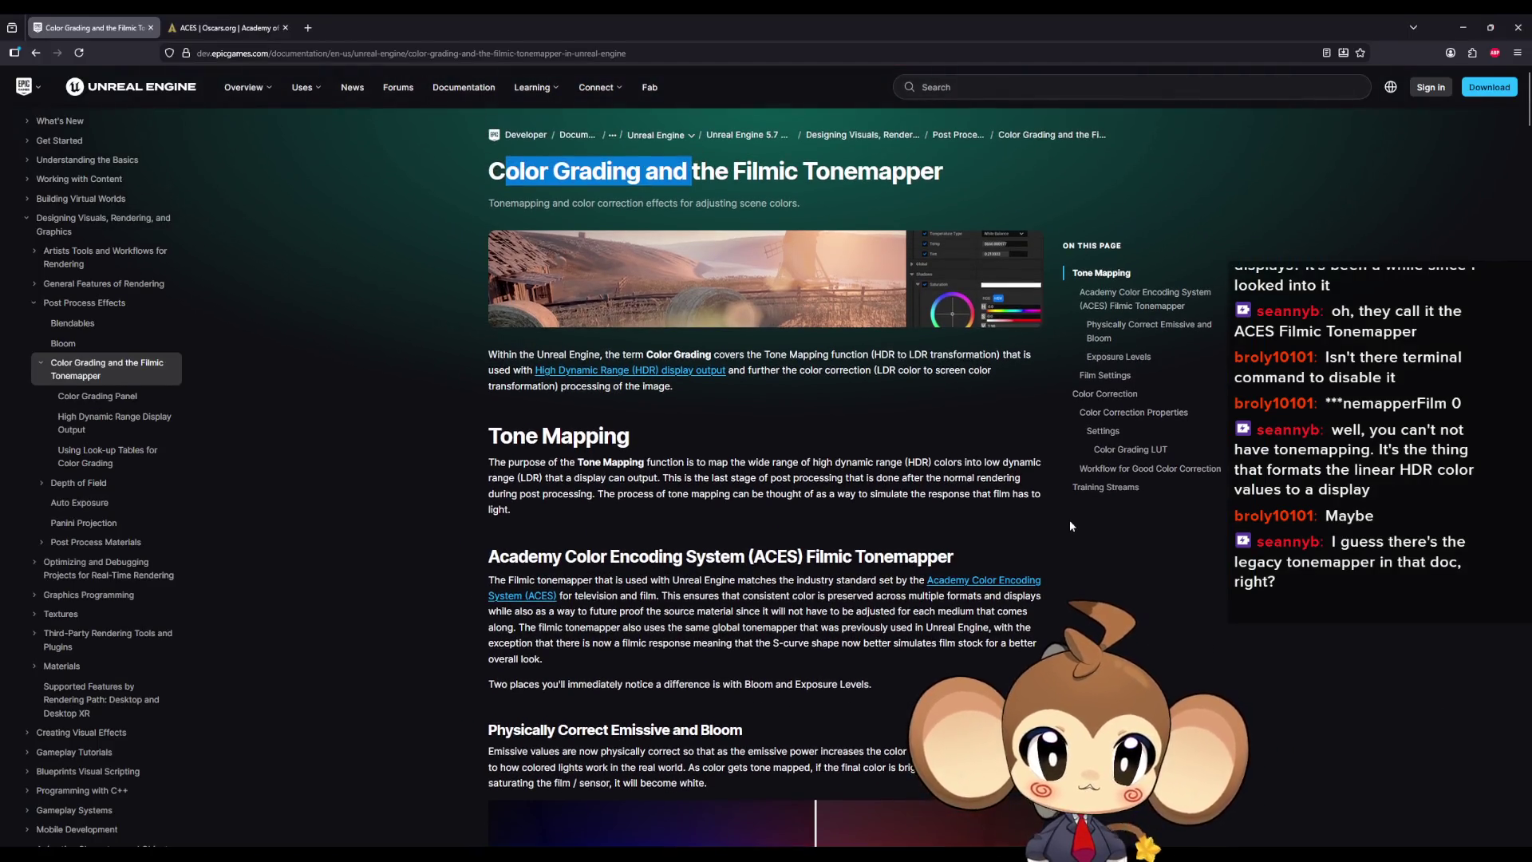
{"action": "scroll", "coordinate": [1034, 563], "scroll_direction": "down", "scroll_amount": 4}
{"action": "scroll", "coordinate": [1029, 565], "scroll_direction": "down", "scroll_amount": 2}
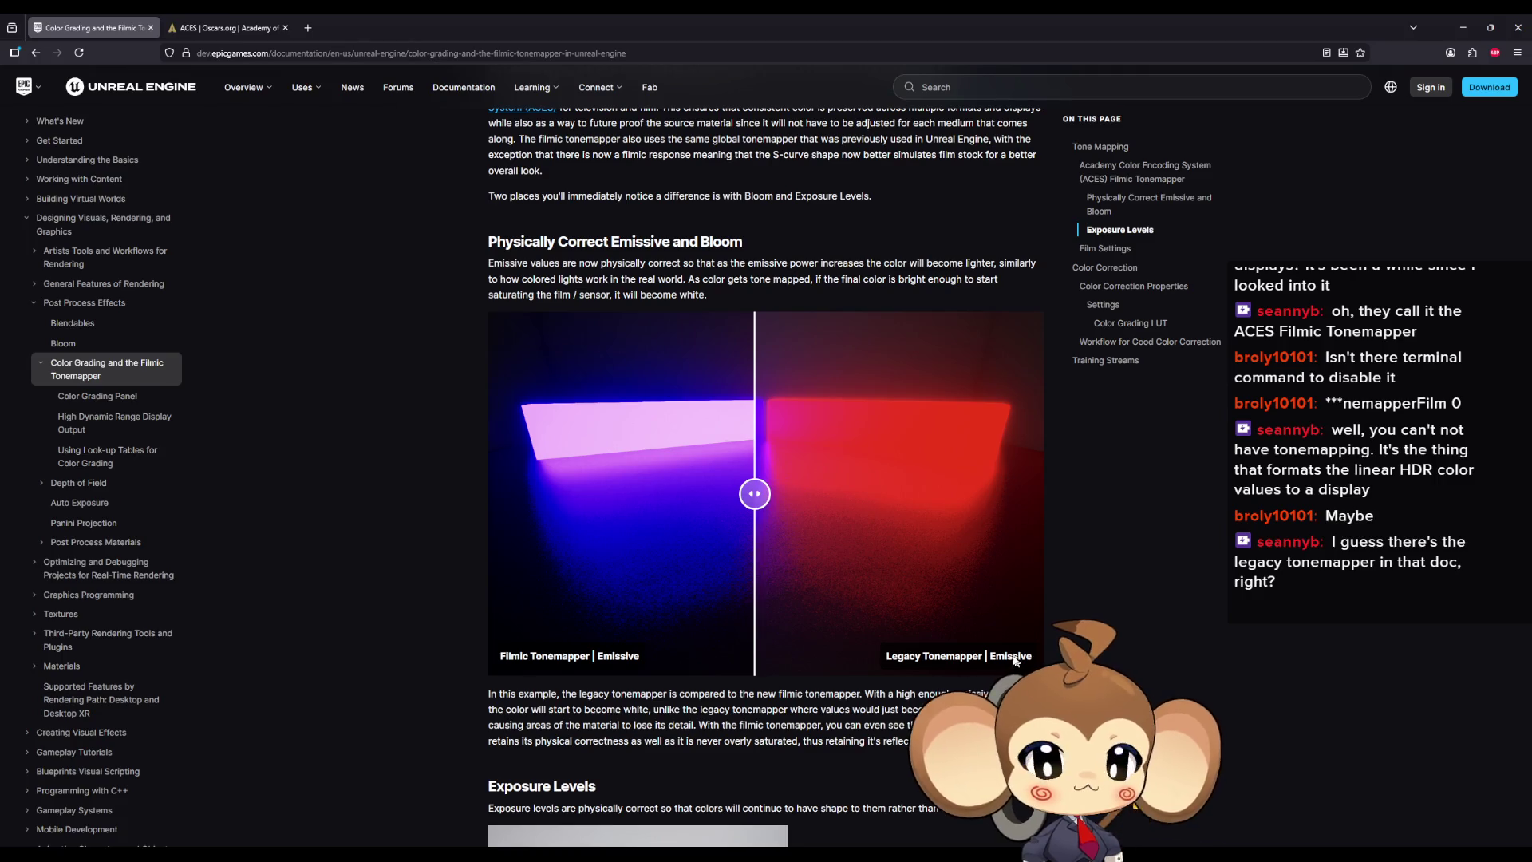
{"action": "scroll", "coordinate": [953, 551], "scroll_direction": "down", "scroll_amount": 4}
{"action": "scroll", "coordinate": [1063, 499], "scroll_direction": "down", "scroll_amount": 2}
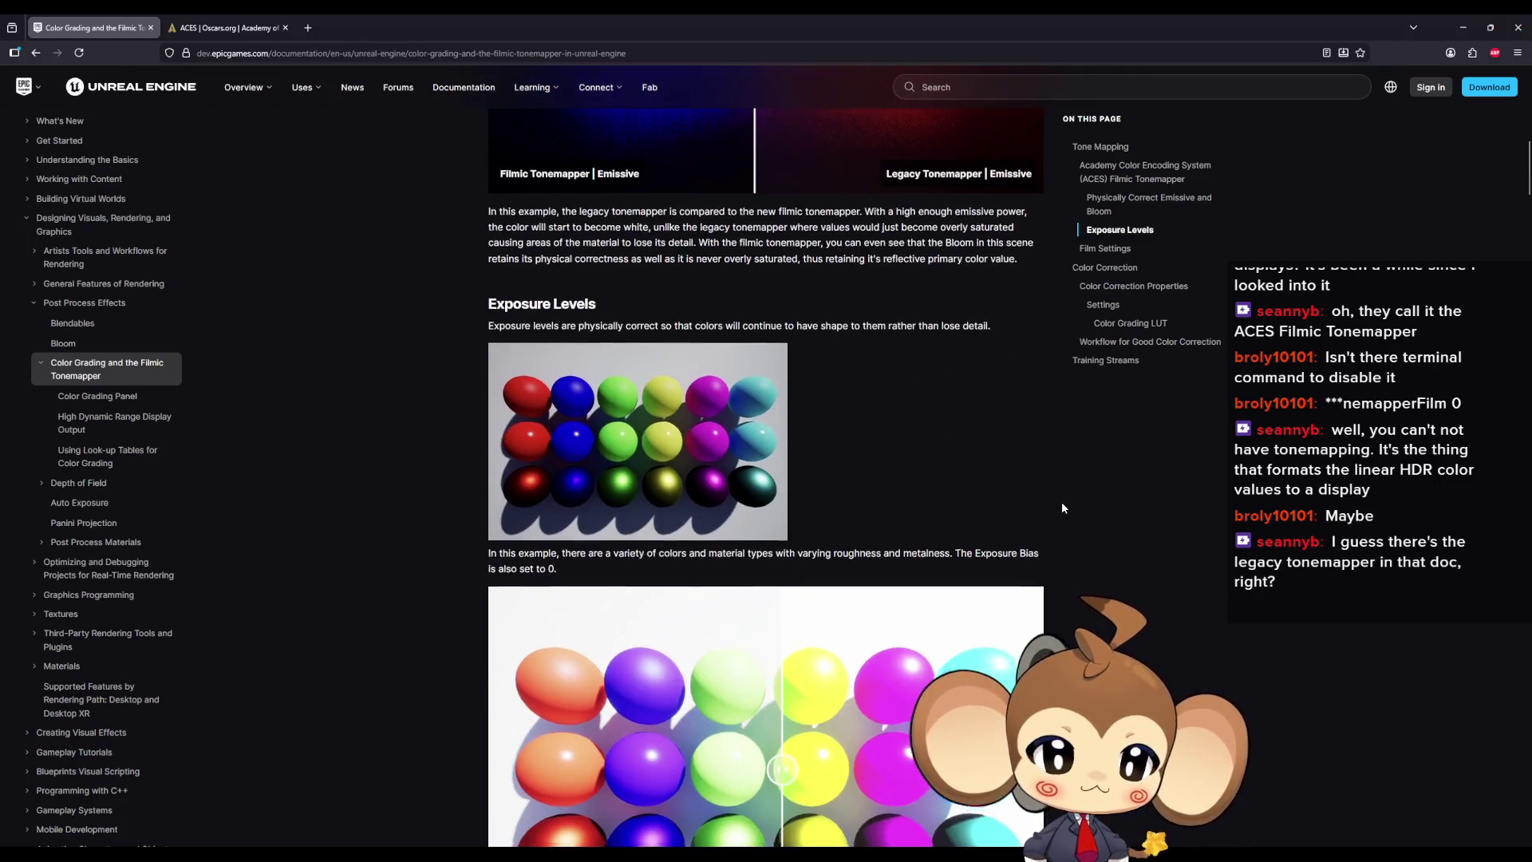
{"action": "scroll", "coordinate": [1061, 507], "scroll_direction": "down", "scroll_amount": 1}
{"action": "scroll", "coordinate": [1059, 507], "scroll_direction": "down", "scroll_amount": 2}
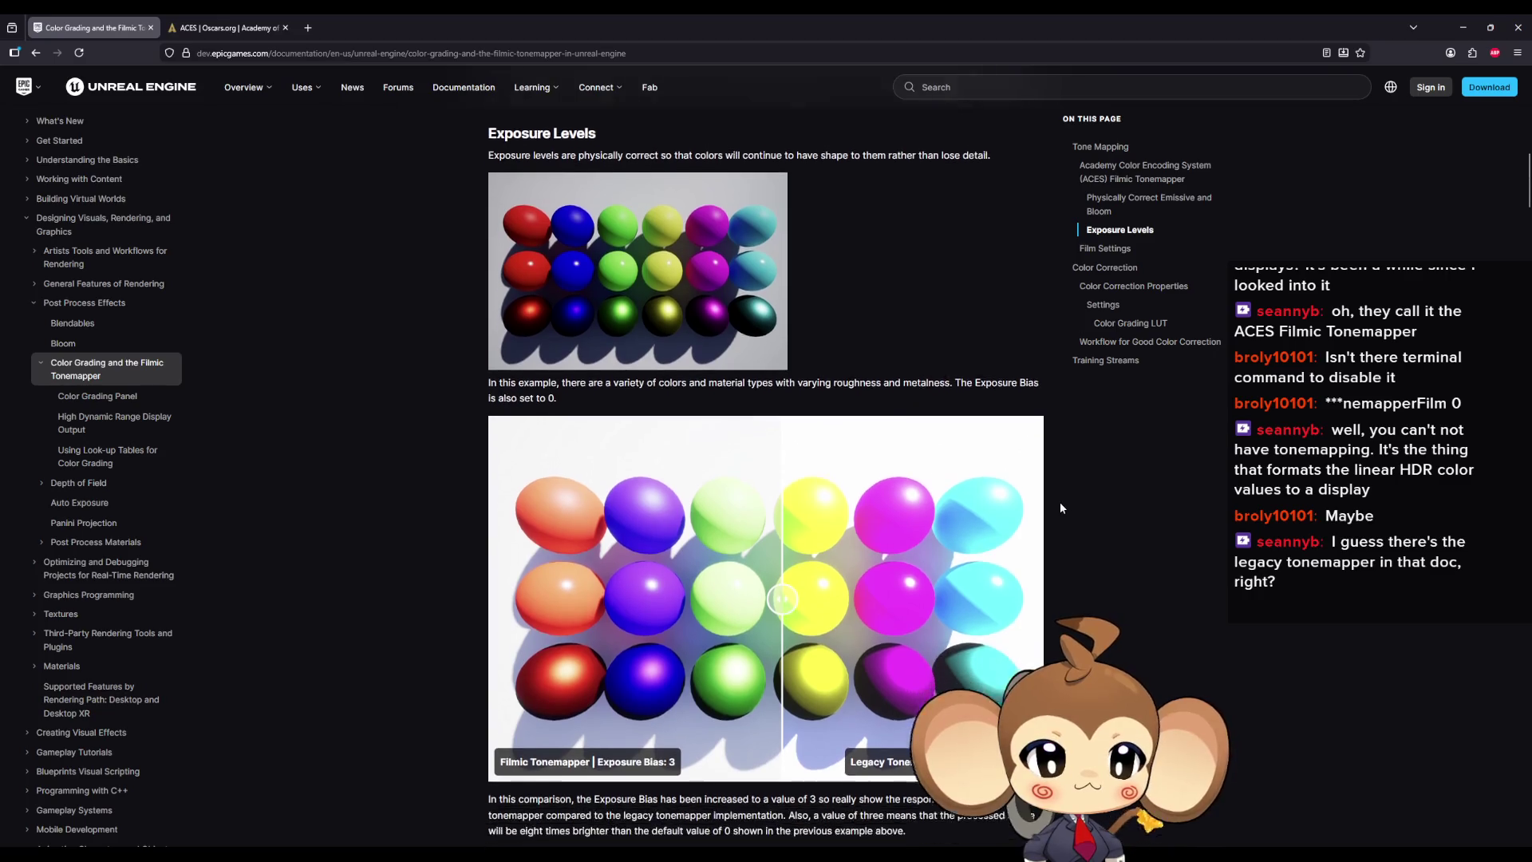
{"action": "scroll", "coordinate": [1059, 508], "scroll_direction": "down", "scroll_amount": 2}
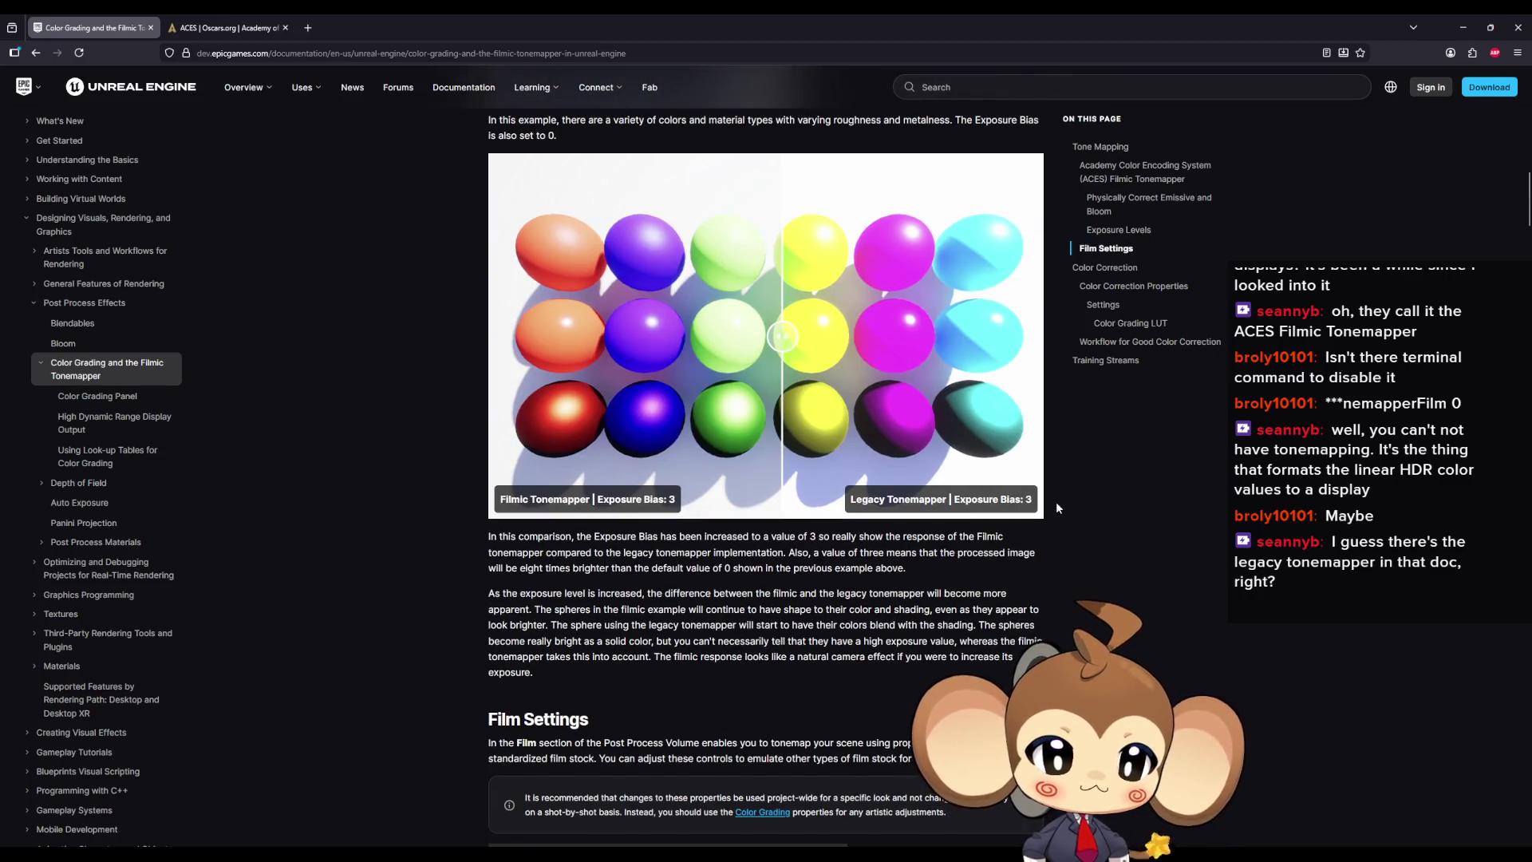
{"action": "key", "text": "Home"}
{"action": "left_click_drag", "start_coordinate": [523, 354], "coordinate": [863, 358]}
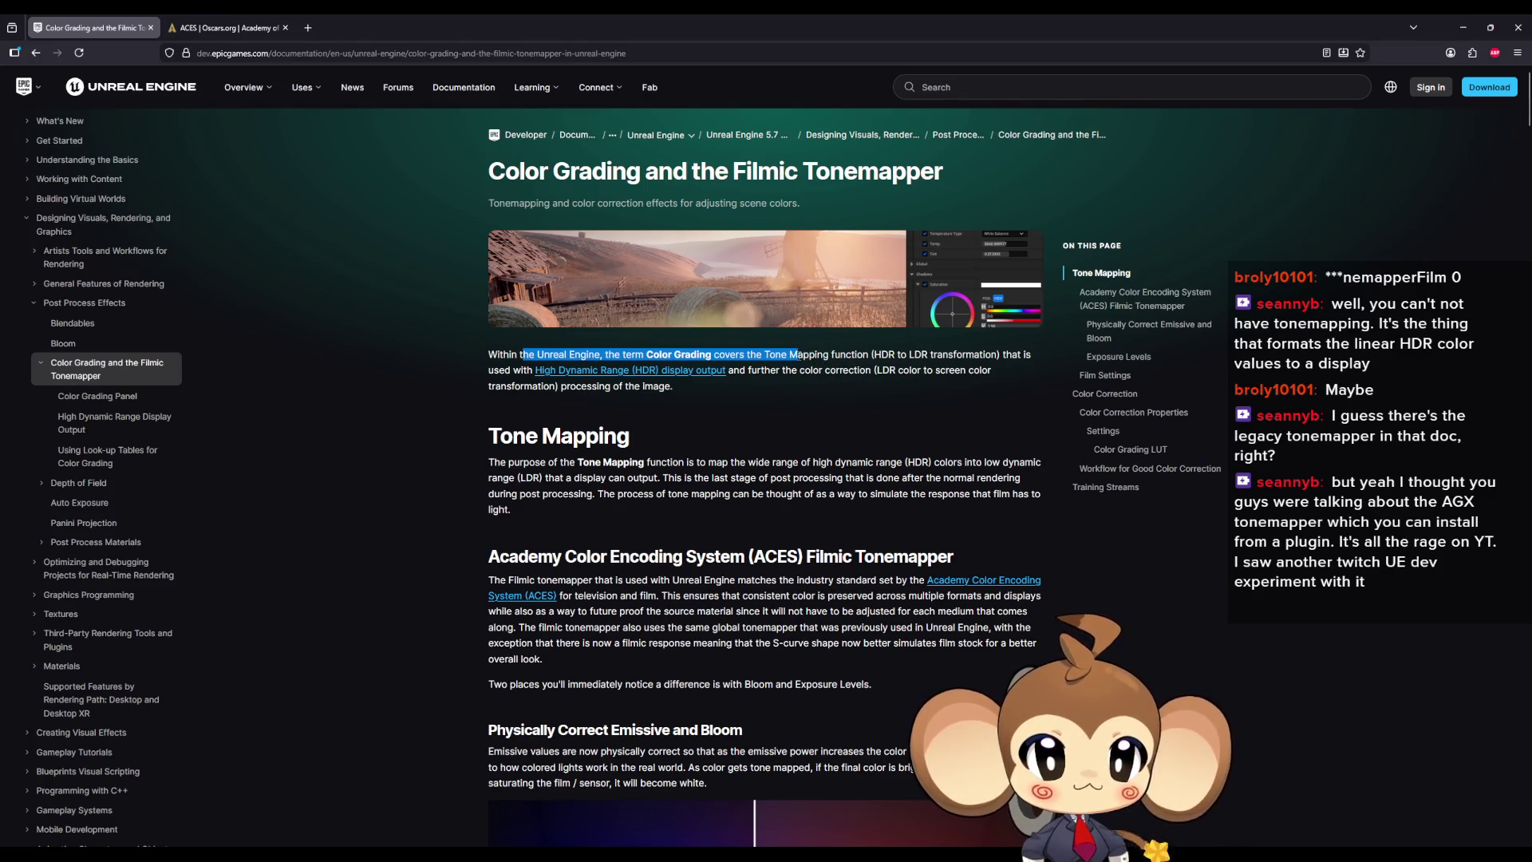
Step: Highlight the intro and Tone Mapping passages about simulating film response
{"action": "mouse_move", "coordinate": [728, 369]}
{"action": "left_mouse_down"}
{"action": "mouse_move", "coordinate": [908, 374]}
{"action": "mouse_move", "coordinate": [626, 371]}
{"action": "mouse_move", "coordinate": [644, 386]}
{"action": "left_mouse_up"}
{"action": "mouse_move", "coordinate": [508, 462]}
{"action": "left_mouse_down"}
{"action": "mouse_move", "coordinate": [724, 478]}
{"action": "mouse_move", "coordinate": [775, 466]}
{"action": "left_mouse_up"}
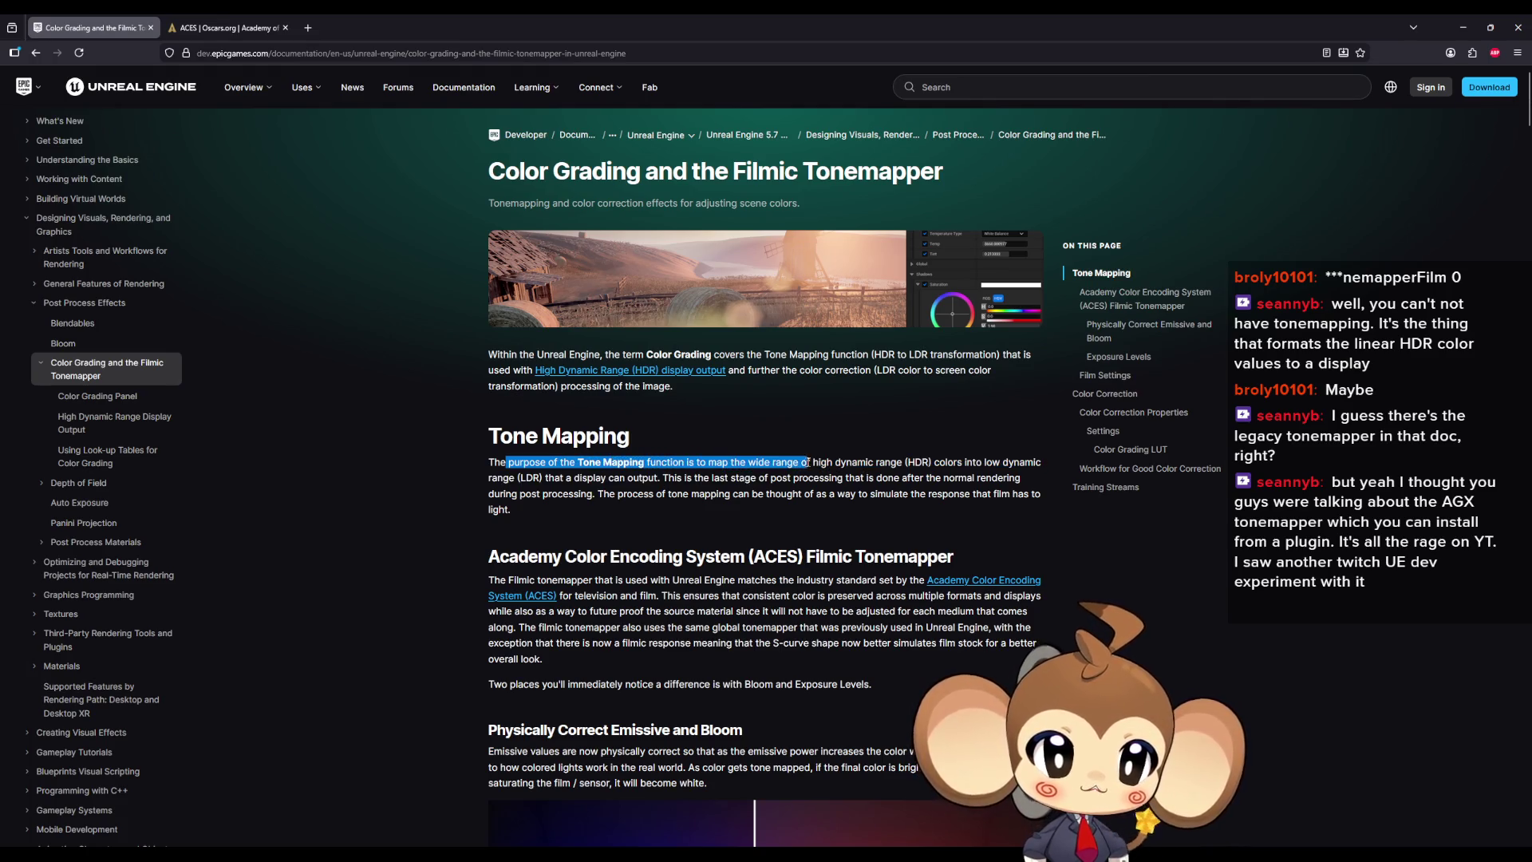
{"action": "left_click_drag", "start_coordinate": [936, 473], "coordinate": [592, 465]}
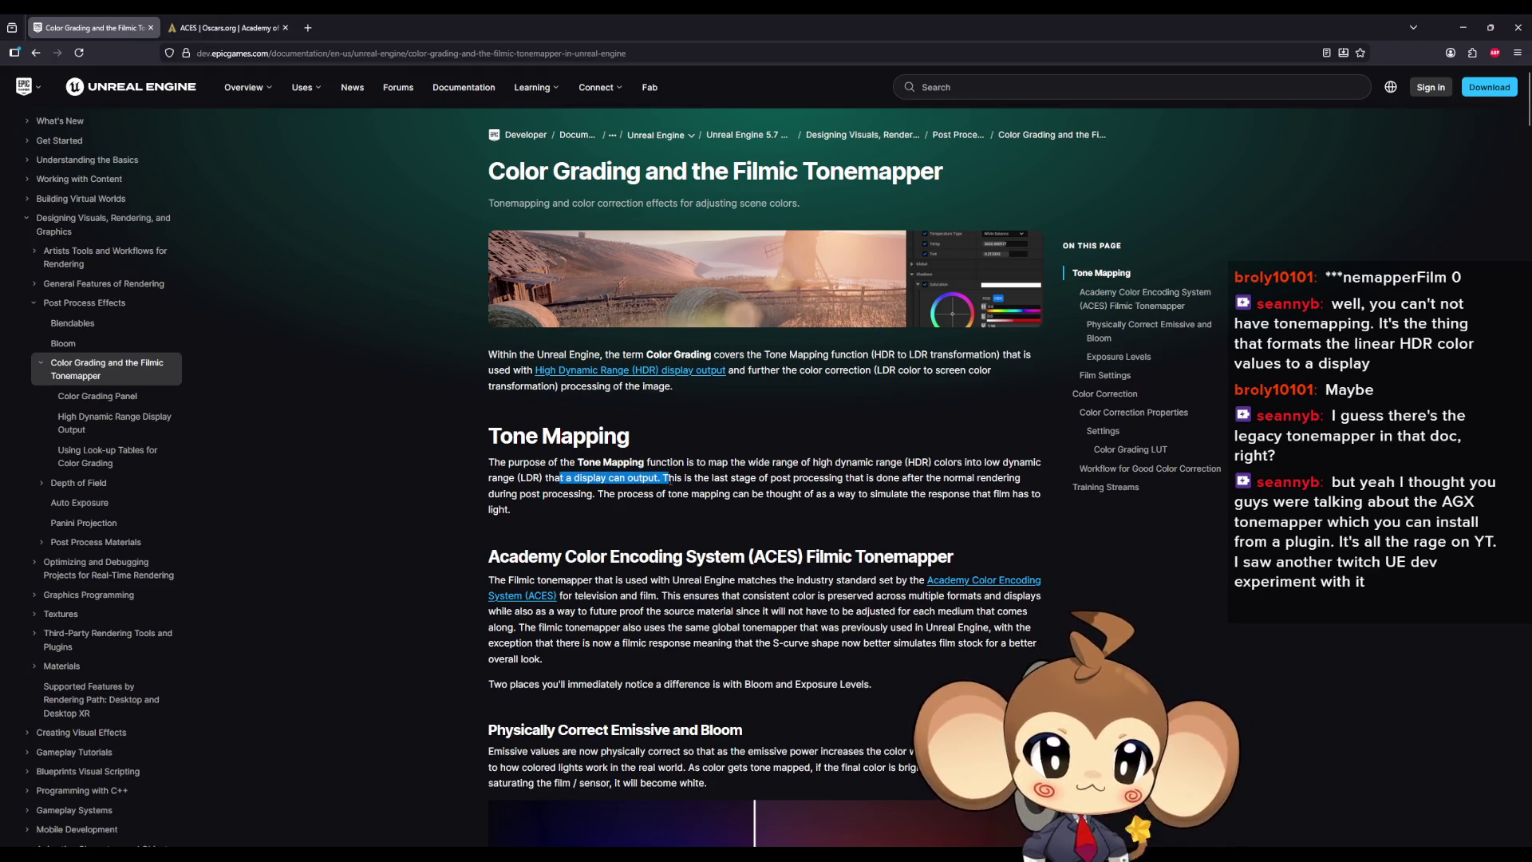
{"action": "left_click_drag", "start_coordinate": [695, 478], "coordinate": [716, 477]}
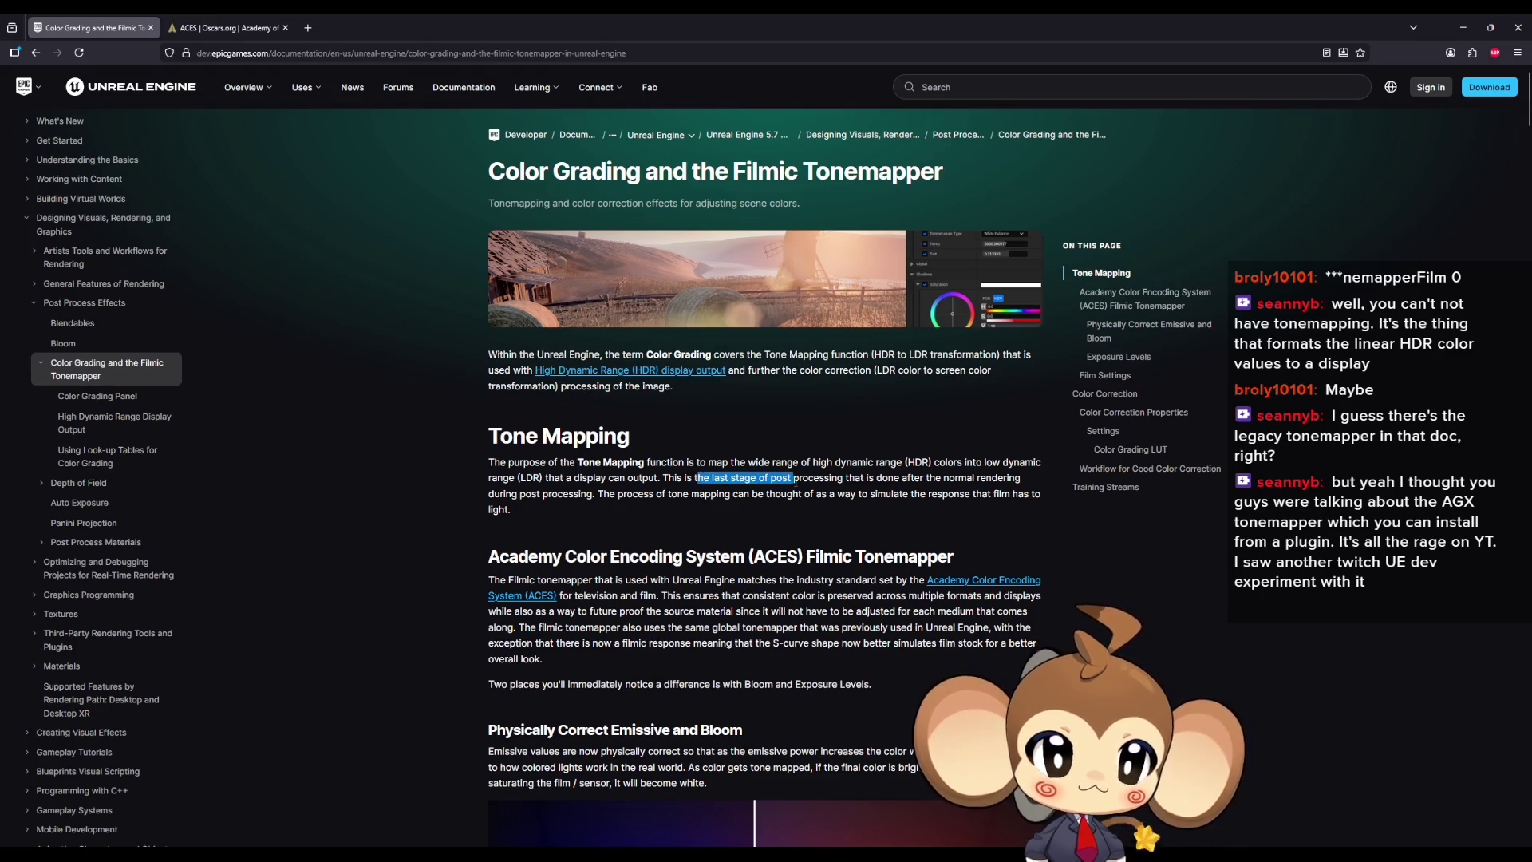
{"action": "mouse_move", "coordinate": [983, 490]}
{"action": "left_mouse_down"}
{"action": "mouse_move", "coordinate": [585, 493]}
{"action": "mouse_move", "coordinate": [703, 495]}
{"action": "left_mouse_up"}
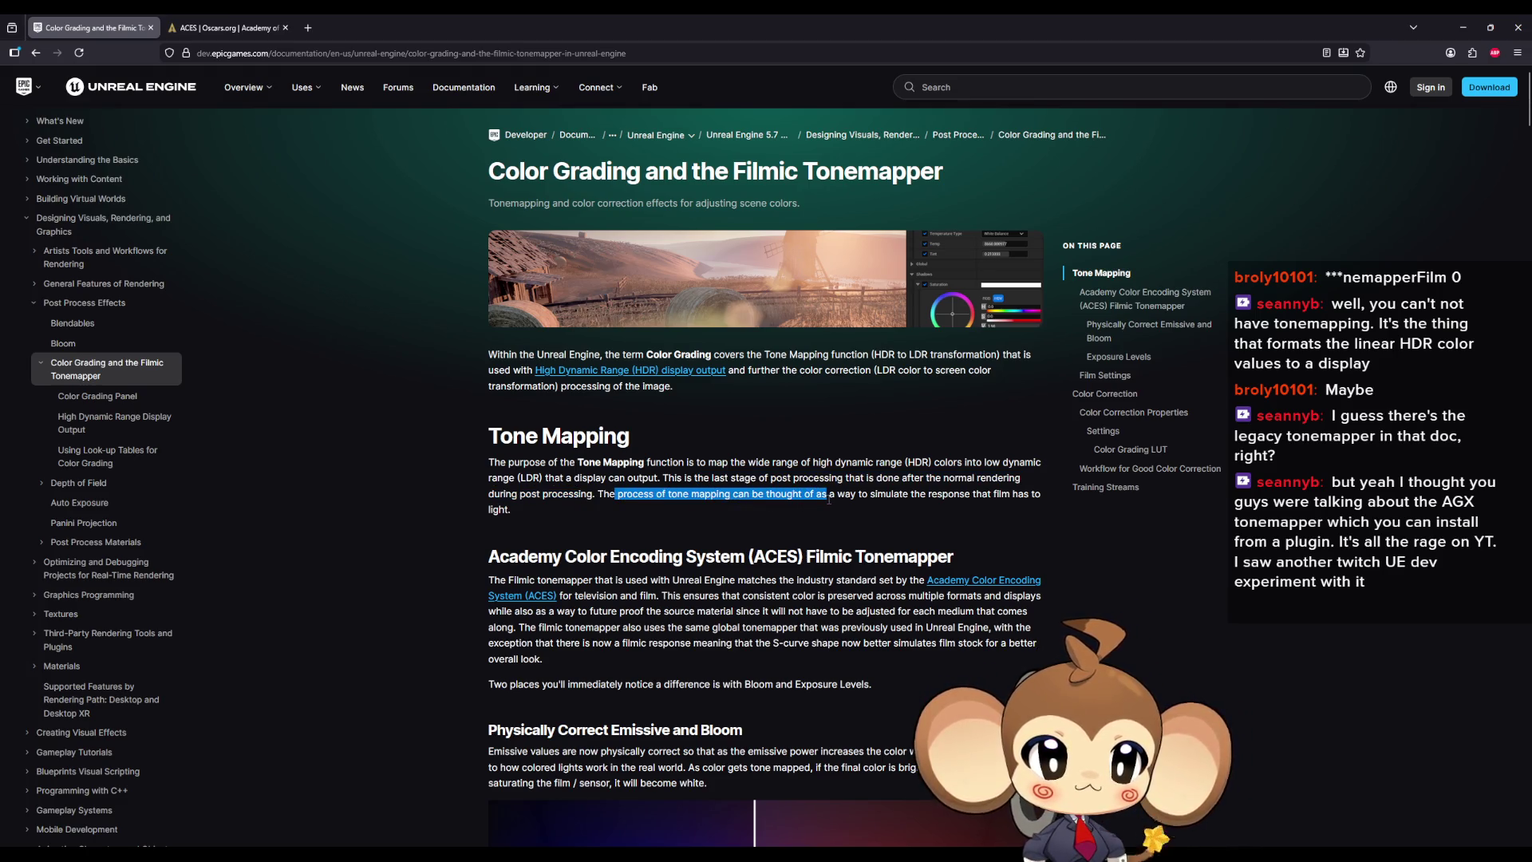
{"action": "left_click_drag", "start_coordinate": [849, 499], "coordinate": [917, 499]}
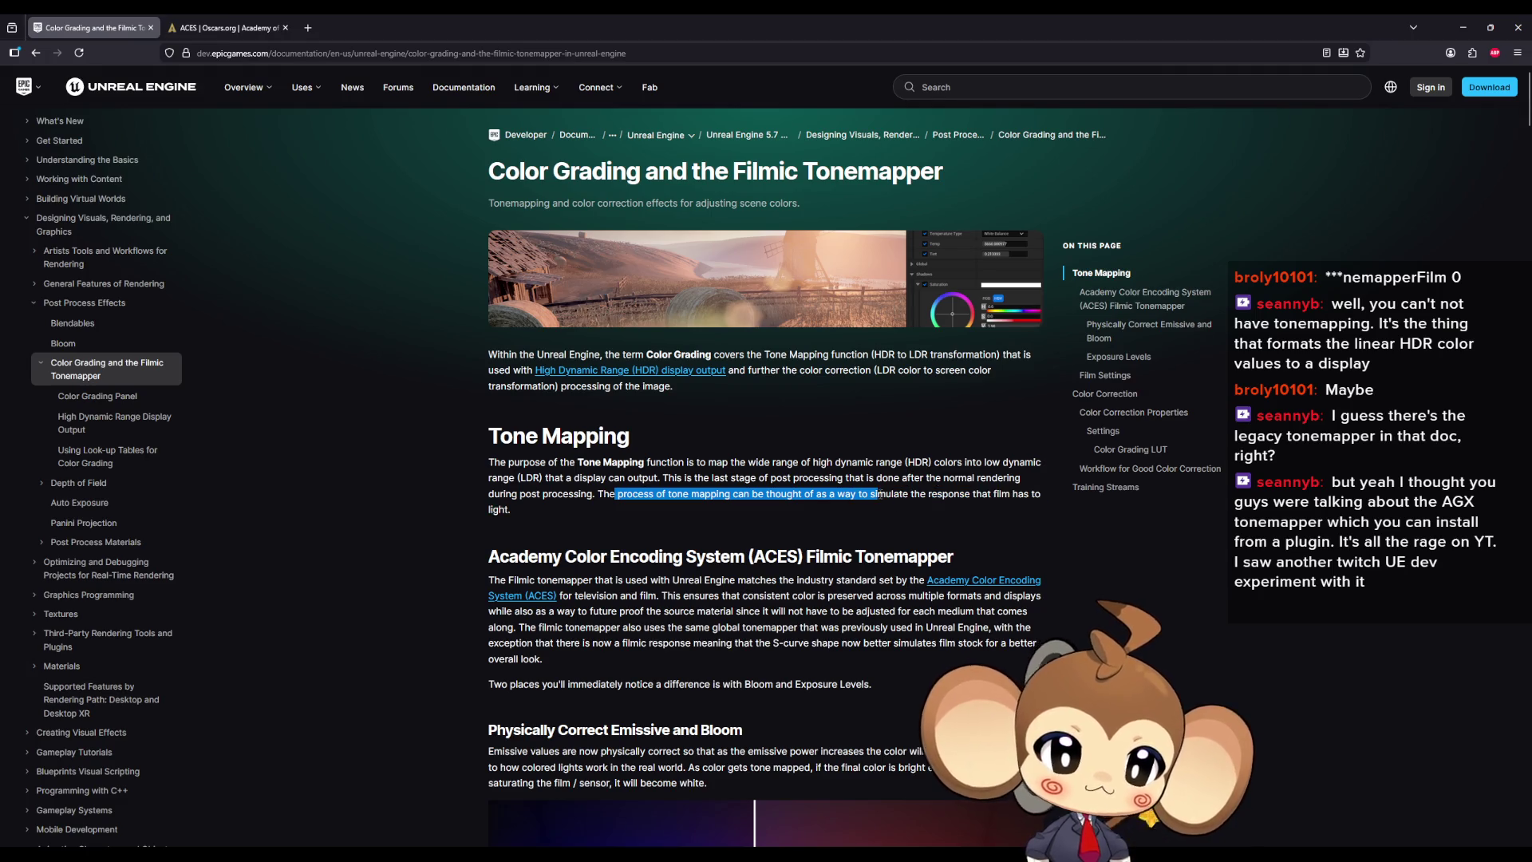
Step: Highlight the ACES paragraph's industry-standard, preserved colour and future-proofing sentences
{"action": "scroll", "coordinate": [626, 543], "scroll_direction": "down", "scroll_amount": 1}
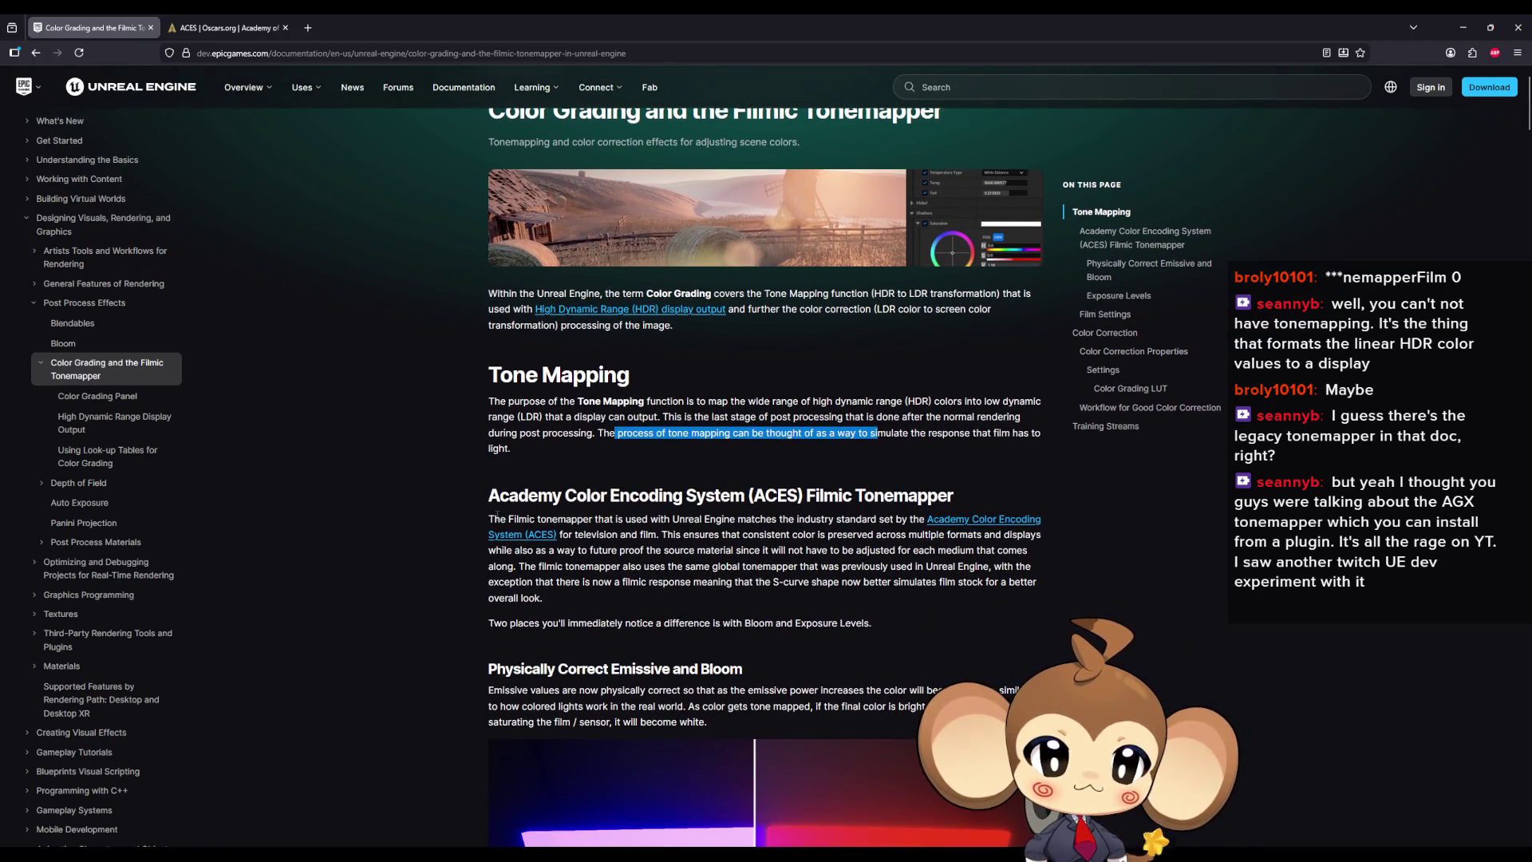
{"action": "left_click_drag", "start_coordinate": [496, 516], "coordinate": [630, 519]}
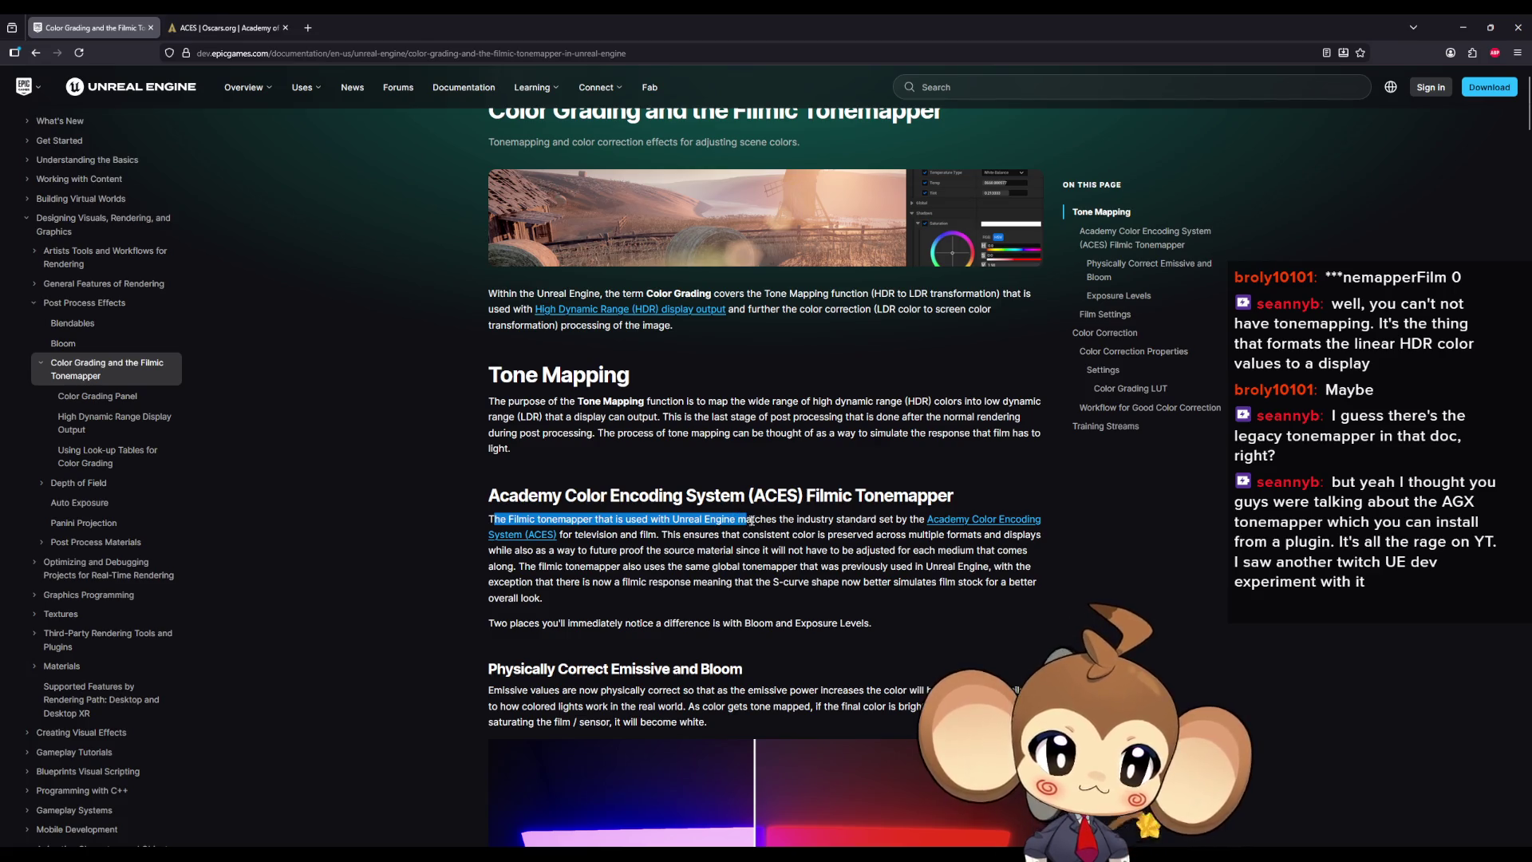
{"action": "left_click_drag", "start_coordinate": [804, 531], "coordinate": [910, 520]}
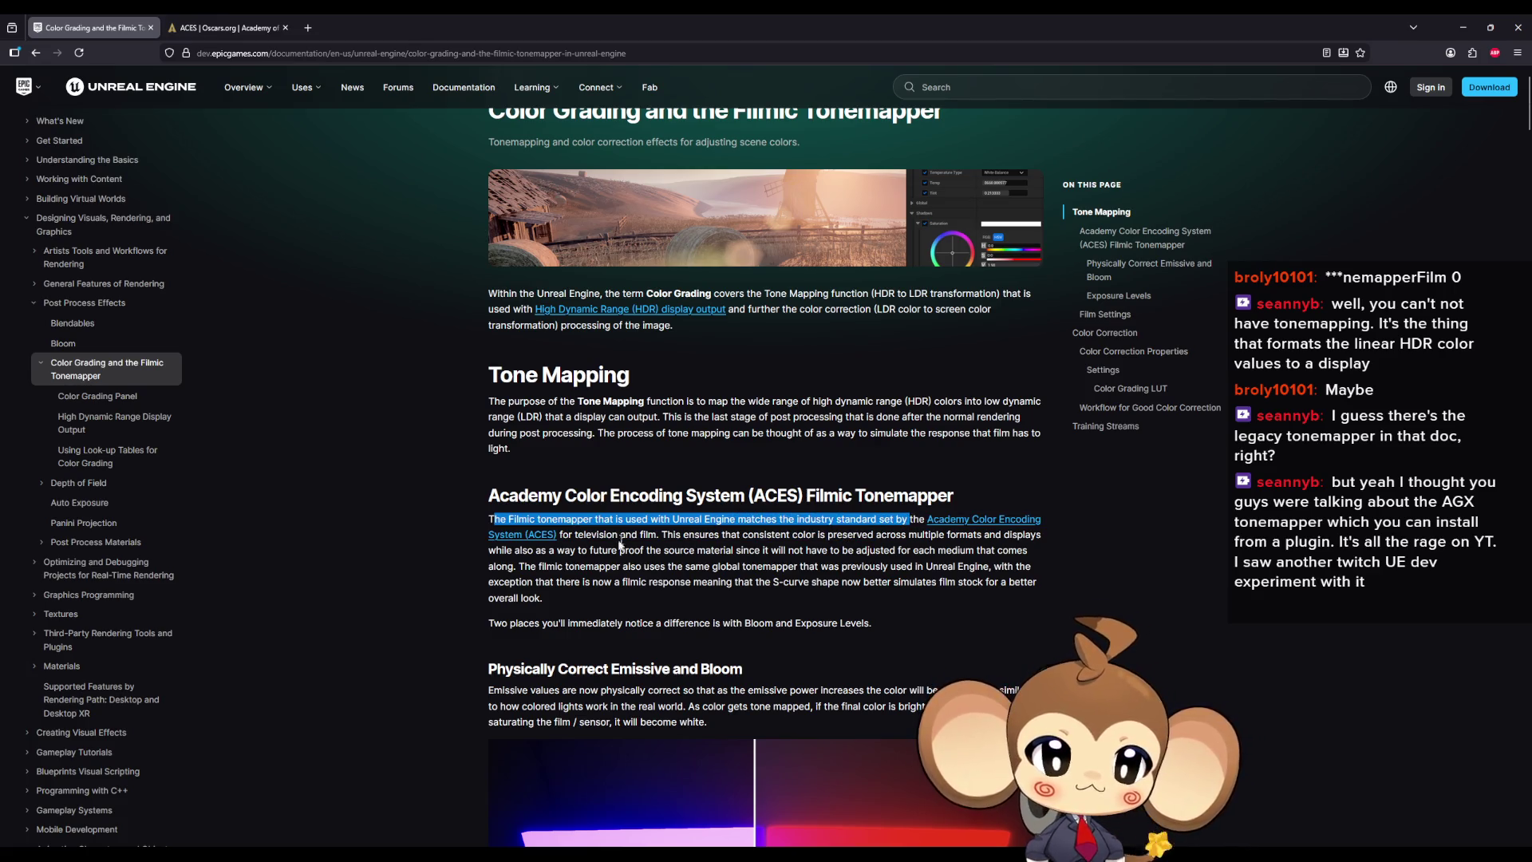
{"action": "left_click_drag", "start_coordinate": [603, 534], "coordinate": [648, 535]}
{"action": "scroll", "coordinate": [790, 535], "scroll_direction": "down", "scroll_amount": 1}
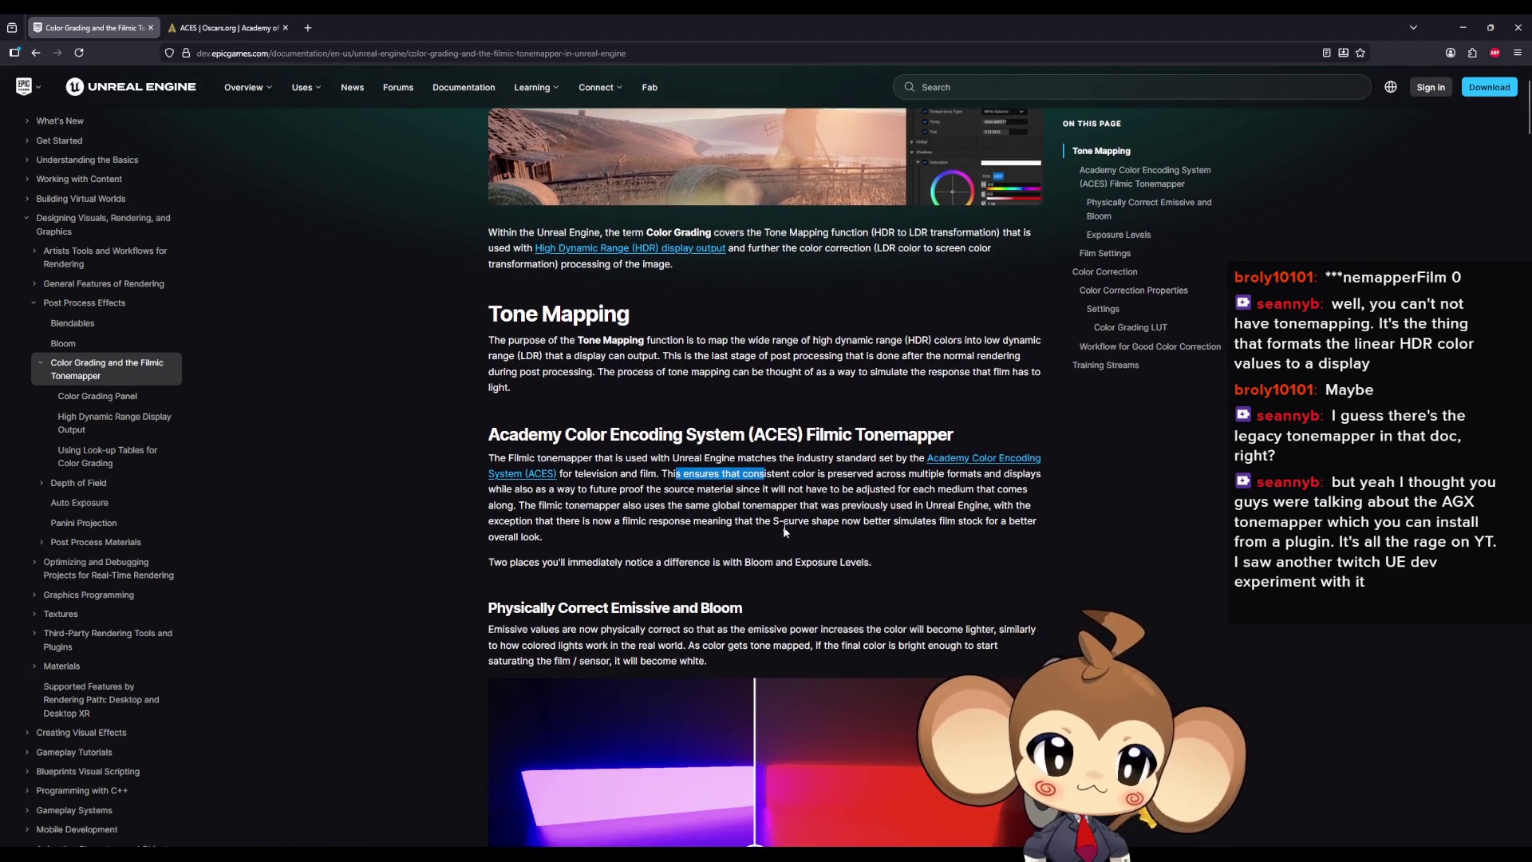
{"action": "left_click_drag", "start_coordinate": [836, 474], "coordinate": [868, 473]}
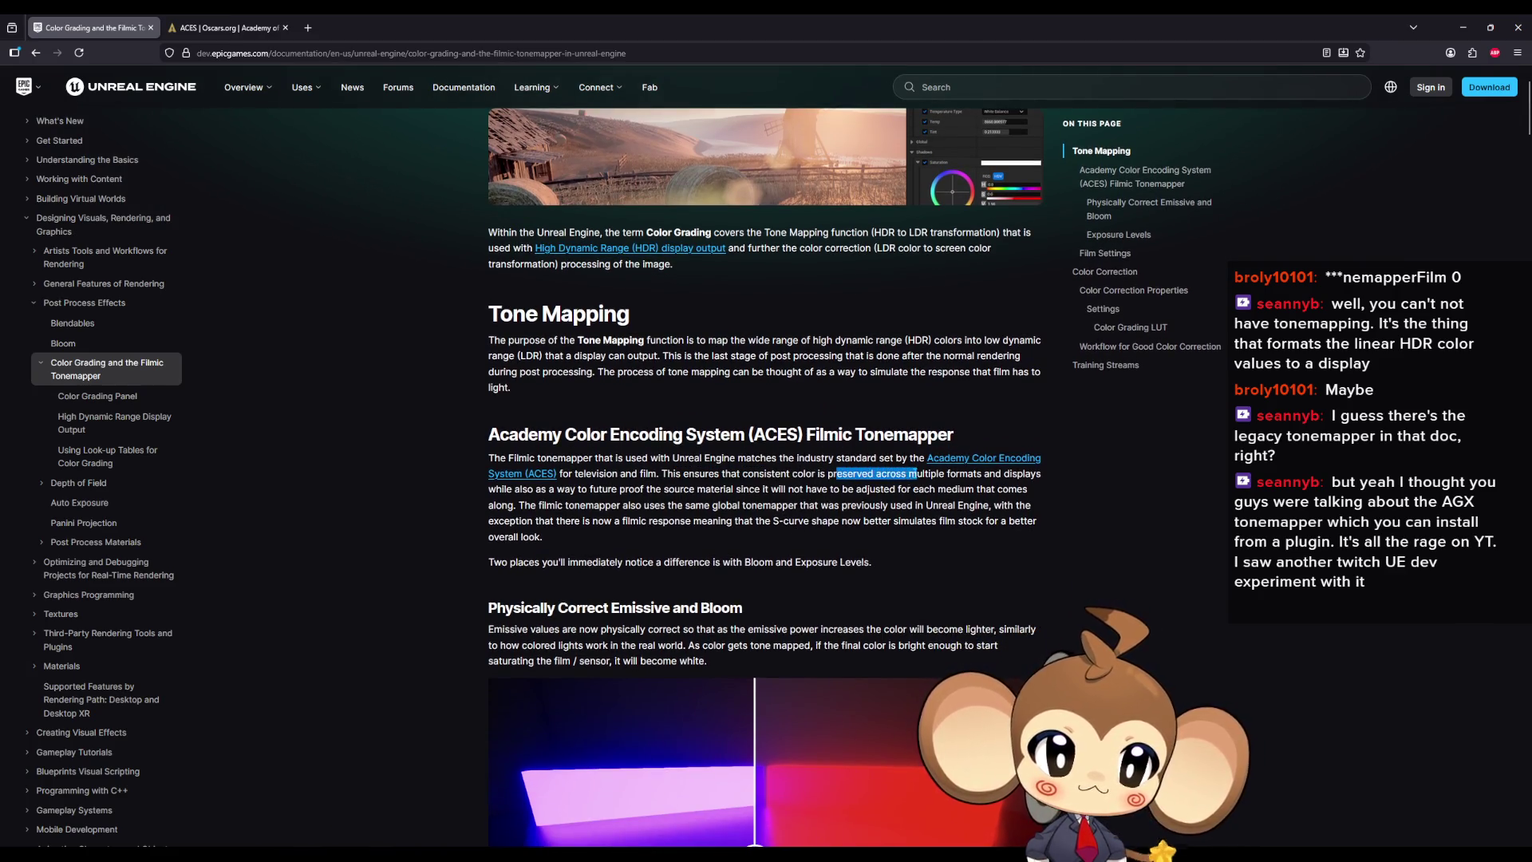
{"action": "mouse_move", "coordinate": [967, 474]}
{"action": "left_mouse_down"}
{"action": "mouse_move", "coordinate": [604, 477]}
{"action": "mouse_move", "coordinate": [559, 495]}
{"action": "left_mouse_up"}
{"action": "mouse_move", "coordinate": [673, 501]}
{"action": "left_mouse_down"}
{"action": "mouse_move", "coordinate": [764, 488]}
{"action": "mouse_move", "coordinate": [876, 505]}
{"action": "mouse_move", "coordinate": [902, 490]}
{"action": "mouse_move", "coordinate": [964, 505]}
{"action": "mouse_move", "coordinate": [580, 520]}
{"action": "mouse_move", "coordinate": [1037, 493]}
{"action": "left_mouse_up"}
Step: Highlight the notes on the shared global tonemapper, filmic exception and emissive values
{"action": "scroll", "coordinate": [1037, 493], "scroll_direction": "down", "scroll_amount": 3}
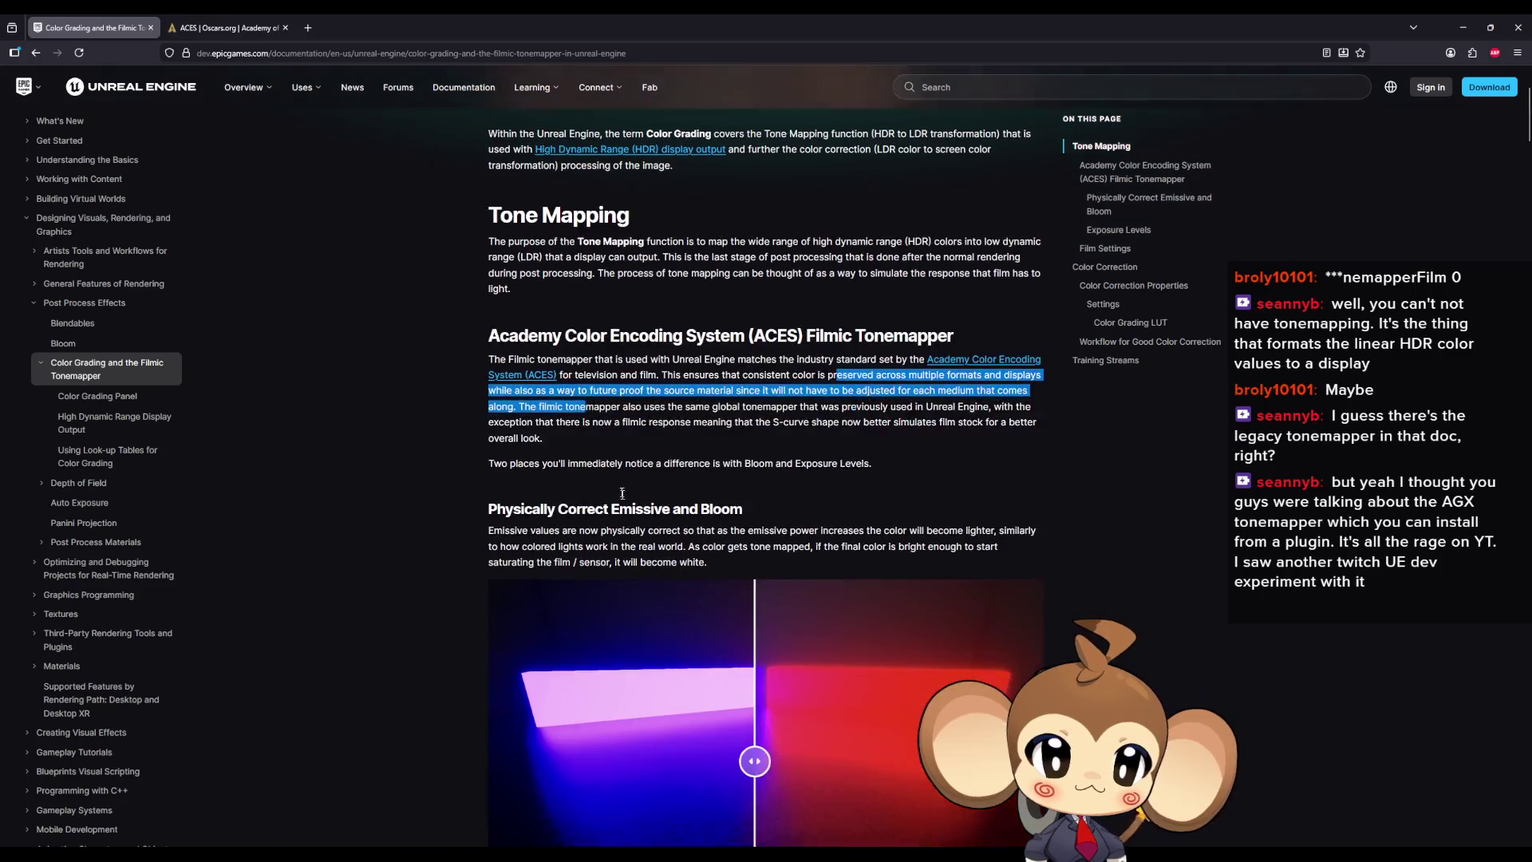
{"action": "left_click_drag", "start_coordinate": [635, 383], "coordinate": [650, 383]}
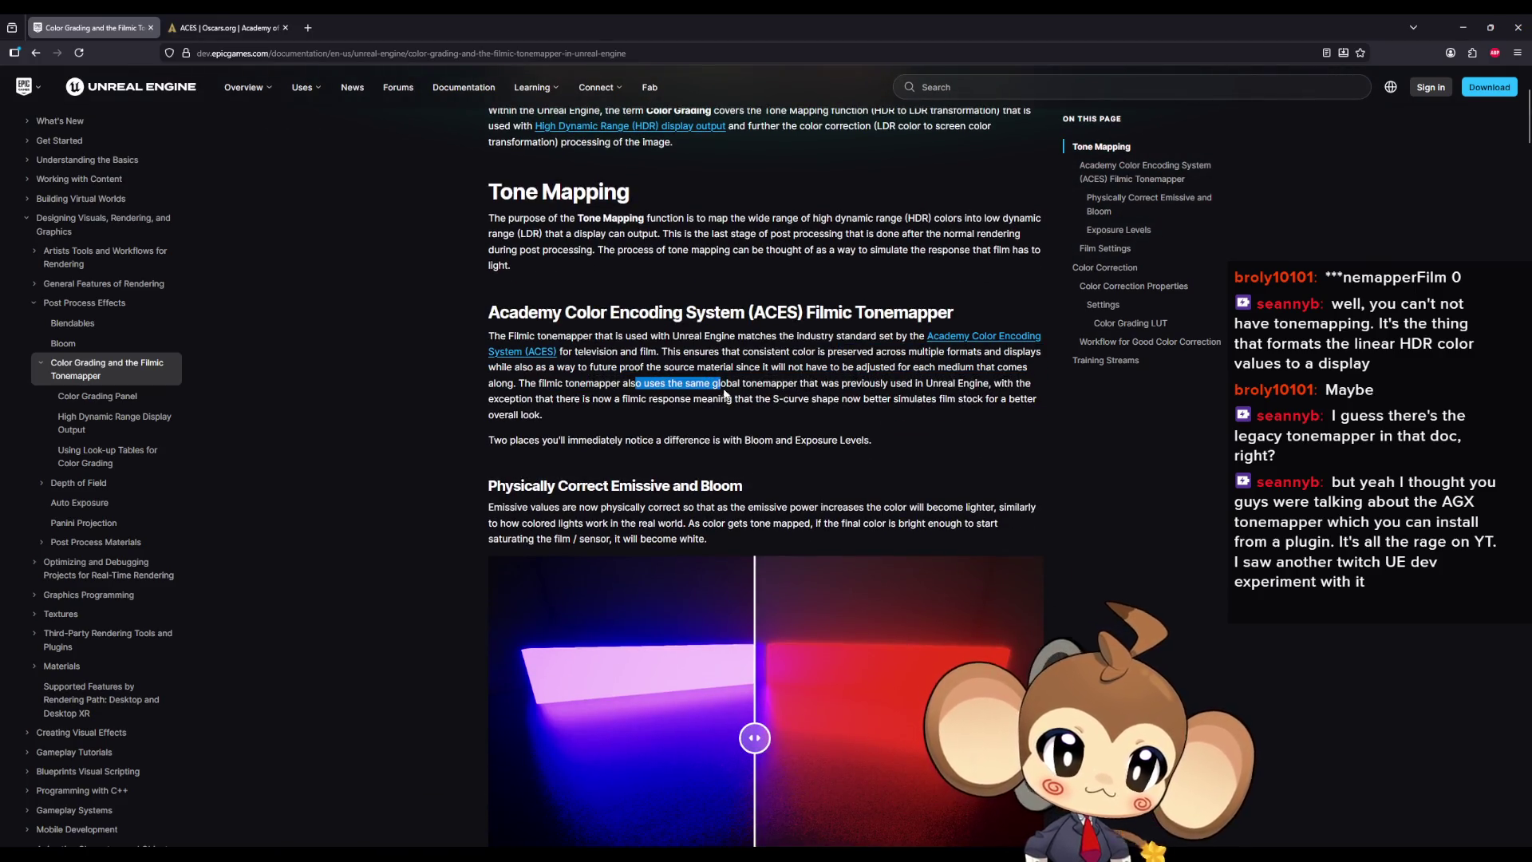
{"action": "left_click_drag", "start_coordinate": [826, 395], "coordinate": [884, 392]}
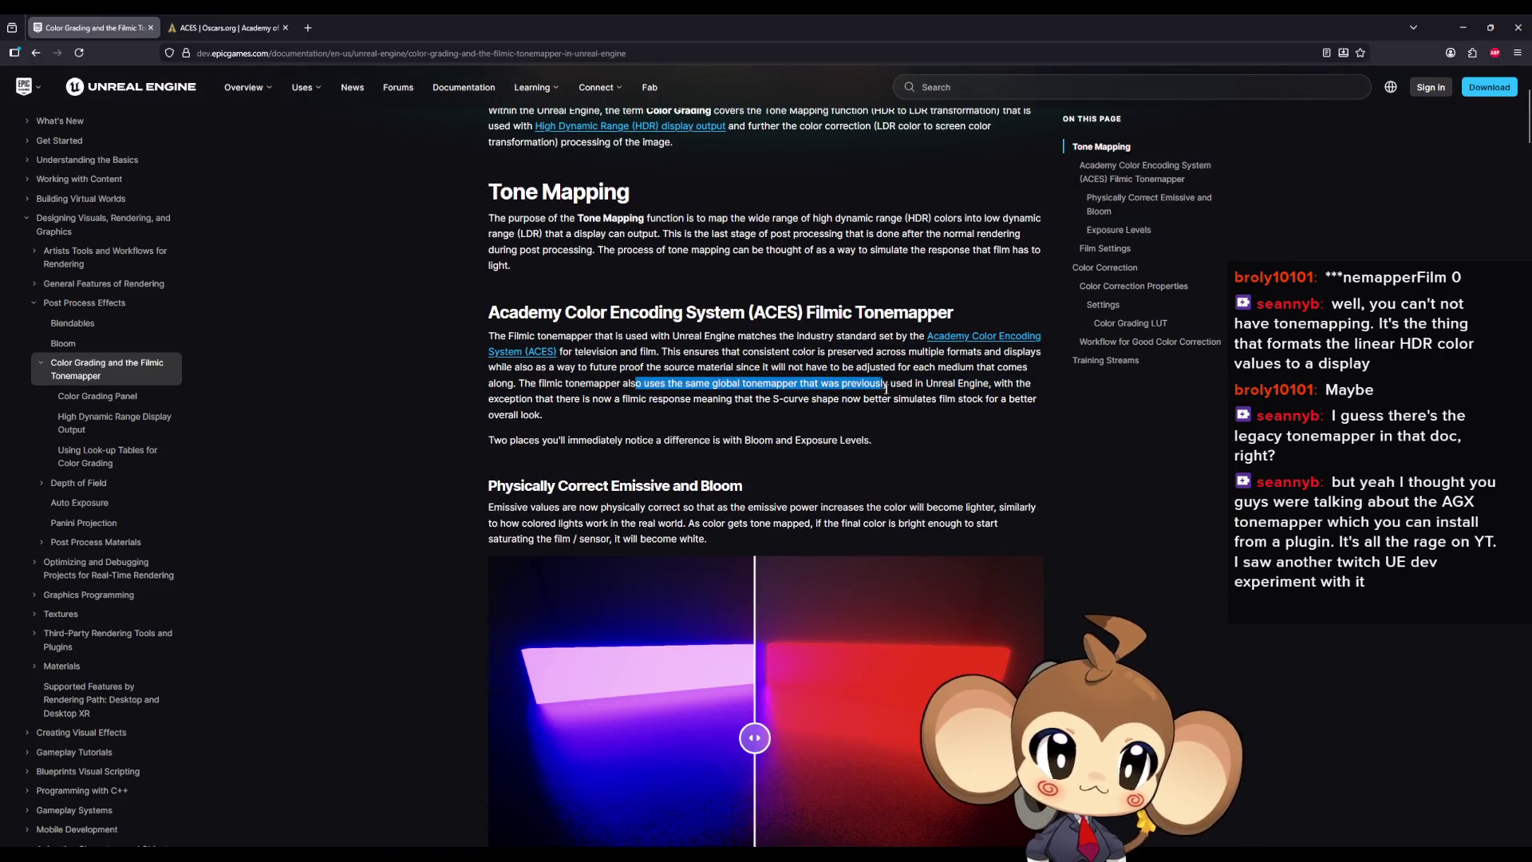
{"action": "mouse_move", "coordinate": [990, 386]}
{"action": "left_mouse_down"}
{"action": "mouse_move", "coordinate": [605, 404]}
{"action": "mouse_move", "coordinate": [870, 413]}
{"action": "left_mouse_up"}
{"action": "left_click_drag", "start_coordinate": [501, 439], "coordinate": [584, 439]}
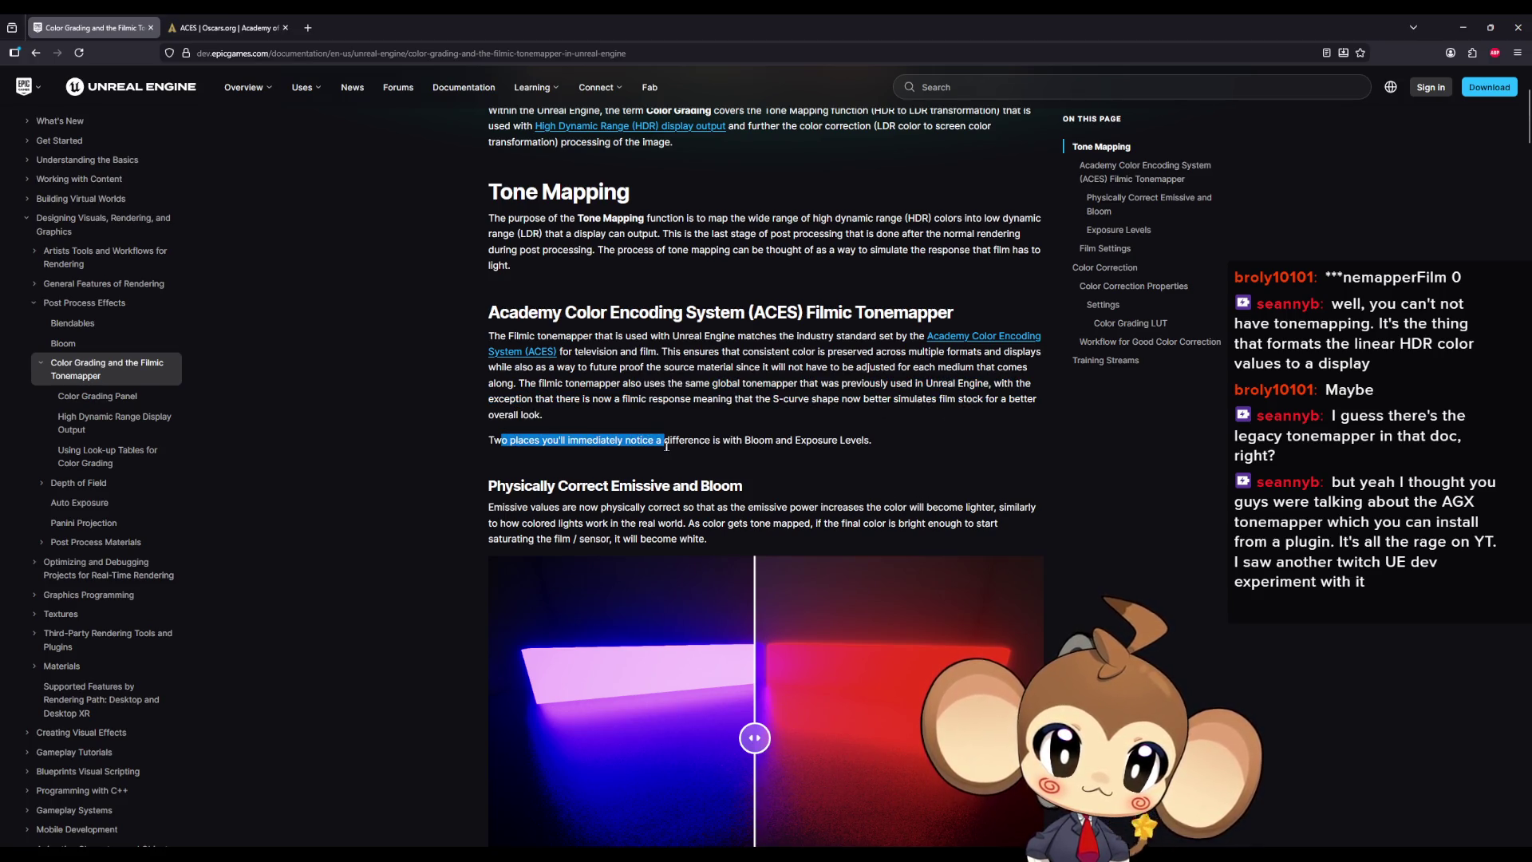
{"action": "left_click_drag", "start_coordinate": [513, 507], "coordinate": [915, 506]}
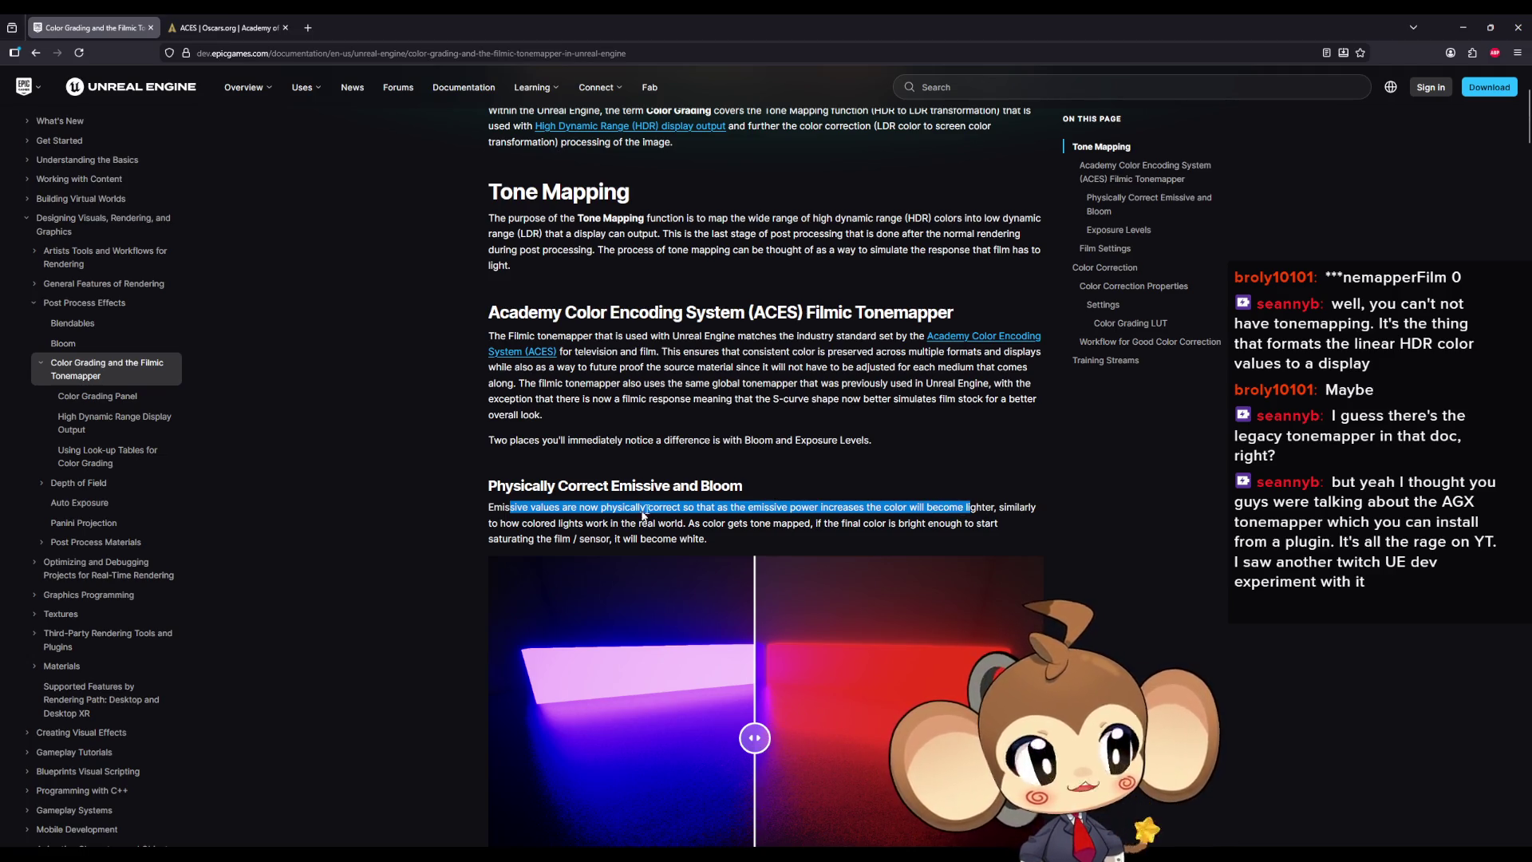
{"action": "scroll", "coordinate": [995, 643], "scroll_direction": "down", "scroll_amount": 3}
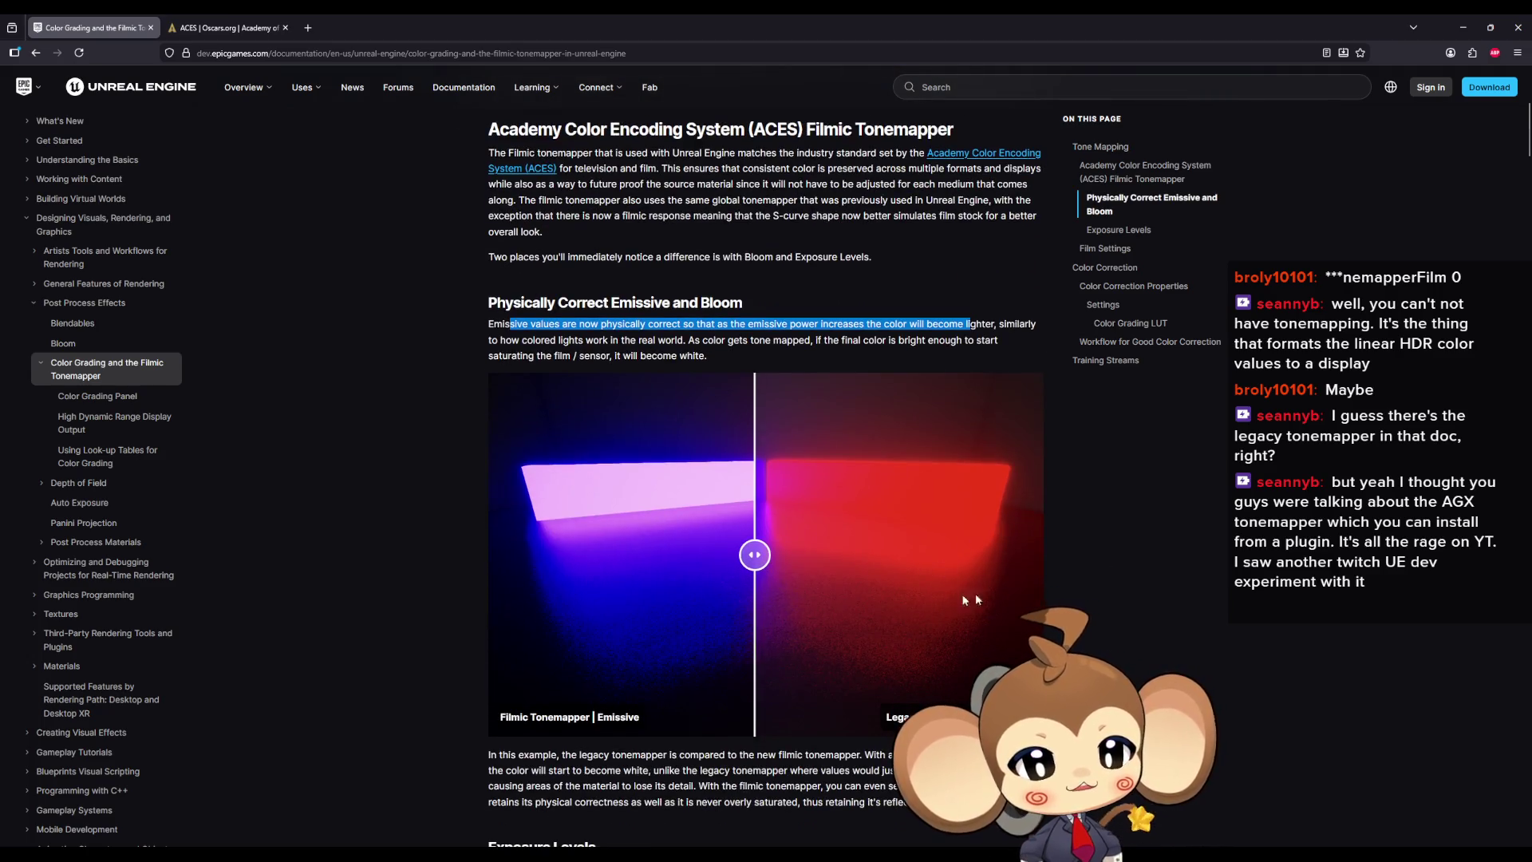
{"action": "scroll", "coordinate": [1007, 578], "scroll_direction": "up", "scroll_amount": 1}
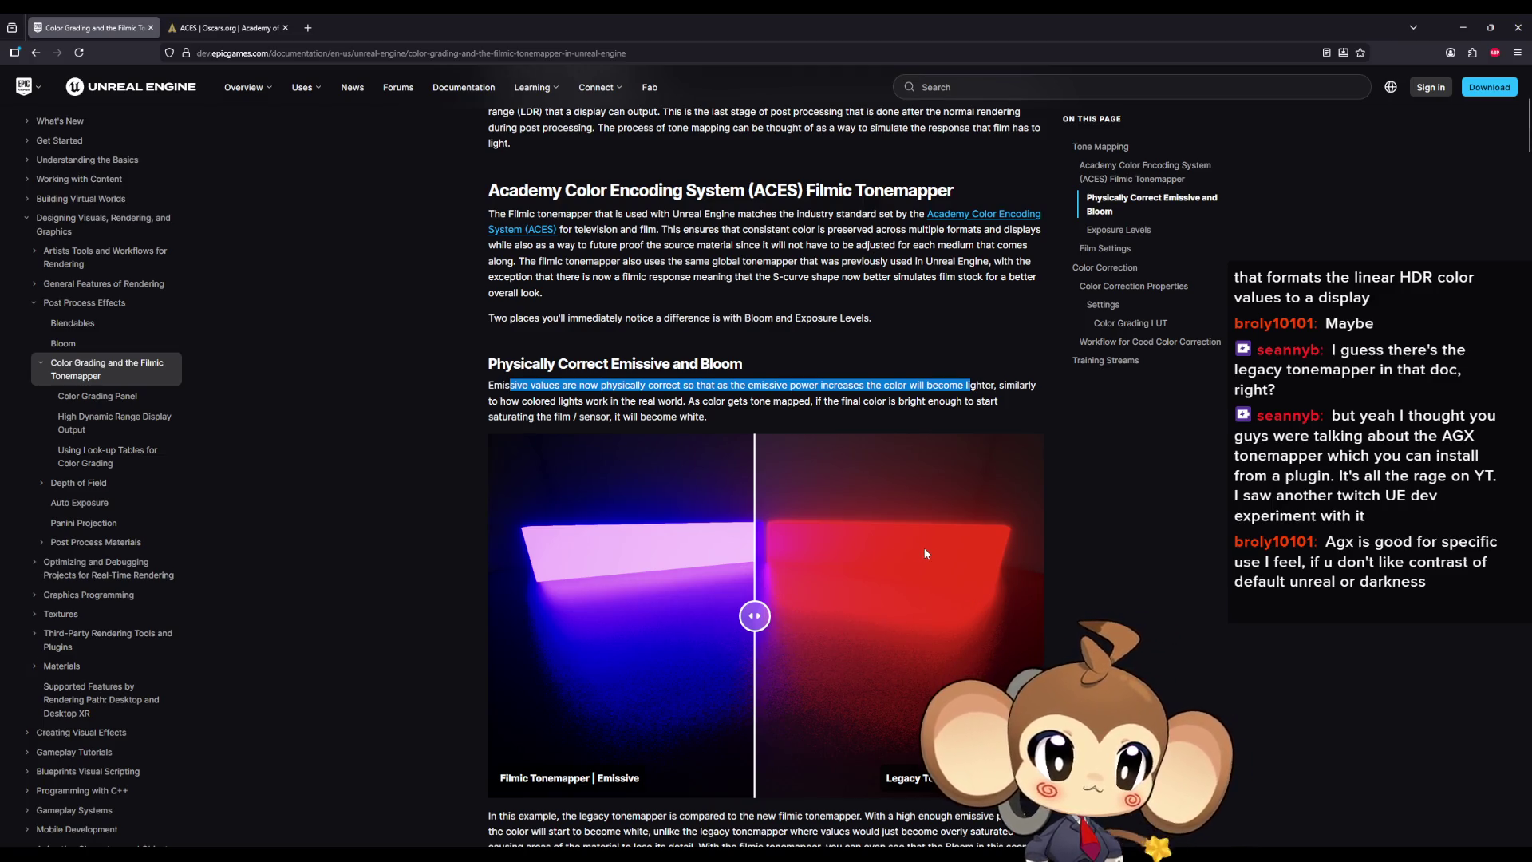
Step: Close the Color Grading page, return to the editor and close Project Settings
{"action": "left_click", "coordinate": [152, 28]}
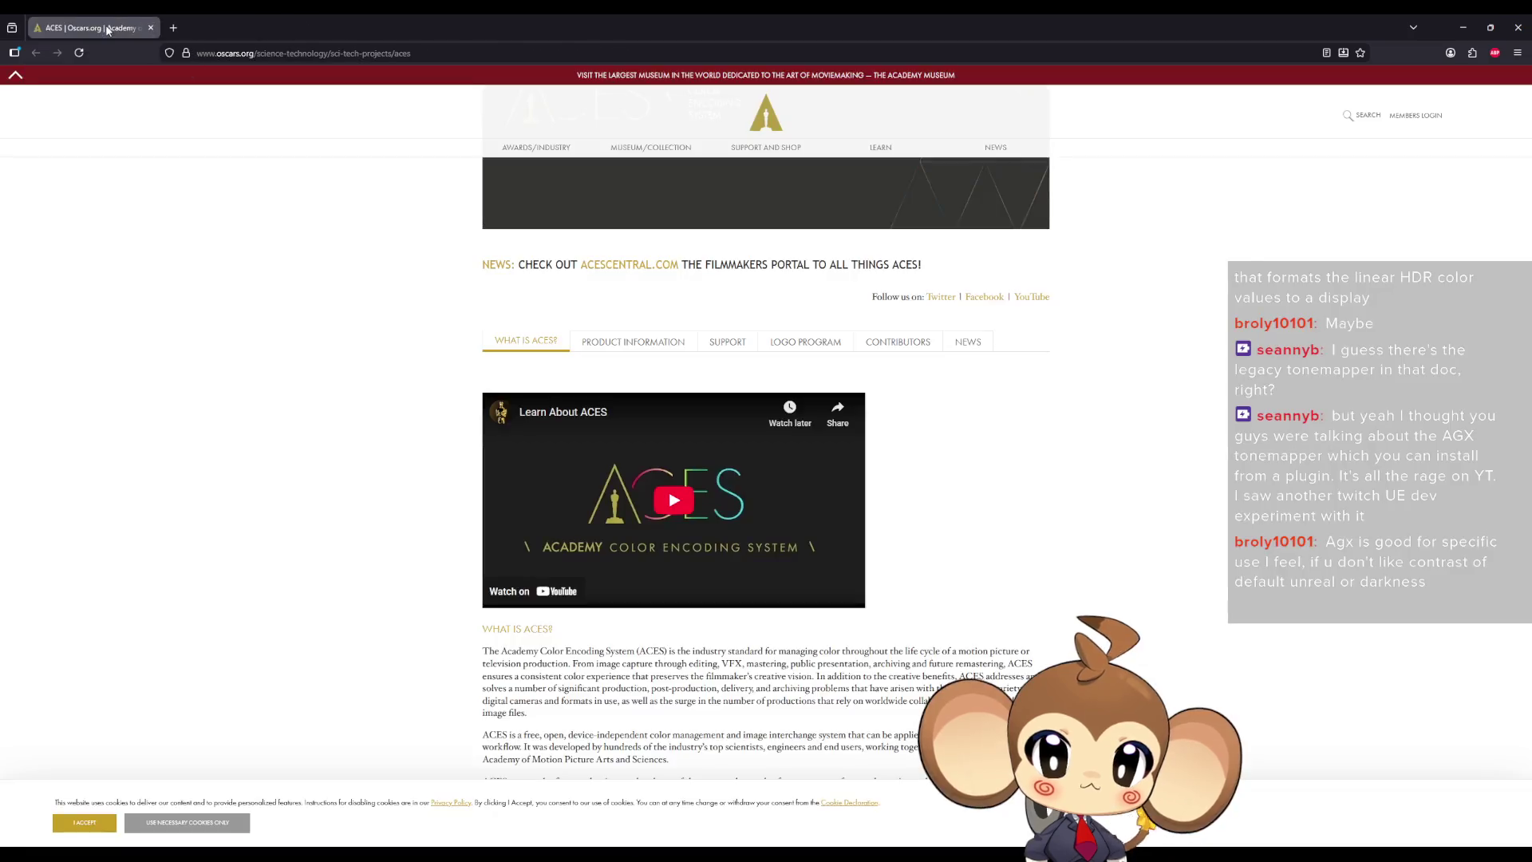
{"action": "key", "text": "alt+Tab"}
{"action": "left_click", "coordinate": [1250, 167]}
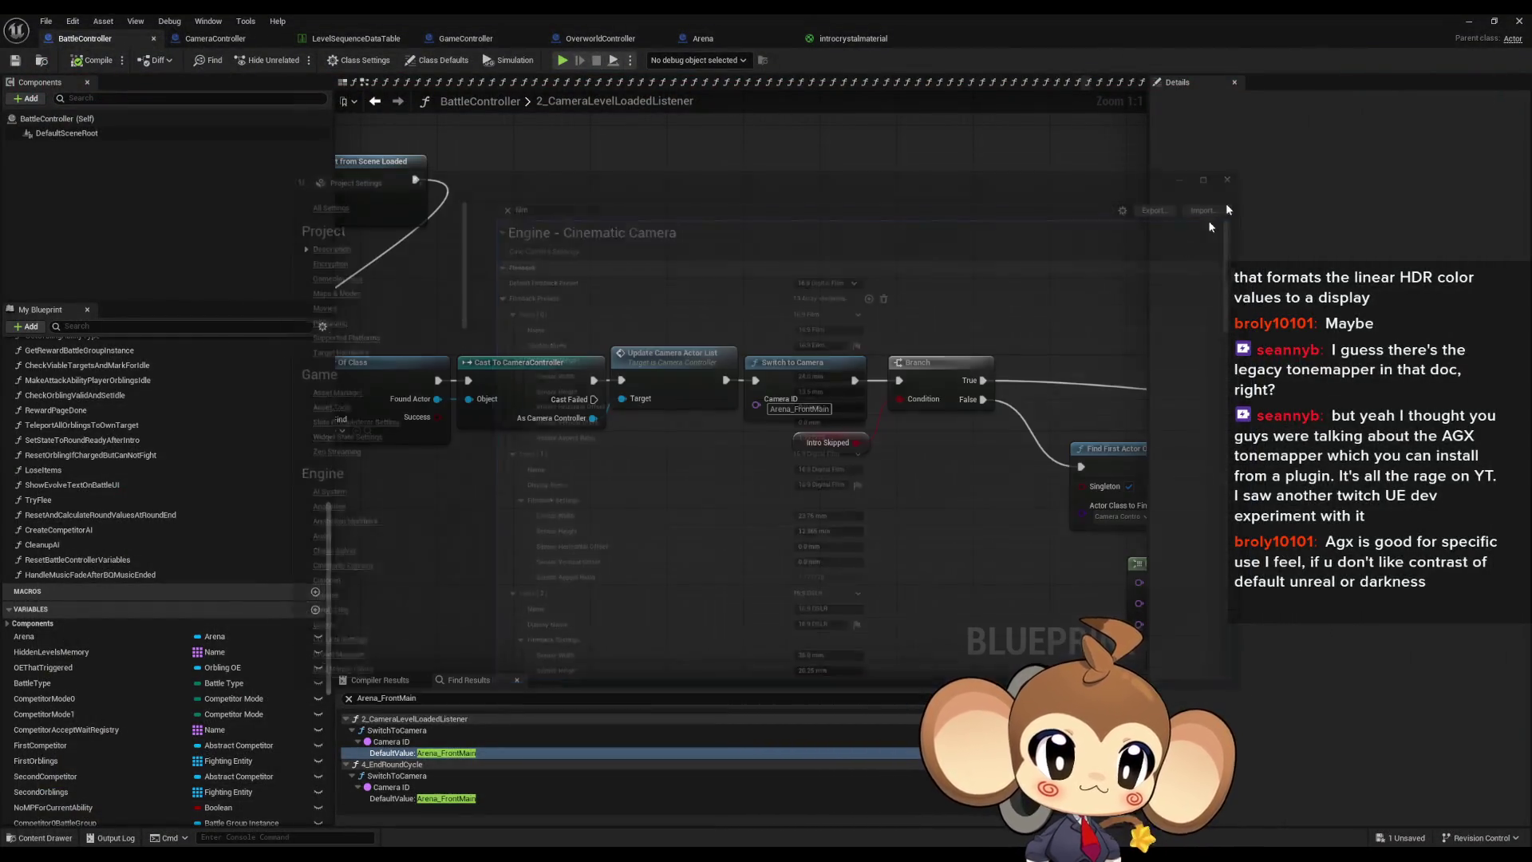
Step: Create a Name-type blueprint variable called CurrentIdleCamera
{"action": "scroll", "coordinate": [729, 540], "scroll_direction": "down", "scroll_amount": 2}
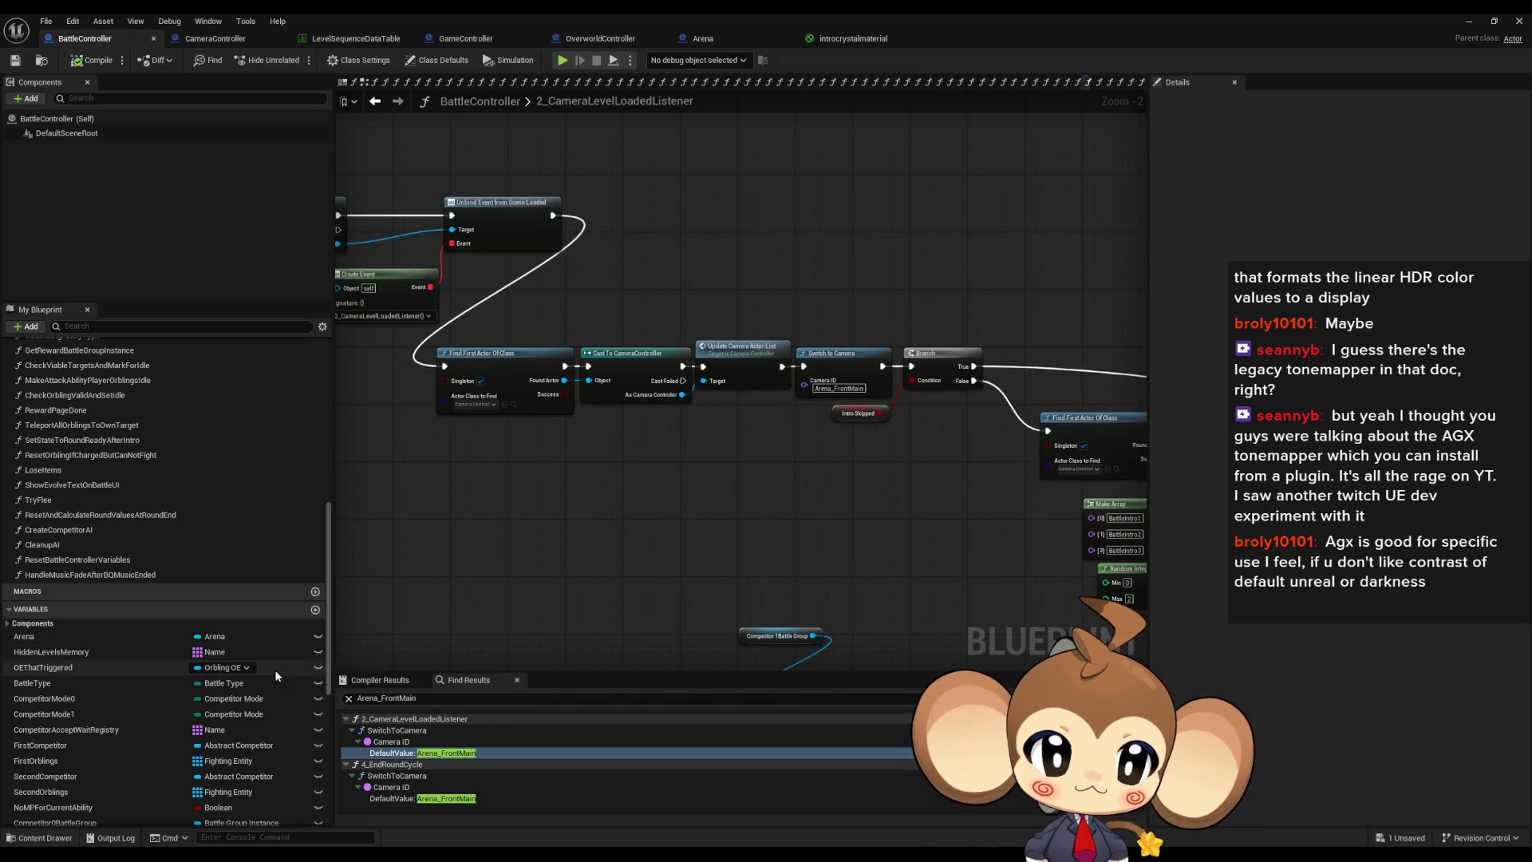
{"action": "scroll", "coordinate": [708, 534], "scroll_direction": "down", "scroll_amount": 3}
{"action": "scroll", "coordinate": [709, 534], "scroll_direction": "up", "scroll_amount": 3}
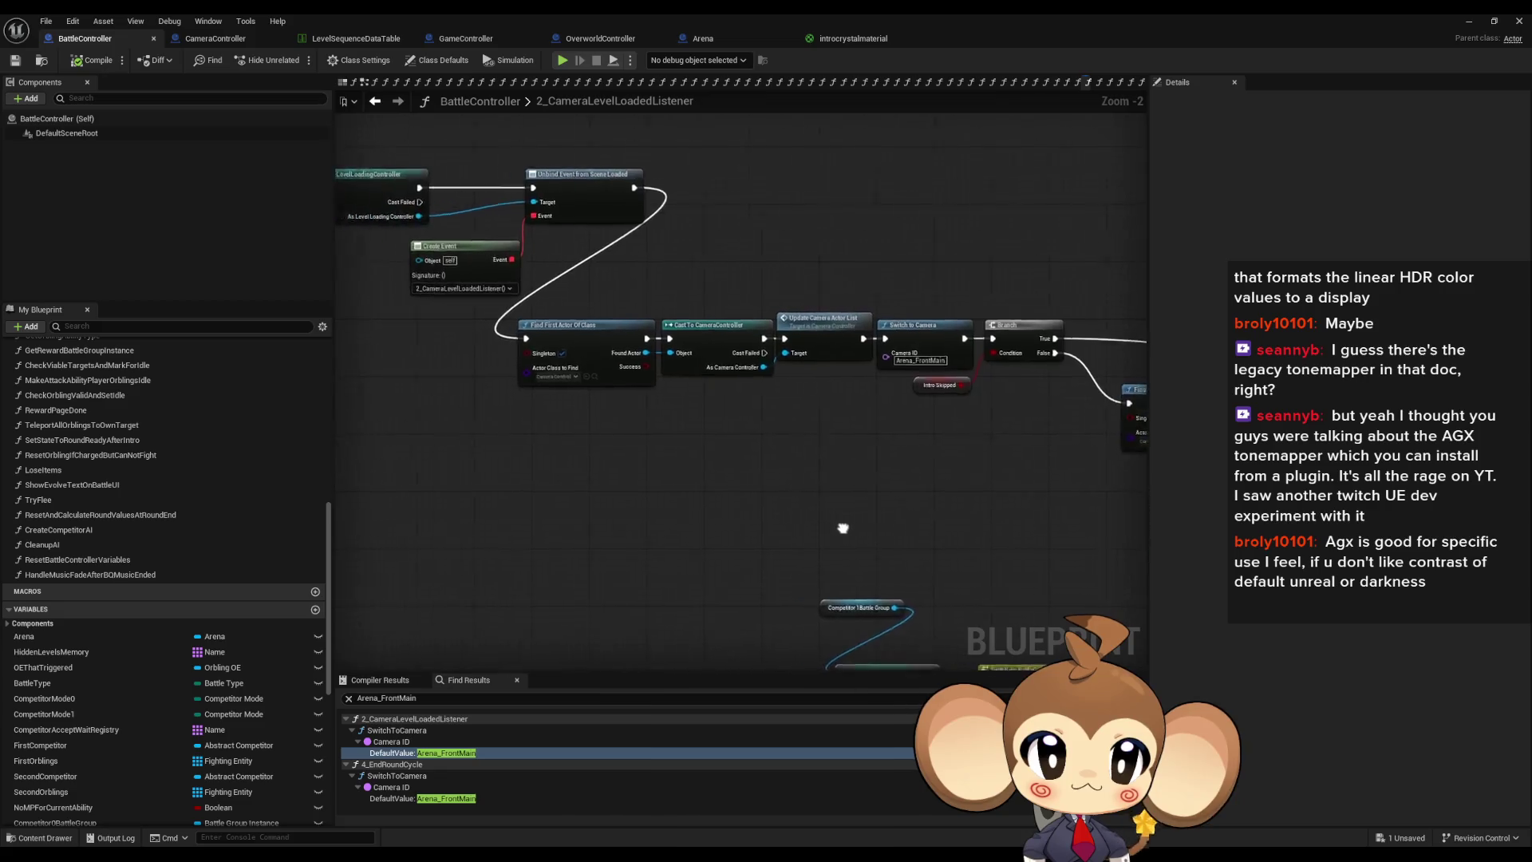
{"action": "left_click_drag", "start_coordinate": [1114, 530], "coordinate": [703, 532]}
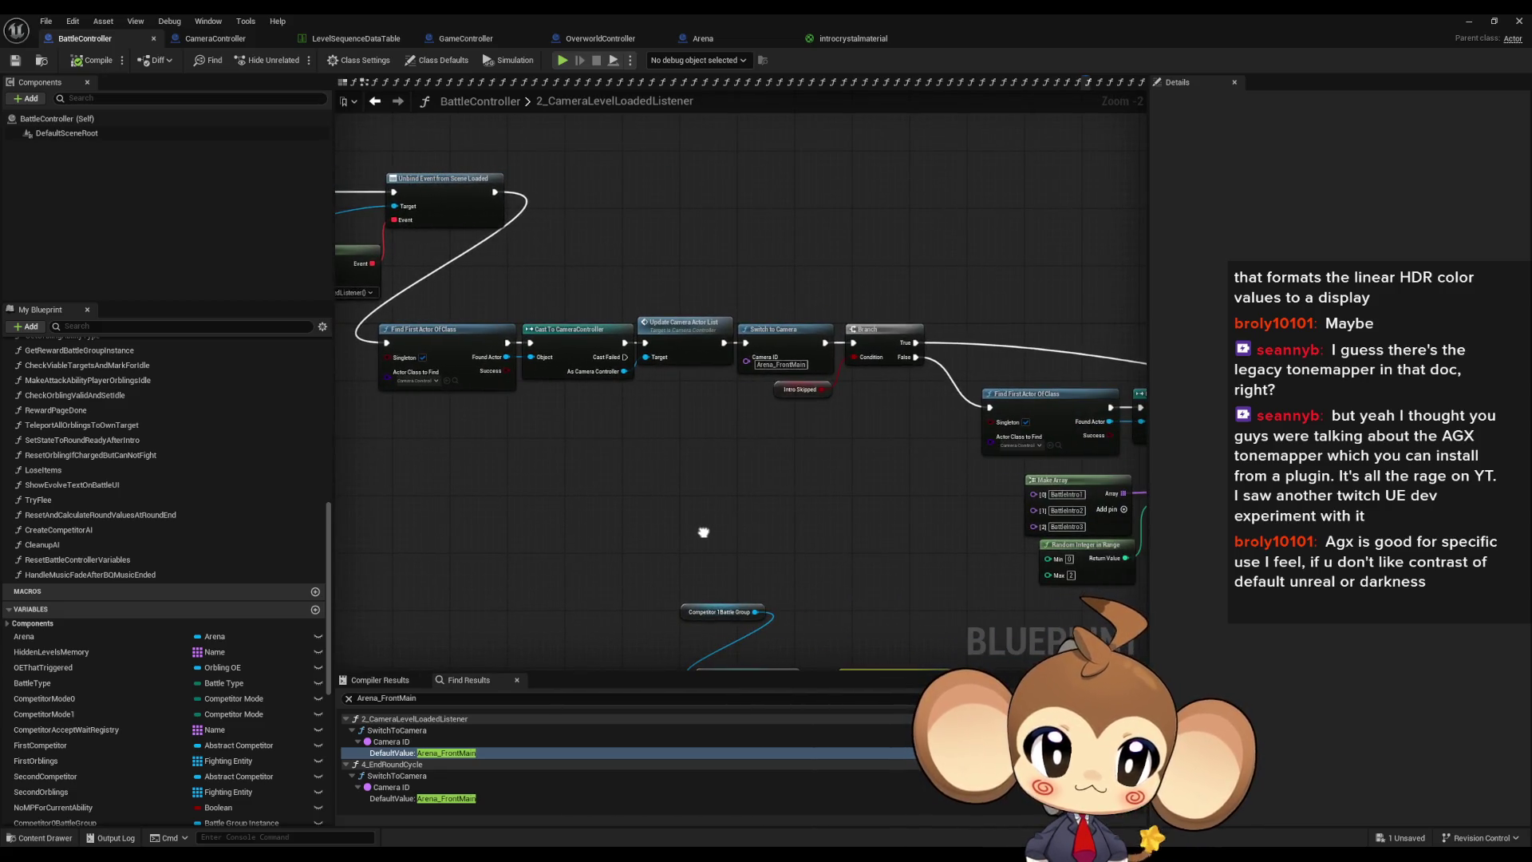
{"action": "left_click", "coordinate": [316, 610]}
{"action": "type", "text": "CurrentIdleCamera"}
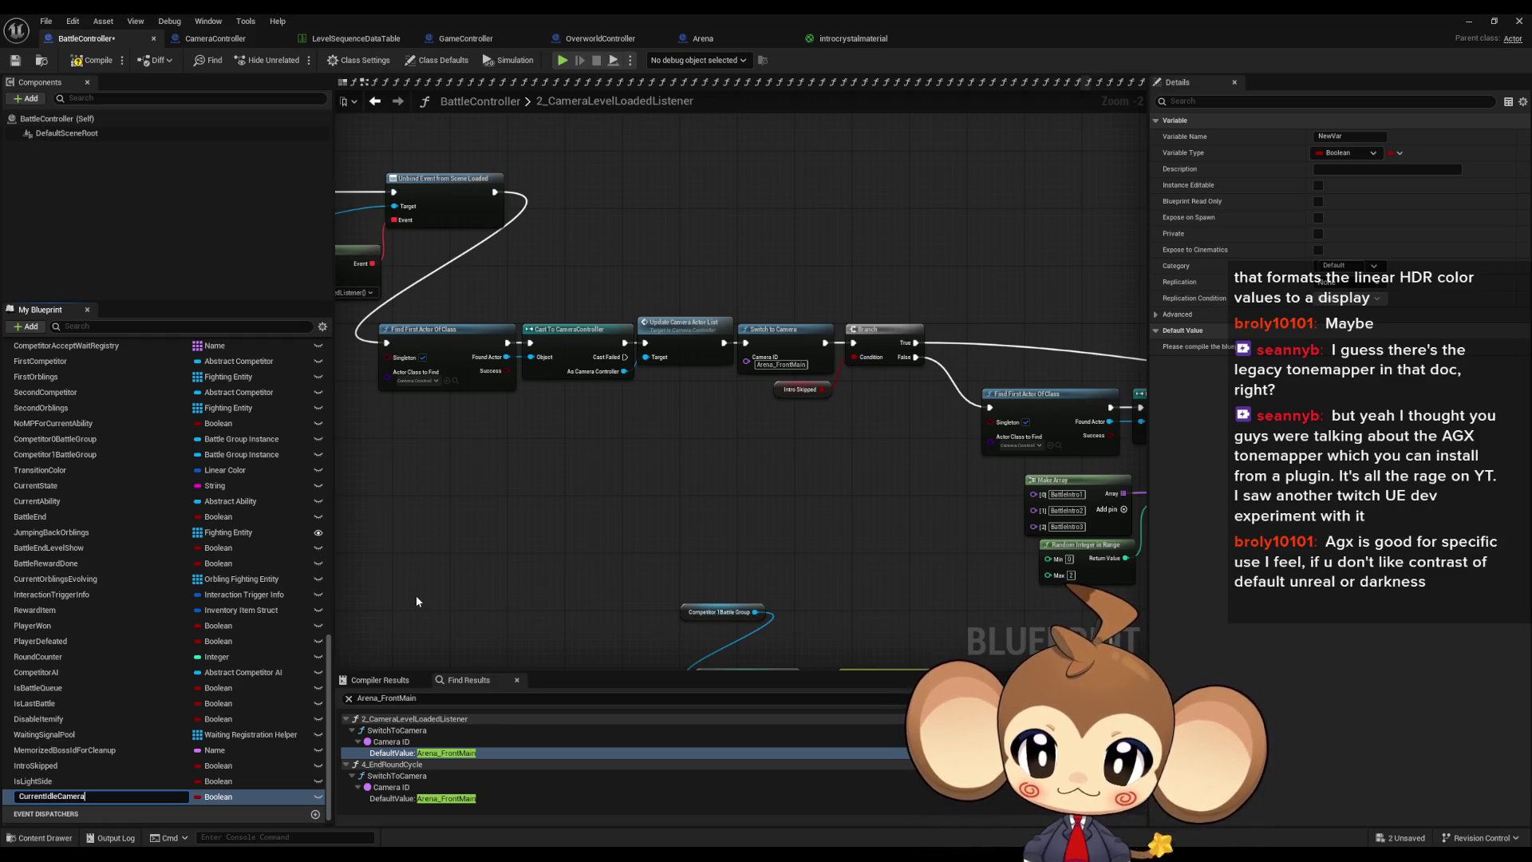
{"action": "key", "text": "Return"}
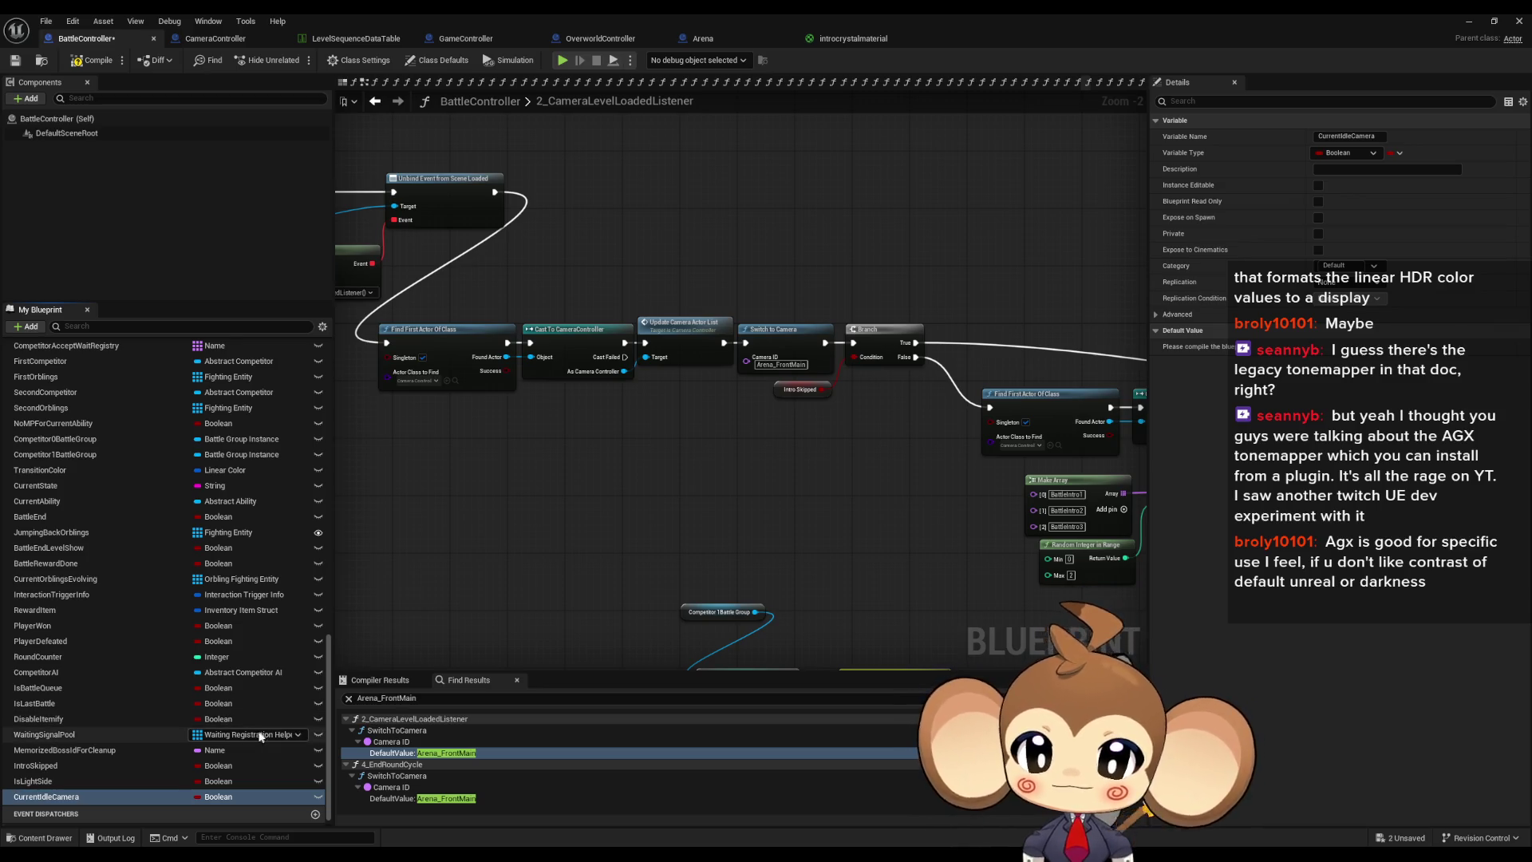
{"action": "left_click", "coordinate": [217, 797]}
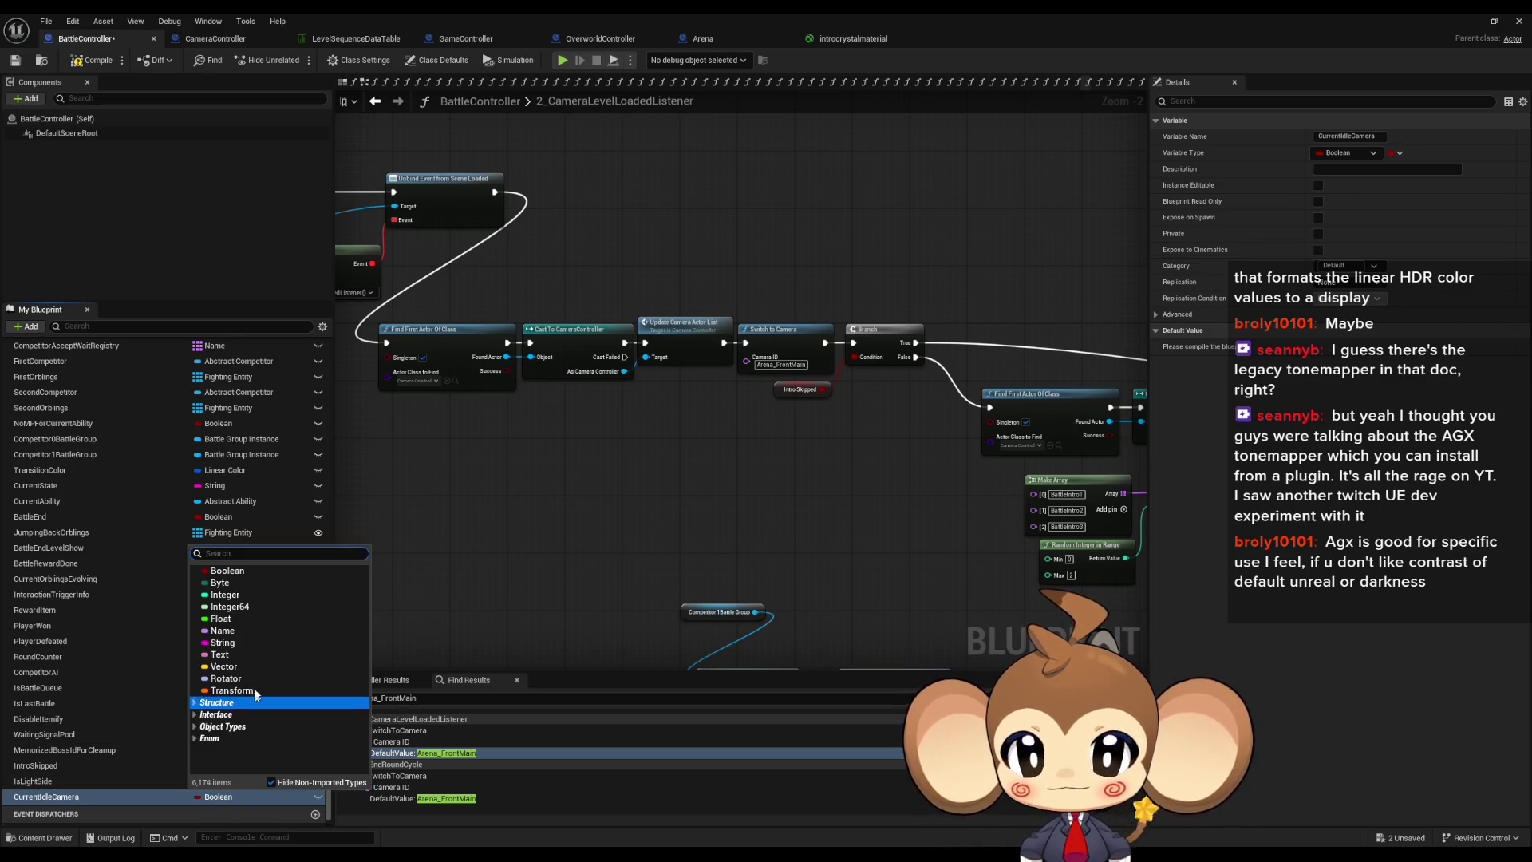
{"action": "left_click", "coordinate": [223, 630]}
Step: Default CurrentIdleCamera to Arena_FrontMain and wire its getter into Switch to Camera's Camera ID
{"action": "mouse_move", "coordinate": [42, 800]}
{"action": "left_mouse_down"}
{"action": "mouse_move", "coordinate": [756, 399]}
{"action": "mouse_move", "coordinate": [618, 419]}
{"action": "left_mouse_up"}
{"action": "left_click", "coordinate": [646, 437]}
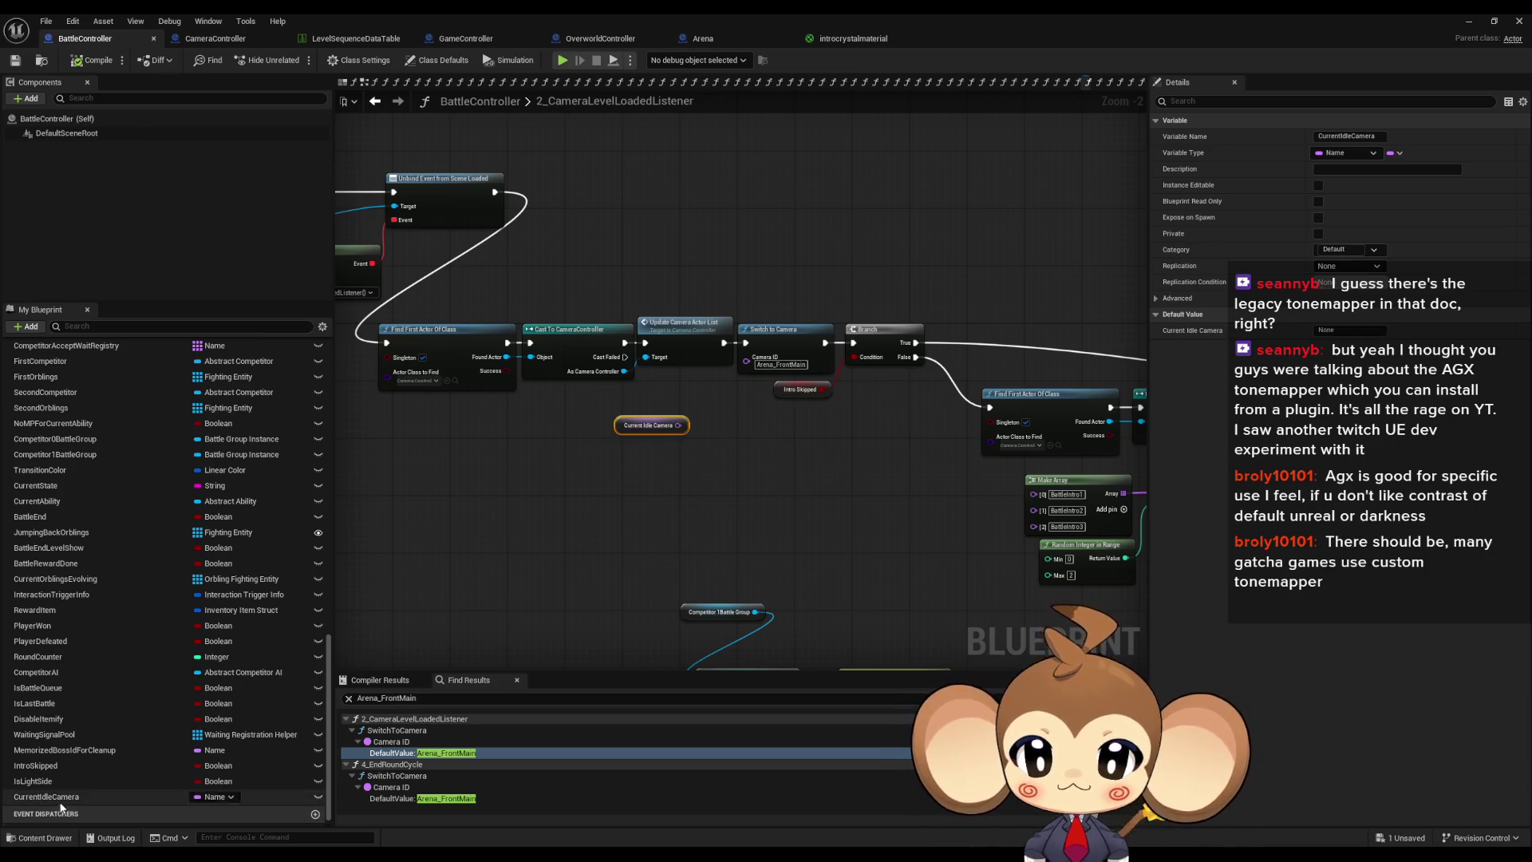
{"action": "left_click", "coordinate": [1341, 329]}
{"action": "type", "text": "Arena_FrontMain"}
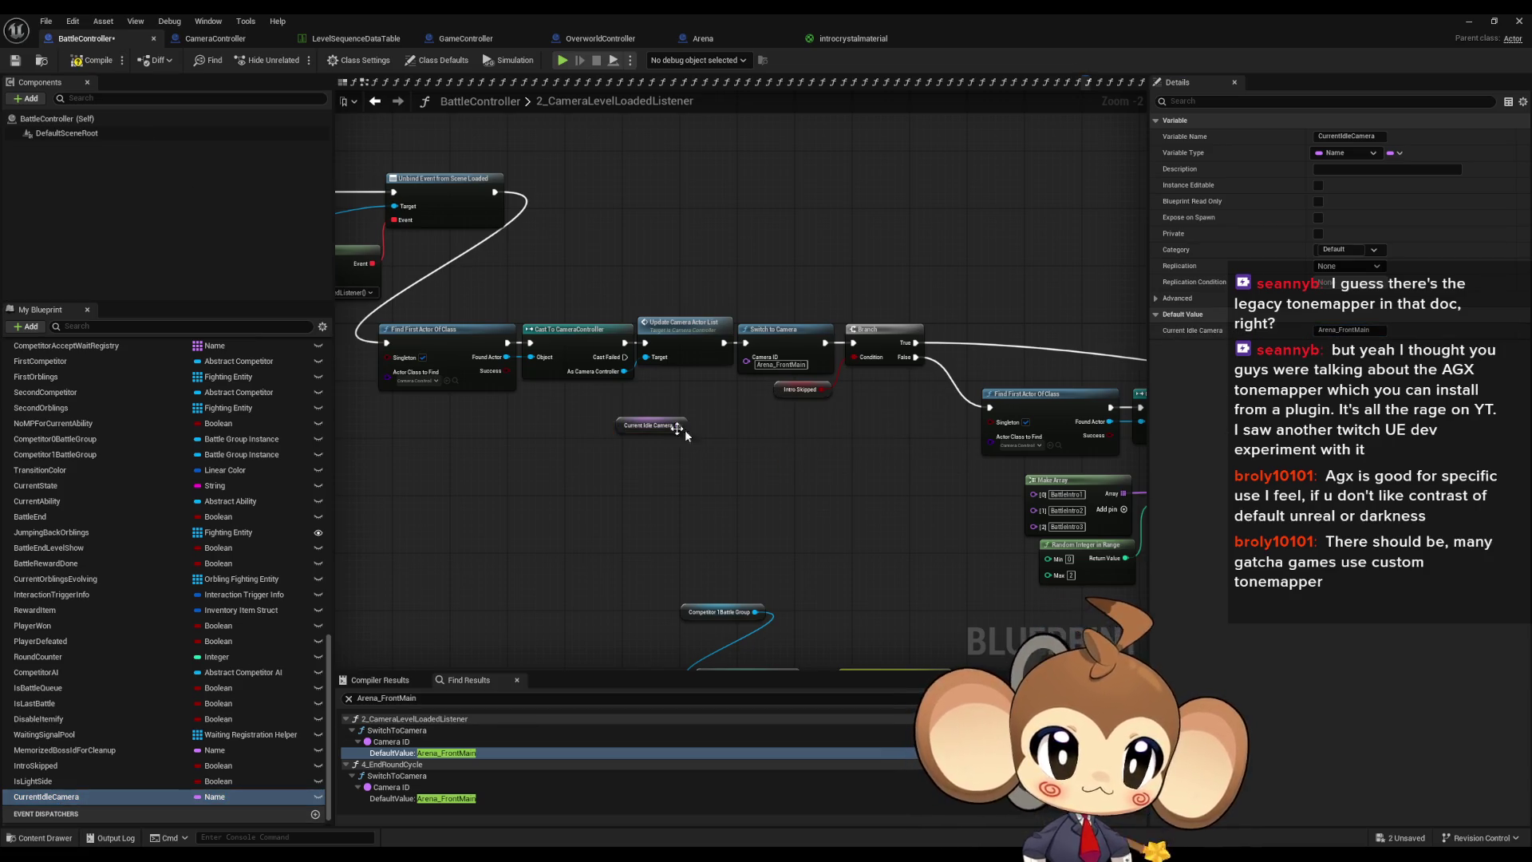
{"action": "left_click_drag", "start_coordinate": [679, 425], "coordinate": [746, 360]}
{"action": "left_click_drag", "start_coordinate": [646, 426], "coordinate": [692, 386]}
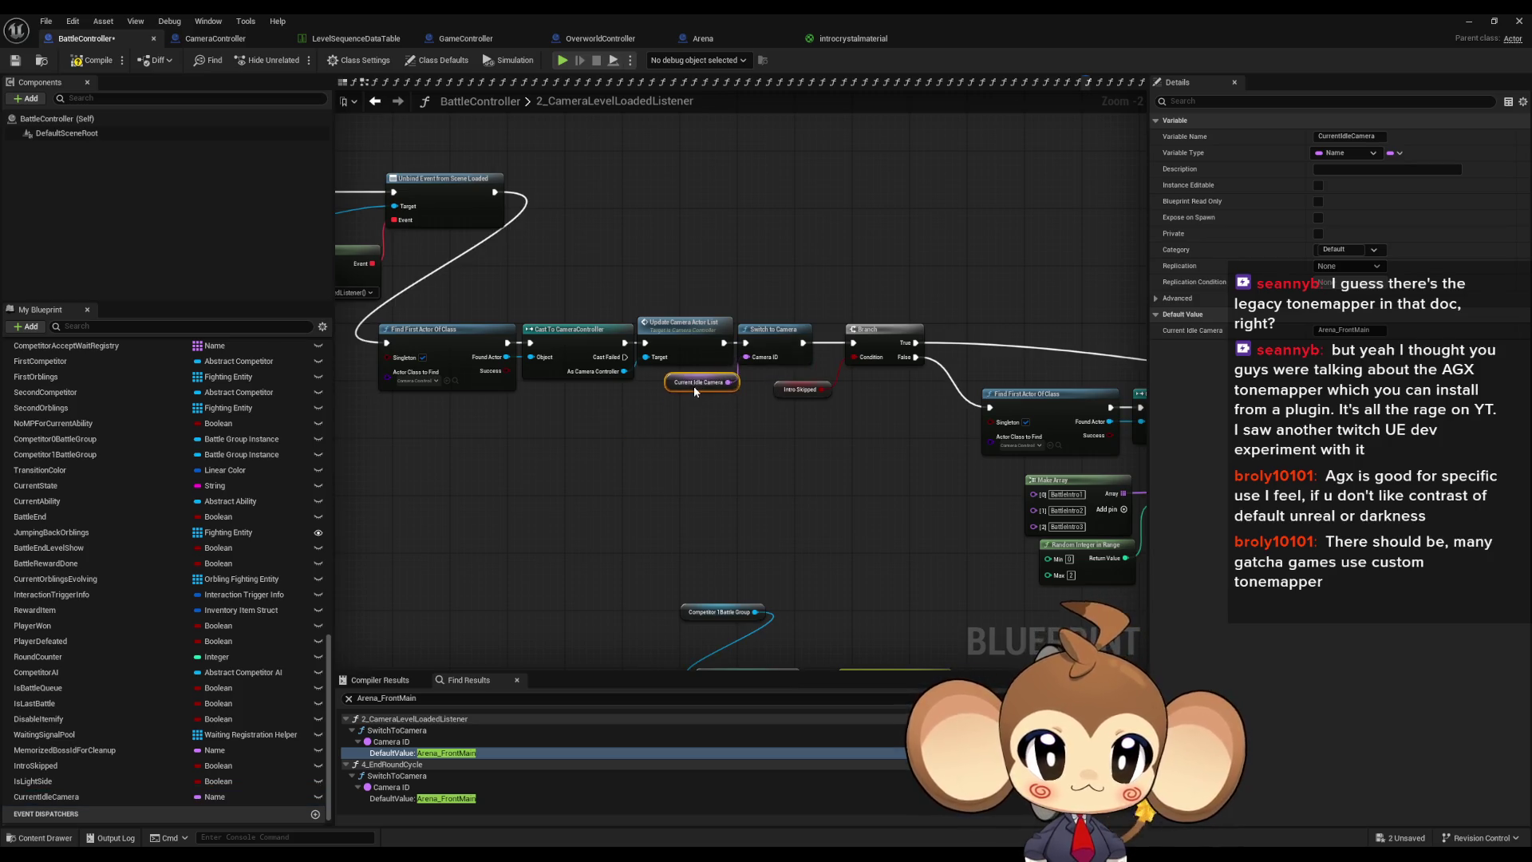
{"action": "left_click", "coordinate": [435, 798]}
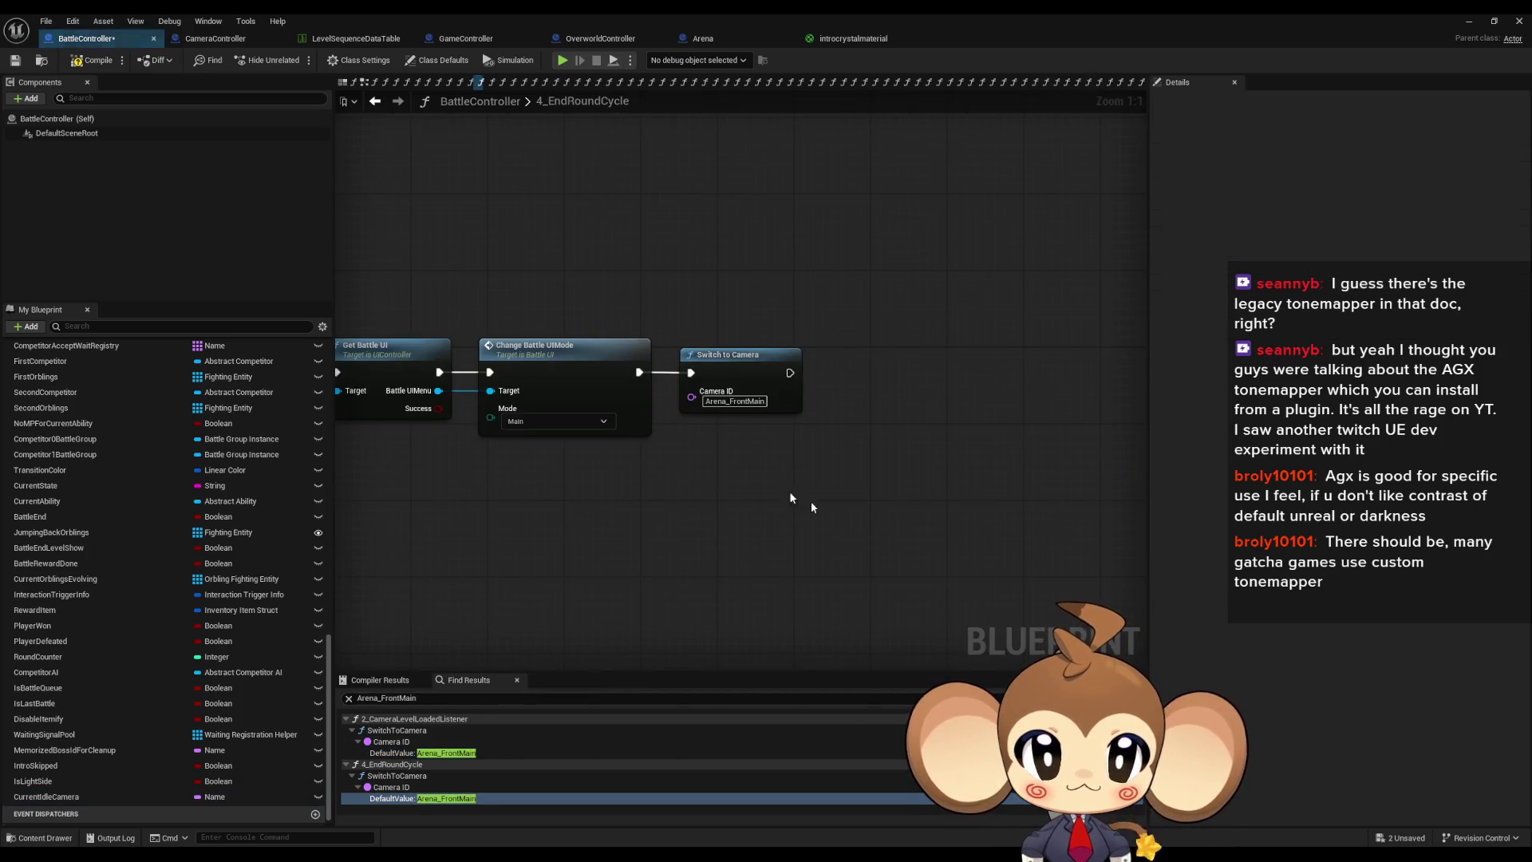
Step: Connect Current Idle Camera to the 4_EndRoundCycle Switch to Camera's Camera ID, then return to 2_CameraLevelLoadedListener
{"action": "left_click_drag", "start_coordinate": [679, 438], "coordinate": [691, 397]}
{"action": "left_click_drag", "start_coordinate": [607, 488], "coordinate": [578, 473]}
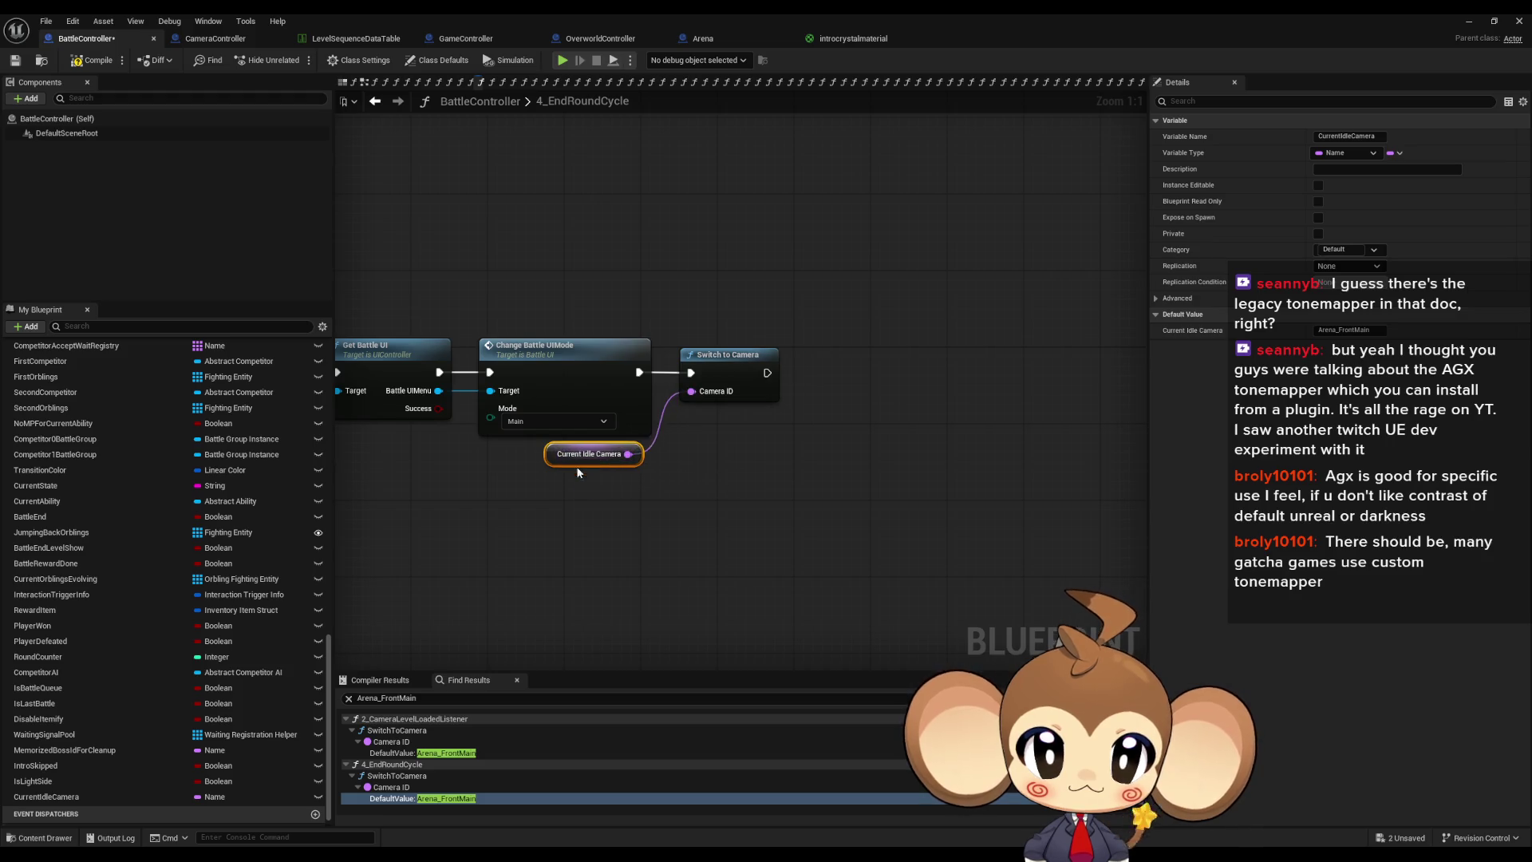
{"action": "left_click", "coordinate": [667, 583]}
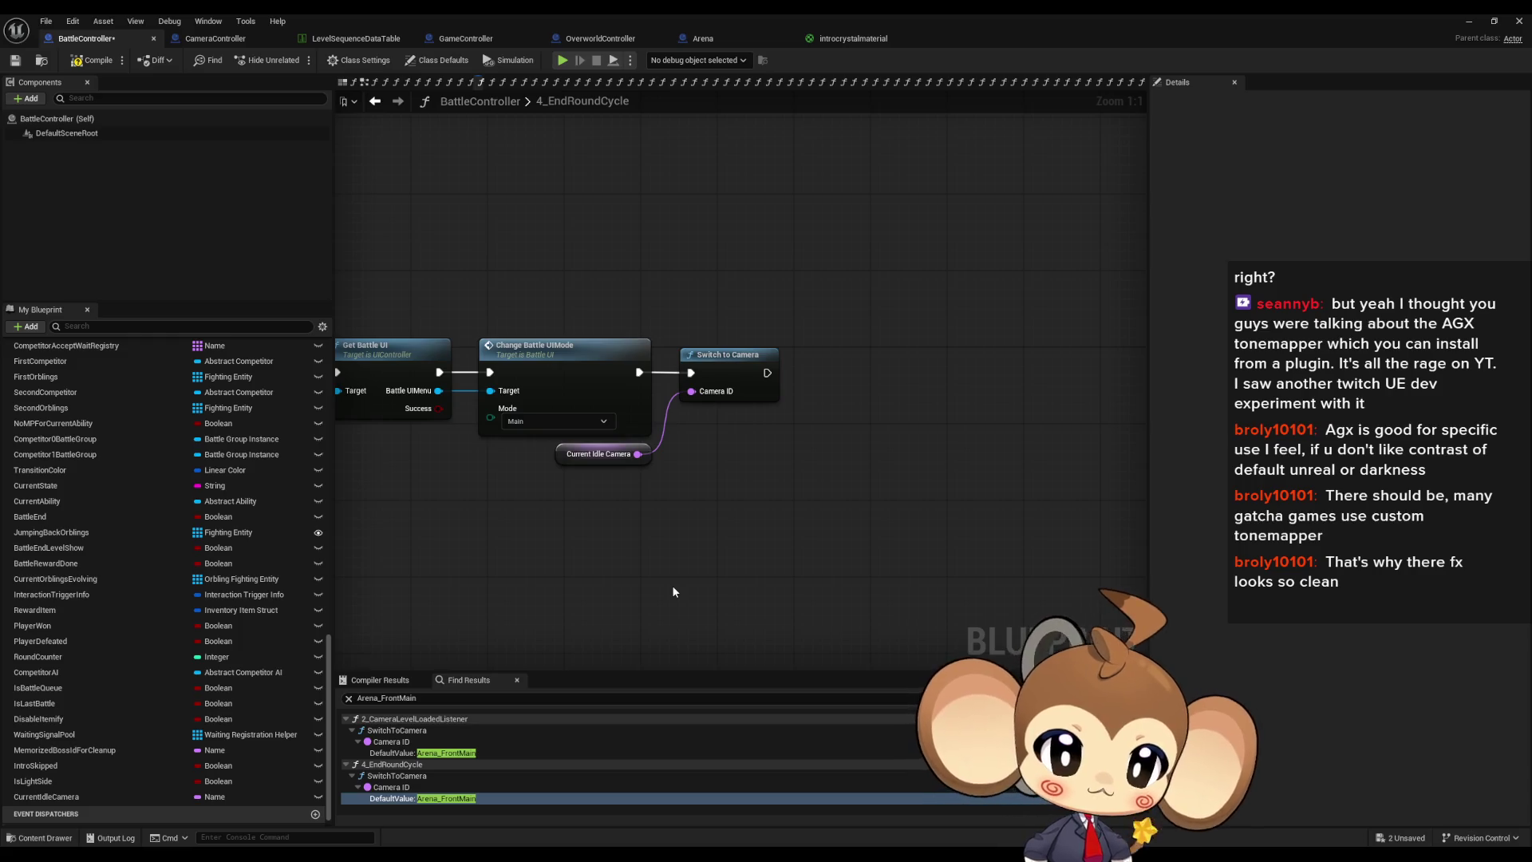
{"action": "double_click", "coordinate": [431, 752]}
{"action": "scroll", "coordinate": [712, 554], "scroll_direction": "down", "scroll_amount": 3}
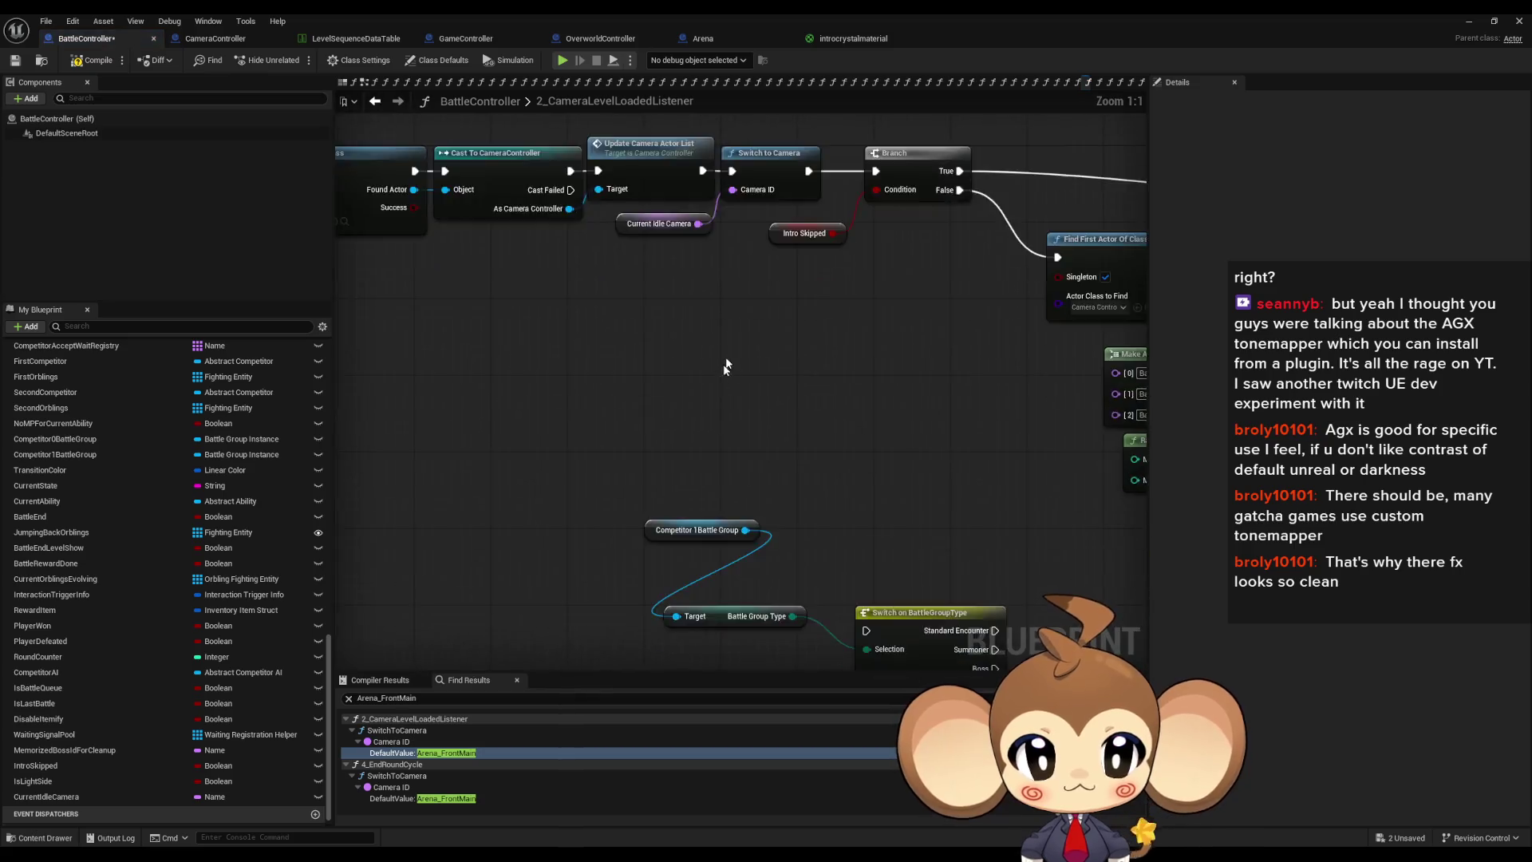
Step: Remove the unfinished Switch on BattleGroupType nodes from the BattleController graph
{"action": "mouse_move", "coordinate": [479, 352]}
{"action": "left_mouse_down"}
{"action": "mouse_move", "coordinate": [743, 578]}
{"action": "mouse_move", "coordinate": [643, 431]}
{"action": "left_mouse_up"}
{"action": "scroll", "coordinate": [732, 507], "scroll_direction": "up", "scroll_amount": 2}
{"action": "left_click_drag", "start_coordinate": [627, 502], "coordinate": [692, 587]}
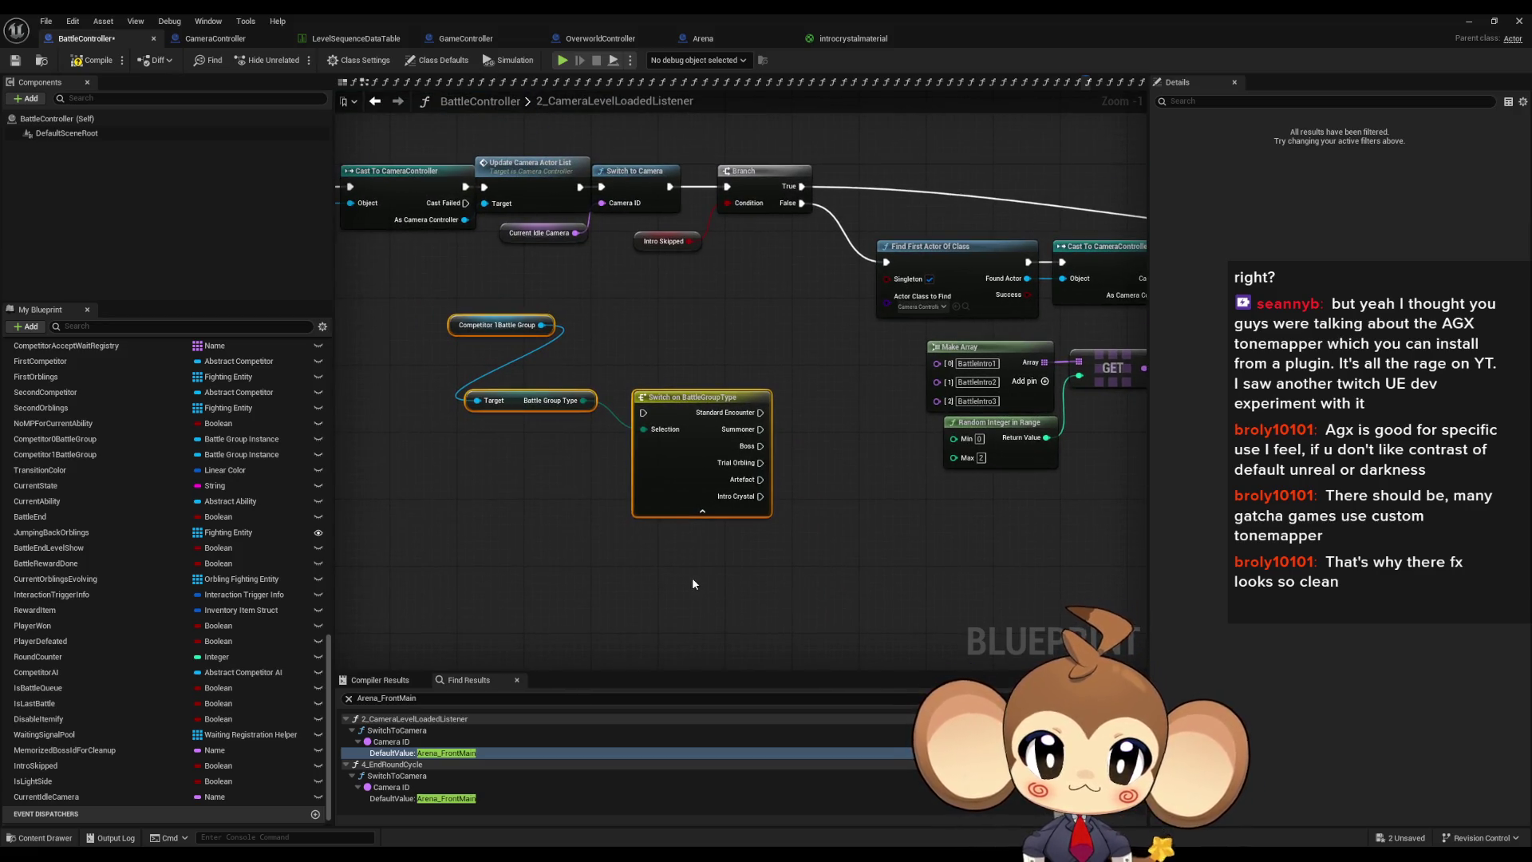
{"action": "key", "text": "ctrl+z"}
{"action": "key", "text": "ctrl+z"}
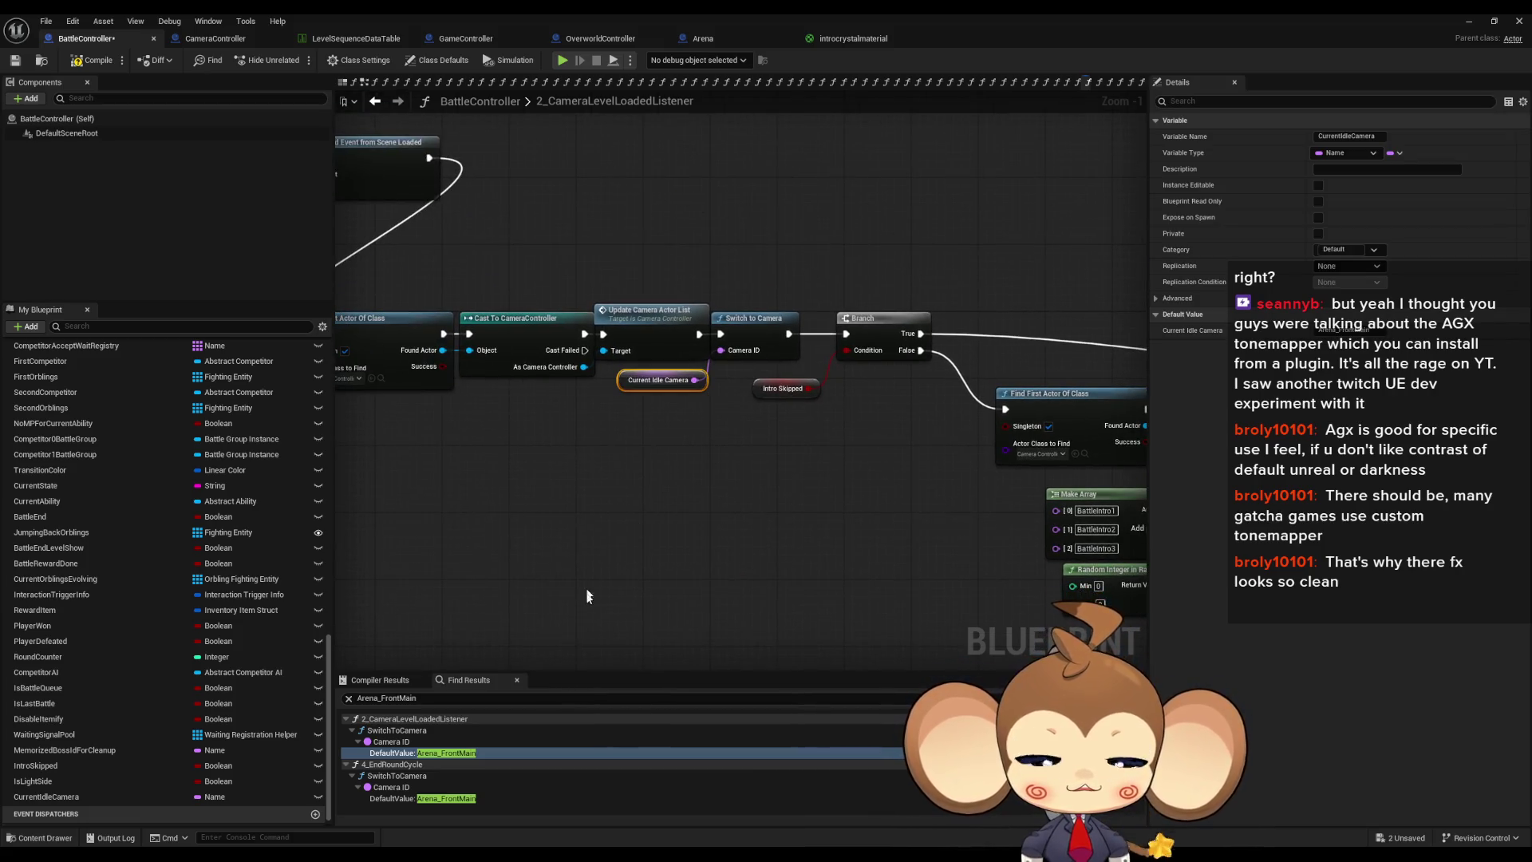
Step: Save the BattleController Blueprint and minimize its window to reveal the Arena_CameraMap level
{"action": "double_click", "coordinate": [721, 13]}
{"action": "mouse_move", "coordinate": [740, 226]}
{"action": "left_mouse_down"}
{"action": "mouse_move", "coordinate": [701, 533]}
{"action": "mouse_move", "coordinate": [675, 400]}
{"action": "mouse_move", "coordinate": [581, 257]}
{"action": "mouse_move", "coordinate": [618, 295]}
{"action": "left_mouse_up"}
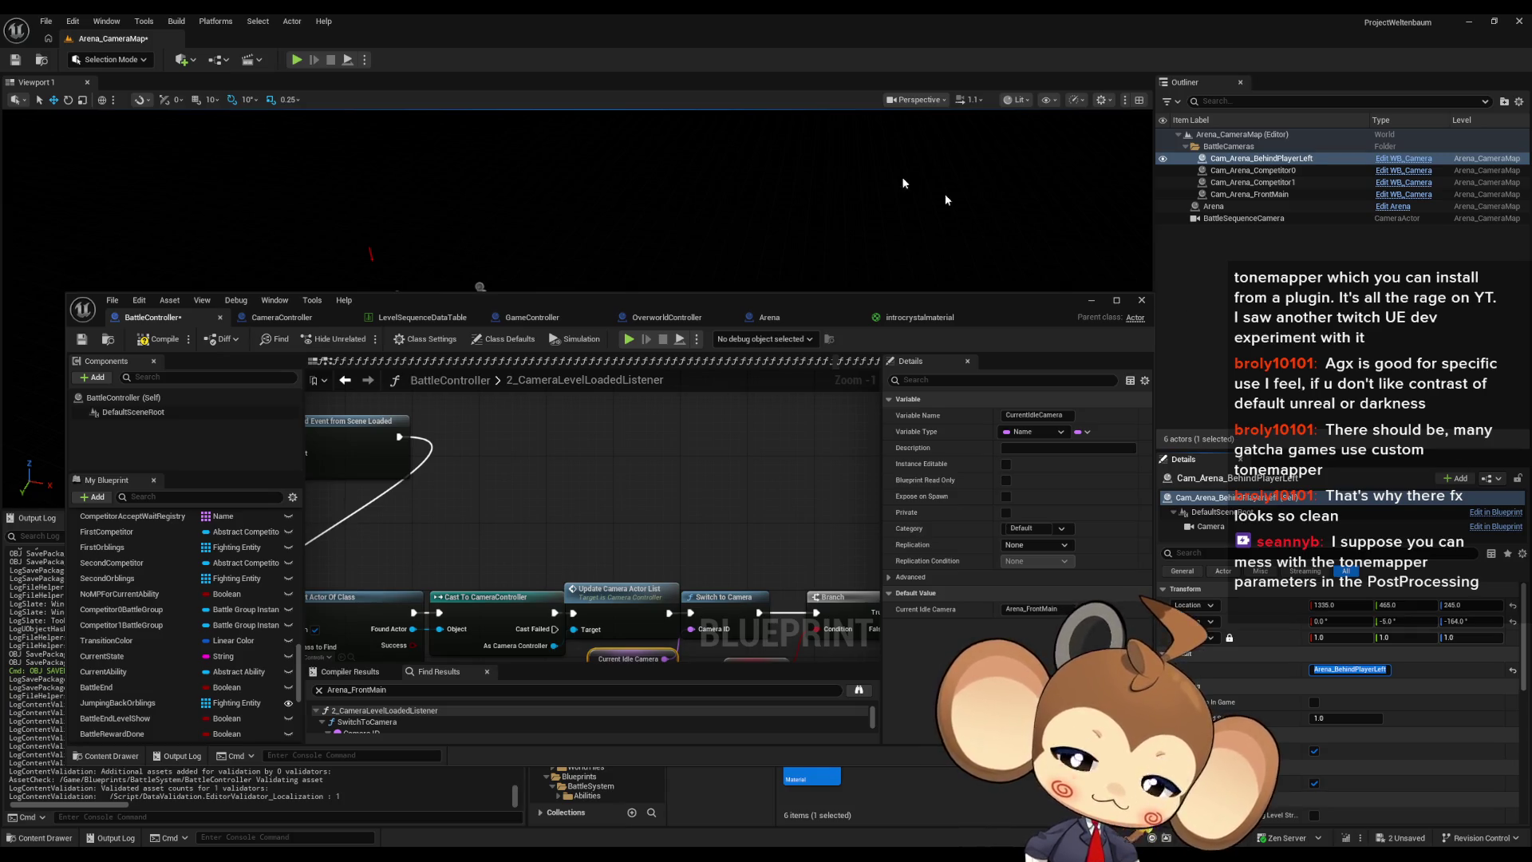
{"action": "key", "text": "ctrl+s"}
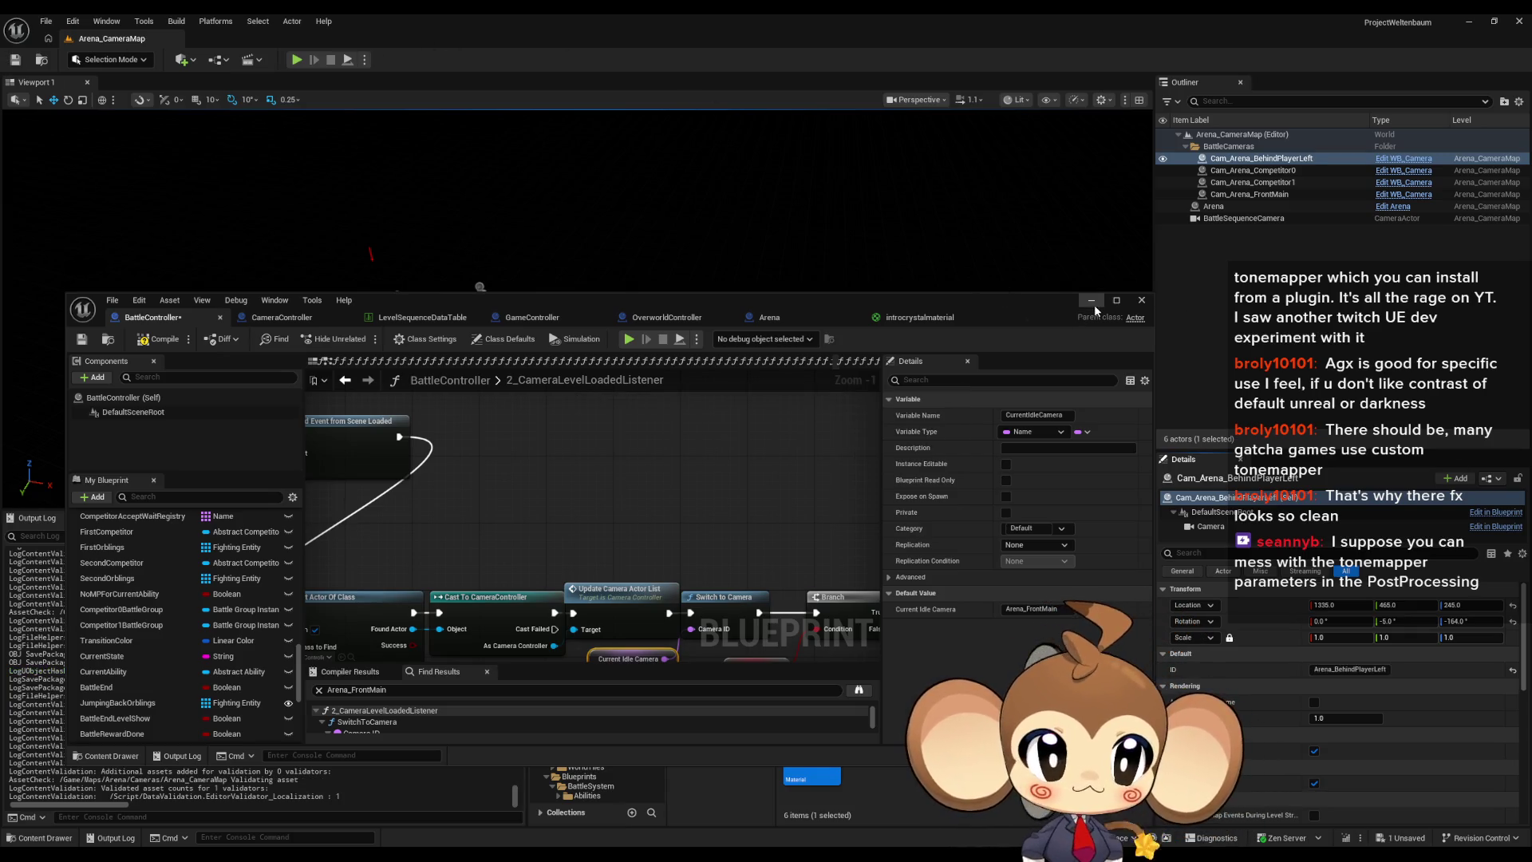
{"action": "left_click", "coordinate": [1091, 301]}
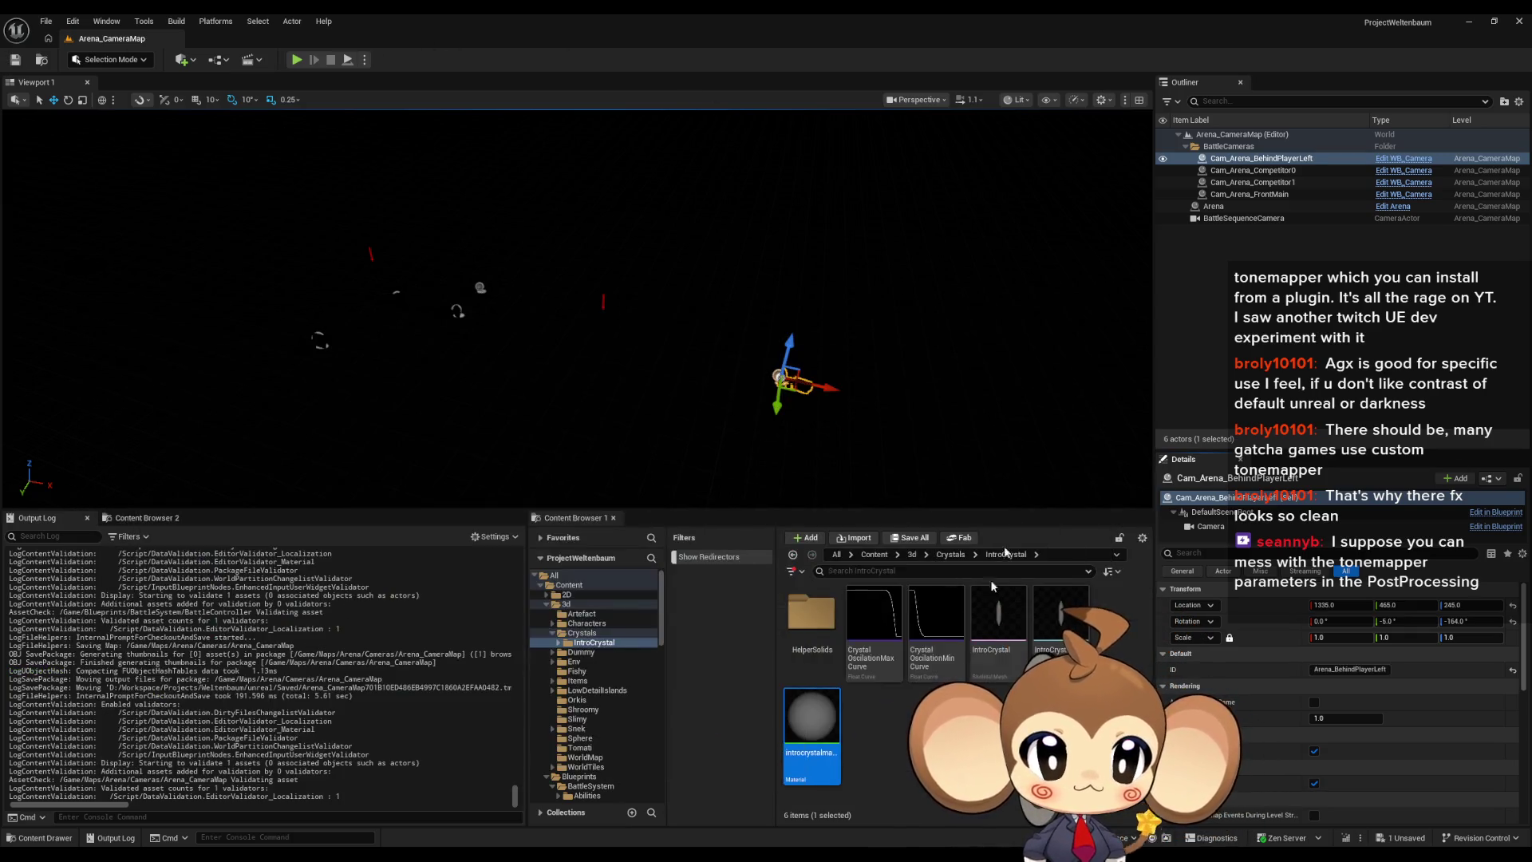
Step: Open the Main map from the Content folder, saving BattleController via Save Selected
{"action": "left_click", "coordinate": [872, 554]}
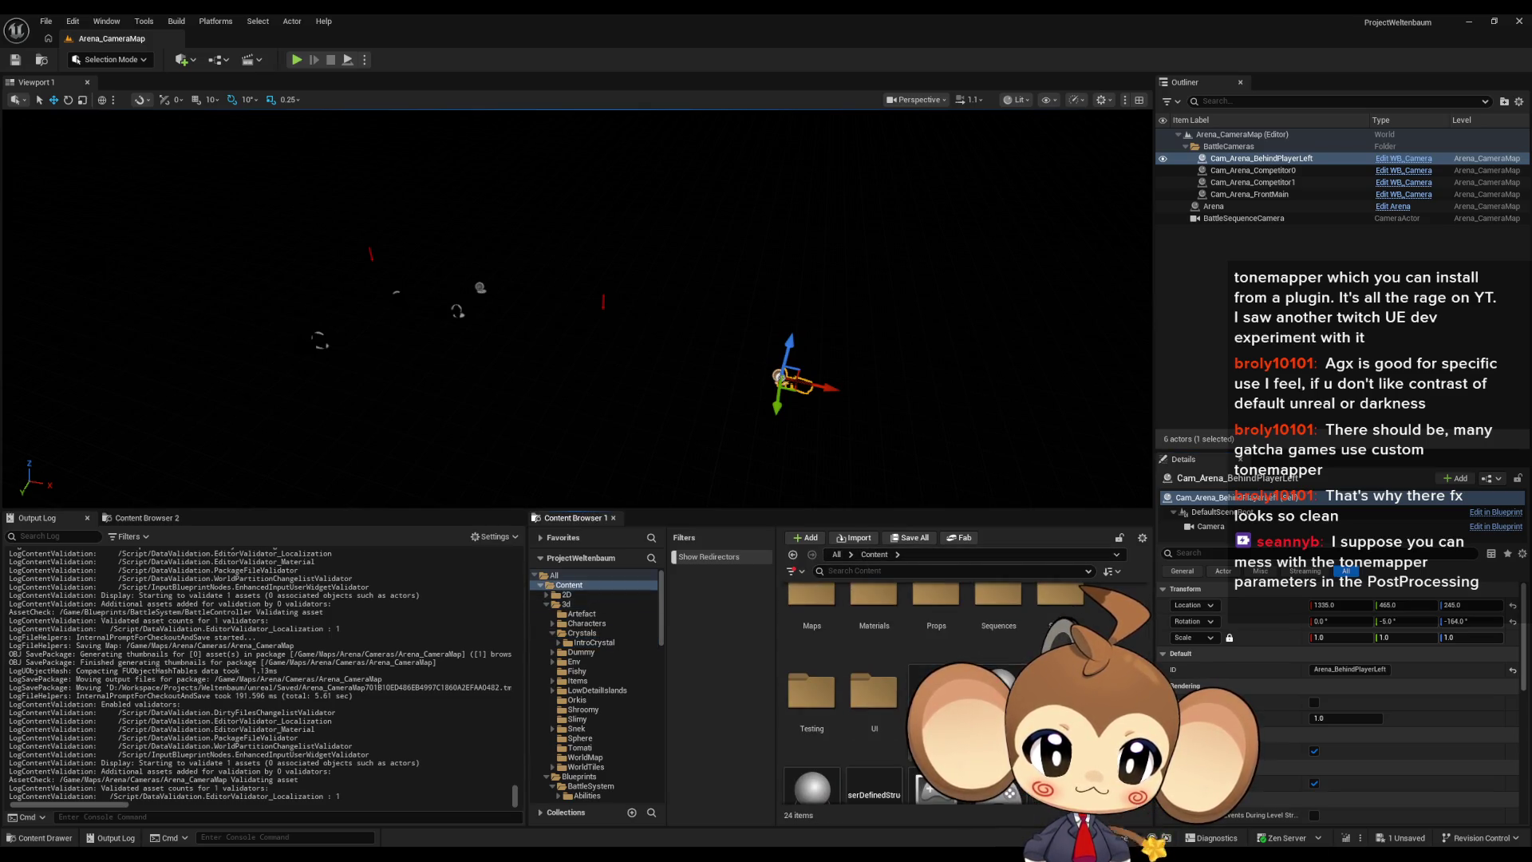
{"action": "left_click", "coordinate": [911, 538]}
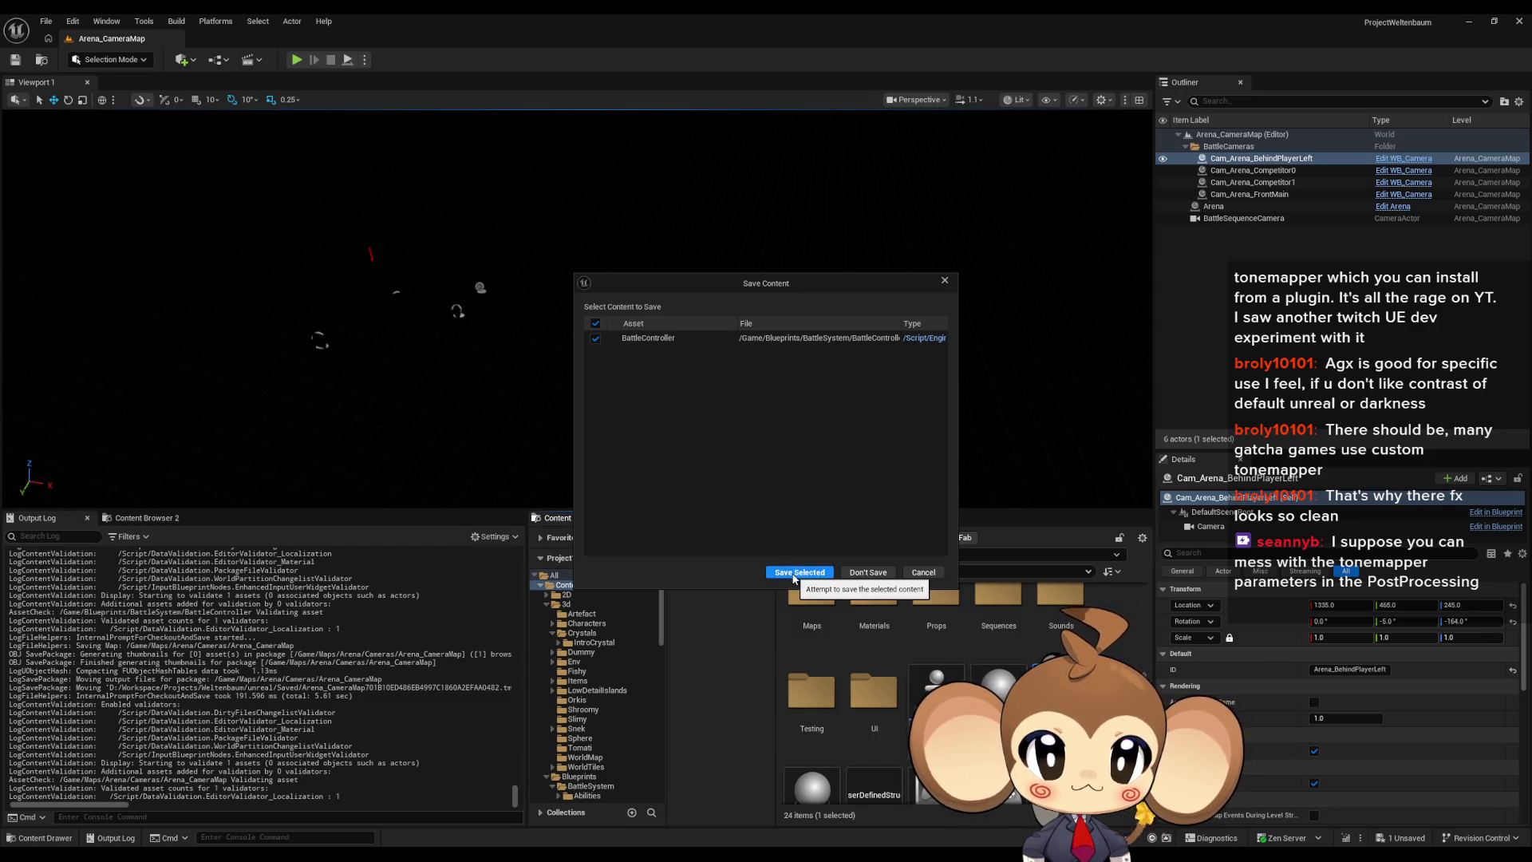
{"action": "left_click", "coordinate": [794, 573]}
Step: Maximize the BattleController Blueprint again, review its Branch and Find nodes, then return to the level
{"action": "mouse_move", "coordinate": [628, 854]}
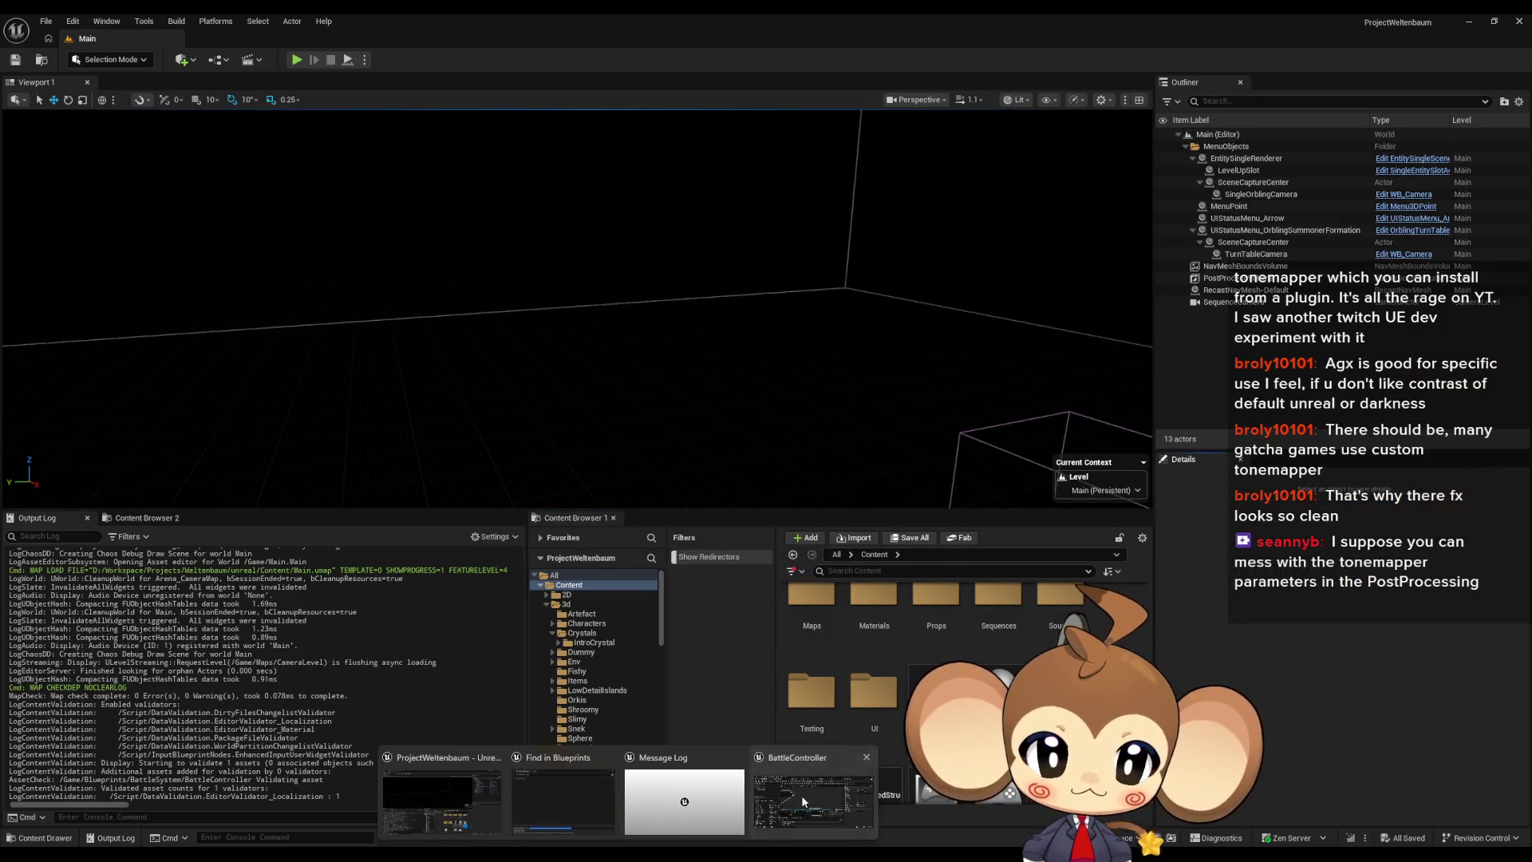
{"action": "left_click", "coordinate": [802, 800]}
{"action": "mouse_move", "coordinate": [645, 291]}
{"action": "left_mouse_down"}
{"action": "mouse_move", "coordinate": [654, 257]}
{"action": "mouse_move", "coordinate": [695, 237]}
{"action": "left_mouse_up"}
{"action": "double_click", "coordinate": [698, 233]}
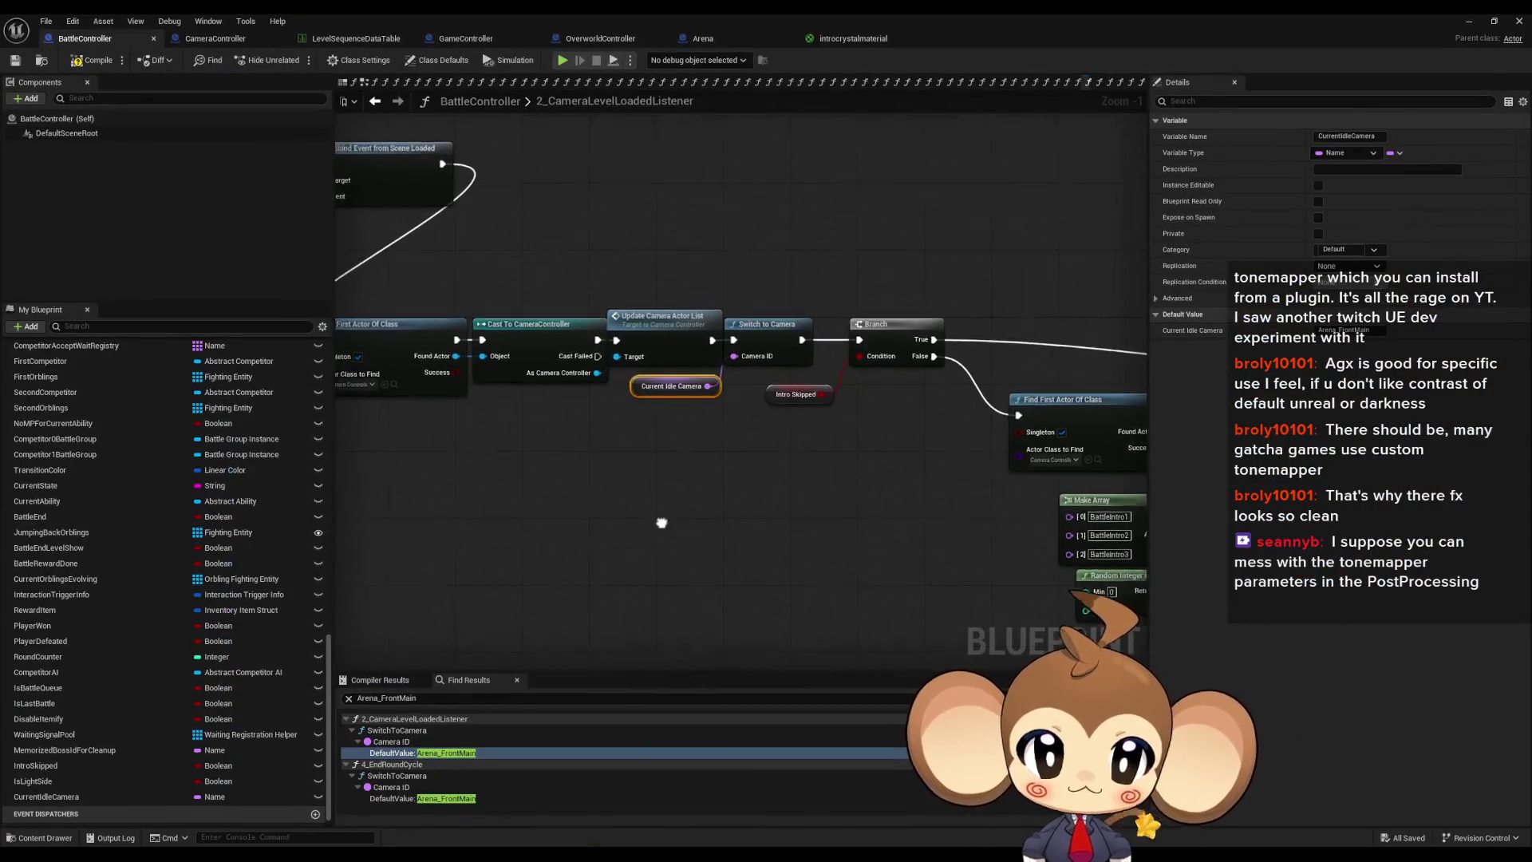
{"action": "left_click", "coordinate": [908, 553]}
{"action": "scroll", "coordinate": [994, 547], "scroll_direction": "down", "scroll_amount": 2}
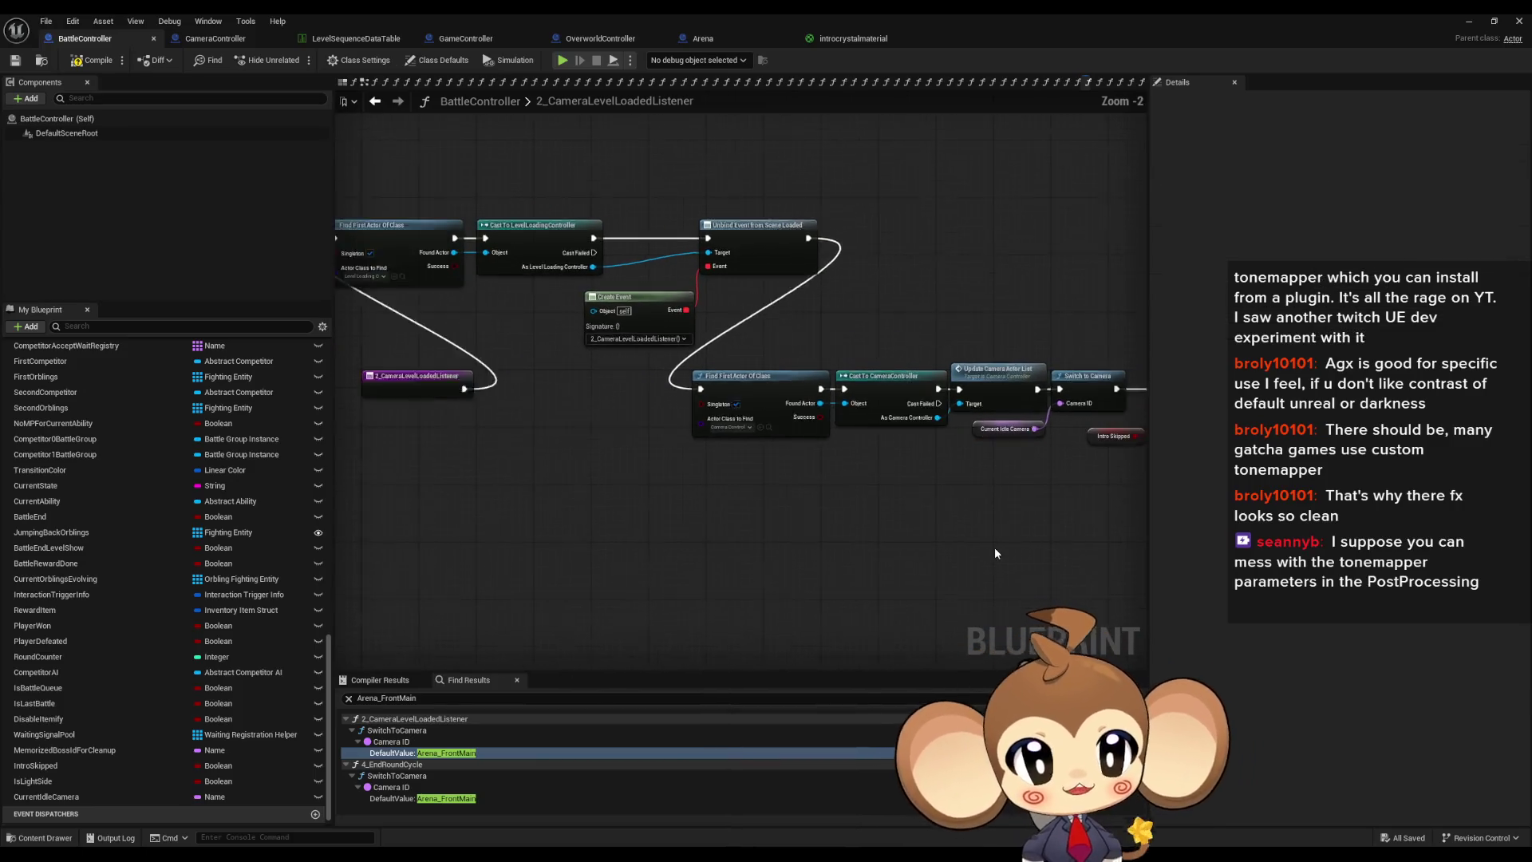
{"action": "left_click_drag", "start_coordinate": [986, 551], "coordinate": [843, 556]}
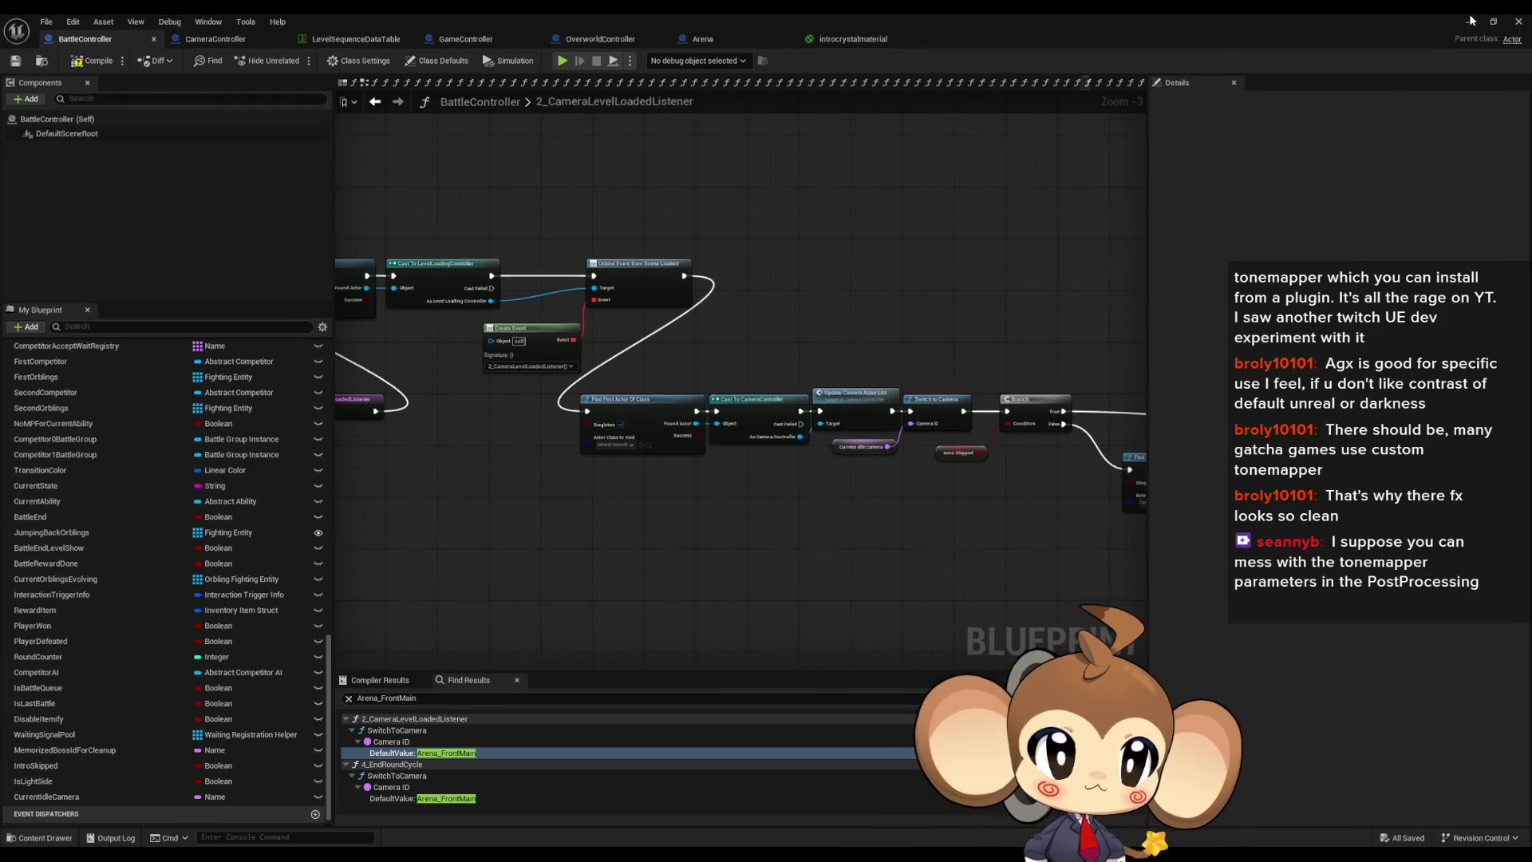
{"action": "key", "text": "alt+Tab"}
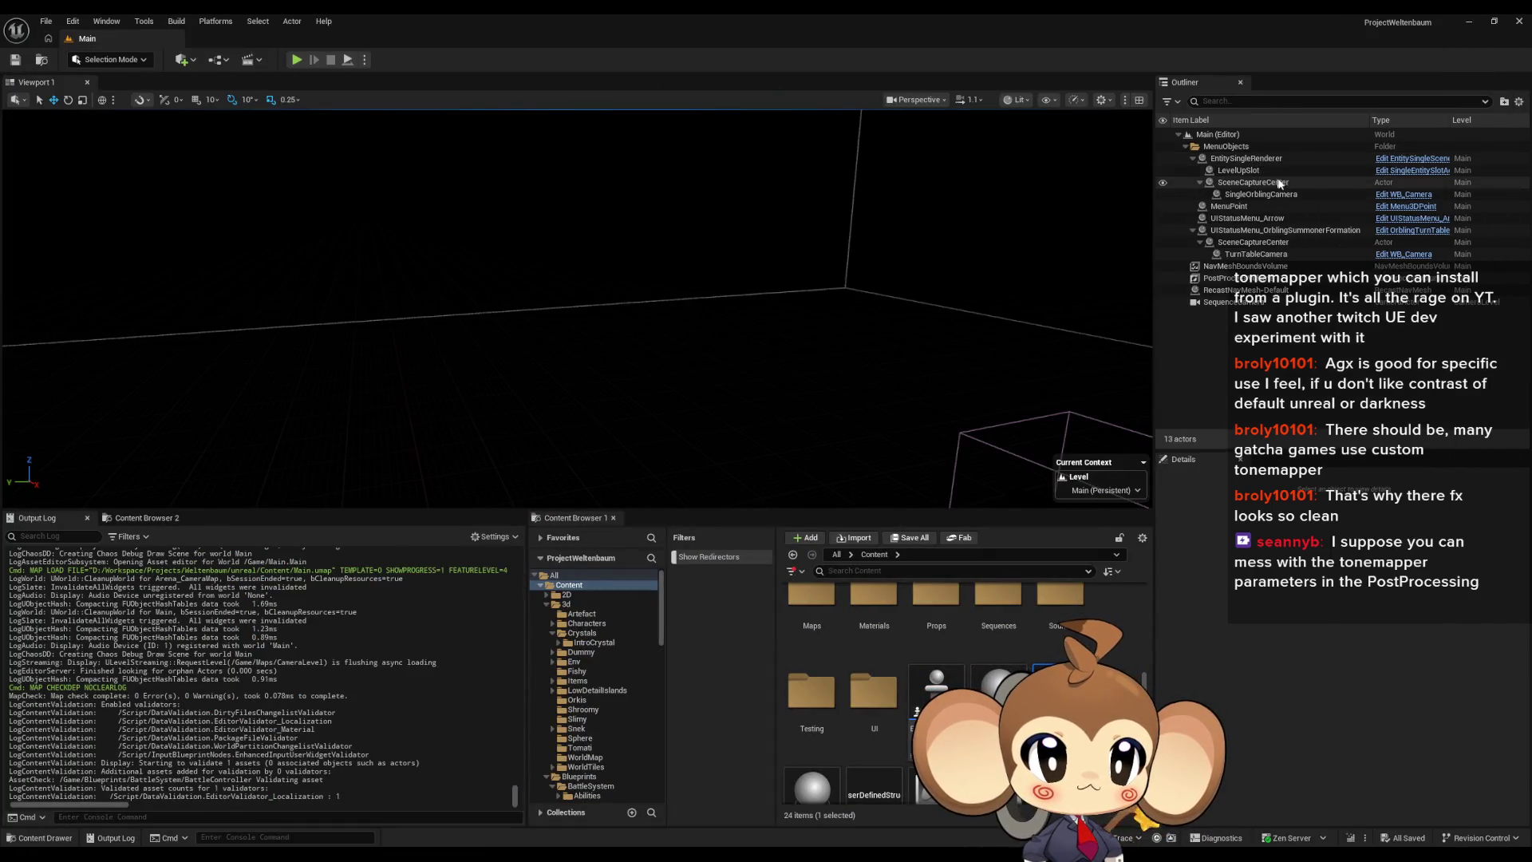
Step: Select the PostProcessVolume and filter its Details for 'tone' settings
{"action": "left_click", "coordinate": [1241, 278]}
{"action": "left_click", "coordinate": [1197, 551]}
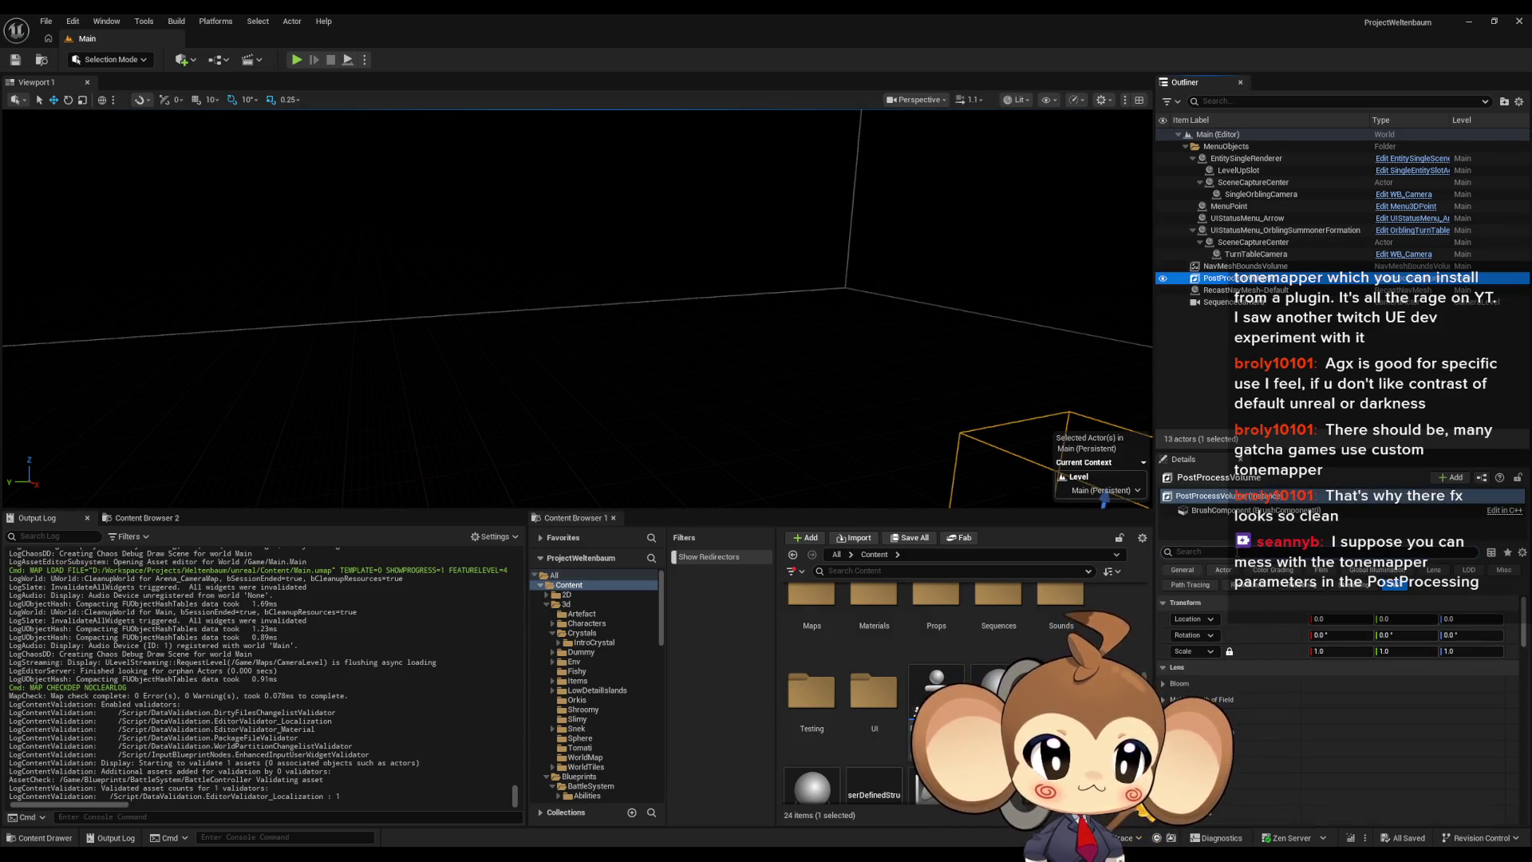
{"action": "type", "text": "tone"}
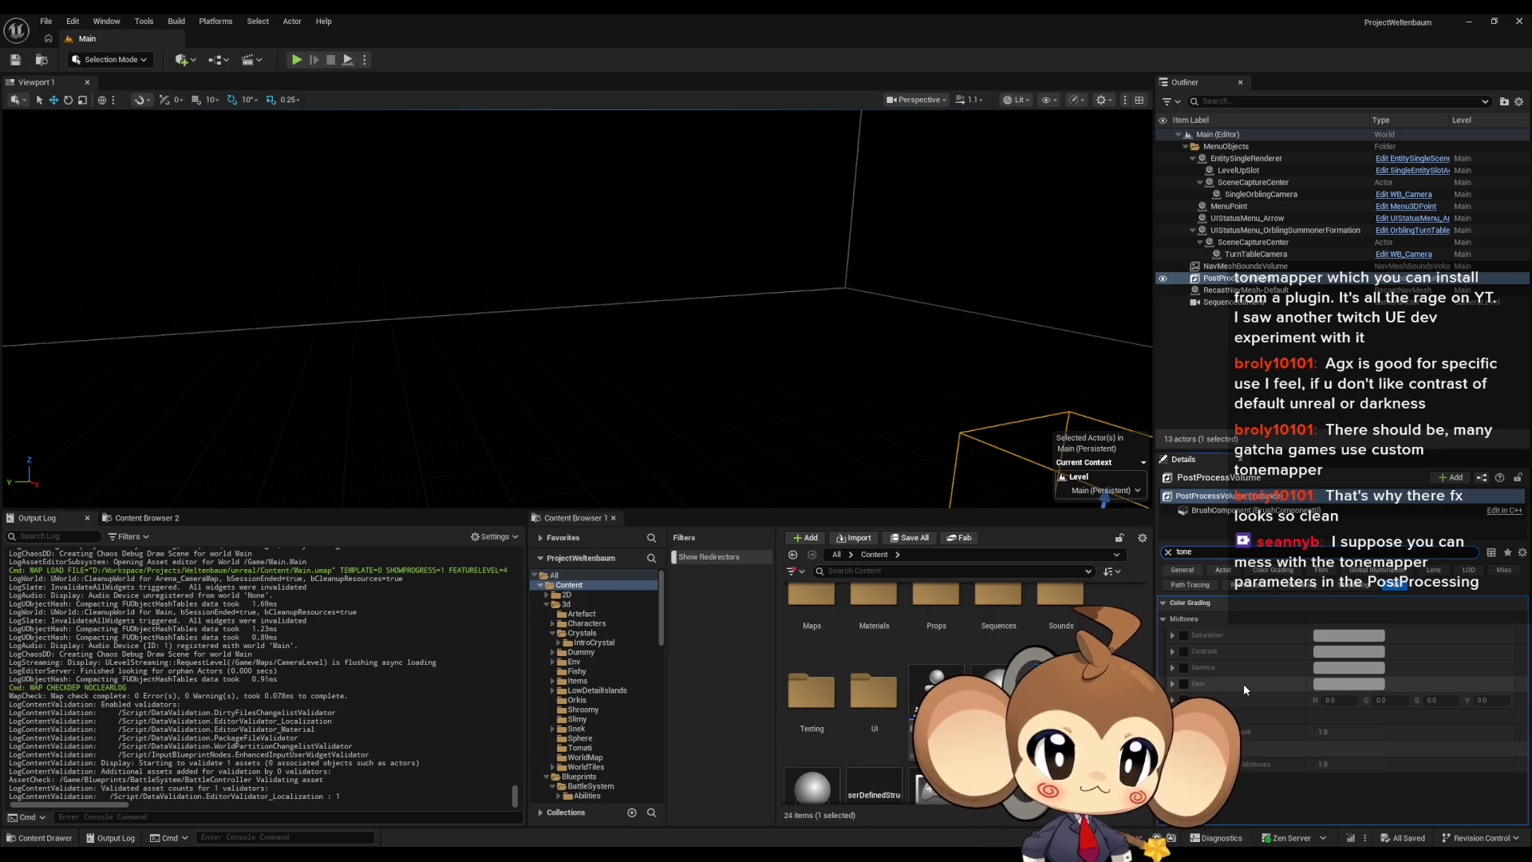
Step: Filter for 'color gra', scroll through colour grading settings, then clear the filter and return to BattleController
{"action": "key", "text": "BackSpace"}
{"action": "key", "text": "BackSpace"}
{"action": "key", "text": "BackSpace"}
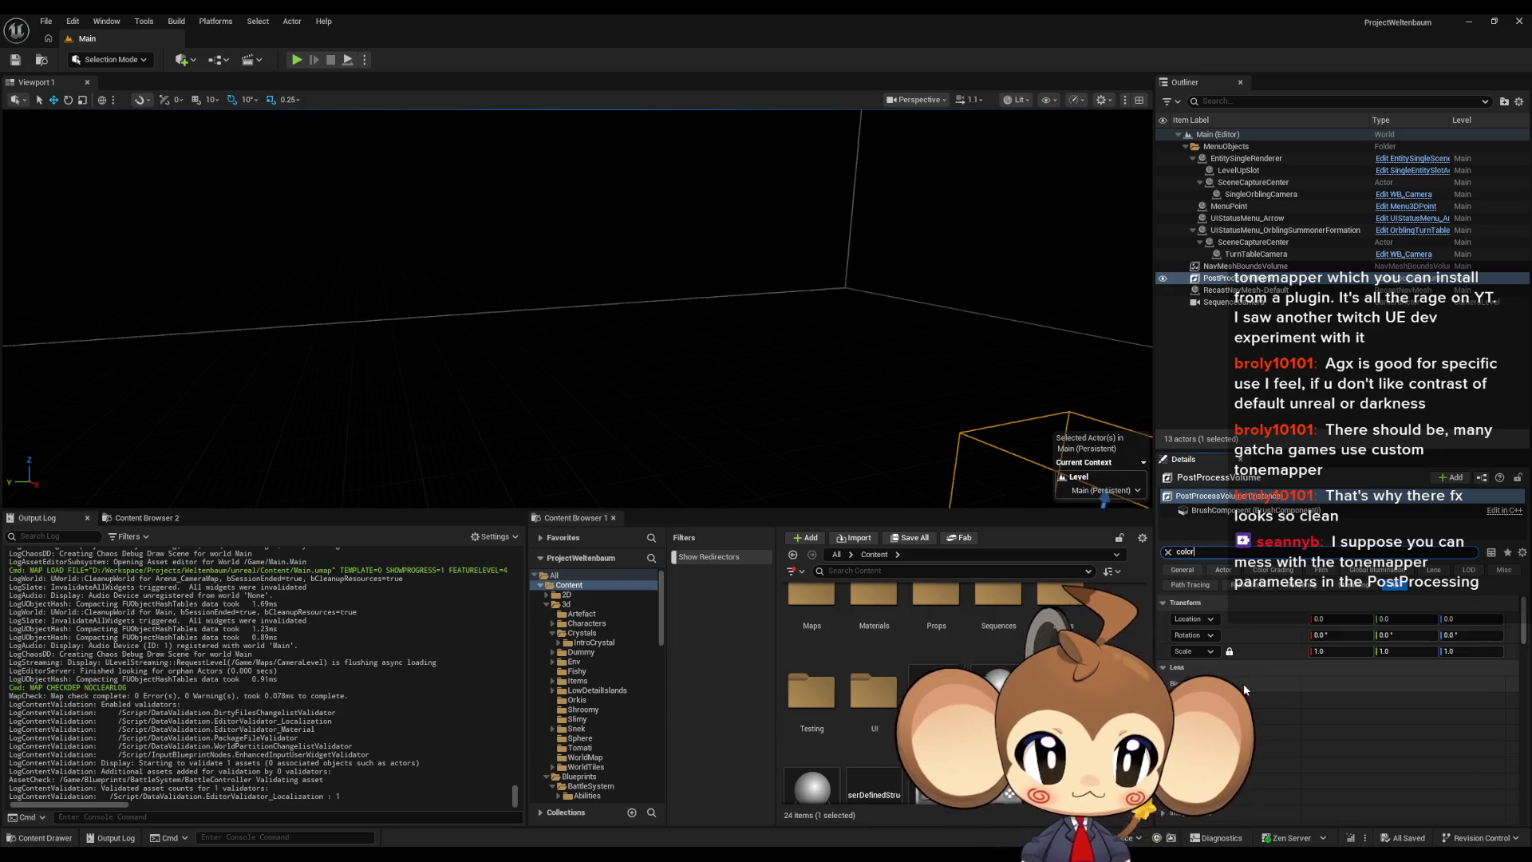
{"action": "type", "text": "color gra"}
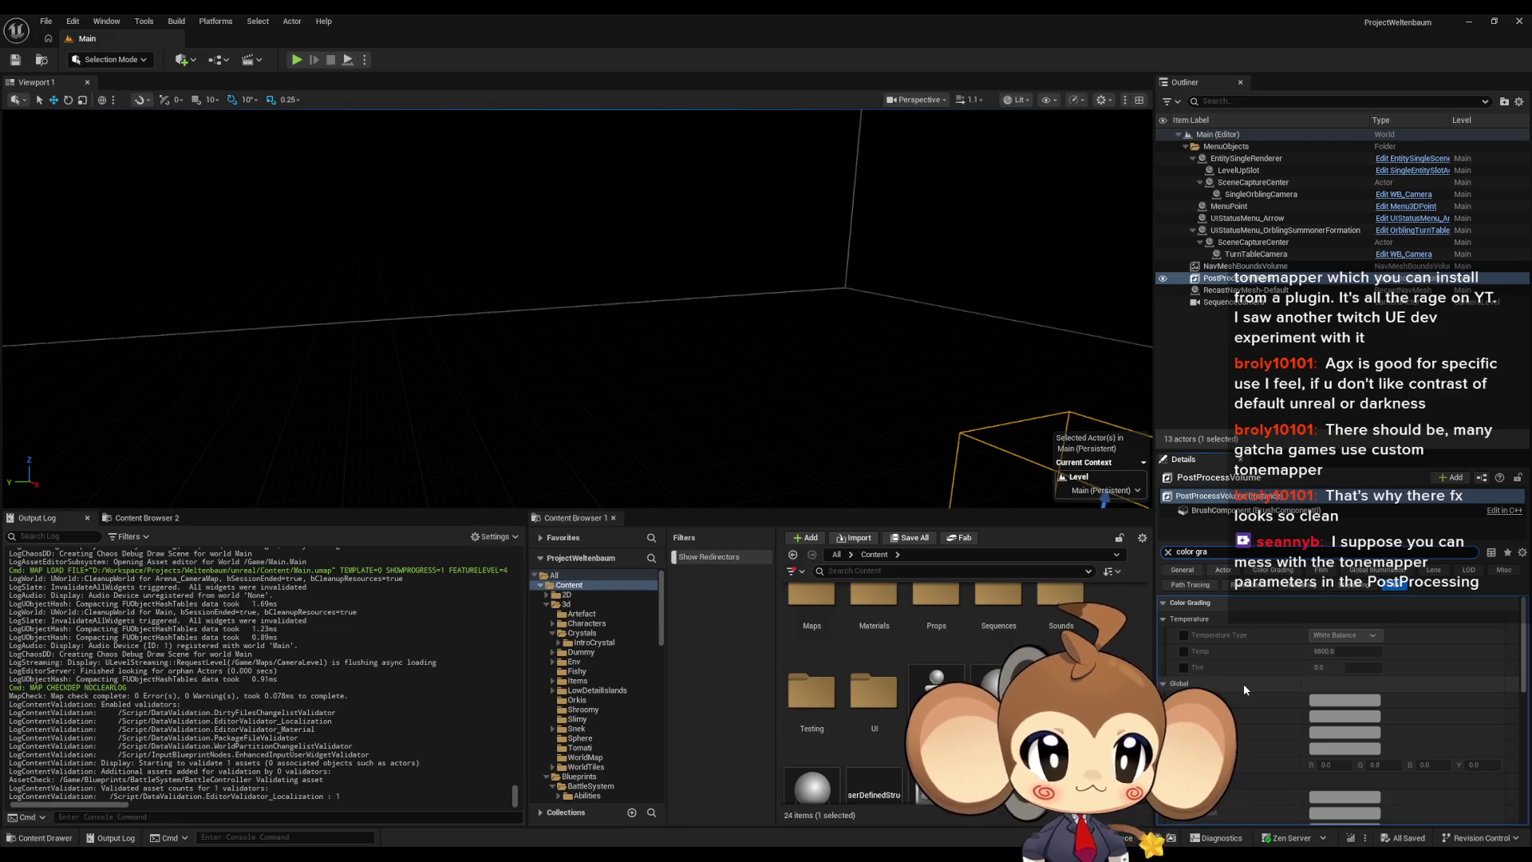
{"action": "scroll", "coordinate": [1266, 687], "scroll_direction": "down", "scroll_amount": 1}
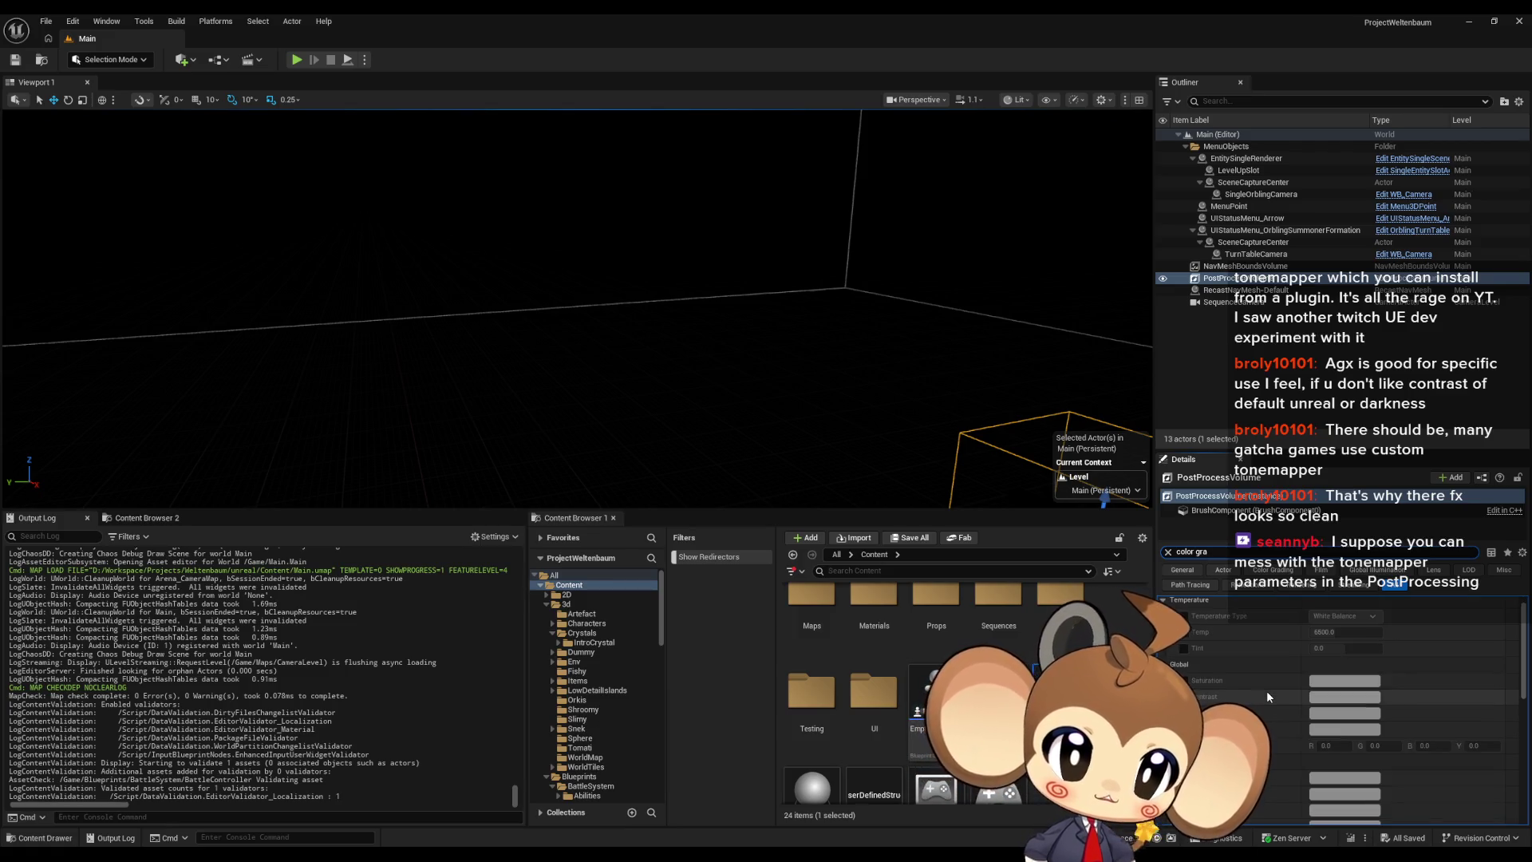
{"action": "scroll", "coordinate": [1266, 691], "scroll_direction": "down", "scroll_amount": 4}
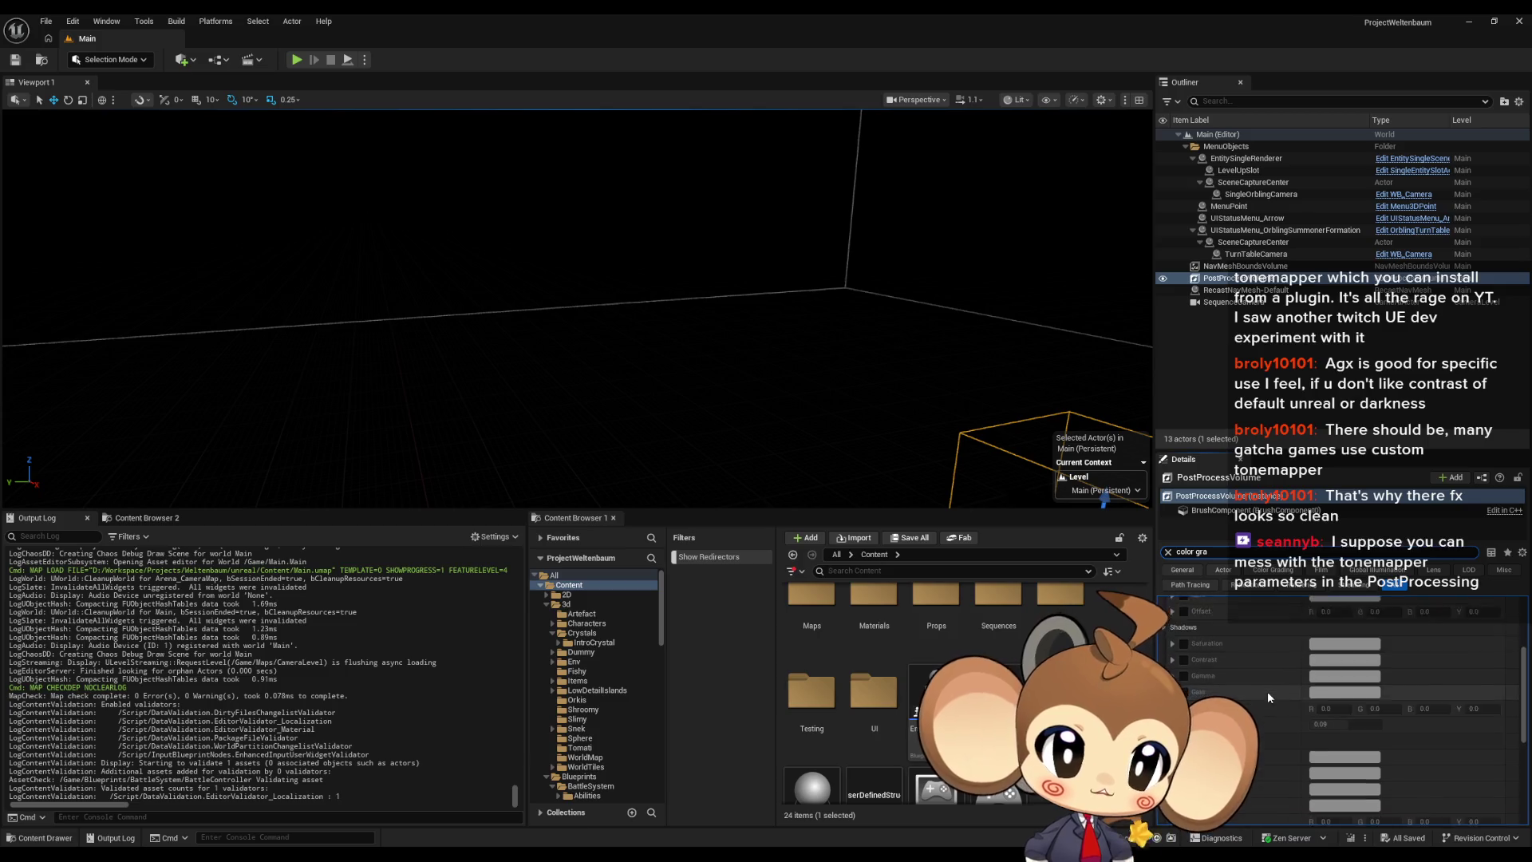
{"action": "scroll", "coordinate": [1267, 691], "scroll_direction": "down", "scroll_amount": 8}
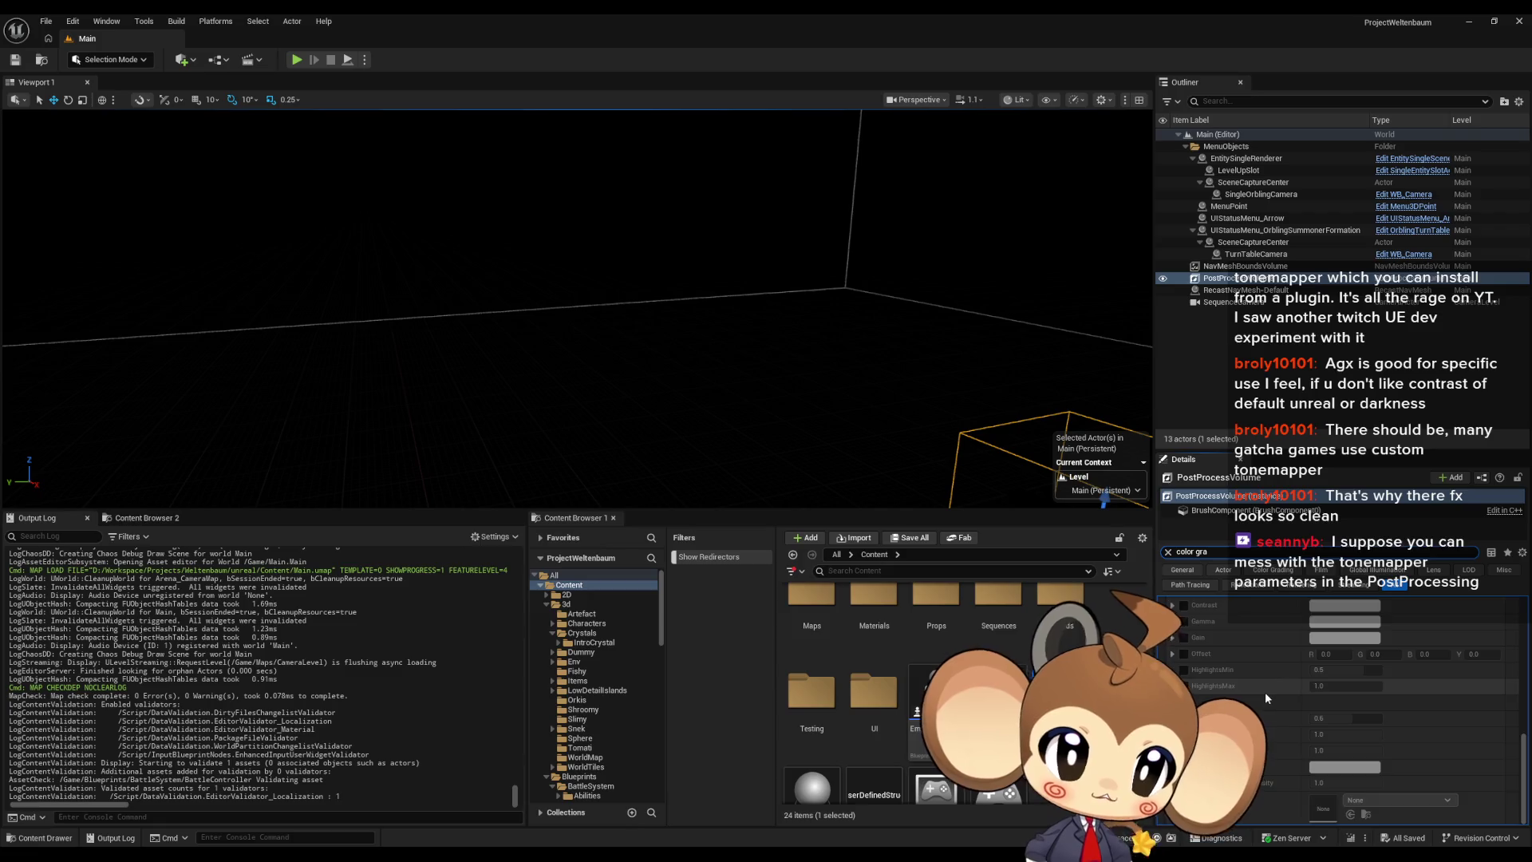
{"action": "scroll", "coordinate": [1265, 692], "scroll_direction": "up", "scroll_amount": 9}
{"action": "scroll", "coordinate": [1260, 692], "scroll_direction": "up", "scroll_amount": 12}
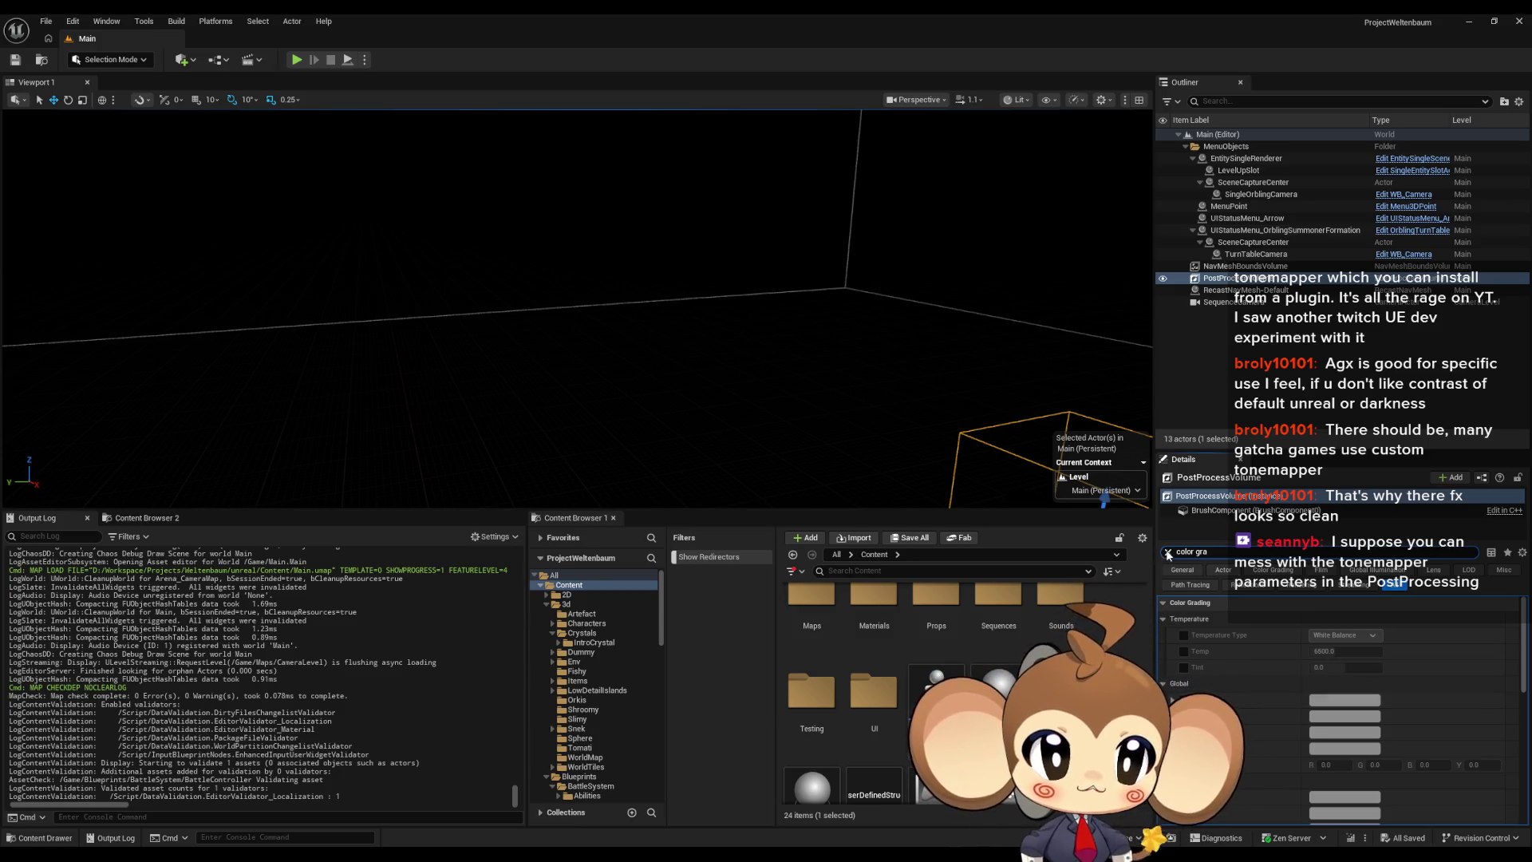
{"action": "key", "text": "Escape"}
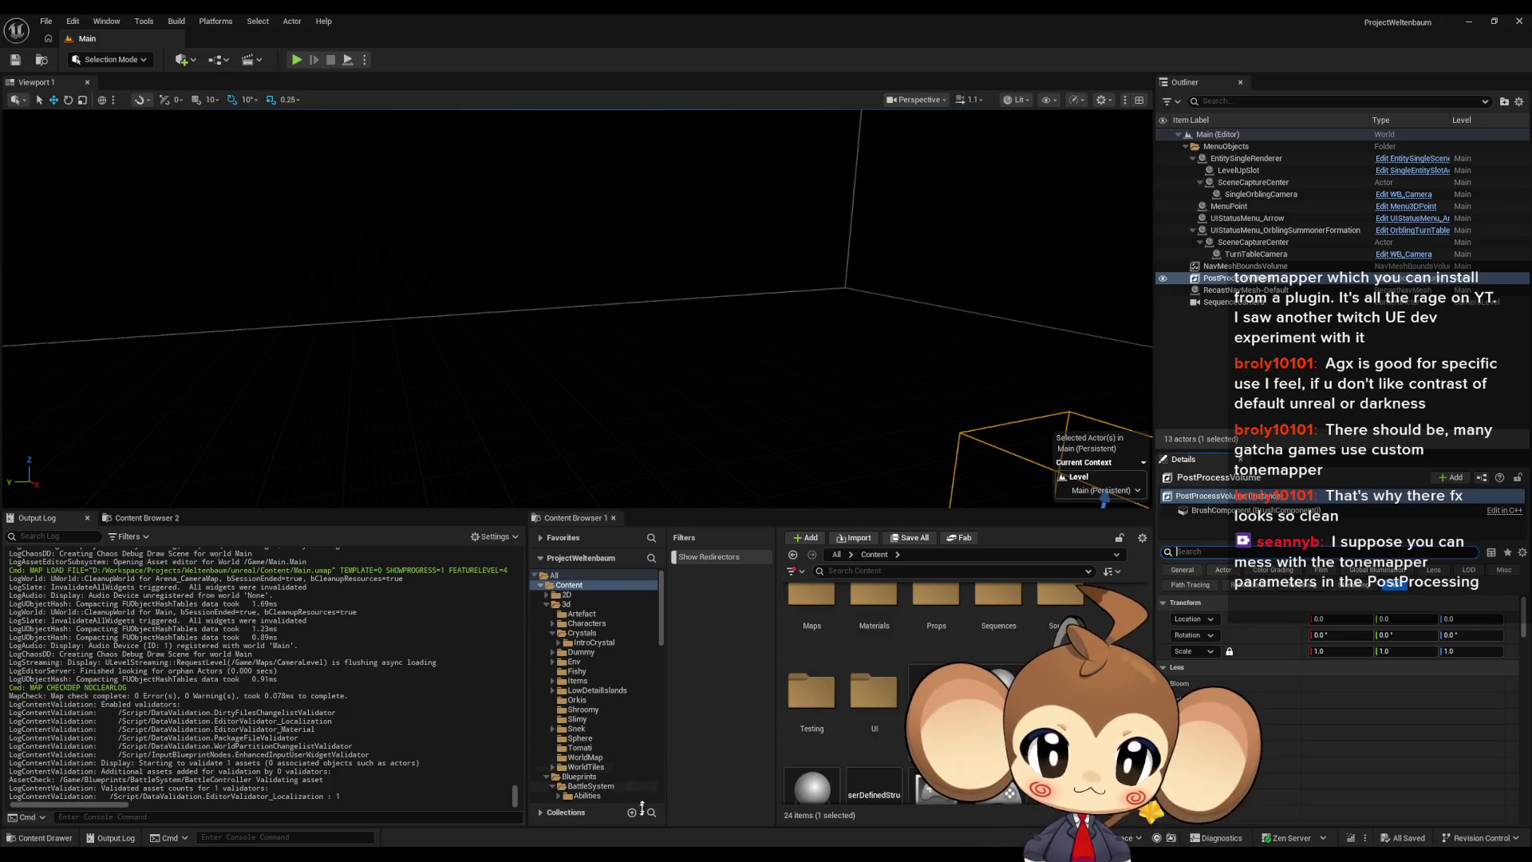
{"action": "left_click", "coordinate": [814, 798]}
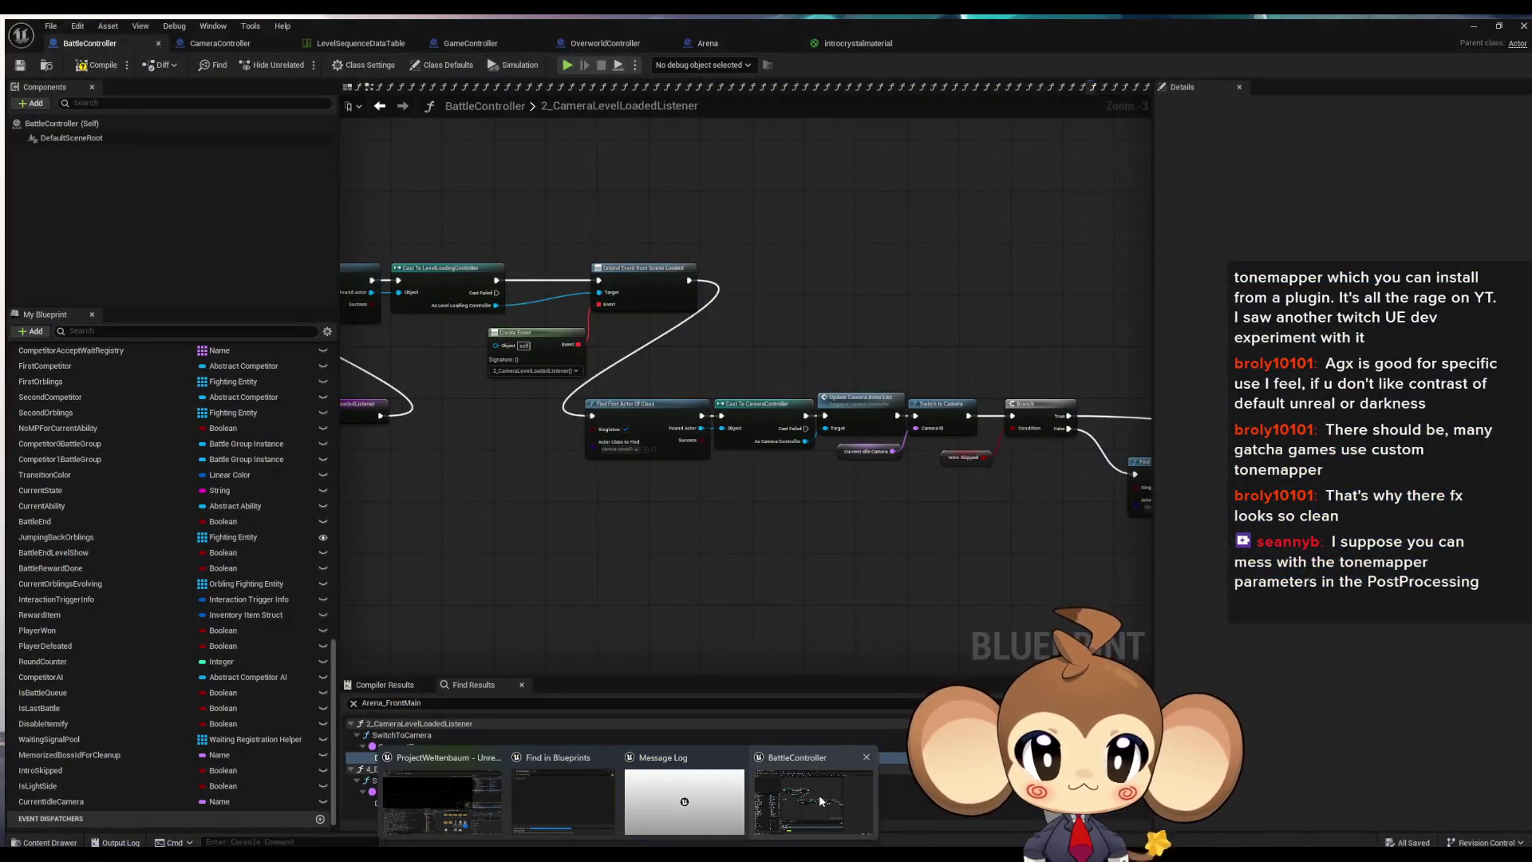
Step: Open the PrepareBattle function and pan along its nodes to Play Music, then shrink the window
{"action": "left_click", "coordinate": [862, 446]}
{"action": "scroll", "coordinate": [157, 490], "scroll_direction": "up", "scroll_amount": 3}
{"action": "scroll", "coordinate": [156, 490], "scroll_direction": "up", "scroll_amount": 10}
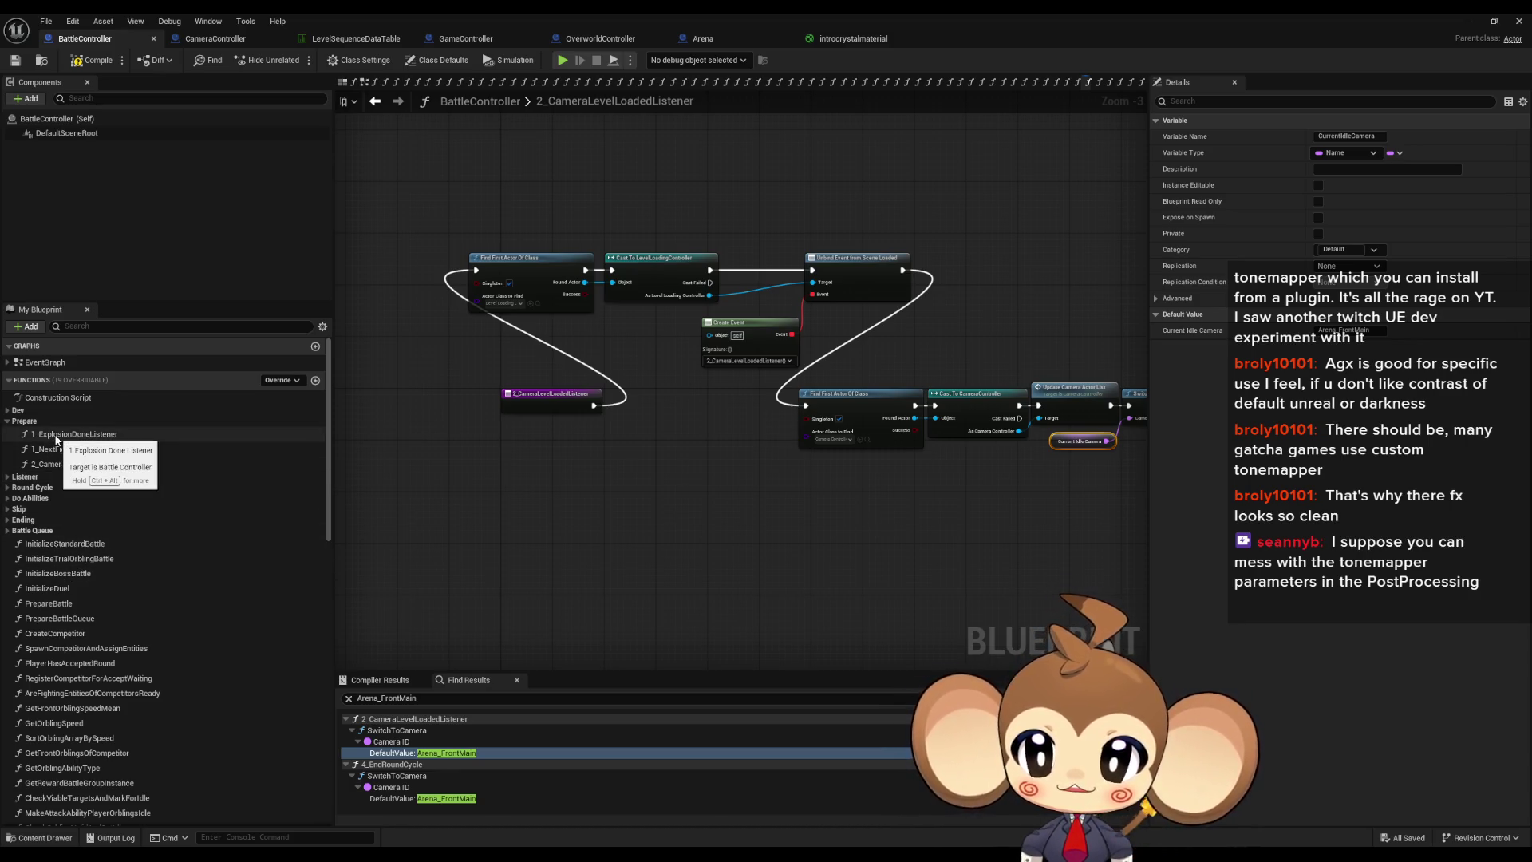
{"action": "double_click", "coordinate": [48, 603]}
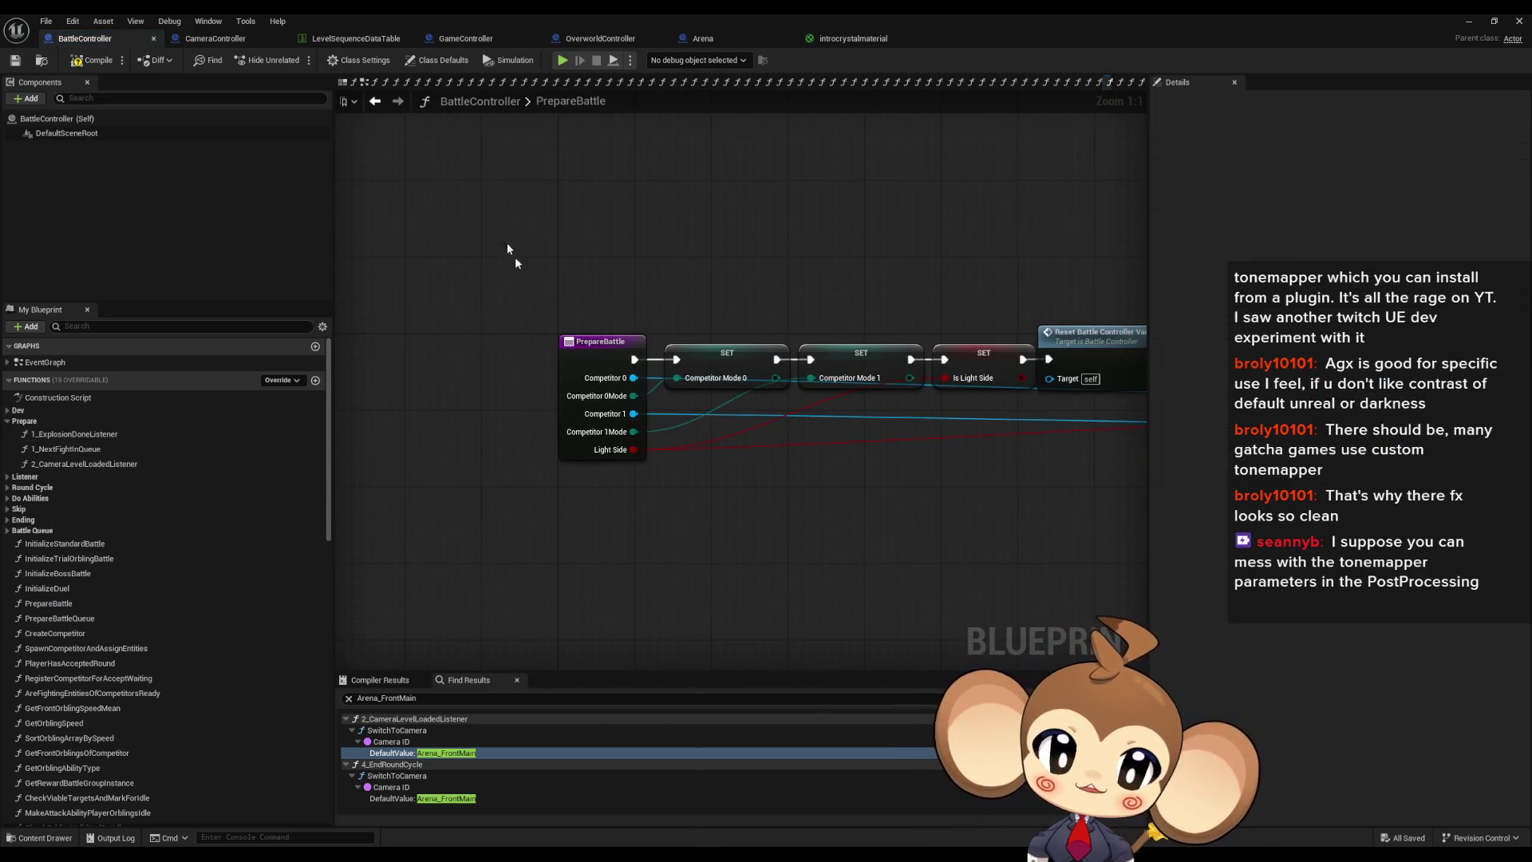
{"action": "scroll", "coordinate": [602, 421], "scroll_direction": "down", "scroll_amount": 4}
{"action": "left_click_drag", "start_coordinate": [903, 456], "coordinate": [590, 462]}
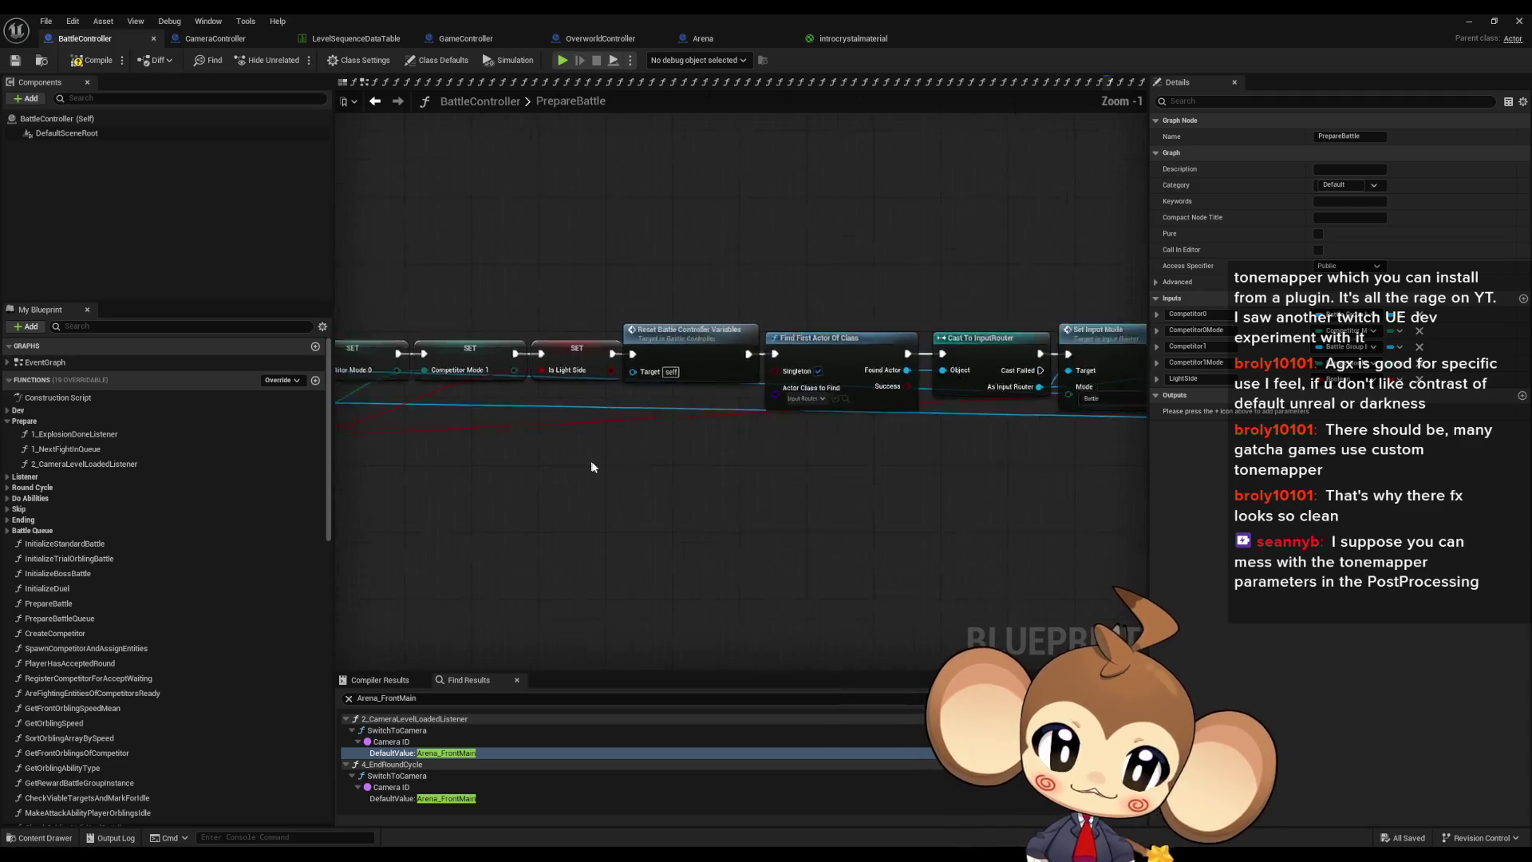
{"action": "left_click_drag", "start_coordinate": [807, 469], "coordinate": [337, 440]}
{"action": "left_click_drag", "start_coordinate": [841, 481], "coordinate": [488, 508]}
{"action": "left_click", "coordinate": [483, 508]}
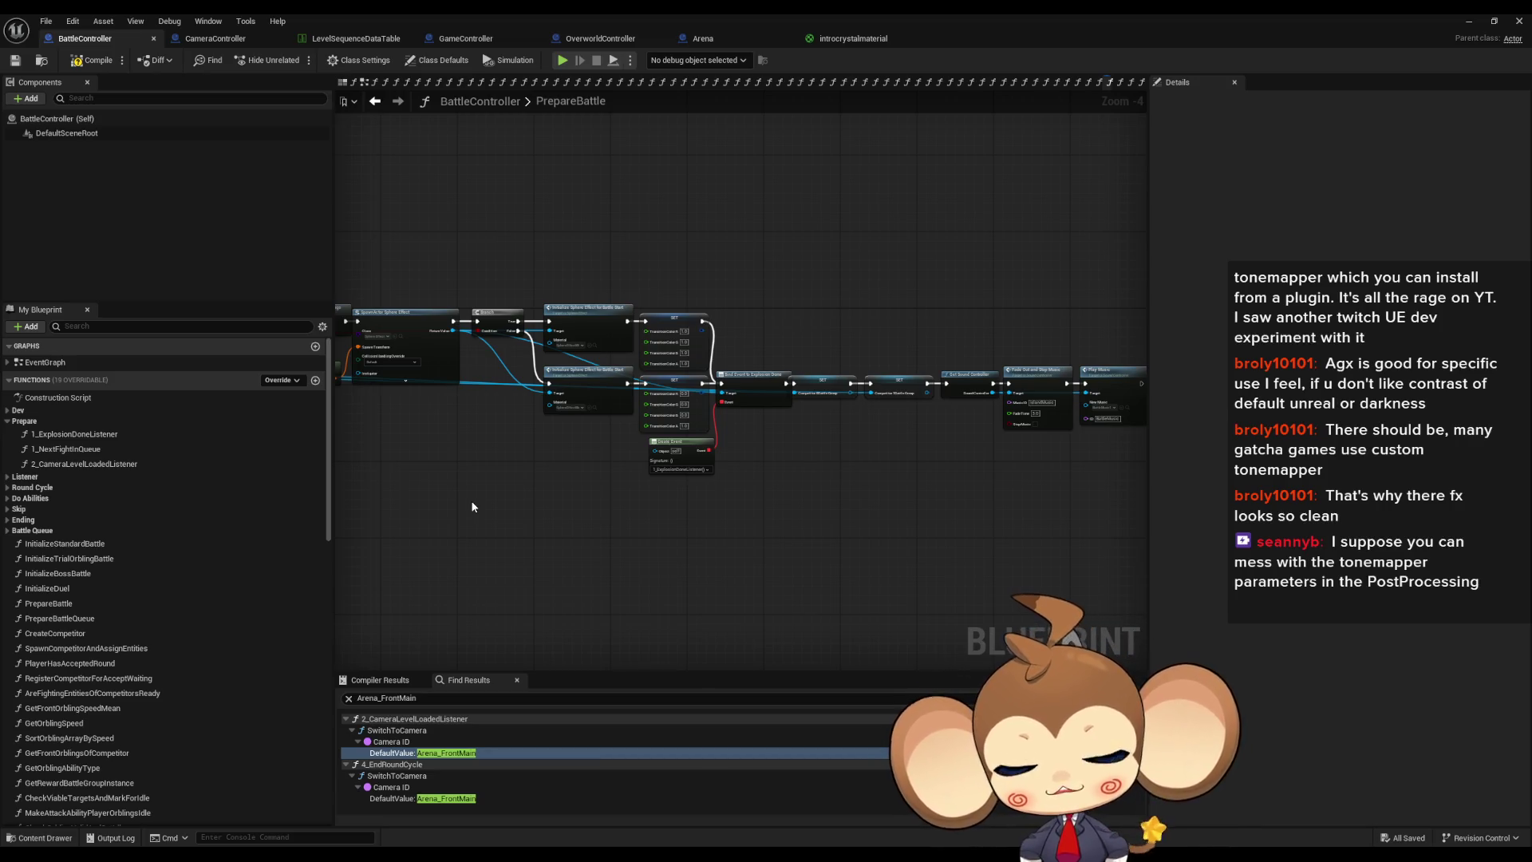
{"action": "left_click", "coordinate": [1495, 21]}
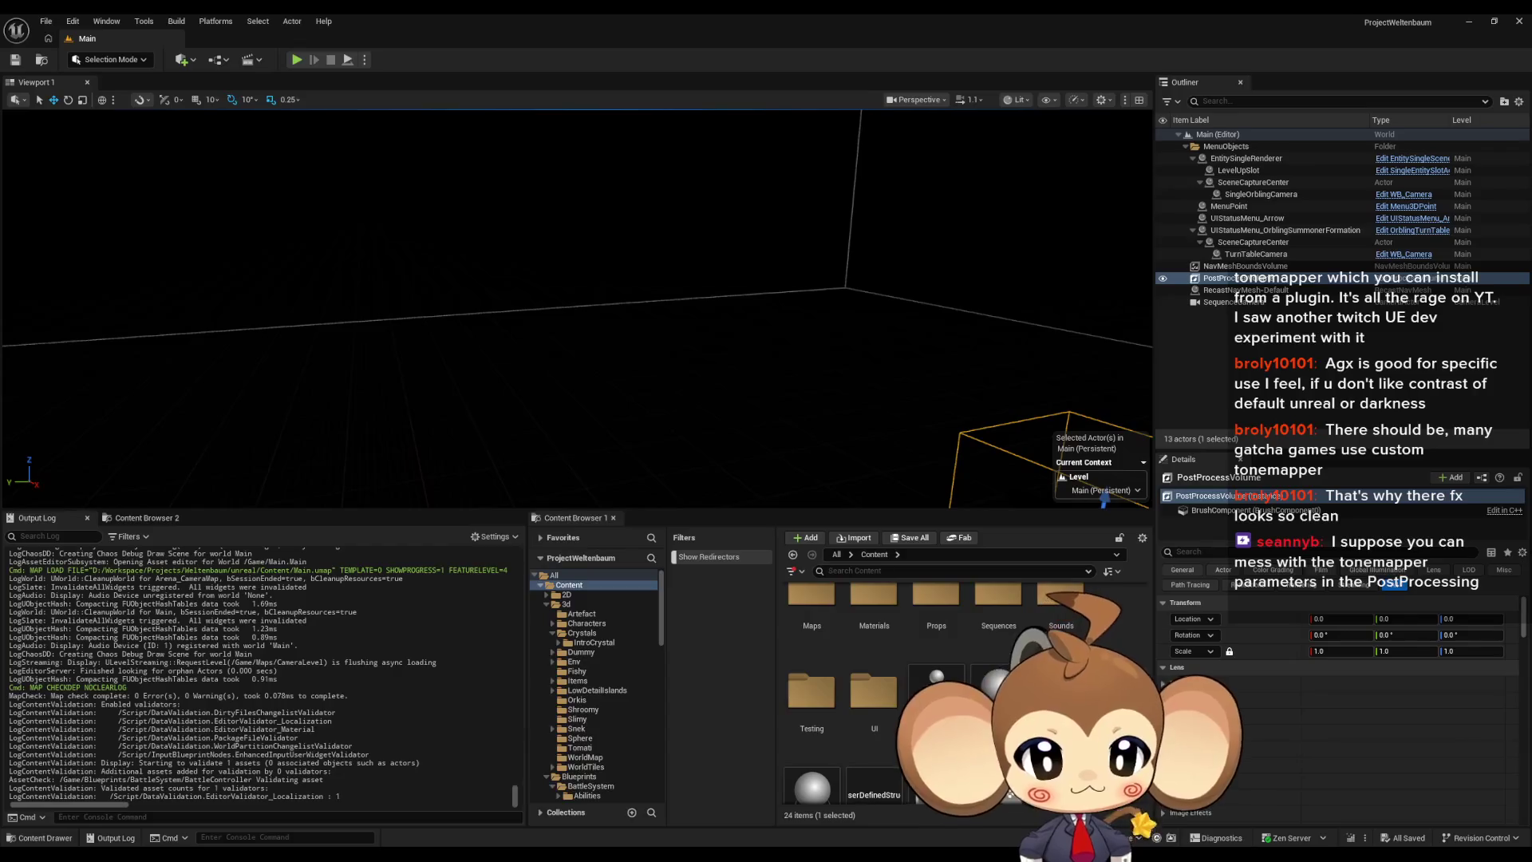
Step: Inside GameData, create a new folder named Battle
{"action": "left_click", "coordinate": [987, 613]}
{"action": "double_click", "coordinate": [987, 613]}
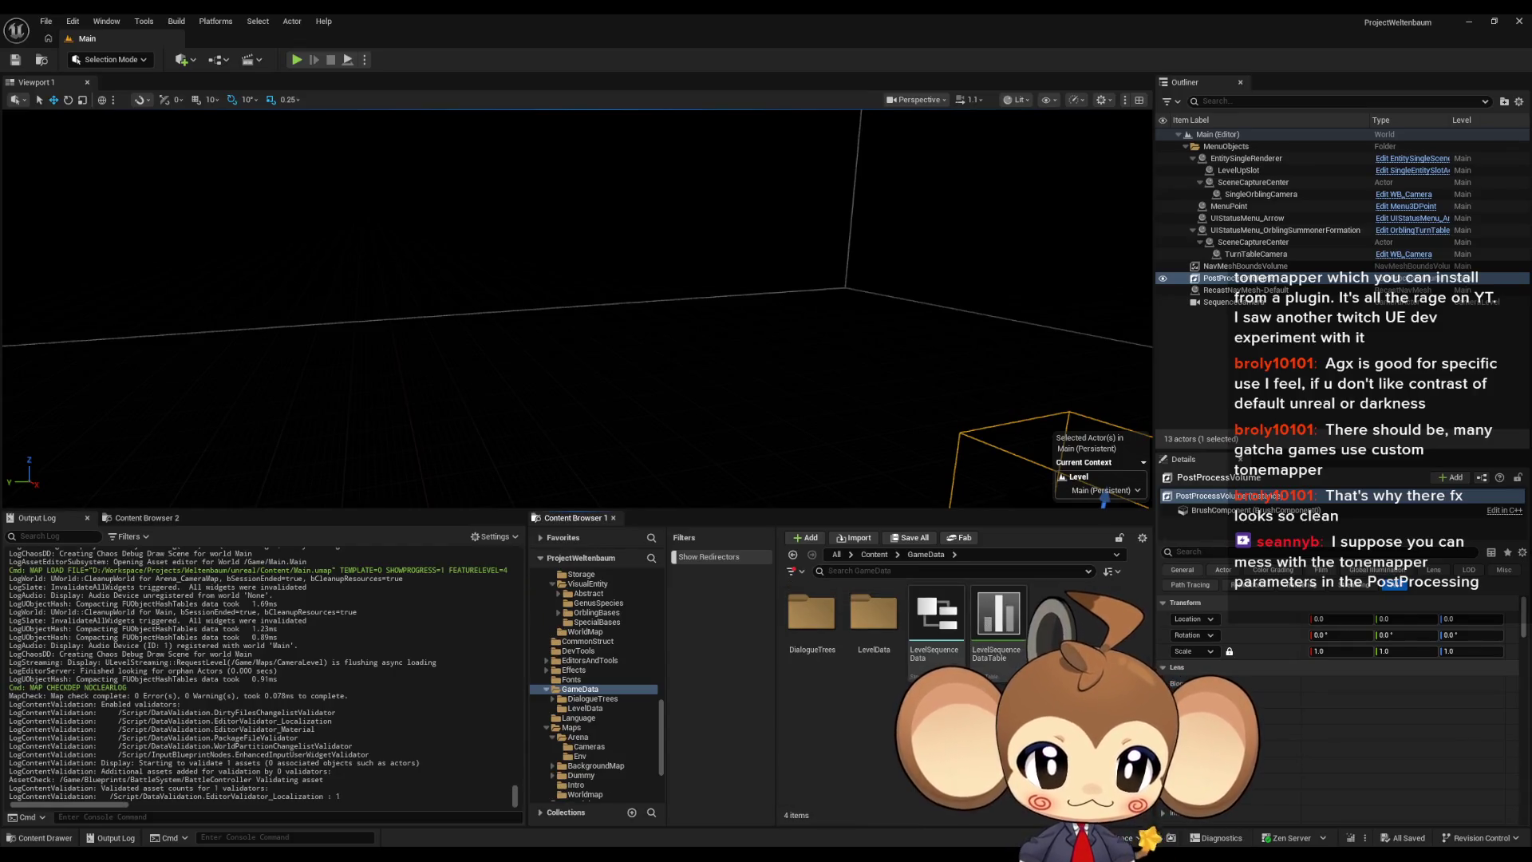
{"action": "right_click", "coordinate": [836, 750]}
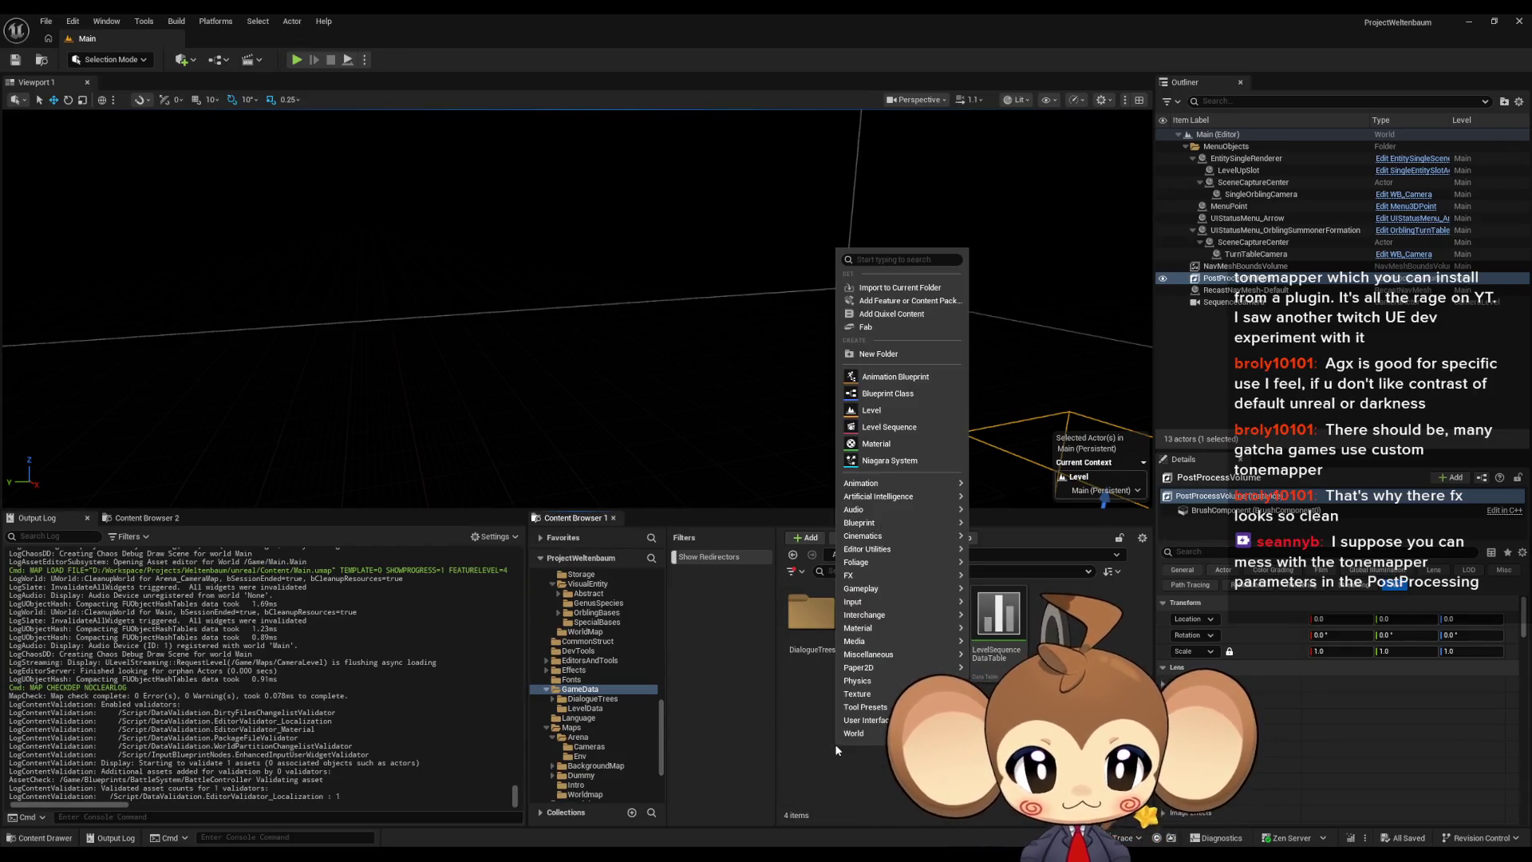
{"action": "left_click", "coordinate": [882, 345]}
{"action": "type", "text": "Battle"}
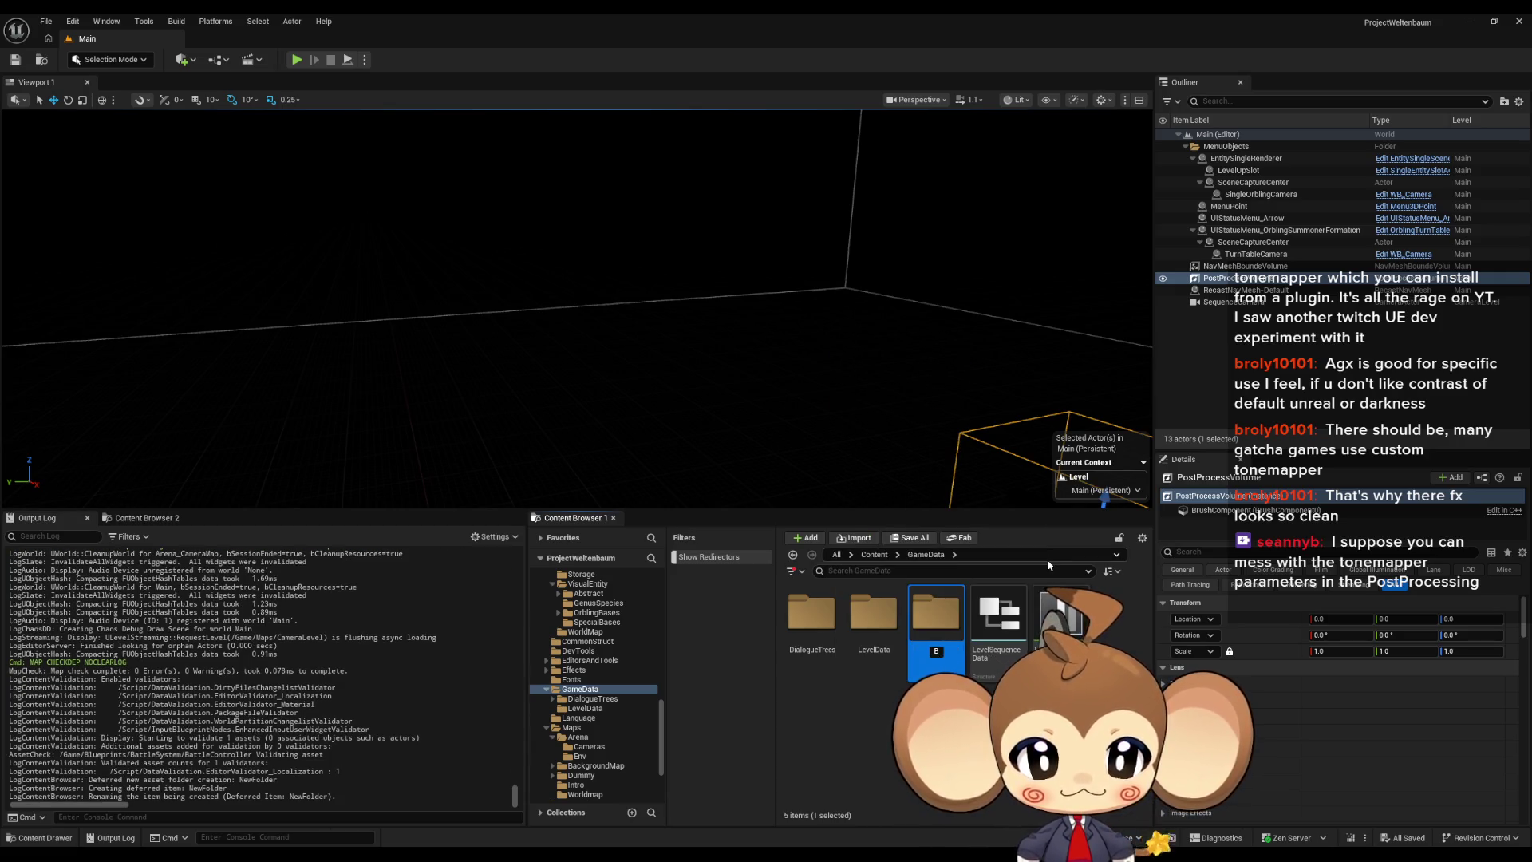
{"action": "key", "text": "Return"}
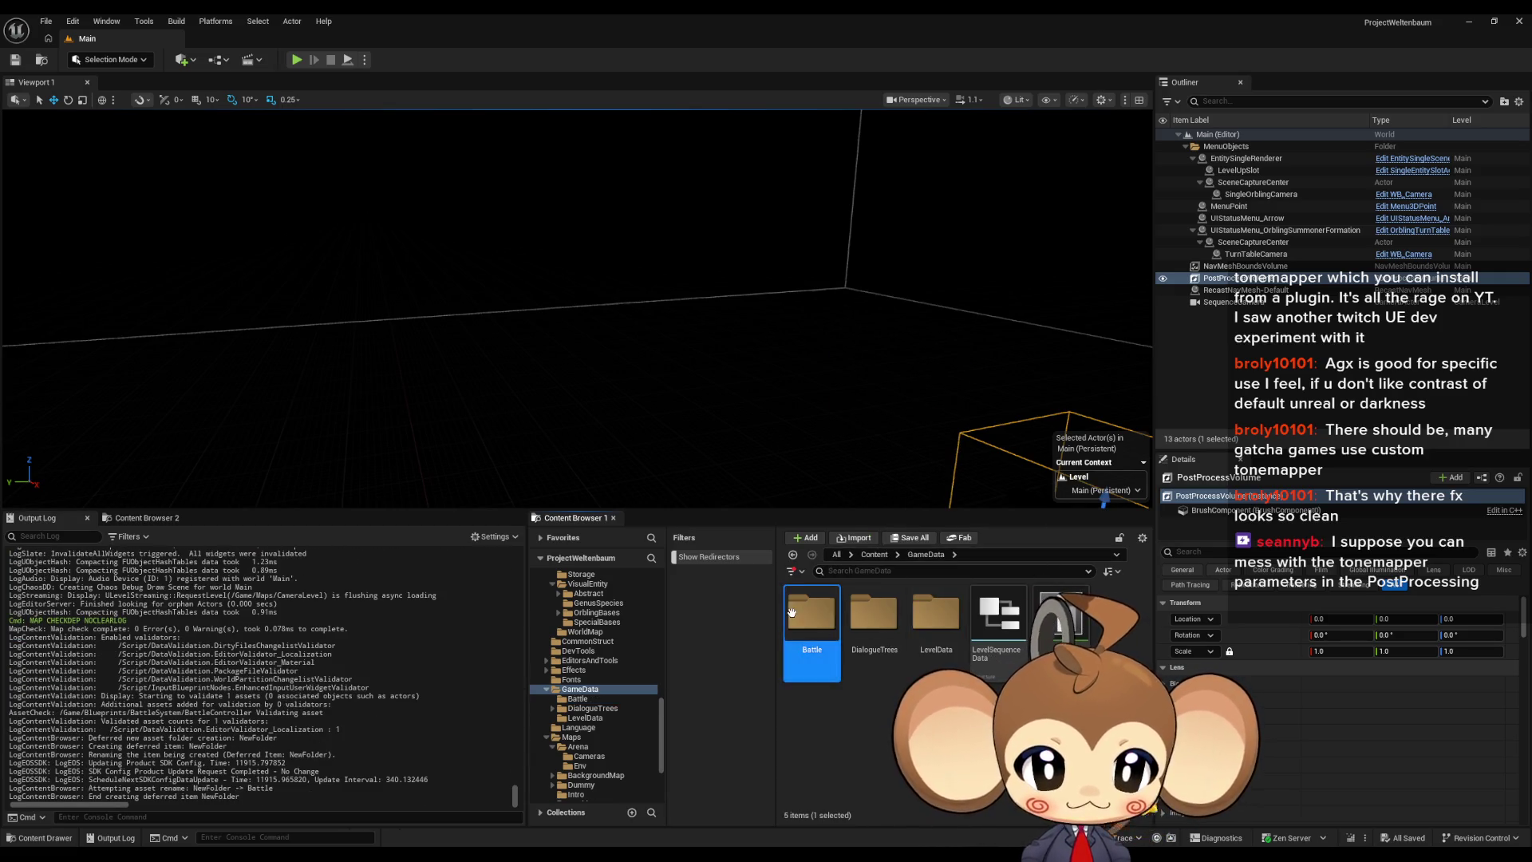
Step: Inside the Battle folder, create a subfolder named Camera
{"action": "double_click", "coordinate": [811, 615]}
{"action": "right_click", "coordinate": [863, 645]}
{"action": "left_click", "coordinate": [907, 256]}
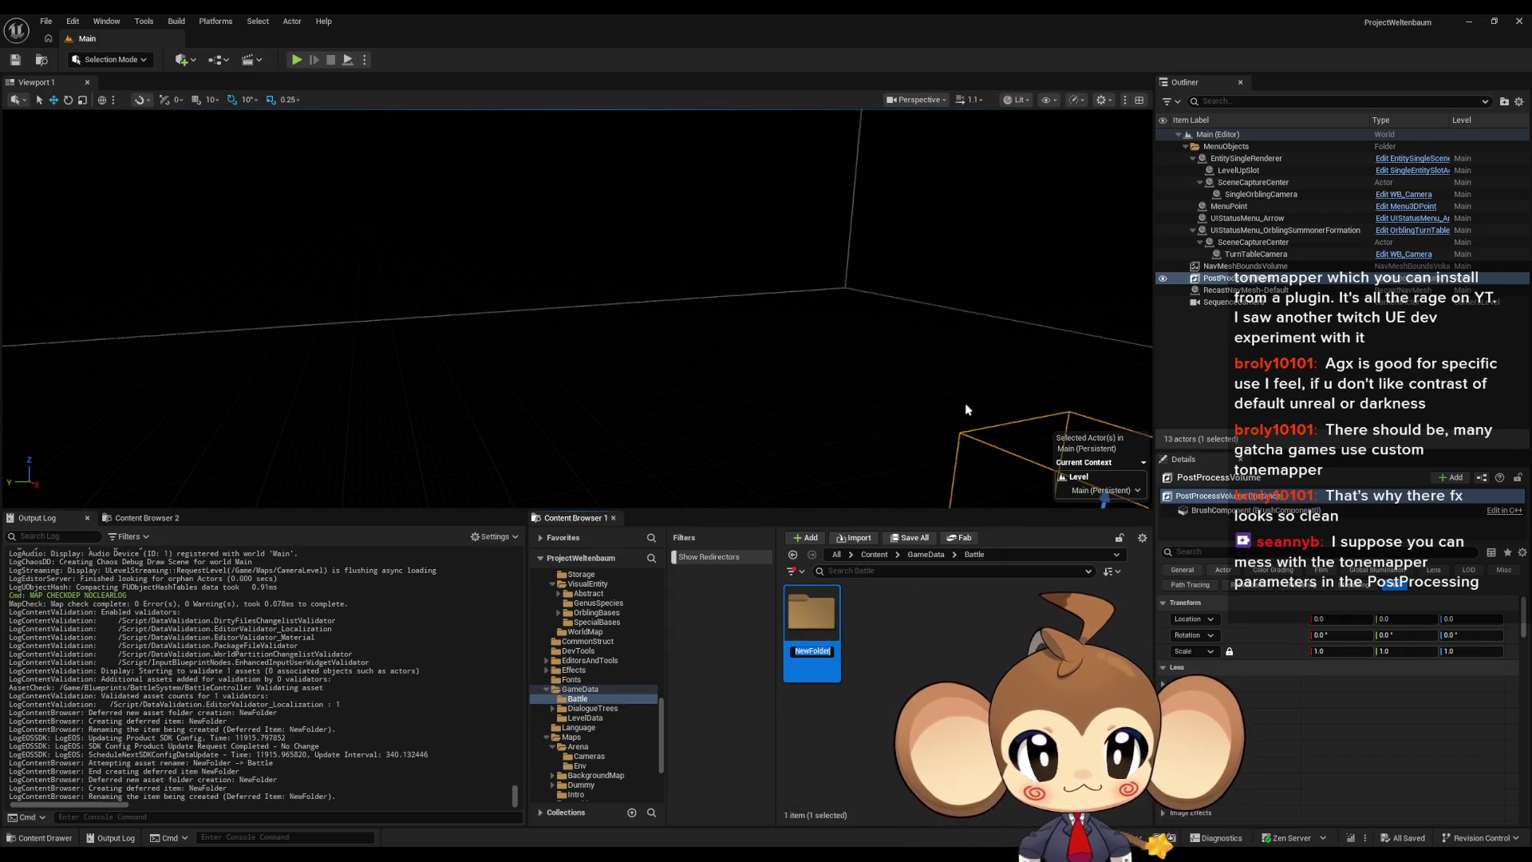
{"action": "type", "text": "Camera"}
{"action": "key", "text": "Return"}
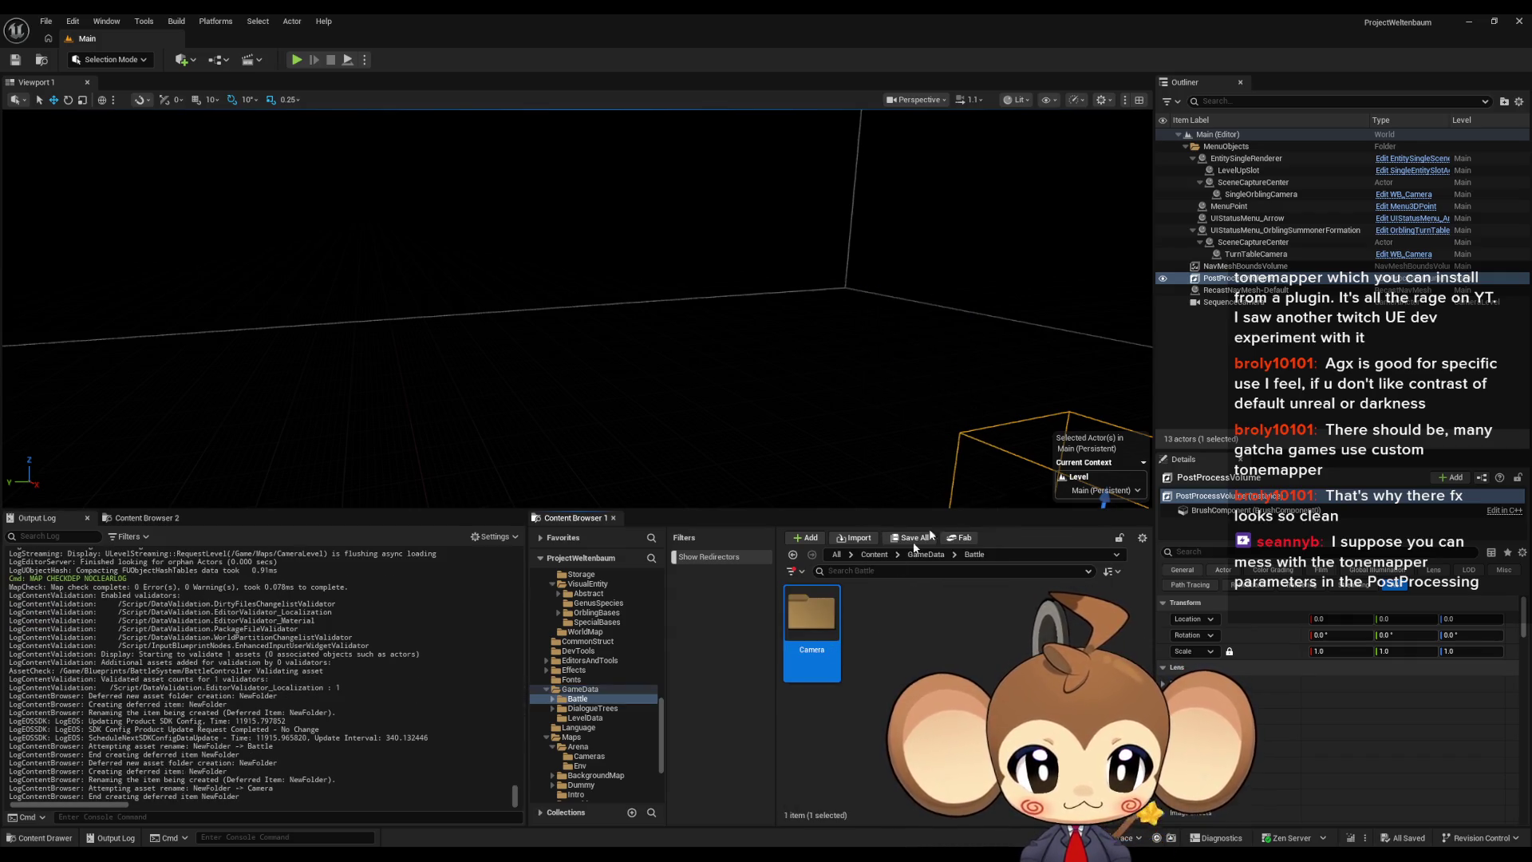
Step: Open the Camera folder and start a new Blueprint Class there
{"action": "double_click", "coordinate": [811, 614]}
{"action": "right_click", "coordinate": [833, 639]}
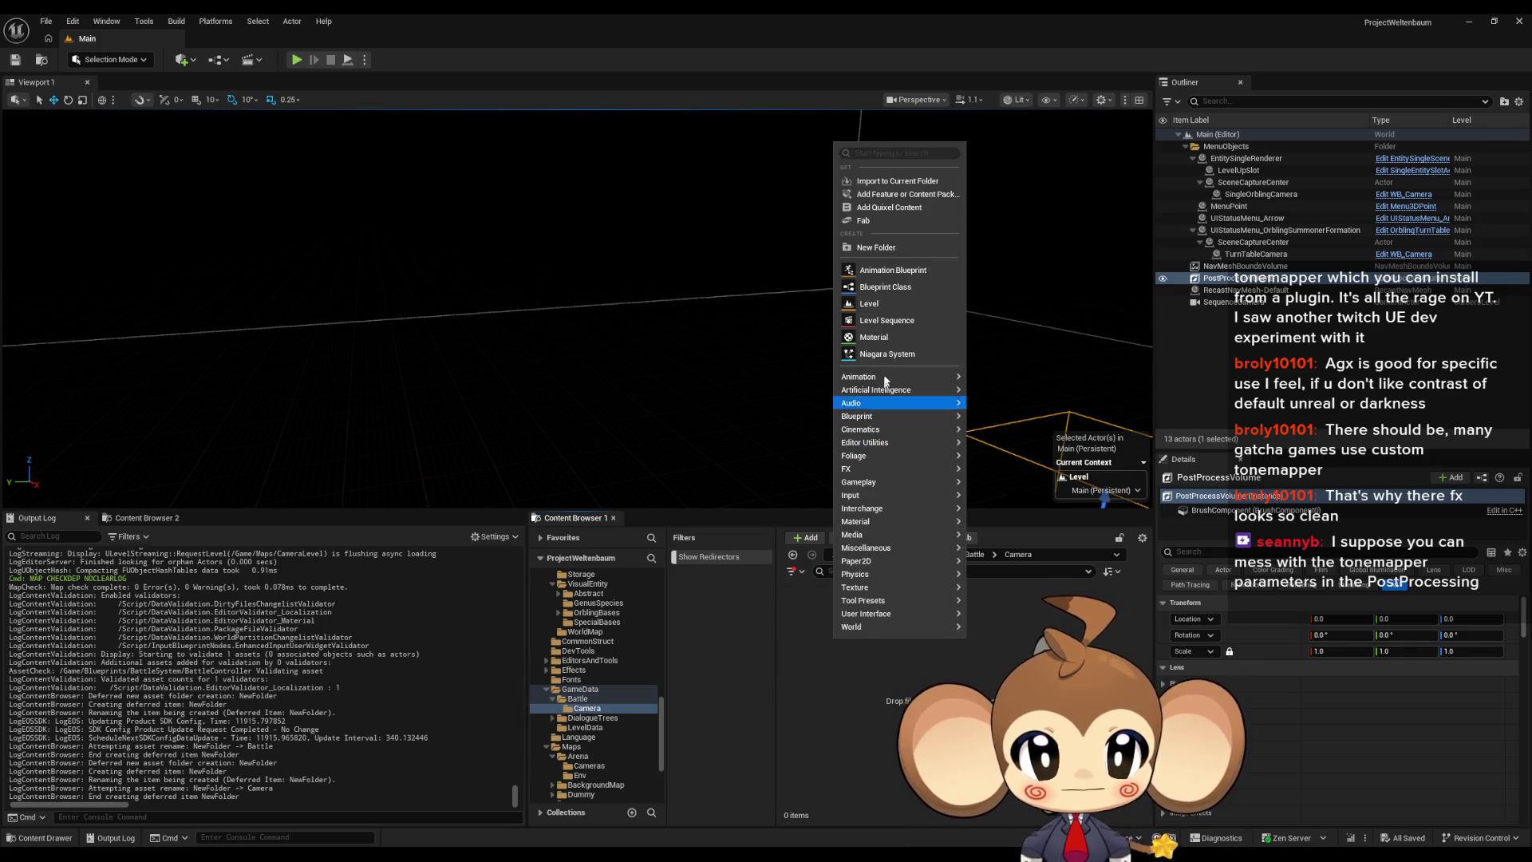
{"action": "mouse_move", "coordinate": [877, 432]}
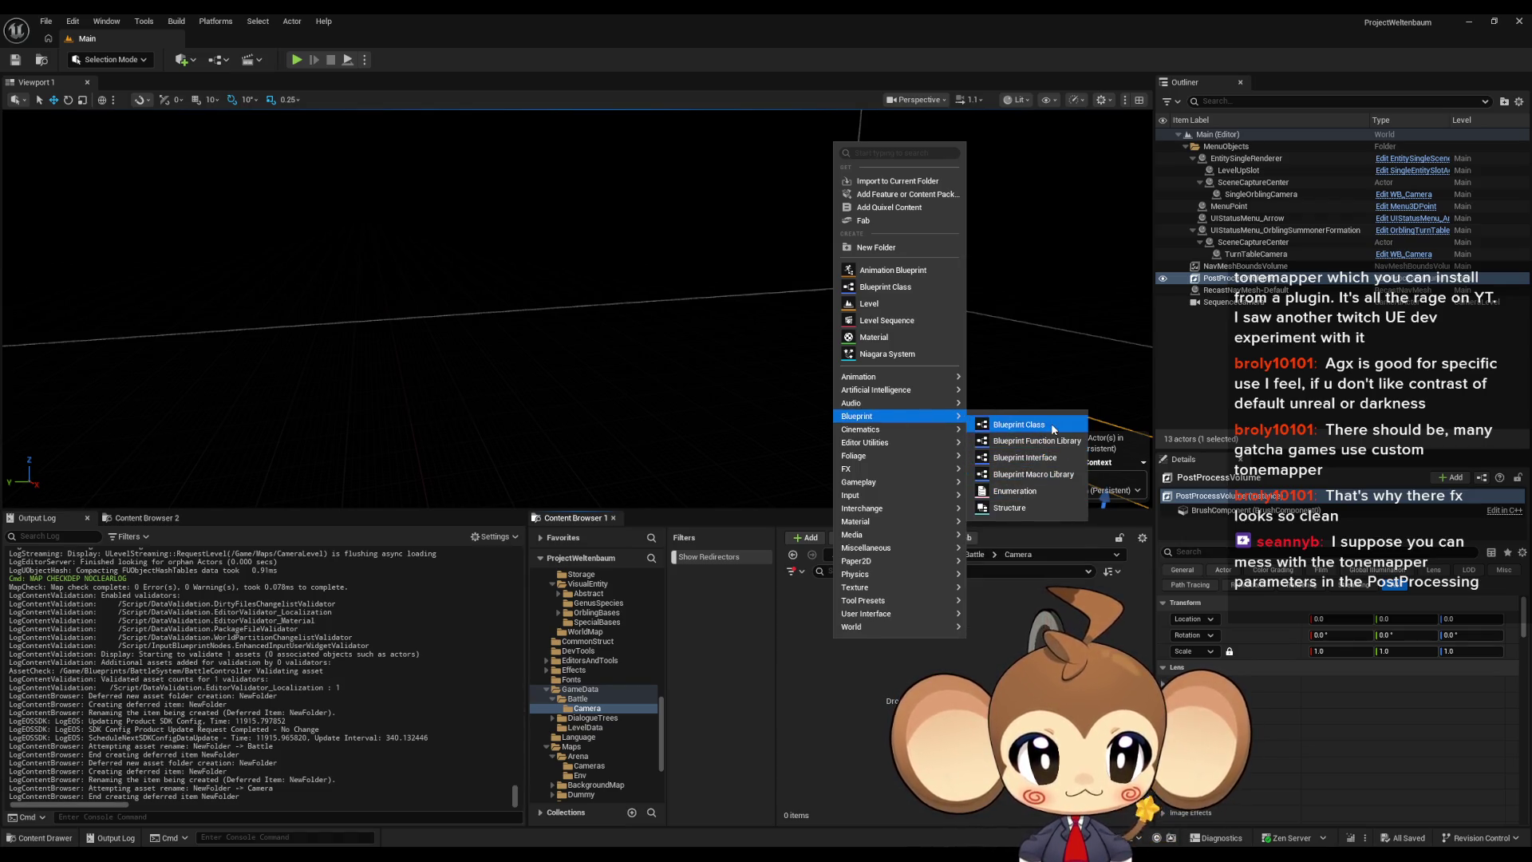
{"action": "left_click", "coordinate": [1021, 423]}
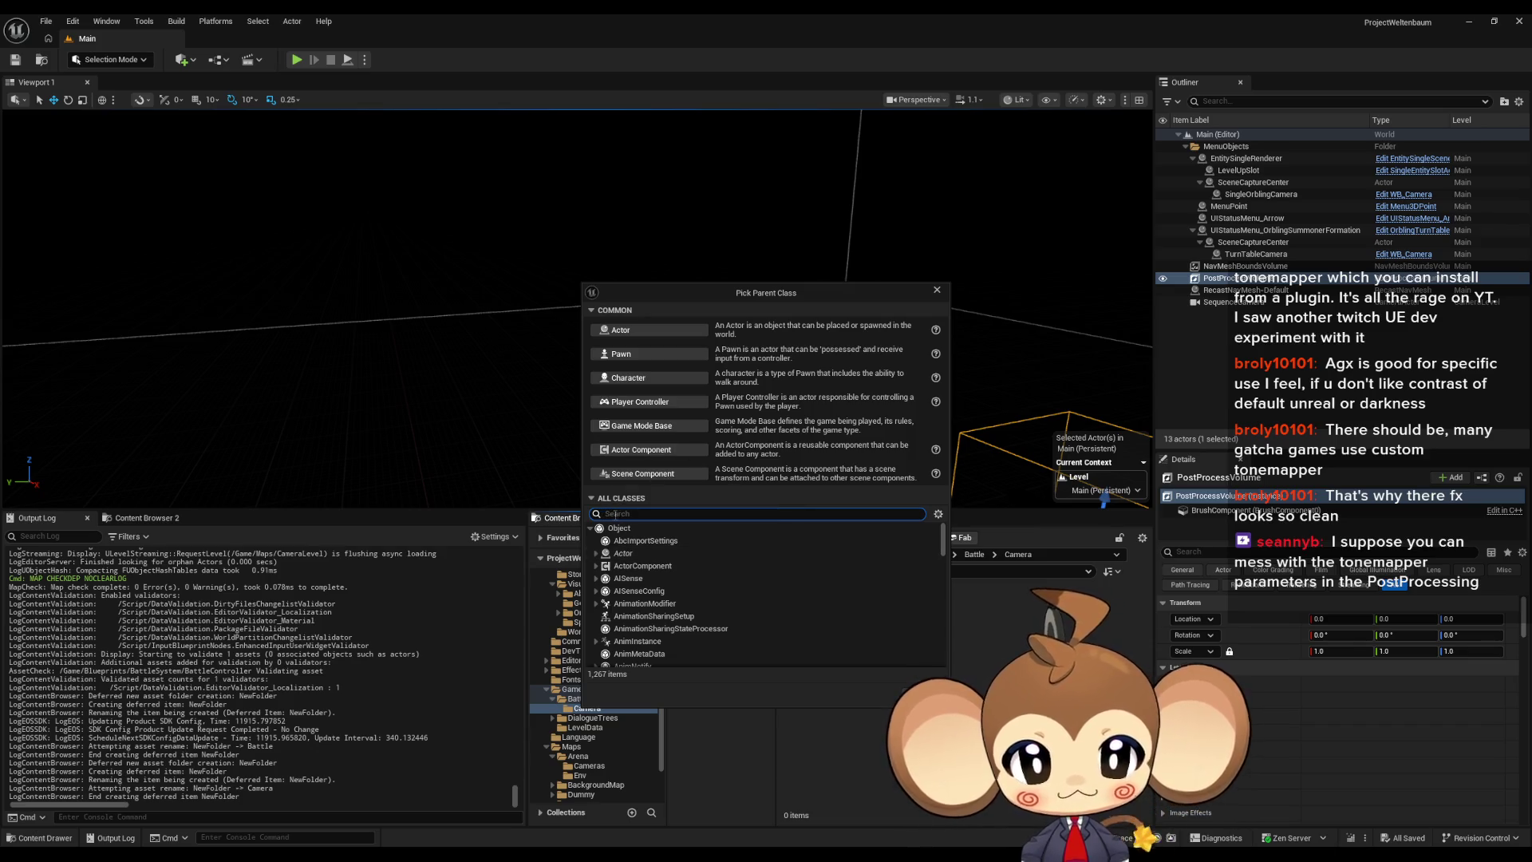
Step: Search 'prim' and create the Blueprint with PrimaryDataAsset as its parent class
{"action": "type", "text": "Hrim"}
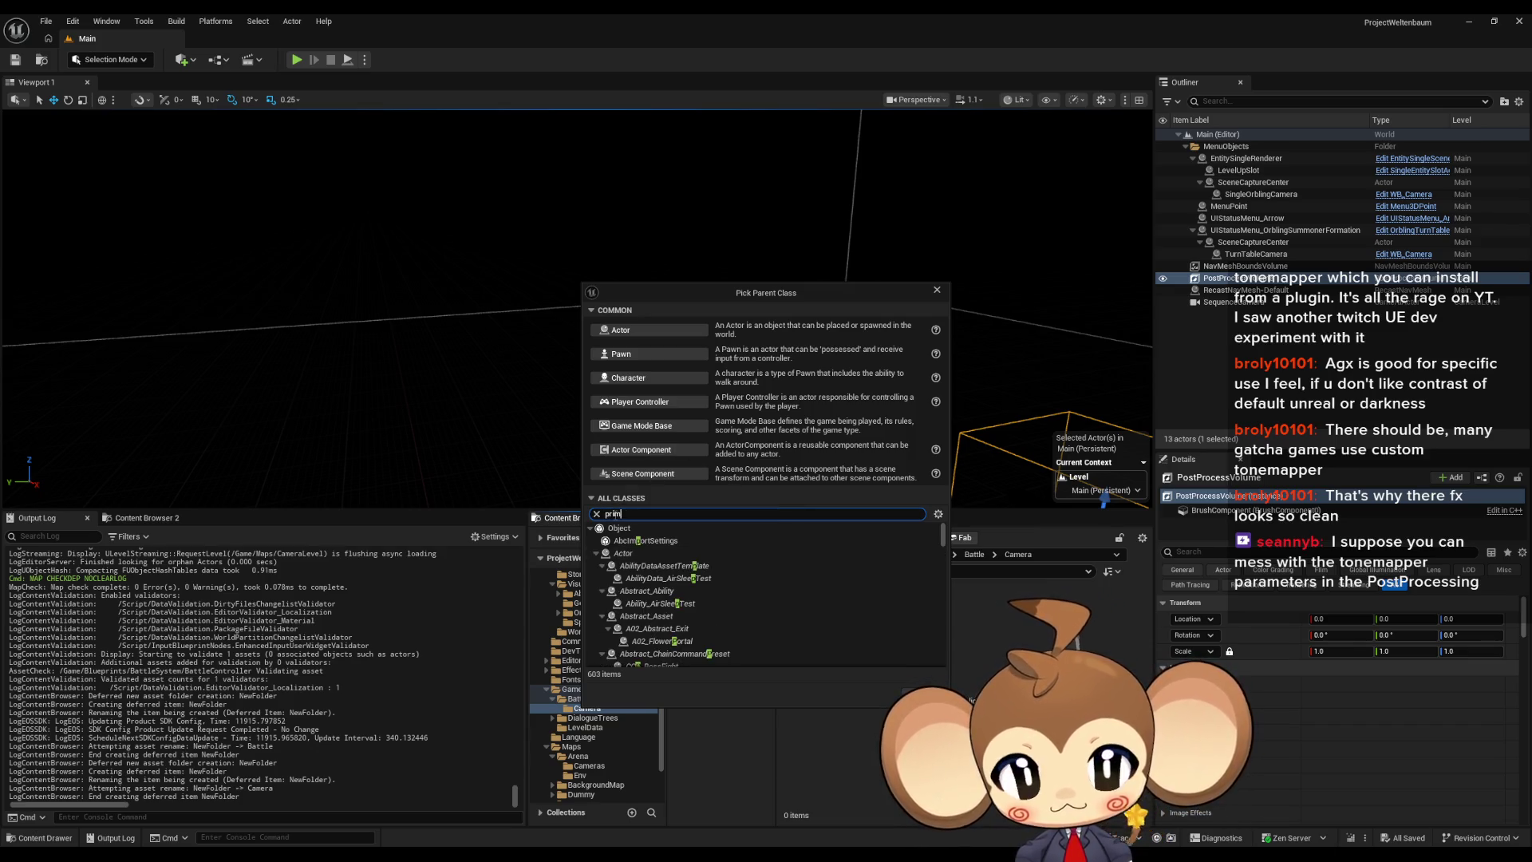
{"action": "left_click", "coordinate": [681, 553]}
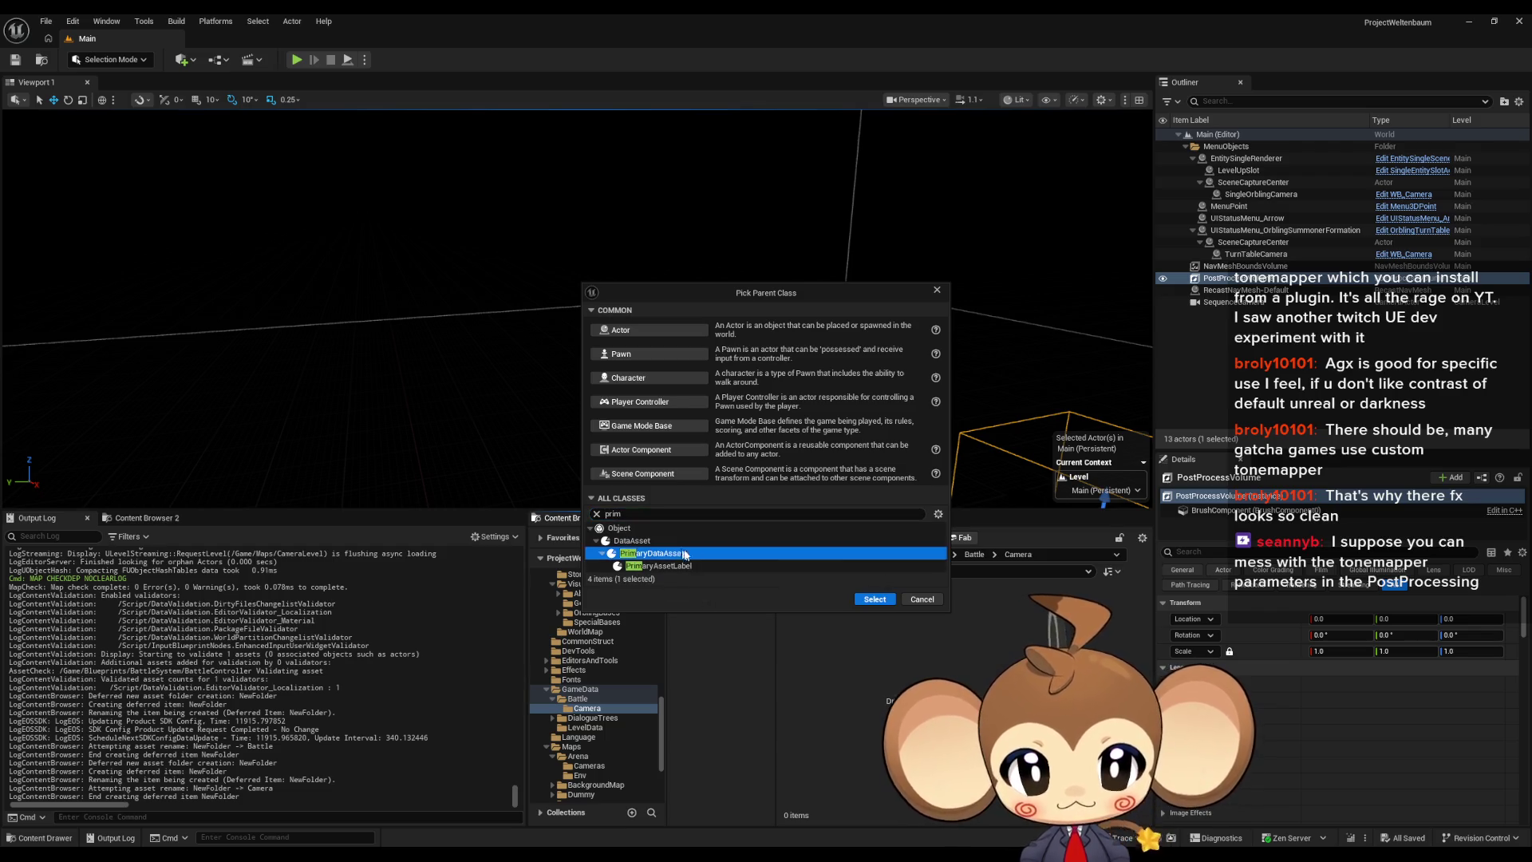
{"action": "left_click", "coordinate": [869, 599]}
{"action": "type", "text": "BattleC"}
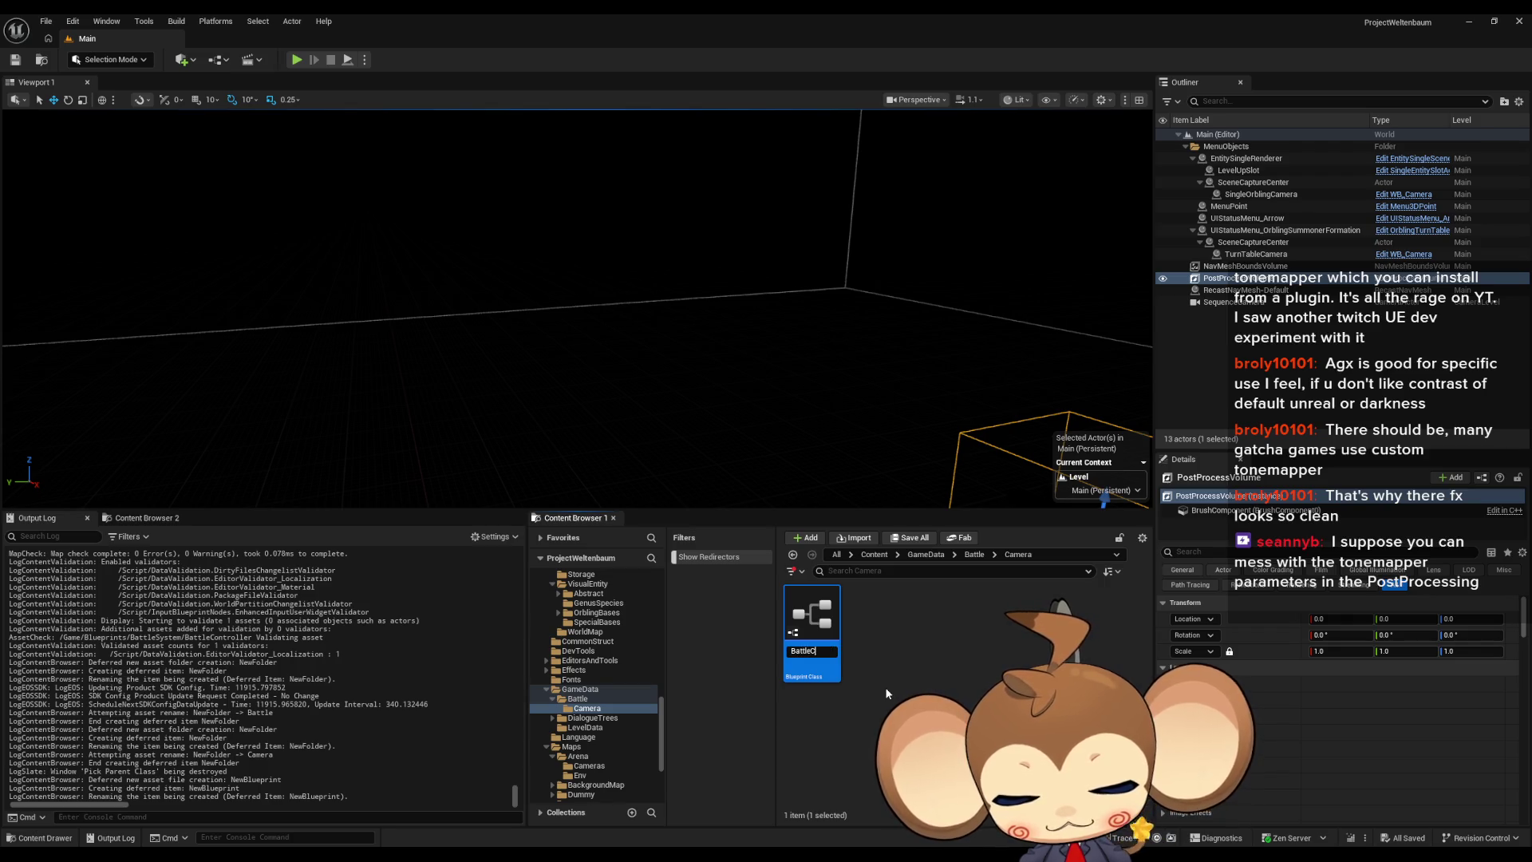
Step: Name the new asset BattleCameraDataTemplate
{"action": "type", "text": "amera"}
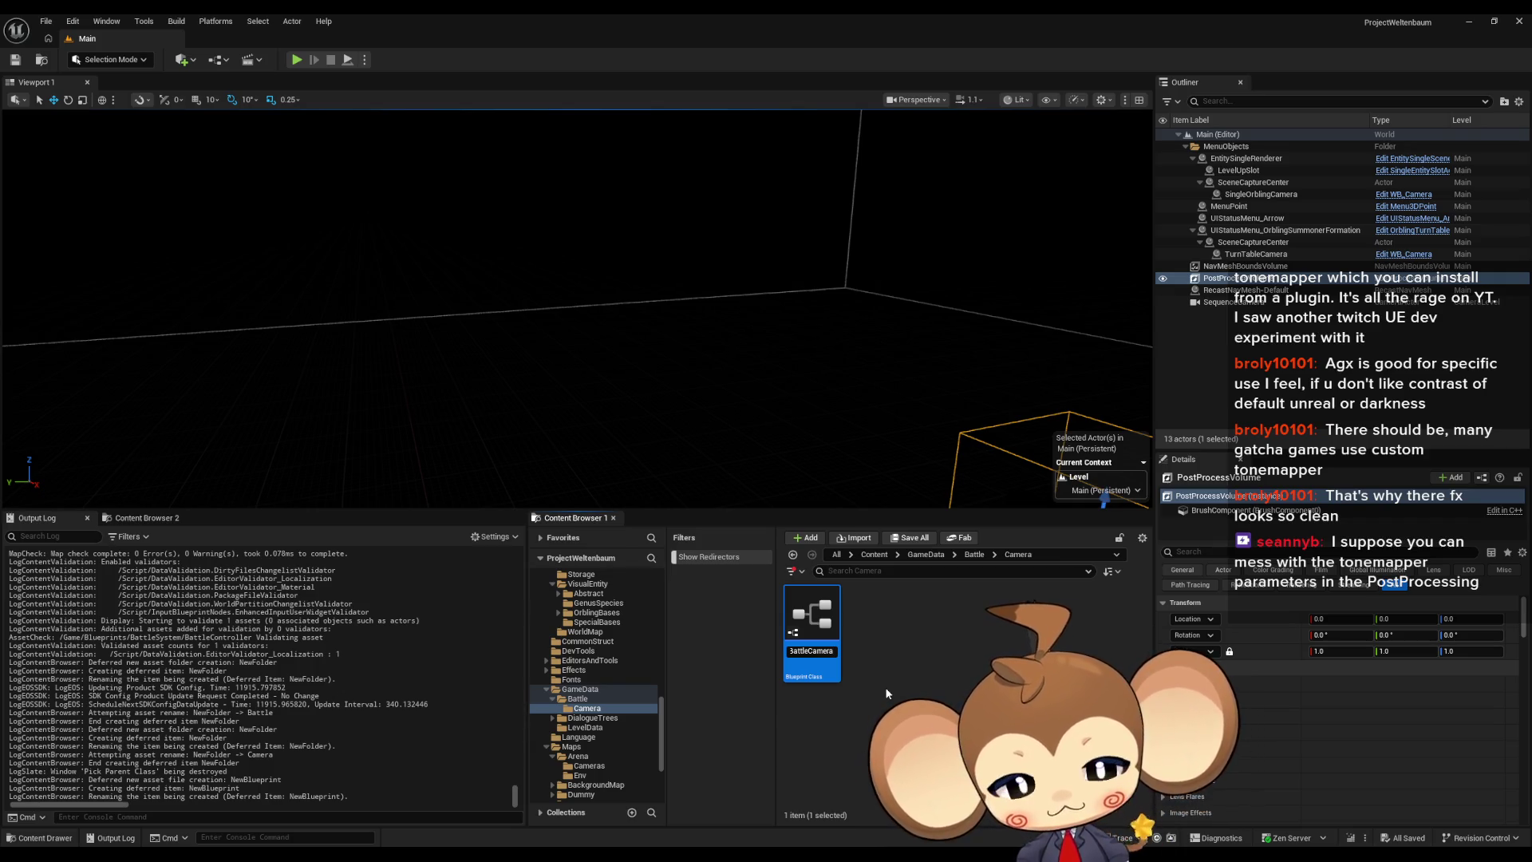
{"action": "type", "text": "DataAsset"}
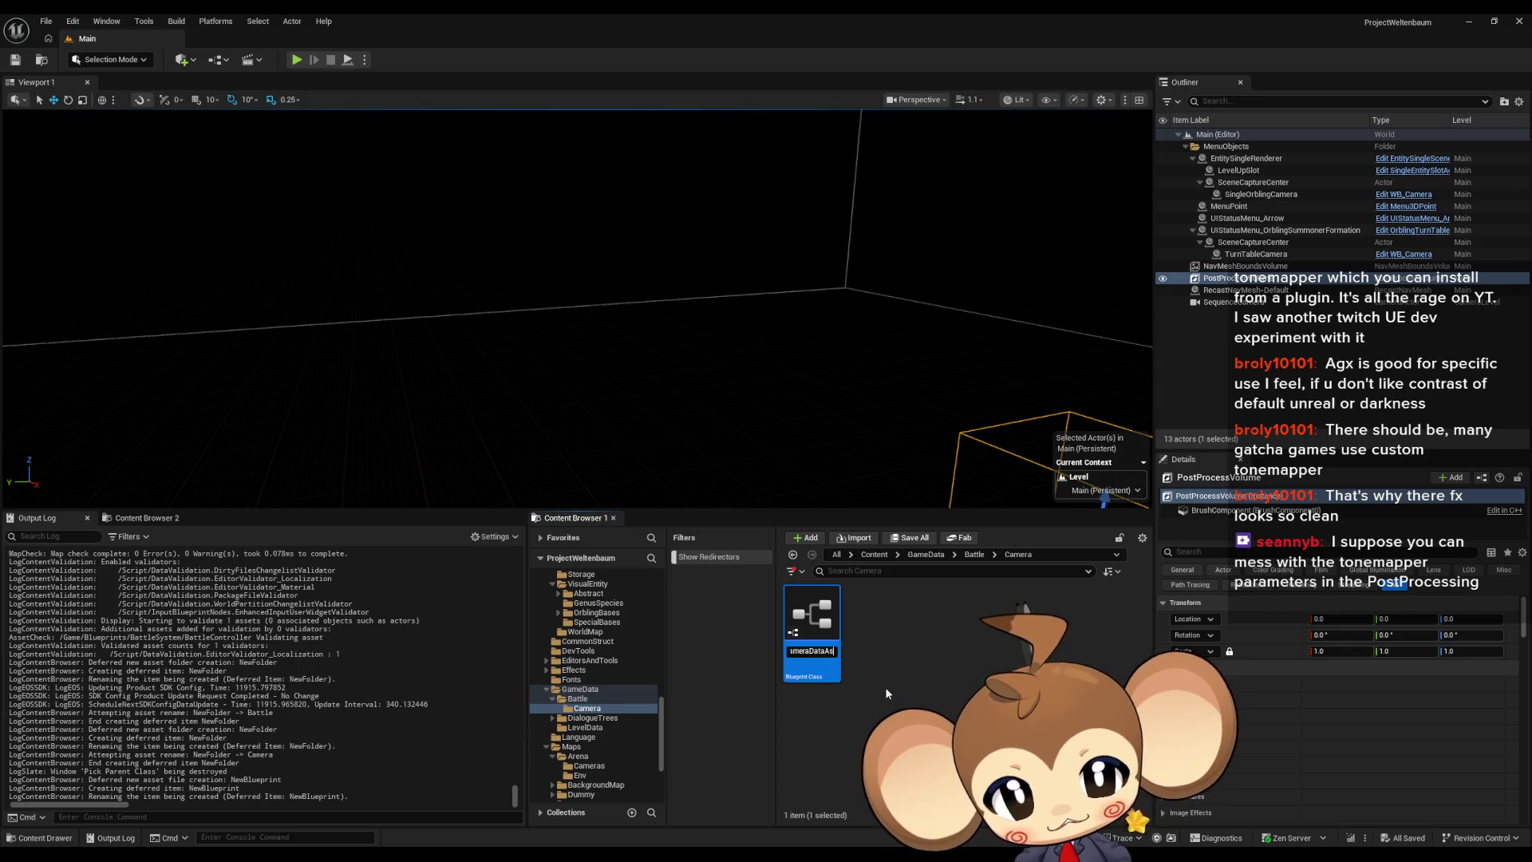
{"action": "key", "text": "Return"}
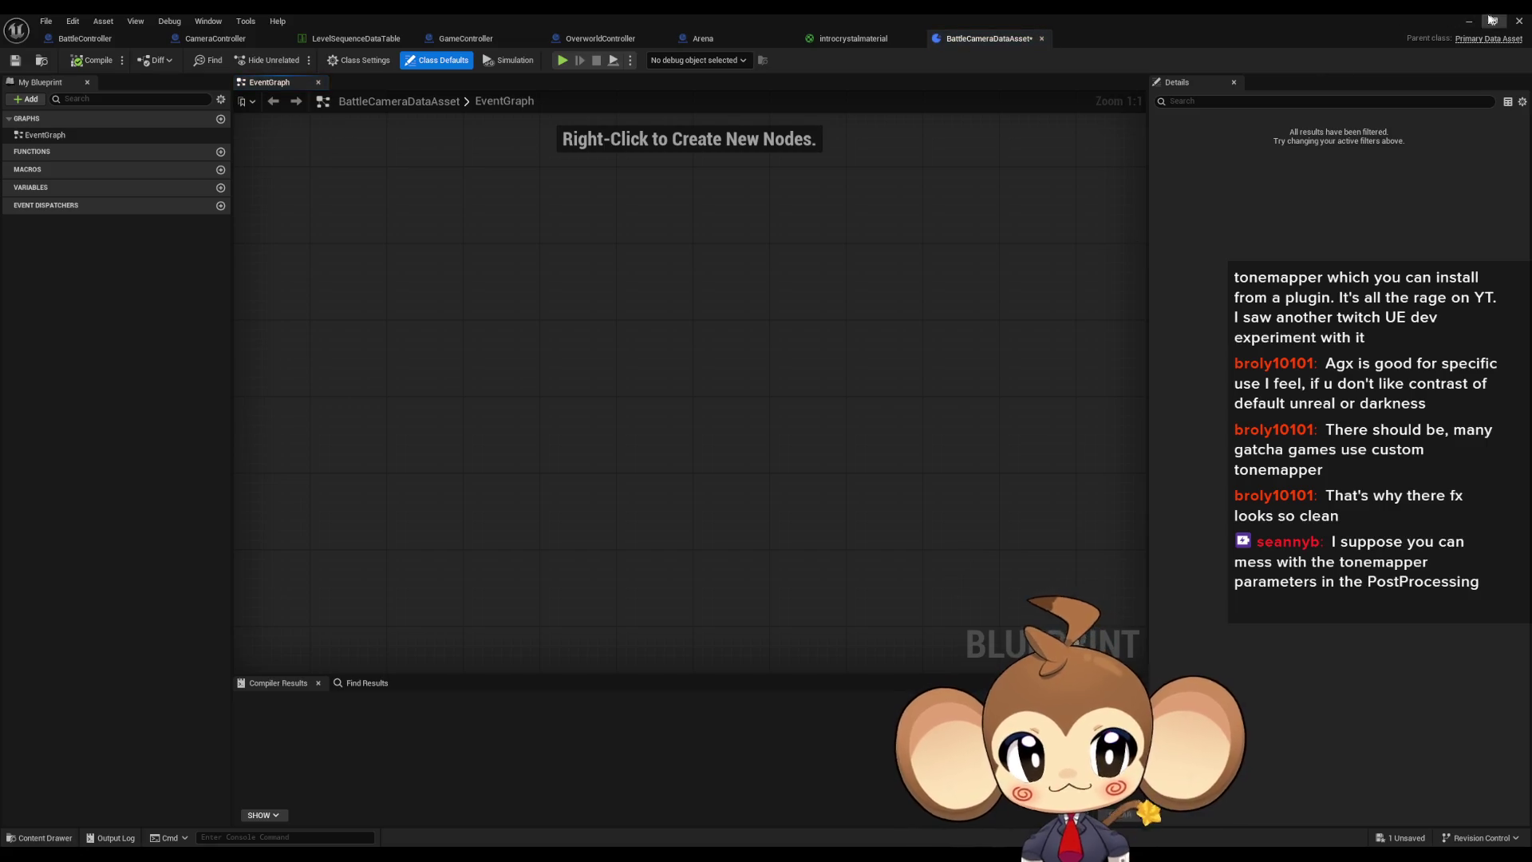
{"action": "key", "text": "alt+Tab"}
{"action": "key", "text": "F2"}
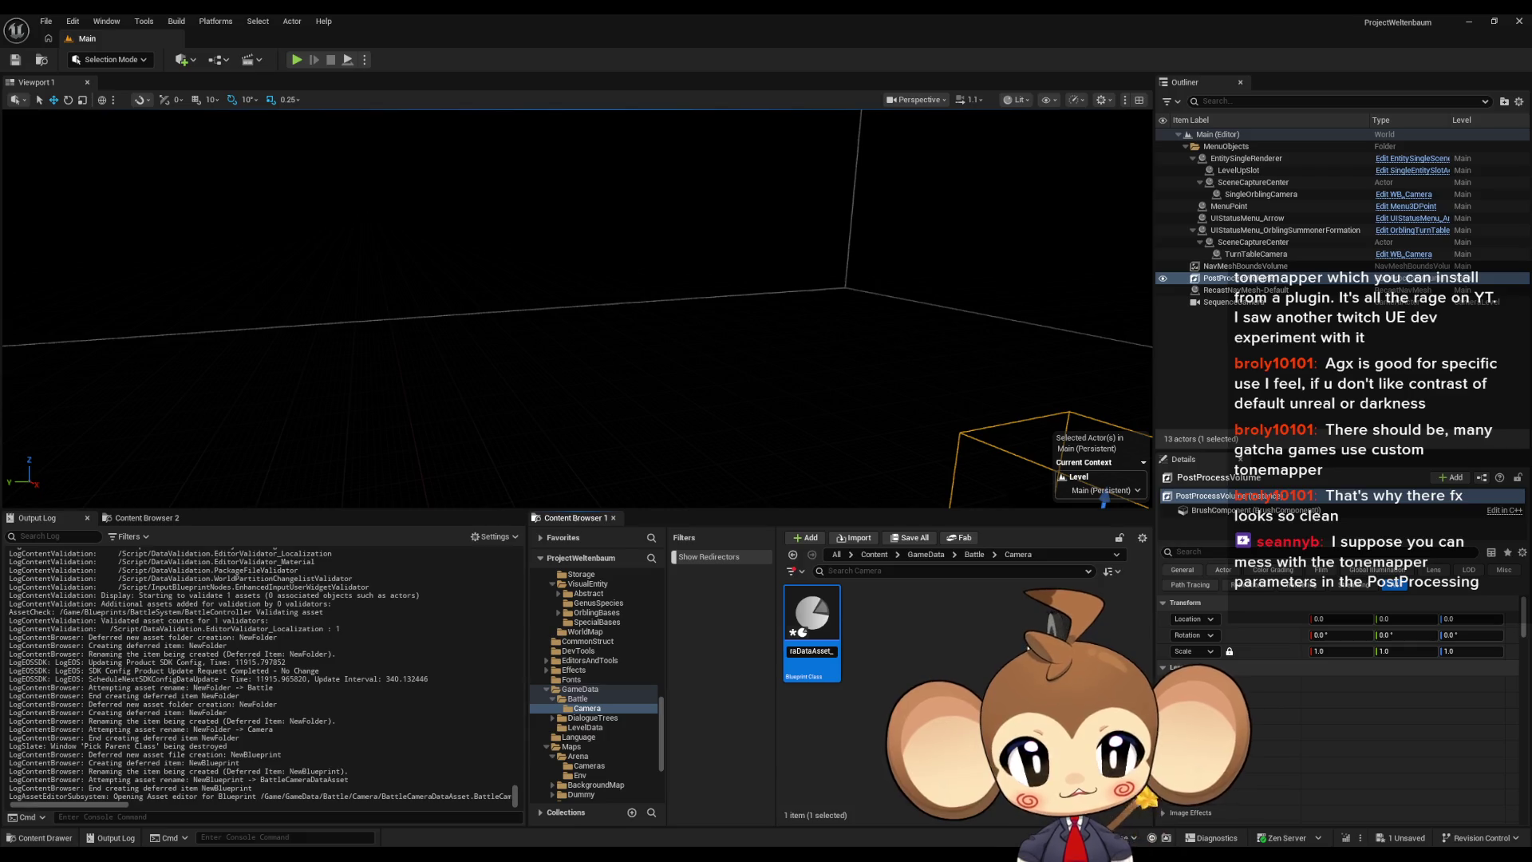
{"action": "key", "text": "Return"}
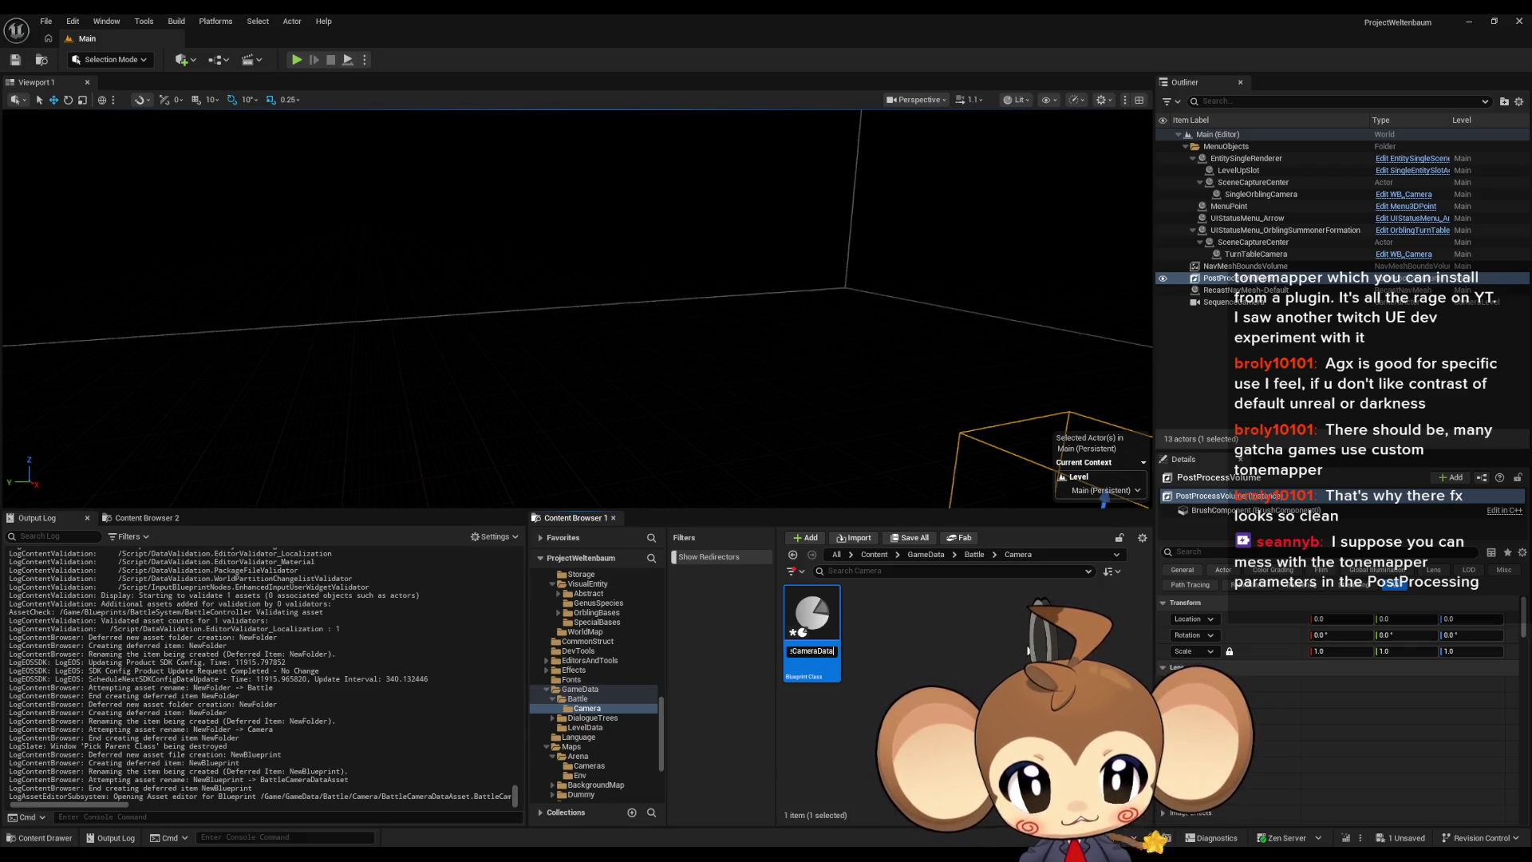
{"action": "key", "text": "F2"}
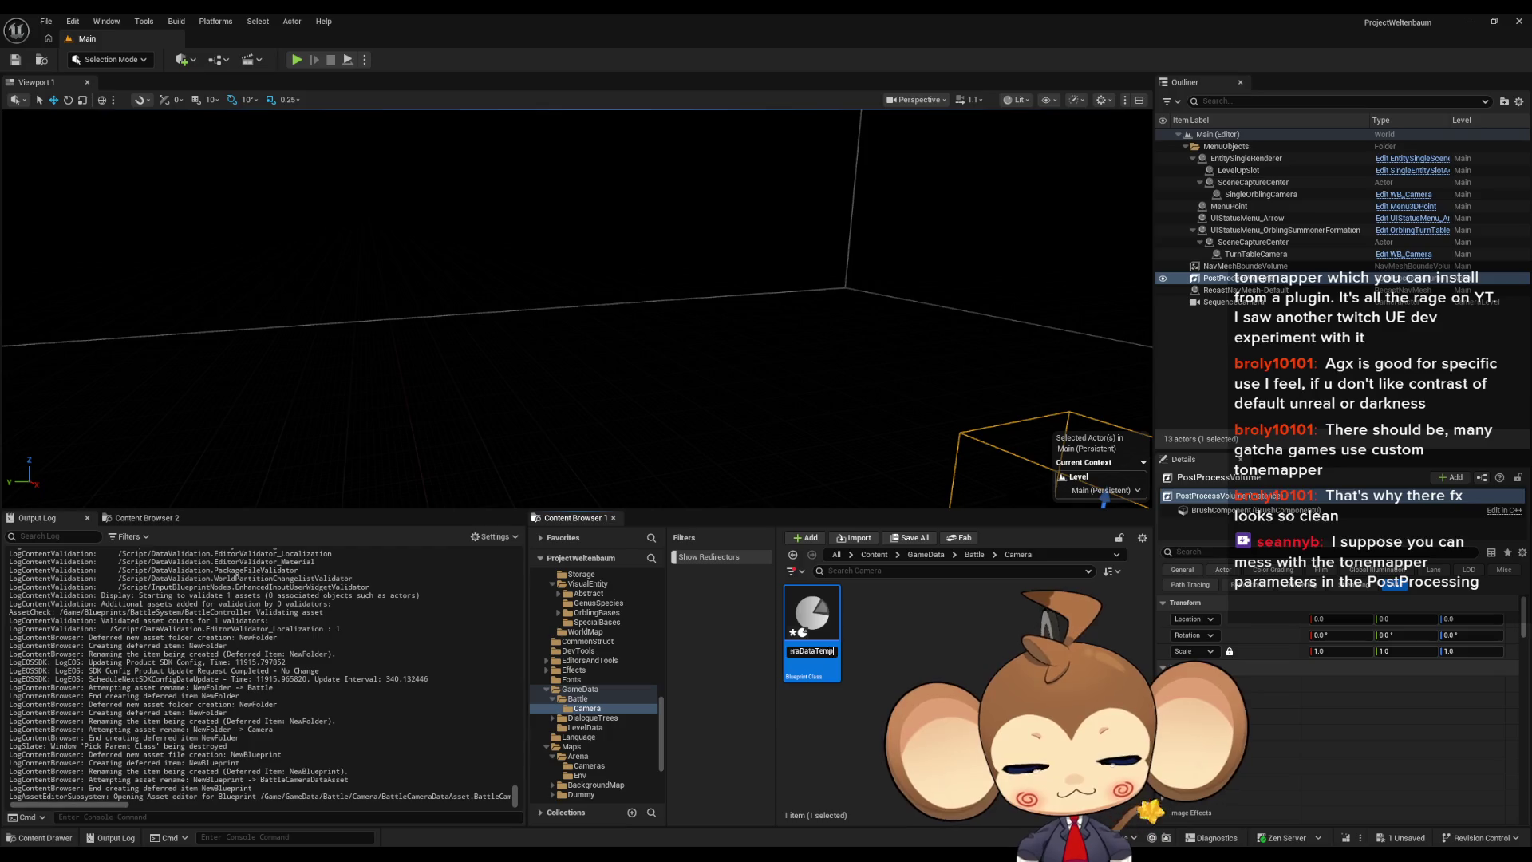
{"action": "key", "text": "Return"}
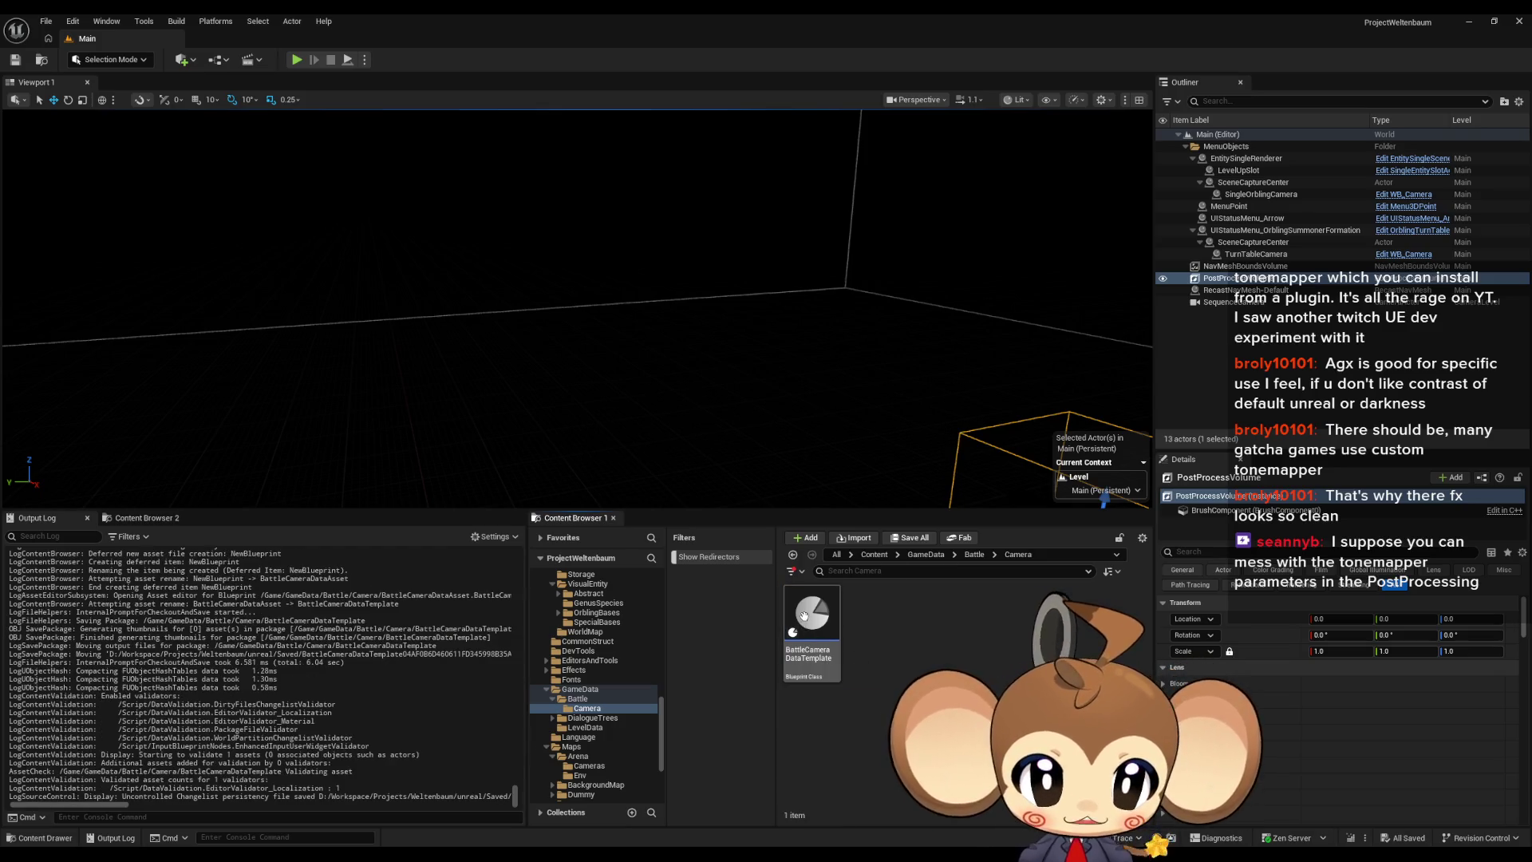
Step: Open BattleCameraDataTemplate and add a new variable of type Name
{"action": "double_click", "coordinate": [813, 631]}
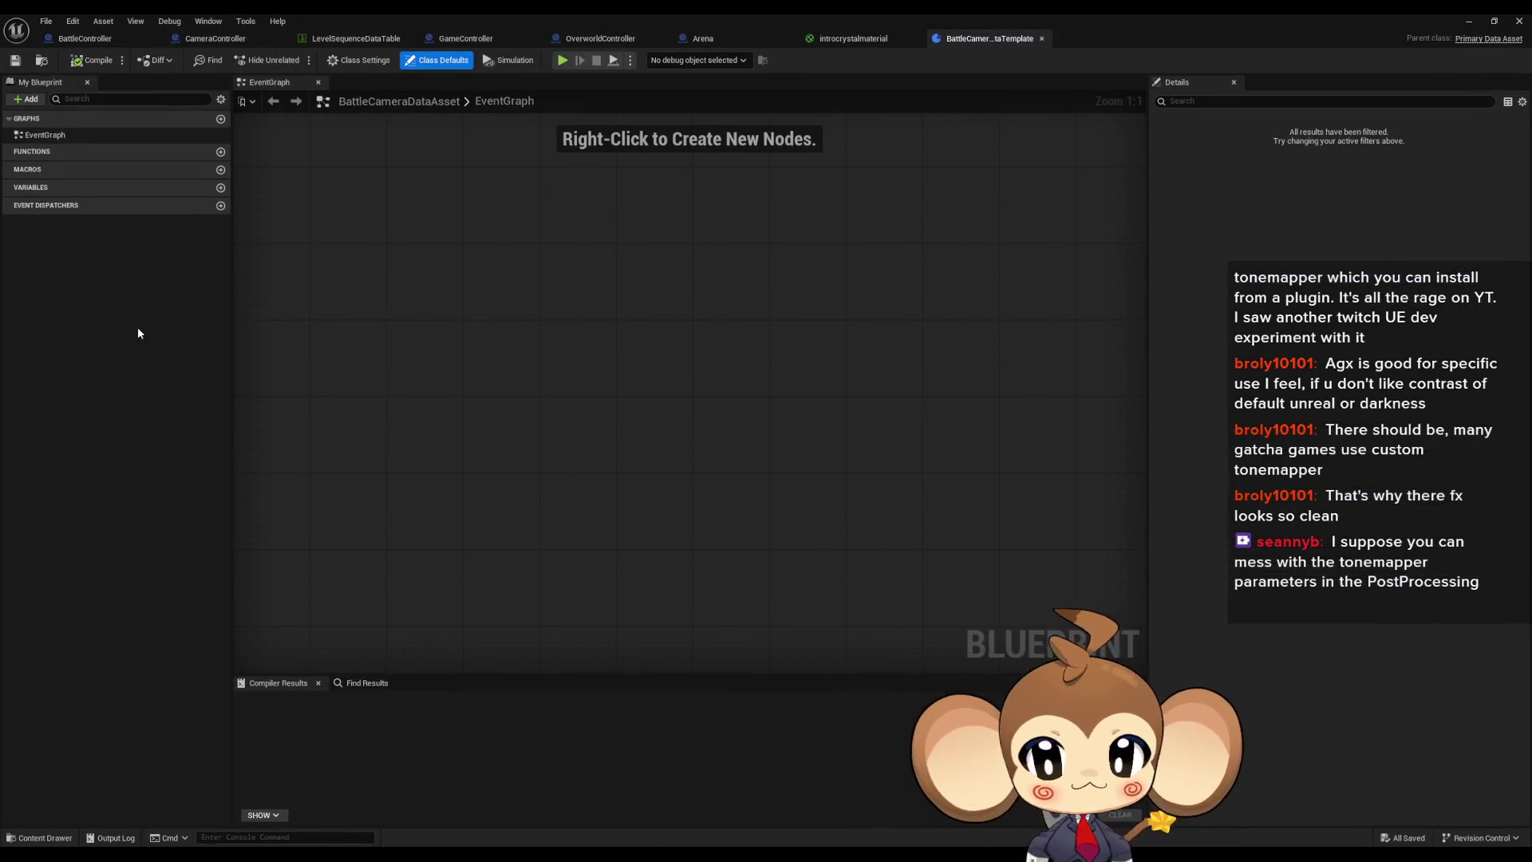
{"action": "left_click", "coordinate": [220, 189]}
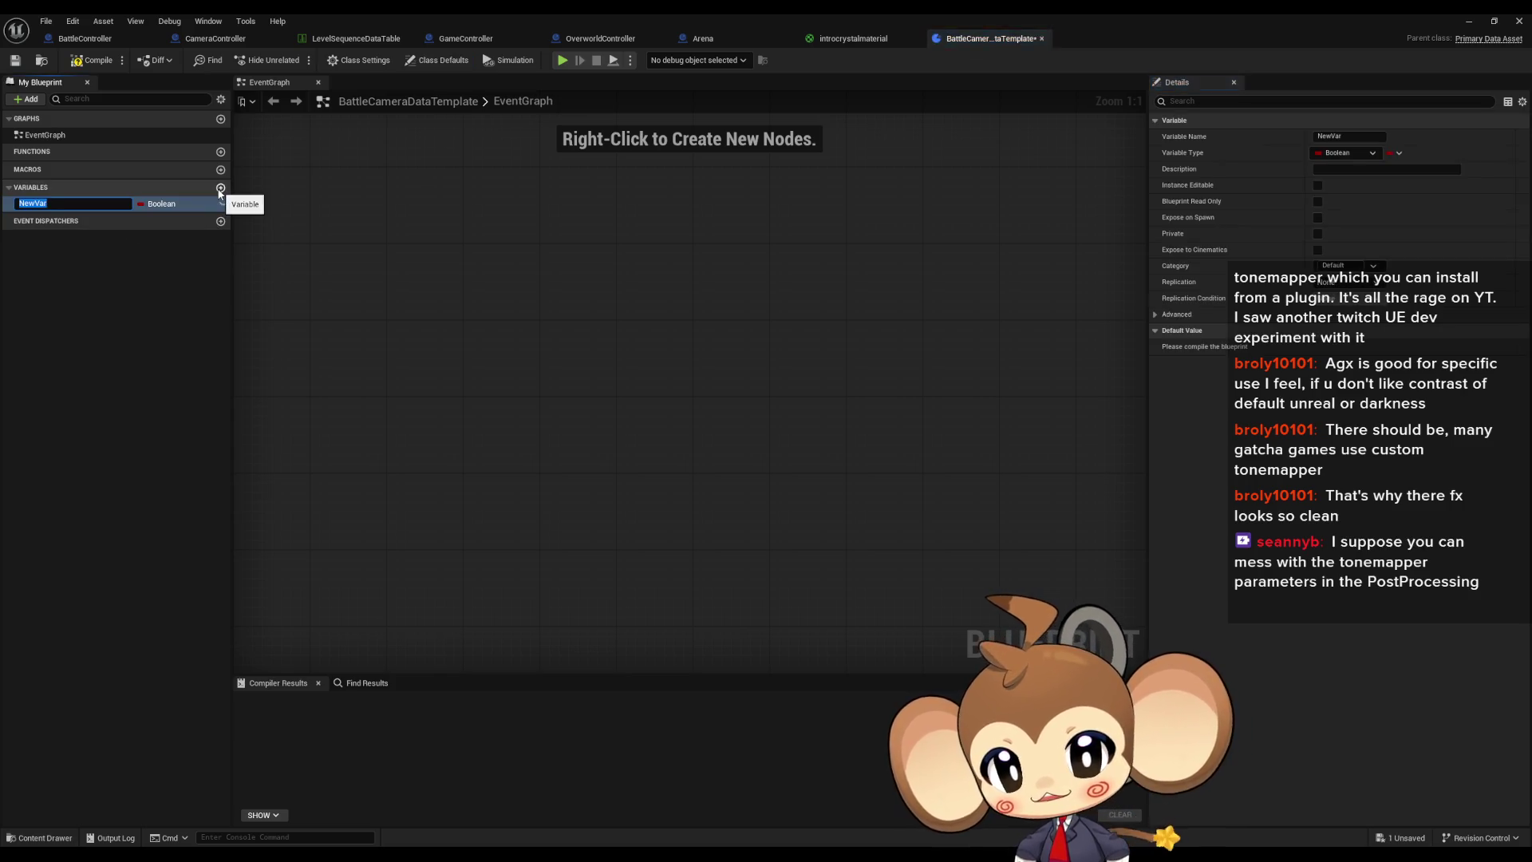
{"action": "left_click", "coordinate": [160, 204]}
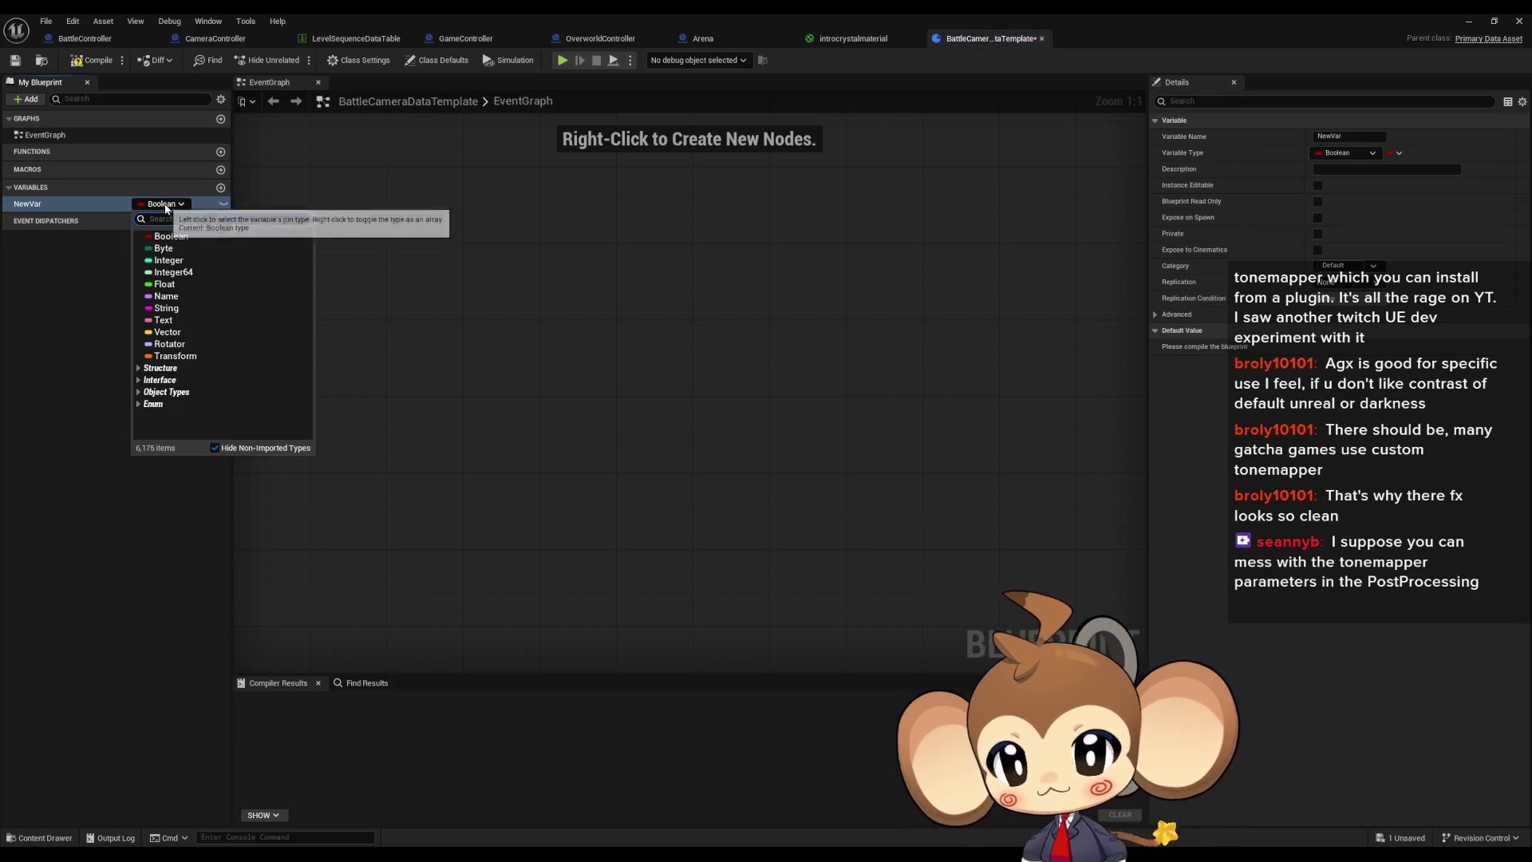
{"action": "left_click", "coordinate": [167, 296]}
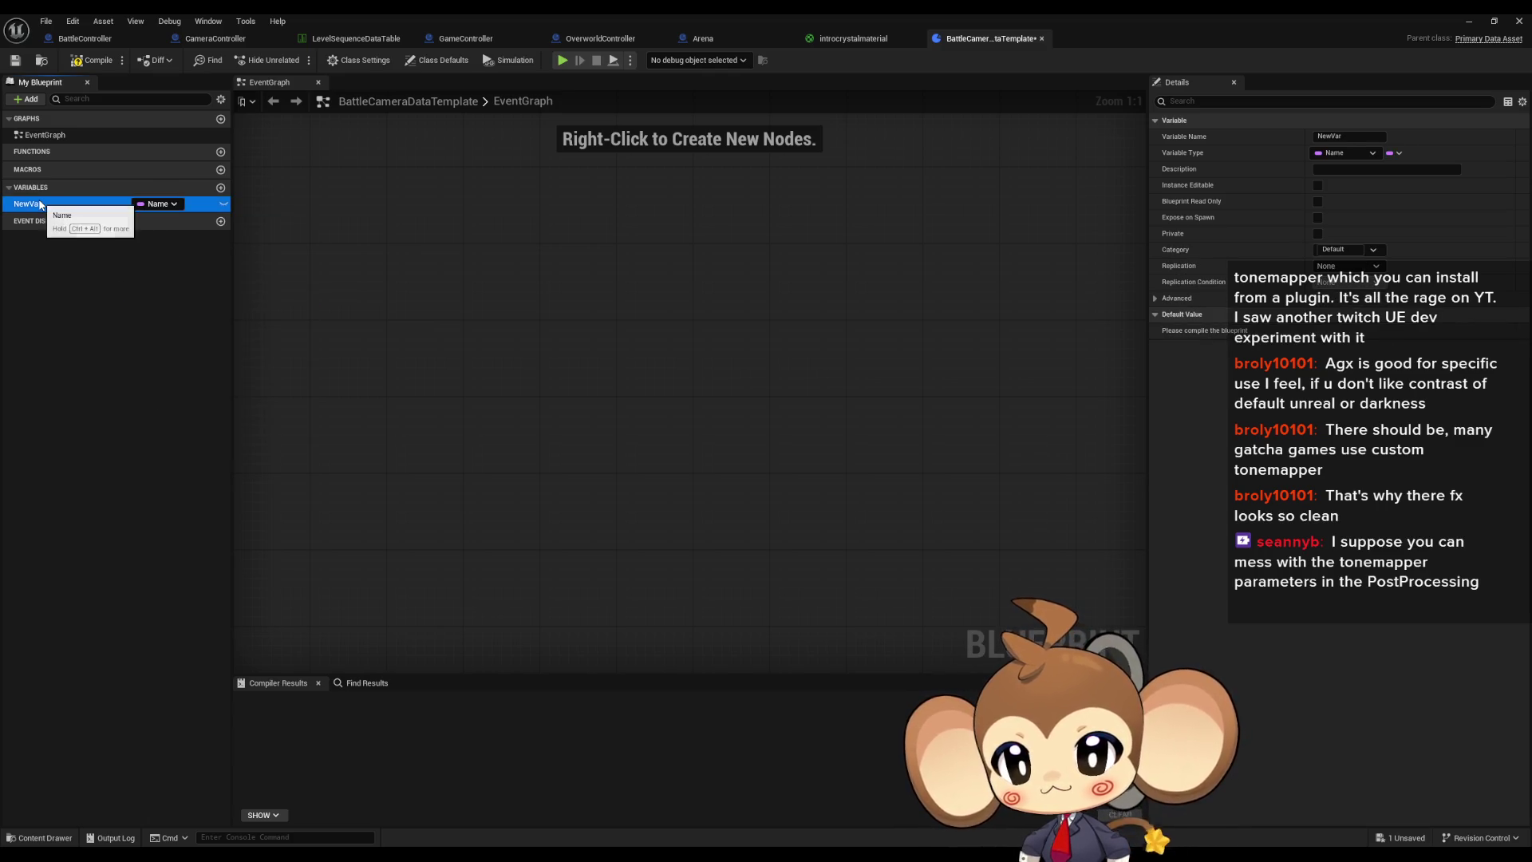
Step: Rename the variable IdleCameraID and compile the template
{"action": "key", "text": "F2"}
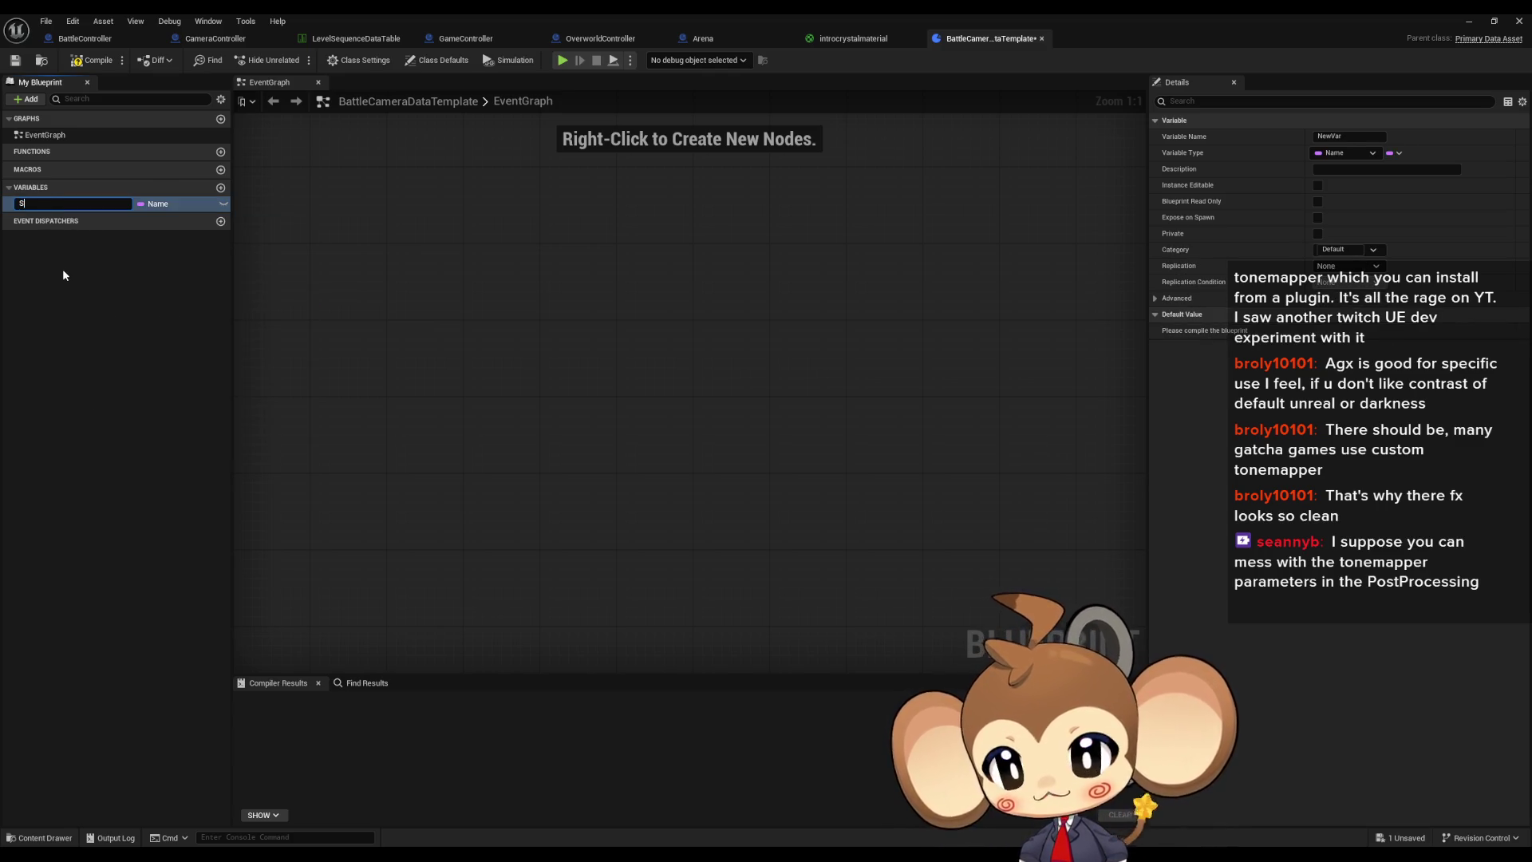
{"action": "type", "text": "S"}
{"action": "key", "text": "BackSpace"}
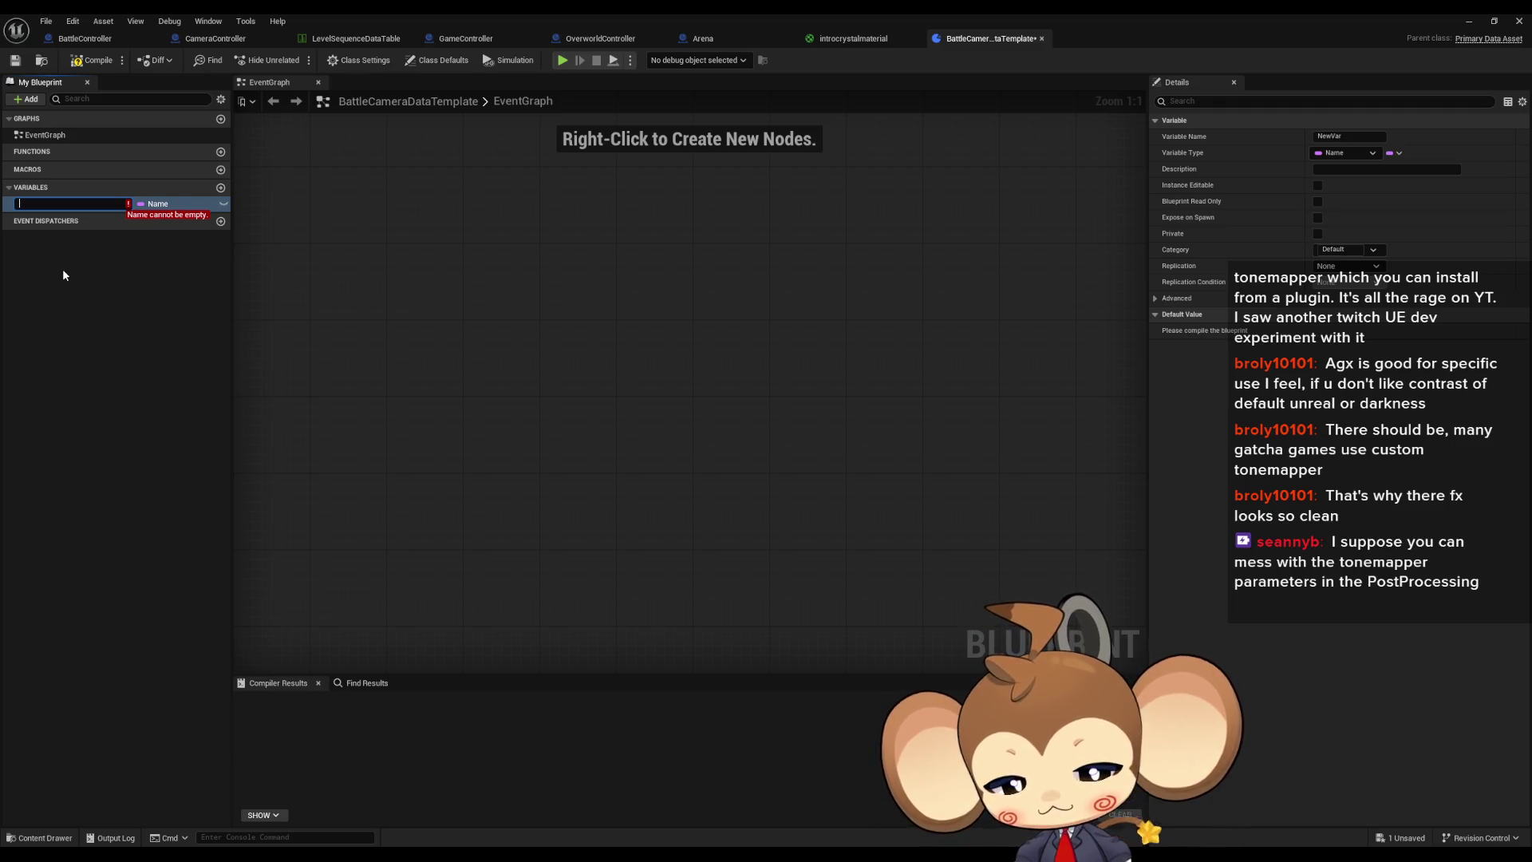
{"action": "type", "text": "IdleCam"}
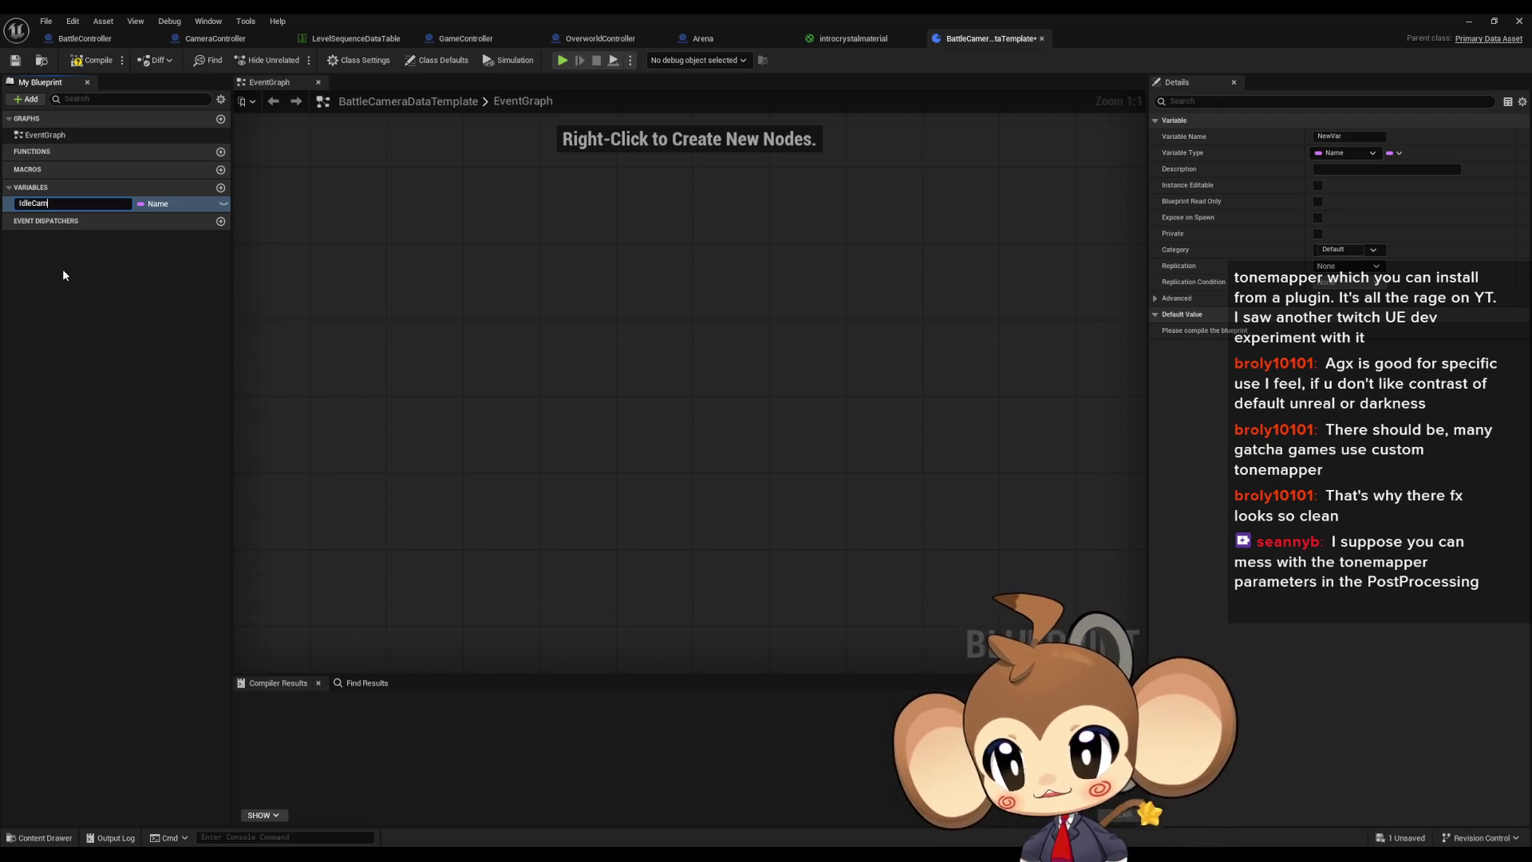
{"action": "type", "text": "eraID"}
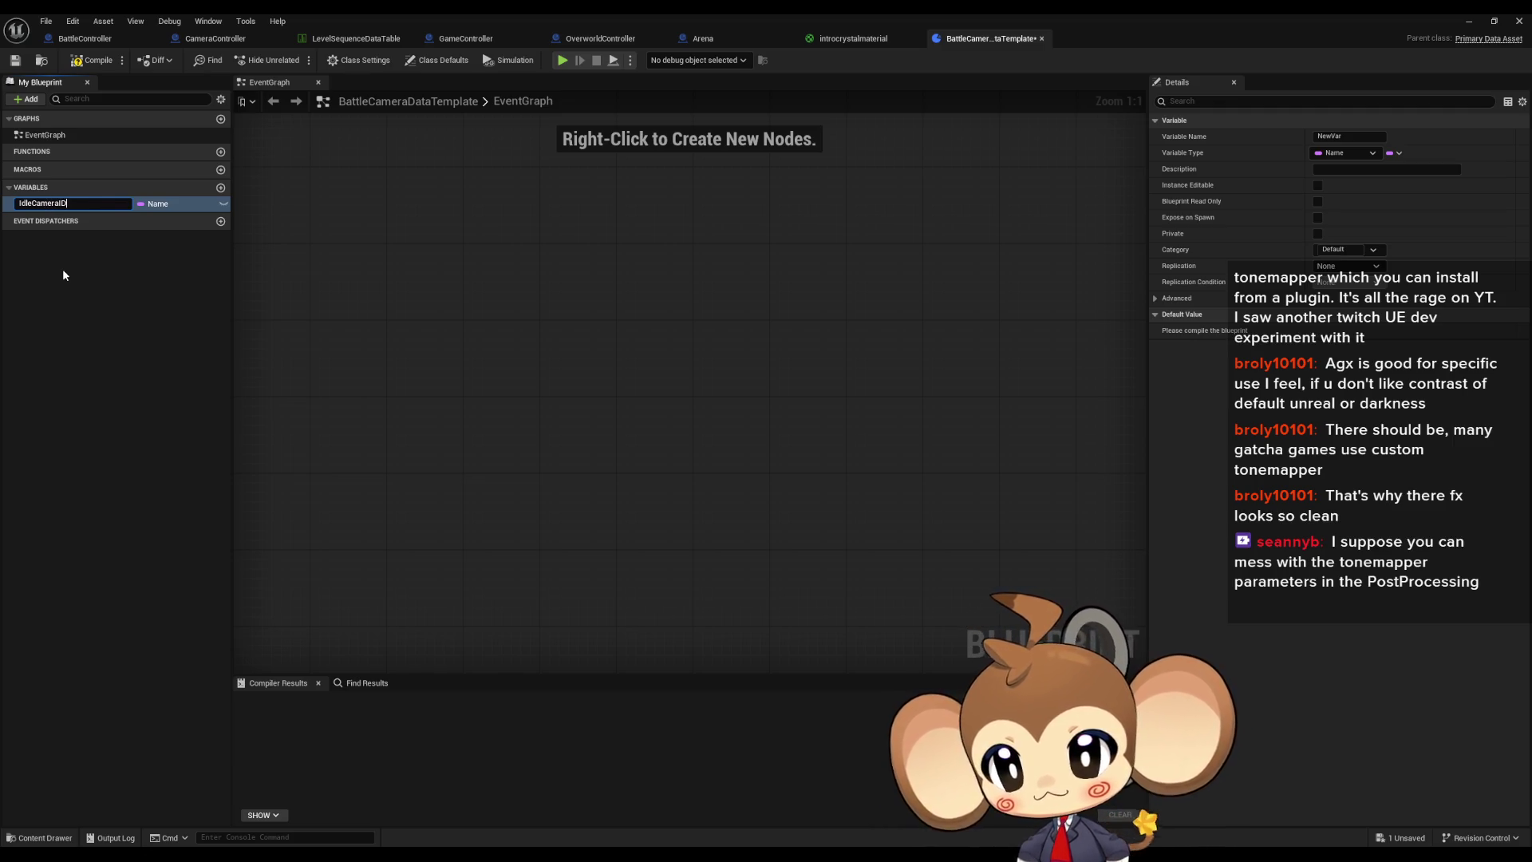
{"action": "key", "text": "Return"}
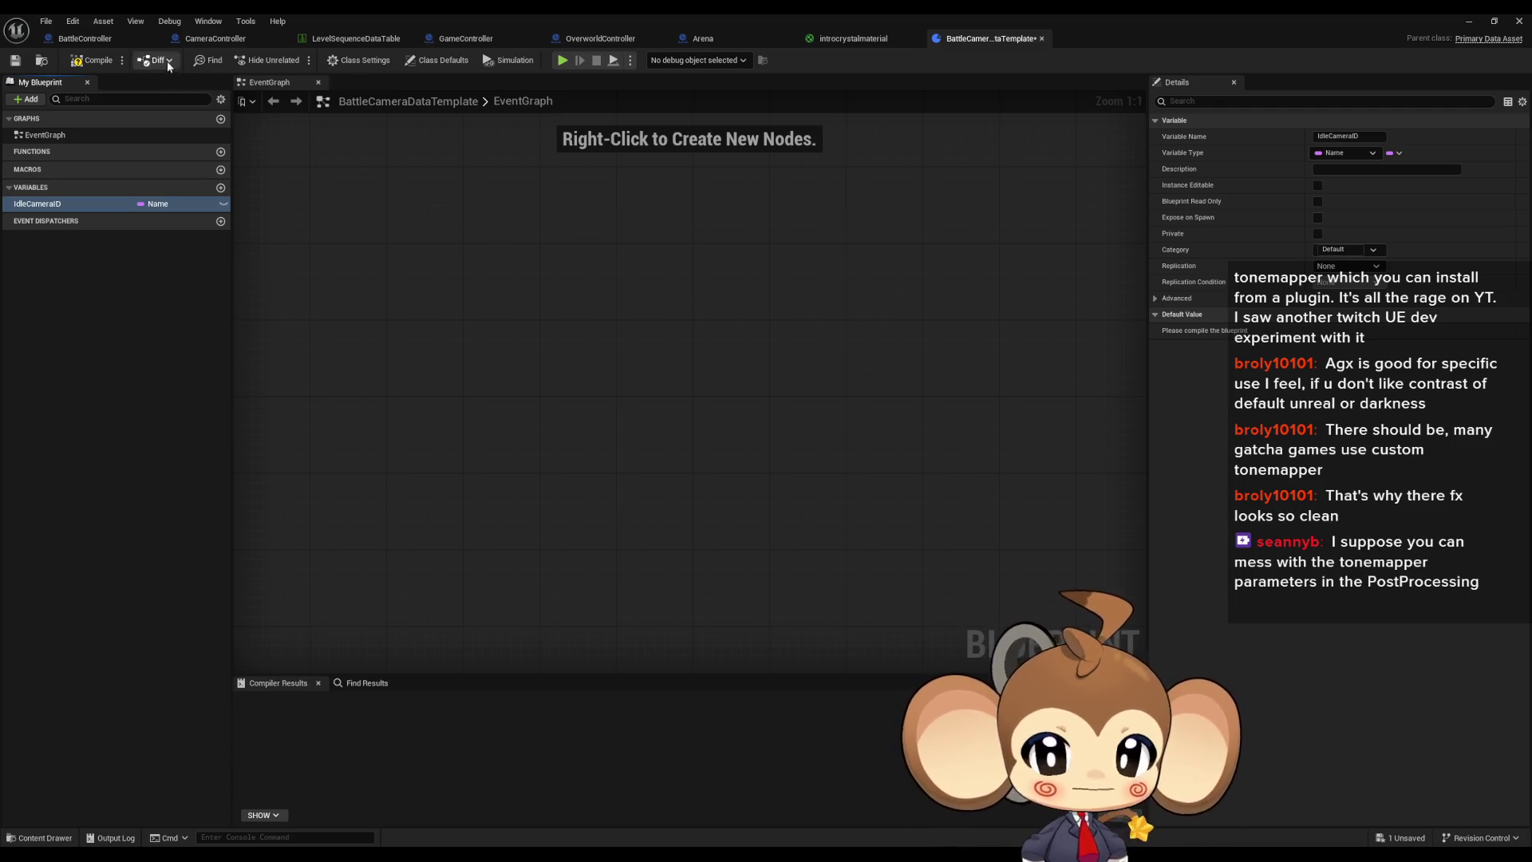
{"action": "left_click", "coordinate": [86, 62]}
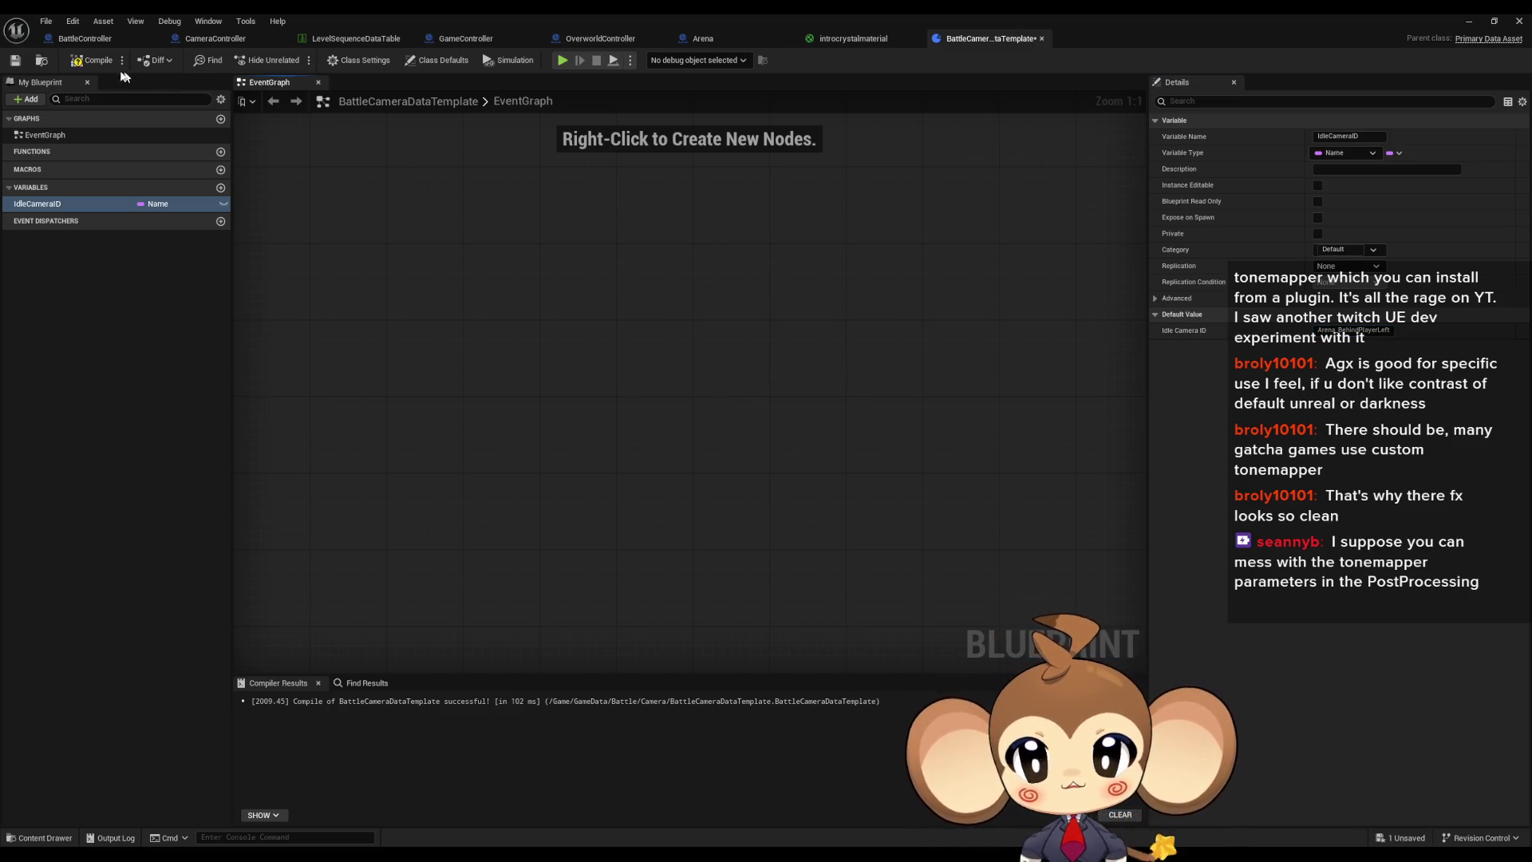
{"action": "left_click", "coordinate": [73, 40]}
Step: Check CurrentIdleCamera's default Arena_FrontMain in BattleController, then add another variable to the template
{"action": "scroll", "coordinate": [180, 687], "scroll_direction": "down", "scroll_amount": 15}
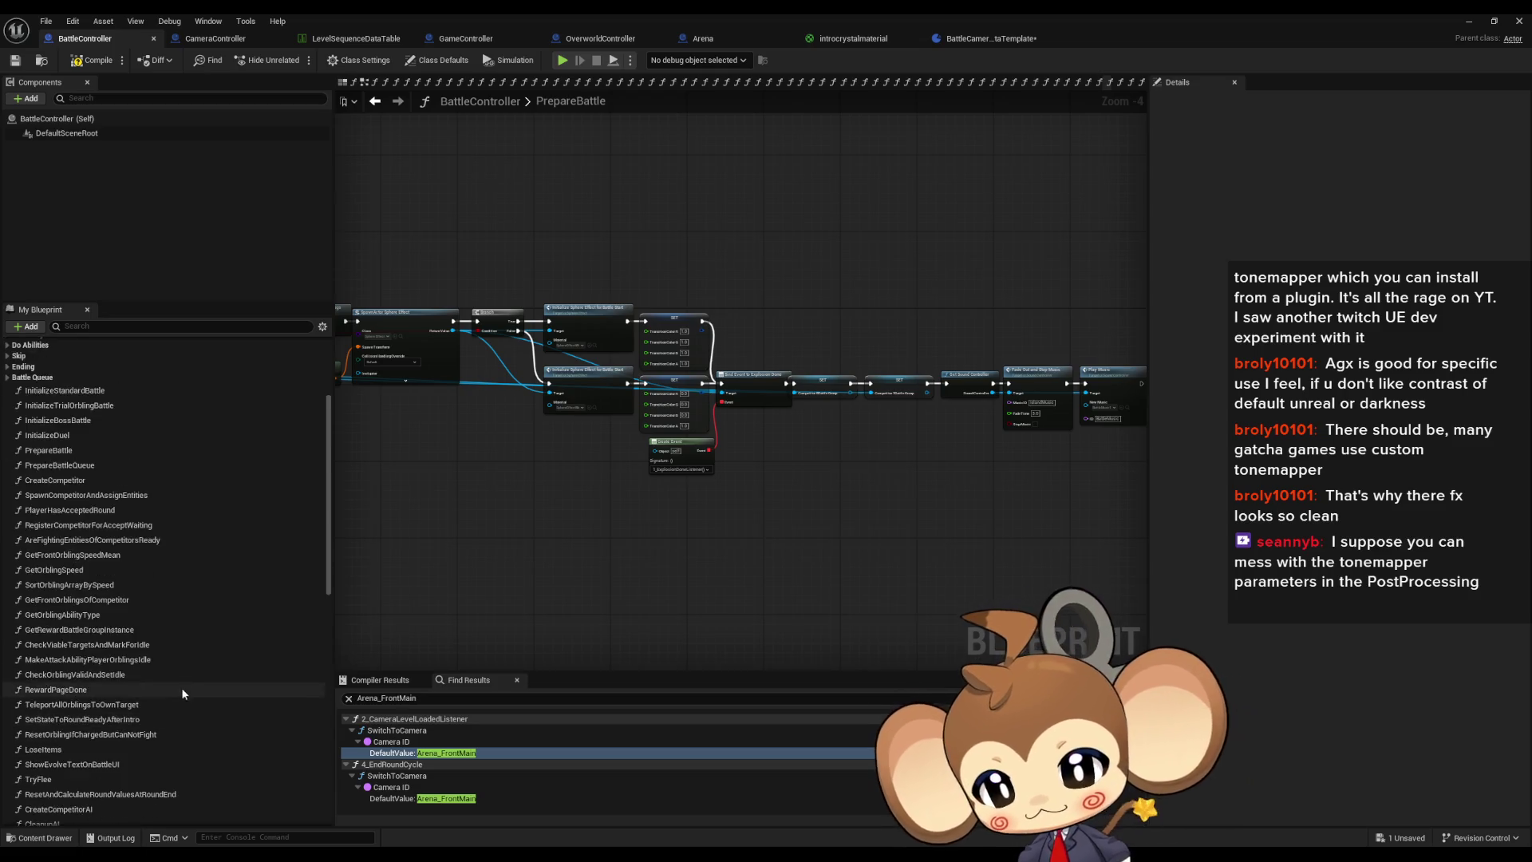
{"action": "left_click", "coordinate": [73, 782]}
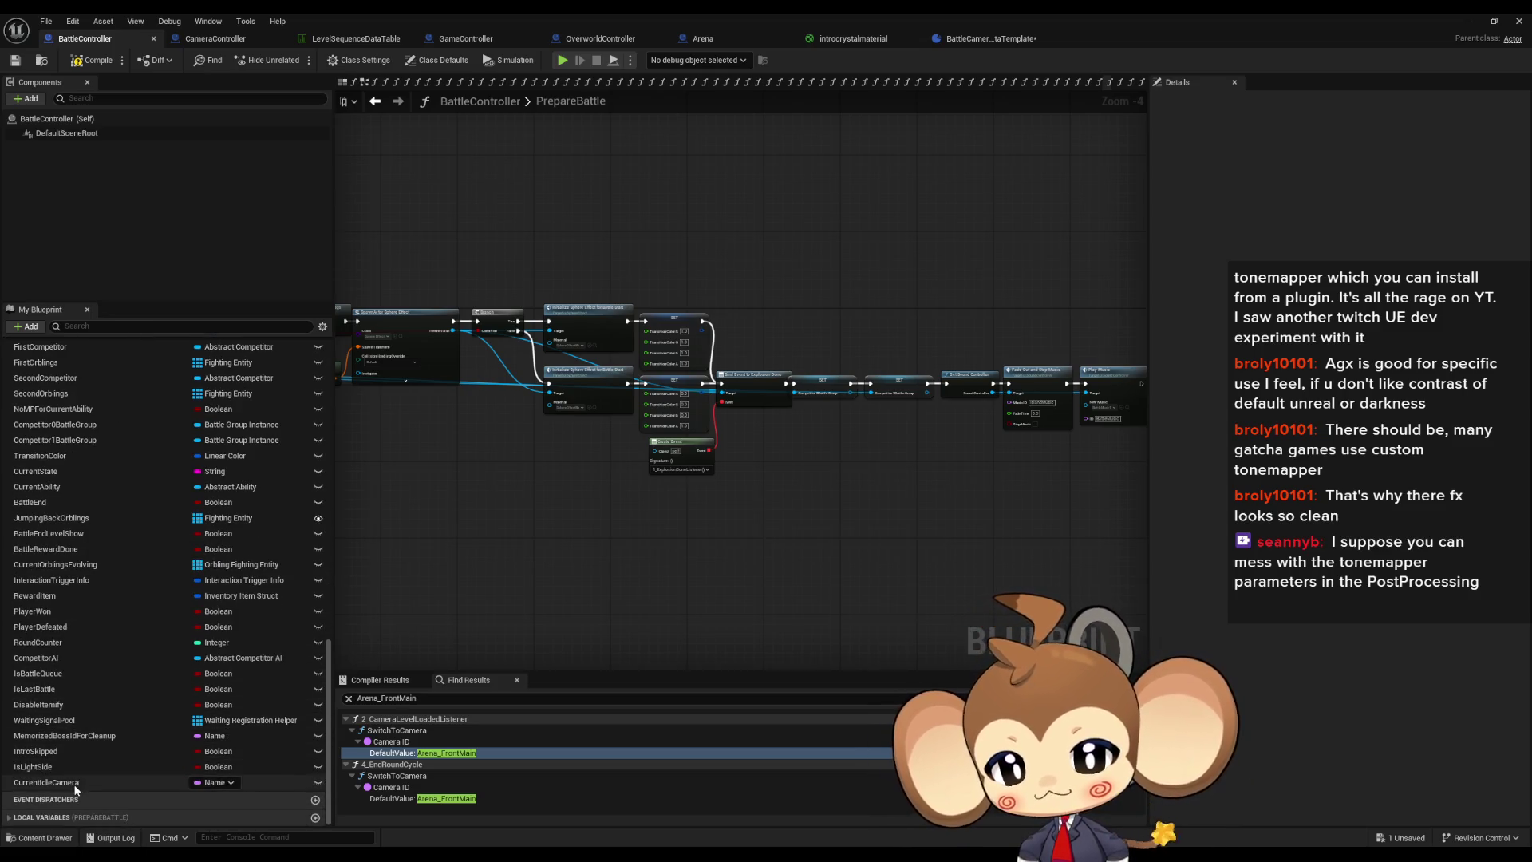
{"action": "left_click", "coordinate": [1348, 329]}
{"action": "left_click", "coordinate": [968, 40]}
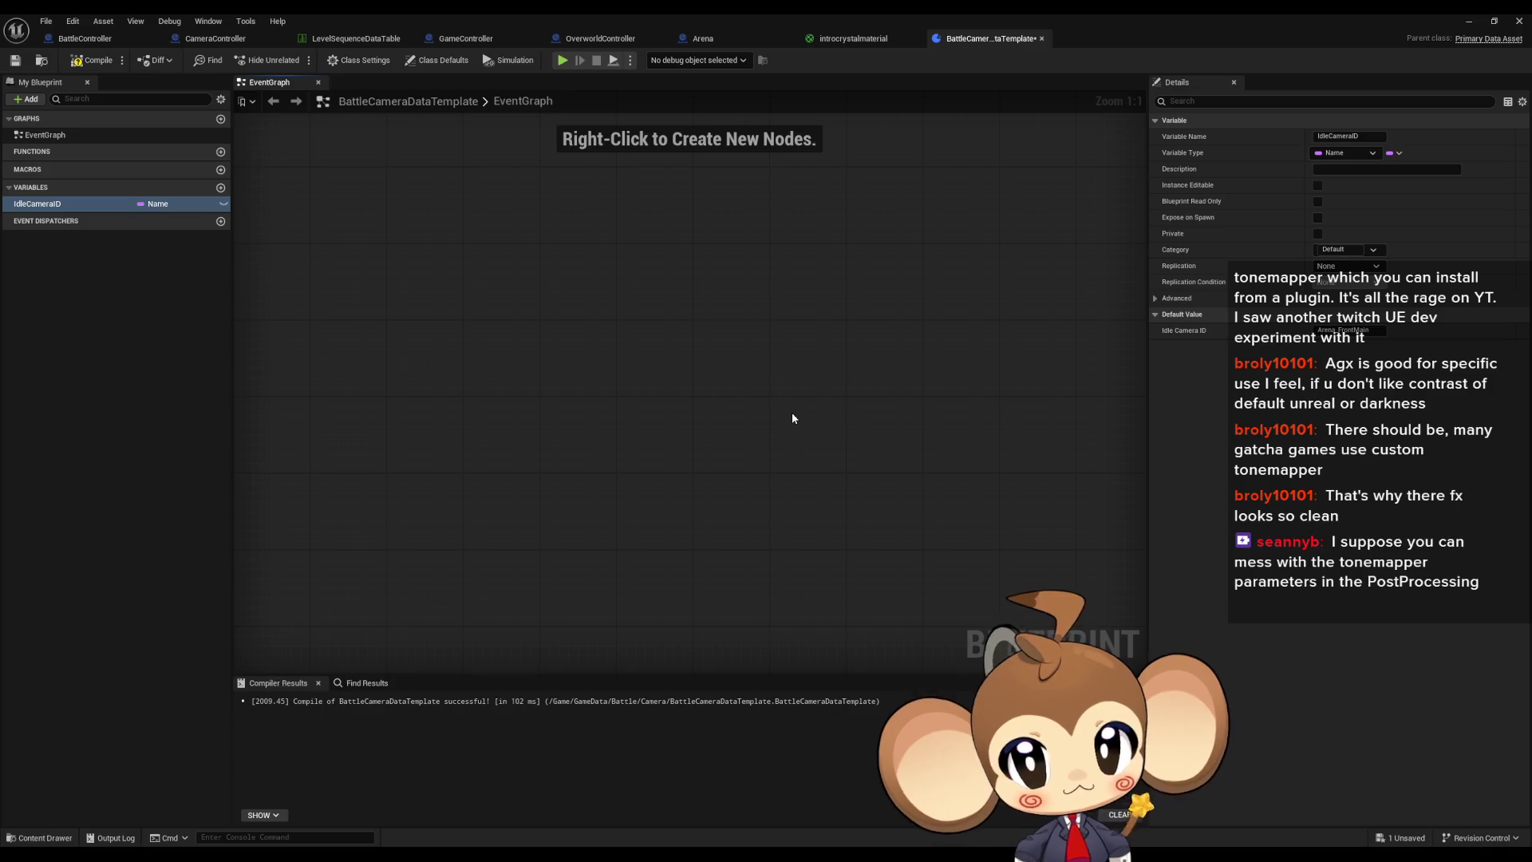
{"action": "left_click", "coordinate": [220, 188]}
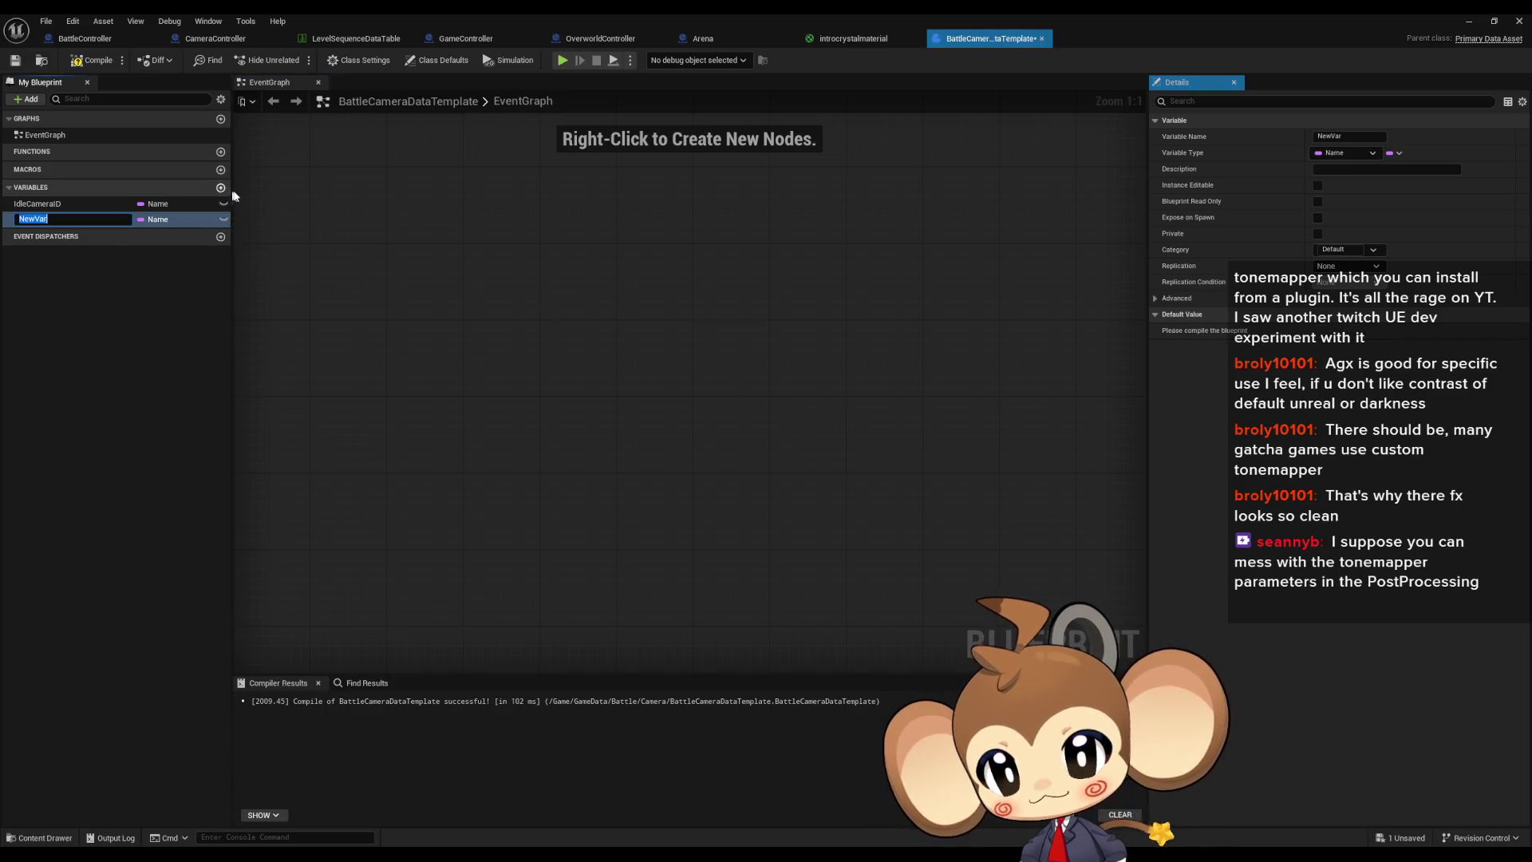
Step: Make the new variable a Name array called IntroSequenceIDS, compile, and minimize the editor
{"action": "left_click", "coordinate": [154, 221]}
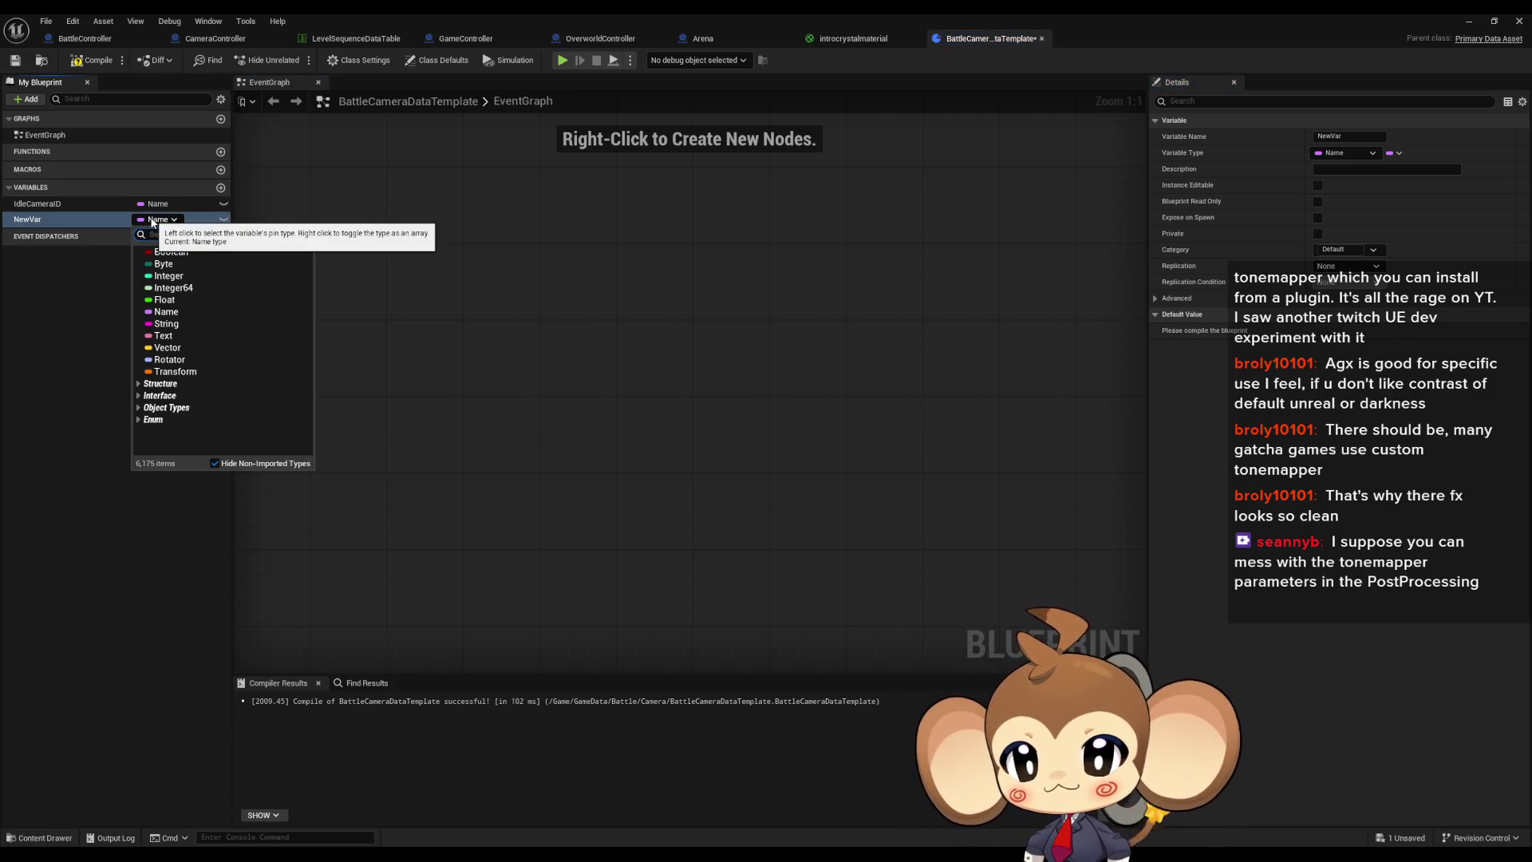
{"action": "right_click", "coordinate": [152, 222]}
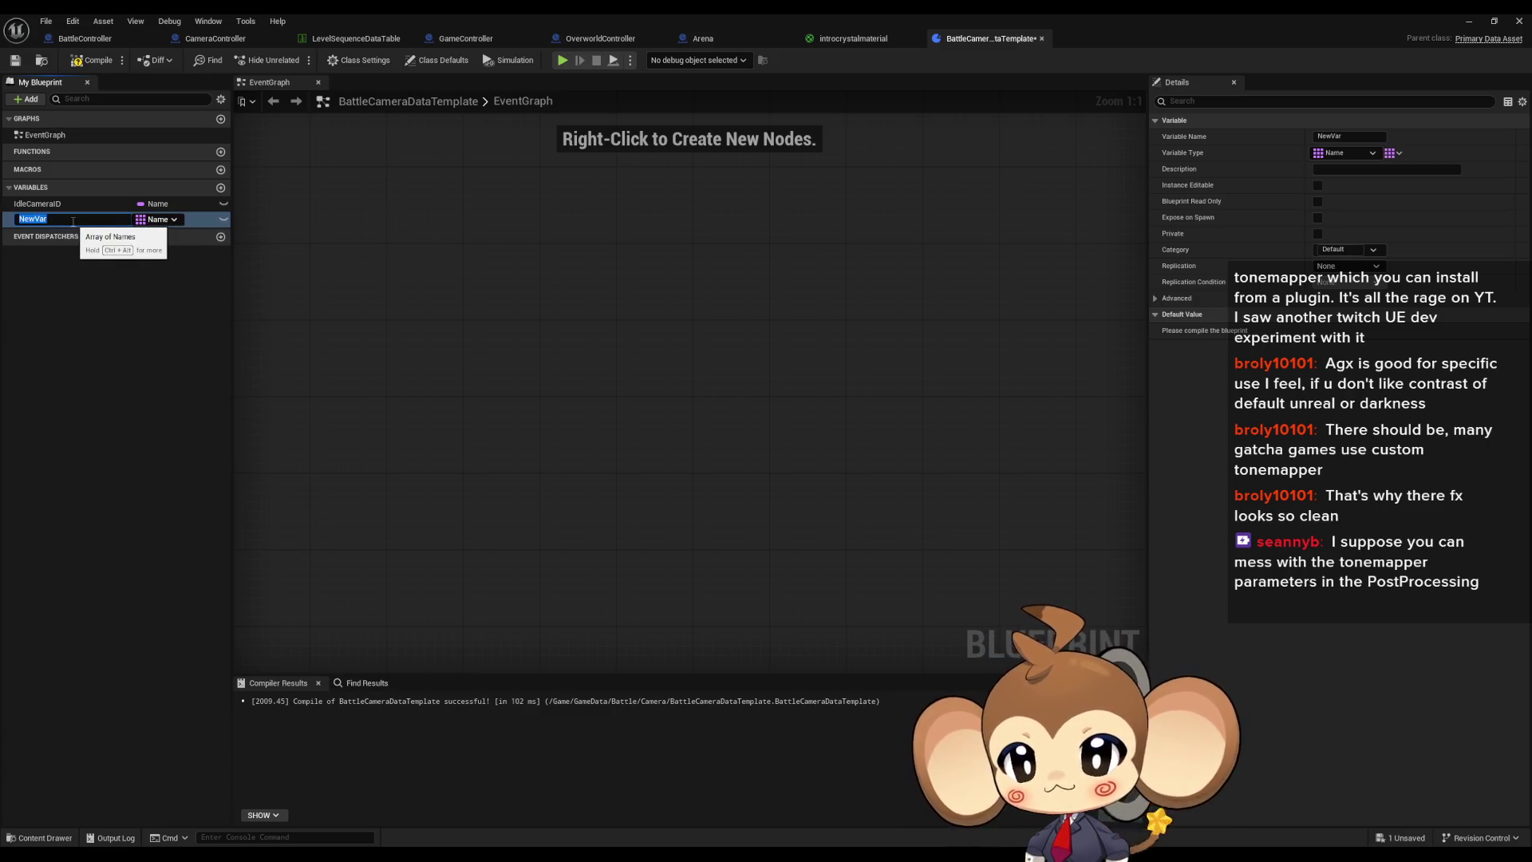
{"action": "type", "text": "Intr"}
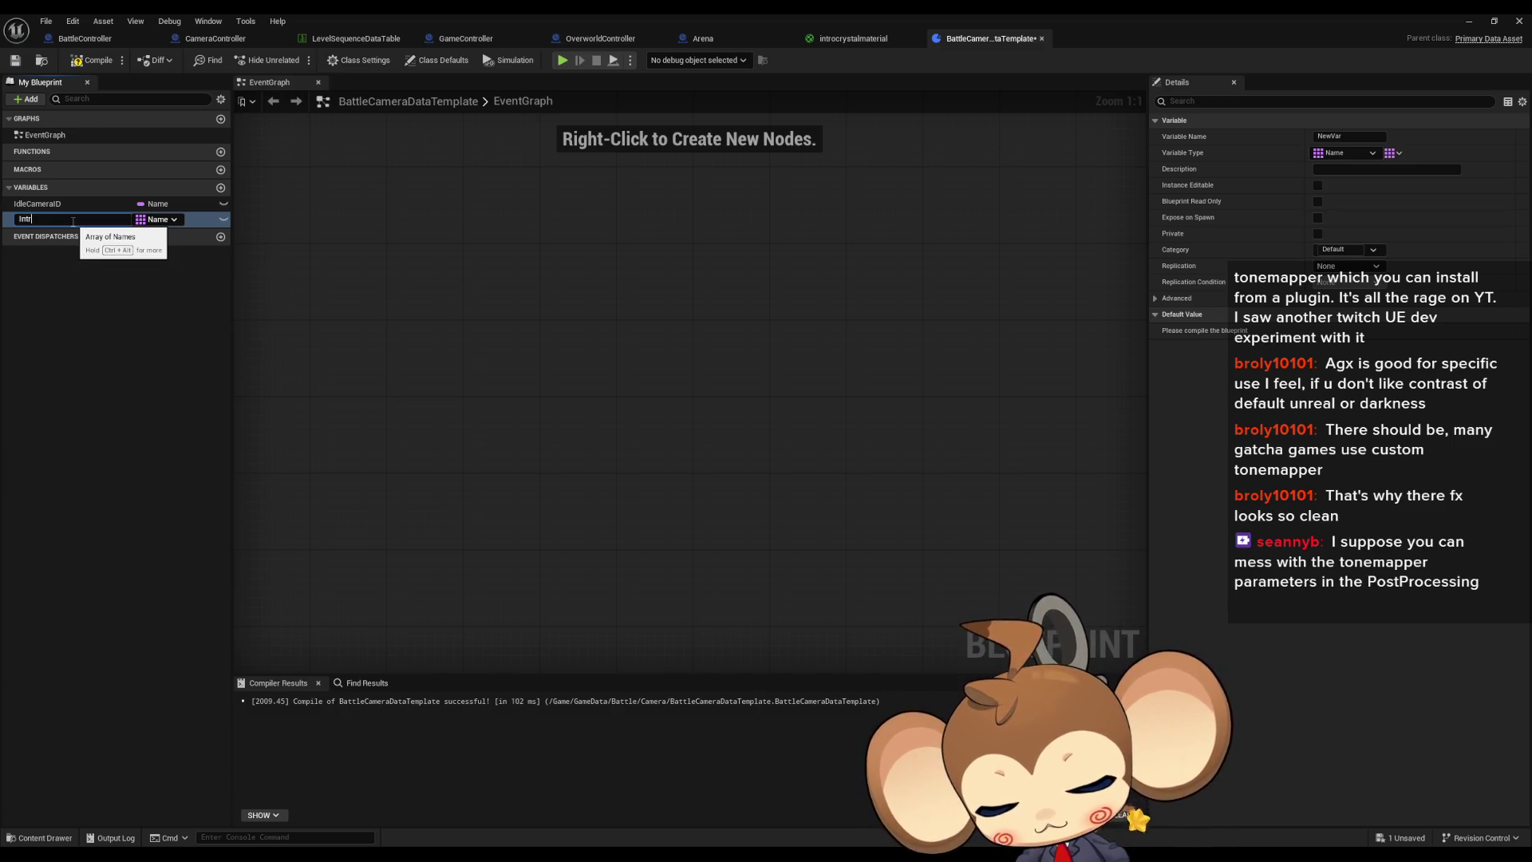
{"action": "type", "text": "oSequenceIDS"}
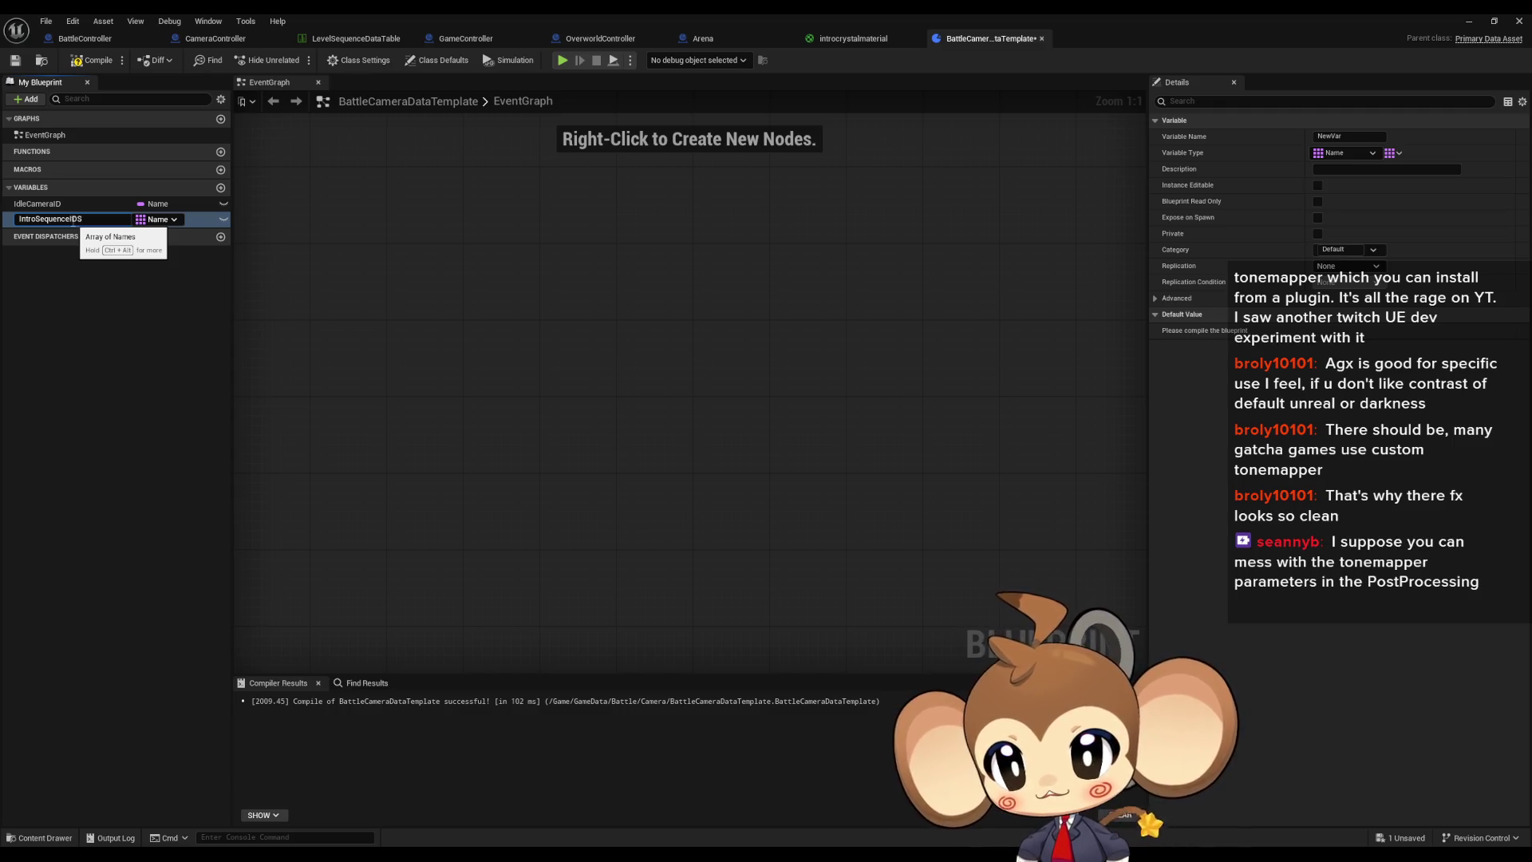
{"action": "left_click", "coordinate": [514, 202]}
{"action": "left_click", "coordinate": [96, 64]}
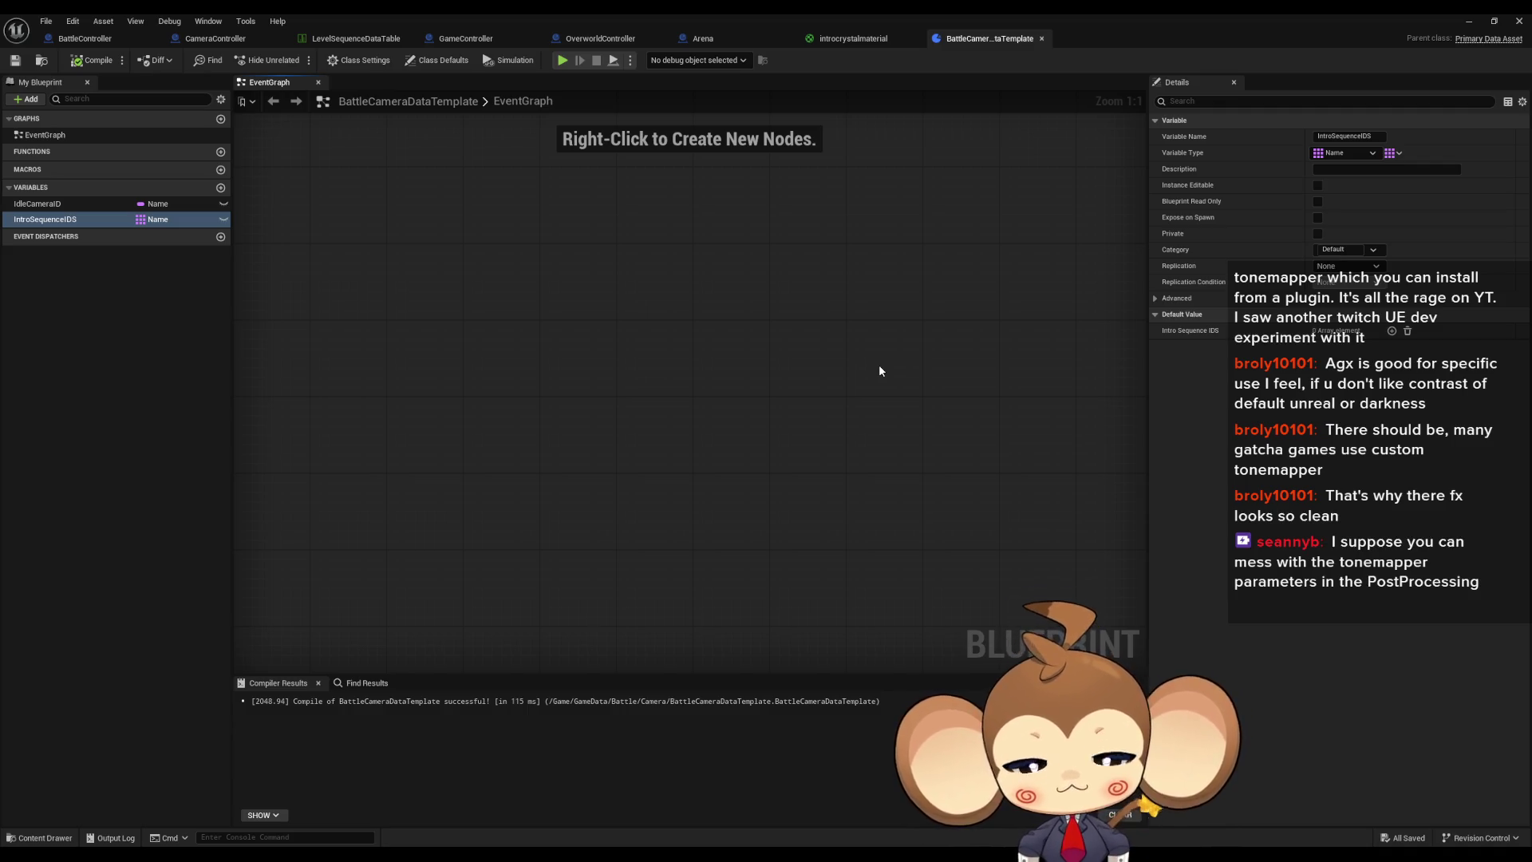
{"action": "left_click", "coordinate": [1468, 21]}
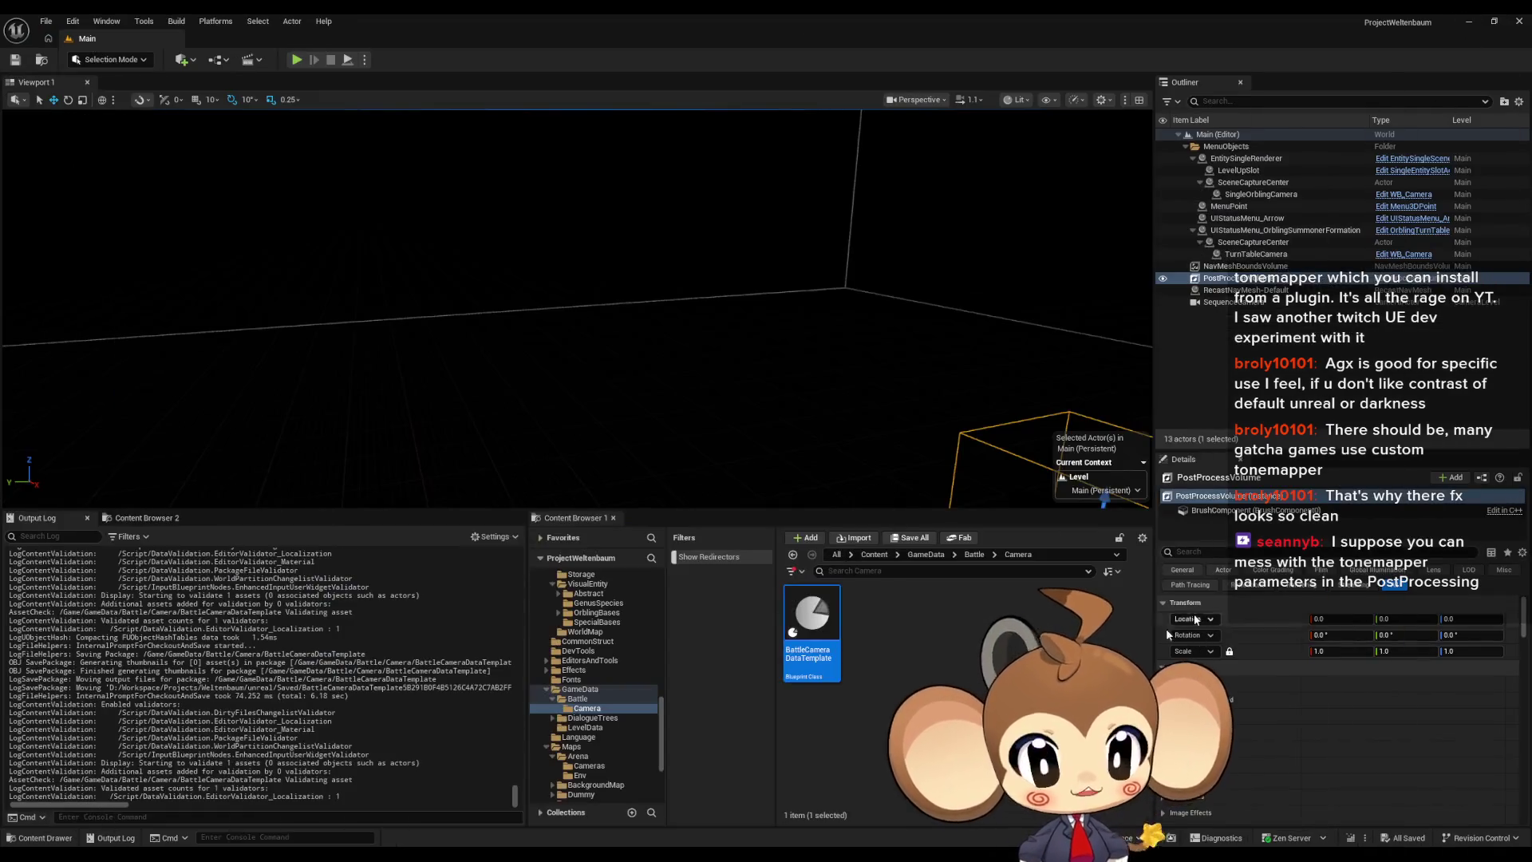
Step: Create a Data Asset of class BattleCameraDataTemplate in the Camera folder
{"action": "right_click", "coordinate": [944, 639]}
{"action": "mouse_move", "coordinate": [968, 483]}
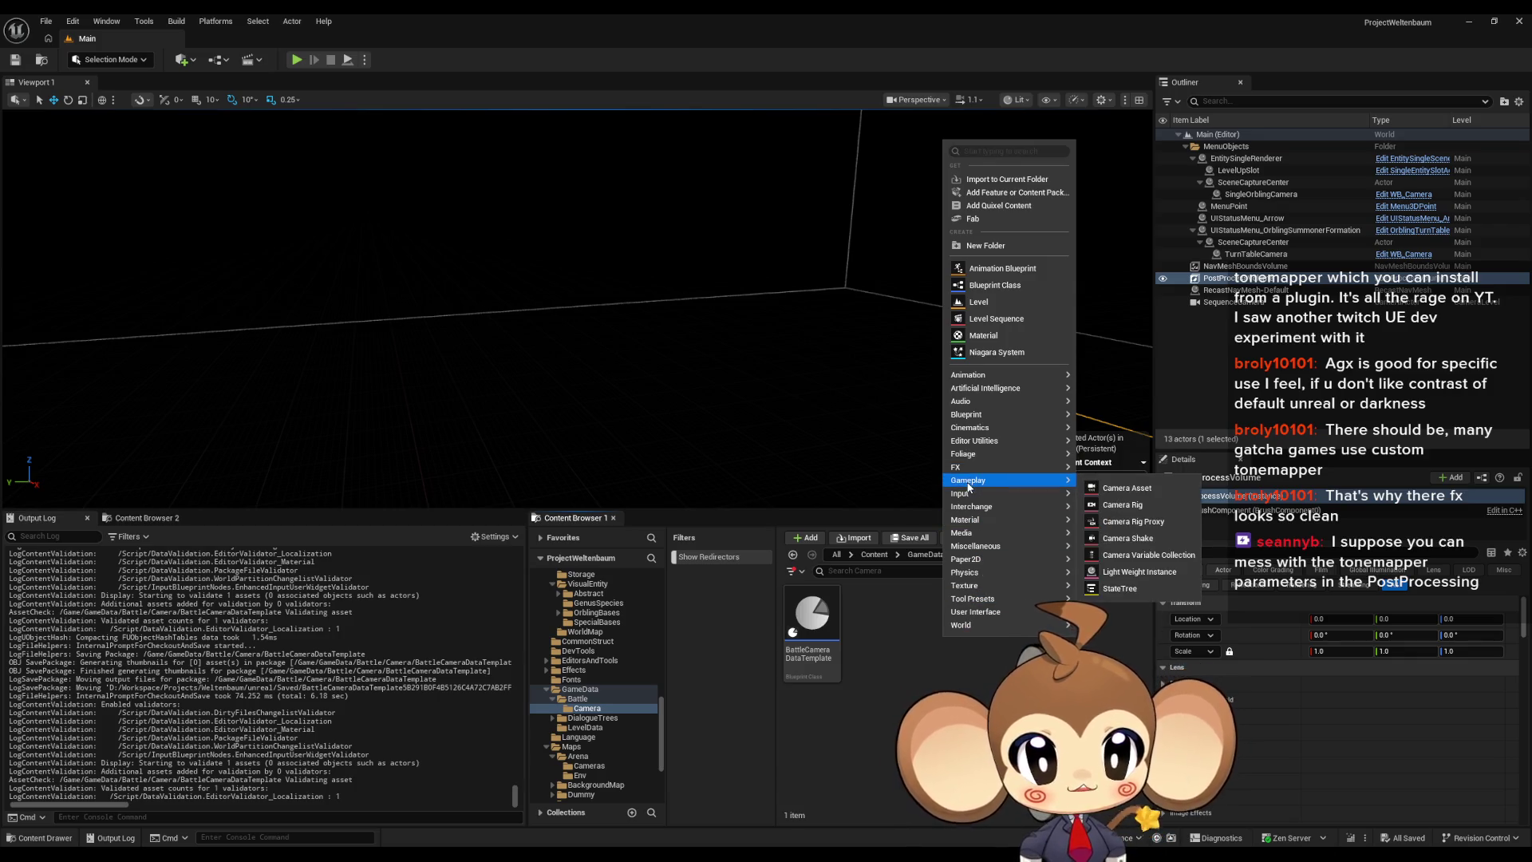
{"action": "mouse_move", "coordinate": [970, 532]}
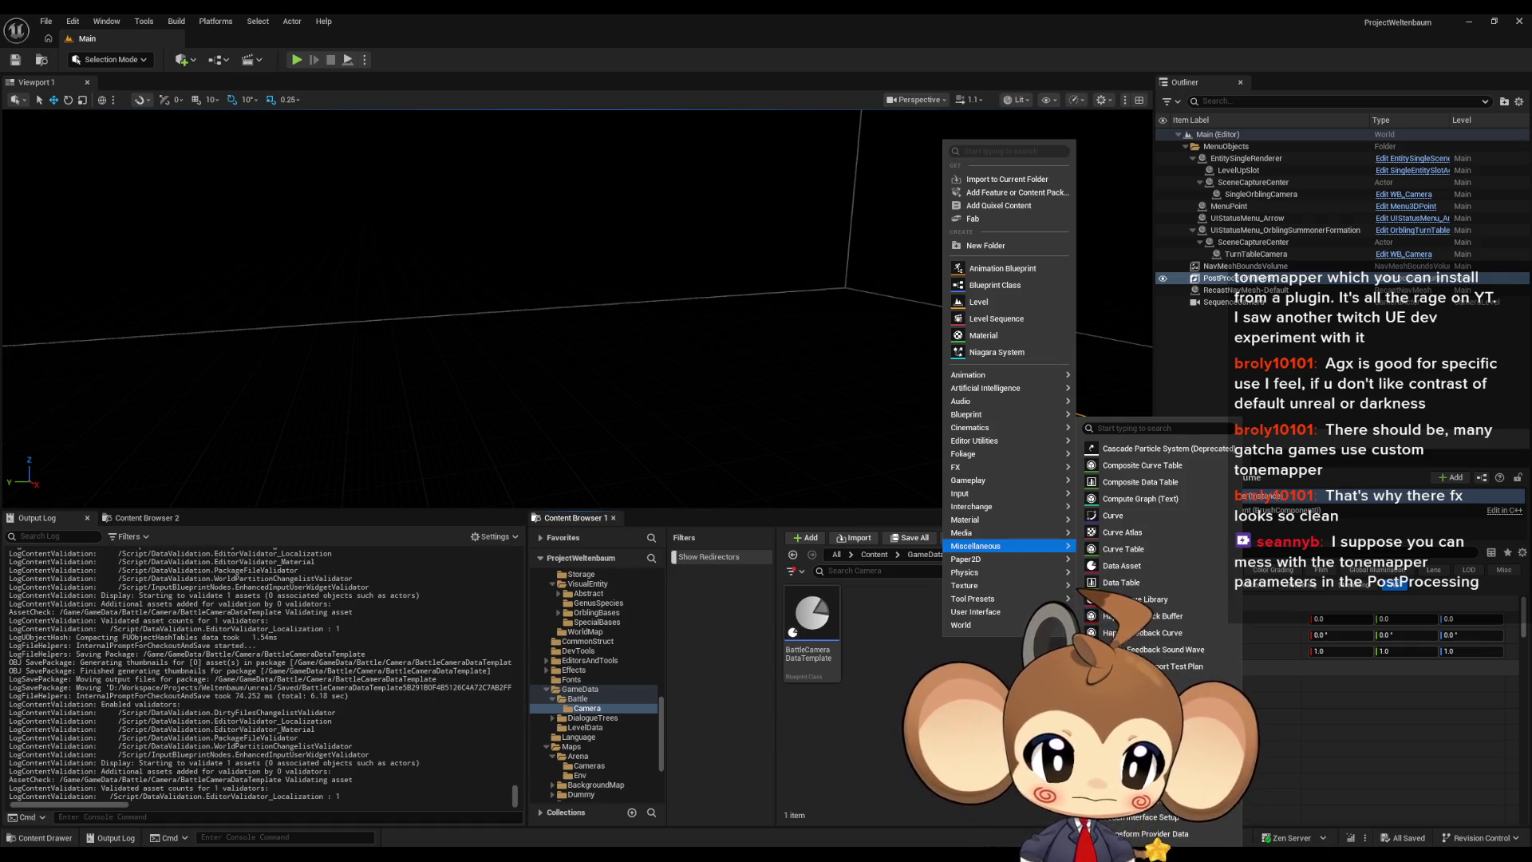
{"action": "left_click", "coordinate": [1139, 569]}
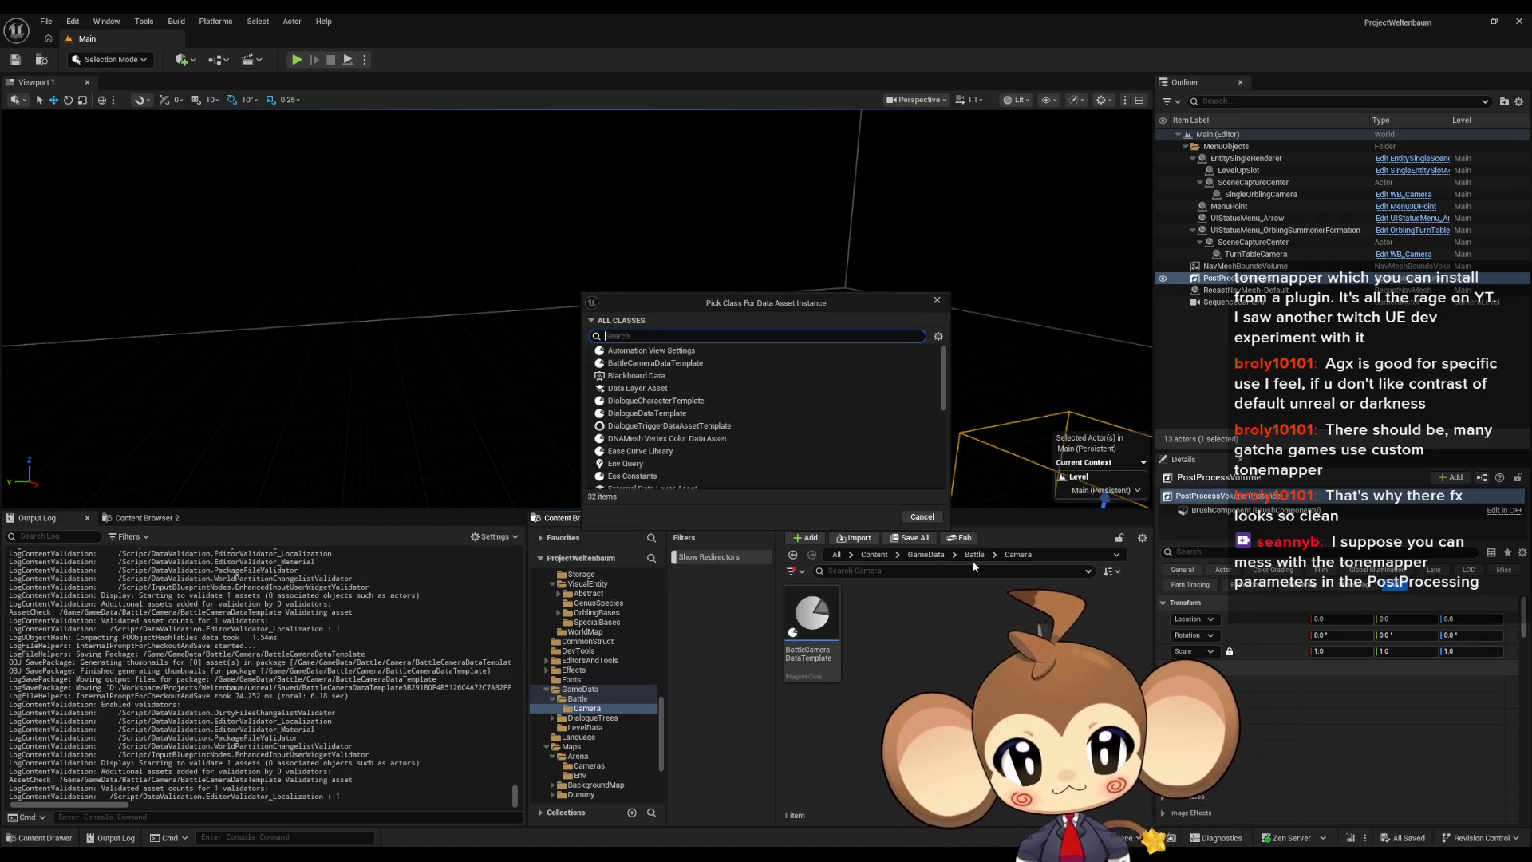
{"action": "type", "text": "cam"}
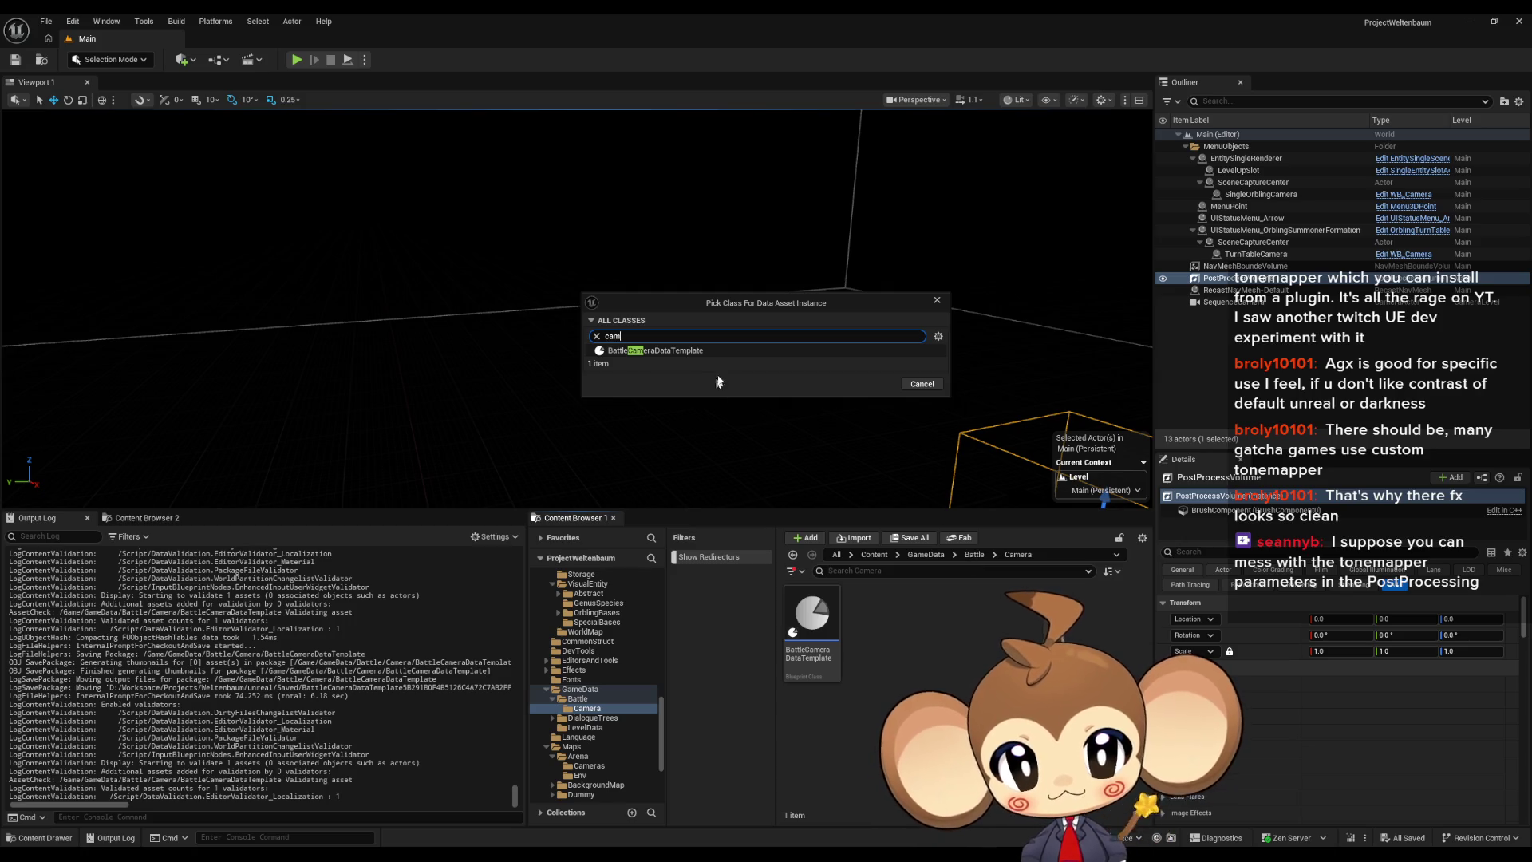
{"action": "left_click", "coordinate": [764, 353]}
{"action": "left_click", "coordinate": [873, 384]}
{"action": "type", "text": "B"}
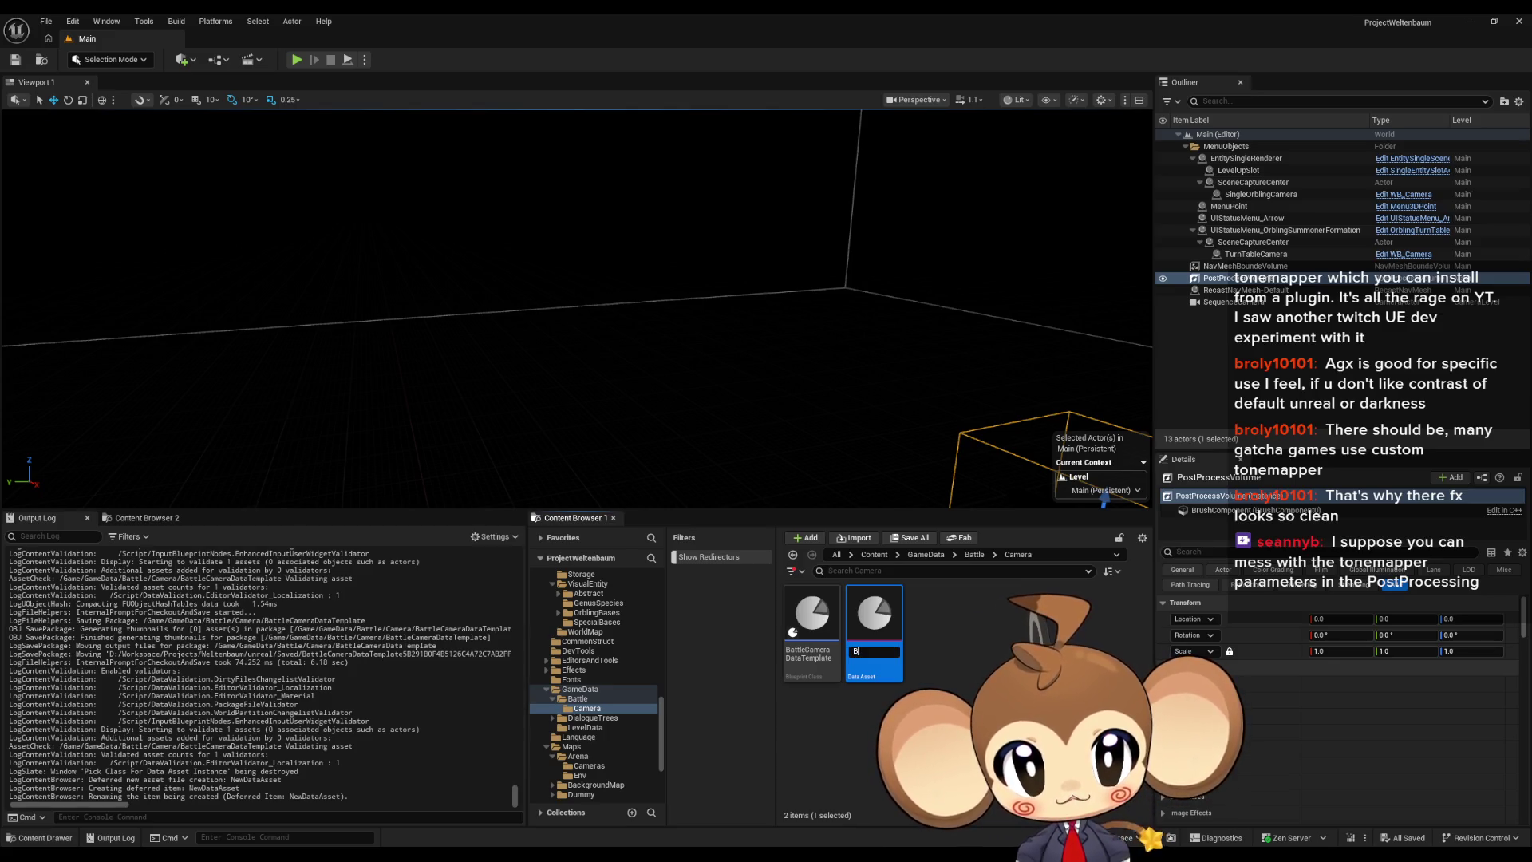
Step: Name the data asset BCD_IntroCrystal and duplicate it
{"action": "type", "text": "C"}
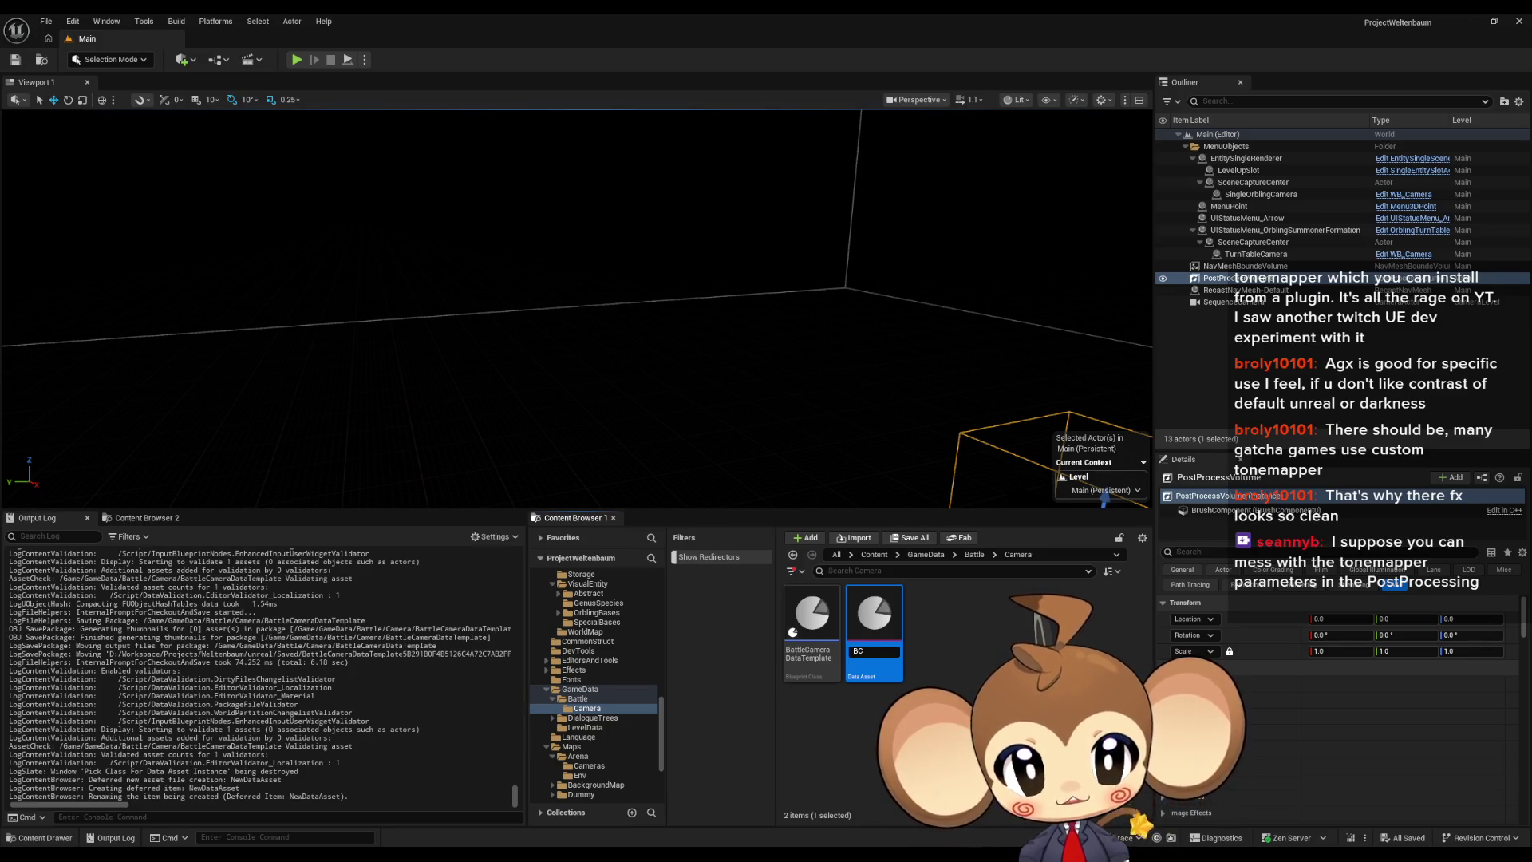
{"action": "type", "text": "D_IntroC"}
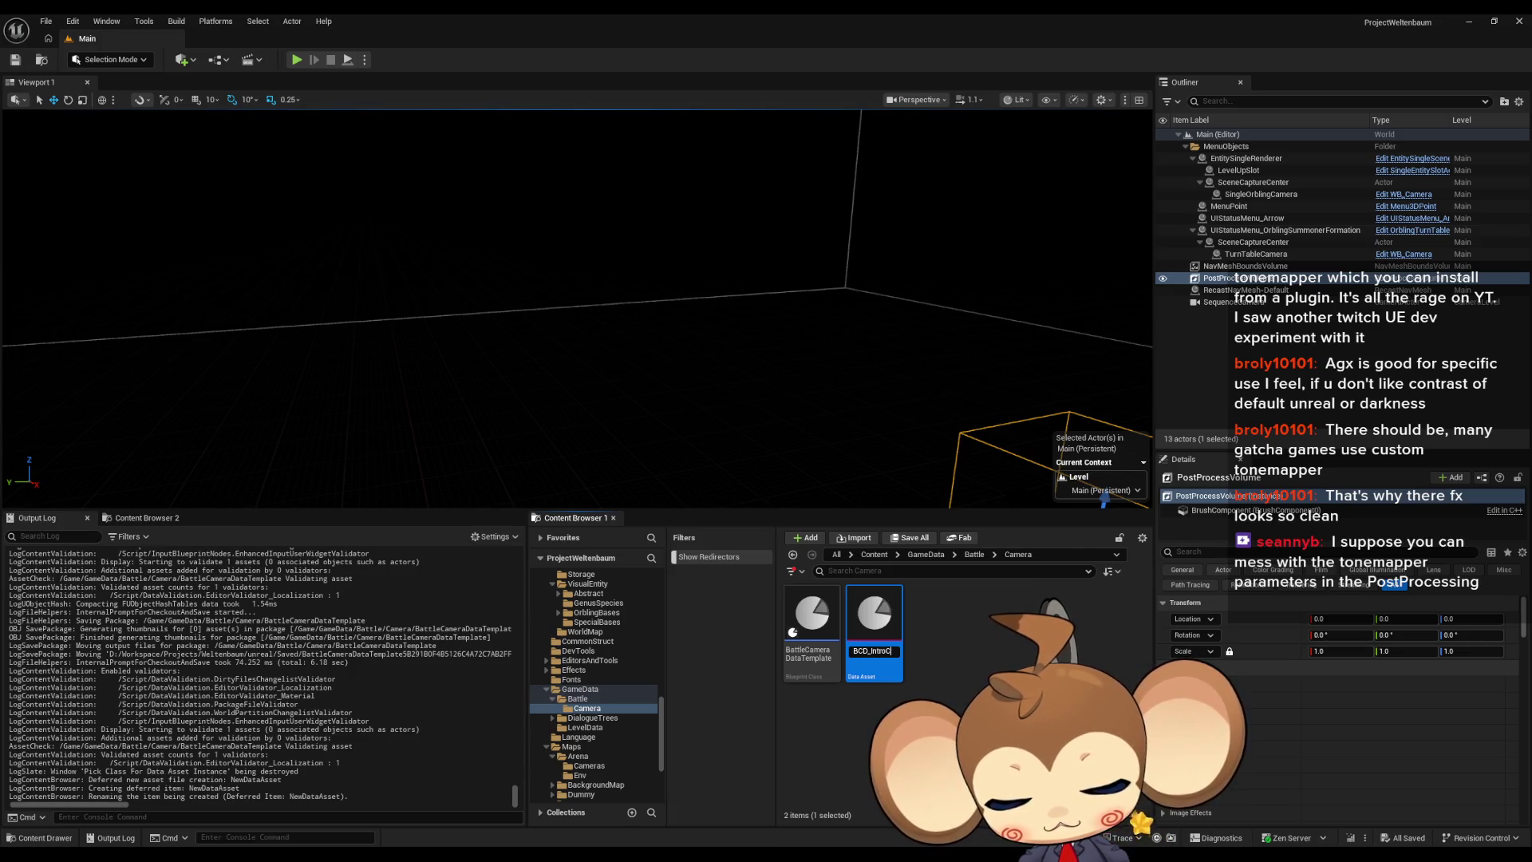
{"action": "type", "text": "ysta"}
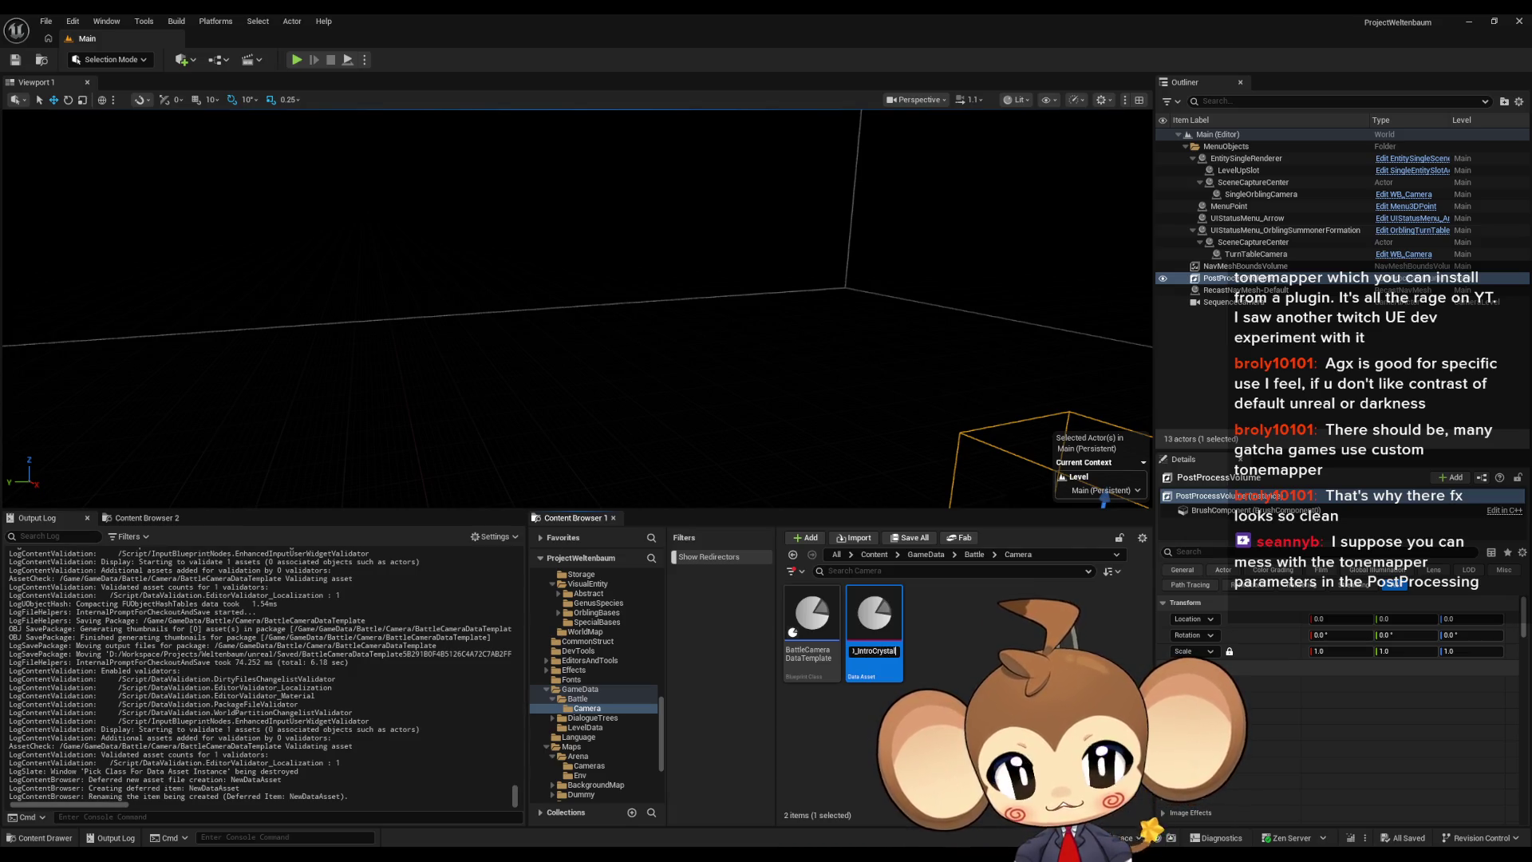
{"action": "type", "text": "l"}
{"action": "key", "text": "Return"}
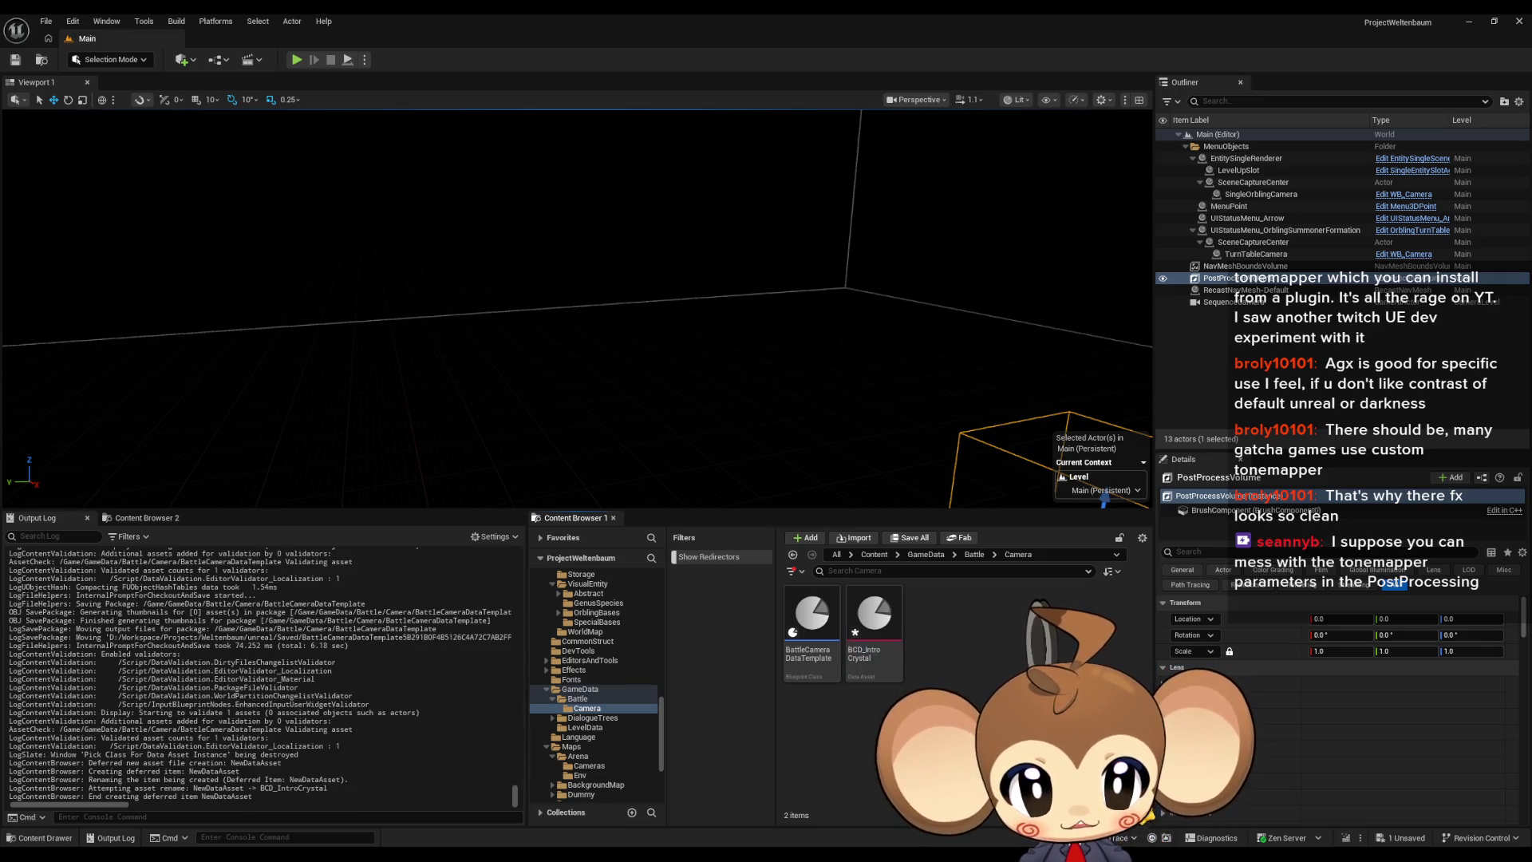
{"action": "key", "text": "ctrl+d"}
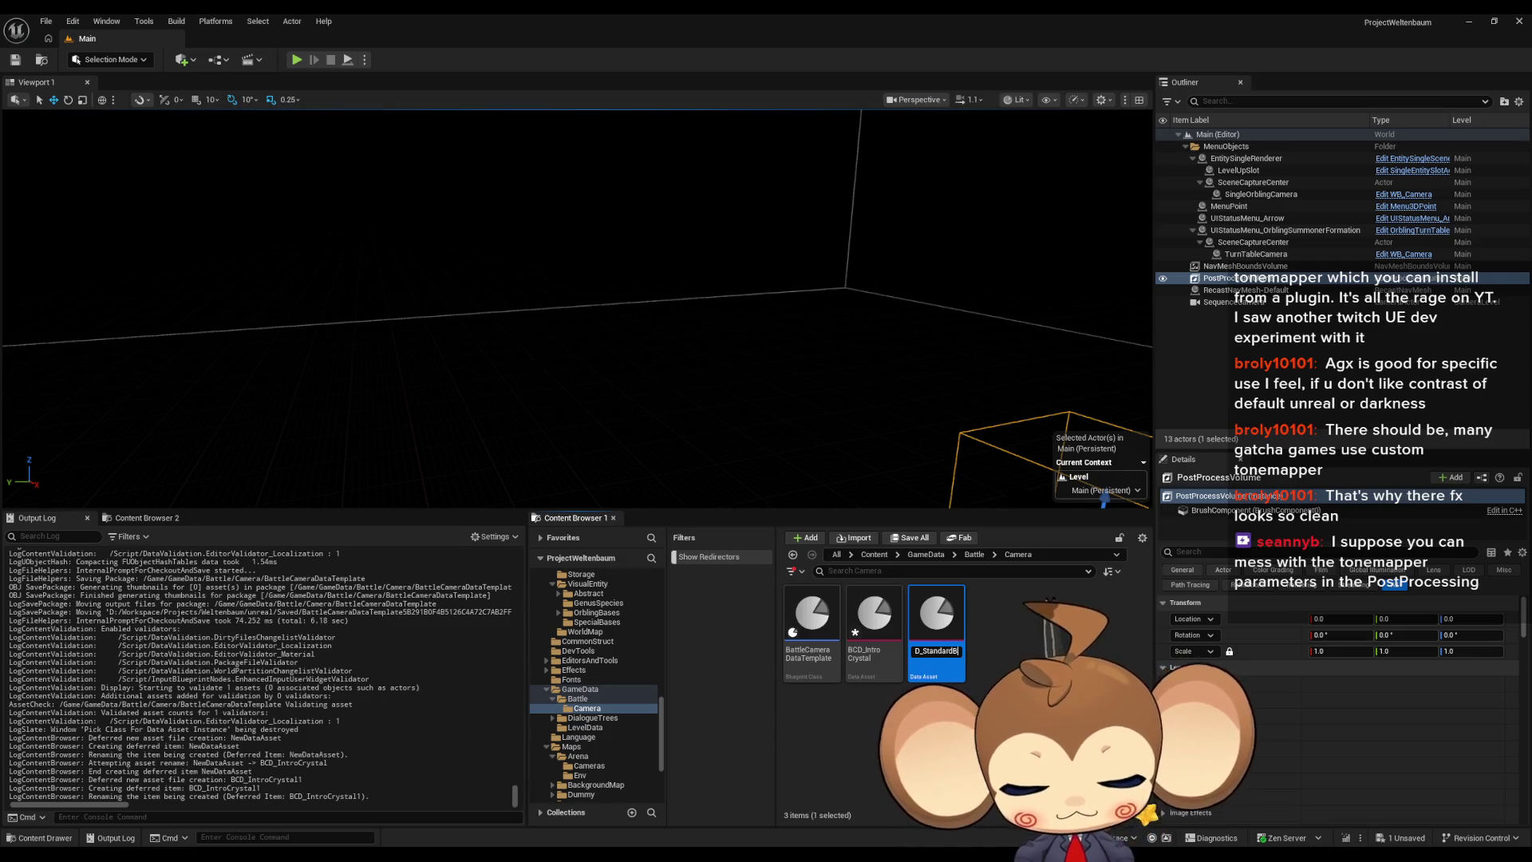
Step: Finish naming the duplicated camera data asset BCD_StandardBattle
{"action": "type", "text": "Battle"}
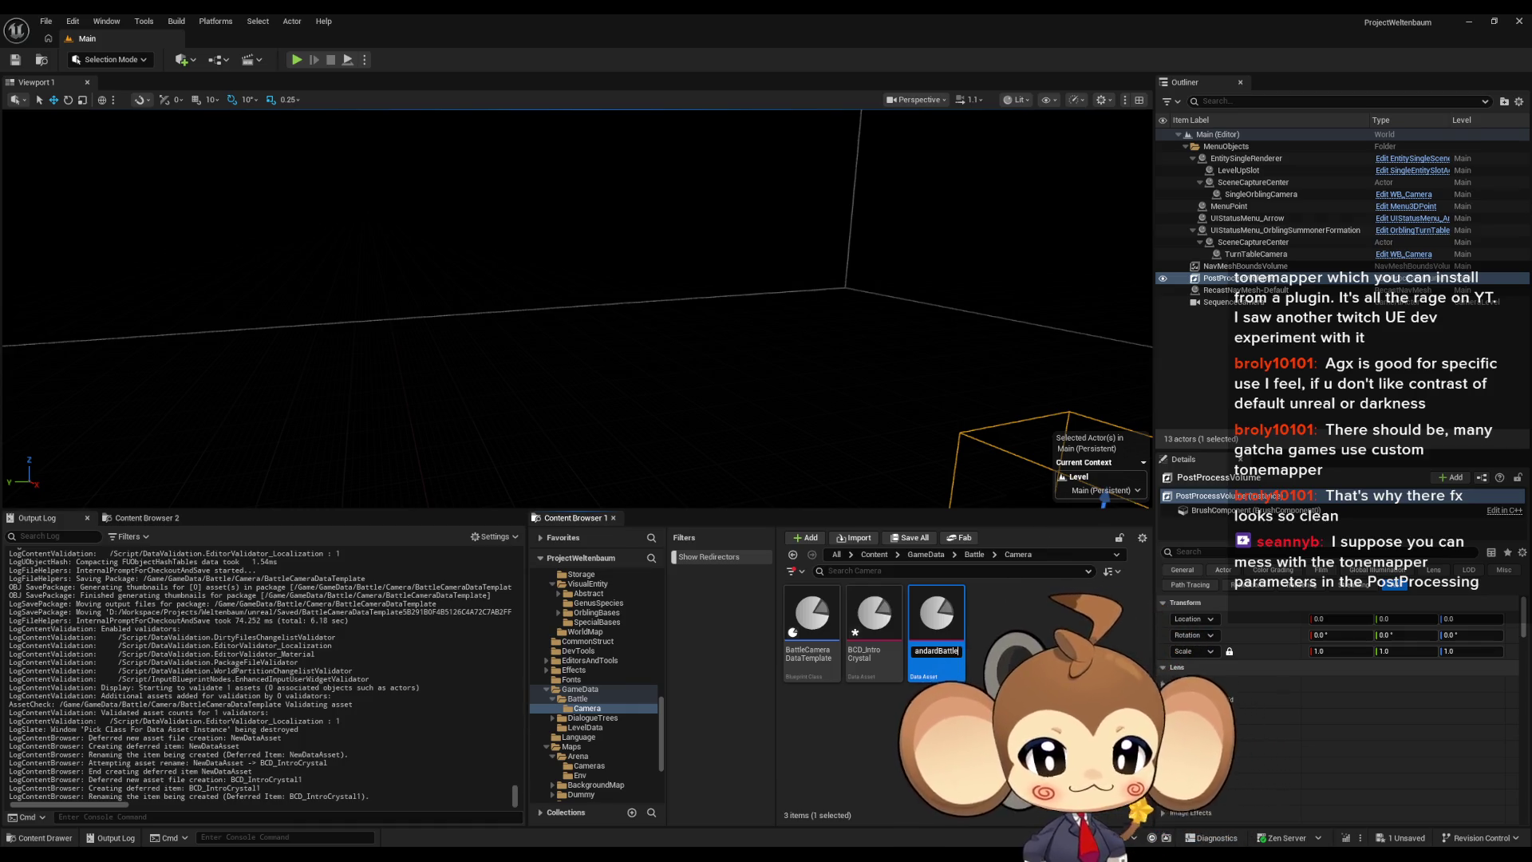
{"action": "key", "text": "Return"}
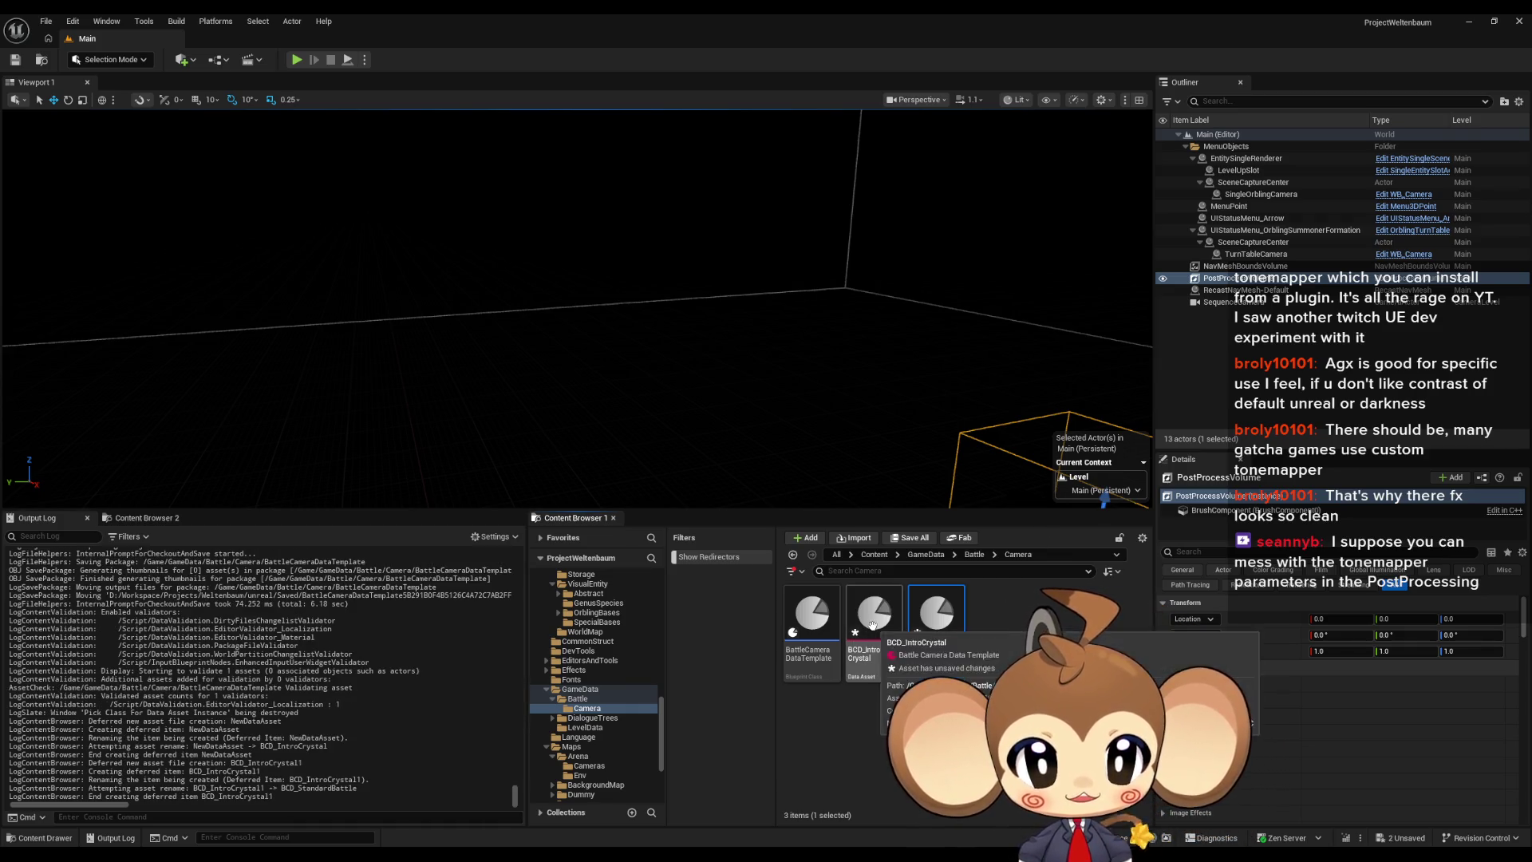
Step: Set BCD_IntroCrystal's Idle Camera ID to Arena_BehindPlayerLeft, then return to the BattleController blueprint
{"action": "double_click", "coordinate": [958, 679]}
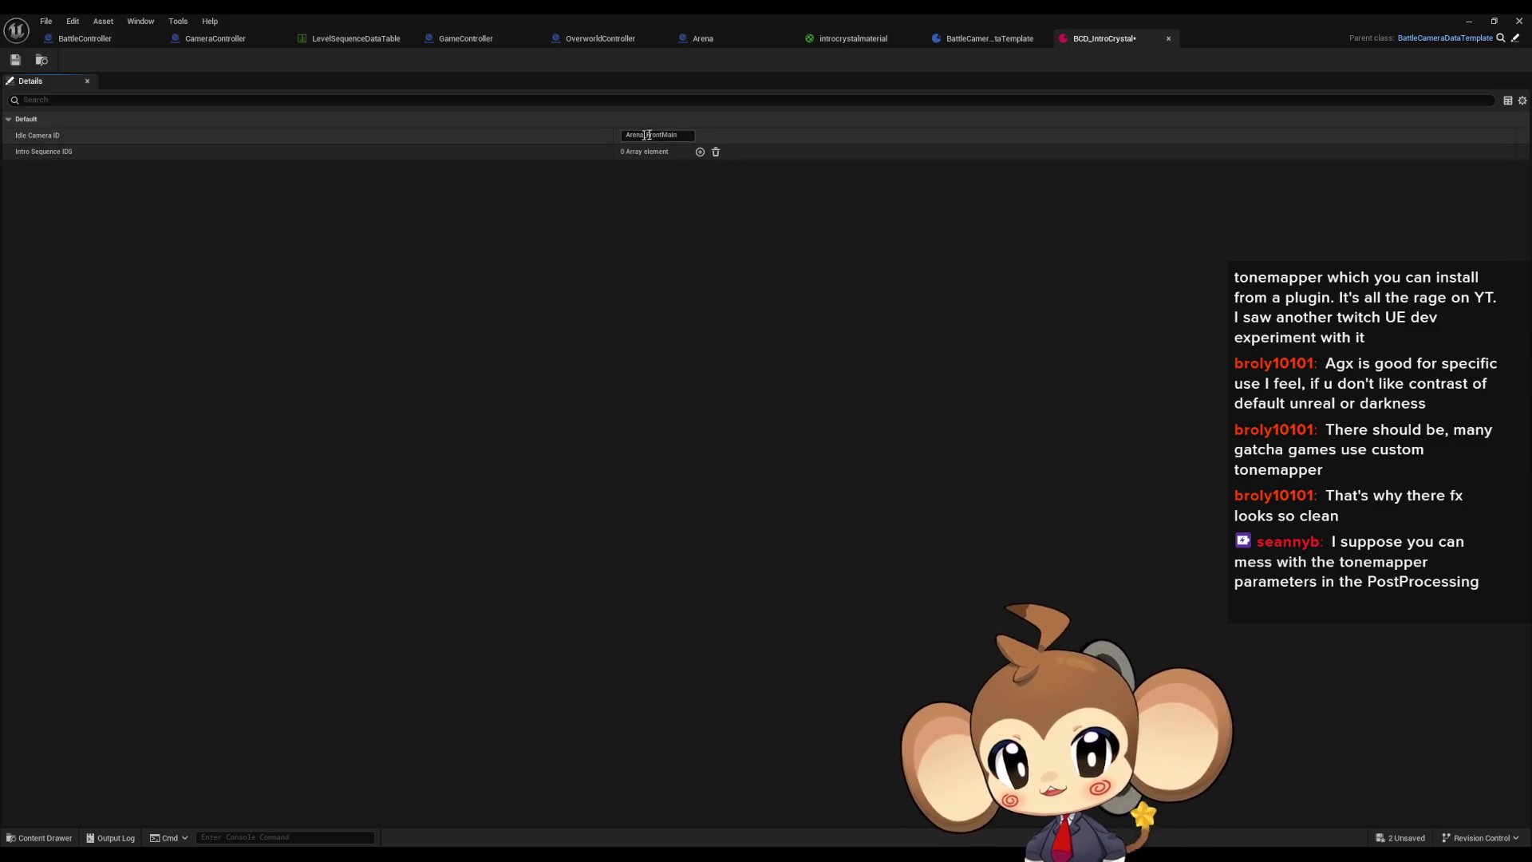
{"action": "left_click", "coordinate": [672, 134]}
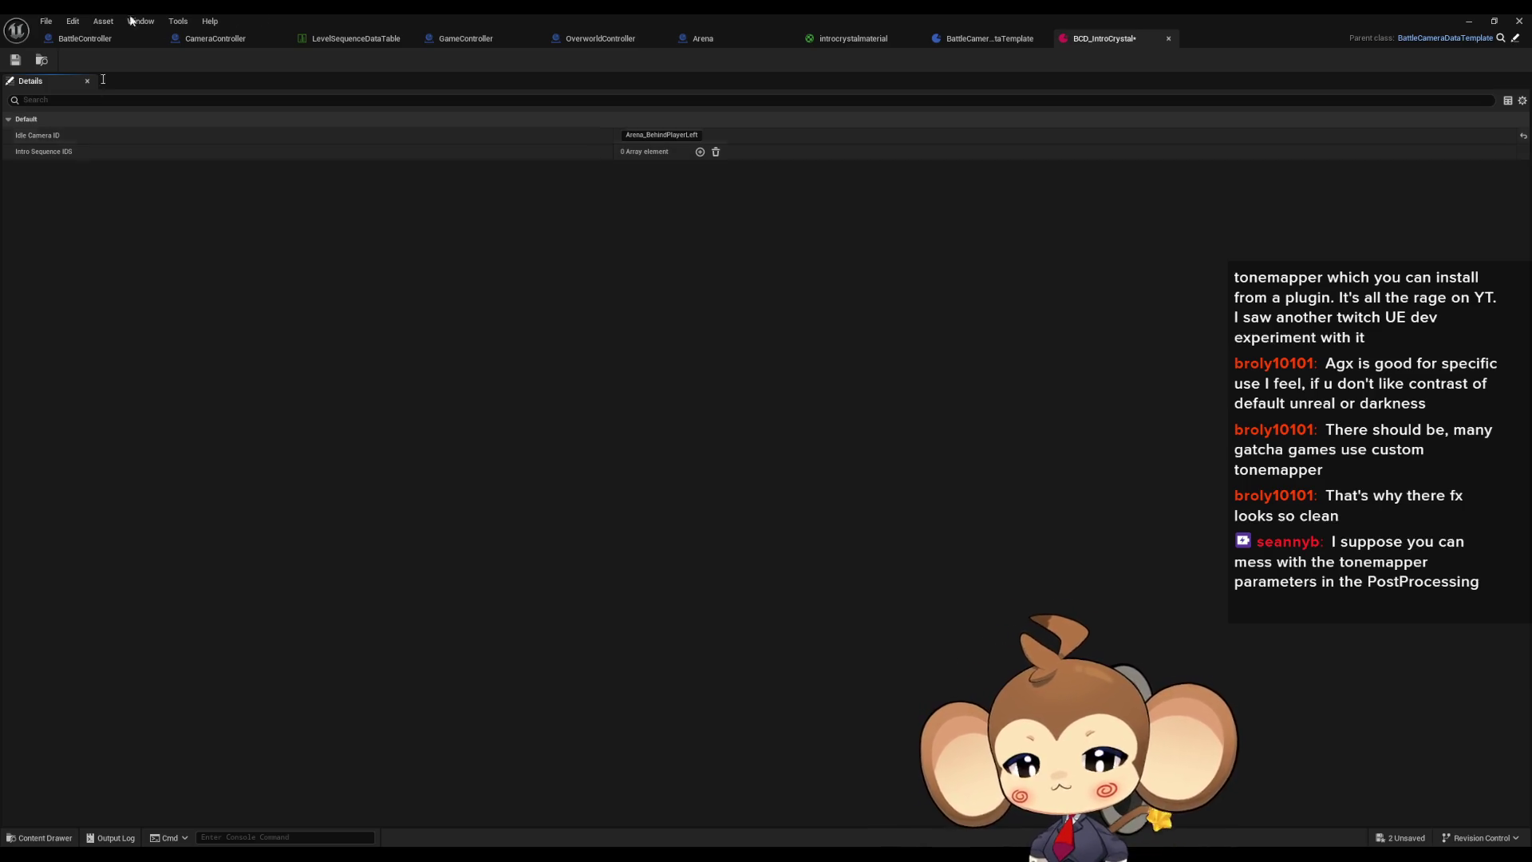
{"action": "left_click", "coordinate": [84, 39]}
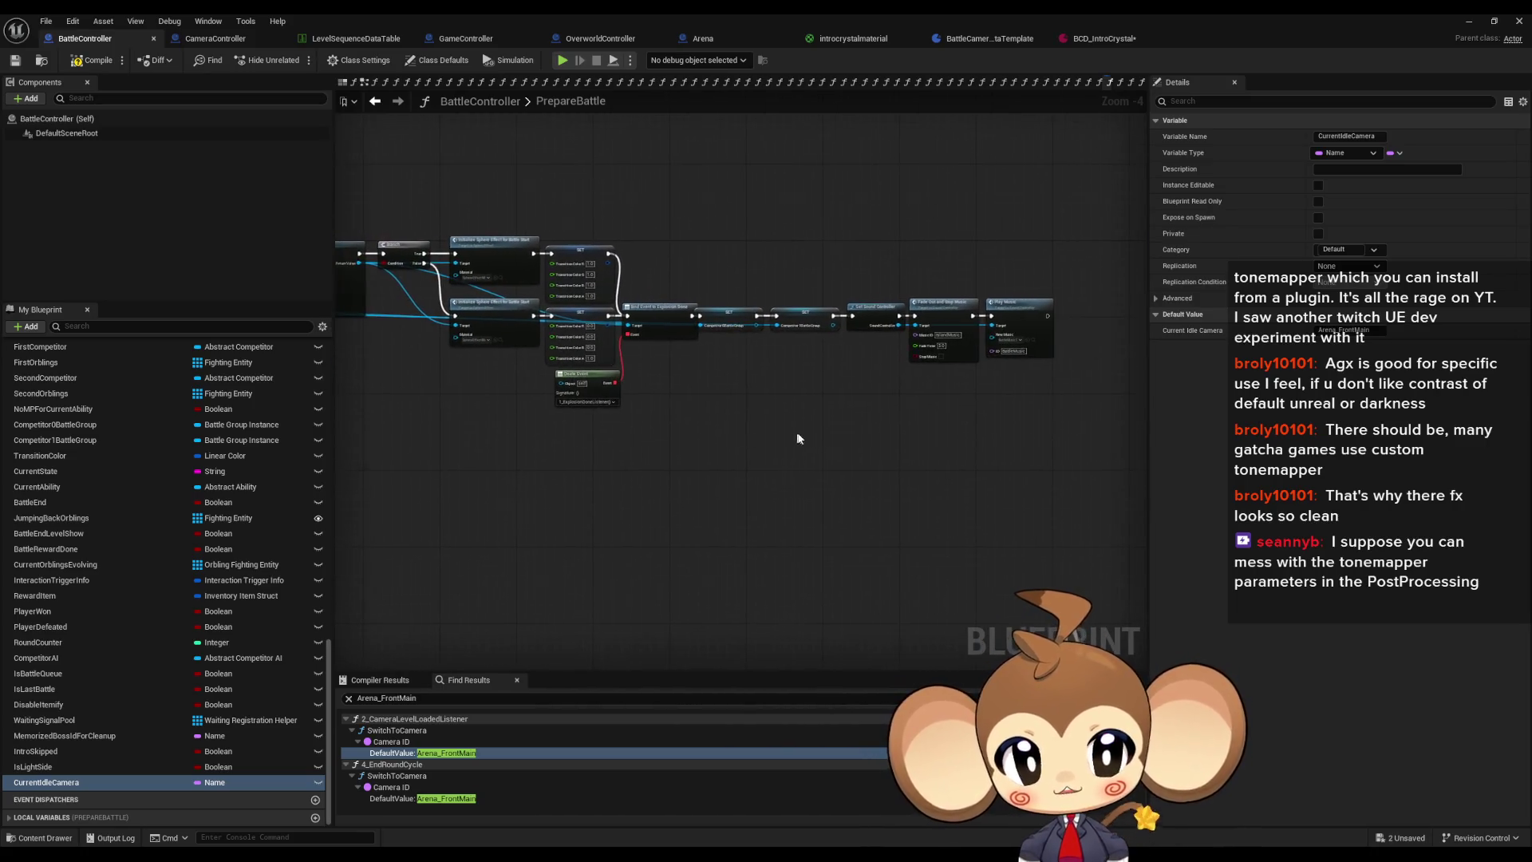
Step: Check the BattleIntro1 name in 2_CameraLevelLoadedListener's Make Array node, then return to BCD_IntroCrystal
{"action": "scroll", "coordinate": [885, 431], "scroll_direction": "up", "scroll_amount": 2}
{"action": "scroll", "coordinate": [794, 434], "scroll_direction": "down", "scroll_amount": 2}
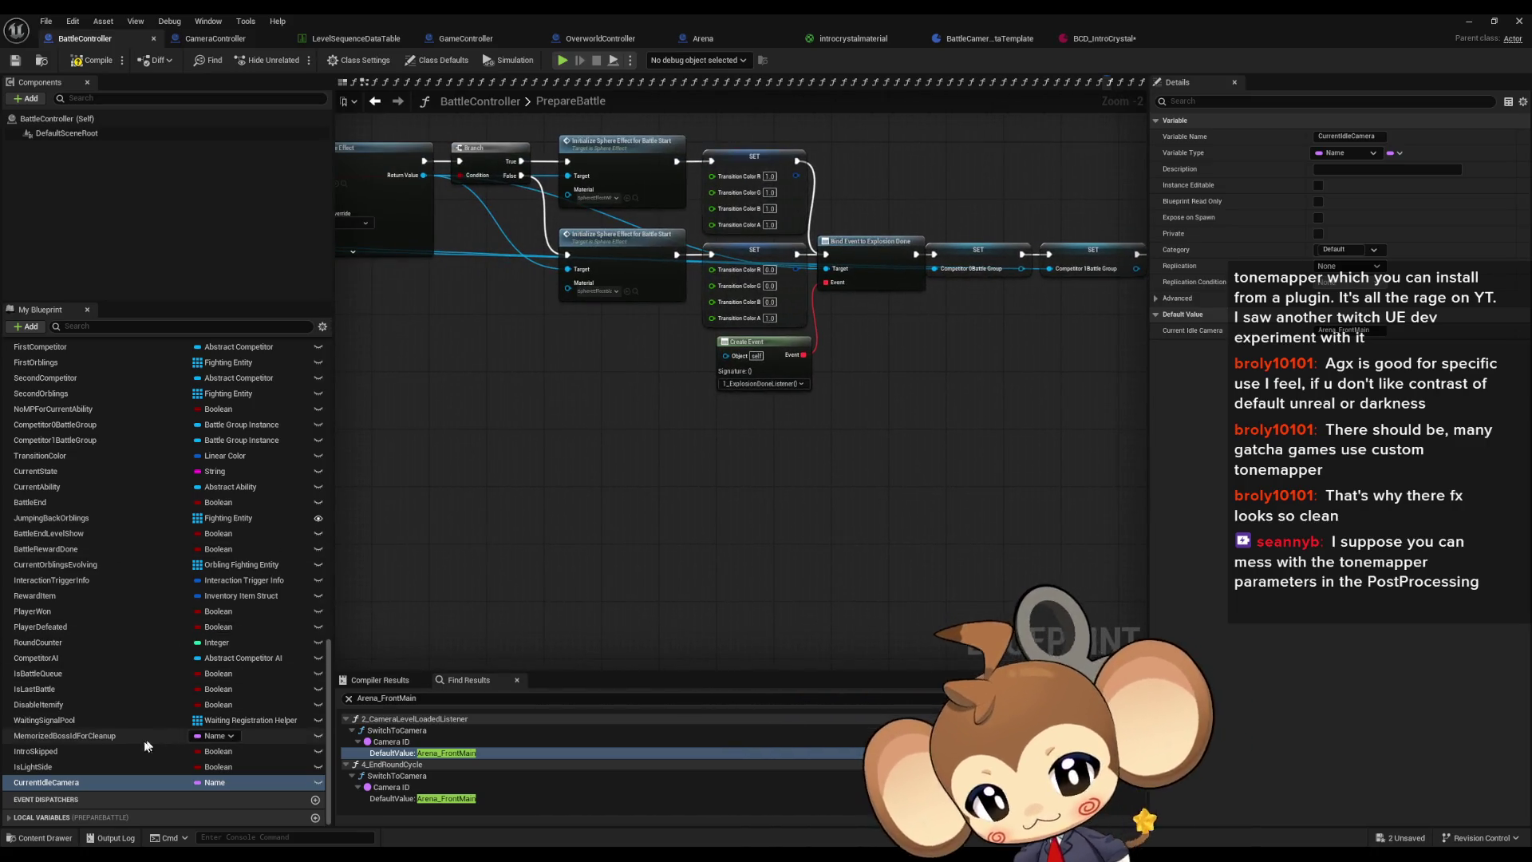
{"action": "scroll", "coordinate": [838, 557], "scroll_direction": "down", "scroll_amount": 1}
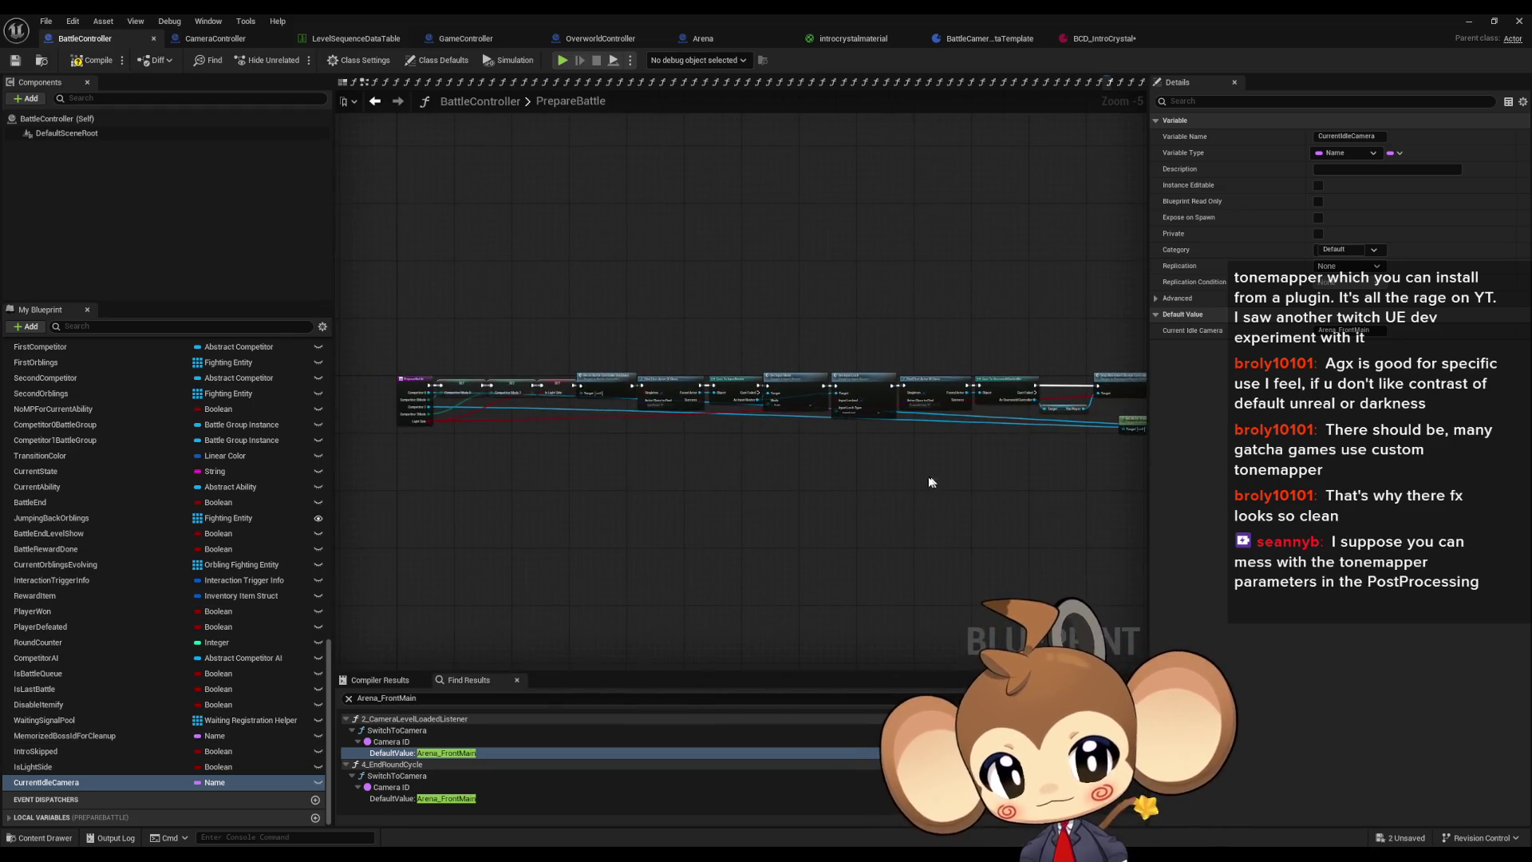
{"action": "scroll", "coordinate": [112, 435], "scroll_direction": "up", "scroll_amount": 10}
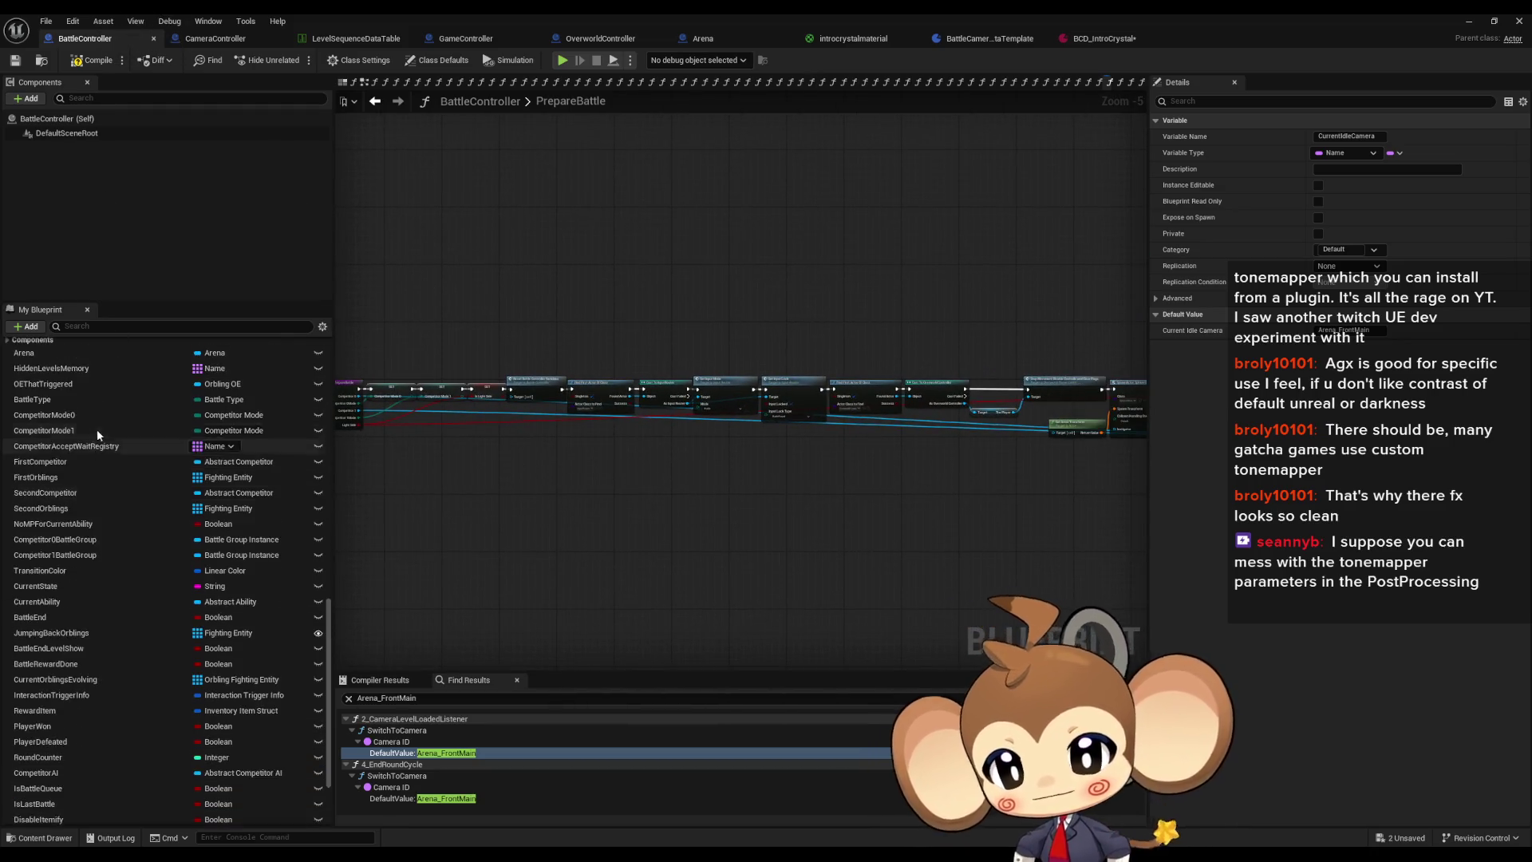
{"action": "double_click", "coordinate": [447, 752]}
{"action": "scroll", "coordinate": [572, 439], "scroll_direction": "up", "scroll_amount": 3}
{"action": "left_click", "coordinate": [591, 423]}
{"action": "left_click", "coordinate": [1089, 44]}
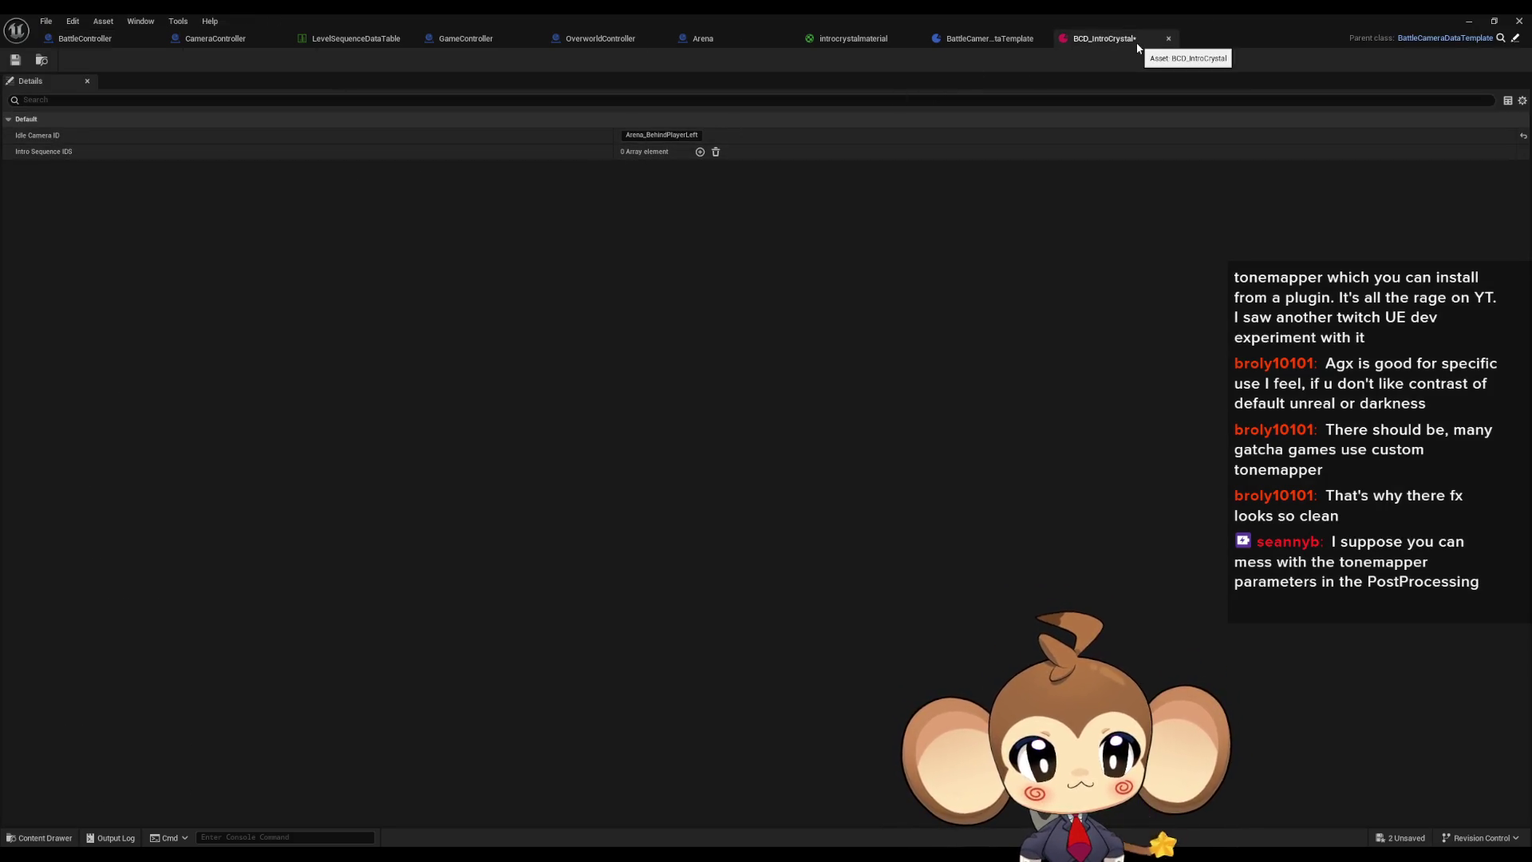
Step: Open BCD_StandardBattle and add three entries to its Intro Sequence IDS array
{"action": "double_click", "coordinate": [1074, 19]}
{"action": "left_click_drag", "start_coordinate": [818, 232], "coordinate": [671, 66]}
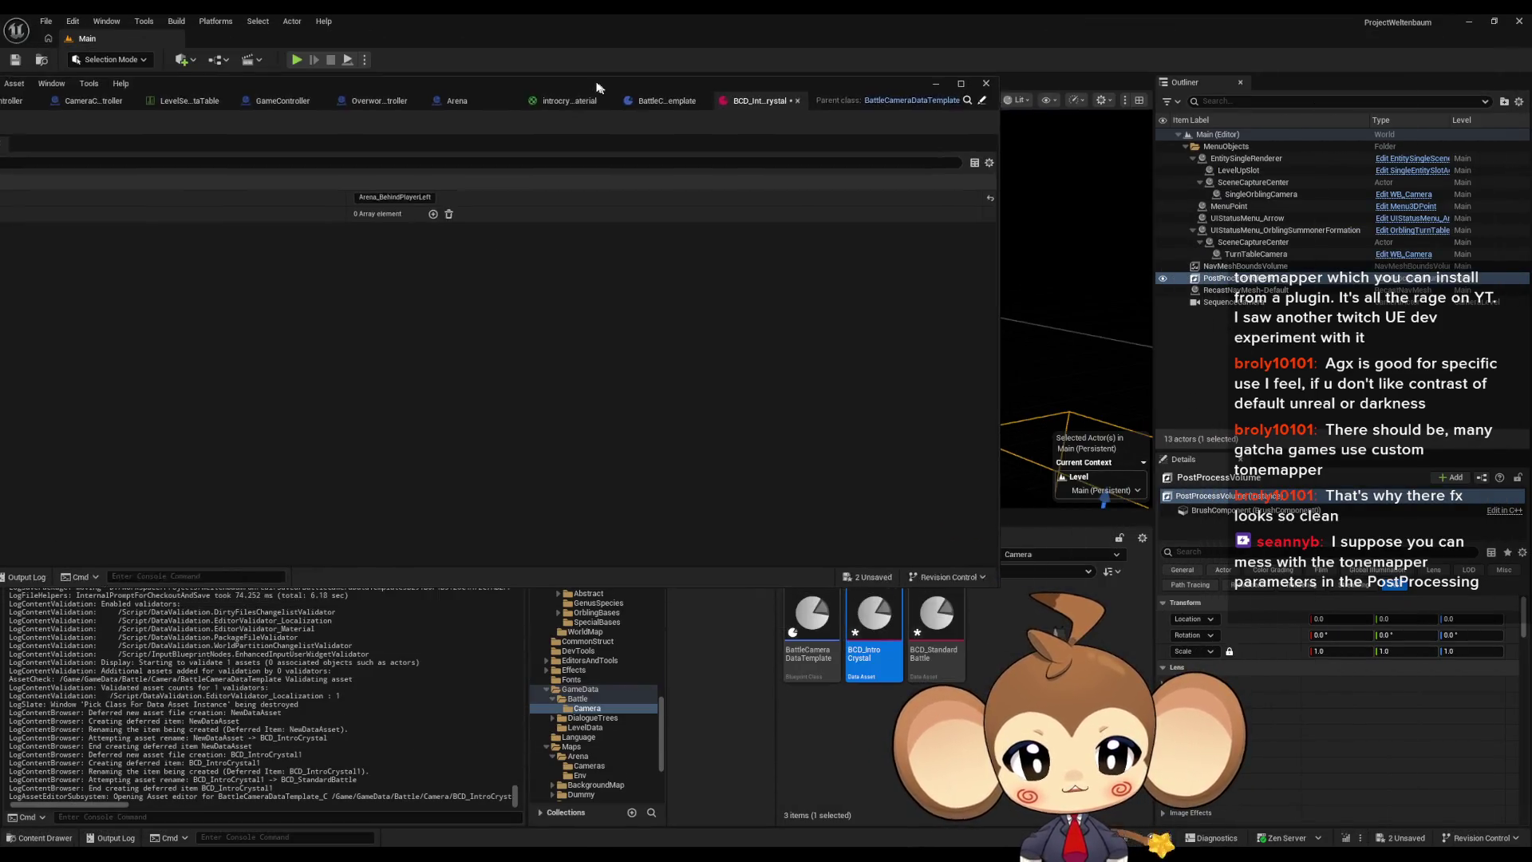
{"action": "double_click", "coordinate": [686, 62]}
{"action": "left_click", "coordinate": [700, 153]}
{"action": "left_click", "coordinate": [701, 152]}
{"action": "left_click", "coordinate": [701, 152]}
{"action": "left_click", "coordinate": [644, 168]}
Step: Fill the three entries with BattleIntro1, BattleIntro2 and BattleIntro3
{"action": "key", "text": "Return"}
{"action": "left_click", "coordinate": [662, 185]}
{"action": "type", "text": "BattleIntro1"}
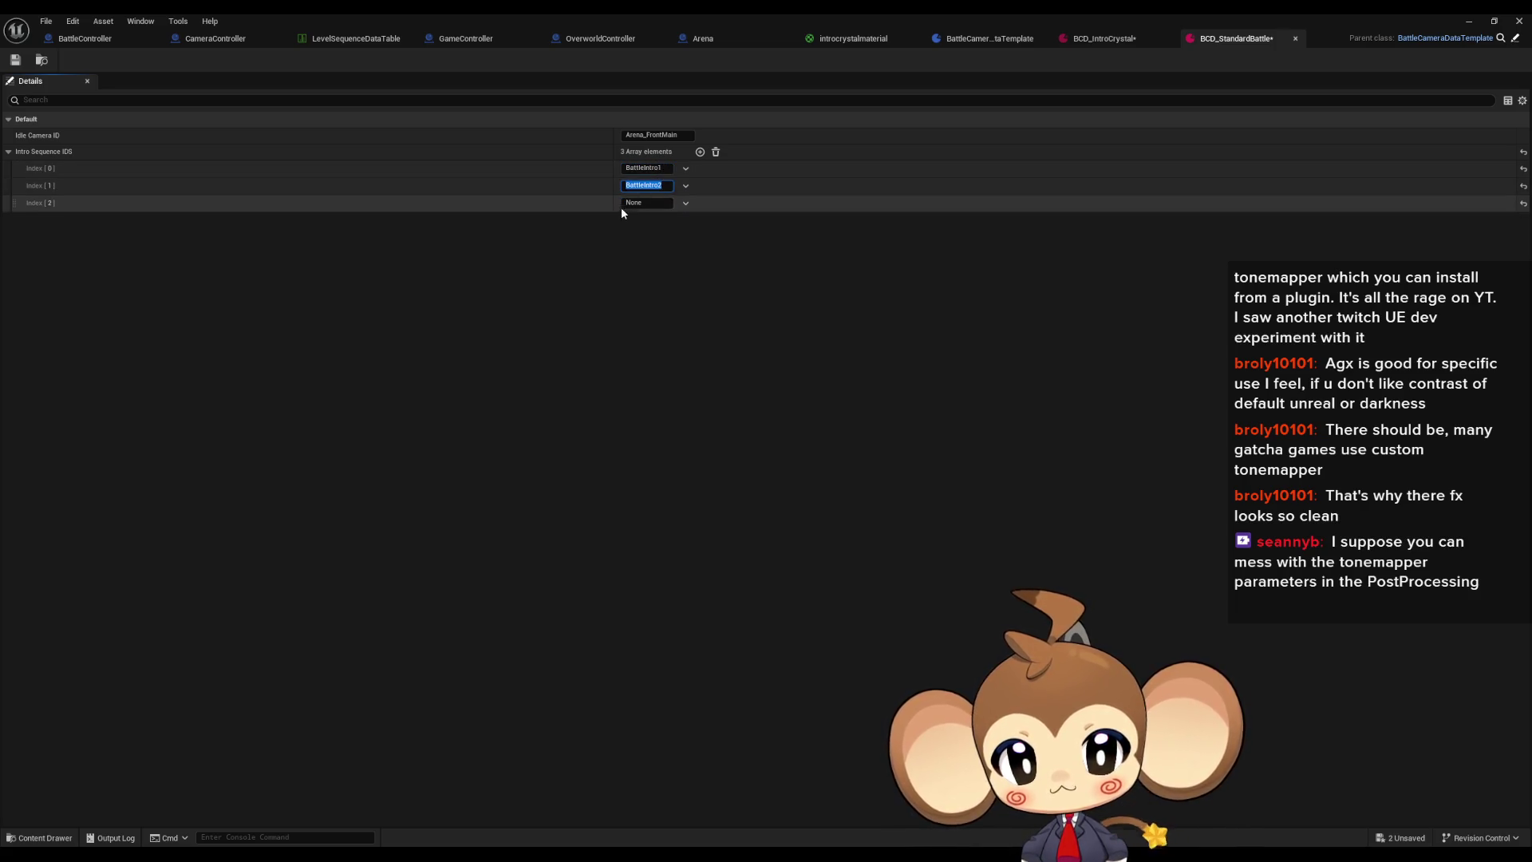
{"action": "left_click", "coordinate": [638, 204]}
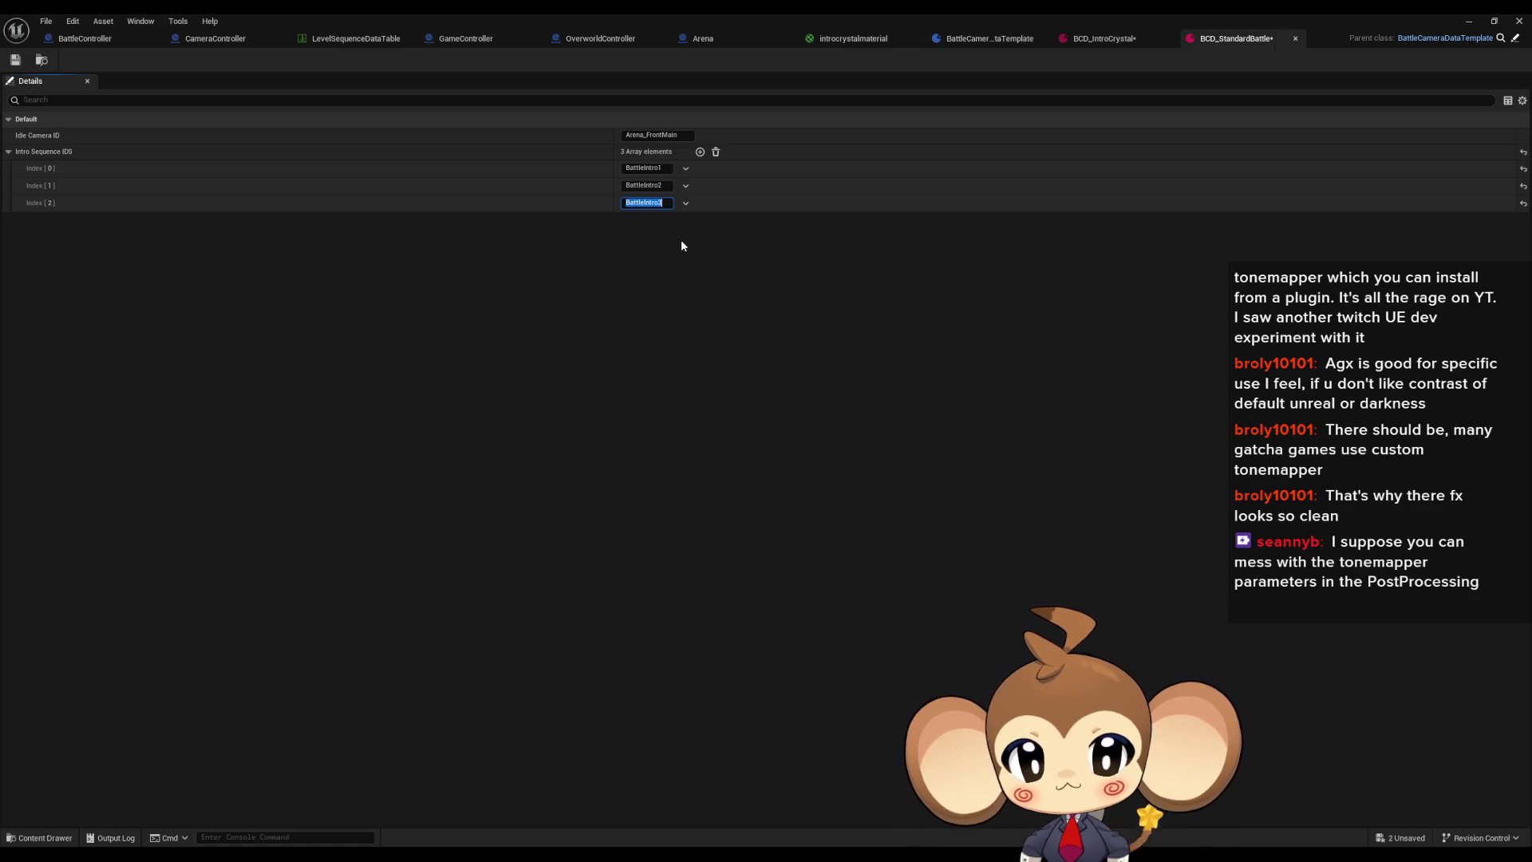
{"action": "key", "text": "BackSpace"}
{"action": "type", "text": "3"}
{"action": "key", "text": "Return"}
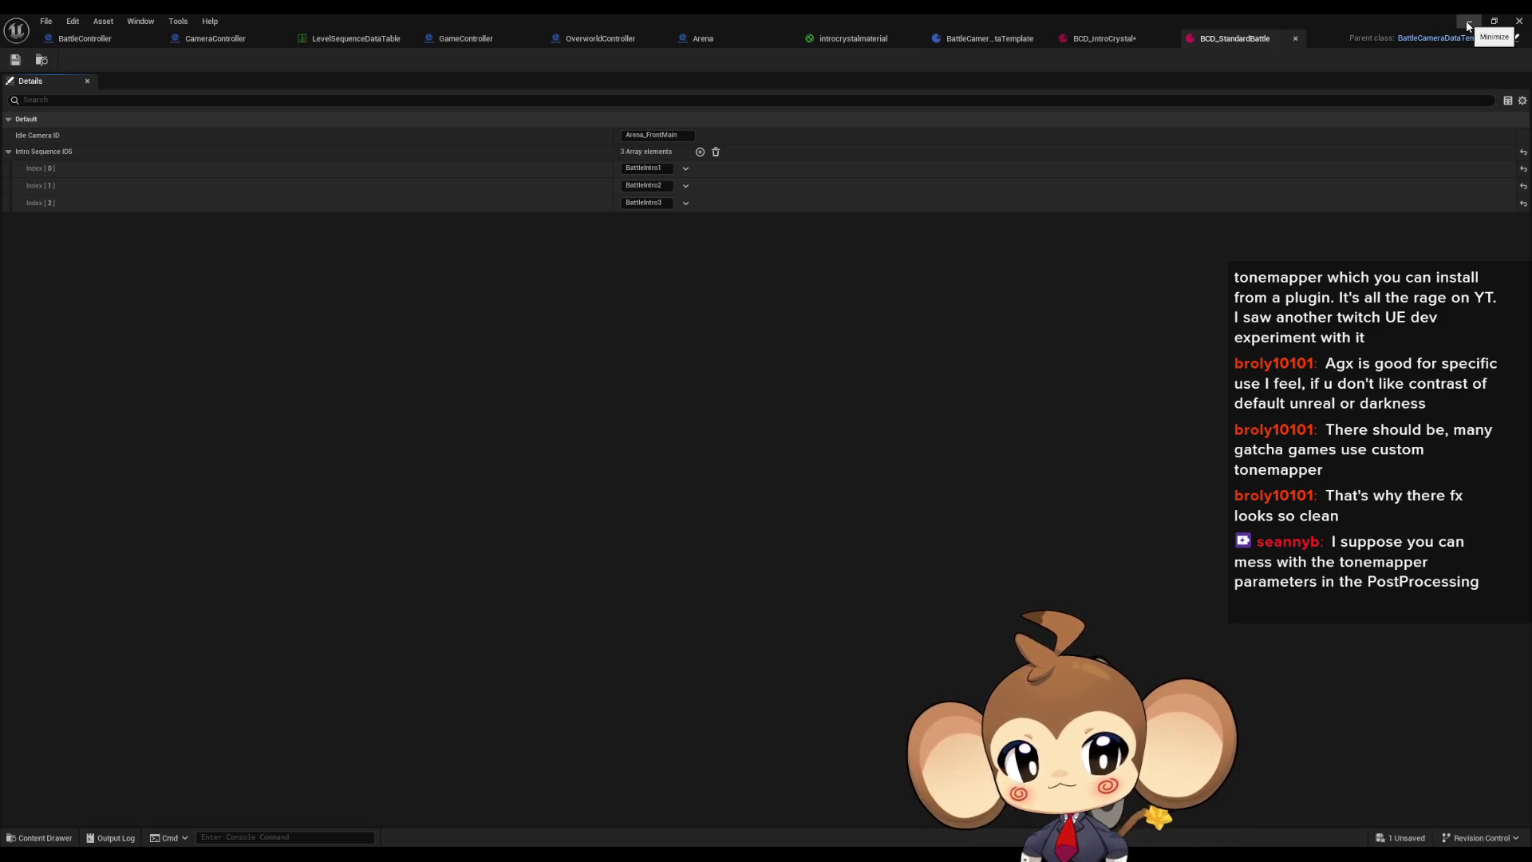
Step: Create a Blueprint Structure named BattleCameraDataTable in the Battle/Camera folder
{"action": "left_click", "coordinate": [1468, 22]}
{"action": "right_click", "coordinate": [1025, 718]}
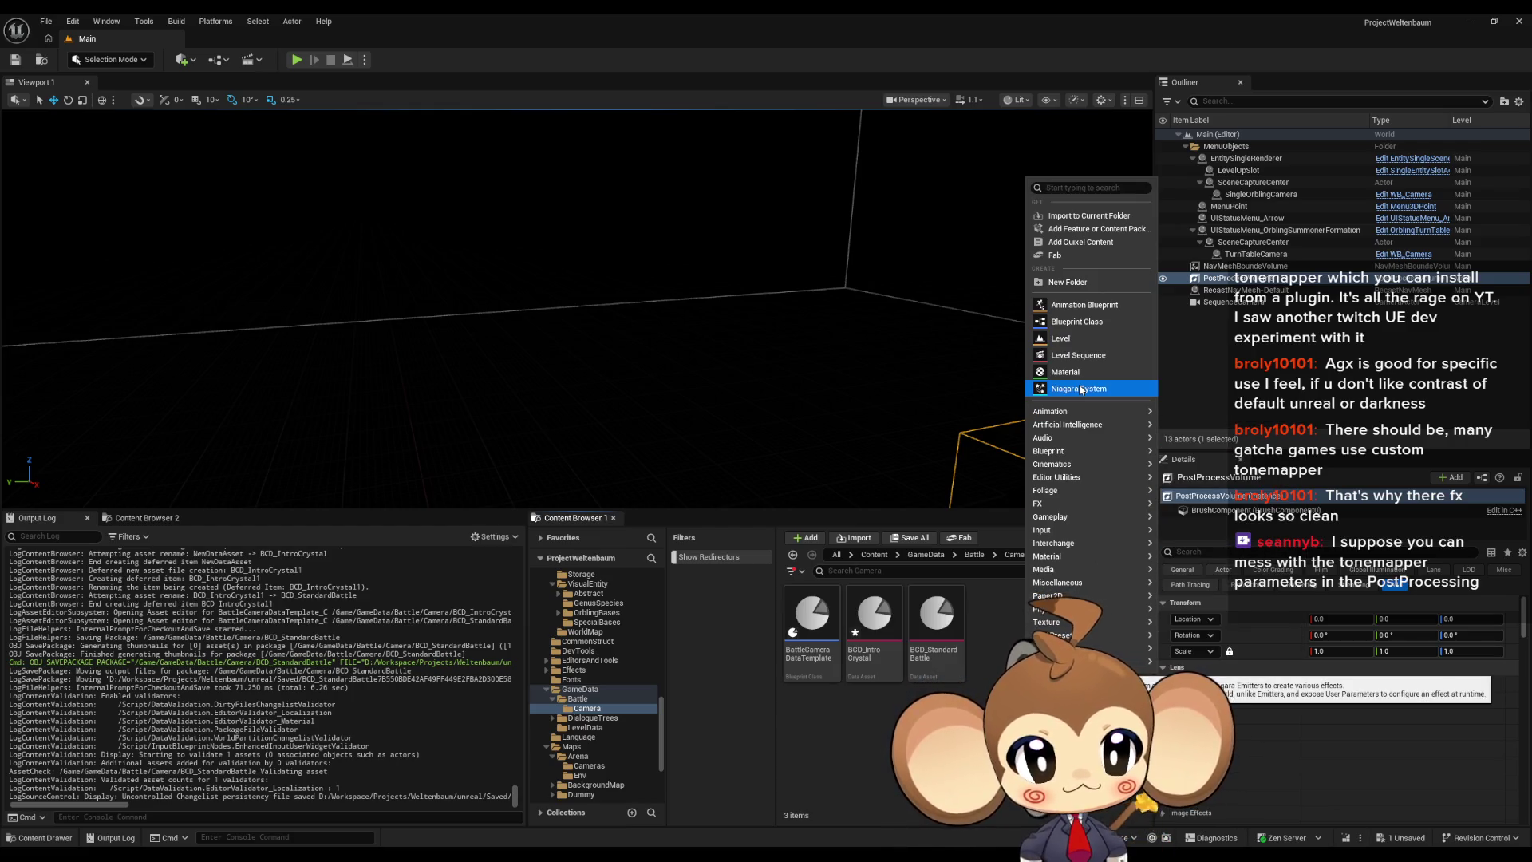
{"action": "mouse_move", "coordinate": [1070, 478]}
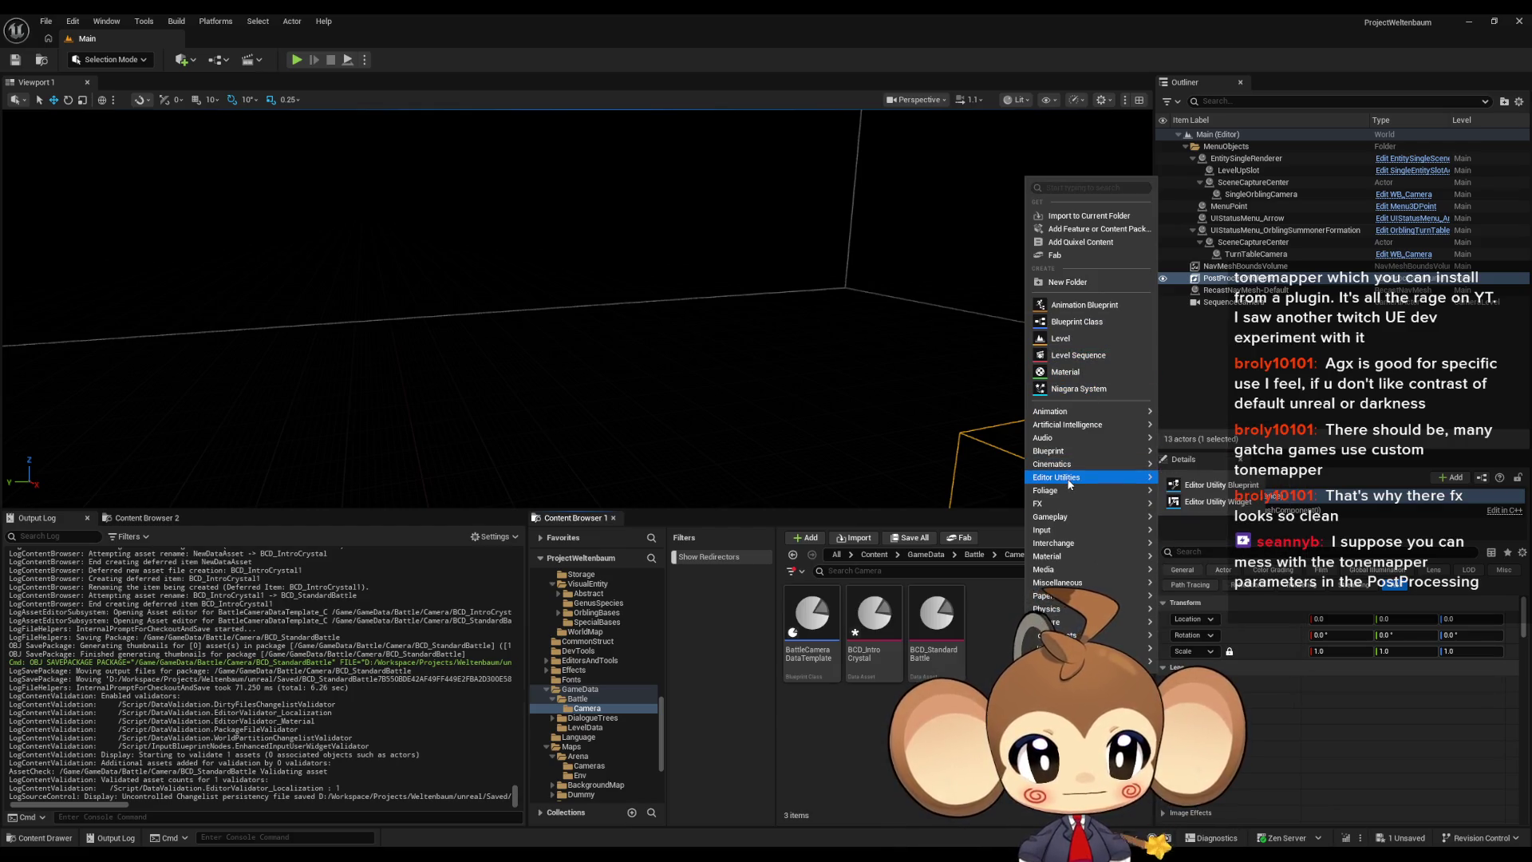
{"action": "mouse_move", "coordinate": [1069, 450]}
{"action": "left_click", "coordinate": [1200, 545]}
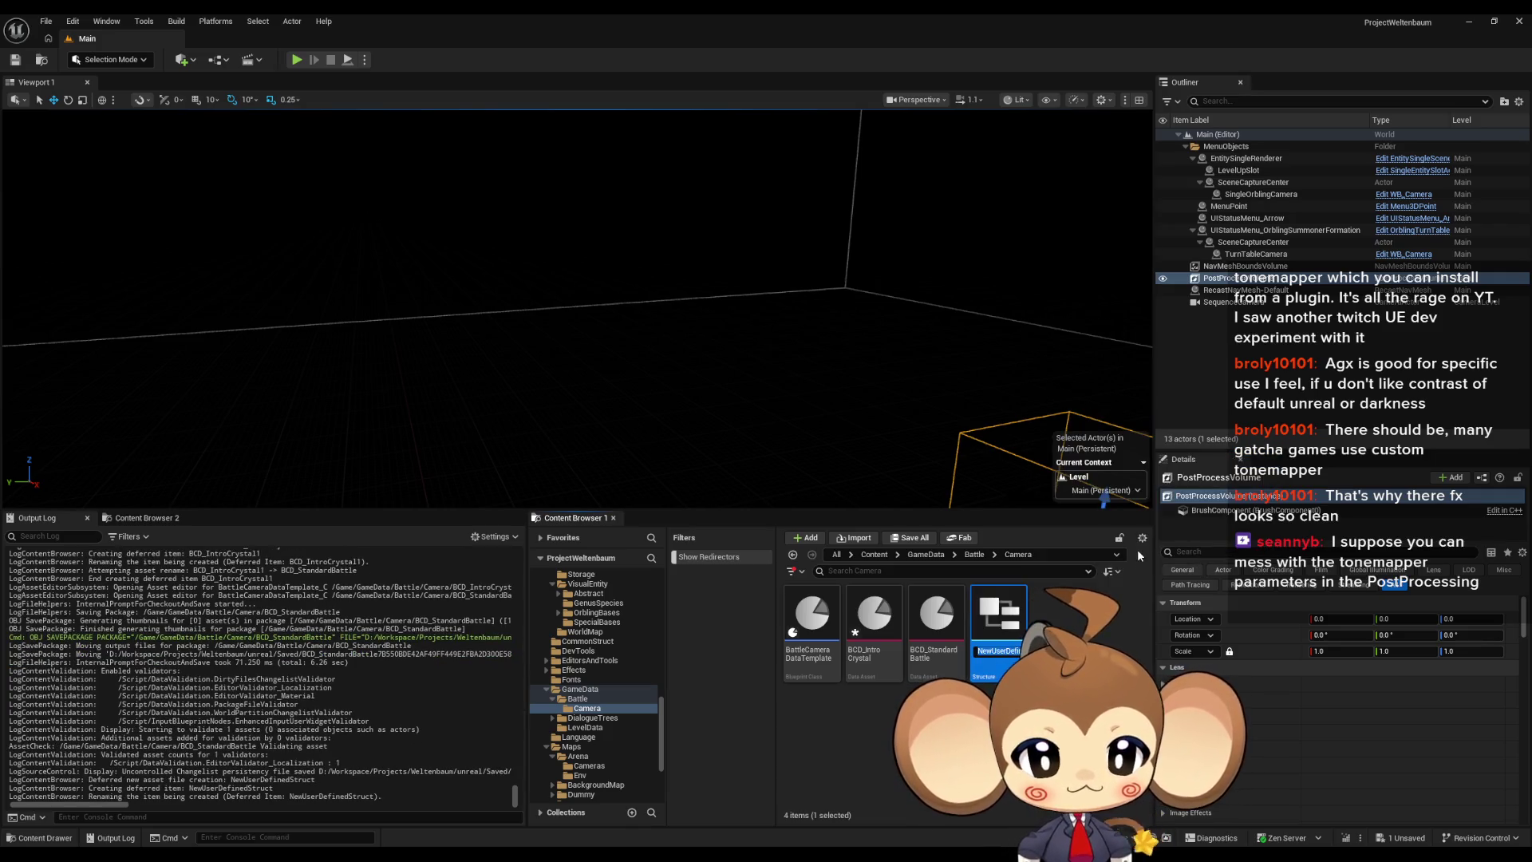
{"action": "type", "text": "Battl"}
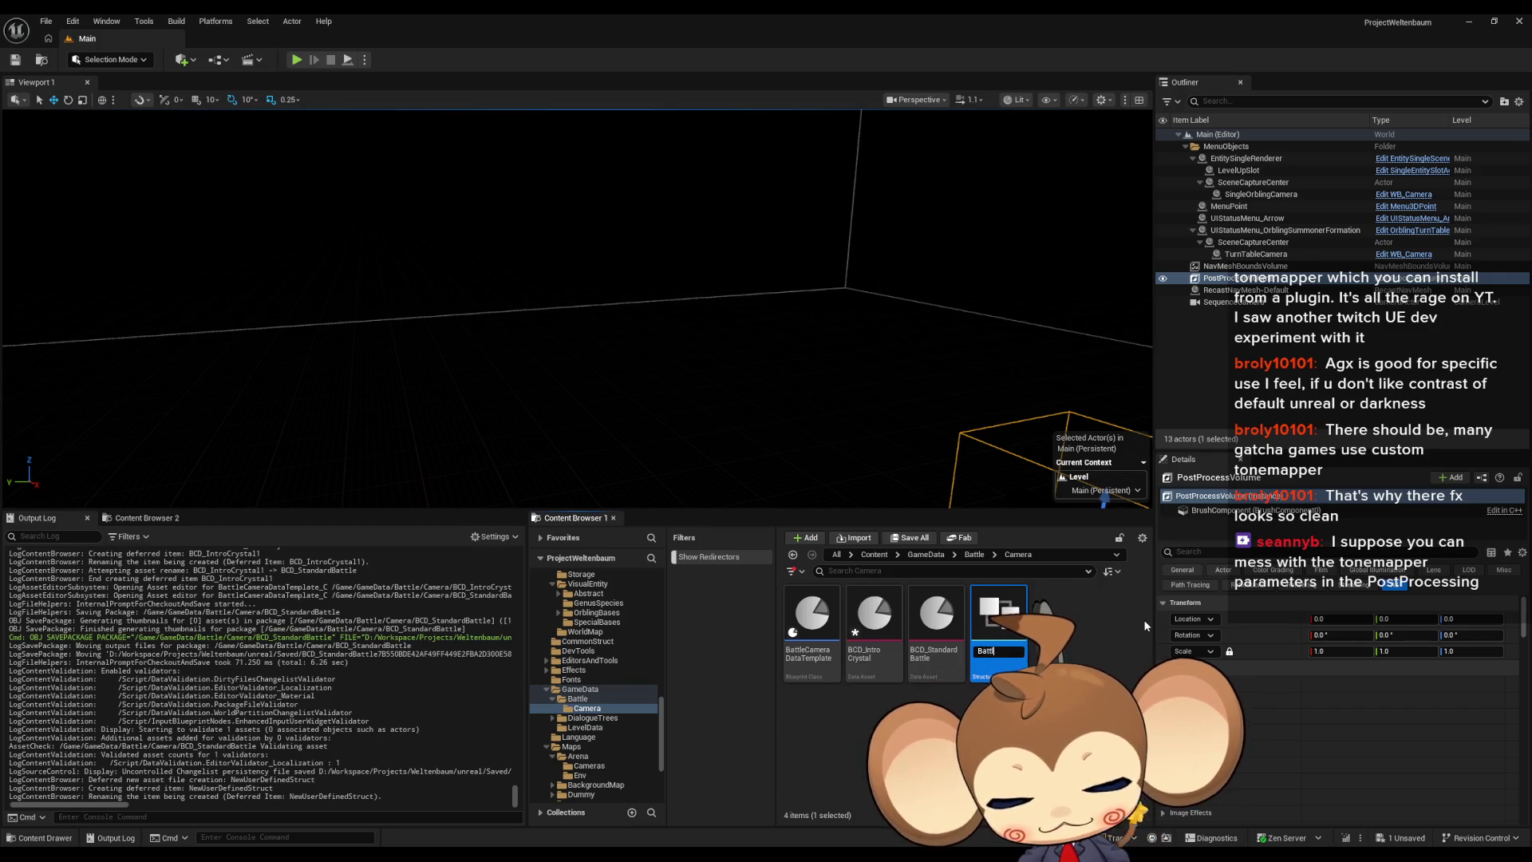
{"action": "type", "text": "eCamera"}
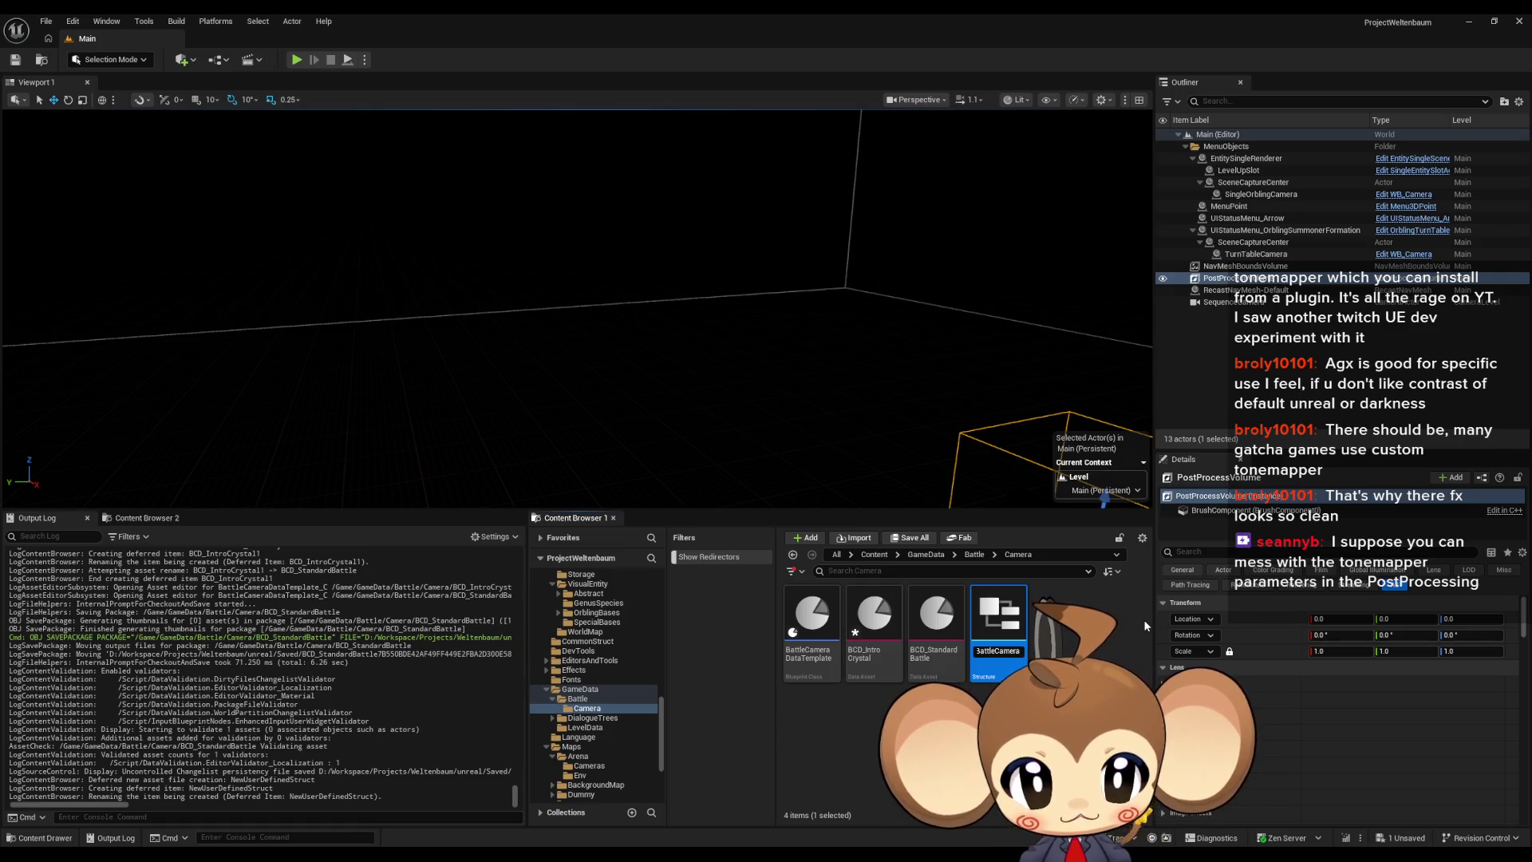
{"action": "type", "text": "Data"}
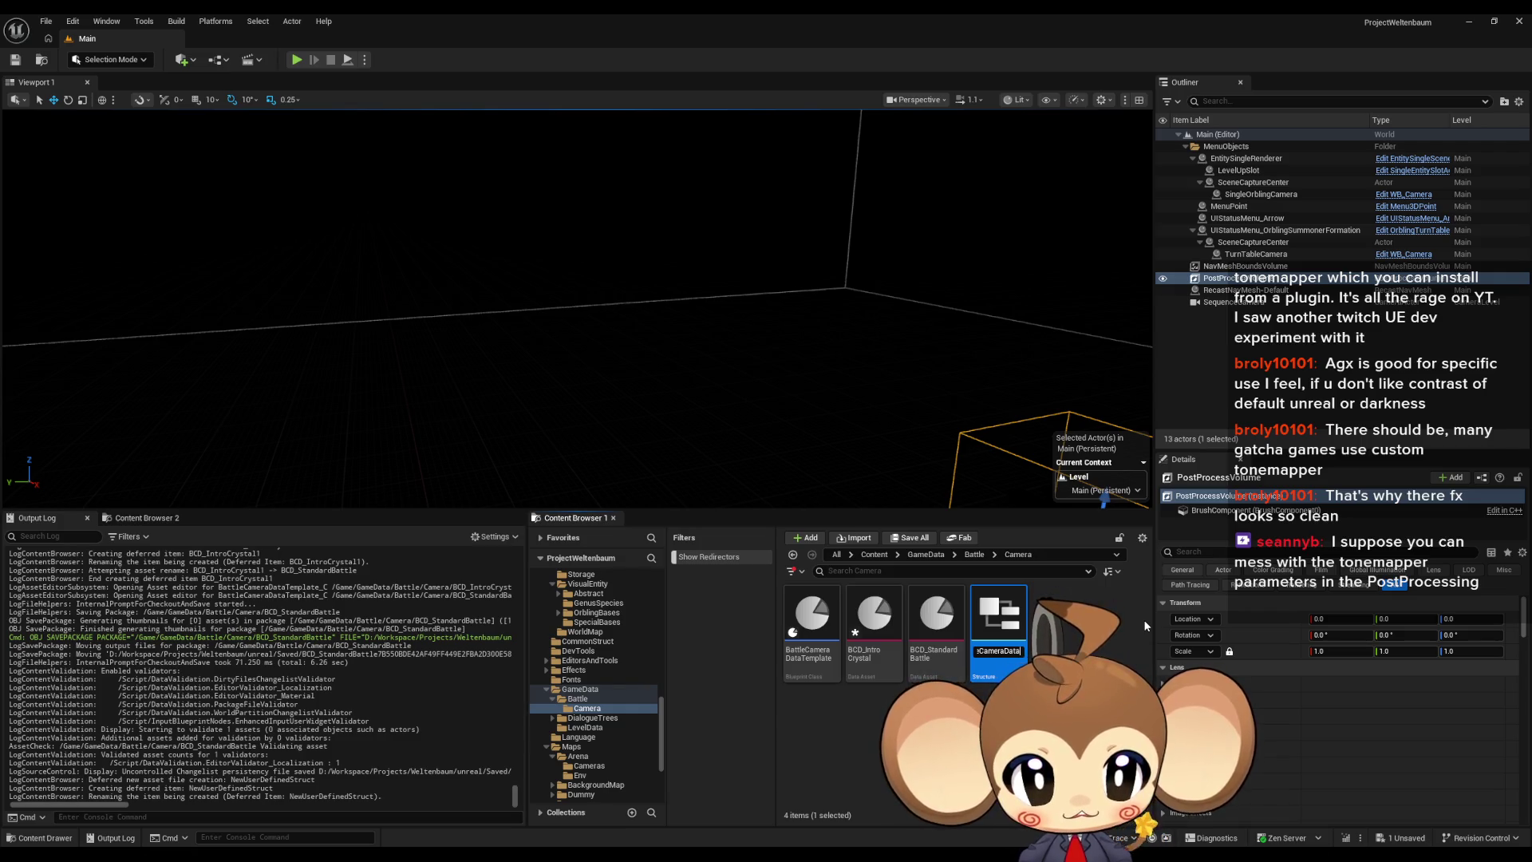
{"action": "type", "text": "Table"}
{"action": "key", "text": "Return"}
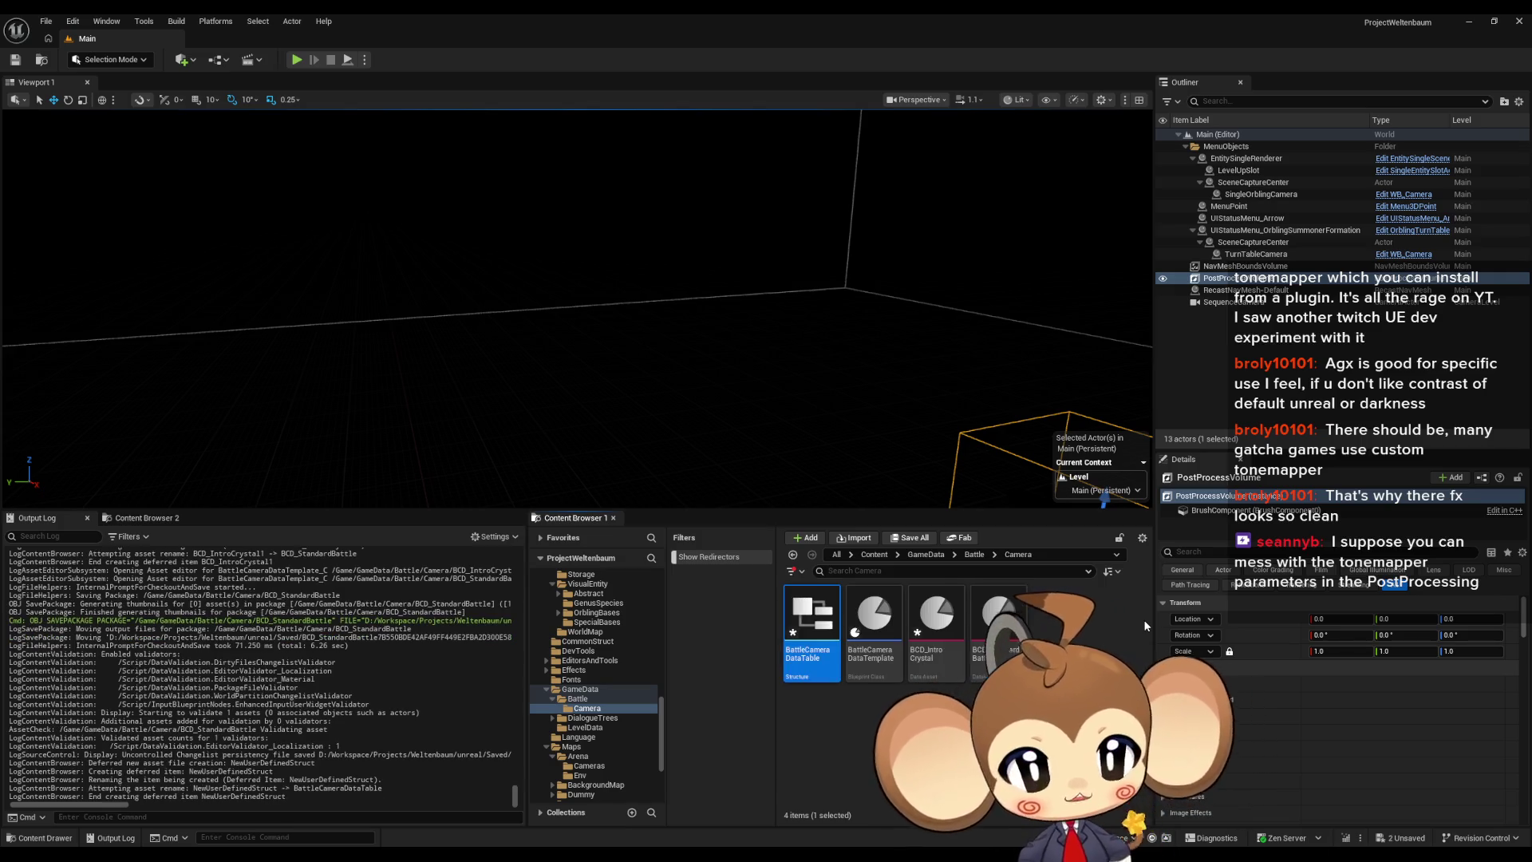
Step: Rename the structure to BattleCameraDataTableStruct
{"action": "left_click", "coordinate": [819, 648]}
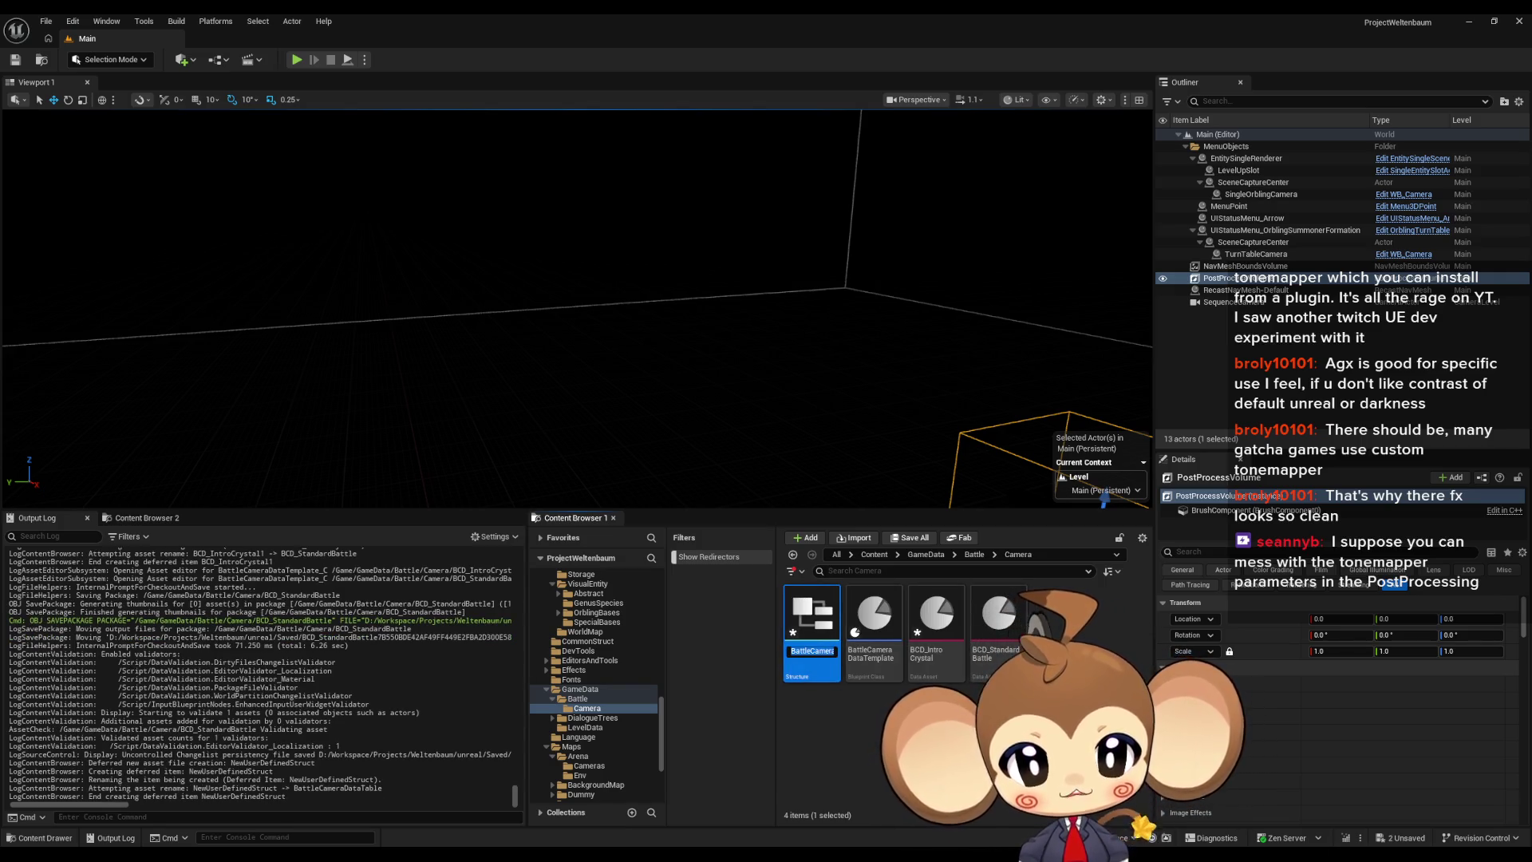
{"action": "type", "text": "S"}
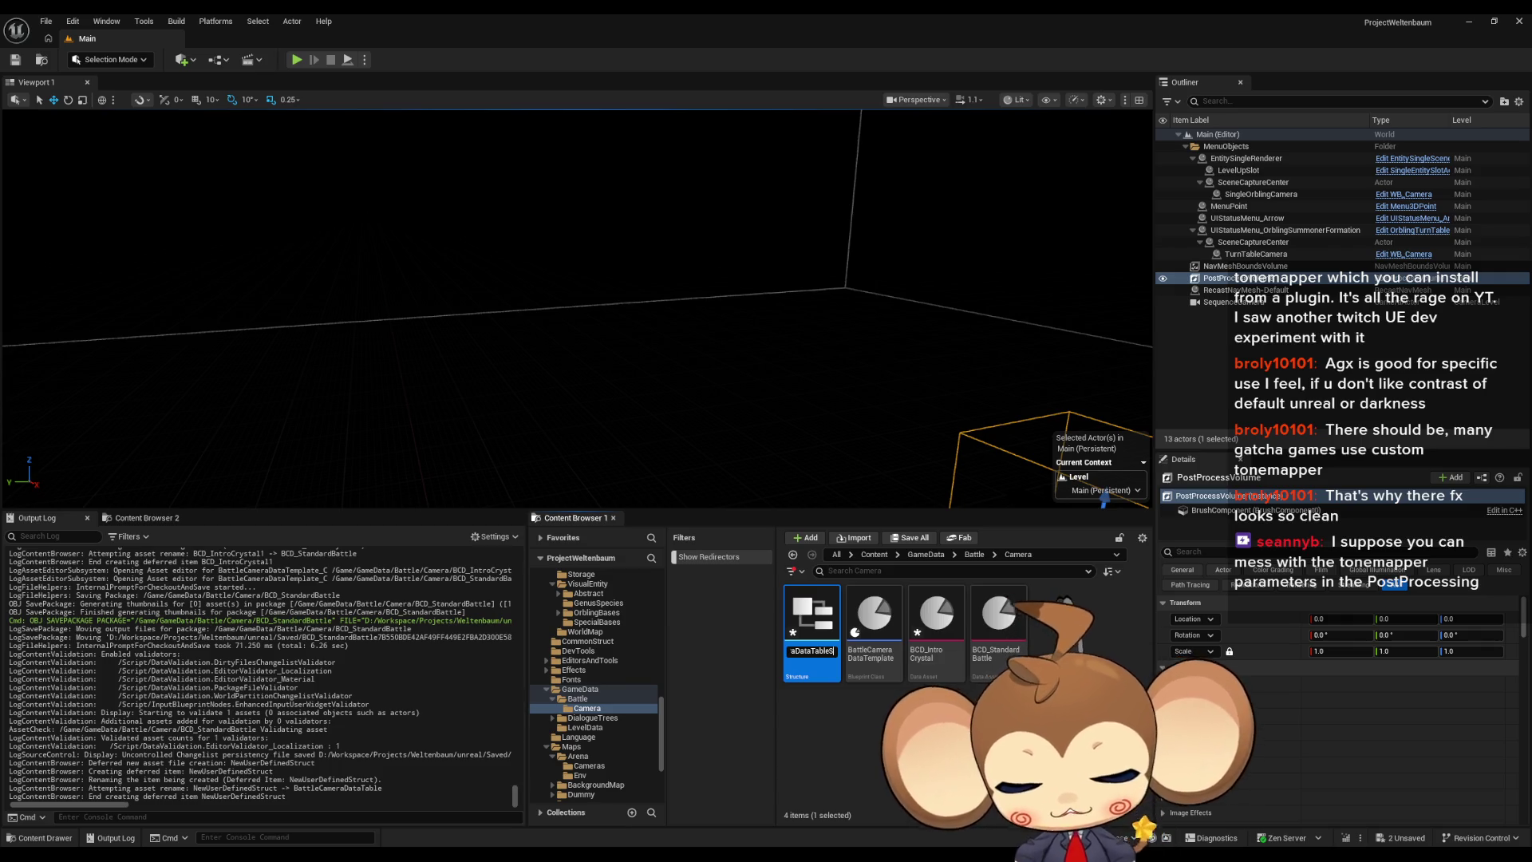
{"action": "type", "text": "truct"}
{"action": "left_click", "coordinate": [838, 686]}
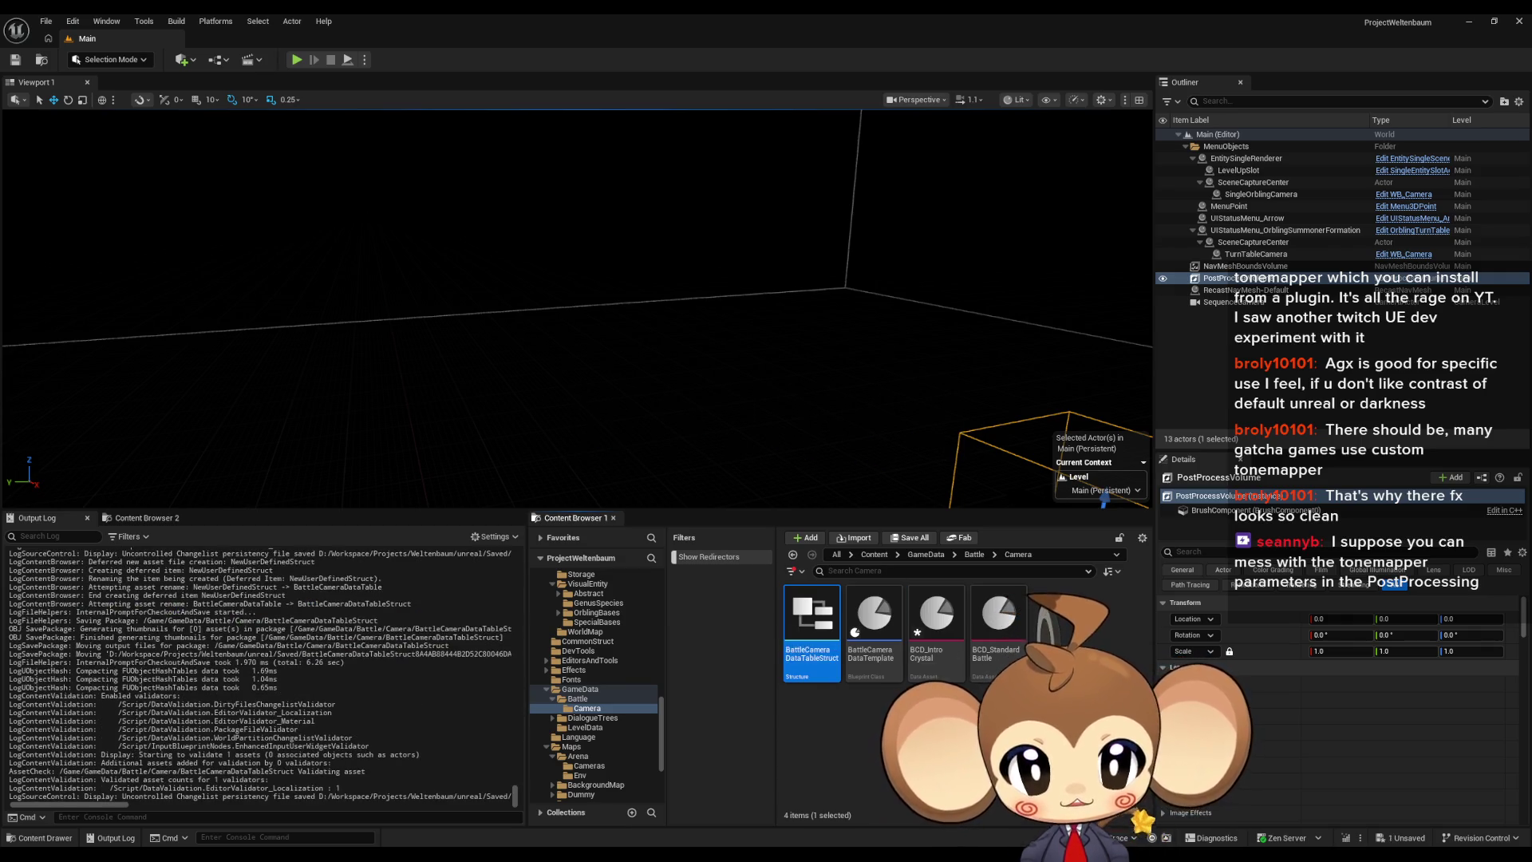
Step: Open BattleCameraDataTableStruct and change MemberVar_0's type to Battle Camera Data Template
{"action": "right_click", "coordinate": [838, 686]}
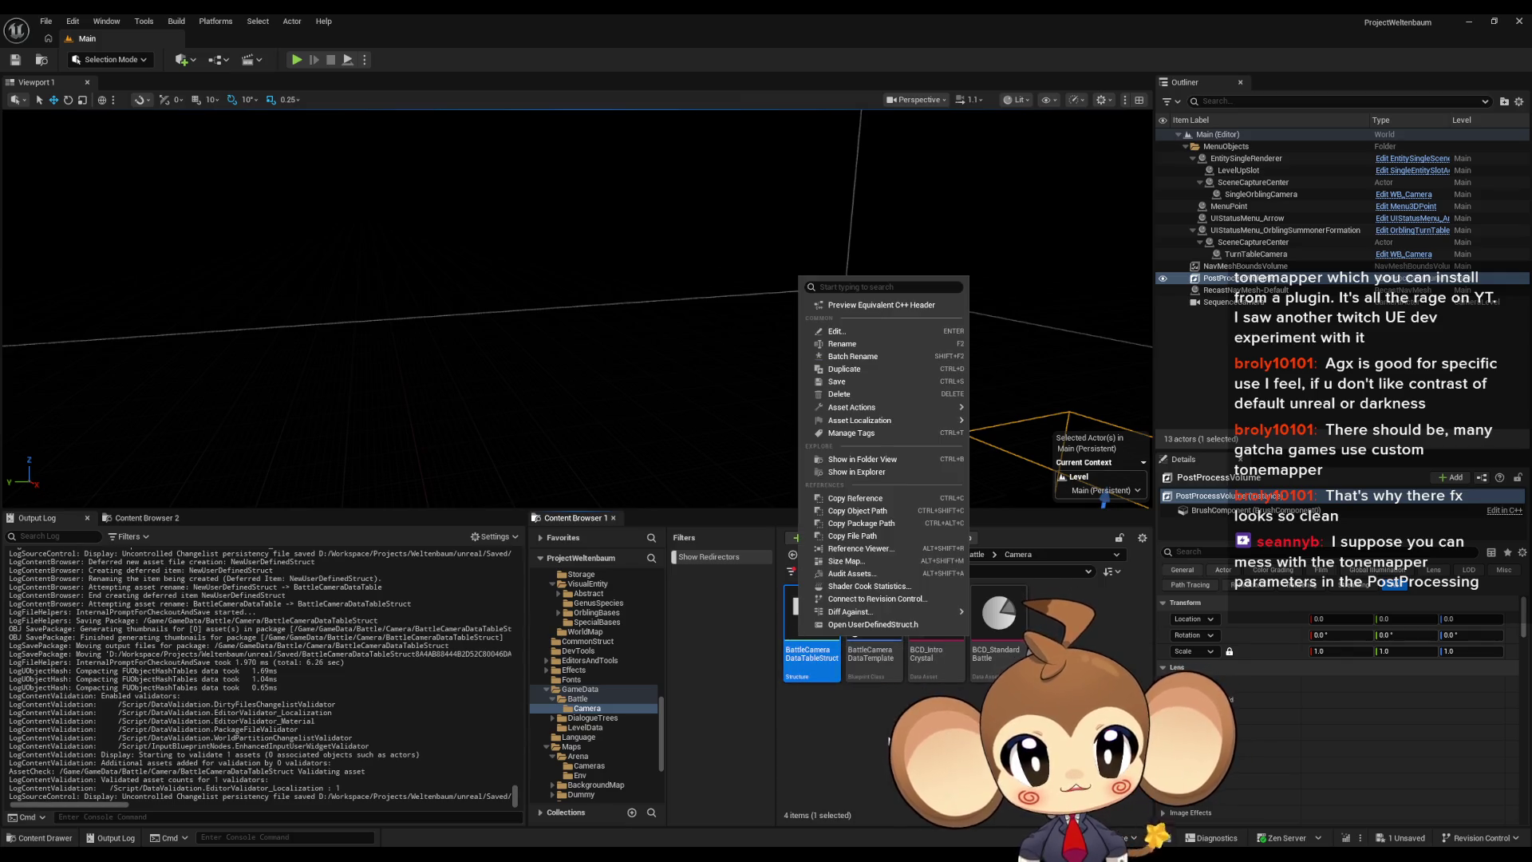
{"action": "right_click", "coordinate": [894, 694]}
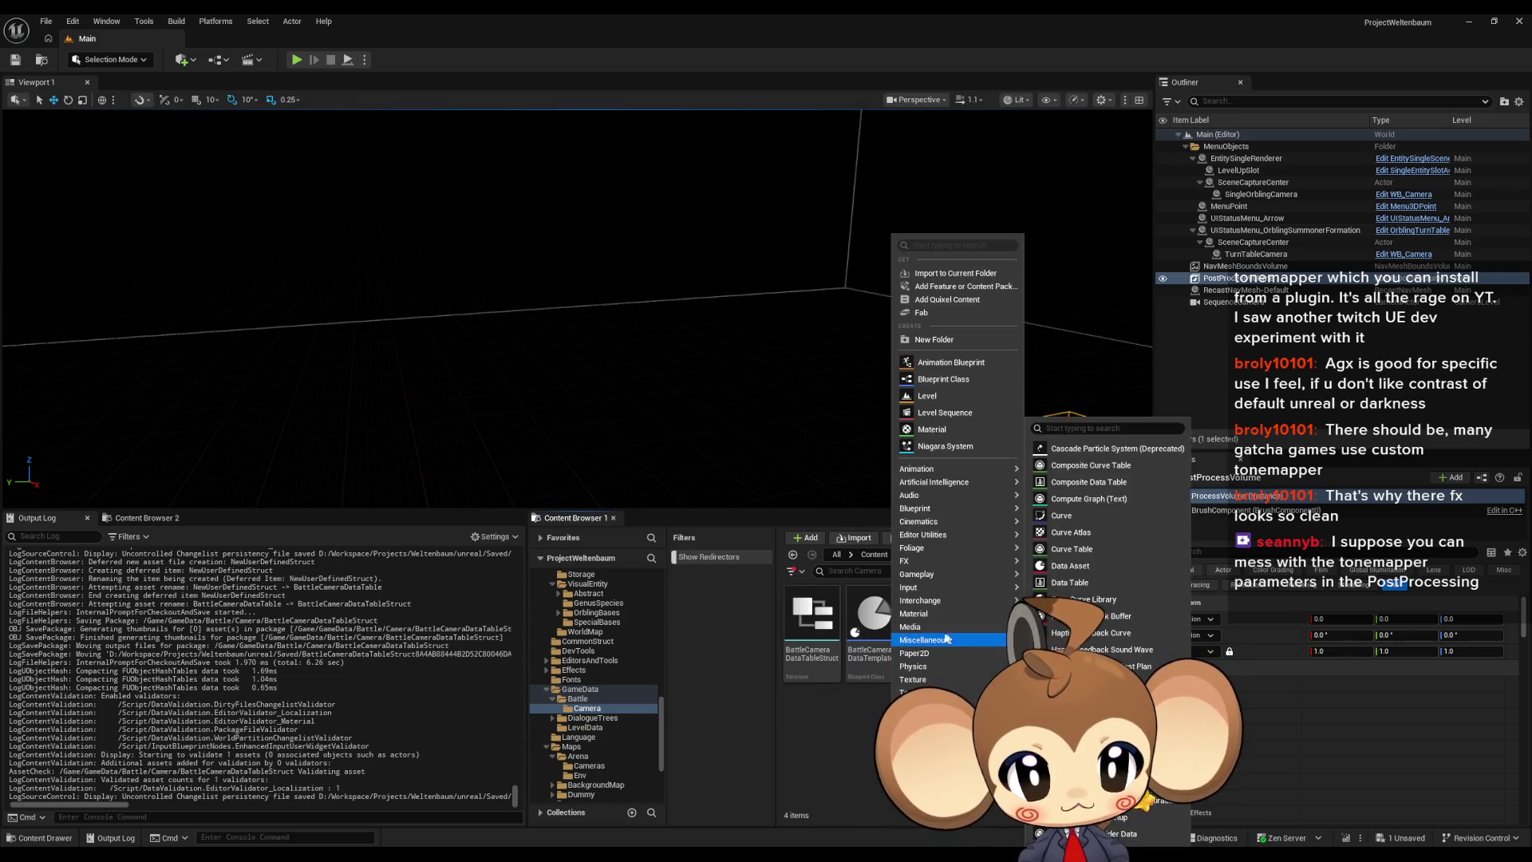
{"action": "double_click", "coordinate": [809, 637]}
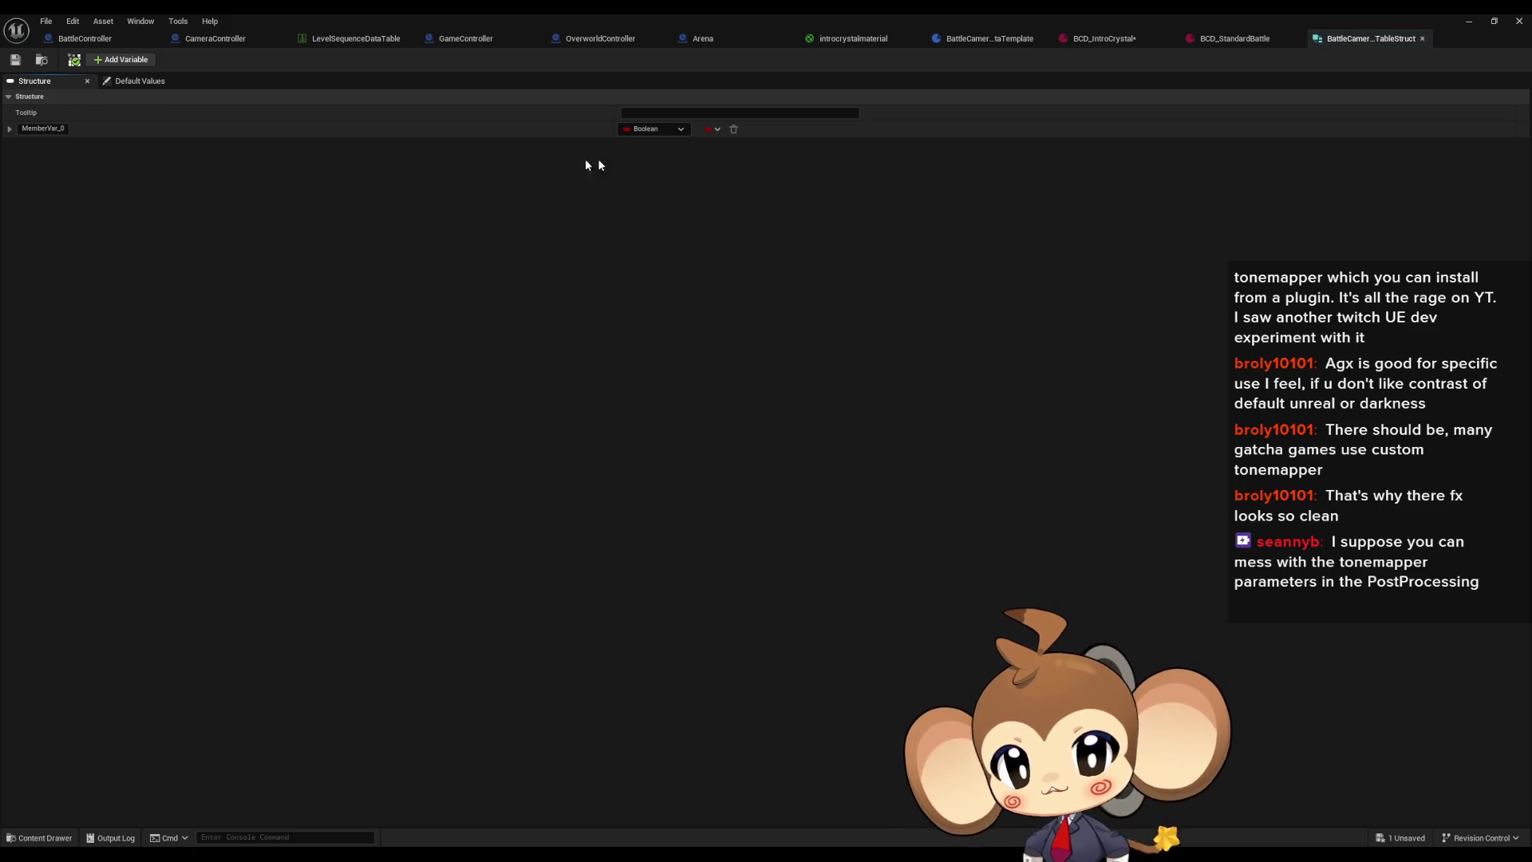
{"action": "left_click", "coordinate": [642, 131]}
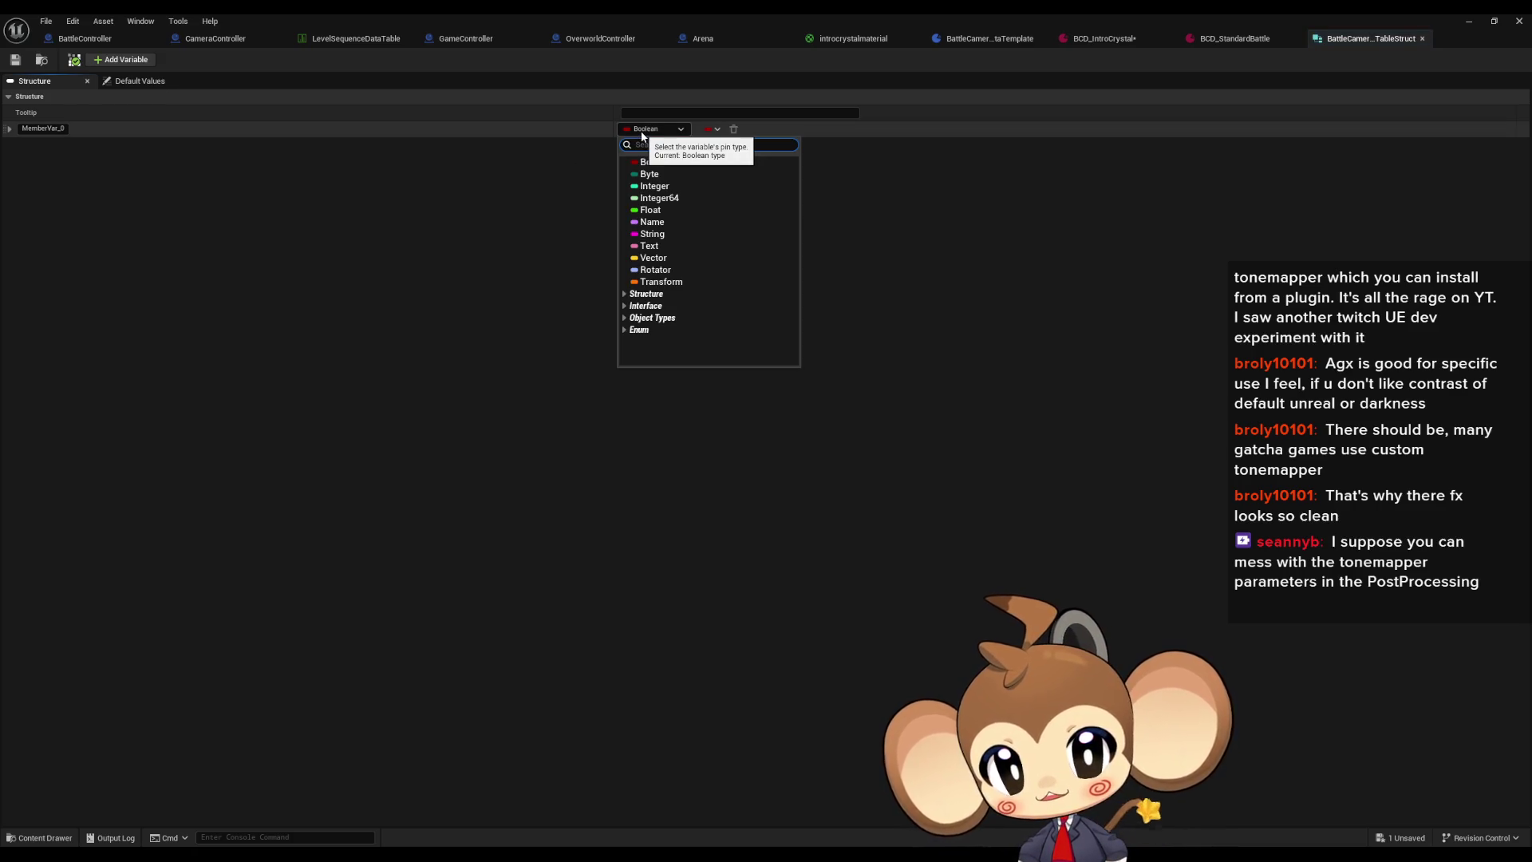
{"action": "type", "text": "temp"}
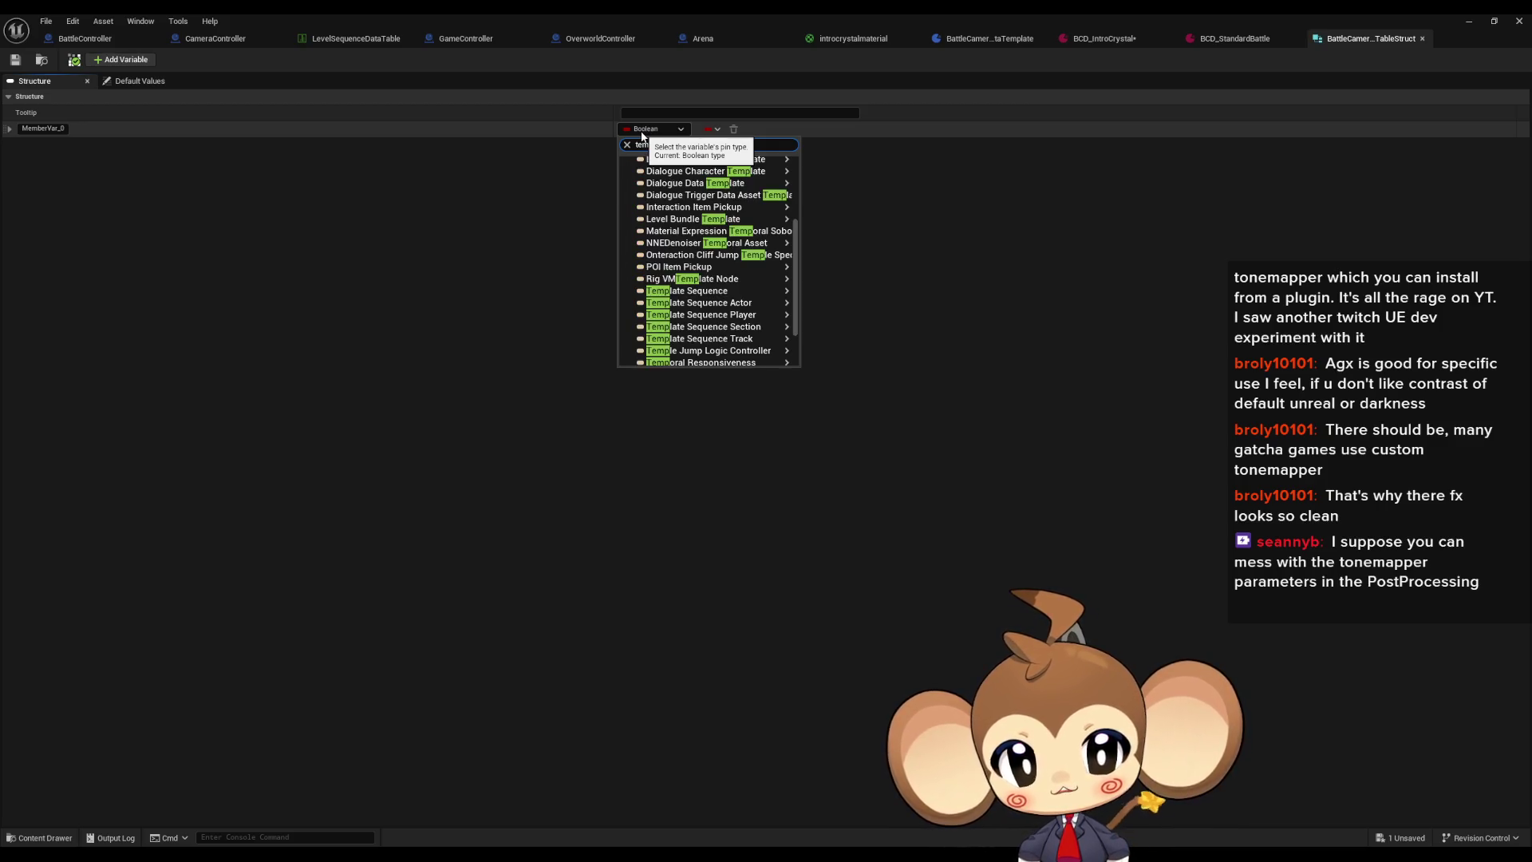
{"action": "type", "text": "le"}
{"action": "left_click", "coordinate": [687, 170]}
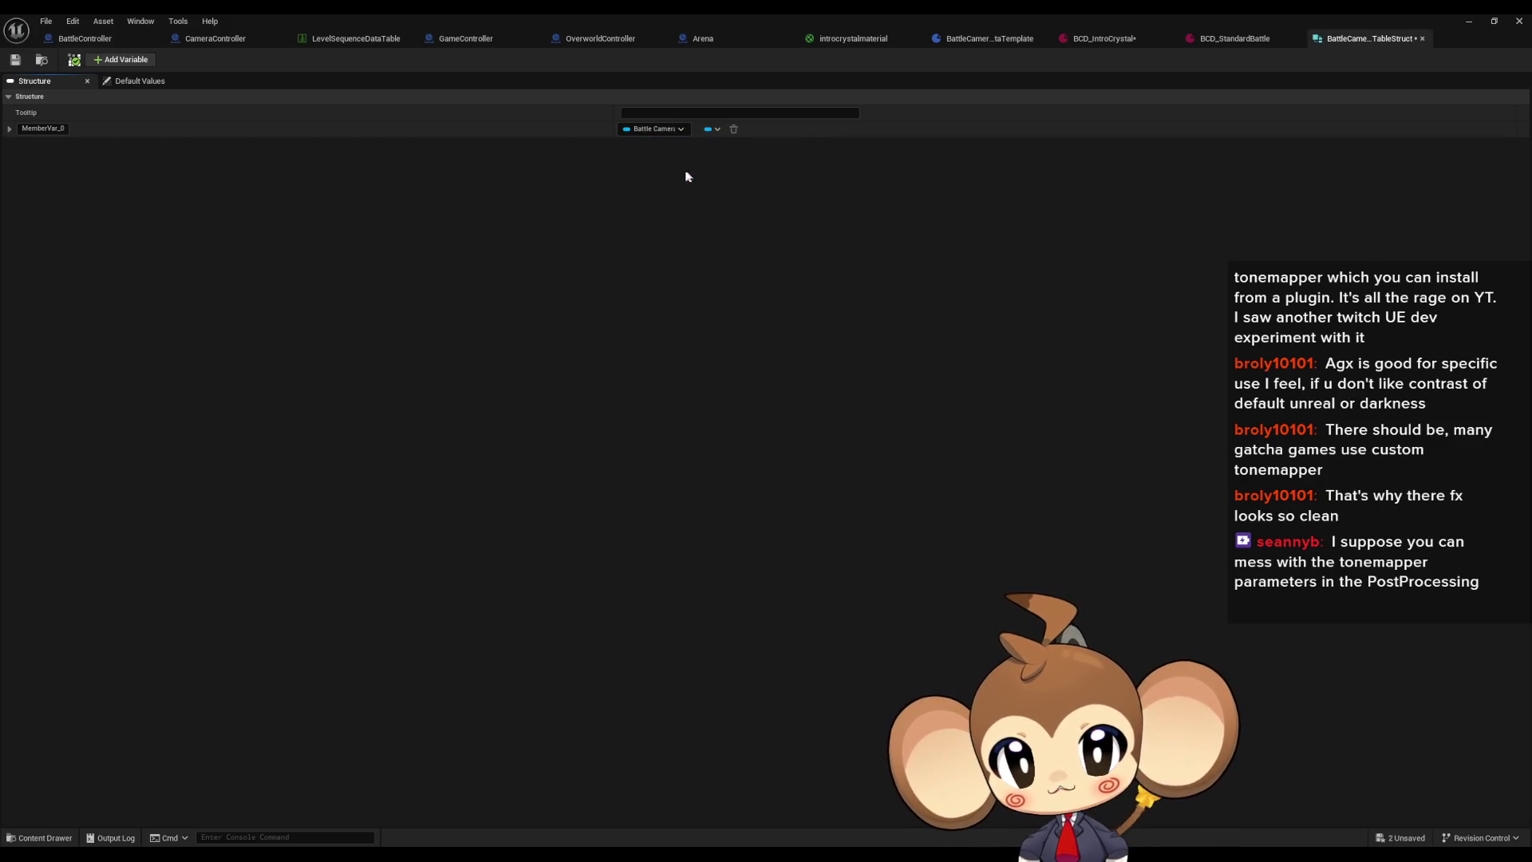
Step: Rename the member variable to CameraDataAsset, then save and close the structure
{"action": "left_click", "coordinate": [41, 127]}
{"action": "double_click", "coordinate": [41, 127]}
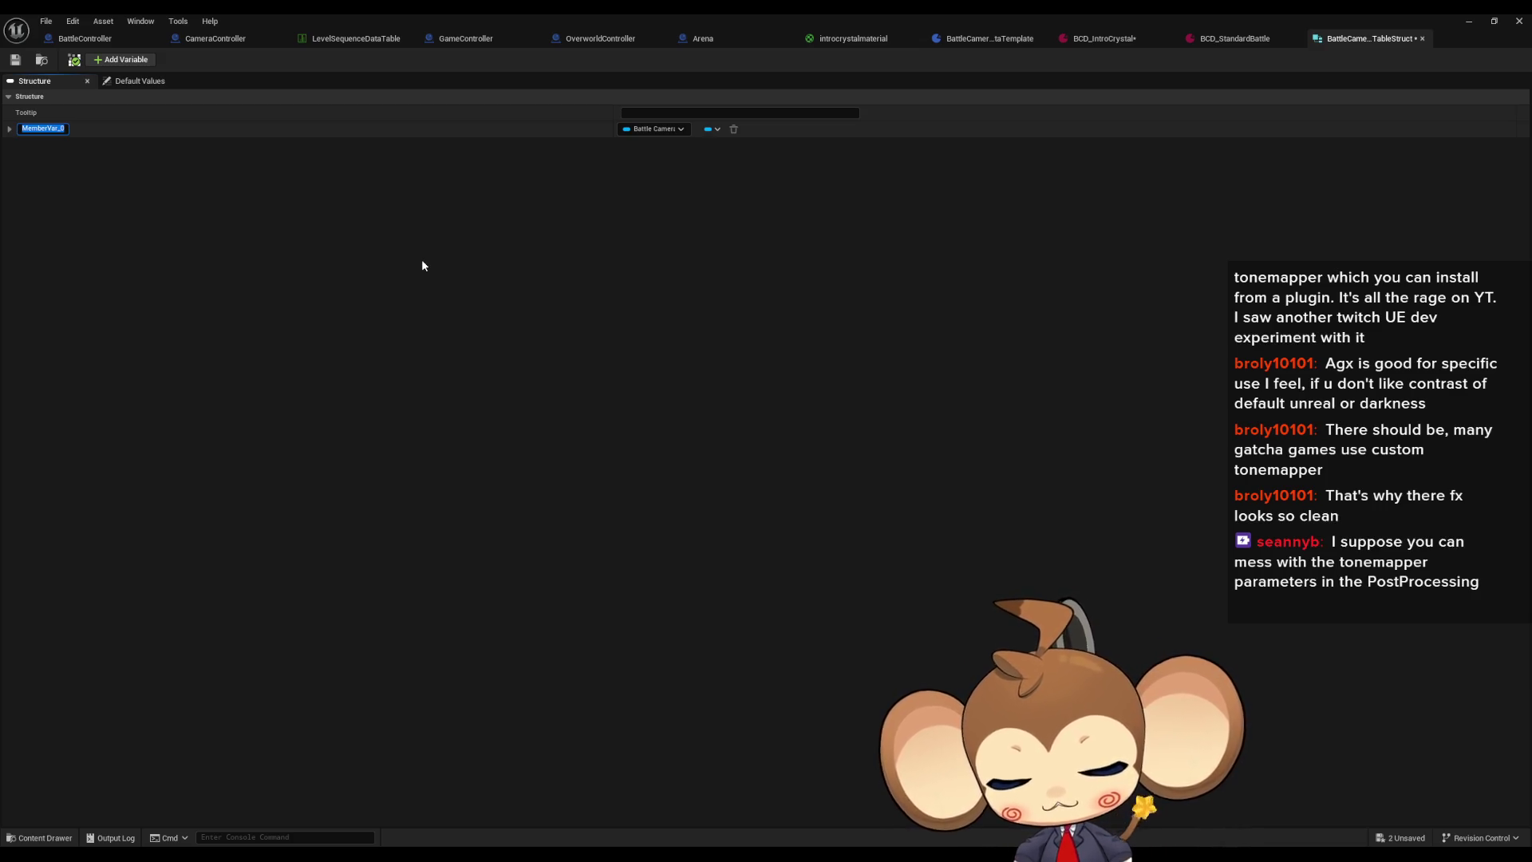
{"action": "type", "text": "Cam"}
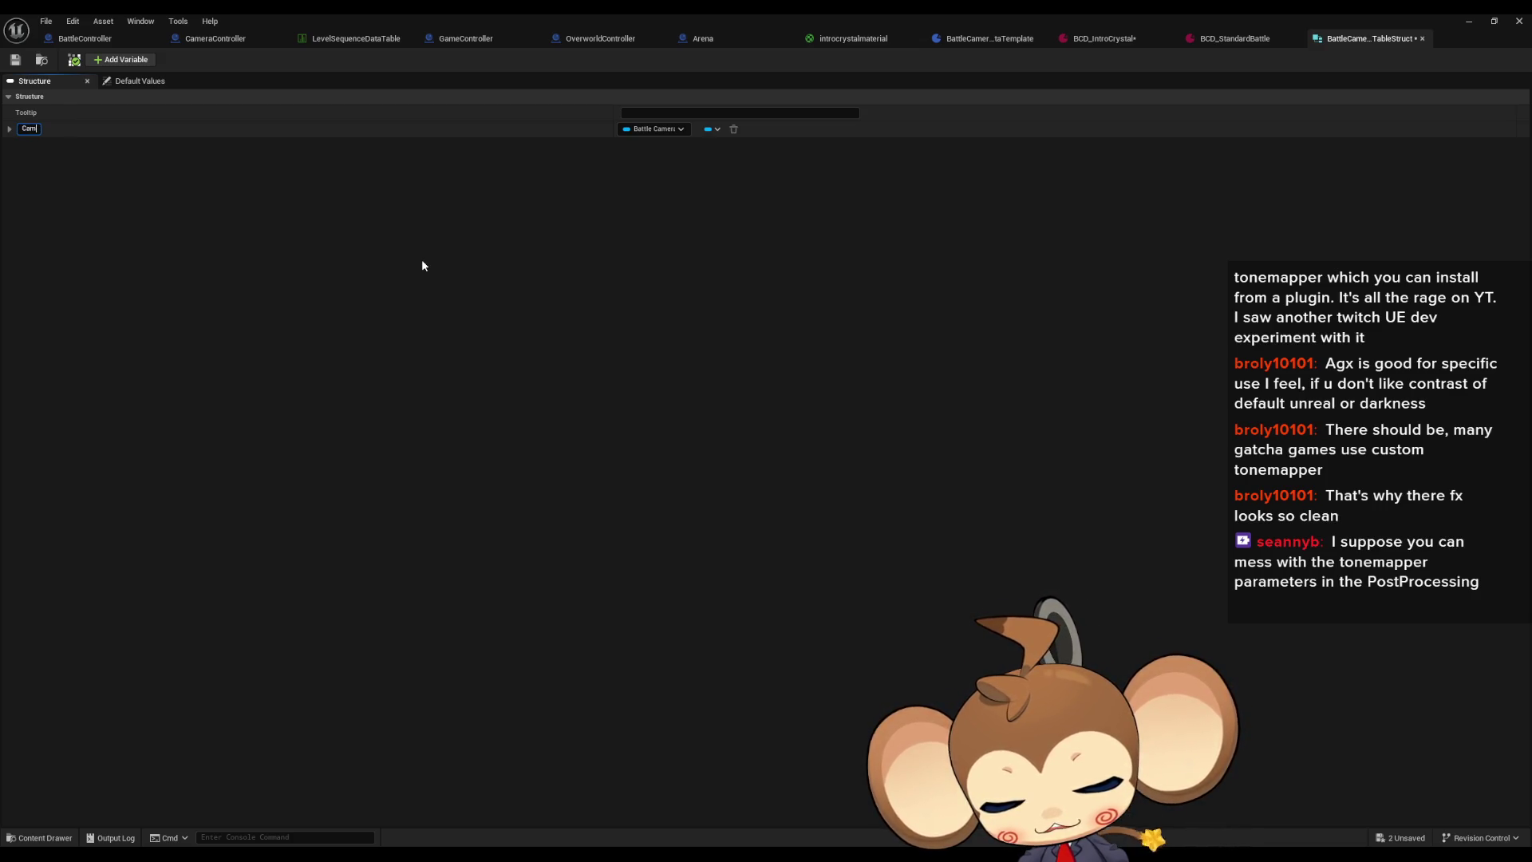
{"action": "type", "text": "eraDataAsset"}
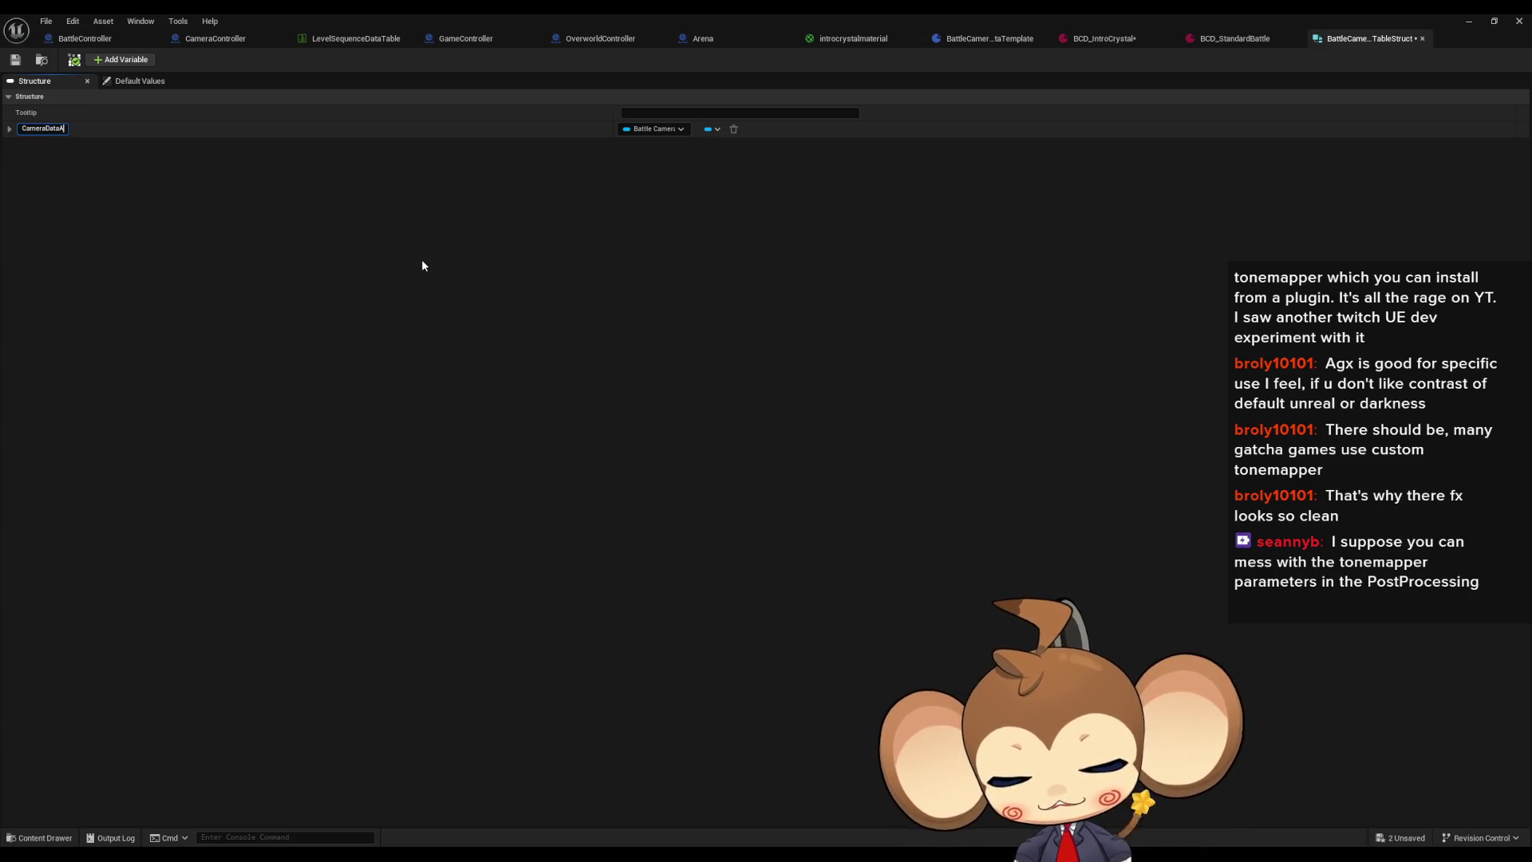
{"action": "key", "text": "Return"}
{"action": "key", "text": "ctrl+s"}
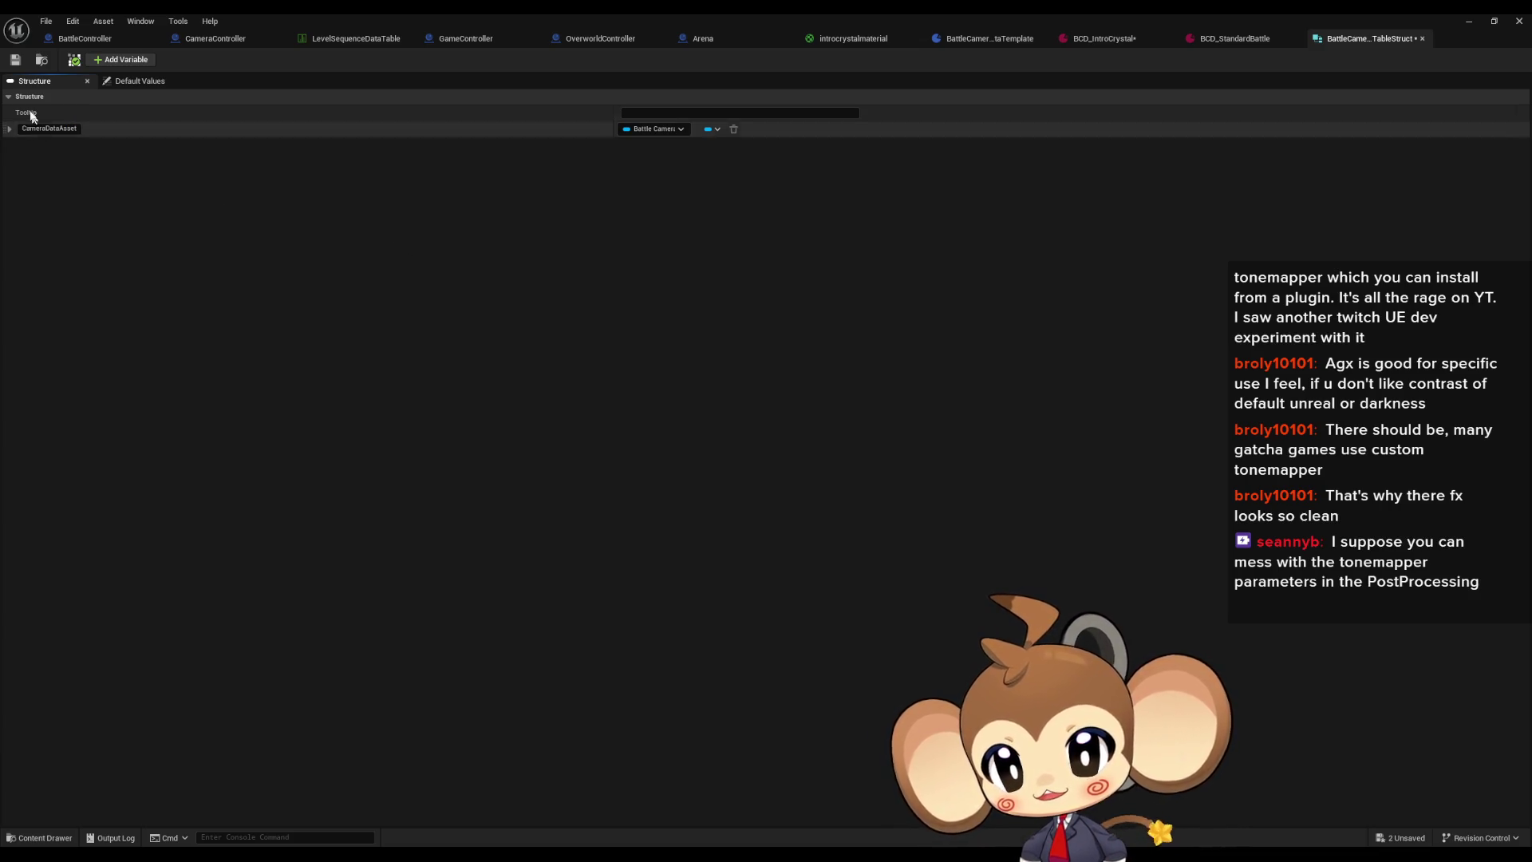
{"action": "left_click", "coordinate": [1469, 22]}
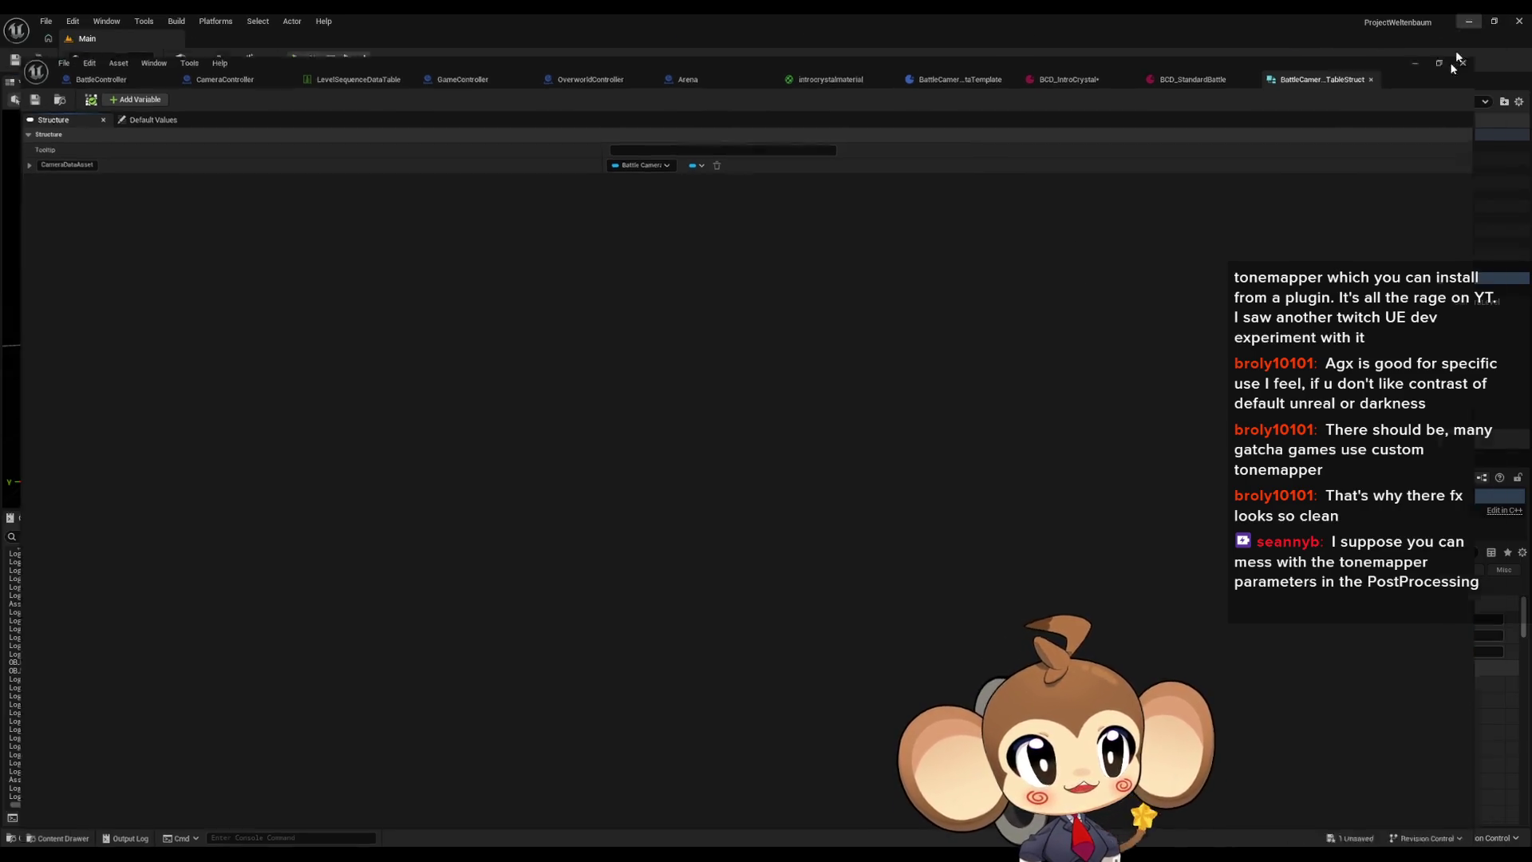
Step: Create a Data Table using BattleCameraDataTableStruct as its row structure
{"action": "right_click", "coordinate": [876, 721]}
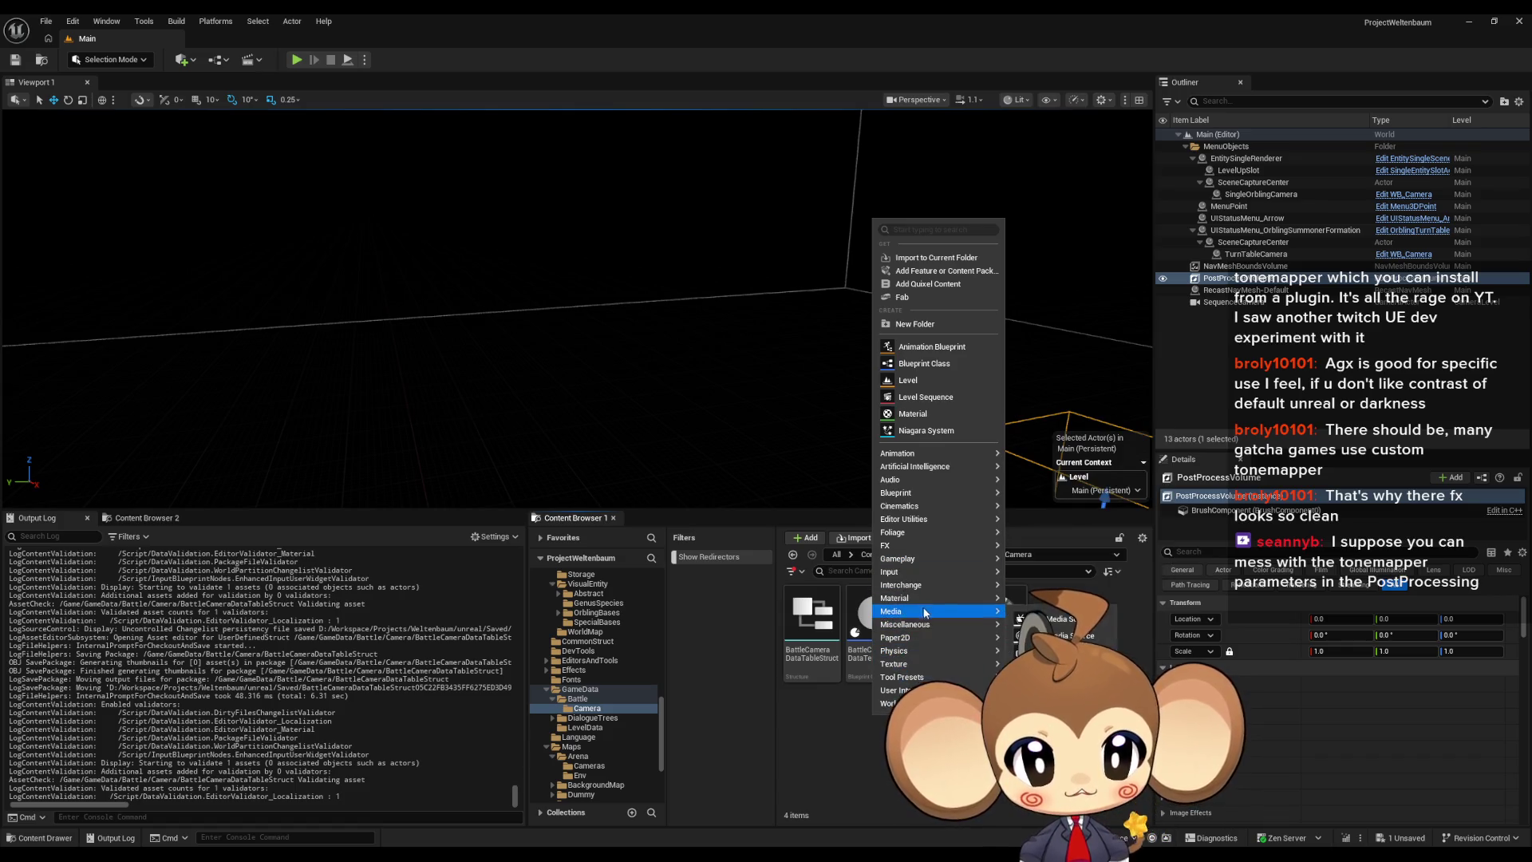
{"action": "mouse_move", "coordinate": [909, 492]}
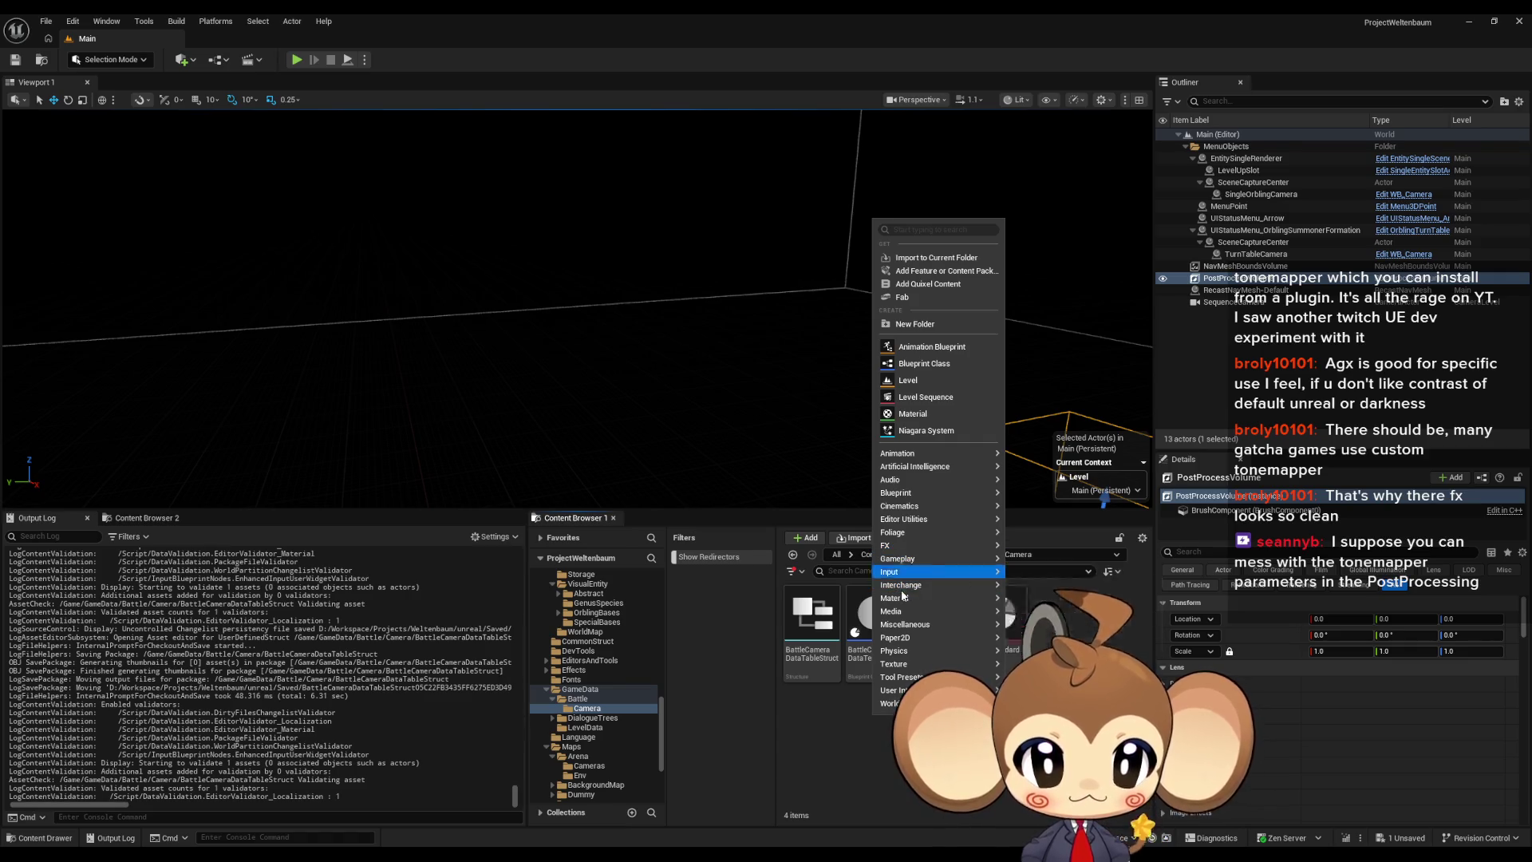
{"action": "mouse_move", "coordinate": [910, 623]}
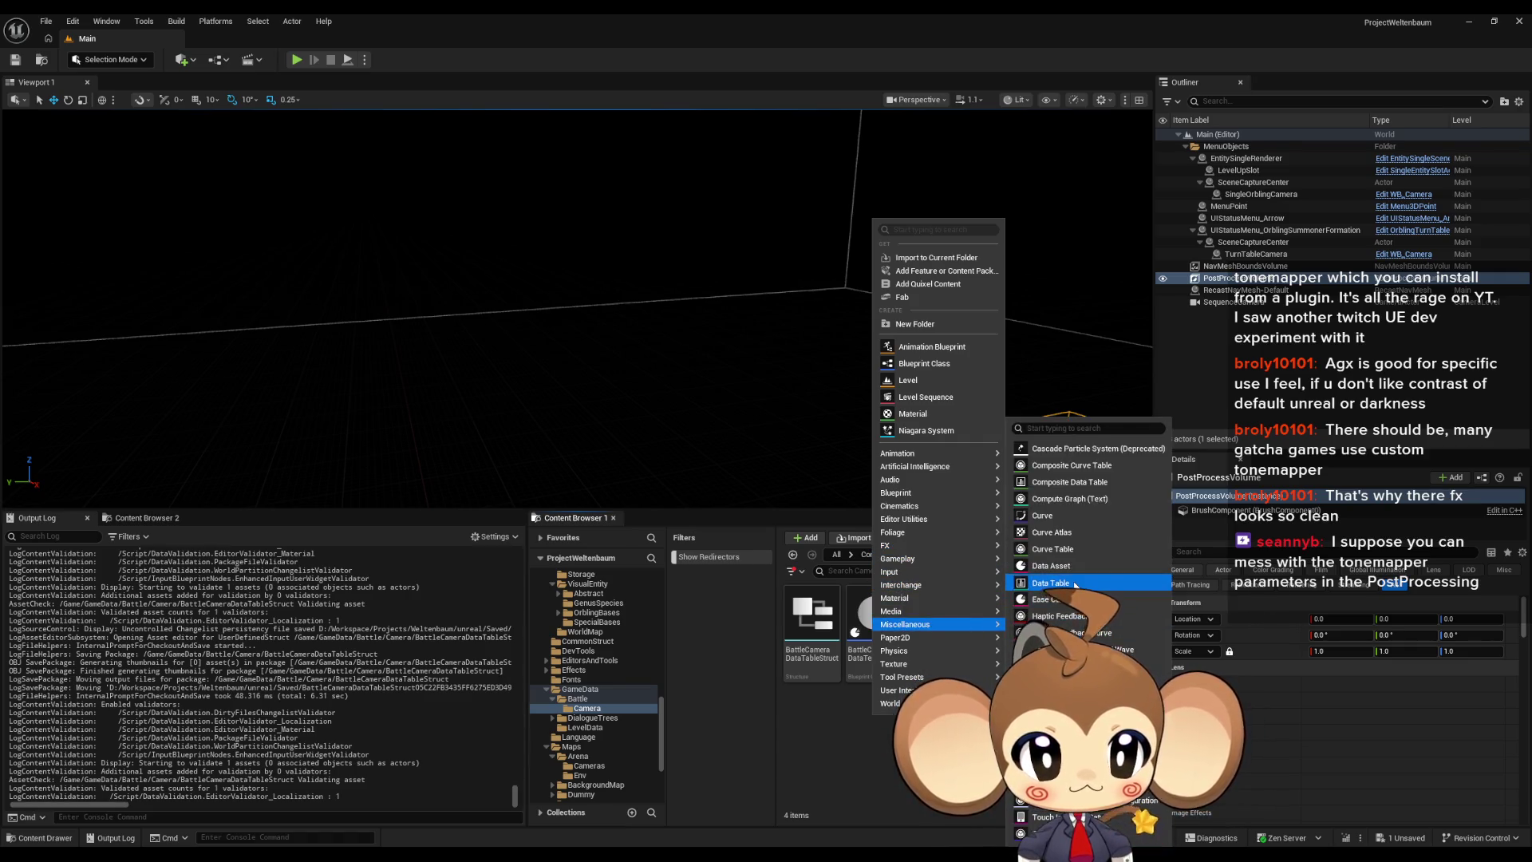
{"action": "left_click", "coordinate": [1050, 582]}
{"action": "left_click", "coordinate": [742, 426]}
{"action": "type", "text": "batt"}
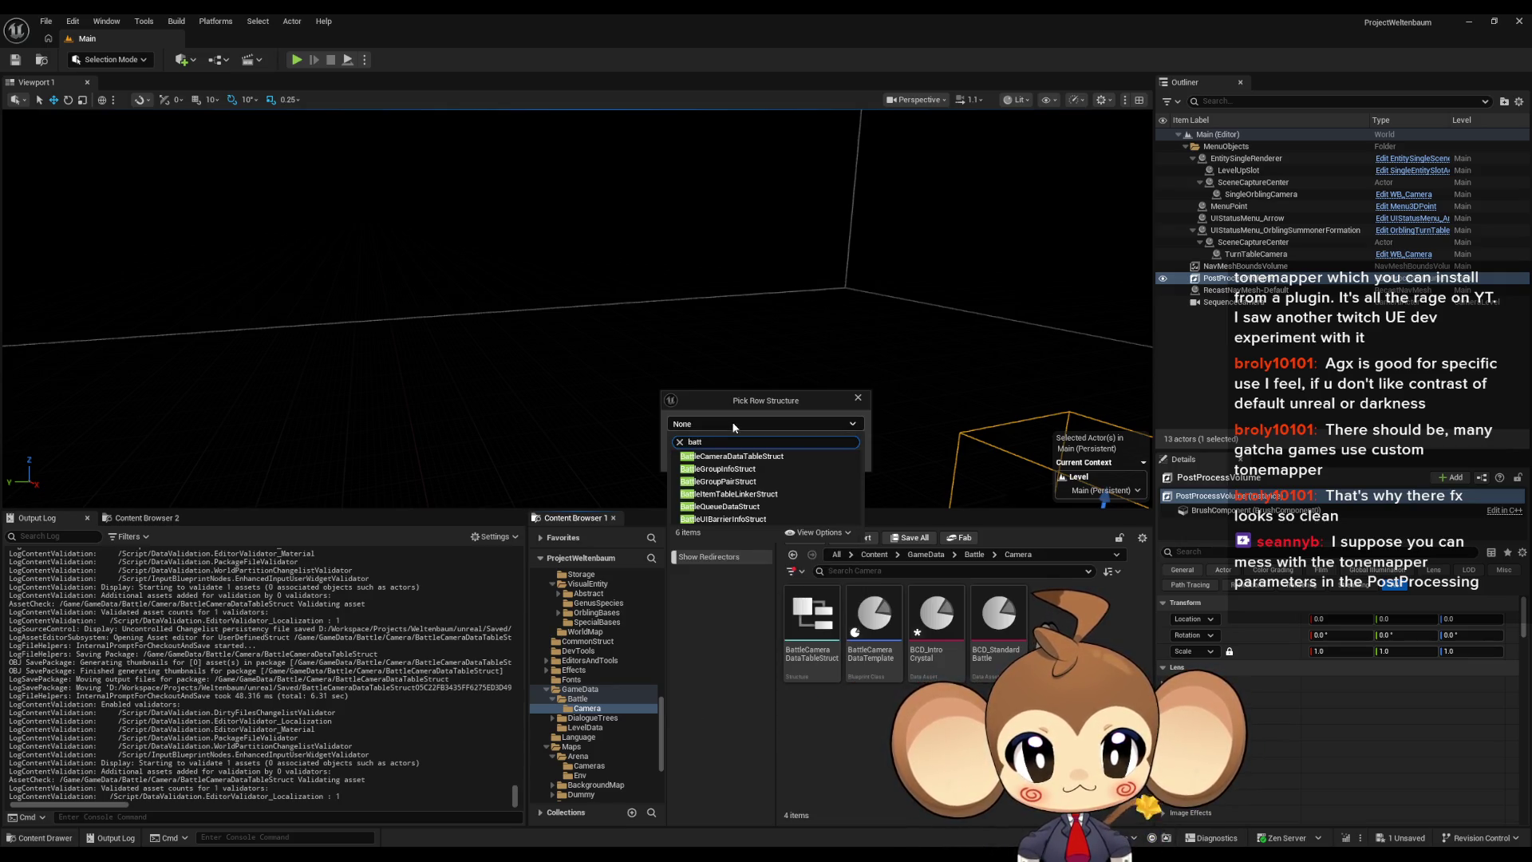
{"action": "left_click", "coordinate": [738, 455]}
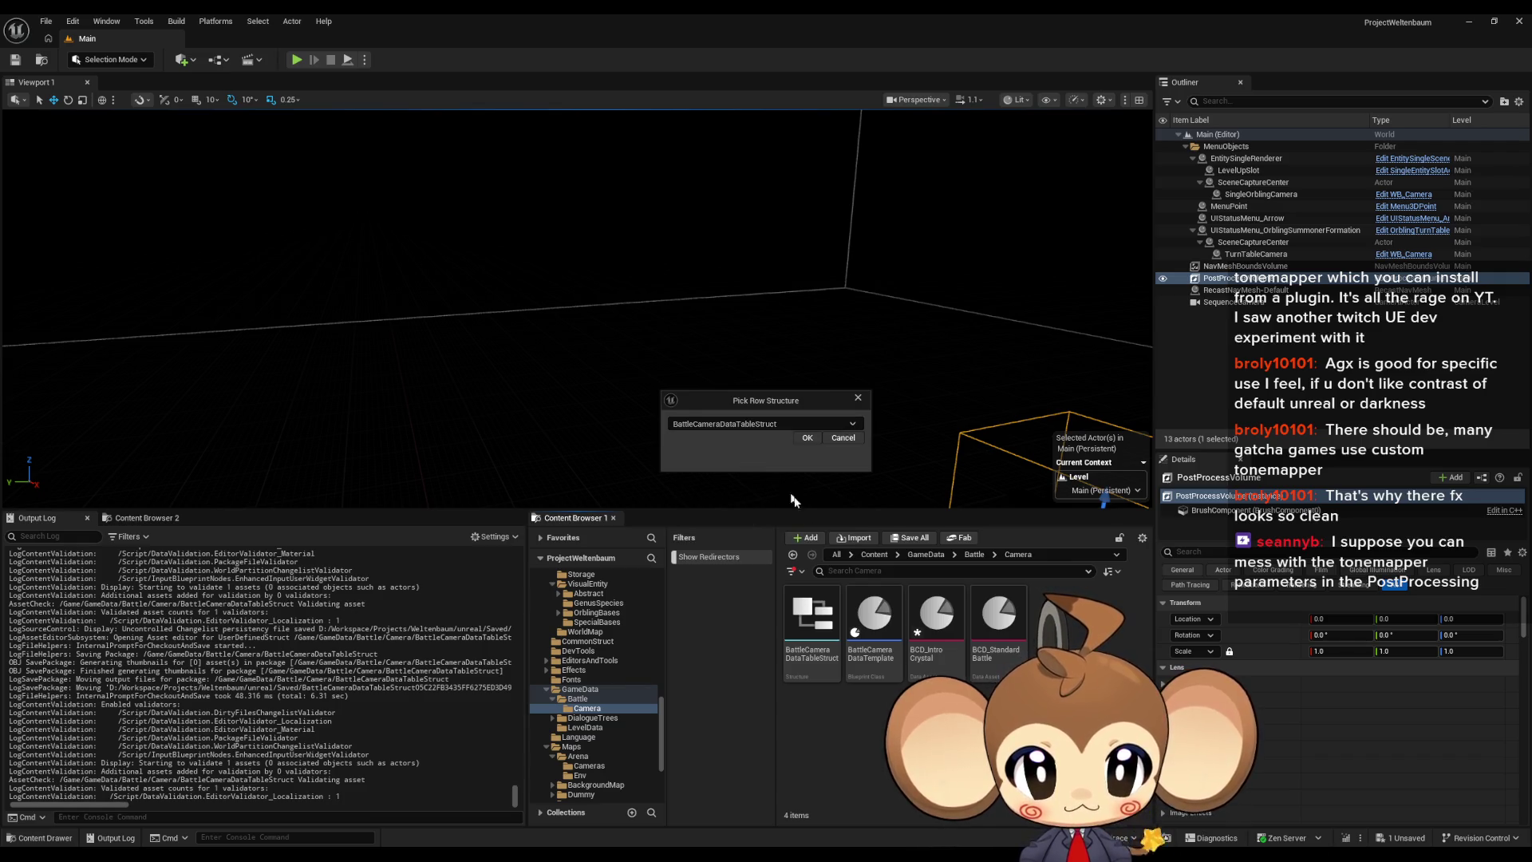
{"action": "left_click", "coordinate": [795, 441]}
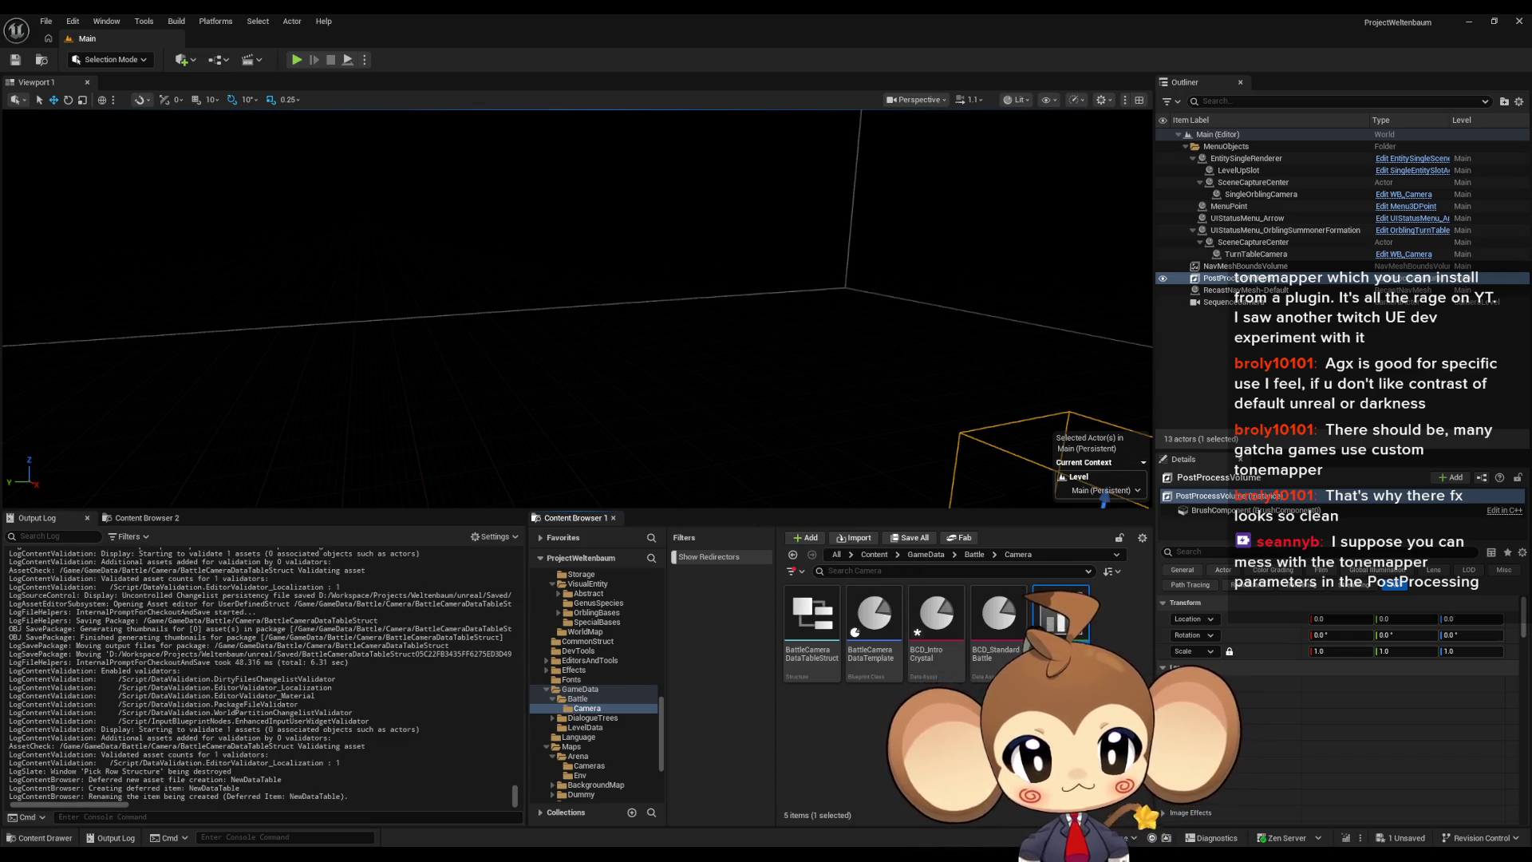
Step: Name the data table BattleCameraDataTable and open it in a floating editor window
{"action": "type", "text": "BattleCa"}
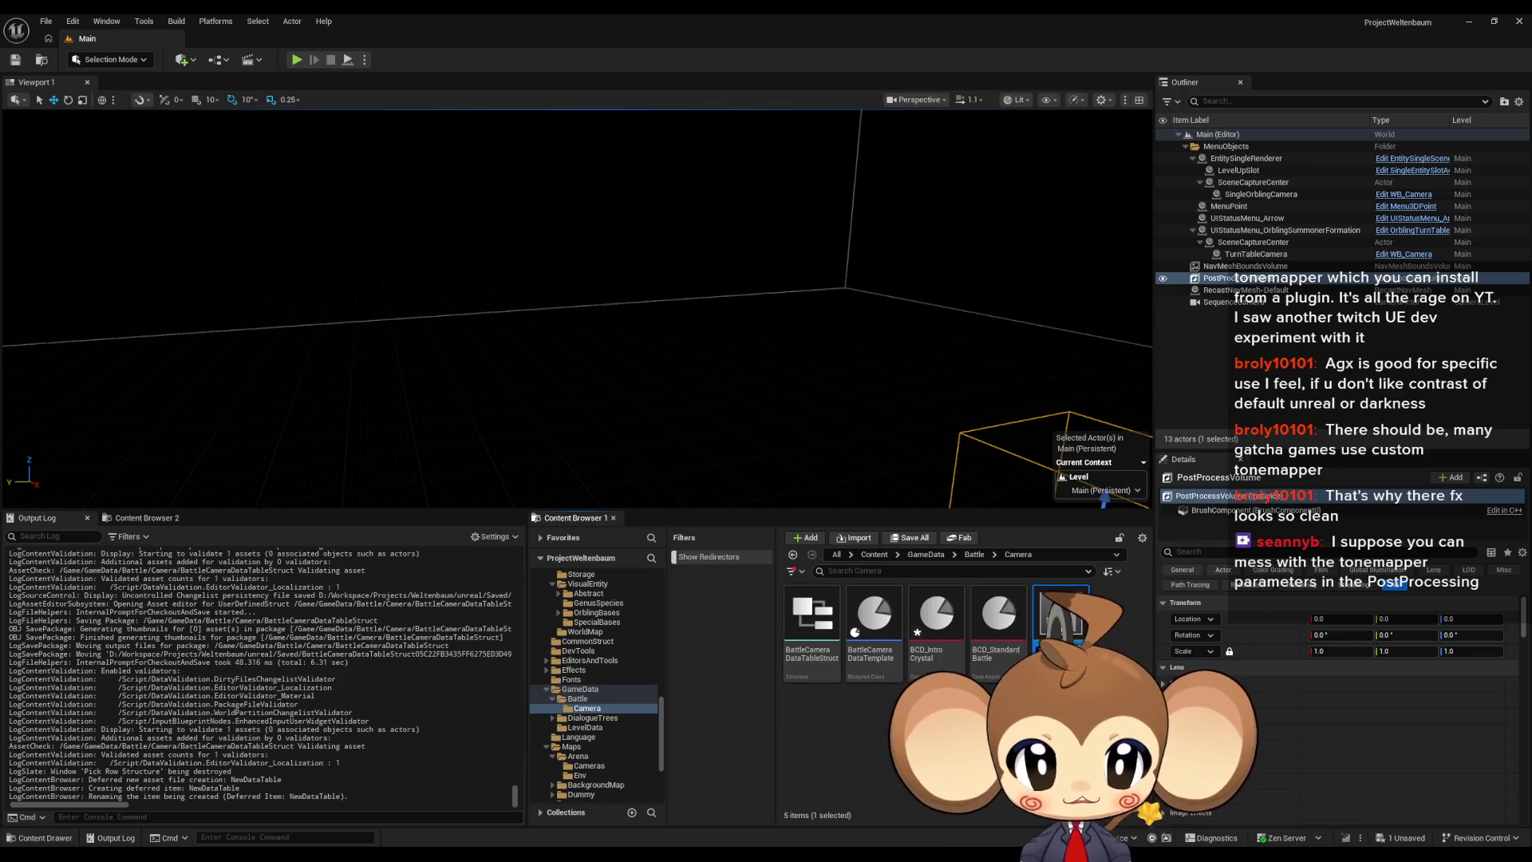
{"action": "key", "text": "Return"}
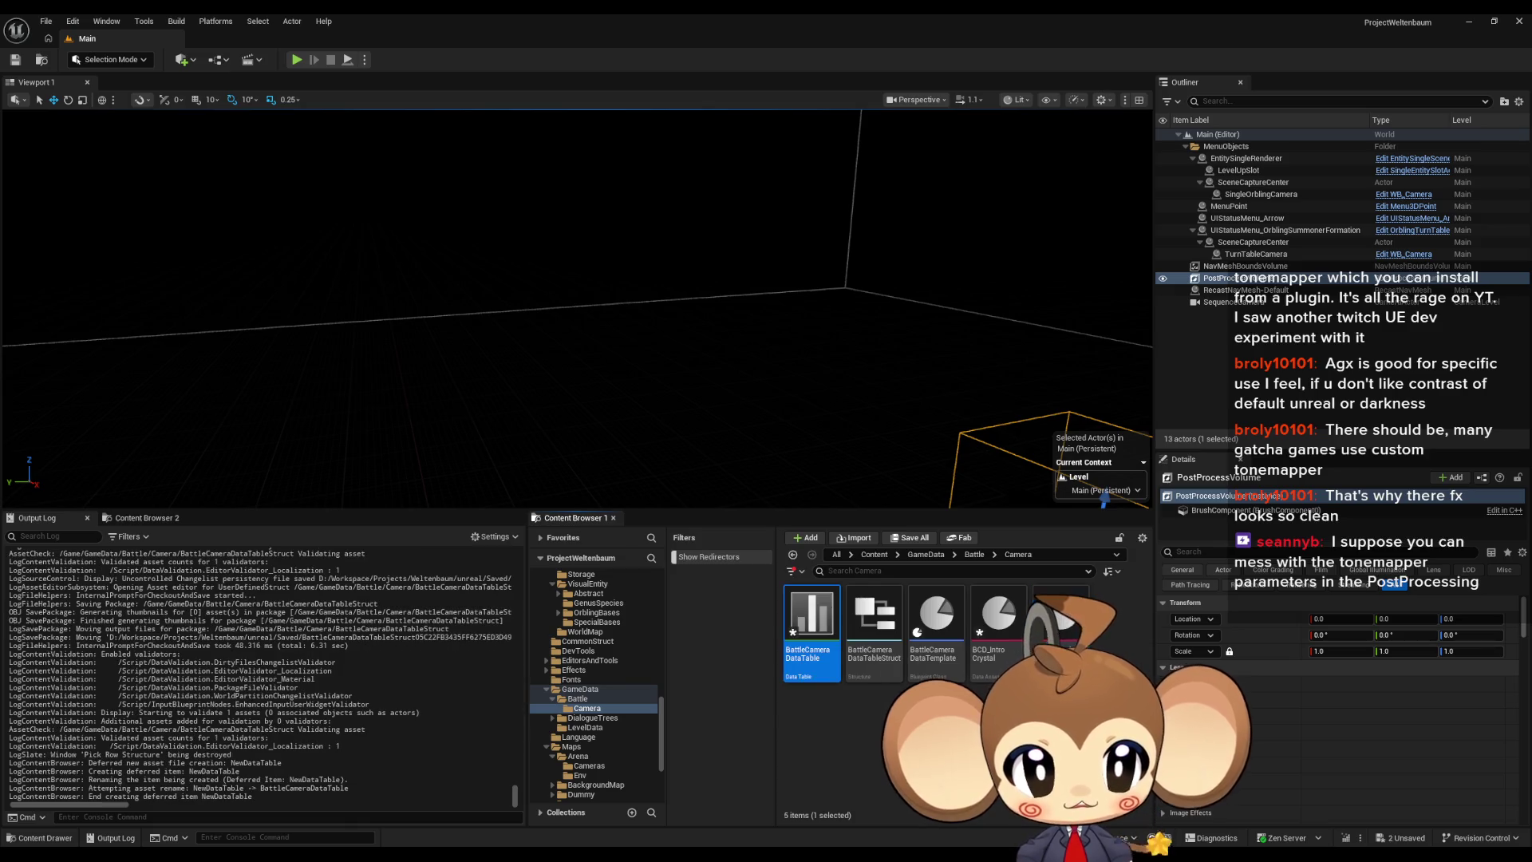
{"action": "double_click", "coordinate": [811, 630]}
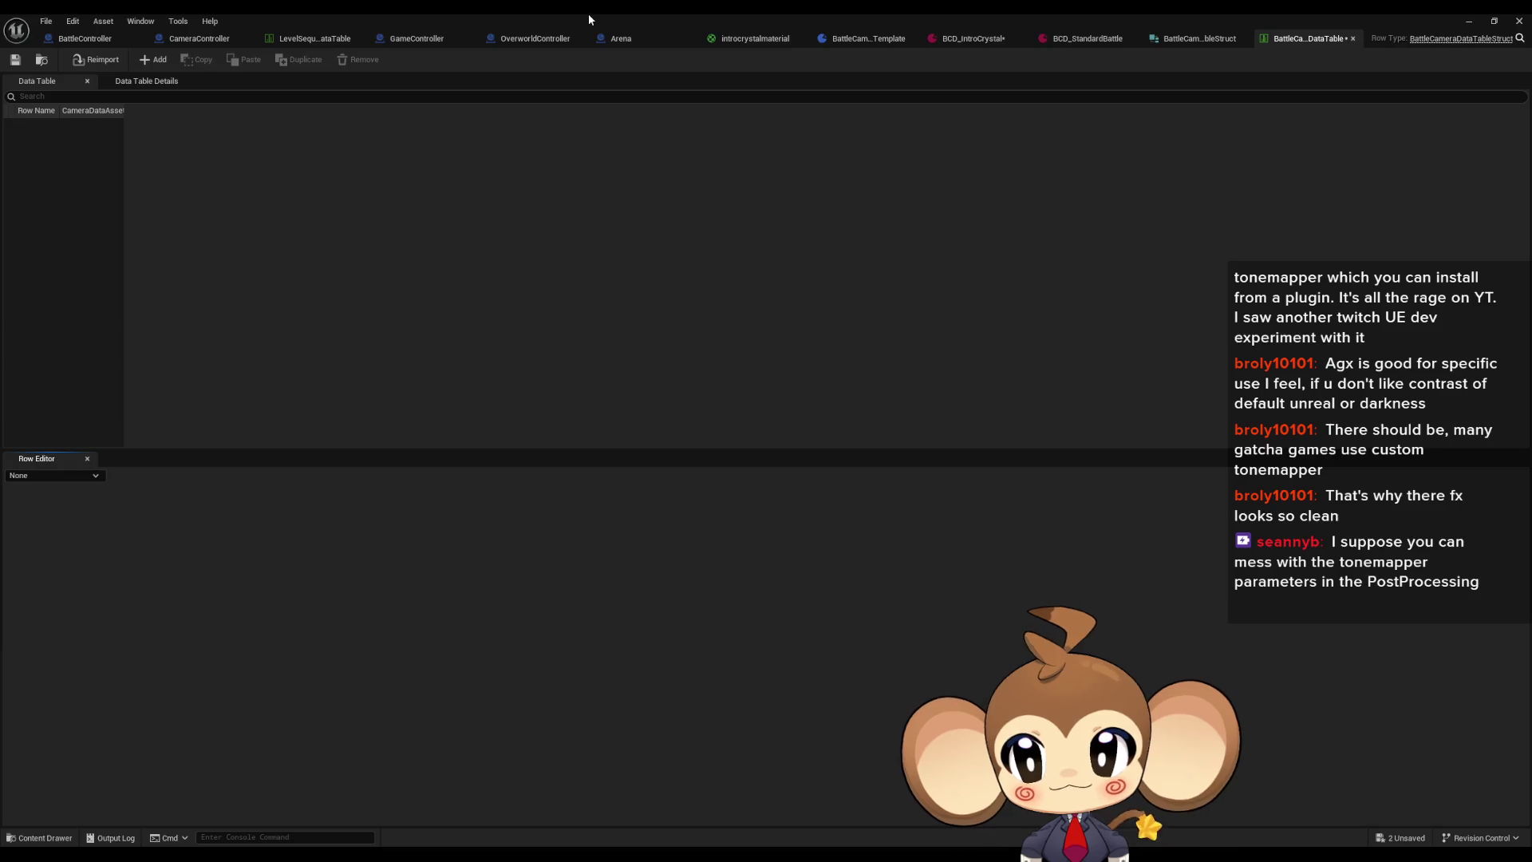
{"action": "double_click", "coordinate": [588, 13]}
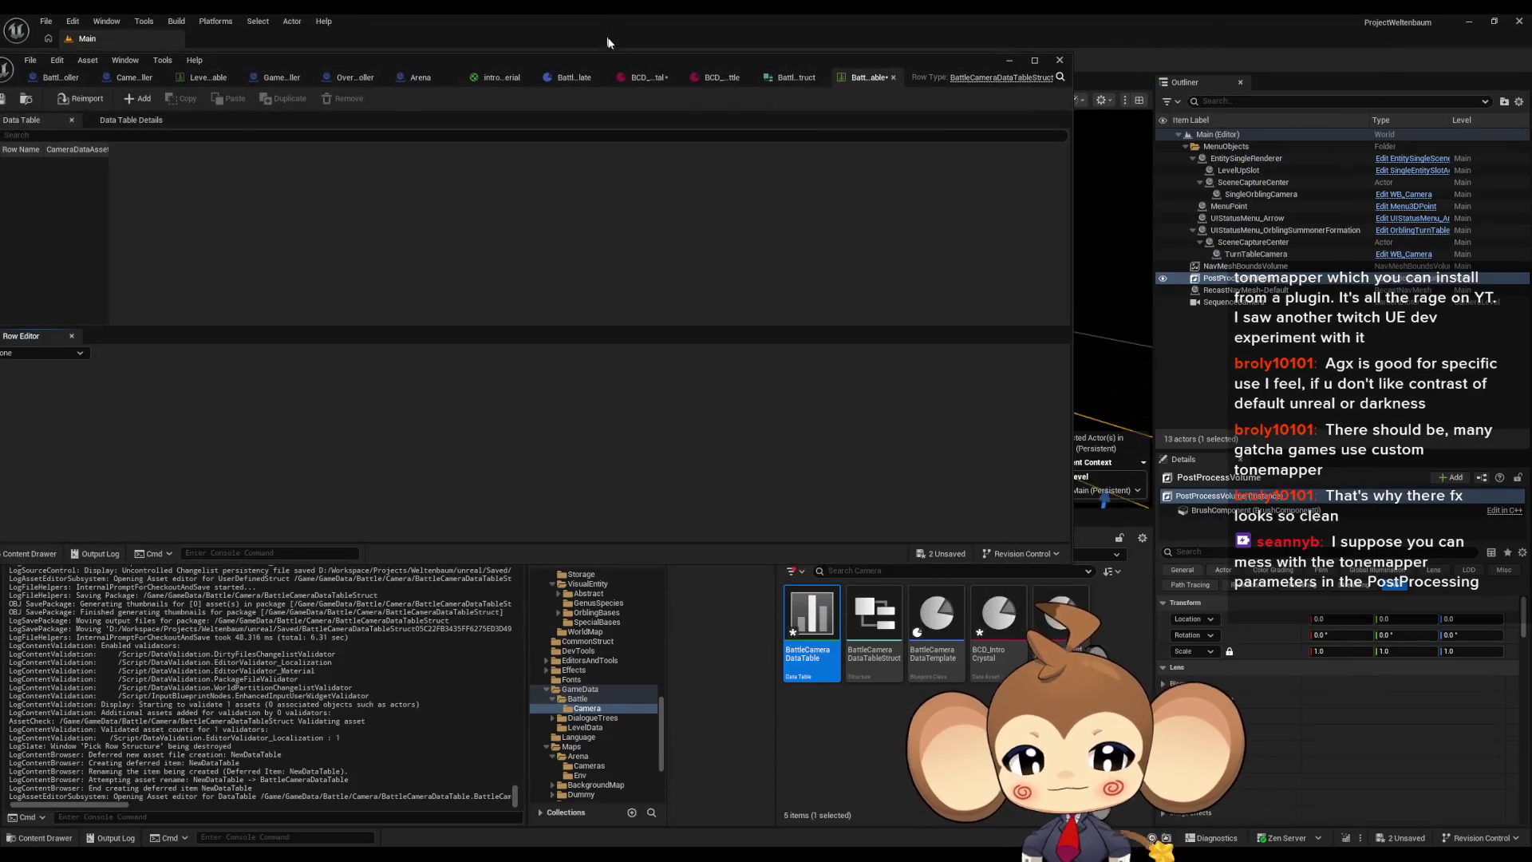
Step: Add two rows to the camera data table, named IntroCrystal and Default
{"action": "left_click", "coordinate": [1008, 642]}
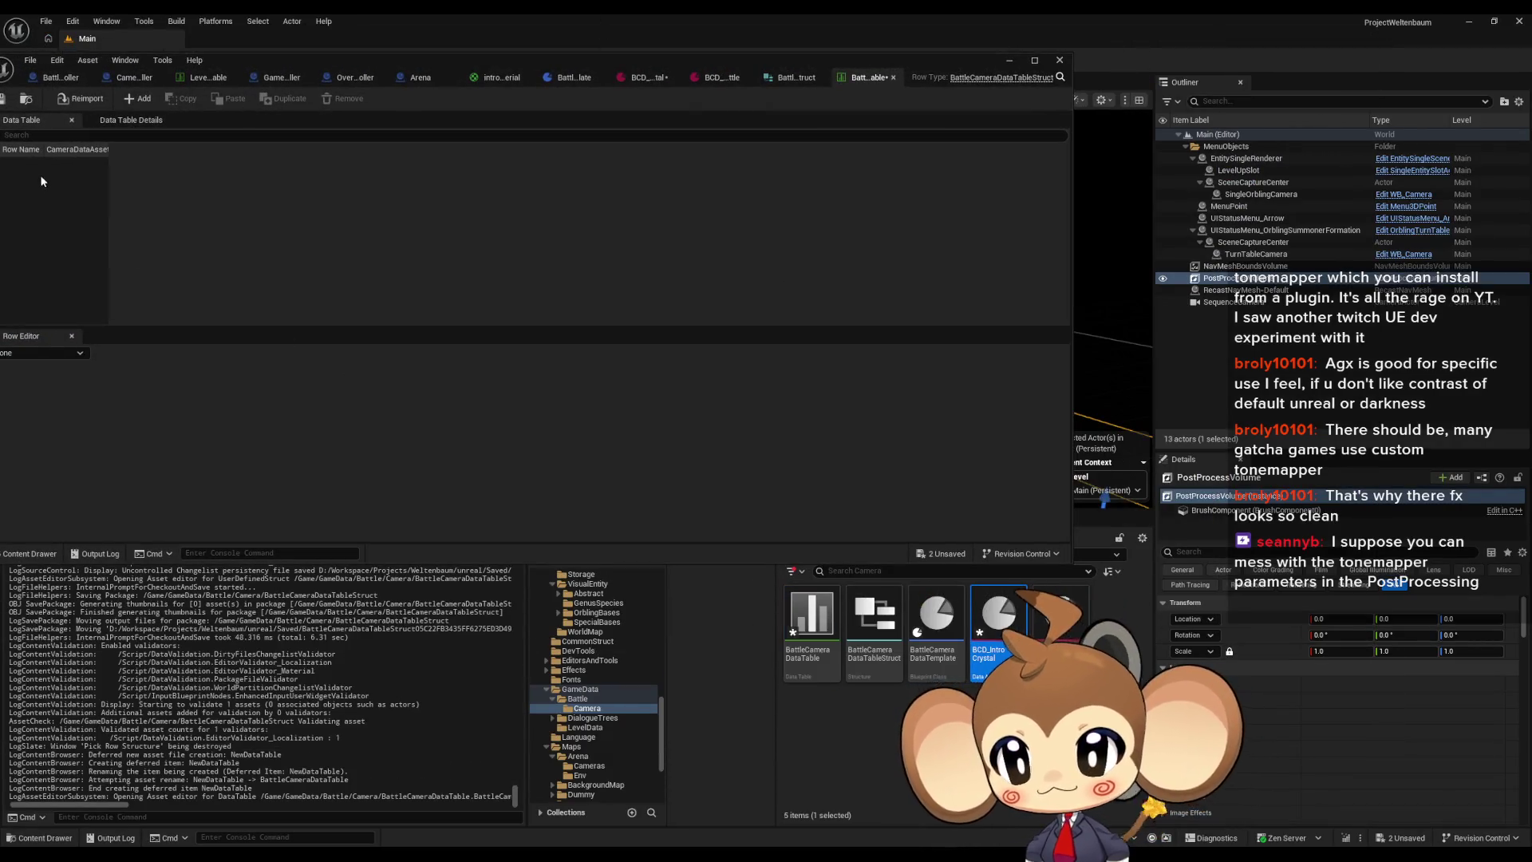
{"action": "mouse_move", "coordinate": [260, 60]}
{"action": "left_mouse_down"}
{"action": "mouse_move", "coordinate": [380, 46]}
{"action": "mouse_move", "coordinate": [301, 41]}
{"action": "left_mouse_up"}
{"action": "left_click", "coordinate": [168, 82]}
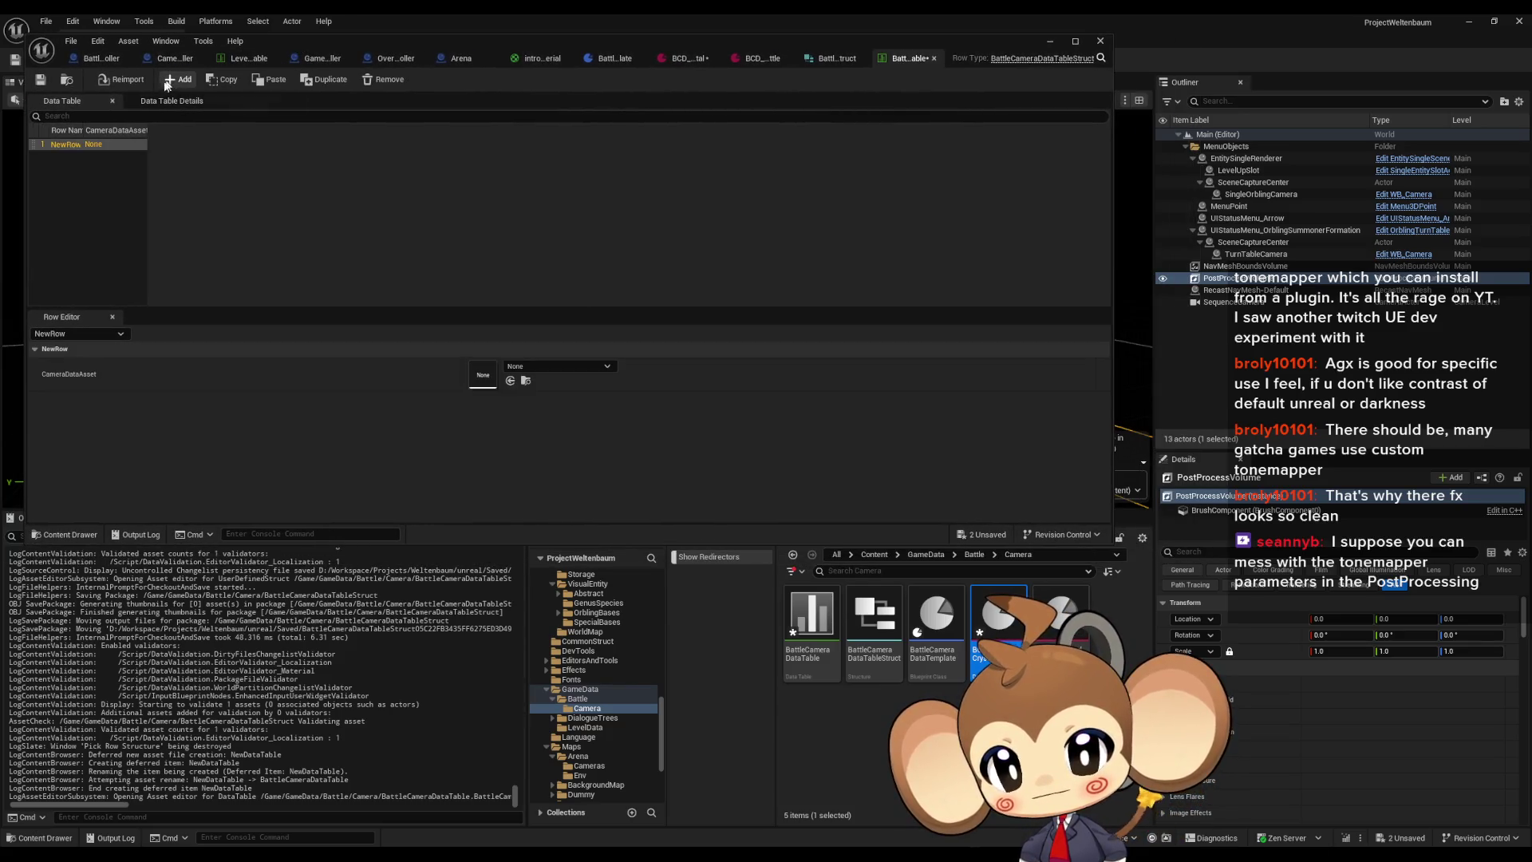
{"action": "double_click", "coordinate": [62, 145]}
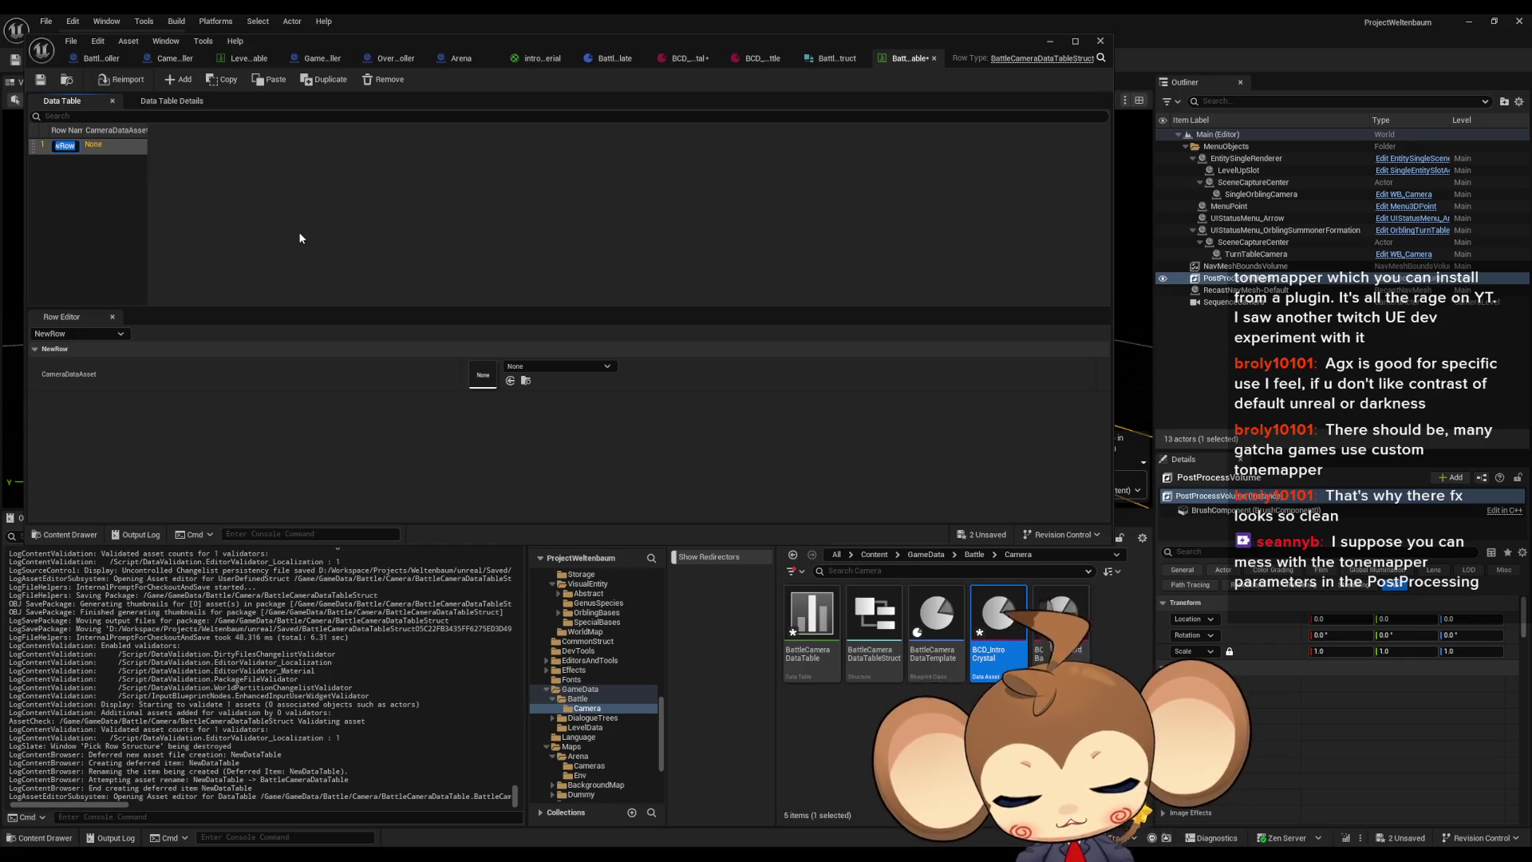
{"action": "key", "text": "BackSpace"}
{"action": "type", "text": "Crystal"}
{"action": "key", "text": "Return"}
{"action": "left_click", "coordinate": [183, 81]}
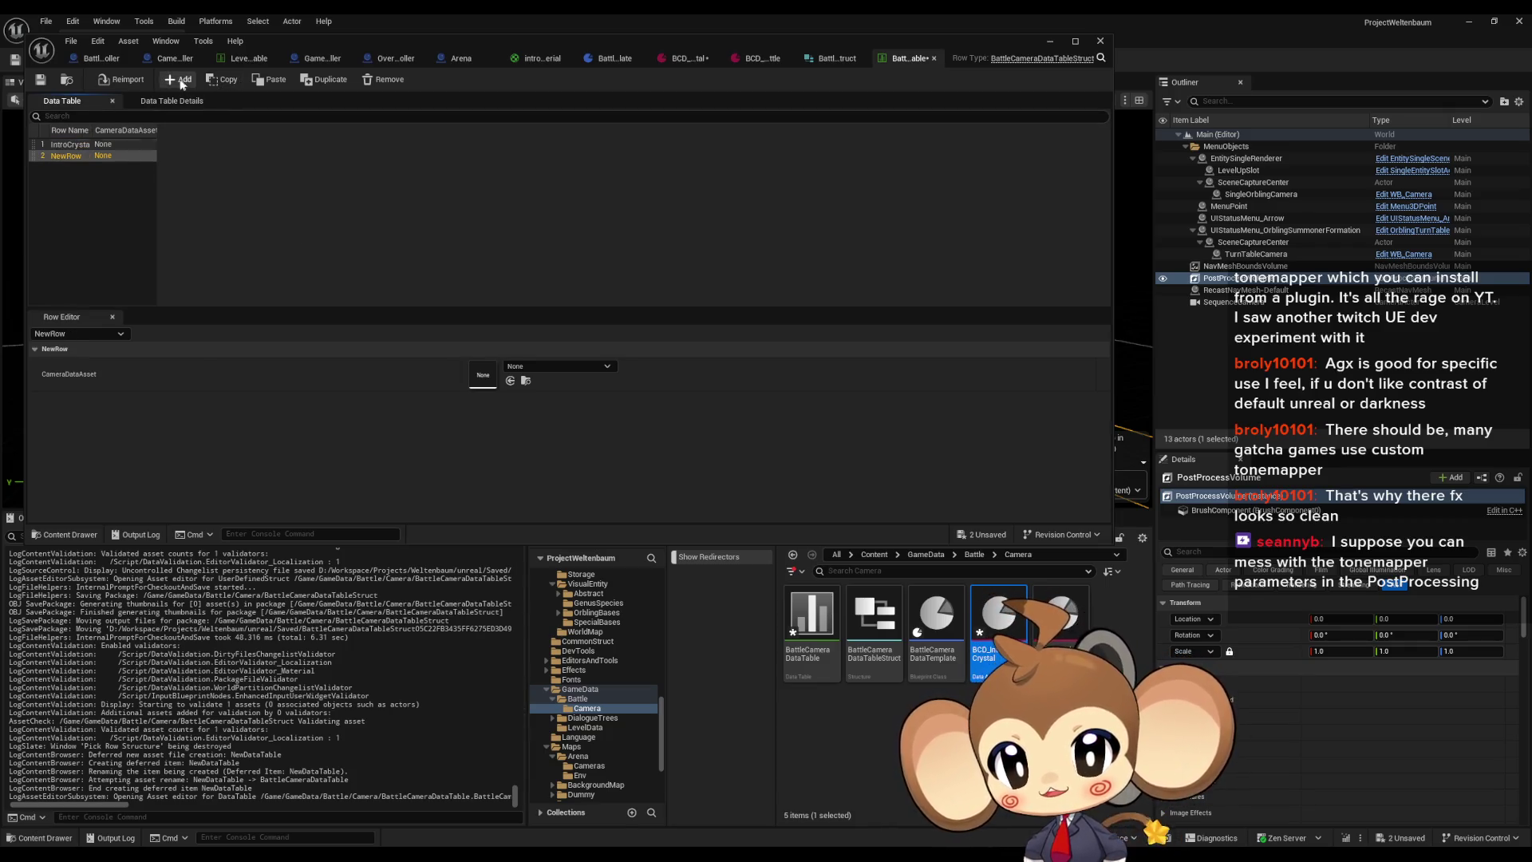
{"action": "left_click_drag", "start_coordinate": [37, 156], "coordinate": [50, 154]}
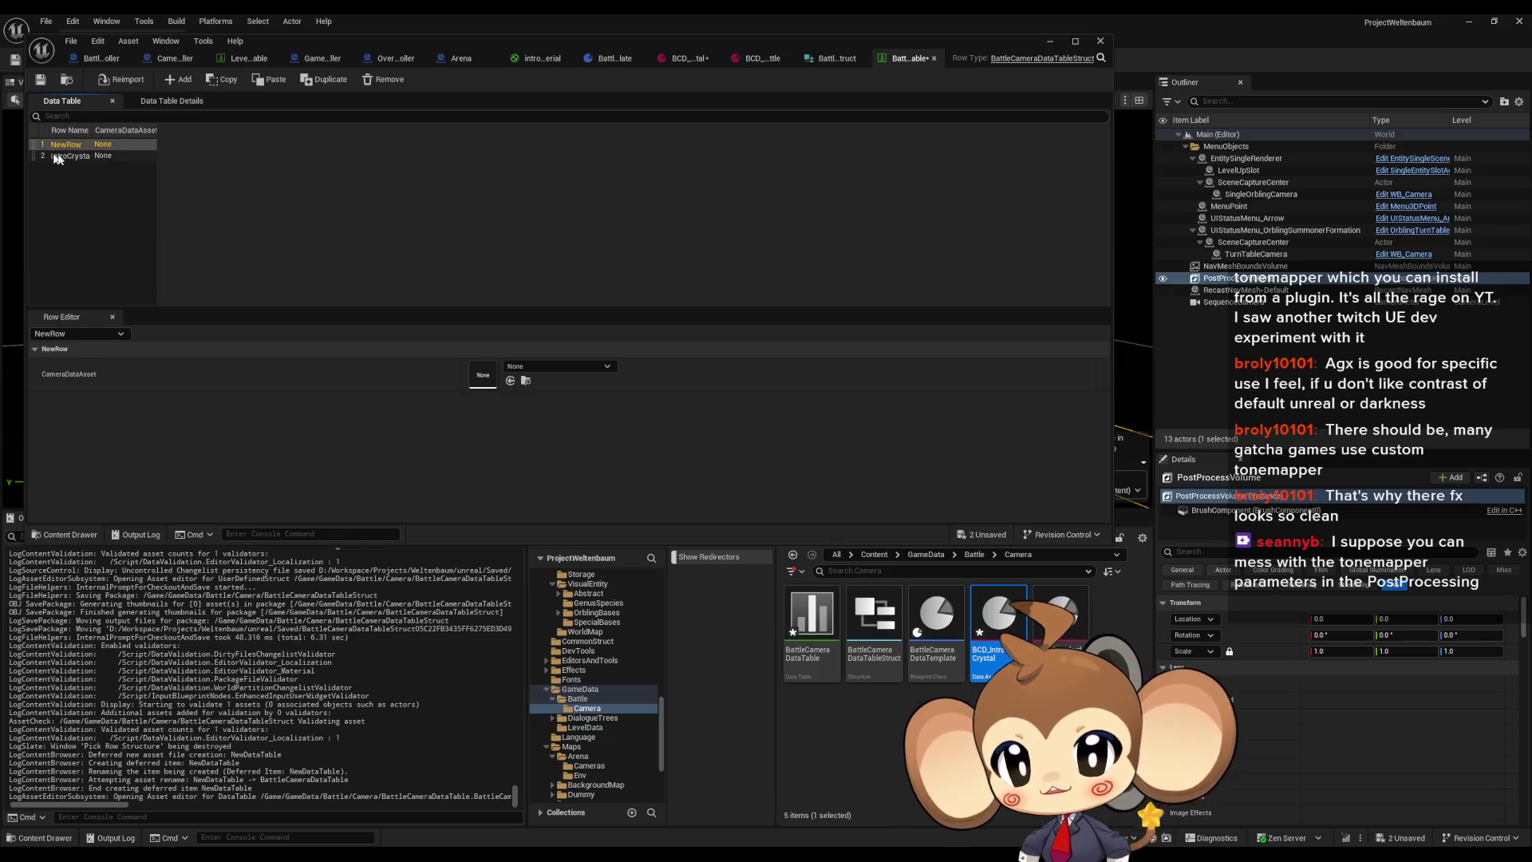
{"action": "type", "text": "Default"}
{"action": "key", "text": "Return"}
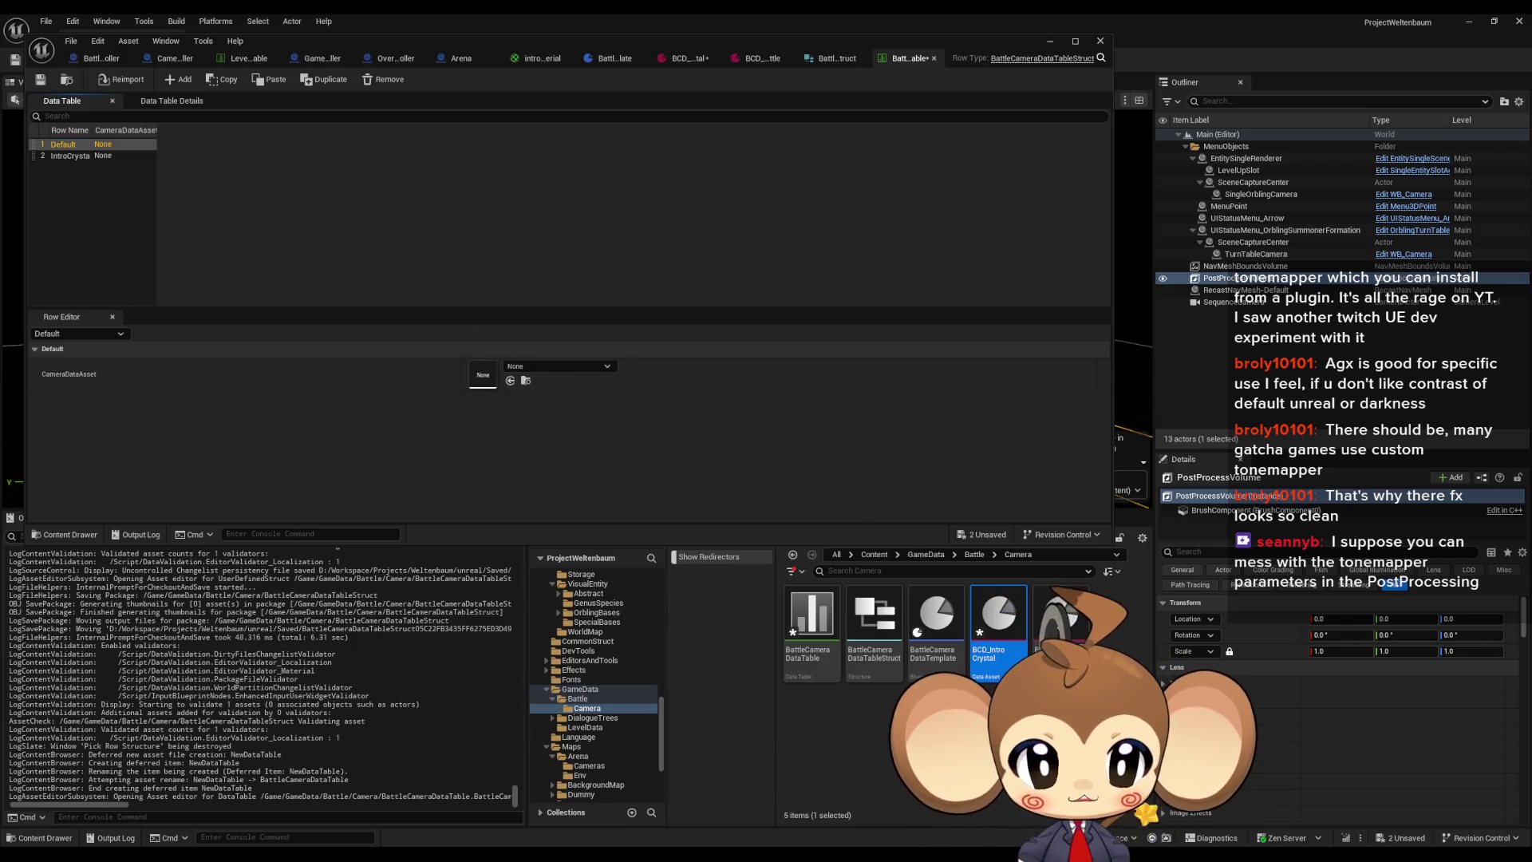
Step: Assign a camera data asset to Default and BCD_IntroCrystal to IntroCrystal, then save
{"action": "mouse_move", "coordinate": [1000, 632]}
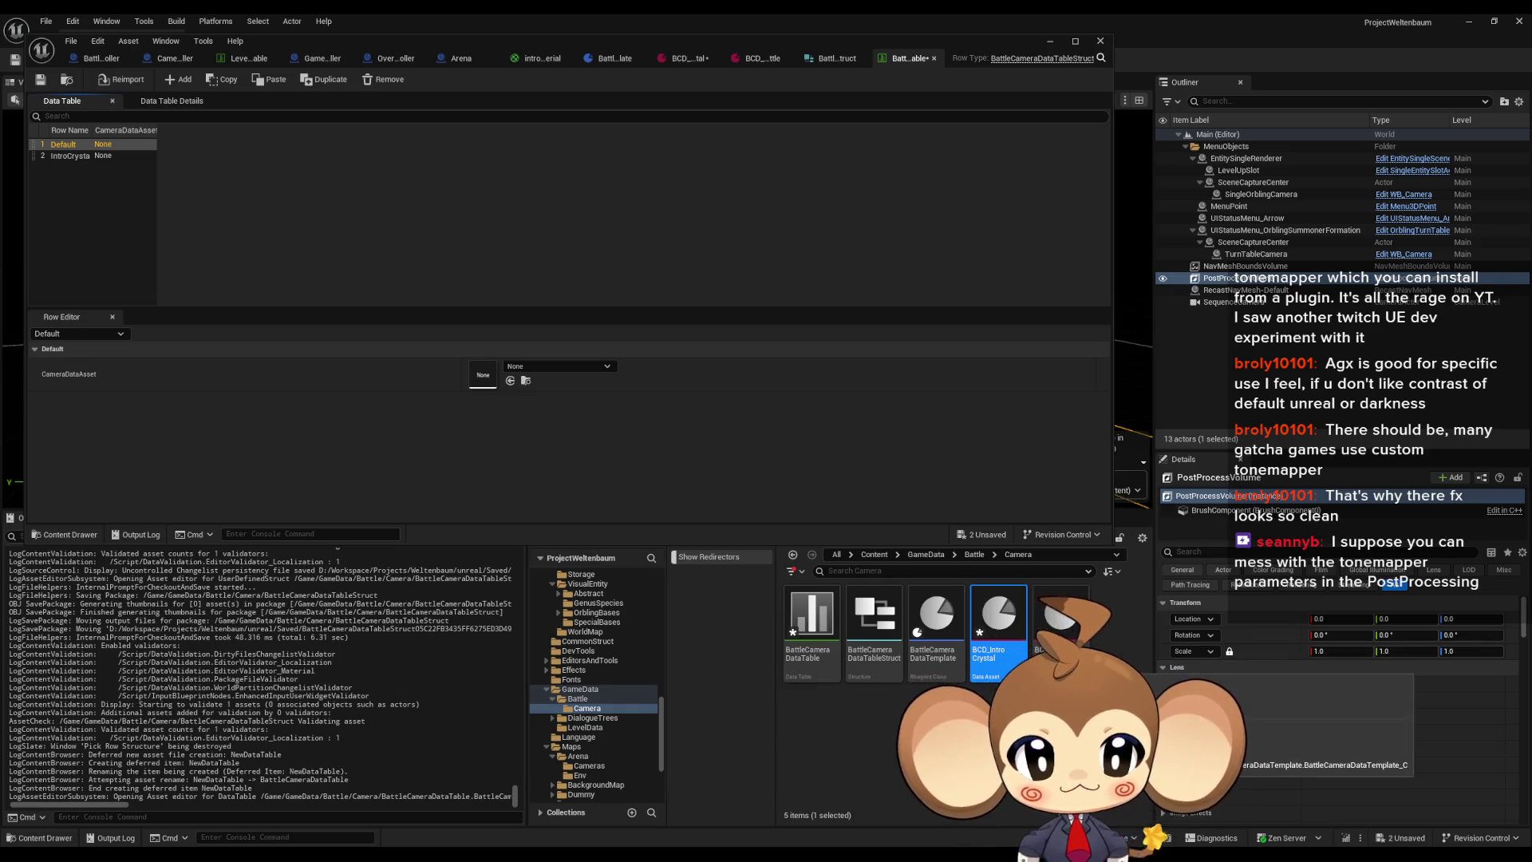
{"action": "left_click_drag", "start_coordinate": [999, 632], "coordinate": [483, 374]}
{"action": "left_click", "coordinate": [62, 155]}
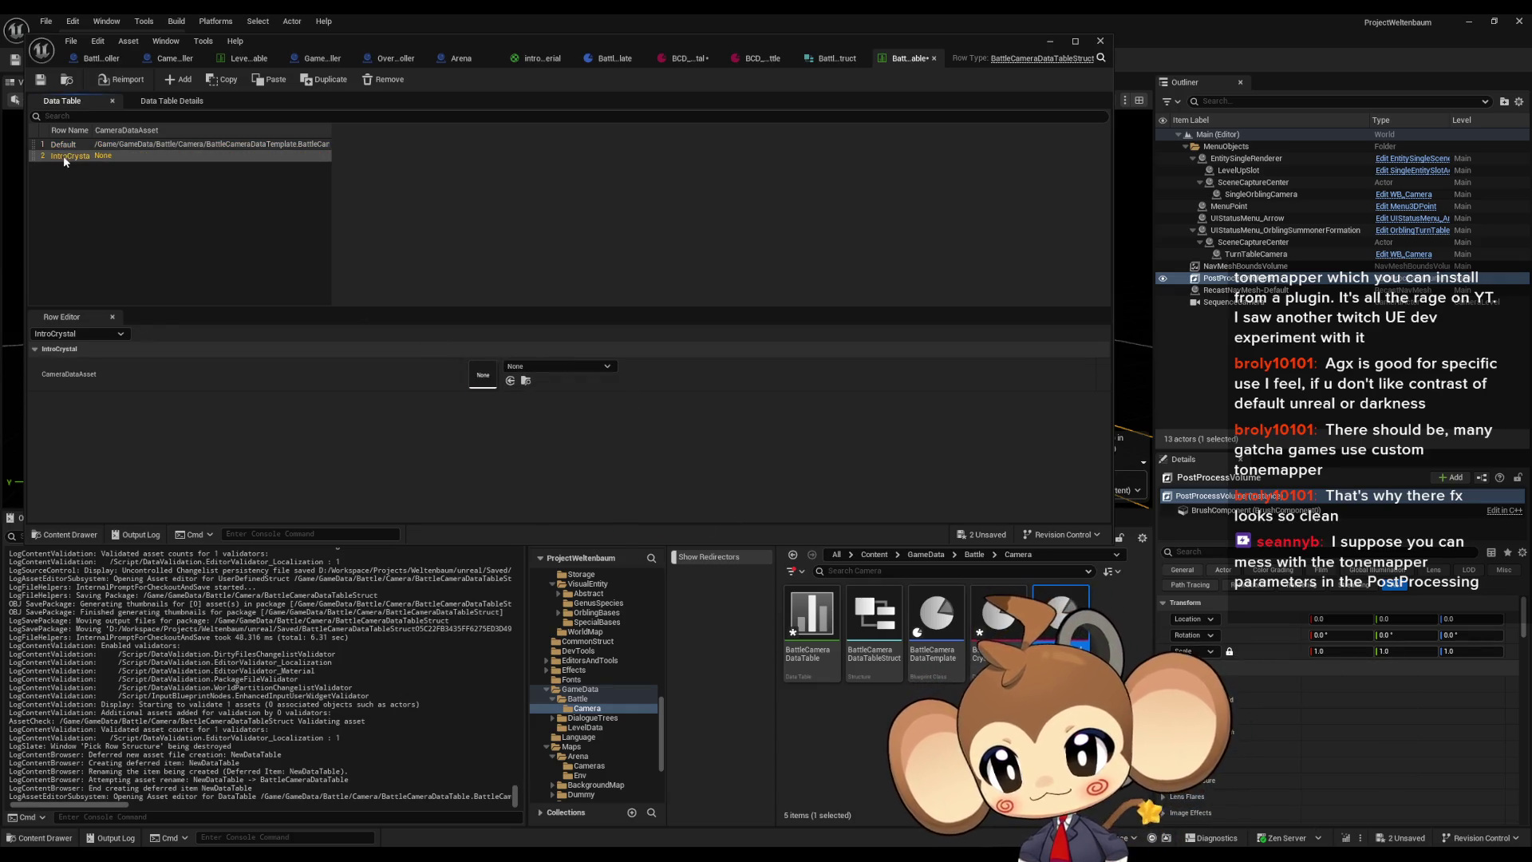
{"action": "mouse_move", "coordinate": [999, 631]}
{"action": "left_mouse_down"}
{"action": "mouse_move", "coordinate": [366, 291]}
{"action": "mouse_move", "coordinate": [517, 369]}
{"action": "mouse_move", "coordinate": [489, 374]}
{"action": "left_mouse_up"}
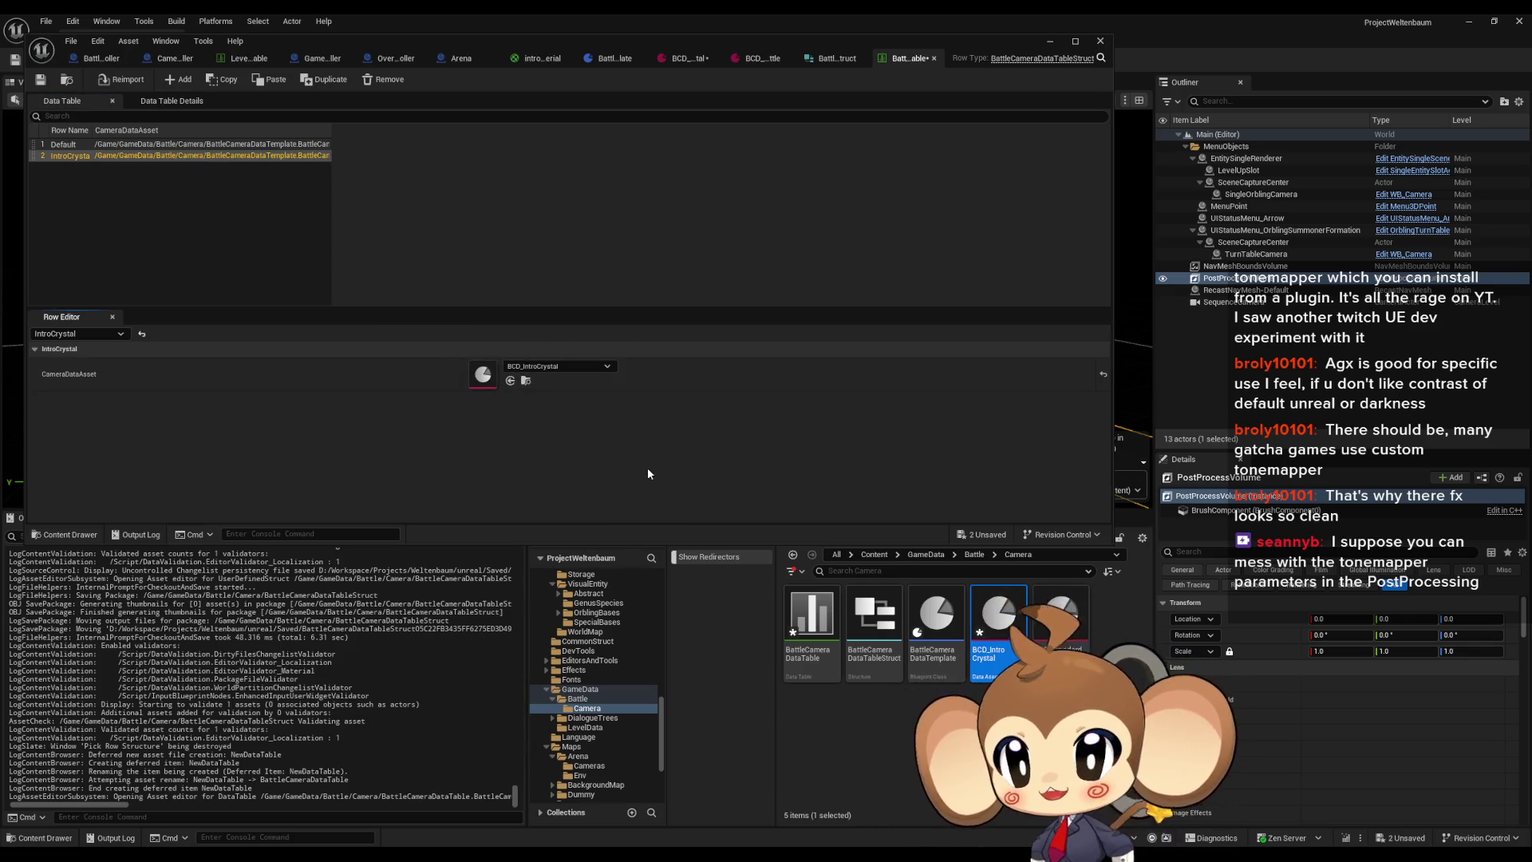
{"action": "left_click", "coordinate": [39, 80]}
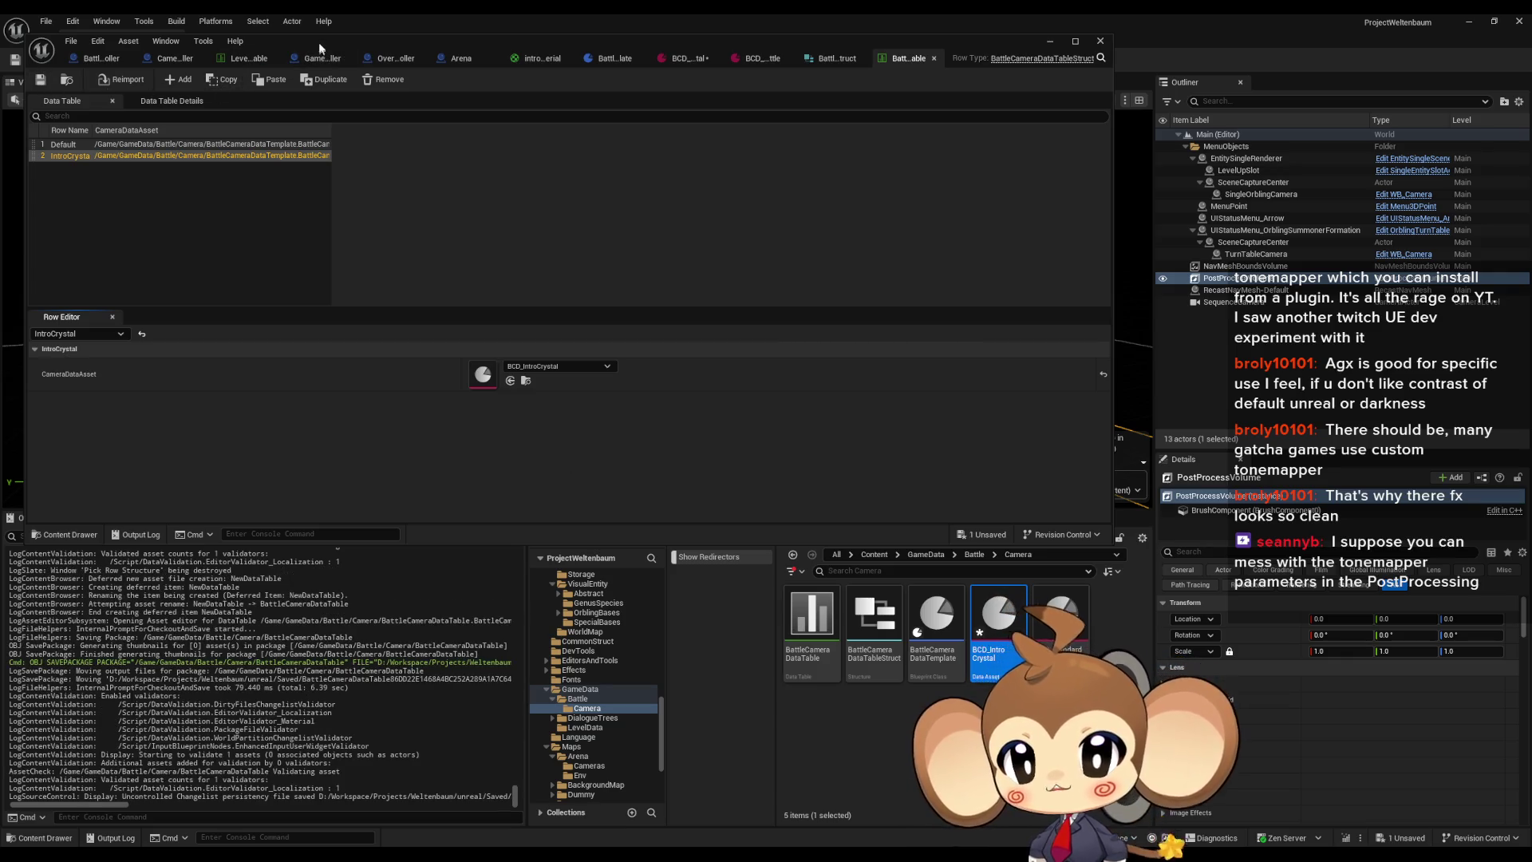
Step: Maximize the editor and open BattleController's PrepareBattle function graph
{"action": "double_click", "coordinate": [319, 50]}
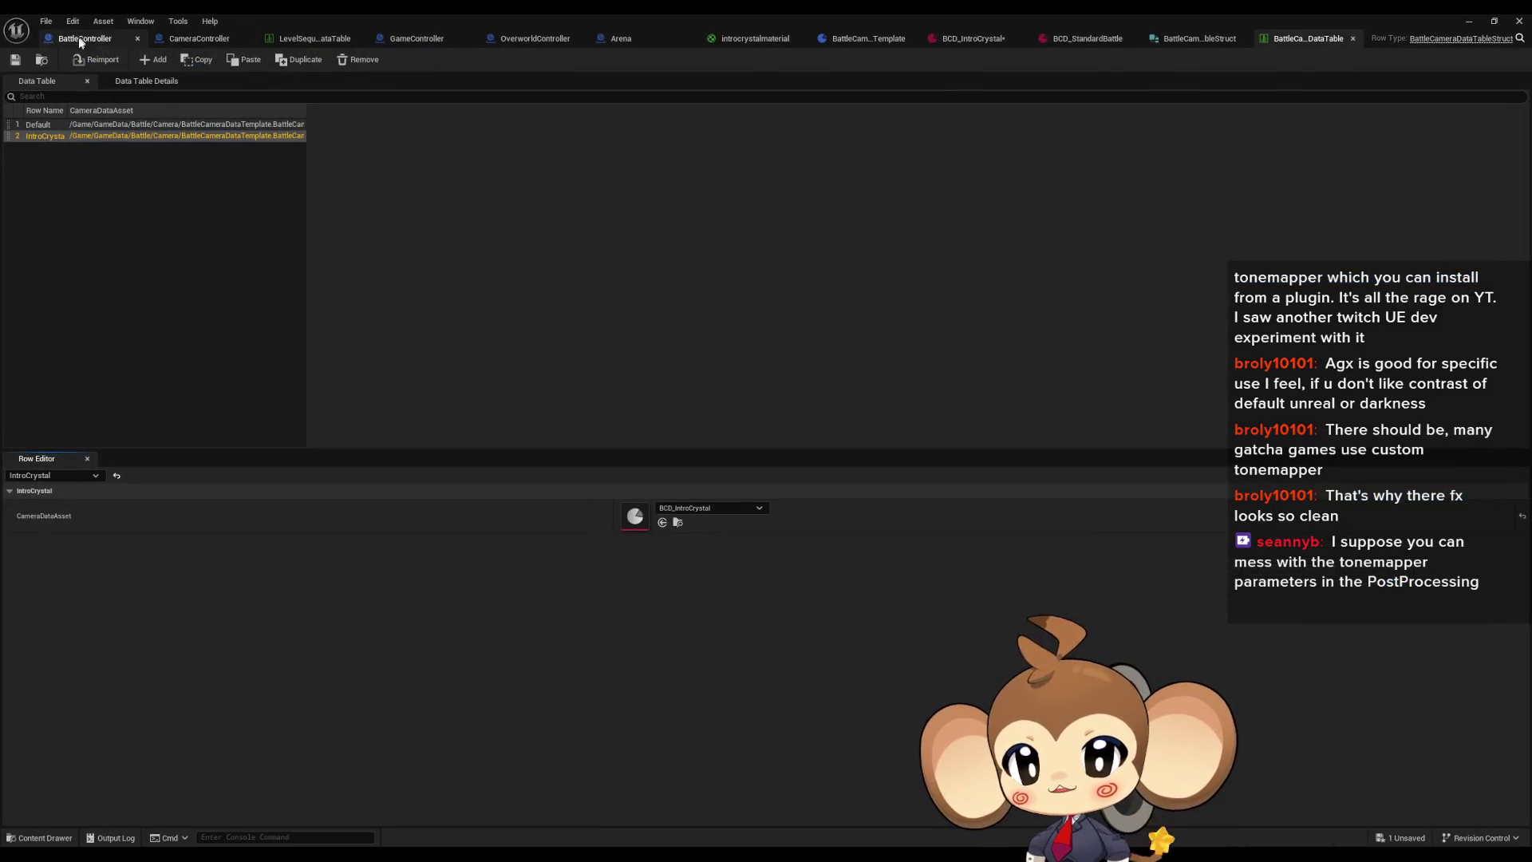
{"action": "left_click", "coordinate": [80, 40]}
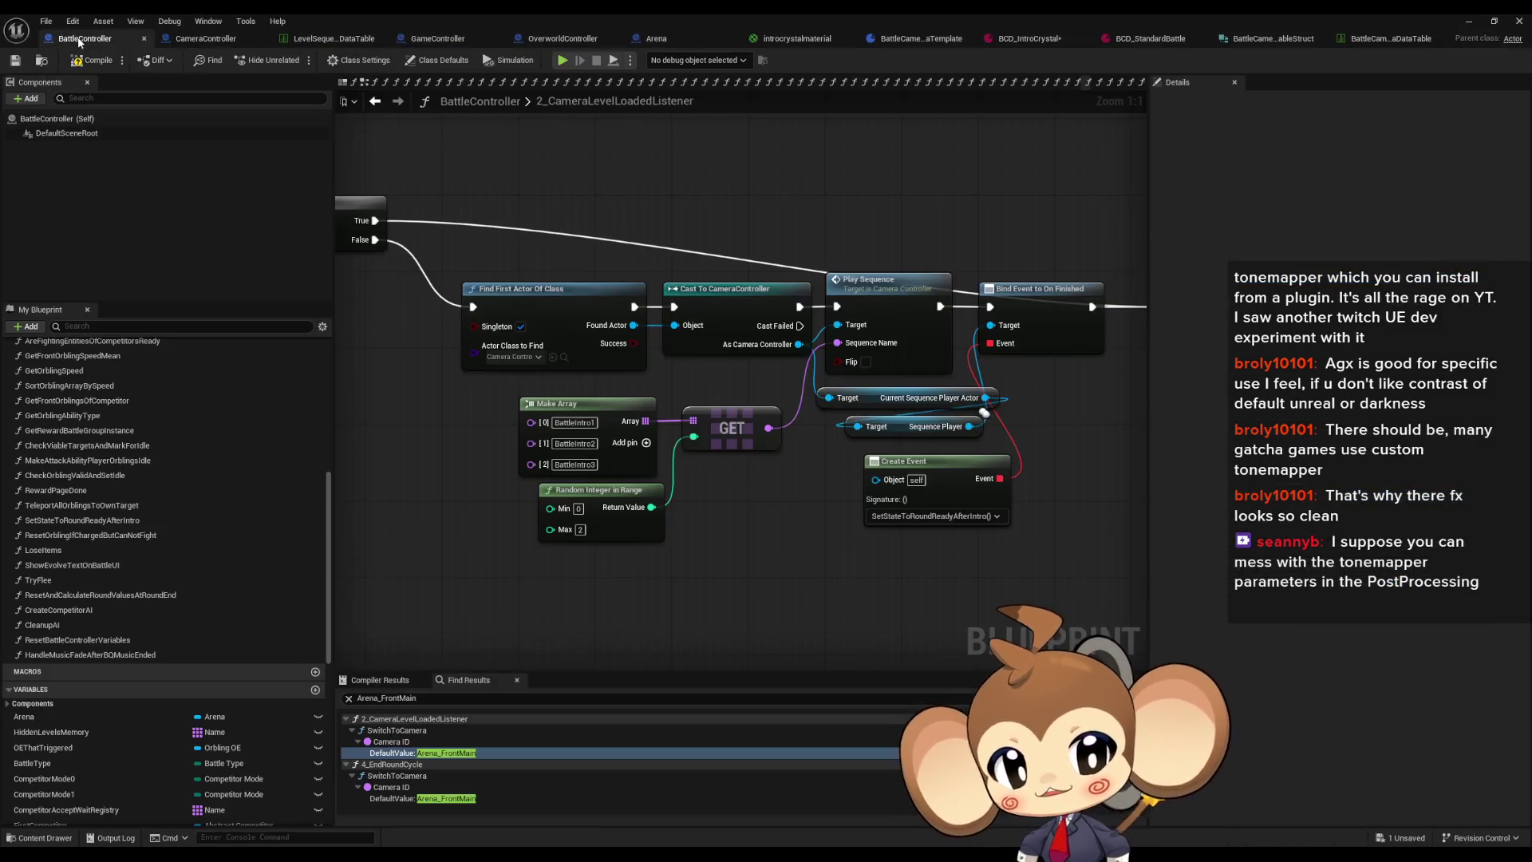
{"action": "scroll", "coordinate": [878, 526], "scroll_direction": "down", "scroll_amount": 6}
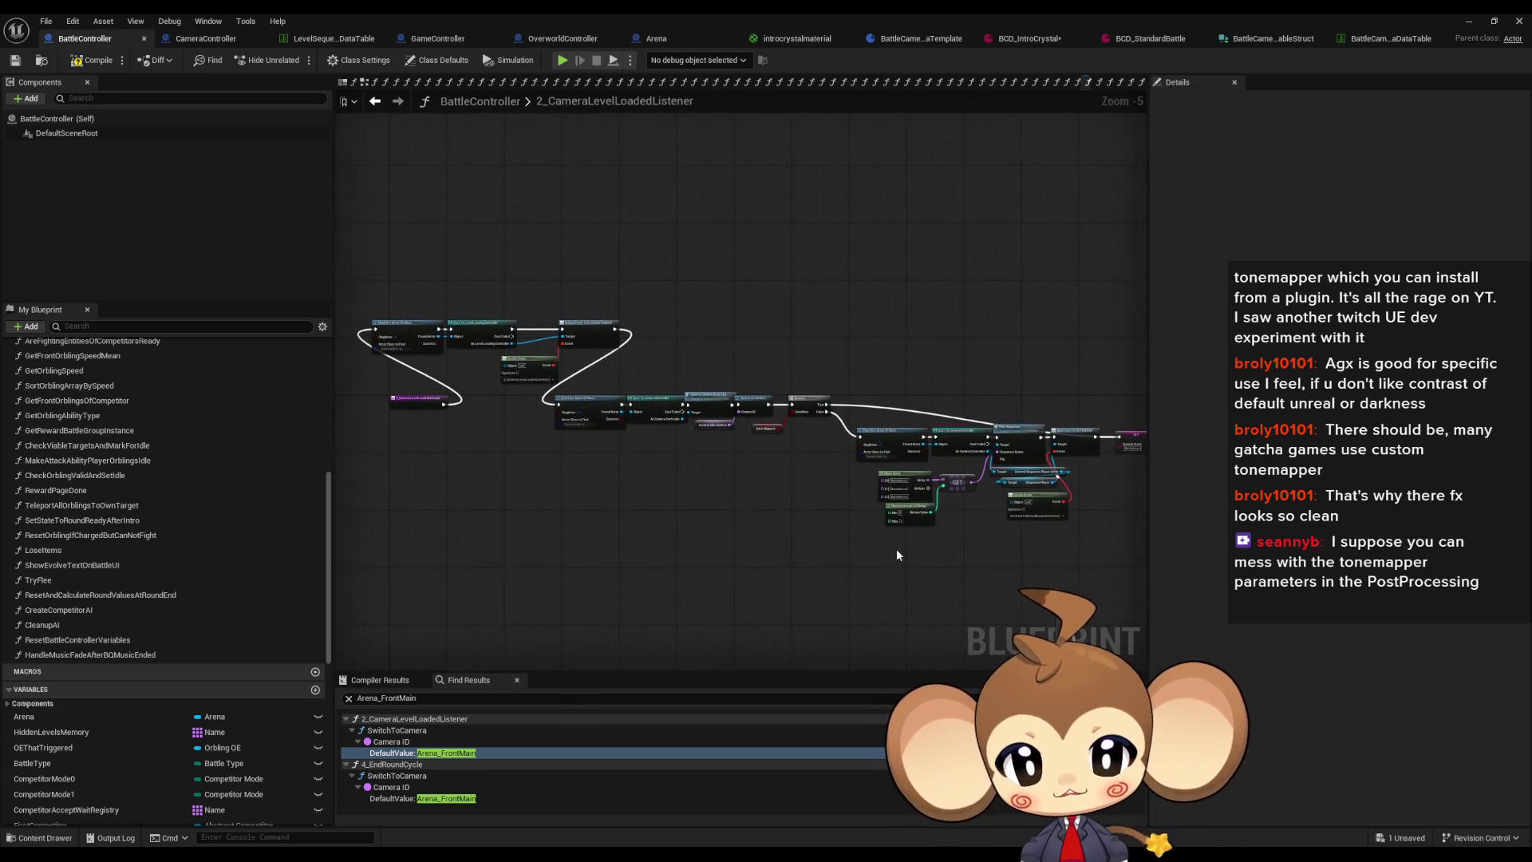
{"action": "scroll", "coordinate": [64, 495], "scroll_direction": "up", "scroll_amount": 5}
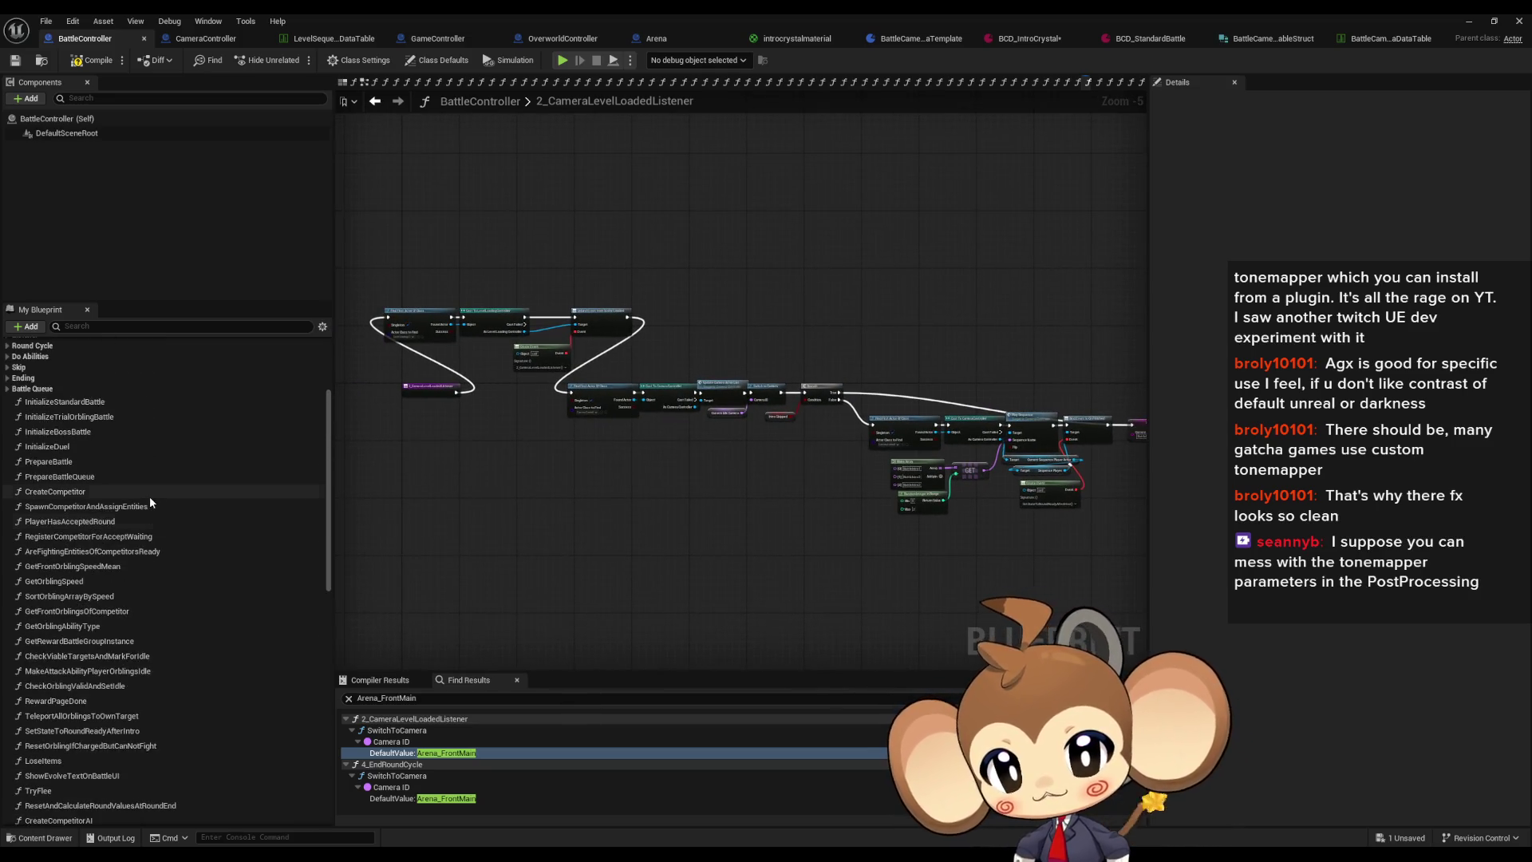
{"action": "double_click", "coordinate": [48, 461]}
{"action": "scroll", "coordinate": [654, 499], "scroll_direction": "down", "scroll_amount": 4}
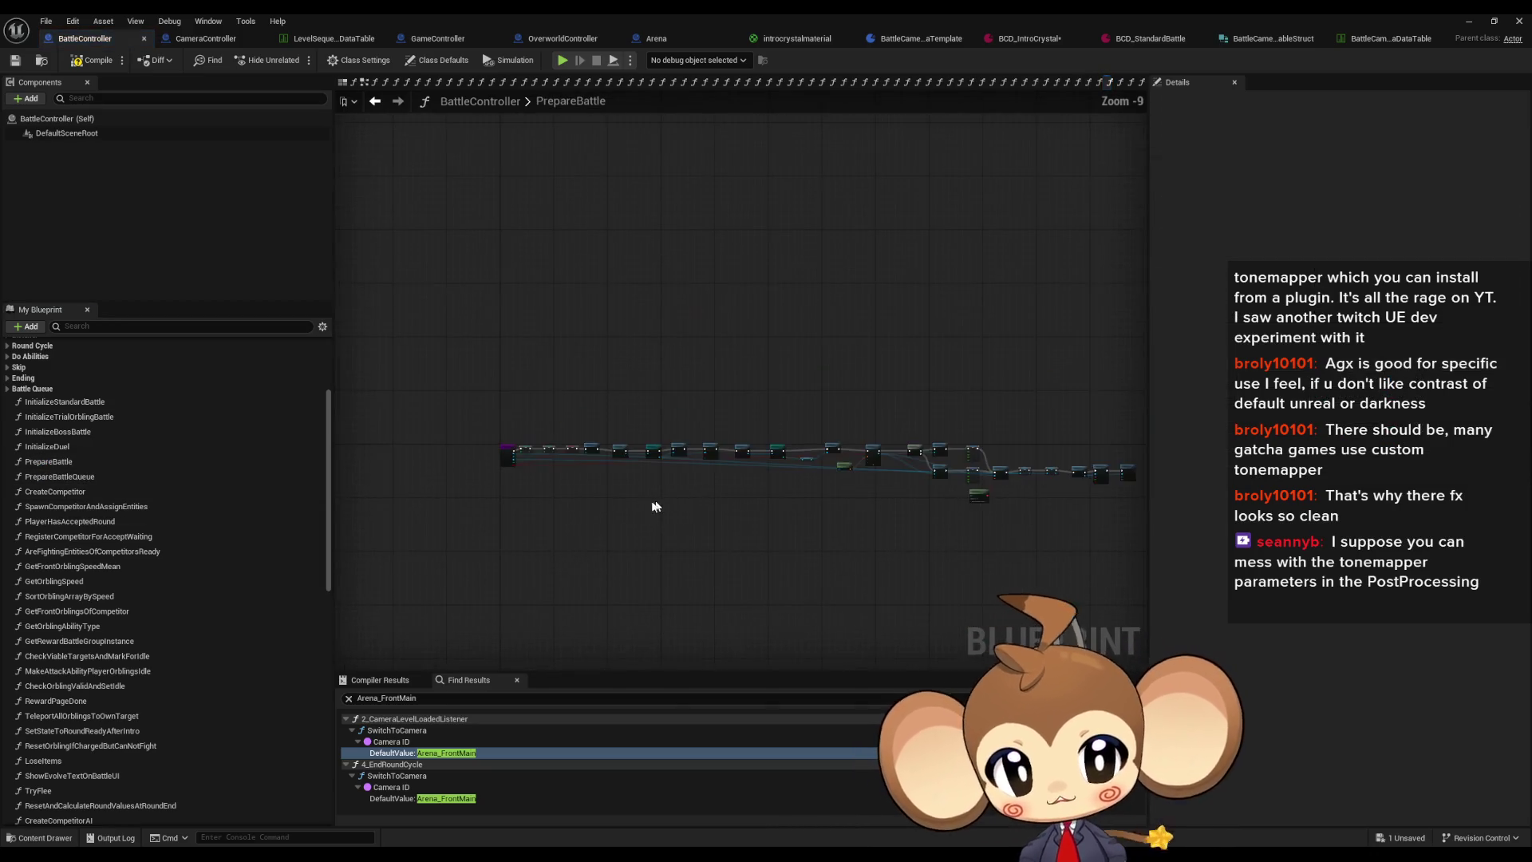
{"action": "scroll", "coordinate": [656, 438], "scroll_direction": "up", "scroll_amount": 9}
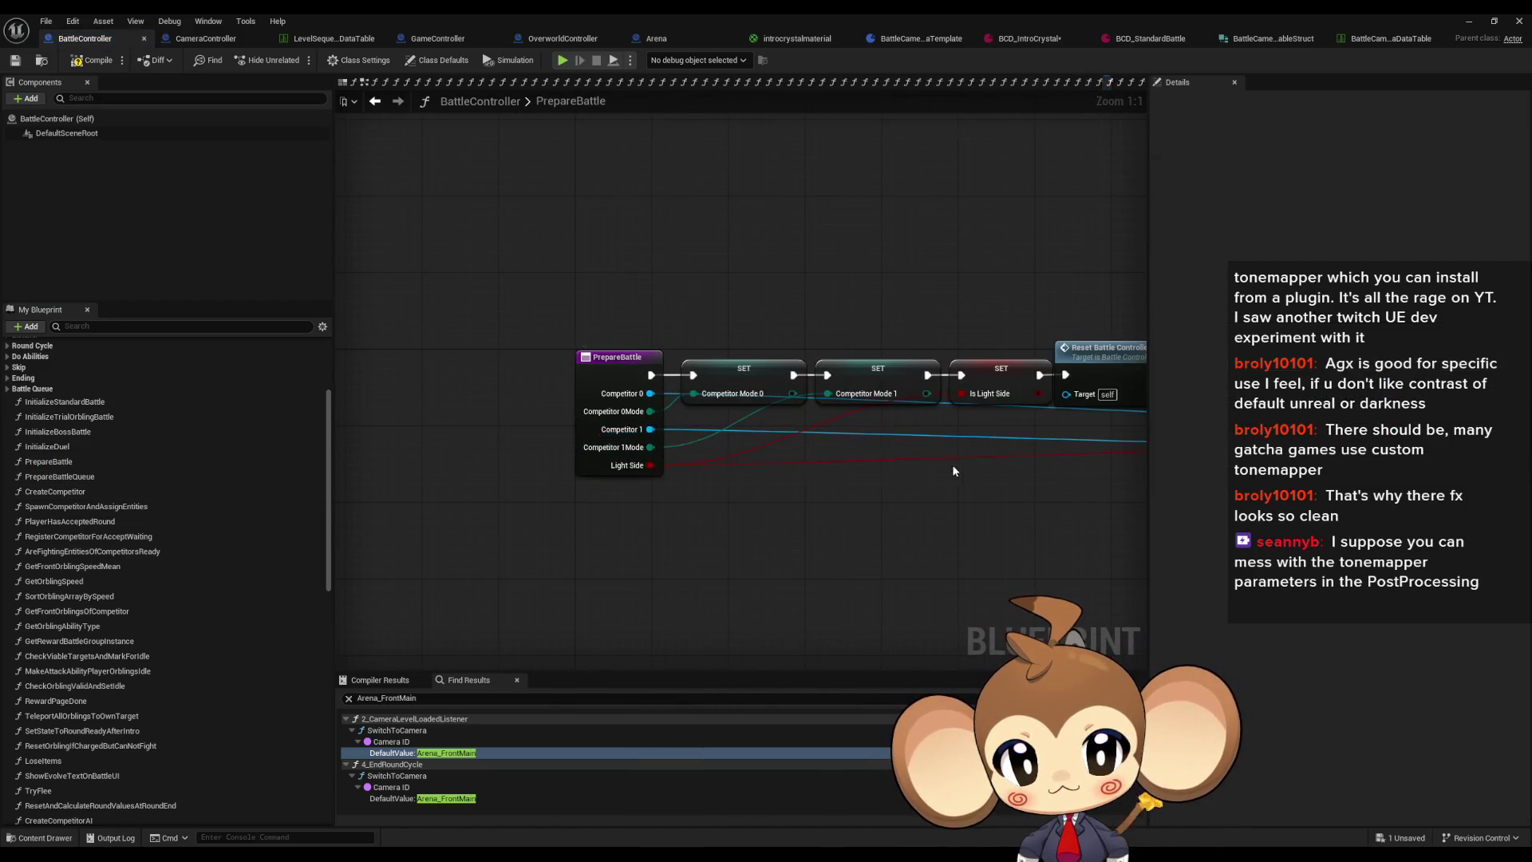
{"action": "scroll", "coordinate": [953, 471], "scroll_direction": "down", "scroll_amount": 4}
{"action": "scroll", "coordinate": [658, 441], "scroll_direction": "up", "scroll_amount": 3}
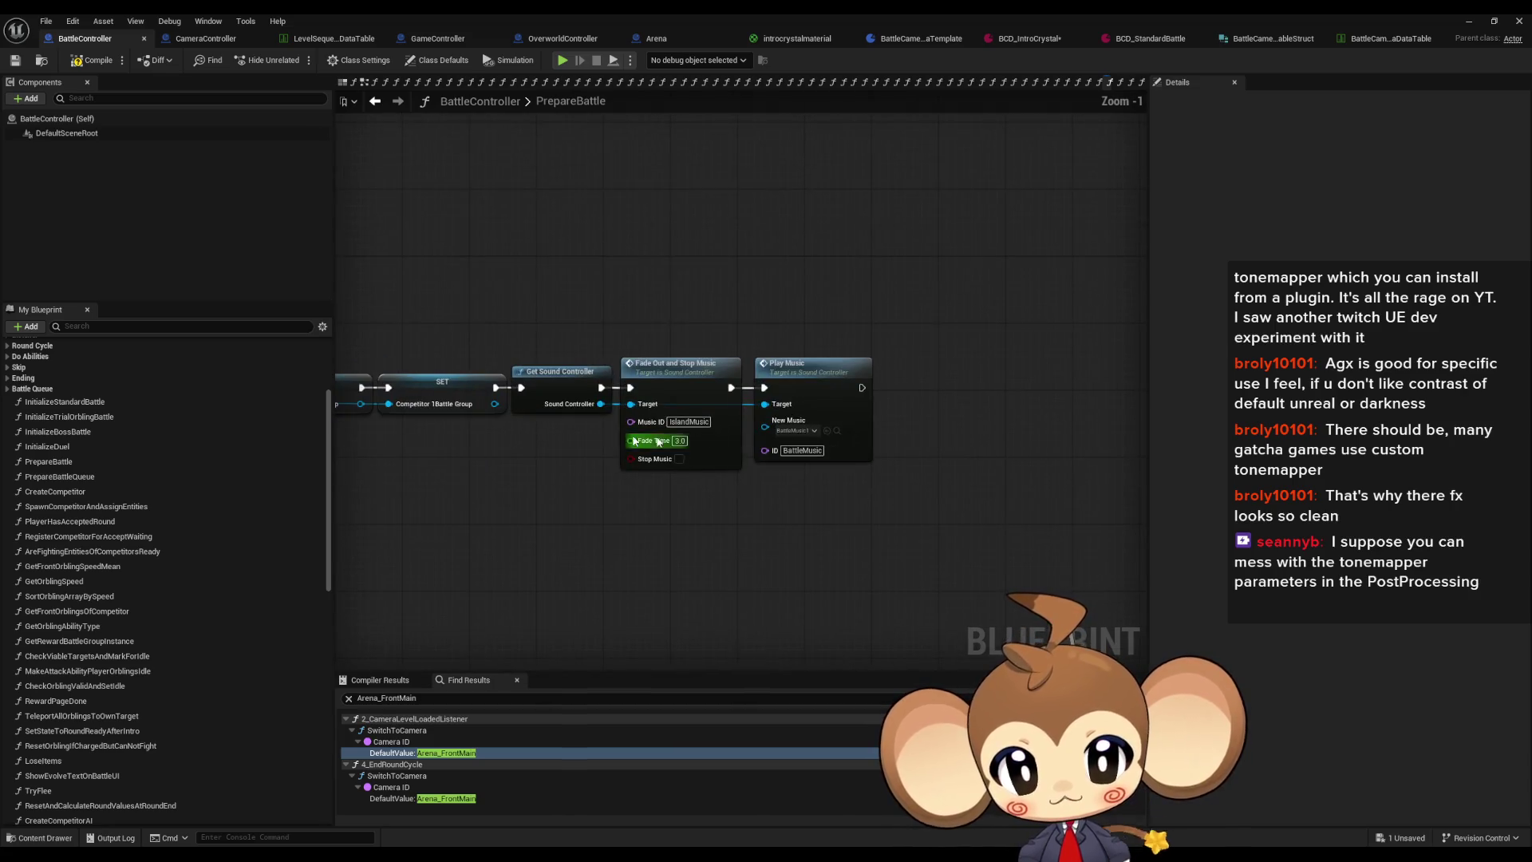
Step: Inspect PrepareBattle's two SET nodes, then add a new function to BattleController
{"action": "mouse_move", "coordinate": [559, 323]}
{"action": "left_mouse_down"}
{"action": "mouse_move", "coordinate": [677, 427]}
{"action": "mouse_move", "coordinate": [677, 464]}
{"action": "mouse_move", "coordinate": [714, 505]}
{"action": "left_mouse_up"}
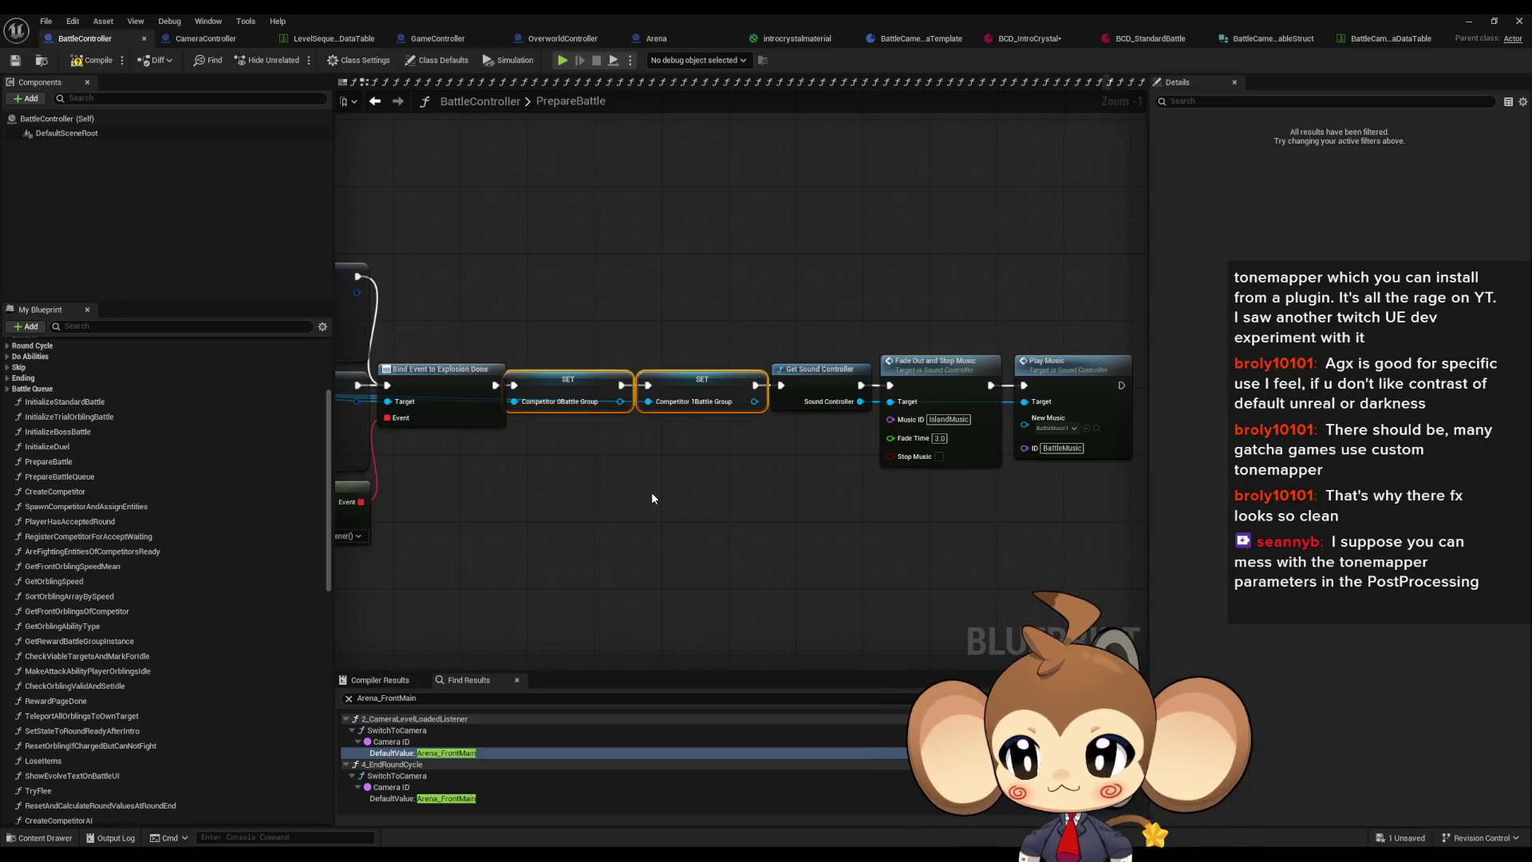
{"action": "scroll", "coordinate": [198, 556], "scroll_direction": "down", "scroll_amount": 10}
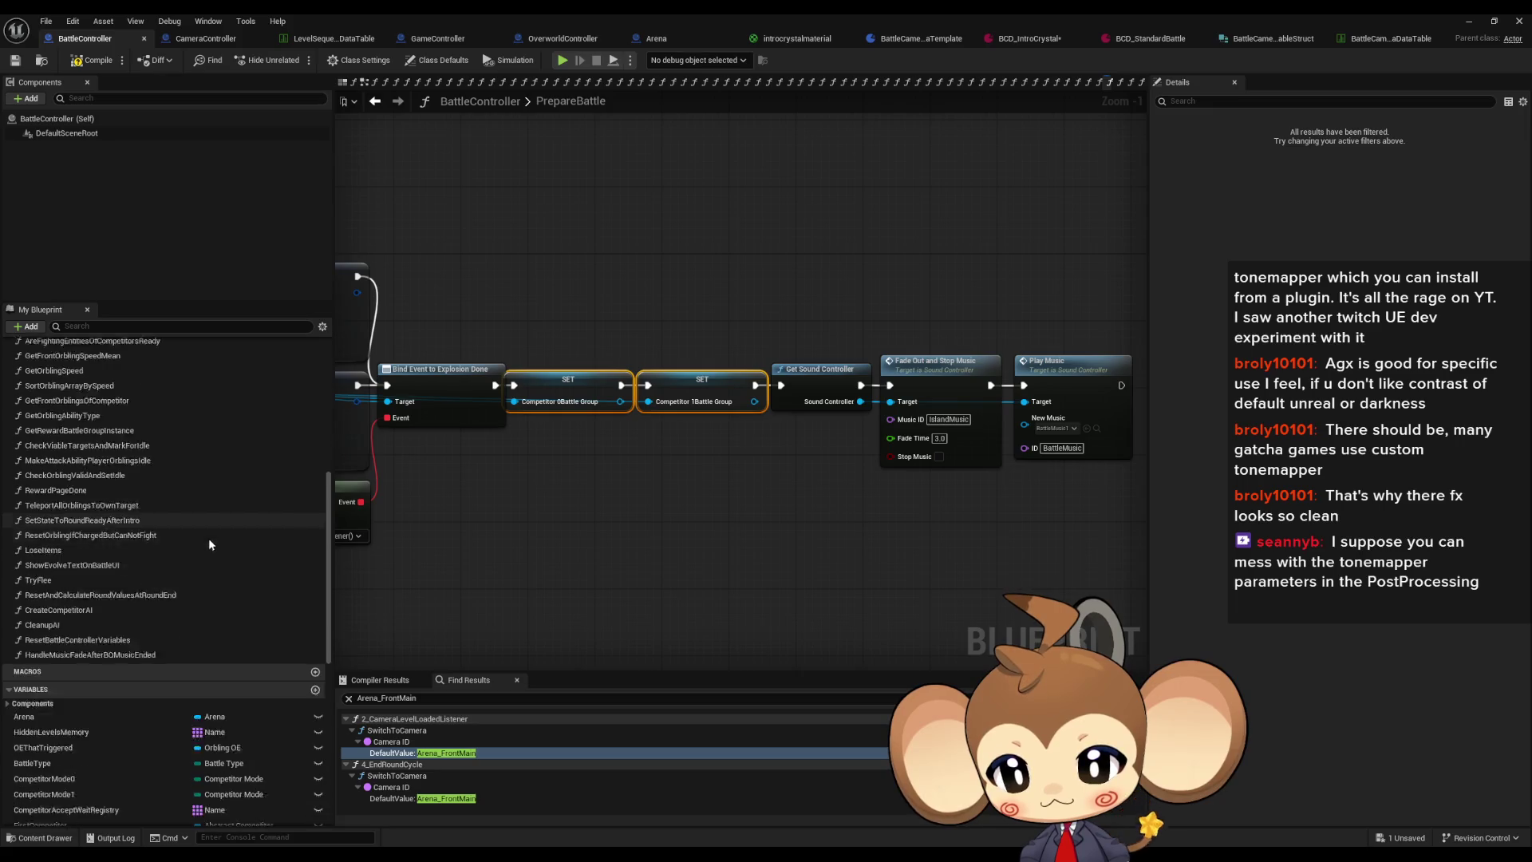
{"action": "scroll", "coordinate": [227, 534], "scroll_direction": "down", "scroll_amount": 3}
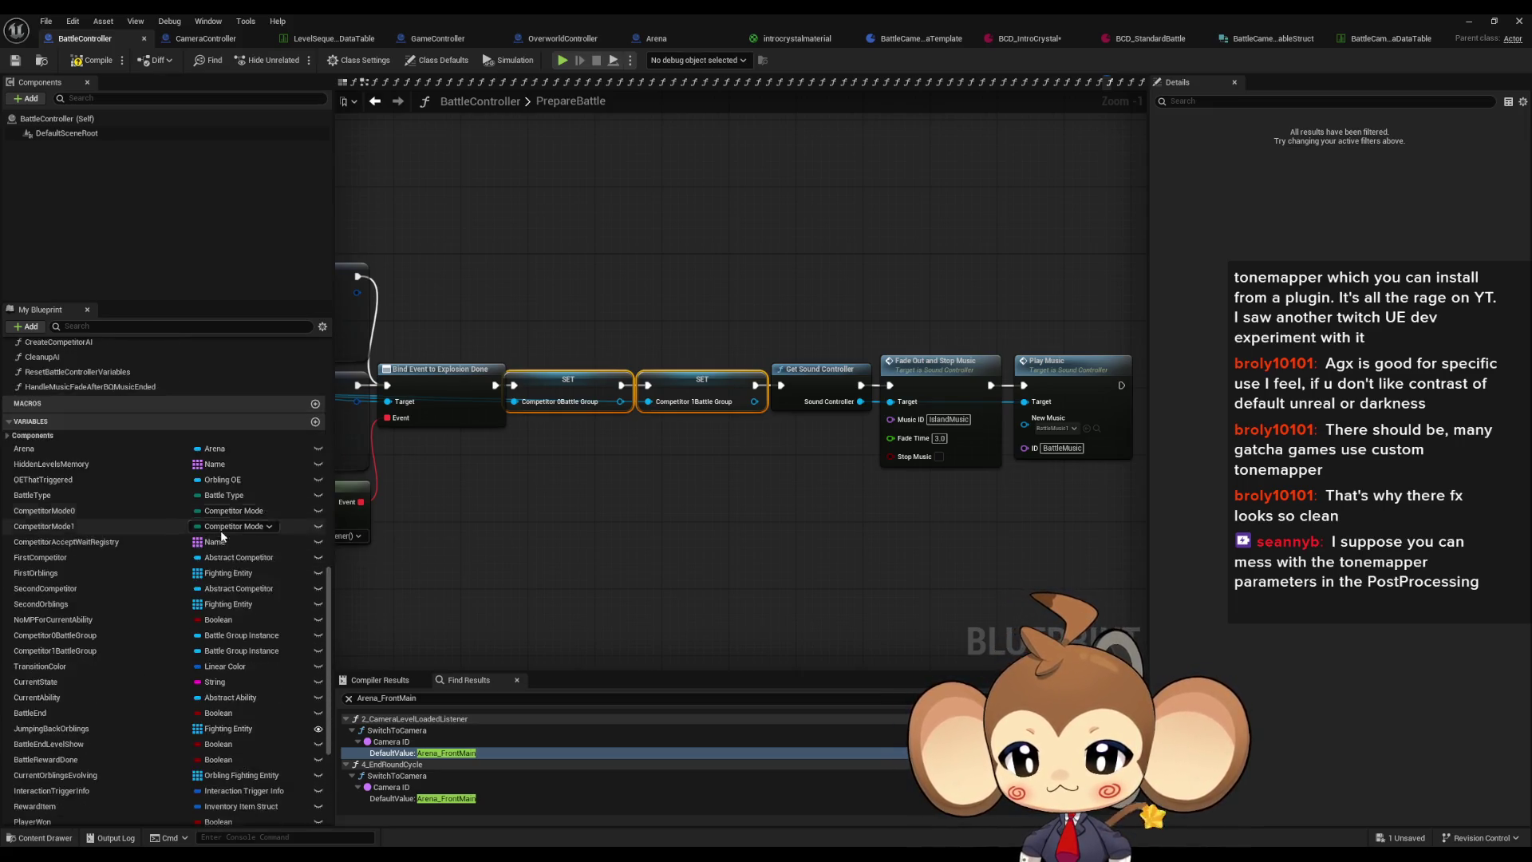
{"action": "scroll", "coordinate": [256, 547], "scroll_direction": "down", "scroll_amount": 3}
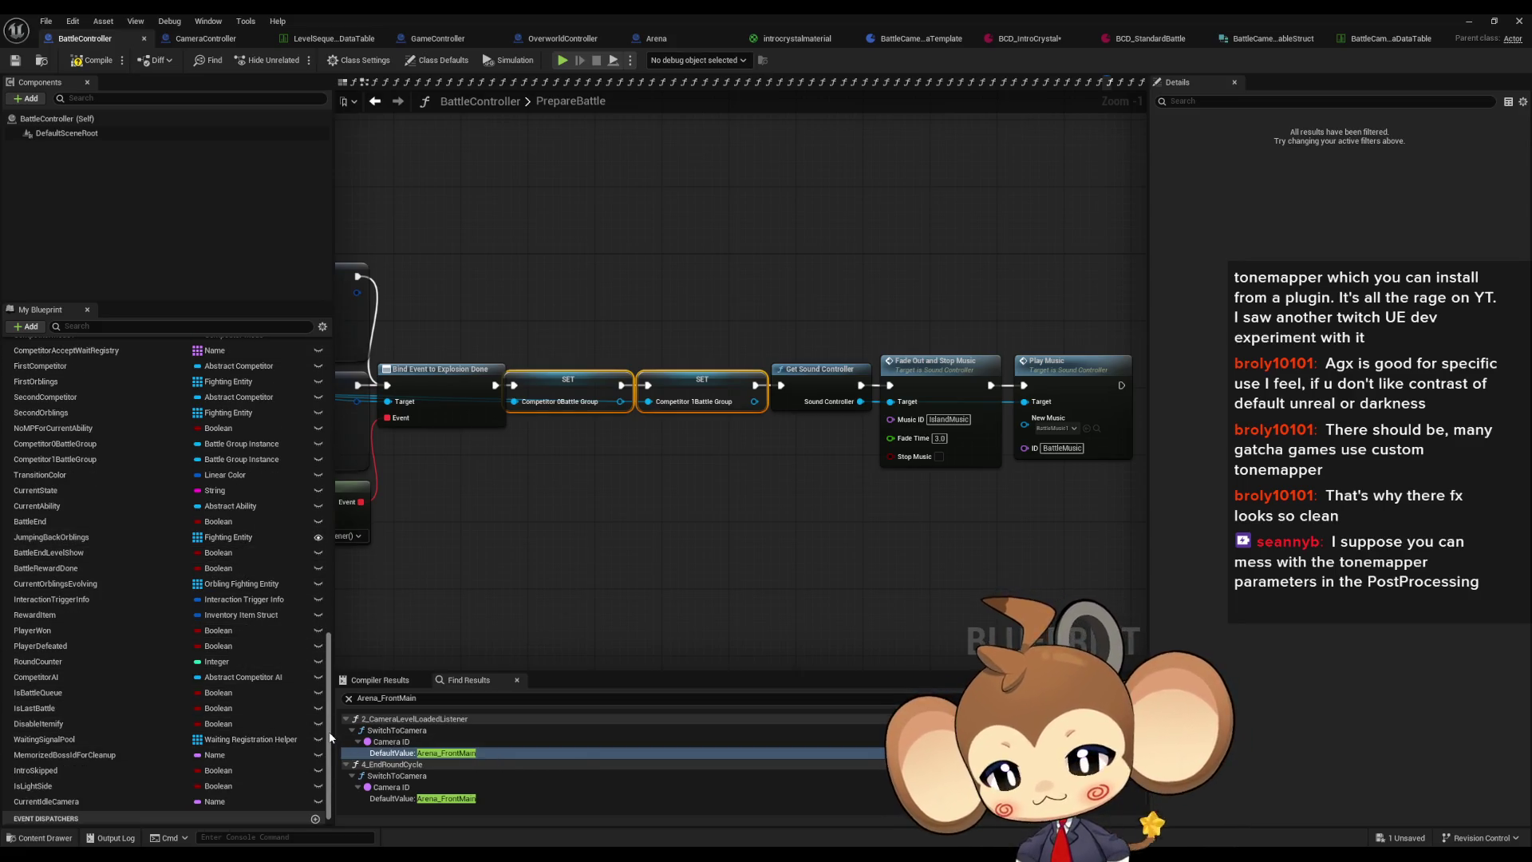
{"action": "left_click_drag", "start_coordinate": [330, 736], "coordinate": [327, 421]}
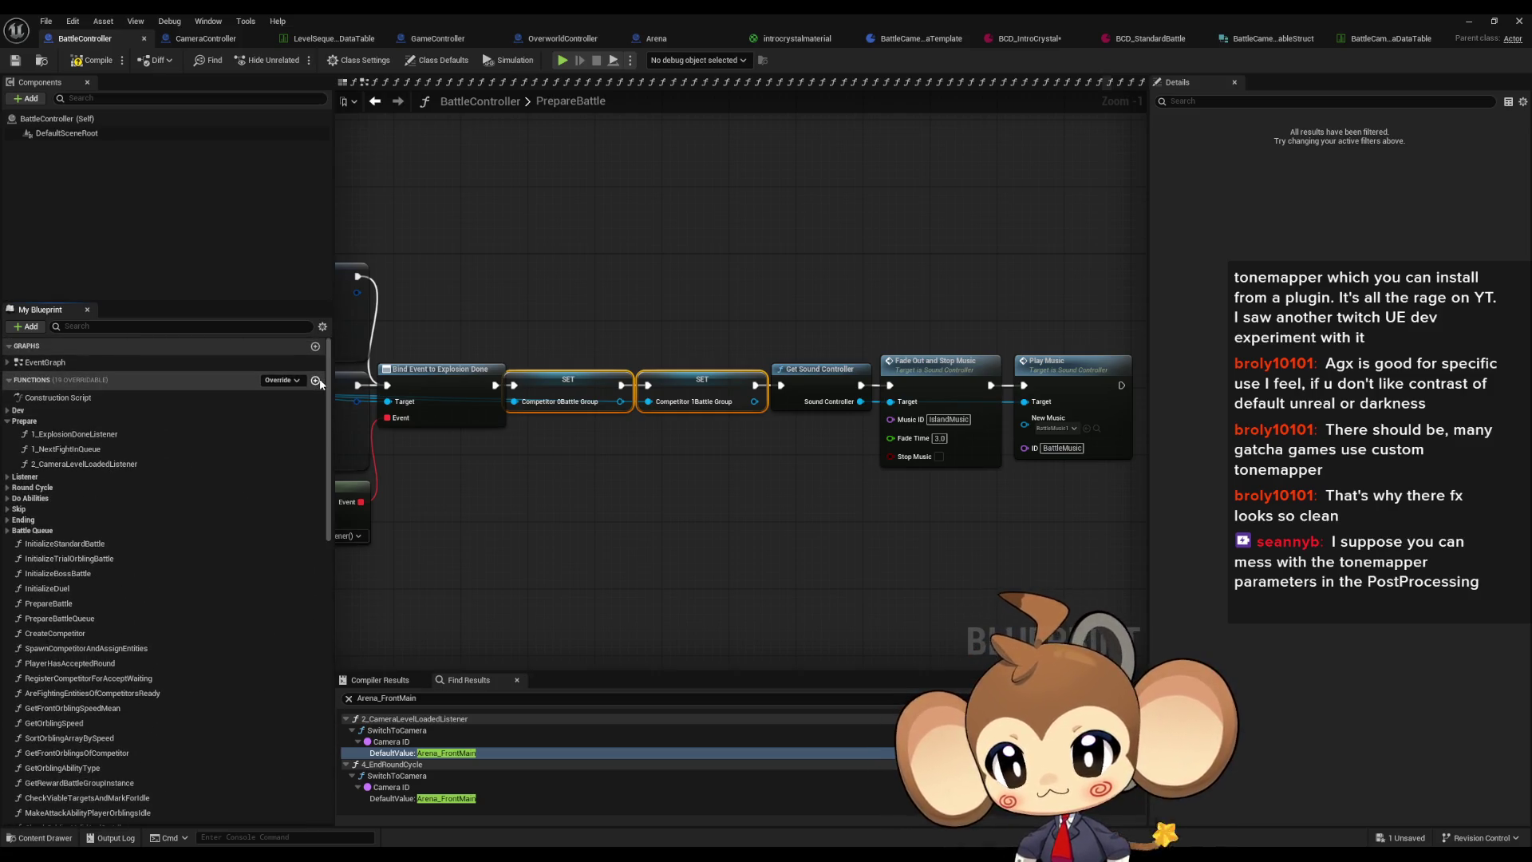
{"action": "left_click", "coordinate": [315, 380]}
{"action": "type", "text": "SetCameraData"}
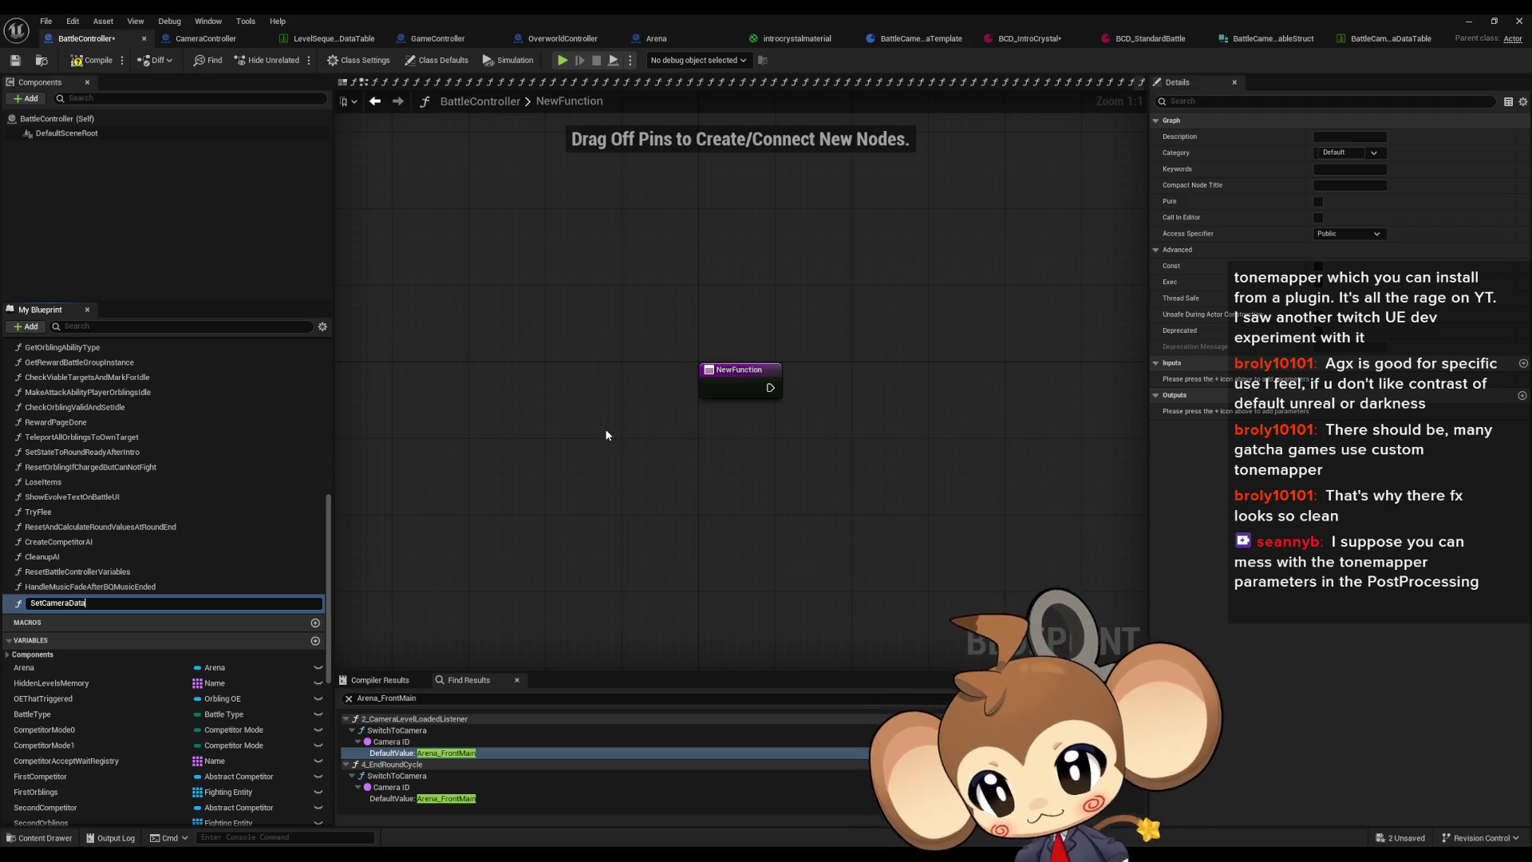
Step: Name the function SetCameraData, add a Set CurrentIdleCamera node, and duplicate that variable
{"action": "key", "text": "Return"}
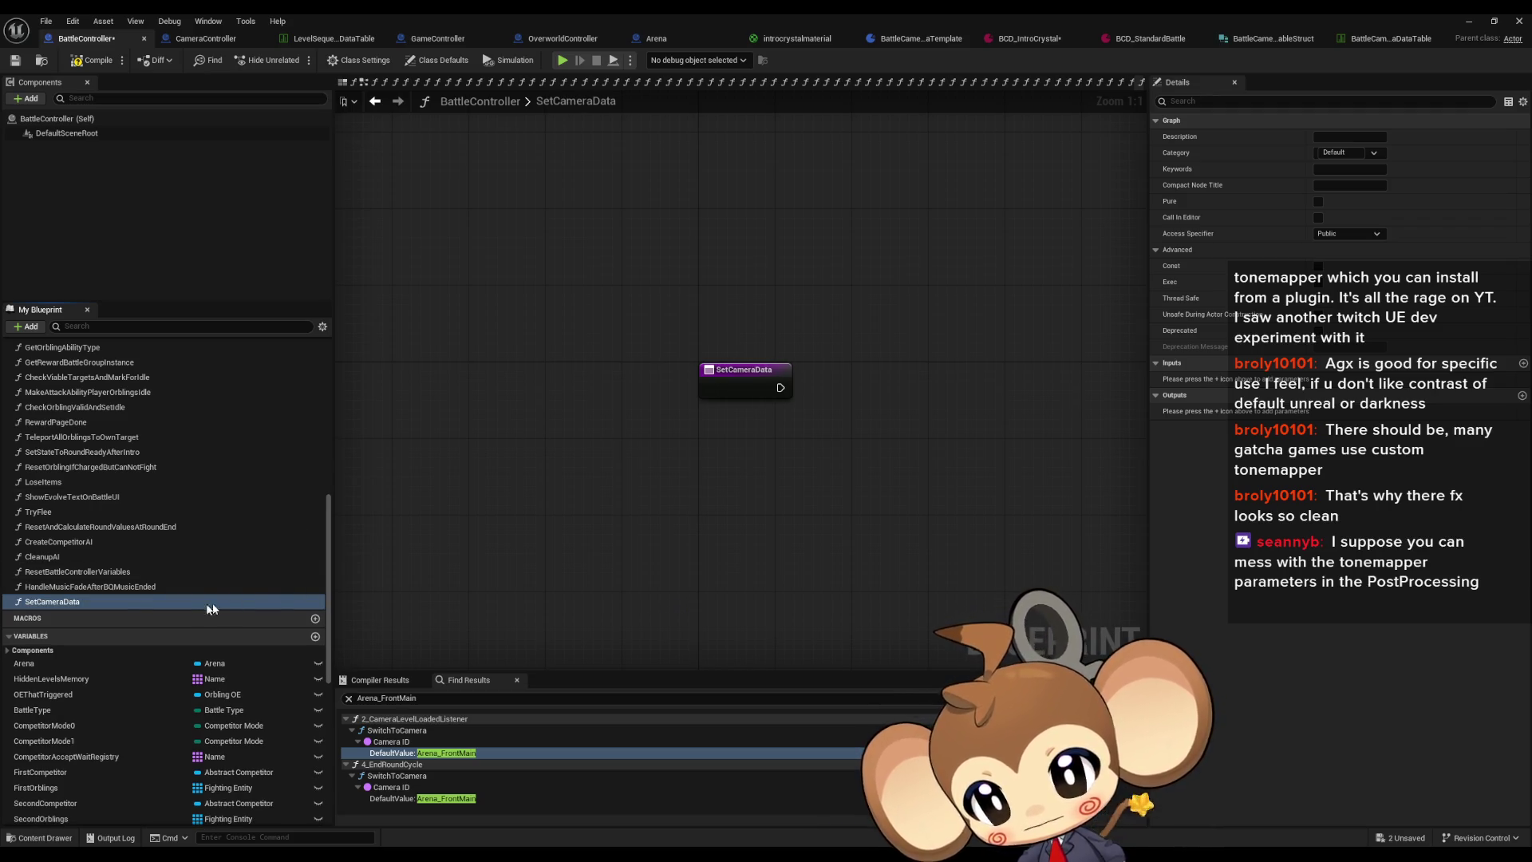
{"action": "left_click_drag", "start_coordinate": [763, 533], "coordinate": [567, 572]}
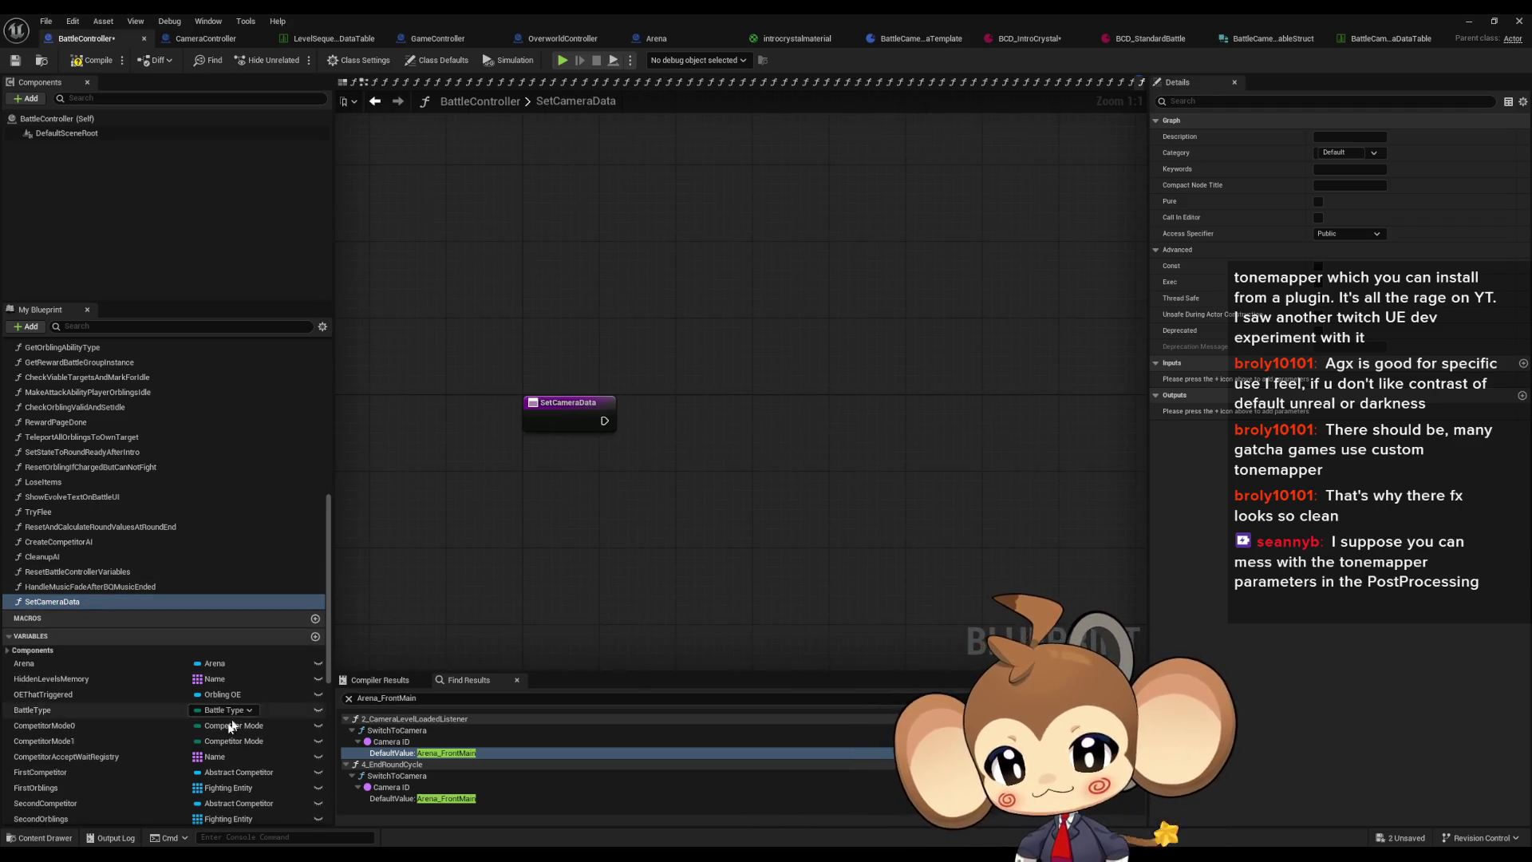
{"action": "scroll", "coordinate": [232, 725], "scroll_direction": "down", "scroll_amount": 10}
{"action": "mouse_move", "coordinate": [99, 781]}
{"action": "left_mouse_down"}
{"action": "mouse_move", "coordinate": [506, 519]}
{"action": "mouse_move", "coordinate": [810, 370]}
{"action": "left_mouse_up"}
{"action": "left_click", "coordinate": [774, 412]}
{"action": "left_click", "coordinate": [131, 782]}
{"action": "key", "text": "ctrl+w"}
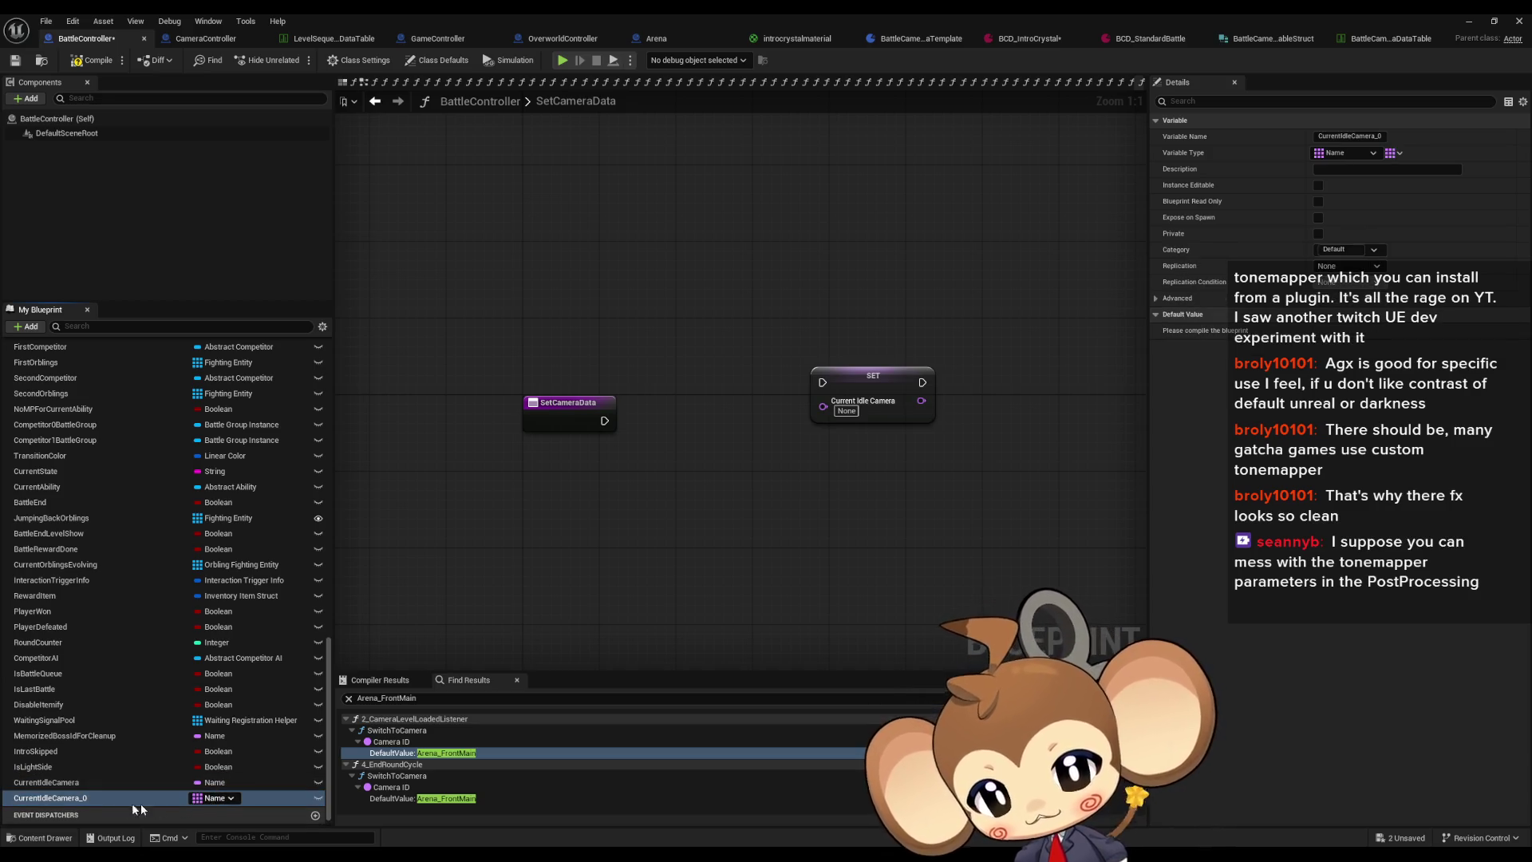
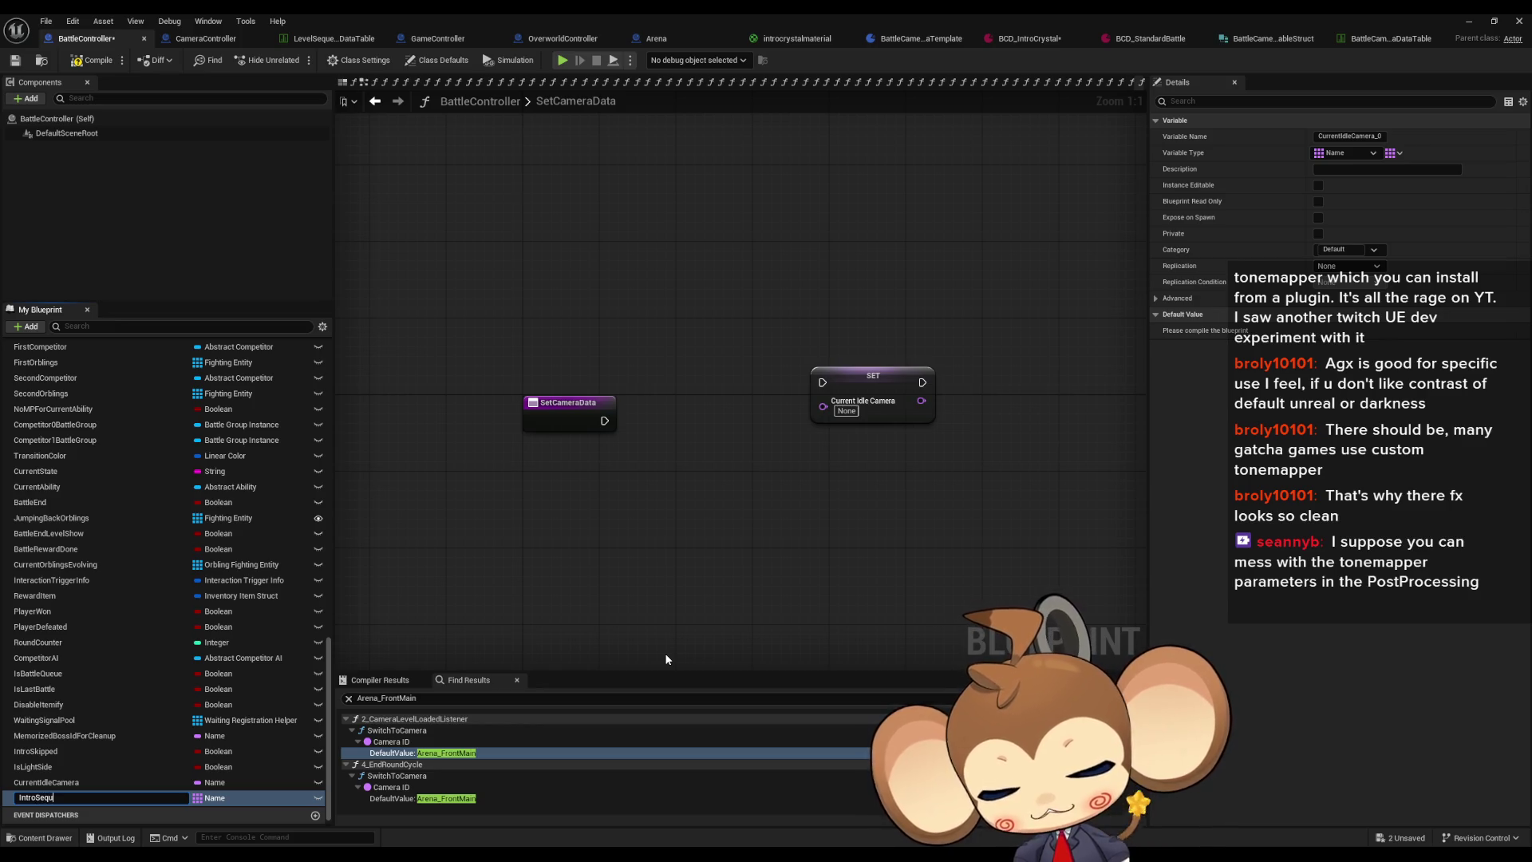
Step: Rename the variable to IntroSequences and place a SET IntroSequences node in the graph
{"action": "key", "text": "Return"}
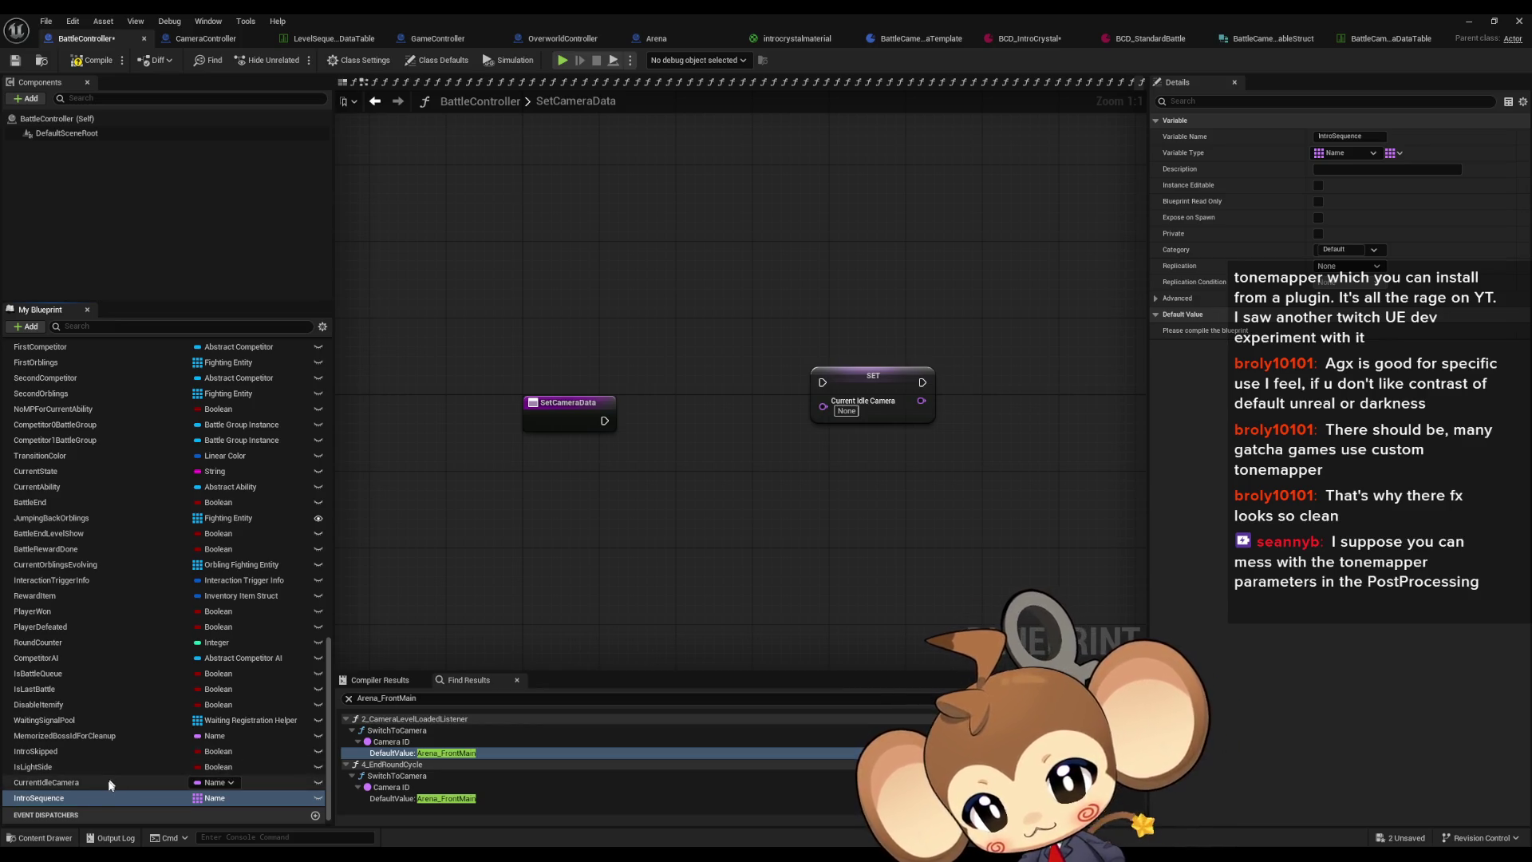
{"action": "double_click", "coordinate": [109, 790]}
{"action": "type", "text": "s"}
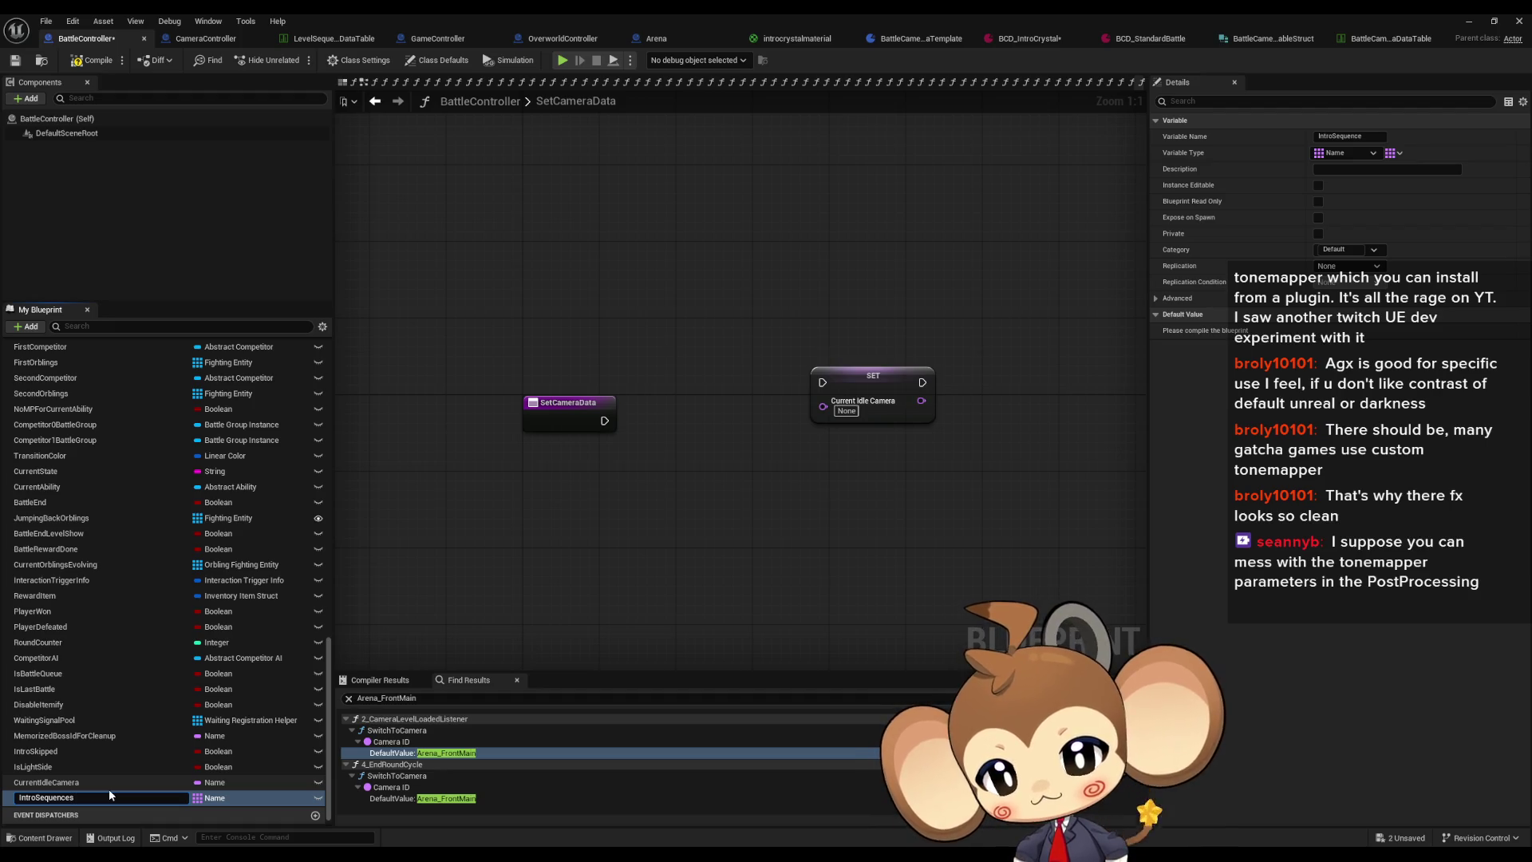
{"action": "key", "text": "Return"}
{"action": "mouse_move", "coordinate": [62, 790]}
{"action": "left_mouse_down"}
{"action": "mouse_move", "coordinate": [804, 552]}
{"action": "mouse_move", "coordinate": [806, 496]}
{"action": "left_mouse_up"}
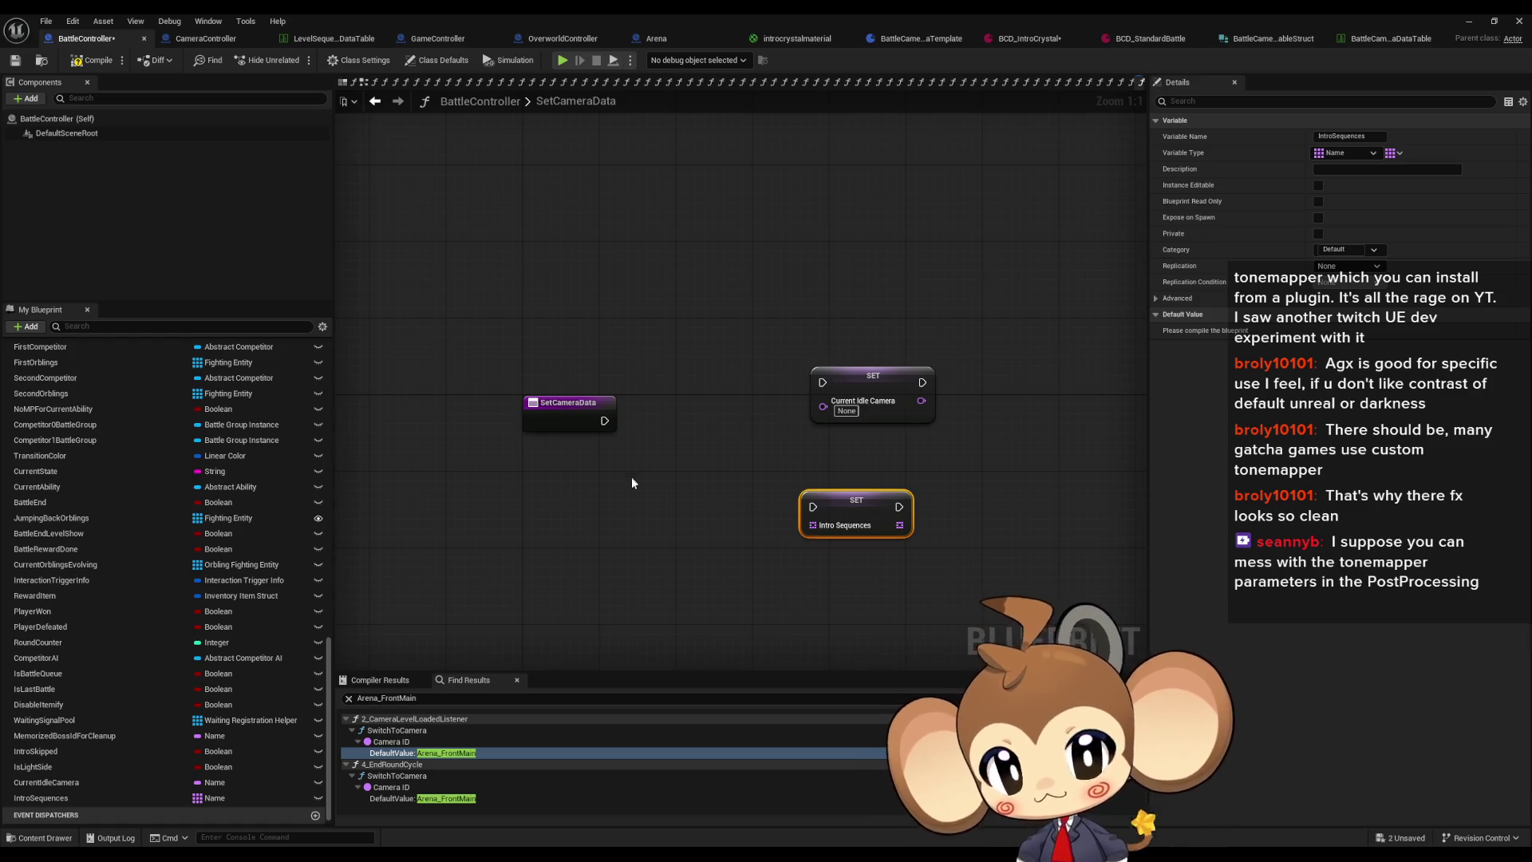
Step: Add a new input parameter to SetCameraData with type Battle Group Type
{"action": "left_click_drag", "start_coordinate": [610, 535], "coordinate": [690, 501]}
{"action": "left_click", "coordinate": [706, 408]}
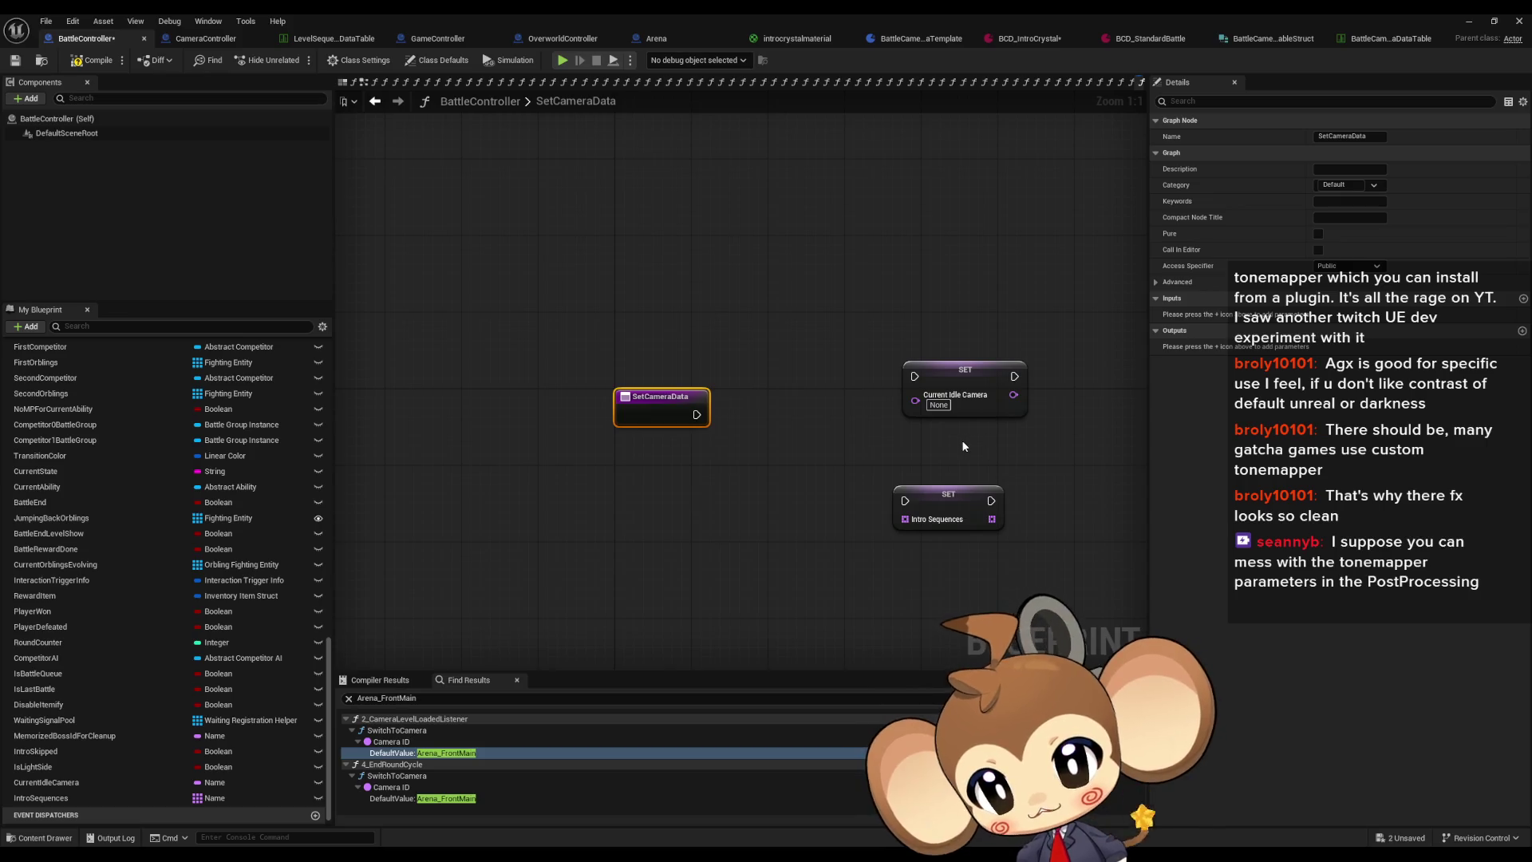
{"action": "left_click", "coordinate": [1524, 299]}
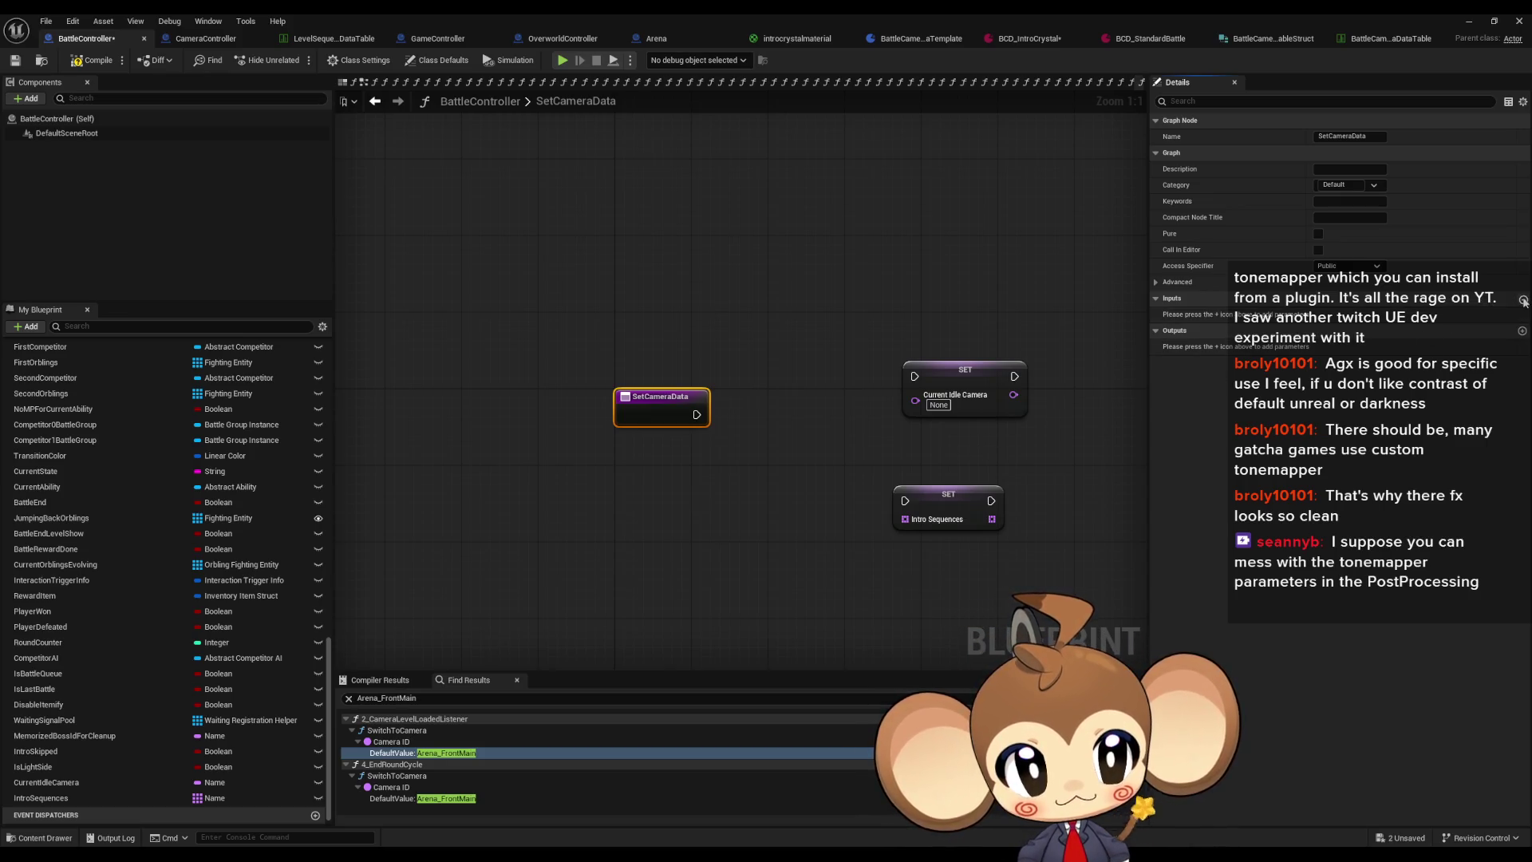
{"action": "left_click", "coordinate": [1343, 318]}
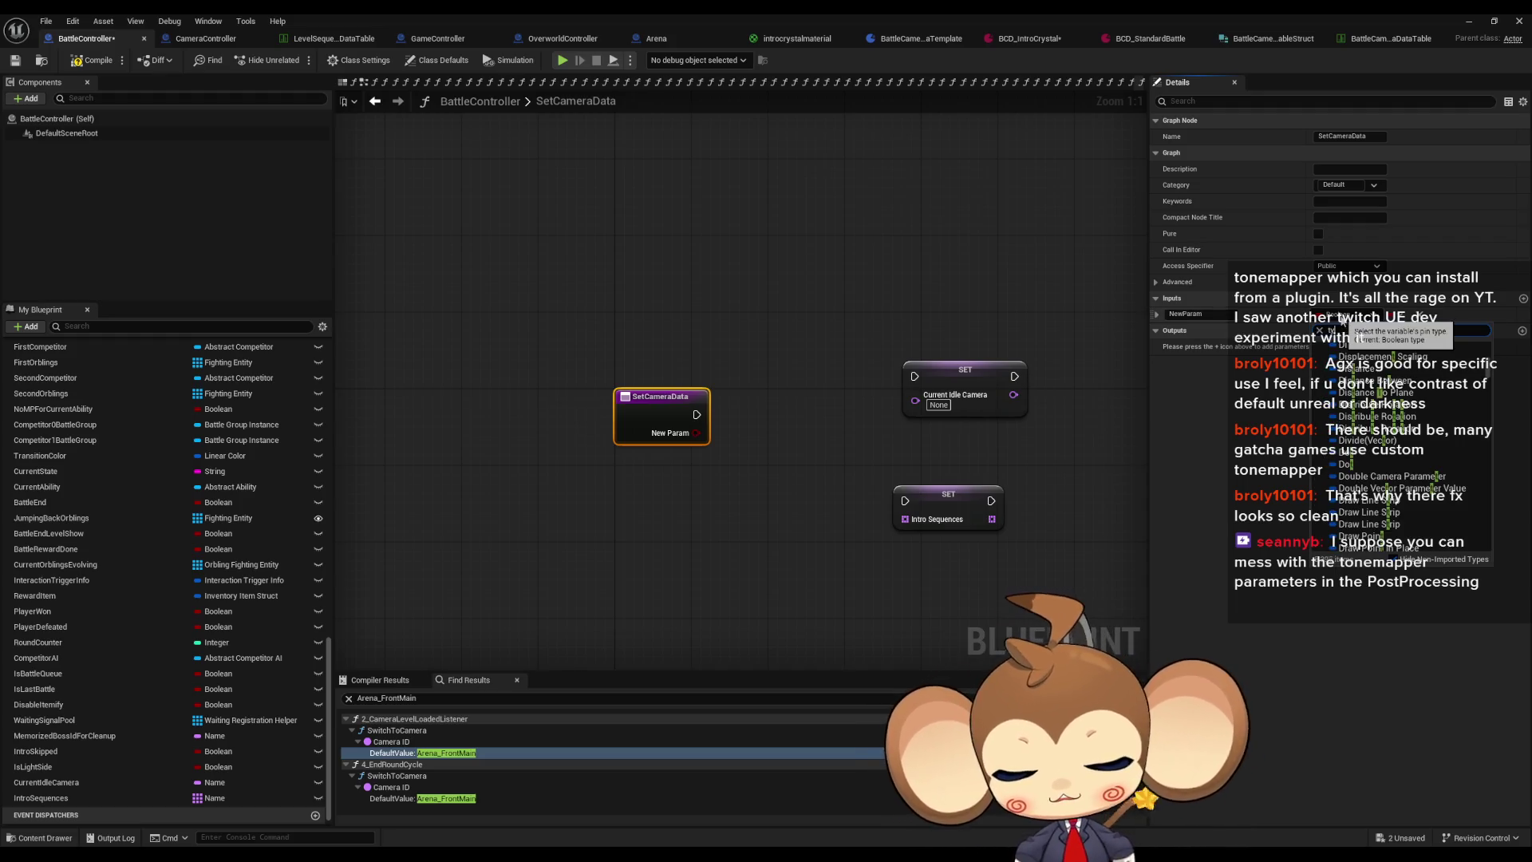
{"action": "type", "text": "type batt"}
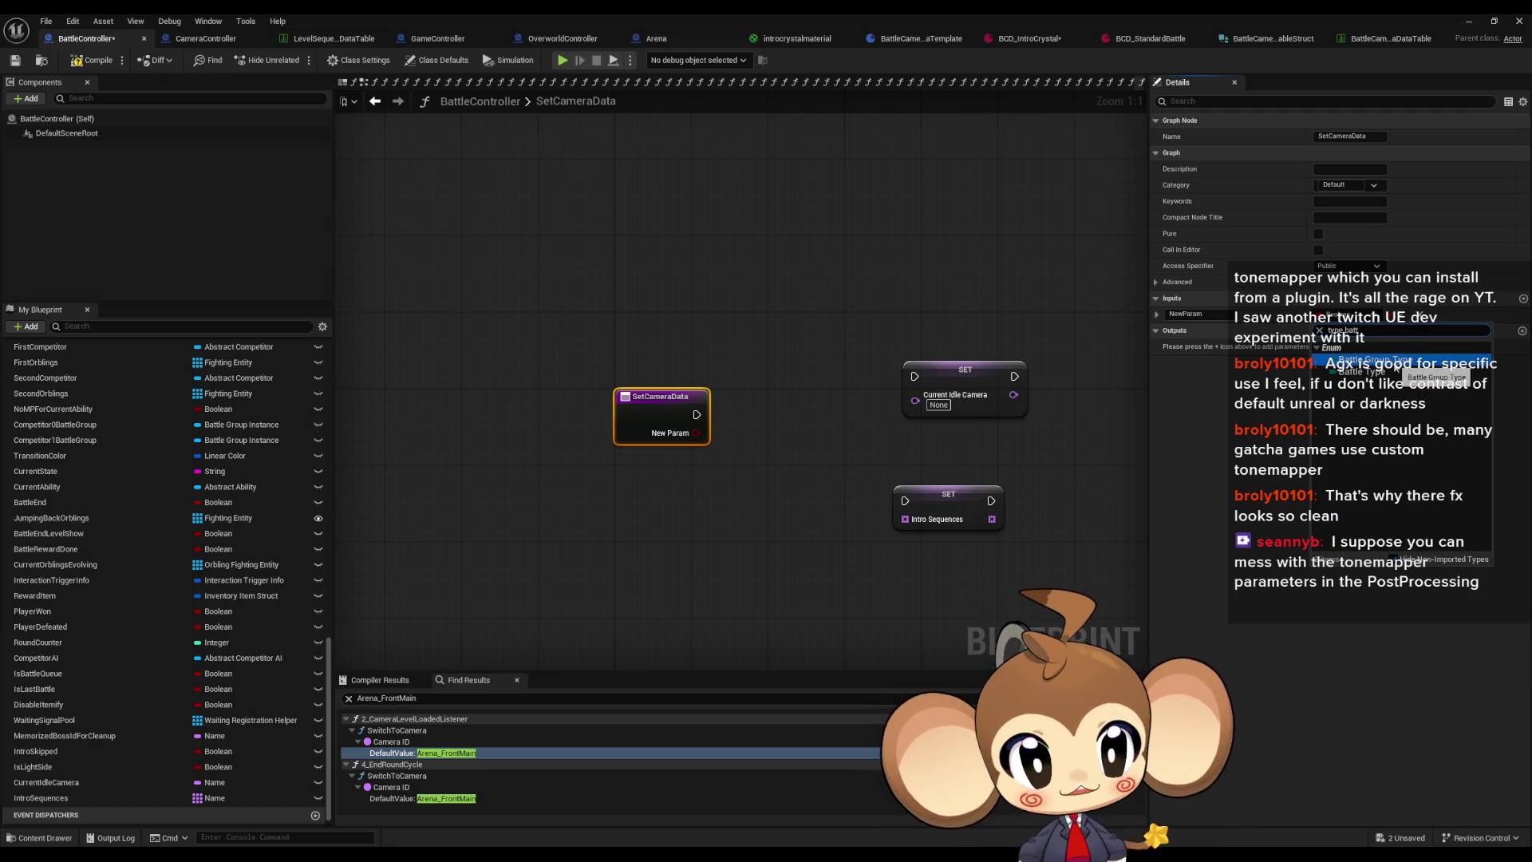
{"action": "left_click", "coordinate": [1394, 367]}
{"action": "left_click_drag", "start_coordinate": [695, 433], "coordinate": [716, 470]}
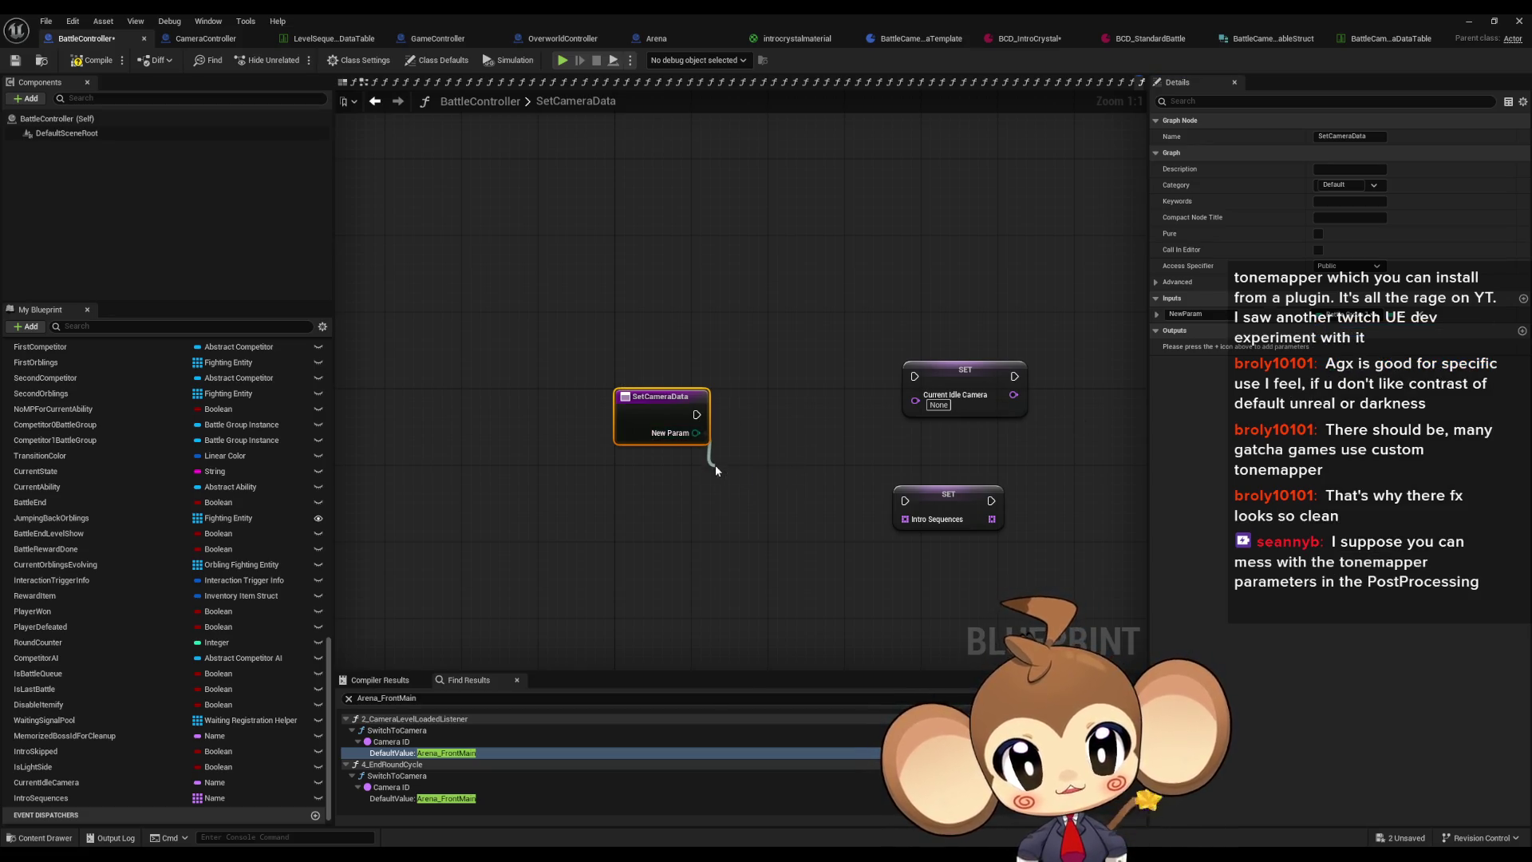
Step: Create a Switch on BattleGroupType from the input, expose all enum outputs, and position it
{"action": "type", "text": "swi"}
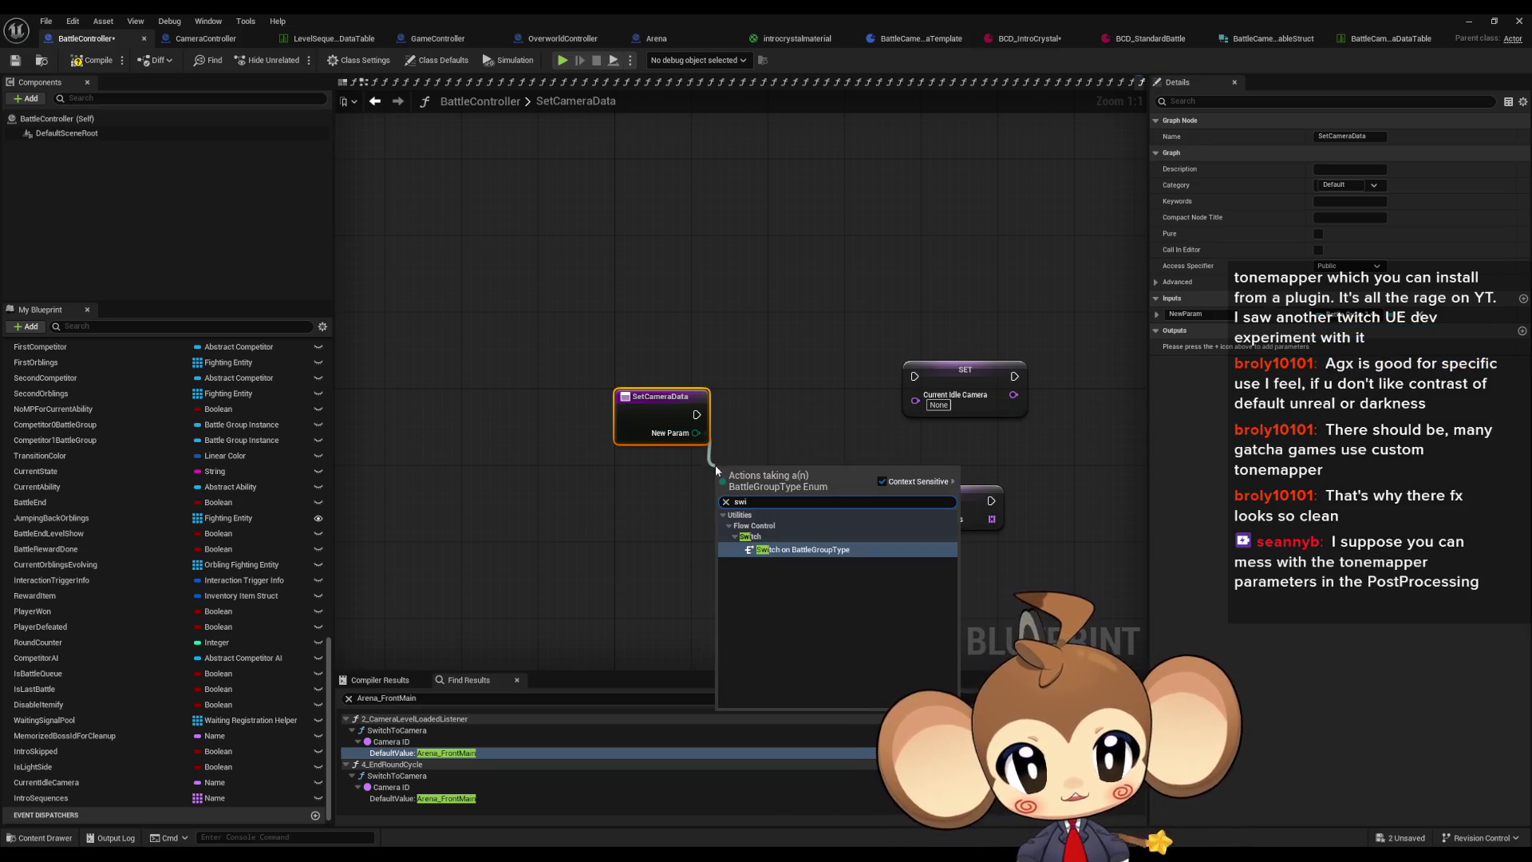
{"action": "key", "text": "Return"}
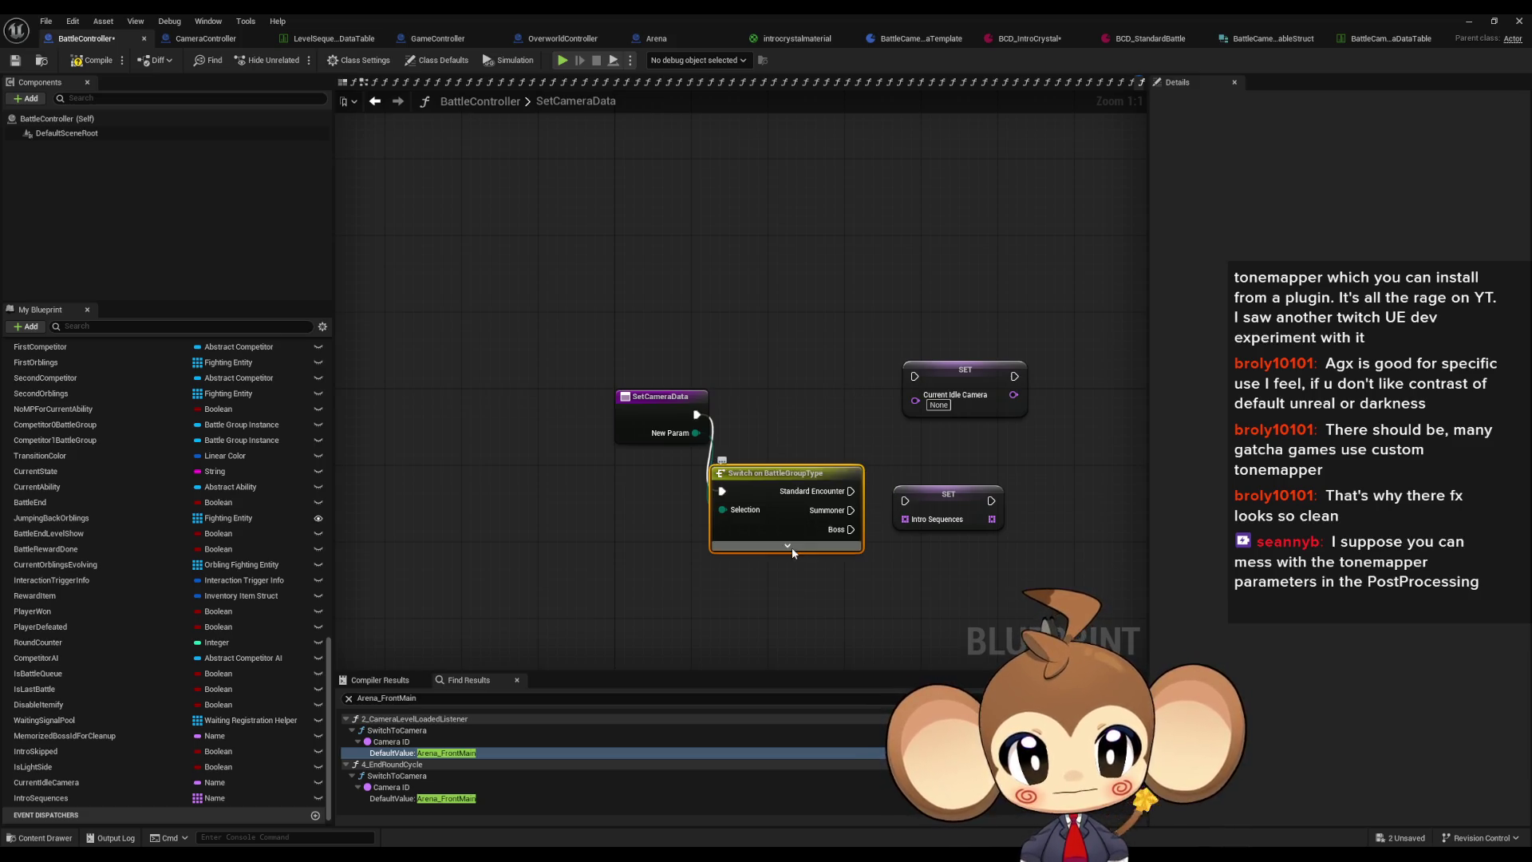
{"action": "left_click", "coordinate": [787, 545]}
{"action": "left_click_drag", "start_coordinate": [948, 503], "coordinate": [1082, 522]}
{"action": "left_click_drag", "start_coordinate": [947, 404], "coordinate": [1081, 414]}
{"action": "mouse_move", "coordinate": [744, 491]}
{"action": "left_mouse_down"}
{"action": "mouse_move", "coordinate": [831, 404]}
{"action": "mouse_move", "coordinate": [812, 414]}
{"action": "left_mouse_up"}
Step: Rename the SetCameraData input to BattleGroupType and tidy the switch and setter nodes
{"action": "left_click", "coordinate": [656, 410]}
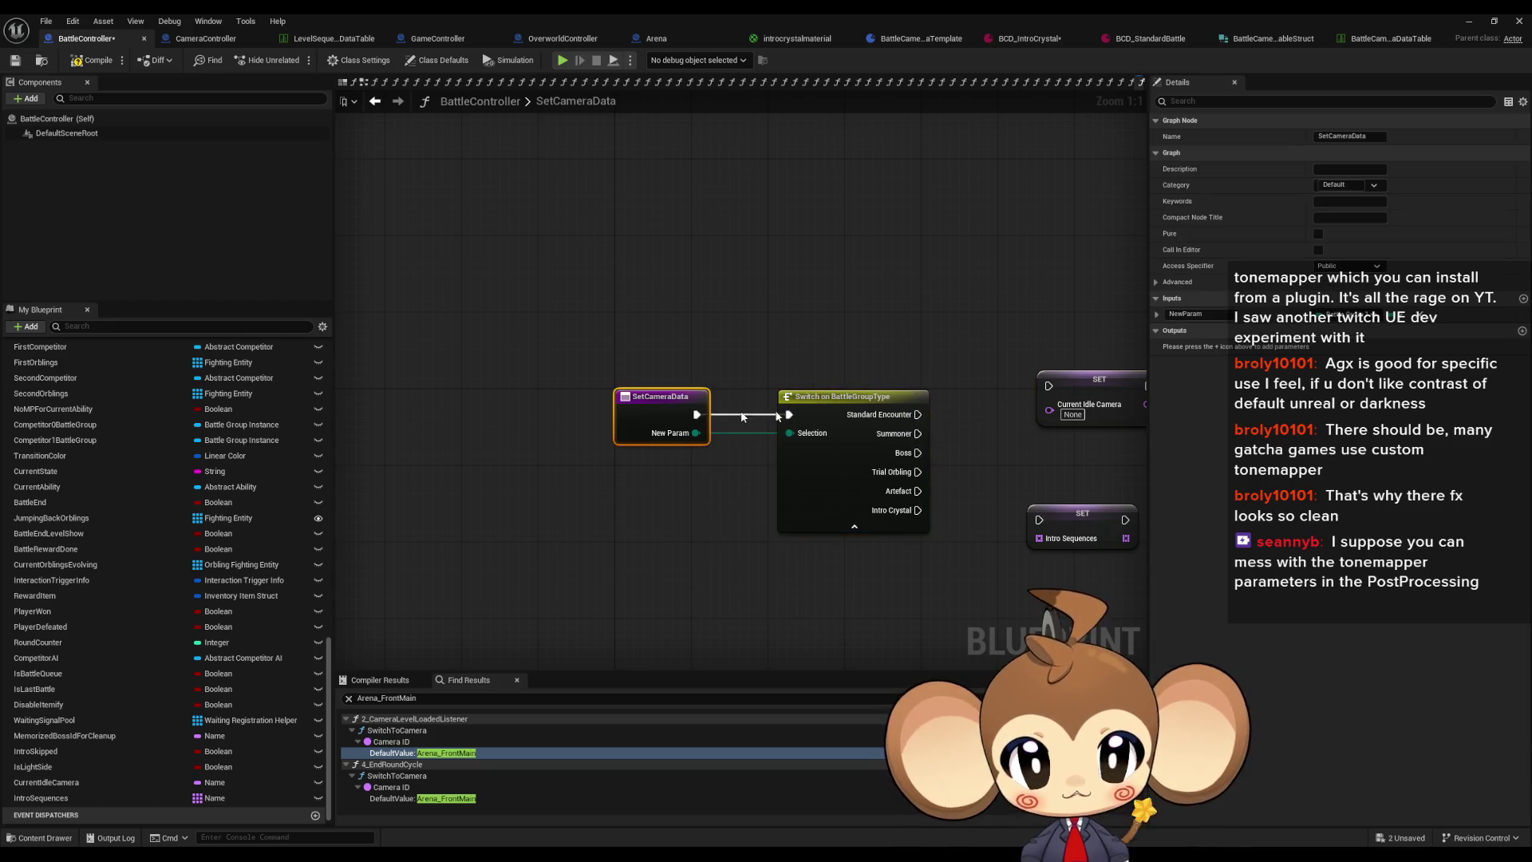
{"action": "key", "text": "ctrl+a"}
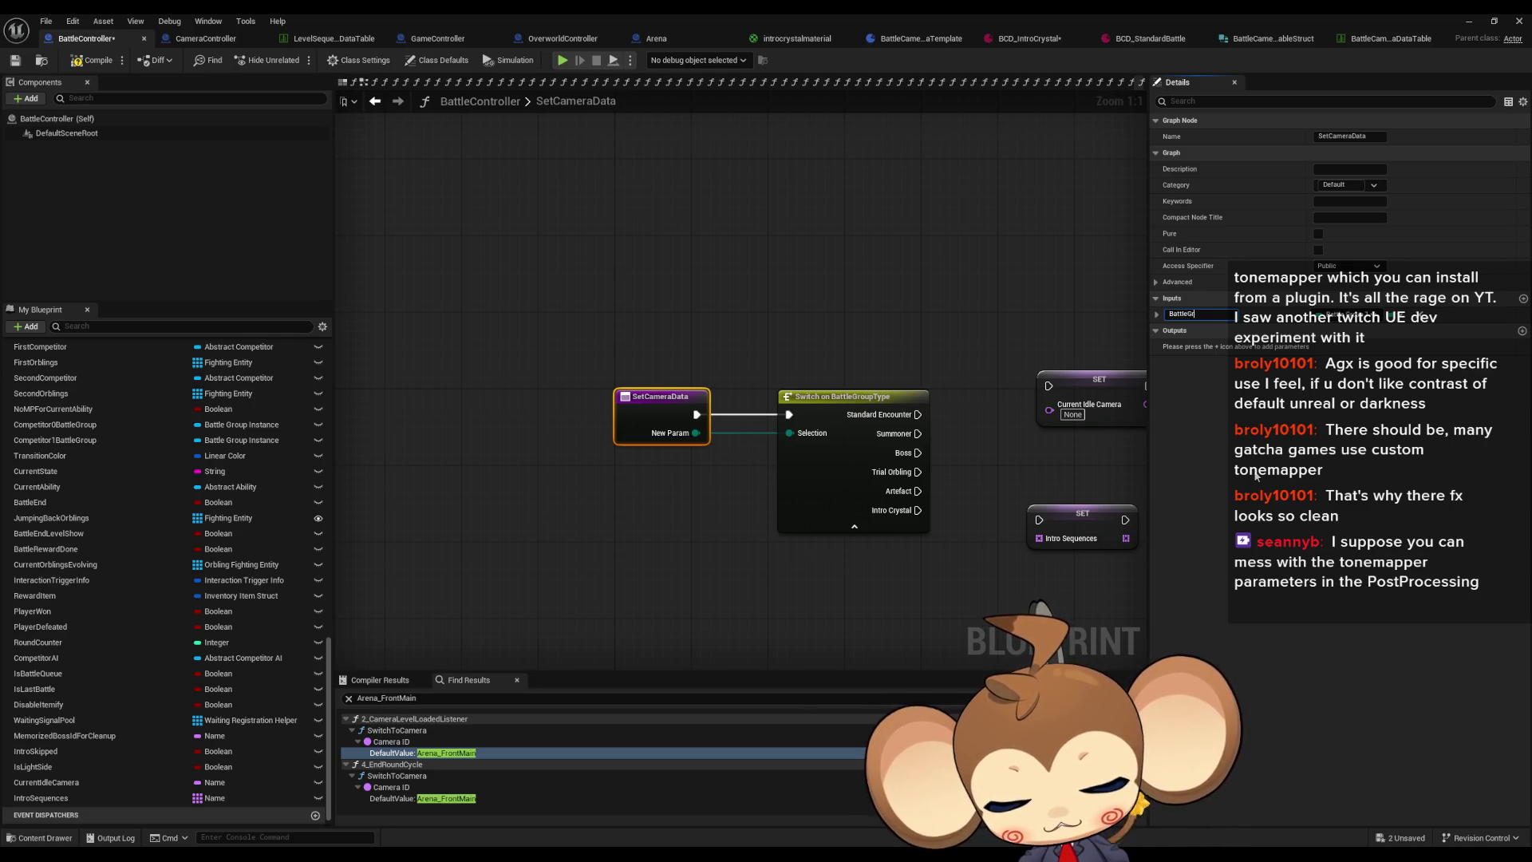
{"action": "type", "text": "oupType"}
{"action": "key", "text": "Return"}
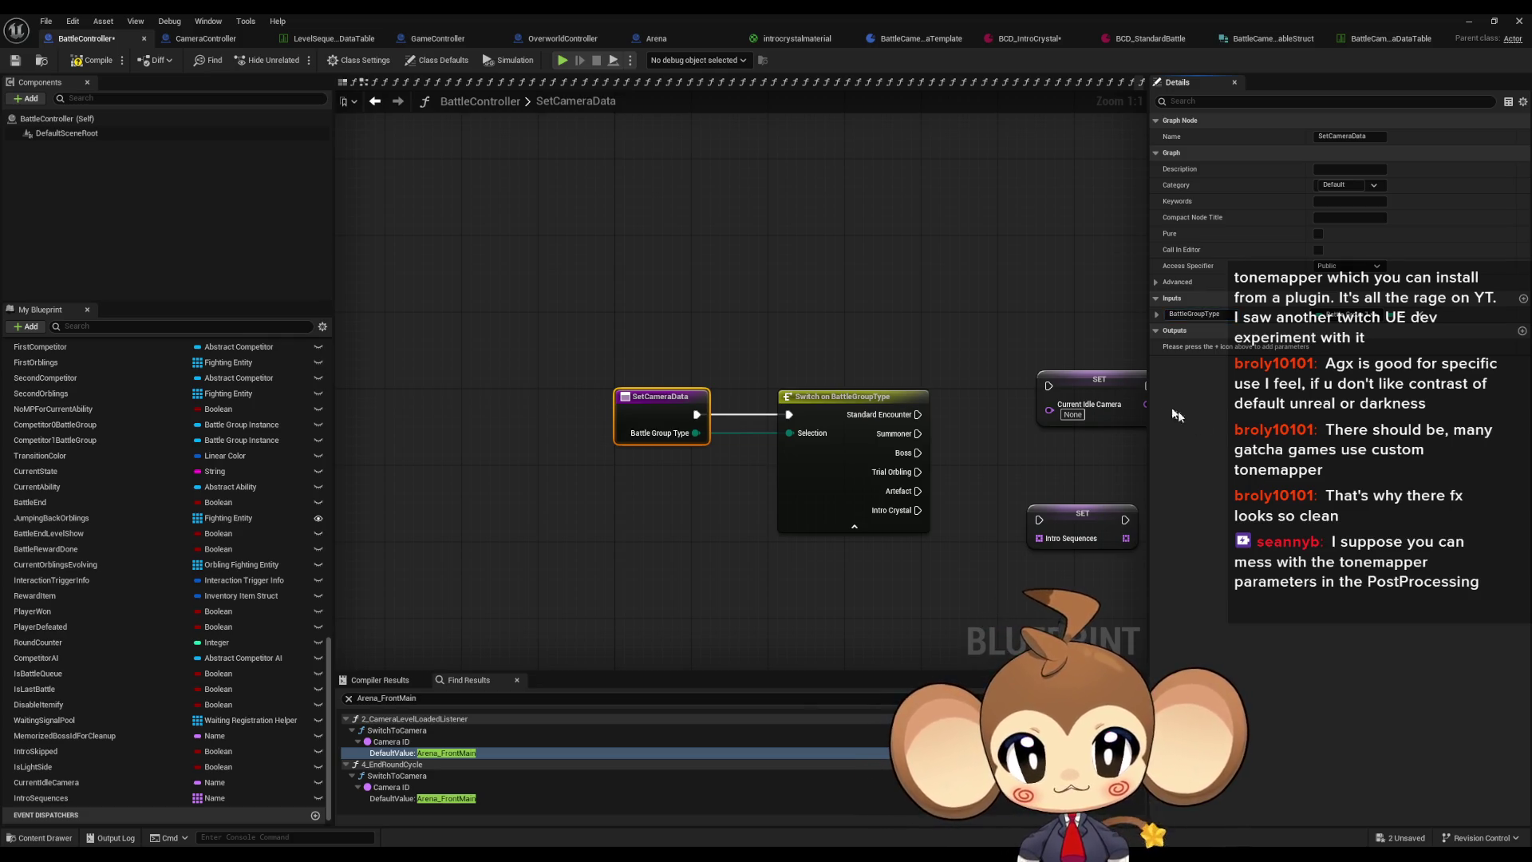
{"action": "left_click_drag", "start_coordinate": [854, 414], "coordinate": [684, 394]}
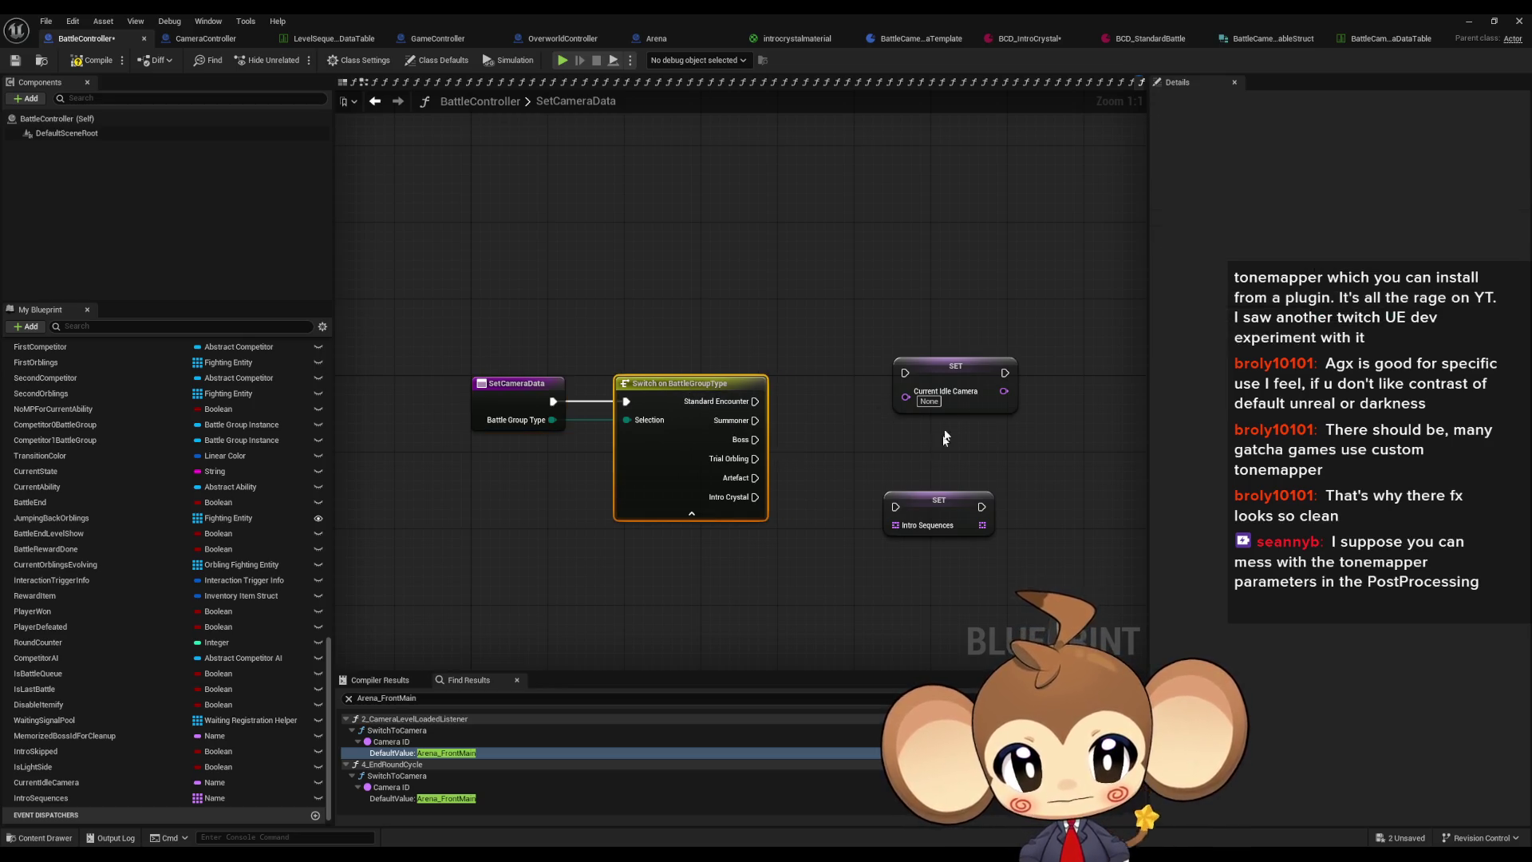
{"action": "mouse_move", "coordinate": [956, 368]}
{"action": "left_mouse_down"}
{"action": "mouse_move", "coordinate": [927, 387]}
{"action": "mouse_move", "coordinate": [977, 391]}
{"action": "mouse_move", "coordinate": [1073, 511]}
{"action": "left_mouse_up"}
{"action": "left_click_drag", "start_coordinate": [846, 431], "coordinate": [763, 430]}
{"action": "left_click_drag", "start_coordinate": [606, 382], "coordinate": [846, 373]}
{"action": "left_click_drag", "start_coordinate": [671, 402], "coordinate": [638, 342]}
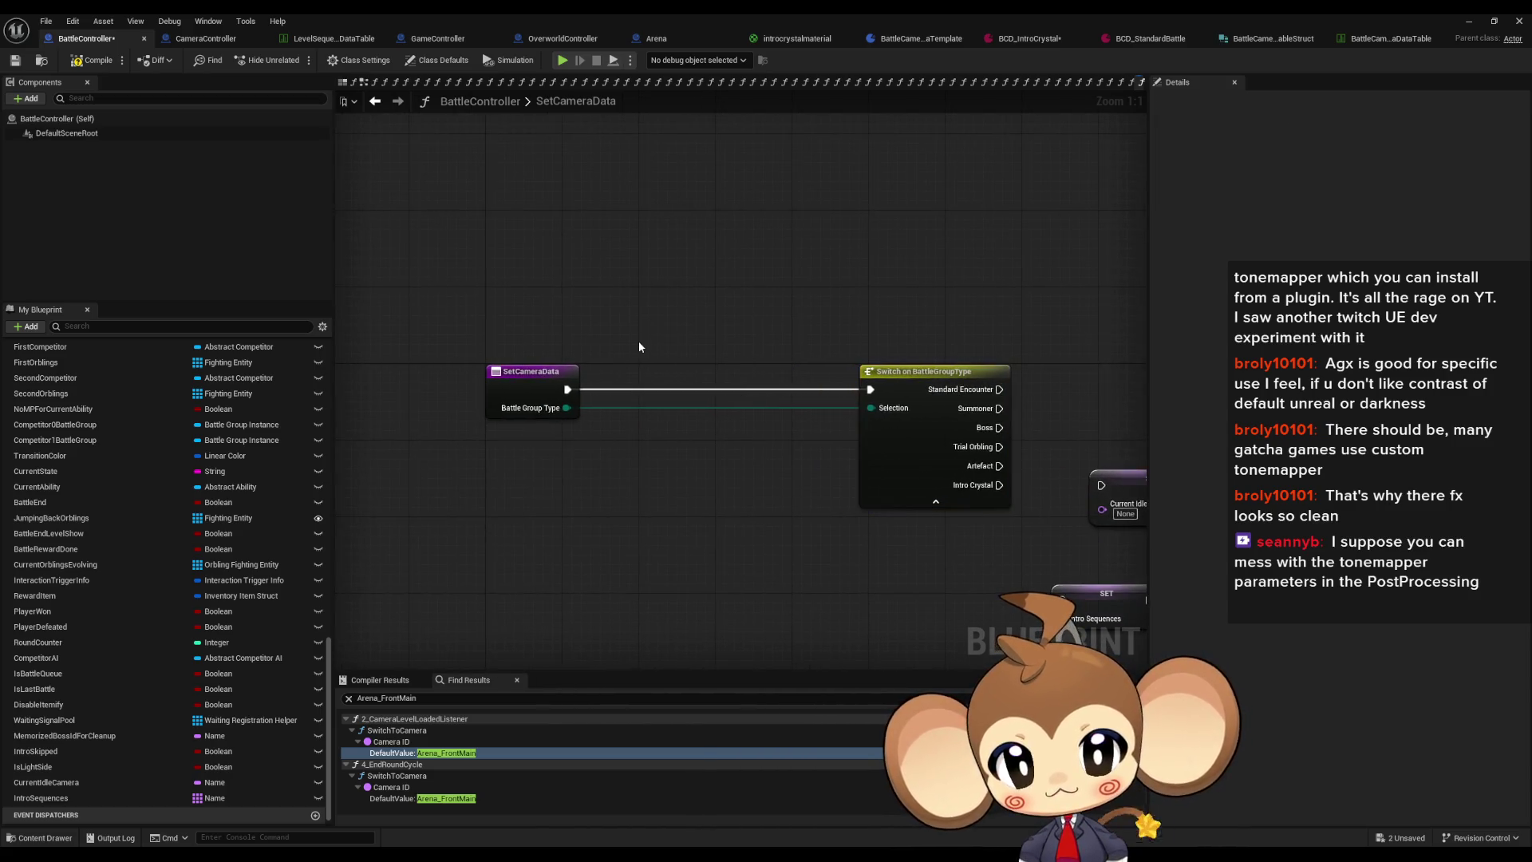
Step: Add a Get Data Table Row node to the SetCameraData graph
{"action": "right_click", "coordinate": [638, 341]}
{"action": "type", "text": "get"}
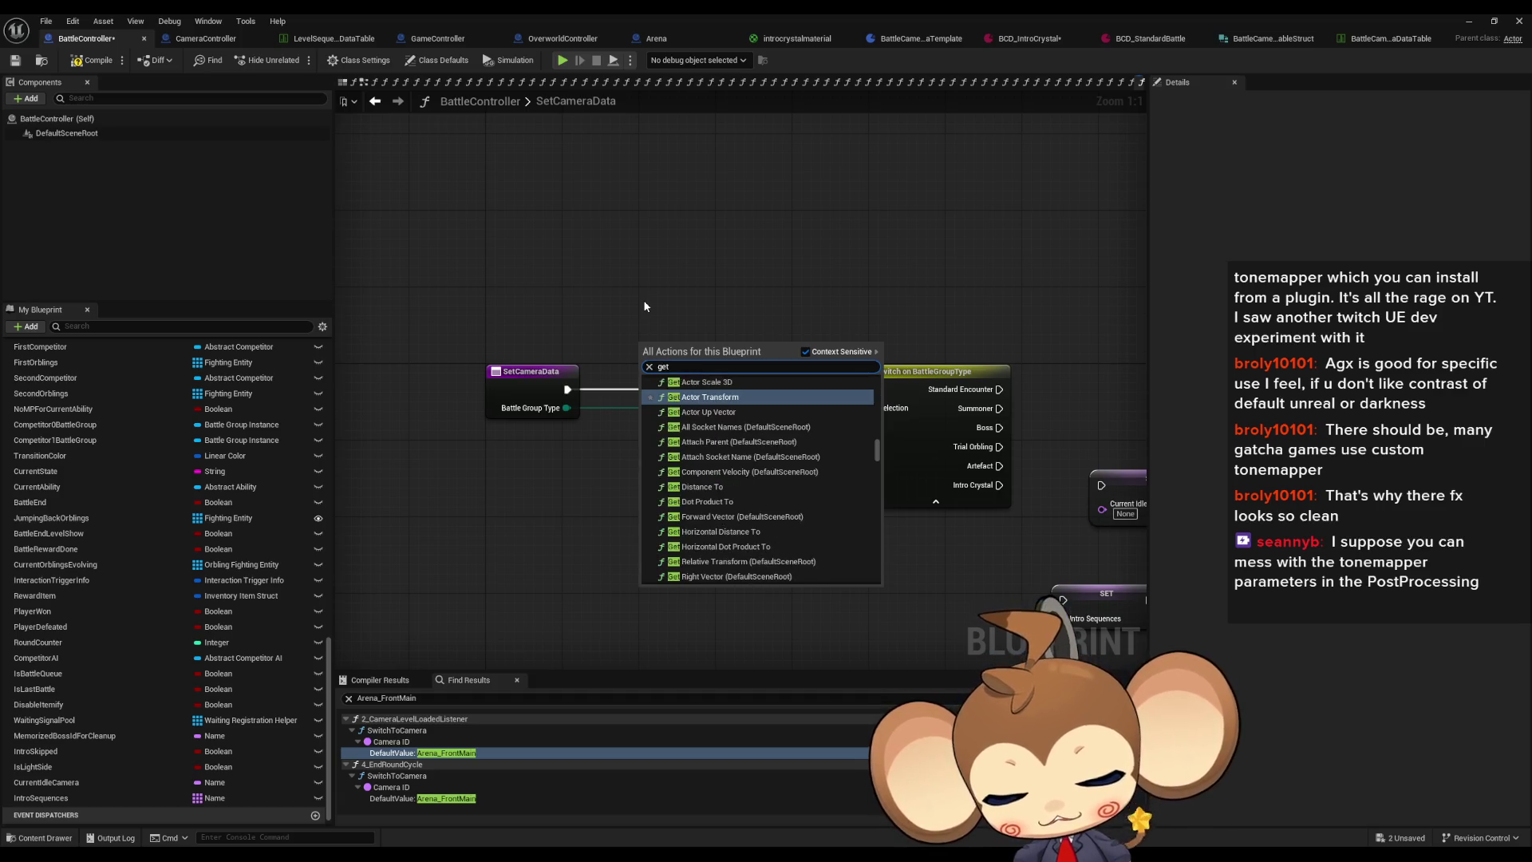
{"action": "type", "text": " data"}
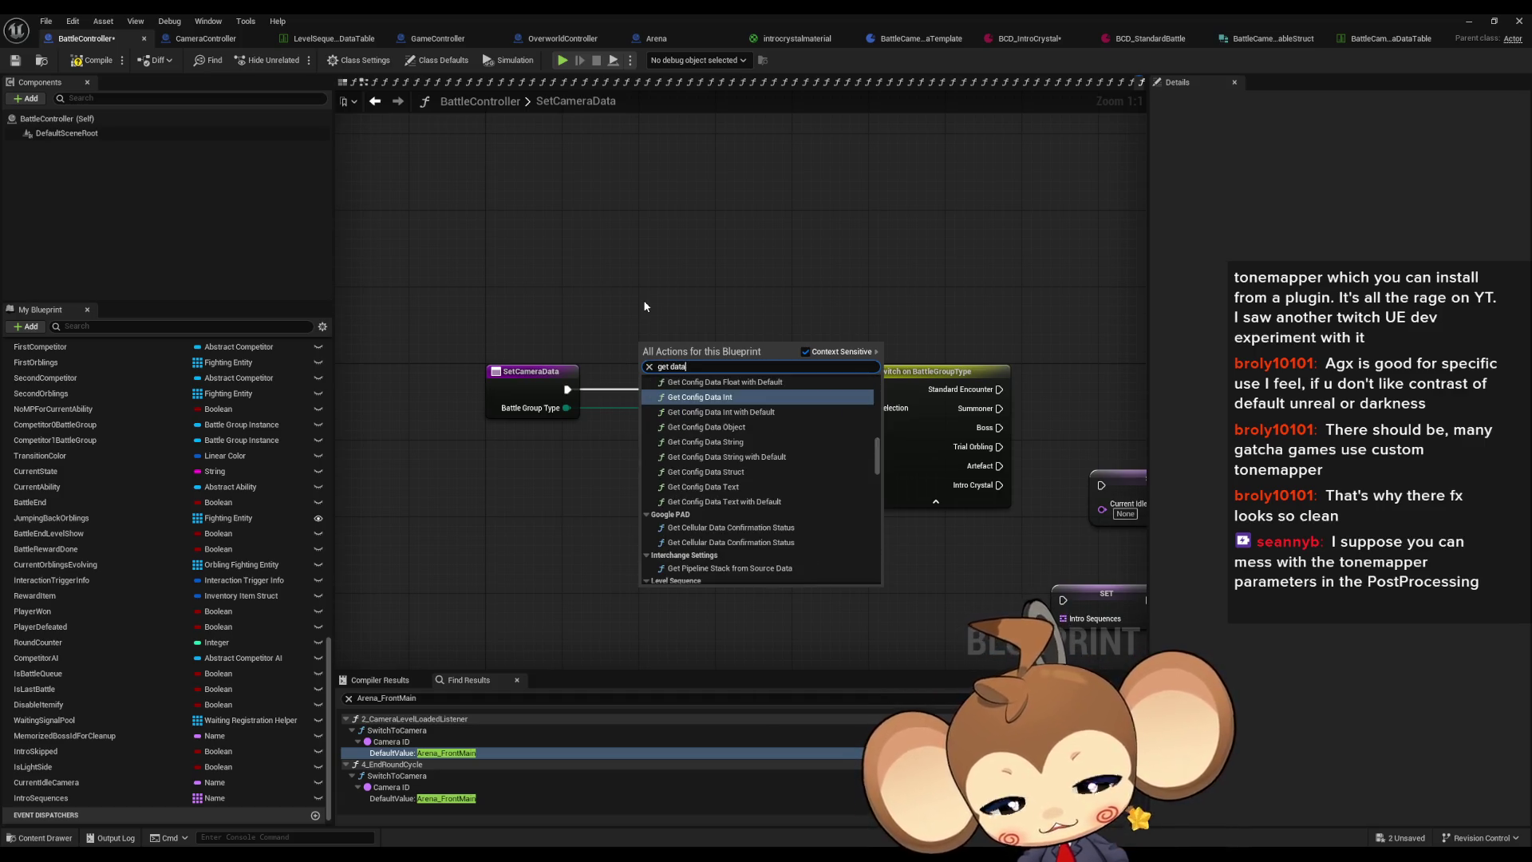
{"action": "type", "text": " tab row"}
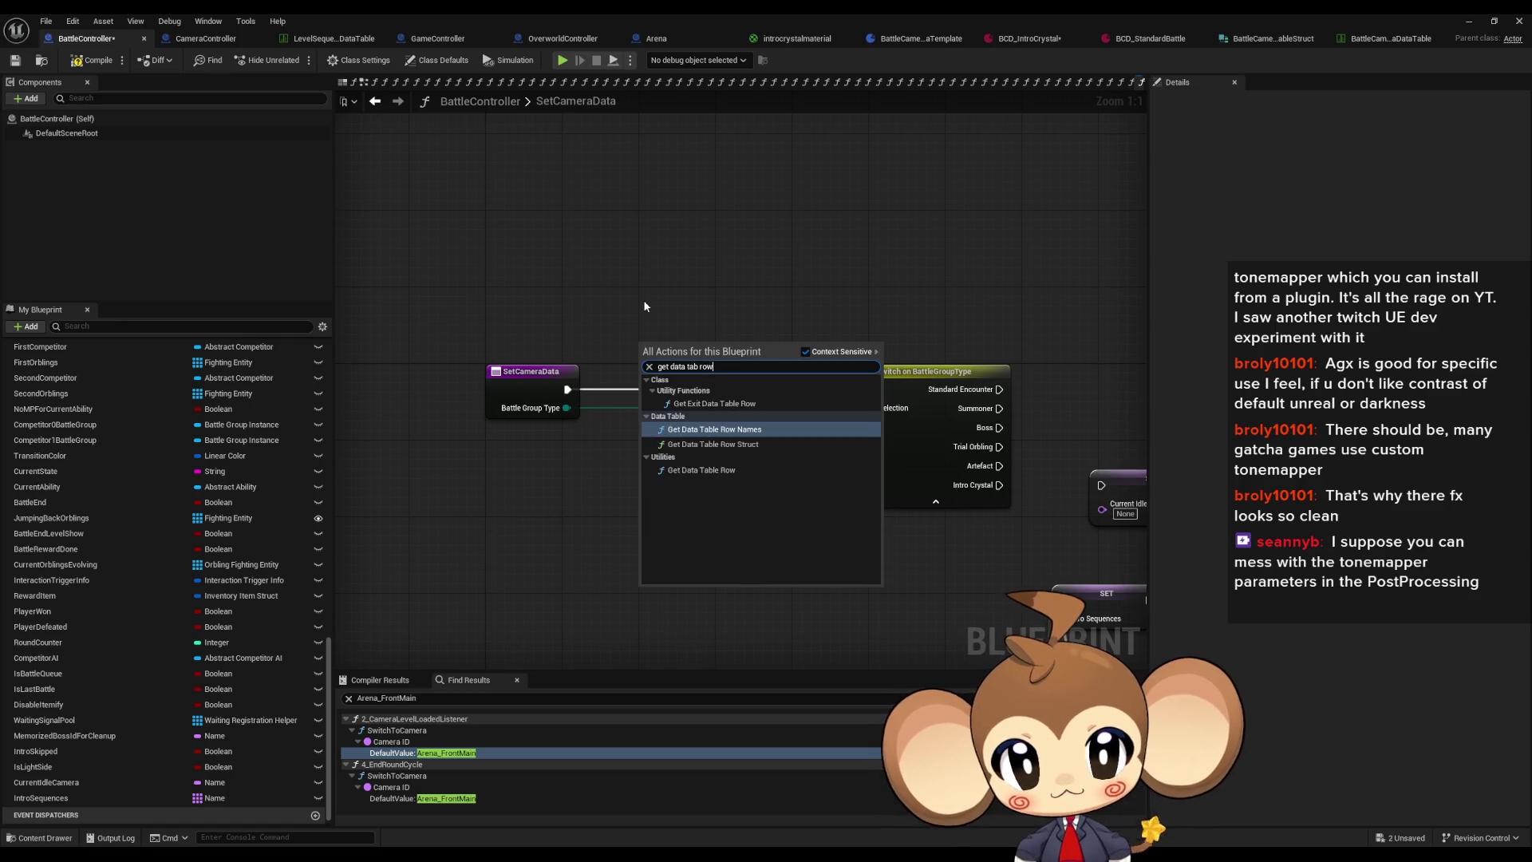
{"action": "key", "text": "Down"}
{"action": "key", "text": "Down"}
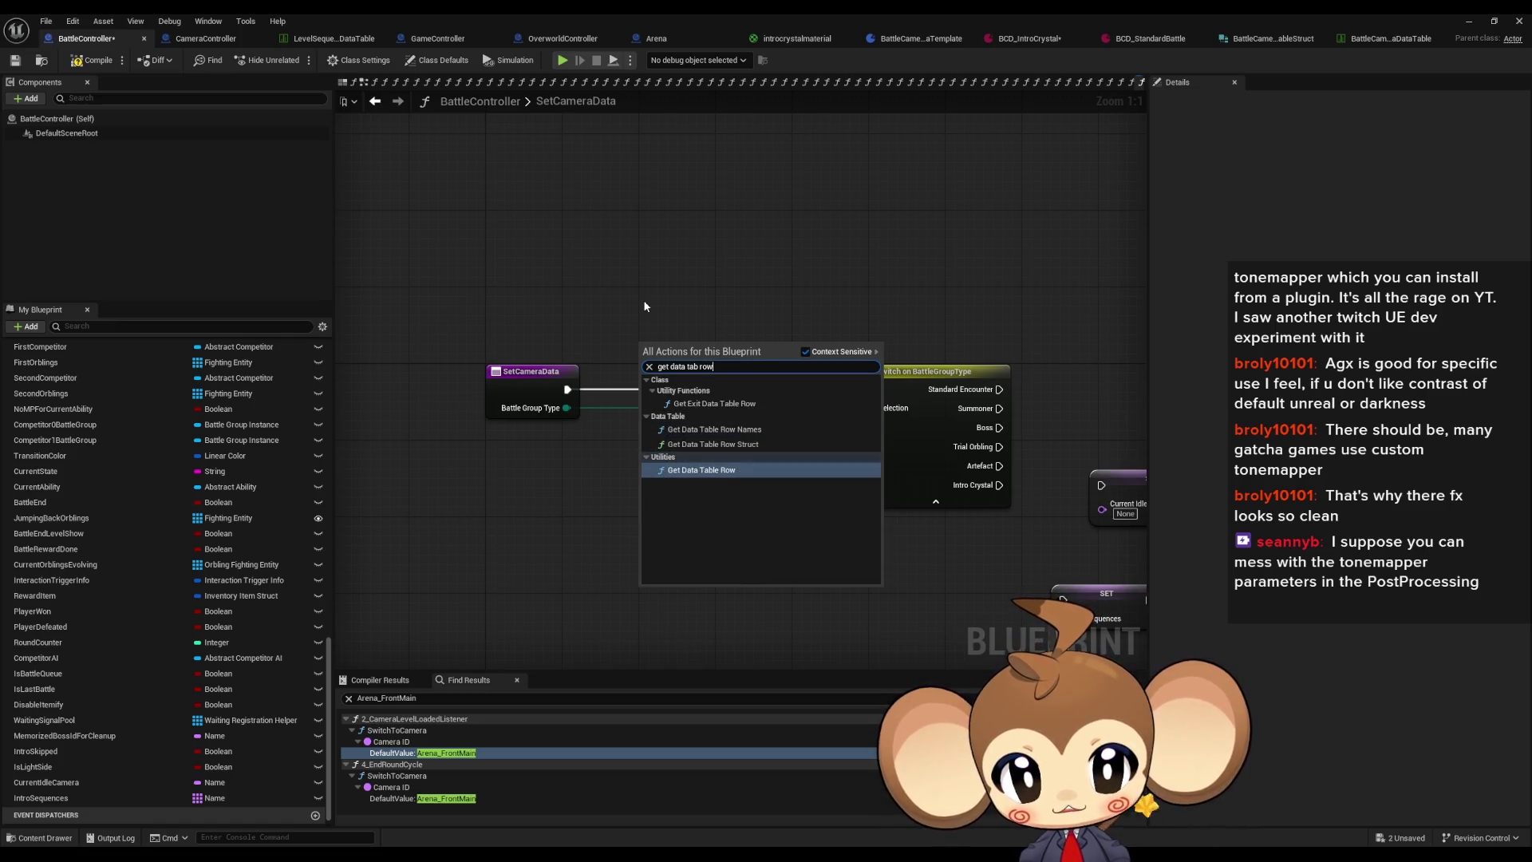
{"action": "key", "text": "Return"}
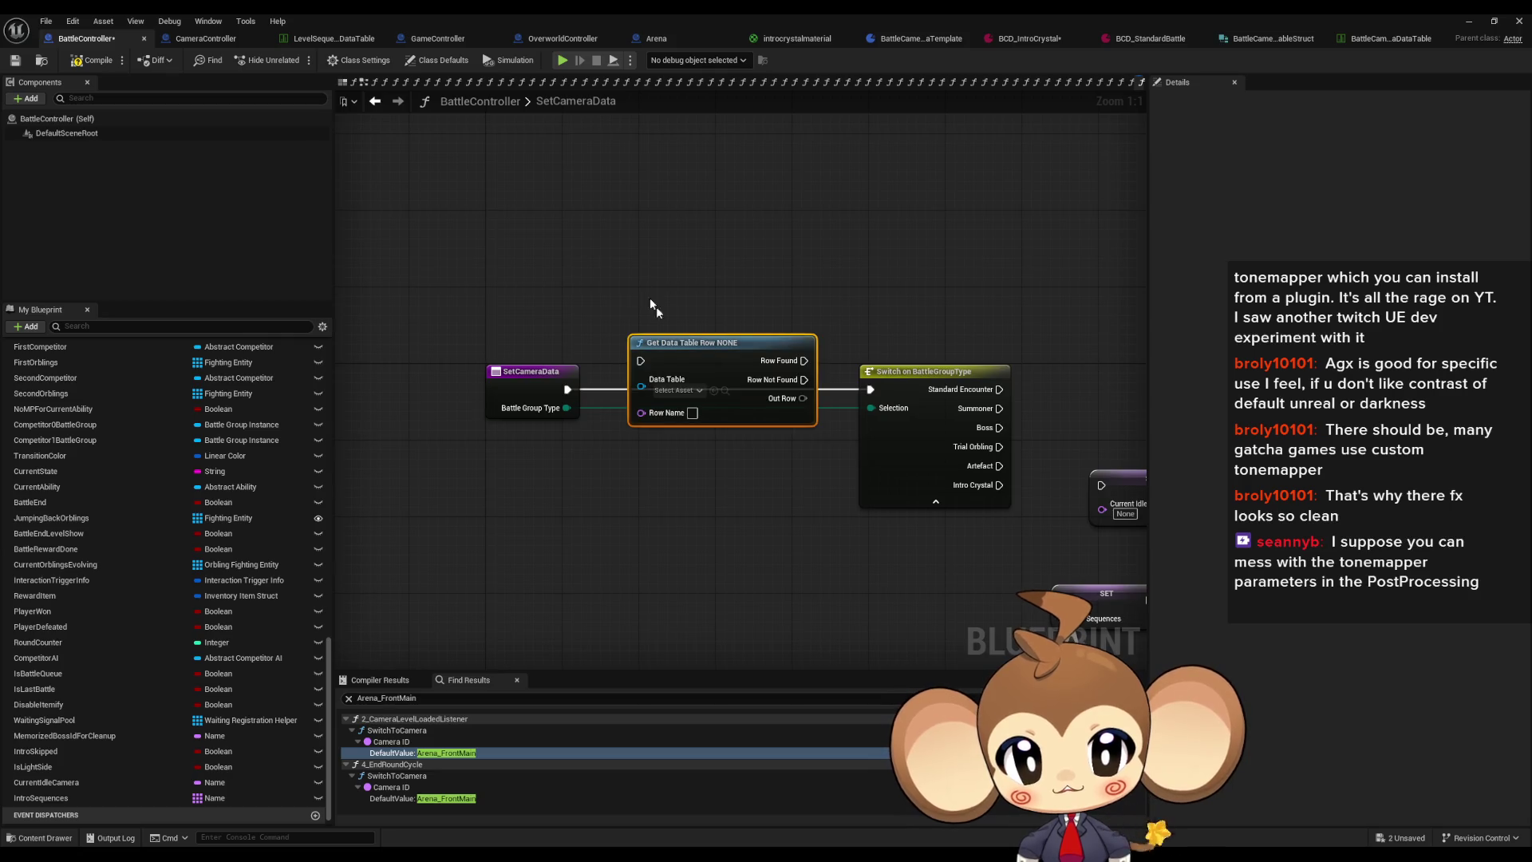
{"action": "left_click_drag", "start_coordinate": [701, 349], "coordinate": [701, 484]}
Step: Set the node's Data Table to BattleCameraDataTable
{"action": "left_click", "coordinate": [676, 524]}
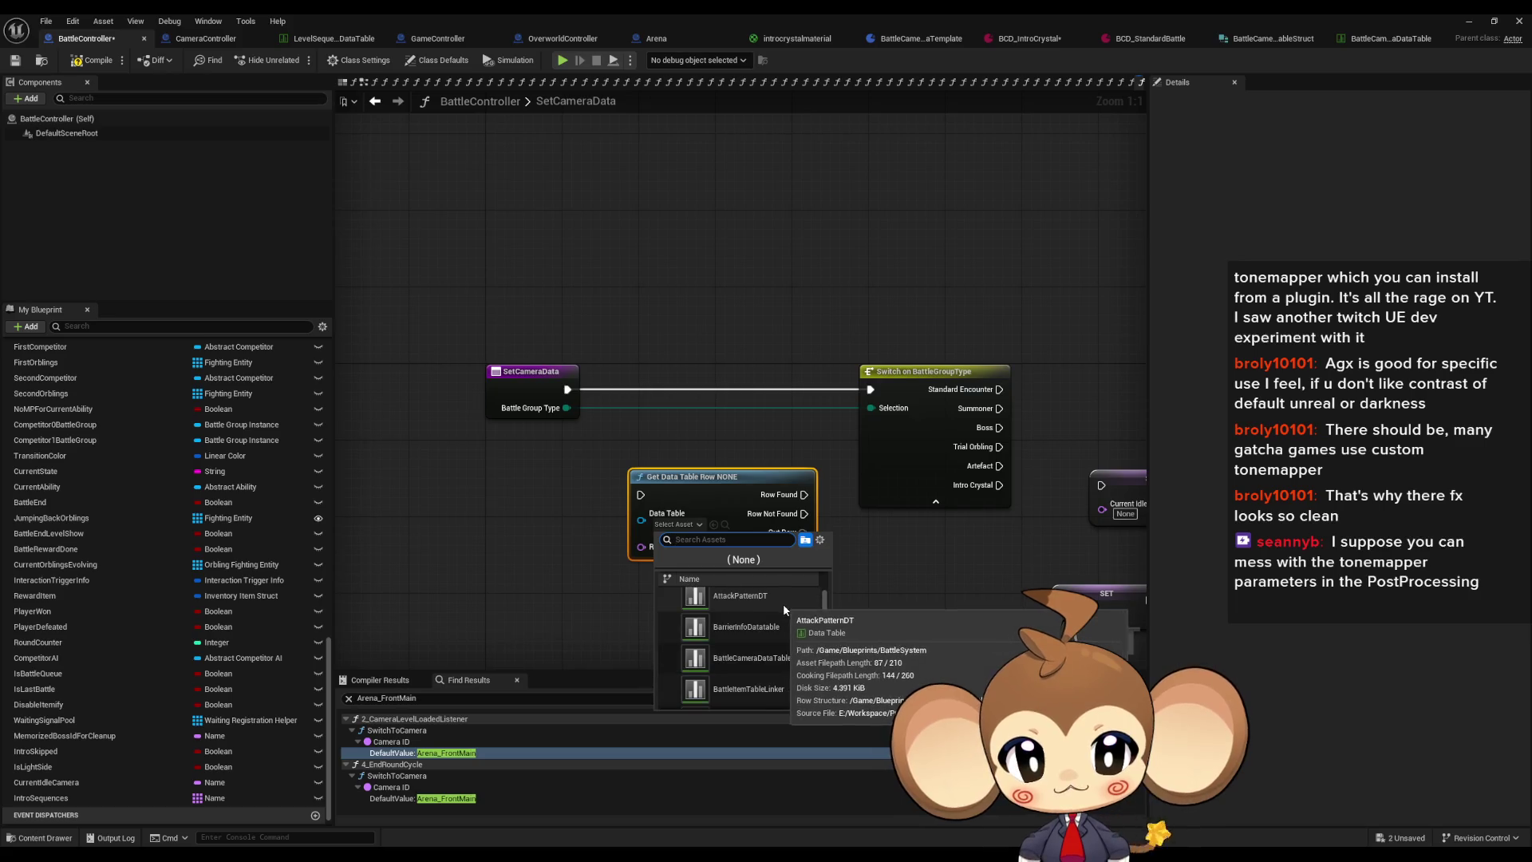
{"action": "left_click_drag", "start_coordinate": [824, 600], "coordinate": [817, 701]}
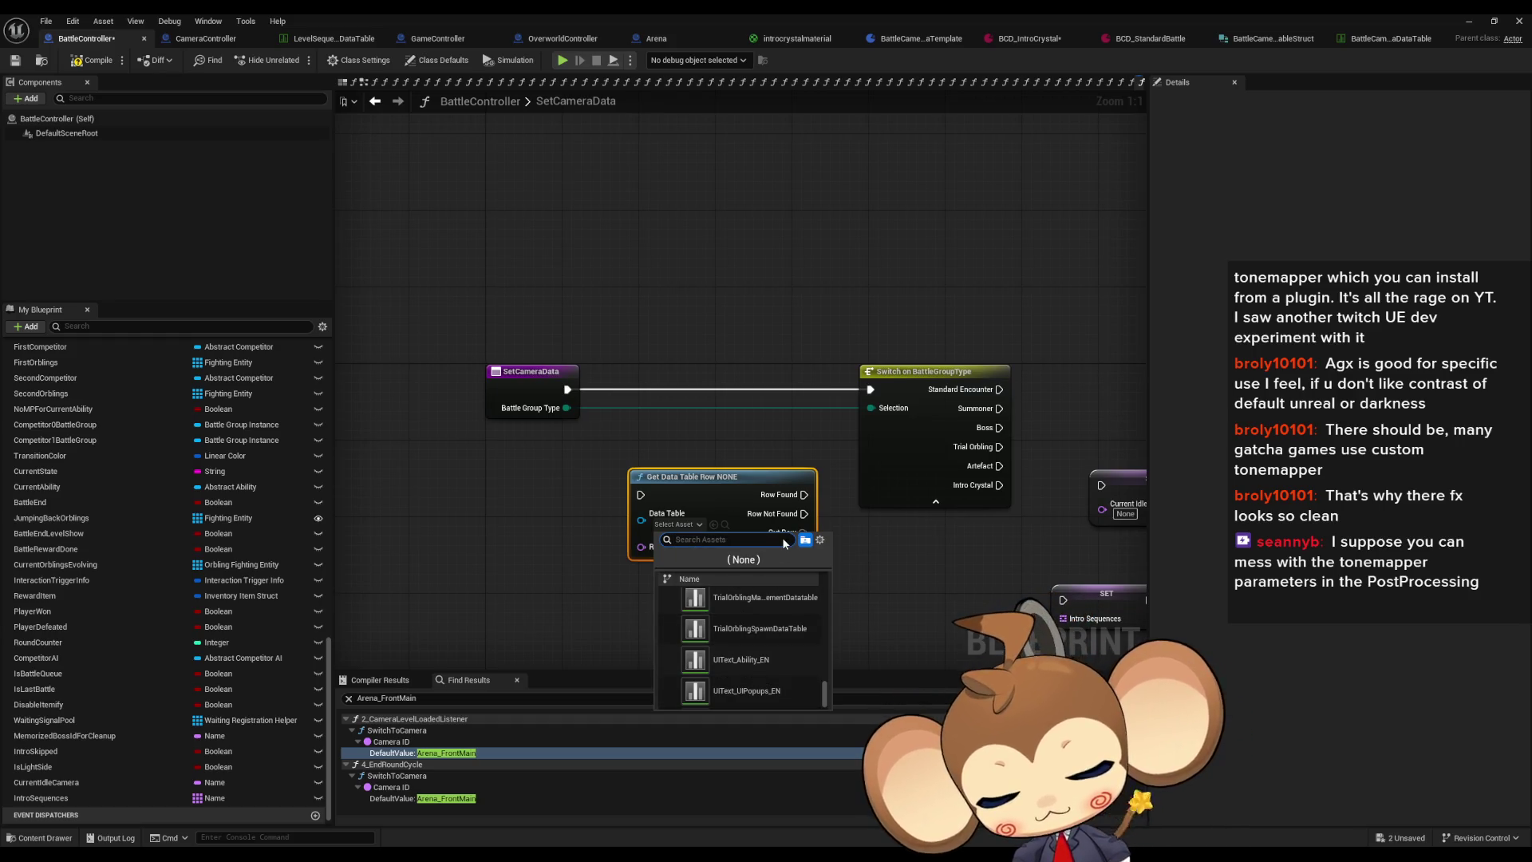
{"action": "type", "text": "batt cam"}
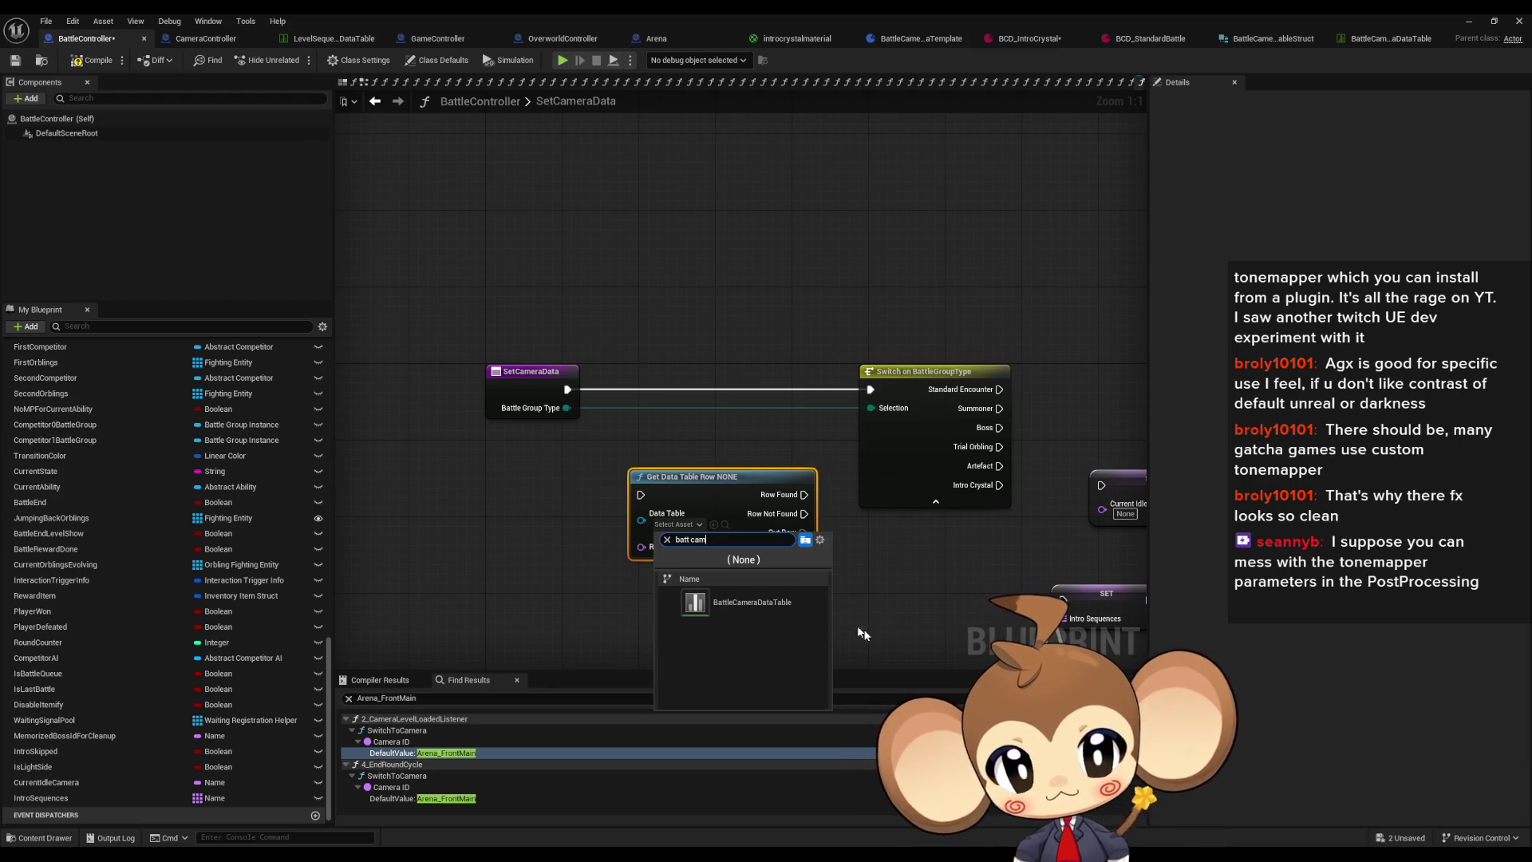
{"action": "left_click", "coordinate": [773, 603]}
{"action": "left_click", "coordinate": [870, 591]}
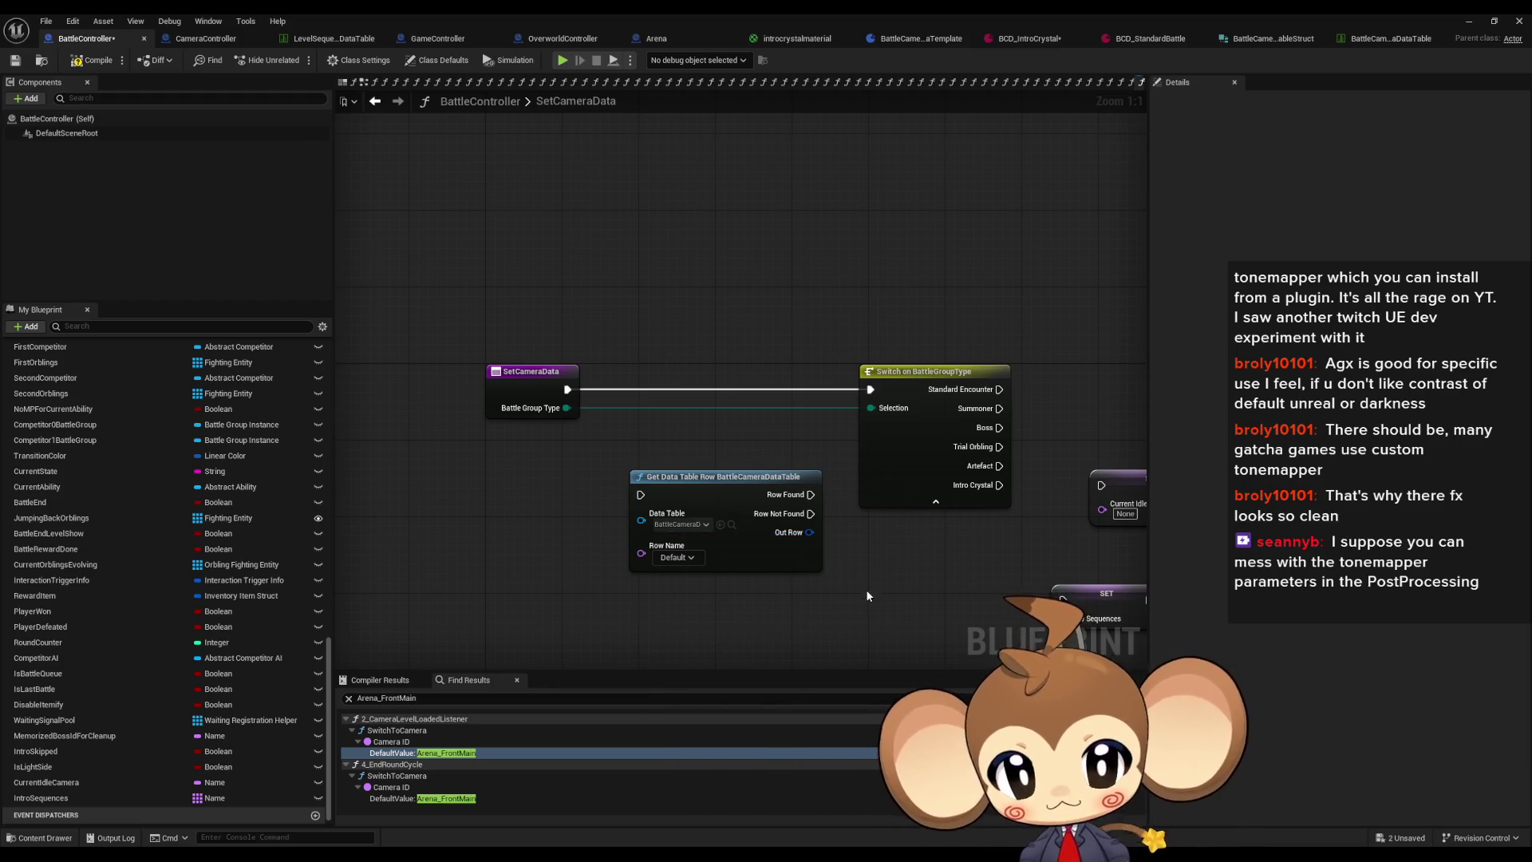
Step: Reposition the Get Data Table Row node and the switch beside SetCameraData
{"action": "left_click_drag", "start_coordinate": [872, 579], "coordinate": [767, 560]}
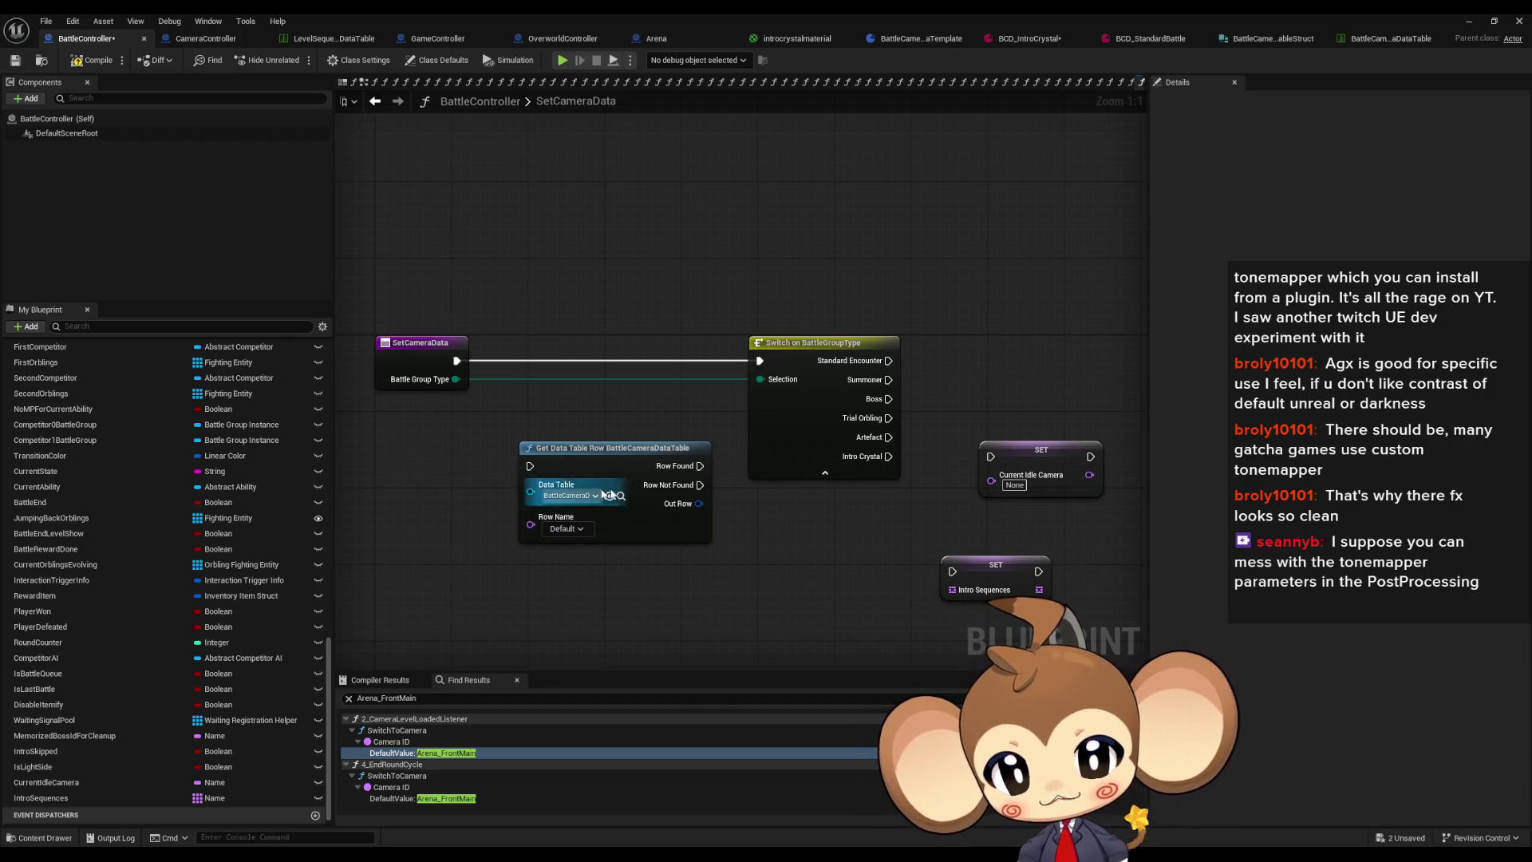
{"action": "mouse_move", "coordinate": [850, 650]}
{"action": "left_mouse_down"}
{"action": "mouse_move", "coordinate": [645, 595]}
{"action": "mouse_move", "coordinate": [792, 577]}
{"action": "left_mouse_up"}
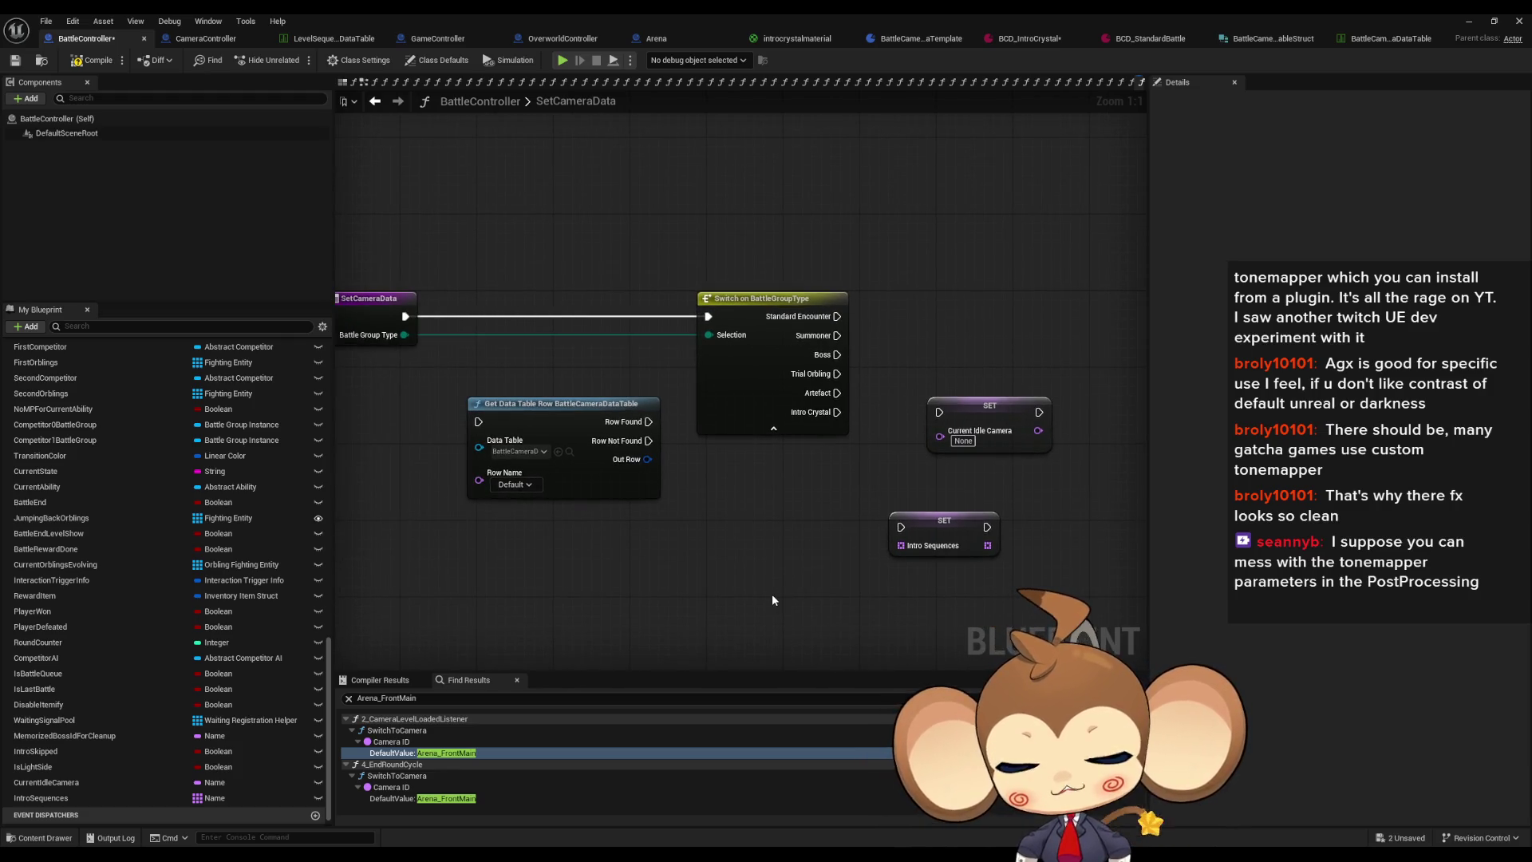
{"action": "left_click_drag", "start_coordinate": [568, 424], "coordinate": [587, 520]}
{"action": "left_click_drag", "start_coordinate": [750, 325], "coordinate": [505, 326]}
{"action": "left_click_drag", "start_coordinate": [805, 398], "coordinate": [911, 341]}
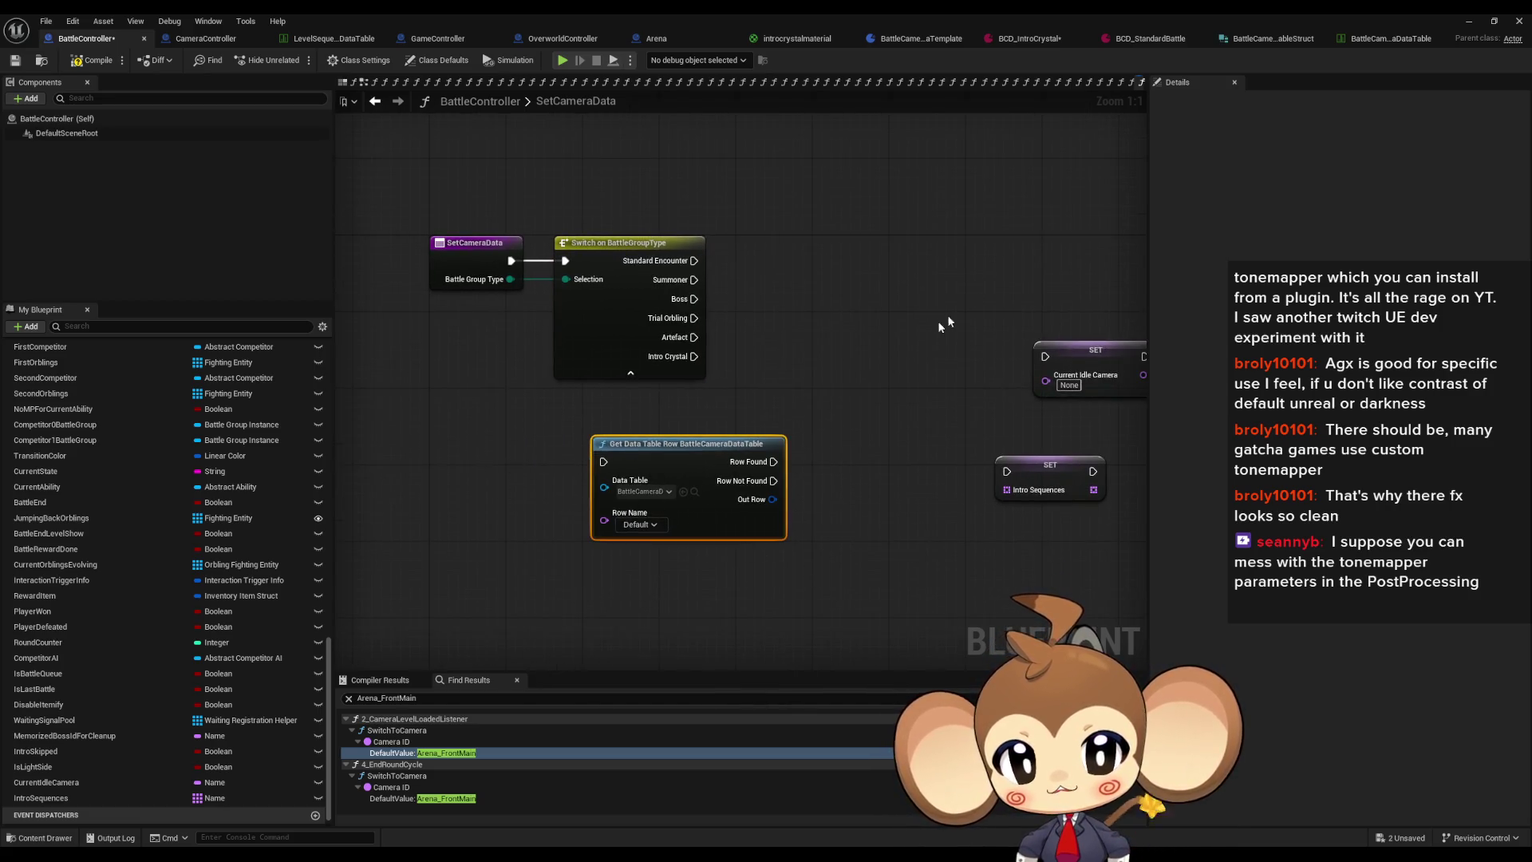
{"action": "left_click", "coordinate": [1022, 246]}
{"action": "left_click_drag", "start_coordinate": [828, 274], "coordinate": [819, 301]}
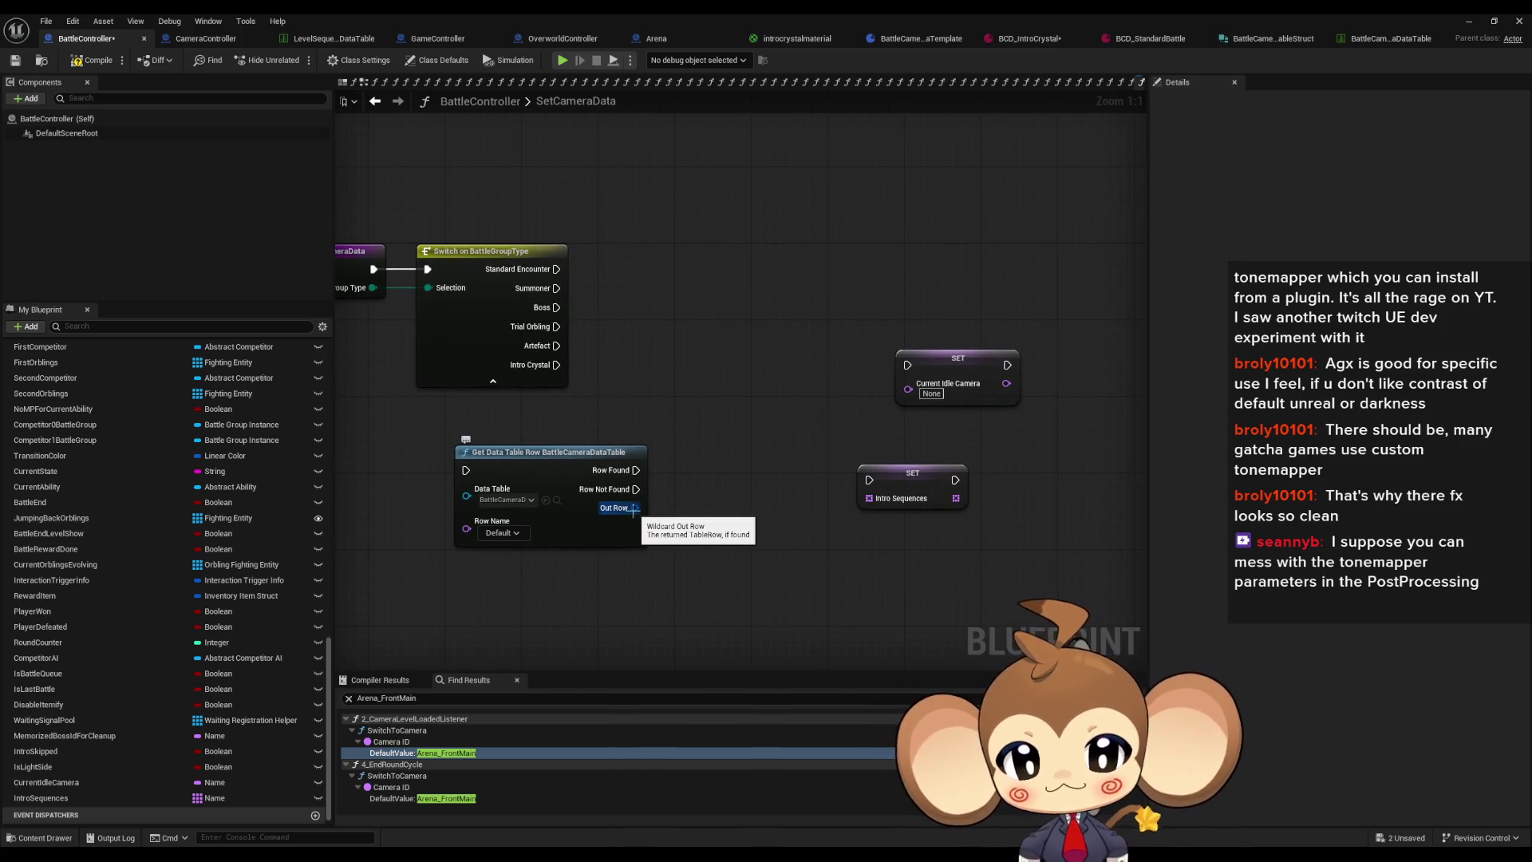
Step: Add a Break Battle Camera Data Table Struct node to the graph
{"action": "right_click", "coordinate": [687, 352]}
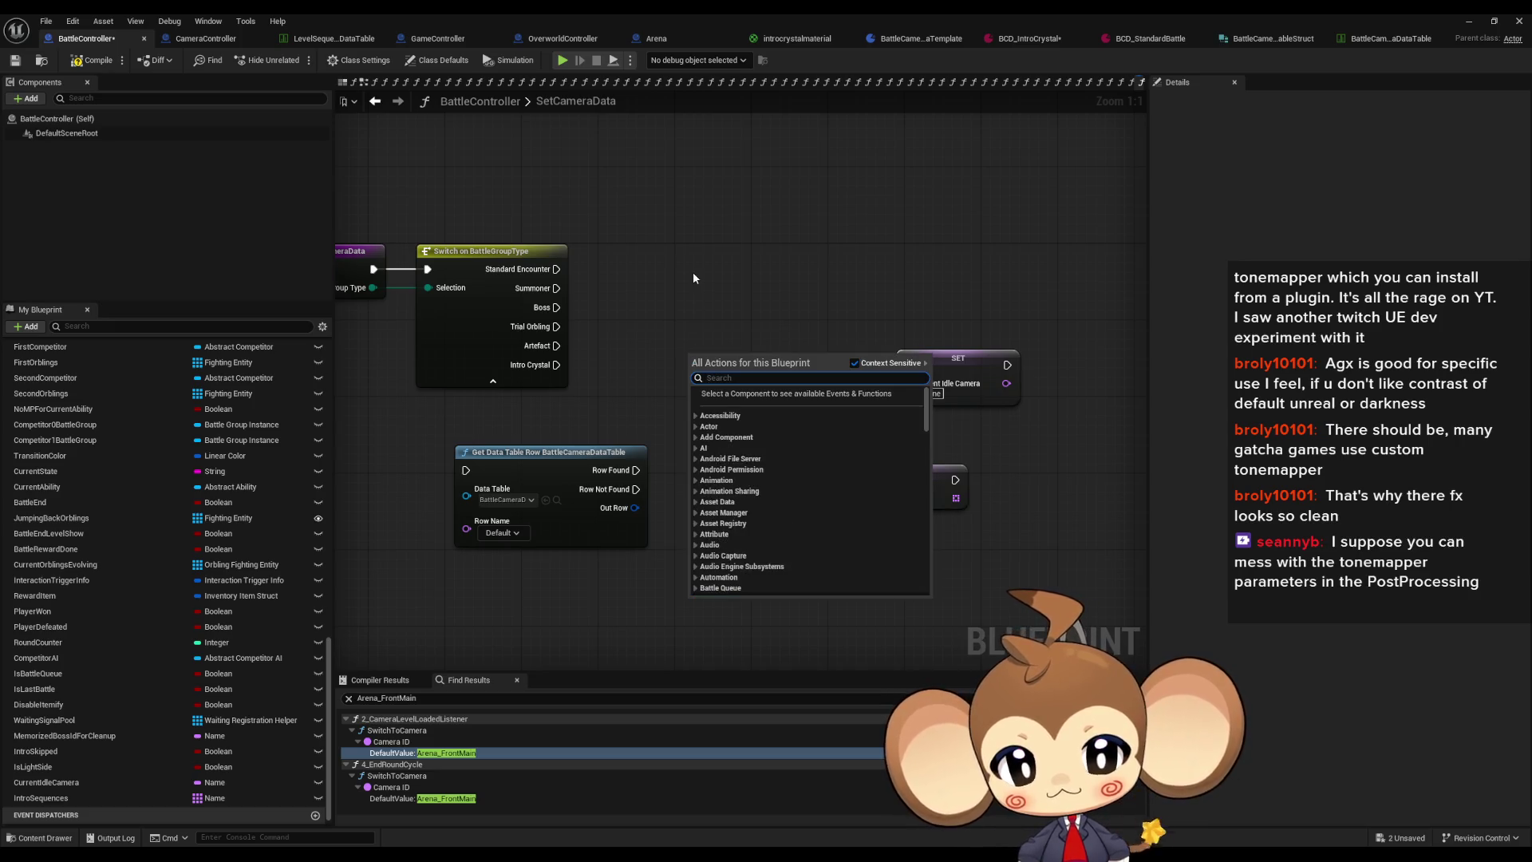
{"action": "left_click", "coordinate": [699, 295]}
{"action": "right_click", "coordinate": [708, 326]}
{"action": "type", "text": "break"}
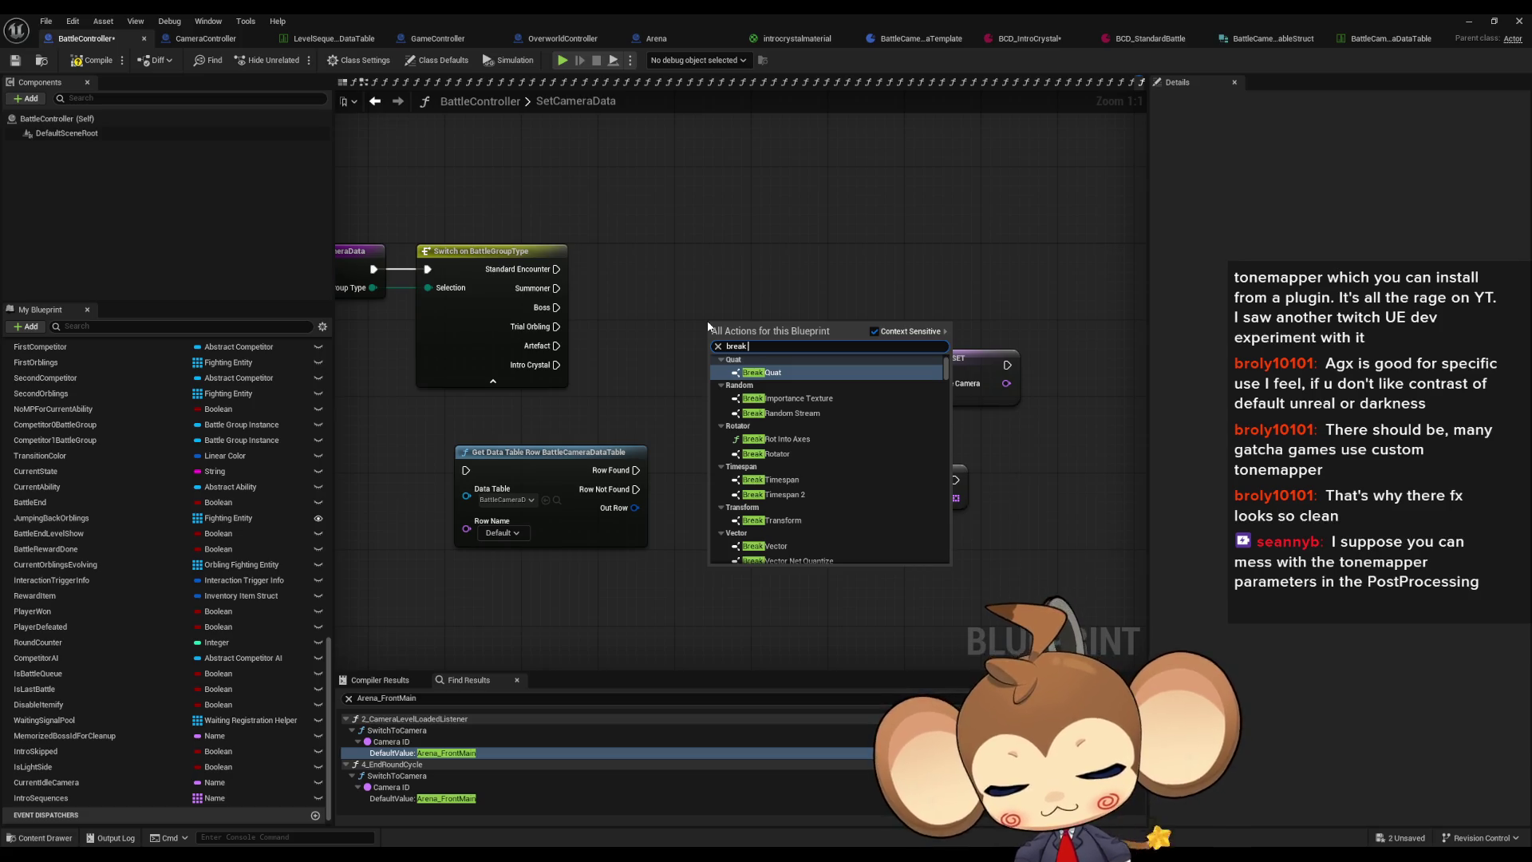
{"action": "type", "text": " cam batt"}
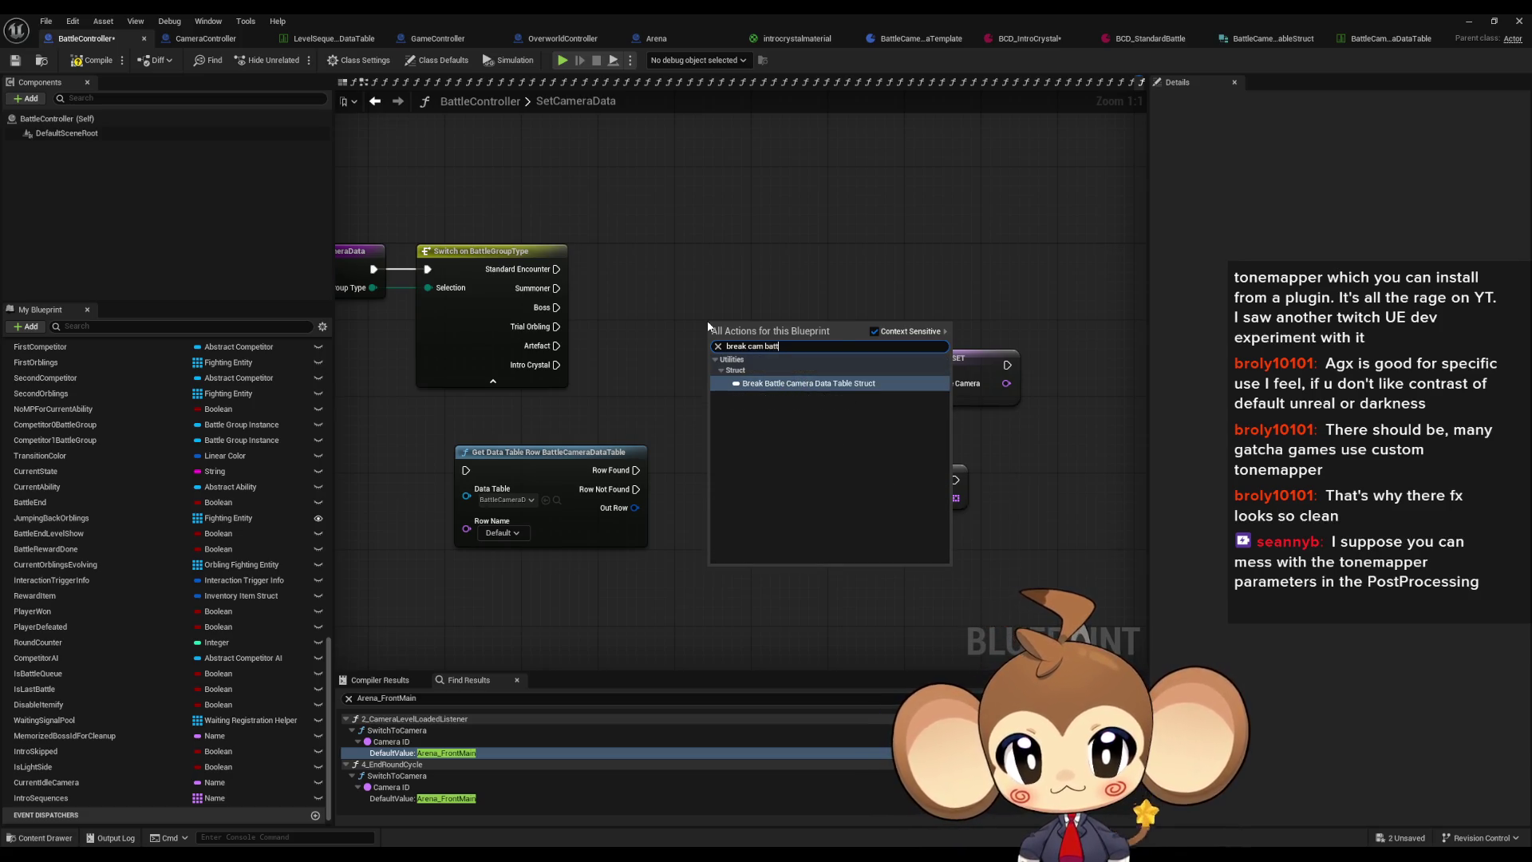
{"action": "key", "text": "Return"}
{"action": "left_click_drag", "start_coordinate": [750, 329], "coordinate": [707, 287]}
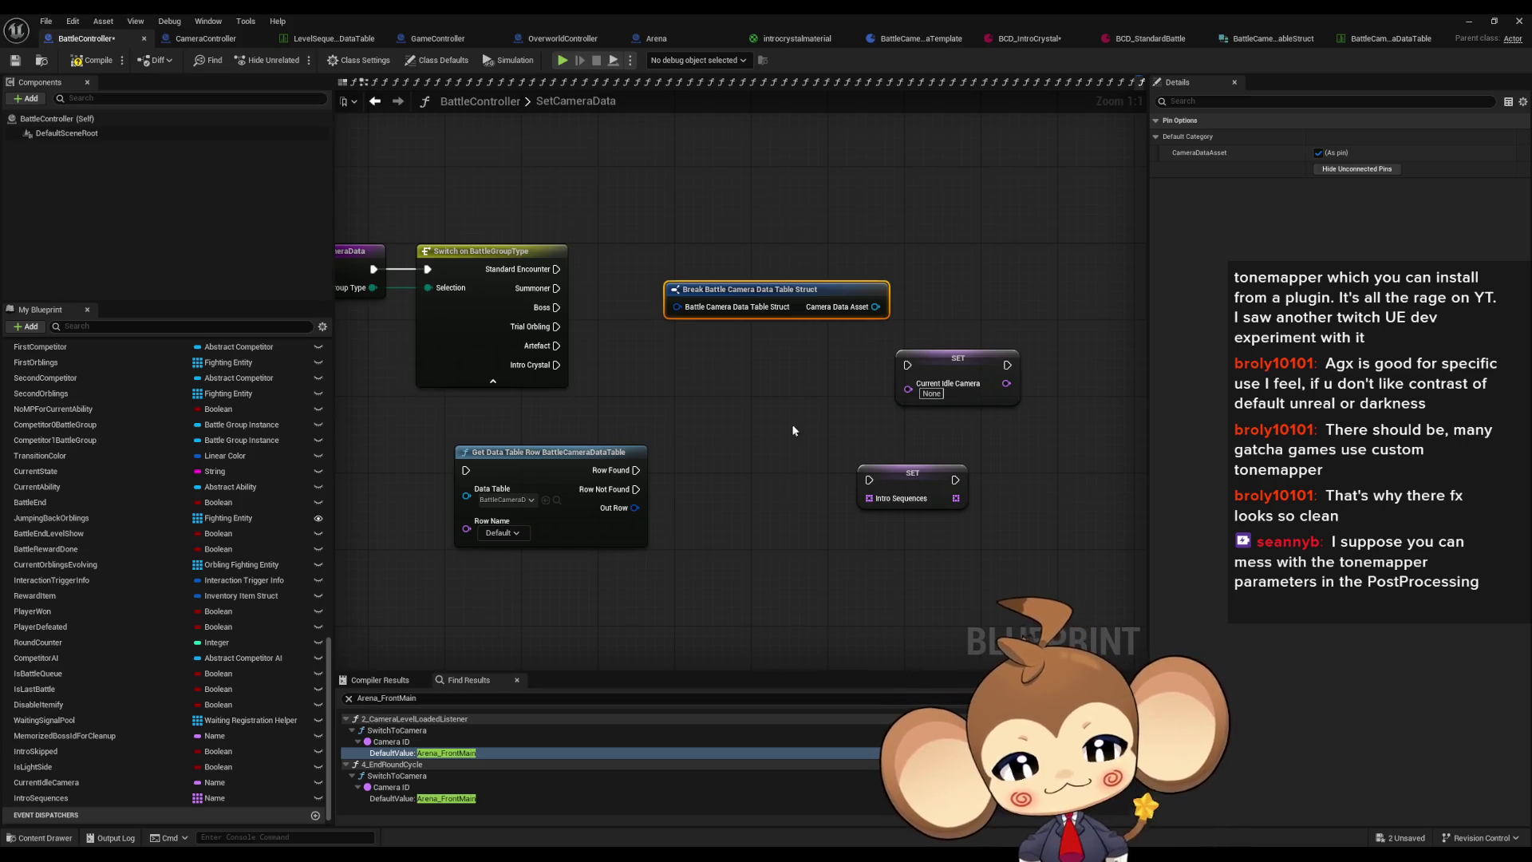
Step: Wire Get Data Table Row's Out Row into the break node and move both nodes lower
{"action": "left_click_drag", "start_coordinate": [544, 465], "coordinate": [678, 461]}
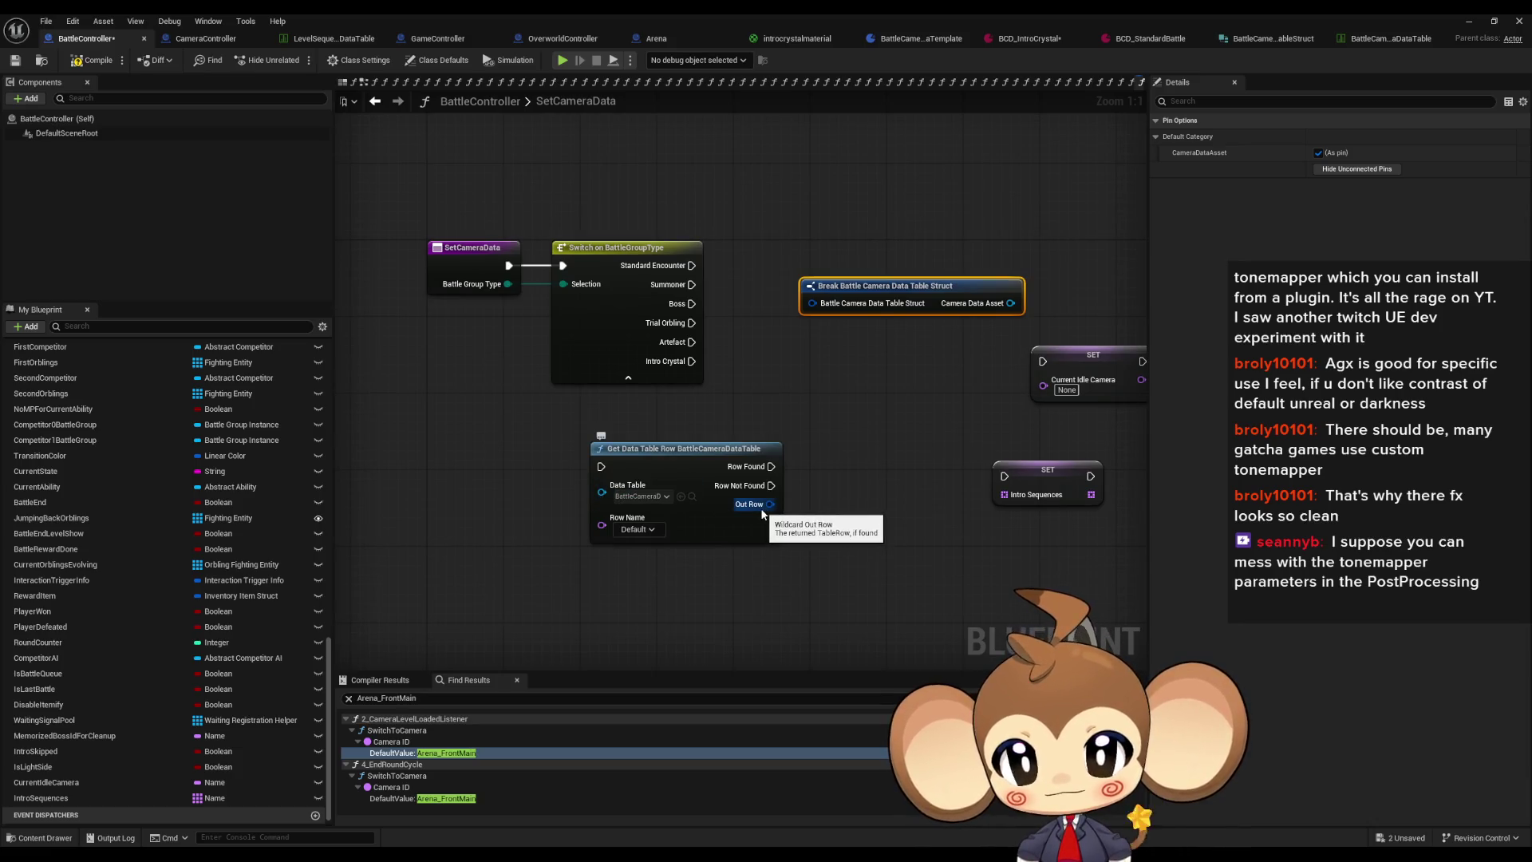
{"action": "mouse_move", "coordinate": [766, 504]}
{"action": "left_mouse_down"}
{"action": "mouse_move", "coordinate": [812, 304]}
{"action": "mouse_move", "coordinate": [863, 536]}
{"action": "left_mouse_up"}
{"action": "mouse_move", "coordinate": [718, 414]}
{"action": "left_mouse_down"}
{"action": "mouse_move", "coordinate": [858, 507]}
{"action": "mouse_move", "coordinate": [906, 581]}
{"action": "left_mouse_up"}
{"action": "left_click", "coordinate": [943, 512]}
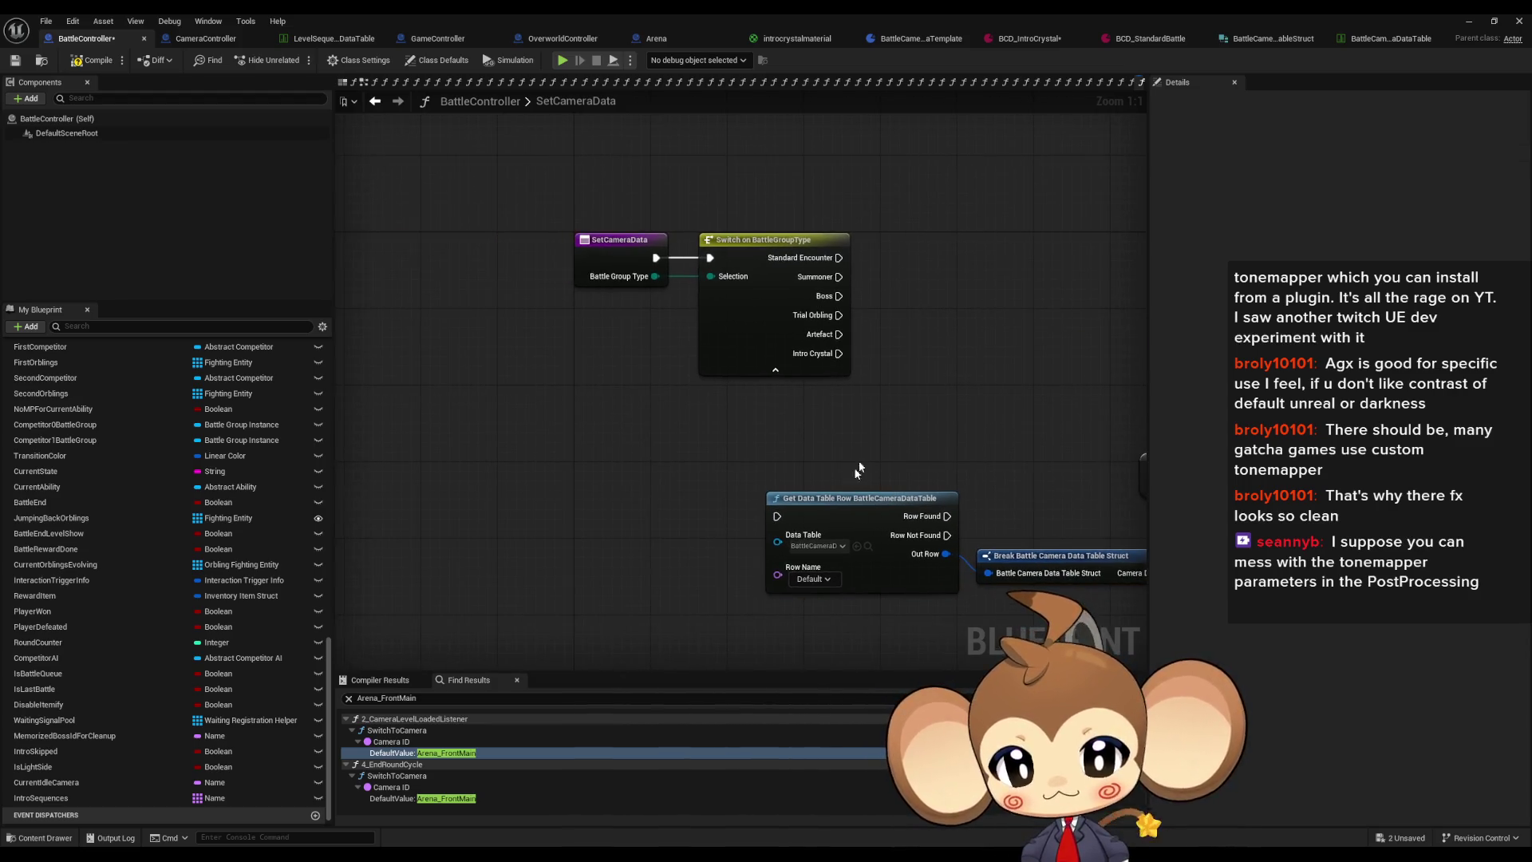
{"action": "left_click_drag", "start_coordinate": [777, 574], "coordinate": [684, 582]}
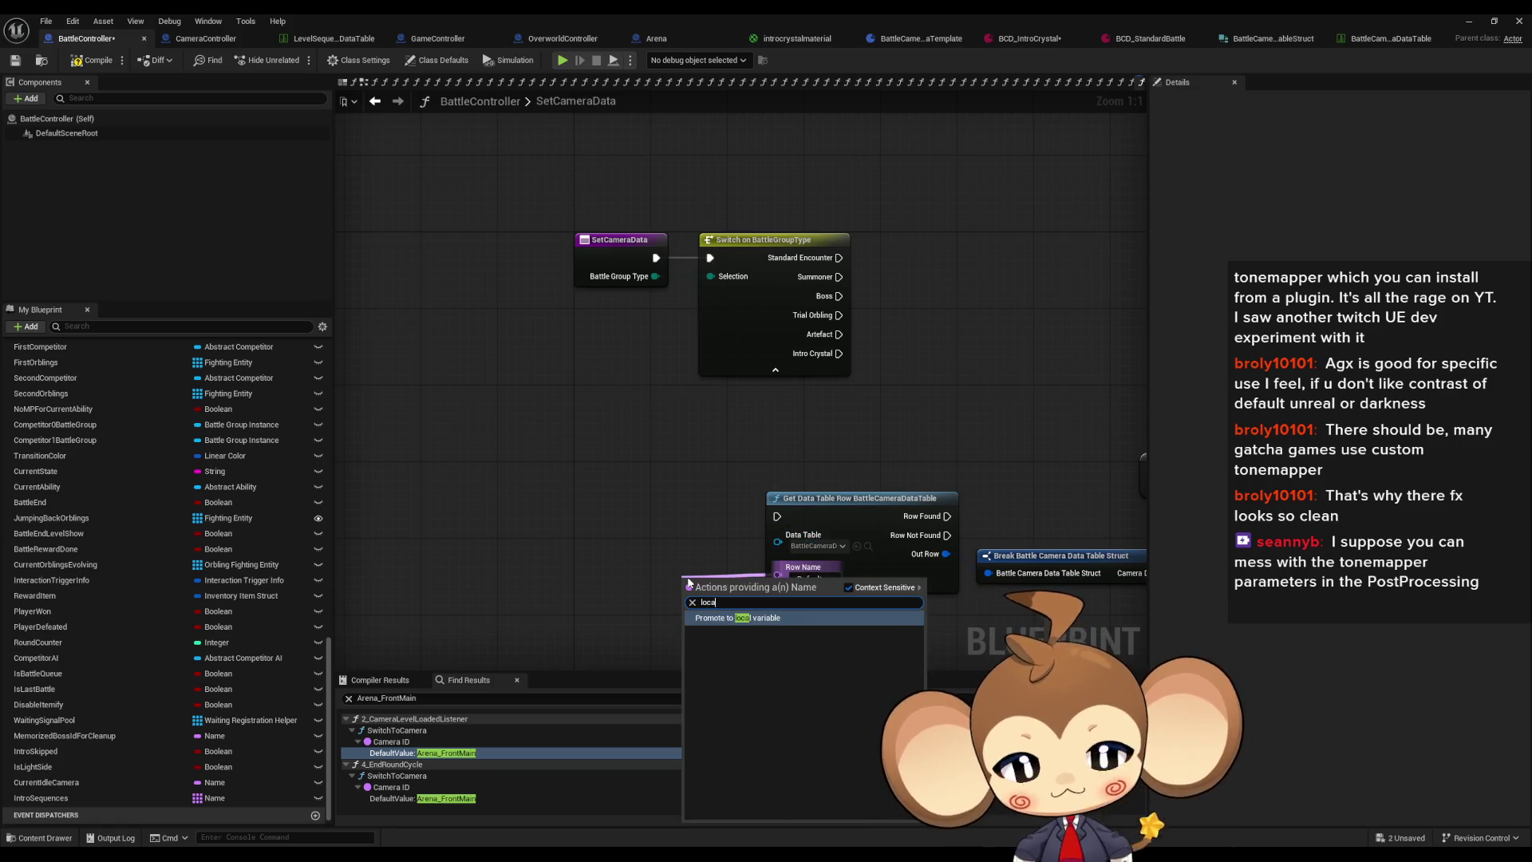
Step: Promote Row Name to a local variable named Local_TableID and add a setter for it
{"action": "left_click", "coordinate": [742, 626]}
{"action": "left_click", "coordinate": [686, 579]}
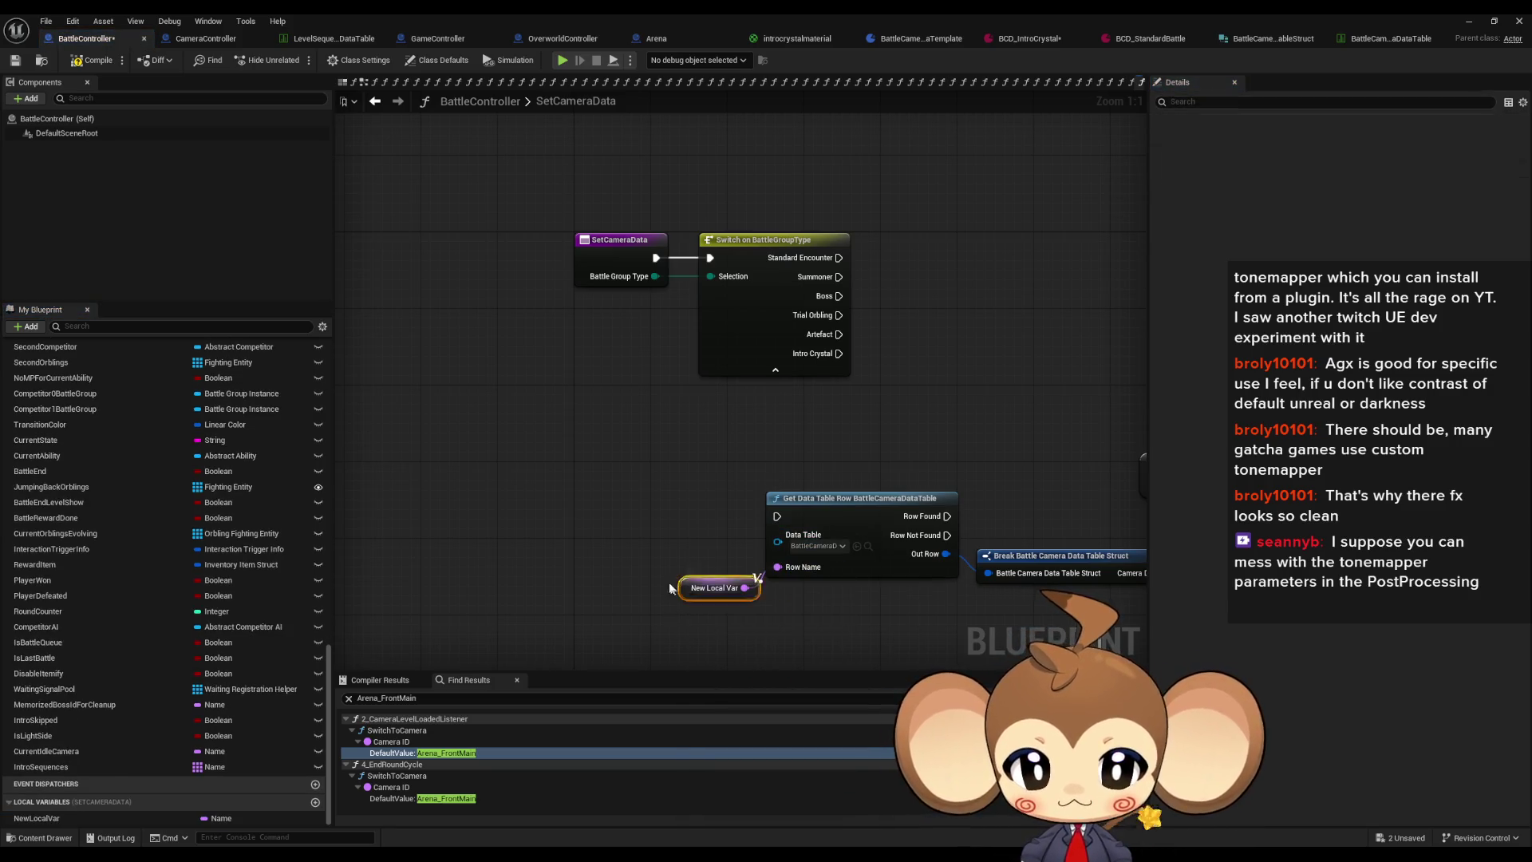
{"action": "double_click", "coordinate": [74, 814]}
{"action": "type", "text": "Local_T"}
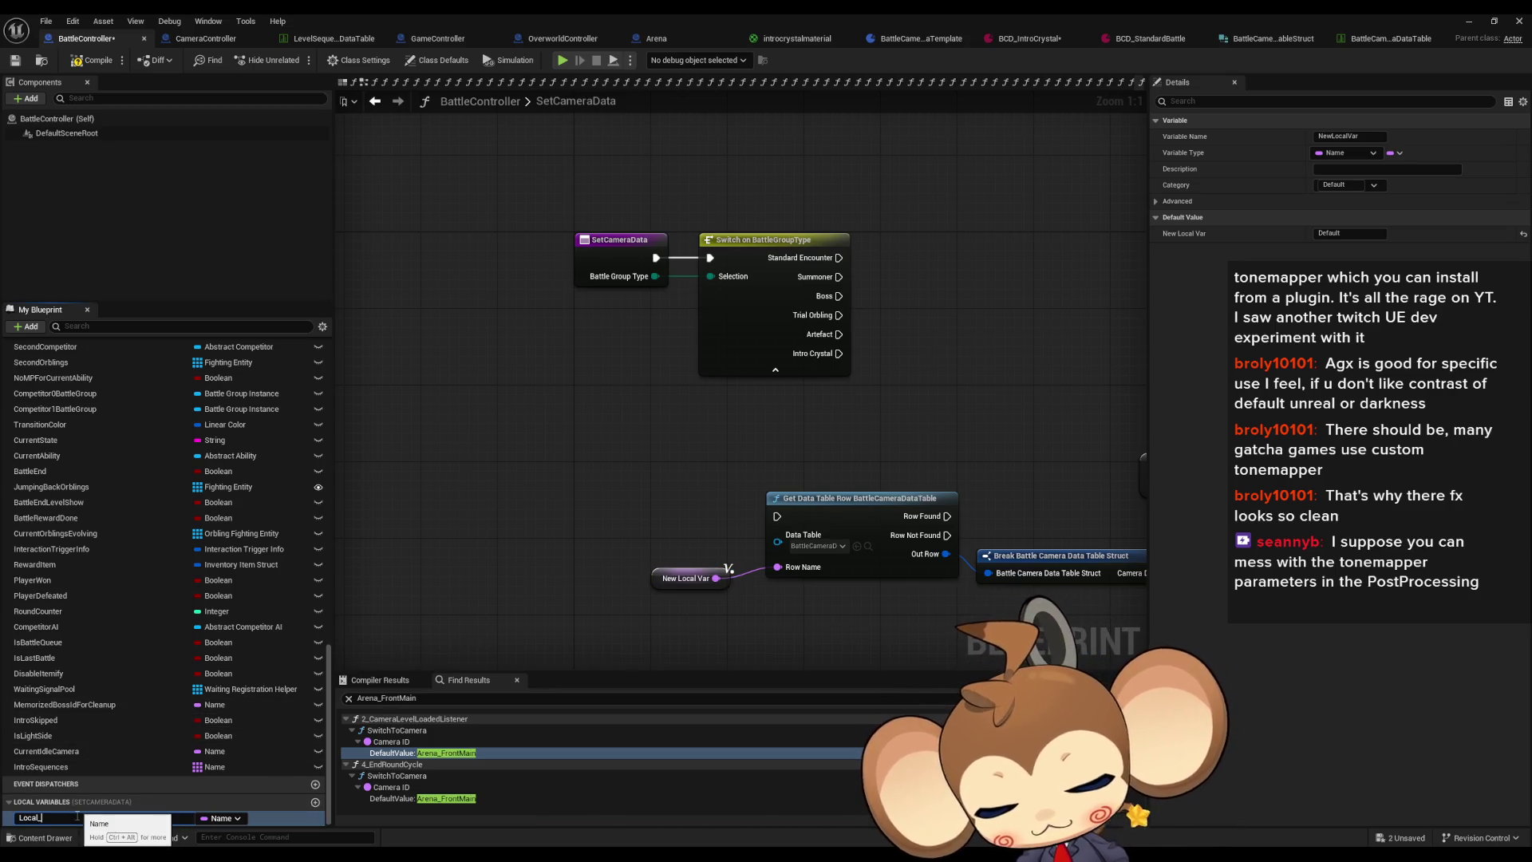
{"action": "type", "text": "ableID"}
{"action": "key", "text": "Return"}
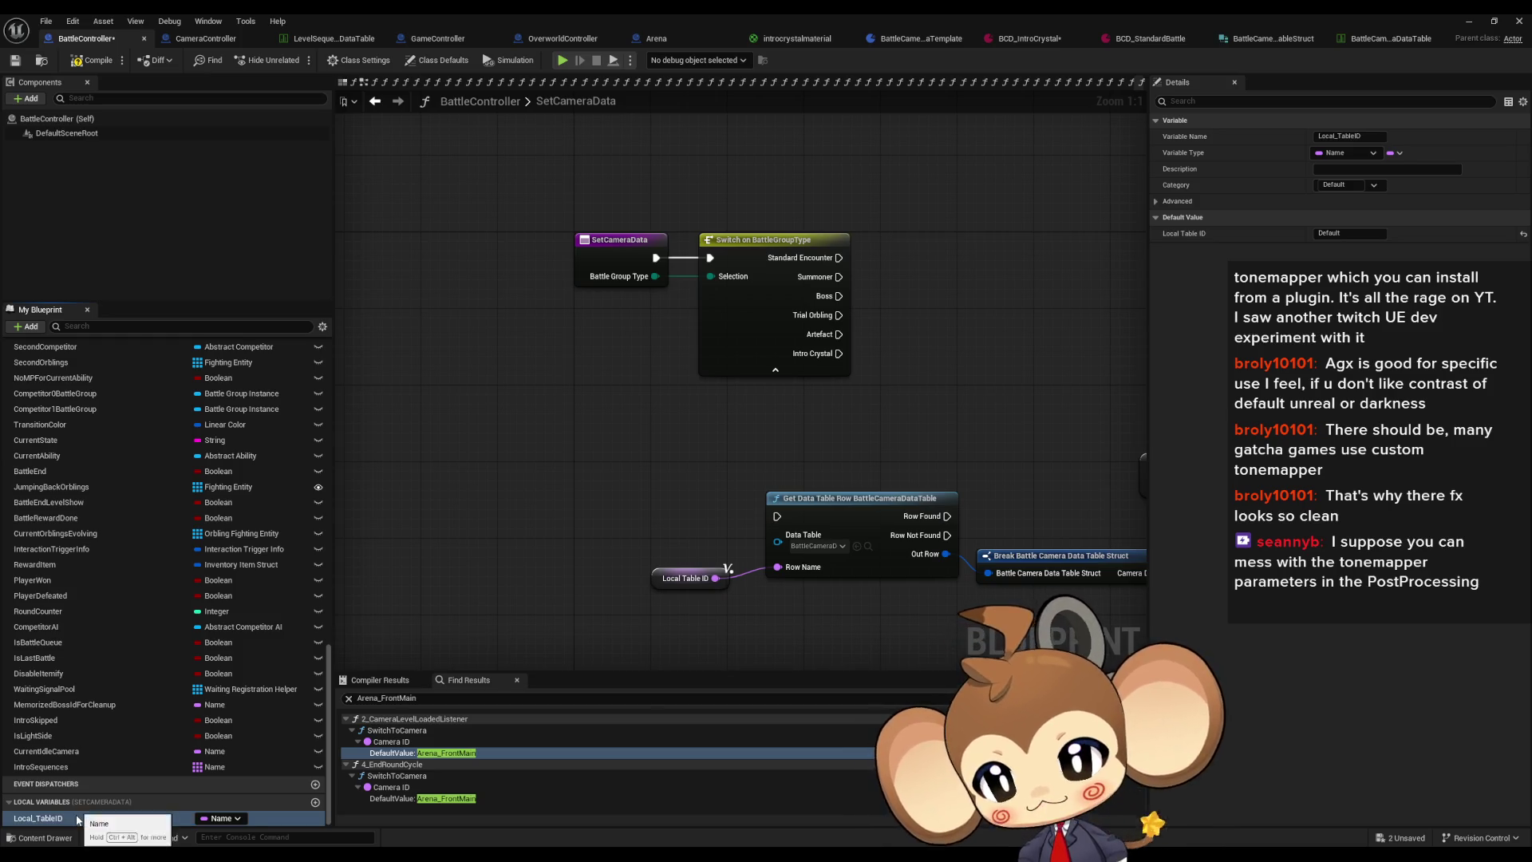
{"action": "mouse_move", "coordinate": [38, 817]}
{"action": "left_mouse_down"}
{"action": "mouse_move", "coordinate": [889, 270]}
{"action": "mouse_move", "coordinate": [984, 271]}
{"action": "mouse_move", "coordinate": [767, 289]}
{"action": "left_mouse_up"}
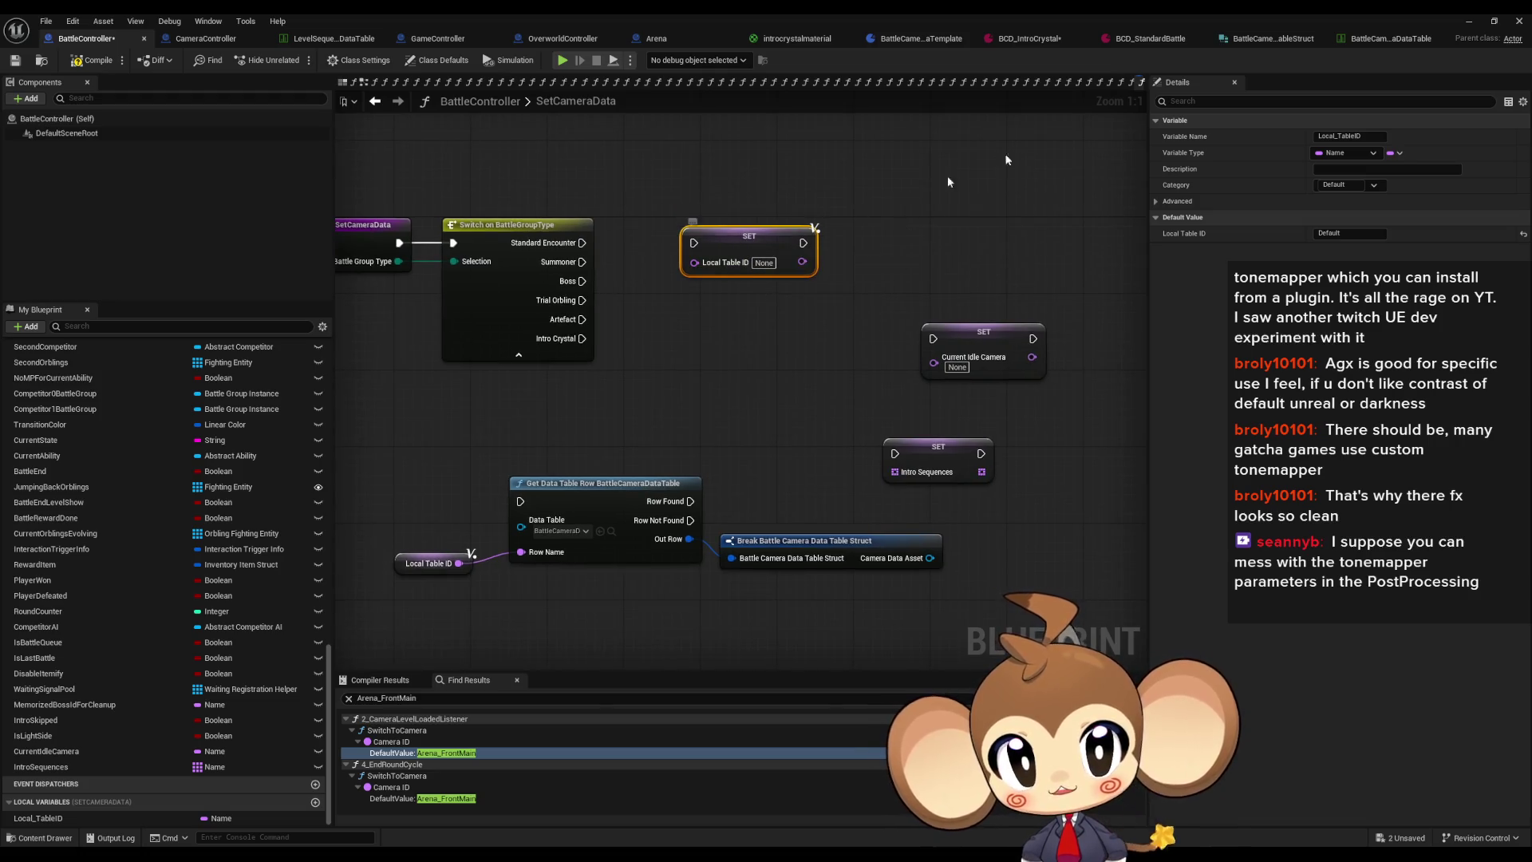
Step: Check the camera data table's row names and set the setter's value to IntroCrystal
{"action": "left_click", "coordinate": [1392, 39]}
{"action": "left_click", "coordinate": [40, 126]}
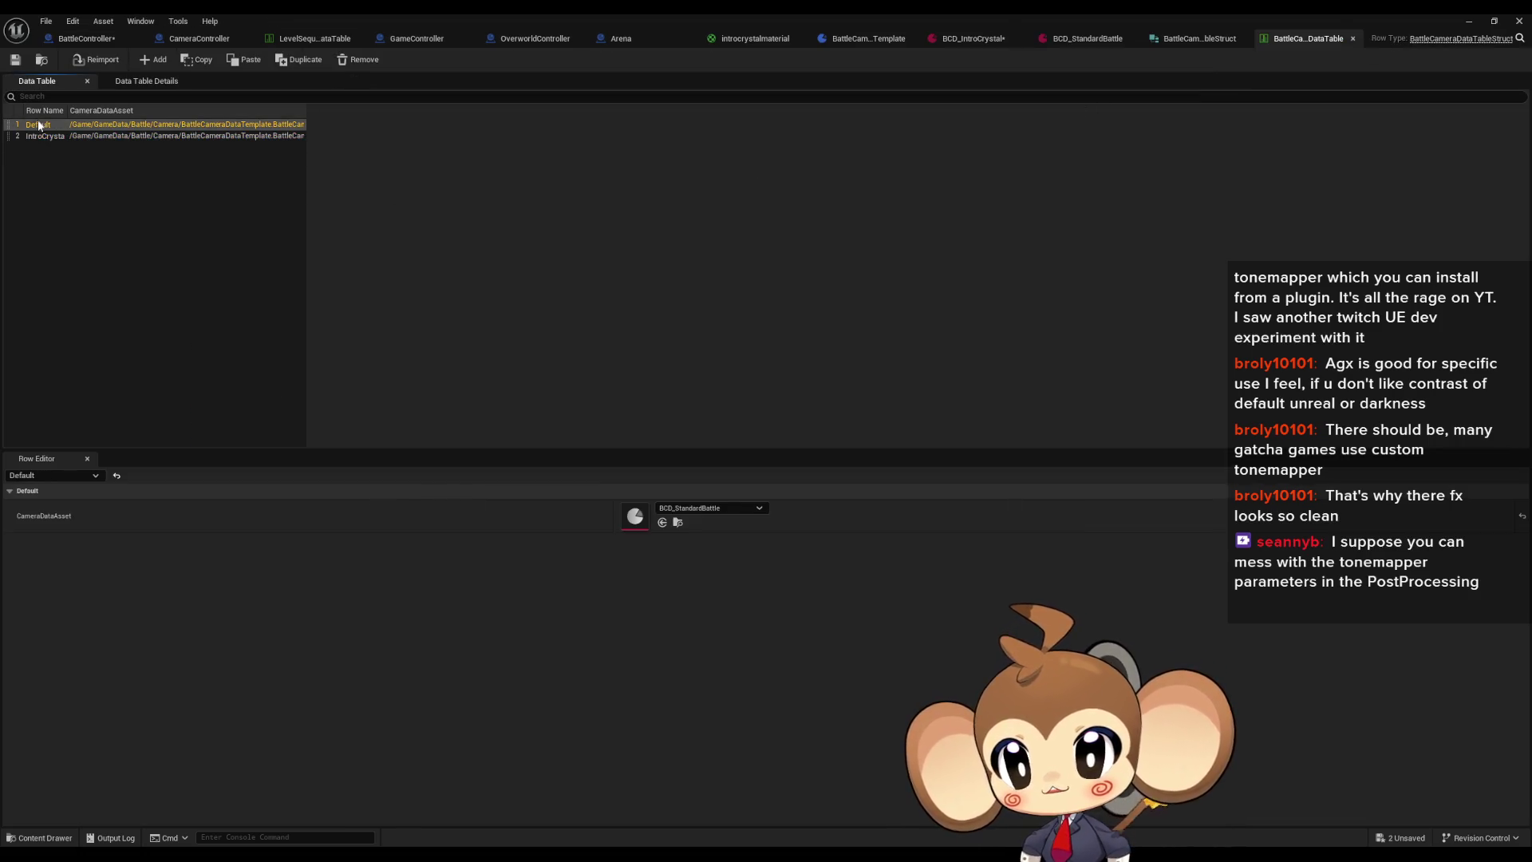
{"action": "double_click", "coordinate": [52, 126]}
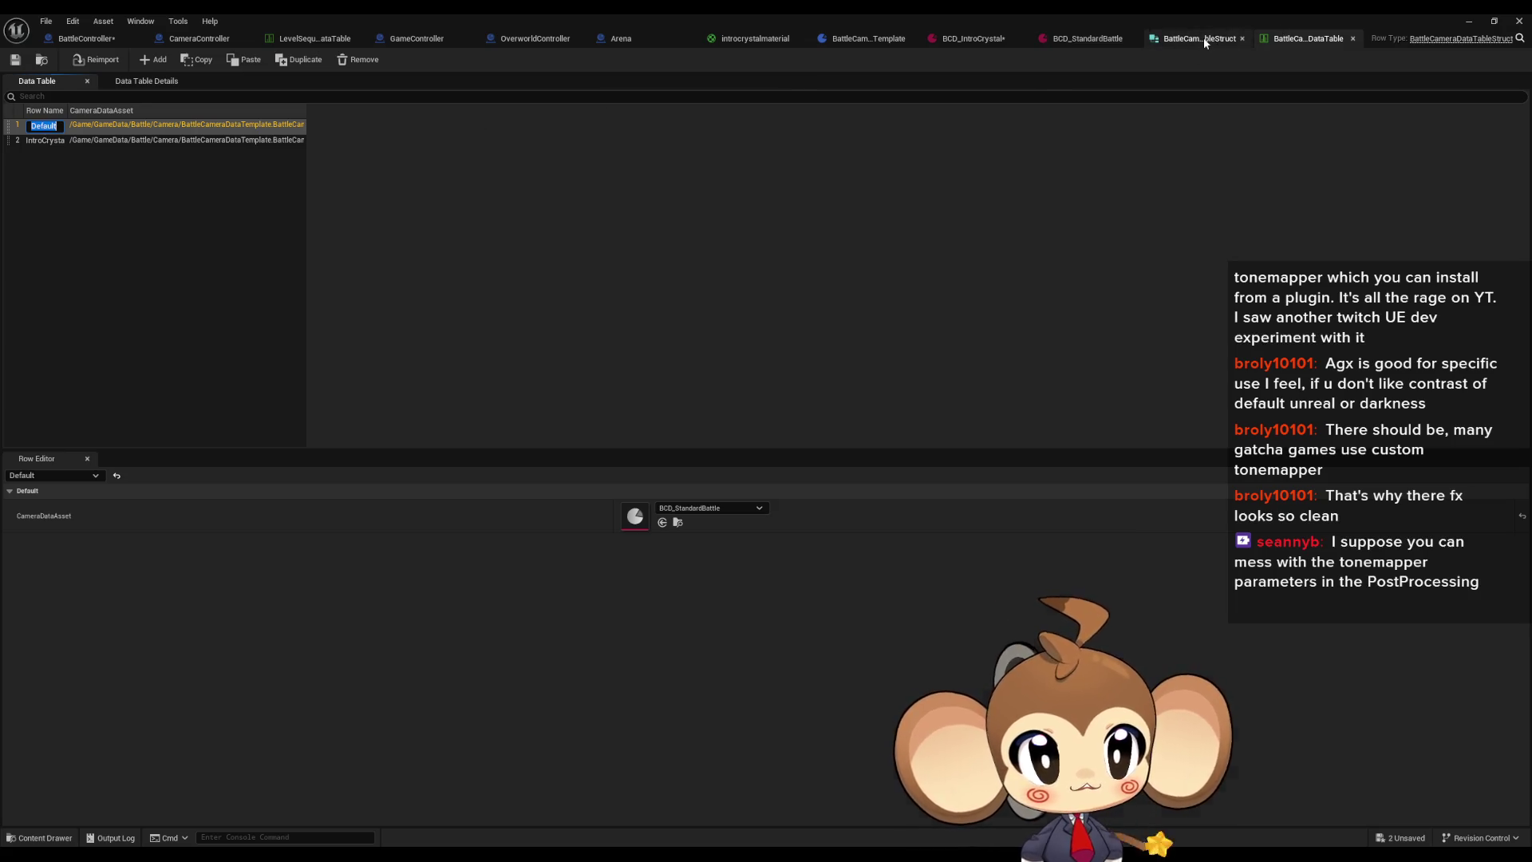
{"action": "left_click", "coordinate": [1204, 37]}
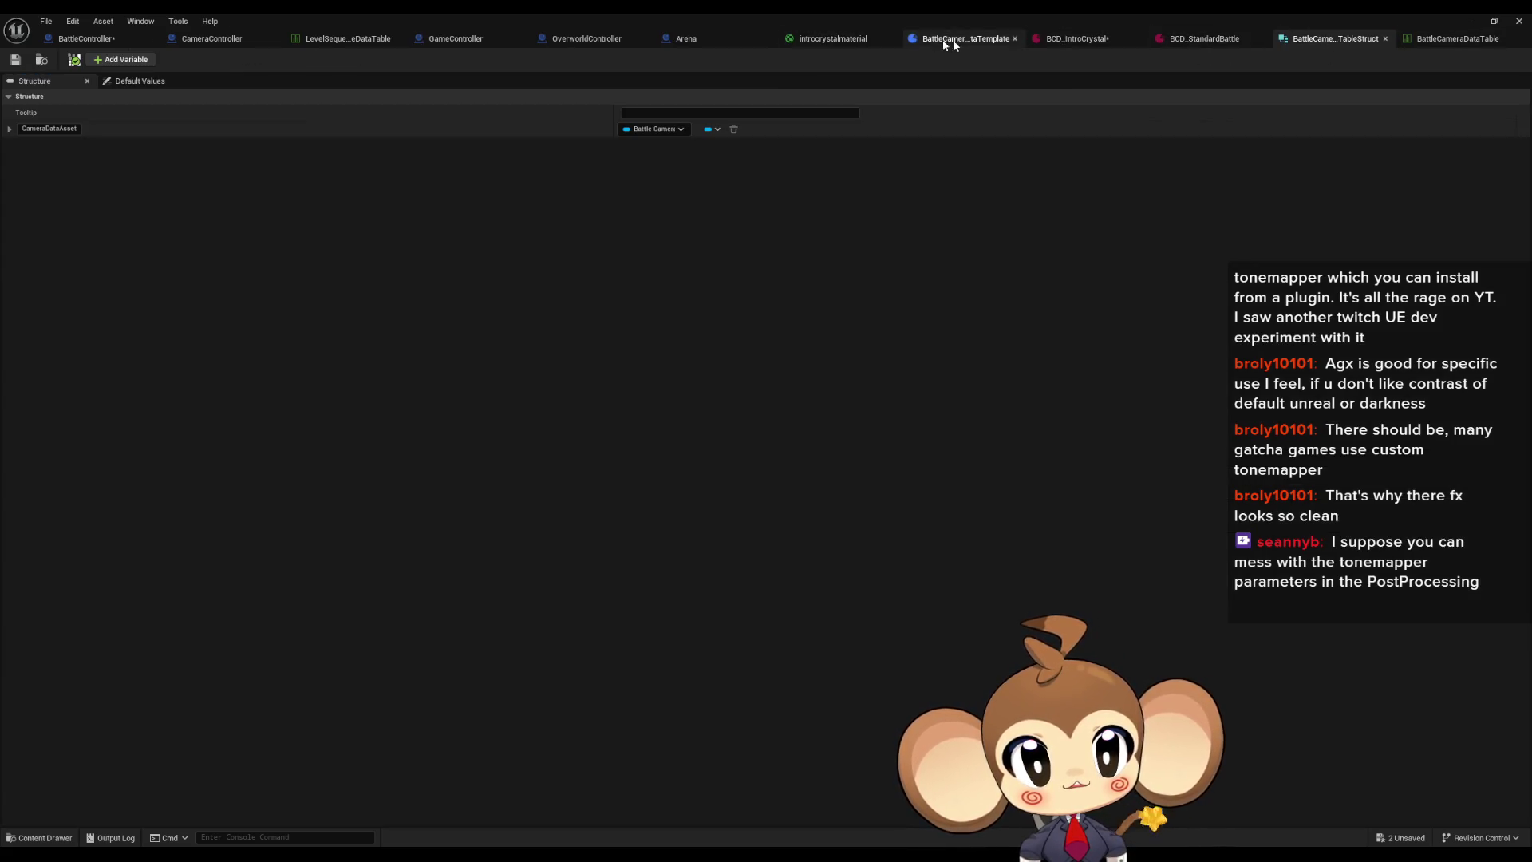
{"action": "left_click", "coordinate": [100, 41]}
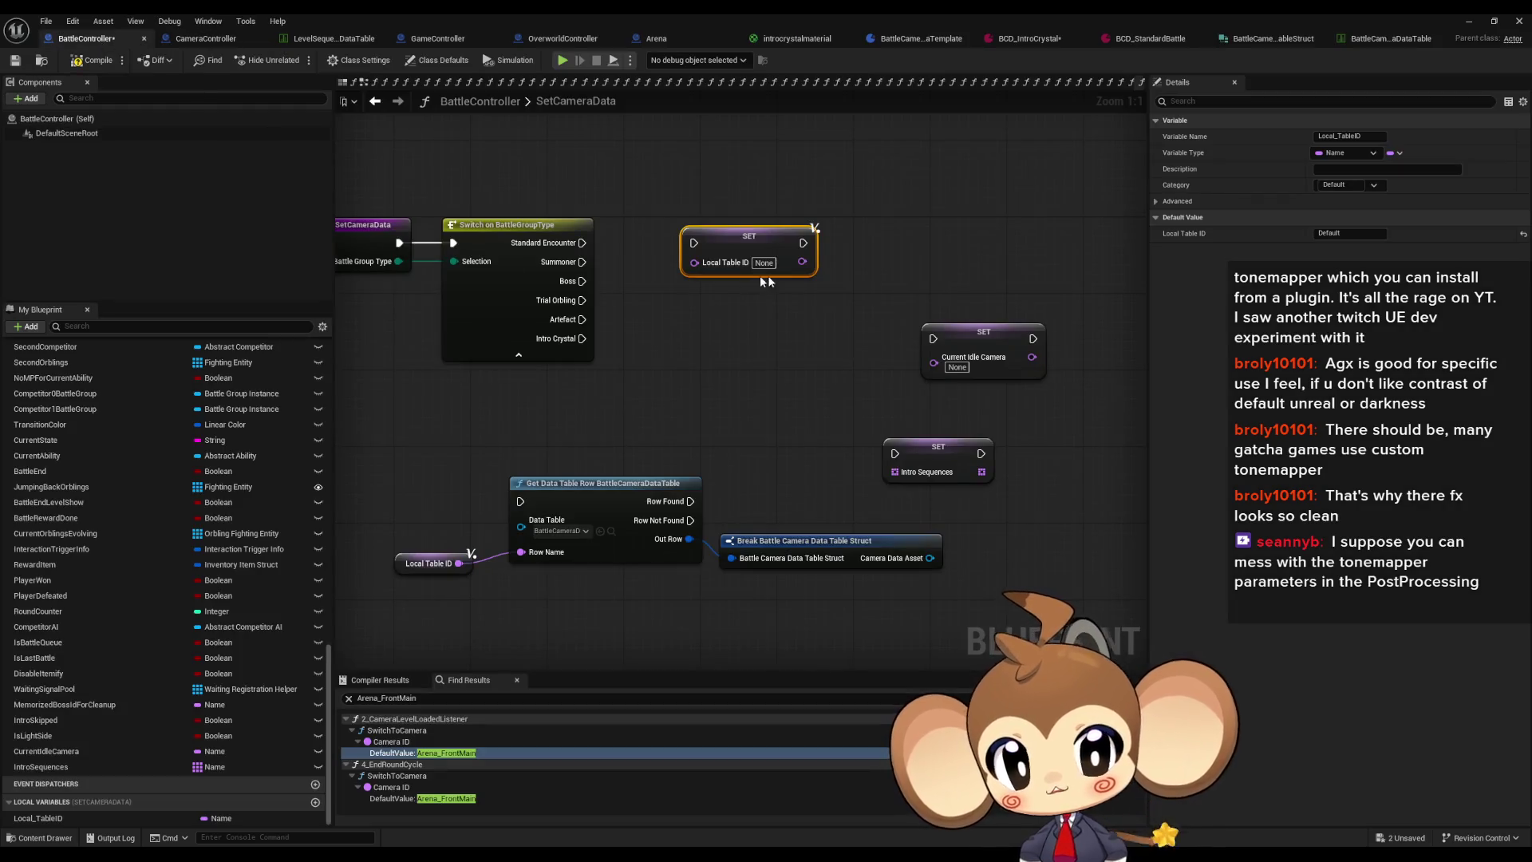
{"action": "type", "text": "Default"}
{"action": "left_click", "coordinate": [1392, 39]}
{"action": "left_click", "coordinate": [44, 136]}
{"action": "left_click", "coordinate": [84, 43]}
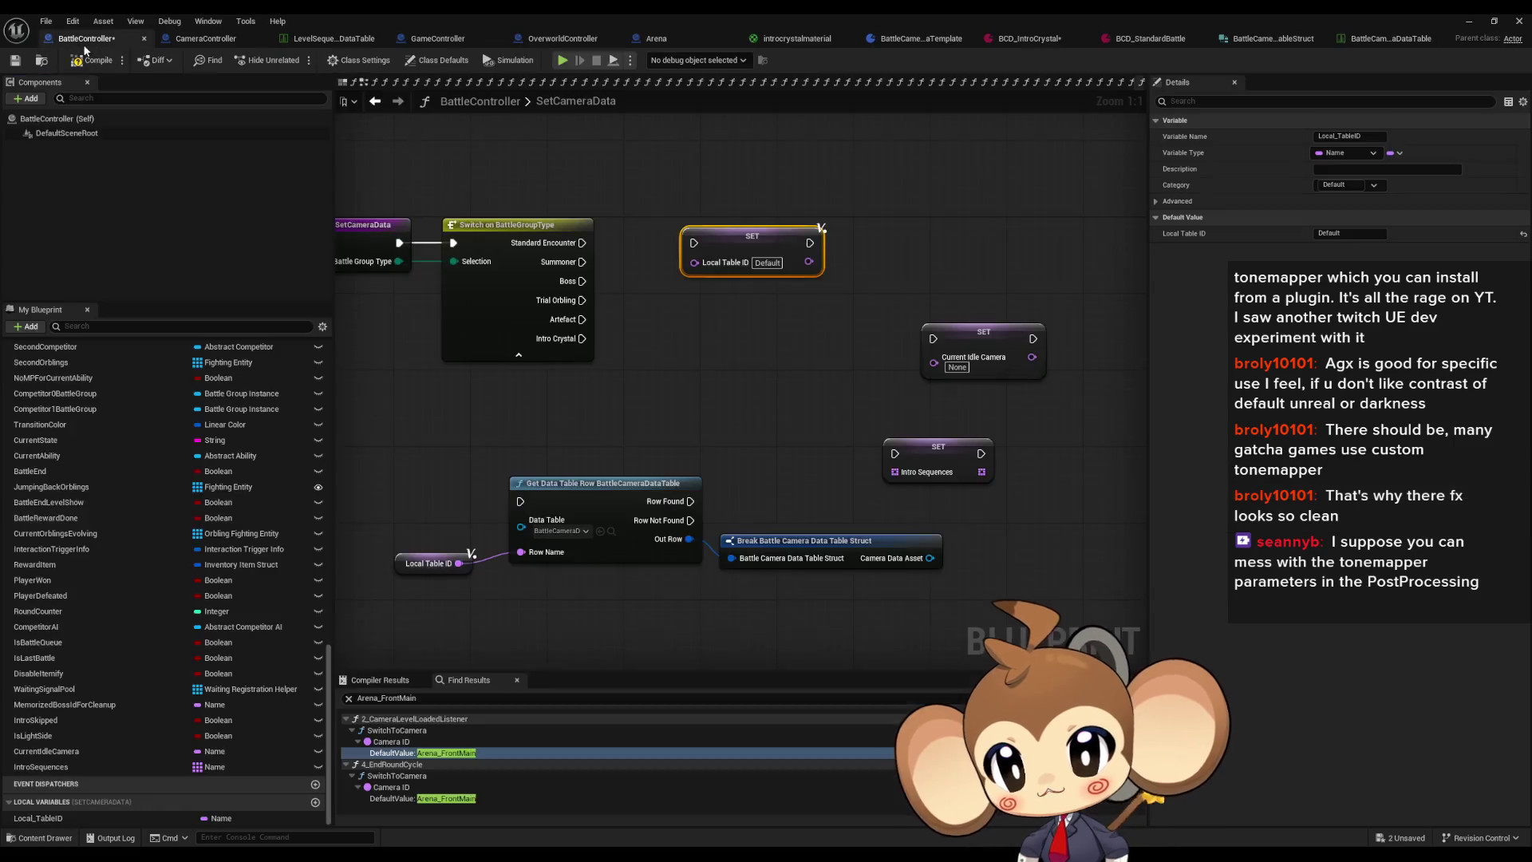
{"action": "left_click", "coordinate": [704, 388]}
{"action": "left_click", "coordinate": [769, 264]}
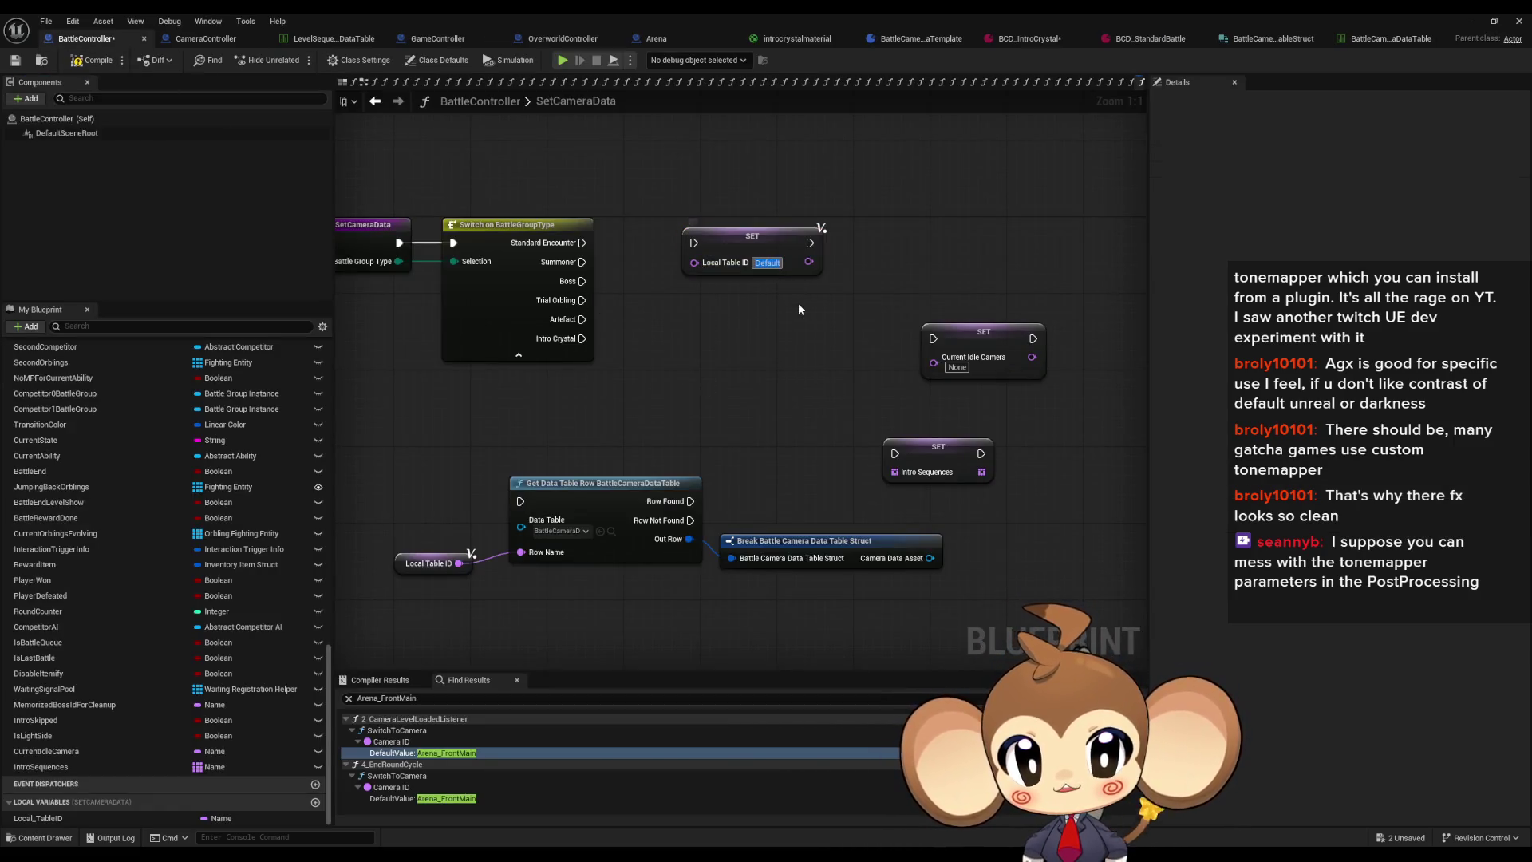
{"action": "type", "text": "IntroCrystal"}
Step: Duplicate the Local_TableID setter and give the copy the value Default
{"action": "left_click_drag", "start_coordinate": [675, 179], "coordinate": [755, 278]}
{"action": "key", "text": "ctrl+c"}
{"action": "key", "text": "ctrl+v"}
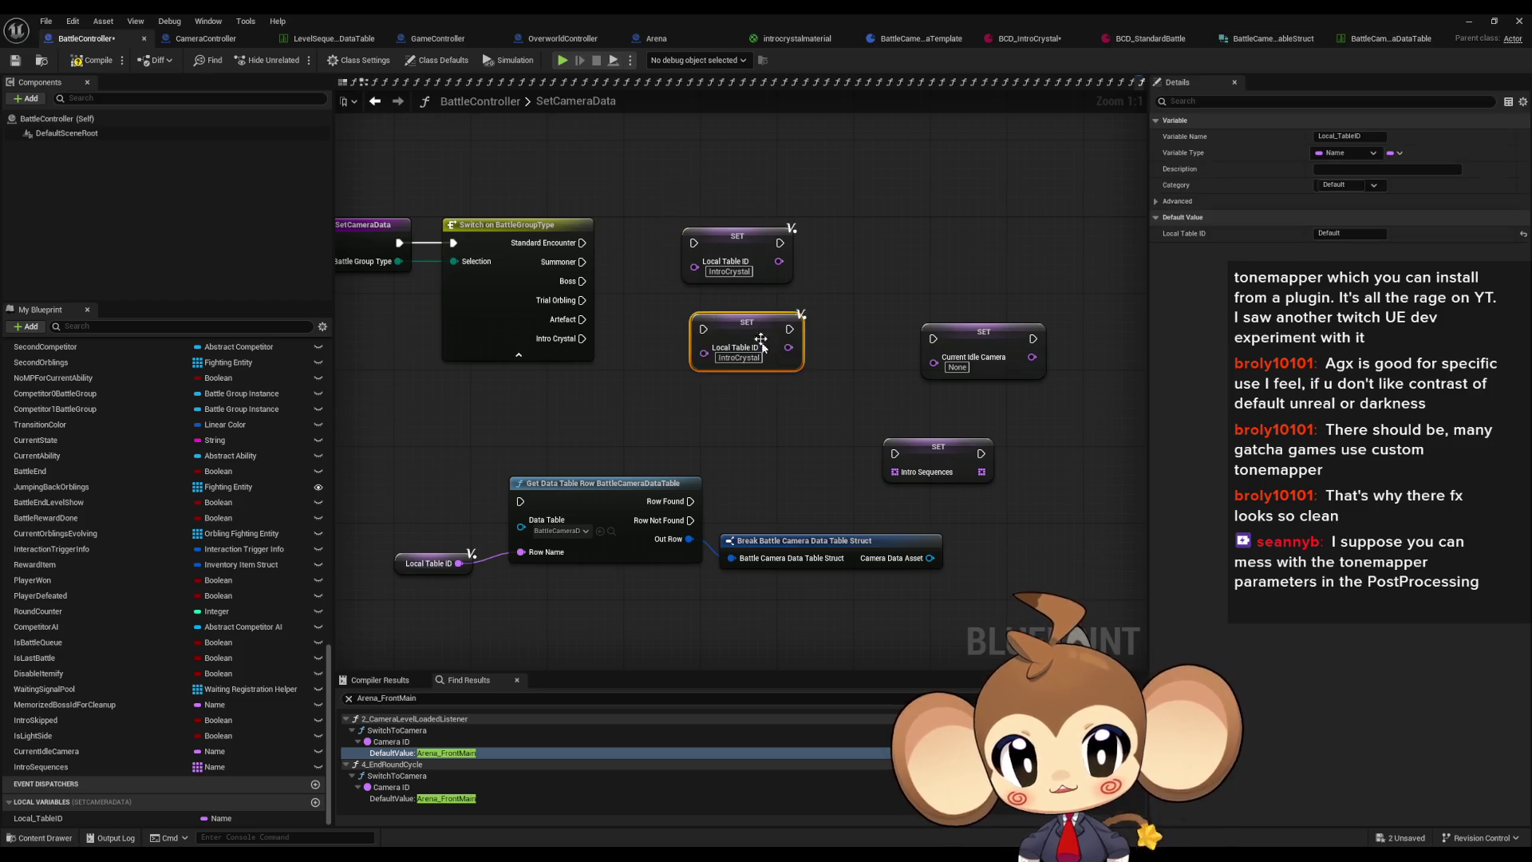
{"action": "type", "text": "Default"}
{"action": "key", "text": "Return"}
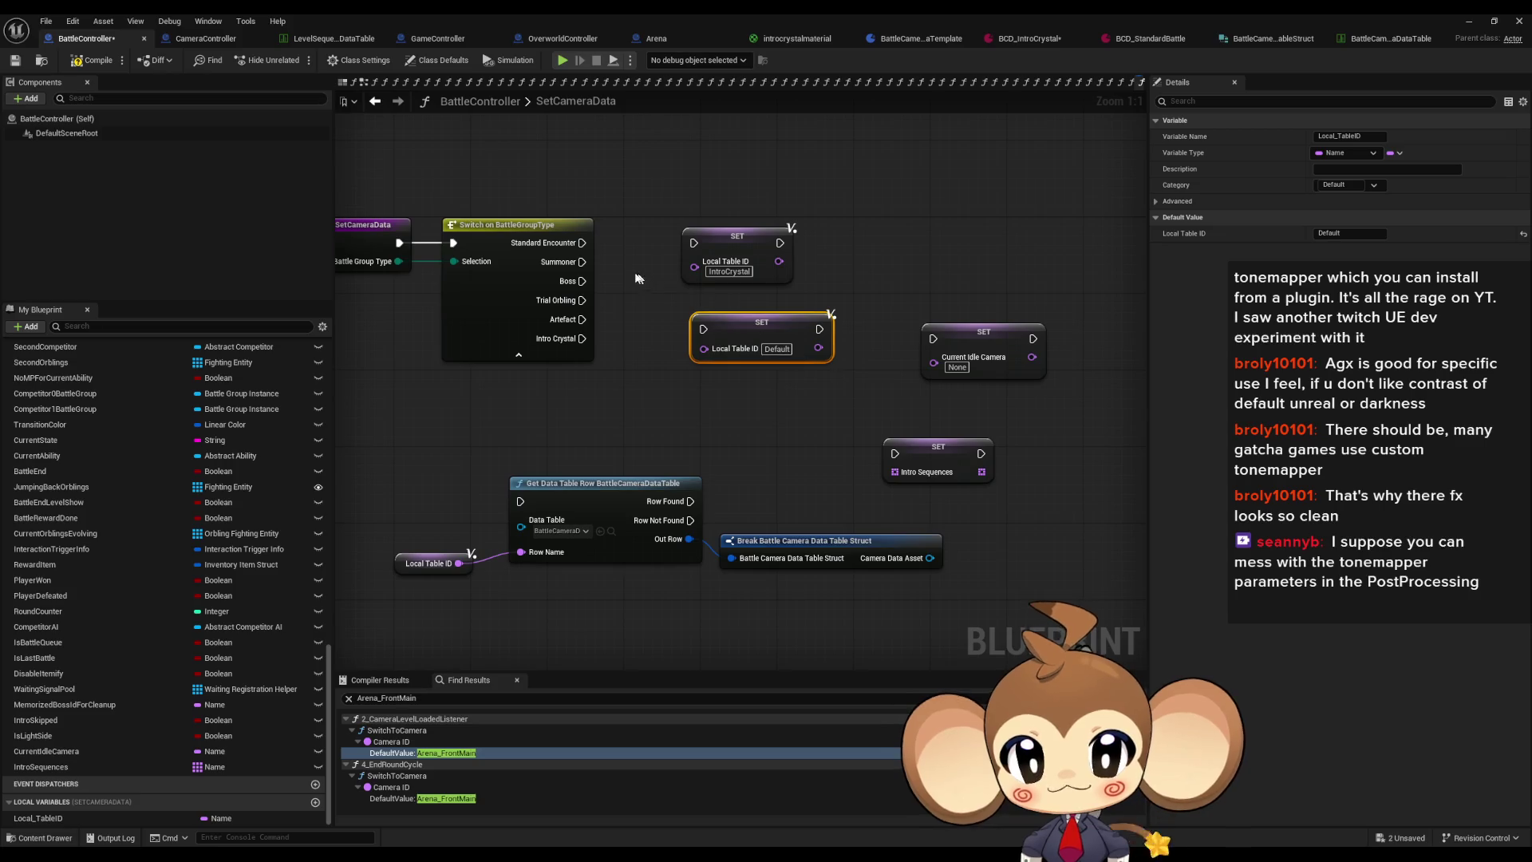
Step: Wire Standard Encounter, Summoner, Boss, Trial Orbling and Artefact to Default, Intro Crystal to IntroCrystal
{"action": "mouse_move", "coordinate": [583, 243]}
{"action": "left_mouse_down"}
{"action": "mouse_move", "coordinate": [703, 328]}
{"action": "mouse_move", "coordinate": [580, 268]}
{"action": "left_mouse_up"}
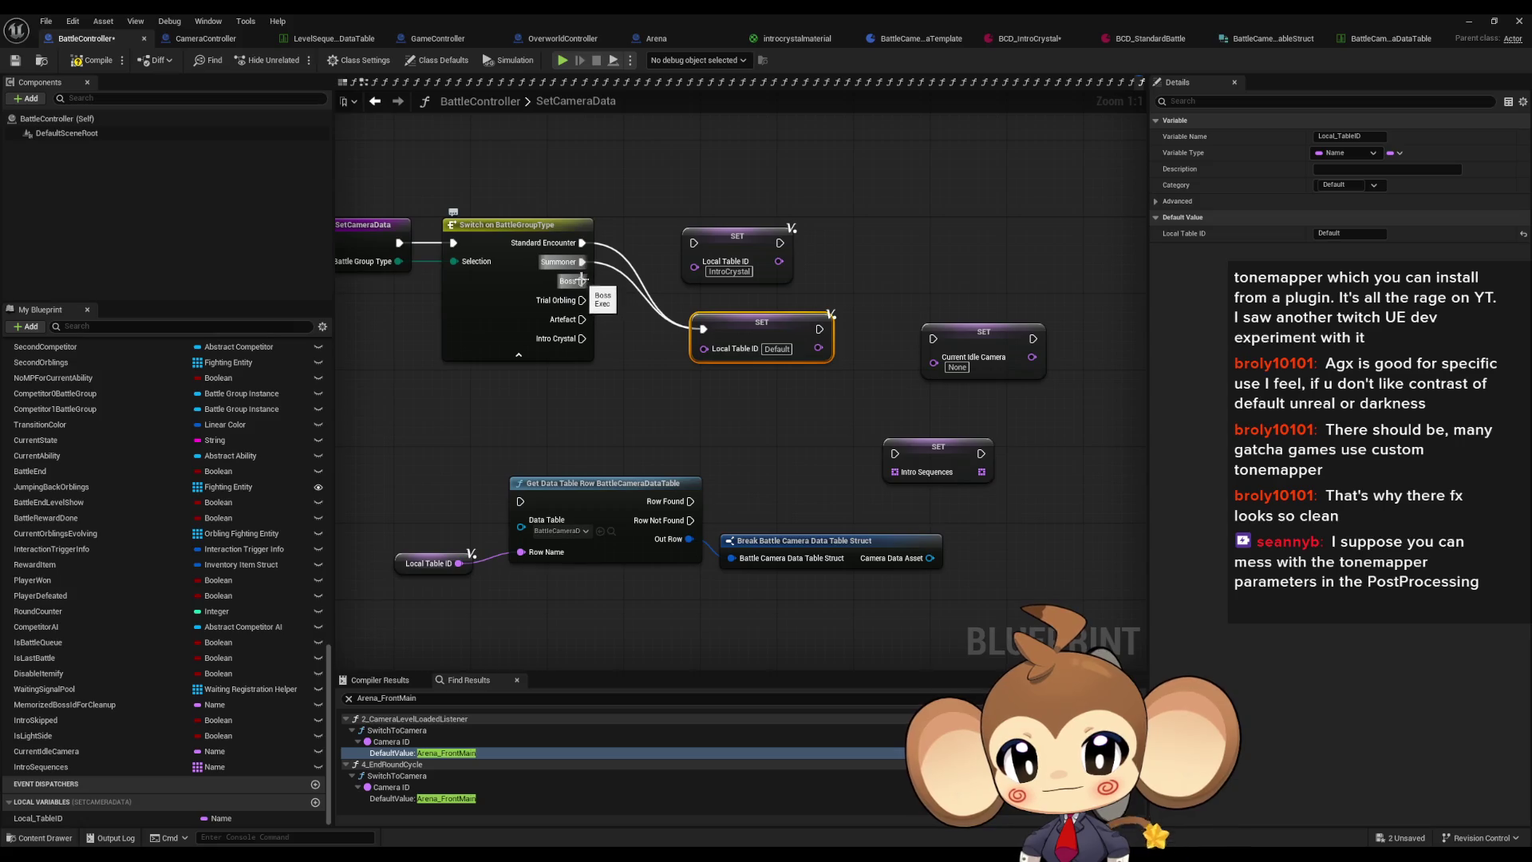
{"action": "left_click_drag", "start_coordinate": [582, 281], "coordinate": [703, 329]}
{"action": "mouse_move", "coordinate": [583, 319]}
{"action": "left_mouse_down"}
{"action": "mouse_move", "coordinate": [715, 336]}
{"action": "mouse_move", "coordinate": [703, 329]}
{"action": "left_mouse_up"}
{"action": "left_click_drag", "start_coordinate": [737, 239], "coordinate": [725, 379]}
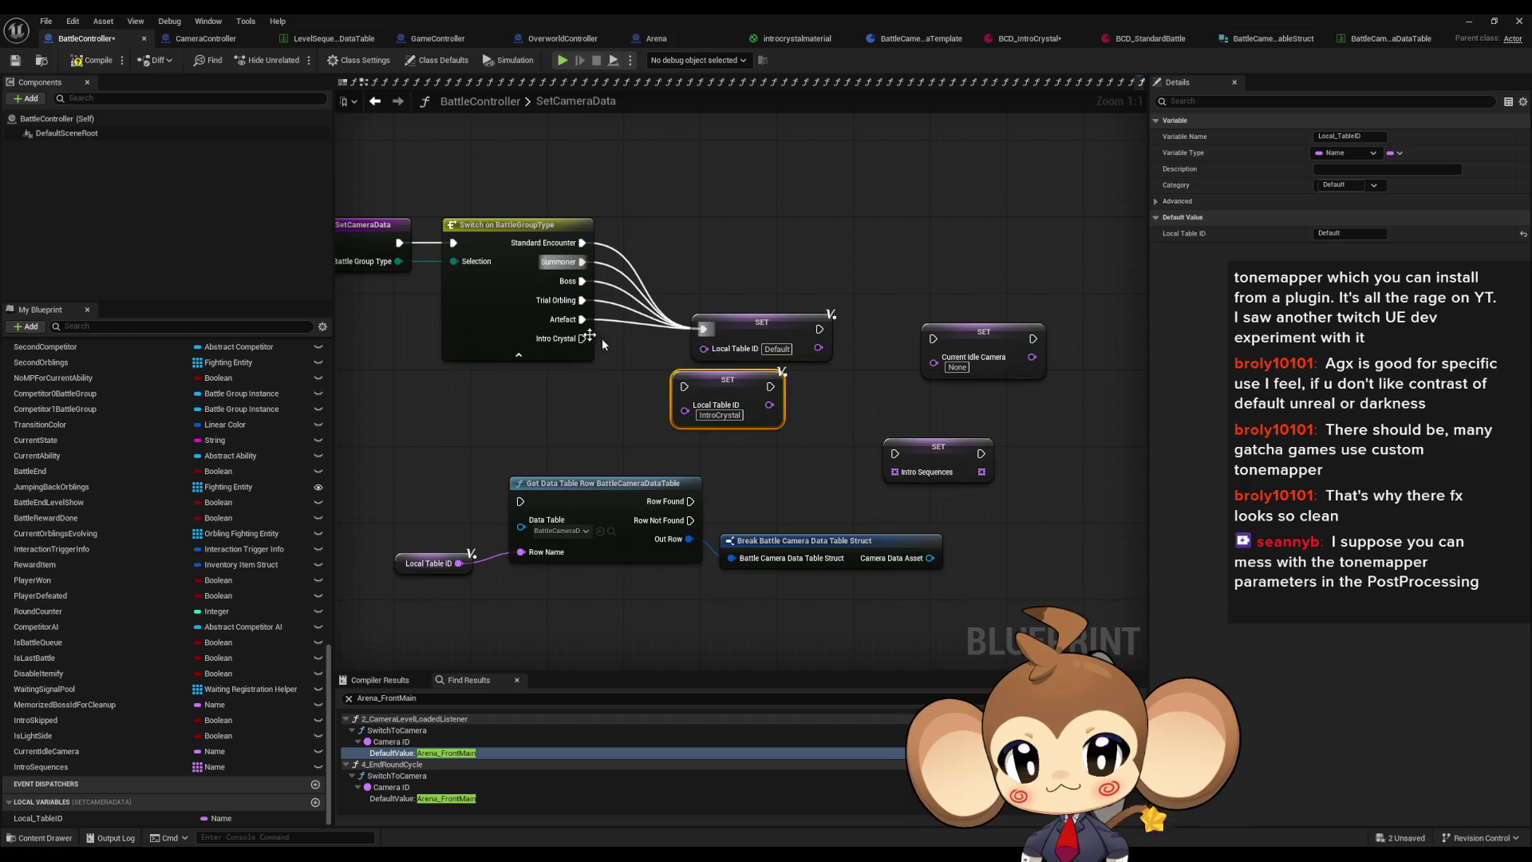
{"action": "left_click_drag", "start_coordinate": [582, 338], "coordinate": [607, 358]}
{"action": "left_click_drag", "start_coordinate": [688, 389], "coordinate": [684, 386]}
{"action": "left_click_drag", "start_coordinate": [750, 323], "coordinate": [720, 236]}
{"action": "left_click_drag", "start_coordinate": [715, 372], "coordinate": [705, 288]}
{"action": "left_click", "coordinate": [748, 428]}
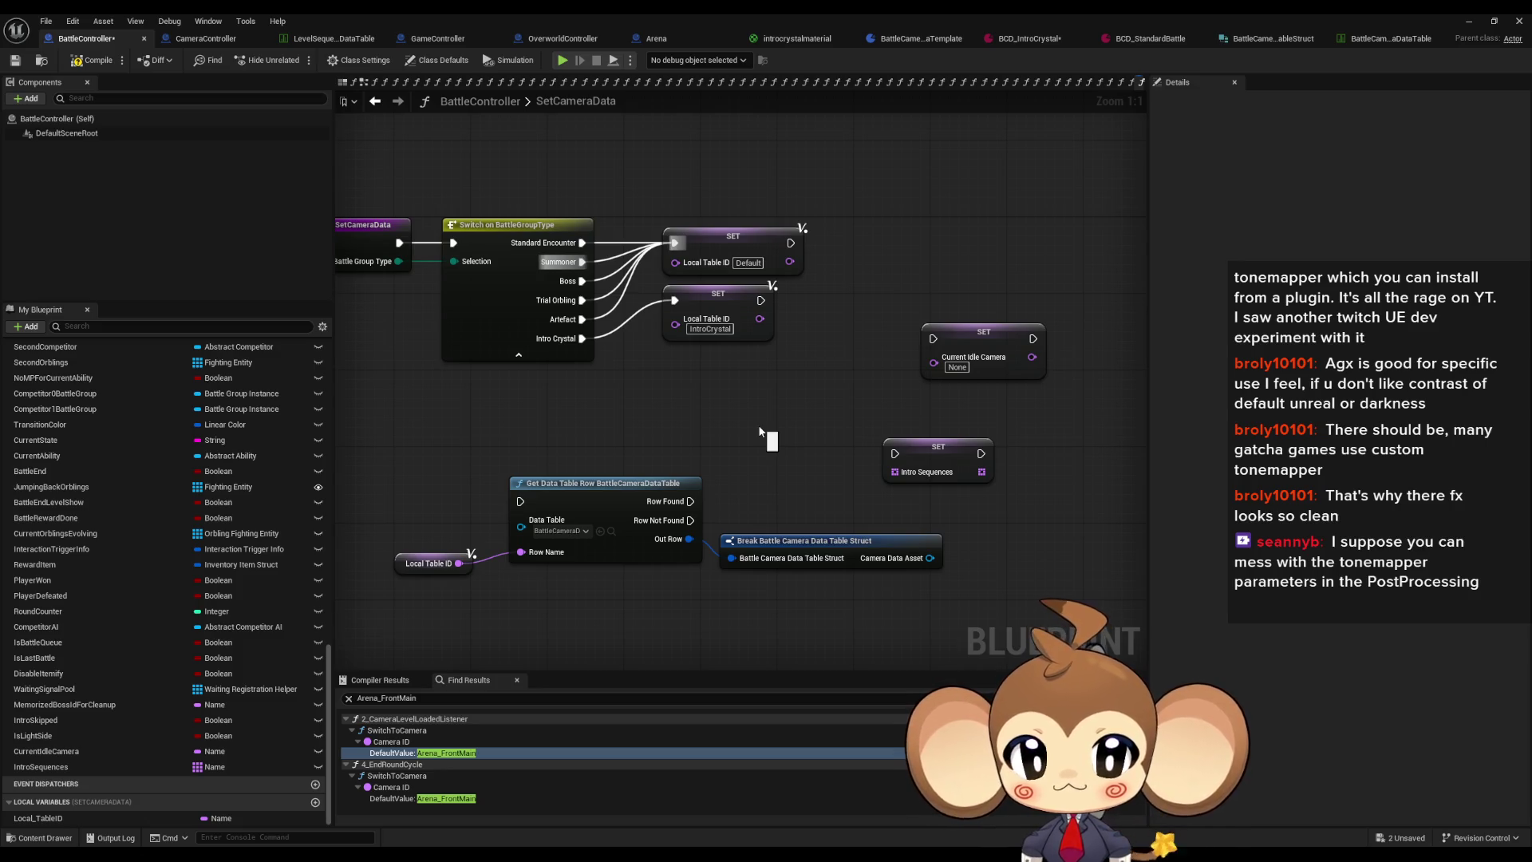
{"action": "mouse_move", "coordinate": [870, 403]}
{"action": "left_mouse_down"}
{"action": "mouse_move", "coordinate": [924, 316]}
{"action": "mouse_move", "coordinate": [854, 337]}
{"action": "mouse_move", "coordinate": [1043, 493]}
{"action": "left_mouse_up"}
{"action": "left_click_drag", "start_coordinate": [862, 492], "coordinate": [809, 540]}
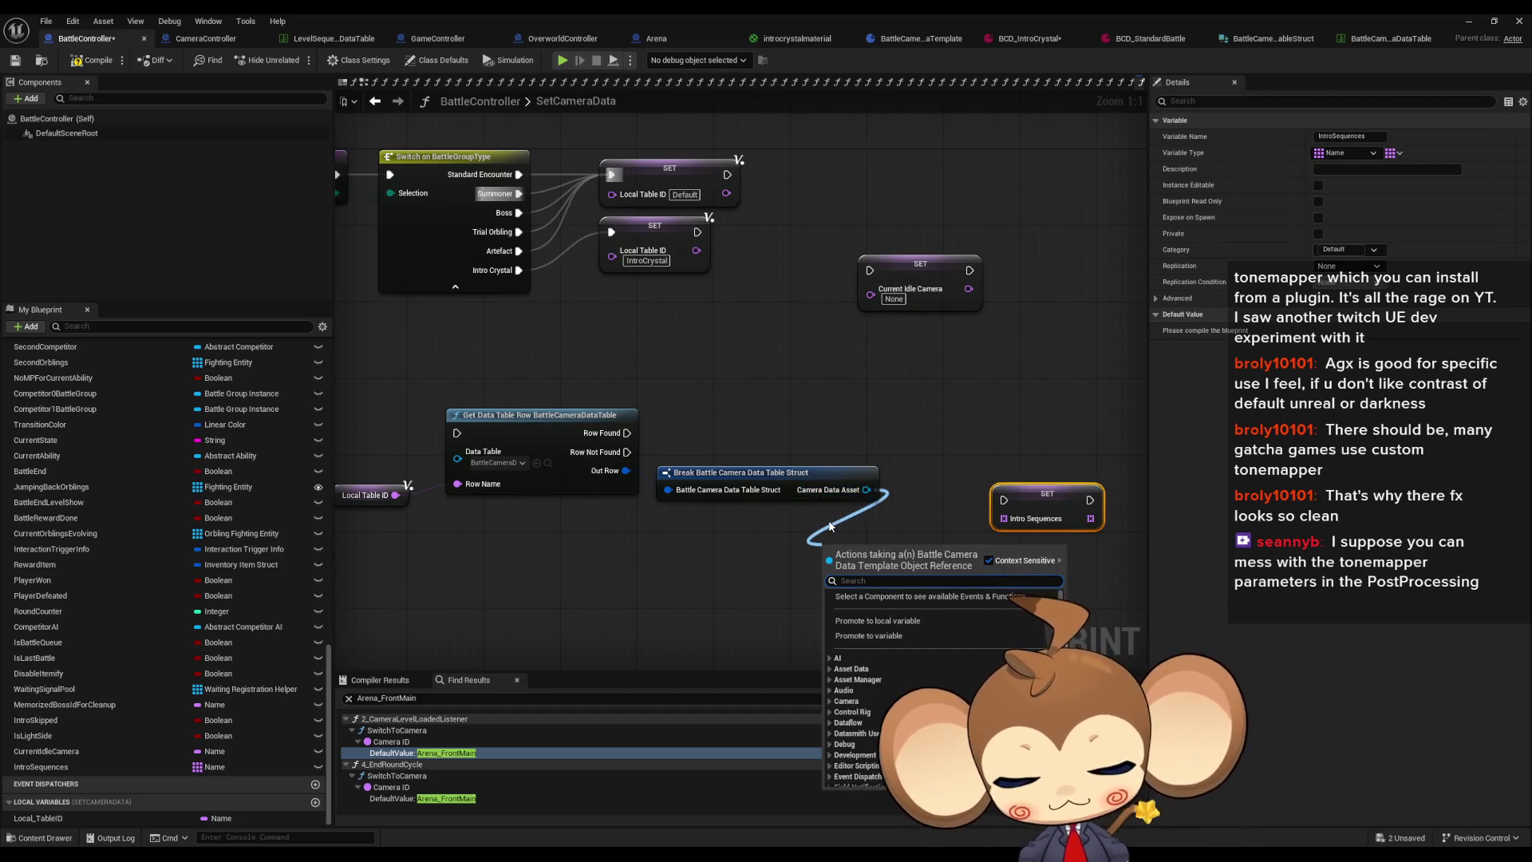
Step: Wire Camera Data Asset's Idle Camera ID and Intro Sequence IDS getters into Current Idle Camera and Intro Sequences setters
{"action": "type", "text": "get"}
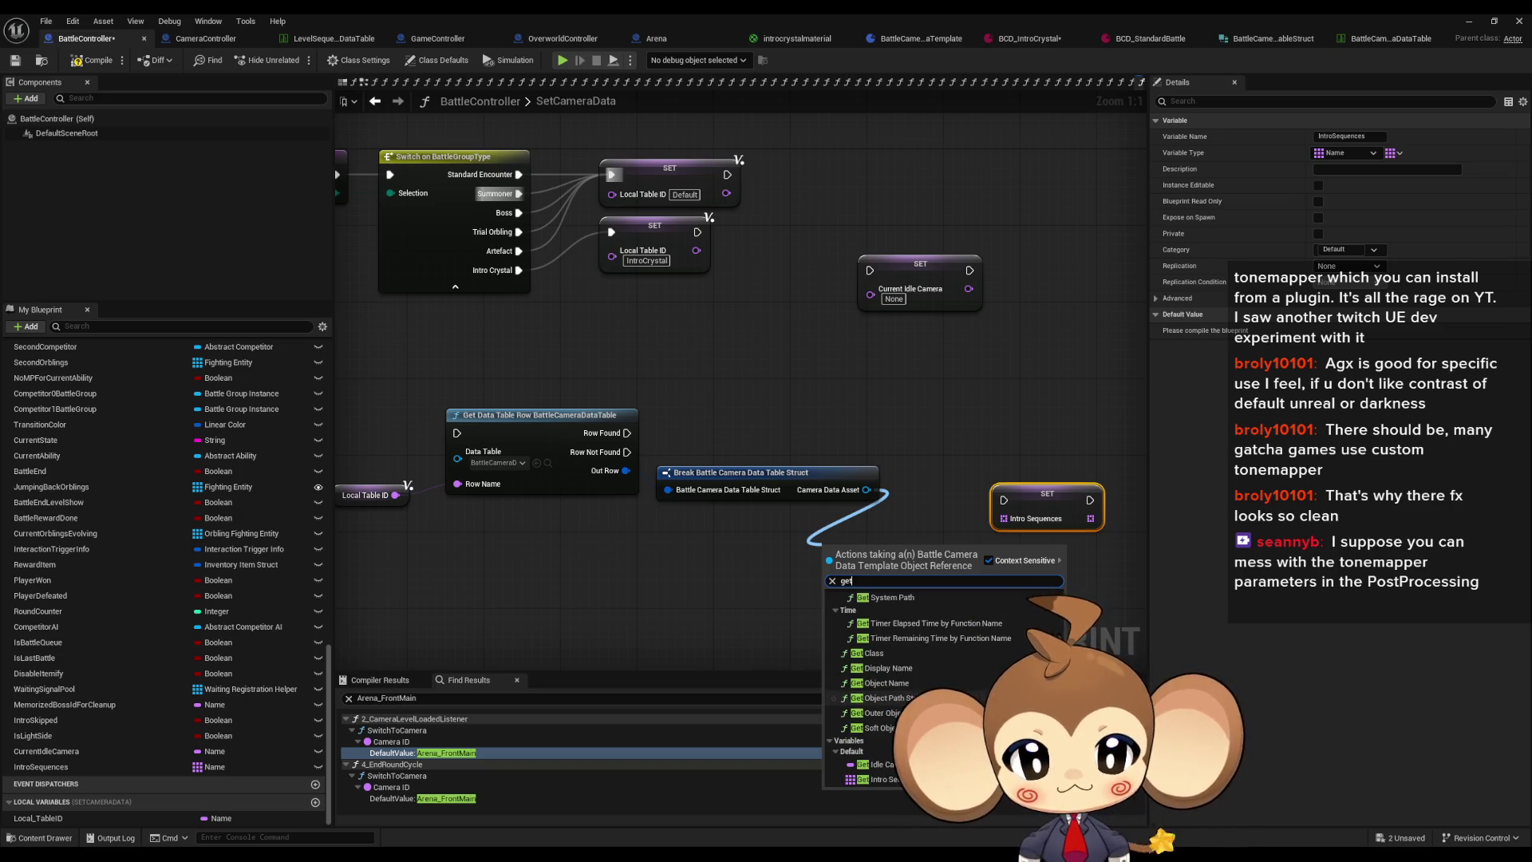
{"action": "left_click", "coordinate": [869, 763]}
{"action": "left_click_drag", "start_coordinate": [863, 493], "coordinate": [797, 634]}
{"action": "left_click", "coordinate": [878, 620]}
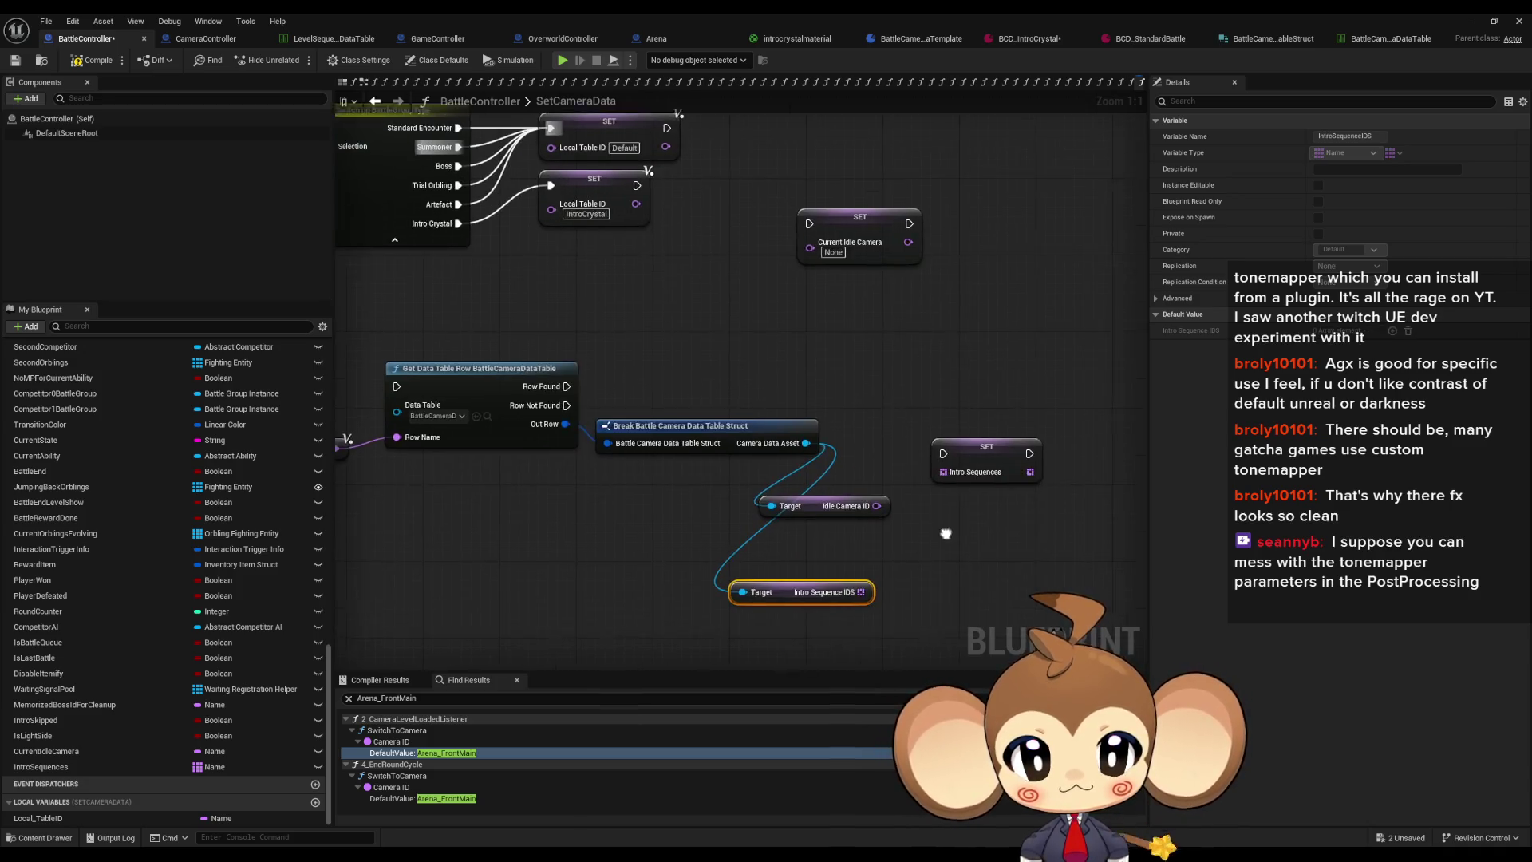
{"action": "mouse_move", "coordinate": [859, 588]}
{"action": "left_mouse_down"}
{"action": "mouse_move", "coordinate": [877, 503]}
{"action": "mouse_move", "coordinate": [942, 468]}
{"action": "left_mouse_up"}
{"action": "left_click_drag", "start_coordinate": [808, 238], "coordinate": [875, 501]}
{"action": "left_click_drag", "start_coordinate": [942, 449], "coordinate": [911, 224]}
{"action": "left_click_drag", "start_coordinate": [498, 267], "coordinate": [496, 427]}
Step: Insert a Sequence node after SetCameraData and move the switch group beside it
{"action": "type", "text": "seq"}
{"action": "left_click", "coordinate": [558, 493]}
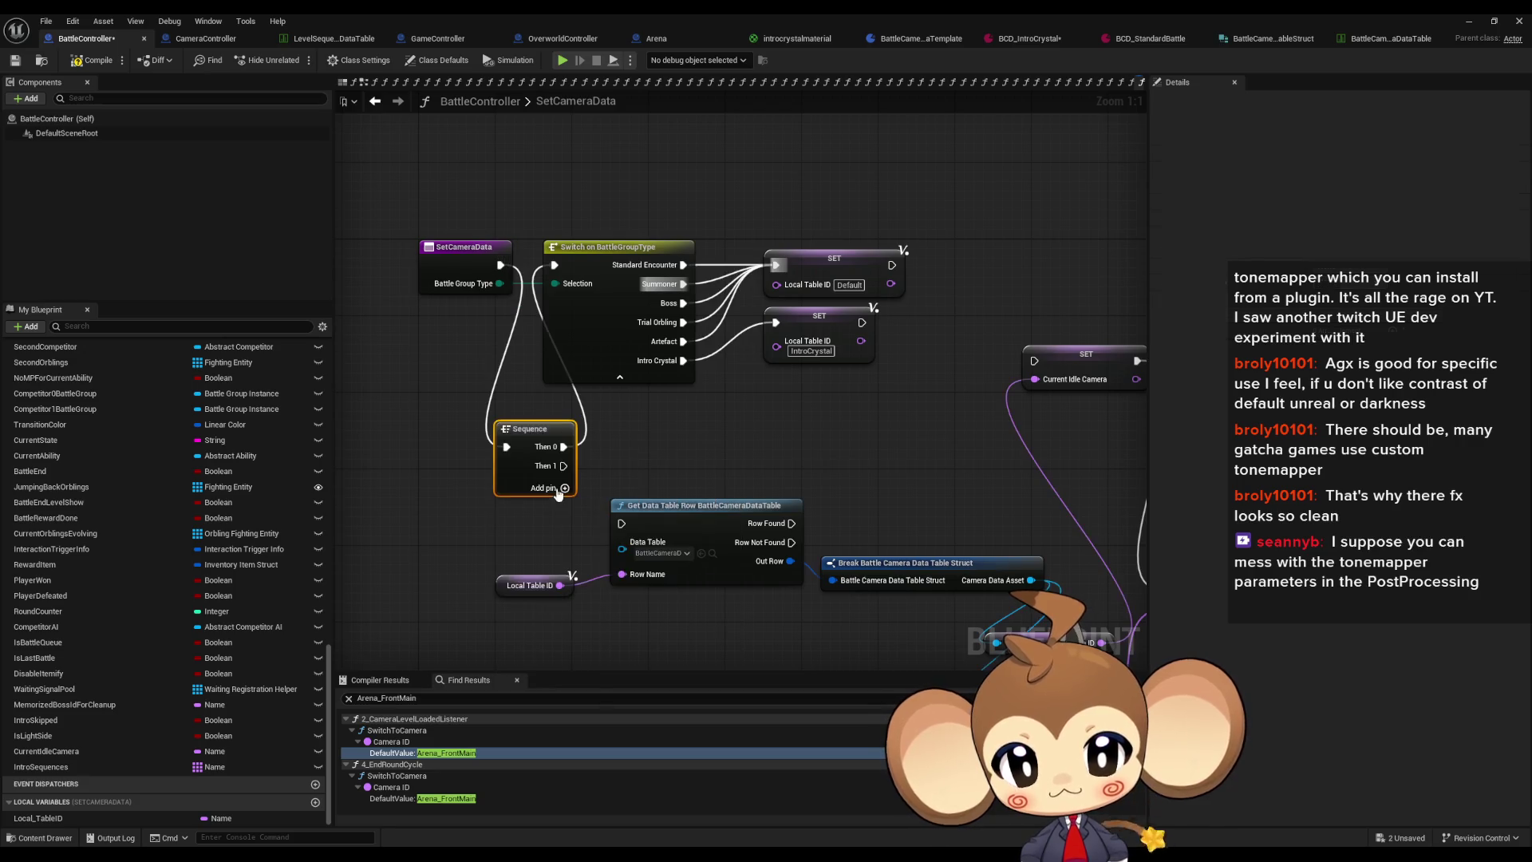
{"action": "left_click_drag", "start_coordinate": [635, 189], "coordinate": [798, 319]}
{"action": "mouse_move", "coordinate": [606, 259]}
{"action": "left_mouse_down"}
{"action": "mouse_move", "coordinate": [673, 443]}
{"action": "mouse_move", "coordinate": [733, 442]}
{"action": "left_mouse_up"}
{"action": "left_click", "coordinate": [529, 431], "text": "shift"}
{"action": "mouse_move", "coordinate": [530, 435]}
{"action": "left_mouse_down"}
{"action": "mouse_move", "coordinate": [600, 316]}
{"action": "mouse_move", "coordinate": [576, 253]}
{"action": "left_mouse_up"}
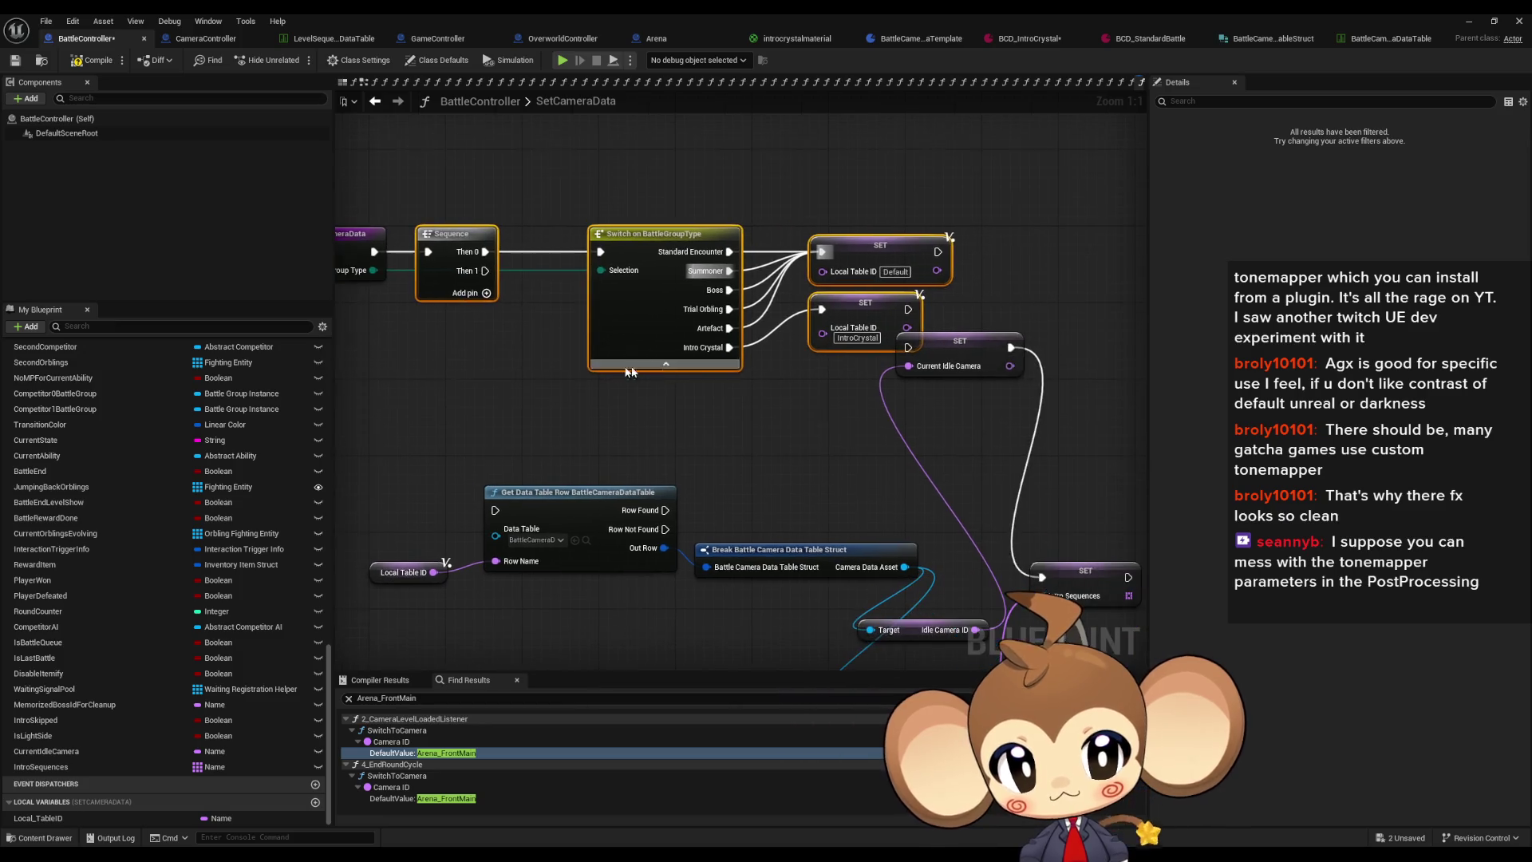
{"action": "mouse_move", "coordinate": [991, 351]}
{"action": "left_mouse_down"}
{"action": "mouse_move", "coordinate": [674, 423]}
{"action": "mouse_move", "coordinate": [484, 270]}
{"action": "left_mouse_up"}
Step: Wire Sequence Then 1 to Current Idle Camera, chaining Intro Sequences after it
{"action": "mouse_move", "coordinate": [1041, 595]}
{"action": "left_mouse_down"}
{"action": "mouse_move", "coordinate": [953, 559]}
{"action": "mouse_move", "coordinate": [808, 415]}
{"action": "left_mouse_up"}
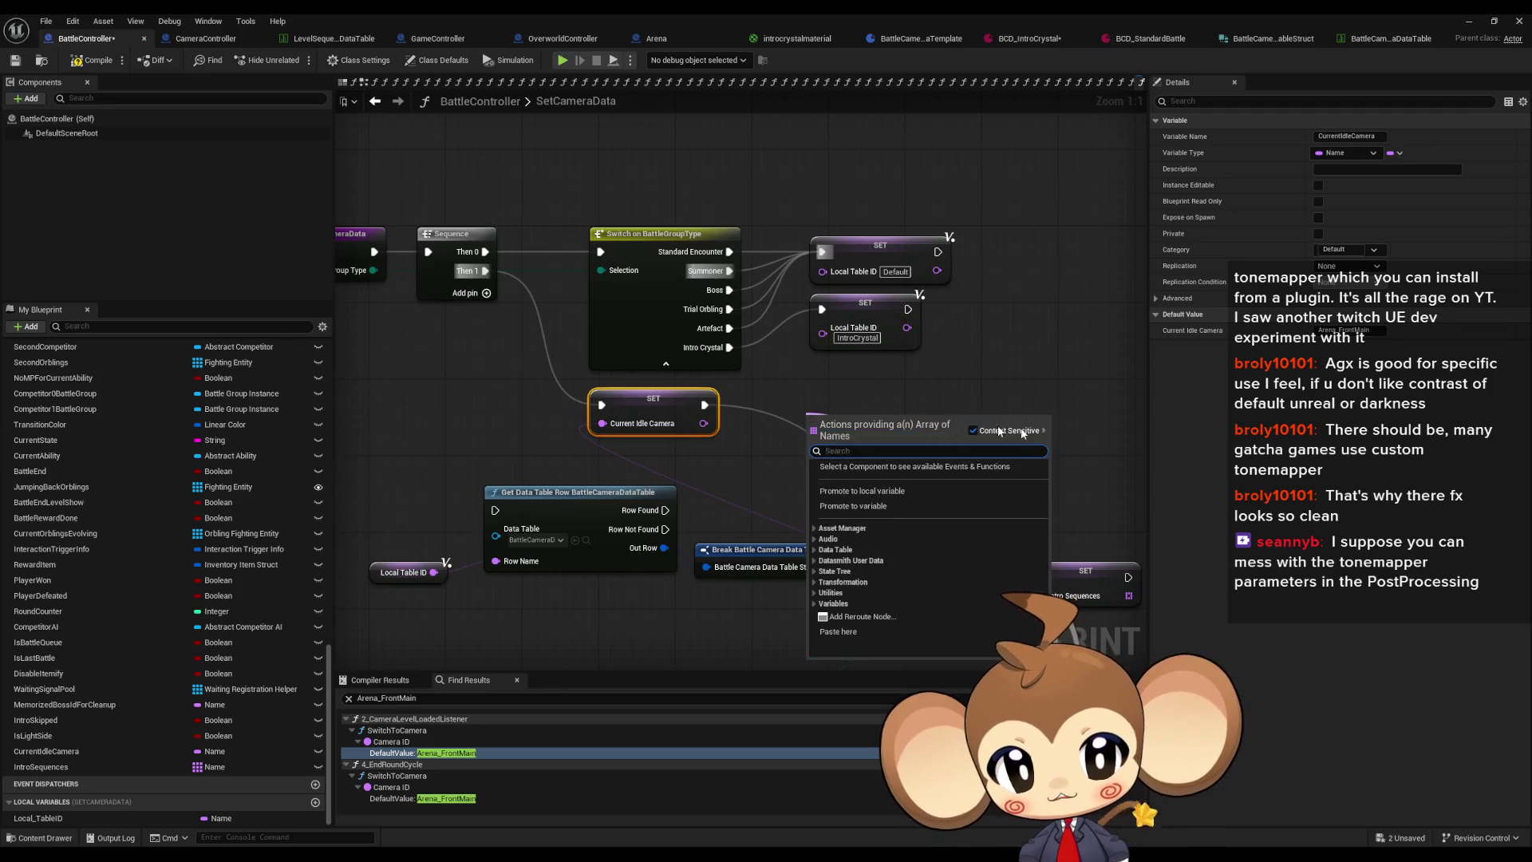
{"action": "left_click", "coordinate": [1085, 571]}
{"action": "left_click_drag", "start_coordinate": [1085, 571], "coordinate": [829, 395]}
{"action": "left_click_drag", "start_coordinate": [704, 404], "coordinate": [744, 405]}
{"action": "left_click_drag", "start_coordinate": [842, 435], "coordinate": [966, 412]}
{"action": "left_click_drag", "start_coordinate": [514, 482], "coordinate": [466, 426]}
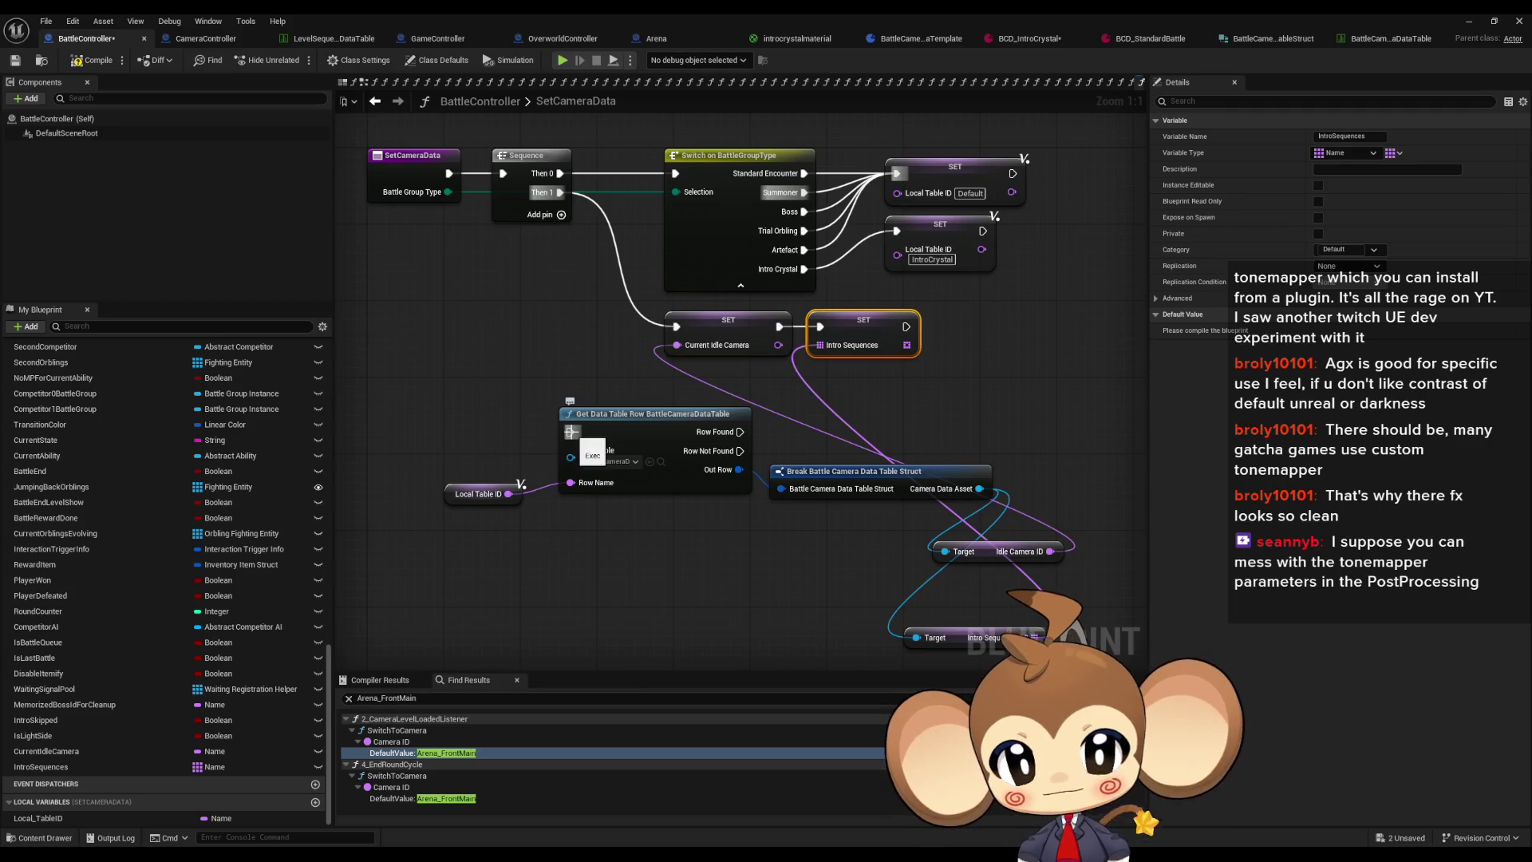
Step: Route Then 1 into Get Data Table Row, with Row Found triggering the Current Idle Camera setter
{"action": "mouse_move", "coordinate": [571, 431]}
{"action": "left_mouse_down"}
{"action": "mouse_move", "coordinate": [610, 252]}
{"action": "mouse_move", "coordinate": [560, 192]}
{"action": "left_mouse_up"}
{"action": "mouse_move", "coordinate": [676, 326]}
{"action": "left_mouse_down"}
{"action": "mouse_move", "coordinate": [762, 433]}
{"action": "mouse_move", "coordinate": [740, 432]}
{"action": "left_mouse_up"}
{"action": "left_click_drag", "start_coordinate": [643, 309], "coordinate": [925, 361]}
{"action": "mouse_move", "coordinate": [754, 330]}
{"action": "left_mouse_down"}
{"action": "mouse_move", "coordinate": [908, 436]}
{"action": "mouse_move", "coordinate": [1079, 435]}
{"action": "left_mouse_up"}
{"action": "mouse_move", "coordinate": [617, 376]}
{"action": "left_mouse_down"}
{"action": "mouse_move", "coordinate": [520, 367]}
{"action": "mouse_move", "coordinate": [1121, 666]}
{"action": "left_mouse_up"}
{"action": "left_click_drag", "start_coordinate": [567, 358], "coordinate": [667, 248]}
{"action": "mouse_move", "coordinate": [401, 433]}
{"action": "left_mouse_down"}
{"action": "mouse_move", "coordinate": [498, 437]}
{"action": "mouse_move", "coordinate": [622, 361]}
{"action": "mouse_move", "coordinate": [565, 420]}
{"action": "mouse_move", "coordinate": [890, 367]}
{"action": "left_mouse_up"}
Step: Tidy the layout, stacking the two getters beside the break node and aligning the setters
{"action": "left_click_drag", "start_coordinate": [867, 444], "coordinate": [901, 418]}
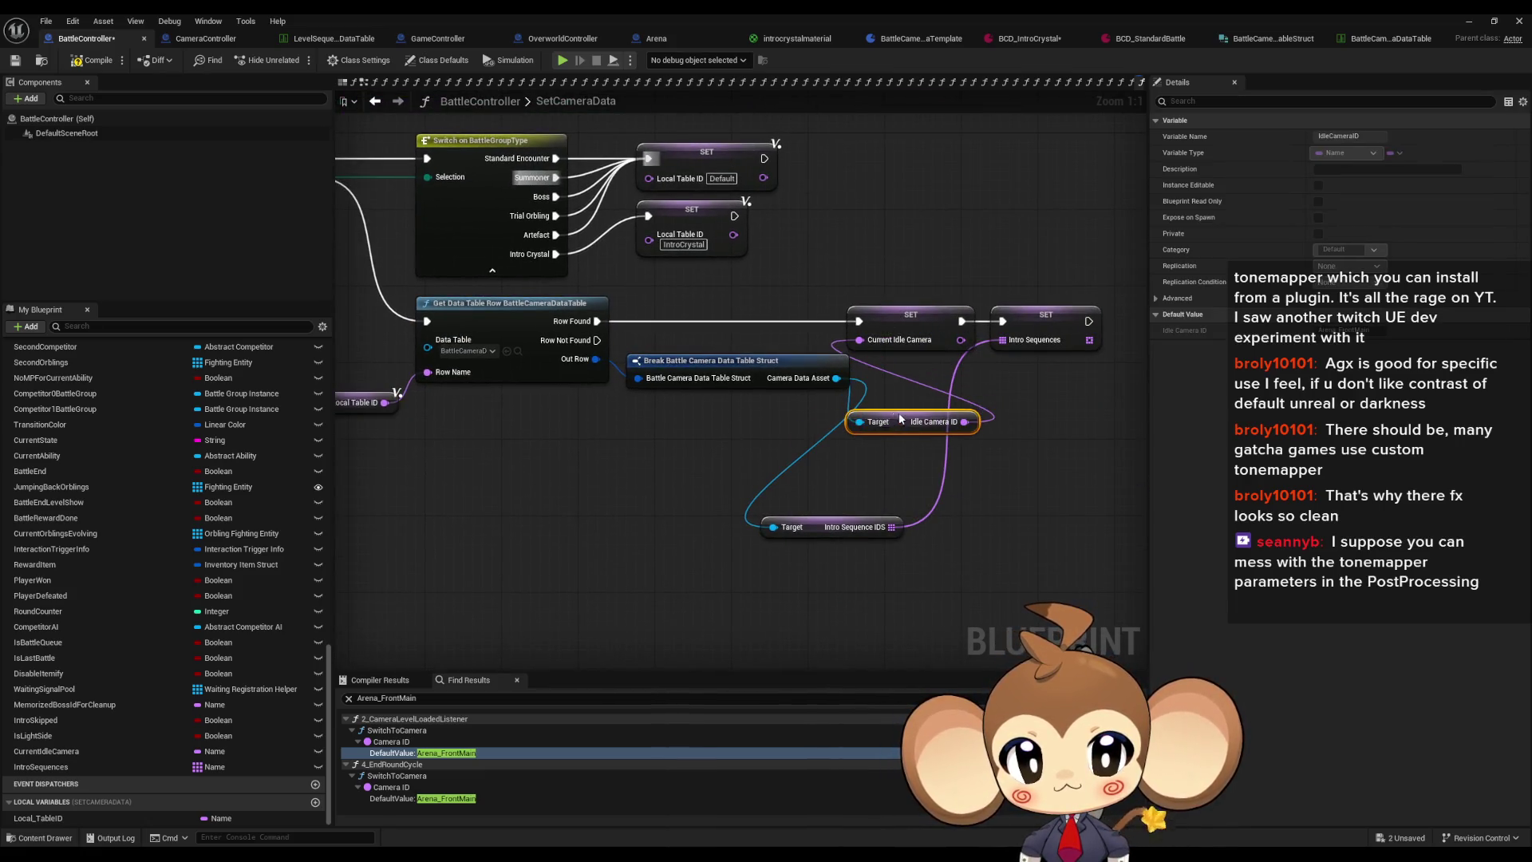
{"action": "left_click", "coordinate": [792, 489]}
{"action": "mouse_move", "coordinate": [815, 525]}
{"action": "left_mouse_down"}
{"action": "mouse_move", "coordinate": [888, 451]}
{"action": "mouse_move", "coordinate": [905, 462]}
{"action": "mouse_move", "coordinate": [770, 407]}
{"action": "left_mouse_up"}
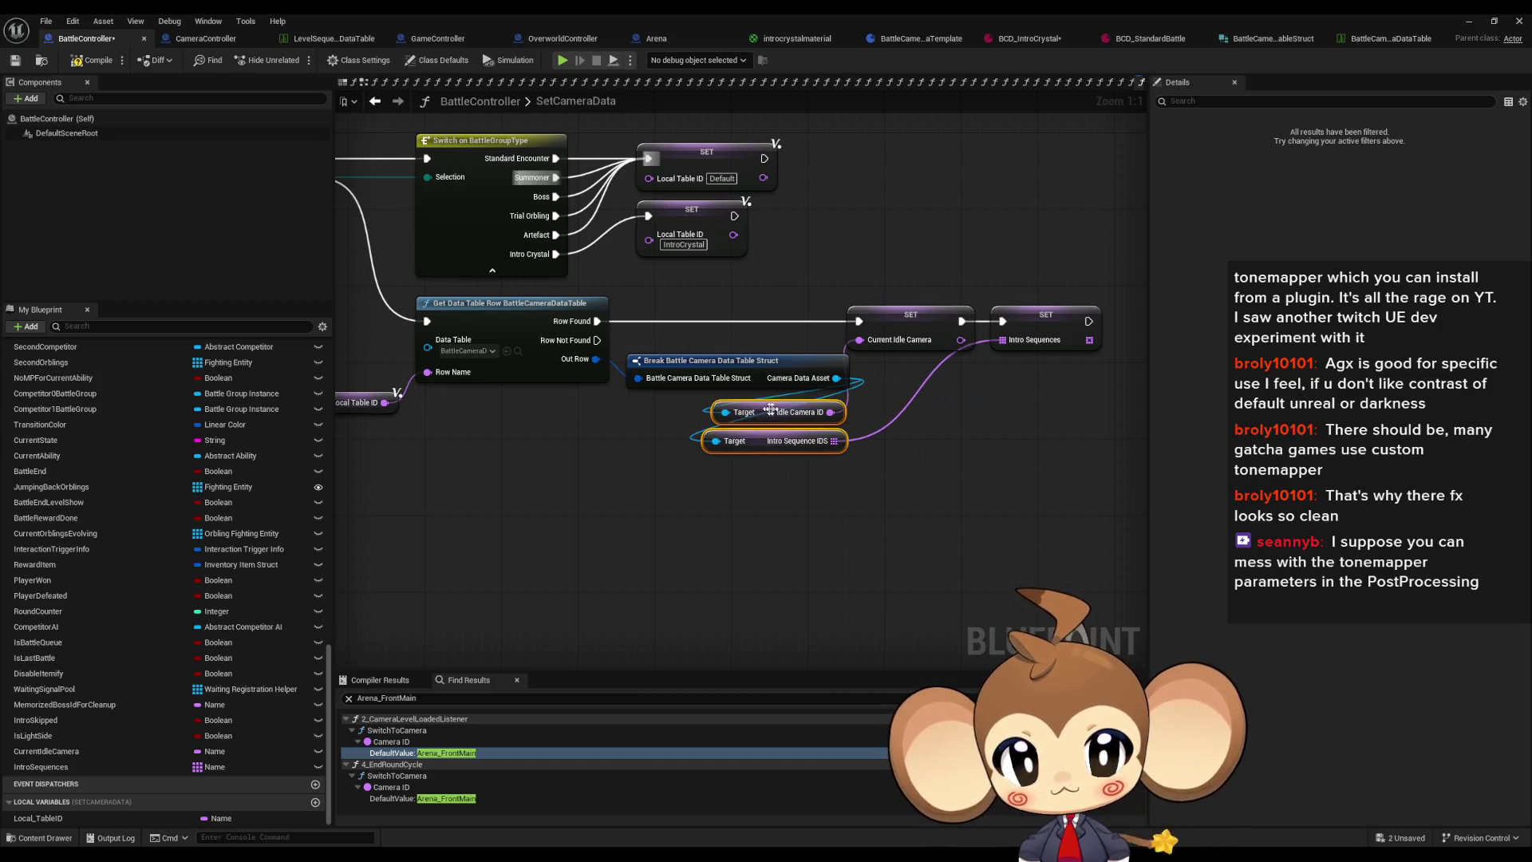
{"action": "left_click", "coordinate": [1069, 461]}
{"action": "scroll", "coordinate": [964, 483], "scroll_direction": "down", "scroll_amount": 2}
{"action": "left_click_drag", "start_coordinate": [861, 511], "coordinate": [989, 375]}
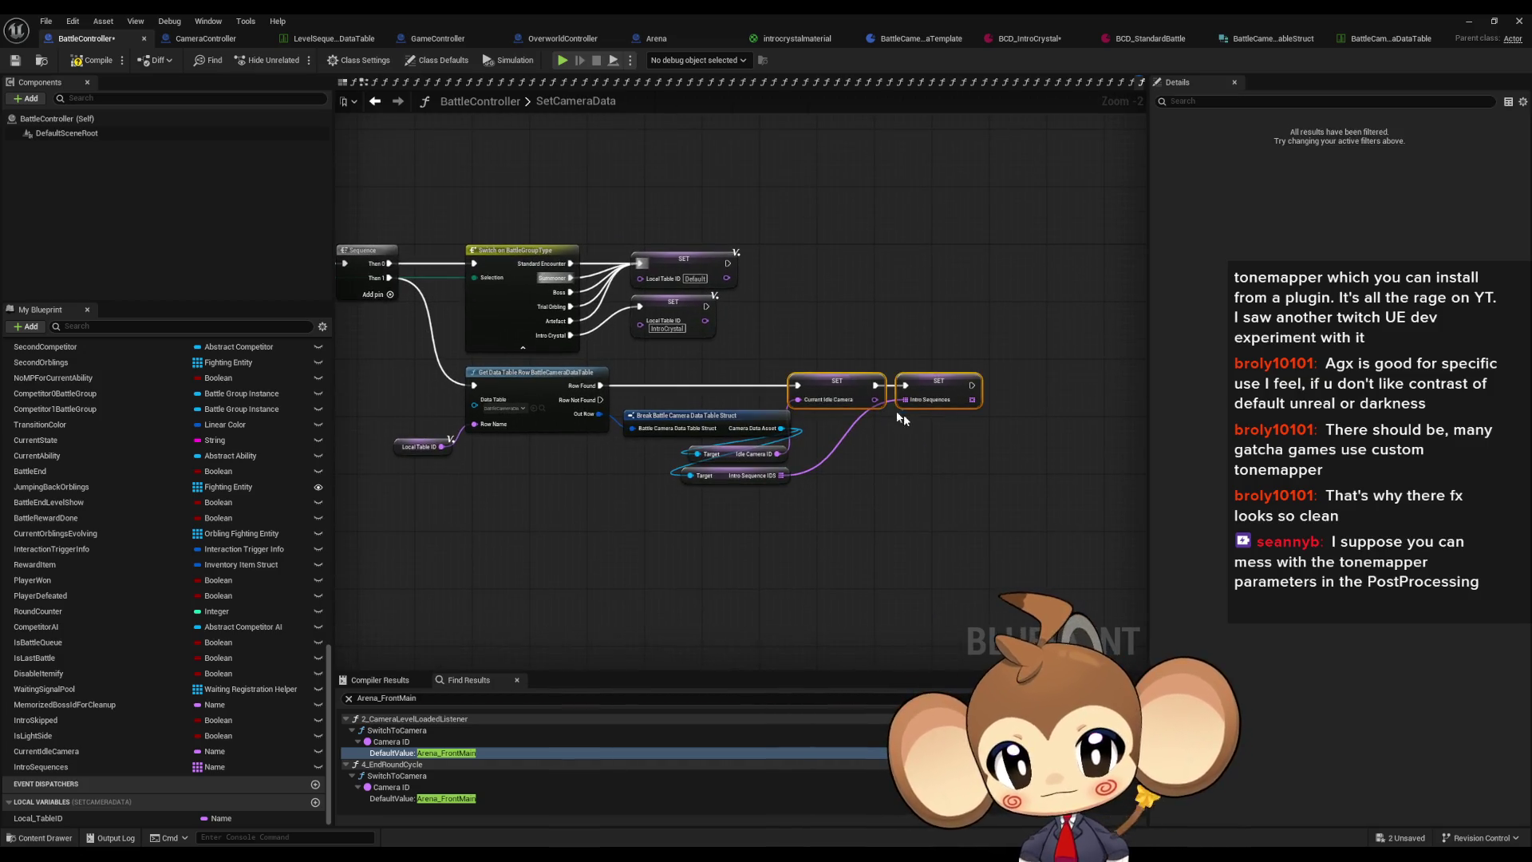
{"action": "left_click_drag", "start_coordinate": [850, 389], "coordinate": [864, 389]}
{"action": "left_click", "coordinate": [846, 506]}
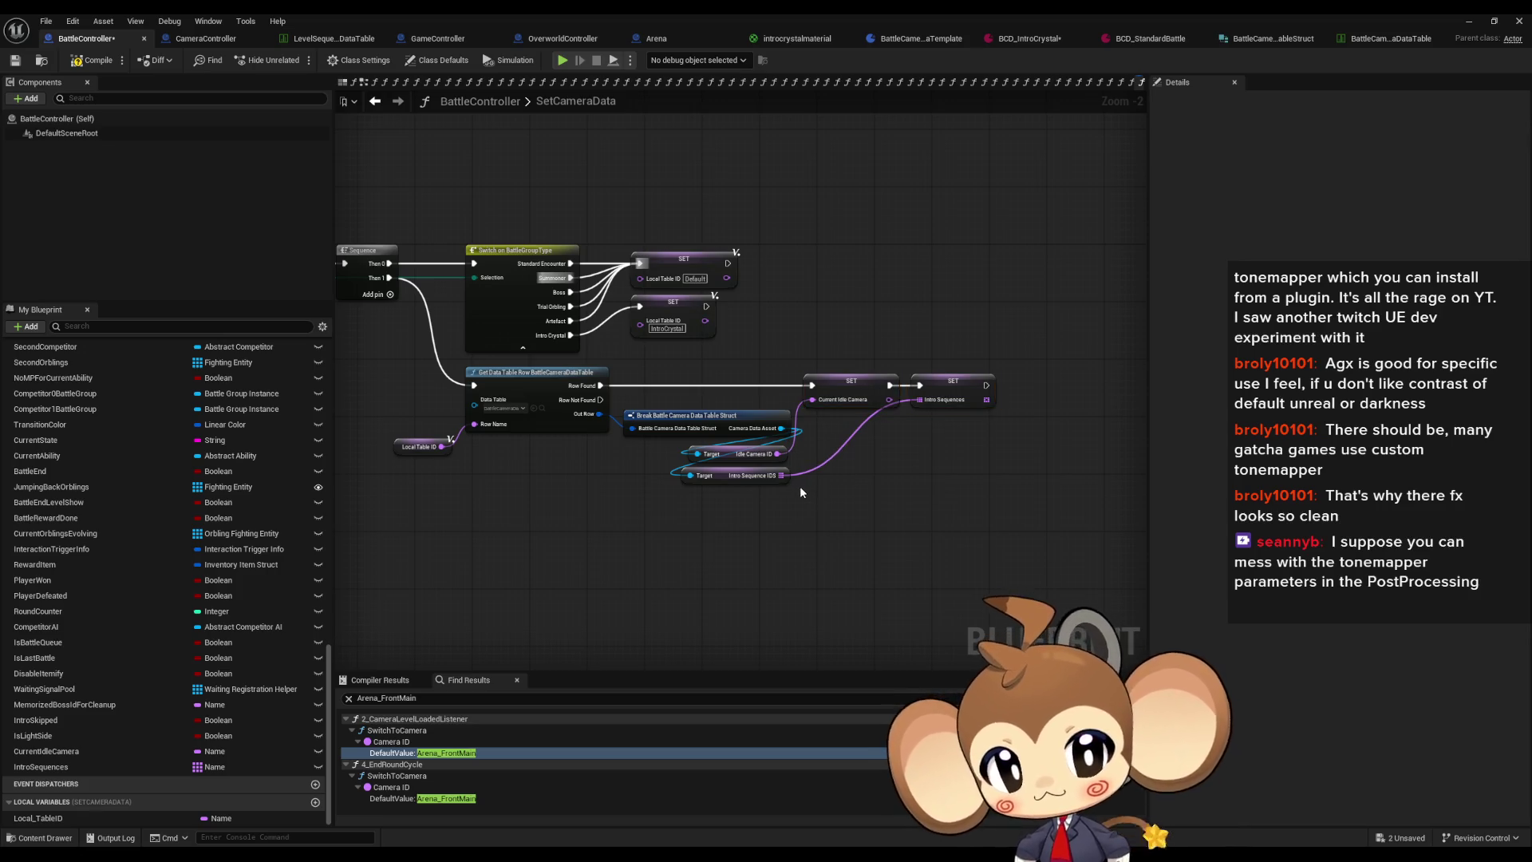
{"action": "left_click_drag", "start_coordinate": [801, 503], "coordinate": [885, 505]}
{"action": "scroll", "coordinate": [152, 451], "scroll_direction": "up", "scroll_amount": 10}
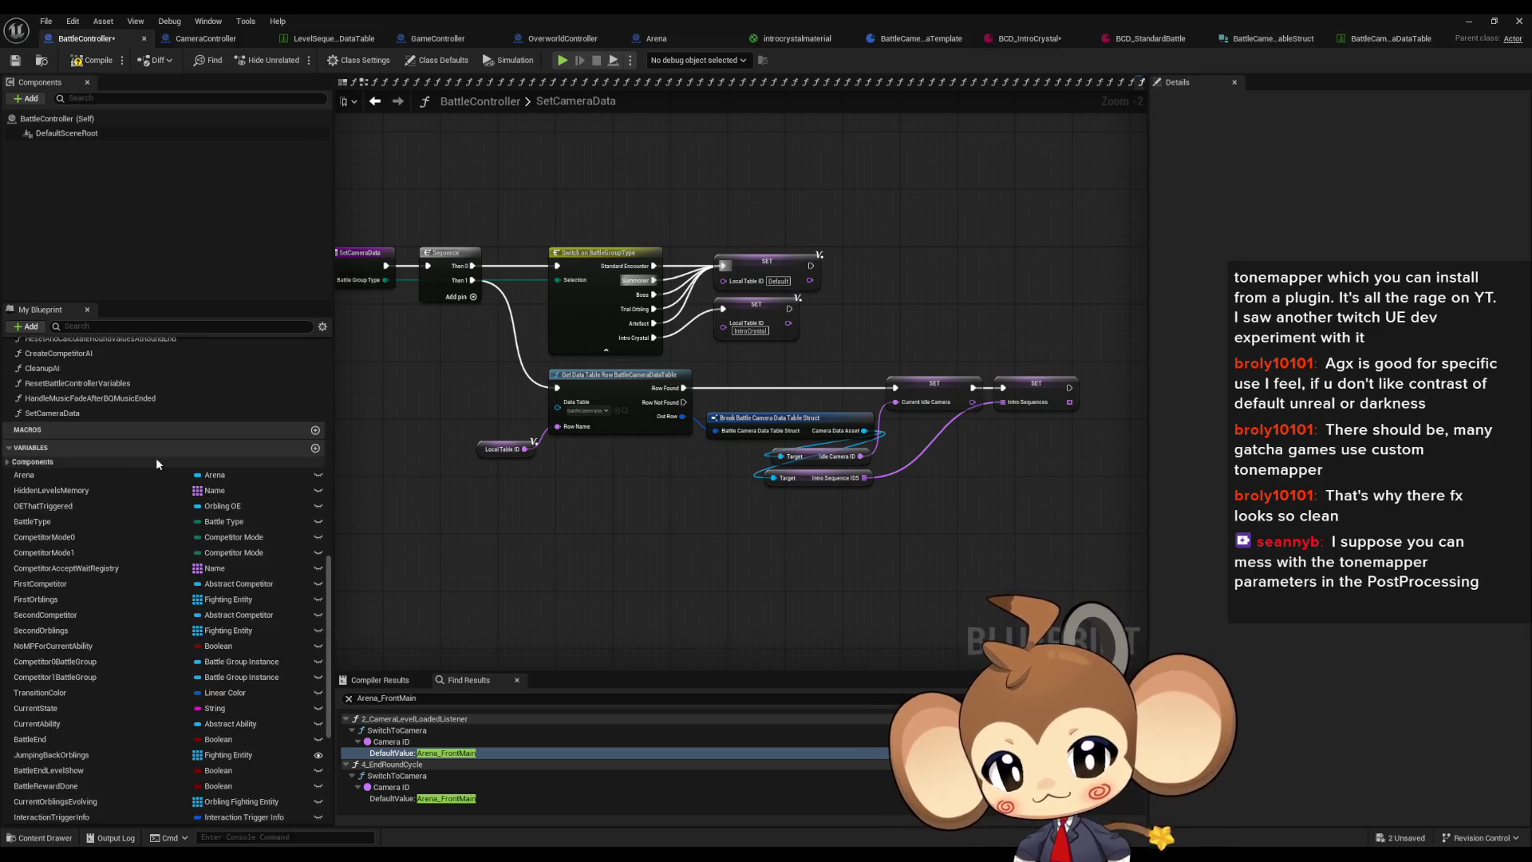
Step: Open 2_CameraLevelLoadedListener and search the find results for uses of BattleIntro1
{"action": "double_click", "coordinate": [430, 753]}
{"action": "left_click_drag", "start_coordinate": [898, 506], "coordinate": [409, 387]}
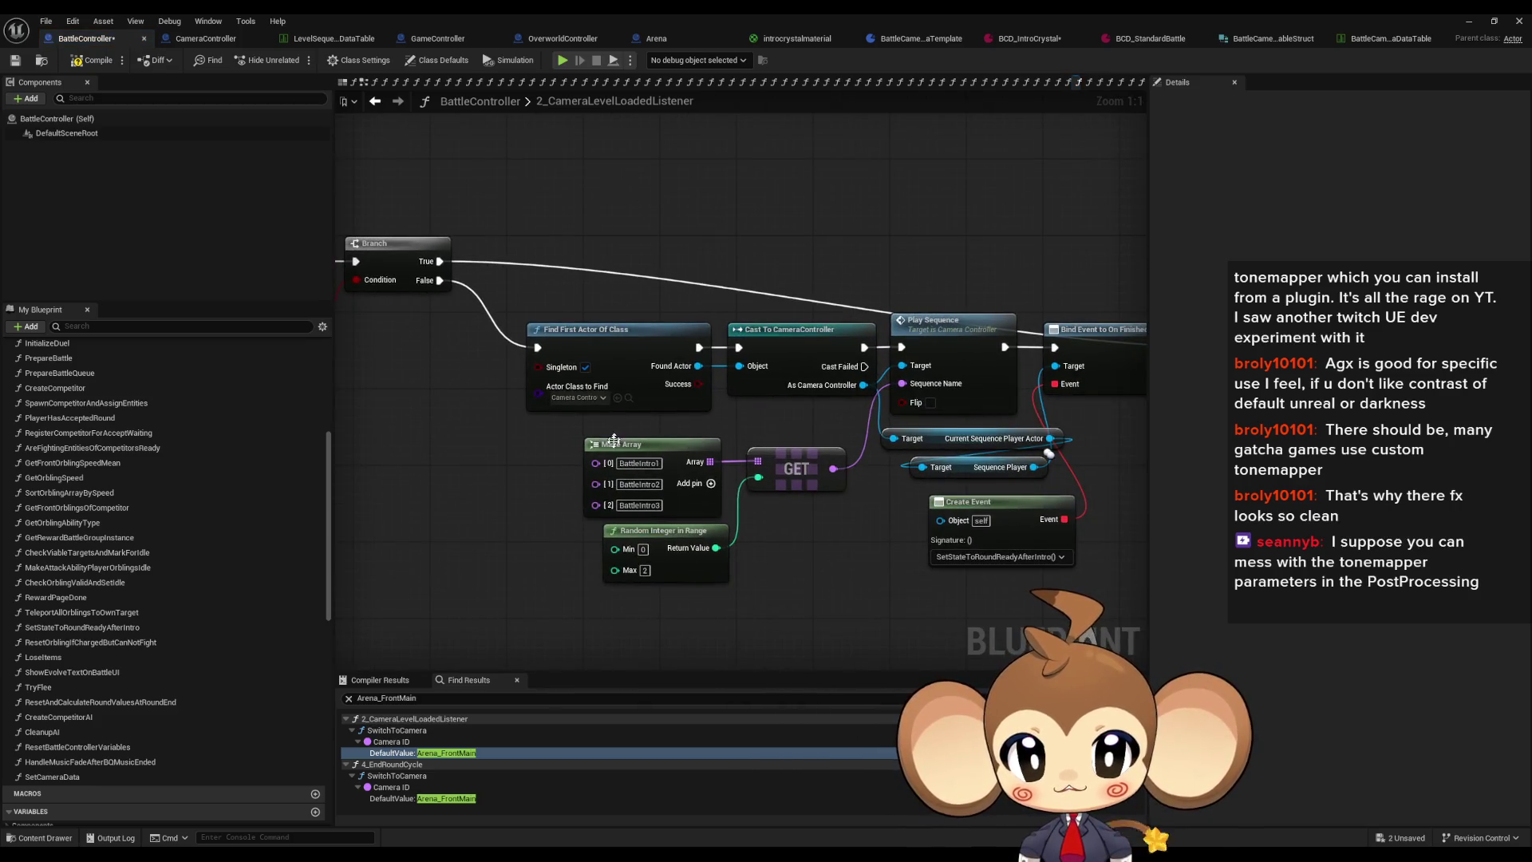
{"action": "left_click", "coordinate": [438, 697]}
{"action": "type", "text": "BattleIntro1"}
{"action": "key", "text": "Return"}
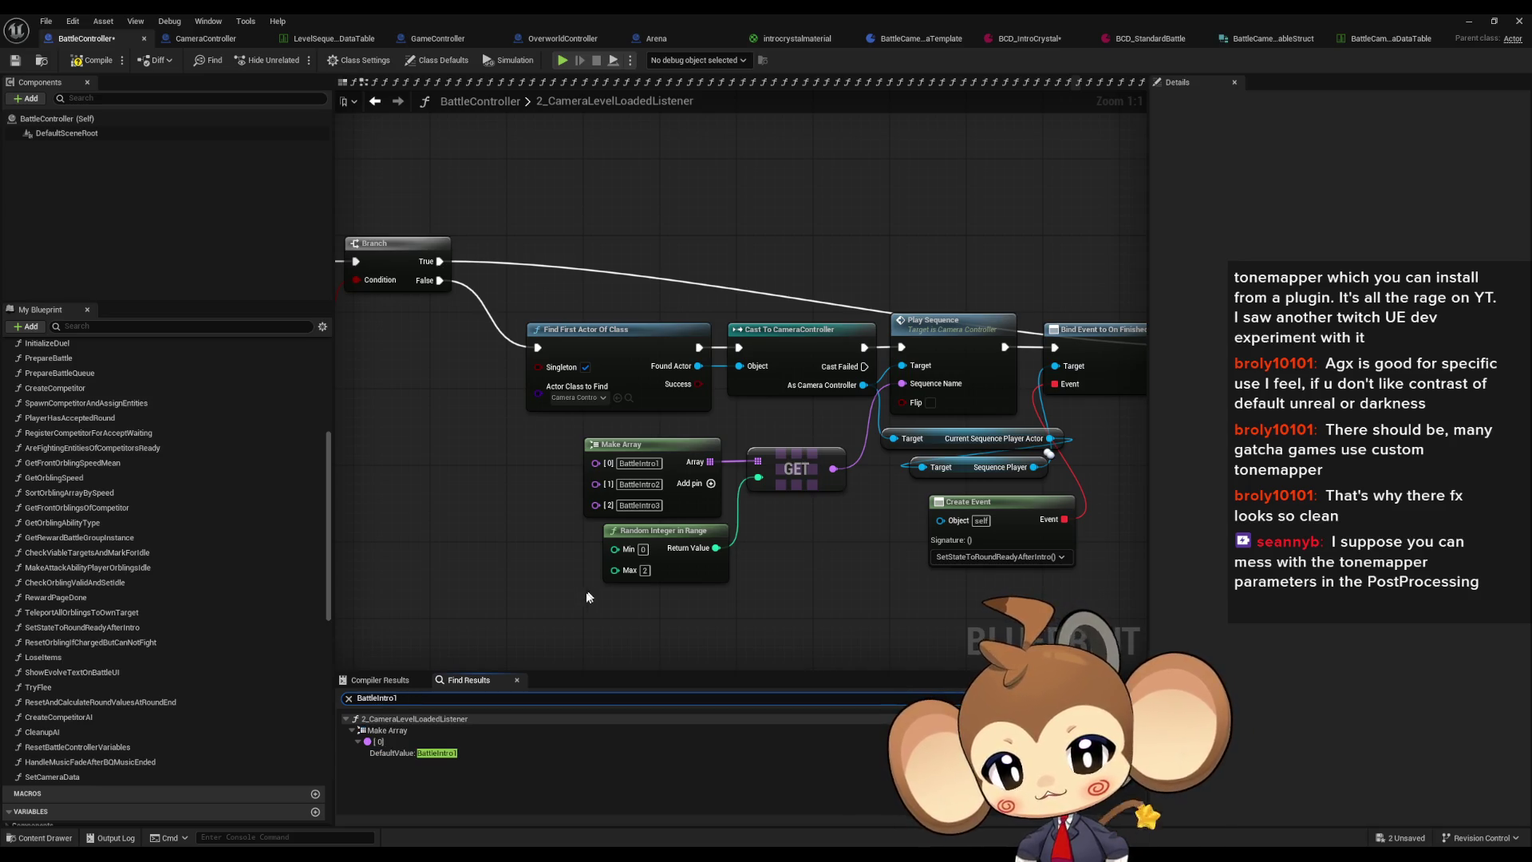
{"action": "left_click_drag", "start_coordinate": [502, 513], "coordinate": [784, 489]}
{"action": "scroll", "coordinate": [156, 698], "scroll_direction": "down", "scroll_amount": 3}
{"action": "scroll", "coordinate": [156, 698], "scroll_direction": "down", "scroll_amount": 10}
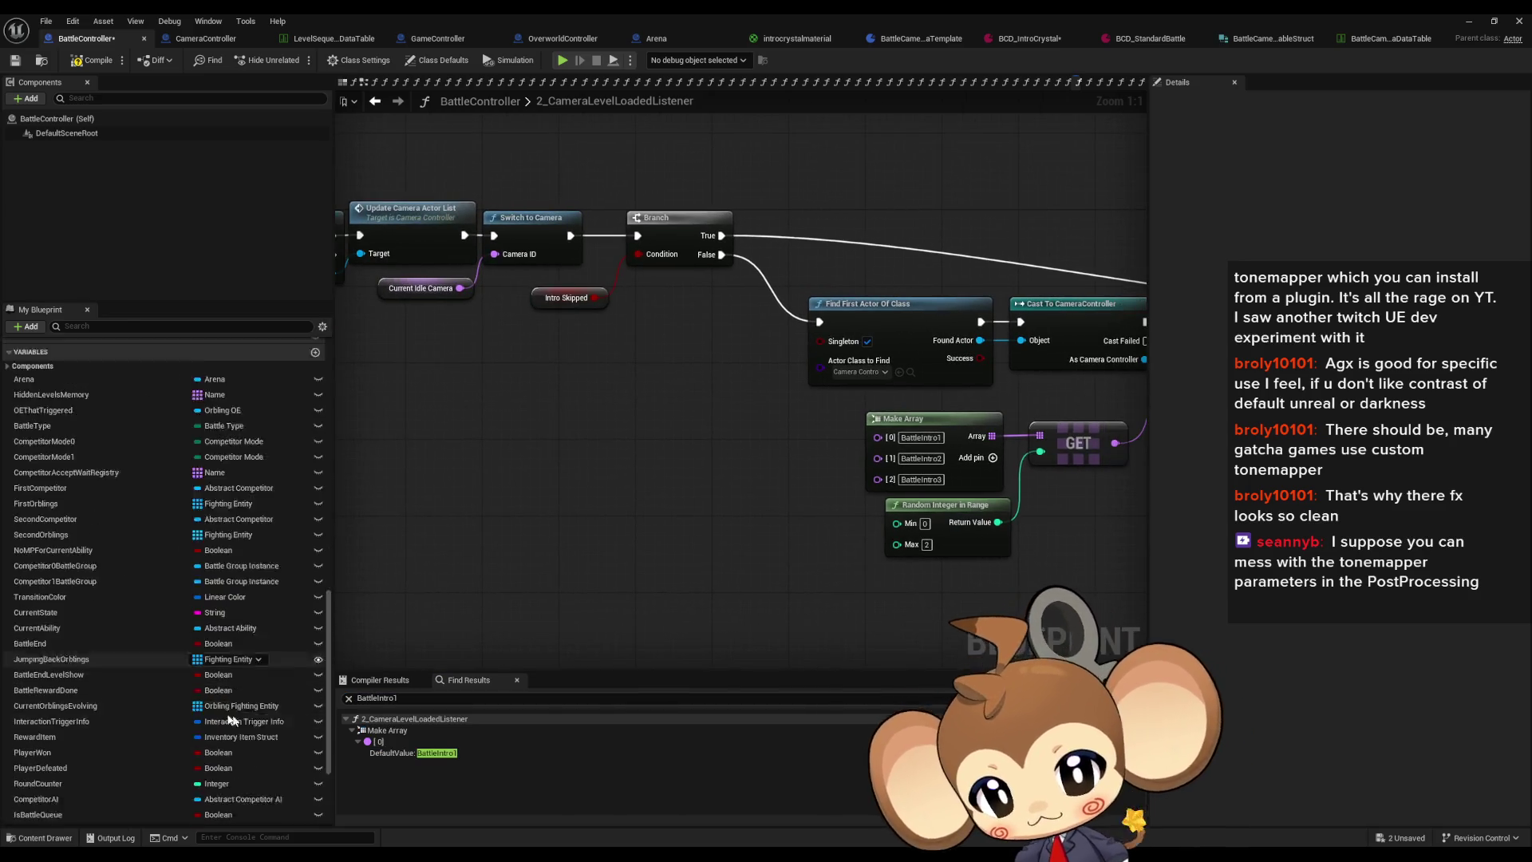
Step: Place an IntroSequences getter and connect it to the GET node's Array pin
{"action": "left_click_drag", "start_coordinate": [40, 782], "coordinate": [693, 502]}
{"action": "left_click", "coordinate": [717, 543]}
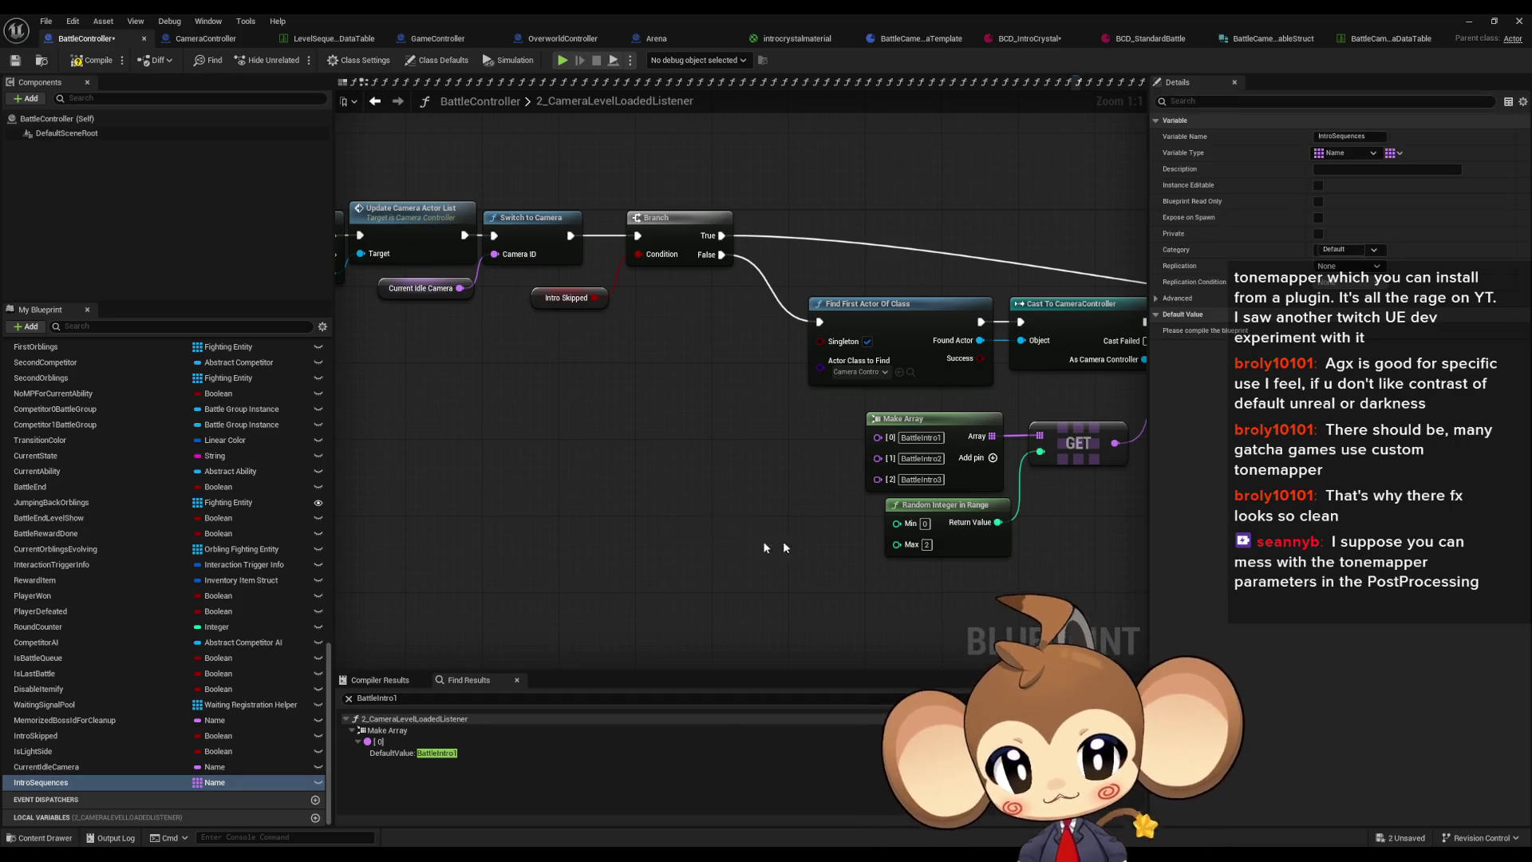
{"action": "left_click_drag", "start_coordinate": [951, 436], "coordinate": [643, 530]}
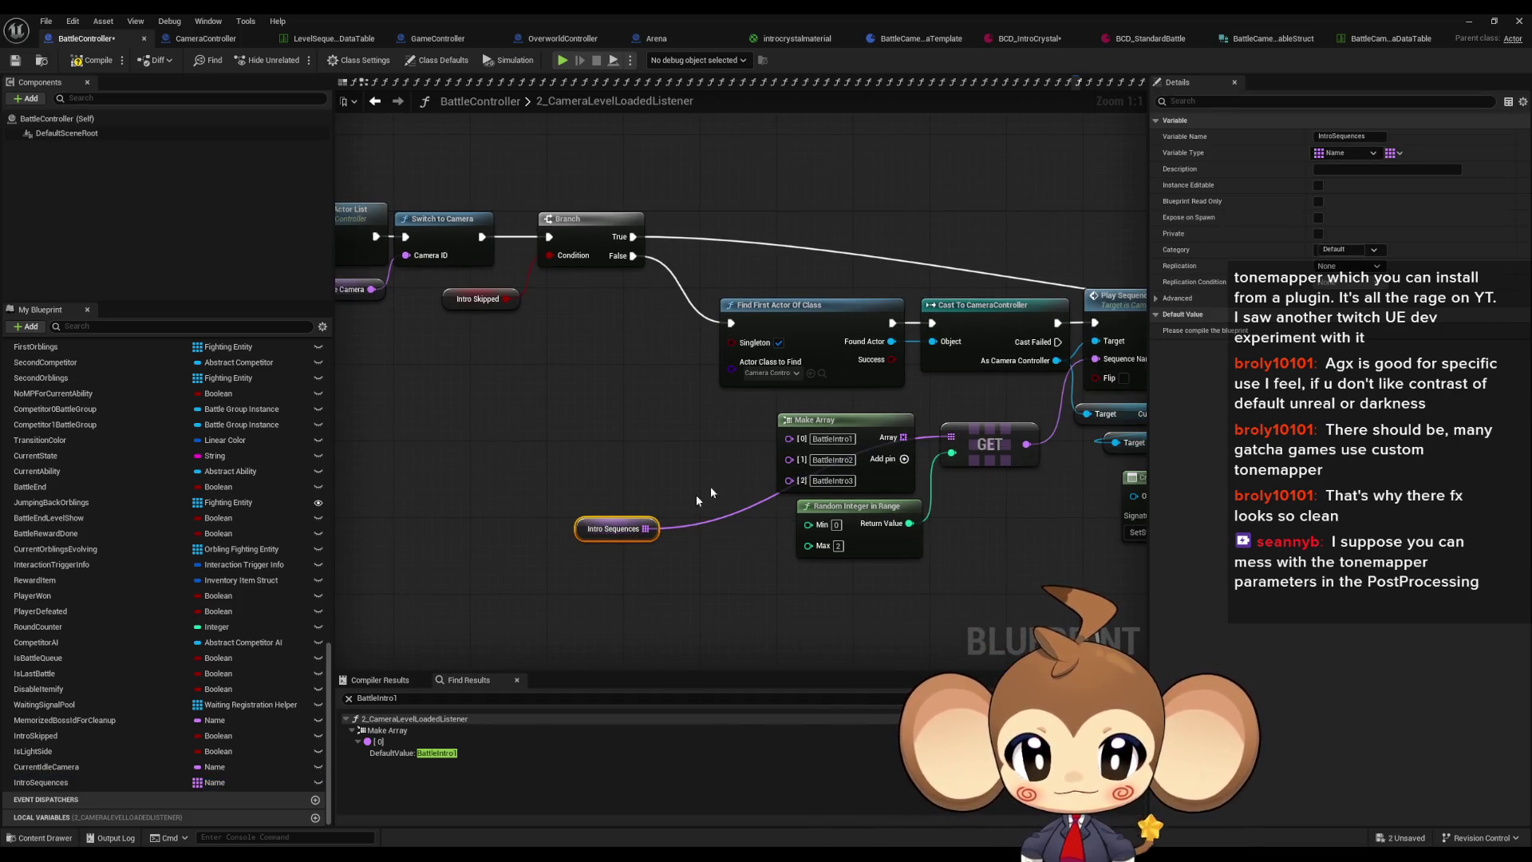
{"action": "left_click", "coordinate": [797, 528]}
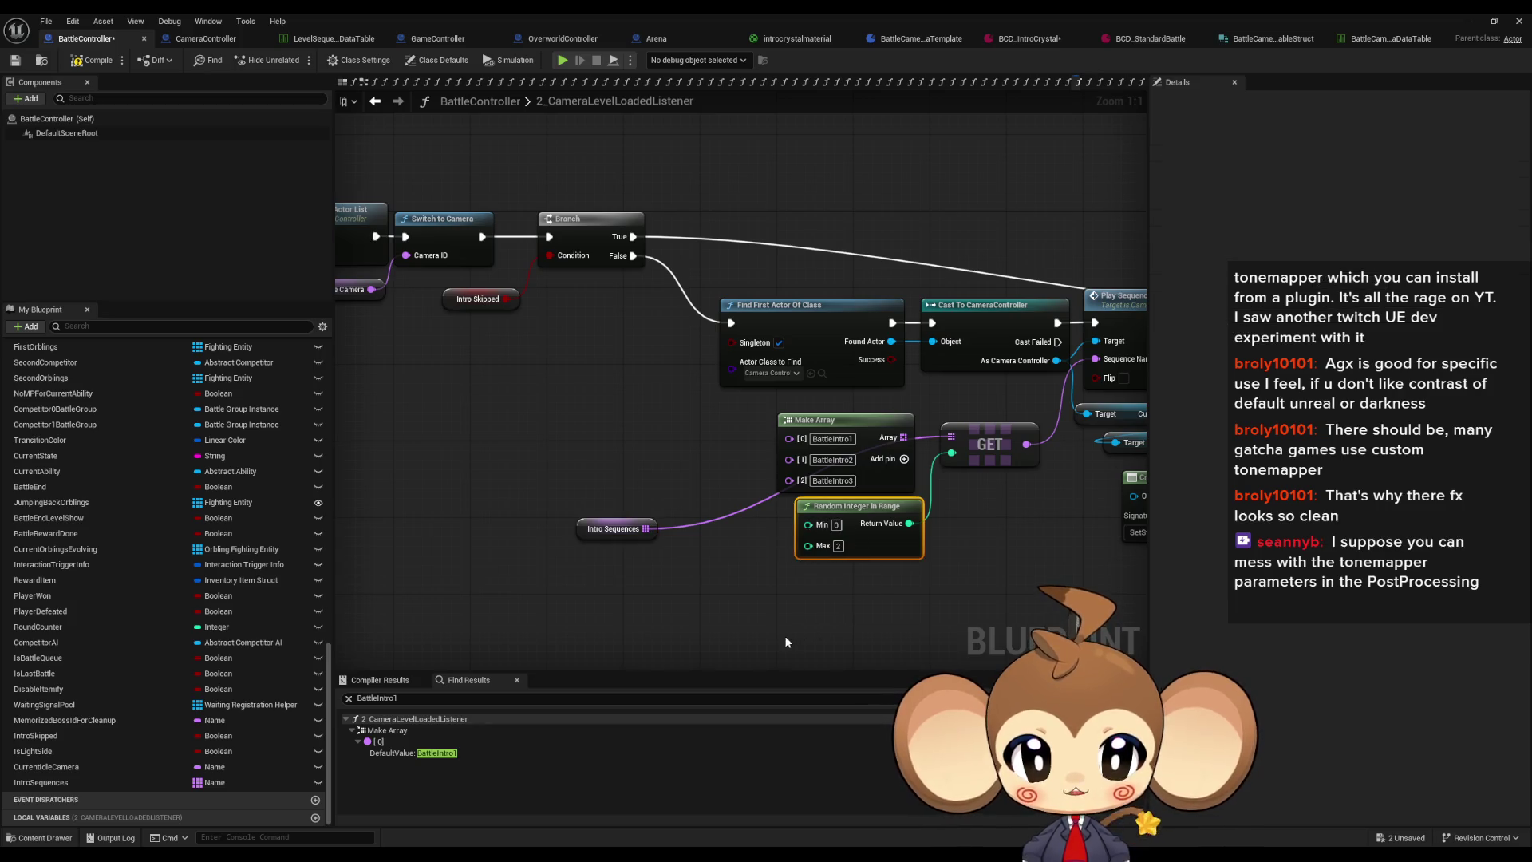
Step: Feed IntroSequences' Length minus 1 into Random Integer in Range's Max
{"action": "left_click_drag", "start_coordinate": [646, 529], "coordinate": [706, 557]}
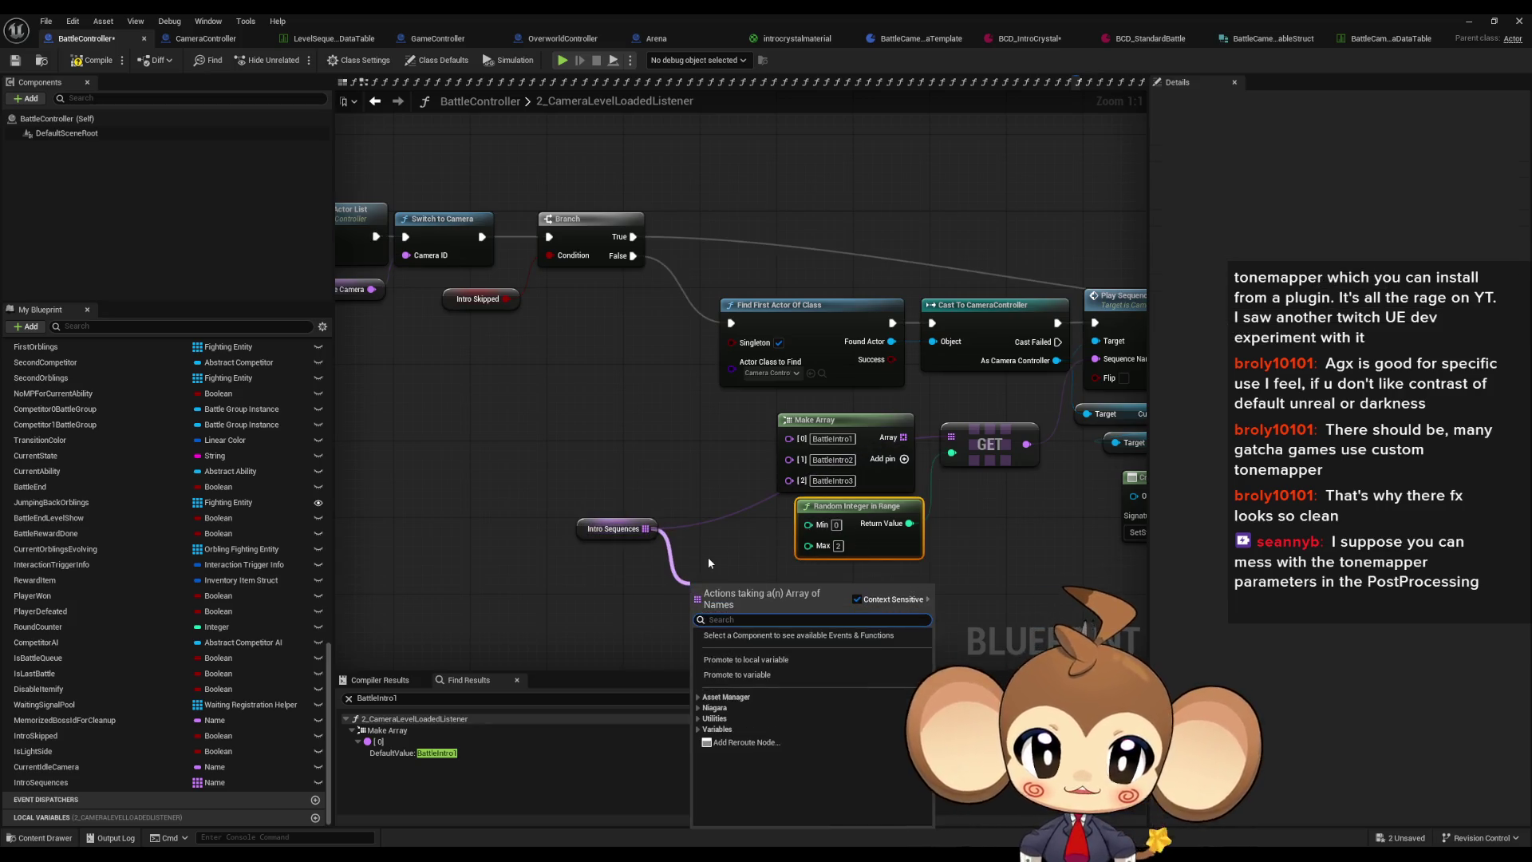
{"action": "type", "text": "length"}
{"action": "key", "text": "Return"}
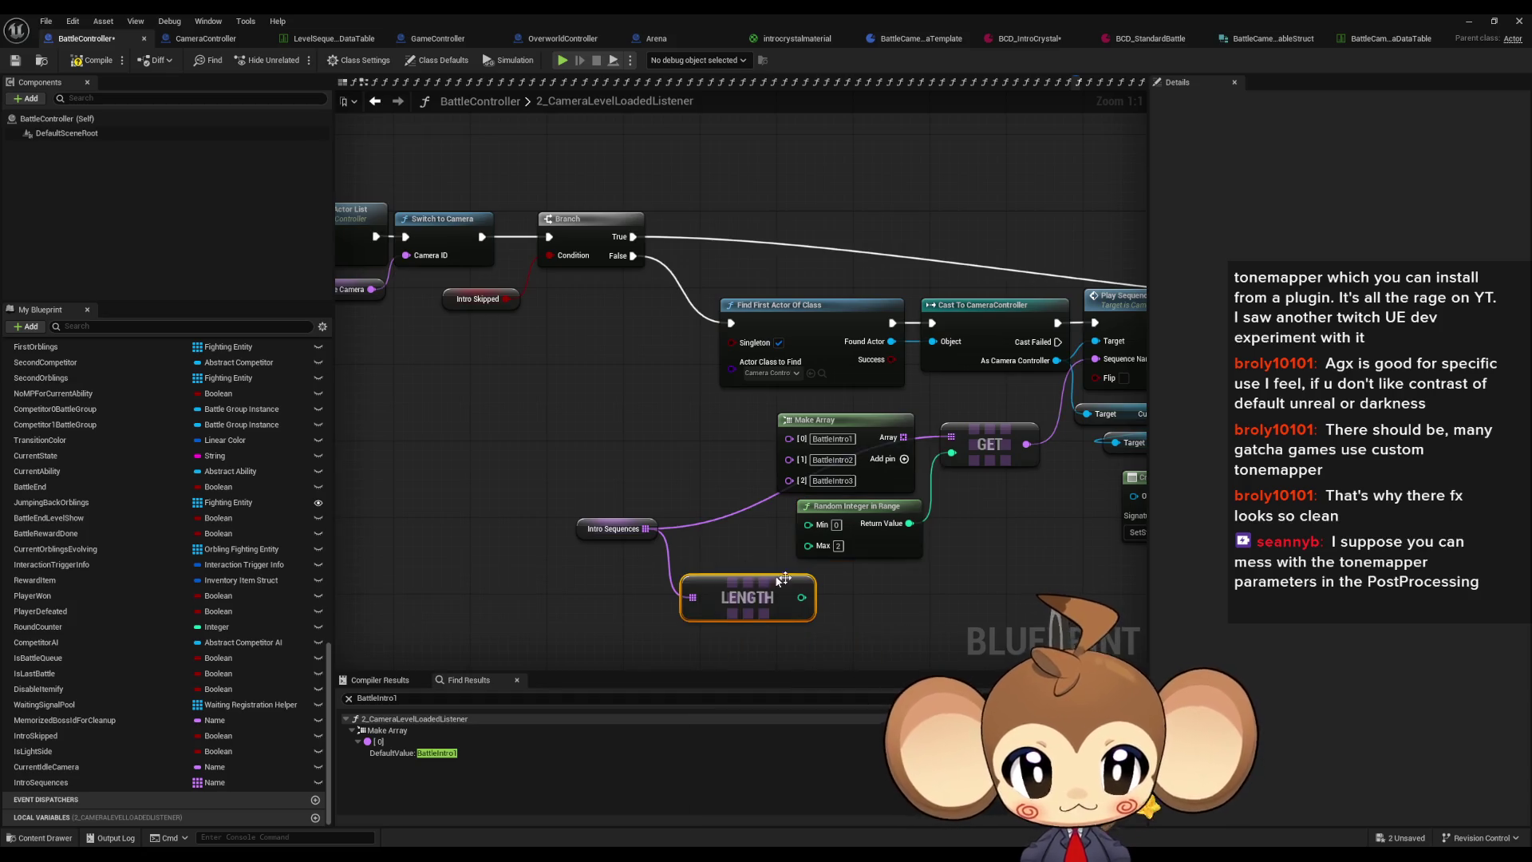
{"action": "left_click_drag", "start_coordinate": [801, 597], "coordinate": [846, 604]}
{"action": "type", "text": "-1"}
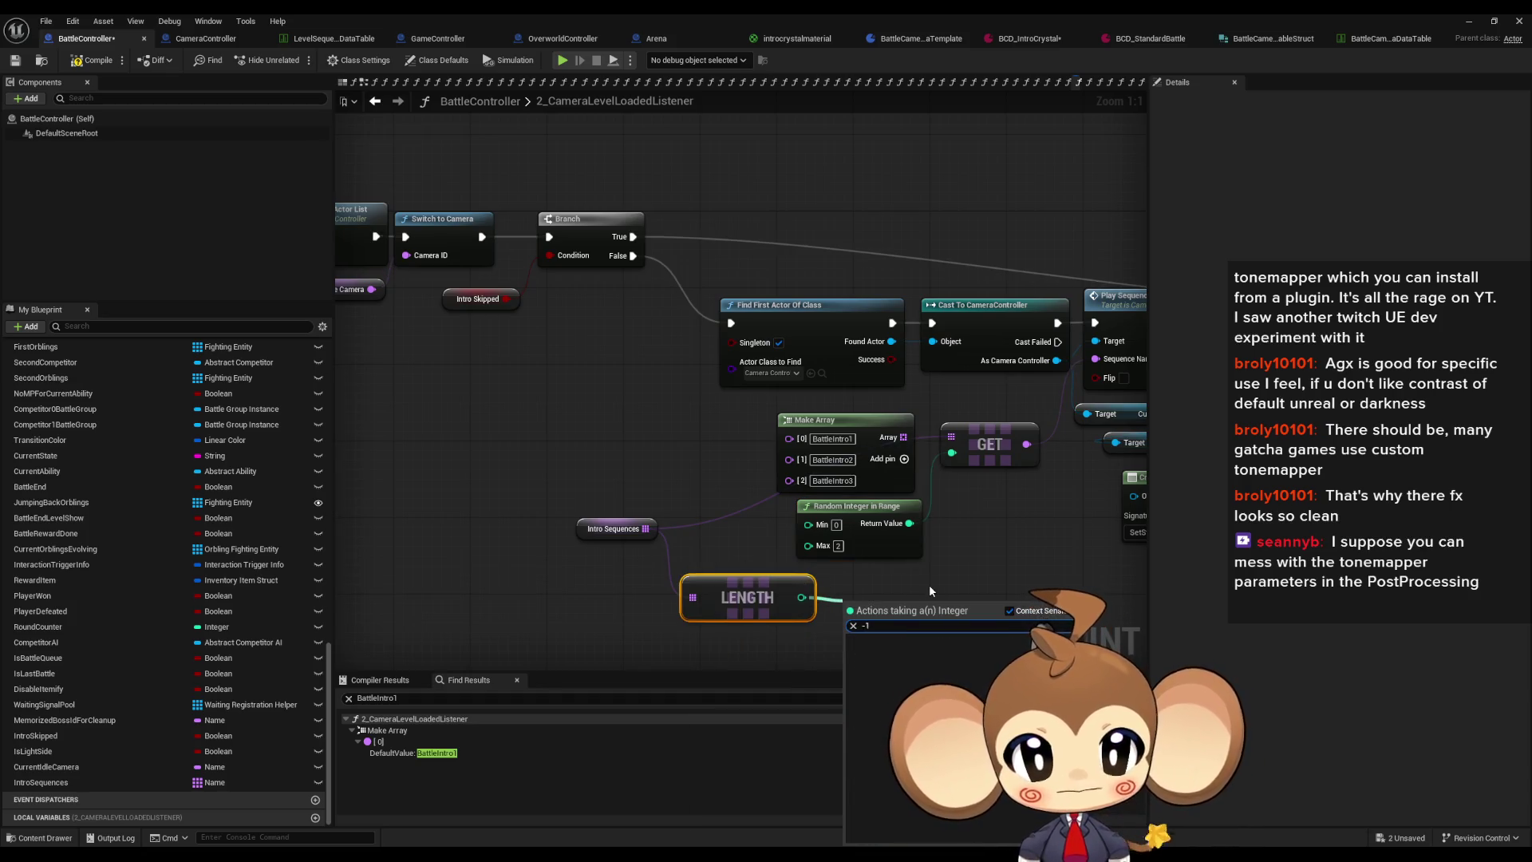
{"action": "key", "text": "BackSpace"}
{"action": "key", "text": "BackSpace"}
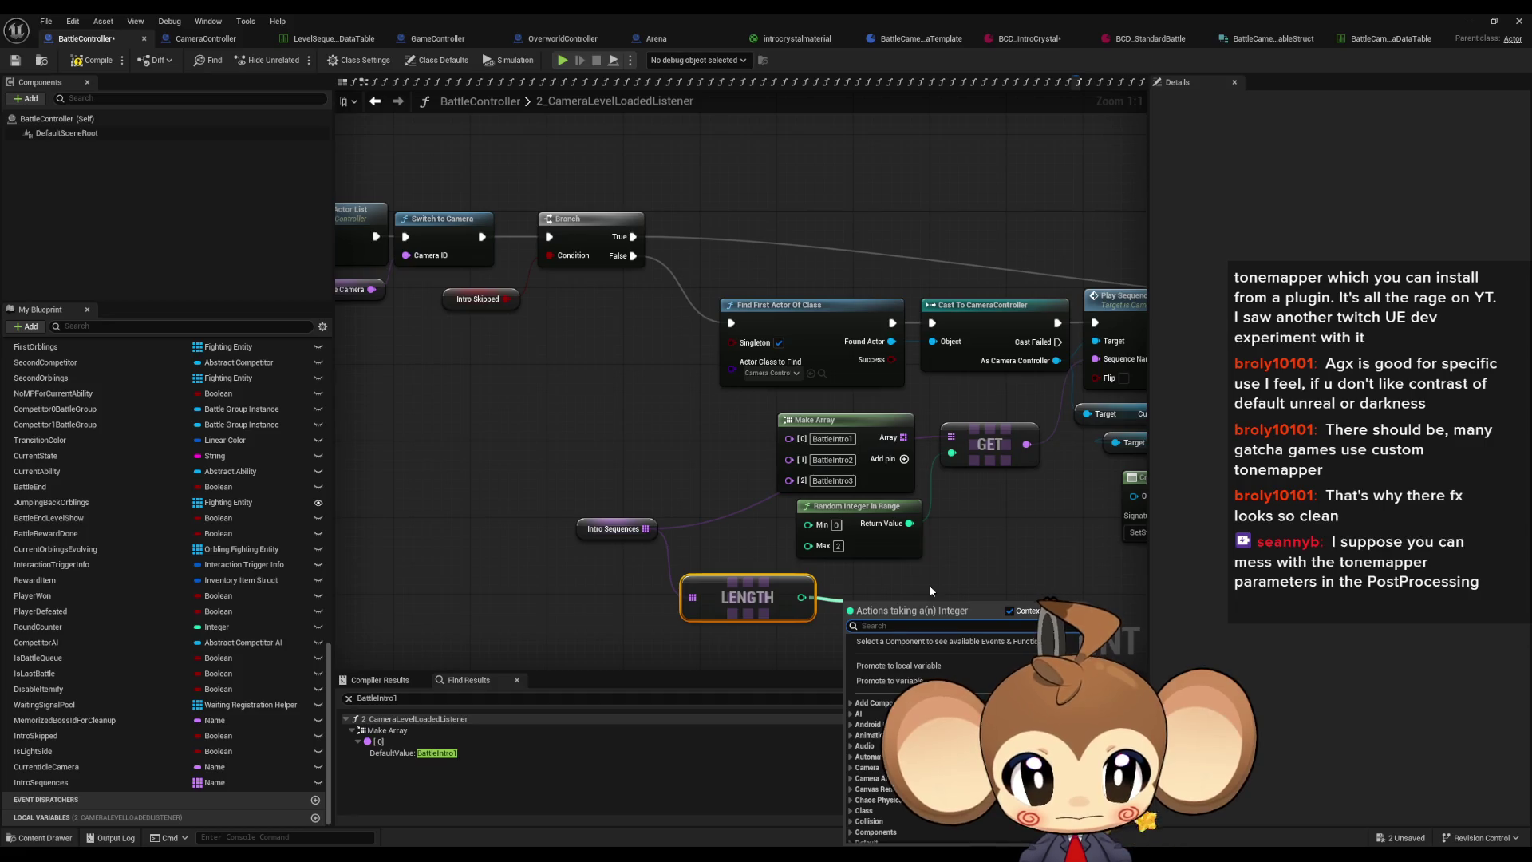
{"action": "type", "text": "-"}
{"action": "key", "text": "Return"}
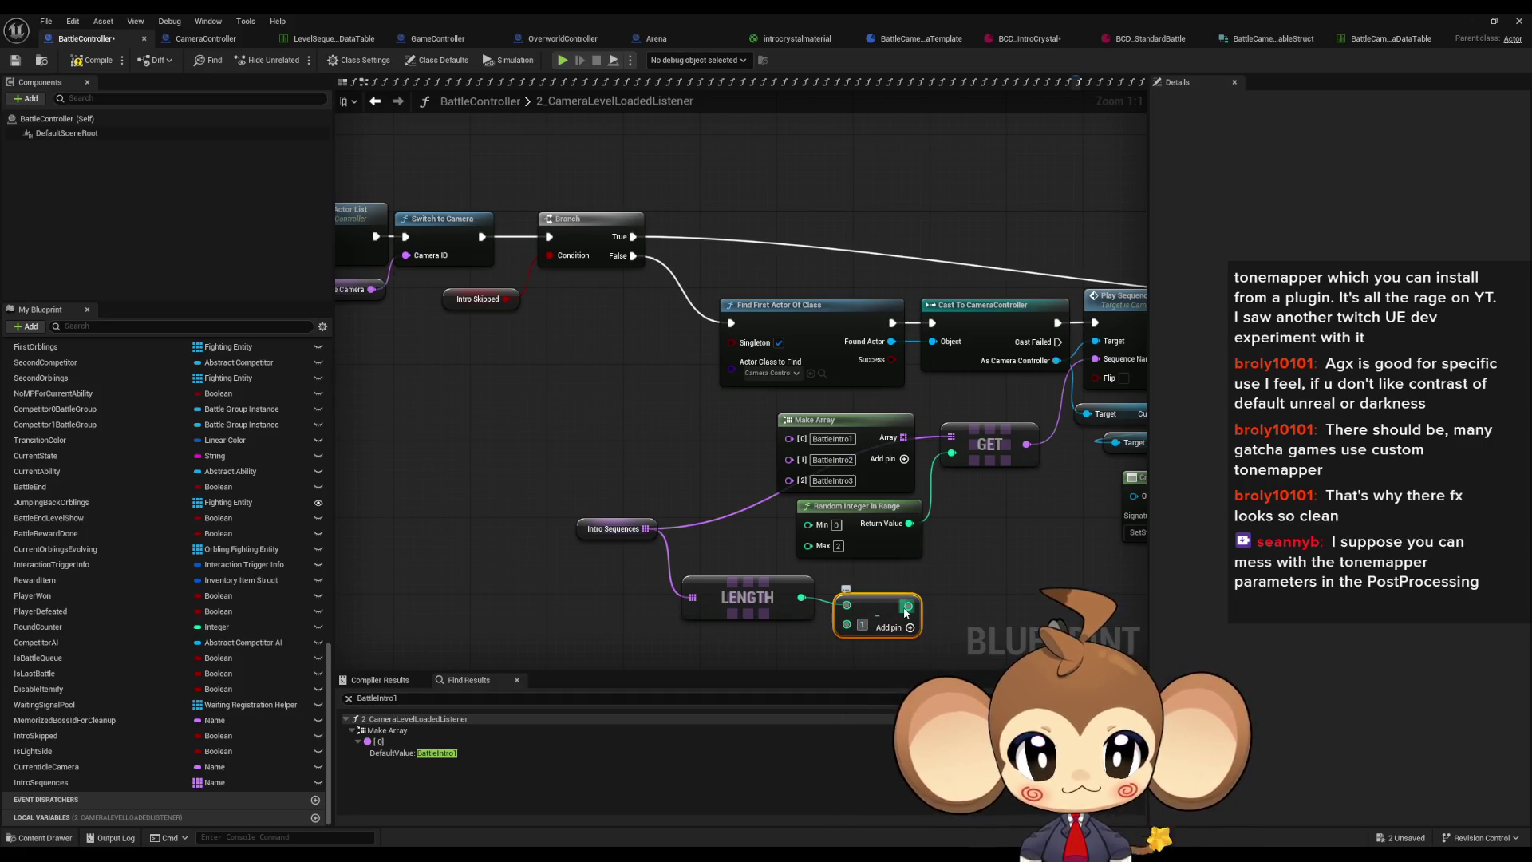
{"action": "left_click_drag", "start_coordinate": [908, 605], "coordinate": [808, 544]}
Step: Tidy the Make Array, IntroSequences, LENGTH and subtract nodes in the listener graph
{"action": "left_click_drag", "start_coordinate": [830, 420], "coordinate": [512, 401]}
{"action": "left_click_drag", "start_coordinate": [620, 531], "coordinate": [679, 446]}
{"action": "mouse_move", "coordinate": [747, 590]}
{"action": "left_mouse_down"}
{"action": "mouse_move", "coordinate": [684, 513]}
{"action": "mouse_move", "coordinate": [699, 485]}
{"action": "left_mouse_up"}
{"action": "mouse_move", "coordinate": [881, 604]}
{"action": "left_mouse_down"}
{"action": "mouse_move", "coordinate": [798, 551]}
{"action": "mouse_move", "coordinate": [711, 537]}
{"action": "left_mouse_up"}
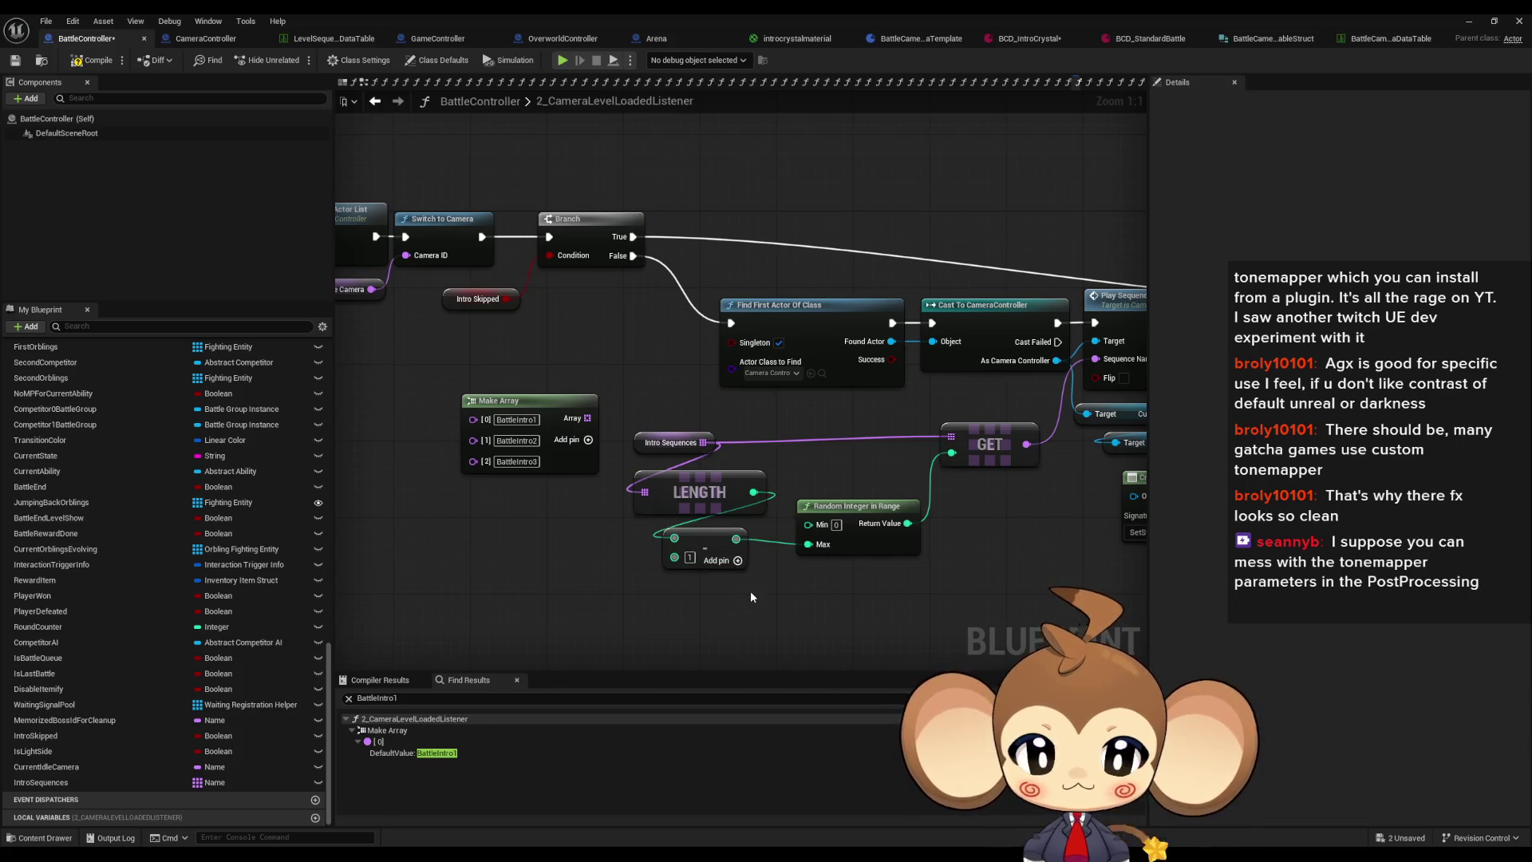
{"action": "left_click_drag", "start_coordinate": [647, 448], "coordinate": [647, 438]}
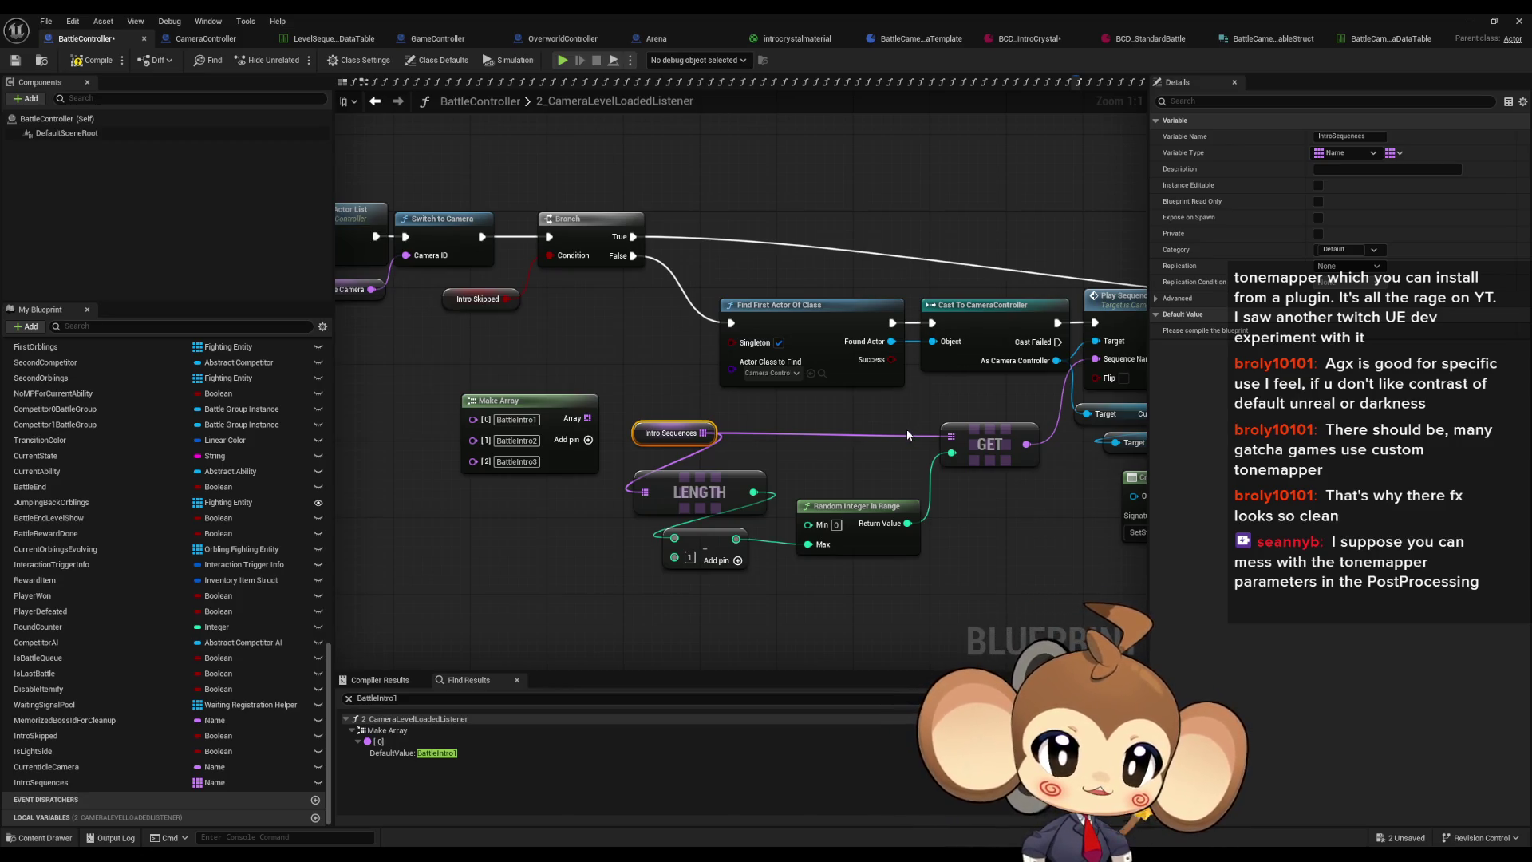
{"action": "mouse_move", "coordinate": [484, 323]}
{"action": "left_mouse_down"}
{"action": "mouse_move", "coordinate": [677, 407]}
{"action": "mouse_move", "coordinate": [827, 399]}
{"action": "left_mouse_up"}
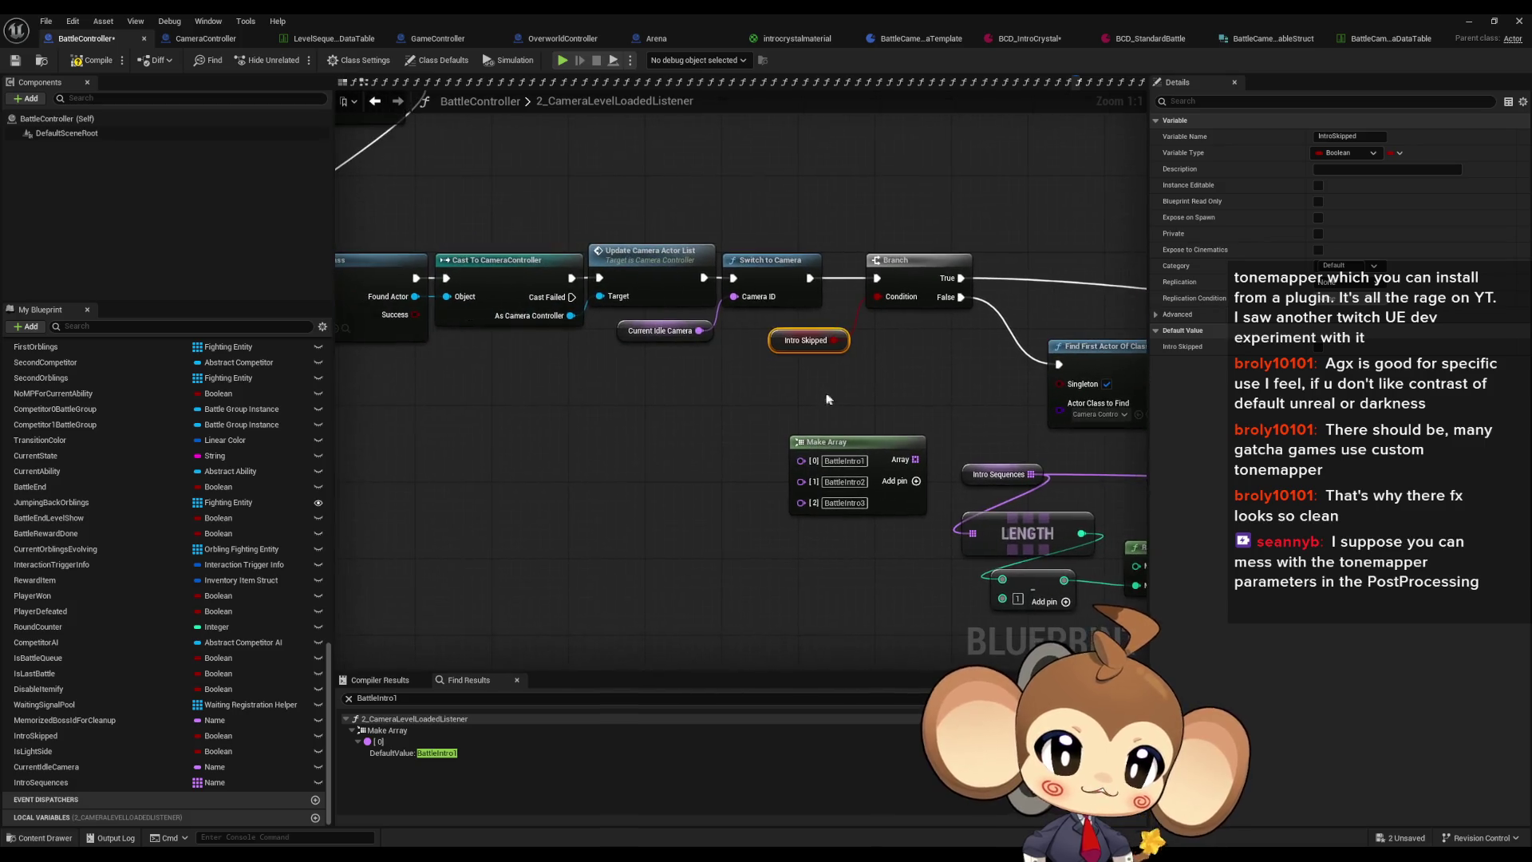
Step: Find all references to IntroSkipped and view where 1_NextFightInQueue sets it
{"action": "right_click", "coordinate": [775, 351]}
{"action": "mouse_move", "coordinate": [821, 462]}
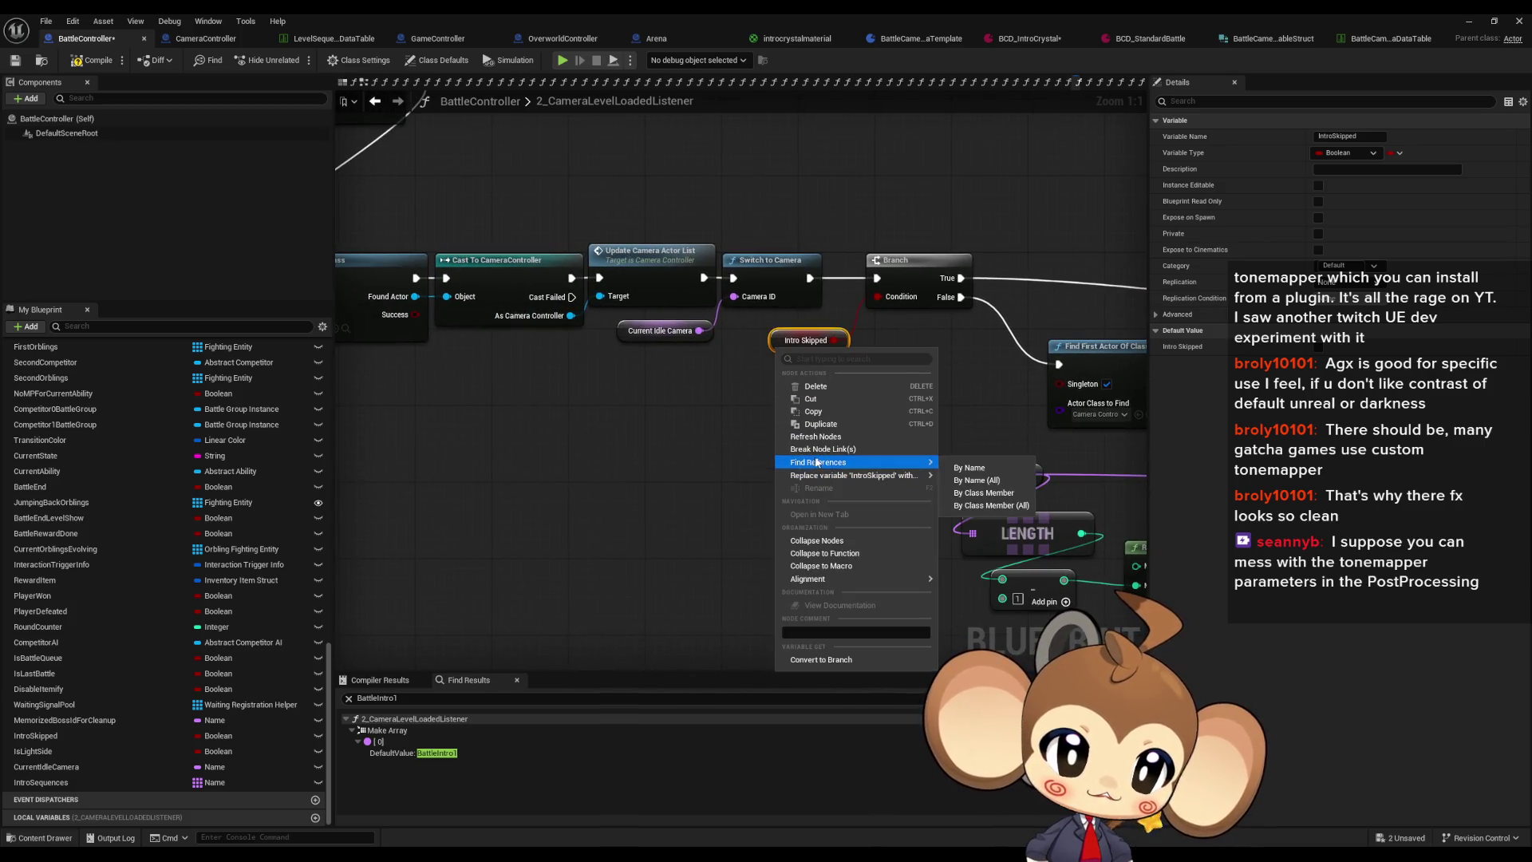
{"action": "left_click", "coordinate": [972, 492]}
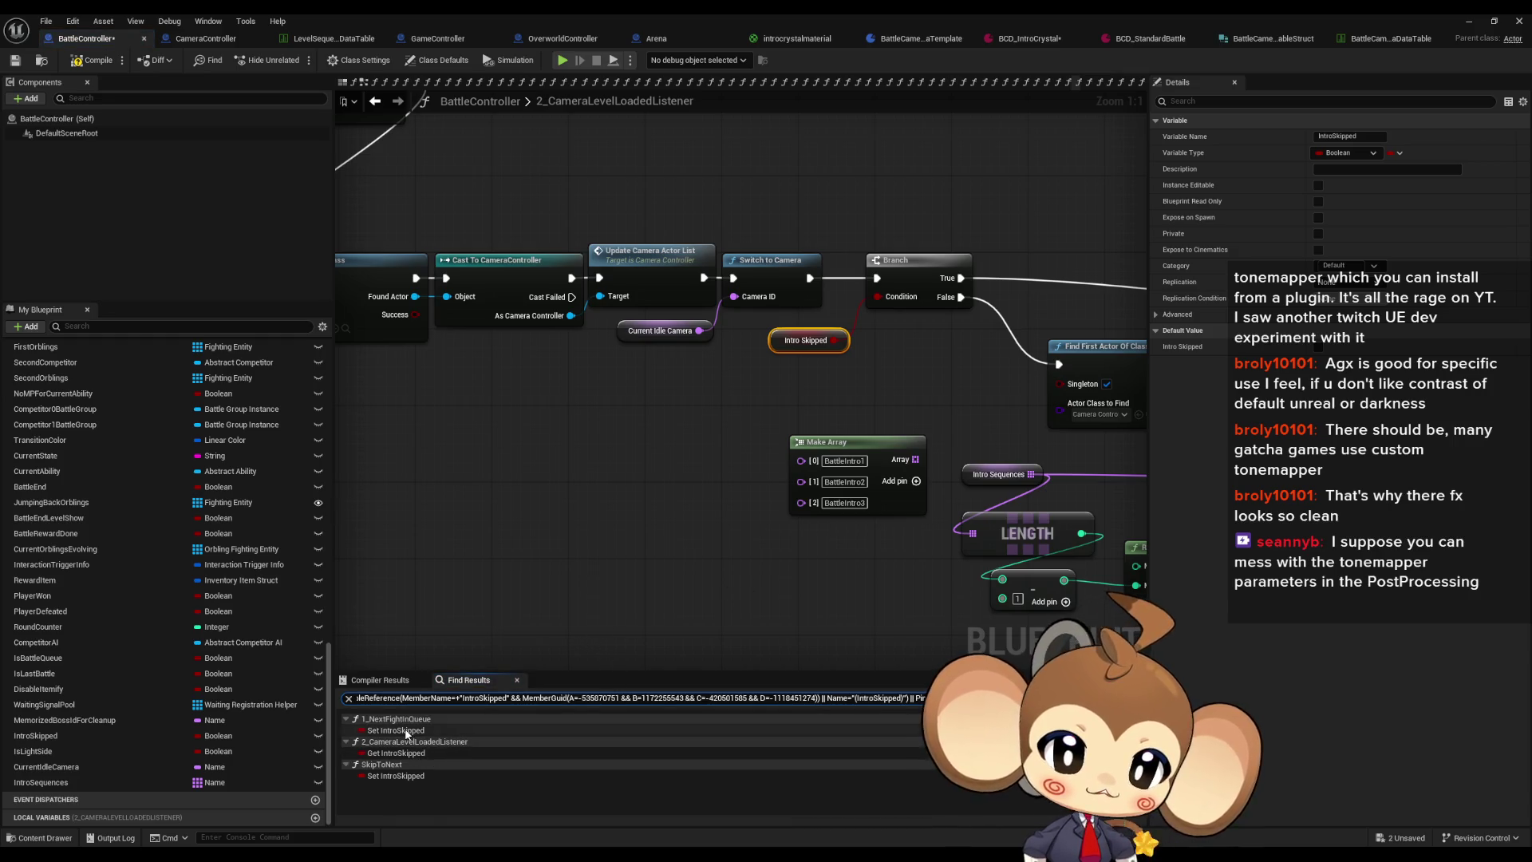
{"action": "left_click", "coordinate": [406, 731]}
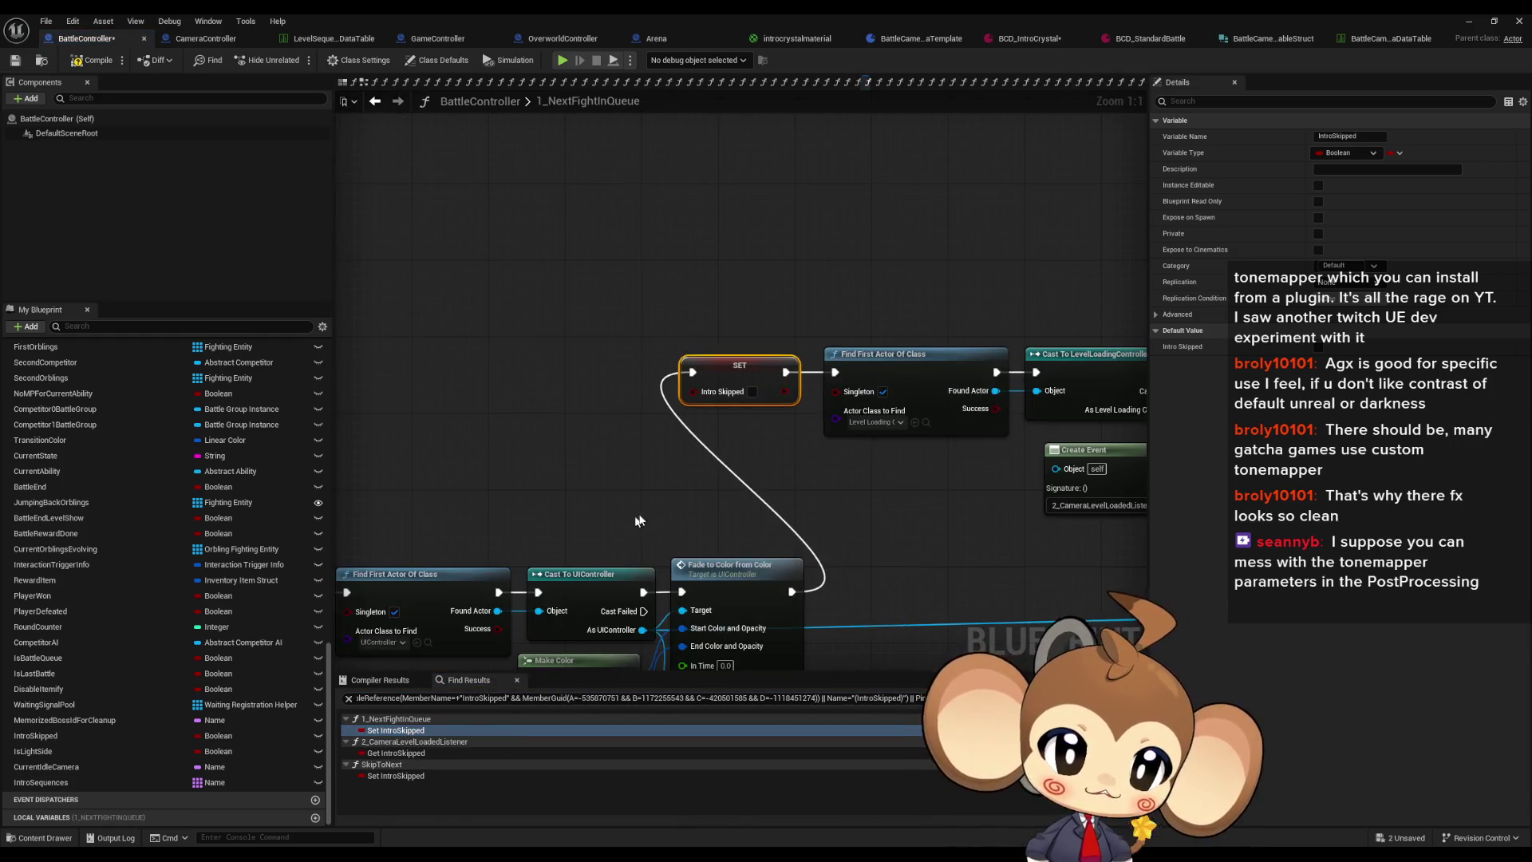
{"action": "left_click_drag", "start_coordinate": [631, 523], "coordinate": [854, 433]}
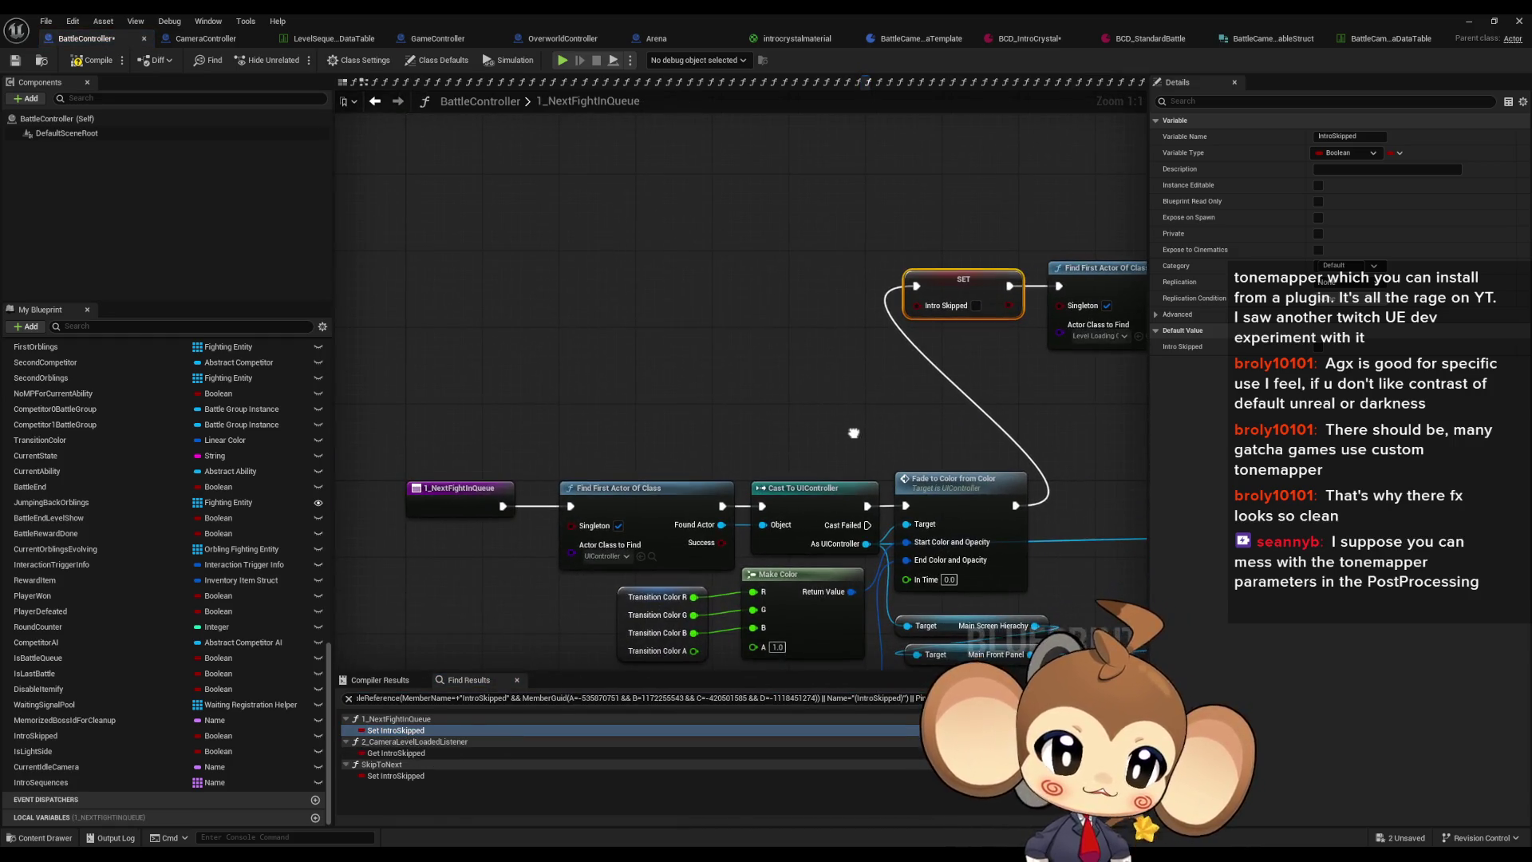
Step: Compare the listener's IntroSkipped read with the IntroSkipped set in SkipToNext
{"action": "left_click", "coordinate": [403, 753]}
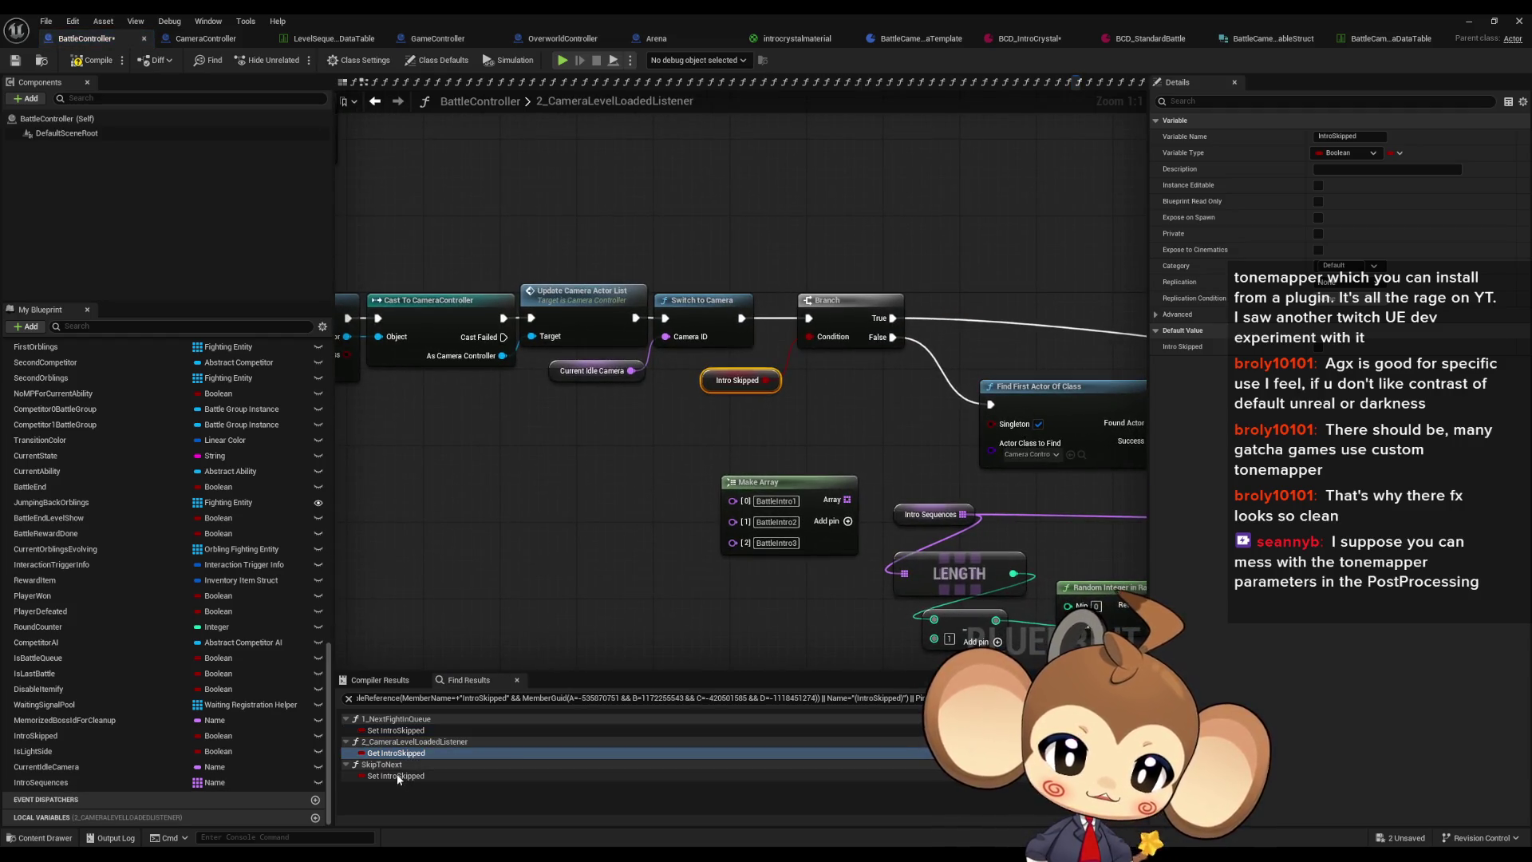
{"action": "left_click", "coordinate": [396, 774]}
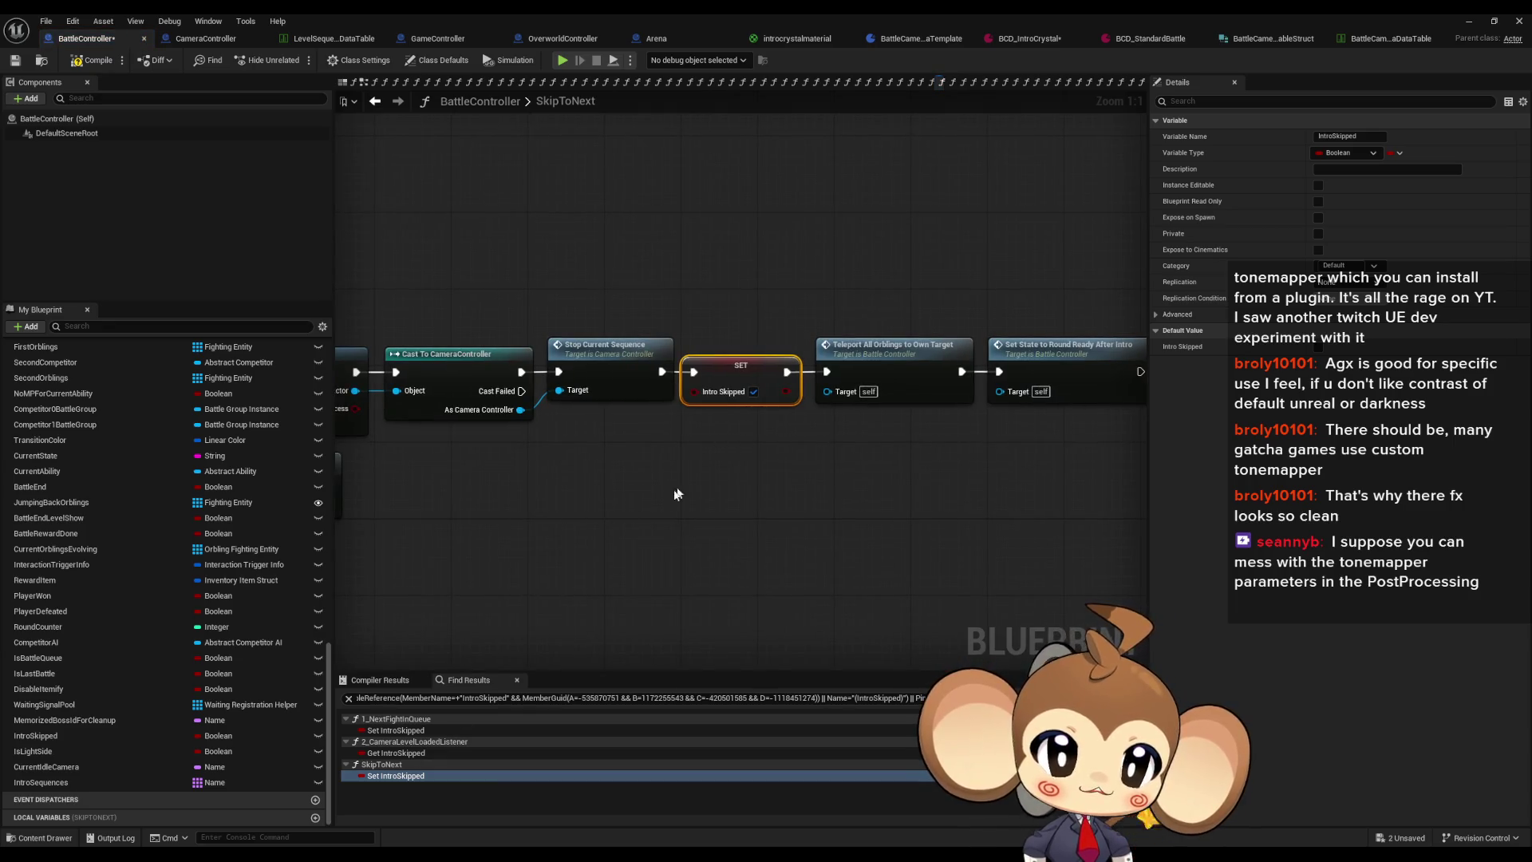
{"action": "left_click", "coordinate": [396, 751]}
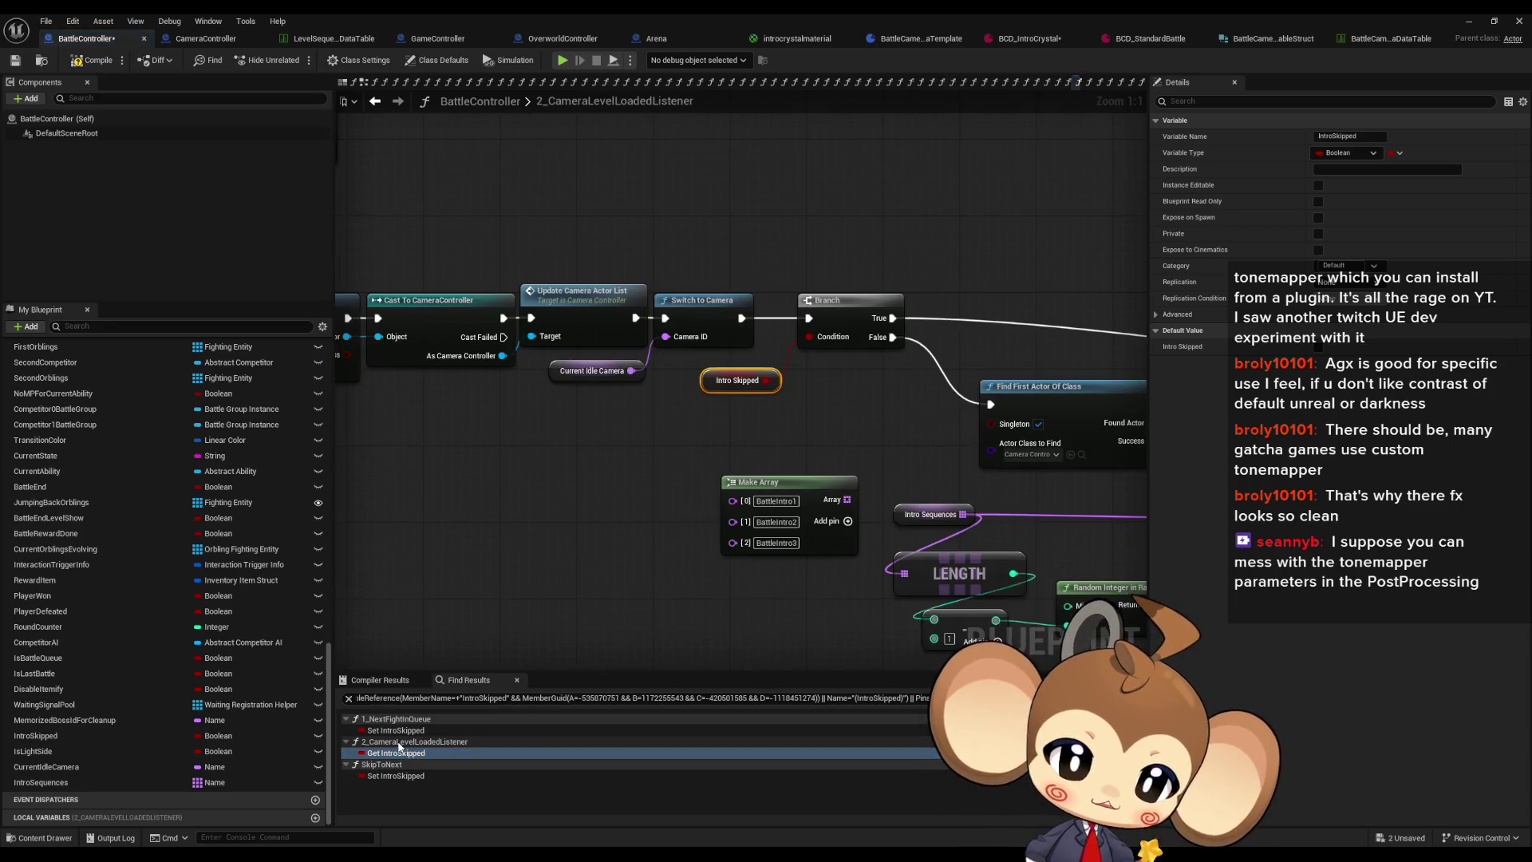
{"action": "left_click", "coordinate": [397, 775]}
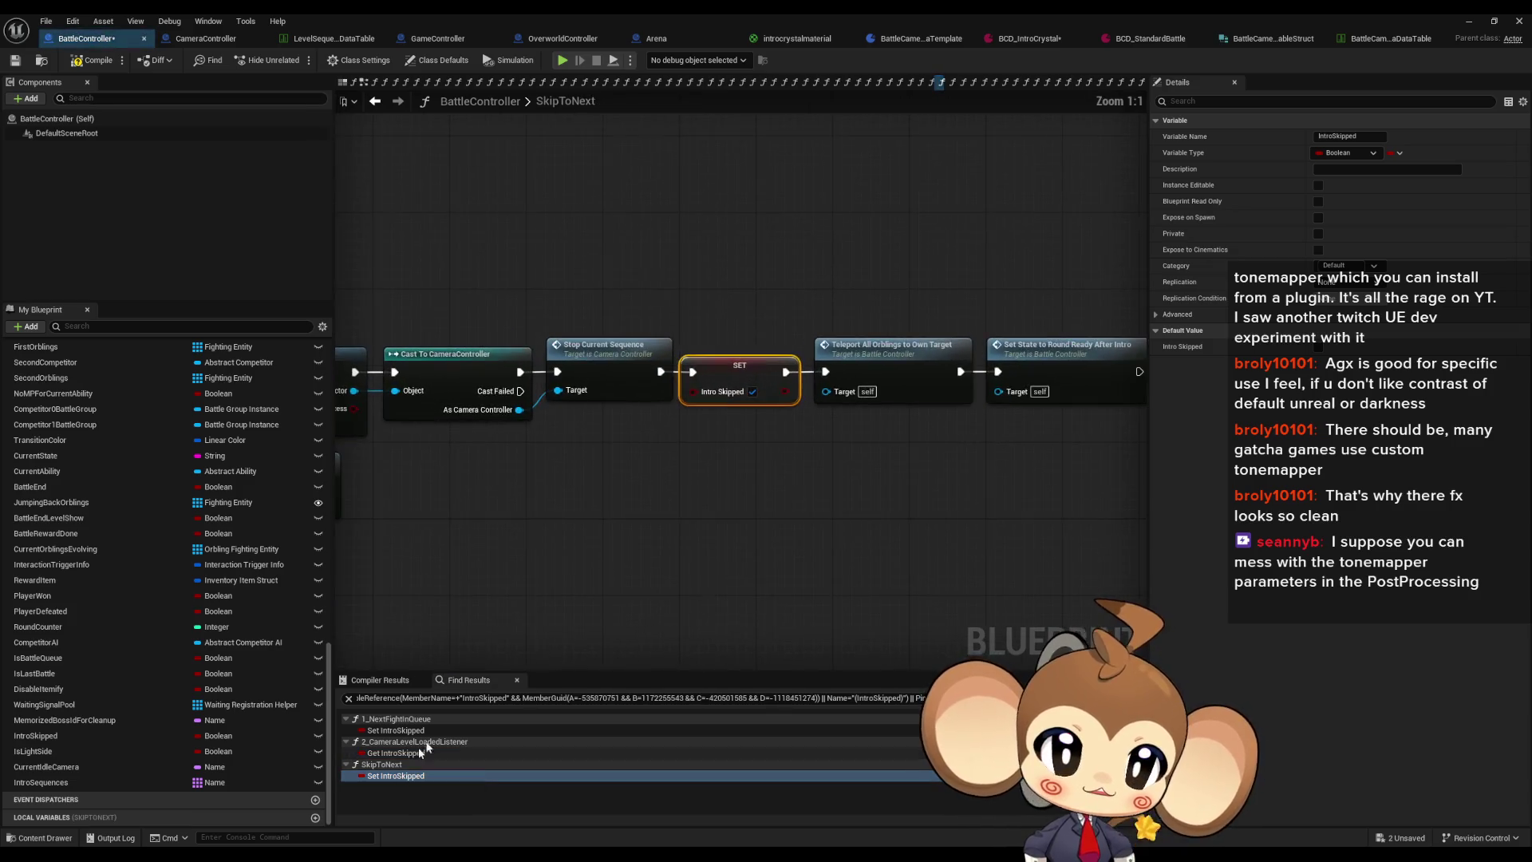
{"action": "scroll", "coordinate": [792, 551], "scroll_direction": "down", "scroll_amount": 5}
{"action": "scroll", "coordinate": [792, 551], "scroll_direction": "up", "scroll_amount": 4}
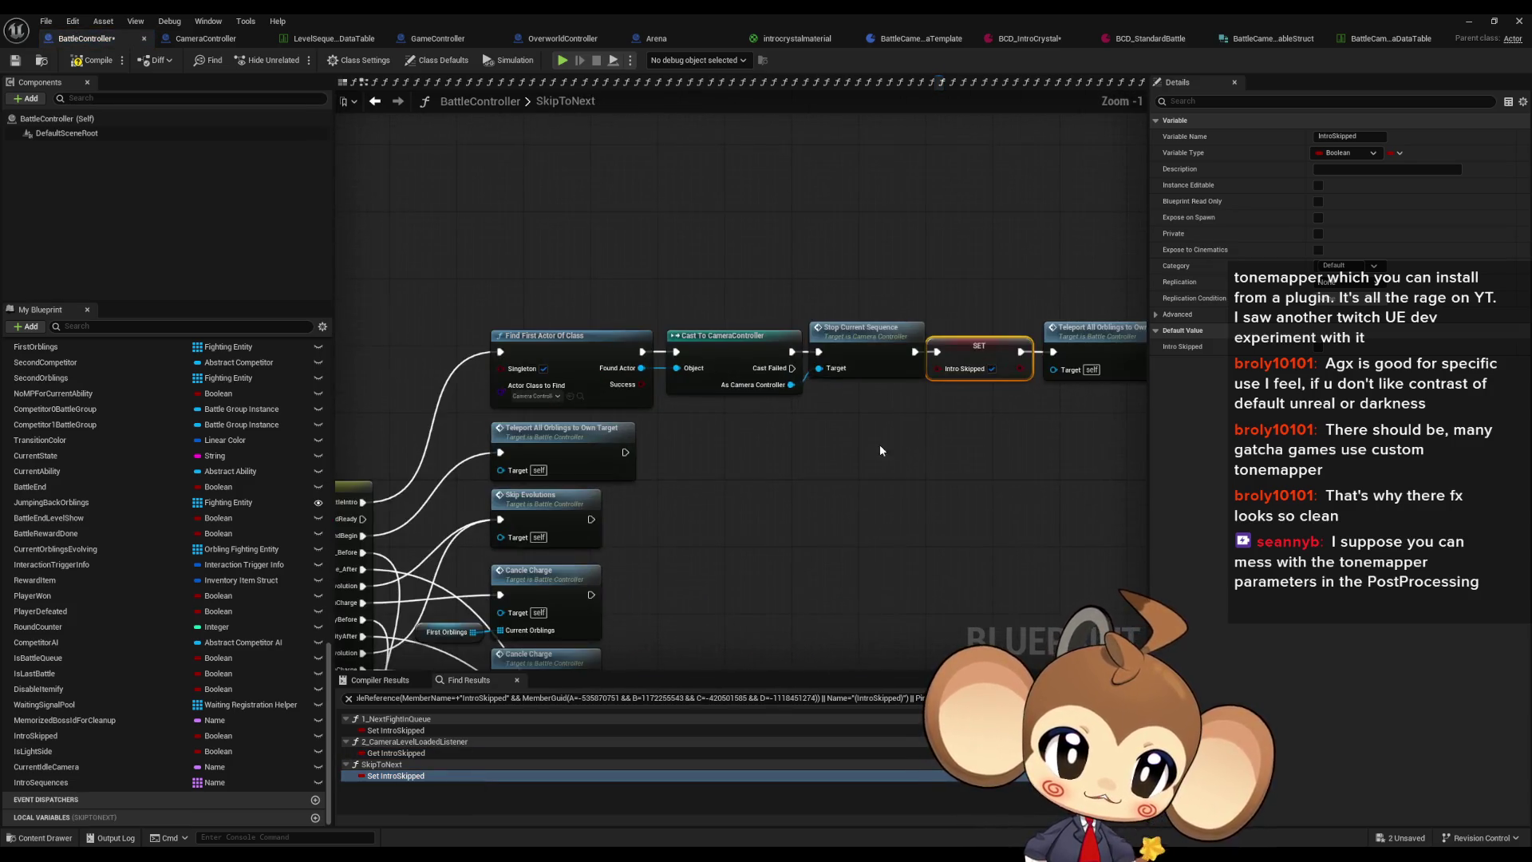
{"action": "left_click", "coordinate": [397, 752]}
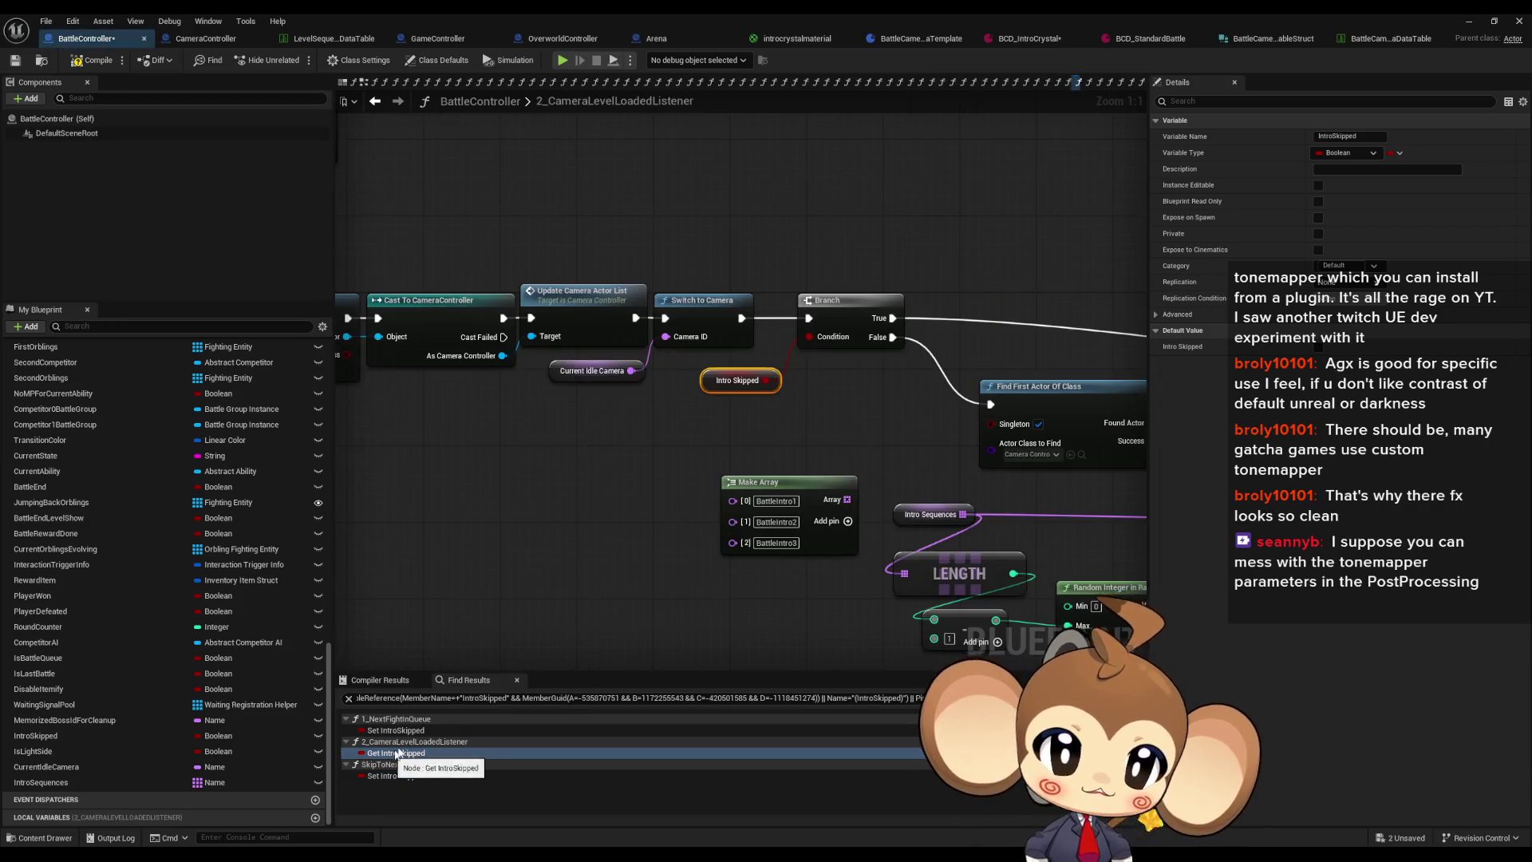
Step: Pan the listener graph between the level-loading controller section and the branch and intro nodes
{"action": "scroll", "coordinate": [710, 606], "scroll_direction": "down", "scroll_amount": 4}
{"action": "mouse_move", "coordinate": [735, 657]}
{"action": "left_mouse_down"}
{"action": "mouse_move", "coordinate": [769, 622]}
{"action": "mouse_move", "coordinate": [557, 578]}
{"action": "mouse_move", "coordinate": [304, 606]}
{"action": "left_mouse_up"}
{"action": "scroll", "coordinate": [695, 529], "scroll_direction": "up", "scroll_amount": 4}
{"action": "mouse_move", "coordinate": [931, 512]}
{"action": "left_mouse_down"}
{"action": "mouse_move", "coordinate": [918, 303]}
{"action": "mouse_move", "coordinate": [1061, 335]}
{"action": "left_mouse_up"}
{"action": "mouse_move", "coordinate": [495, 587]}
{"action": "left_mouse_down"}
{"action": "mouse_move", "coordinate": [407, 585]}
{"action": "mouse_move", "coordinate": [700, 628]}
{"action": "mouse_move", "coordinate": [680, 500]}
{"action": "mouse_move", "coordinate": [688, 533]}
{"action": "mouse_move", "coordinate": [637, 531]}
{"action": "left_mouse_up"}
{"action": "left_click_drag", "start_coordinate": [870, 590], "coordinate": [803, 587]}
{"action": "mouse_move", "coordinate": [948, 517]}
{"action": "left_mouse_down"}
{"action": "mouse_move", "coordinate": [607, 519]}
{"action": "mouse_move", "coordinate": [652, 508]}
{"action": "left_mouse_up"}
{"action": "scroll", "coordinate": [556, 254], "scroll_direction": "up", "scroll_amount": 1}
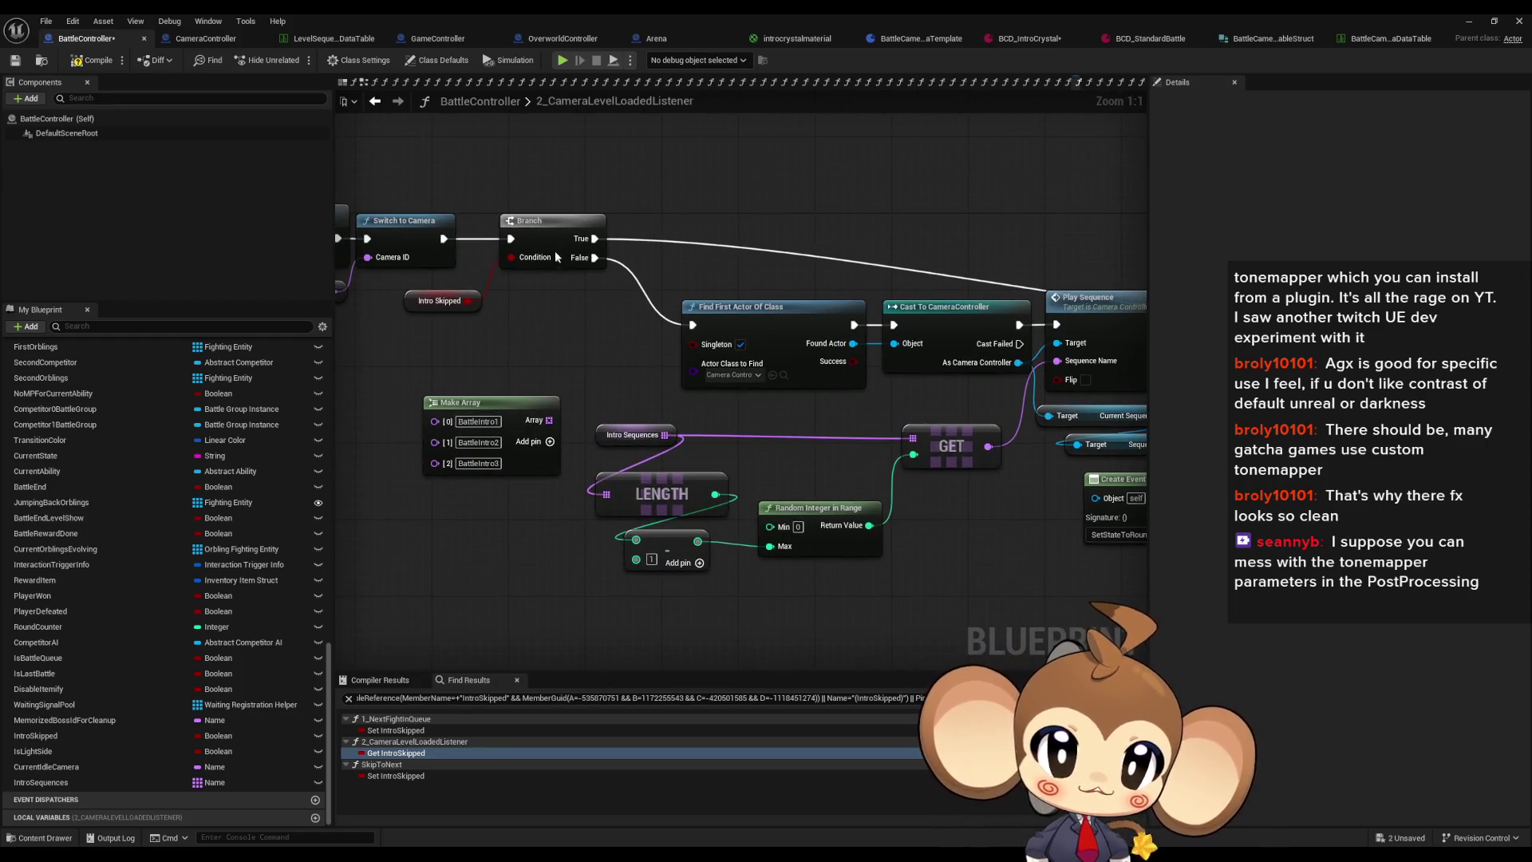
Step: Move the unused Make Array node aside and add a greater-than comparison on LENGTH
{"action": "left_click", "coordinate": [561, 240]}
{"action": "left_click_drag", "start_coordinate": [659, 424], "coordinate": [705, 376]}
{"action": "left_click", "coordinate": [570, 356]}
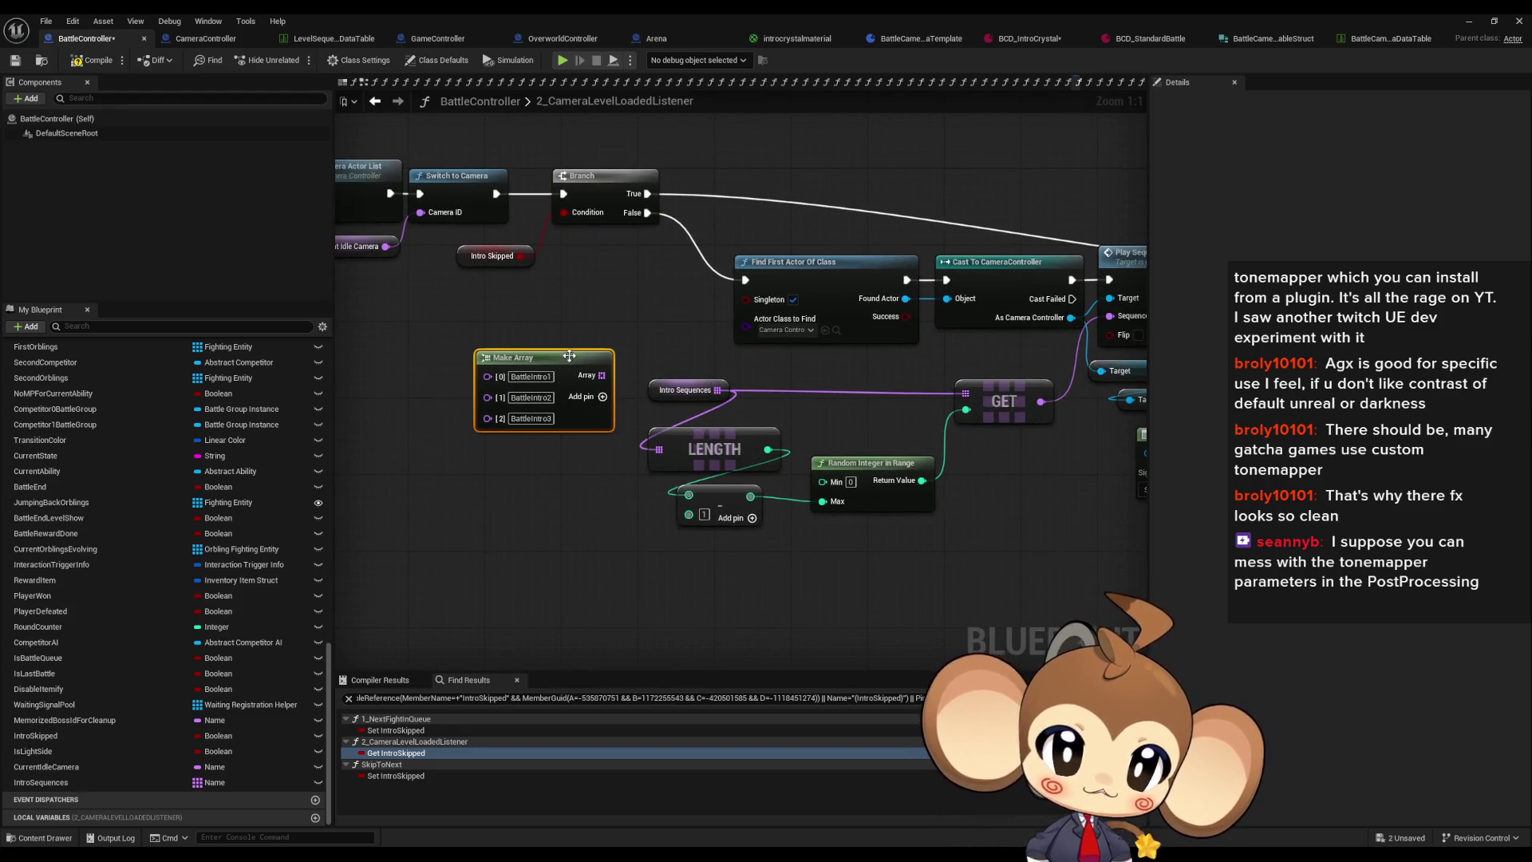
{"action": "left_click_drag", "start_coordinate": [570, 356], "coordinate": [398, 404]}
{"action": "left_click", "coordinate": [703, 449]}
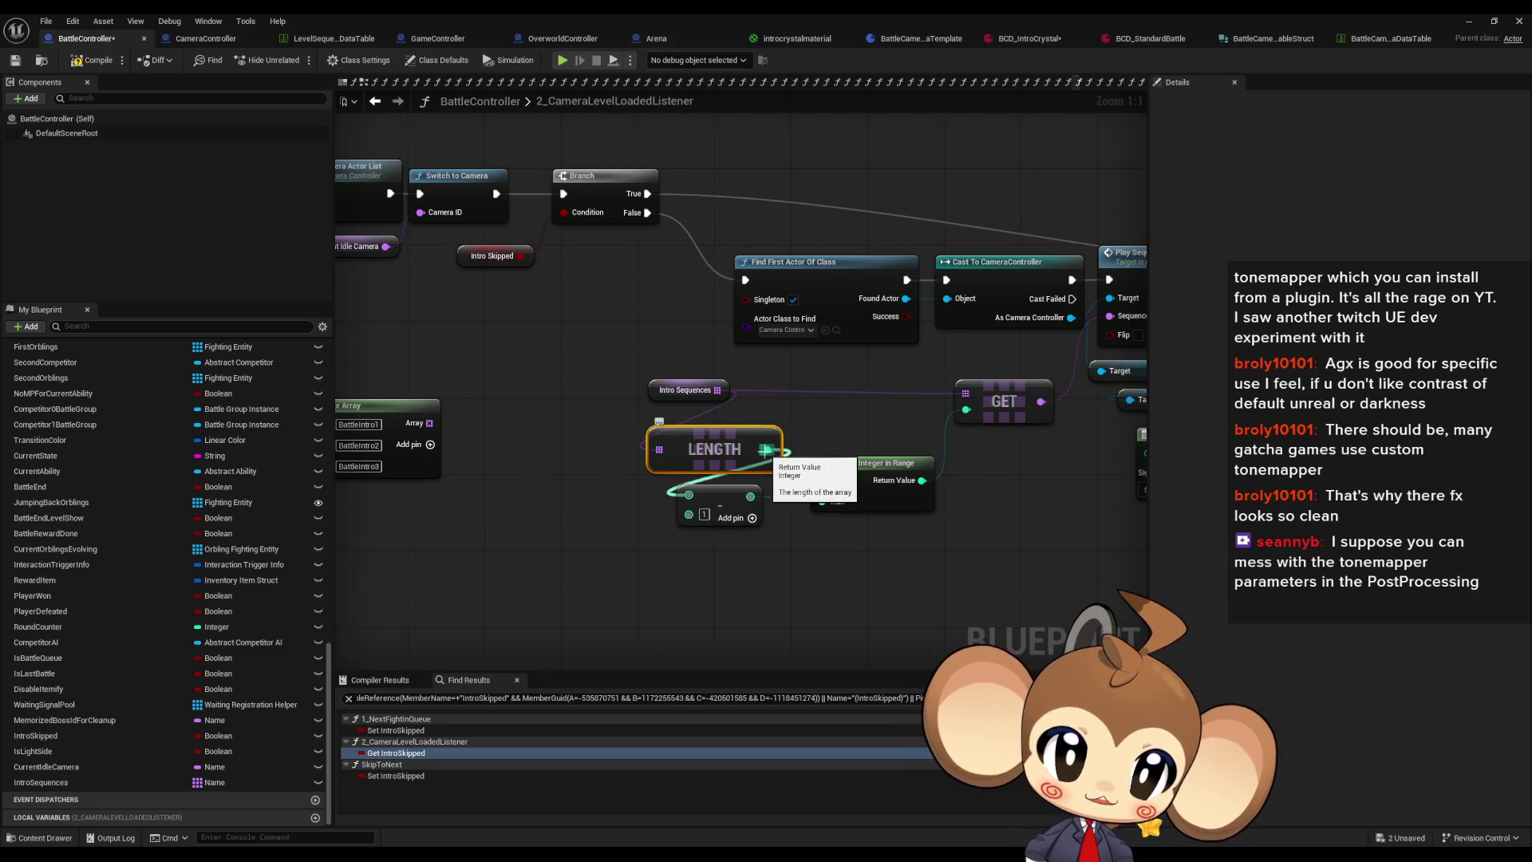
{"action": "mouse_move", "coordinate": [765, 449]}
{"action": "left_mouse_down"}
{"action": "mouse_move", "coordinate": [880, 433]}
{"action": "mouse_move", "coordinate": [837, 412]}
{"action": "left_mouse_up"}
{"action": "type", "text": ">"}
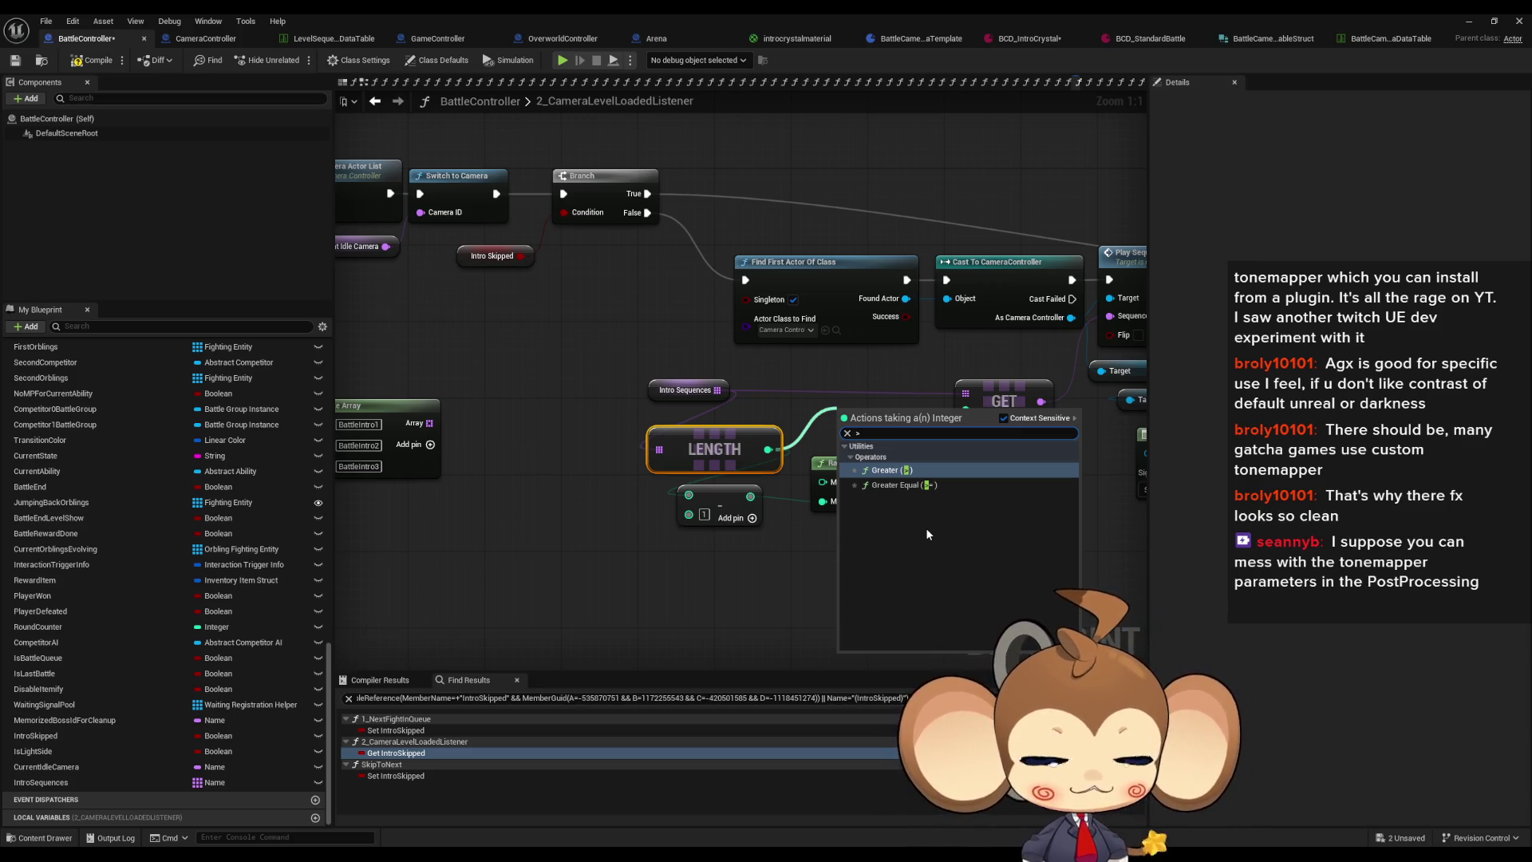
{"action": "key", "text": "BackSpace"}
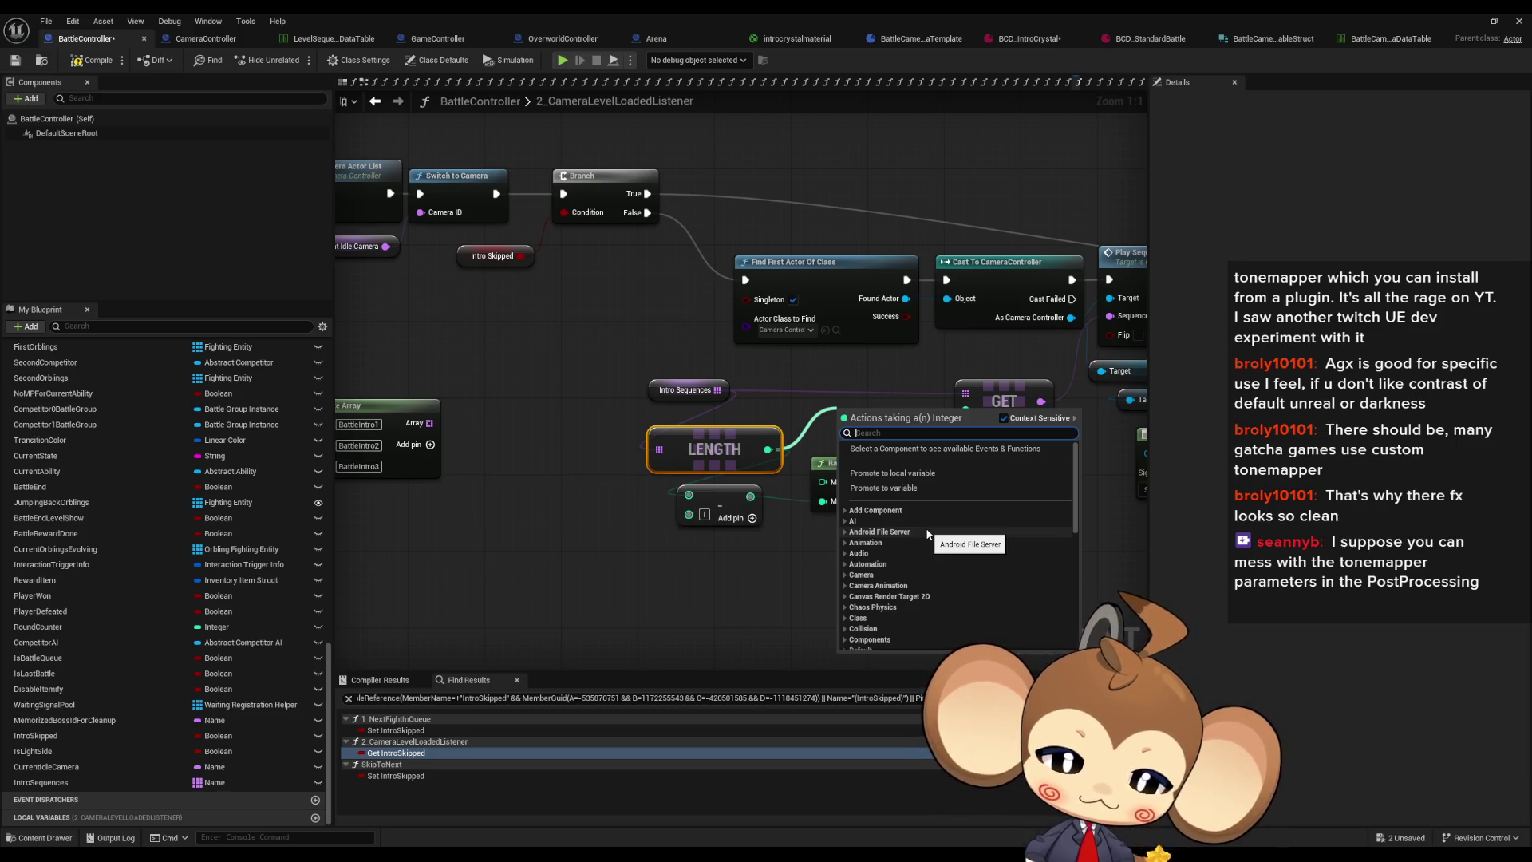
{"action": "type", "text": ">"}
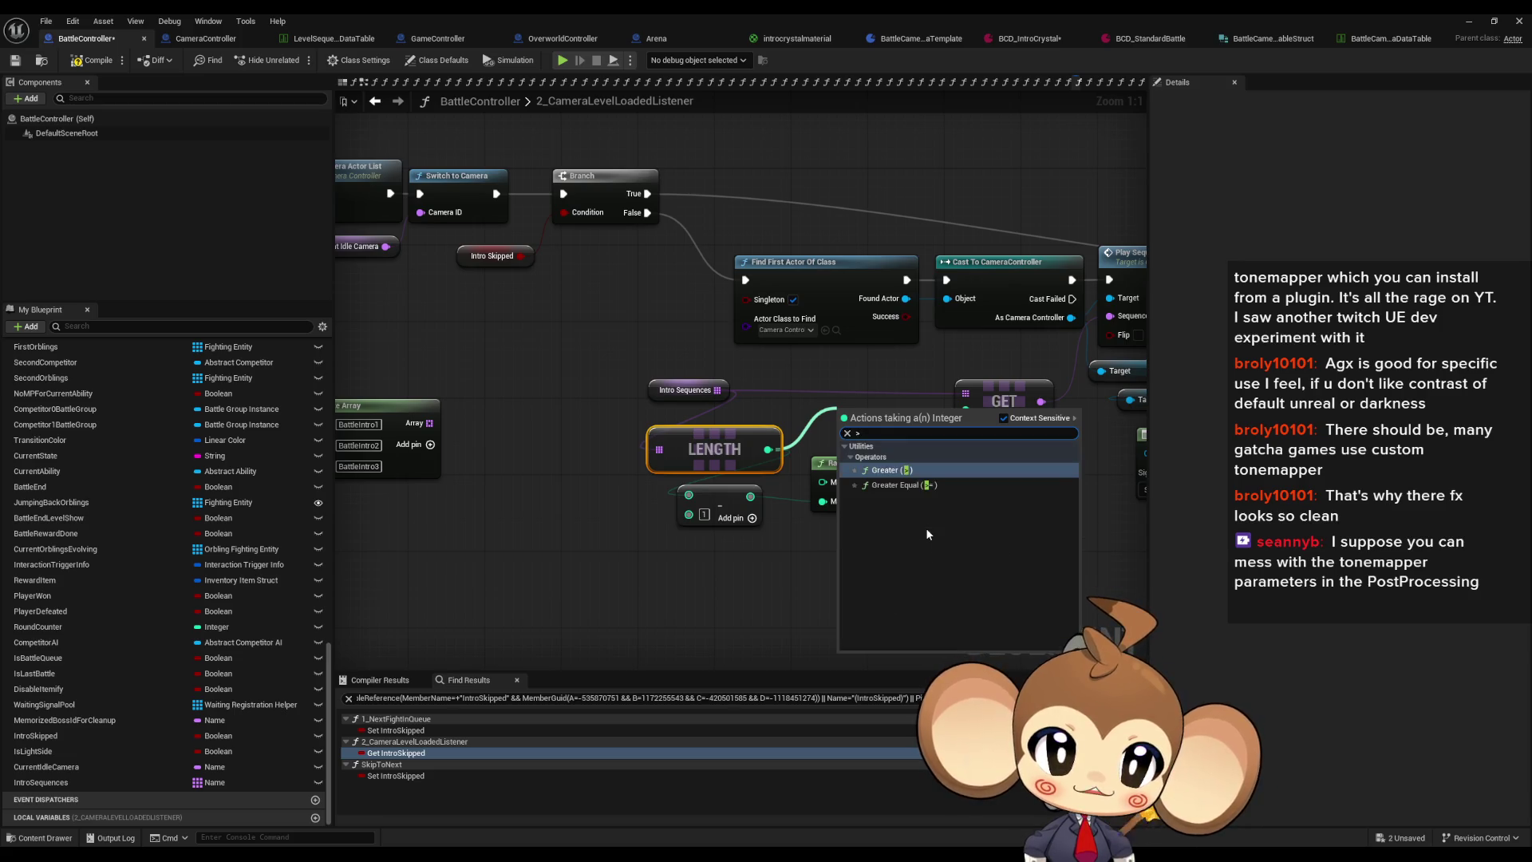
{"action": "key", "text": "Return"}
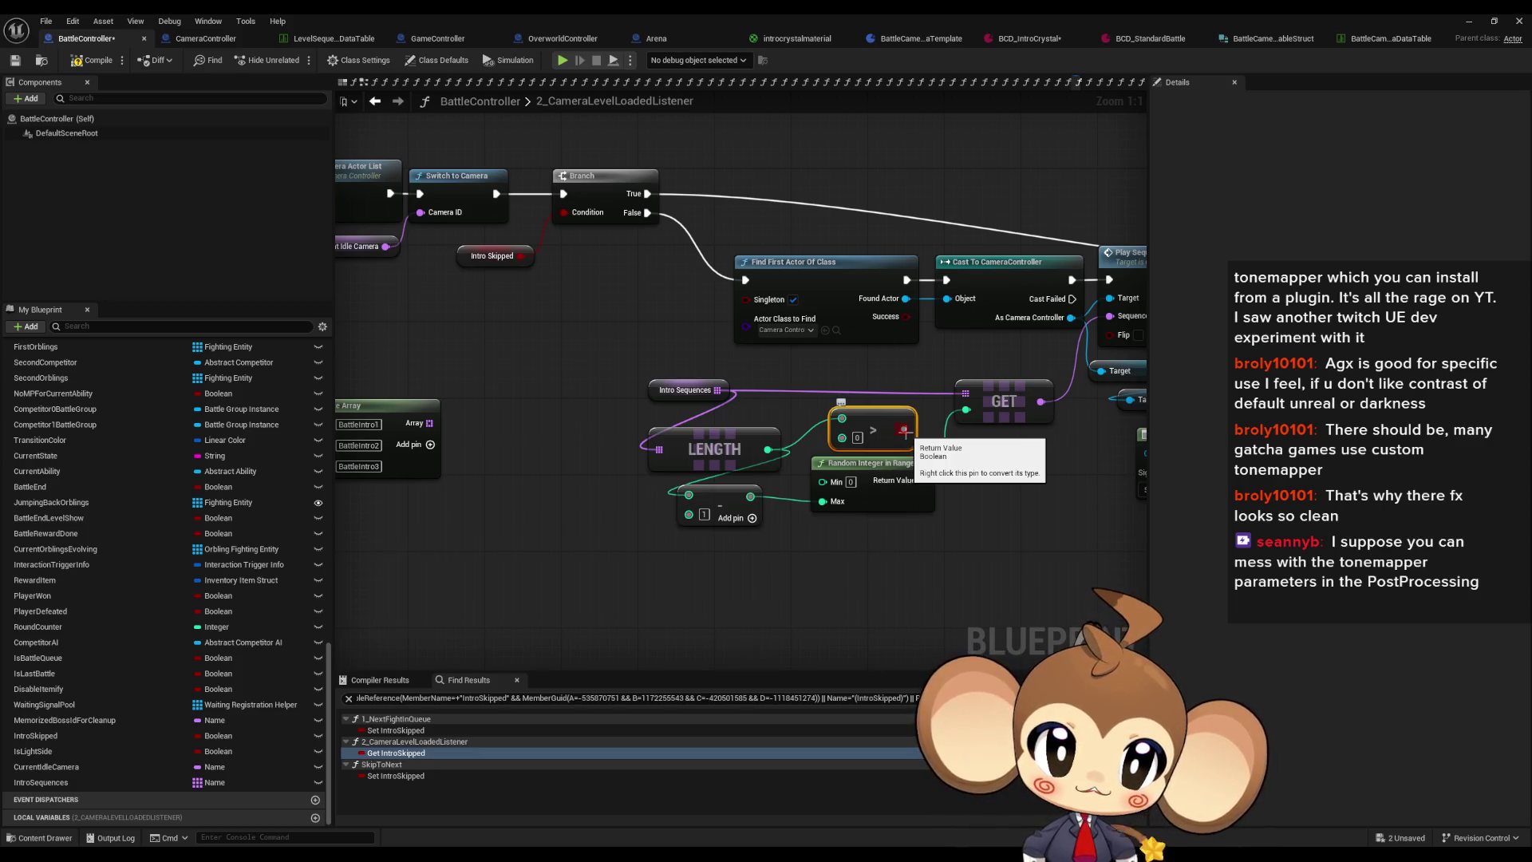
Step: Add a Branch driven by the comparison, running Find First Actor Of Class on True
{"action": "left_click_drag", "start_coordinate": [904, 432], "coordinate": [892, 619]}
{"action": "left_click", "coordinate": [916, 576]}
{"action": "mouse_move", "coordinate": [982, 643]}
{"action": "left_mouse_down"}
{"action": "mouse_move", "coordinate": [918, 519]}
{"action": "mouse_move", "coordinate": [745, 279]}
{"action": "left_mouse_up"}
{"action": "mouse_move", "coordinate": [848, 594]}
{"action": "left_mouse_down"}
{"action": "mouse_move", "coordinate": [965, 249]}
{"action": "mouse_move", "coordinate": [1160, 265]}
{"action": "mouse_move", "coordinate": [1011, 235]}
{"action": "mouse_move", "coordinate": [1079, 206]}
{"action": "left_mouse_up"}
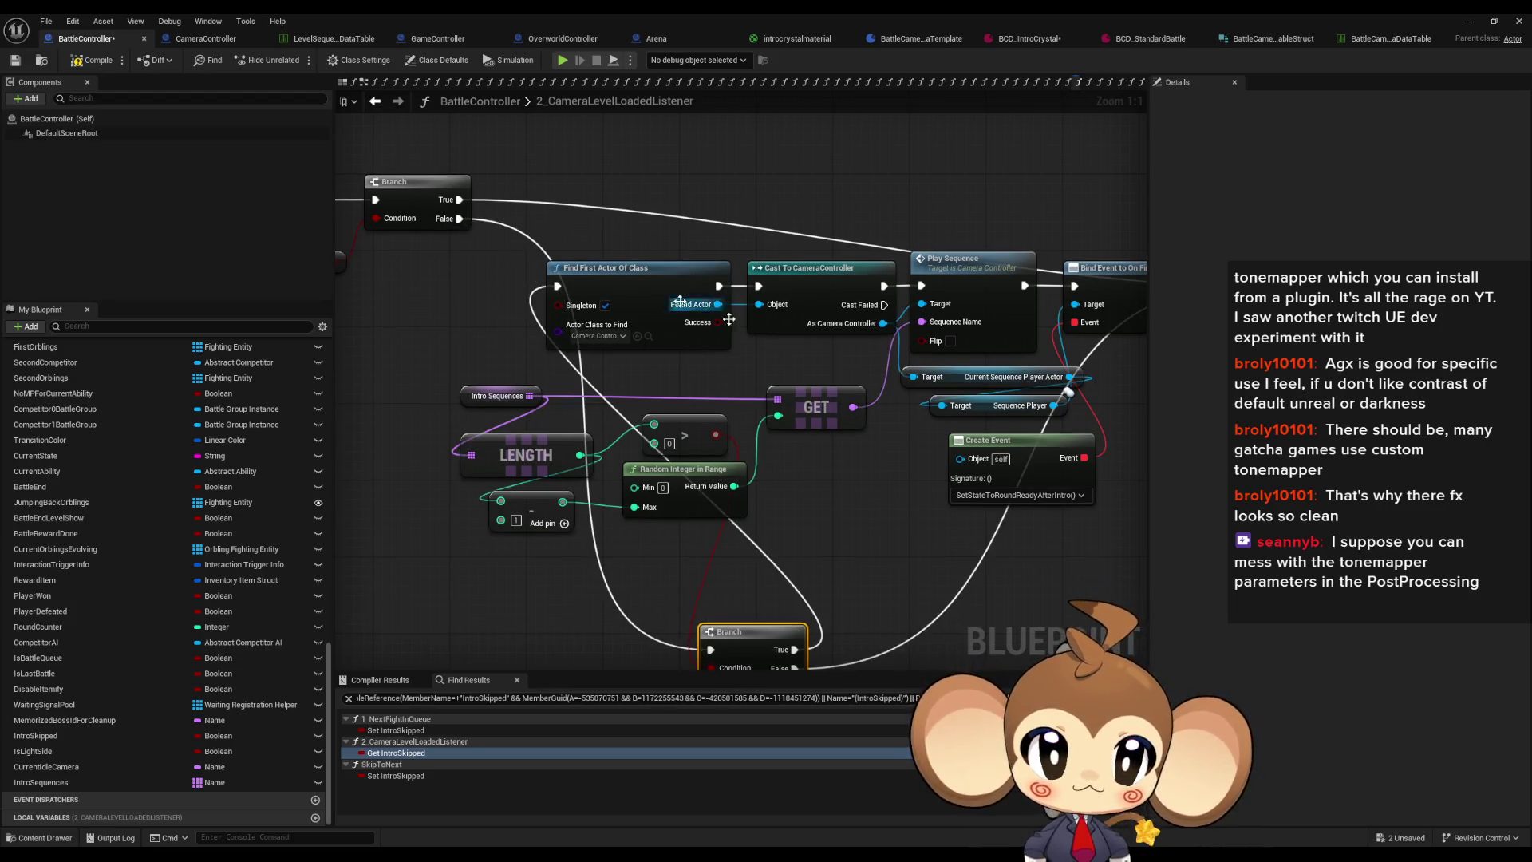
Step: Place the Branch before Find First Actor Of Class, regroup the intro nodes, and minimize the blueprint
{"action": "left_click_drag", "start_coordinate": [664, 366], "coordinate": [423, 343]}
{"action": "mouse_move", "coordinate": [953, 425]}
{"action": "left_mouse_down"}
{"action": "mouse_move", "coordinate": [586, 461]}
{"action": "mouse_move", "coordinate": [290, 447]}
{"action": "left_mouse_up"}
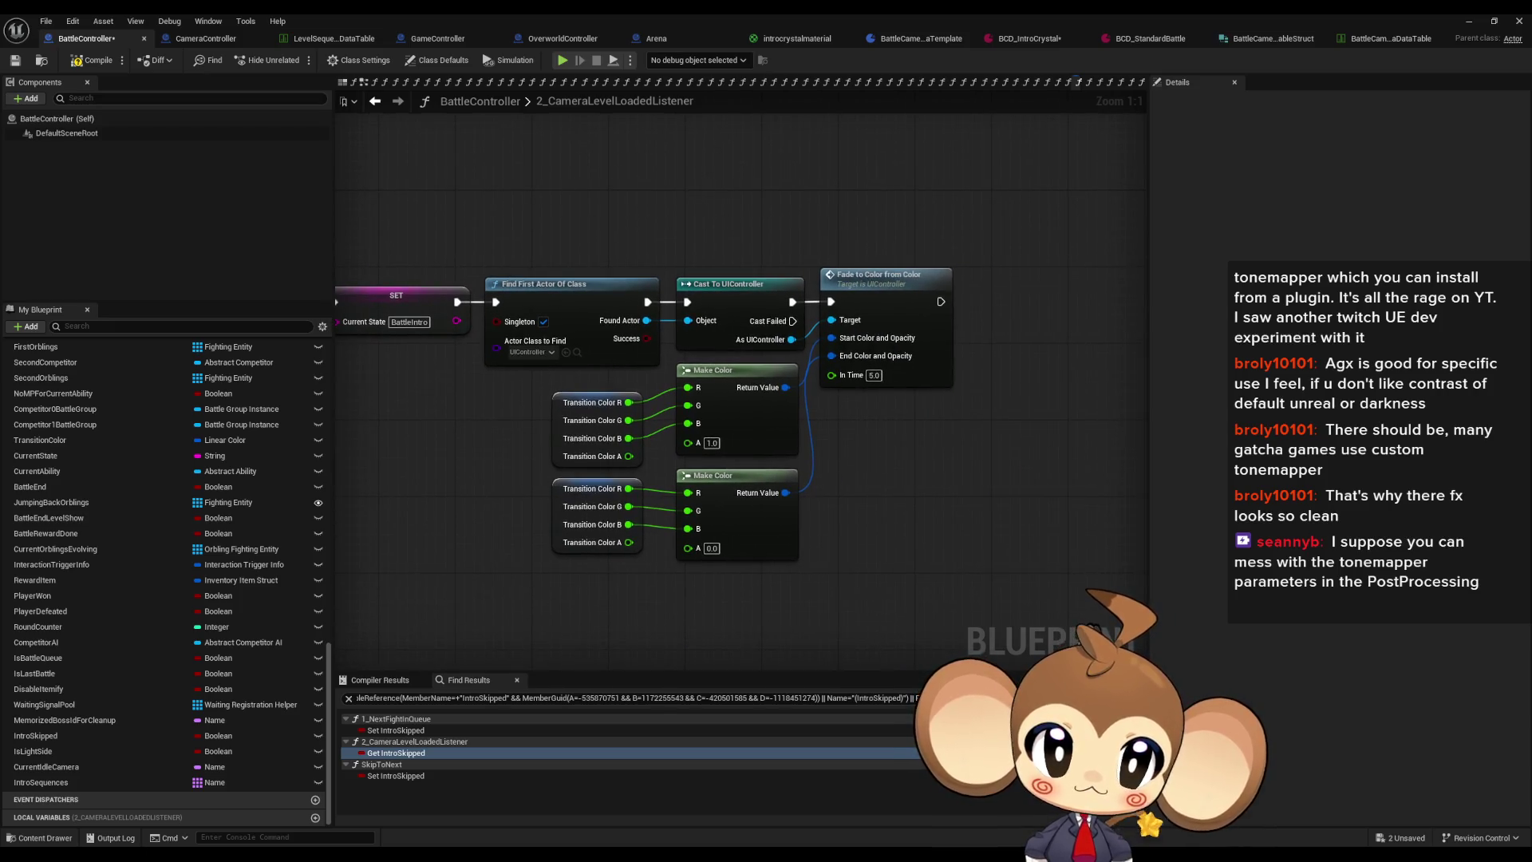
{"action": "mouse_move", "coordinate": [718, 399]}
{"action": "left_mouse_down"}
{"action": "mouse_move", "coordinate": [992, 441]}
{"action": "mouse_move", "coordinate": [897, 386]}
{"action": "mouse_move", "coordinate": [1146, 383]}
{"action": "left_mouse_up"}
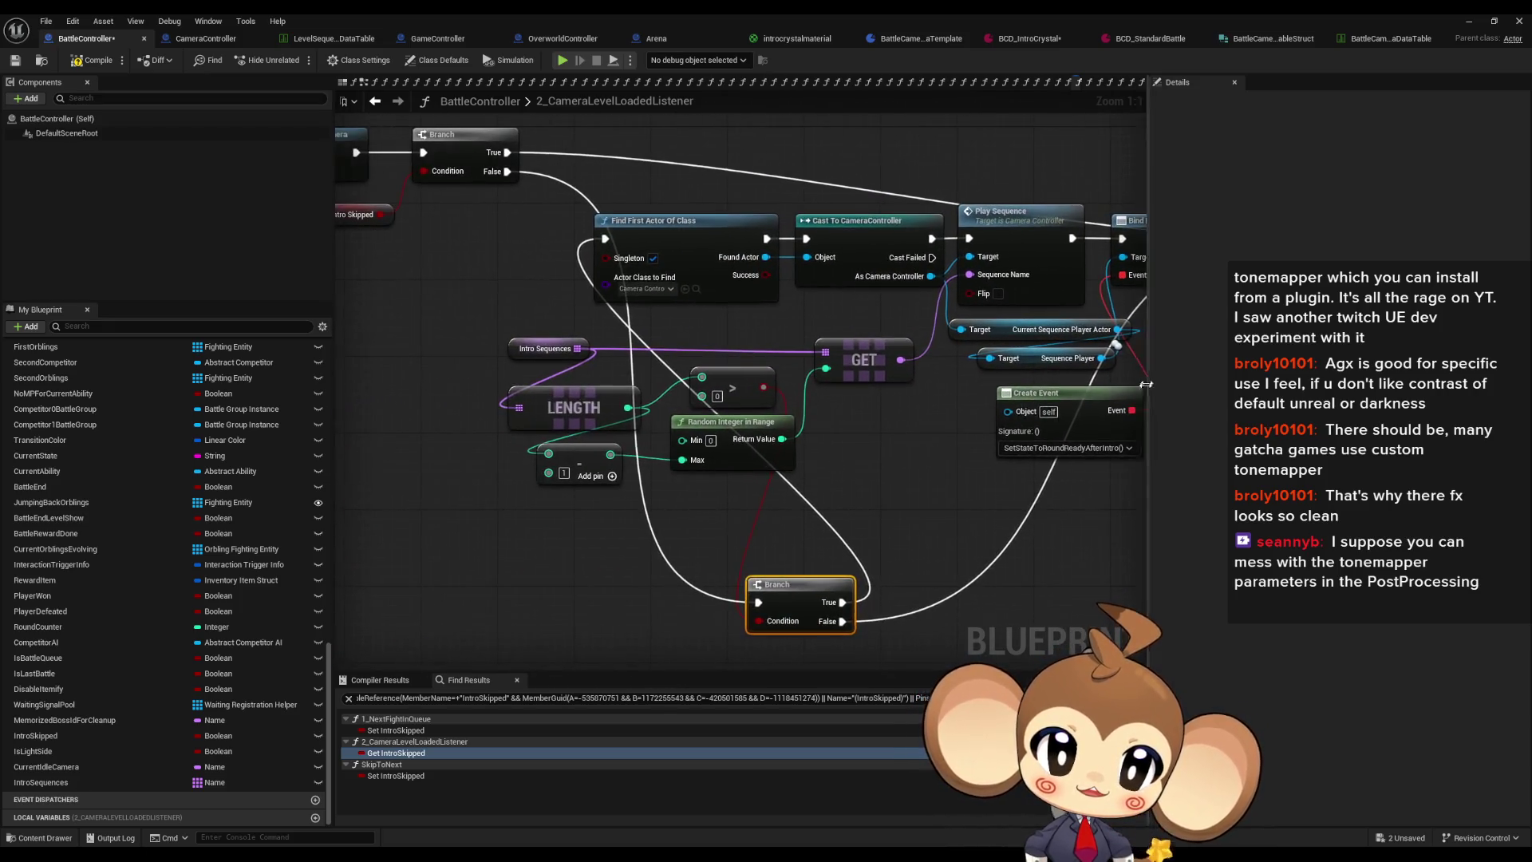
{"action": "mouse_move", "coordinate": [751, 599]}
{"action": "left_mouse_down"}
{"action": "mouse_move", "coordinate": [519, 460]}
{"action": "mouse_move", "coordinate": [452, 234]}
{"action": "mouse_move", "coordinate": [578, 231]}
{"action": "left_mouse_up"}
{"action": "mouse_move", "coordinate": [515, 335]}
{"action": "left_mouse_down"}
{"action": "mouse_move", "coordinate": [871, 498]}
{"action": "mouse_move", "coordinate": [931, 502]}
{"action": "left_mouse_up"}
{"action": "left_click_drag", "start_coordinate": [932, 377], "coordinate": [763, 377]}
{"action": "left_click", "coordinate": [832, 420]}
{"action": "mouse_move", "coordinate": [831, 420]}
{"action": "left_mouse_down"}
{"action": "mouse_move", "coordinate": [802, 586]}
{"action": "mouse_move", "coordinate": [793, 567]}
{"action": "mouse_move", "coordinate": [905, 550]}
{"action": "left_mouse_up"}
{"action": "scroll", "coordinate": [793, 568], "scroll_direction": "down", "scroll_amount": 2}
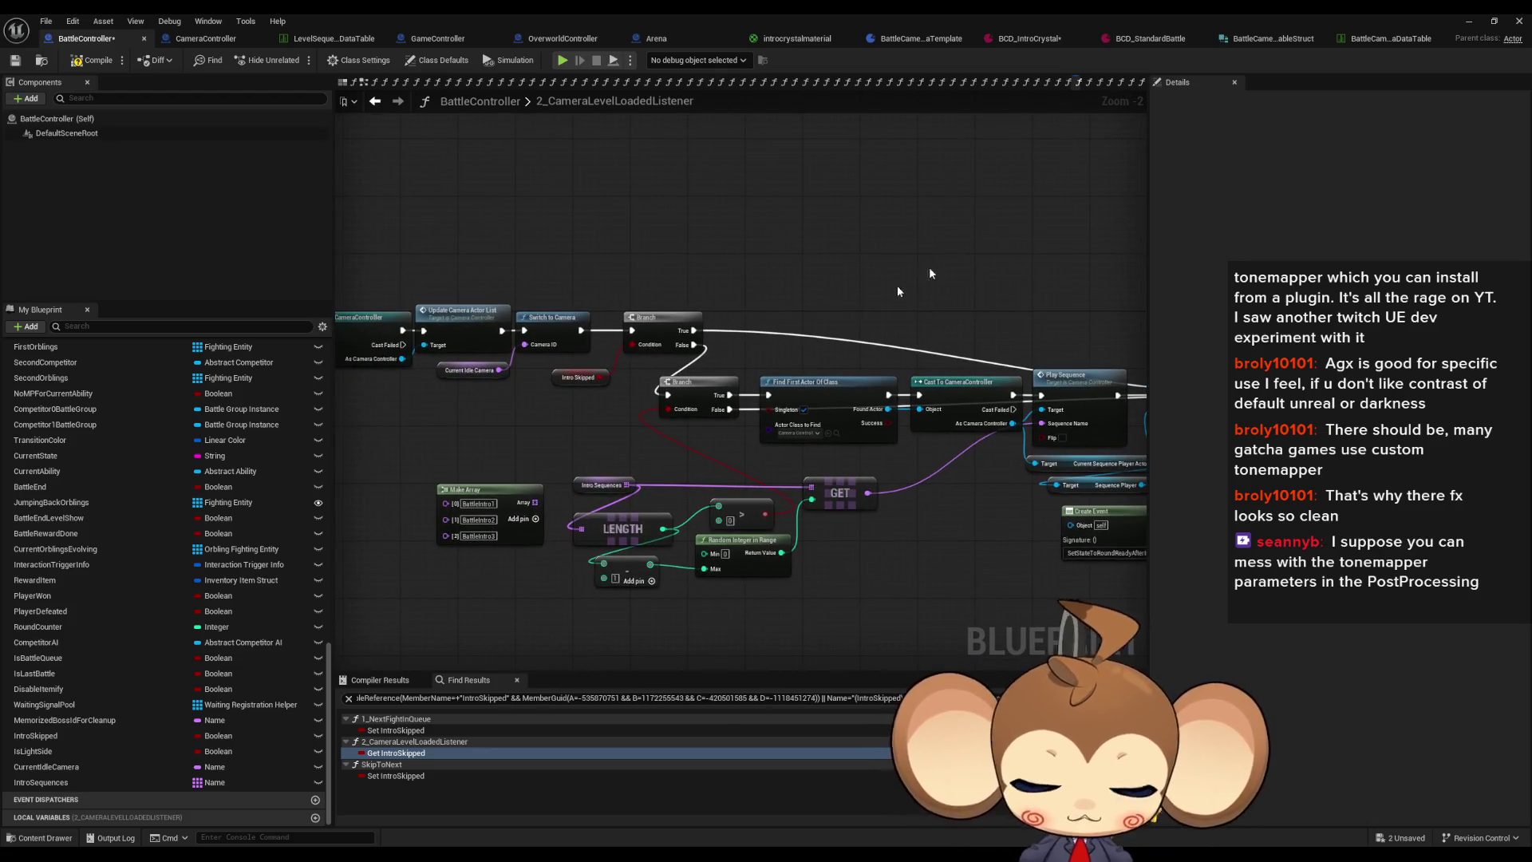
{"action": "left_click", "coordinate": [1472, 22]}
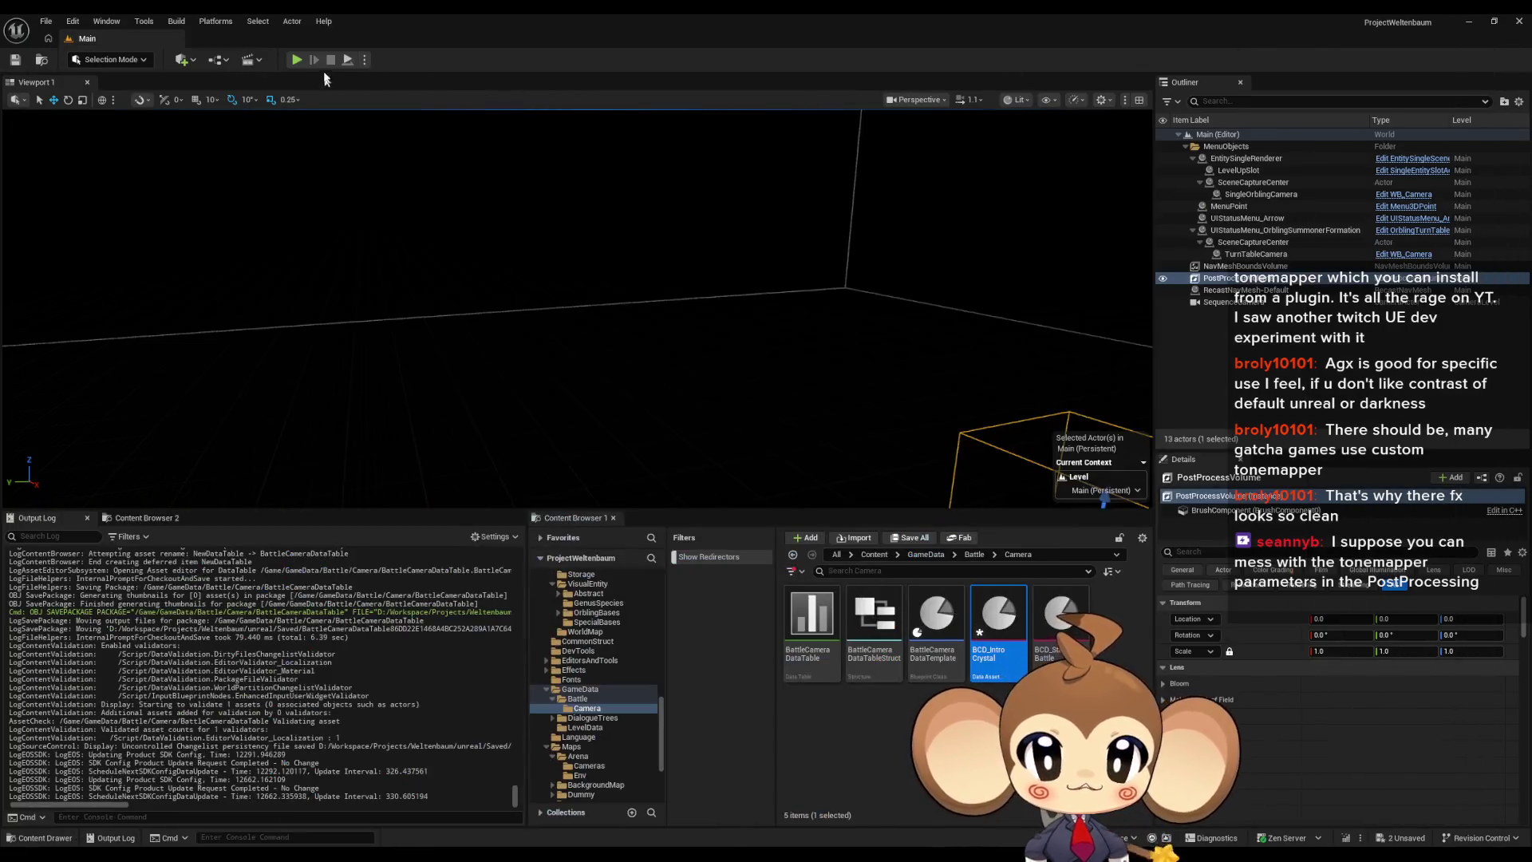
Step: Play-test the battle in editor, stop with Esc, and bring back the BattleController blueprint
{"action": "key", "text": "alt+p"}
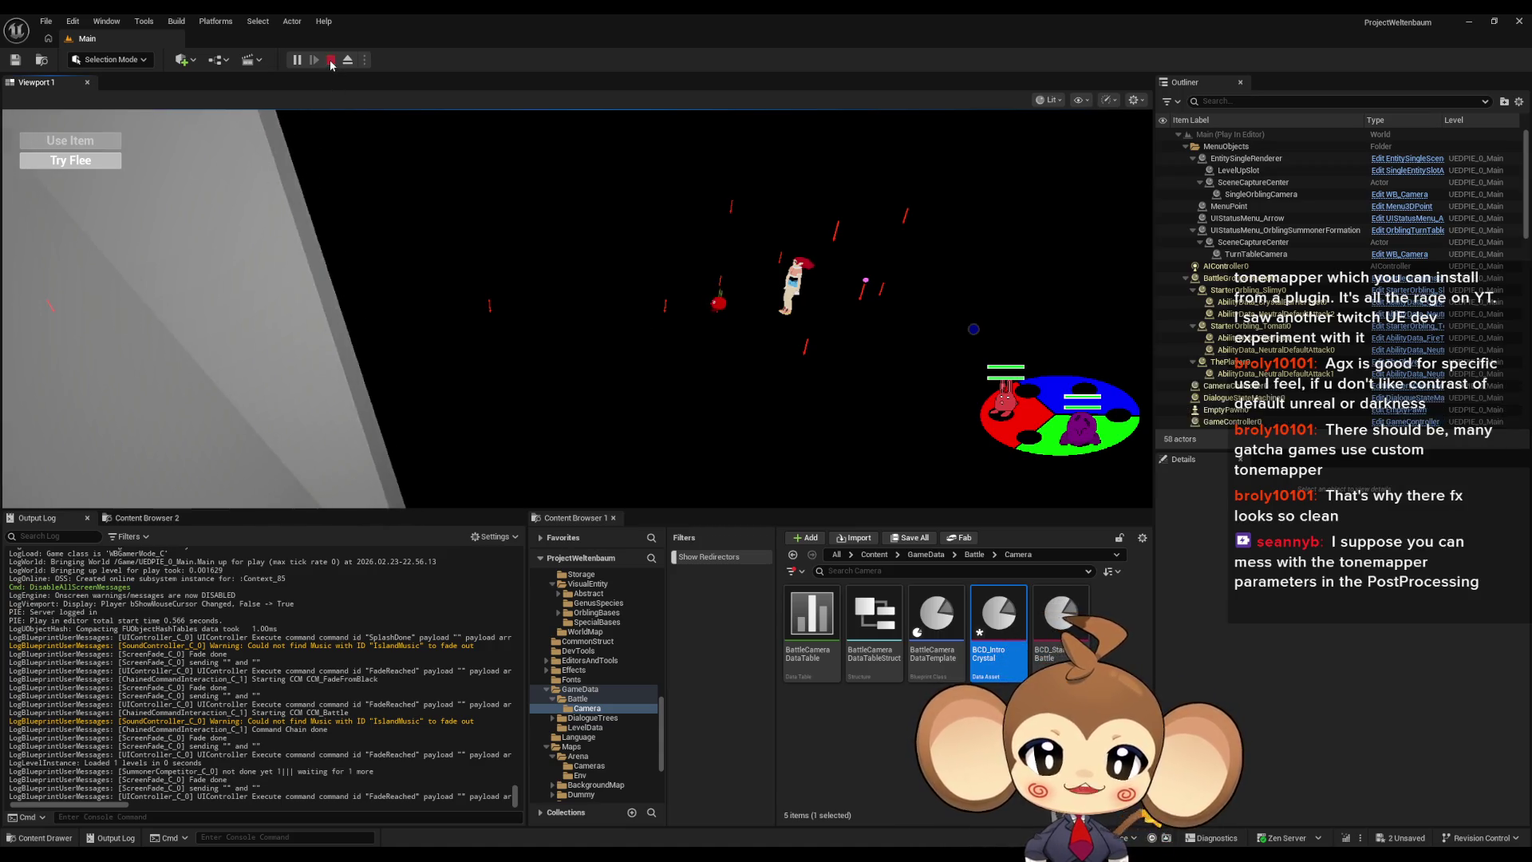
{"action": "key", "text": "Escape"}
{"action": "mouse_move", "coordinate": [626, 852]}
{"action": "left_click", "coordinate": [785, 805]}
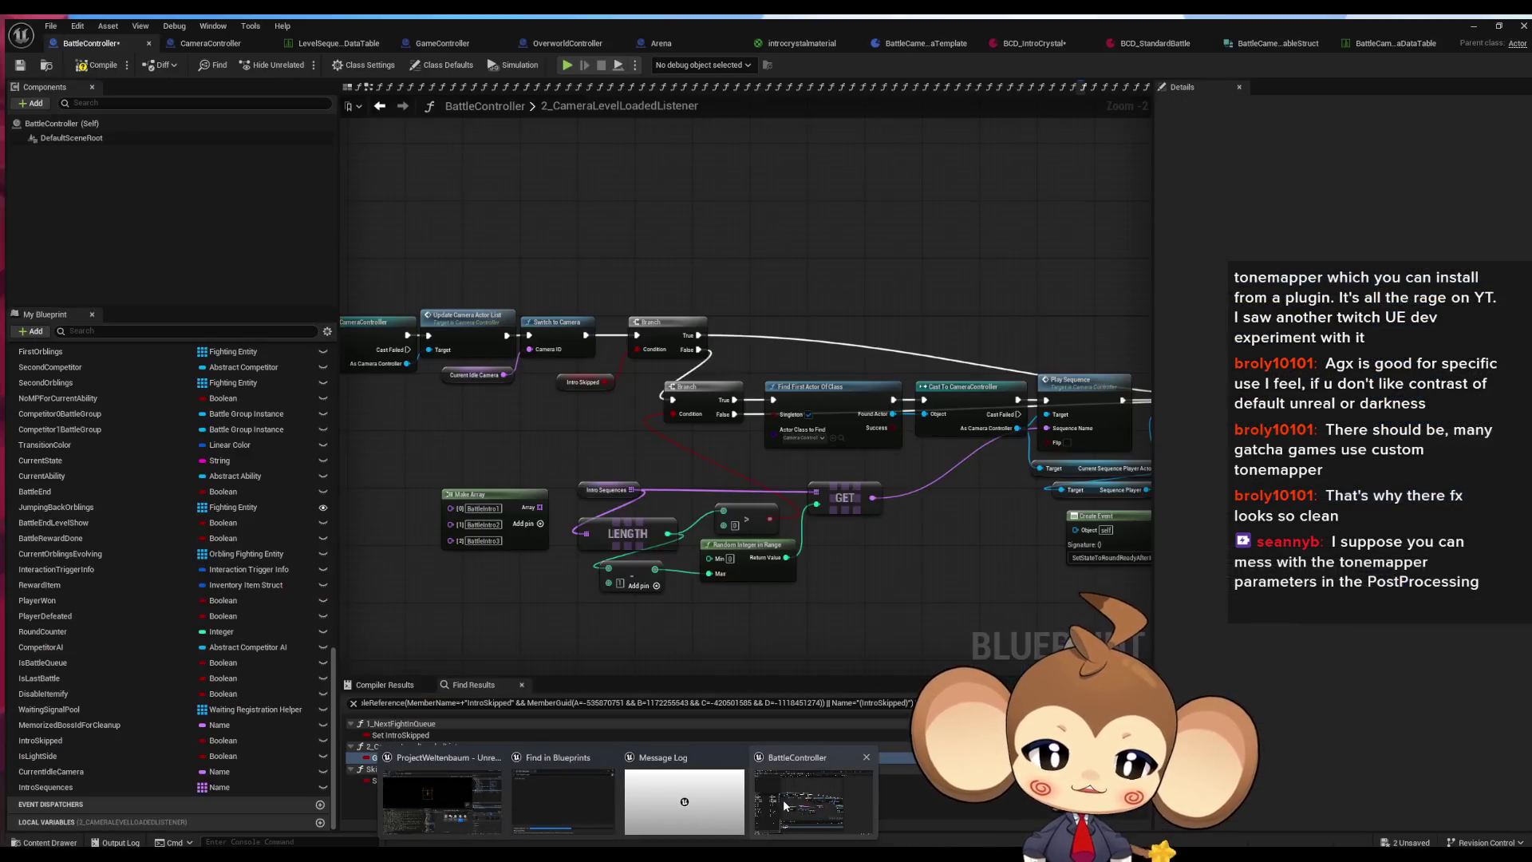
Step: Inspect the BattleCamera data table's Default and IntroCrystal rows alongside BCD_StandardBattle
{"action": "left_click", "coordinate": [1371, 42]}
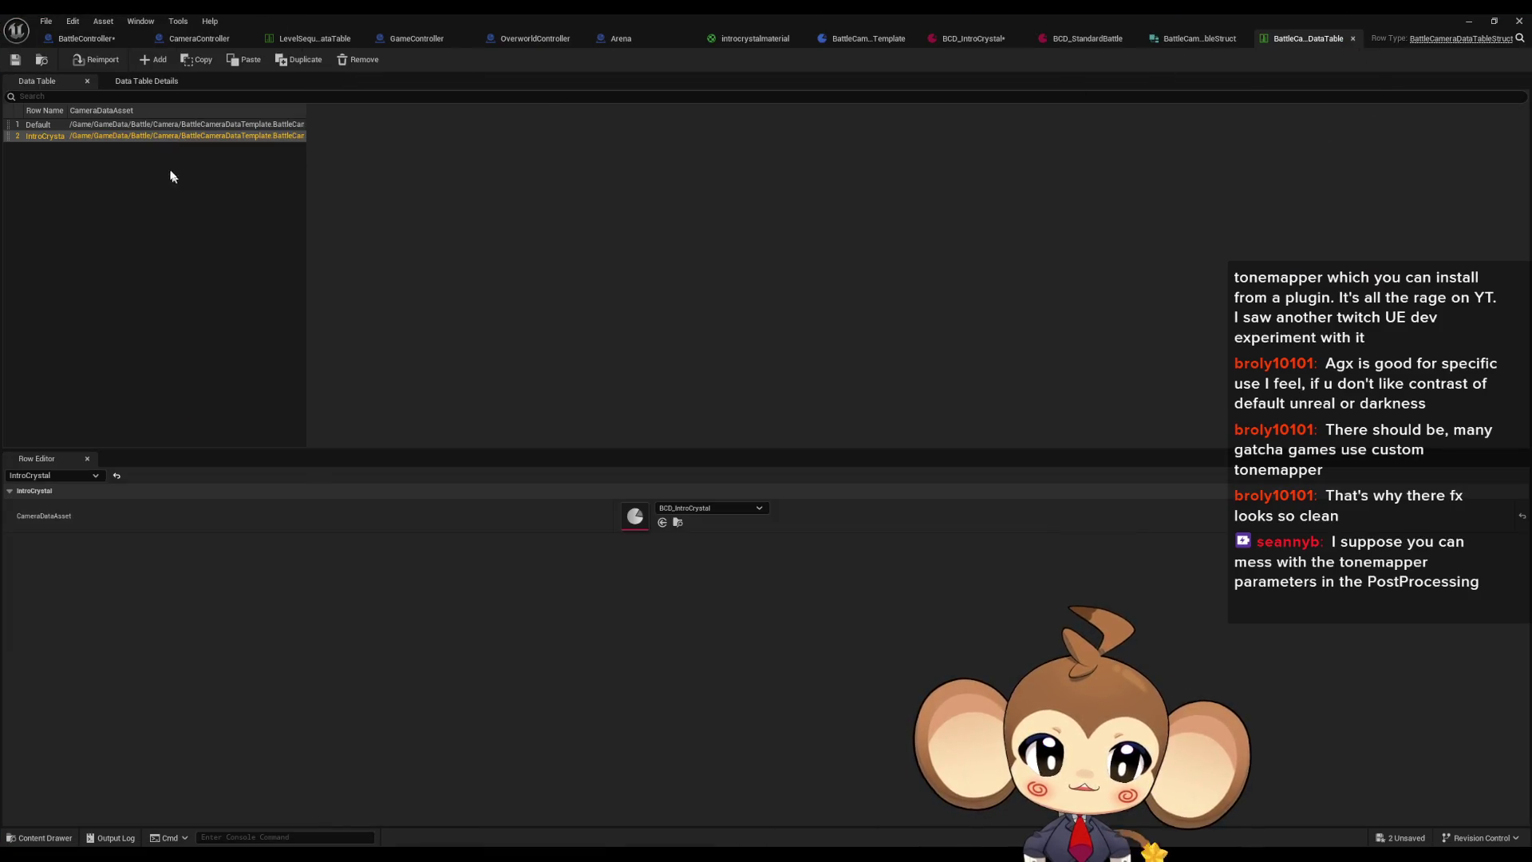
{"action": "left_click", "coordinate": [1095, 45]}
{"action": "left_click", "coordinate": [1290, 40]}
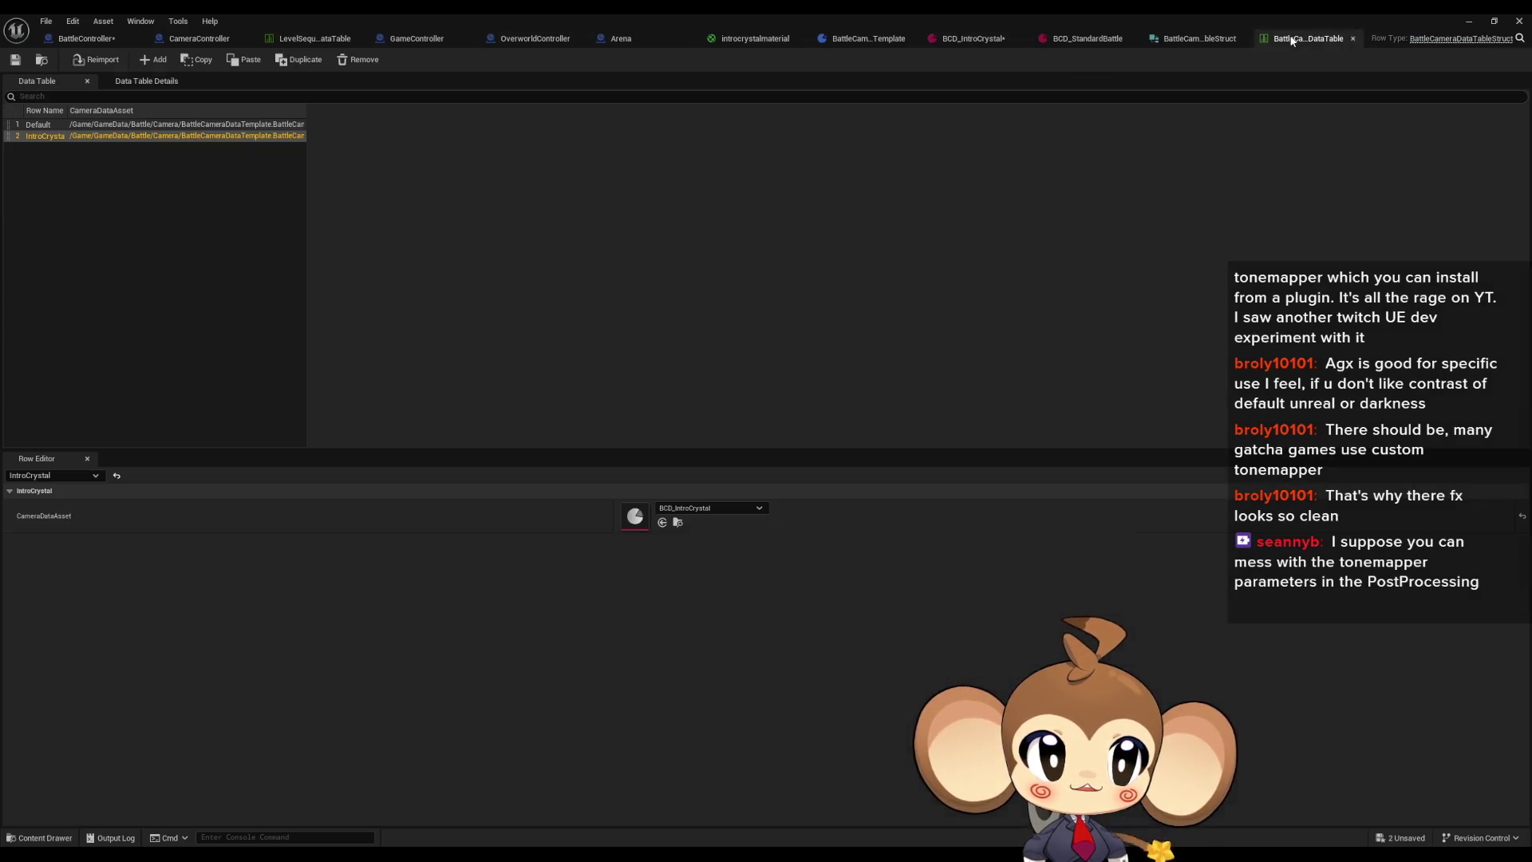
{"action": "left_click", "coordinate": [219, 125]}
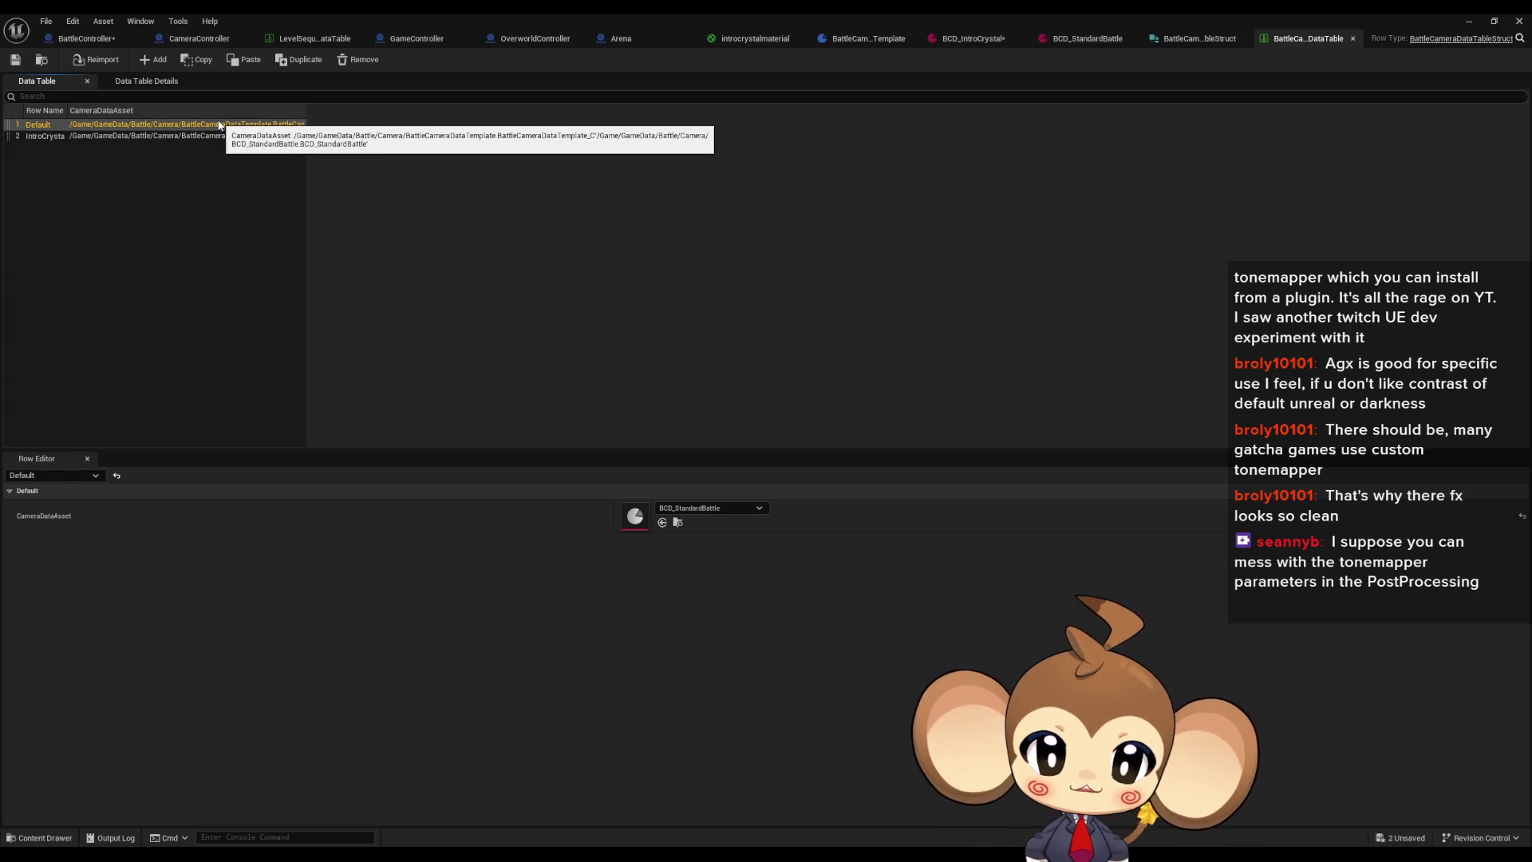
{"action": "key", "text": "Down"}
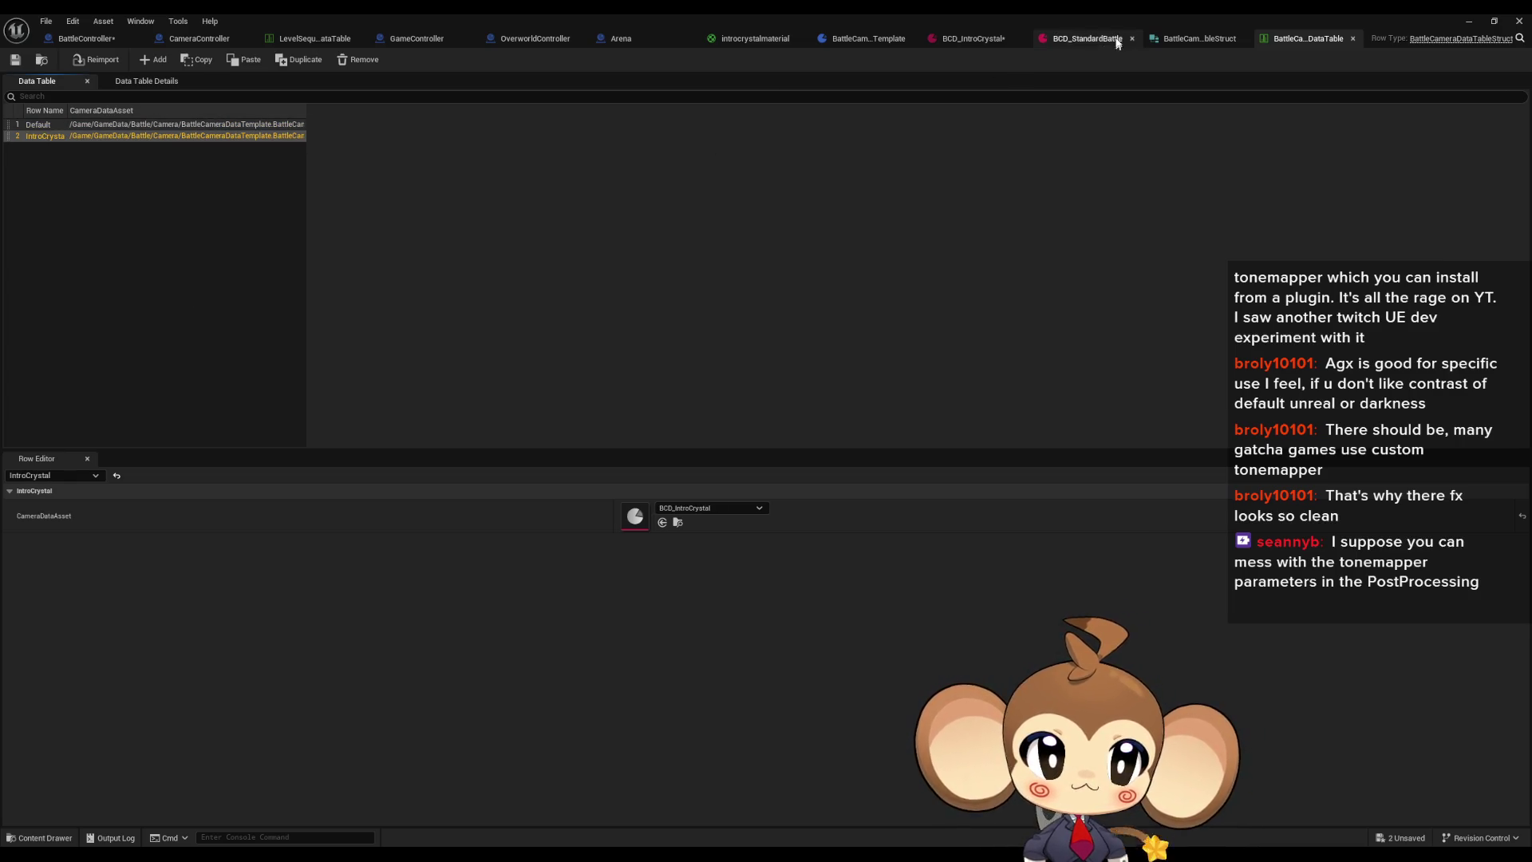
Step: Check BCD_IntroCrystal's idle camera ID Arena_BehindPlayerLeft, then open CameraController's PlaySequence graph
{"action": "left_click", "coordinate": [1113, 41]}
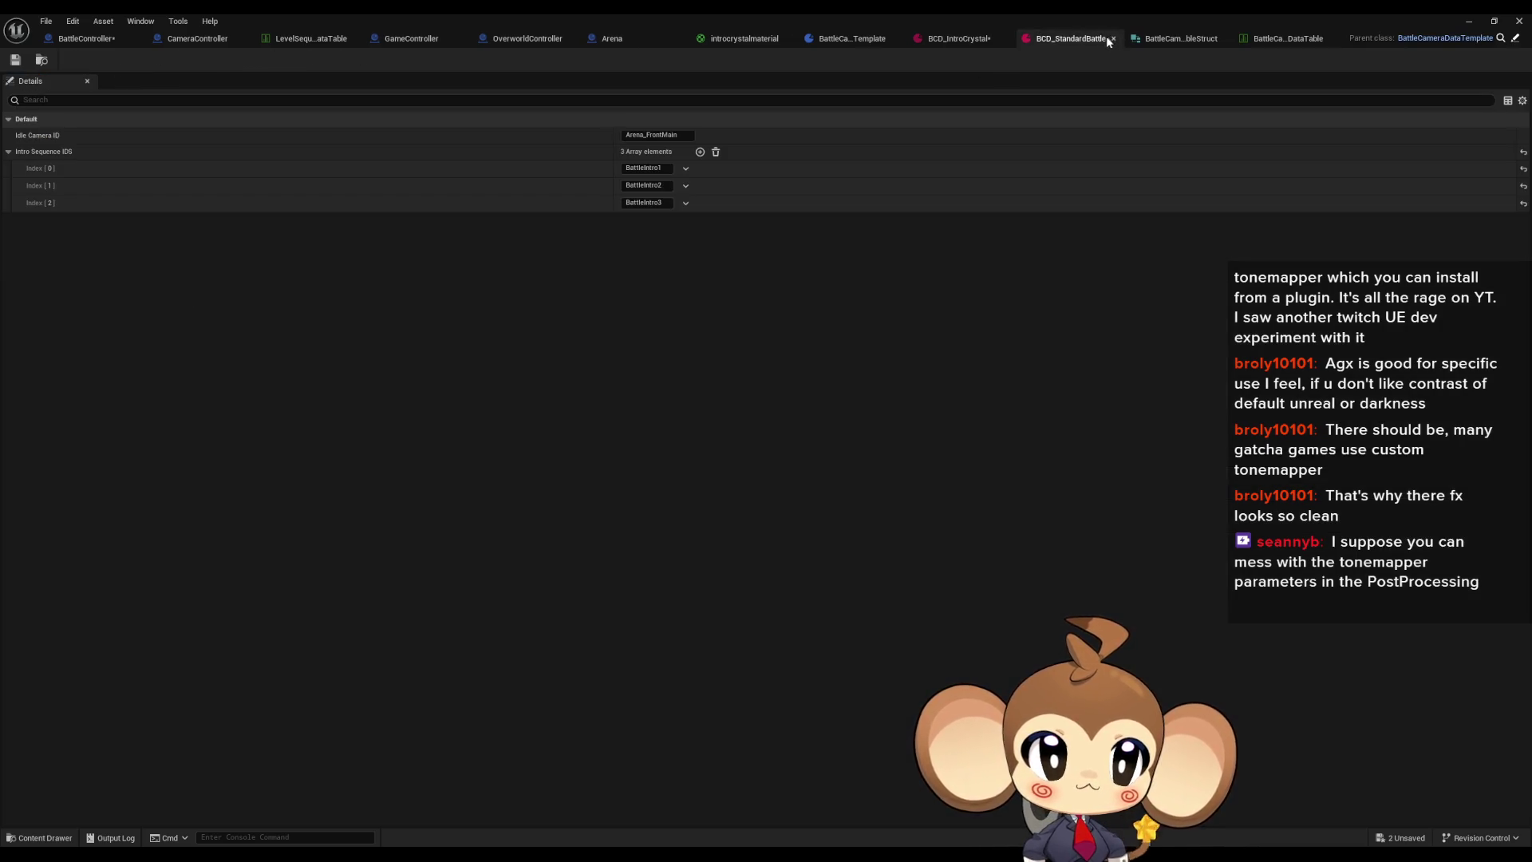
{"action": "left_click", "coordinate": [961, 40]}
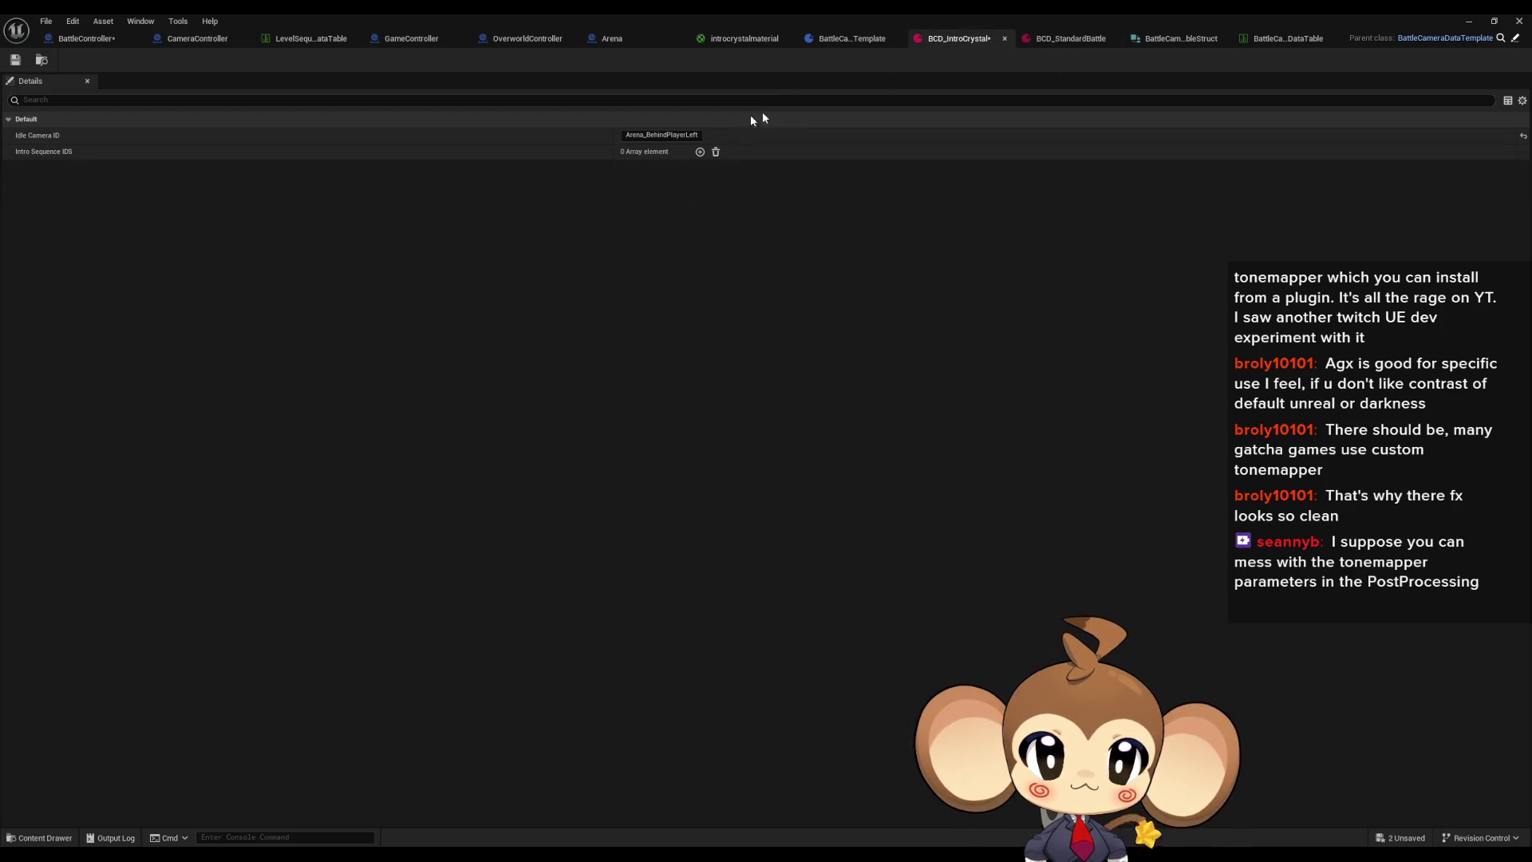
{"action": "left_click", "coordinate": [686, 135]}
{"action": "key", "text": "Return"}
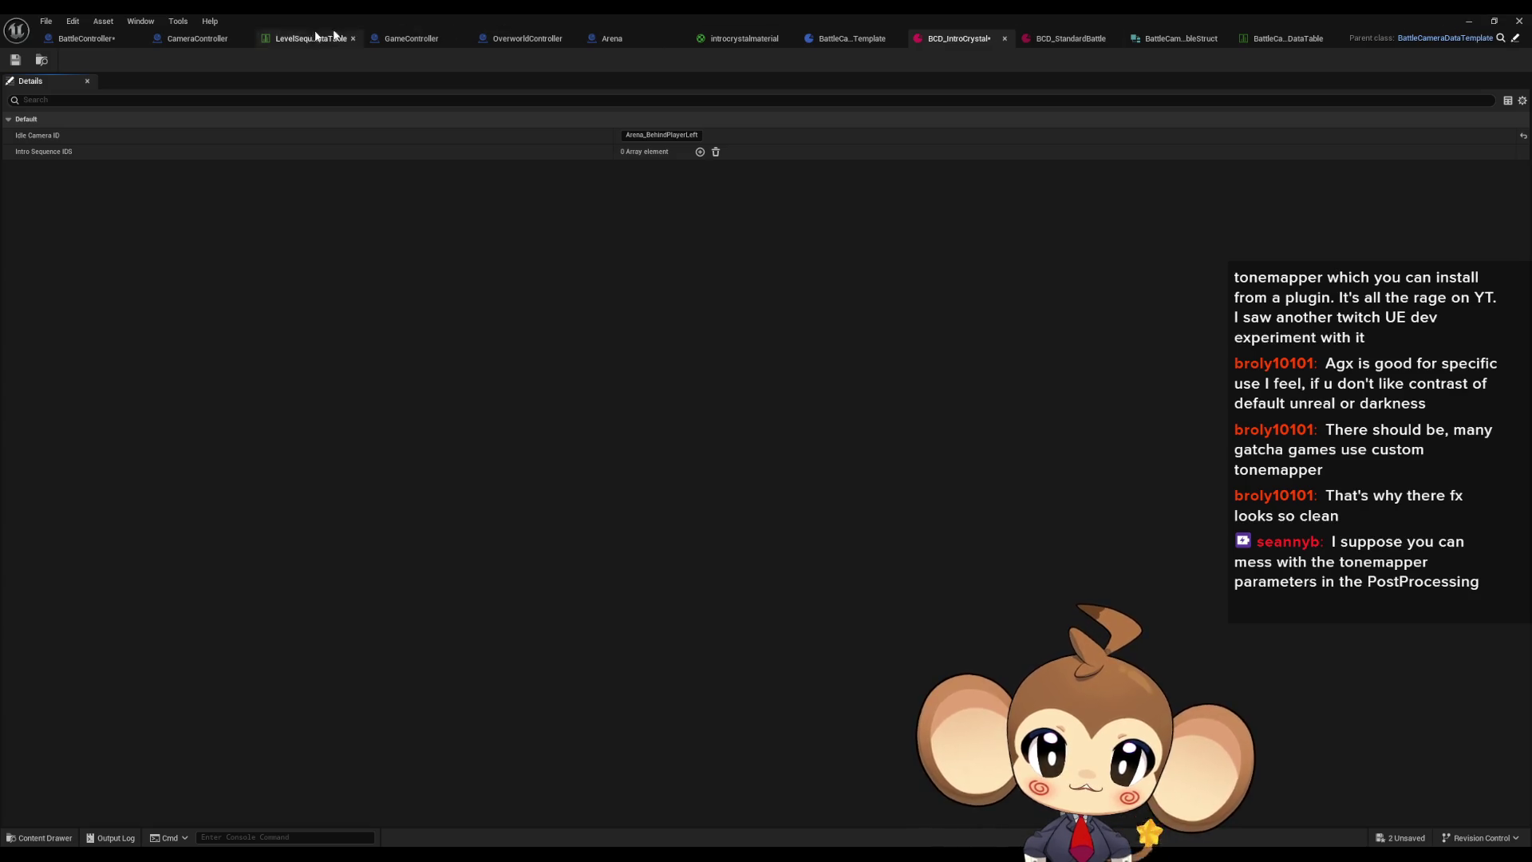
{"action": "left_click", "coordinate": [197, 38]}
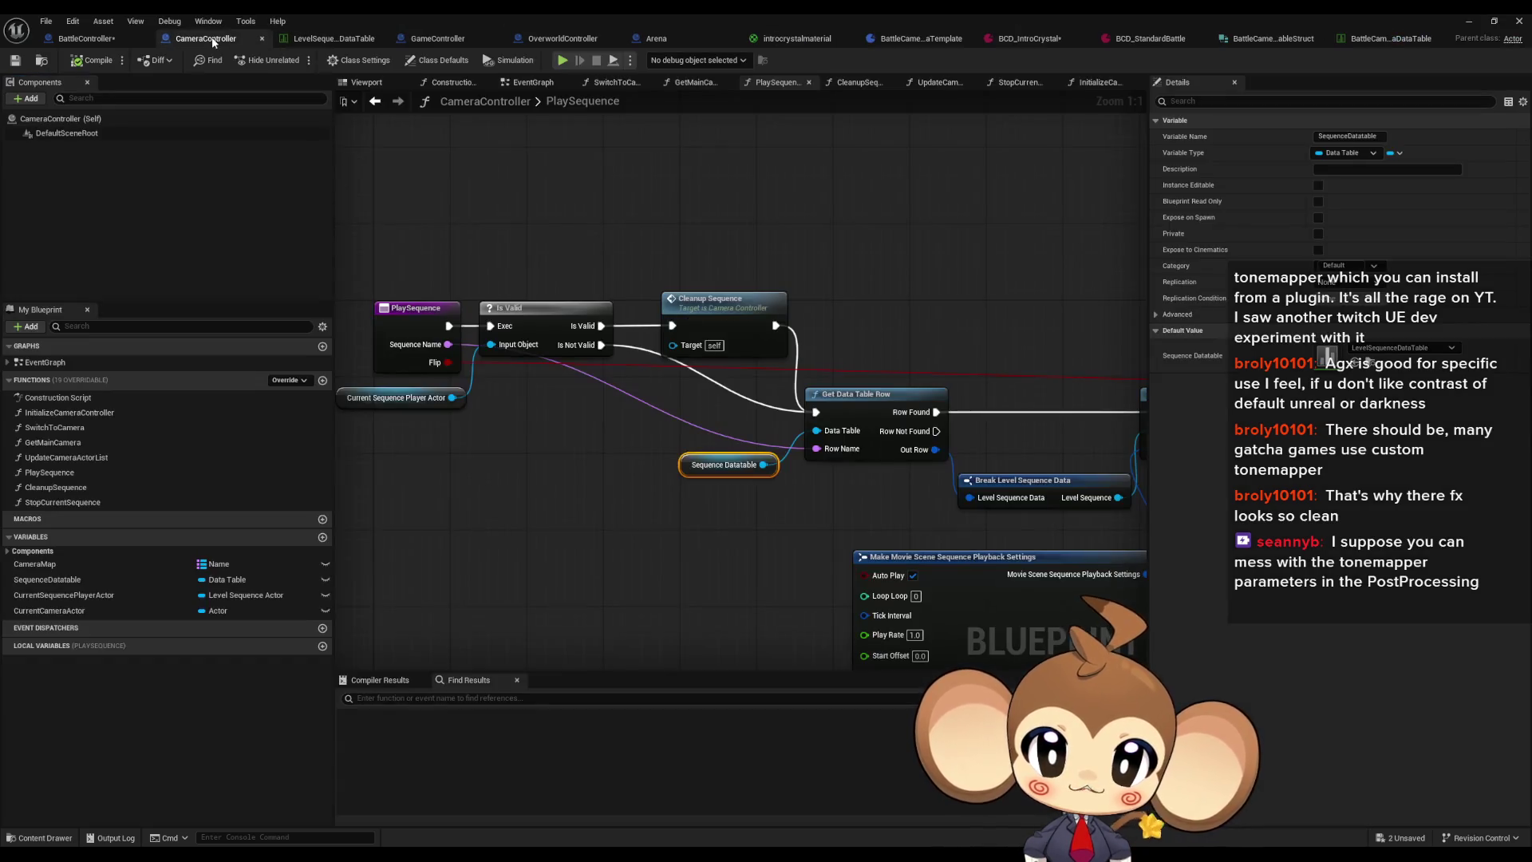
Step: Find references to CameraMap and bring UpdateCameraActorList's ADD node into view
{"action": "left_click", "coordinate": [49, 565]}
{"action": "right_click", "coordinate": [52, 568]}
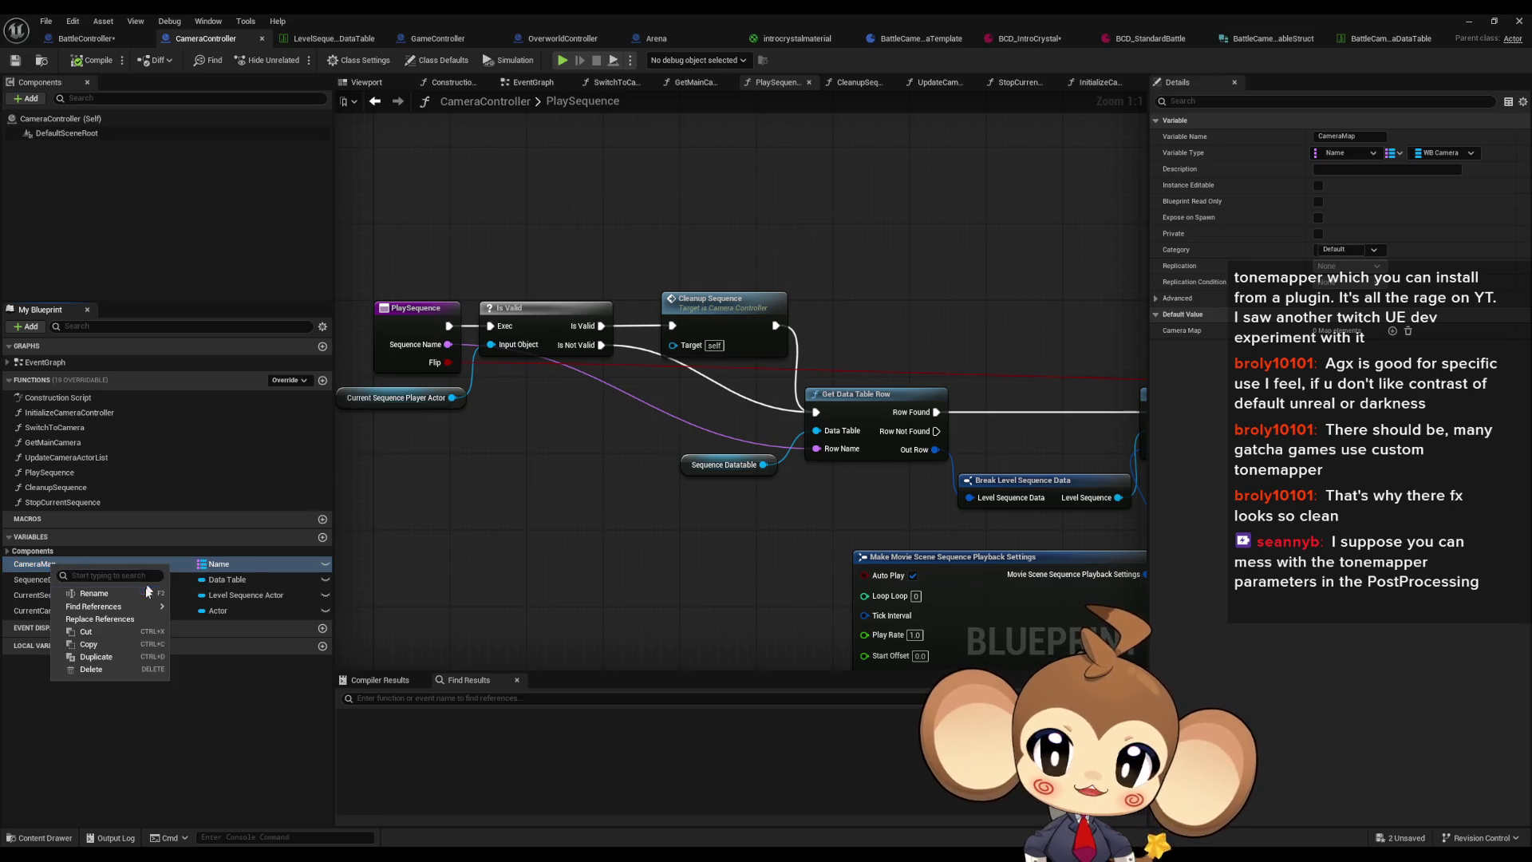
{"action": "mouse_move", "coordinate": [88, 611]}
{"action": "left_click", "coordinate": [215, 637]}
{"action": "left_click", "coordinate": [399, 730]}
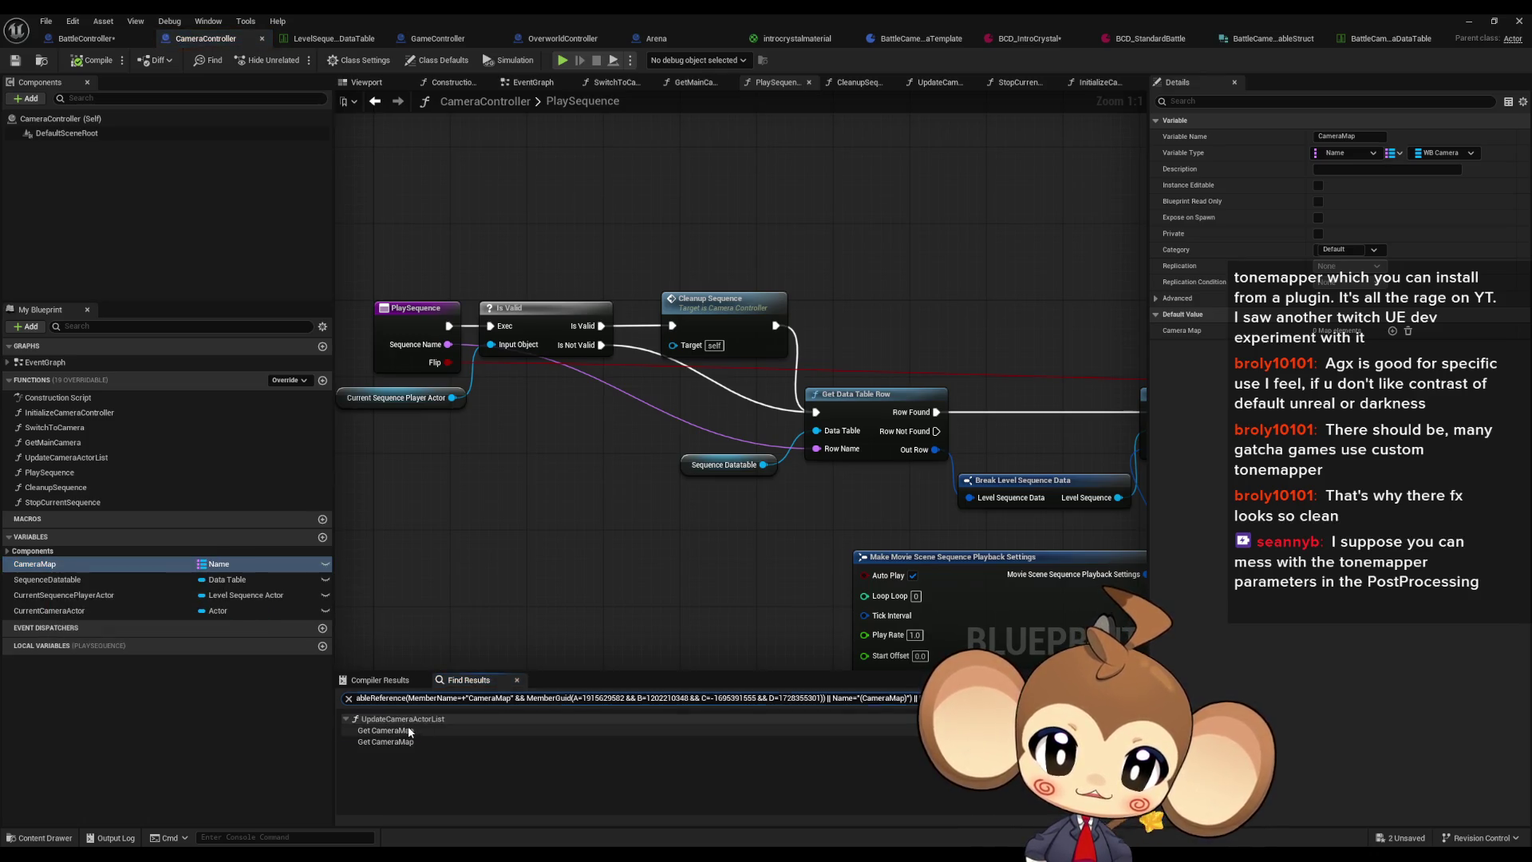
{"action": "left_click_drag", "start_coordinate": [806, 358], "coordinate": [1090, 365]}
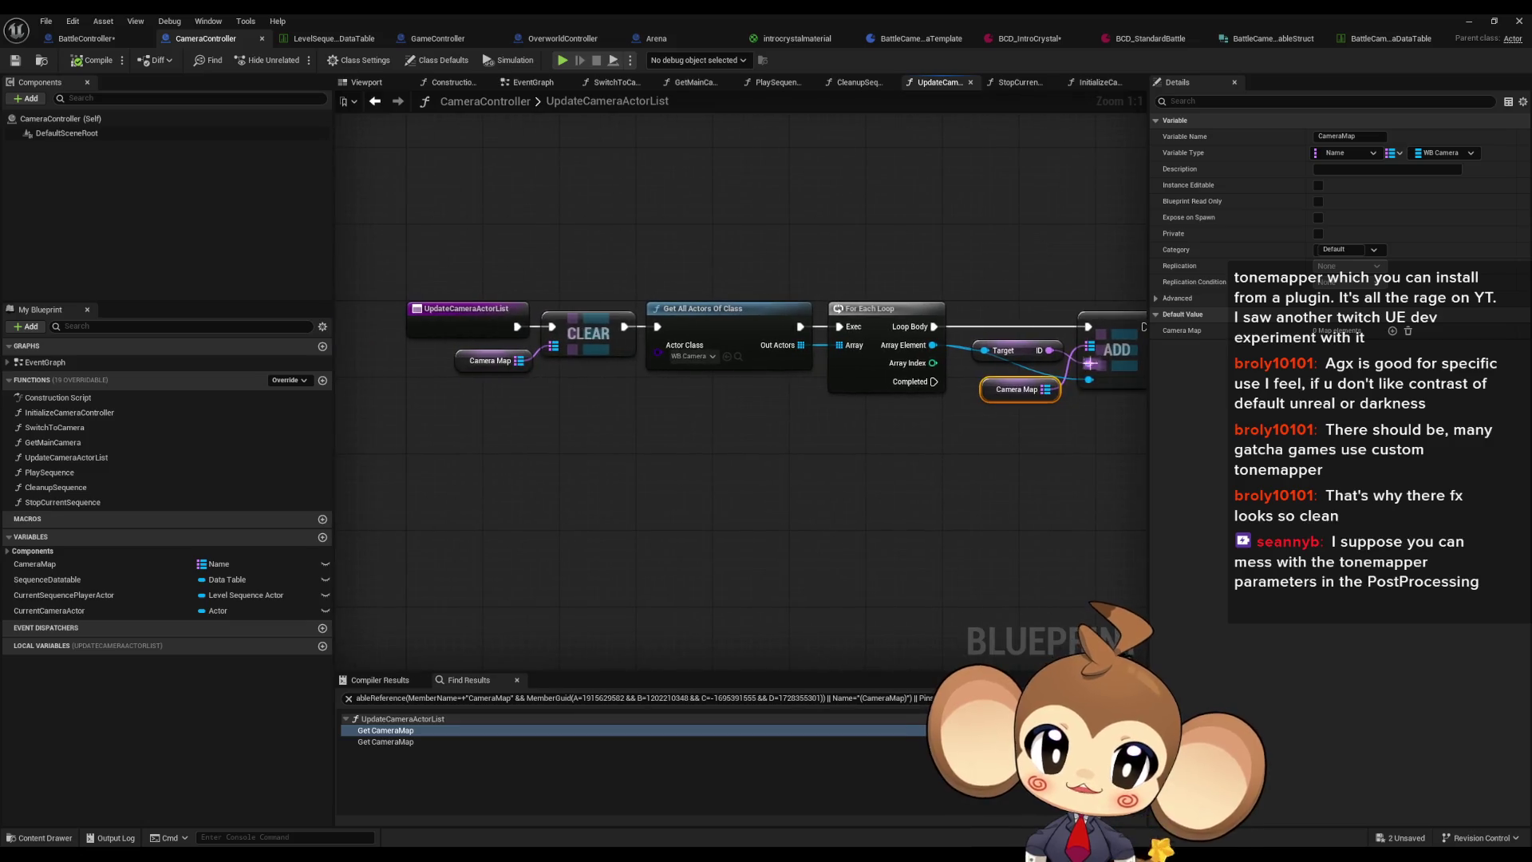
{"action": "left_click_drag", "start_coordinate": [670, 279], "coordinate": [742, 451]}
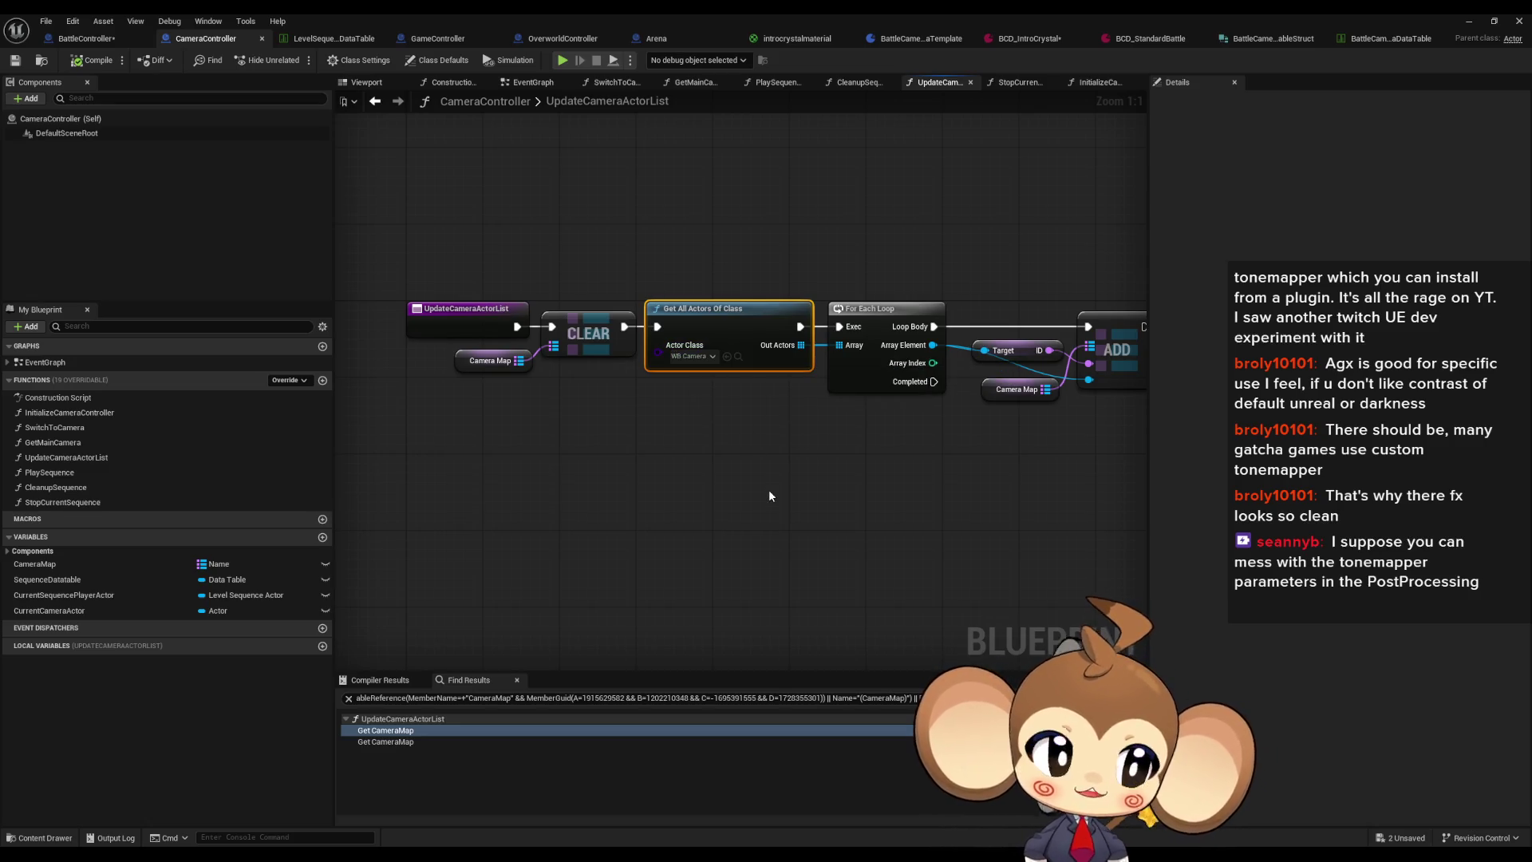
{"action": "left_click_drag", "start_coordinate": [766, 496], "coordinate": [646, 499]}
Step: Add a Print String after ADD printing each camera's Target ID, then start a play test
{"action": "left_click_drag", "start_coordinate": [999, 334], "coordinate": [1057, 359]}
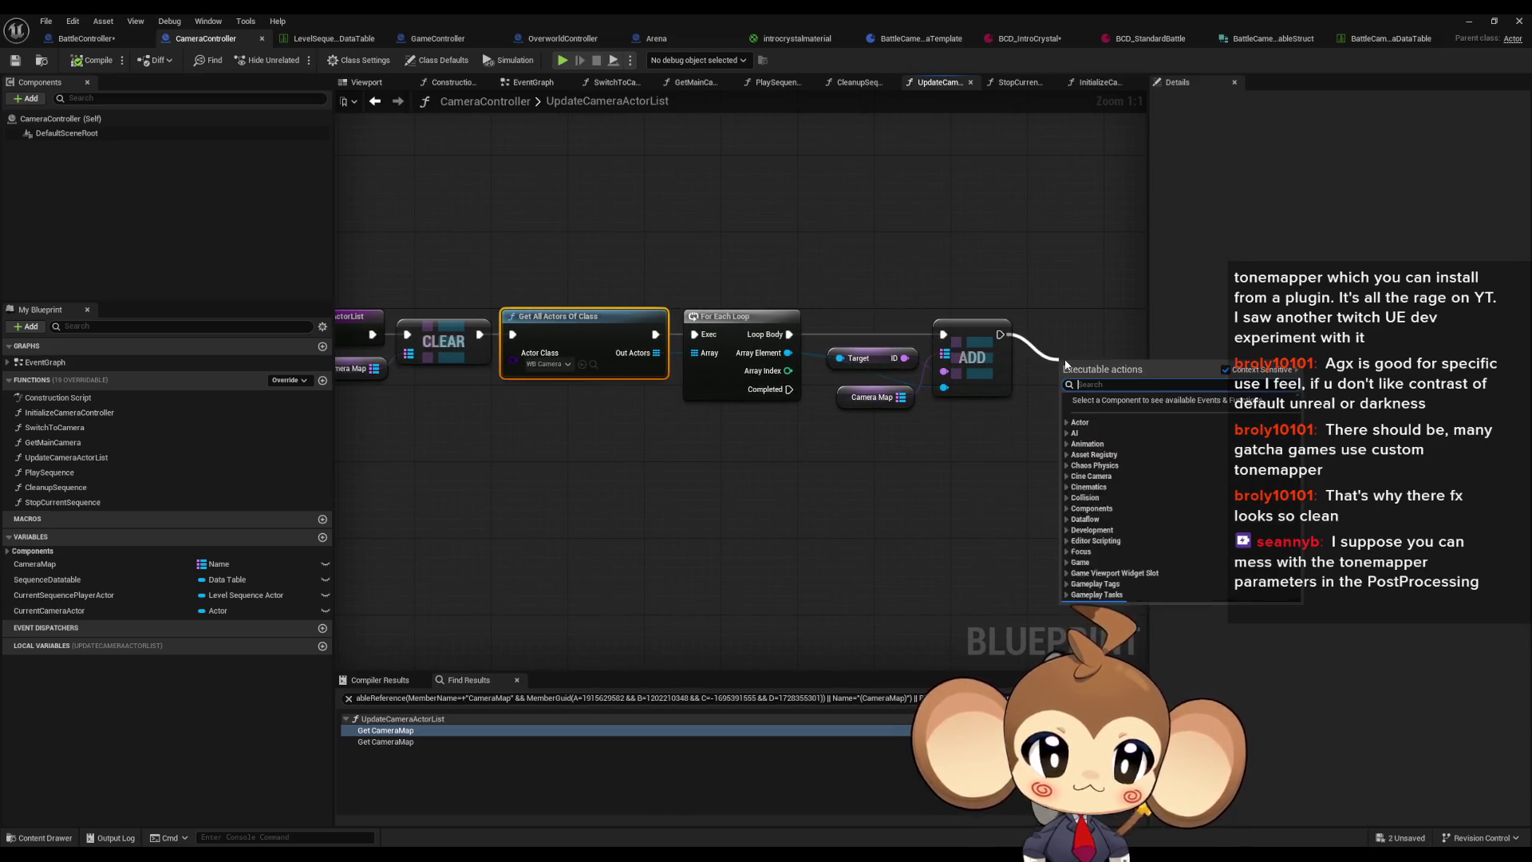
{"action": "type", "text": "print string"}
{"action": "key", "text": "Return"}
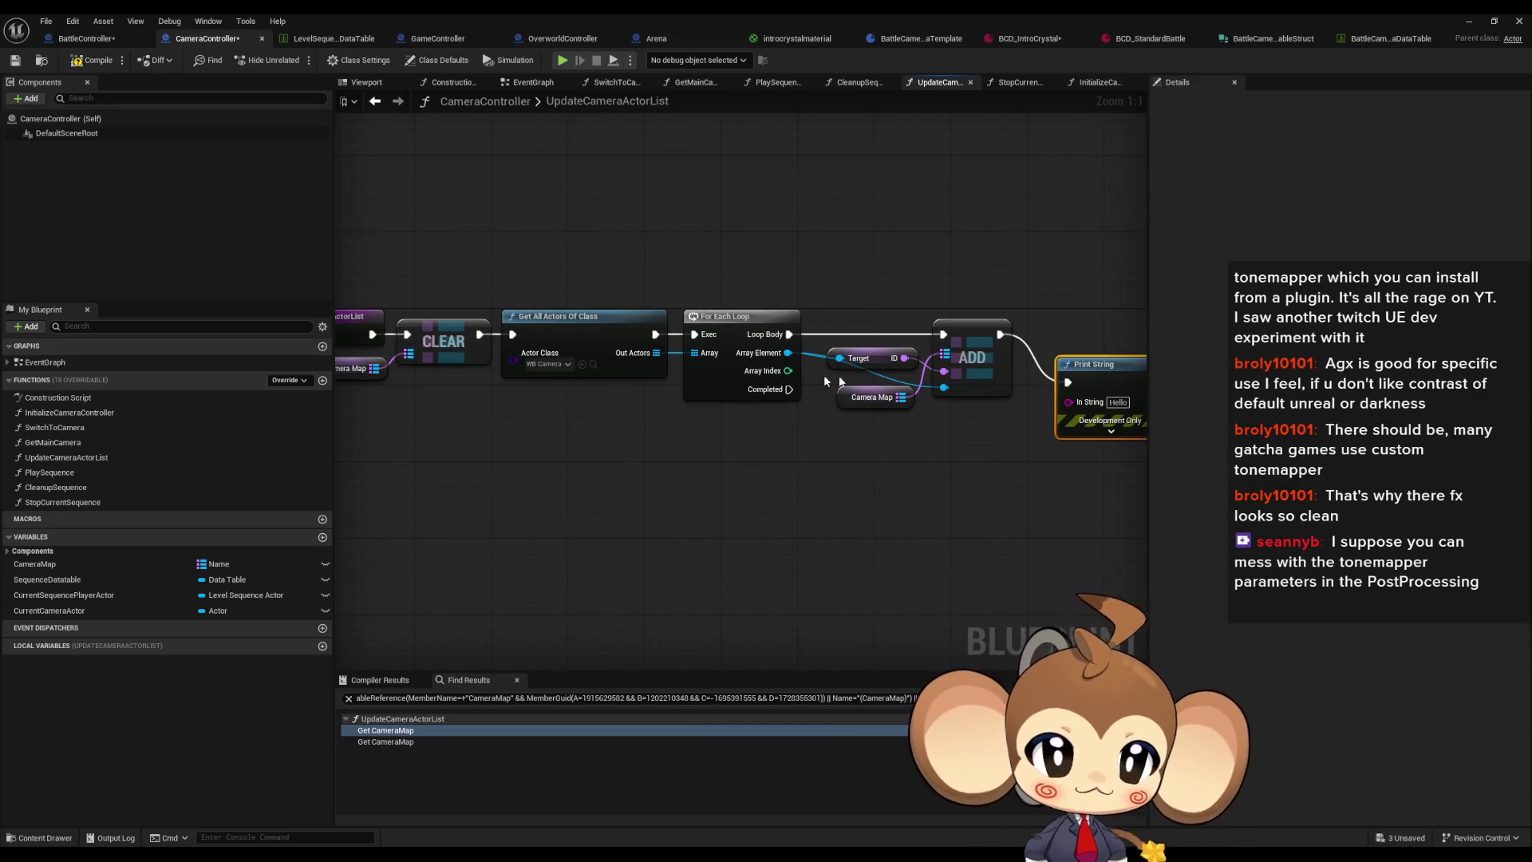
{"action": "left_click_drag", "start_coordinate": [732, 405], "coordinate": [735, 407]}
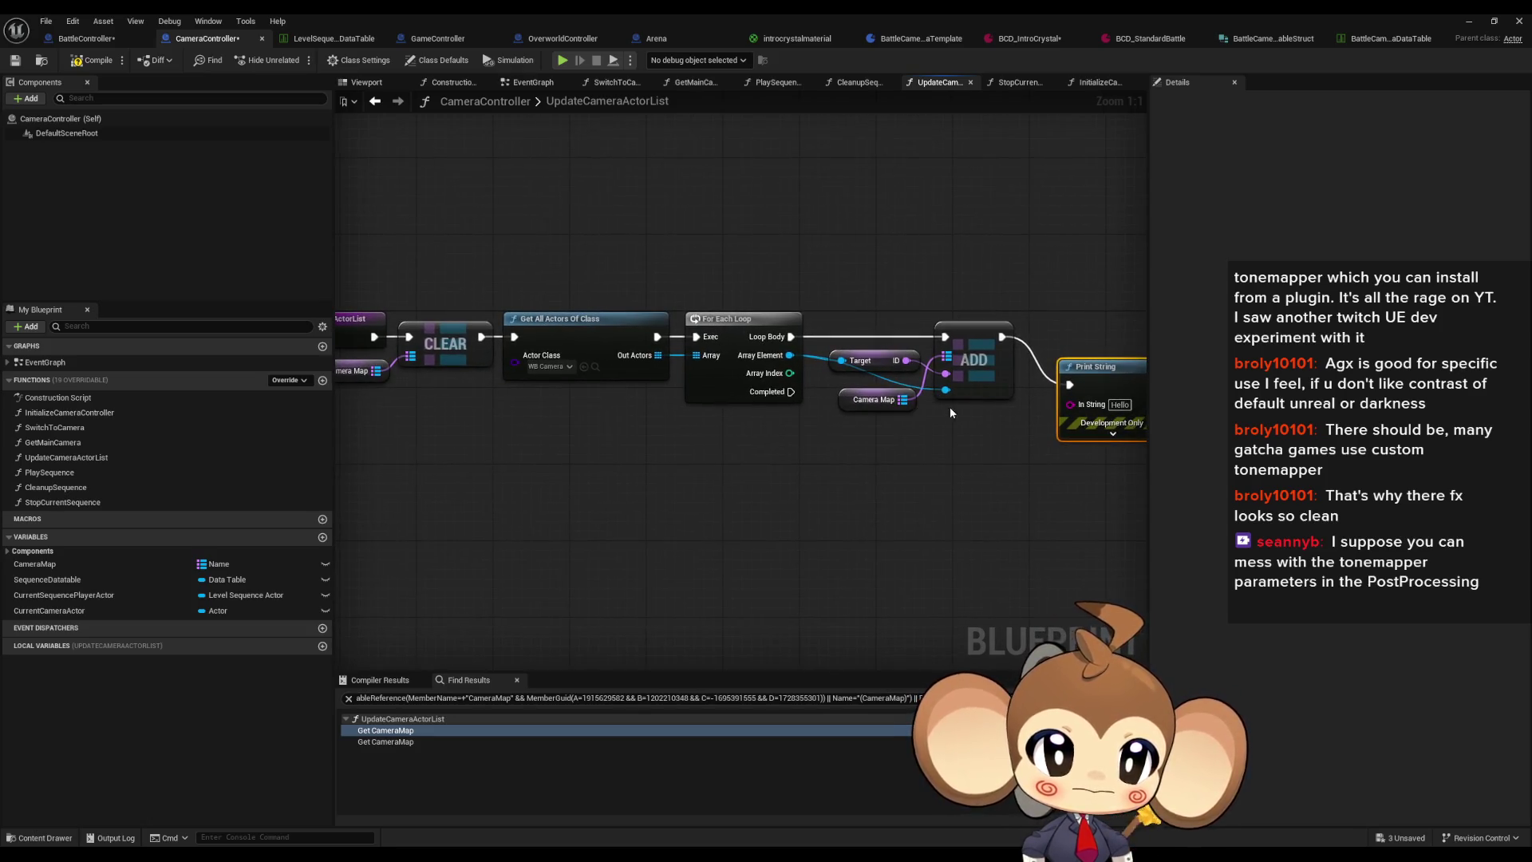
{"action": "left_click_drag", "start_coordinate": [949, 413], "coordinate": [859, 388]}
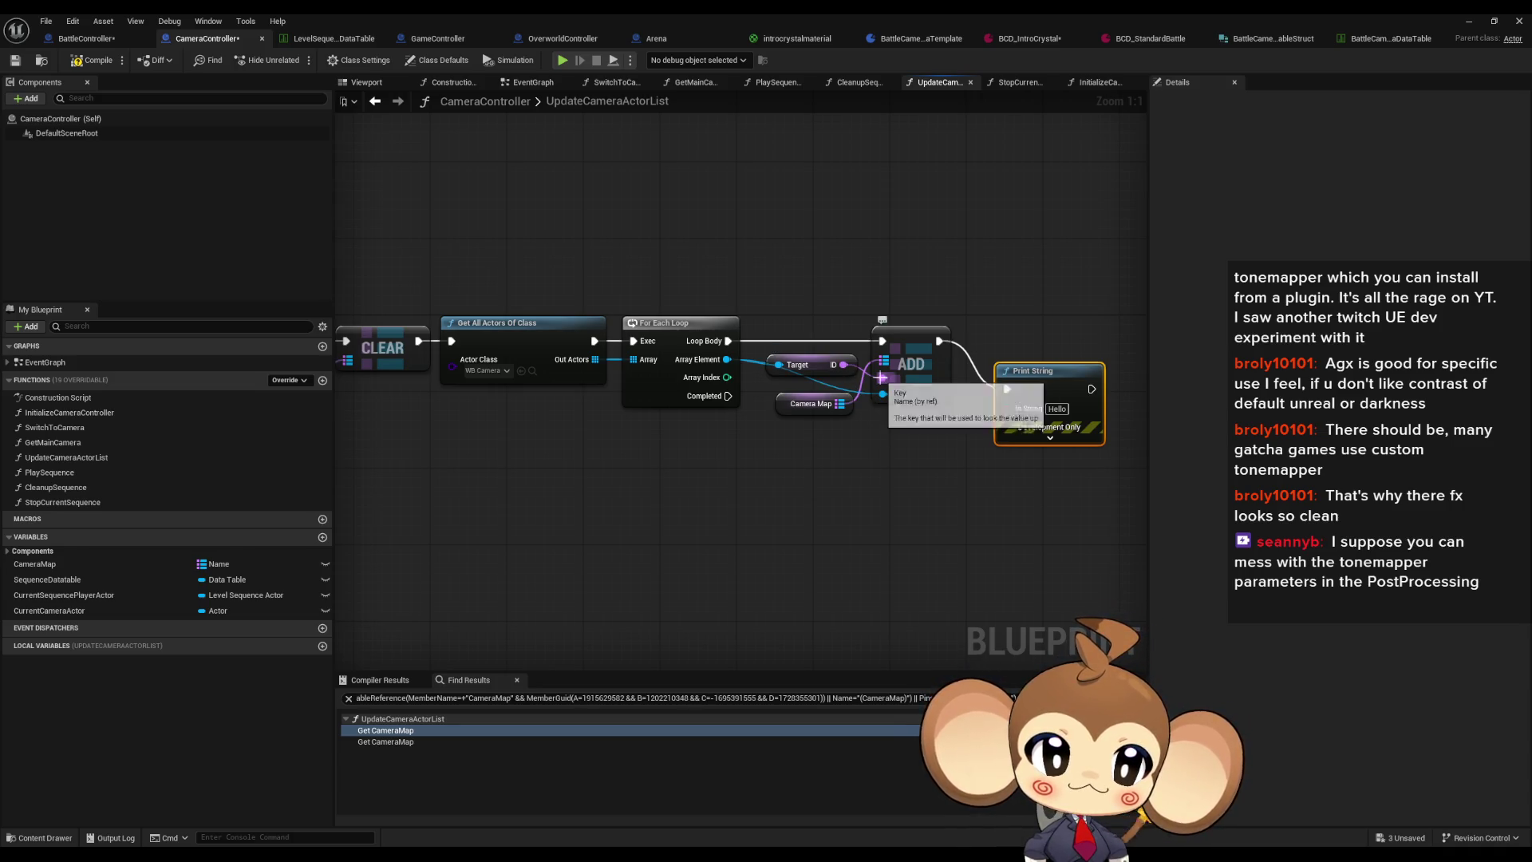
{"action": "left_click_drag", "start_coordinate": [848, 373], "coordinate": [1008, 409]}
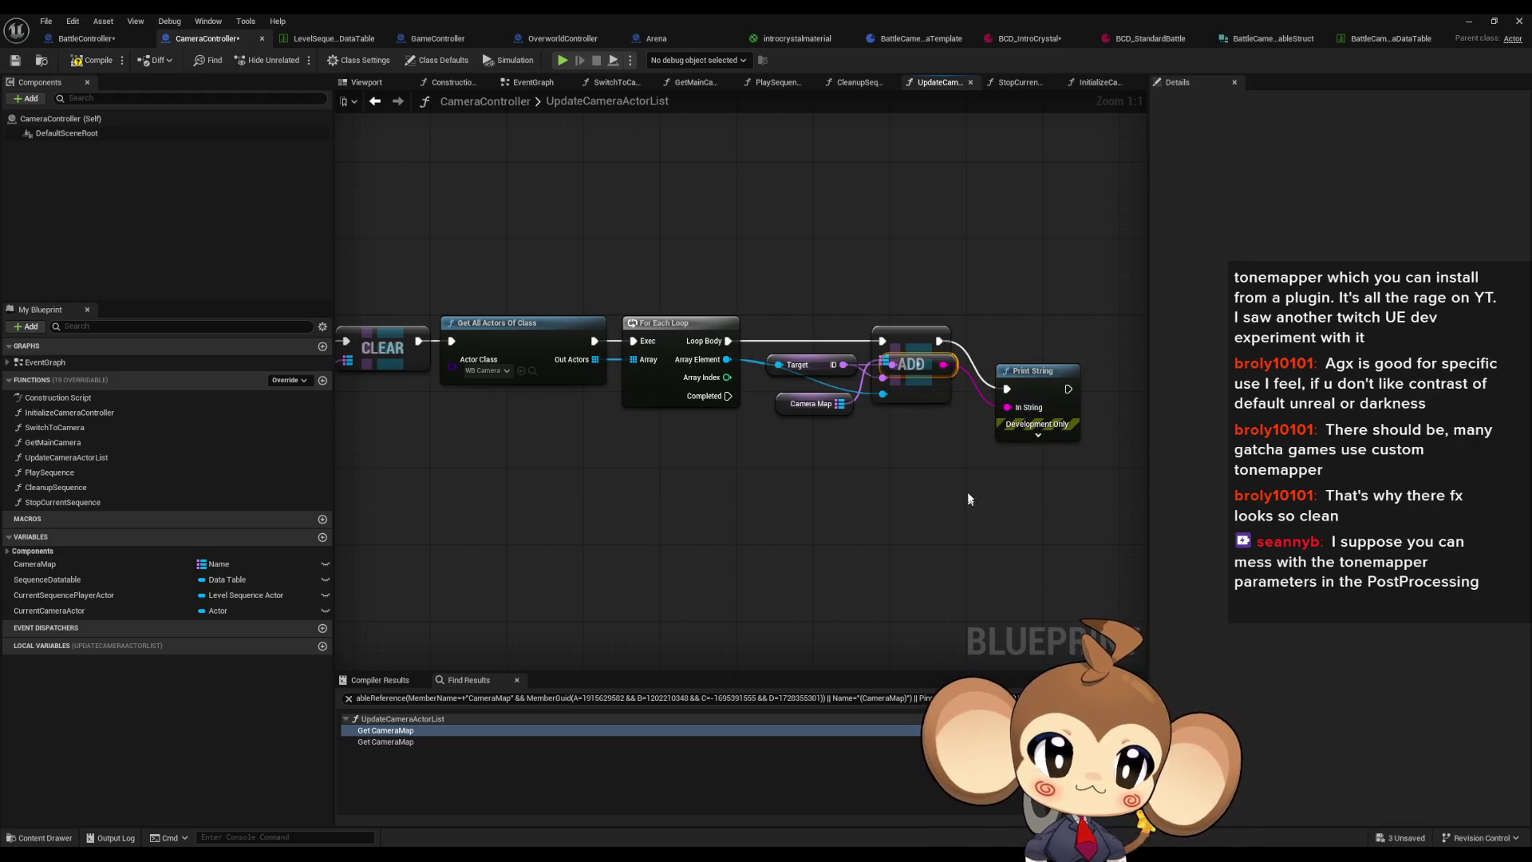
{"action": "left_click_drag", "start_coordinate": [931, 358], "coordinate": [931, 473]}
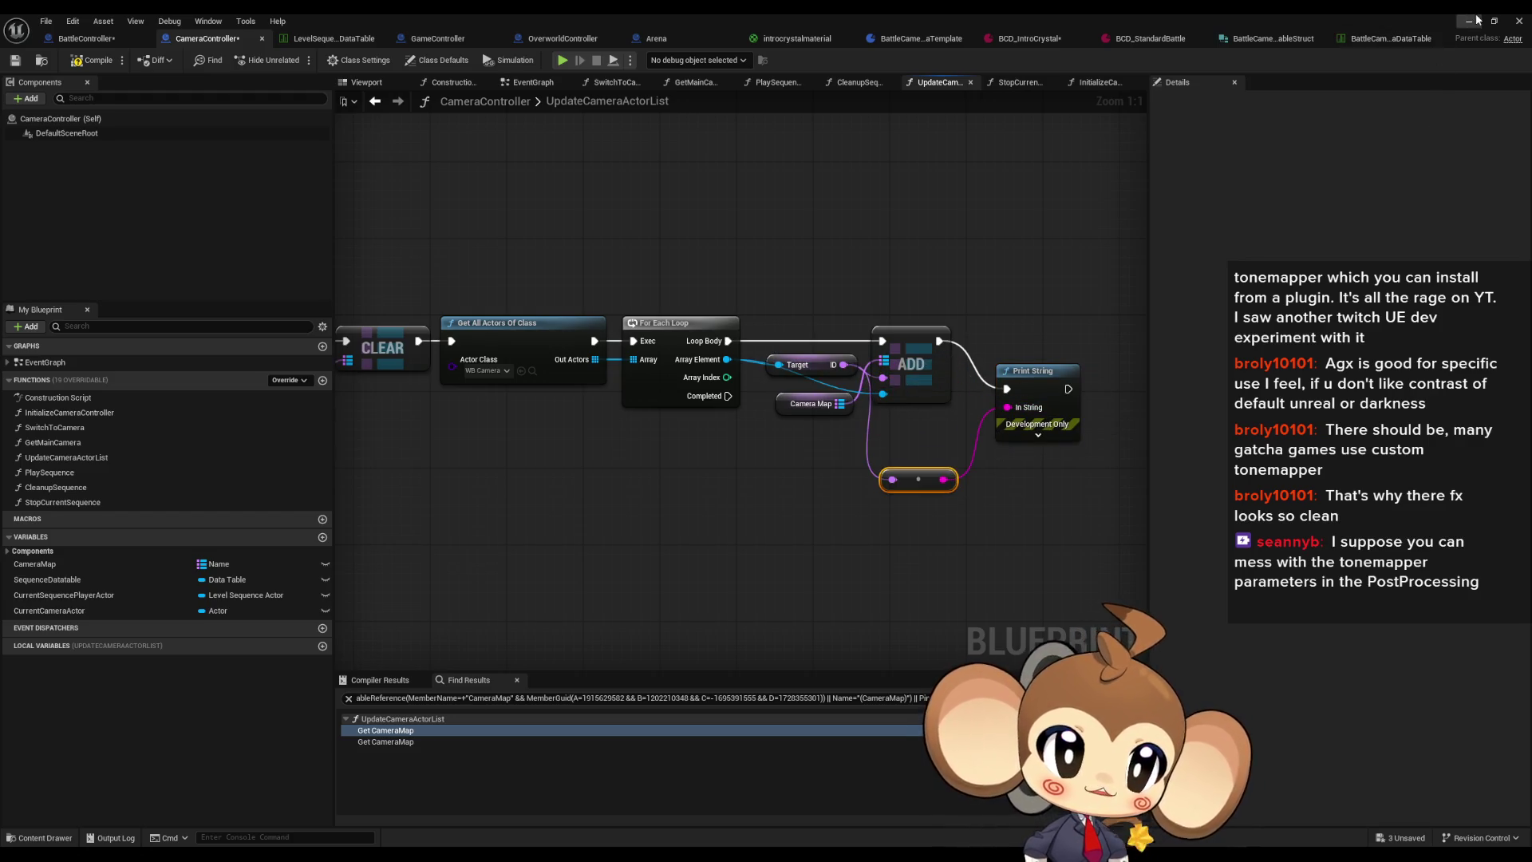
{"action": "left_click", "coordinate": [1475, 20]}
{"action": "left_click", "coordinate": [298, 60]}
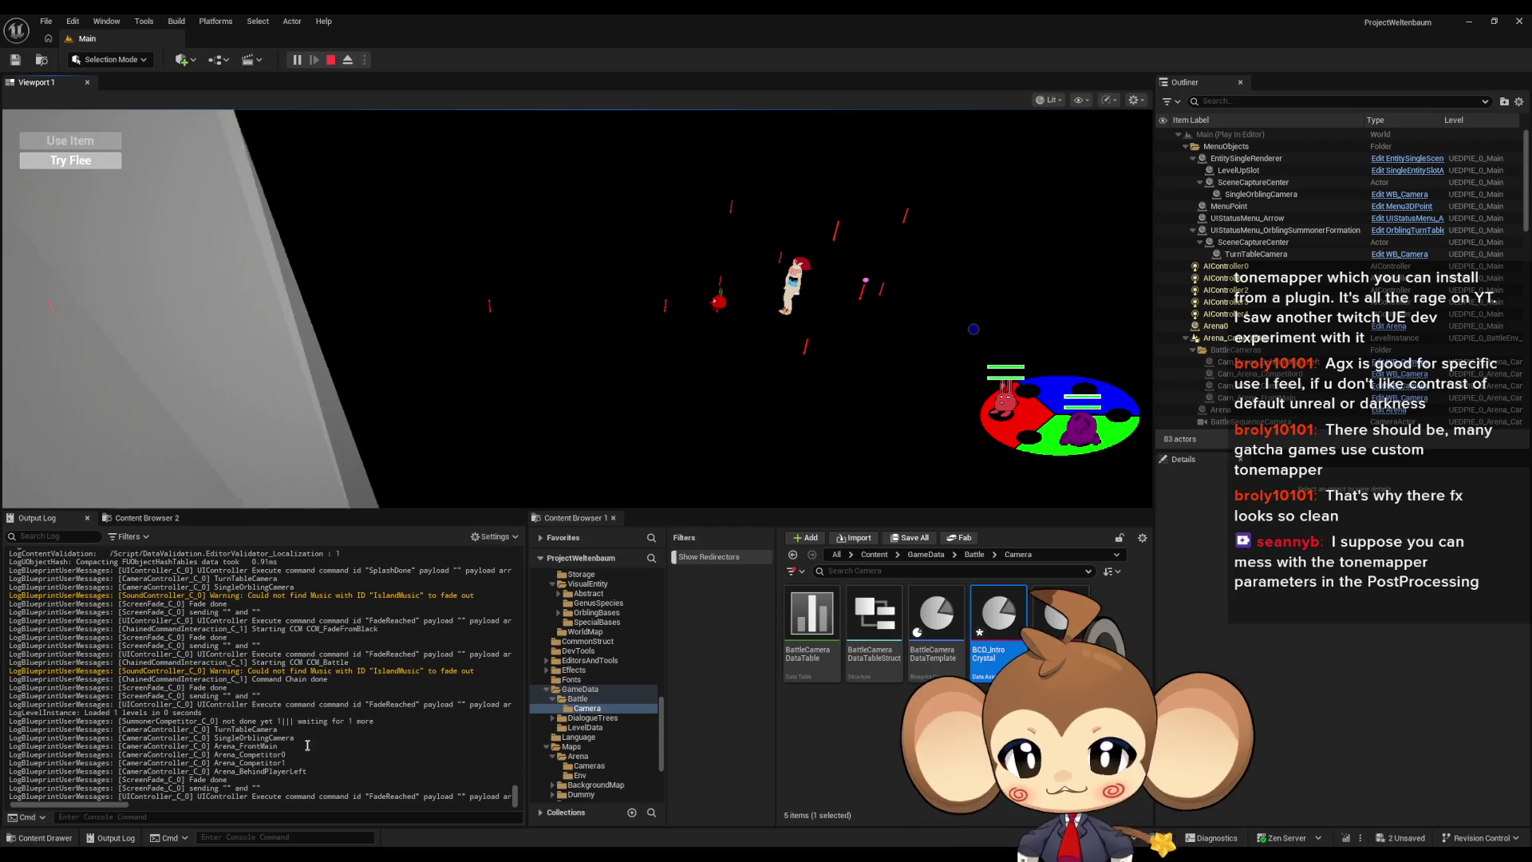
Step: Note the logged Arena_BehindPlayerLeft camera ID, stop play, and delete the Print String and conversion nodes
{"action": "double_click", "coordinate": [261, 771]}
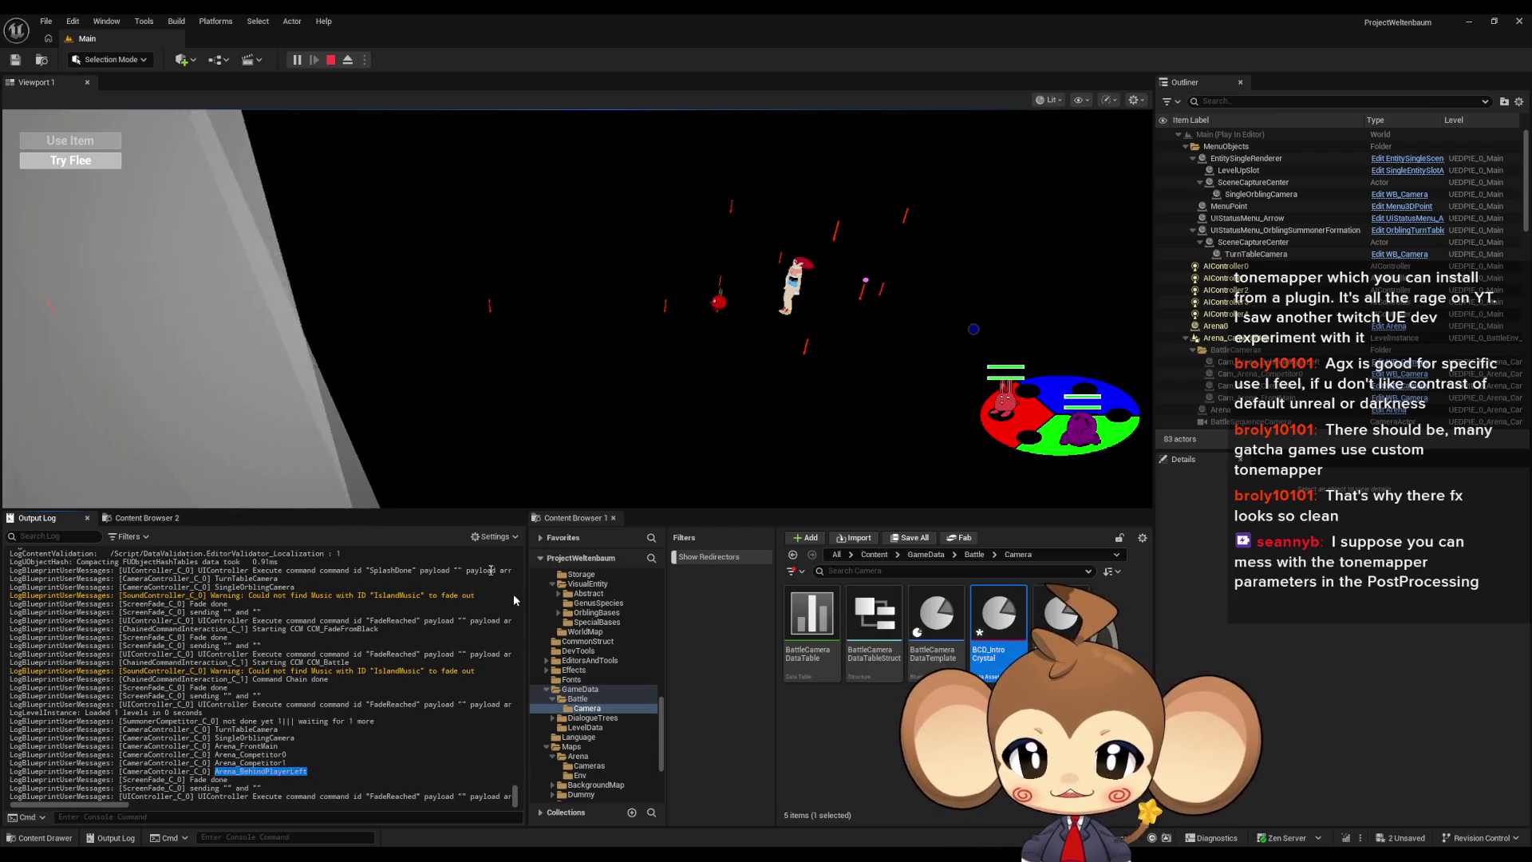
{"action": "key", "text": "Escape"}
{"action": "key", "text": "alt+Tab"}
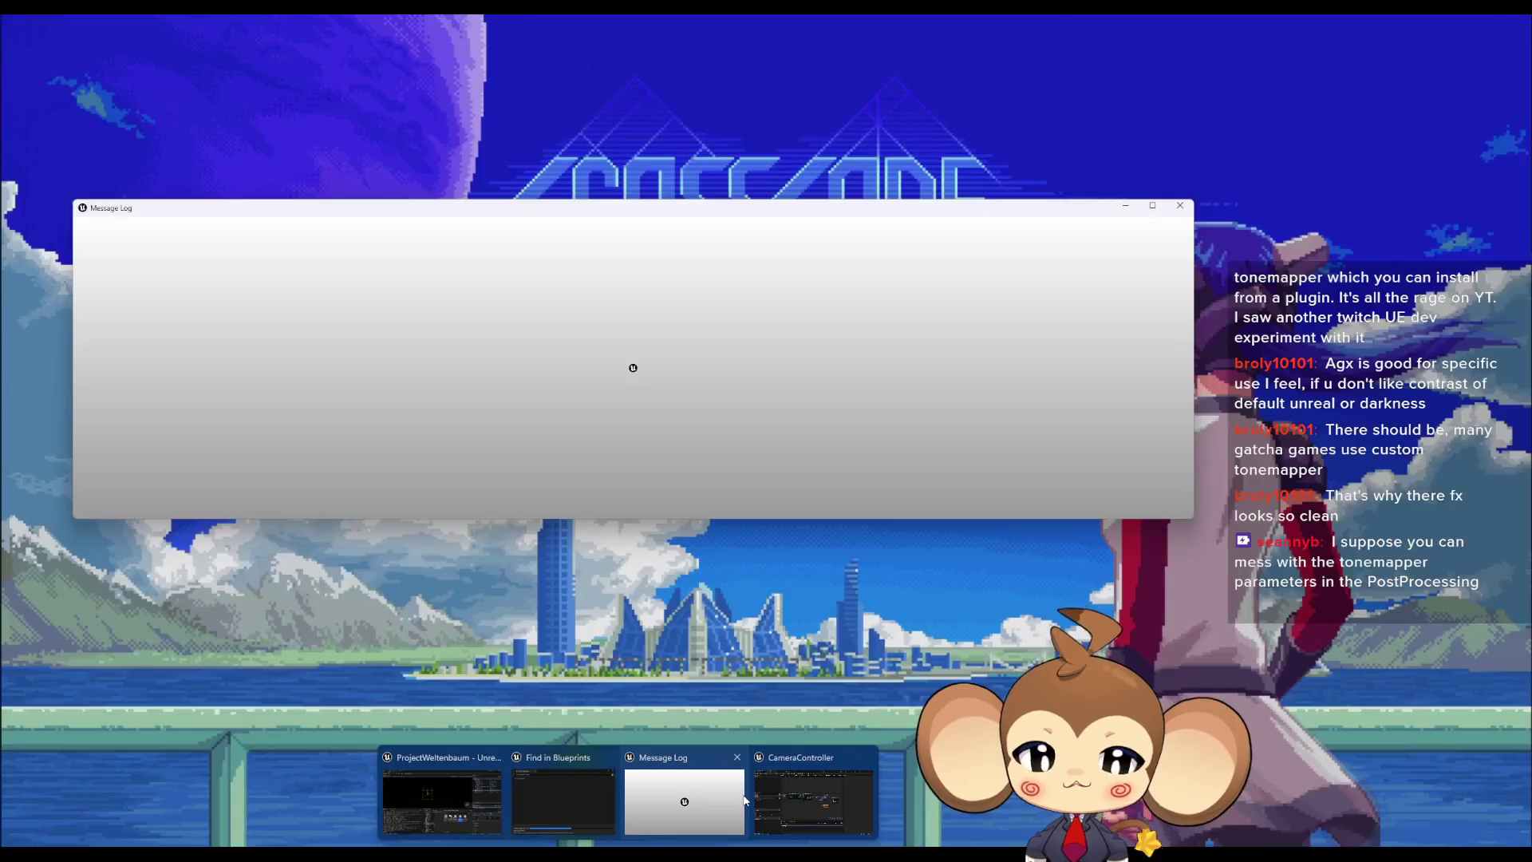
{"action": "left_click_drag", "start_coordinate": [959, 385], "coordinate": [1101, 510]}
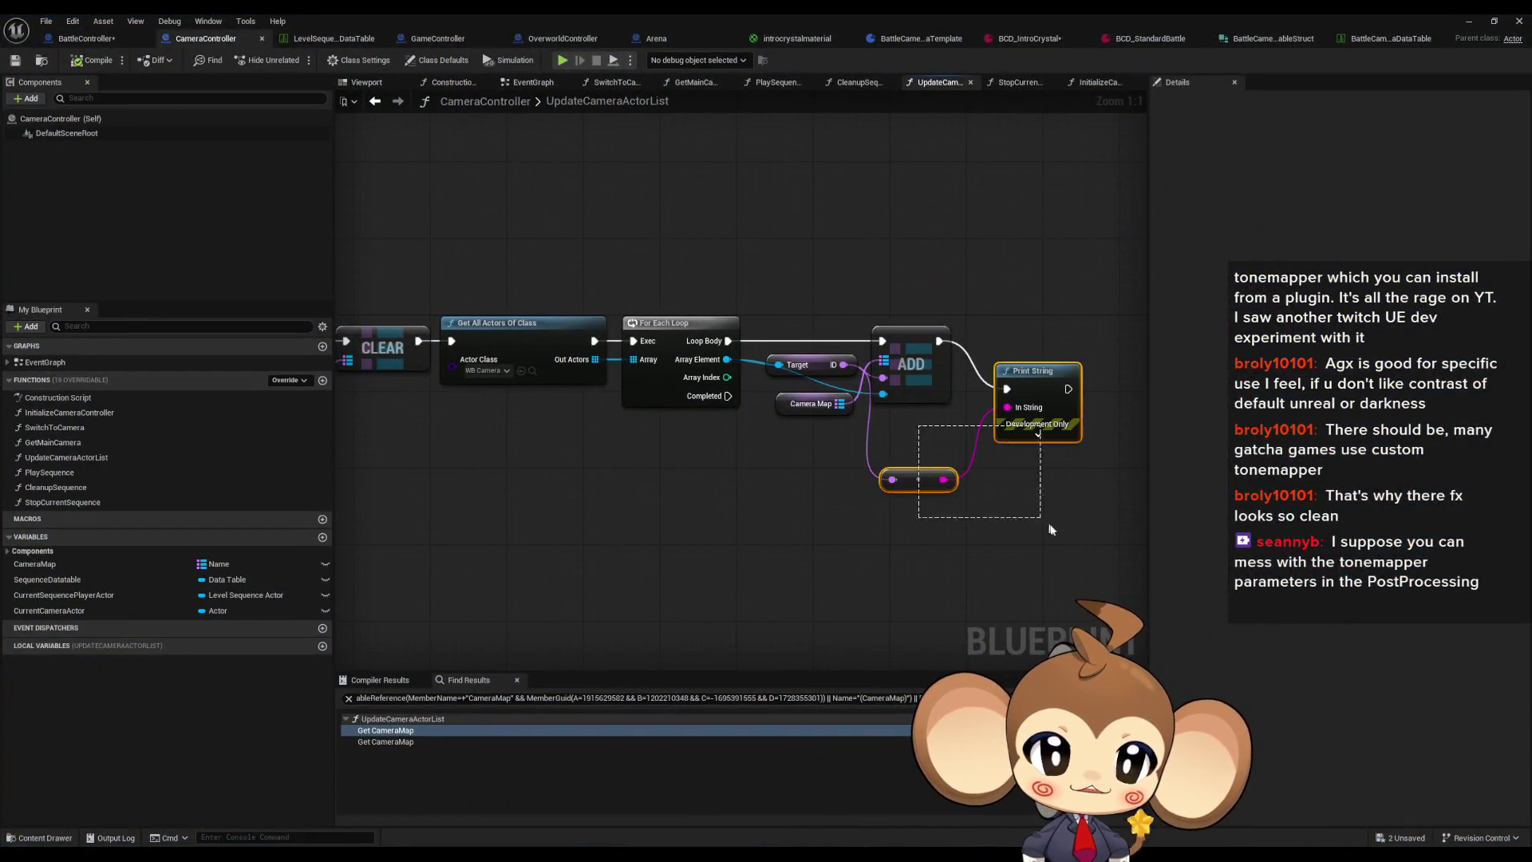
{"action": "key", "text": "Delete"}
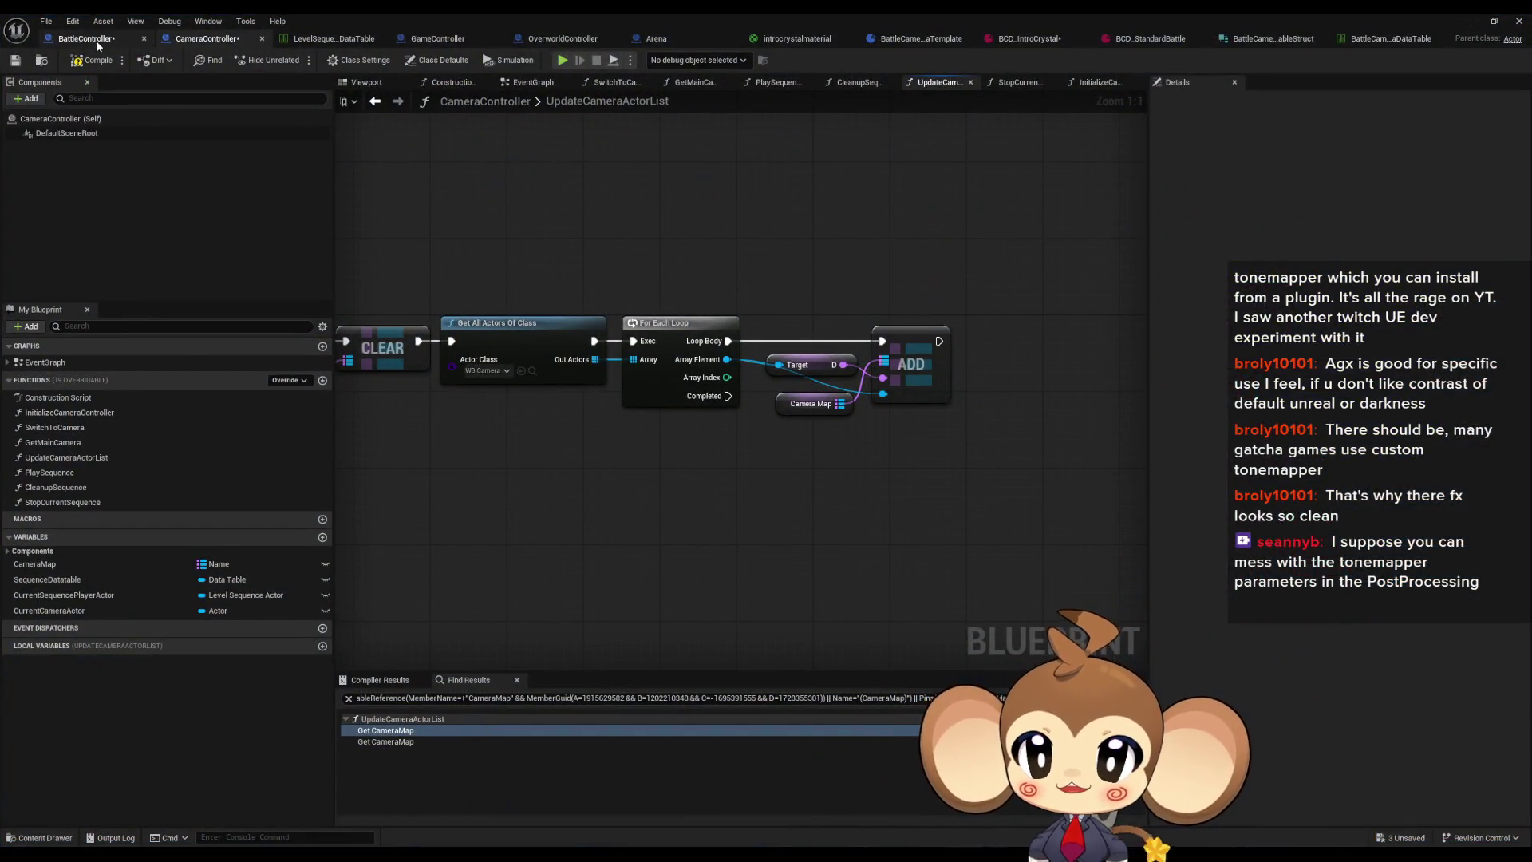
Step: Inspect BattleController's IntroSequences variable, then open the PrepareBattle function graph
{"action": "left_click", "coordinate": [85, 38]}
{"action": "left_click_drag", "start_coordinate": [663, 536], "coordinate": [686, 536]}
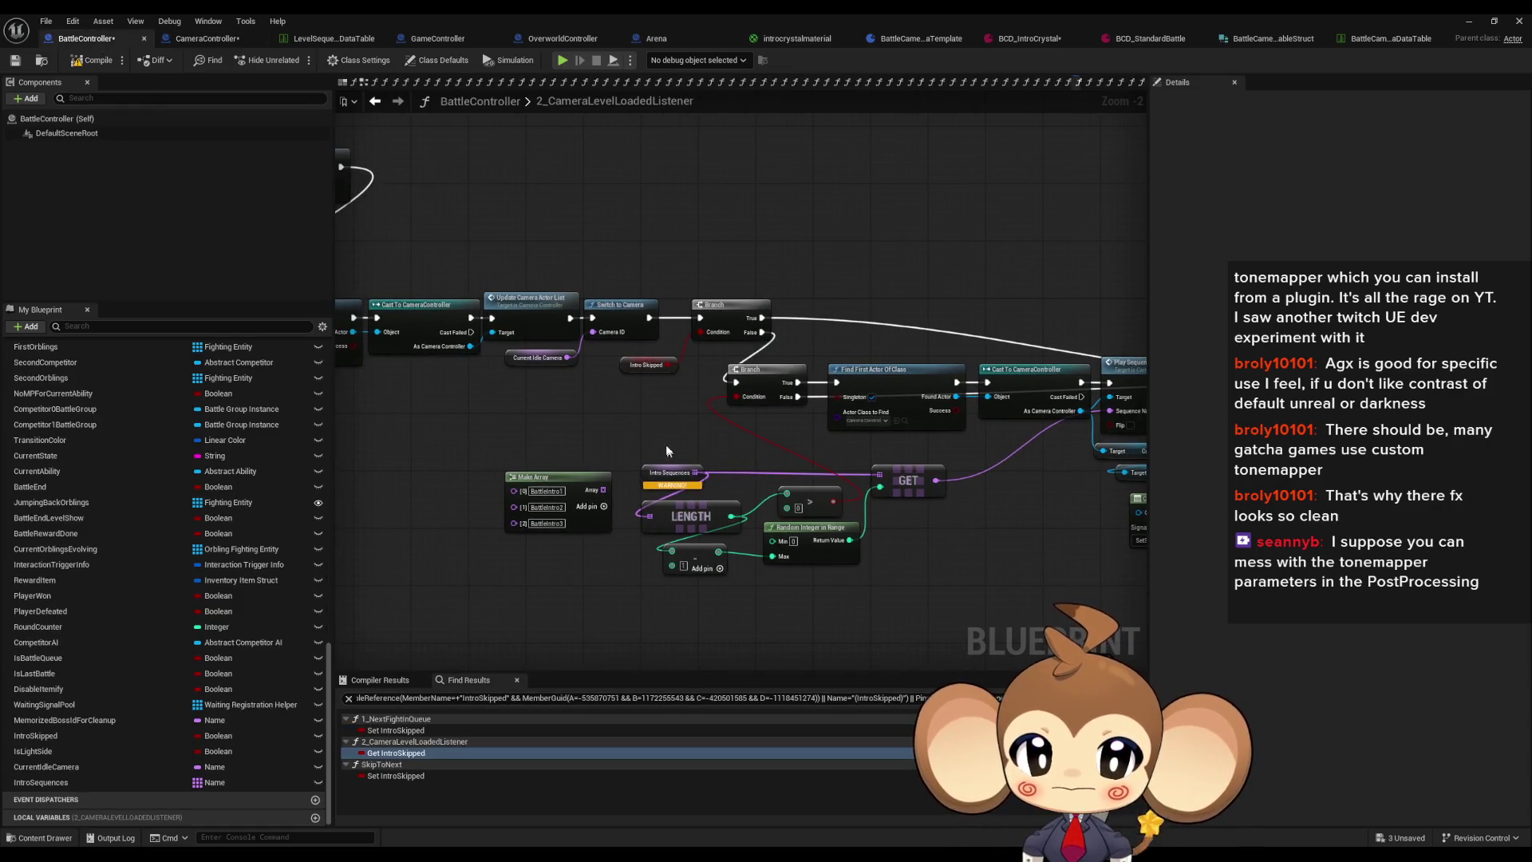
{"action": "left_click", "coordinate": [696, 478]}
{"action": "scroll", "coordinate": [662, 526], "scroll_direction": "up", "scroll_amount": 2}
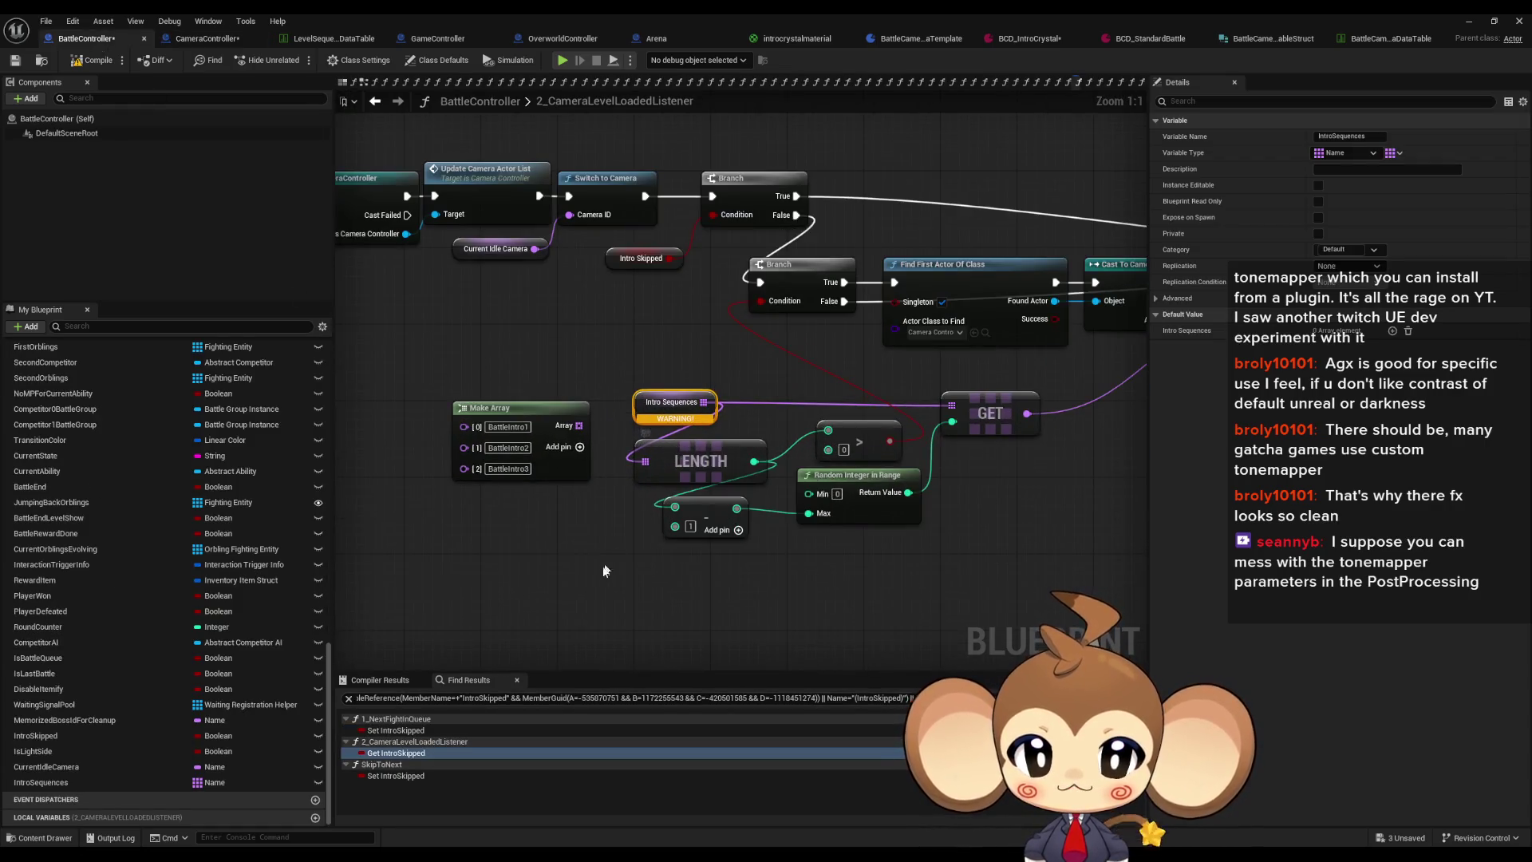
{"action": "left_click_drag", "start_coordinate": [595, 584], "coordinate": [739, 545]}
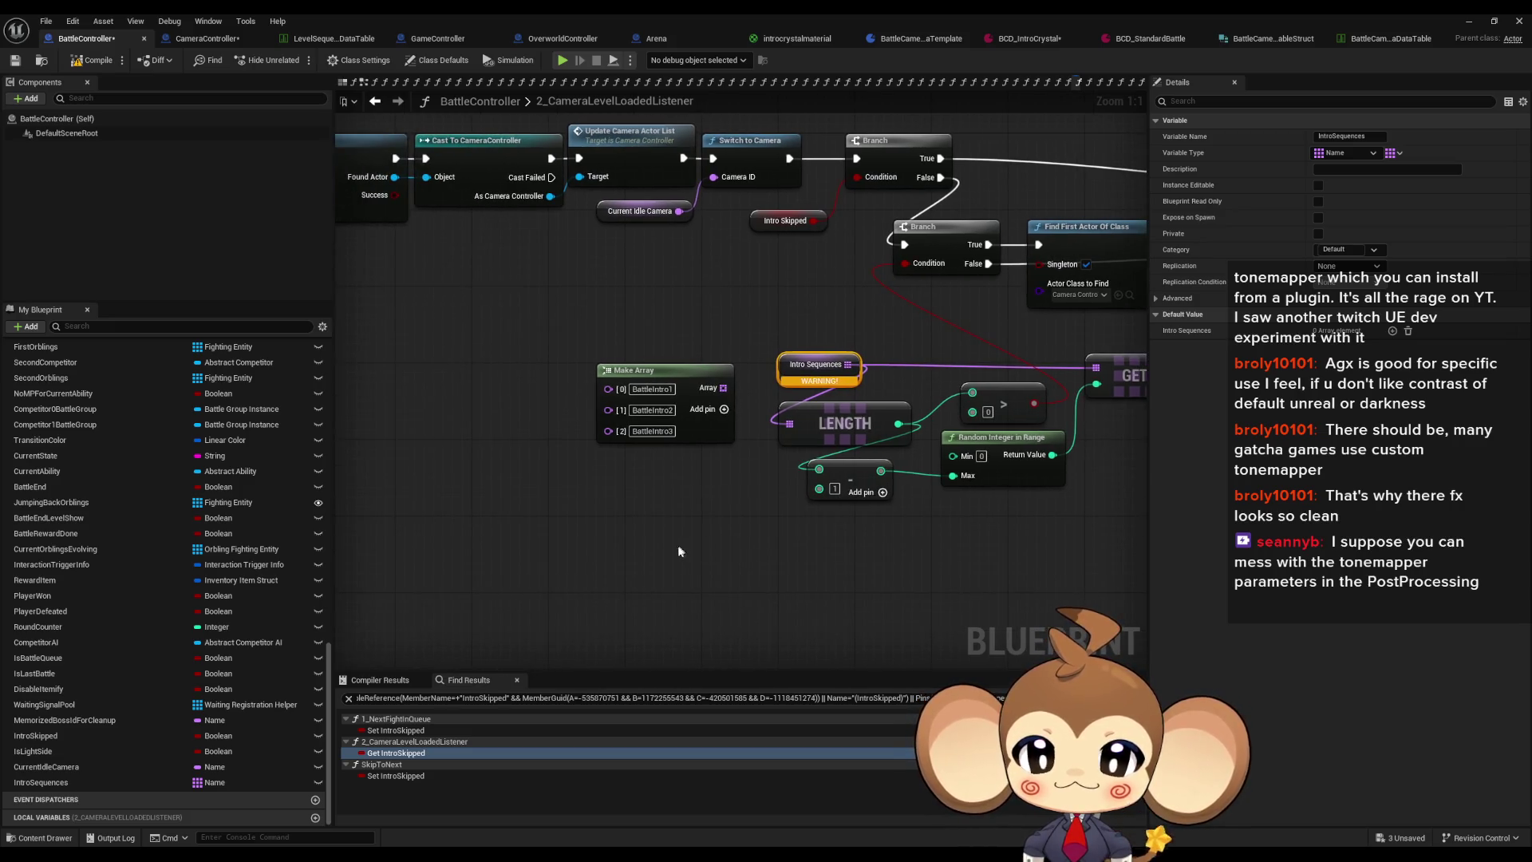
{"action": "scroll", "coordinate": [148, 535], "scroll_direction": "up", "scroll_amount": 6}
{"action": "scroll", "coordinate": [153, 543], "scroll_direction": "up", "scroll_amount": 10}
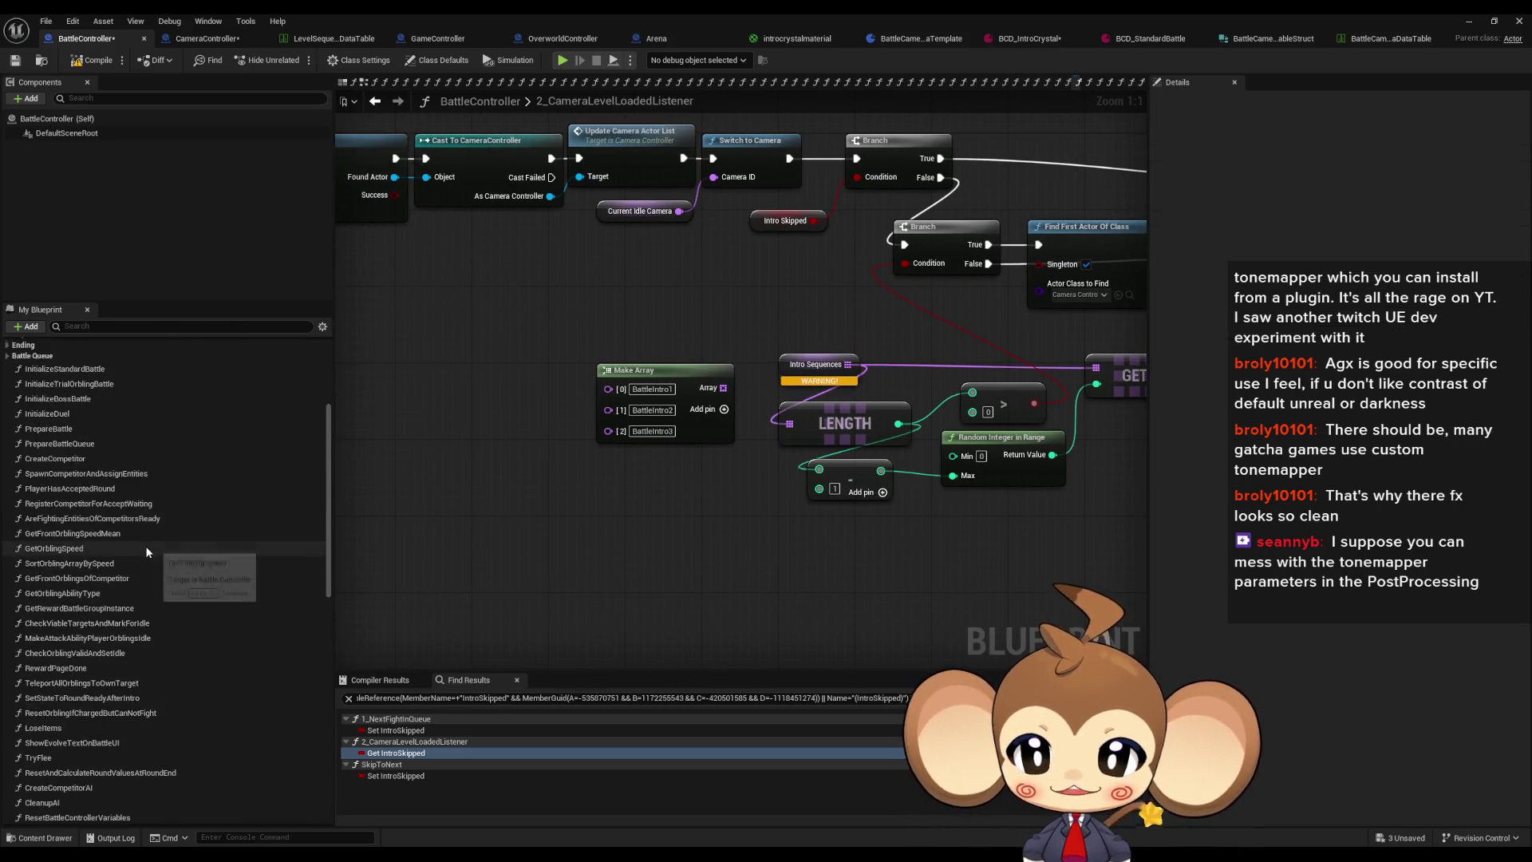
{"action": "double_click", "coordinate": [48, 562]}
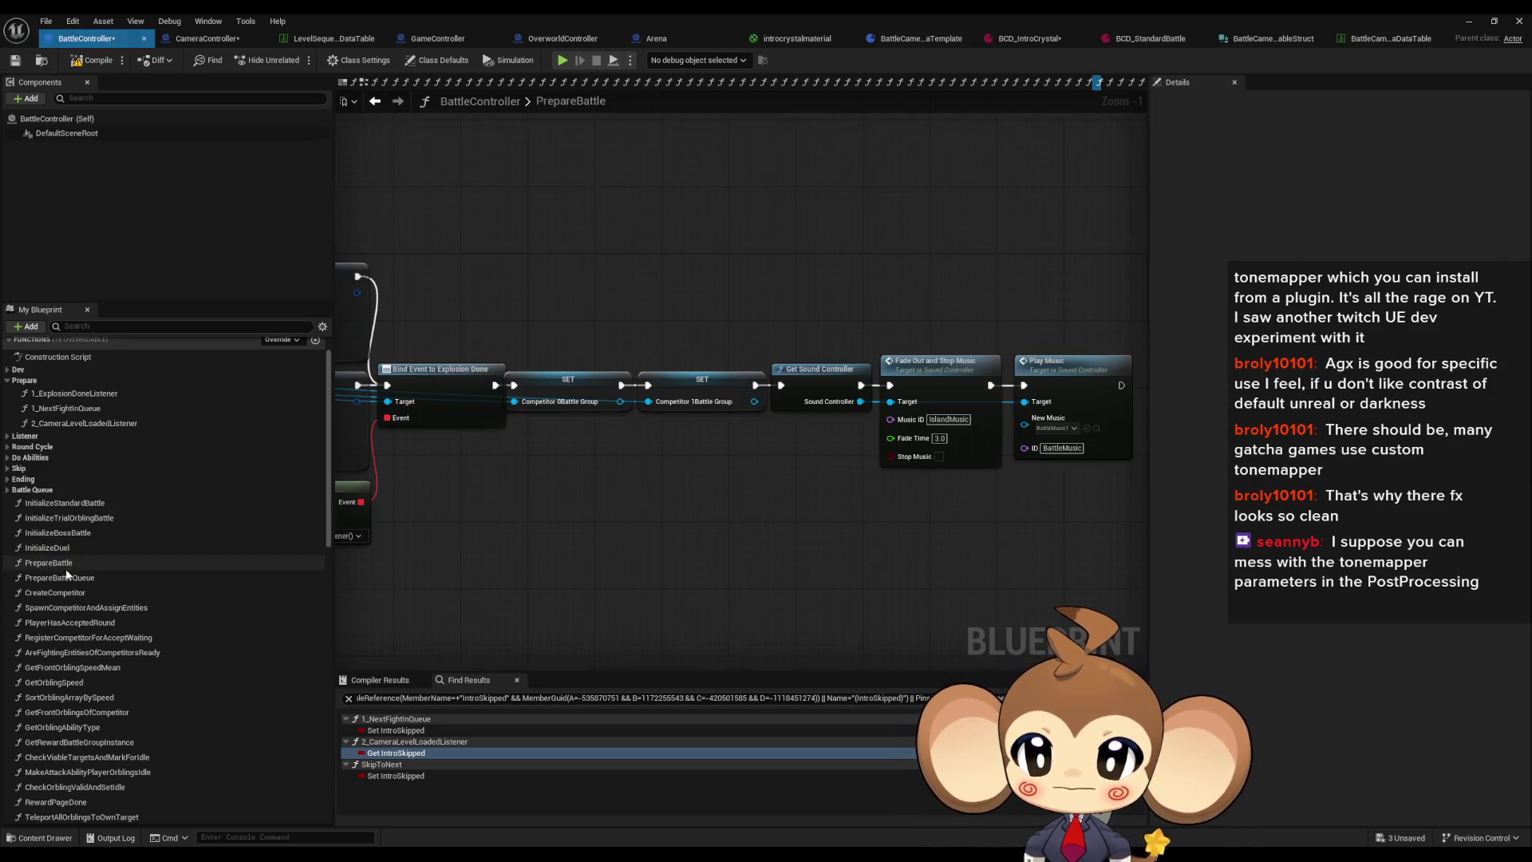
Step: Drag SetCameraData into the PrepareBattle graph and position the new node
{"action": "scroll", "coordinate": [165, 664], "scroll_direction": "down", "scroll_amount": 1}
{"action": "scroll", "coordinate": [176, 656], "scroll_direction": "down", "scroll_amount": 5}
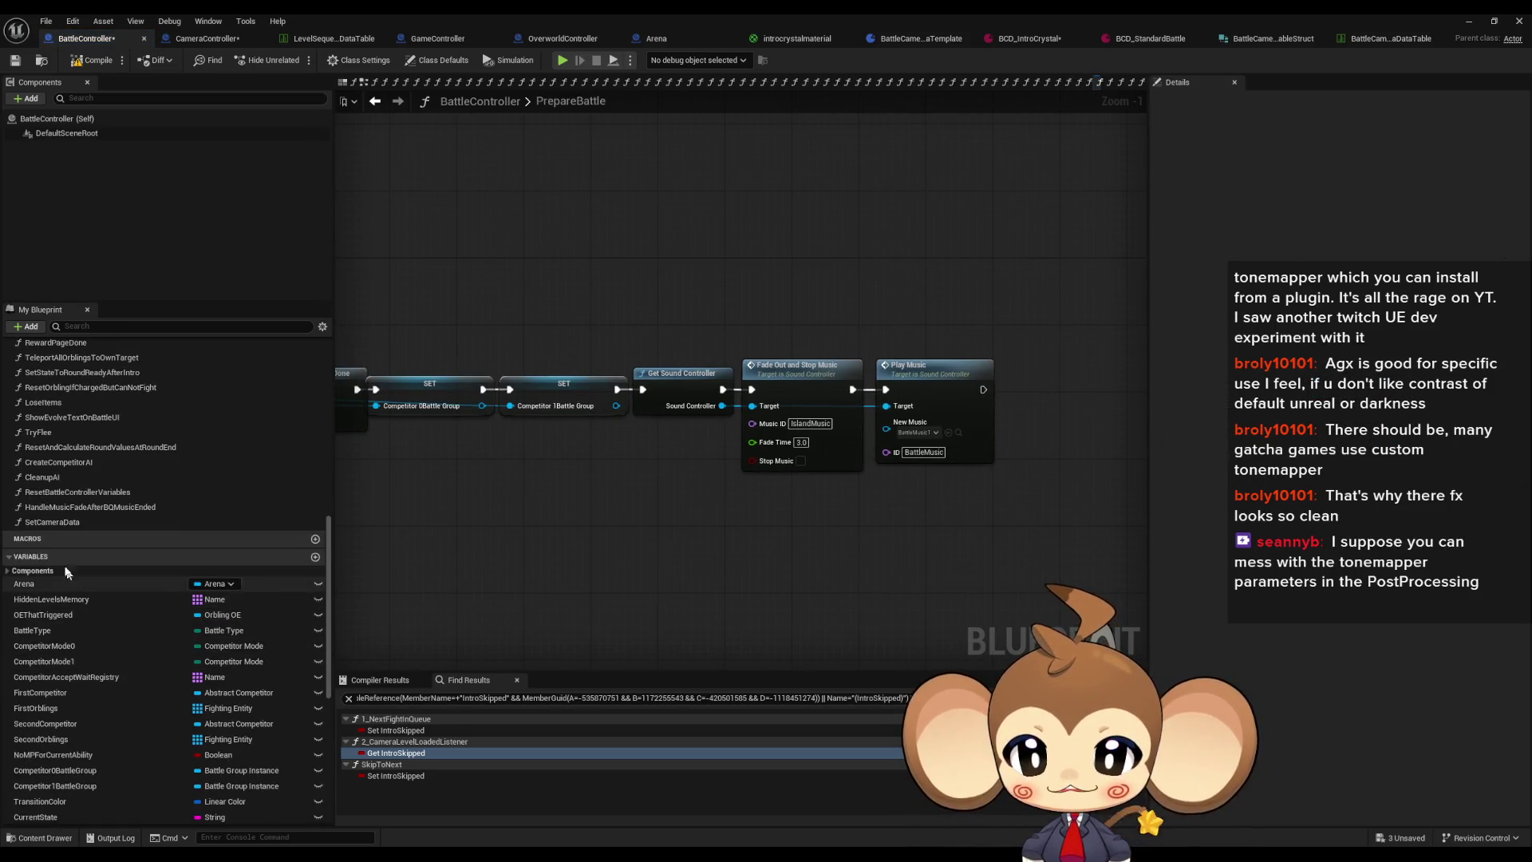
{"action": "left_click_drag", "start_coordinate": [51, 522], "coordinate": [543, 513]}
{"action": "scroll", "coordinate": [688, 597], "scroll_direction": "up", "scroll_amount": 1}
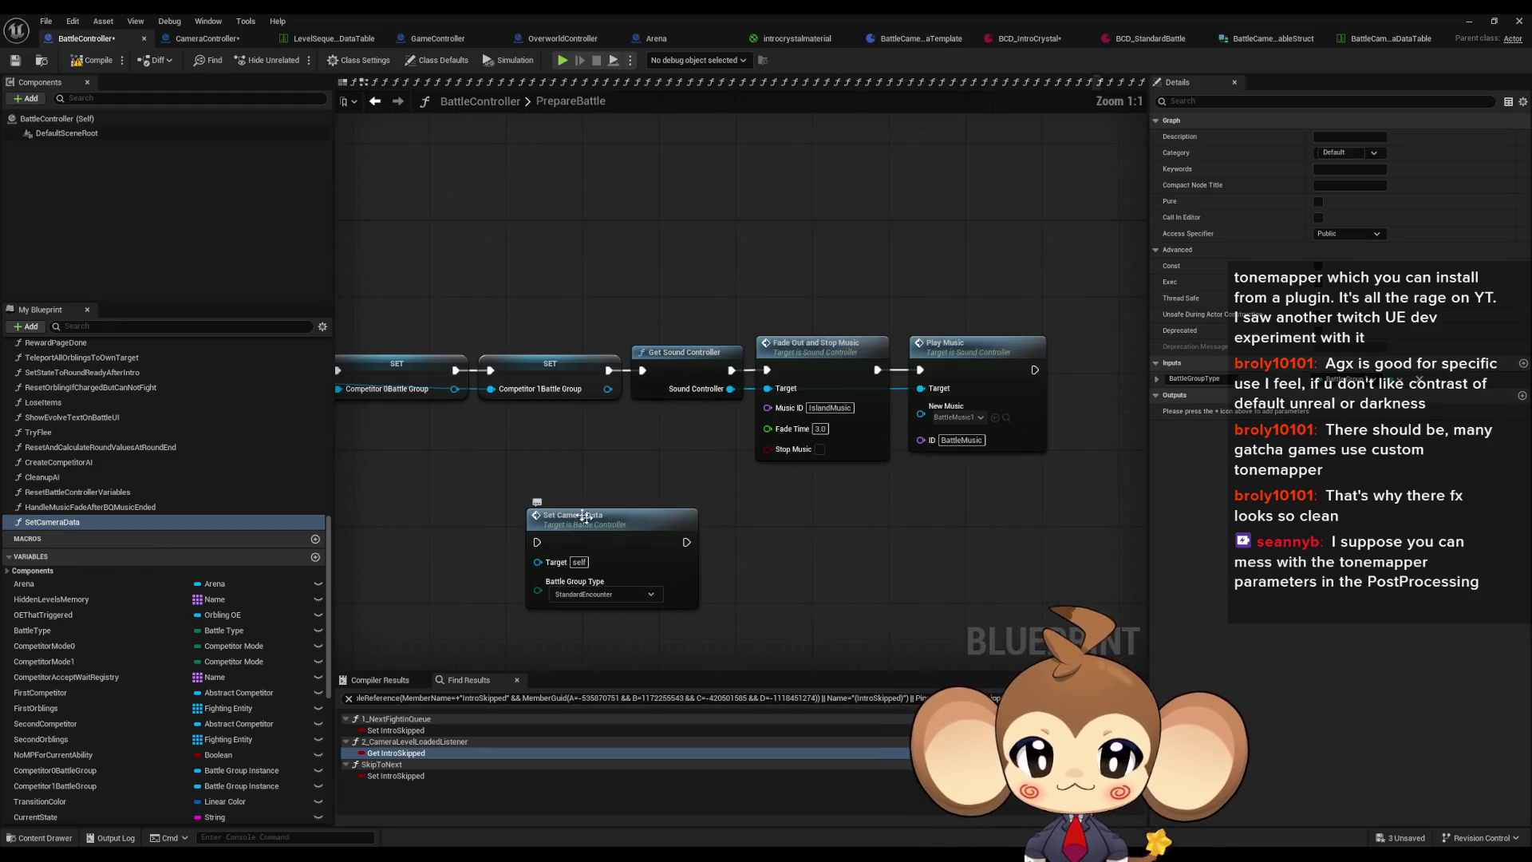
{"action": "left_click_drag", "start_coordinate": [689, 603], "coordinate": [715, 542]}
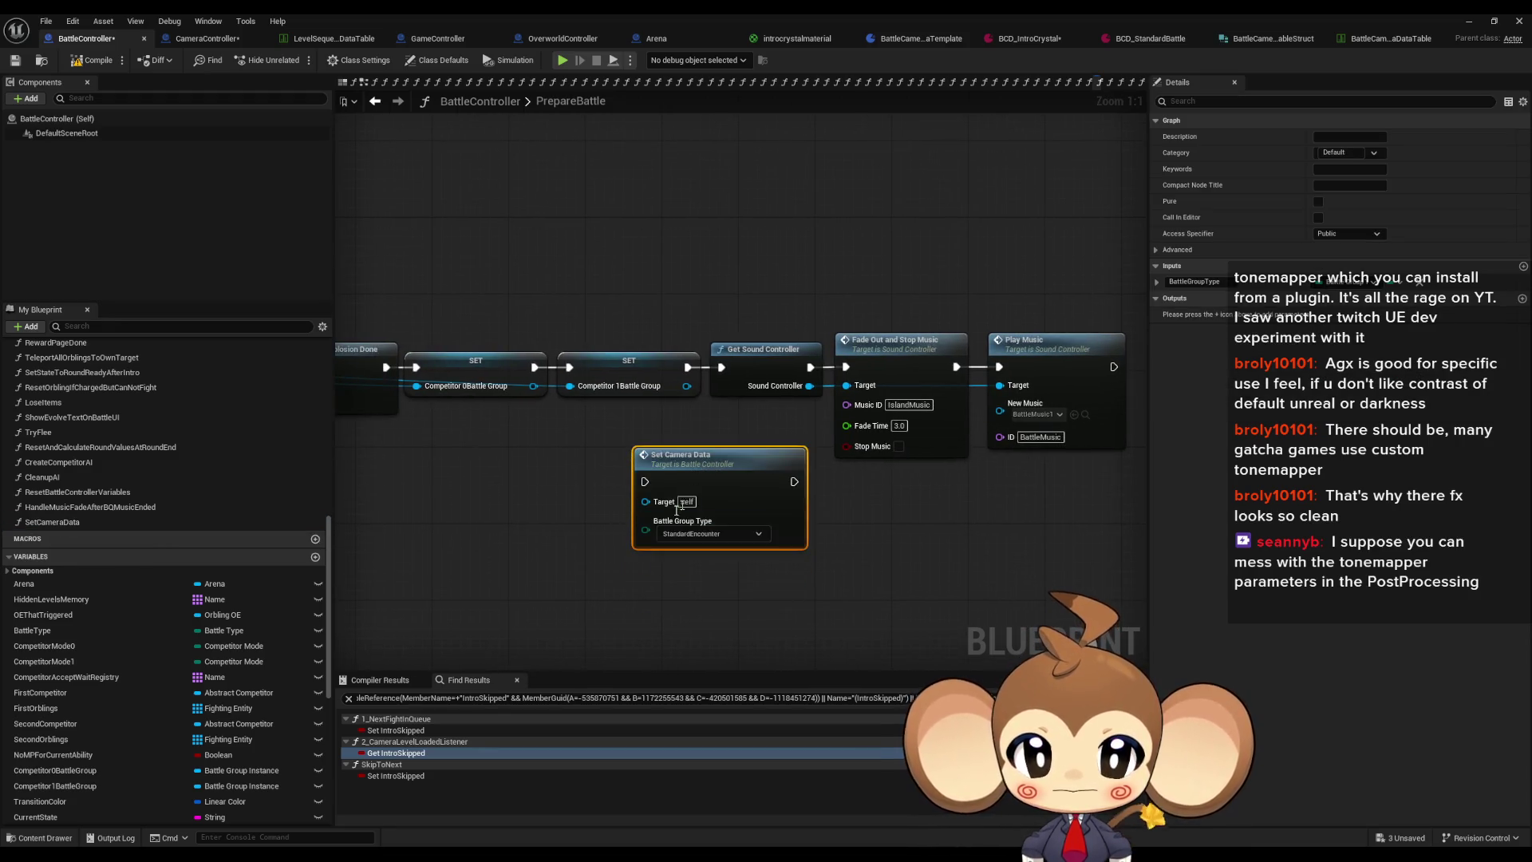
{"action": "left_click_drag", "start_coordinate": [630, 442], "coordinate": [636, 461]}
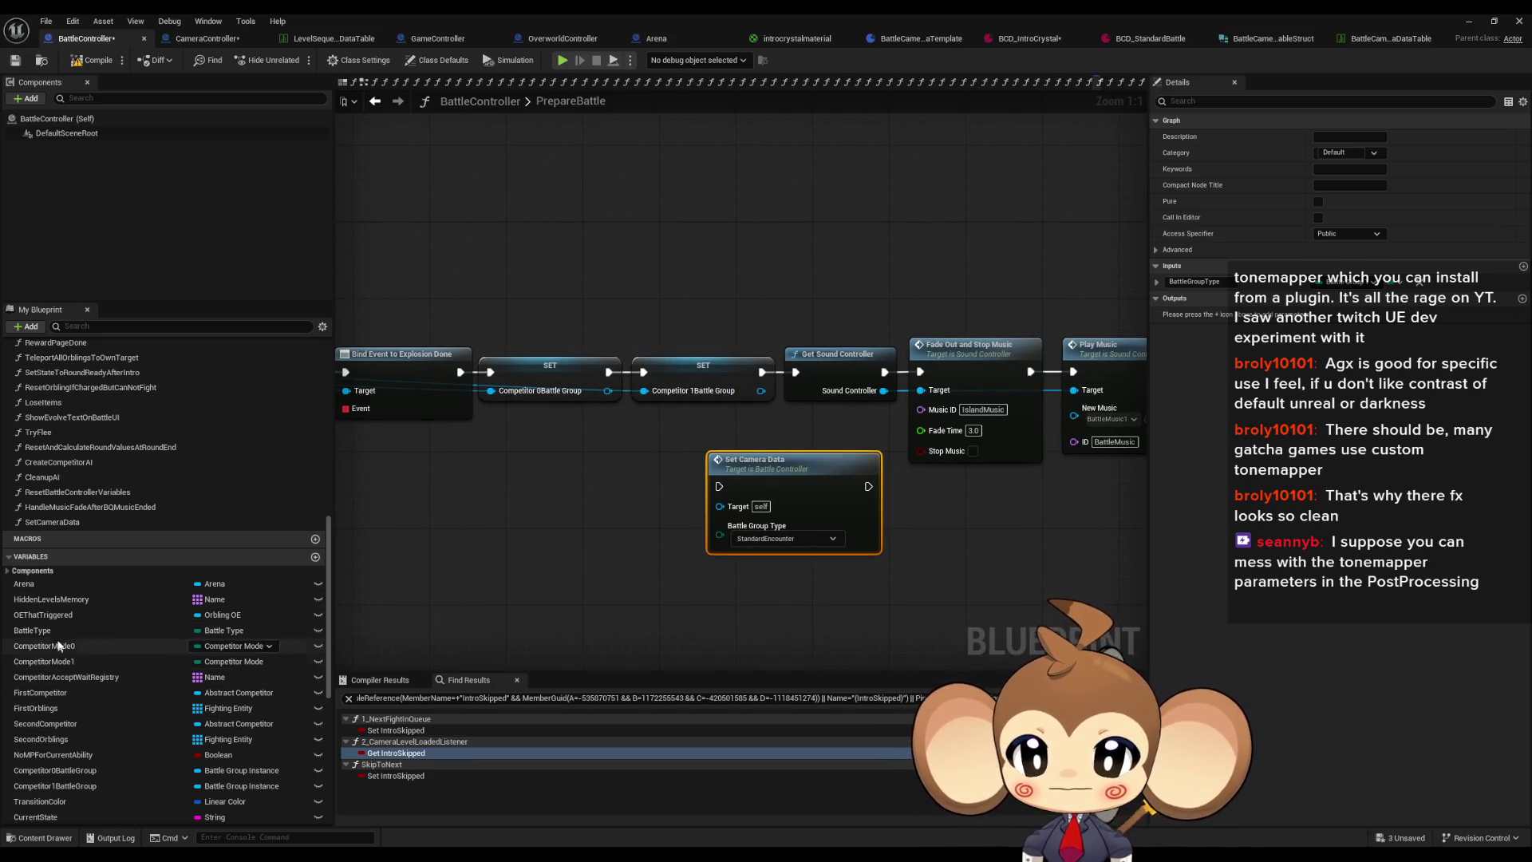
{"action": "scroll", "coordinate": [97, 674], "scroll_direction": "down", "scroll_amount": 3}
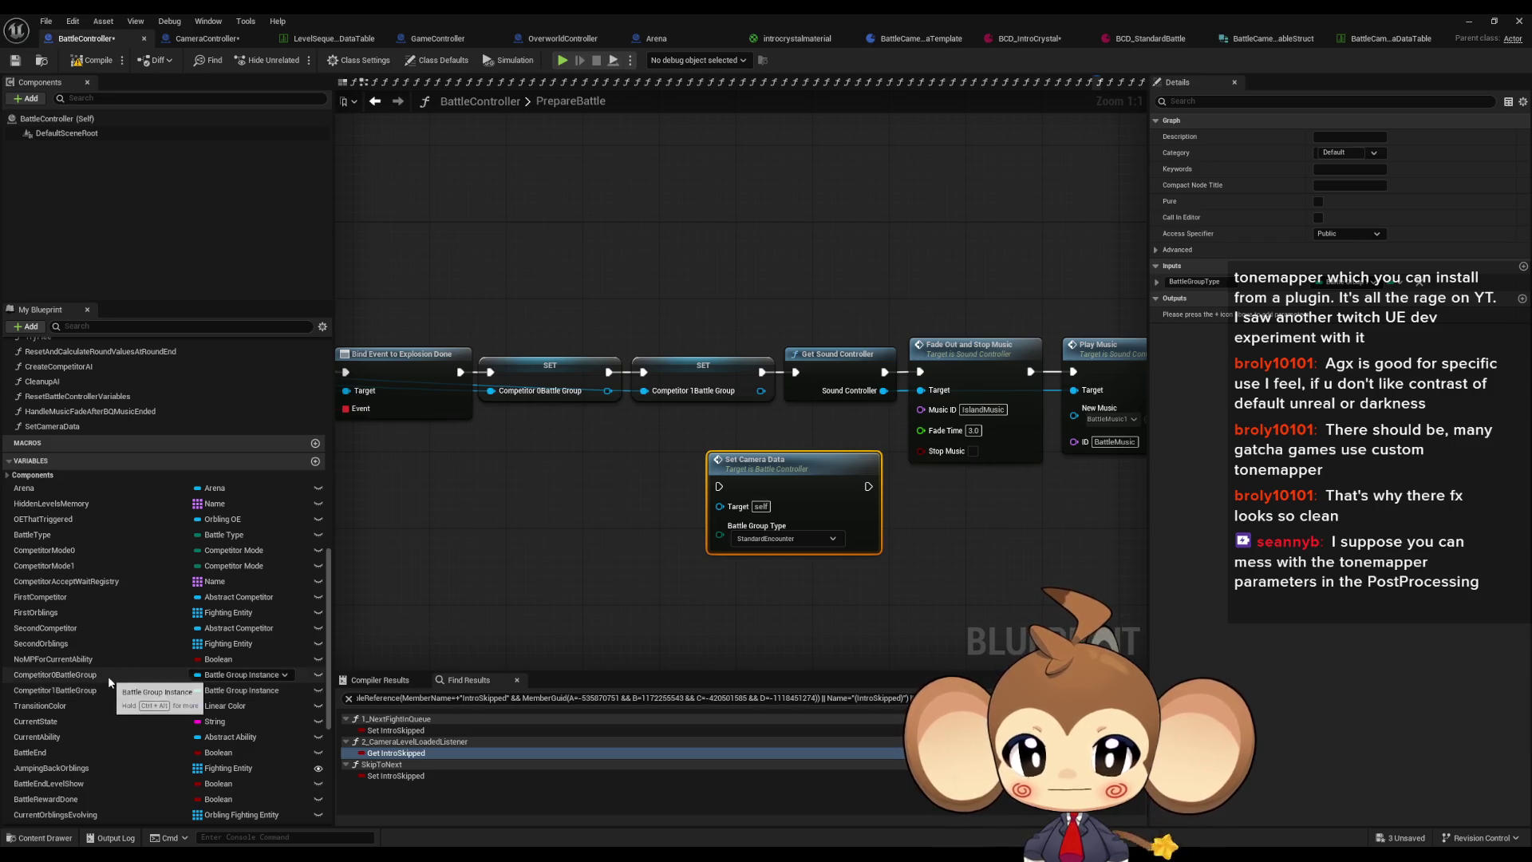
{"action": "scroll", "coordinate": [108, 684], "scroll_direction": "down", "scroll_amount": 3}
{"action": "scroll", "coordinate": [109, 680], "scroll_direction": "down", "scroll_amount": 3}
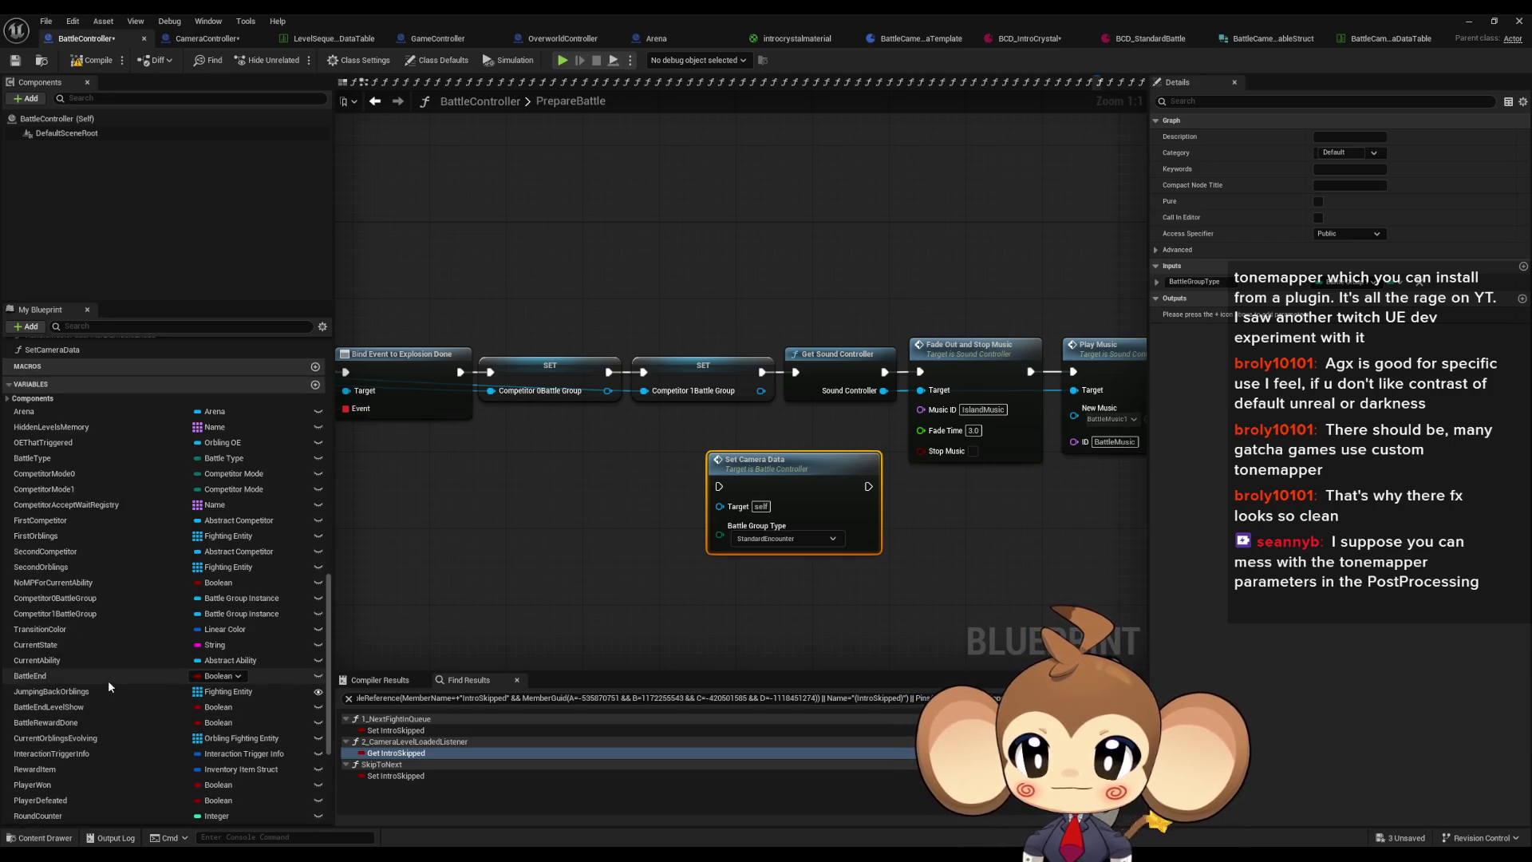
{"action": "scroll", "coordinate": [122, 673], "scroll_direction": "down", "scroll_amount": 3}
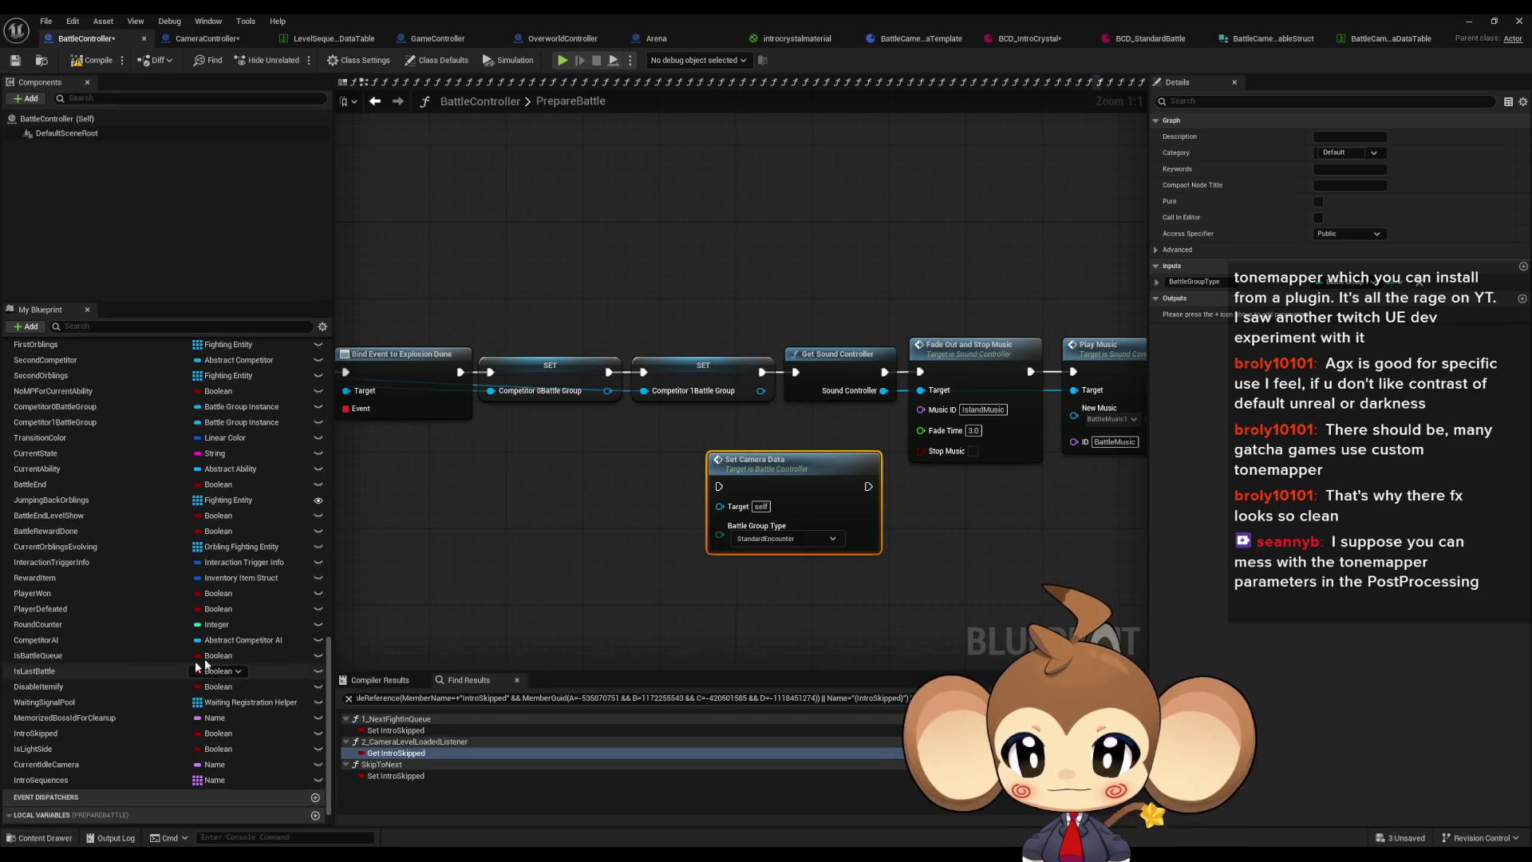
Step: Feed Competitor 1's Get Battle Group Type into Set Camera Data
{"action": "right_click", "coordinate": [509, 557]}
{"action": "type", "text": "get com"}
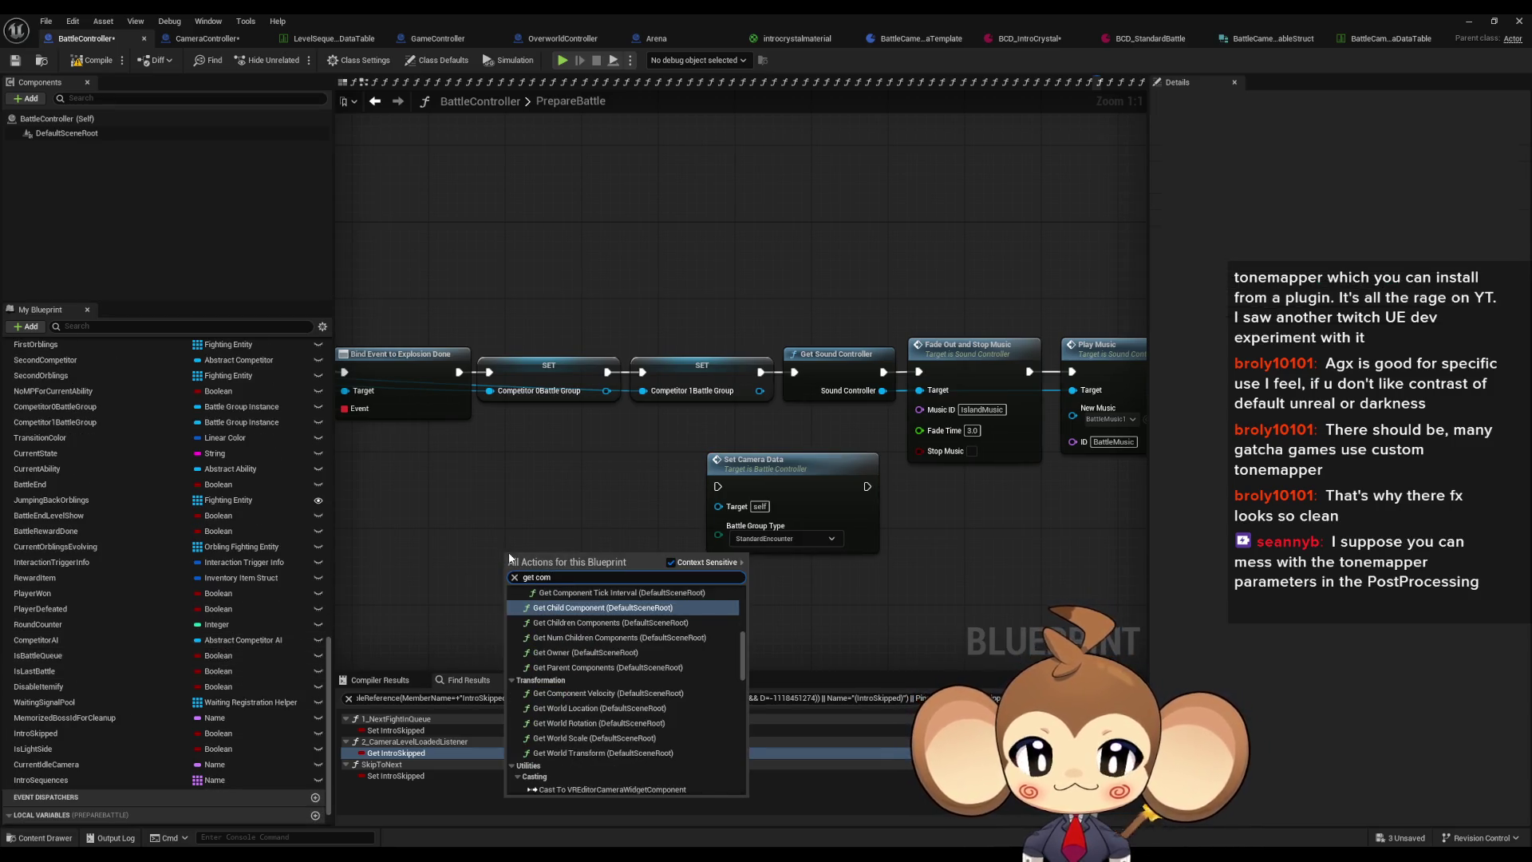
{"action": "type", "text": " 1"}
{"action": "left_click", "coordinate": [568, 697]}
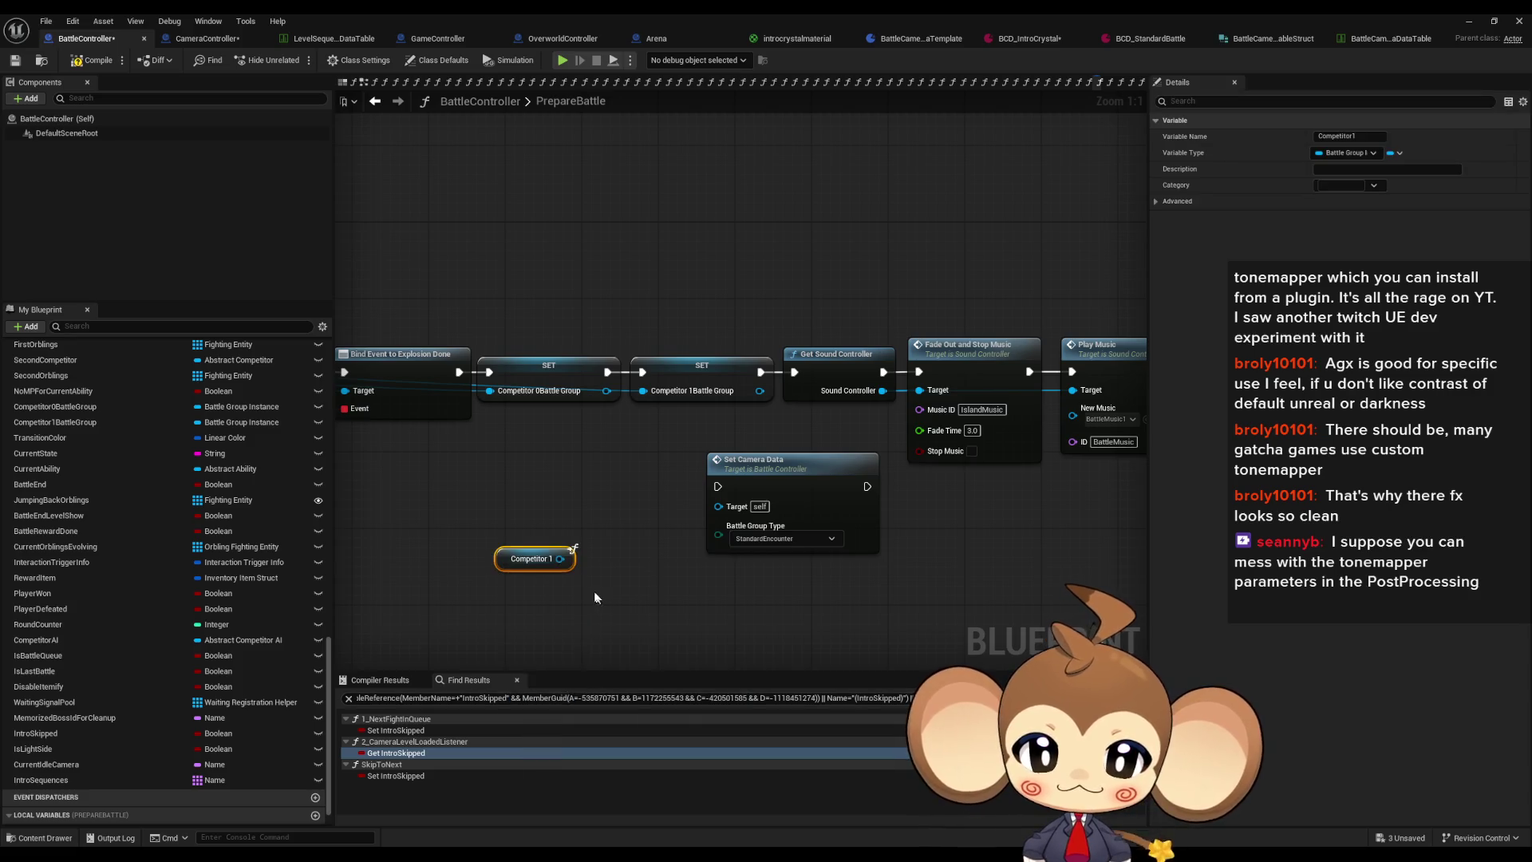
{"action": "left_click_drag", "start_coordinate": [541, 550], "coordinate": [505, 591]}
{"action": "type", "text": "batt"}
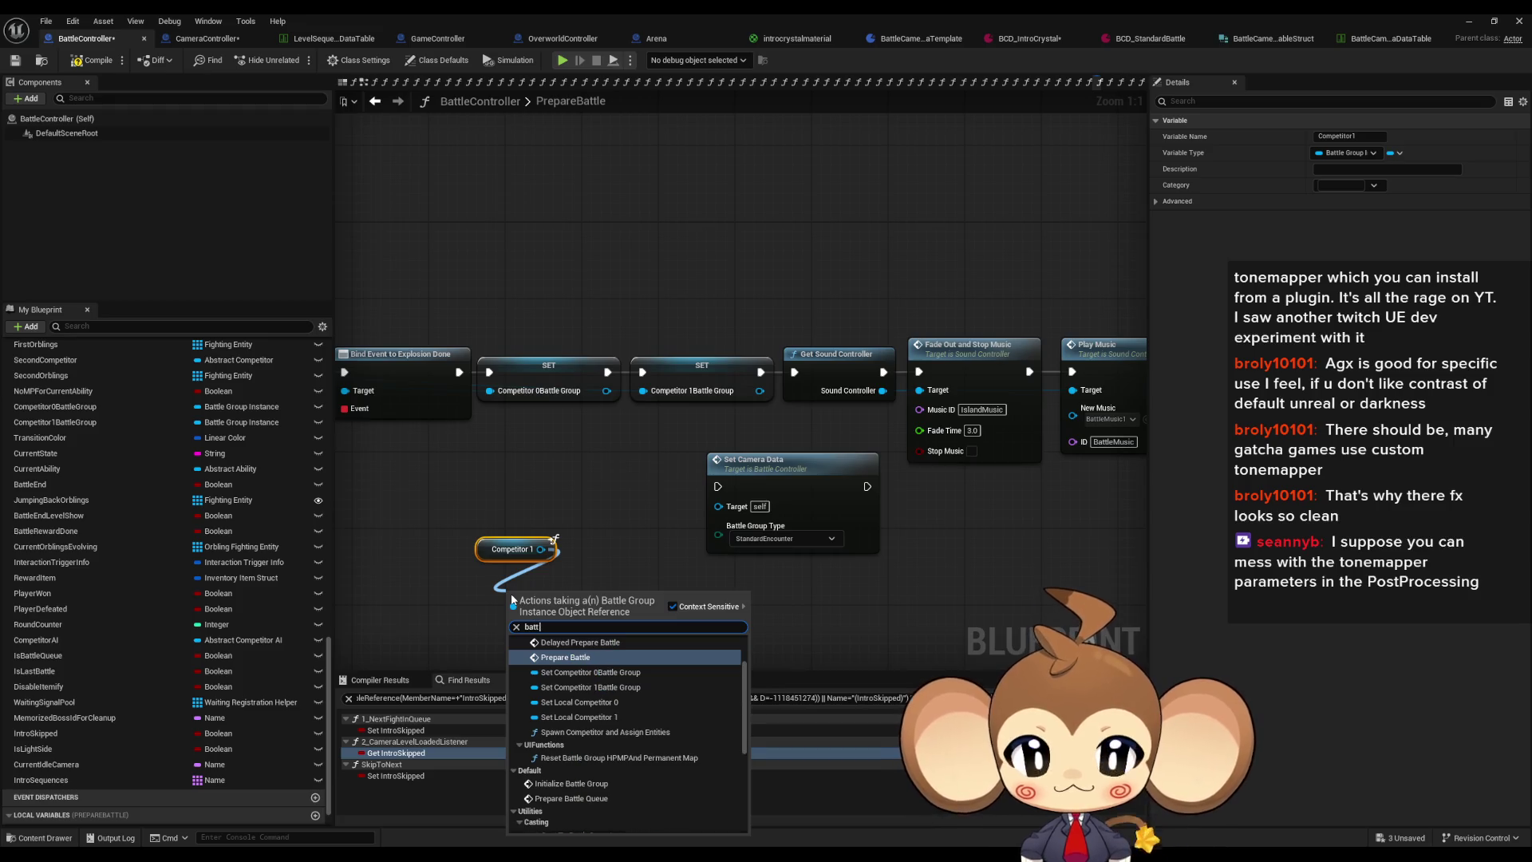
{"action": "type", "text": " typ"}
{"action": "key", "text": "Return"}
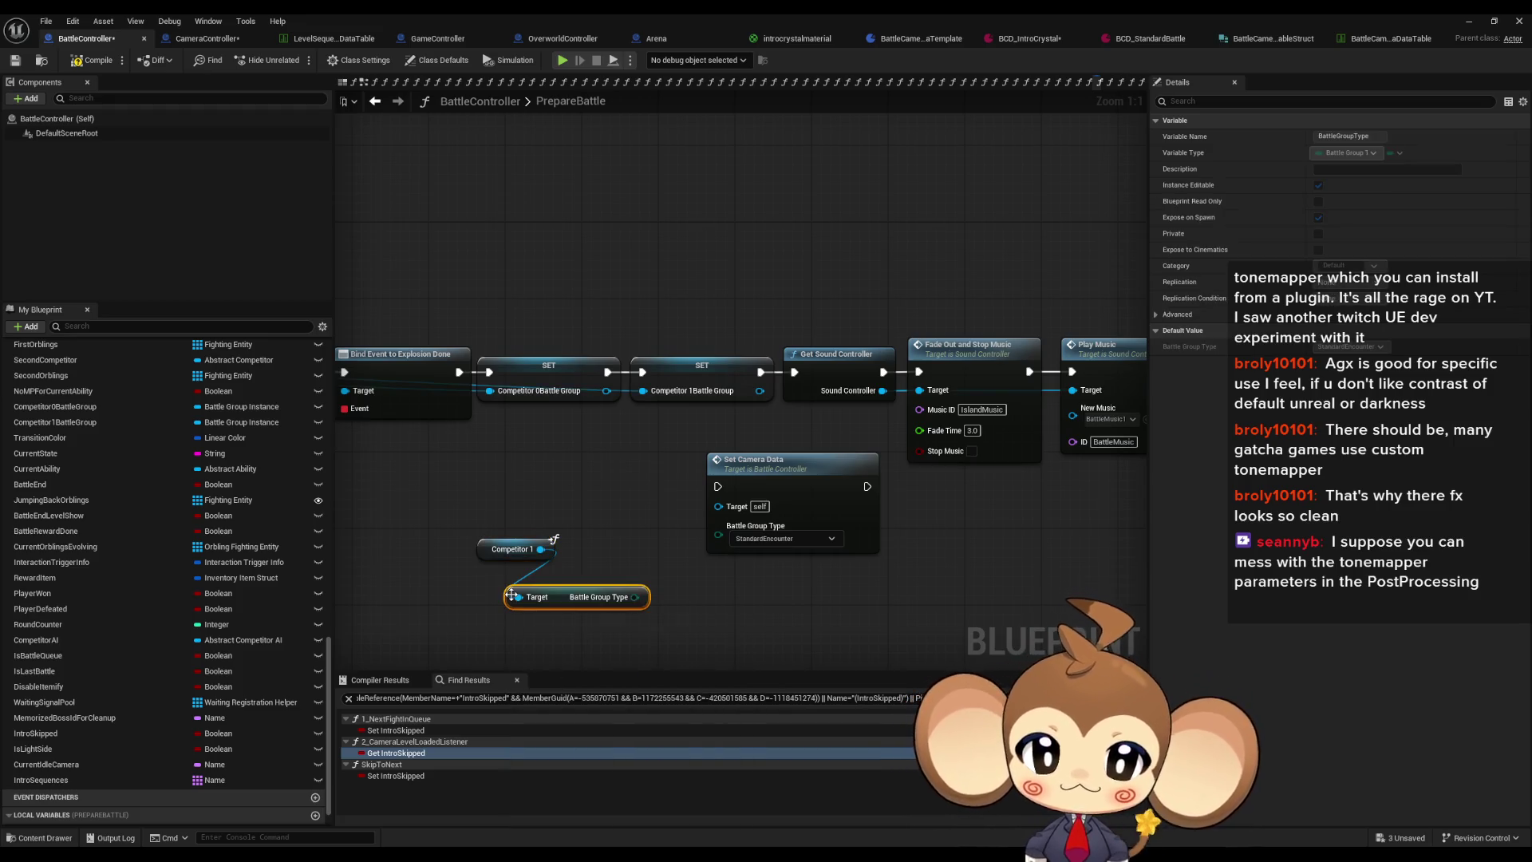
{"action": "left_click_drag", "start_coordinate": [721, 541], "coordinate": [719, 538]}
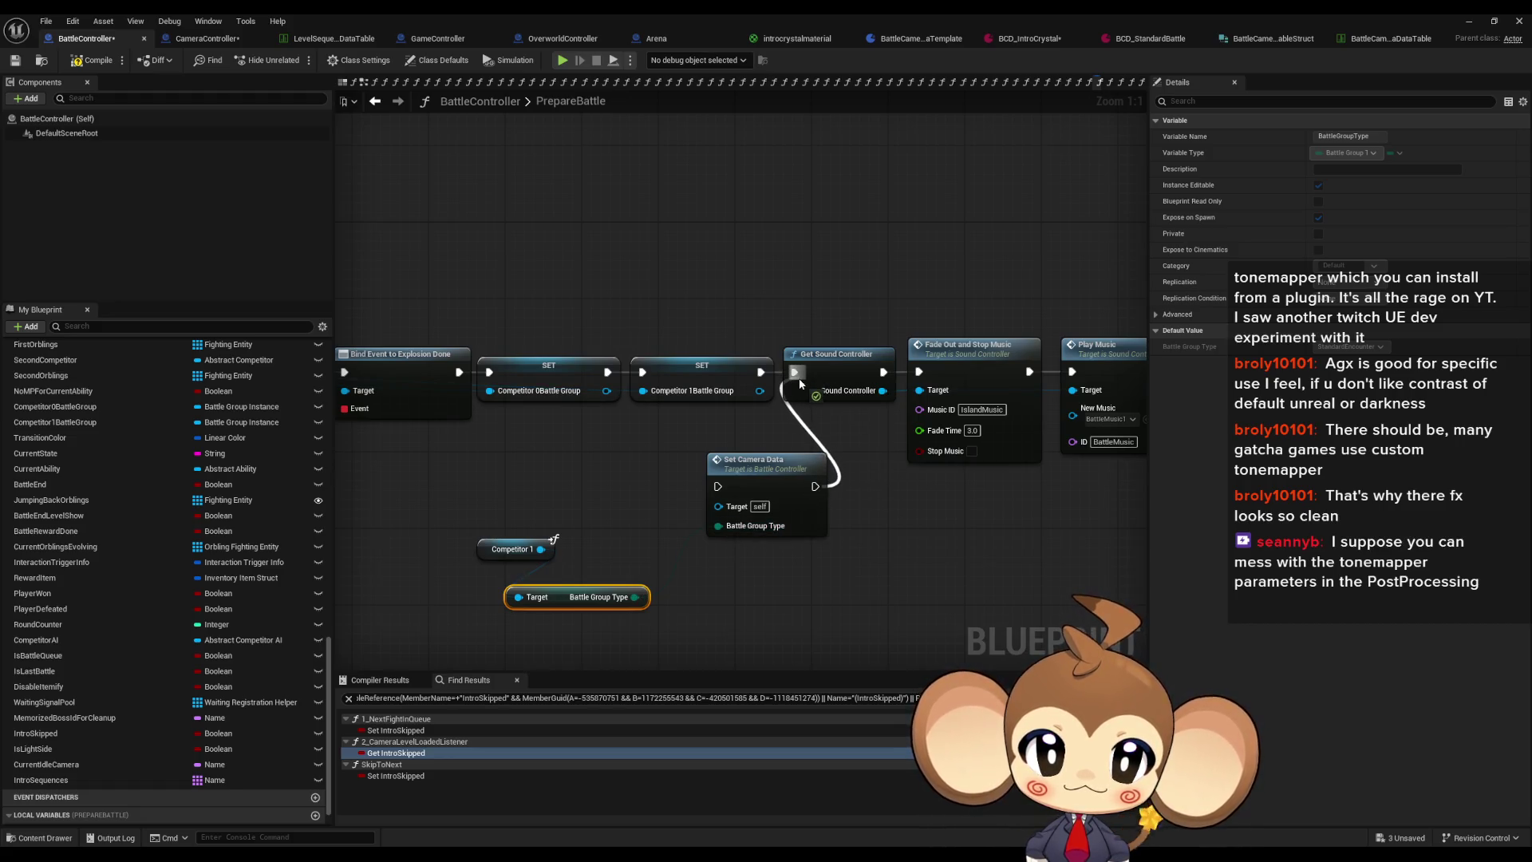
Step: Chain Set Camera Data between the SET node and music nodes, tidy the layout, and return to the level editor
{"action": "left_click_drag", "start_coordinate": [721, 487], "coordinate": [719, 485]}
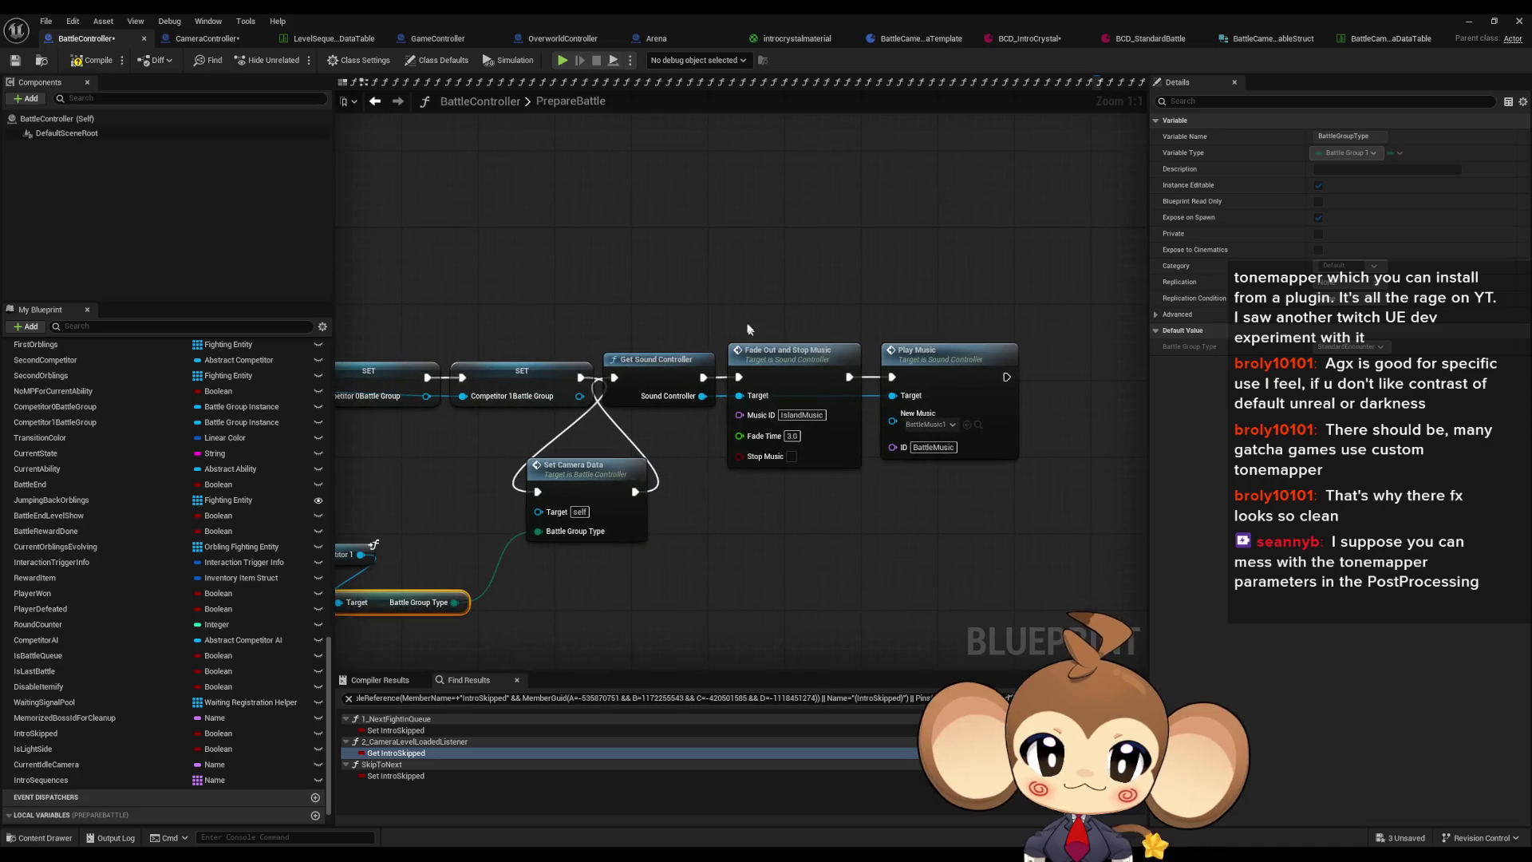
{"action": "left_click_drag", "start_coordinate": [594, 319], "coordinate": [1029, 430]}
{"action": "left_click_drag", "start_coordinate": [661, 376], "coordinate": [719, 490]}
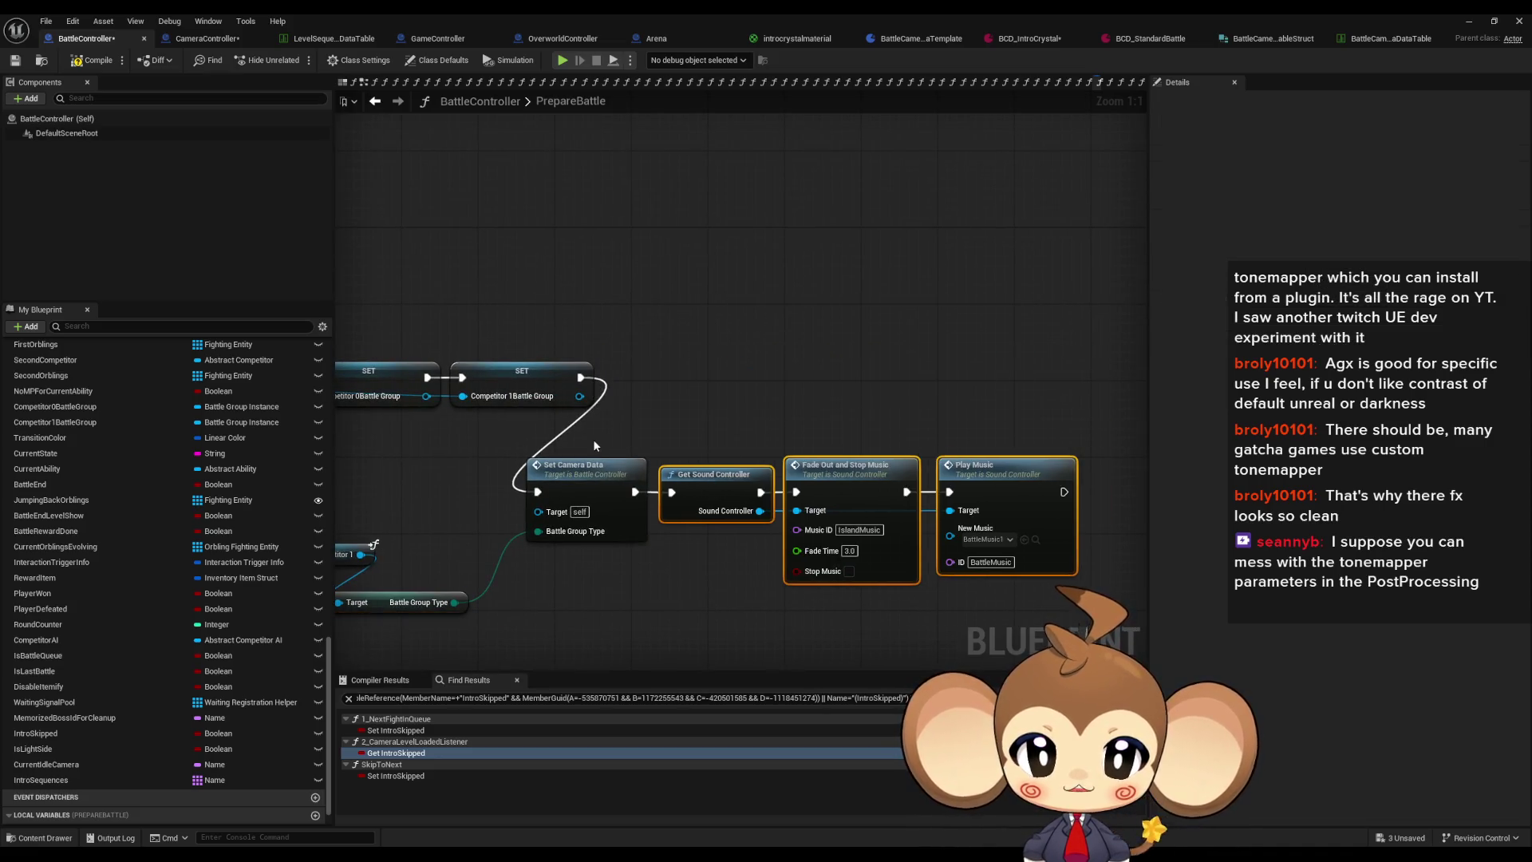
{"action": "left_click", "coordinate": [586, 466], "text": "ctrl"}
{"action": "left_click_drag", "start_coordinate": [586, 465], "coordinate": [662, 350]}
{"action": "left_click_drag", "start_coordinate": [561, 596], "coordinate": [683, 435]}
{"action": "left_click_drag", "start_coordinate": [489, 540], "coordinate": [649, 469]}
{"action": "left_click", "coordinate": [1105, 521]}
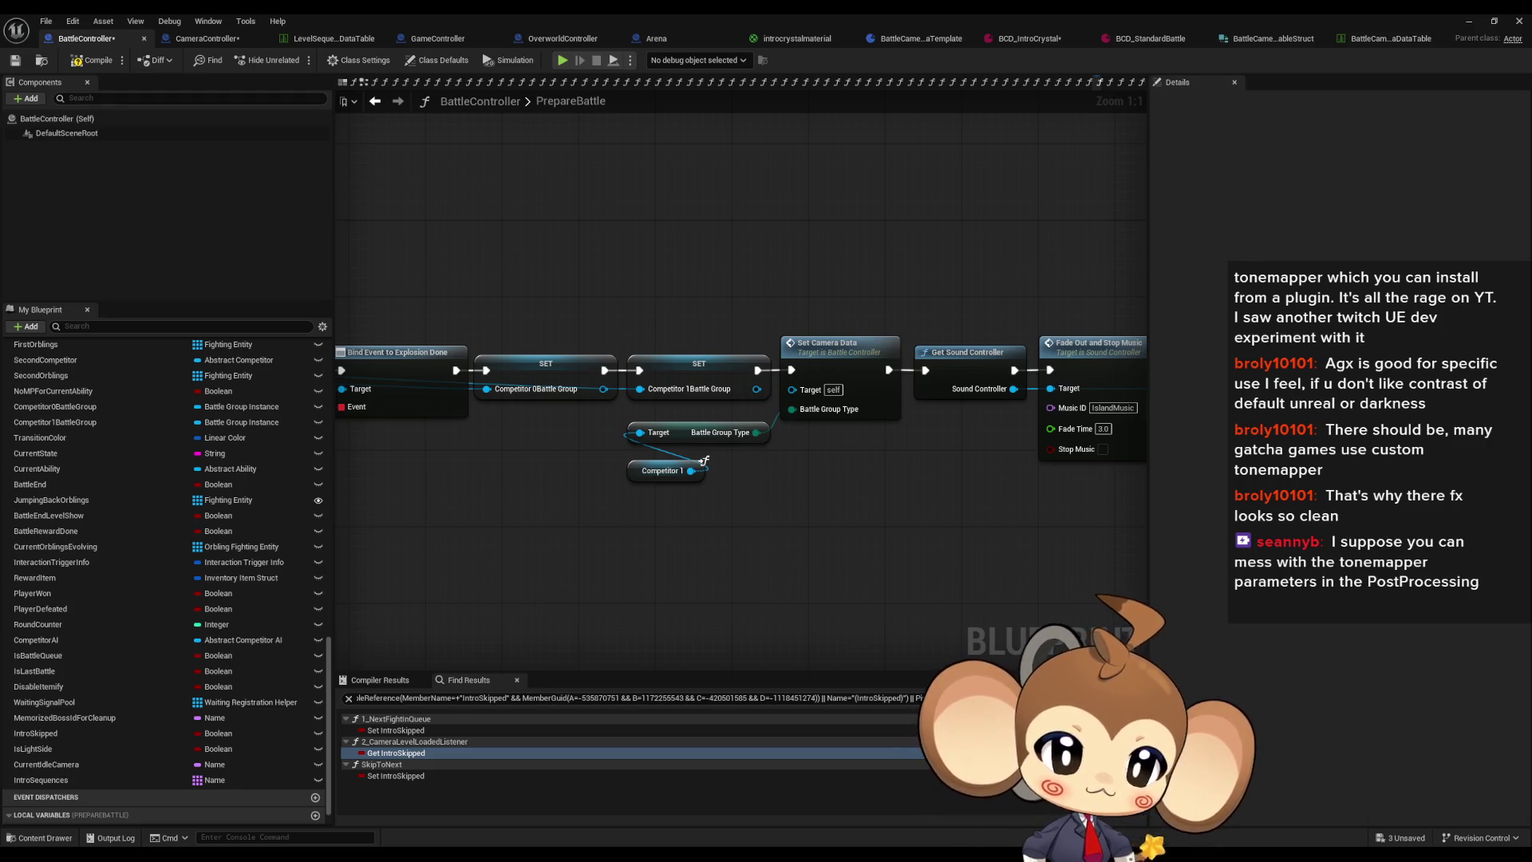
{"action": "left_click", "coordinate": [1468, 21]}
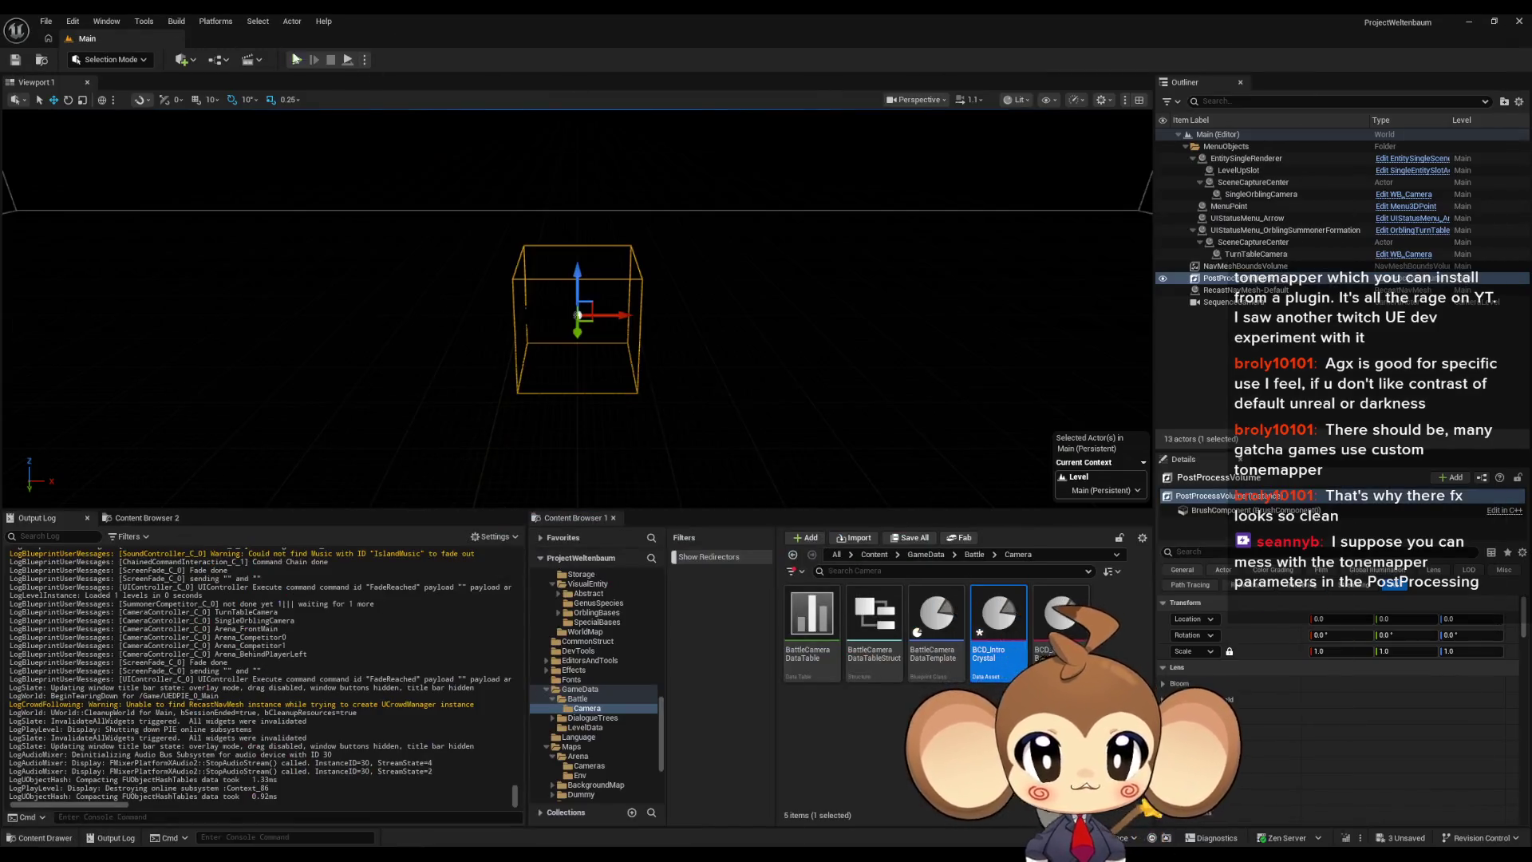
Step: Recompile the failing BattleController blueprint from the compile-error prompt and launch Play in Editor again
{"action": "key", "text": "alt+p"}
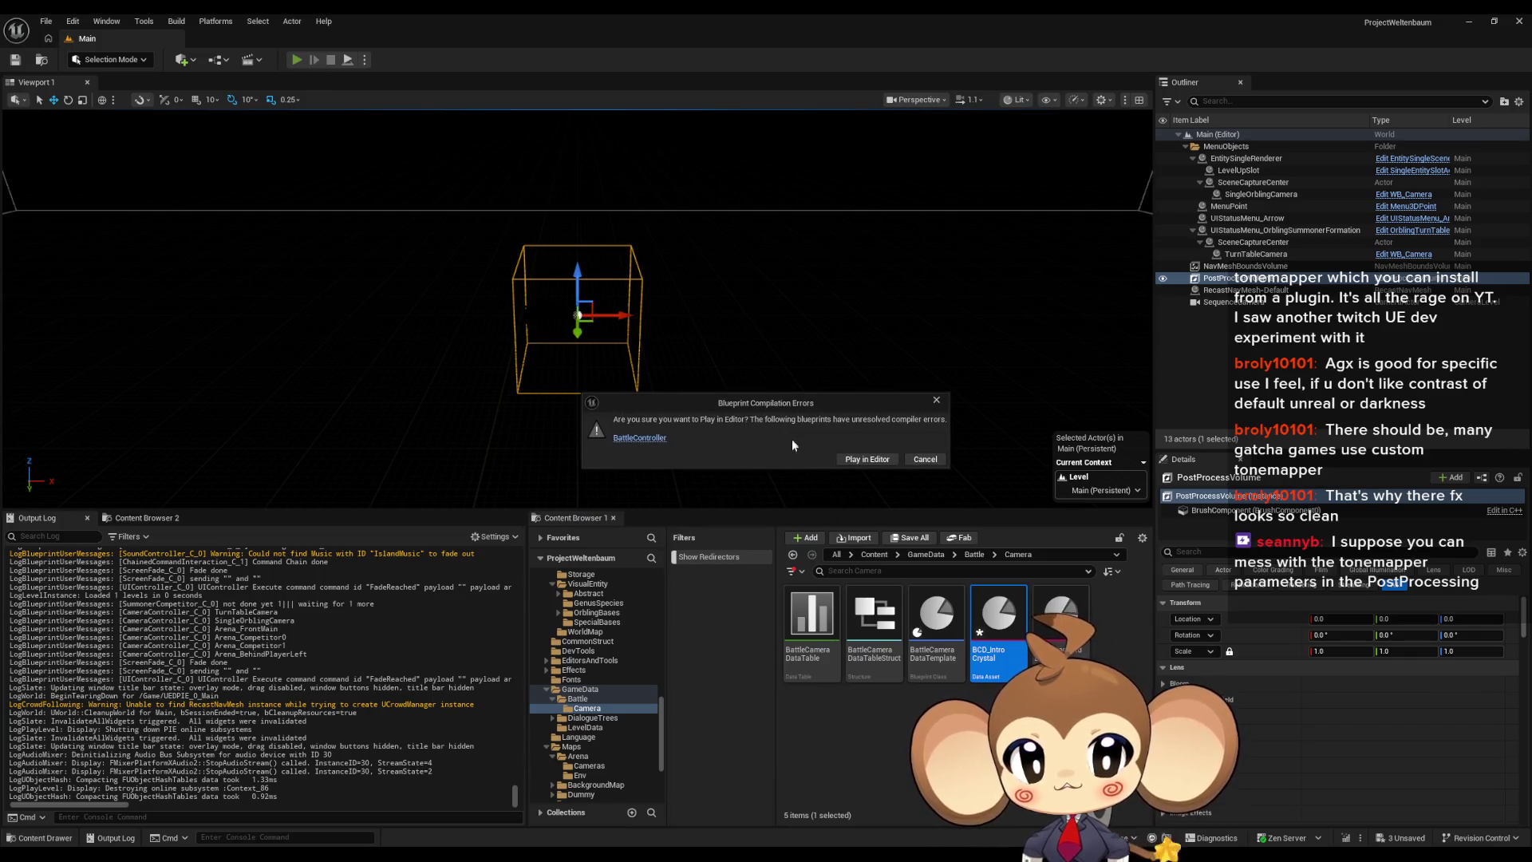
{"action": "left_click", "coordinate": [937, 401]}
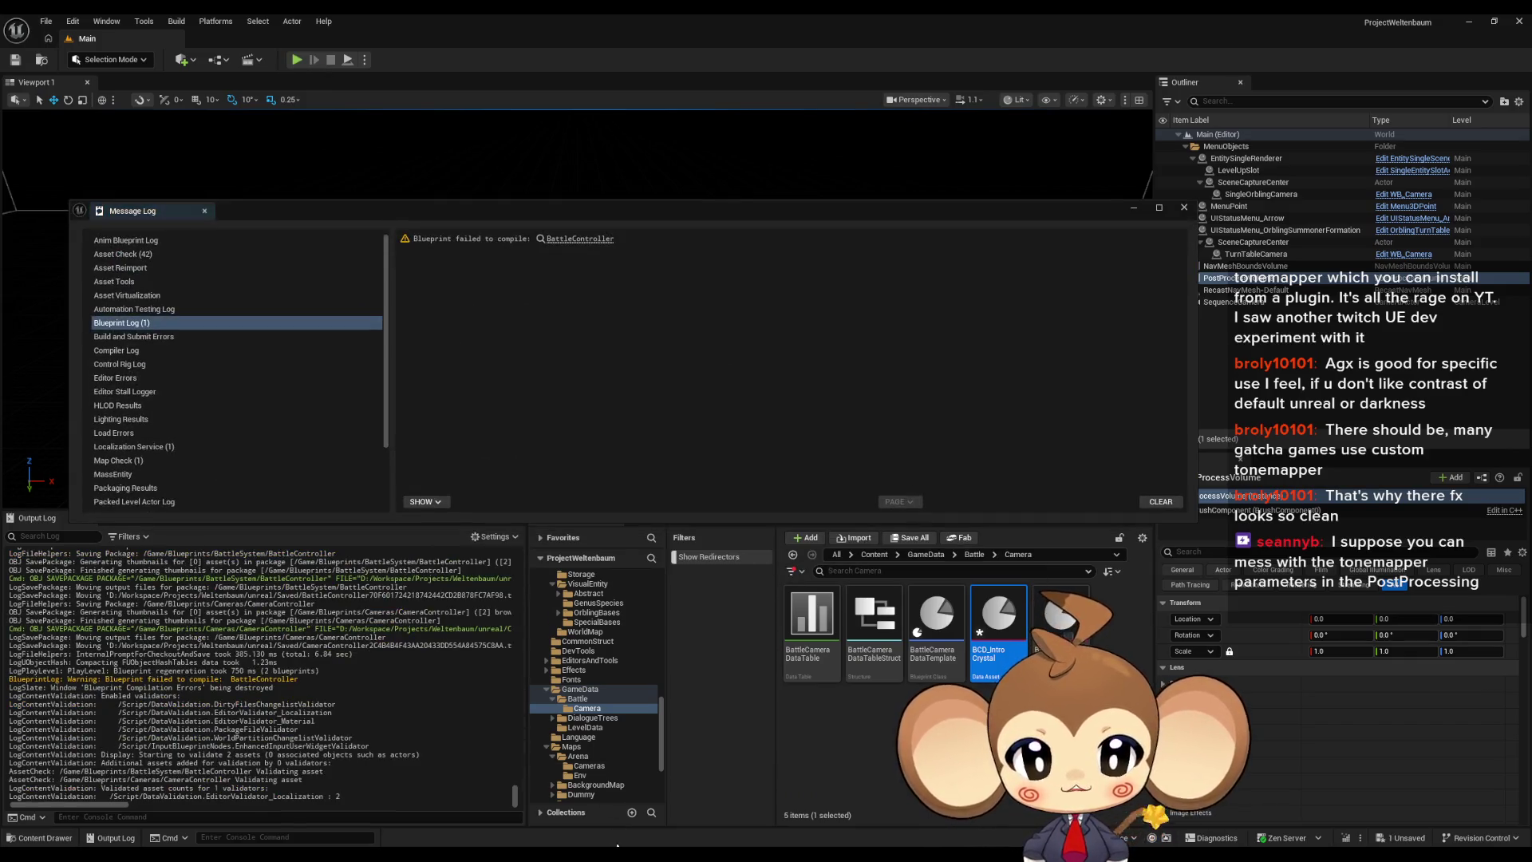
{"action": "left_click", "coordinate": [581, 239]}
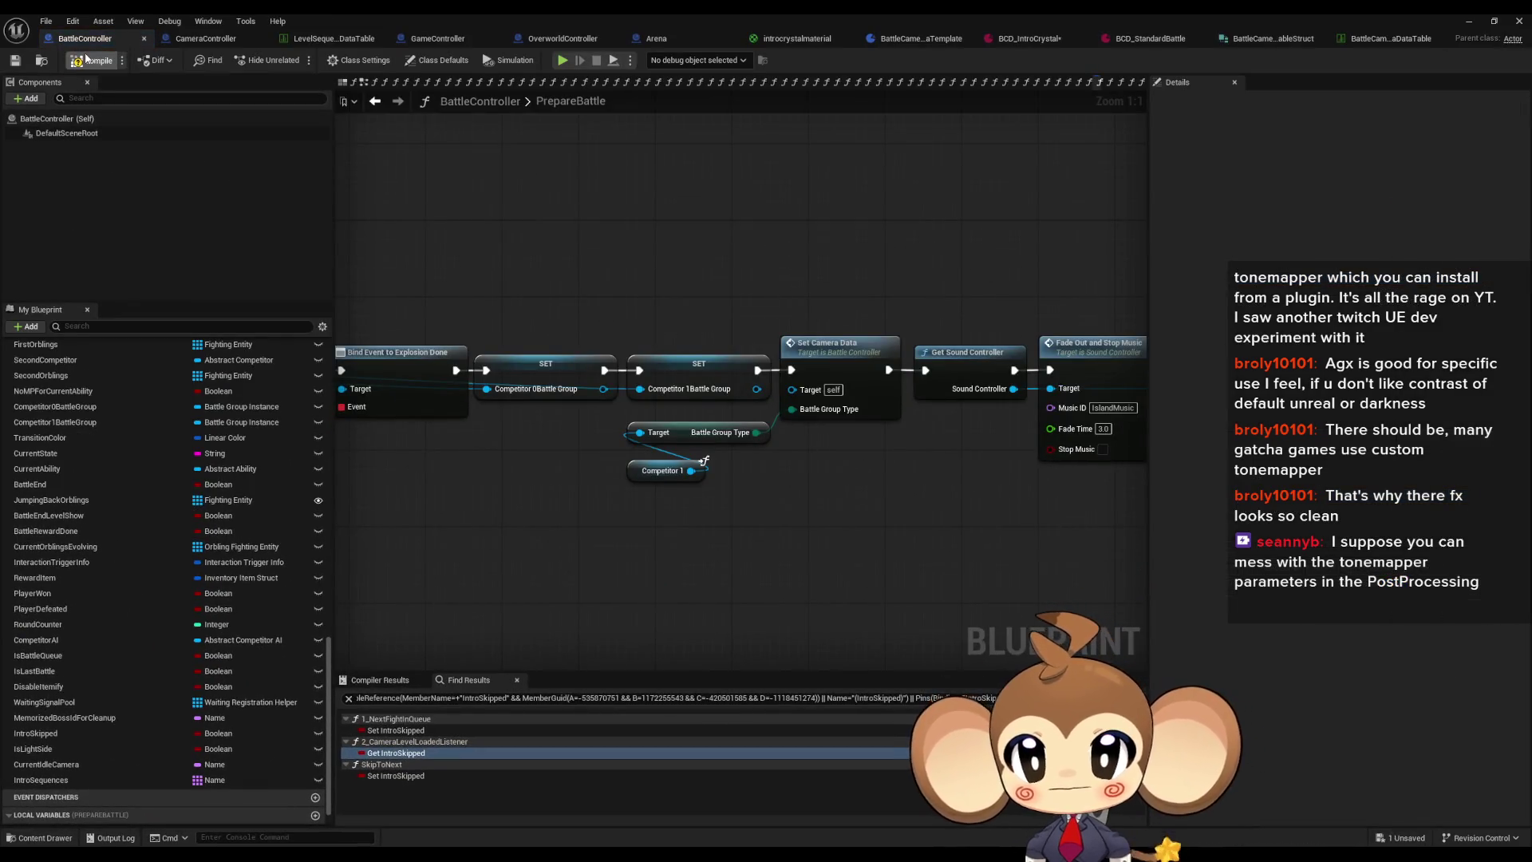
{"action": "left_click", "coordinate": [1468, 20]}
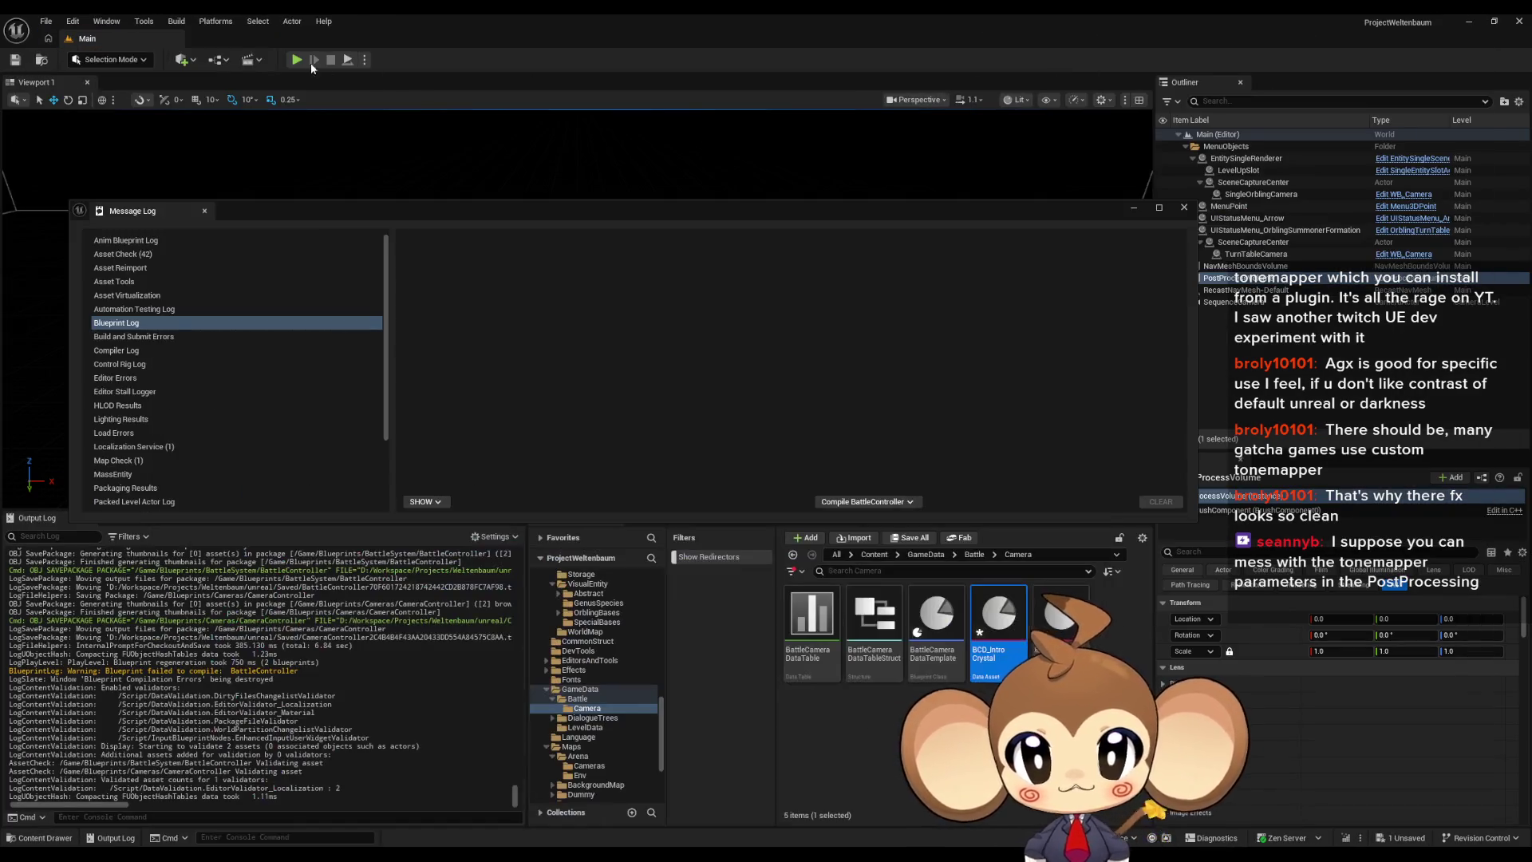
{"action": "key", "text": "alt+p"}
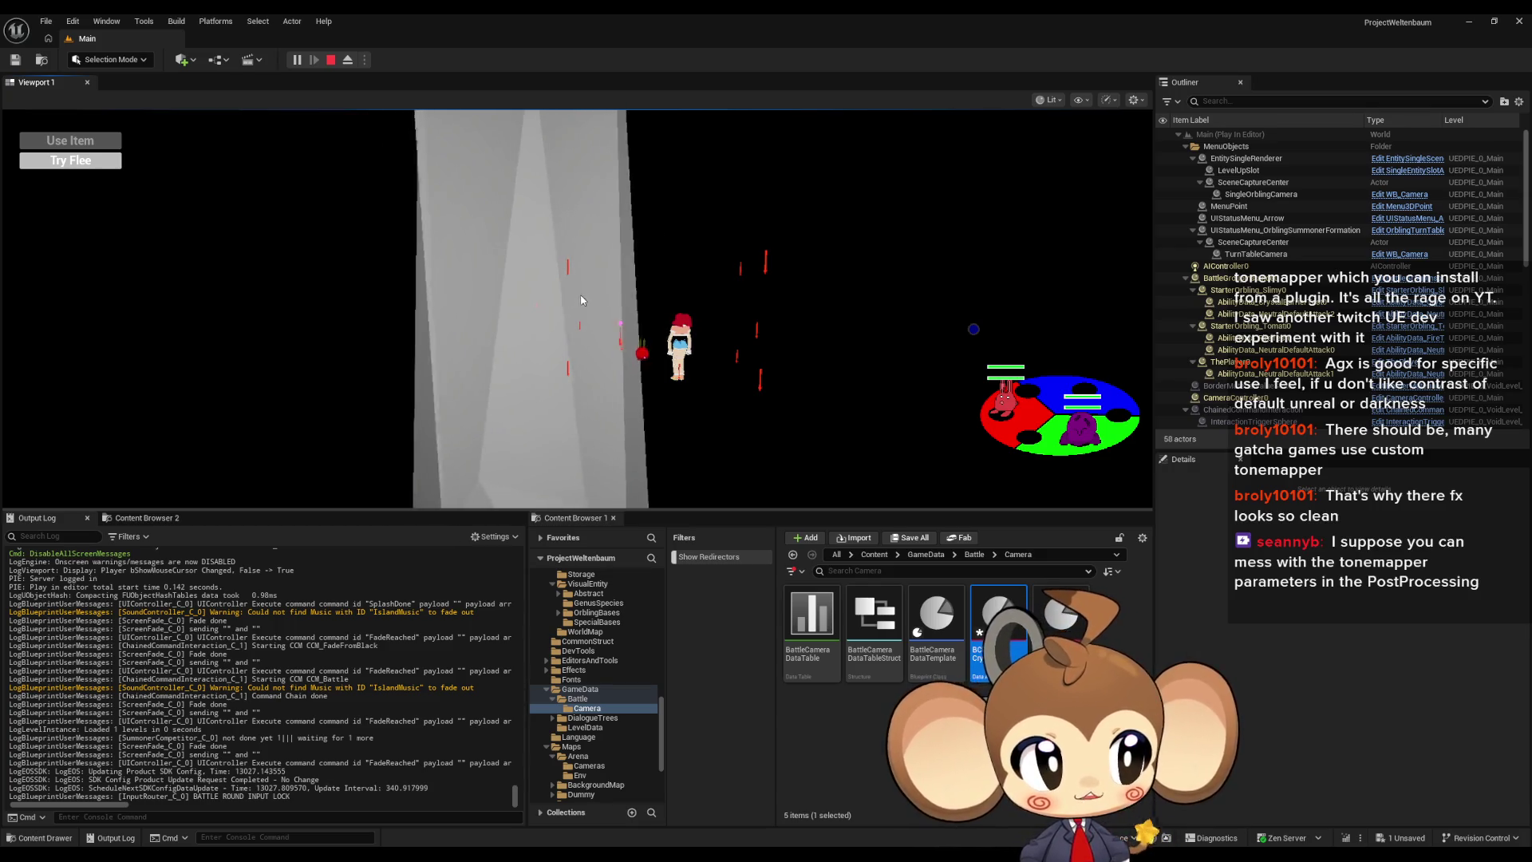
Step: Stop the play-in-editor session after reaching a battle
{"action": "left_click", "coordinate": [331, 60]}
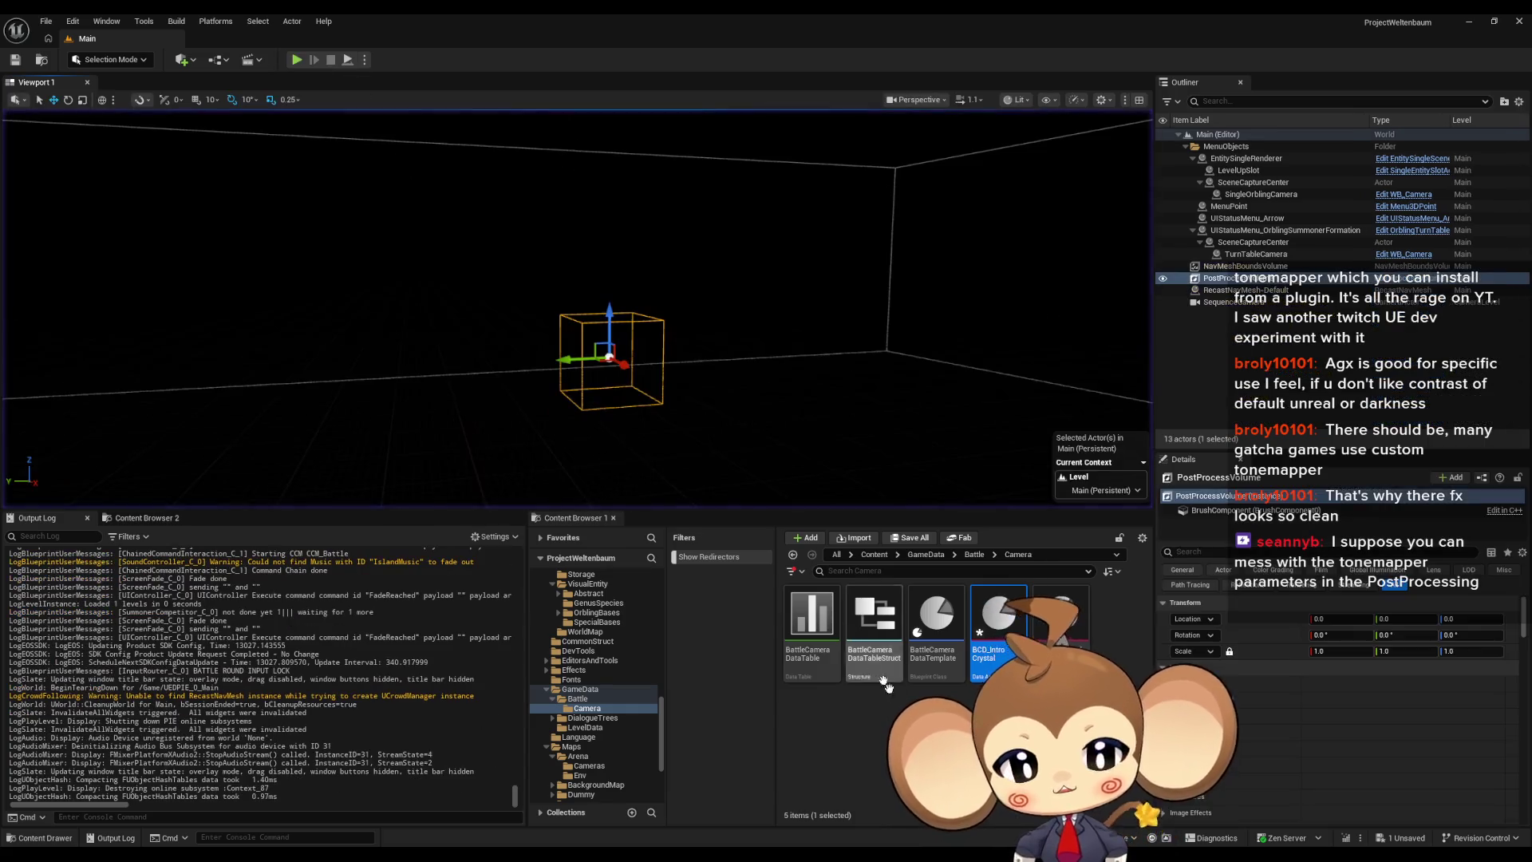
Step: Open the GameController blueprint from Content/Blueprints/Controllers and its StartGame function graph
{"action": "left_click", "coordinate": [872, 555]}
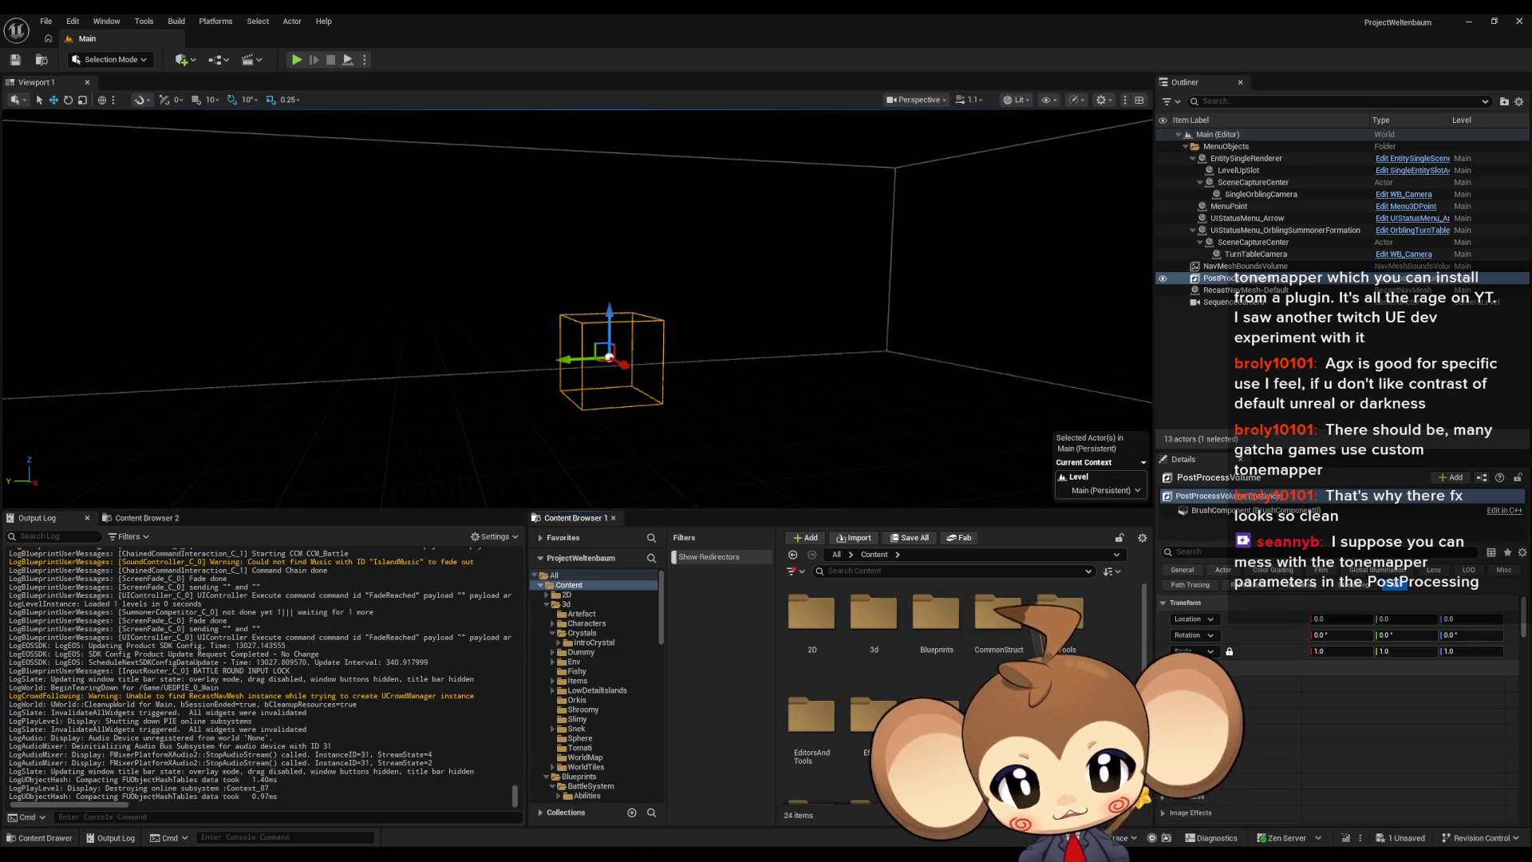
{"action": "double_click", "coordinate": [910, 624]}
{"action": "double_click", "coordinate": [910, 625]}
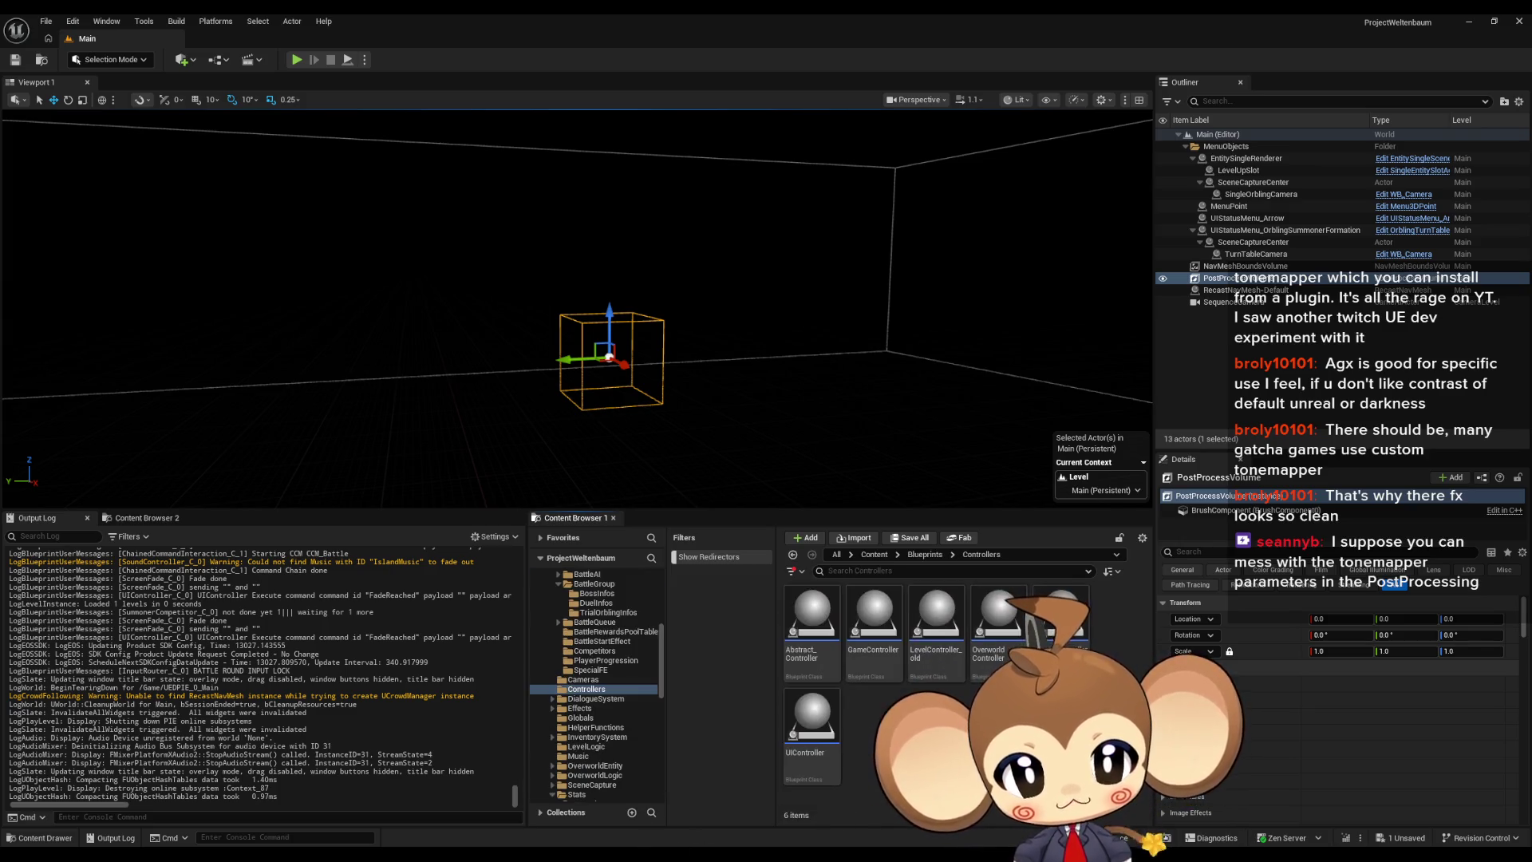
{"action": "double_click", "coordinate": [874, 622]}
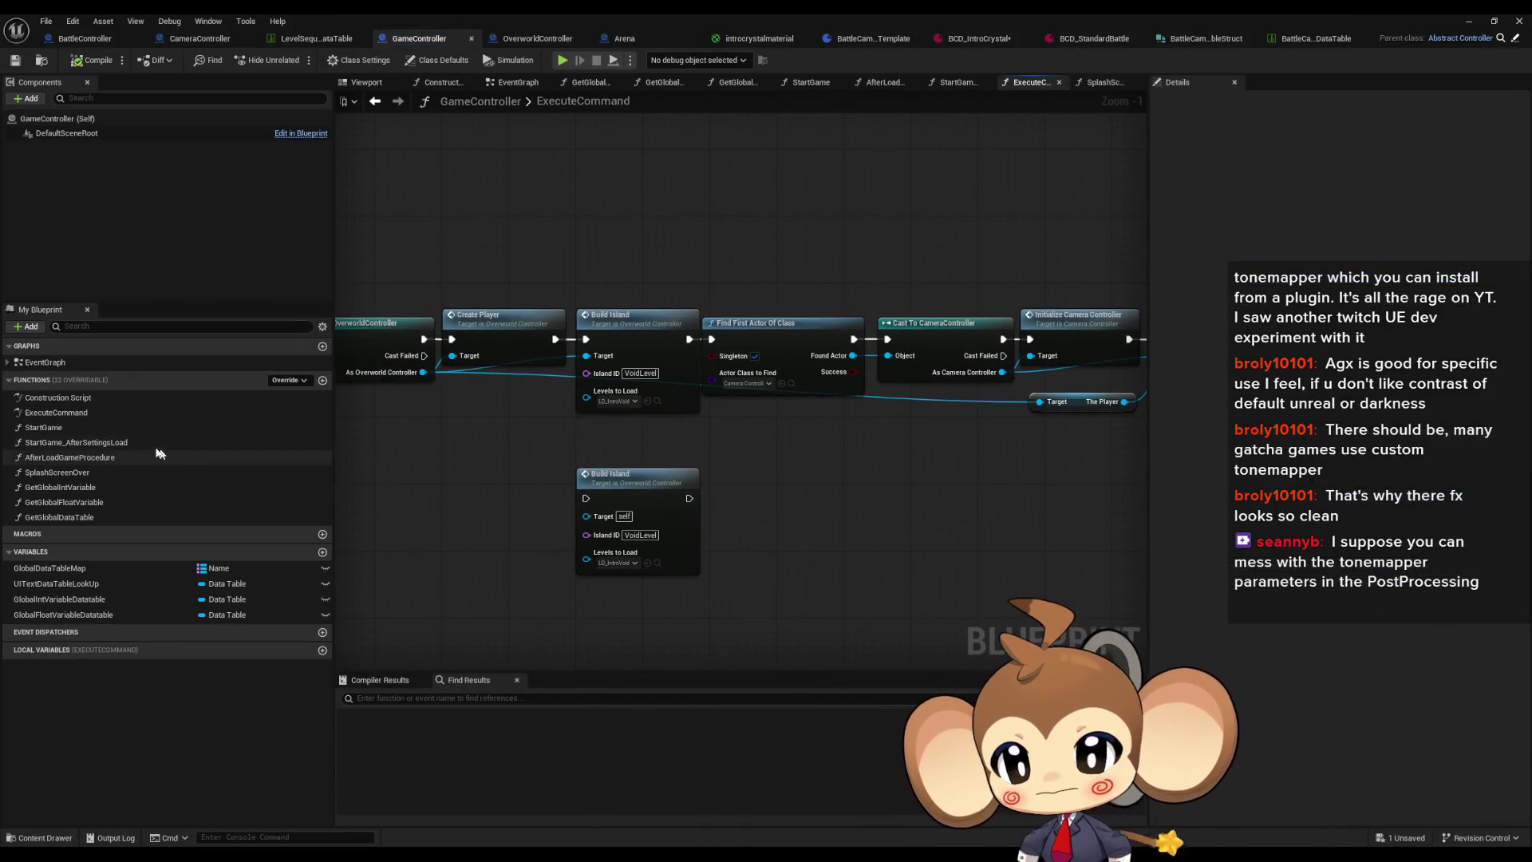
{"action": "double_click", "coordinate": [87, 425]}
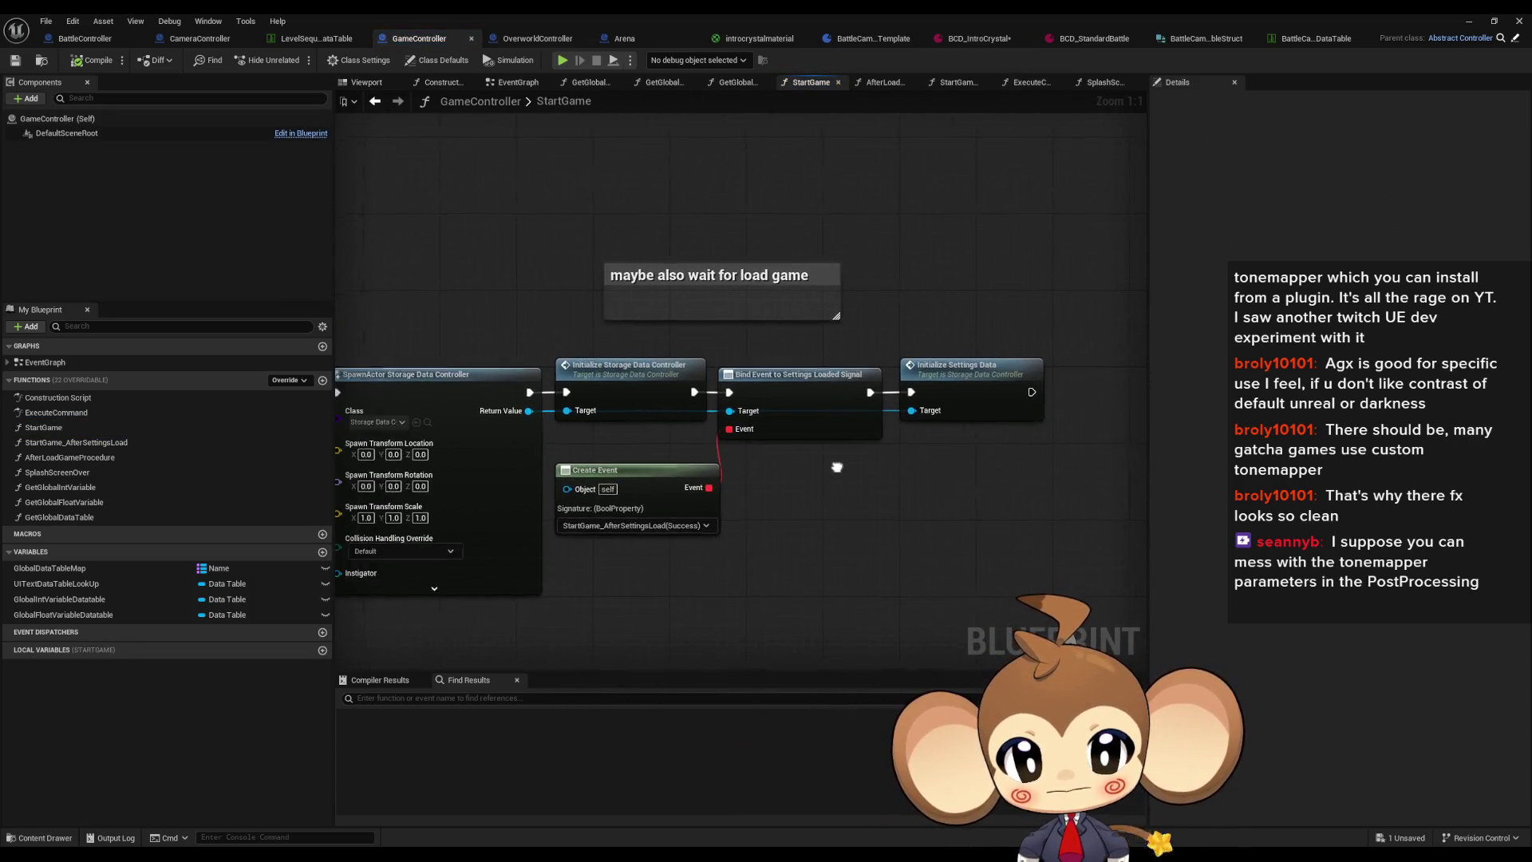
Step: Follow StartGame_AfterSettingsLoad to the Initialize Overworld Controller call and open InitializeOverworldController
{"action": "left_click", "coordinate": [989, 369]}
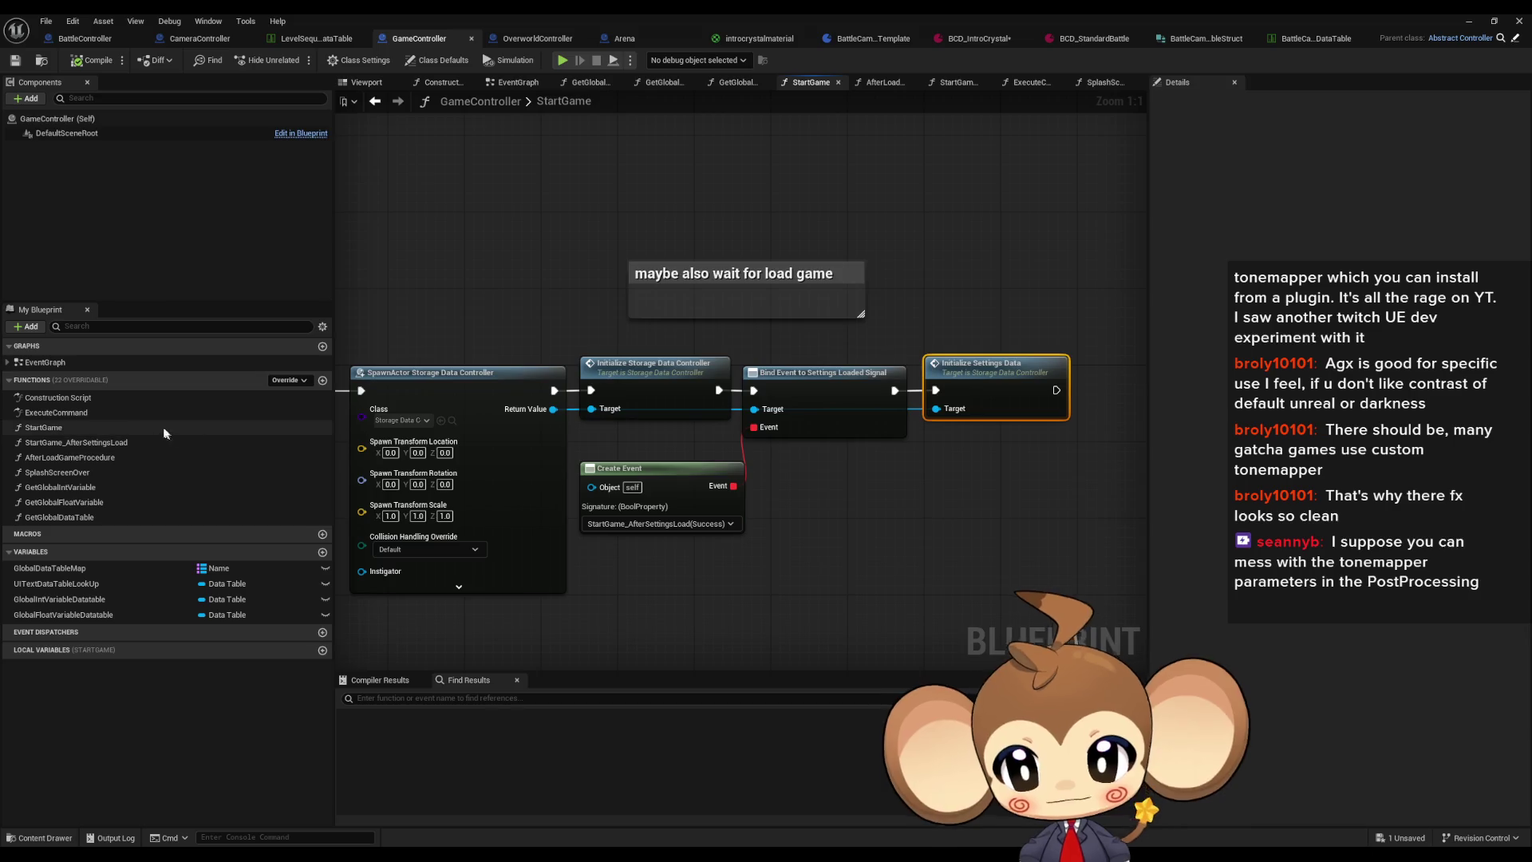
{"action": "double_click", "coordinate": [102, 446]}
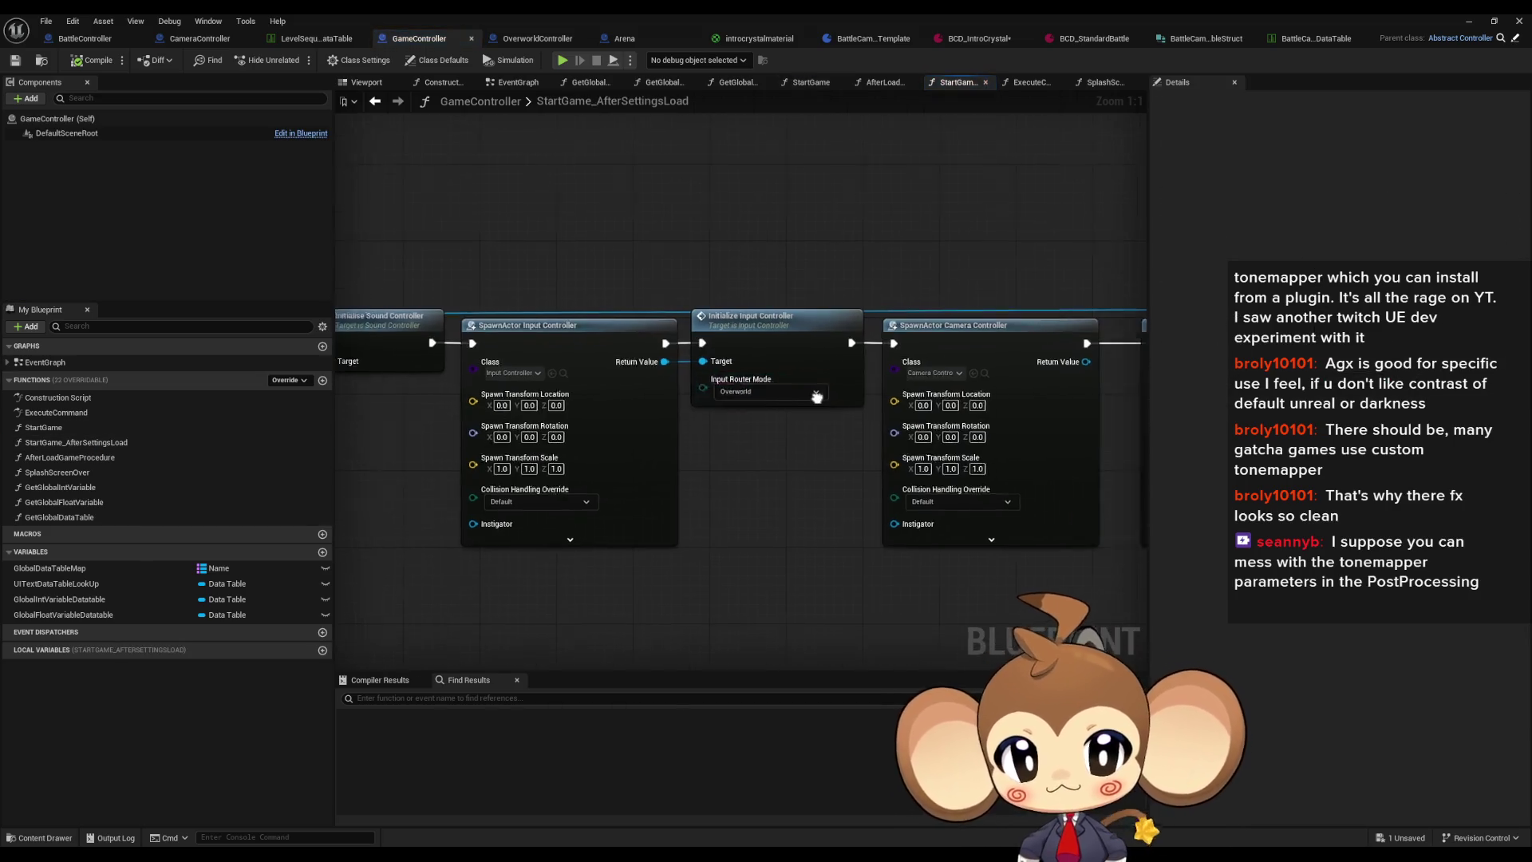
{"action": "scroll", "coordinate": [700, 434], "scroll_direction": "down", "scroll_amount": 3}
{"action": "mouse_move", "coordinate": [699, 434]}
{"action": "left_mouse_down"}
{"action": "mouse_move", "coordinate": [860, 457]}
{"action": "mouse_move", "coordinate": [710, 471]}
{"action": "mouse_move", "coordinate": [802, 465]}
{"action": "left_mouse_up"}
{"action": "scroll", "coordinate": [814, 455], "scroll_direction": "up", "scroll_amount": 3}
{"action": "left_click", "coordinate": [837, 375]}
{"action": "left_click_drag", "start_coordinate": [1058, 410], "coordinate": [606, 409]}
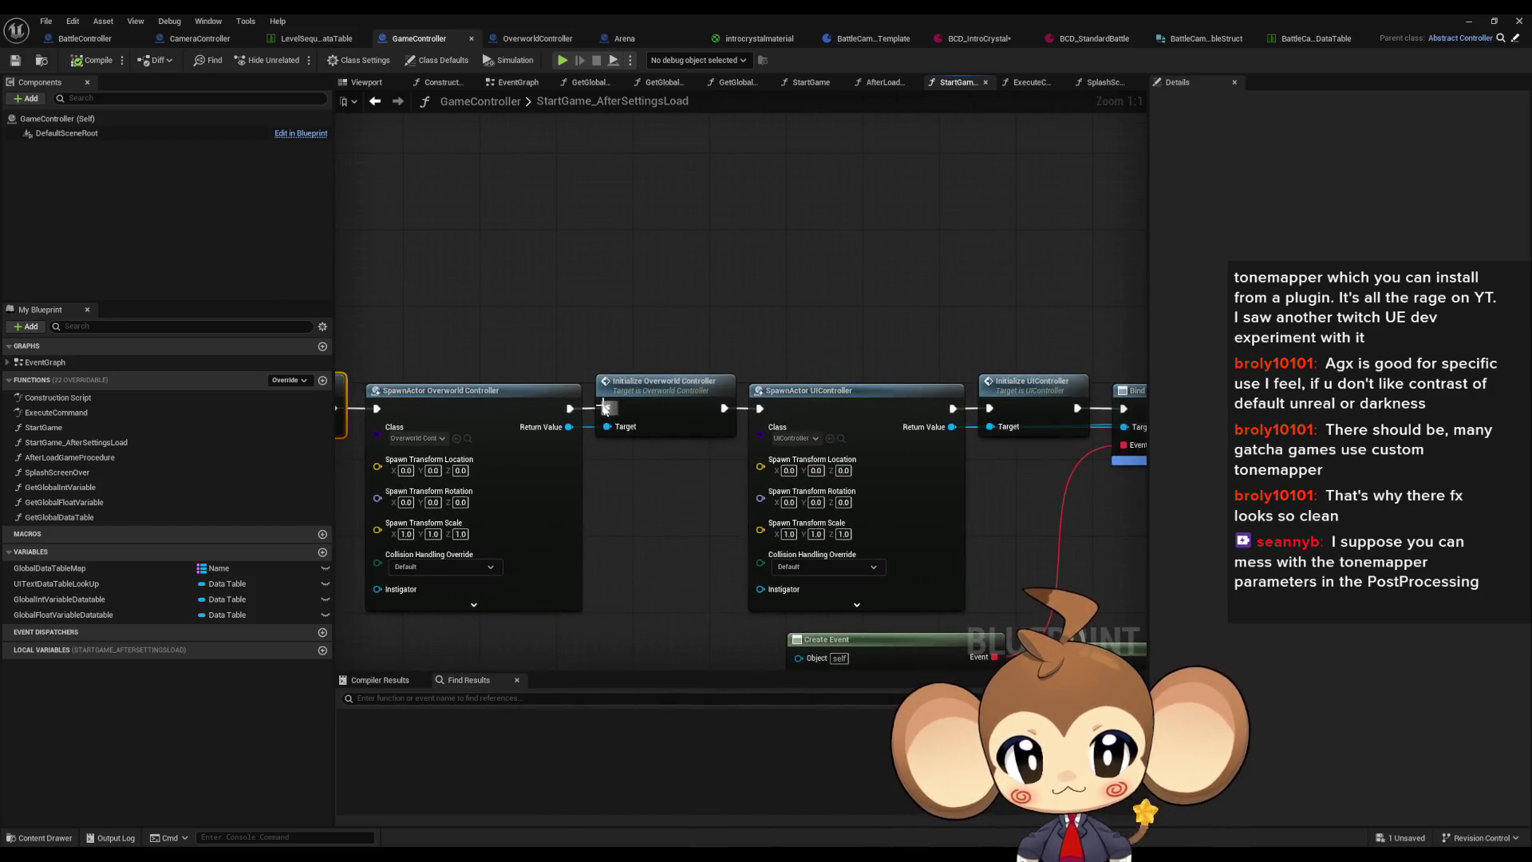
{"action": "double_click", "coordinate": [673, 391]}
{"action": "left_click", "coordinate": [534, 463]}
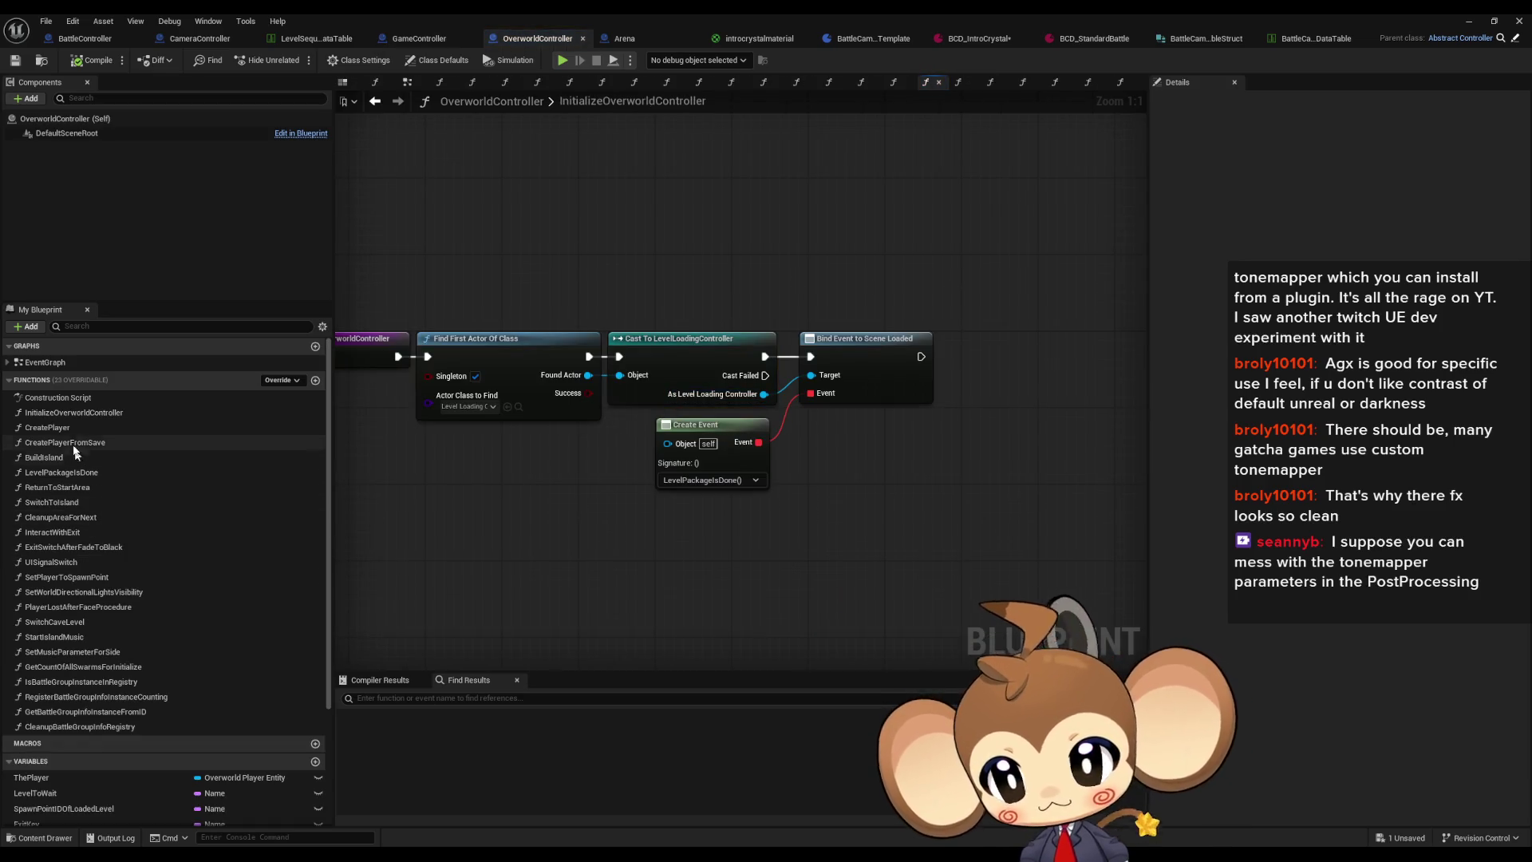
Step: Open LevelPackageIsDone and inspect its spawn-point, gravity and interaction-array nodes
{"action": "left_click_drag", "start_coordinate": [594, 285], "coordinate": [1093, 533]}
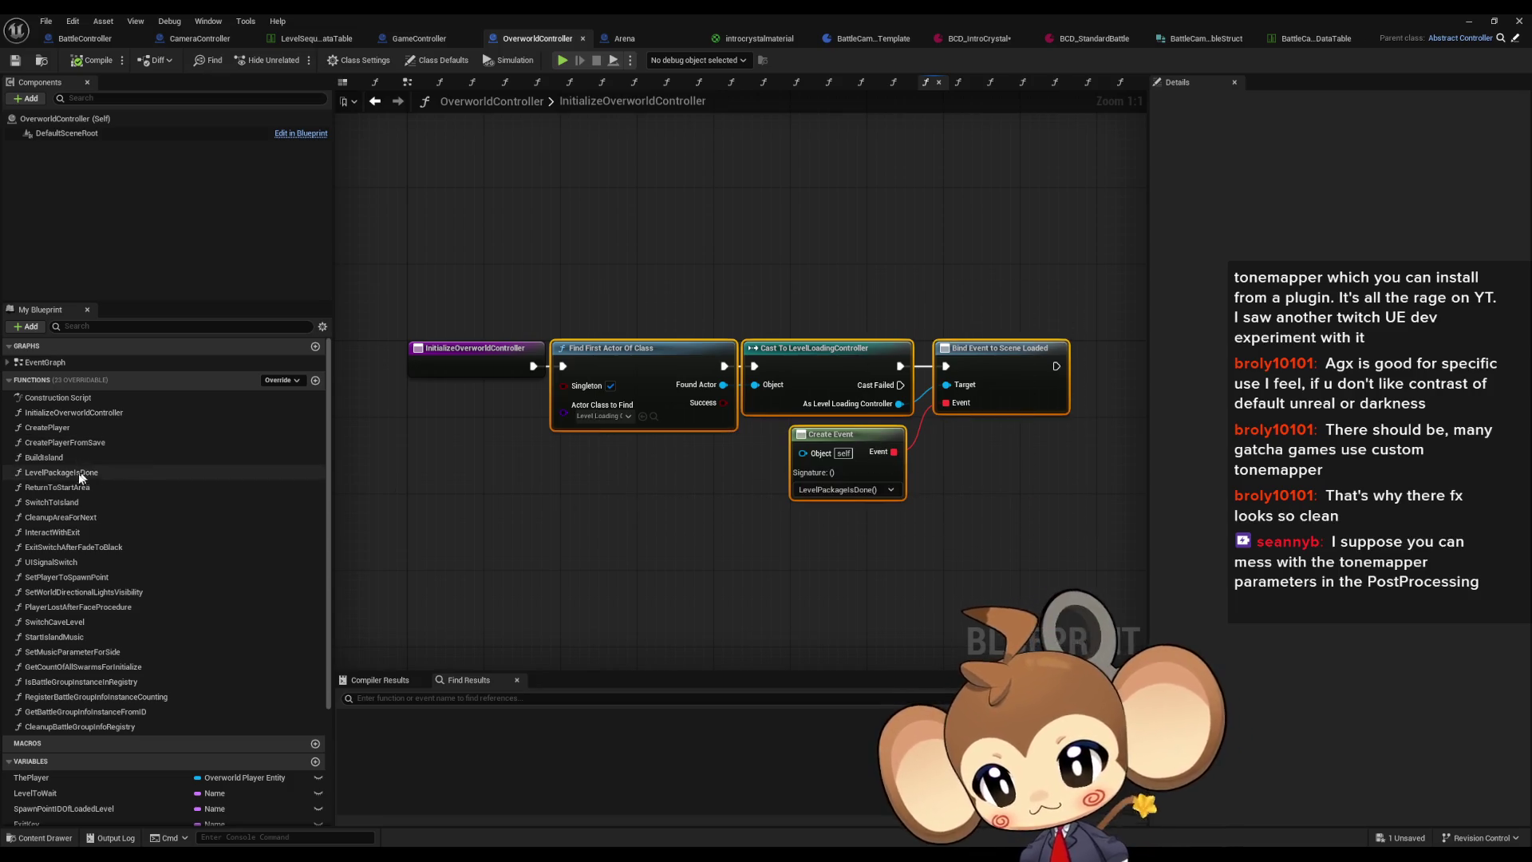
{"action": "double_click", "coordinate": [61, 472]}
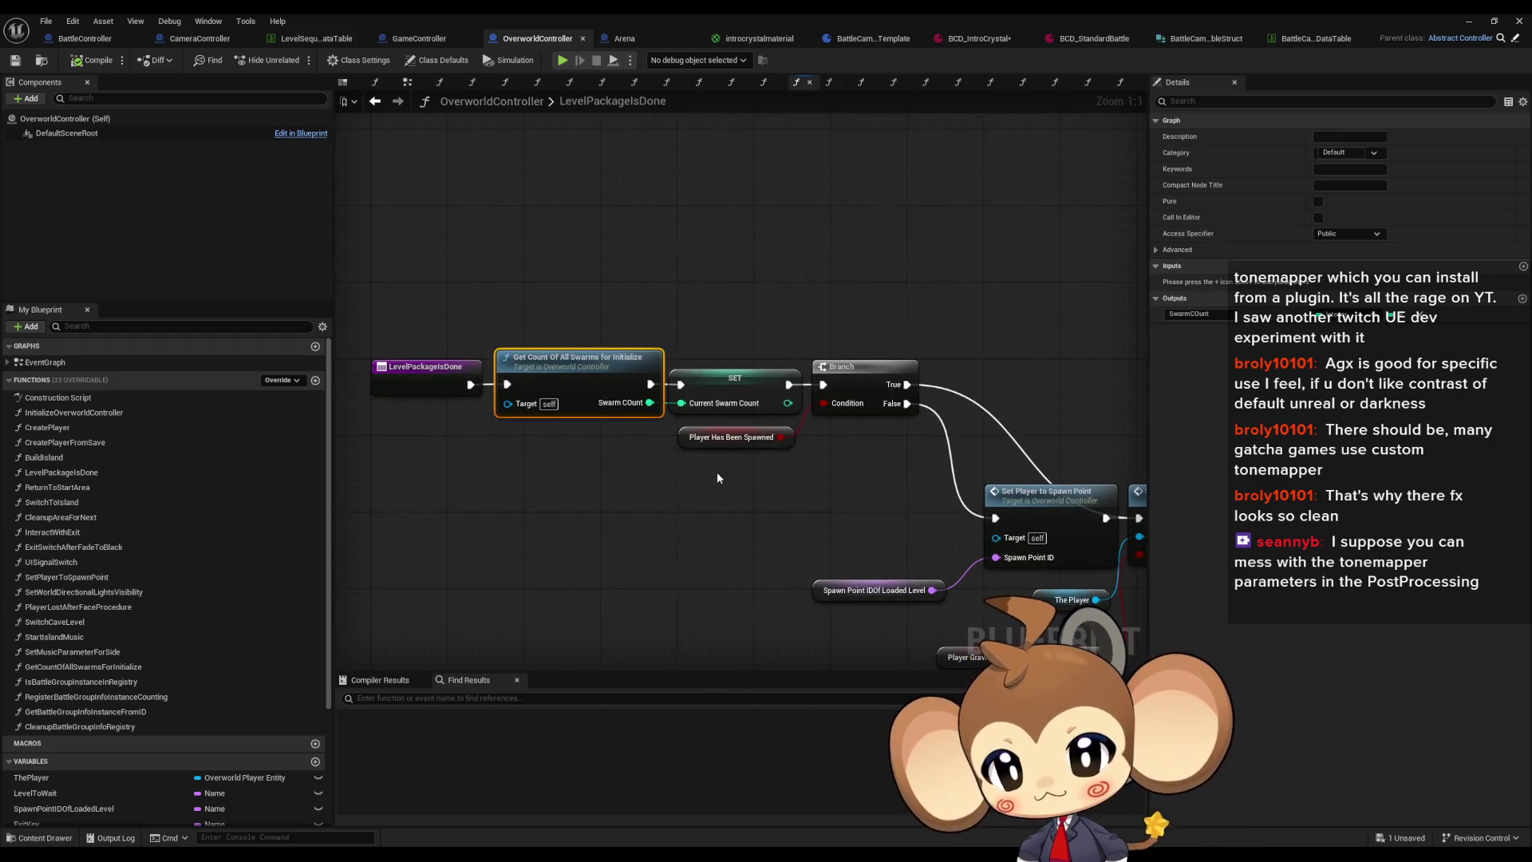
{"action": "mouse_move", "coordinate": [825, 482]}
{"action": "left_mouse_down"}
{"action": "mouse_move", "coordinate": [519, 403]}
{"action": "mouse_move", "coordinate": [638, 367]}
{"action": "left_mouse_up"}
{"action": "left_click", "coordinate": [678, 463]}
{"action": "left_click", "coordinate": [822, 463]}
{"action": "left_click_drag", "start_coordinate": [837, 471], "coordinate": [652, 471]}
{"action": "left_click", "coordinate": [836, 459]}
{"action": "mouse_move", "coordinate": [836, 474]}
{"action": "left_mouse_down"}
{"action": "mouse_move", "coordinate": [838, 454]}
{"action": "mouse_move", "coordinate": [1428, 457]}
{"action": "mouse_move", "coordinate": [928, 435]}
{"action": "left_mouse_up"}
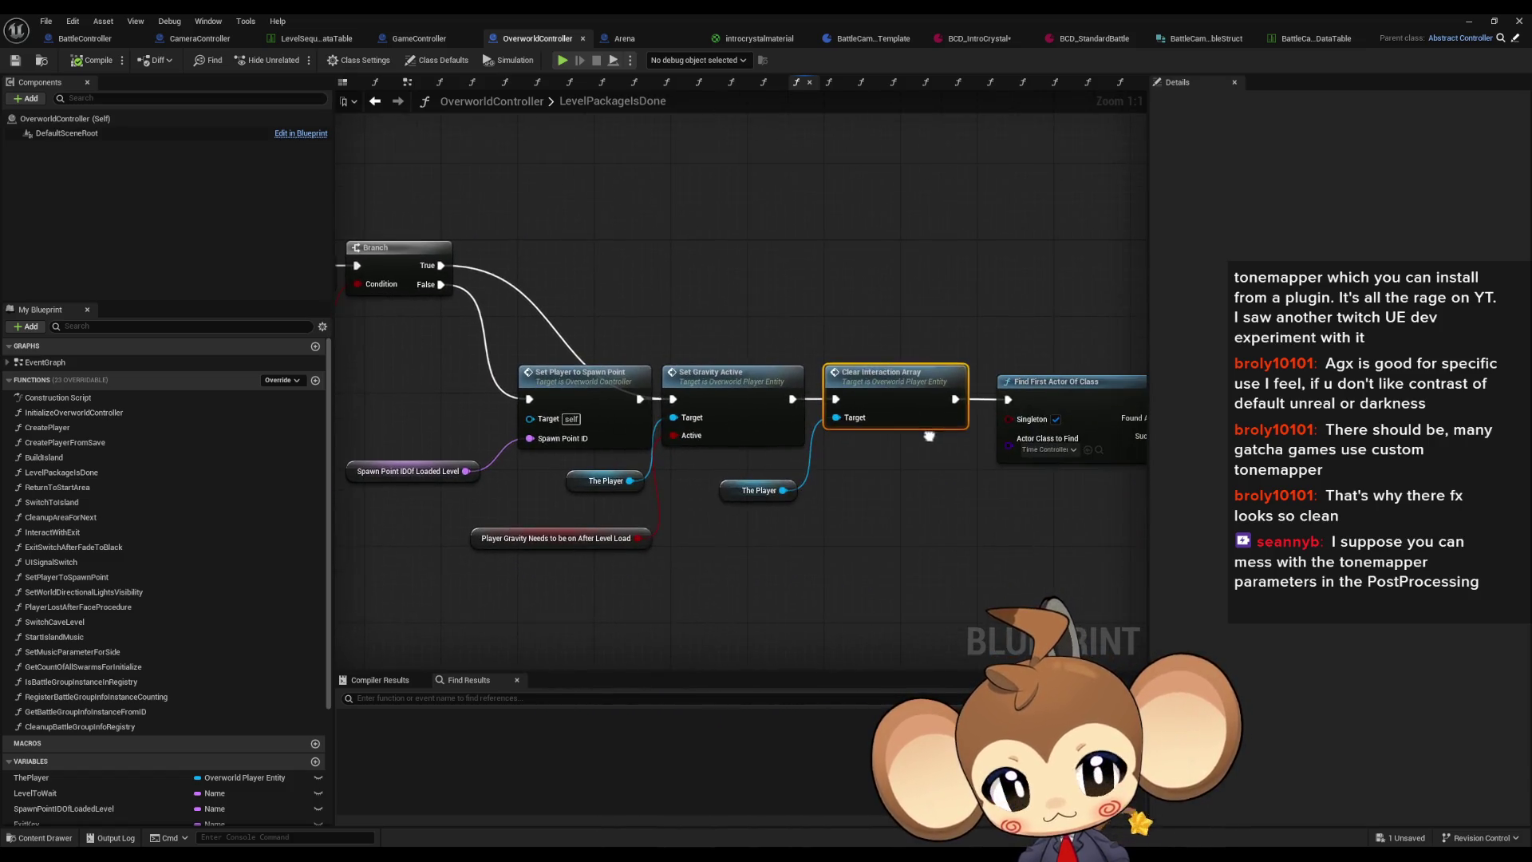
Step: Find references to The Player variable, jump to Set ThePlayer in CreatePlayer, then open DevCreateBattleGroup
{"action": "left_click", "coordinate": [583, 481]}
{"action": "right_click", "coordinate": [580, 481]}
{"action": "mouse_move", "coordinate": [638, 597]}
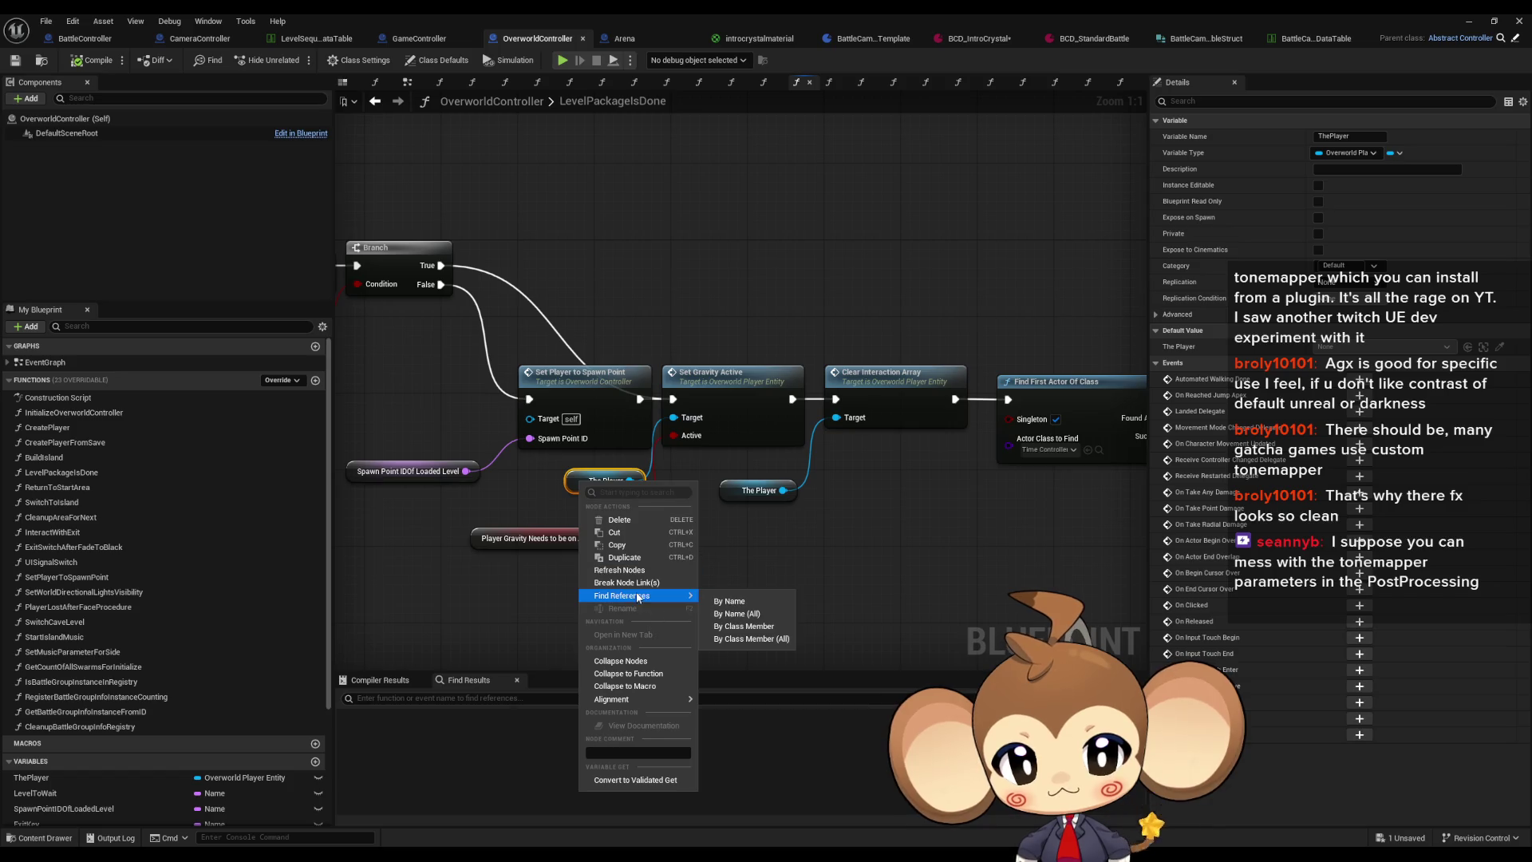
{"action": "left_click", "coordinate": [792, 626]}
{"action": "left_click", "coordinate": [416, 731]}
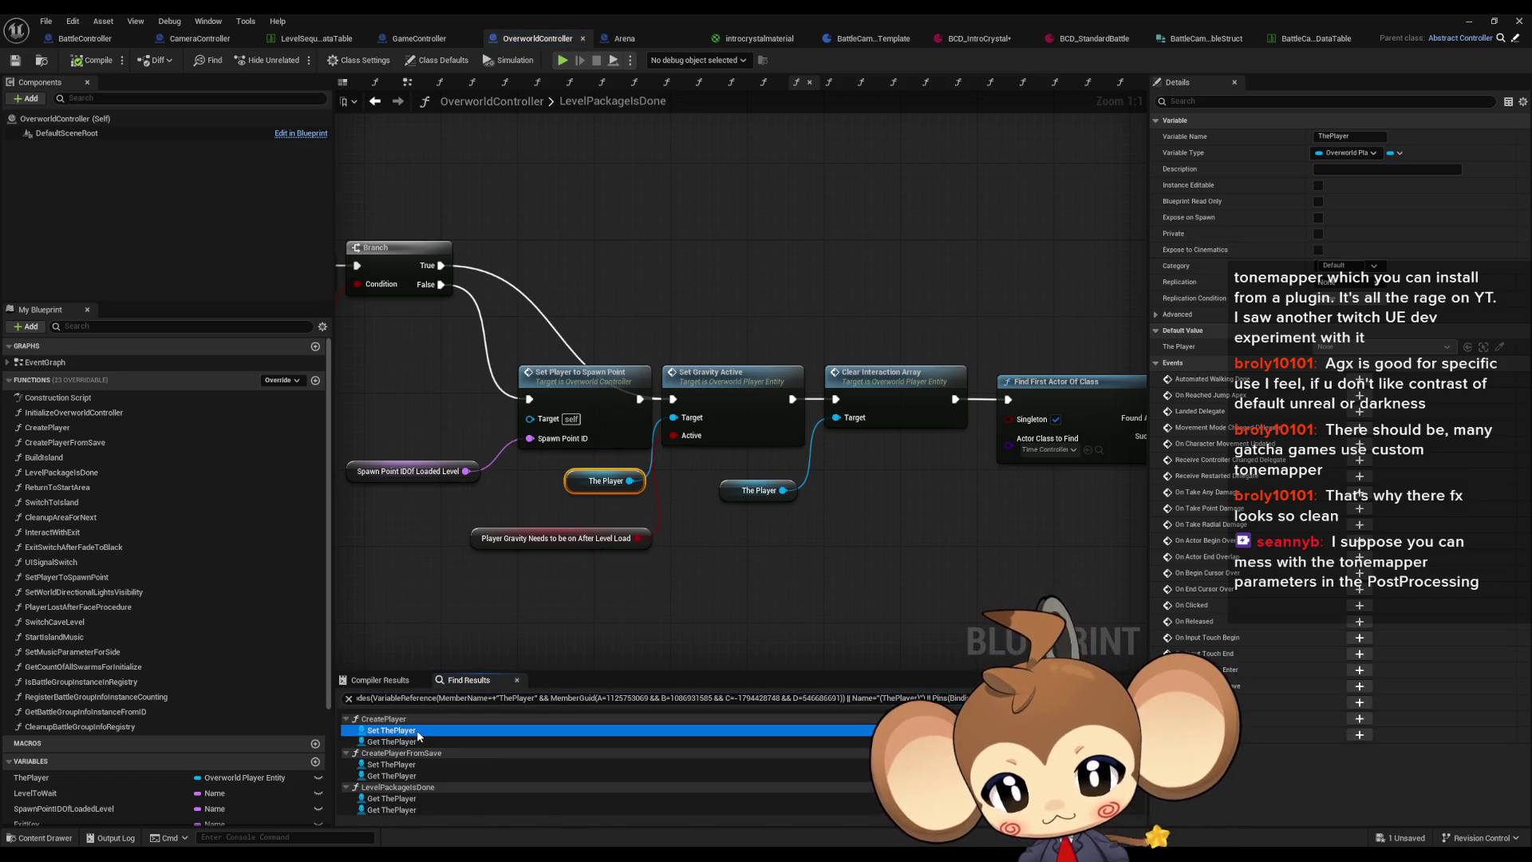
{"action": "left_click", "coordinate": [582, 311]}
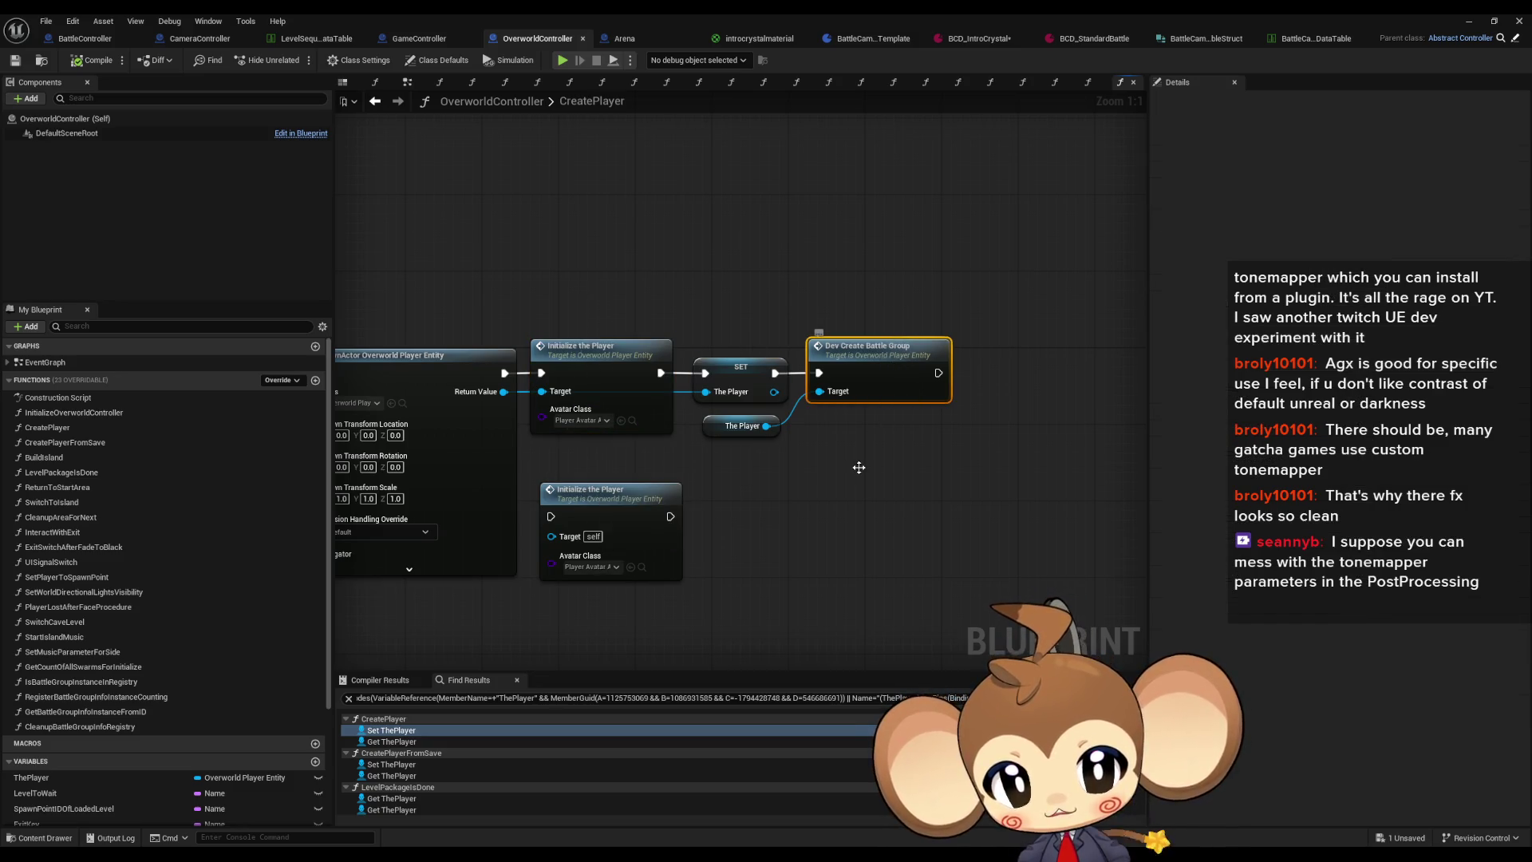
{"action": "double_click", "coordinate": [875, 367]}
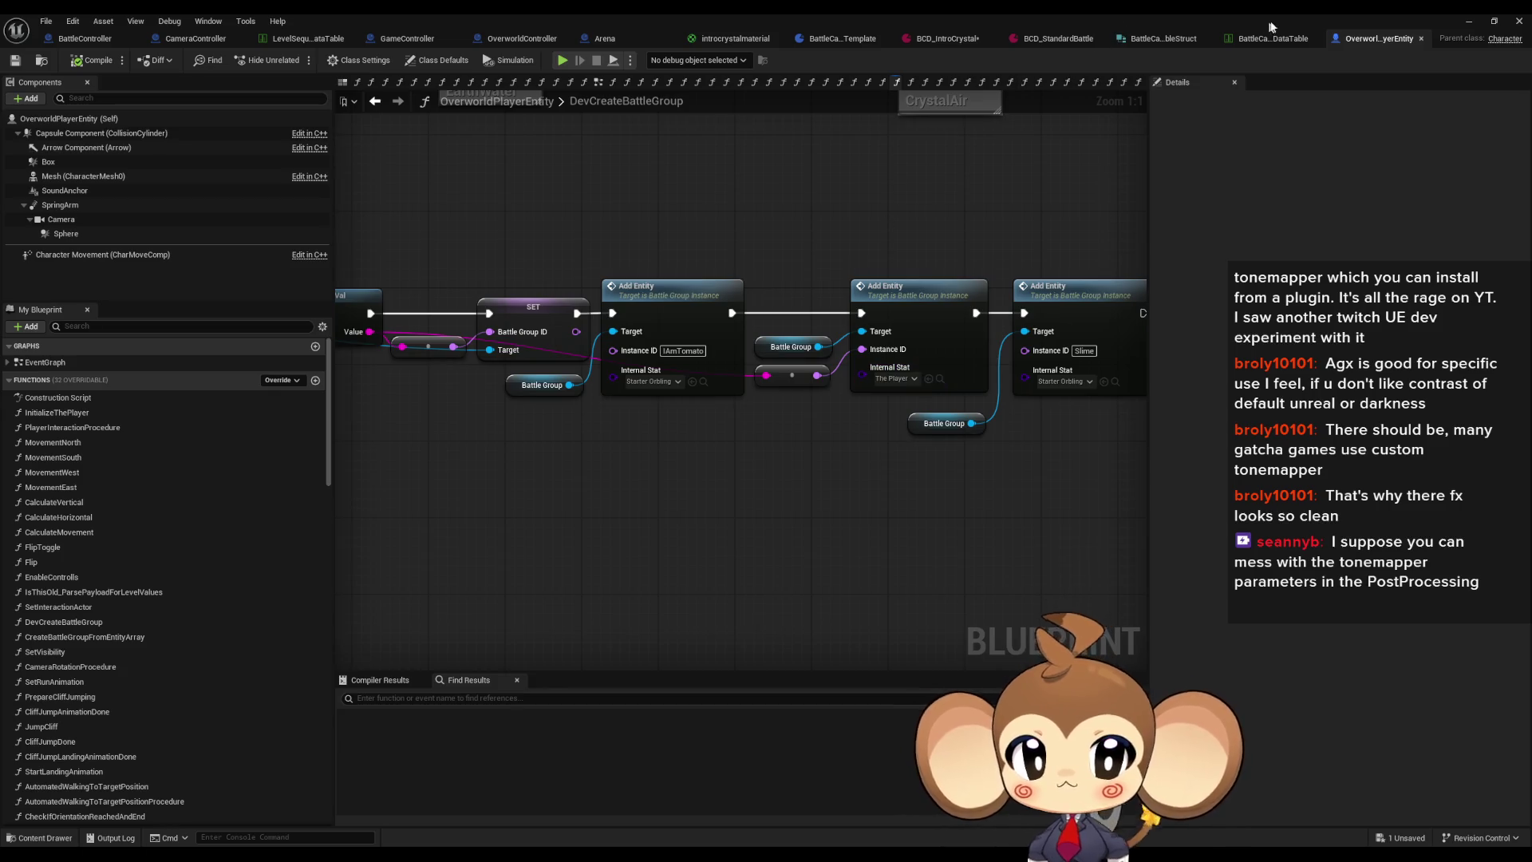
Step: Survey DevCreateBattleGroup's nodes from SpawnActor Battle Group Instance through The Player's Add Entity node
{"action": "scroll", "coordinate": [1059, 472], "scroll_direction": "down", "scroll_amount": 5}
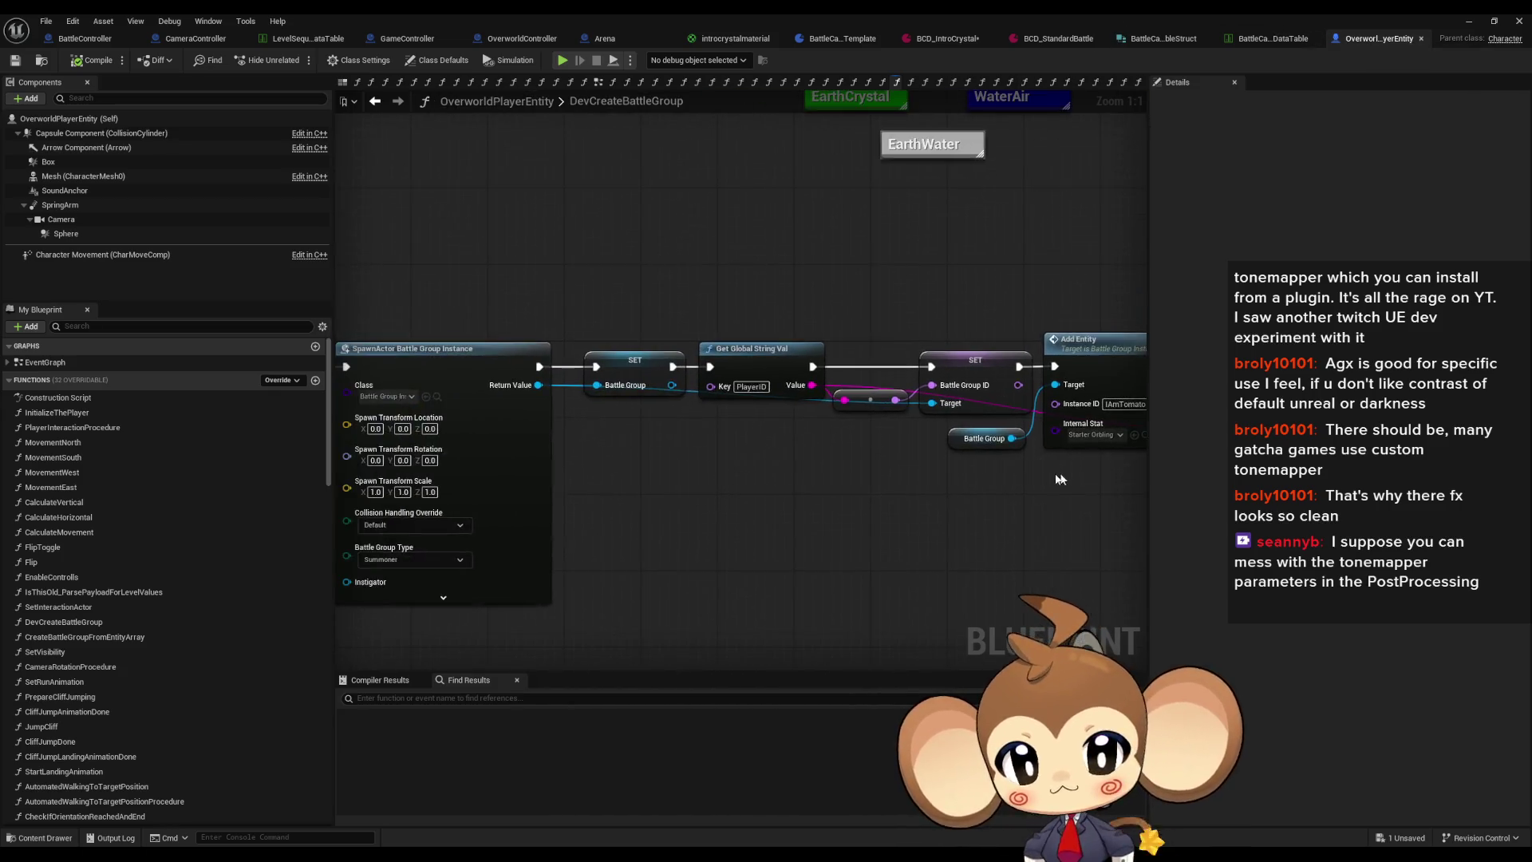
{"action": "scroll", "coordinate": [639, 264], "scroll_direction": "up", "scroll_amount": 6}
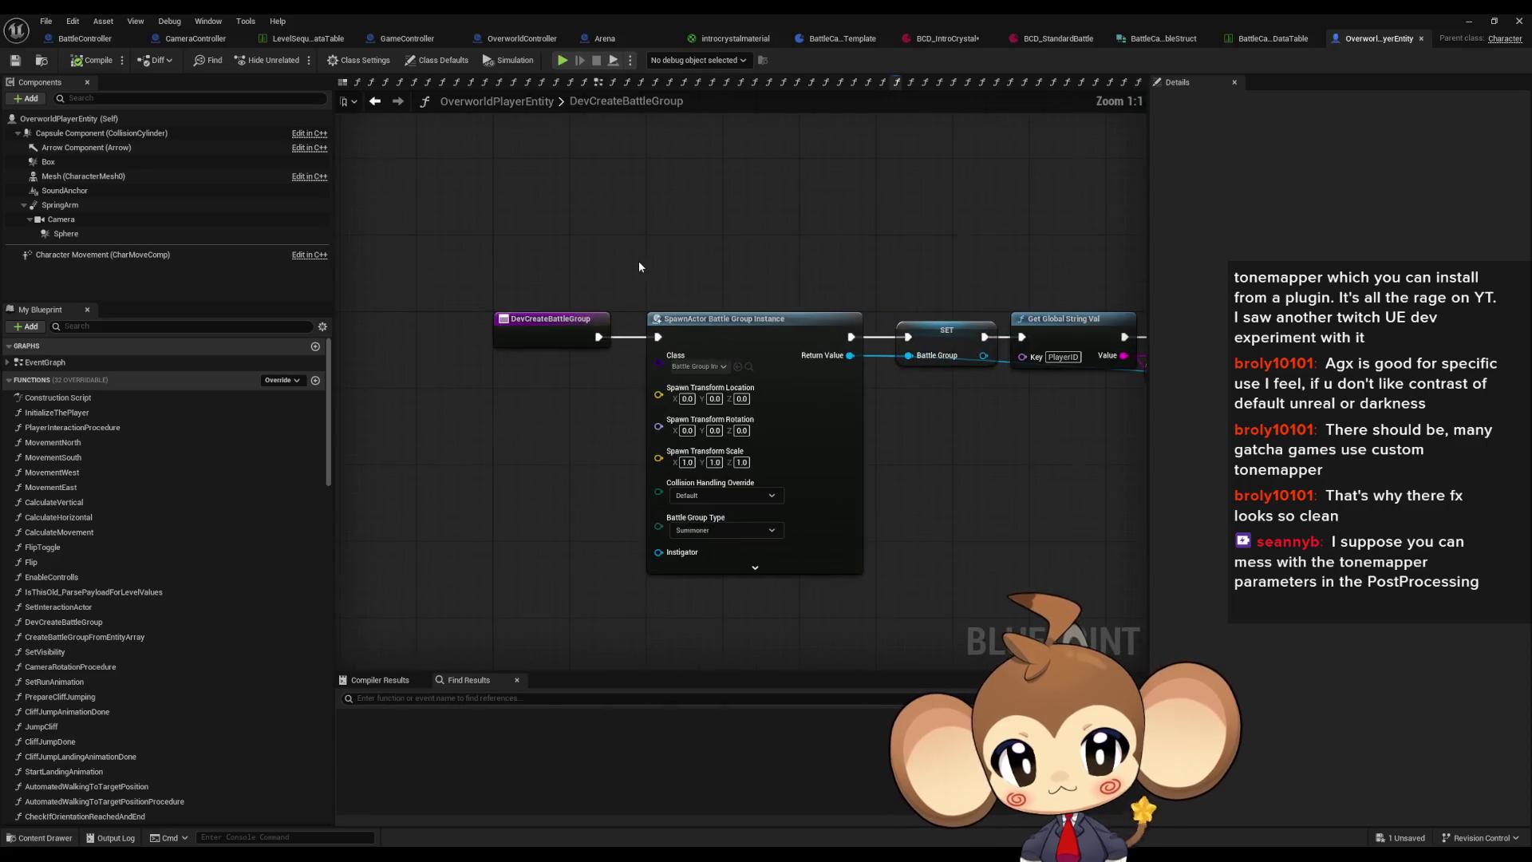
{"action": "left_click", "coordinate": [783, 457]}
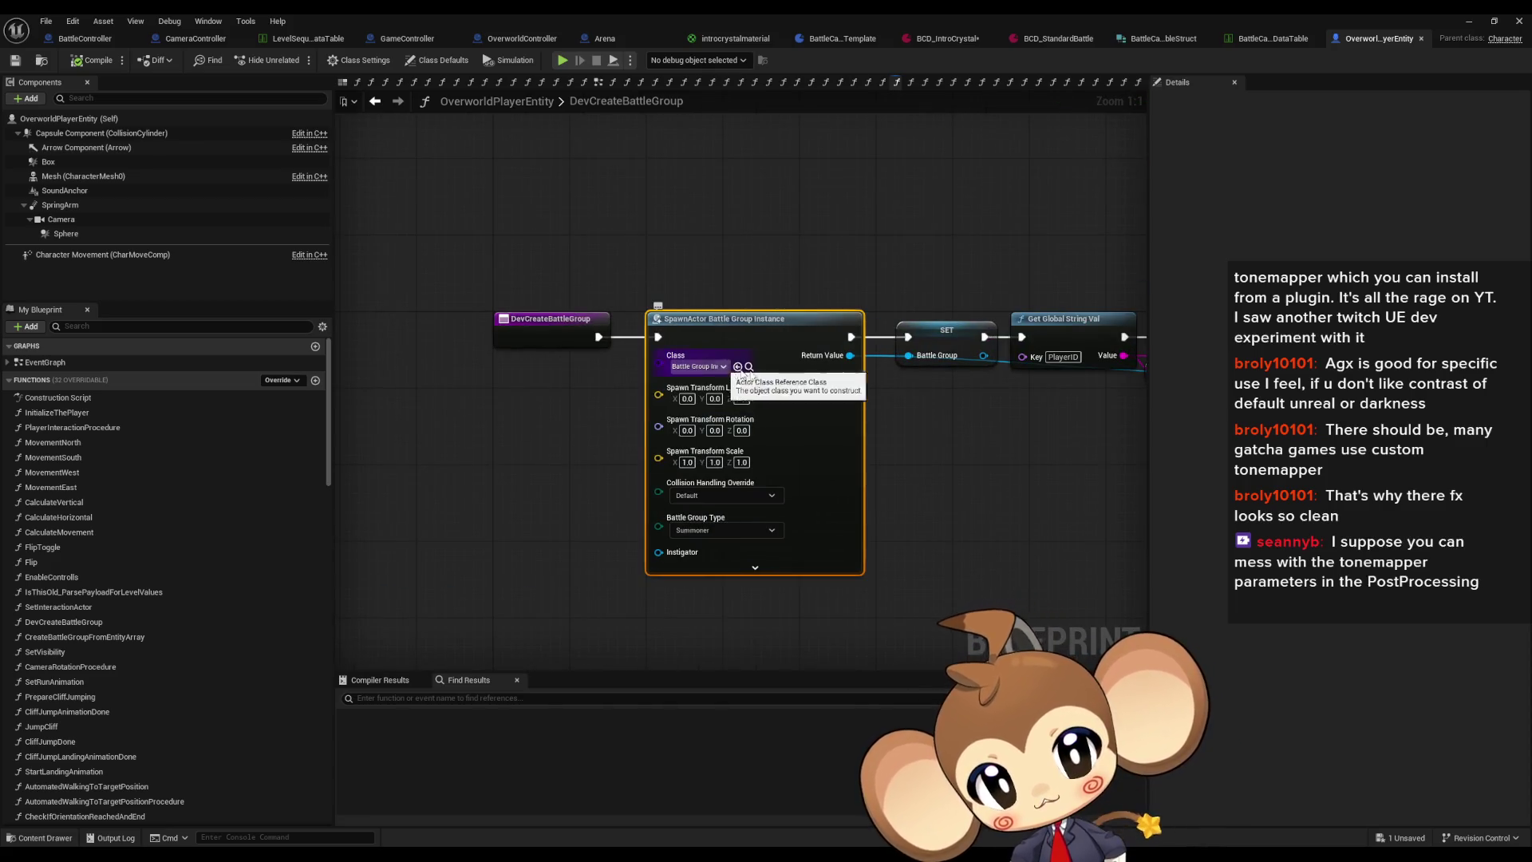
{"action": "left_click_drag", "start_coordinate": [723, 367], "coordinate": [301, 347]}
{"action": "left_click", "coordinate": [642, 331]}
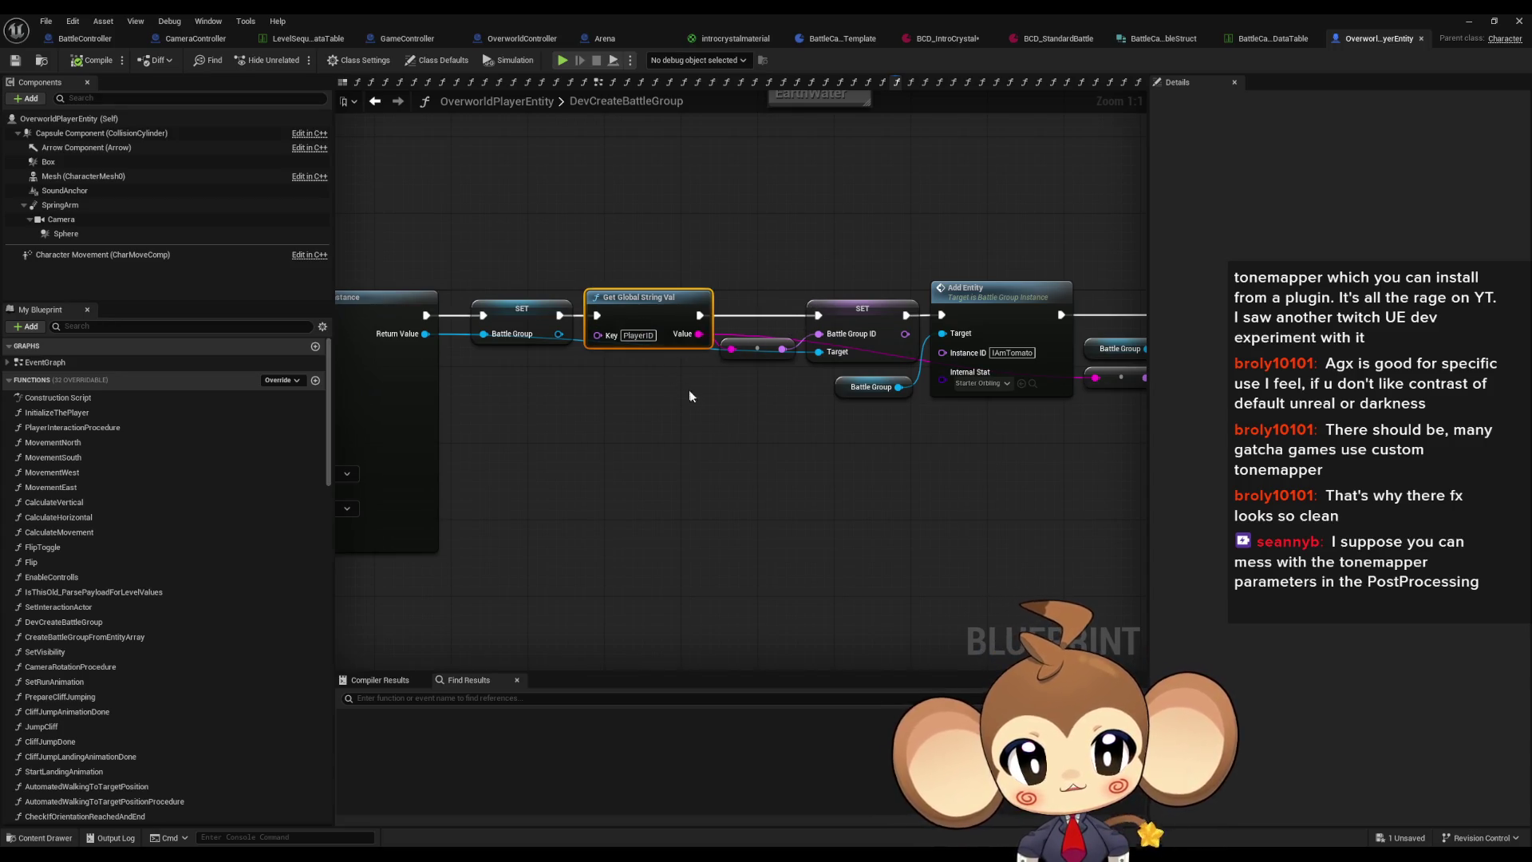
{"action": "left_click_drag", "start_coordinate": [852, 338], "coordinate": [616, 320]}
{"action": "left_click", "coordinate": [785, 391]}
{"action": "left_click_drag", "start_coordinate": [785, 399], "coordinate": [605, 421]}
{"action": "left_click_drag", "start_coordinate": [1010, 234], "coordinate": [1093, 416]}
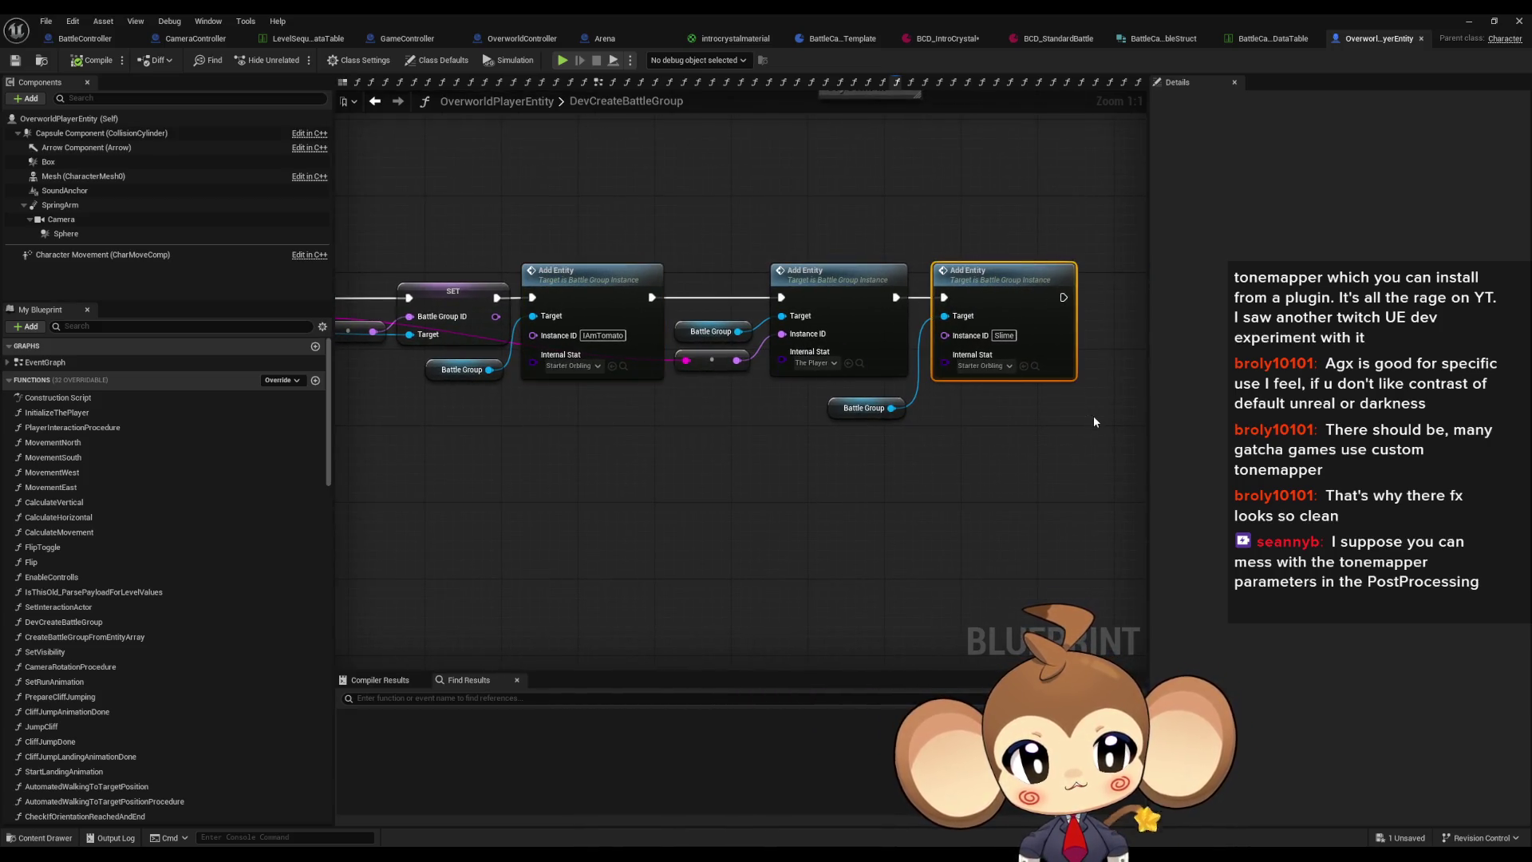
{"action": "left_click", "coordinate": [849, 364]}
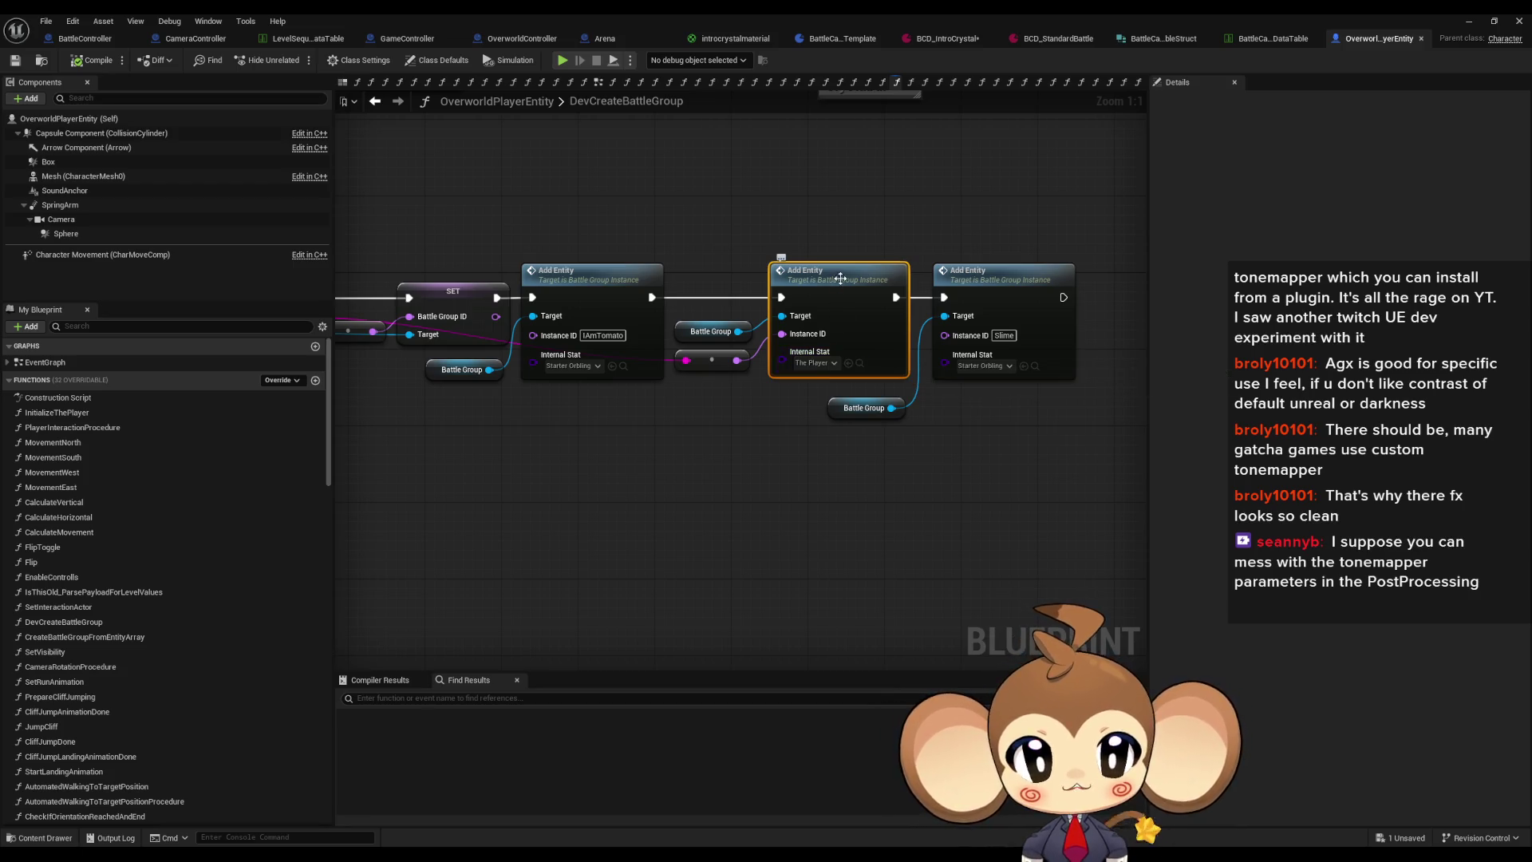
Step: Paste a duplicate Add Entity node for The Player and search its Internal Stat list for 'artef'
{"action": "key", "text": "ctrl+v"}
{"action": "left_click", "coordinate": [812, 363]}
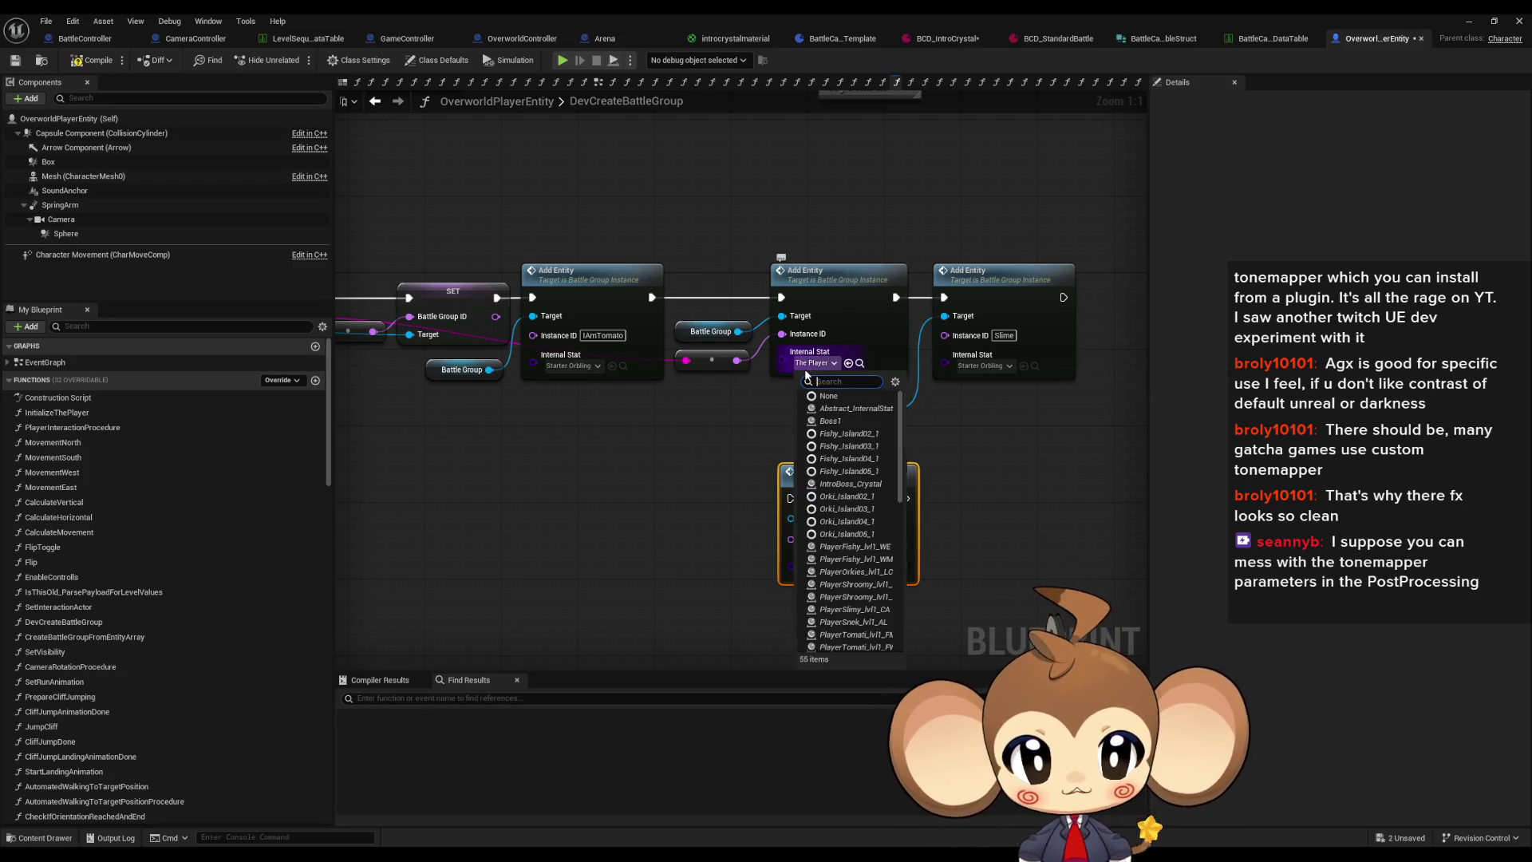
{"action": "type", "text": "artef"}
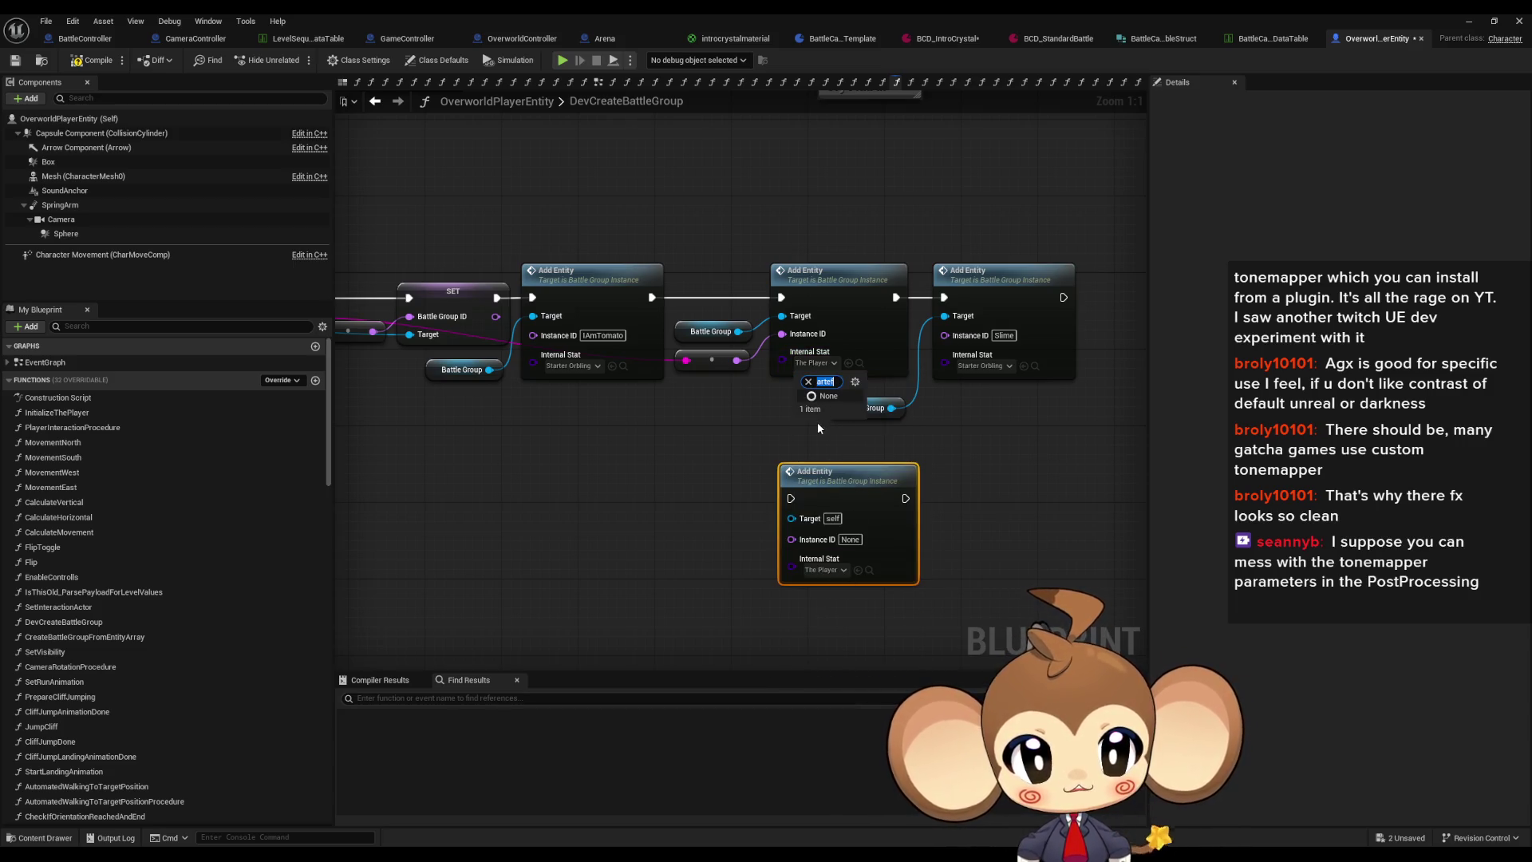
{"action": "key", "text": "BackSpace"}
{"action": "key", "text": "BackSpace"}
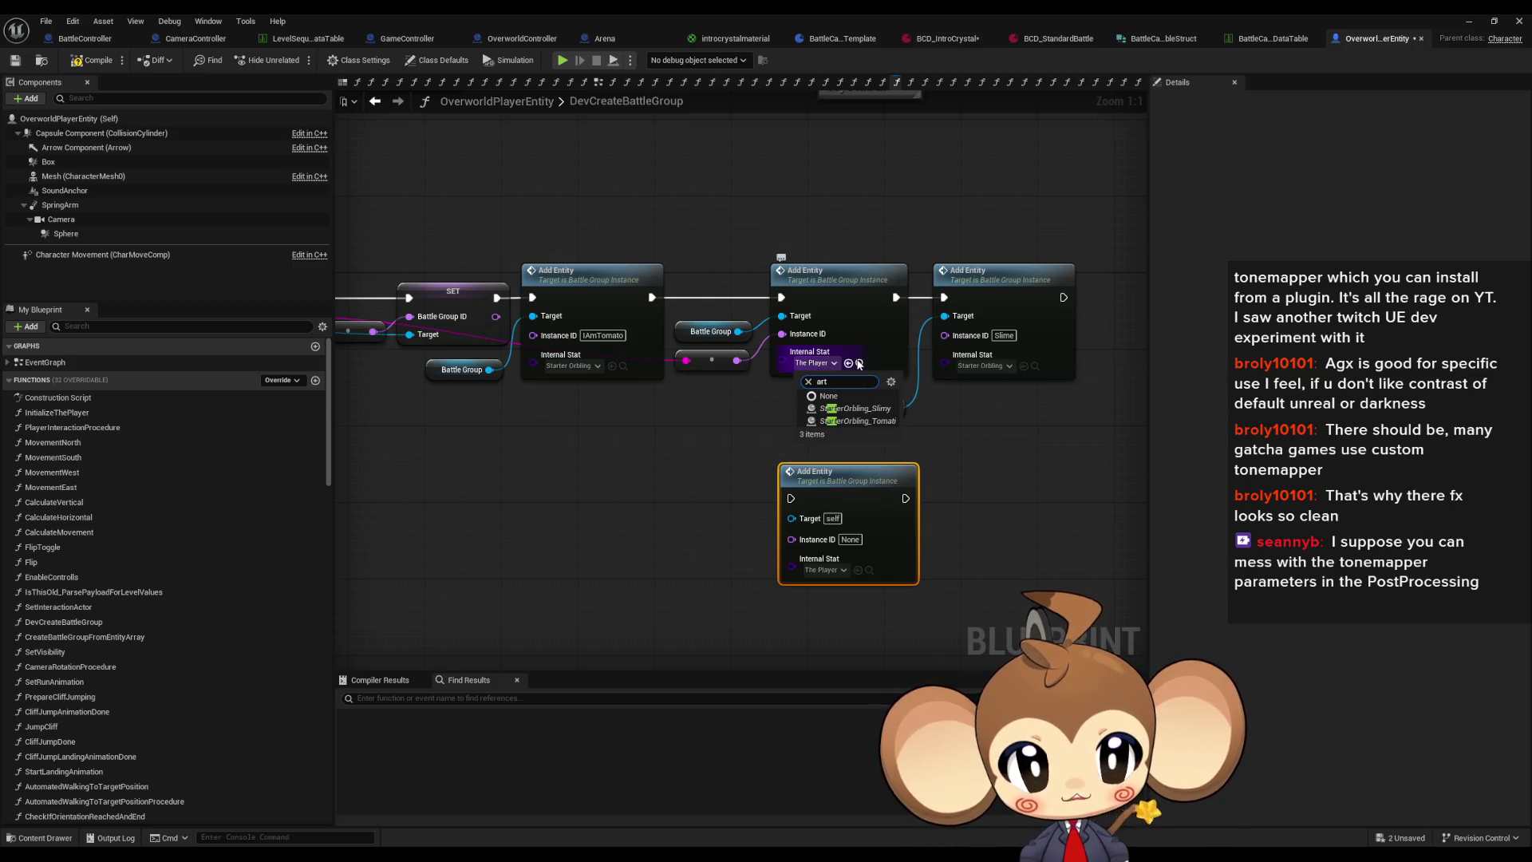
{"action": "key", "text": "Escape"}
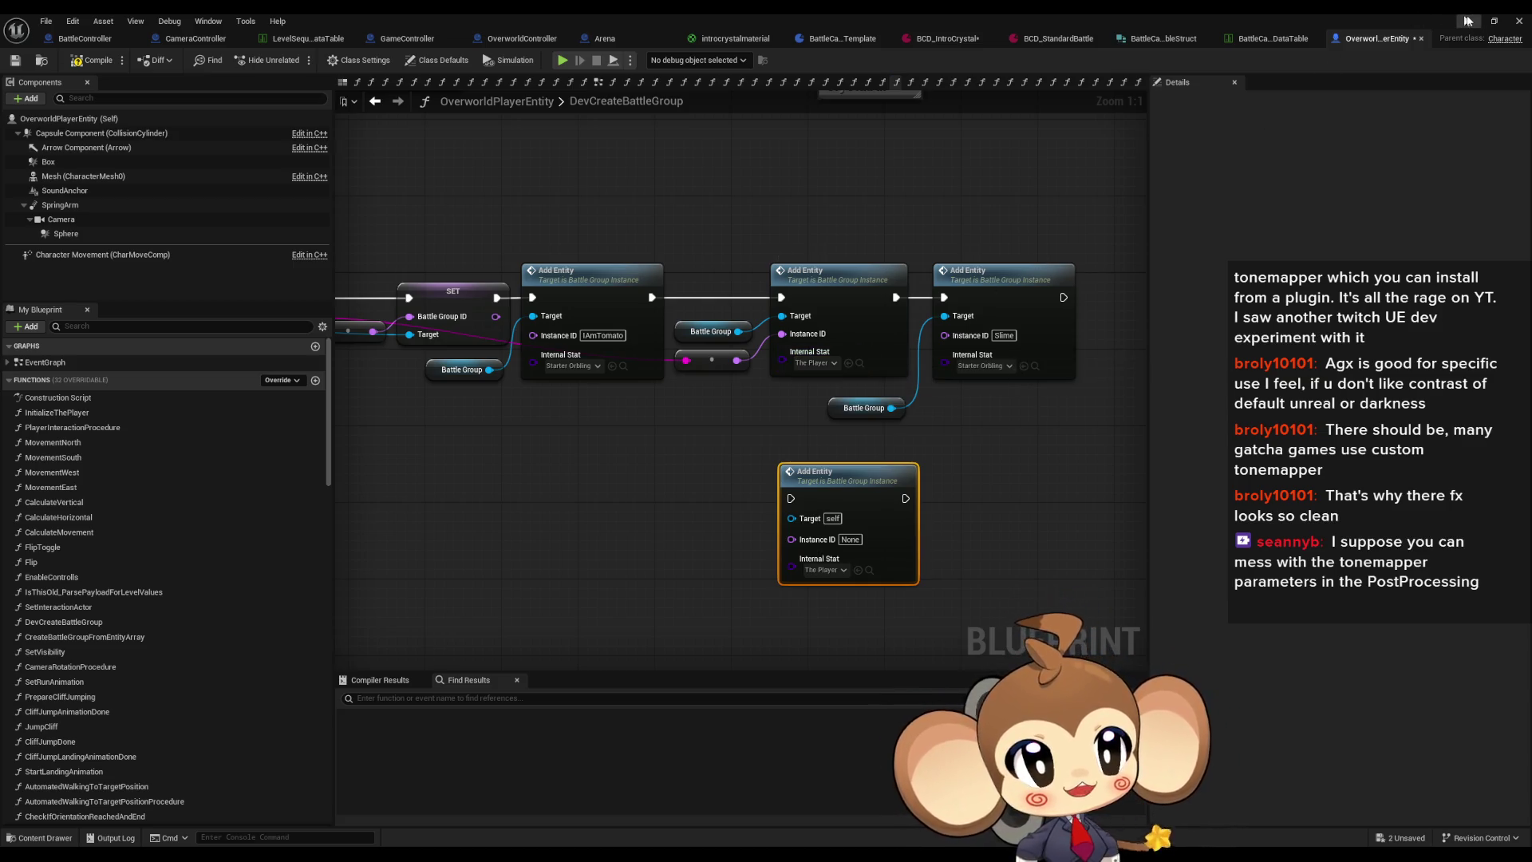
{"action": "left_click", "coordinate": [1464, 21]}
Step: Open ThePlayer preset's class defaults, keep BaseID as Player, and switch back to BattleController
{"action": "left_click", "coordinate": [873, 616]}
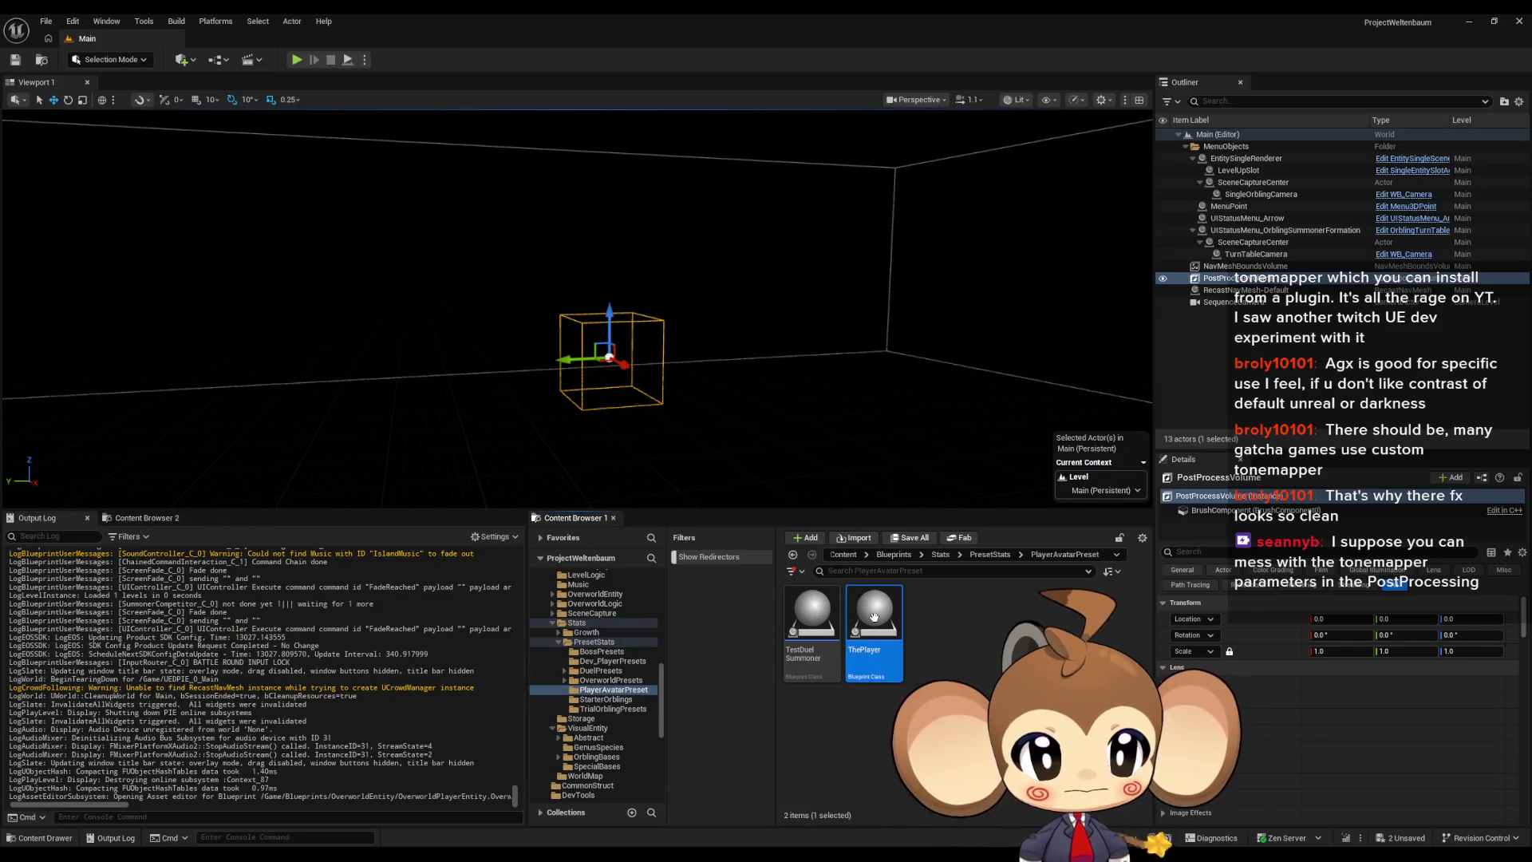
{"action": "double_click", "coordinate": [874, 615]}
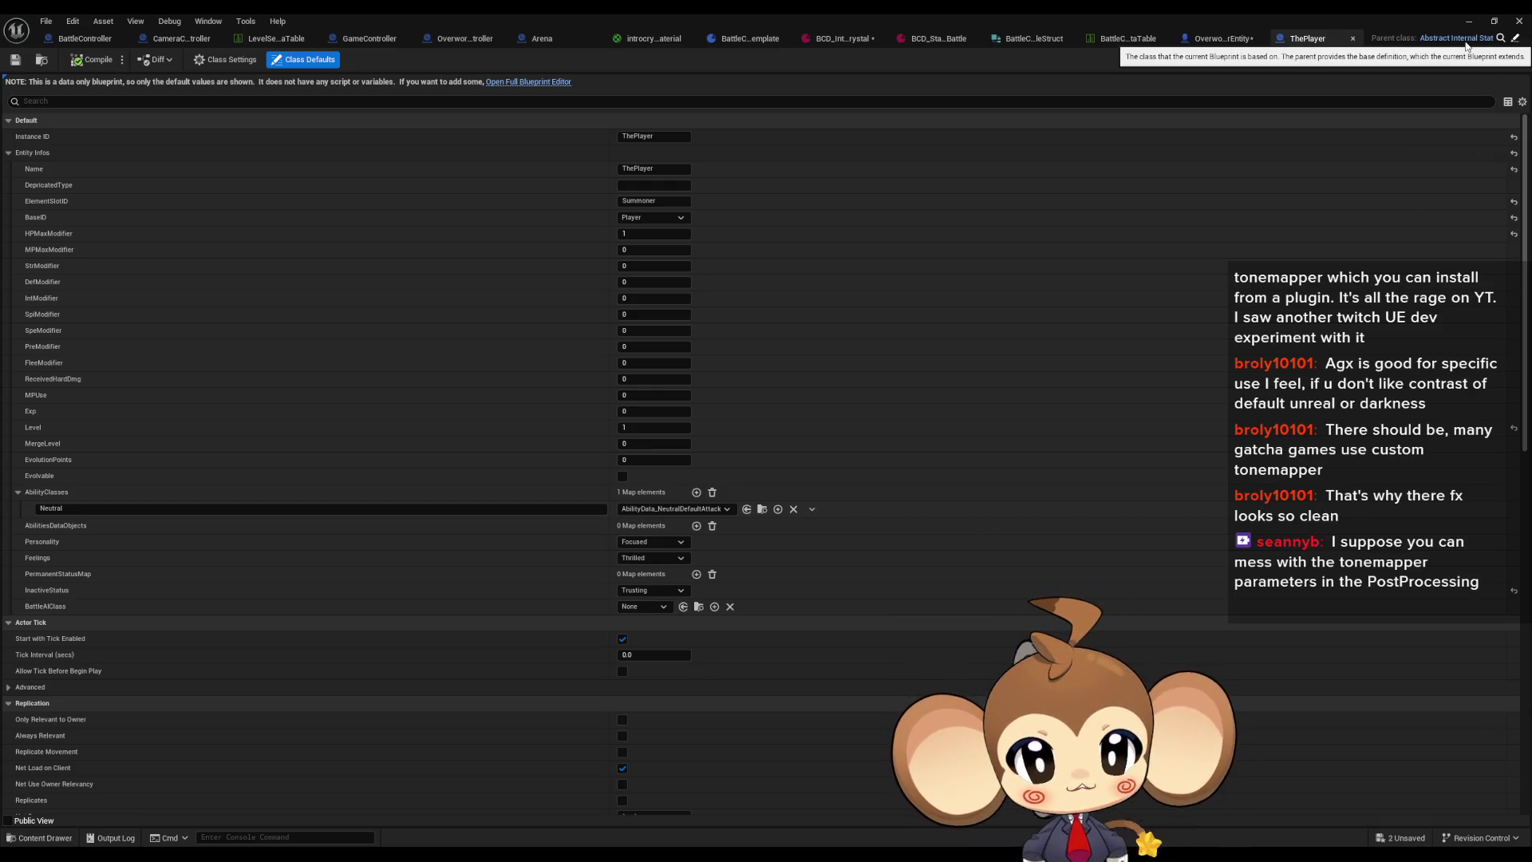
{"action": "left_click", "coordinate": [1472, 17]}
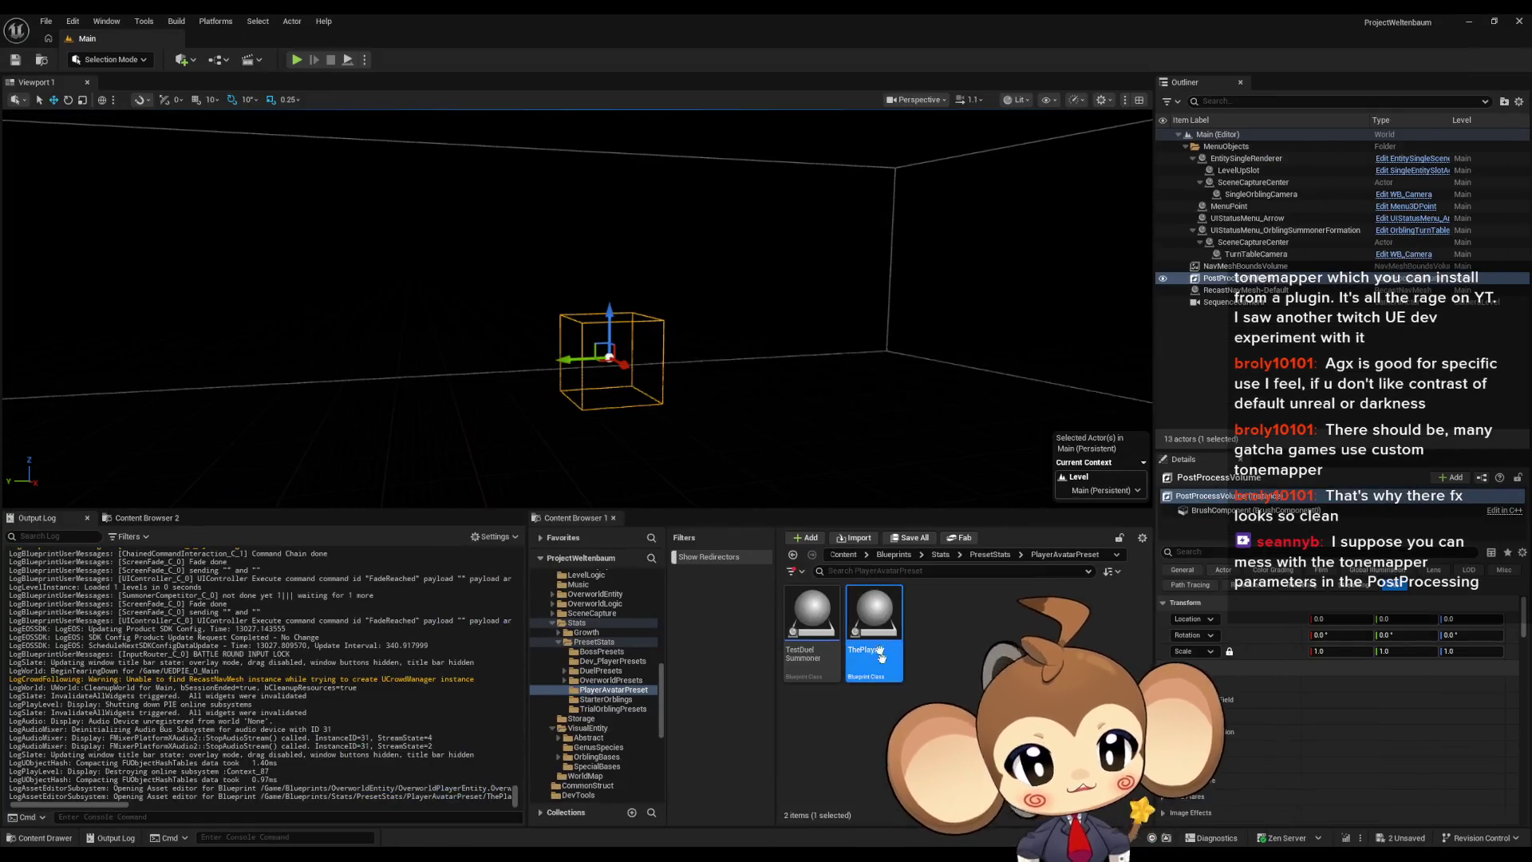
{"action": "double_click", "coordinate": [877, 616]}
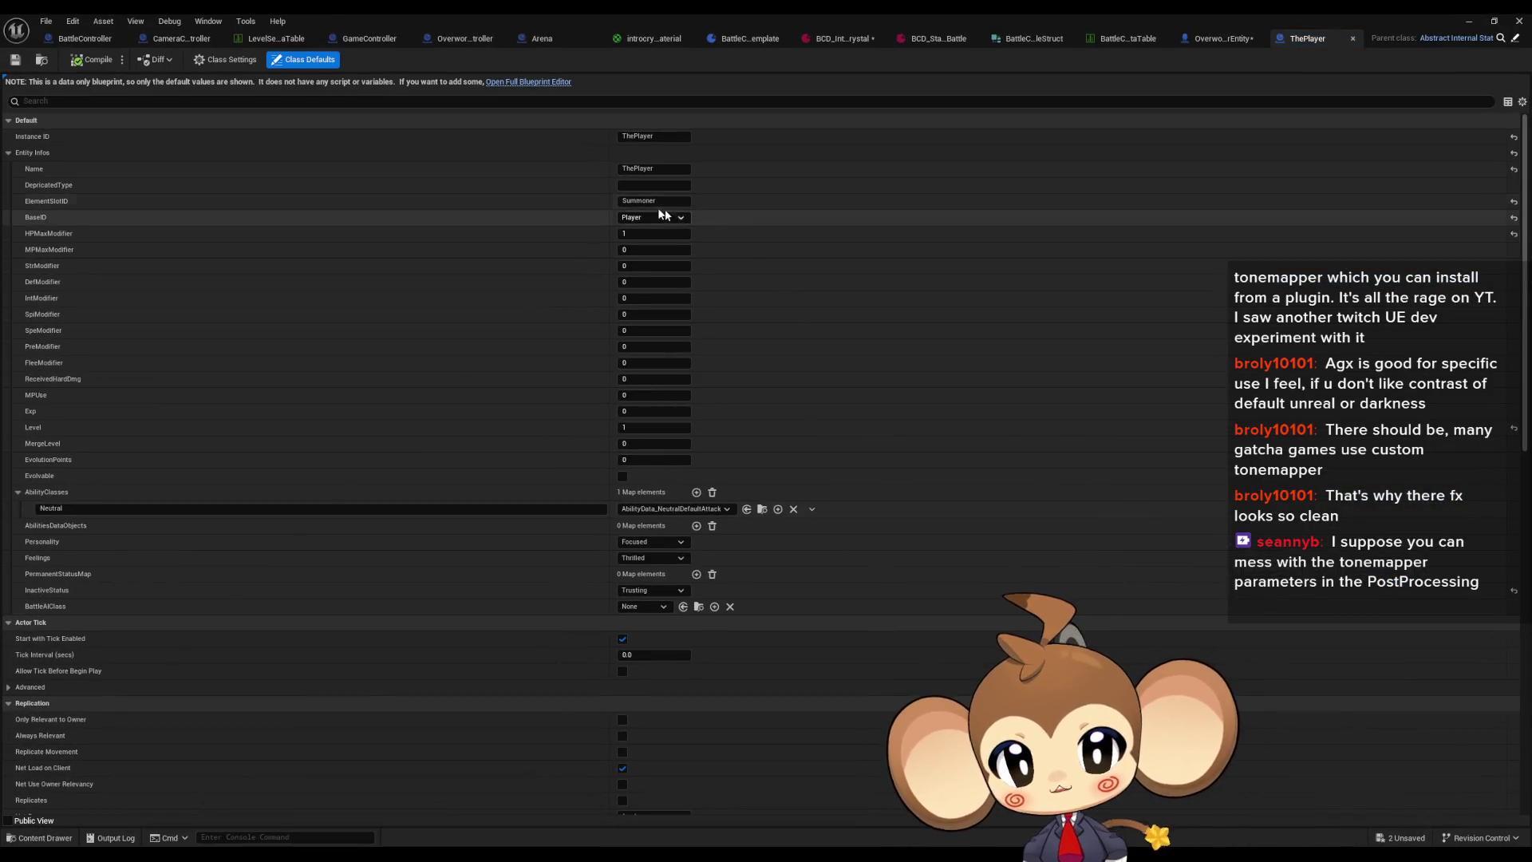
{"action": "left_click", "coordinate": [636, 220]}
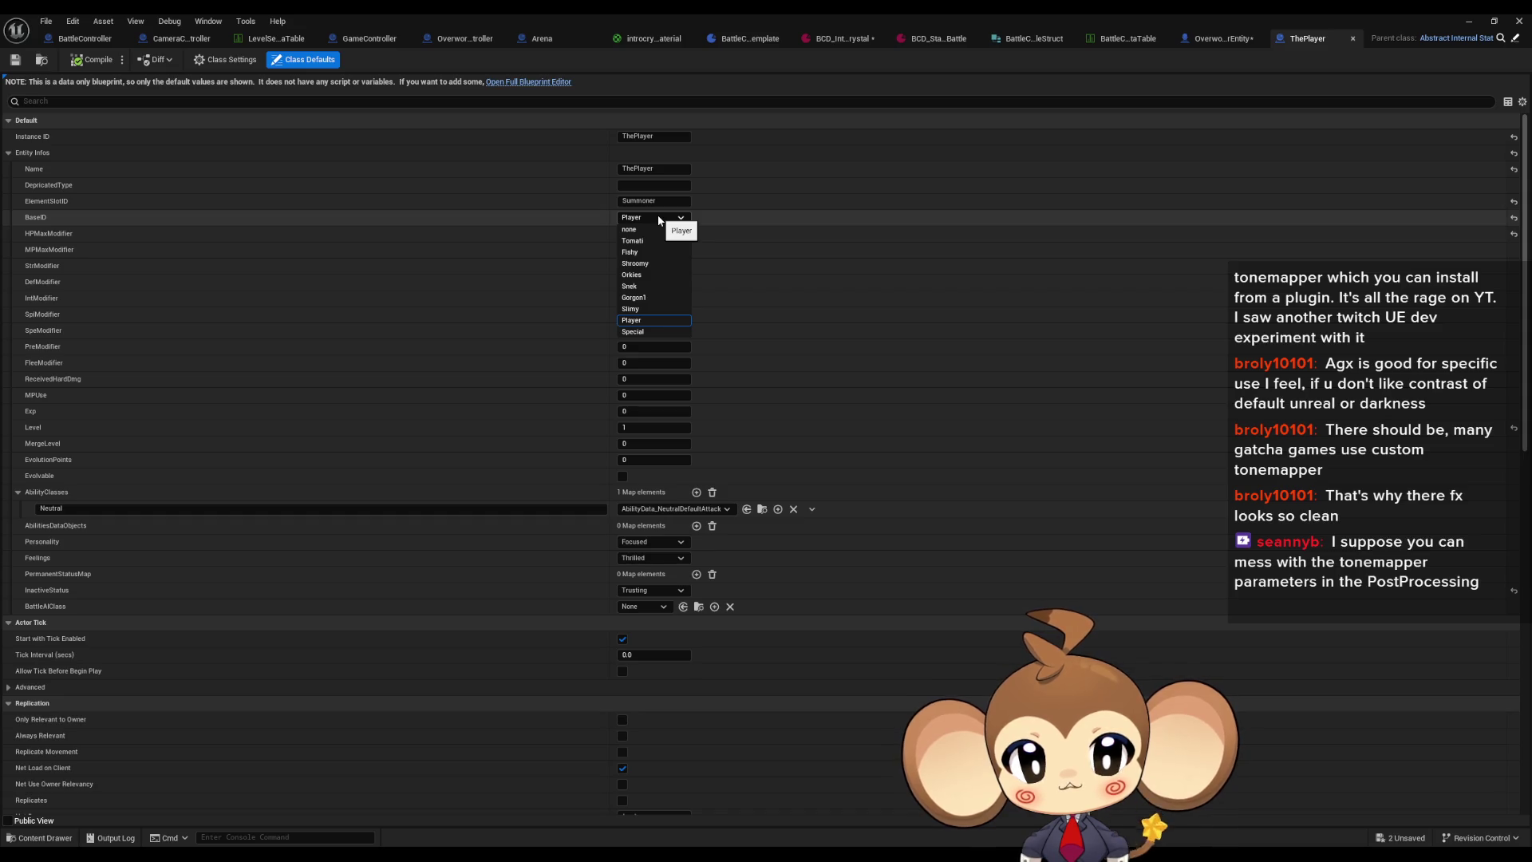
{"action": "left_click", "coordinate": [659, 220]}
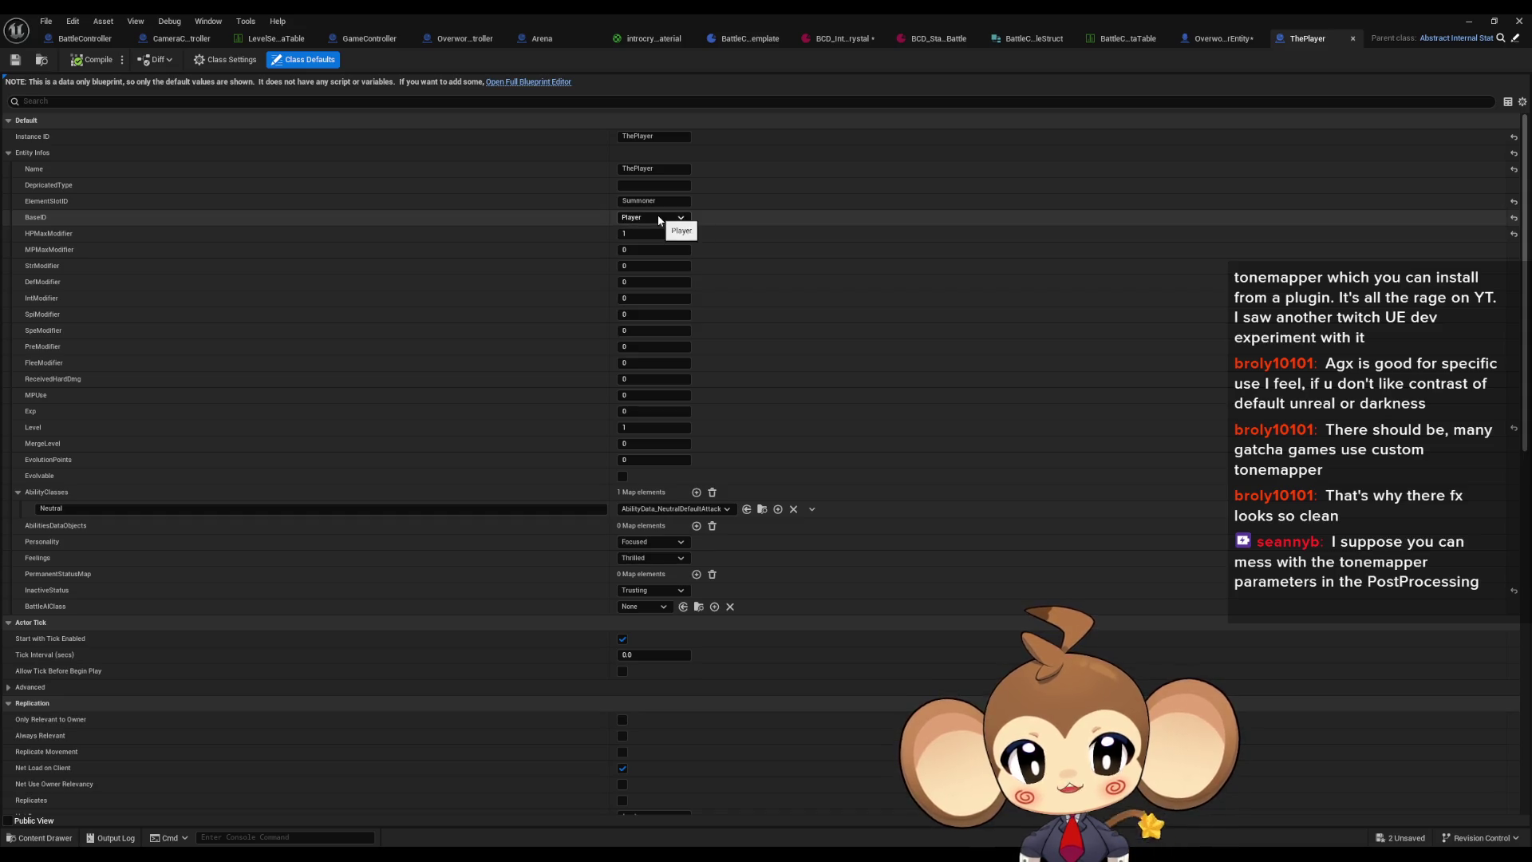
{"action": "left_click", "coordinate": [1466, 27]}
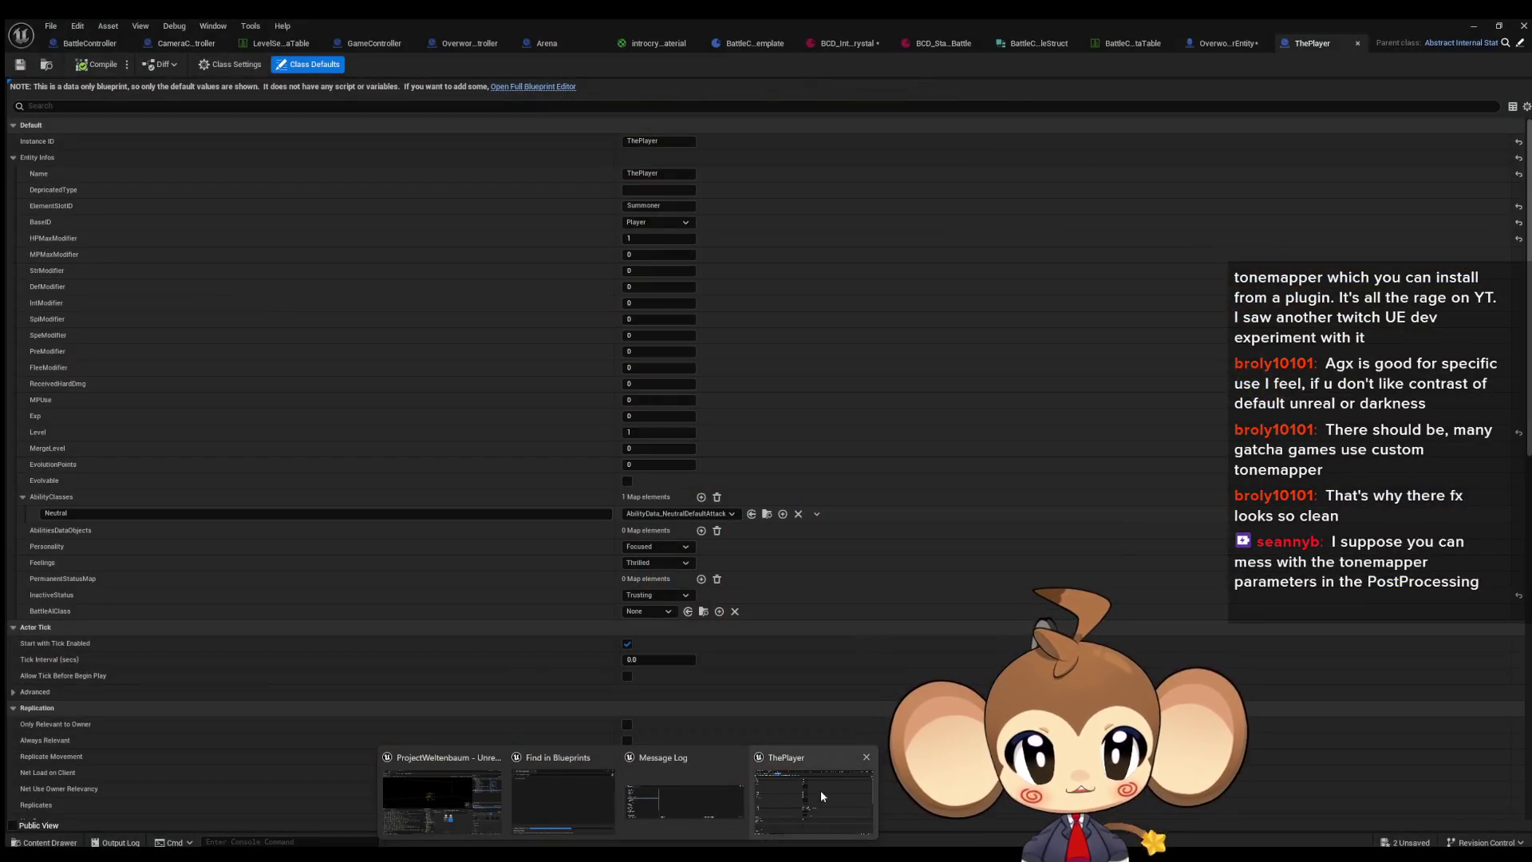
{"action": "left_click", "coordinate": [820, 790]}
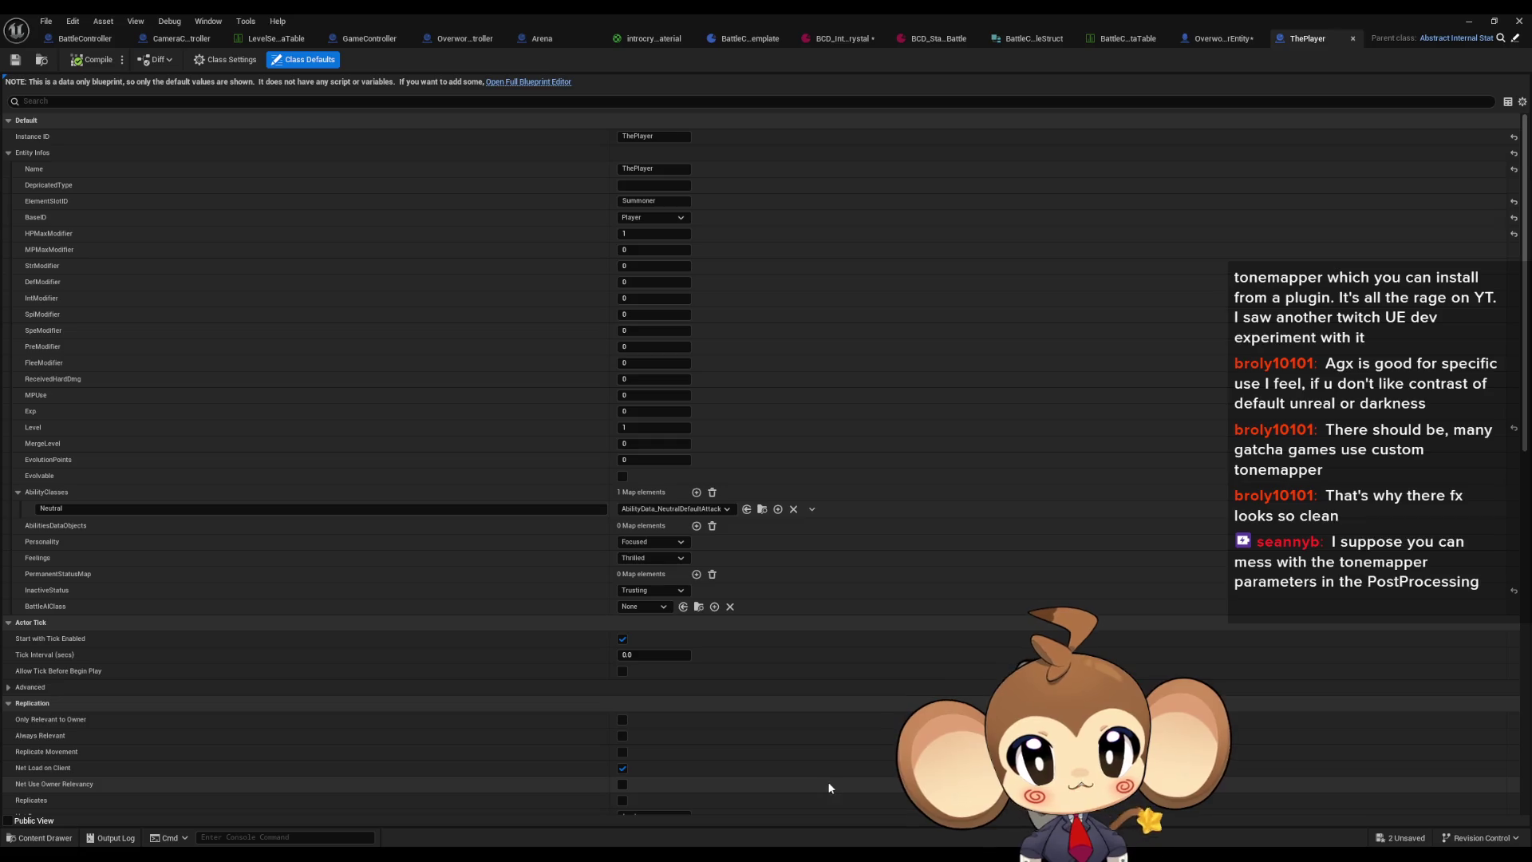
{"action": "left_click", "coordinate": [92, 44]}
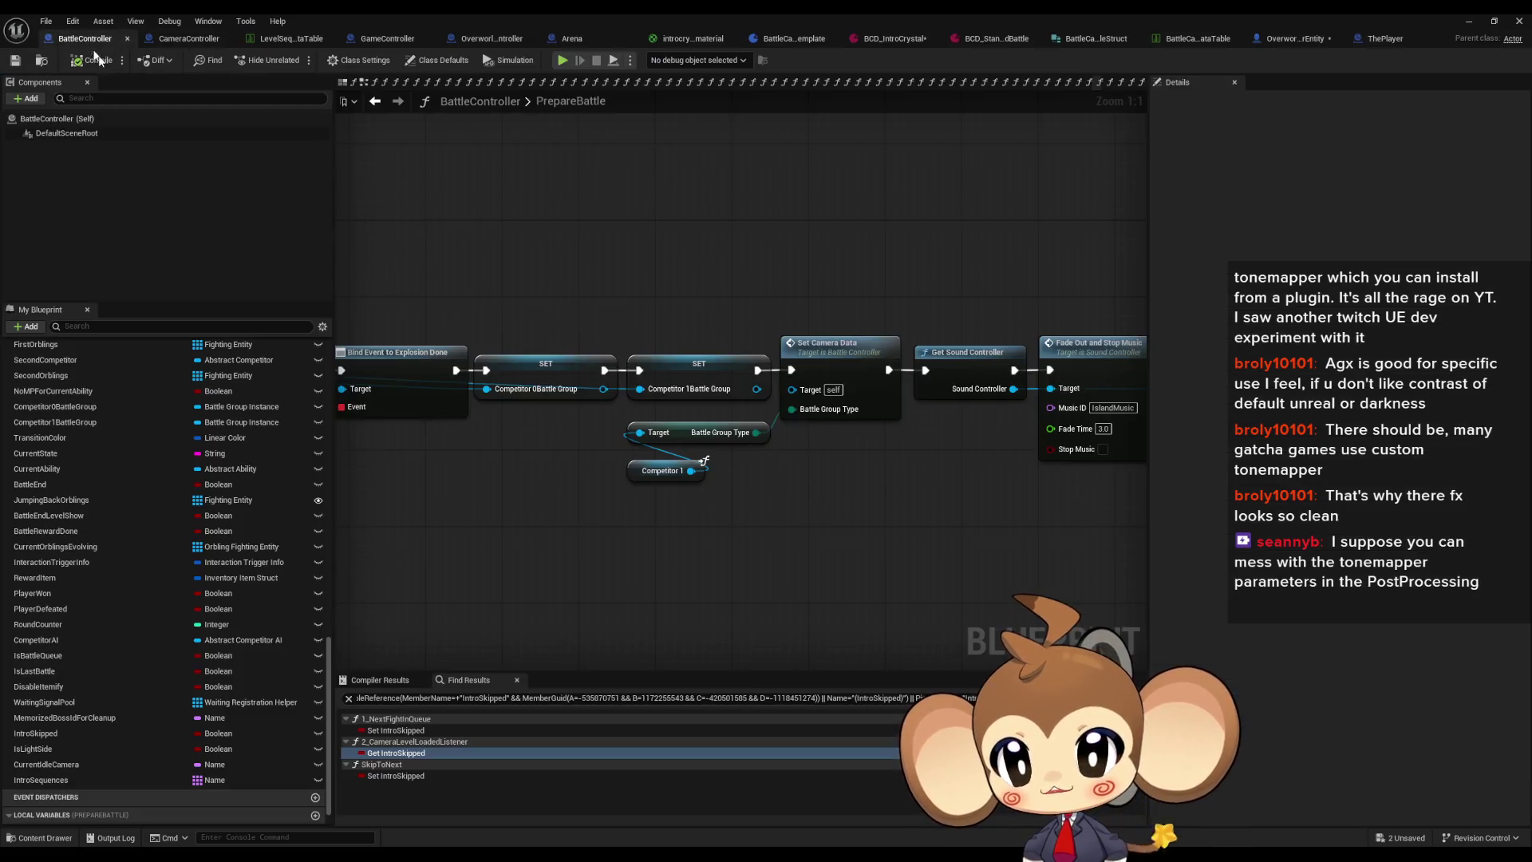
Step: Scroll My Blueprint up to the Prepare functions and open 1_ExplosionDoneListener
{"action": "scroll", "coordinate": [125, 565], "scroll_direction": "up", "scroll_amount": 5}
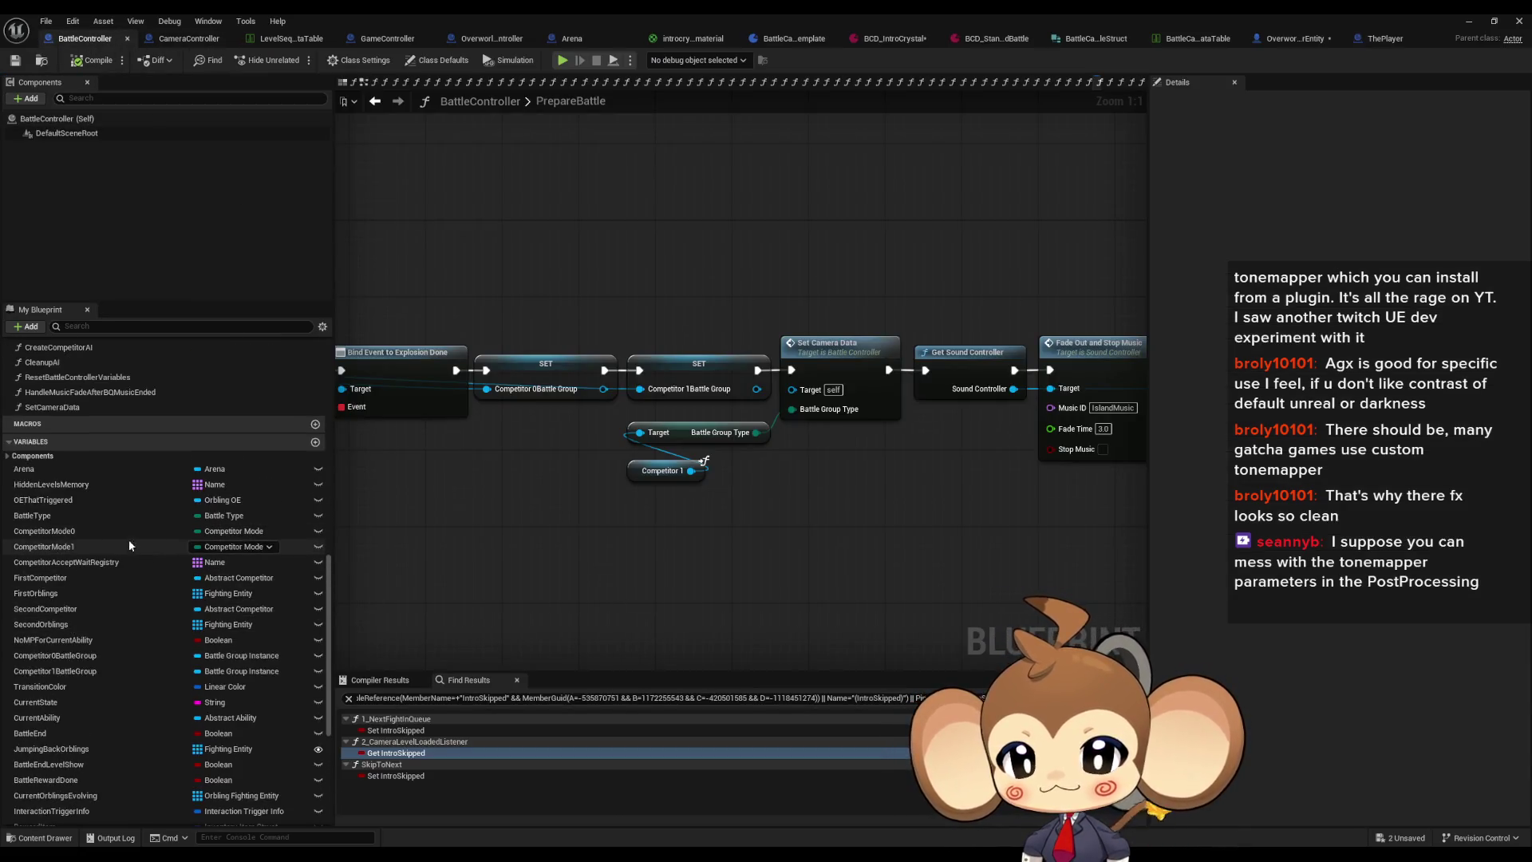
{"action": "scroll", "coordinate": [125, 565], "scroll_direction": "up", "scroll_amount": 10}
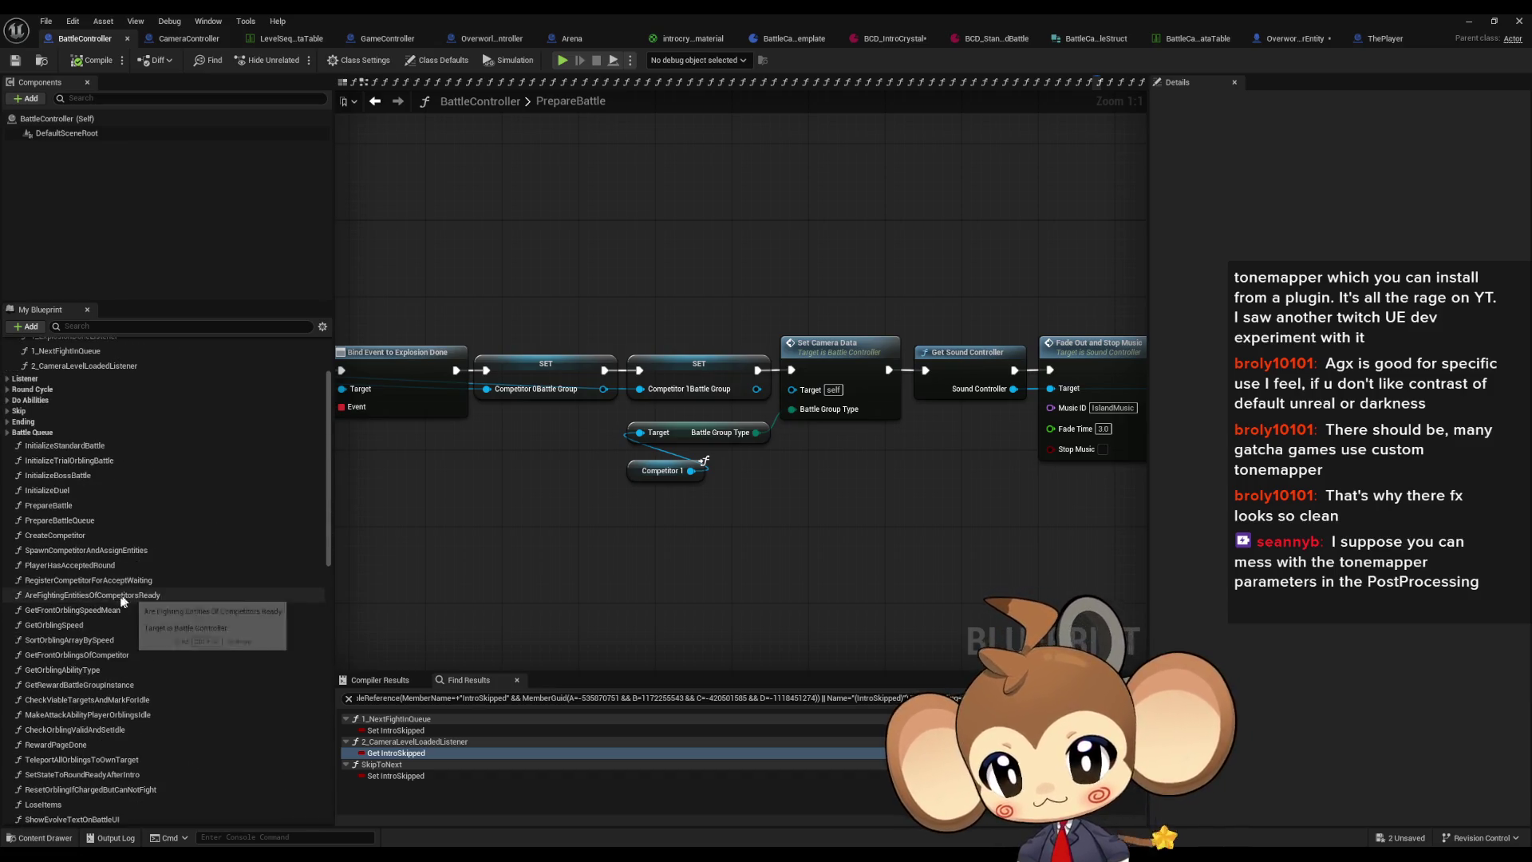
{"action": "scroll", "coordinate": [48, 522], "scroll_direction": "up", "scroll_amount": 3}
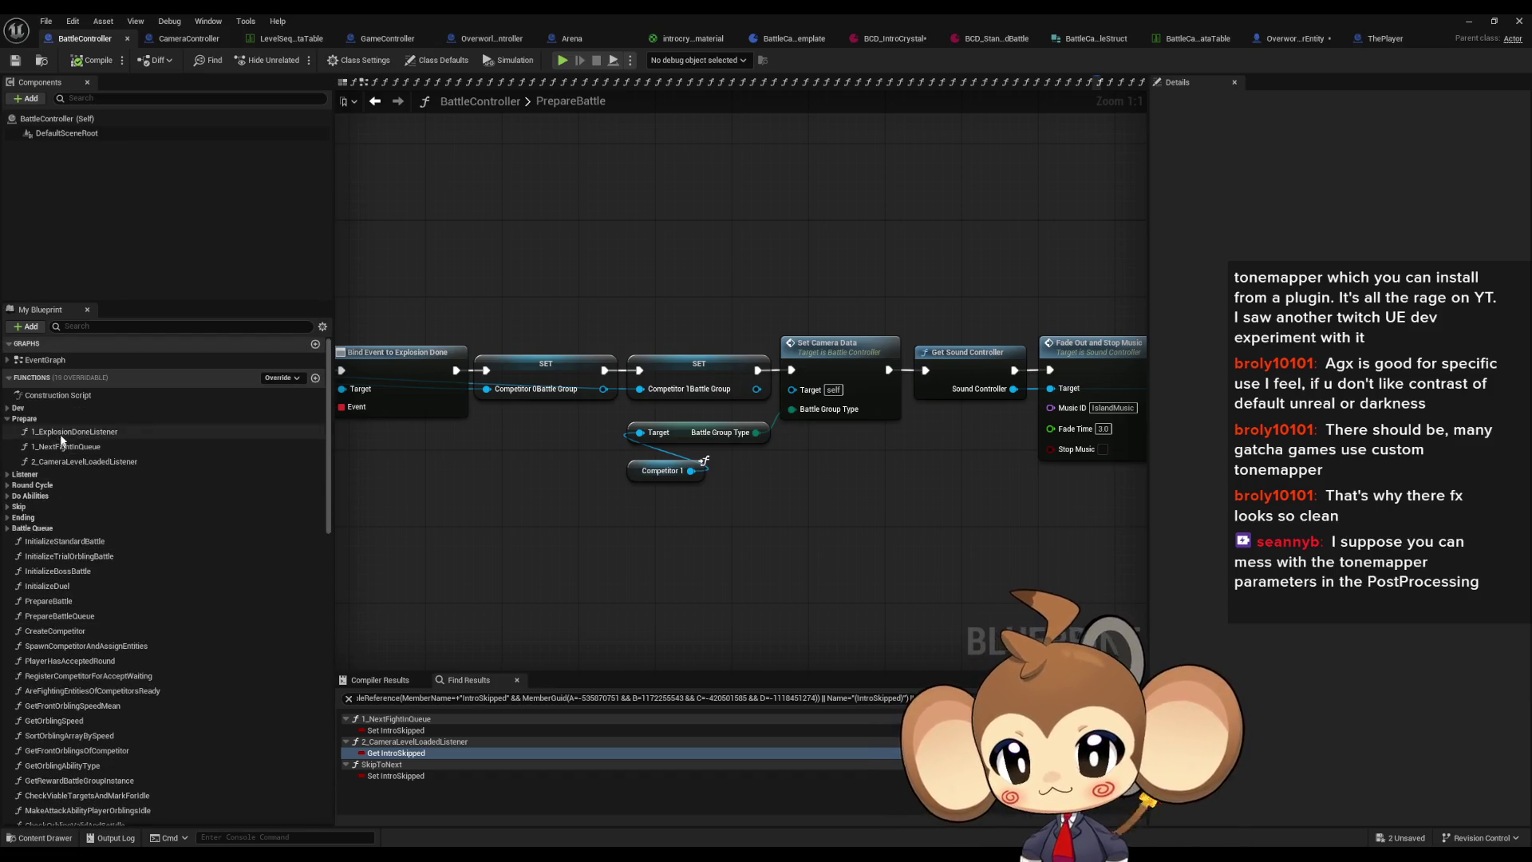
{"action": "double_click", "coordinate": [64, 432]}
{"action": "scroll", "coordinate": [638, 543], "scroll_direction": "down", "scroll_amount": 5}
Step: Open the CreateCompetitor function and remove the breakpoint from the boss spawn step
{"action": "scroll", "coordinate": [667, 588], "scroll_direction": "up", "scroll_amount": 5}
{"action": "left_click", "coordinate": [842, 448]}
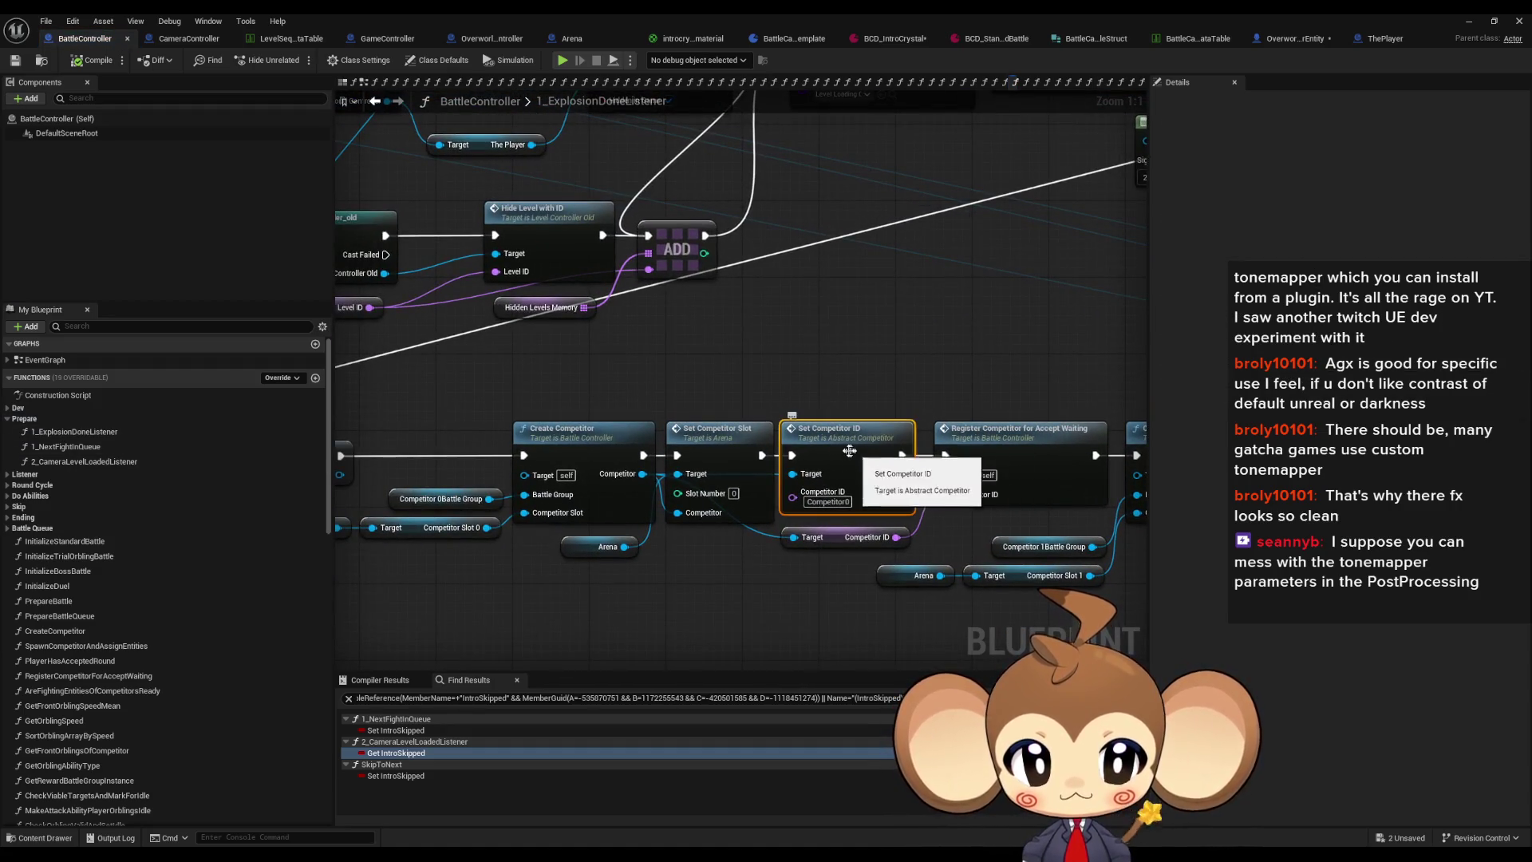
{"action": "left_click", "coordinate": [533, 394]}
{"action": "double_click", "coordinate": [533, 395]}
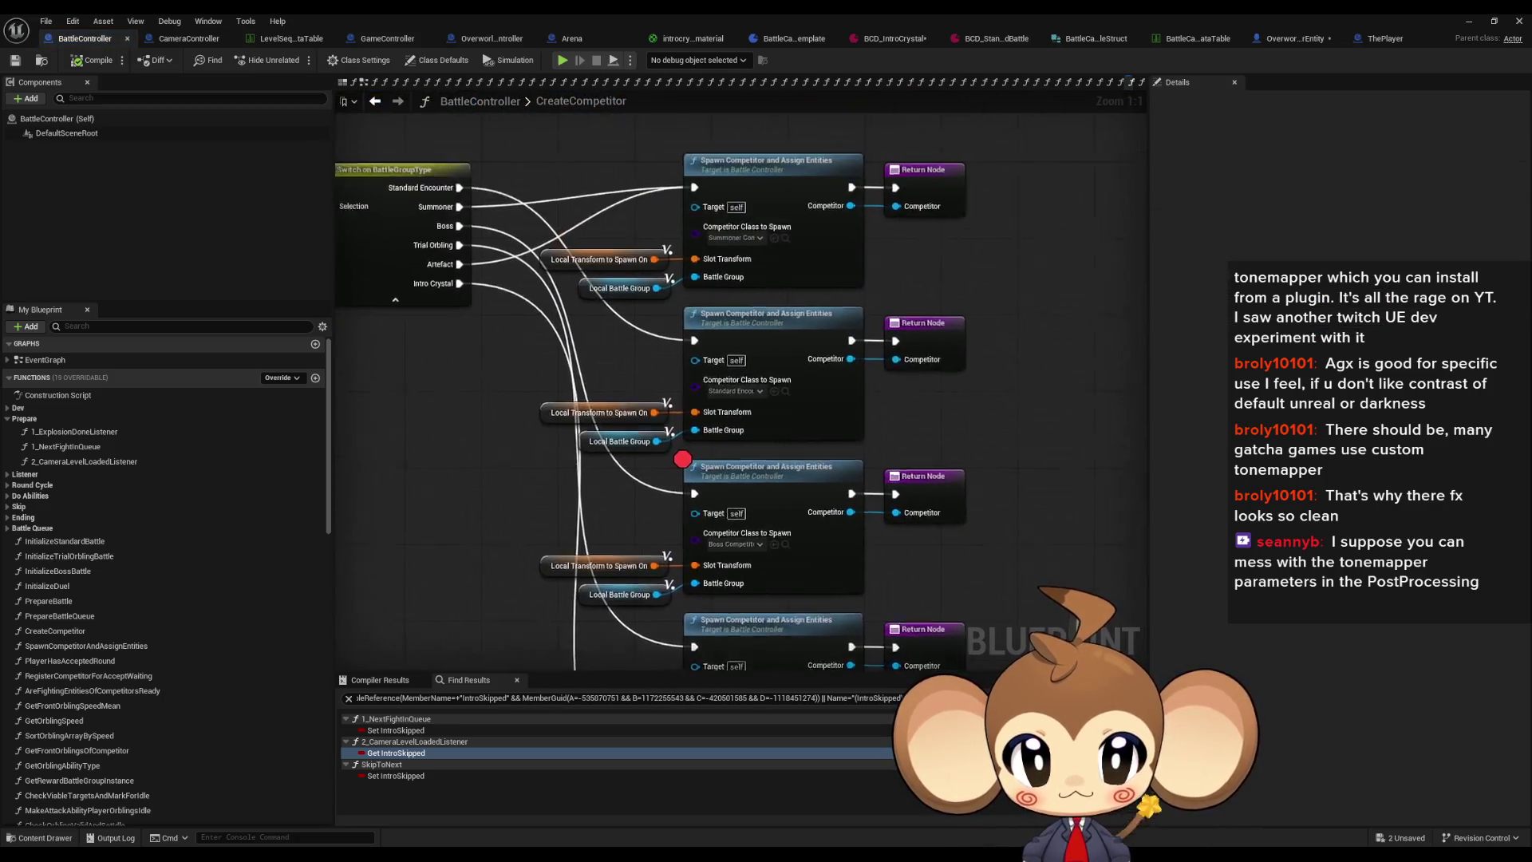
{"action": "right_click", "coordinate": [701, 498]}
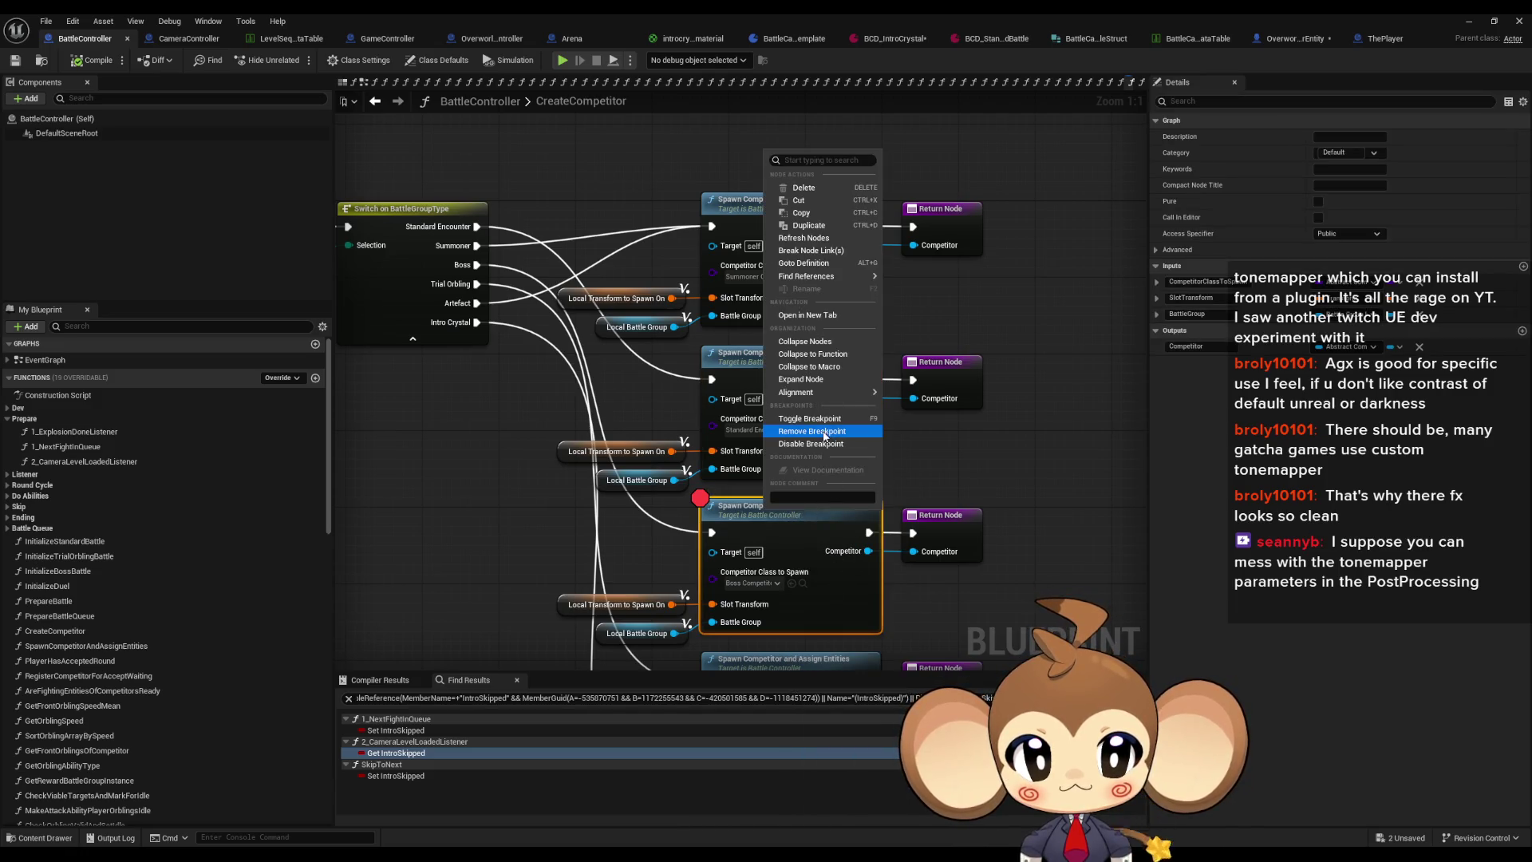
{"action": "left_click", "coordinate": [798, 431]}
Step: Open SpawnCompetitorAndAssignEntities and drill into the competitor's InitializeCompetitor function
{"action": "left_click", "coordinate": [802, 230]}
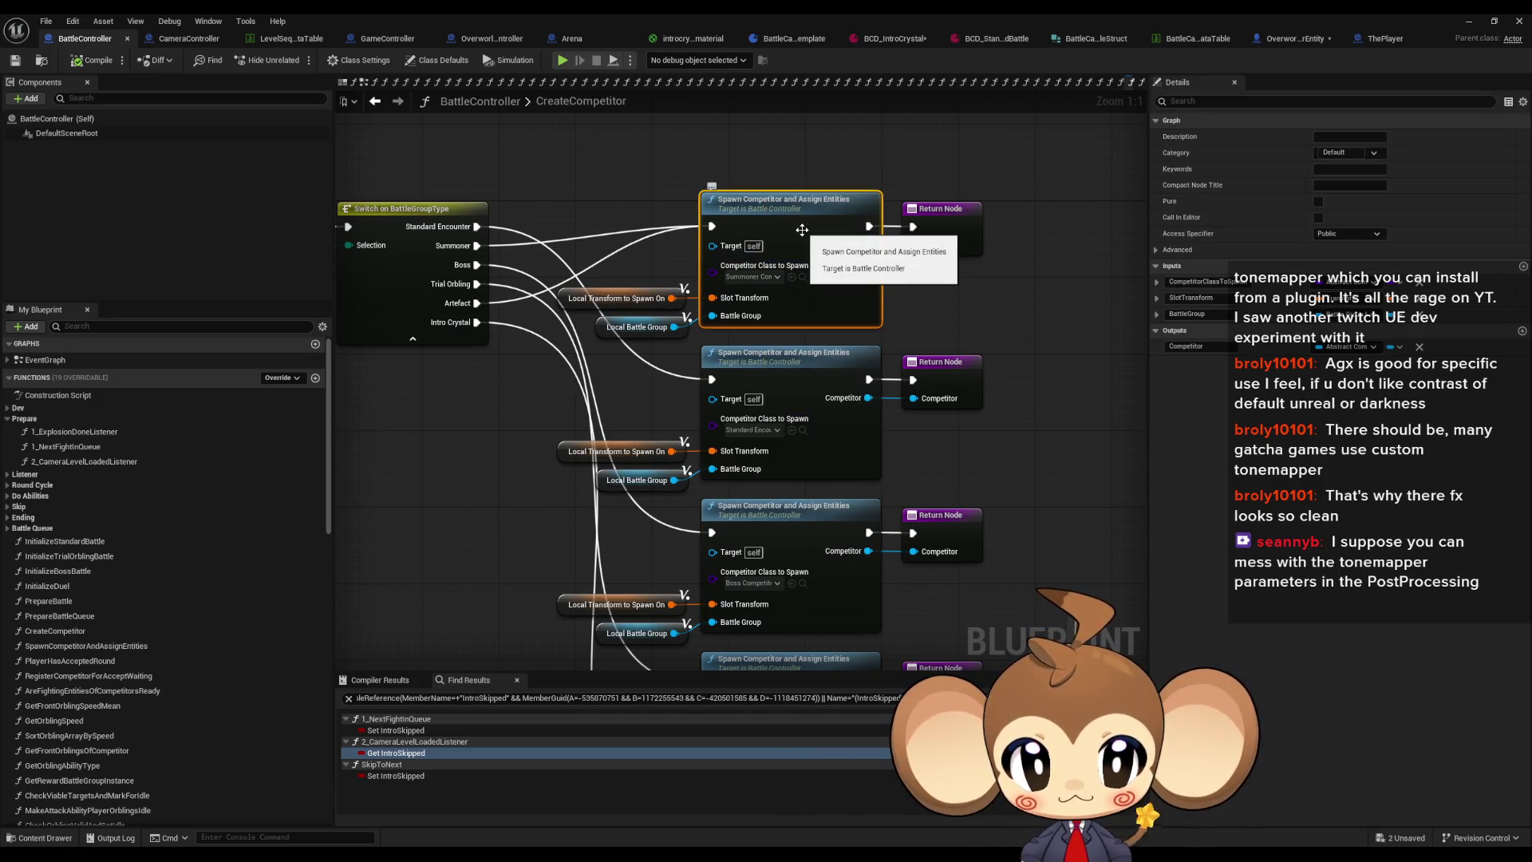
{"action": "double_click", "coordinate": [802, 230]}
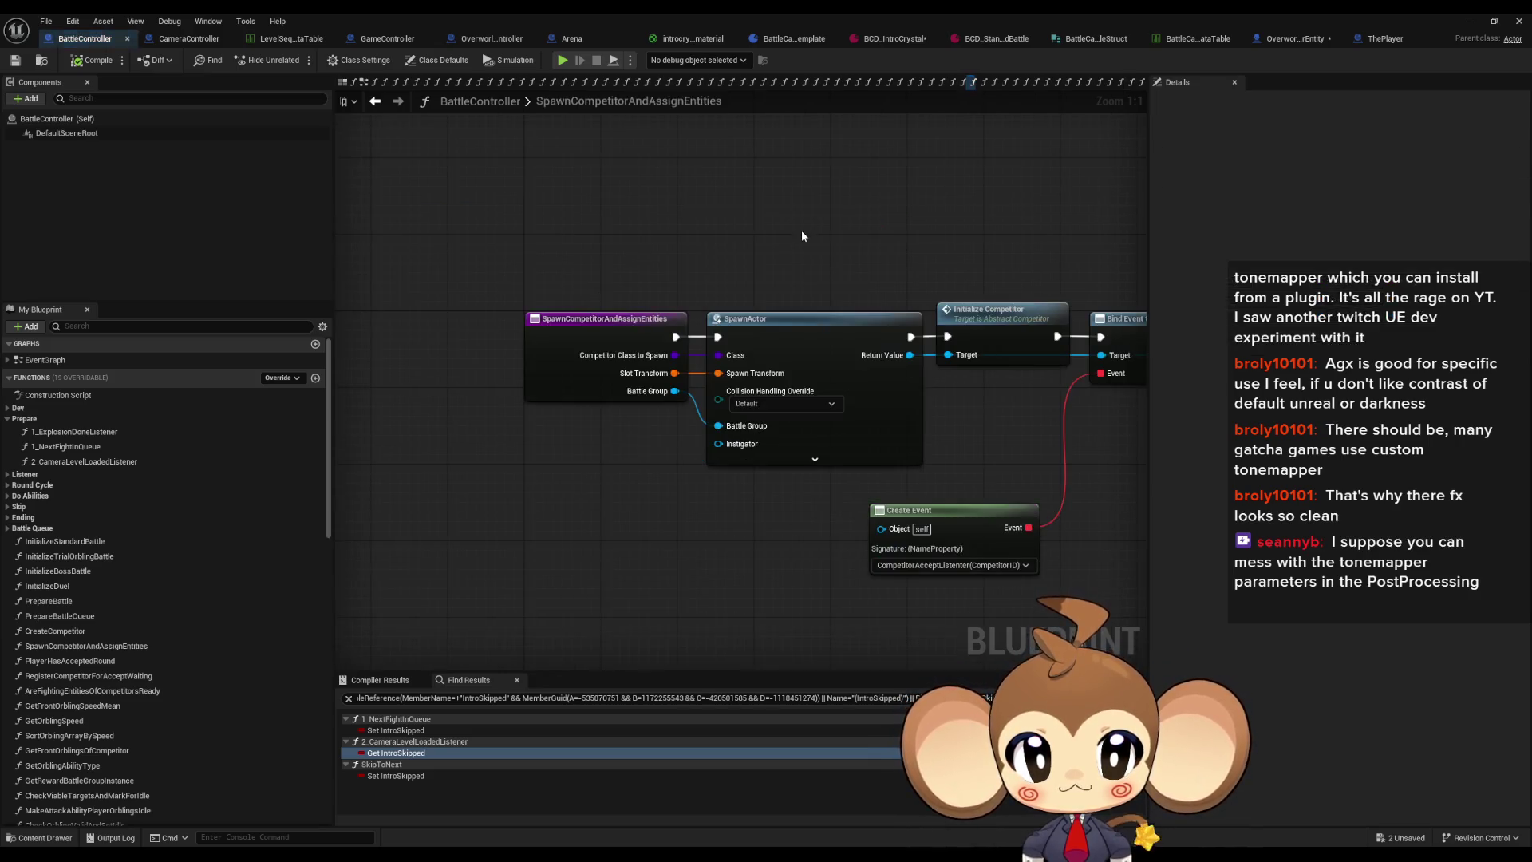
{"action": "mouse_move", "coordinate": [802, 256]}
{"action": "left_mouse_down"}
{"action": "mouse_move", "coordinate": [702, 479]}
{"action": "mouse_move", "coordinate": [595, 502]}
{"action": "left_mouse_up"}
{"action": "left_click_drag", "start_coordinate": [750, 316], "coordinate": [818, 444]}
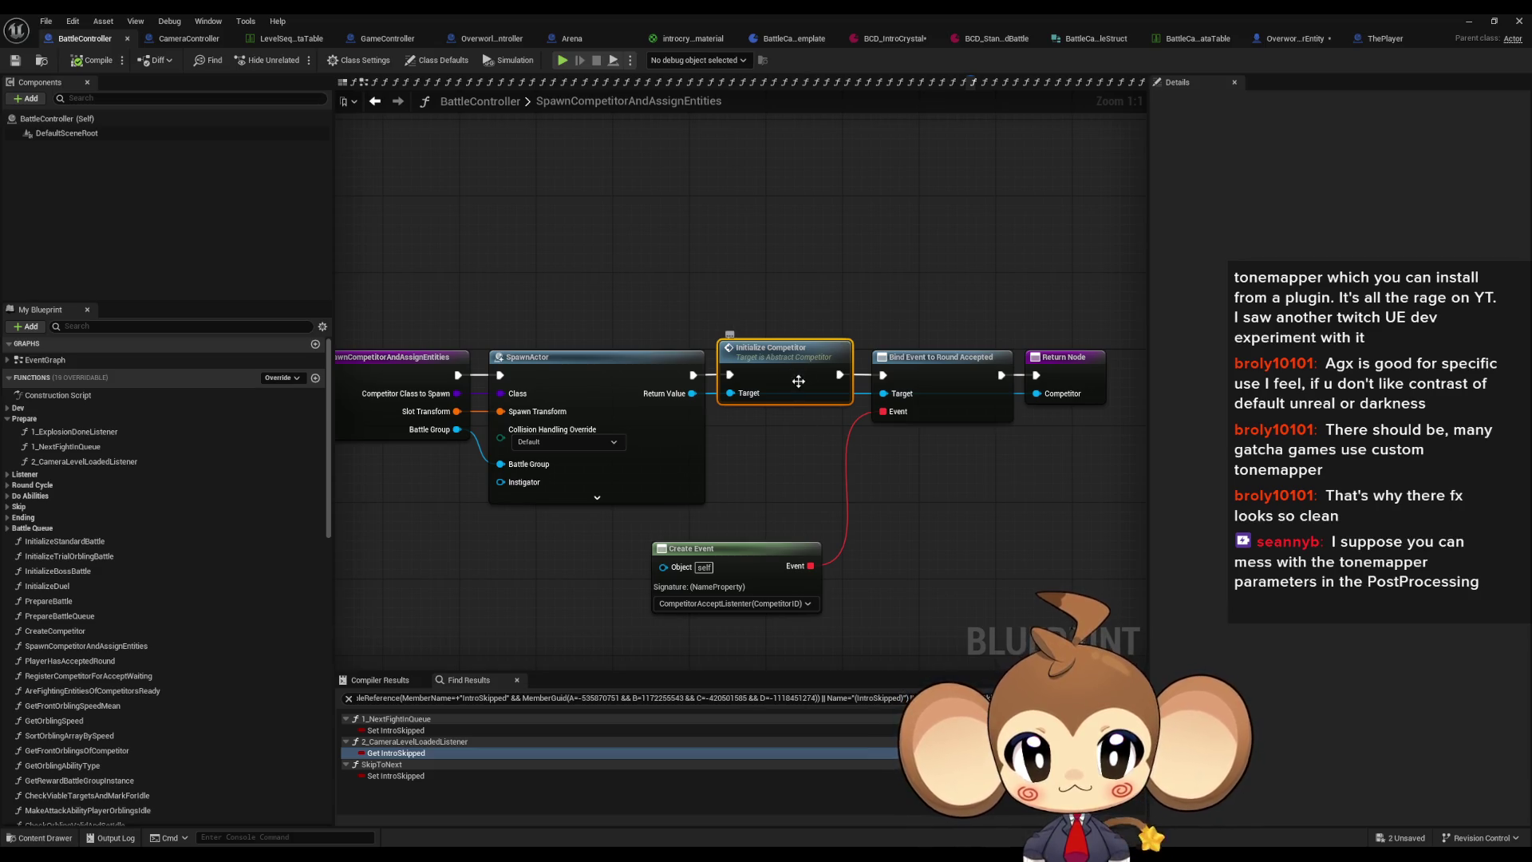
{"action": "double_click", "coordinate": [802, 374]}
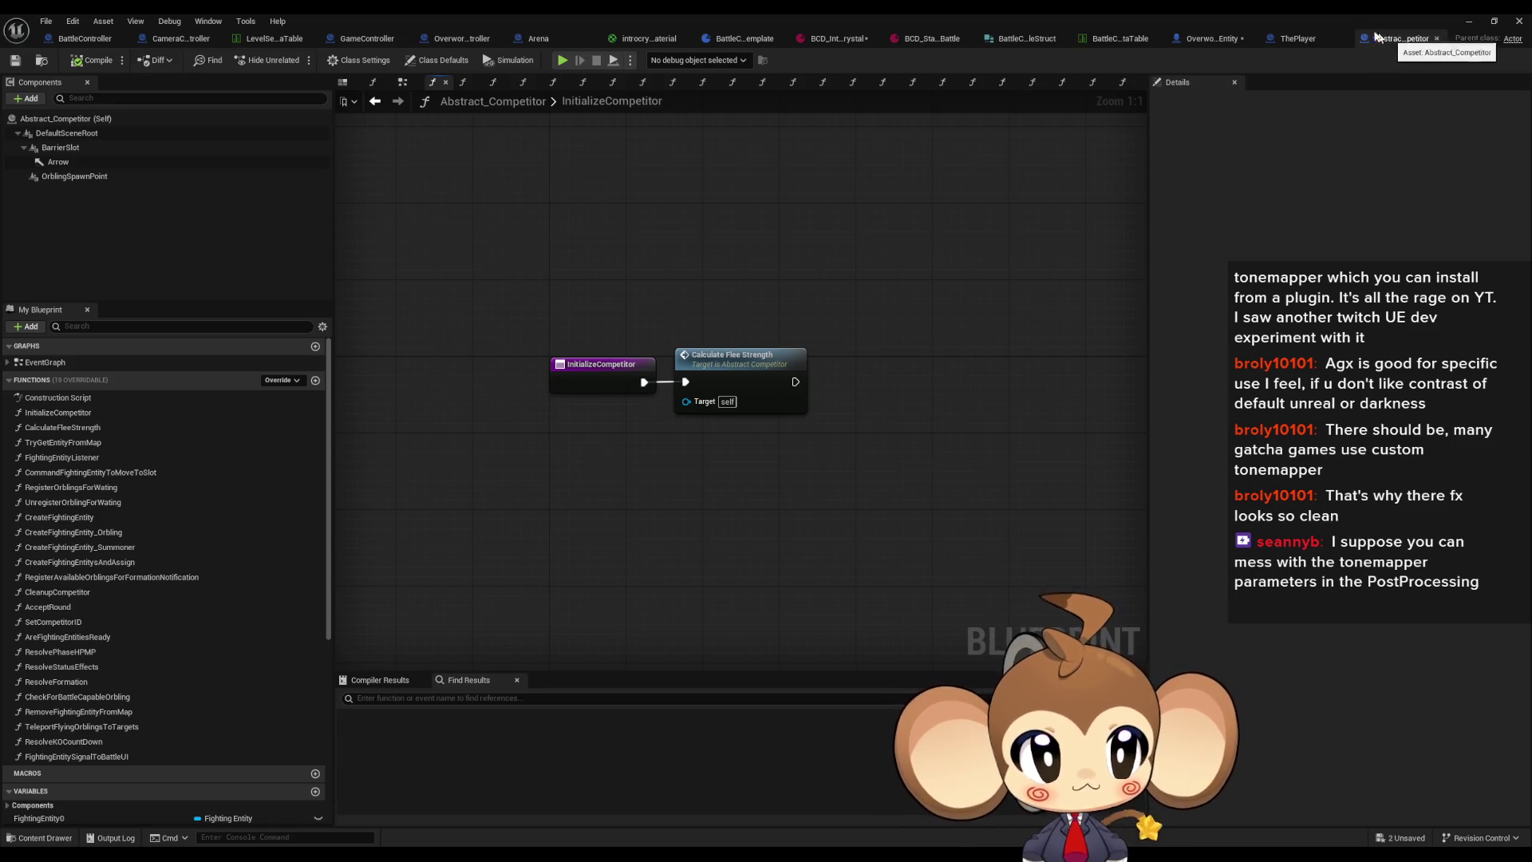
Step: Move the blueprint editor aside and navigate the Content Browser to /Game/Blueprints
{"action": "left_click", "coordinate": [1493, 20]}
{"action": "mouse_move", "coordinate": [1010, 104]}
{"action": "left_mouse_down"}
{"action": "mouse_move", "coordinate": [768, 51]}
{"action": "mouse_move", "coordinate": [787, 32]}
{"action": "mouse_move", "coordinate": [795, 99]}
{"action": "mouse_move", "coordinate": [872, 51]}
{"action": "left_mouse_up"}
{"action": "left_click", "coordinate": [889, 559]}
{"action": "type", "text": "/Game/Blueprints"}
{"action": "key", "text": "Return"}
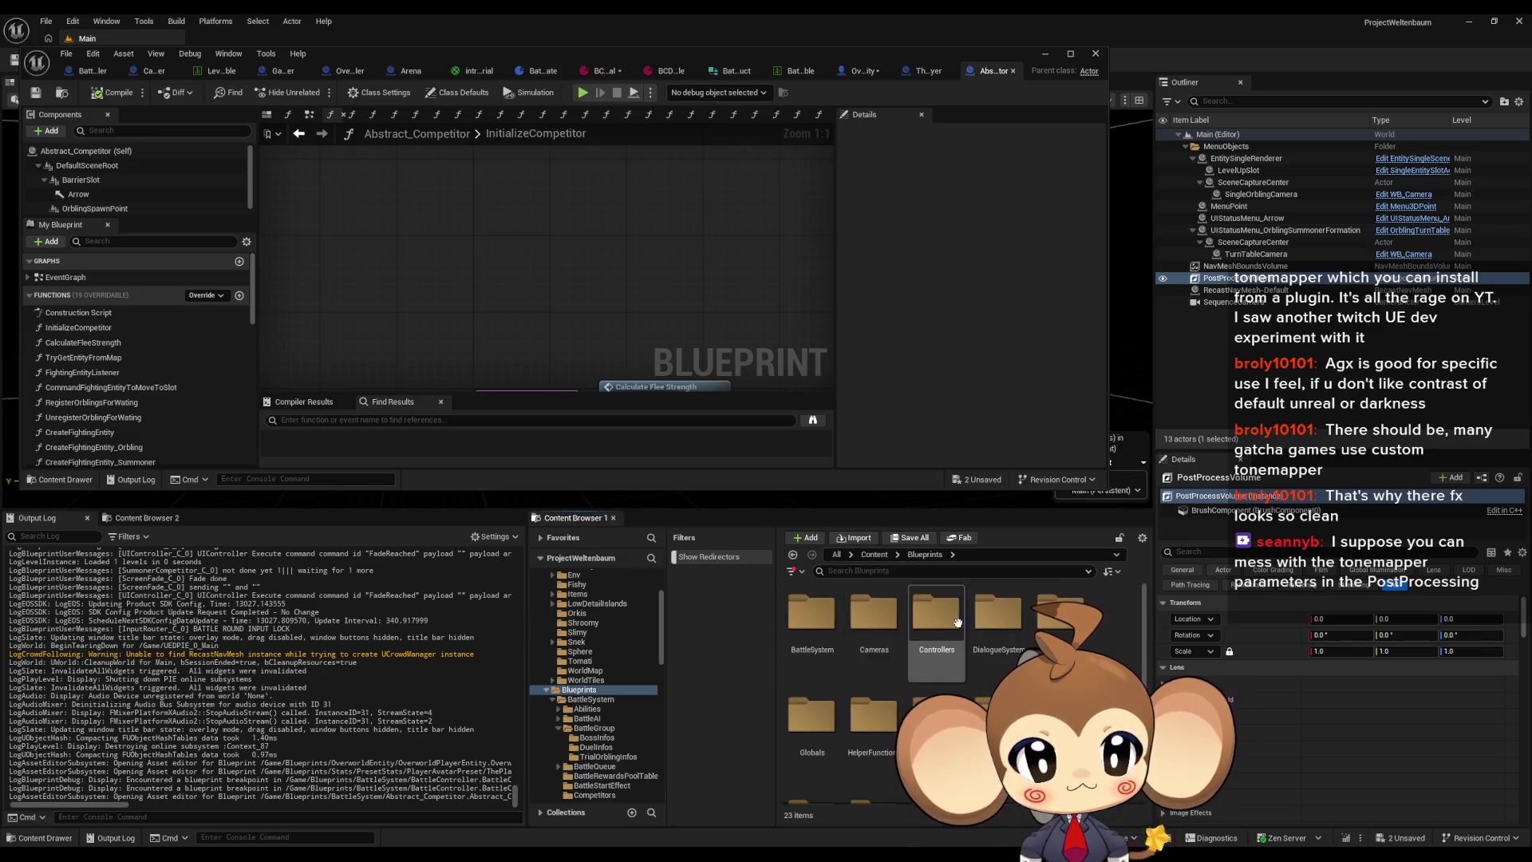
Step: Open SummonerCompetitor from the BattleSystem folder and maximize its editor window
{"action": "double_click", "coordinate": [812, 614]}
{"action": "scroll", "coordinate": [915, 643], "scroll_direction": "down", "scroll_amount": 1}
{"action": "scroll", "coordinate": [915, 643], "scroll_direction": "down", "scroll_amount": 3}
{"action": "scroll", "coordinate": [925, 678], "scroll_direction": "down", "scroll_amount": 5}
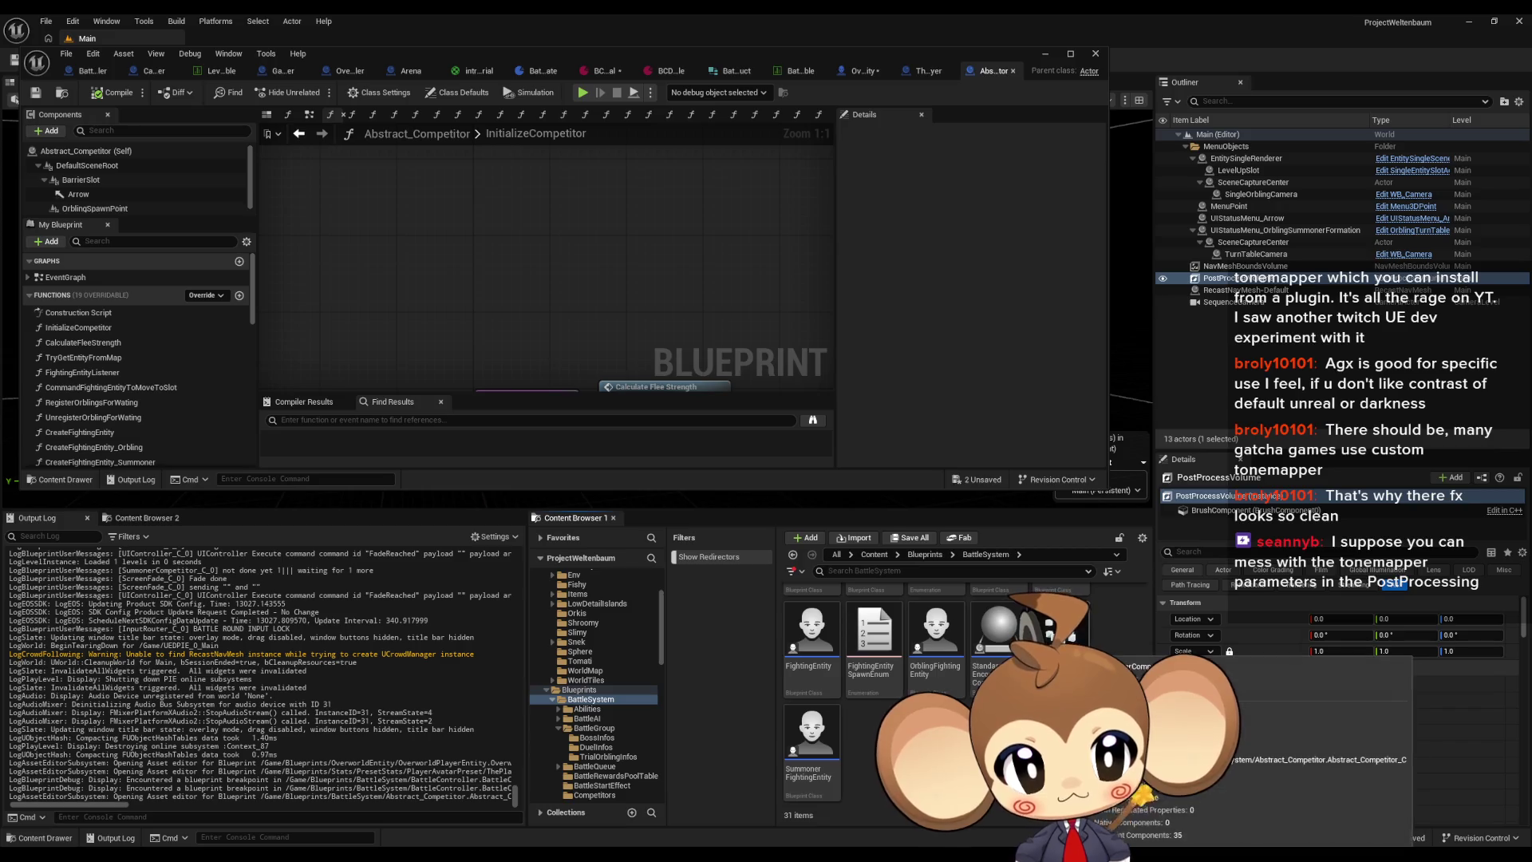
{"action": "left_click", "coordinate": [1050, 626]}
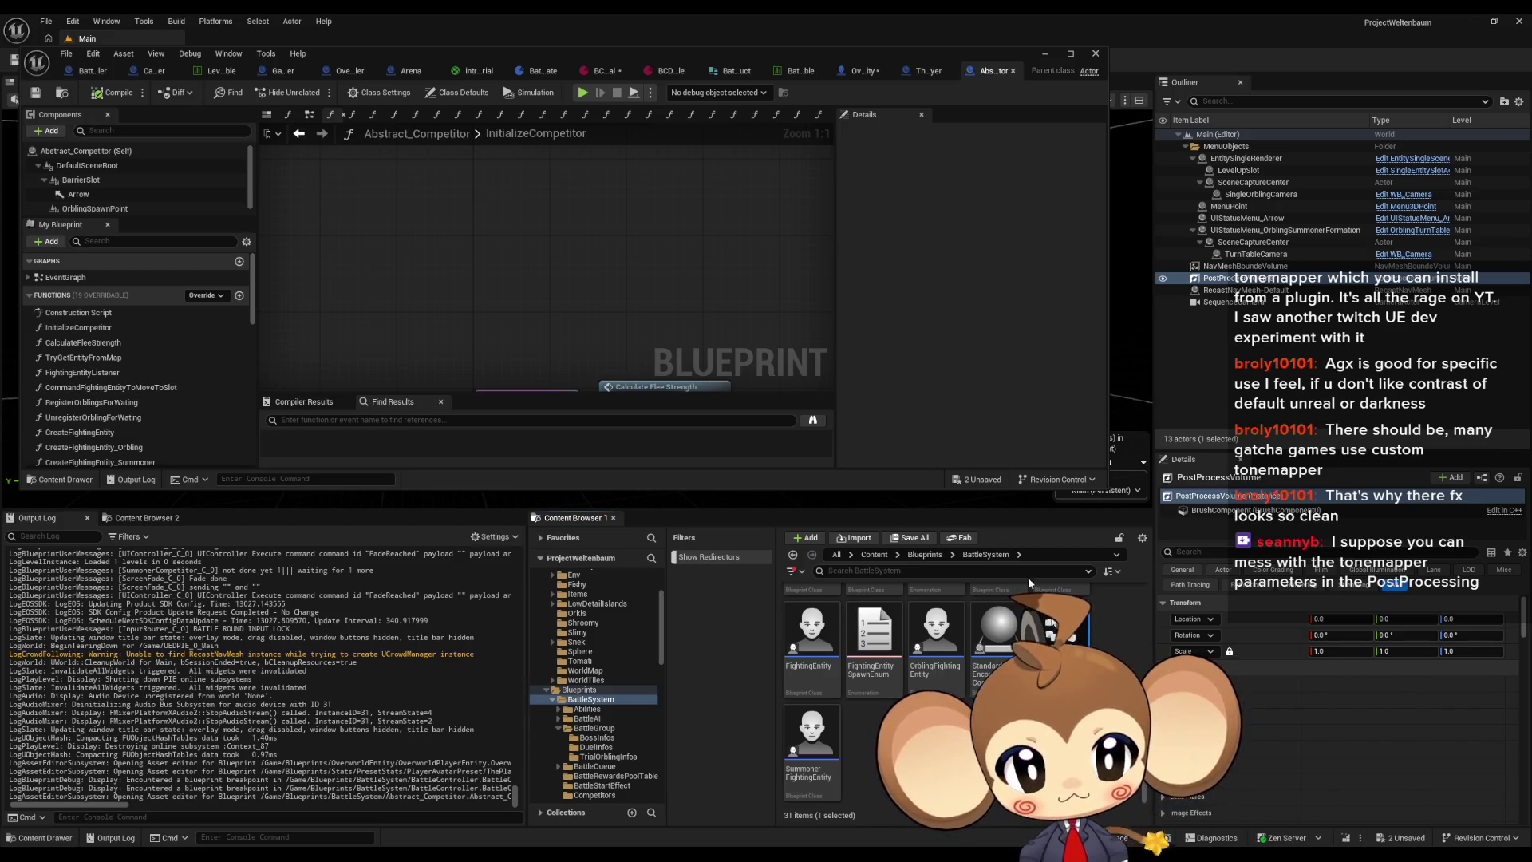
{"action": "double_click", "coordinate": [1052, 627]}
{"action": "left_click_drag", "start_coordinate": [629, 54], "coordinate": [821, 202]}
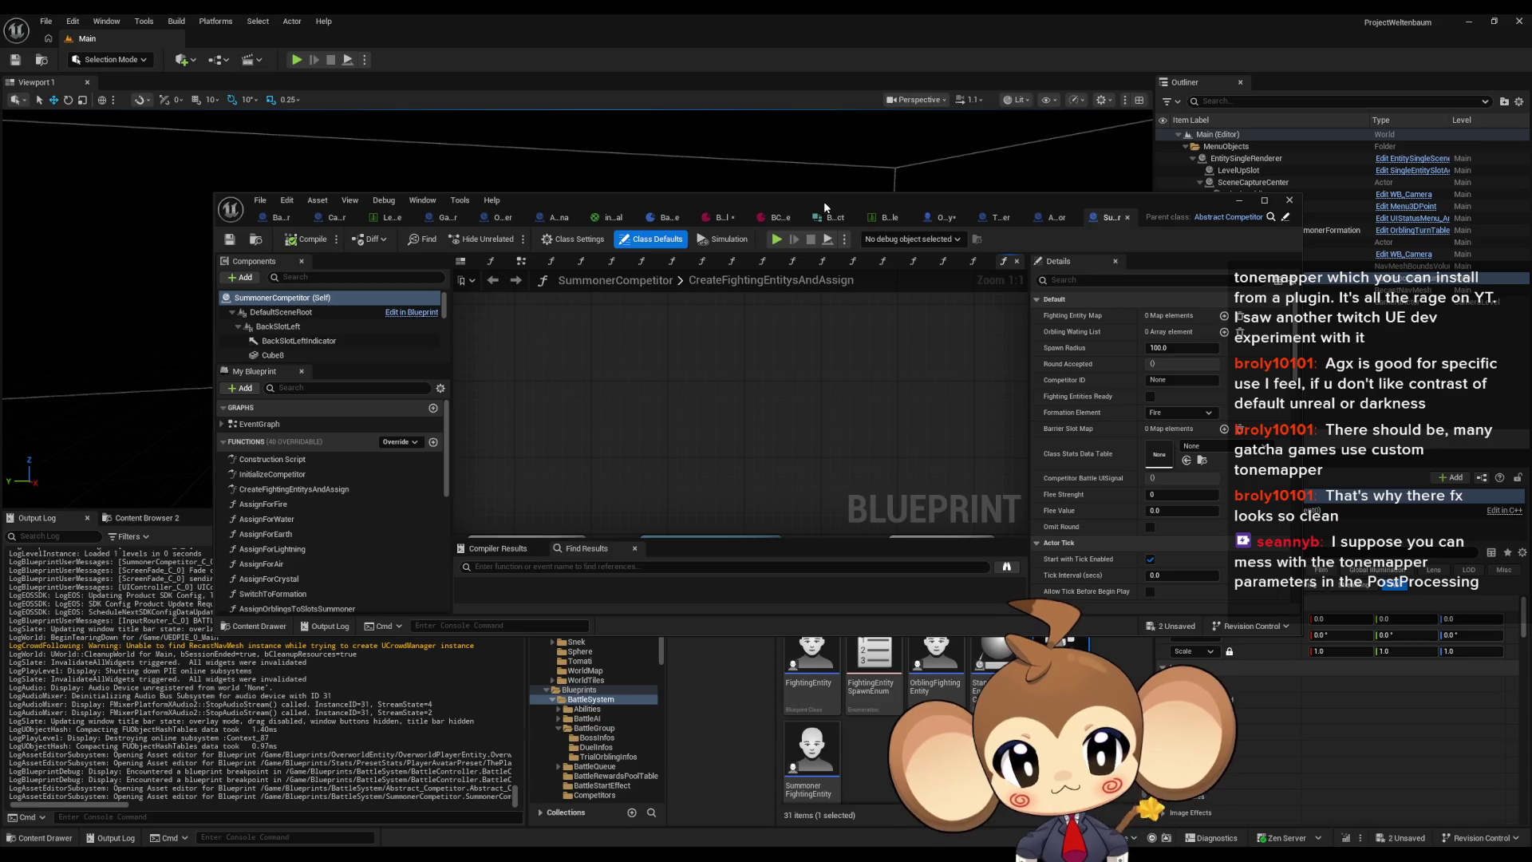
{"action": "double_click", "coordinate": [824, 201]}
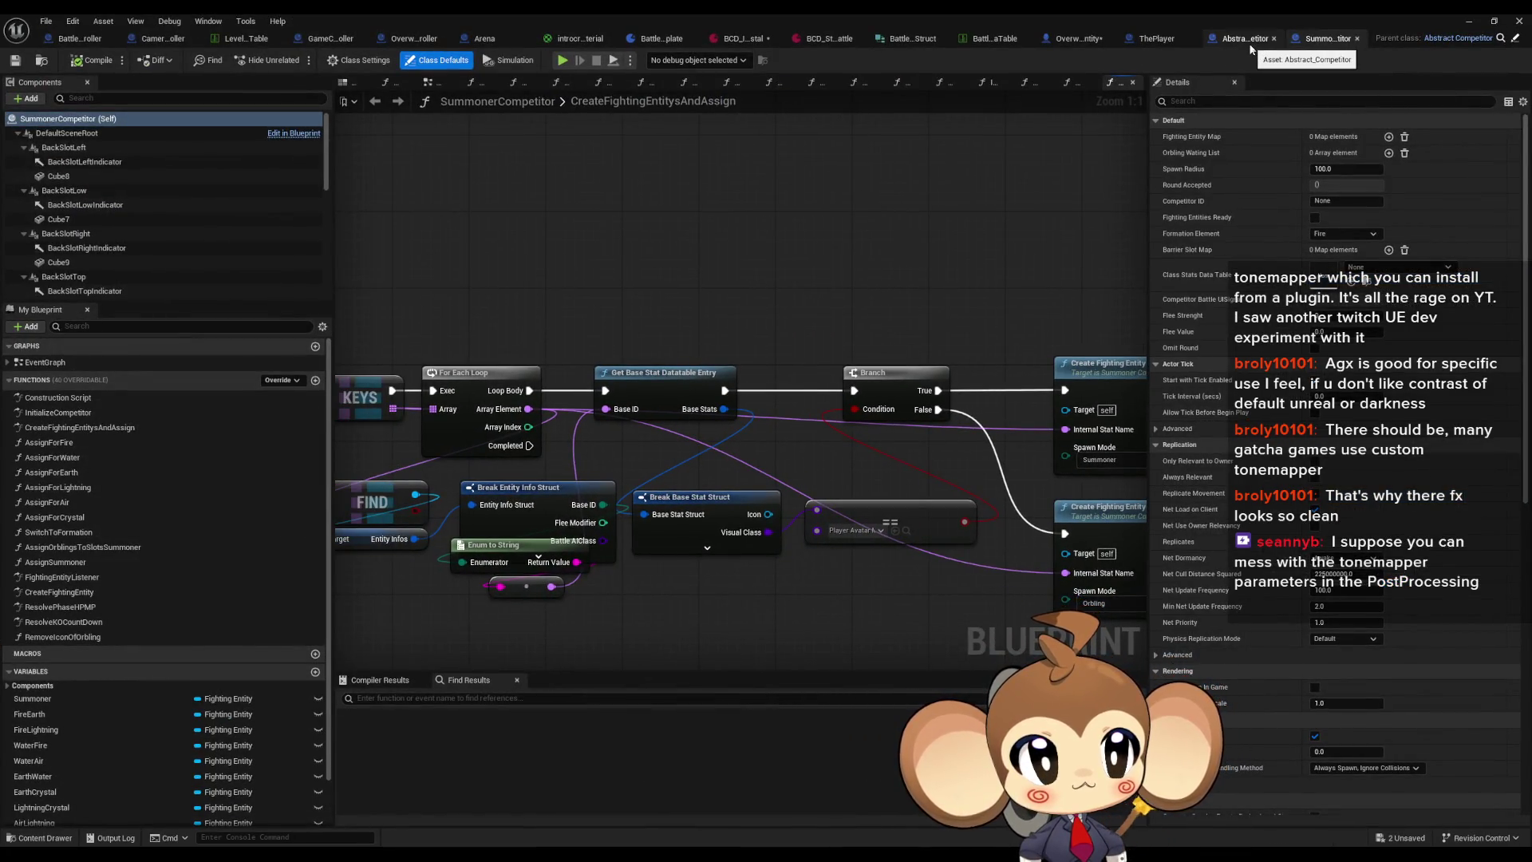
Step: Close the Abstract_Competitor tab and cycle through the open tabs to SummonerCompetitor
{"action": "left_click", "coordinate": [1273, 38]}
{"action": "left_click", "coordinate": [1227, 42]}
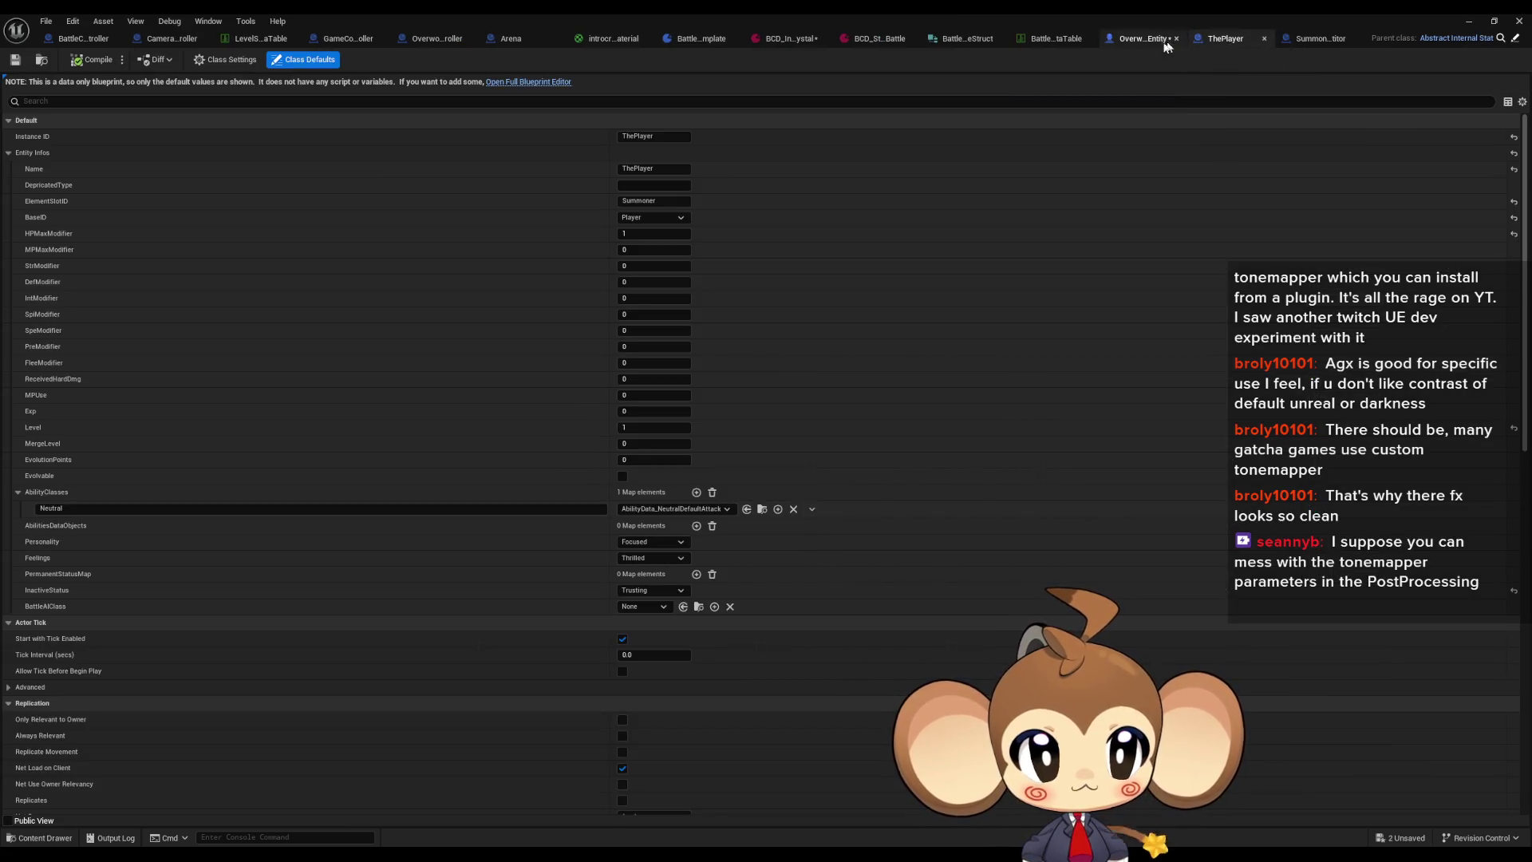
{"action": "left_click", "coordinate": [1141, 45]}
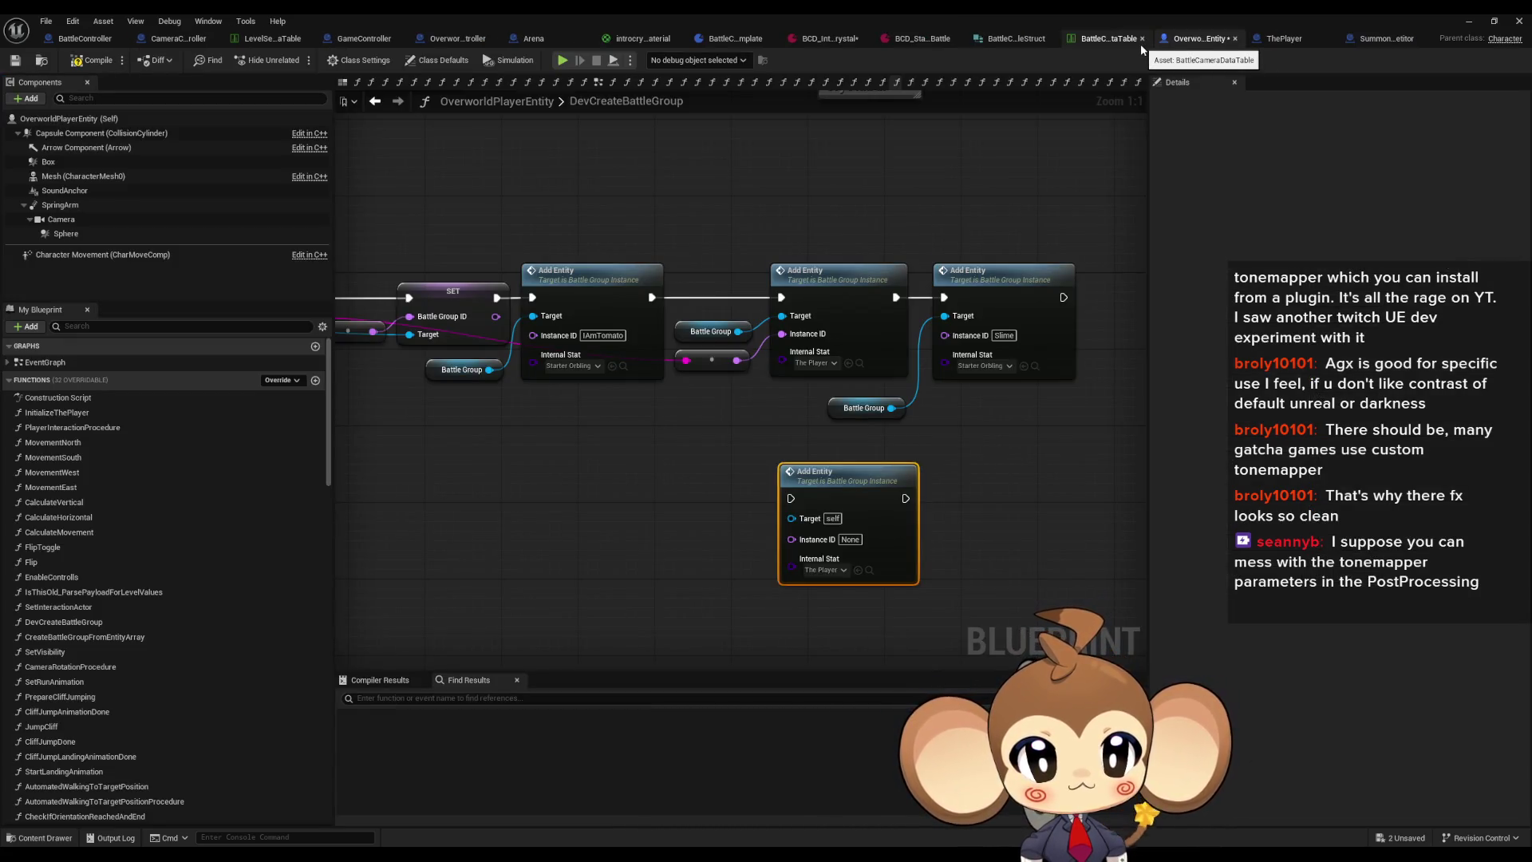
{"action": "left_click", "coordinate": [60, 42]}
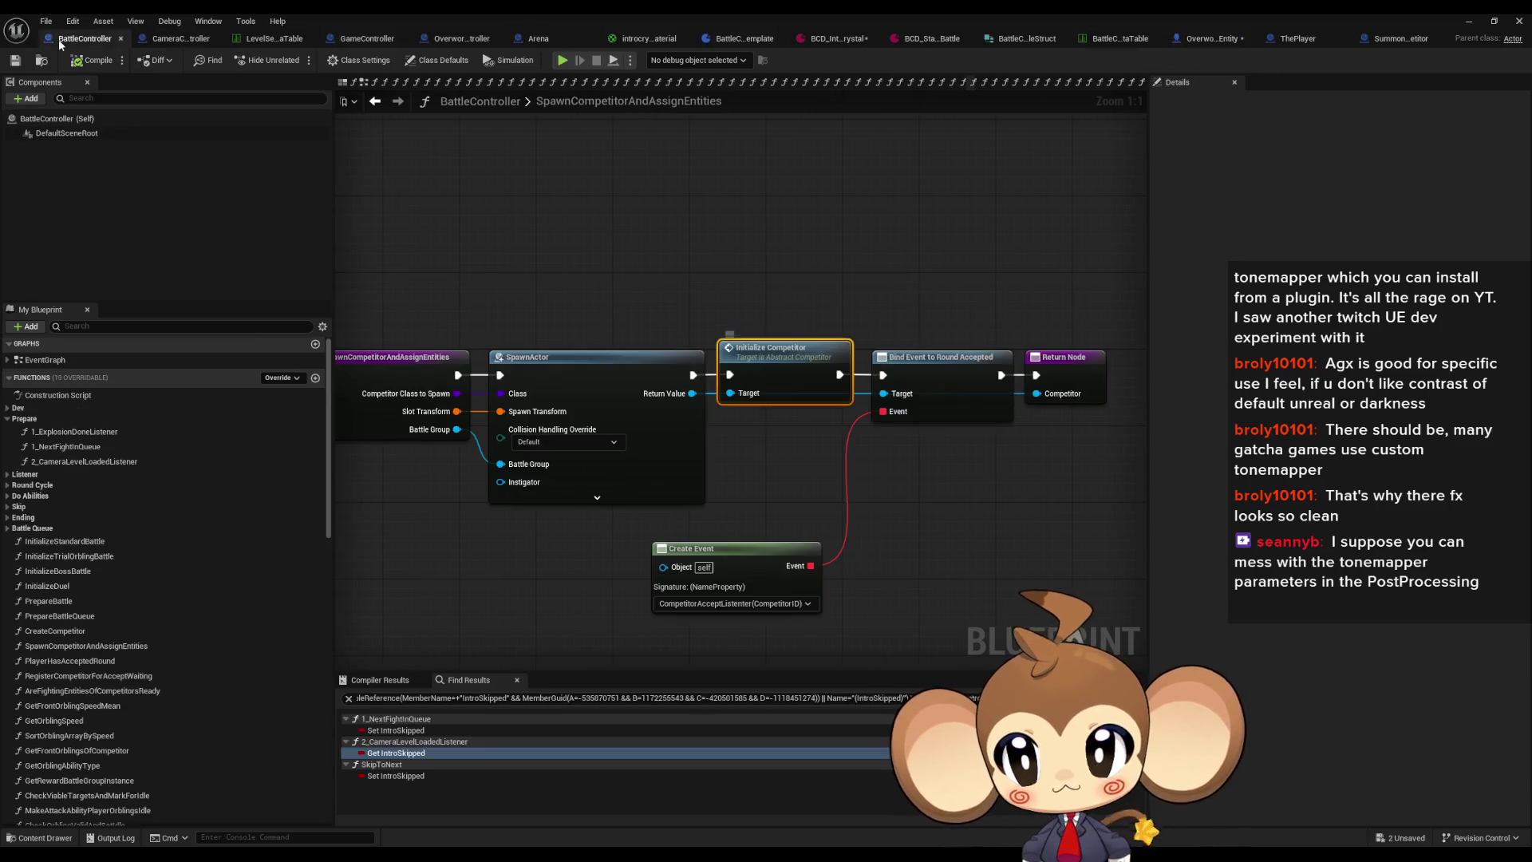
{"action": "left_click", "coordinate": [1397, 42]}
Step: Drill from InitializeCompetitor through CreateFightingEntitysAndAssign and CreateFightingEntity into the parent implementation
{"action": "double_click", "coordinate": [57, 413]}
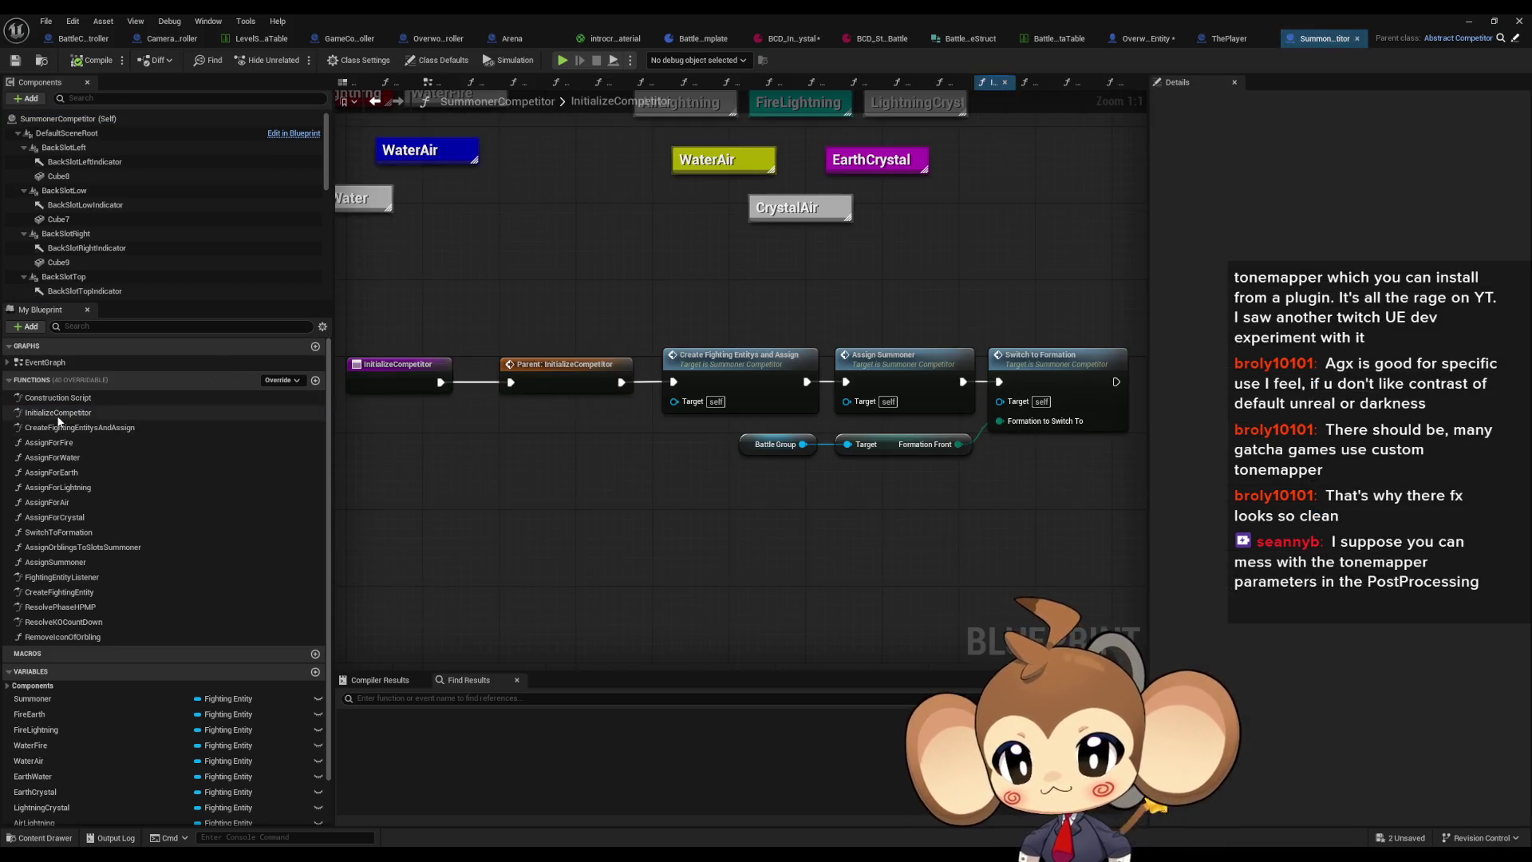
{"action": "left_click", "coordinate": [687, 383]}
{"action": "left_click", "coordinate": [874, 371]}
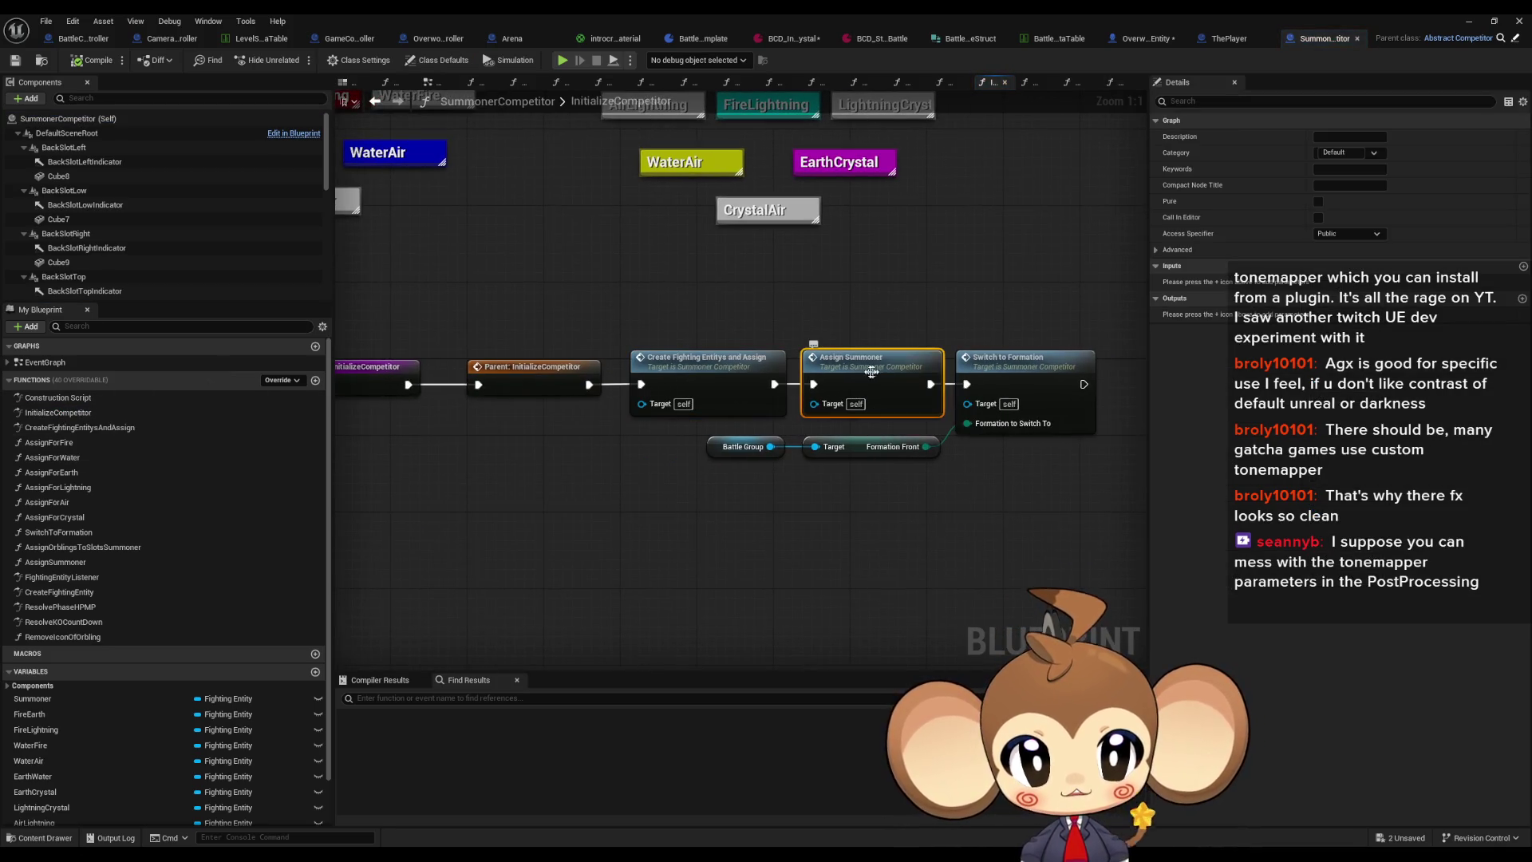
{"action": "double_click", "coordinate": [706, 373]}
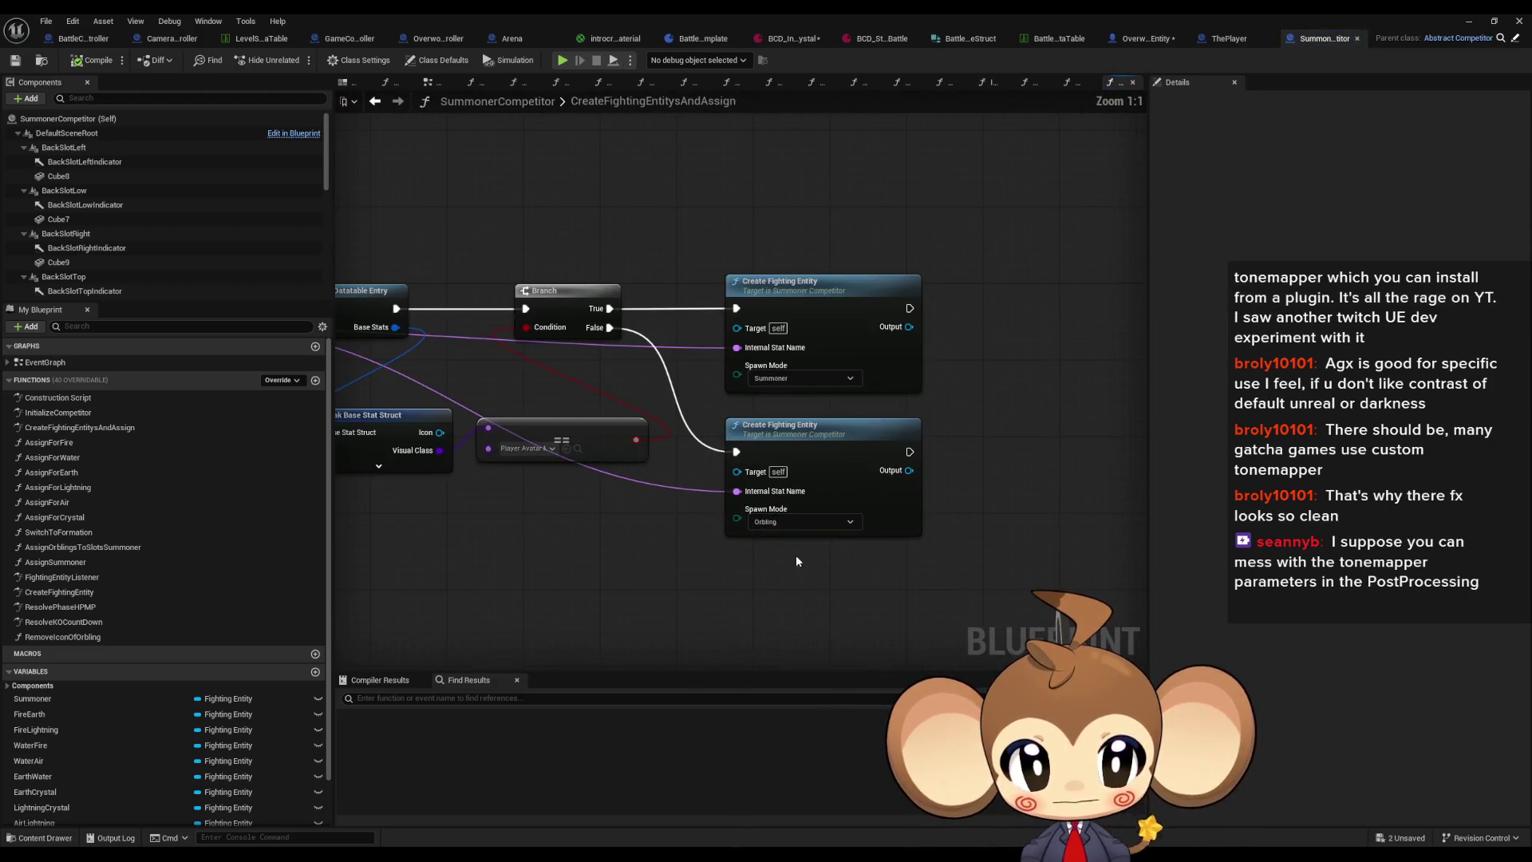
{"action": "double_click", "coordinate": [827, 306]}
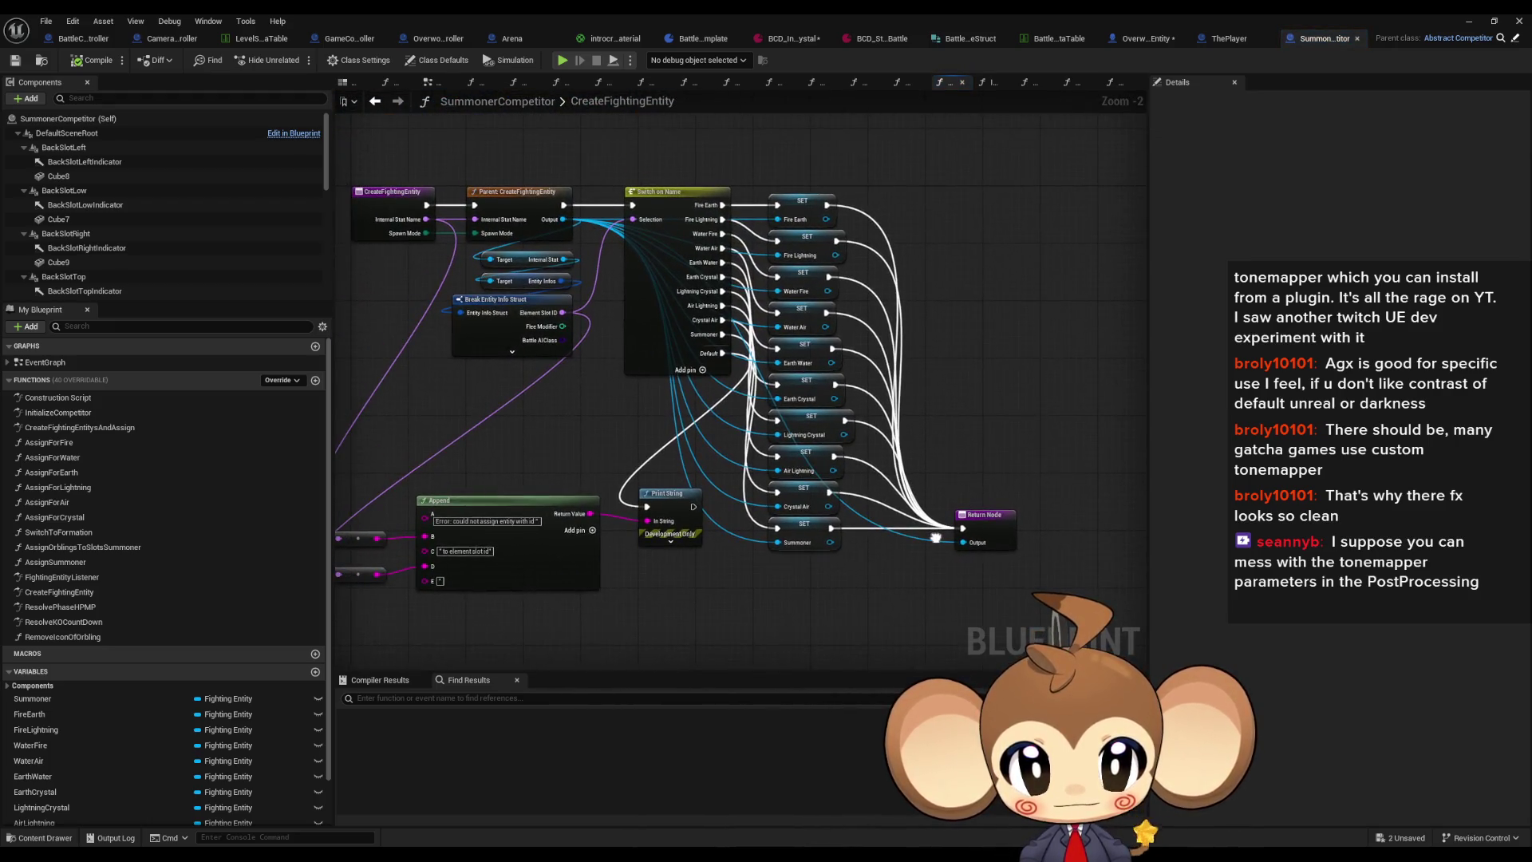
{"action": "scroll", "coordinate": [474, 462], "scroll_direction": "up", "scroll_amount": 2}
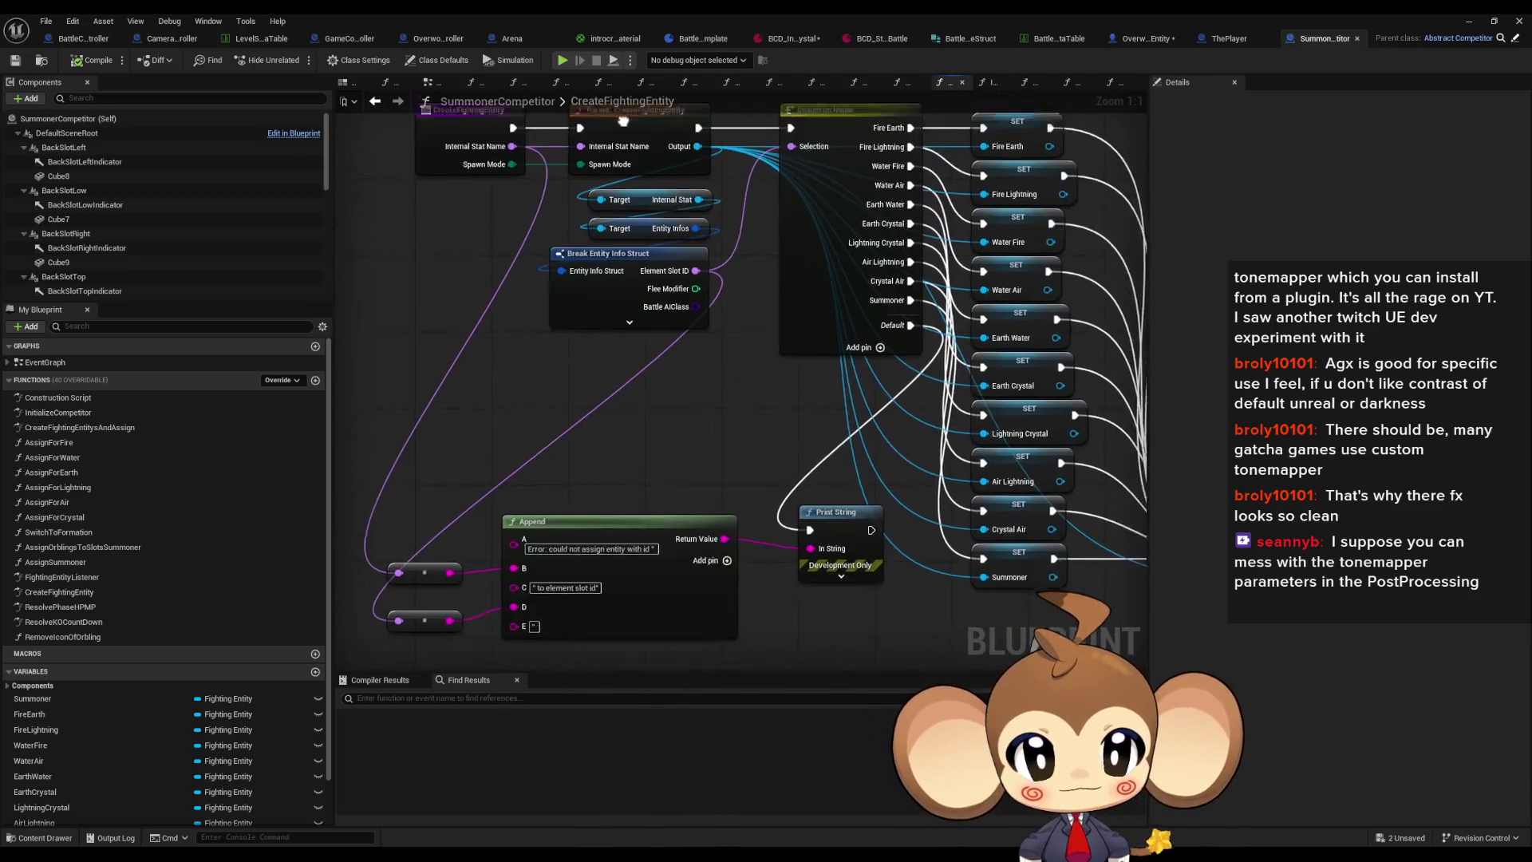
{"action": "left_click", "coordinate": [670, 265]}
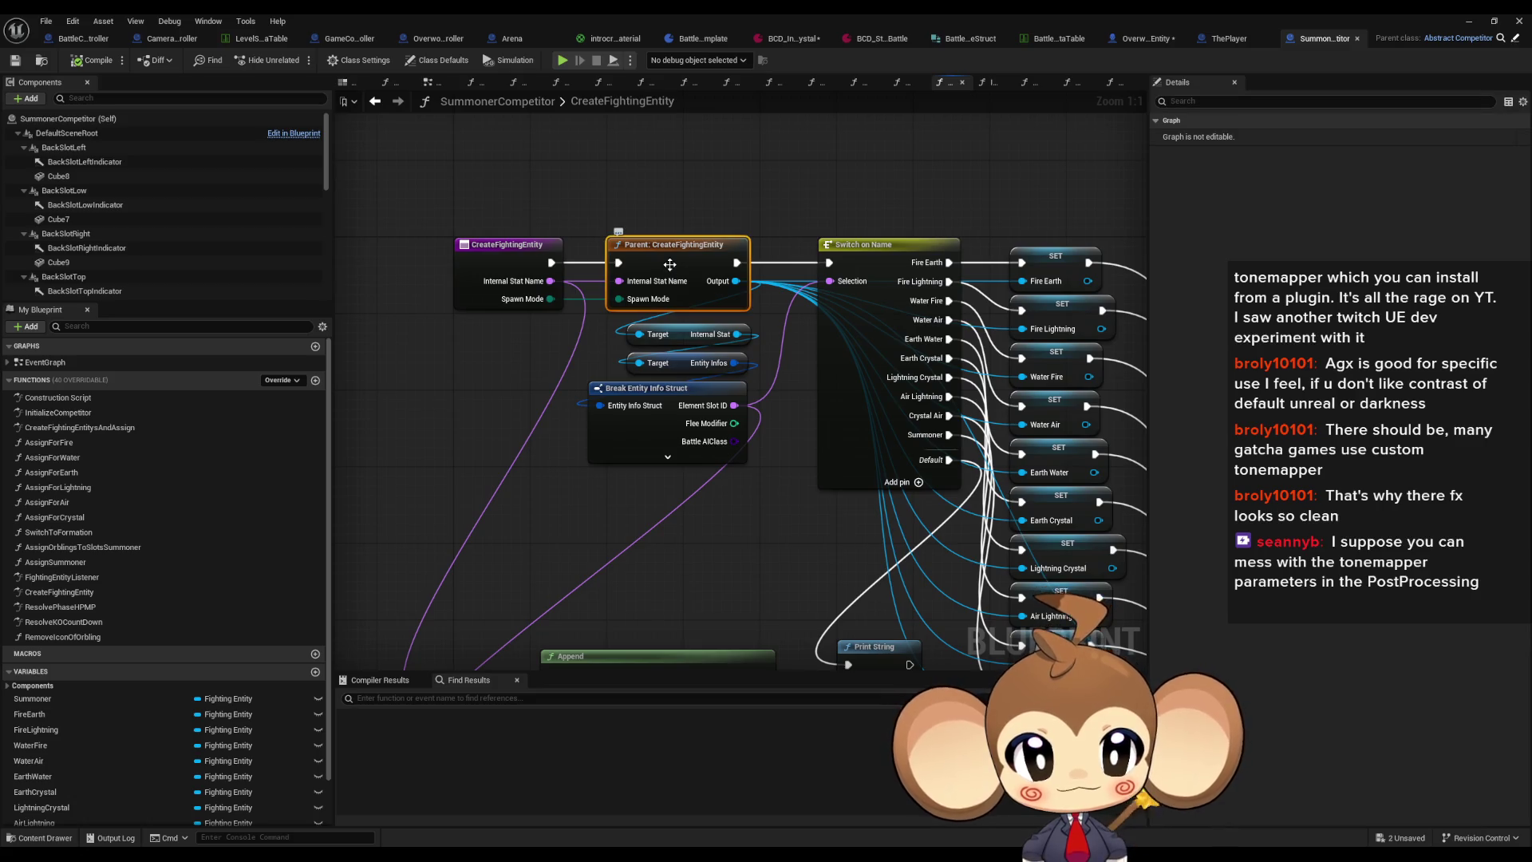
{"action": "double_click", "coordinate": [670, 264]}
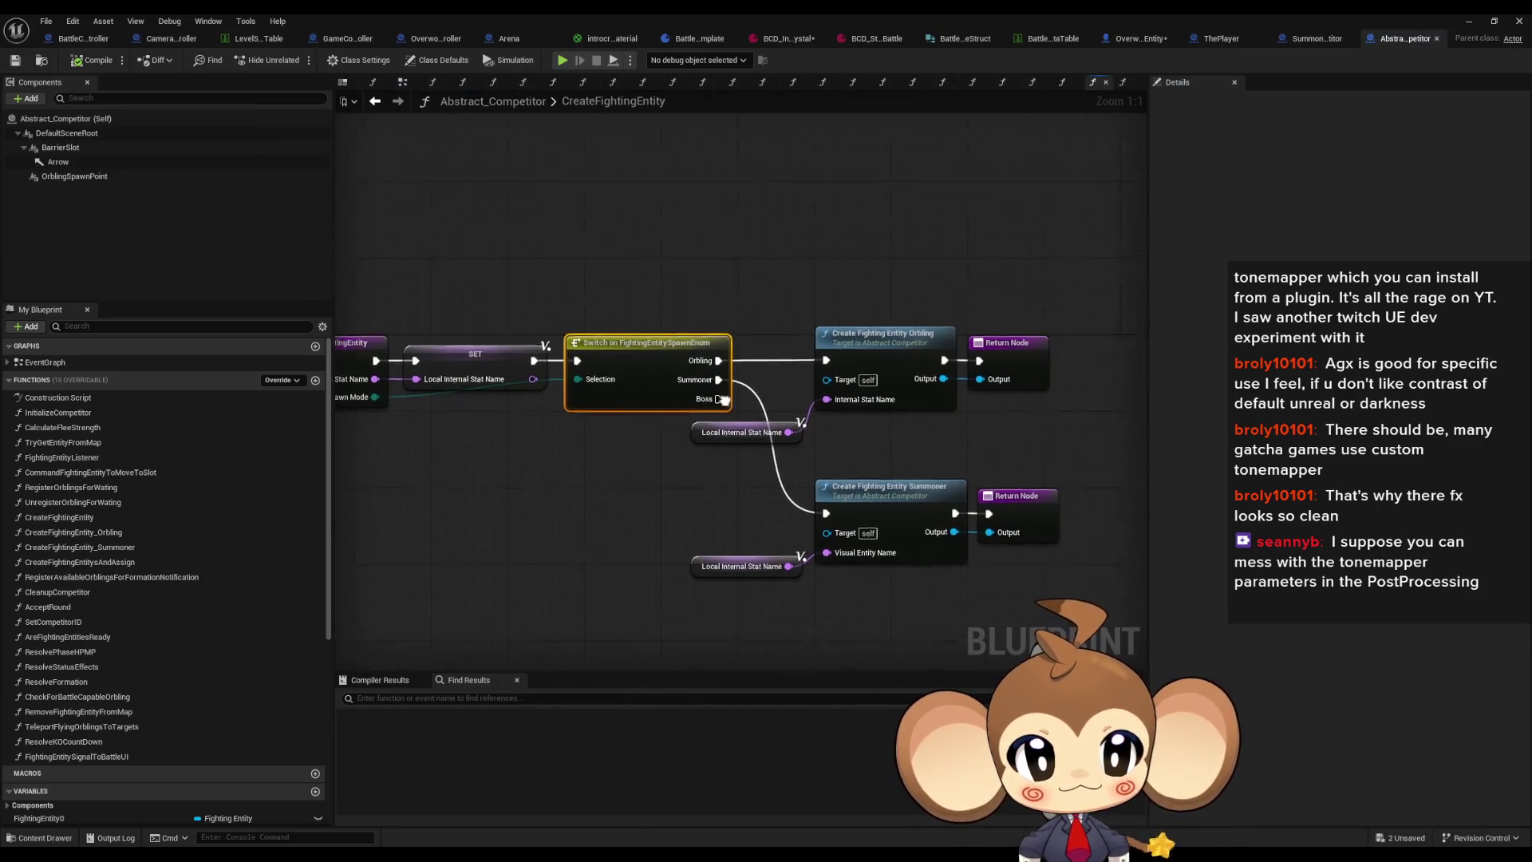
Step: Open CreateFightingEntity_Summoner and inspect its Local Visual Entity Name setter and Try Get Entity from Map call
{"action": "mouse_move", "coordinate": [591, 465]}
{"action": "left_mouse_down"}
{"action": "mouse_move", "coordinate": [630, 506]}
{"action": "mouse_move", "coordinate": [782, 579]}
{"action": "left_mouse_up"}
{"action": "mouse_move", "coordinate": [536, 498]}
{"action": "left_mouse_down"}
{"action": "mouse_move", "coordinate": [640, 565]}
{"action": "mouse_move", "coordinate": [916, 584]}
{"action": "mouse_move", "coordinate": [683, 546]}
{"action": "left_mouse_up"}
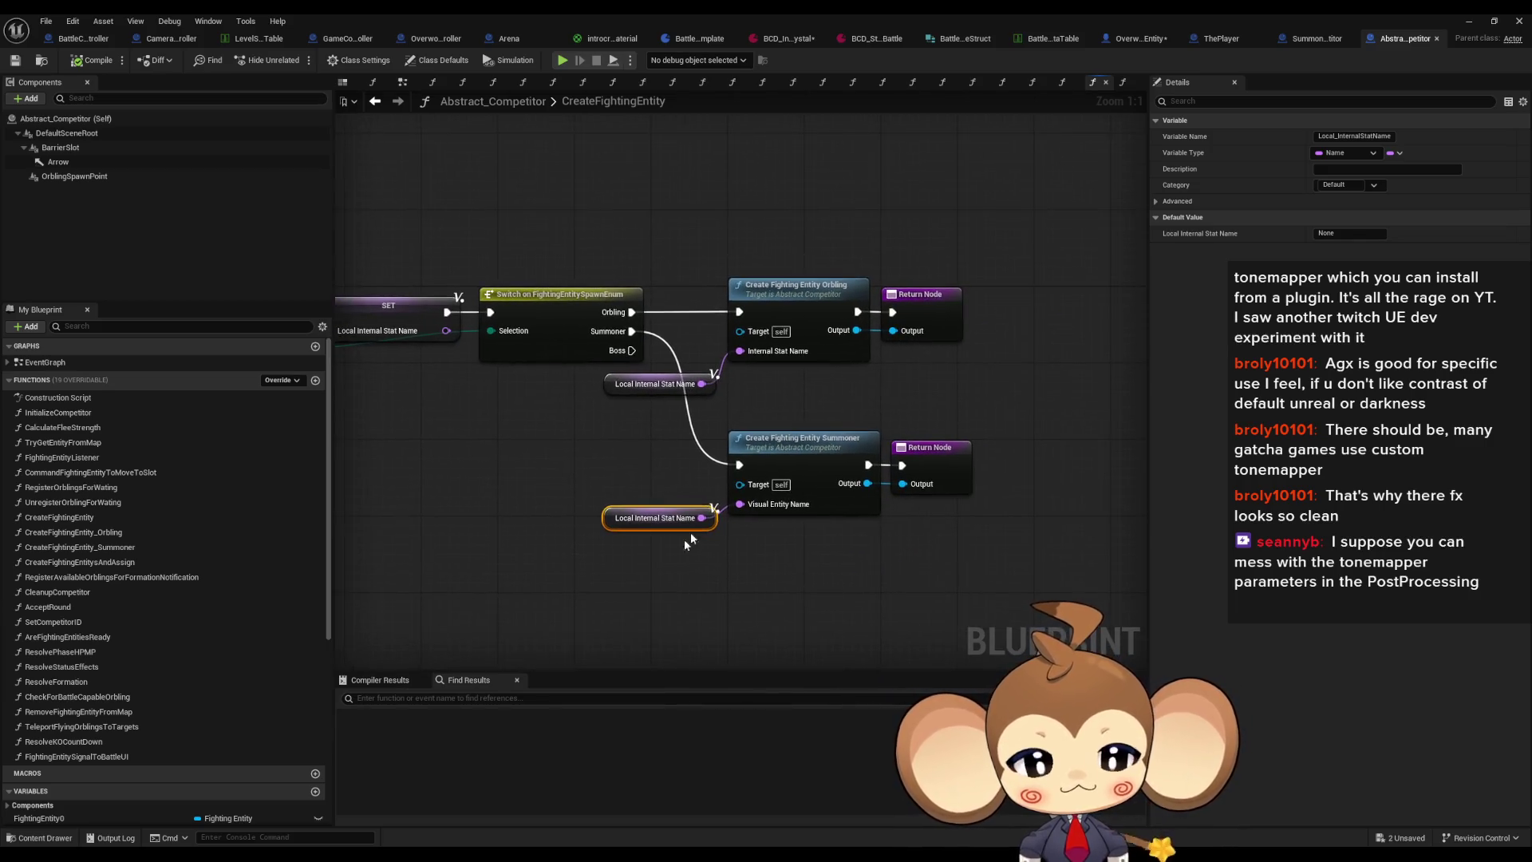
{"action": "double_click", "coordinate": [770, 464]}
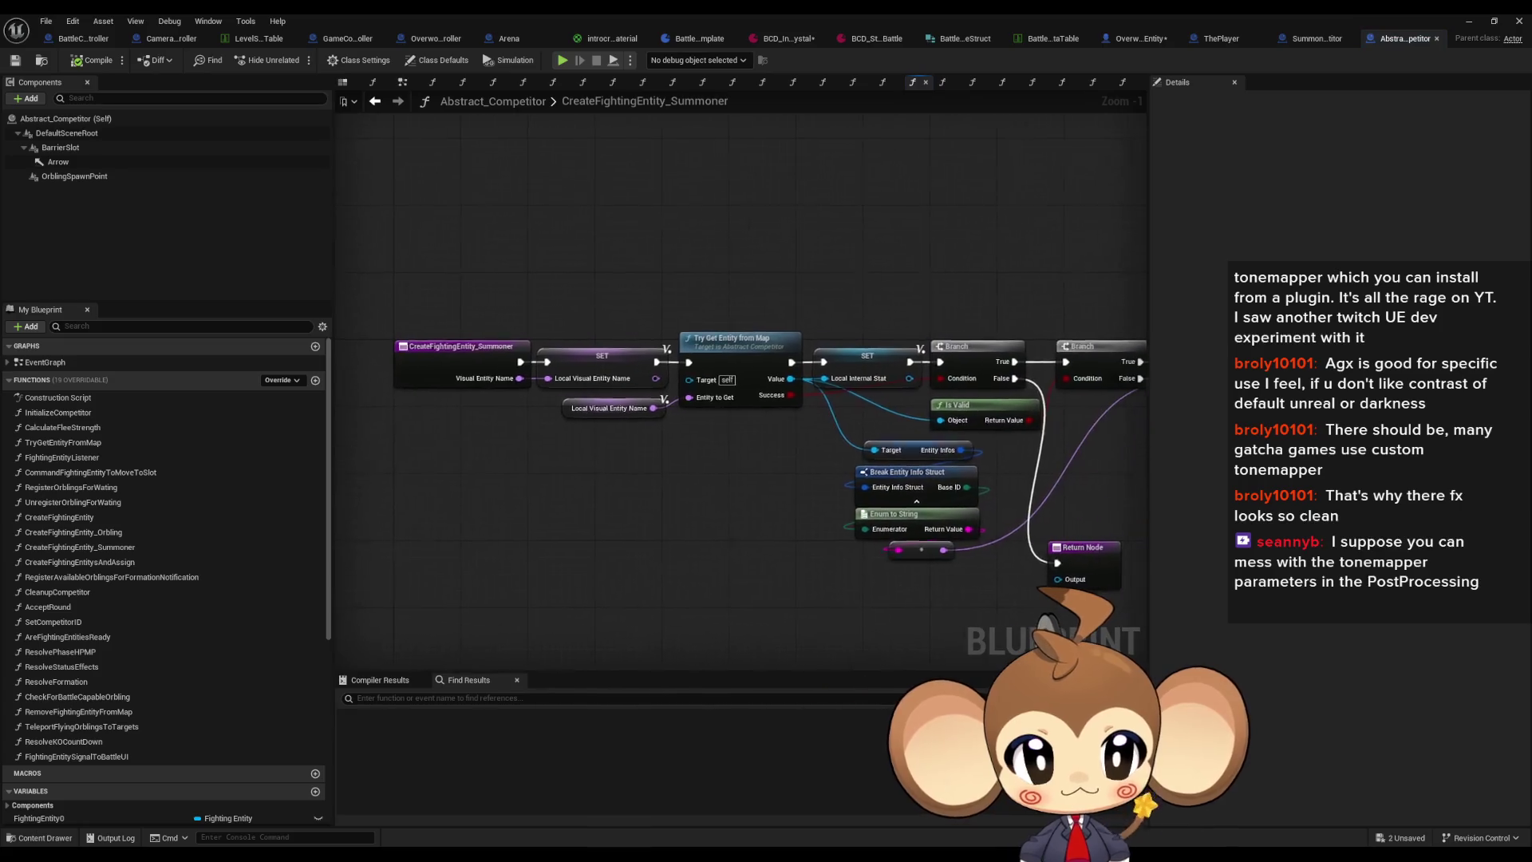
{"action": "left_click", "coordinate": [595, 360]}
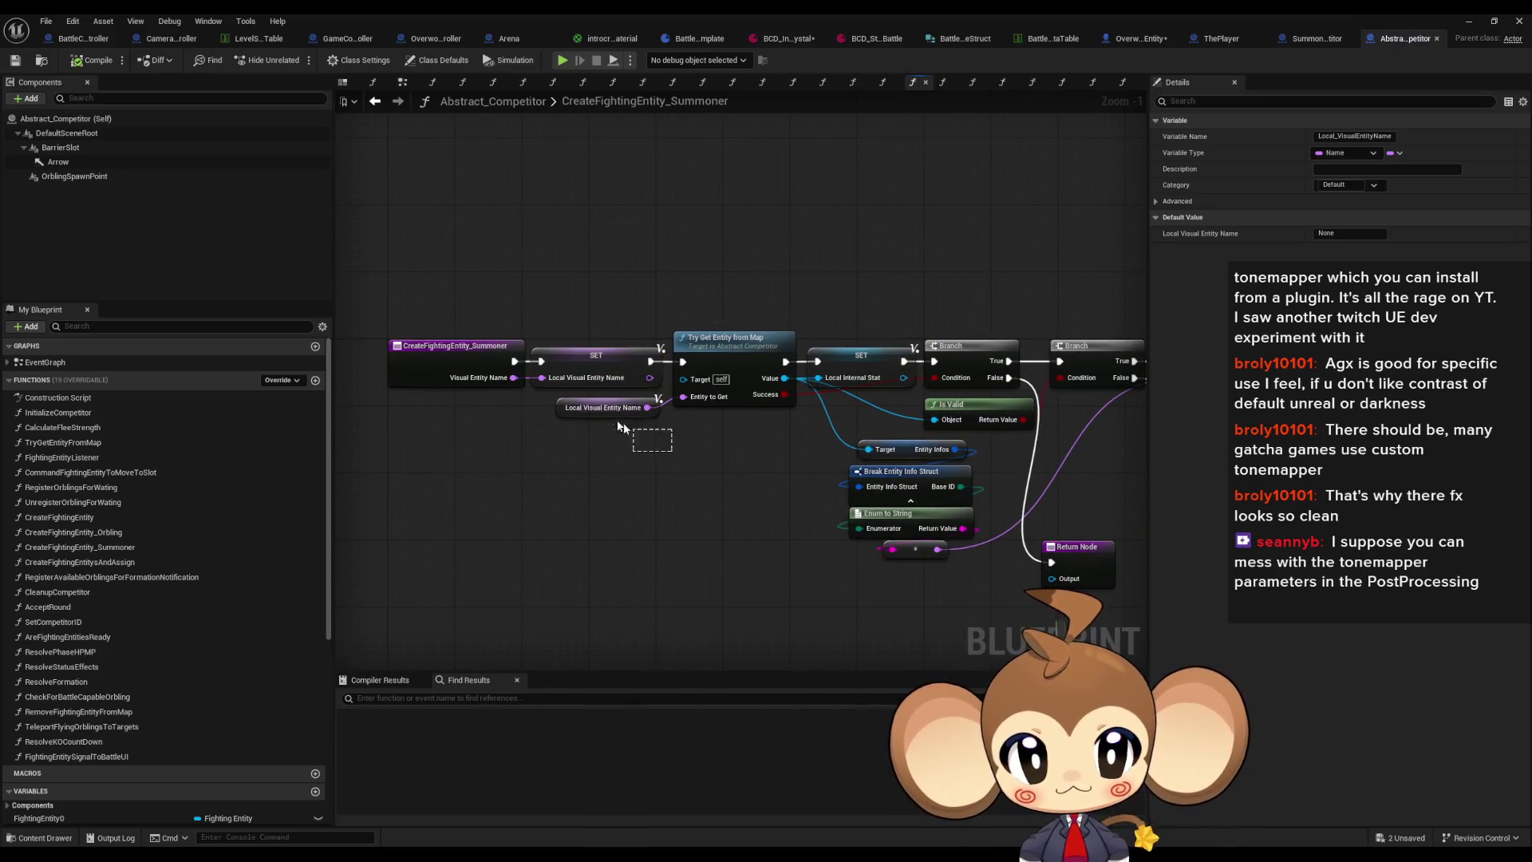
{"action": "scroll", "coordinate": [730, 371], "scroll_direction": "up", "scroll_amount": 1}
{"action": "left_click", "coordinate": [718, 367]}
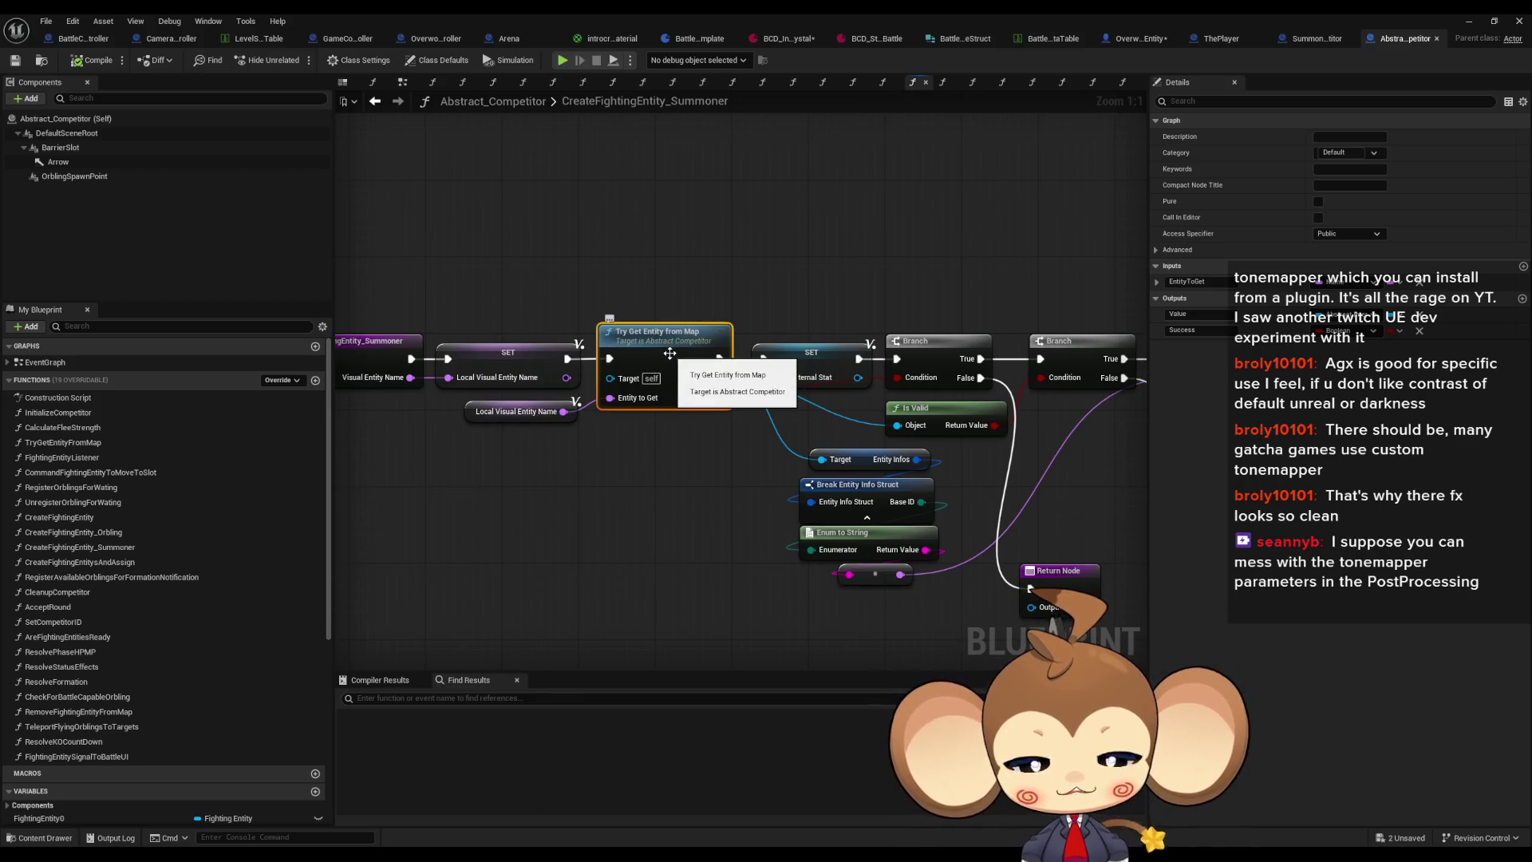
Step: Inspect TryGetEntityFromMap's Battle Group variable, then return to the CreateFightingEntity_Summoner graph
{"action": "double_click", "coordinate": [668, 354]}
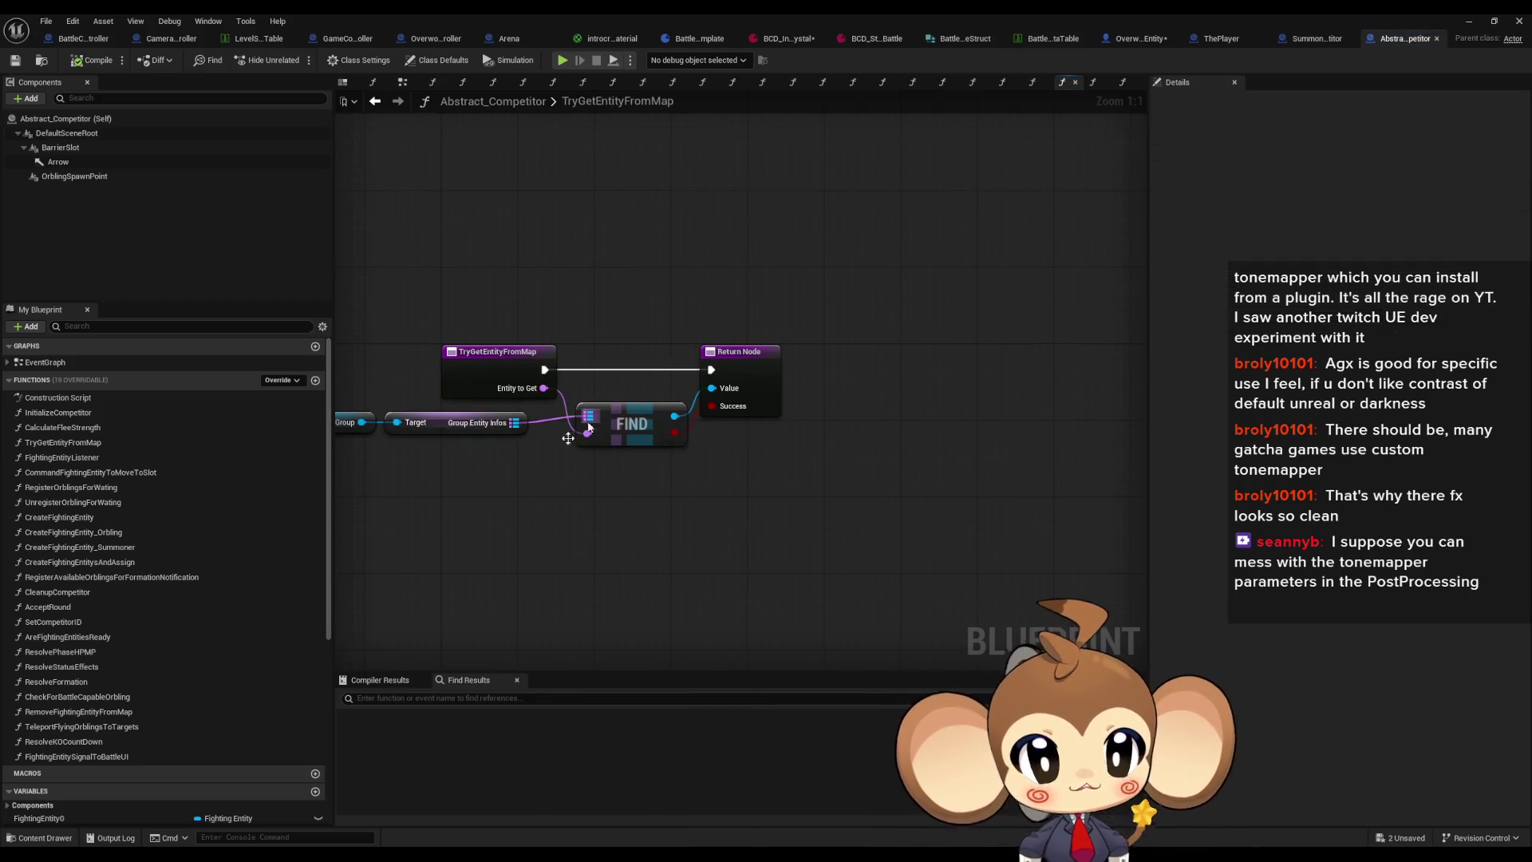
{"action": "left_click", "coordinate": [559, 431]}
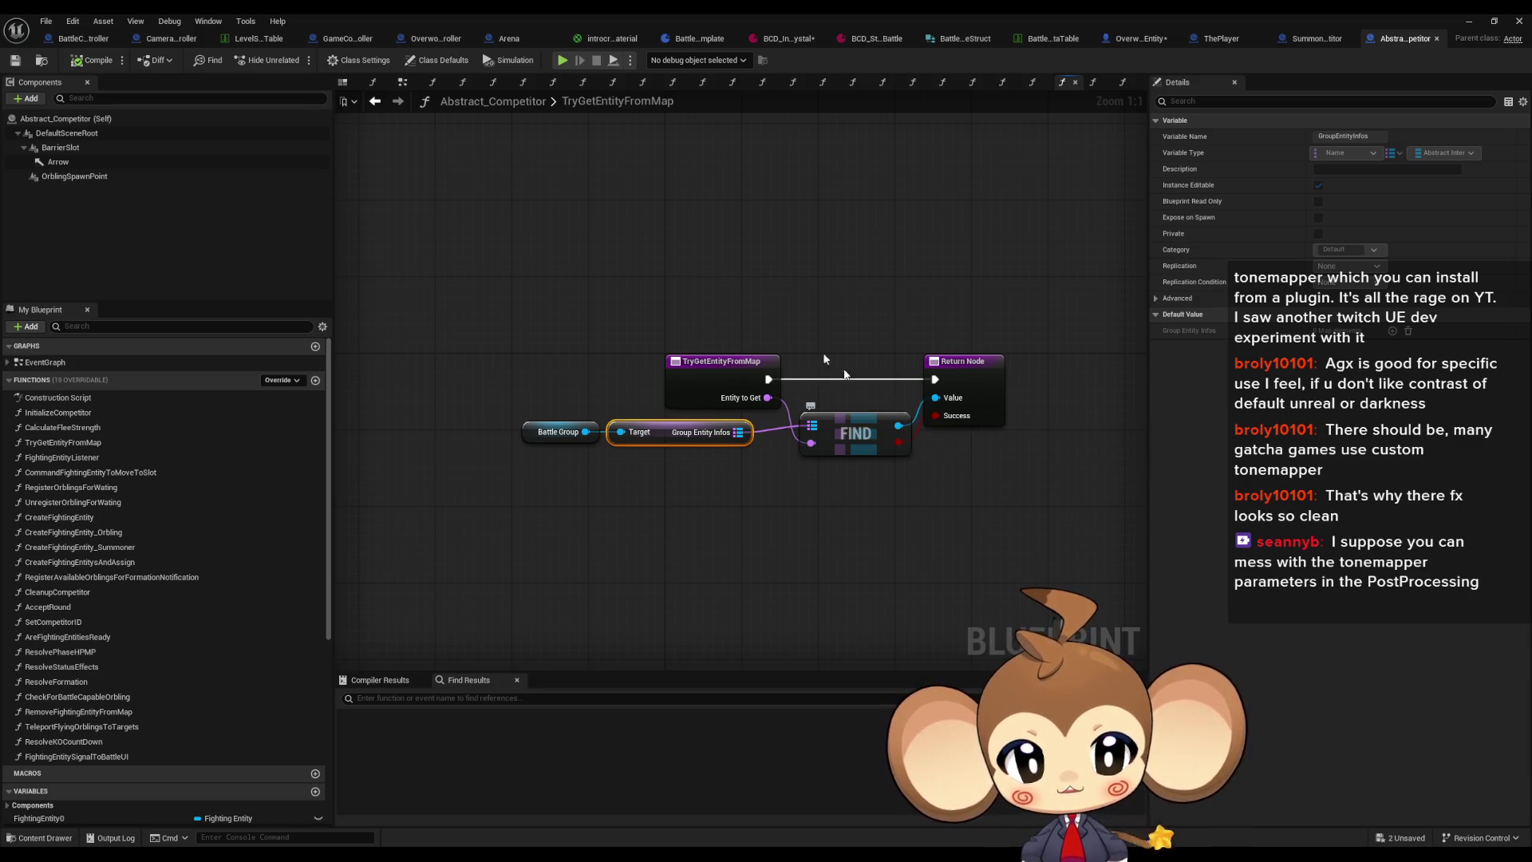
{"action": "left_click", "coordinate": [374, 102]}
{"action": "left_click", "coordinate": [374, 102]}
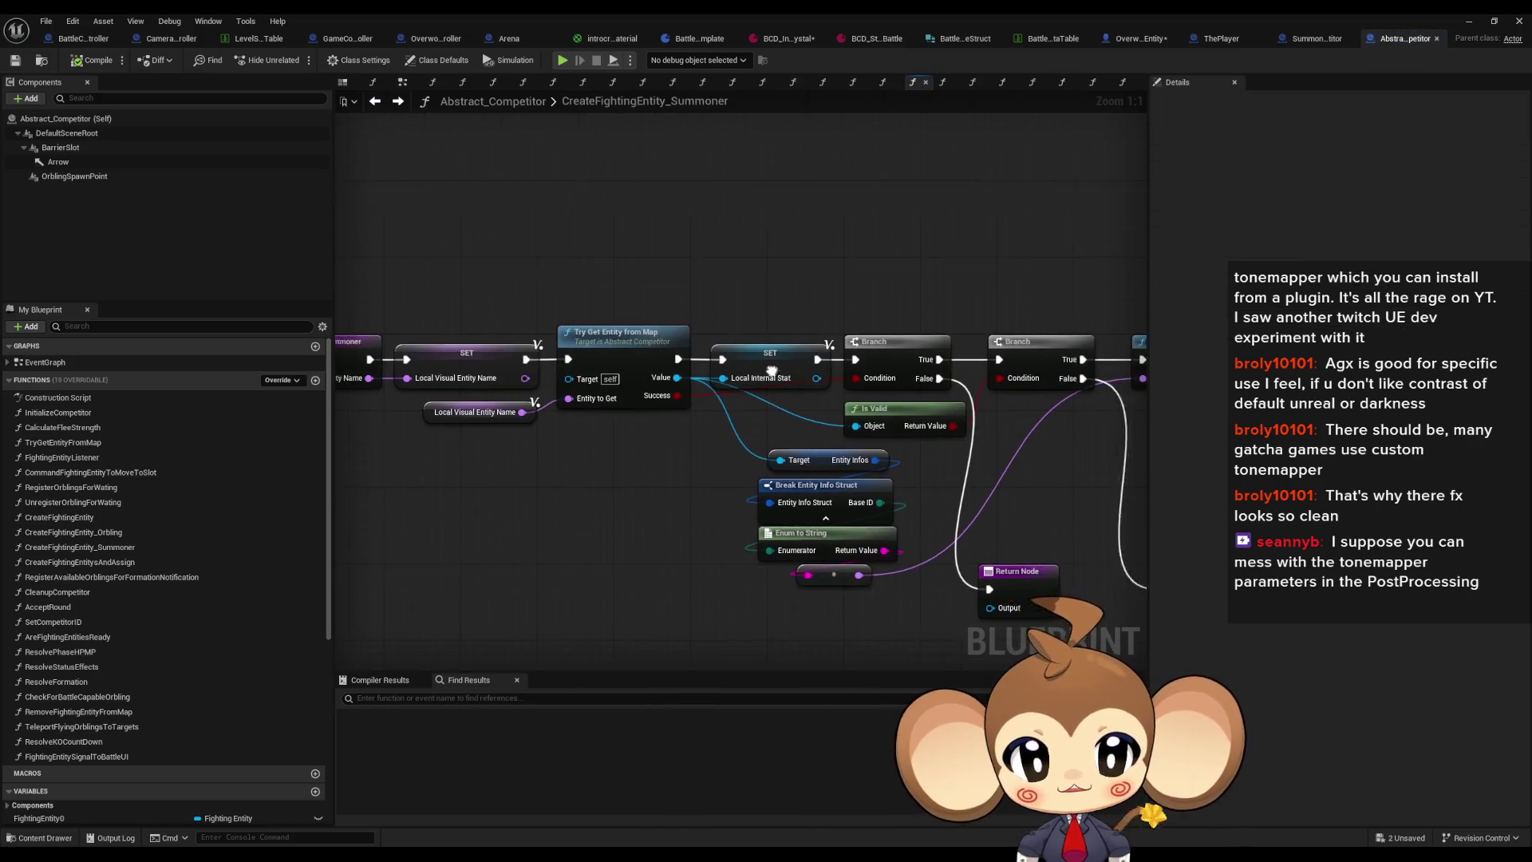
Step: Select Break Base Stat Struct, then view ThePlayer's defaults: BaseID Player, ElementSlotID Summoner
{"action": "left_click_drag", "start_coordinate": [502, 328], "coordinate": [170, 332]}
{"action": "mouse_move", "coordinate": [708, 259]}
{"action": "left_mouse_down"}
{"action": "mouse_move", "coordinate": [842, 434]}
{"action": "mouse_move", "coordinate": [954, 343]}
{"action": "left_mouse_up"}
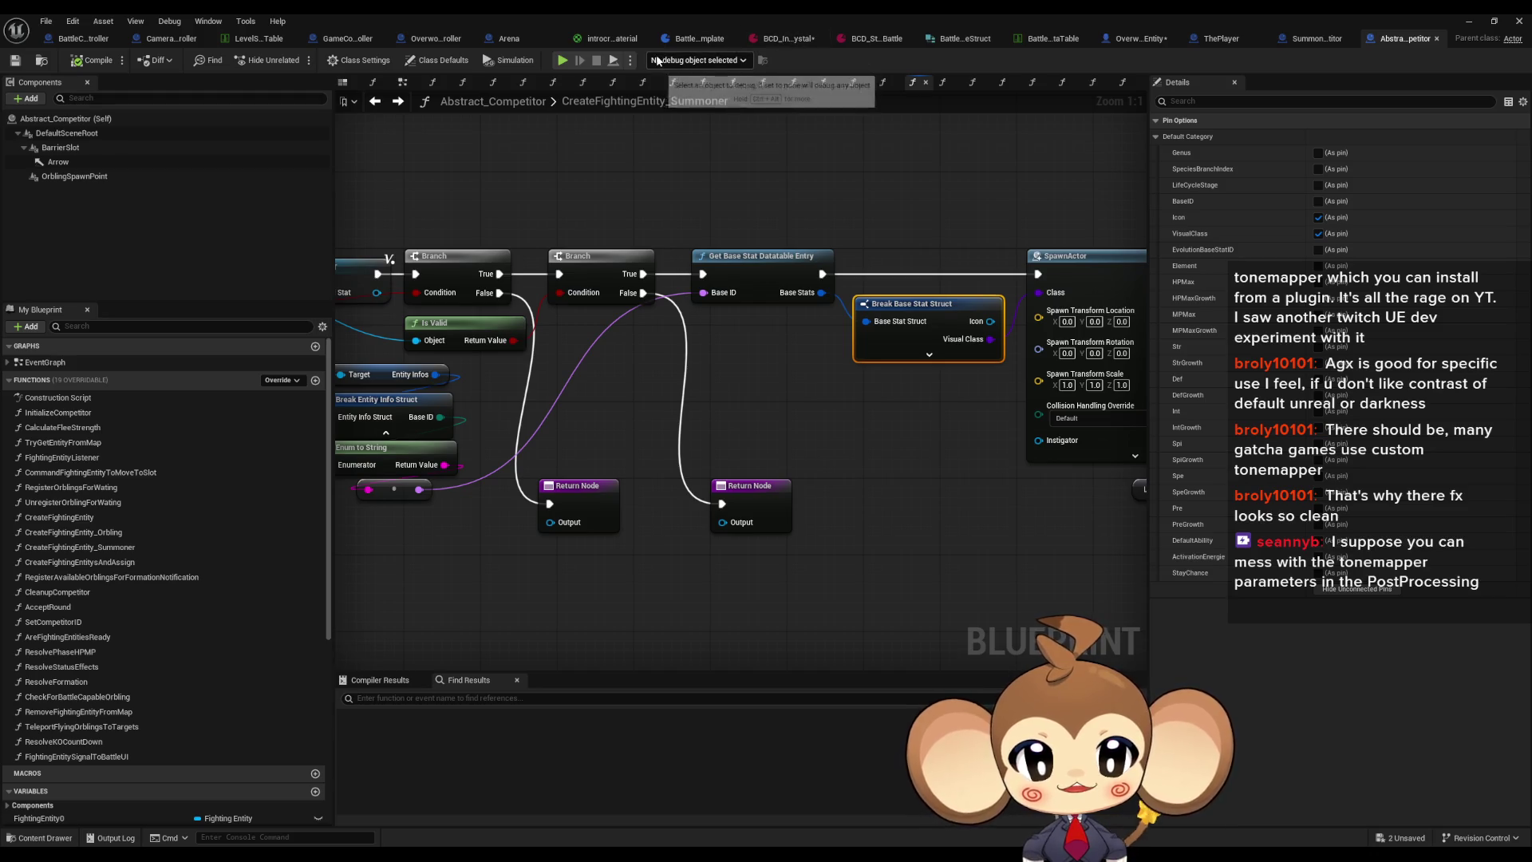
{"action": "left_click", "coordinate": [1217, 40]}
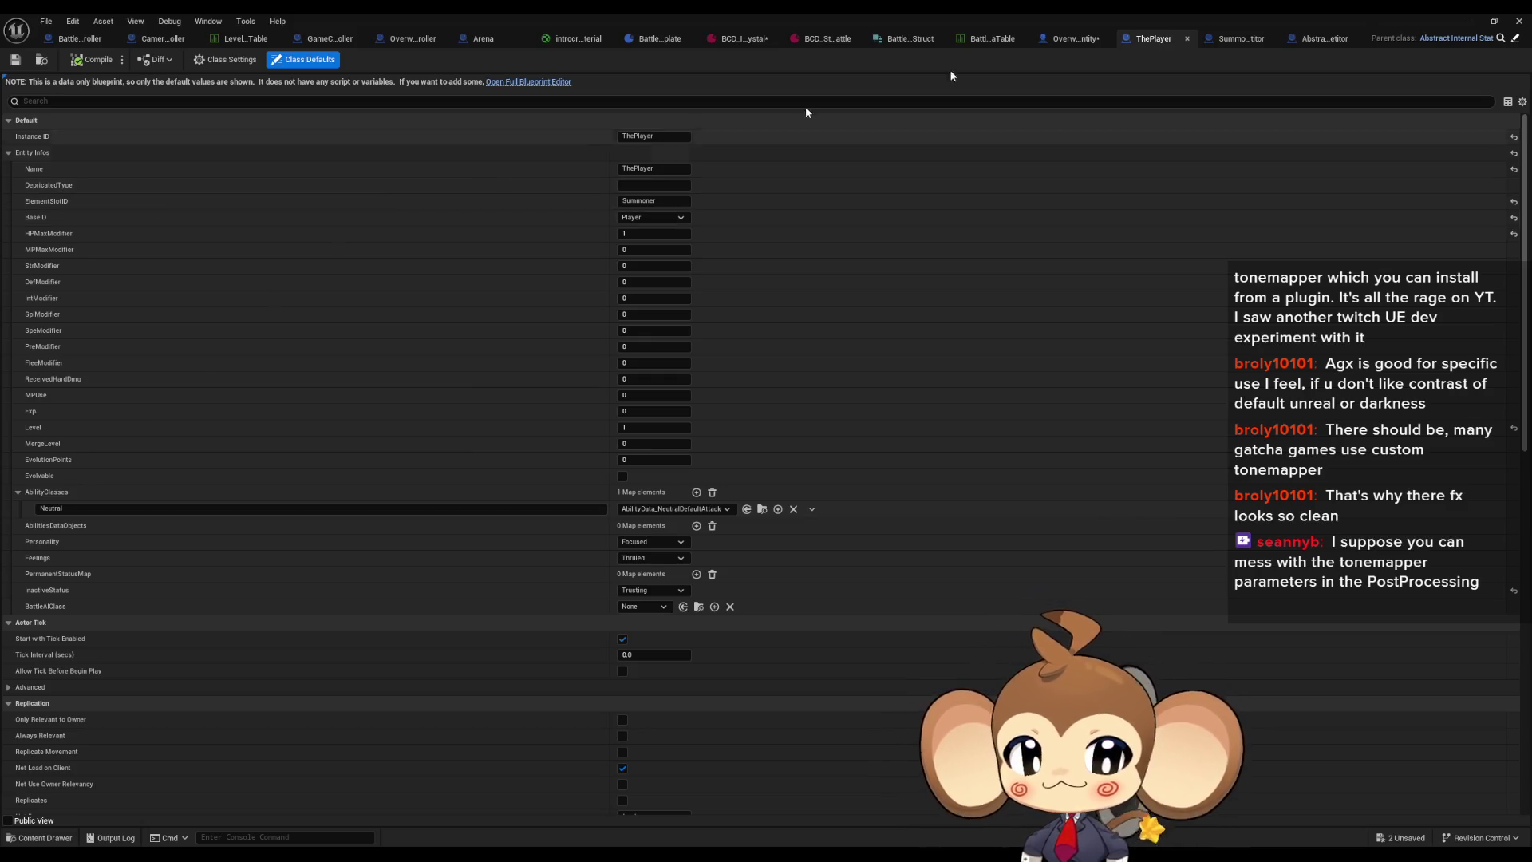
Step: Restore, reposition and re-maximize the blueprint editor window
{"action": "double_click", "coordinate": [1324, 20]}
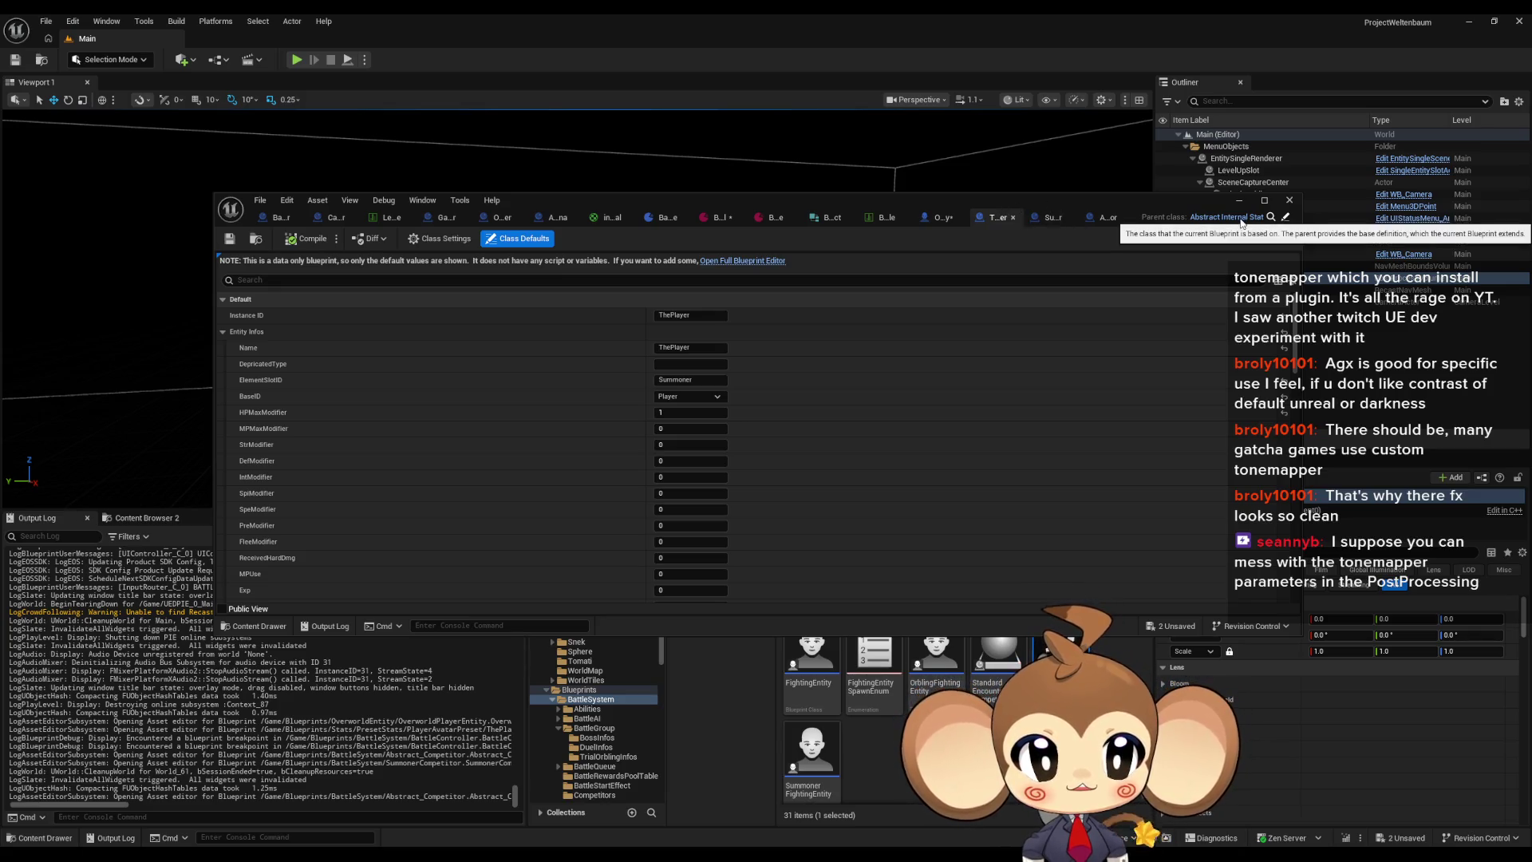
{"action": "mouse_move", "coordinate": [1111, 201]}
{"action": "left_mouse_down"}
{"action": "mouse_move", "coordinate": [1069, 108]}
{"action": "mouse_move", "coordinate": [1081, 171]}
{"action": "left_mouse_up"}
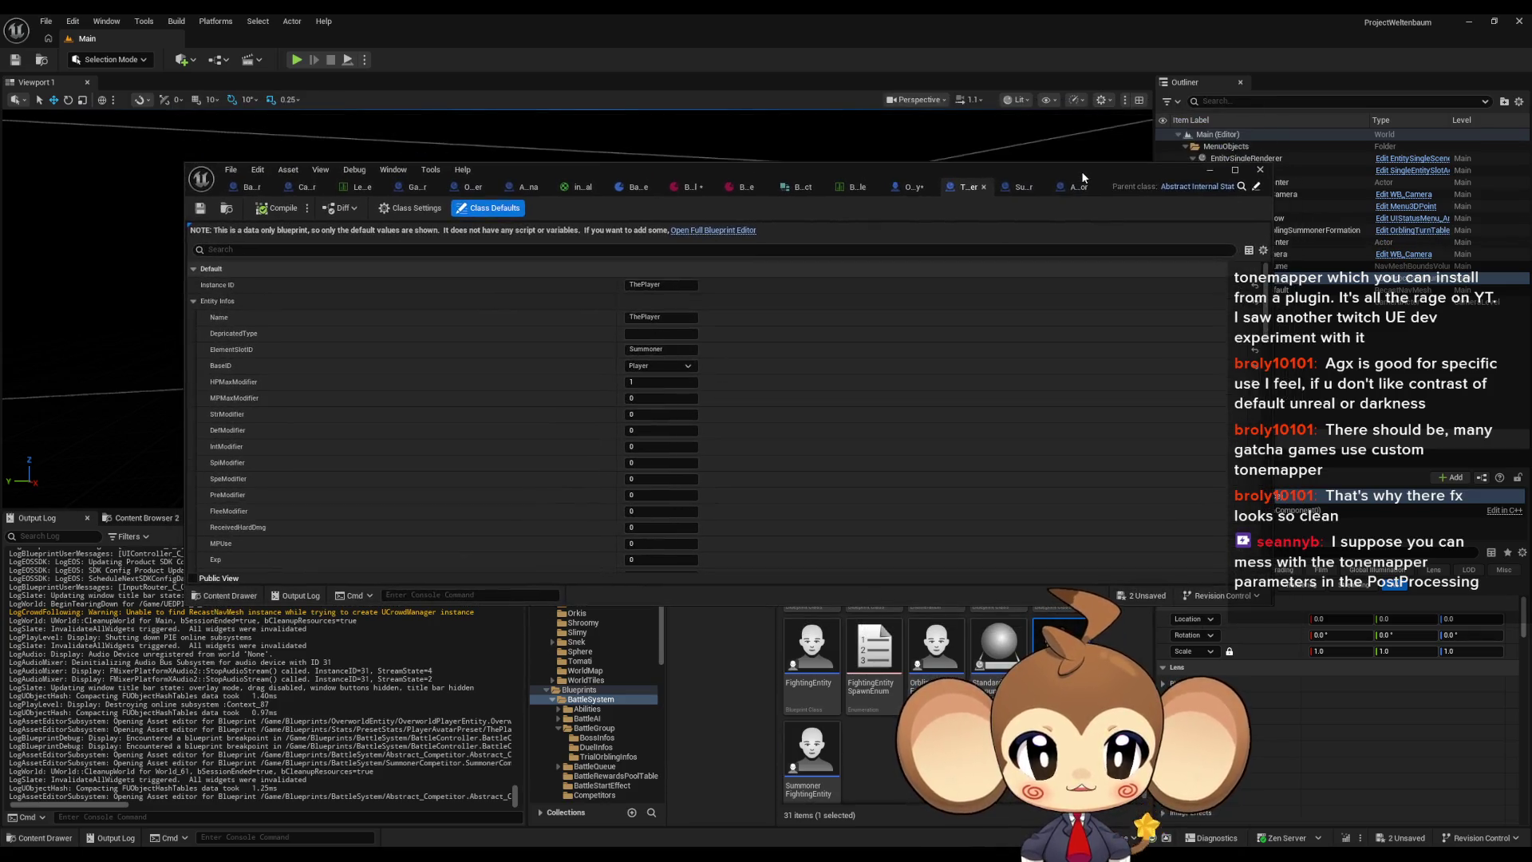
{"action": "double_click", "coordinate": [1081, 170]}
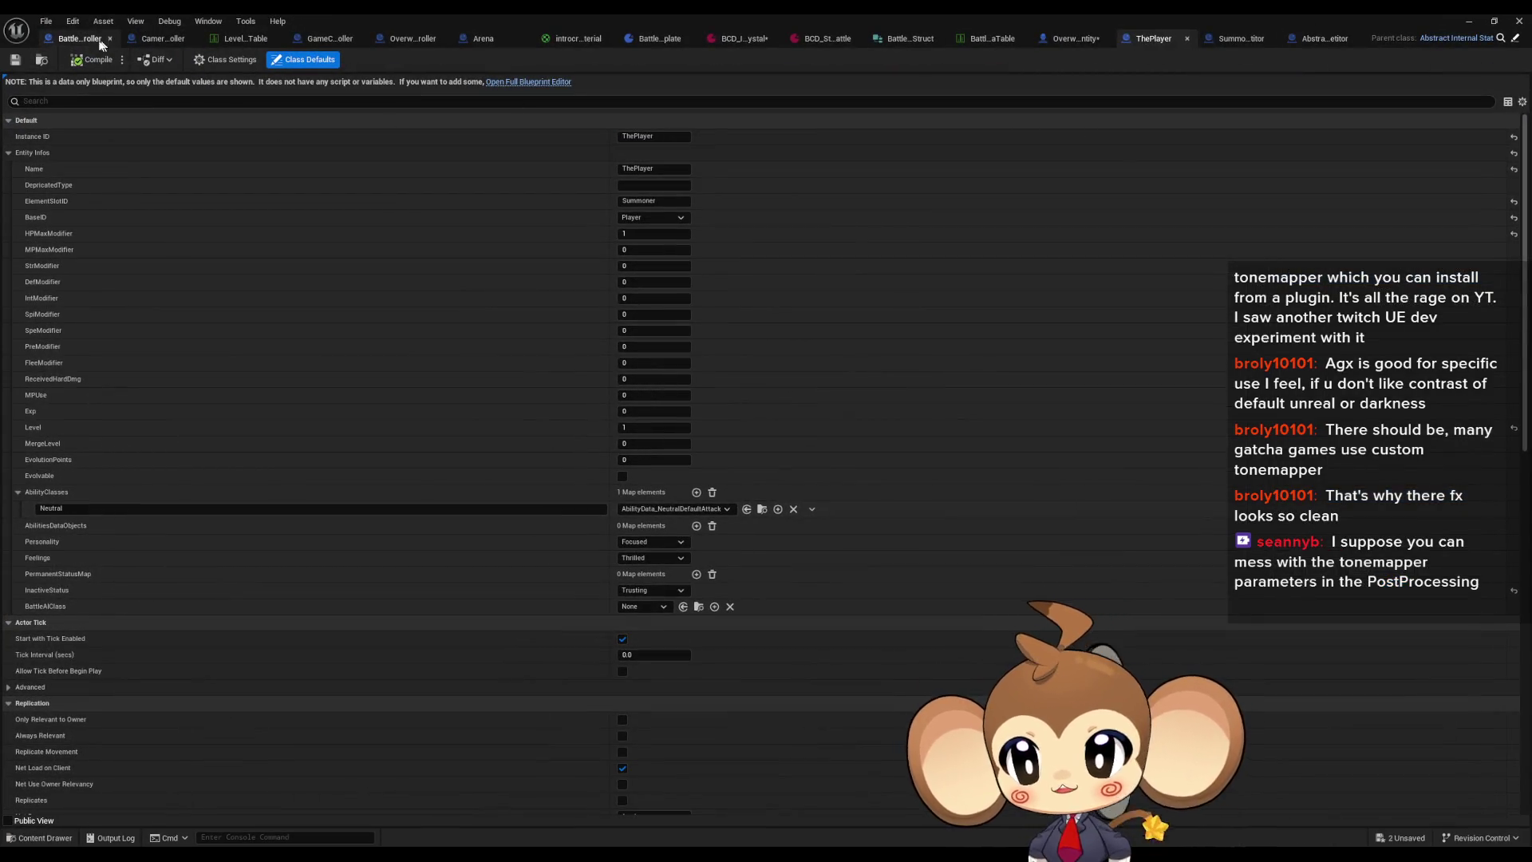
Step: Follow Summoner Competitor's CreateFightingEntity into the Abstract_Competitor parent's CreateFightingEntity_Summoner function
{"action": "left_click", "coordinate": [83, 44]}
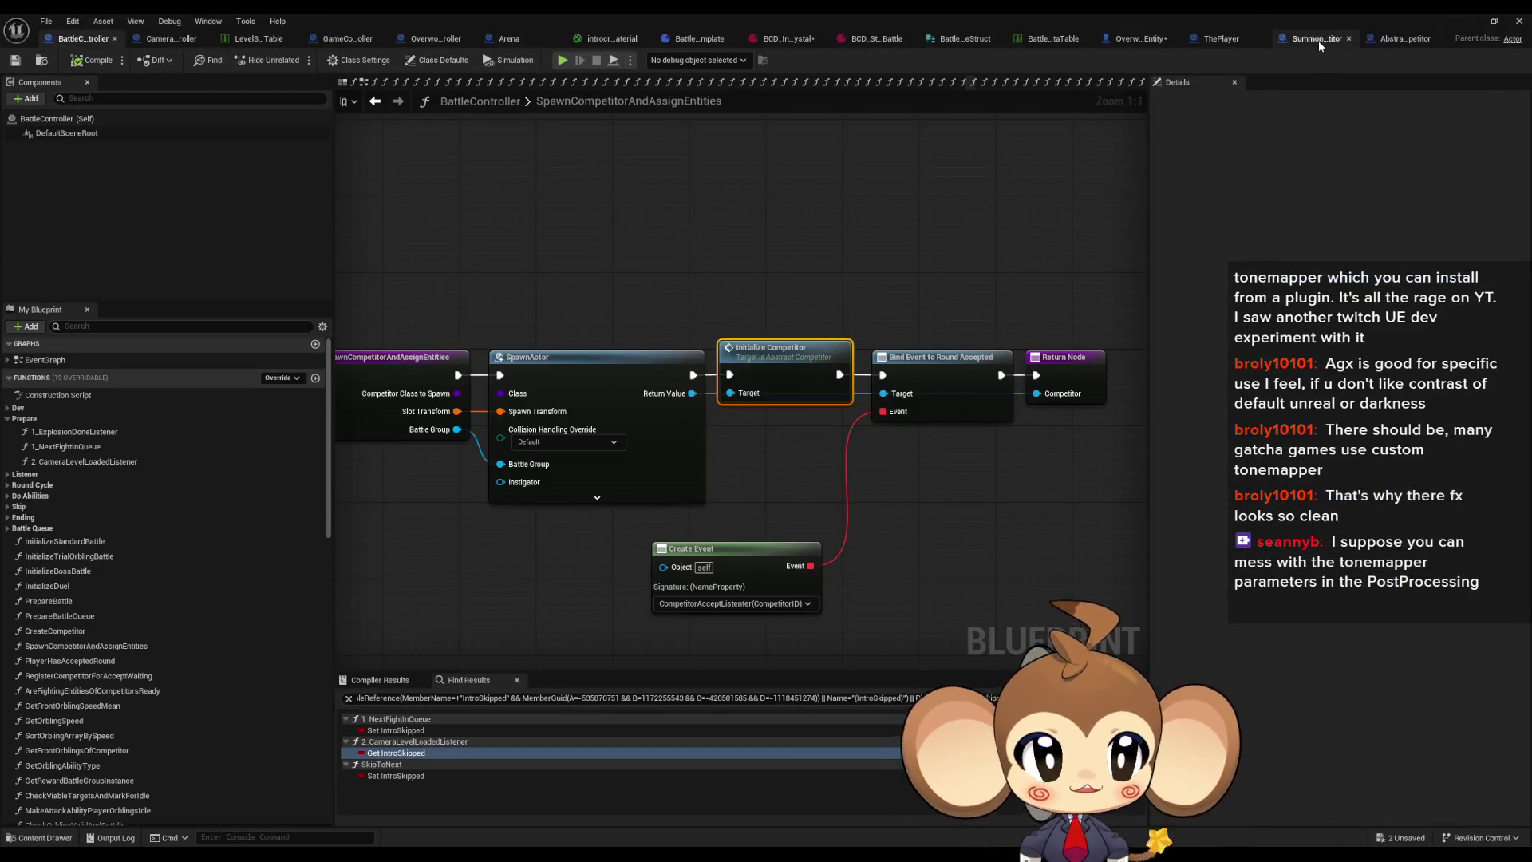
{"action": "left_click", "coordinate": [1318, 40]}
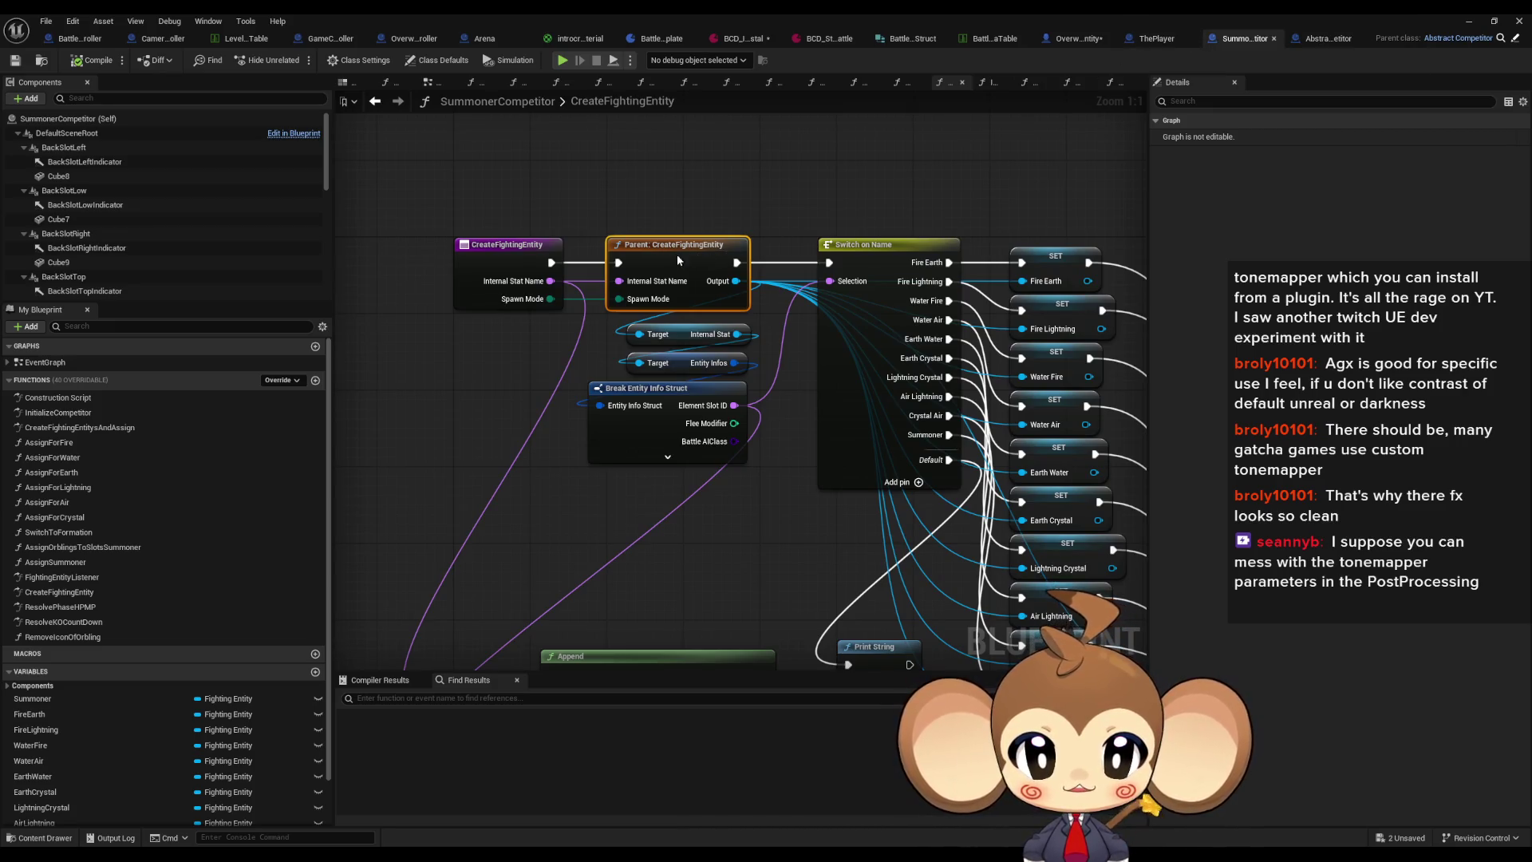
{"action": "double_click", "coordinate": [673, 249]}
{"action": "double_click", "coordinate": [798, 461]}
{"action": "left_click_drag", "start_coordinate": [790, 211], "coordinate": [746, 311]}
{"action": "mouse_move", "coordinate": [437, 519]}
{"action": "left_mouse_down"}
{"action": "mouse_move", "coordinate": [459, 563]}
{"action": "mouse_move", "coordinate": [636, 528]}
{"action": "left_mouse_up"}
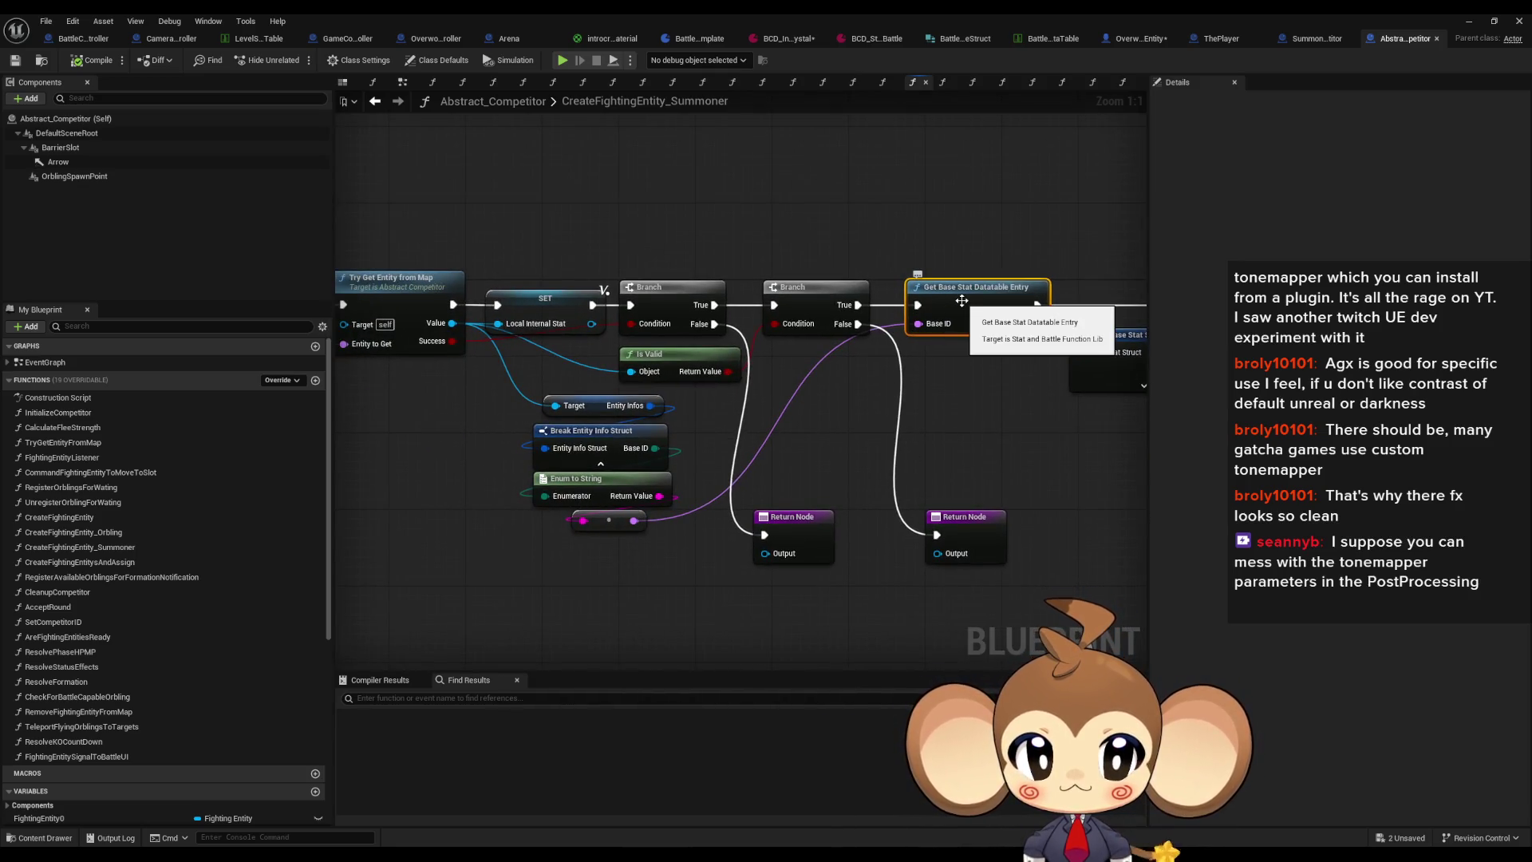
{"action": "left_click_drag", "start_coordinate": [966, 300], "coordinate": [1087, 319]}
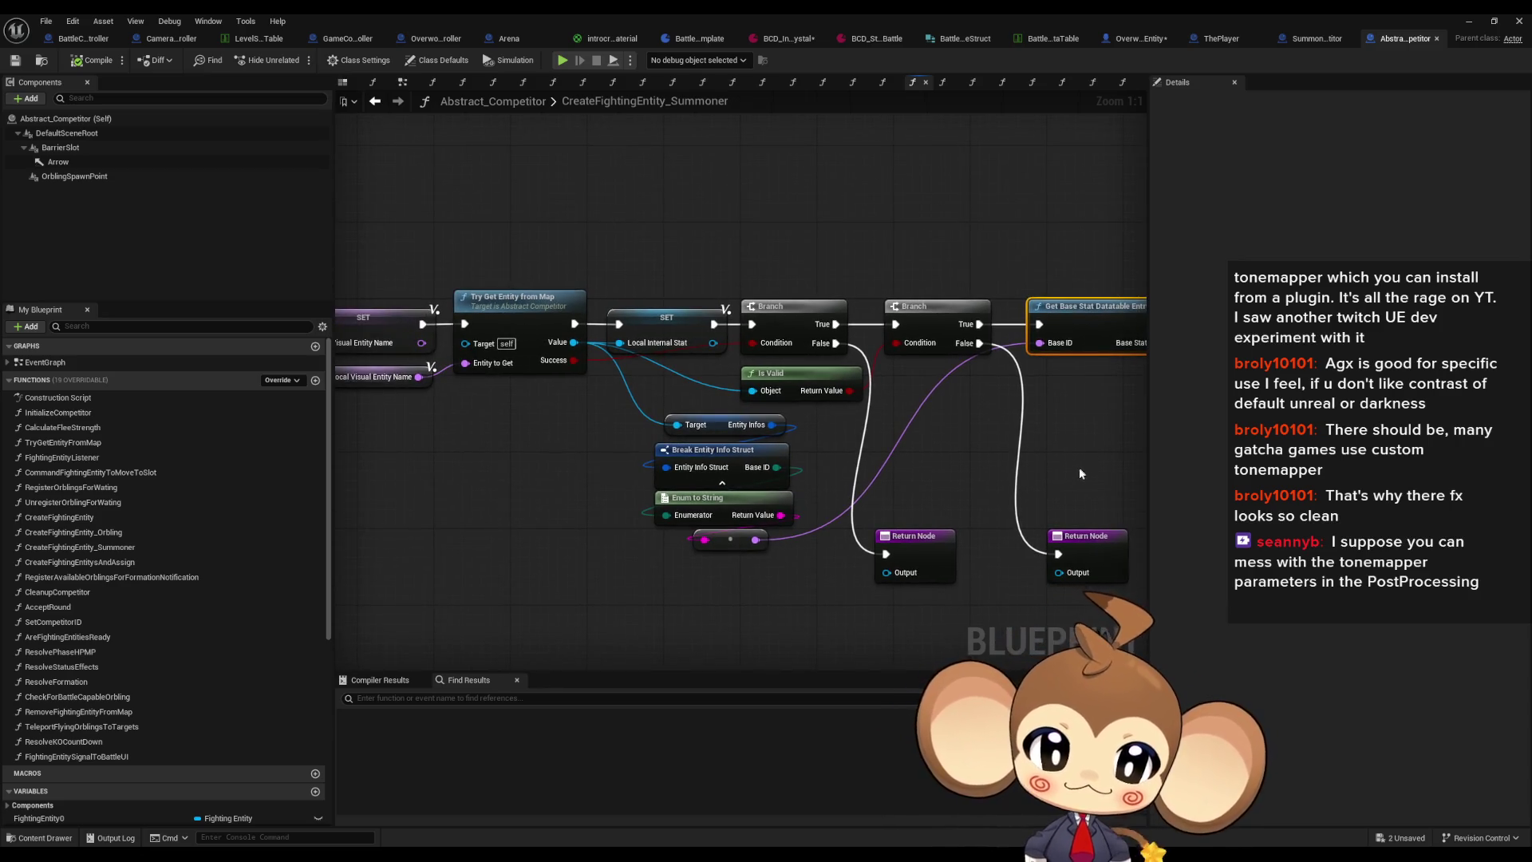
{"action": "left_click", "coordinate": [698, 498]}
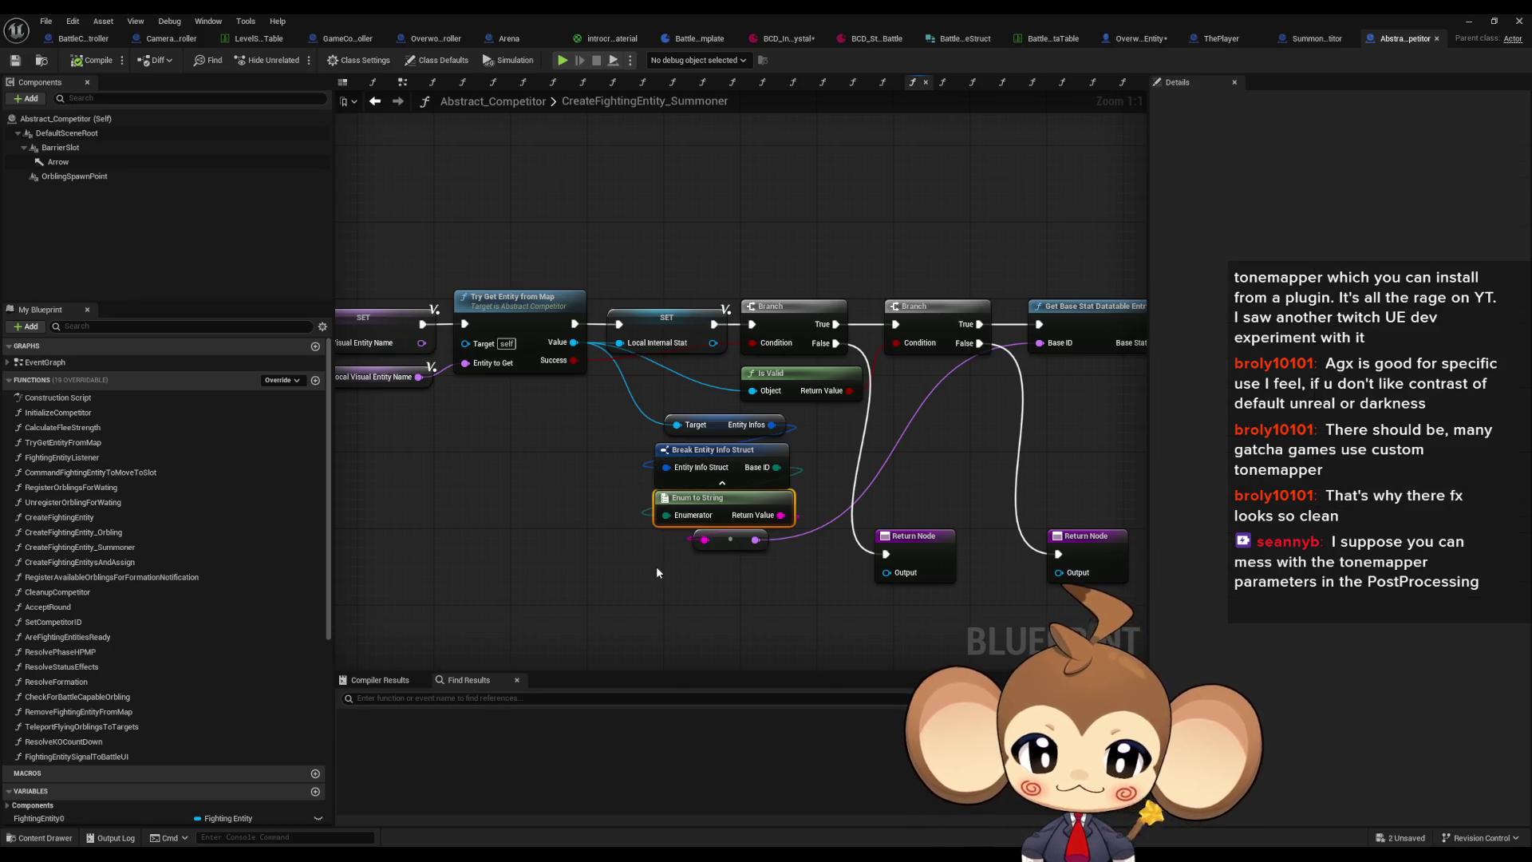
{"action": "left_click_drag", "start_coordinate": [667, 586], "coordinate": [490, 560]}
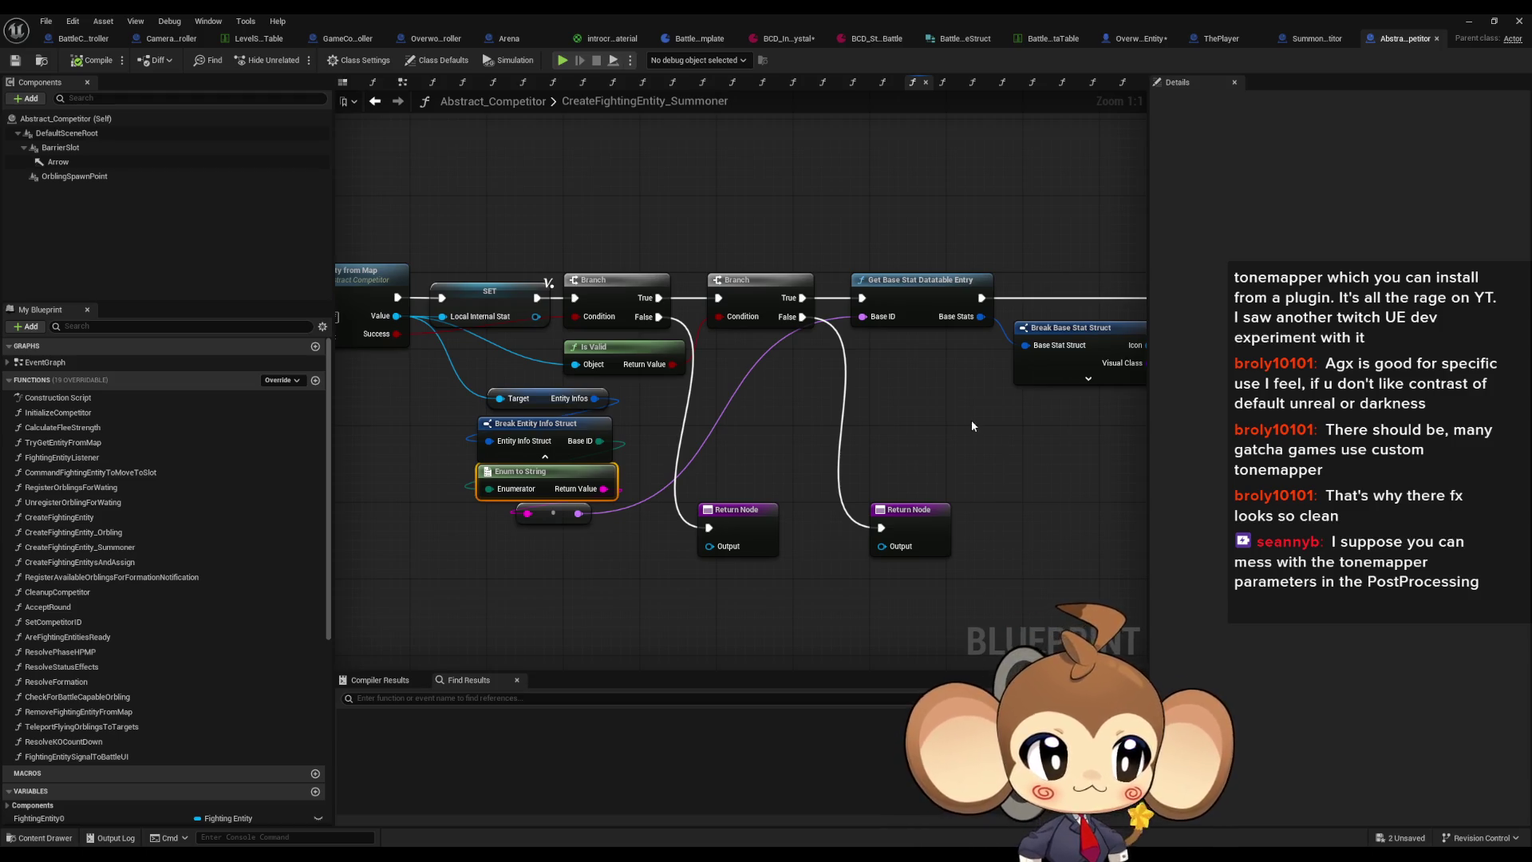
{"action": "left_click", "coordinate": [935, 443]}
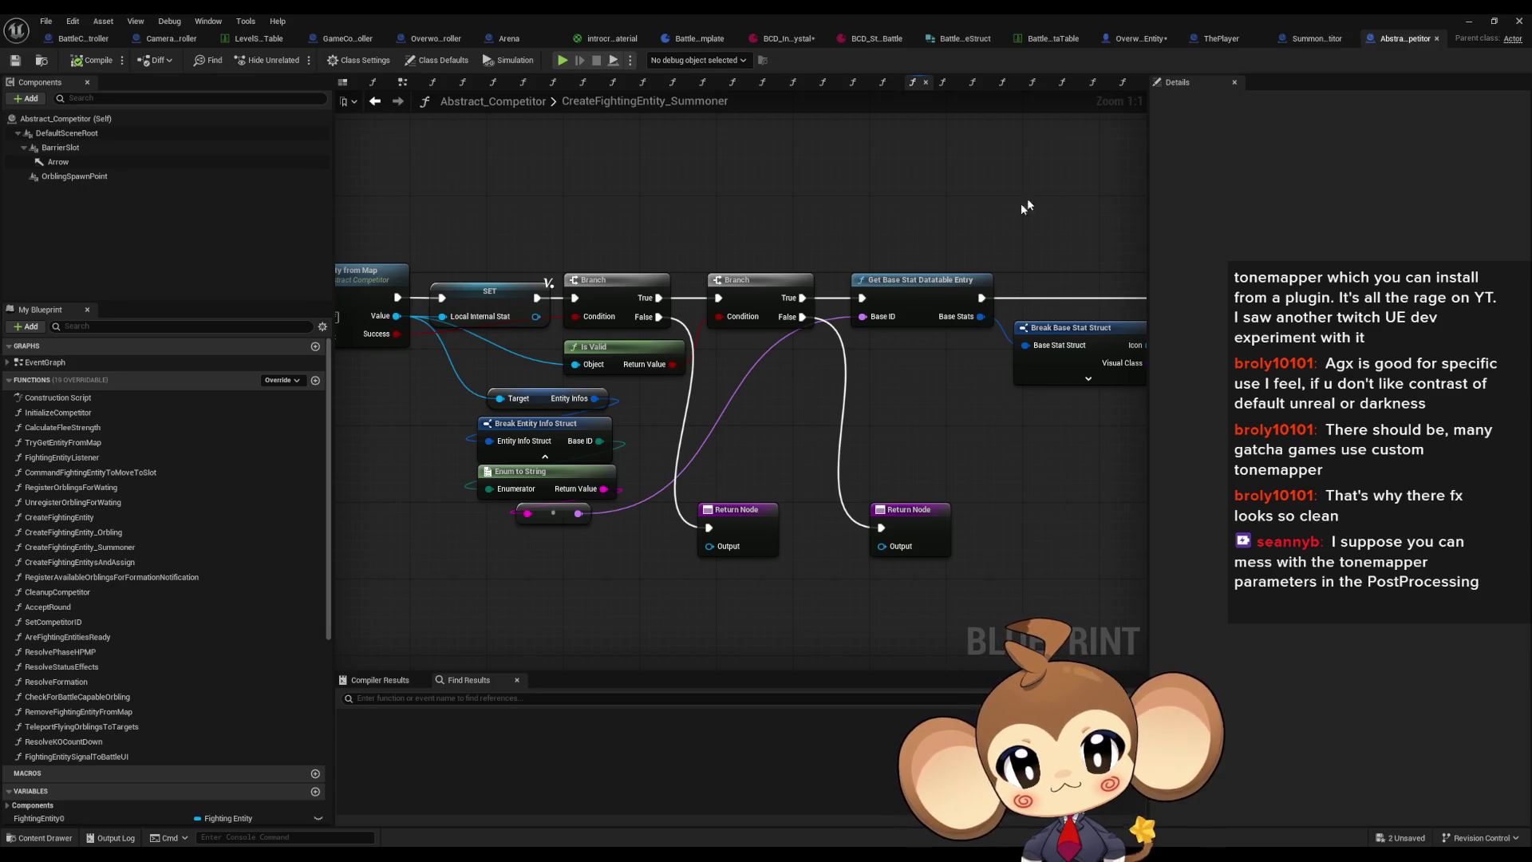
{"action": "left_click_drag", "start_coordinate": [1050, 183], "coordinate": [843, 235]}
{"action": "left_click_drag", "start_coordinate": [945, 419], "coordinate": [762, 389]}
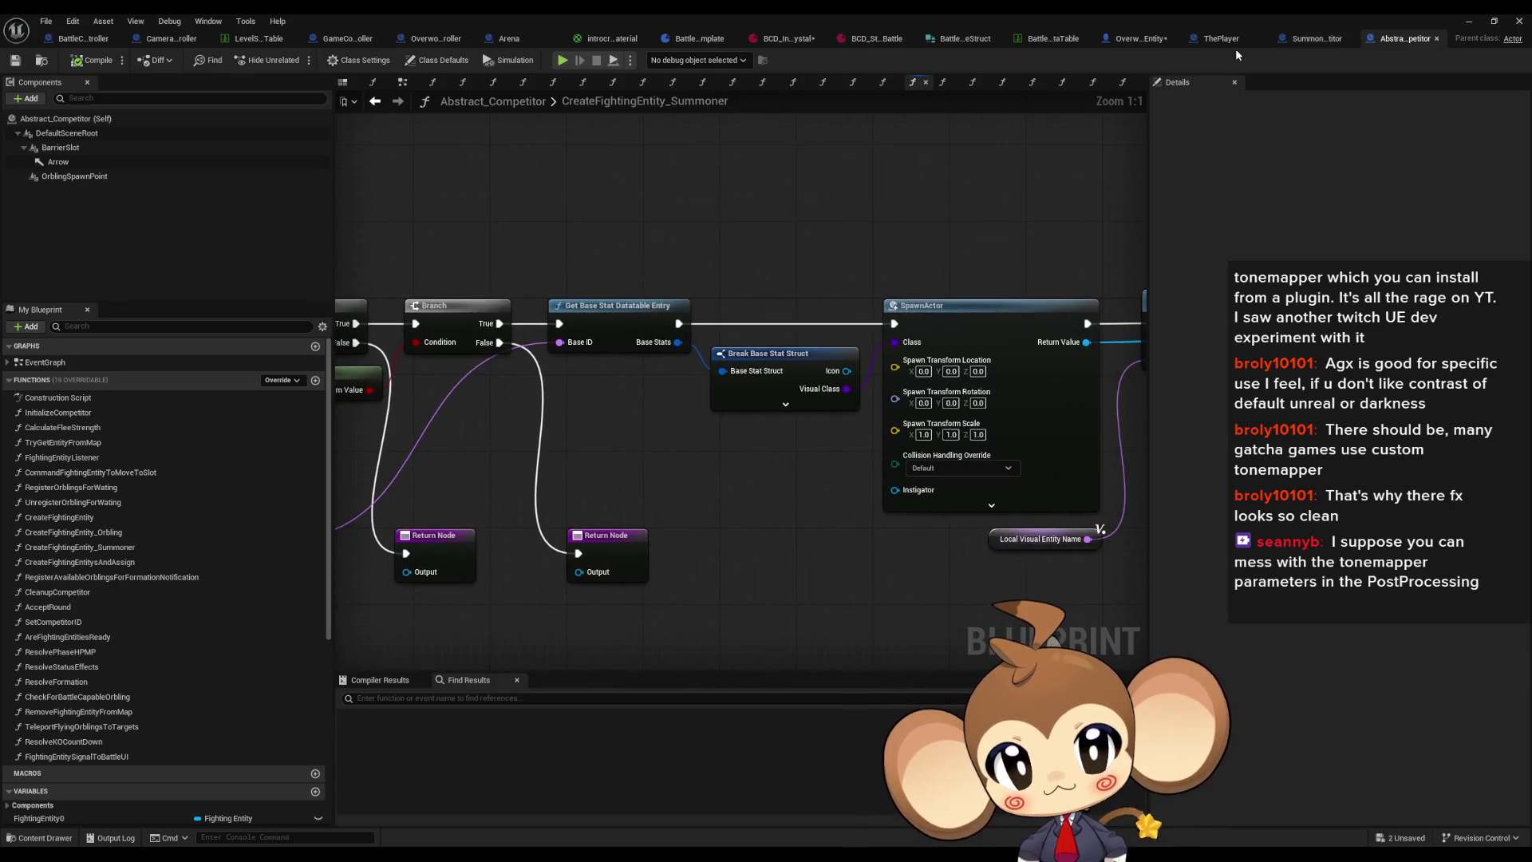
{"action": "left_click_drag", "start_coordinate": [573, 299], "coordinate": [904, 330]}
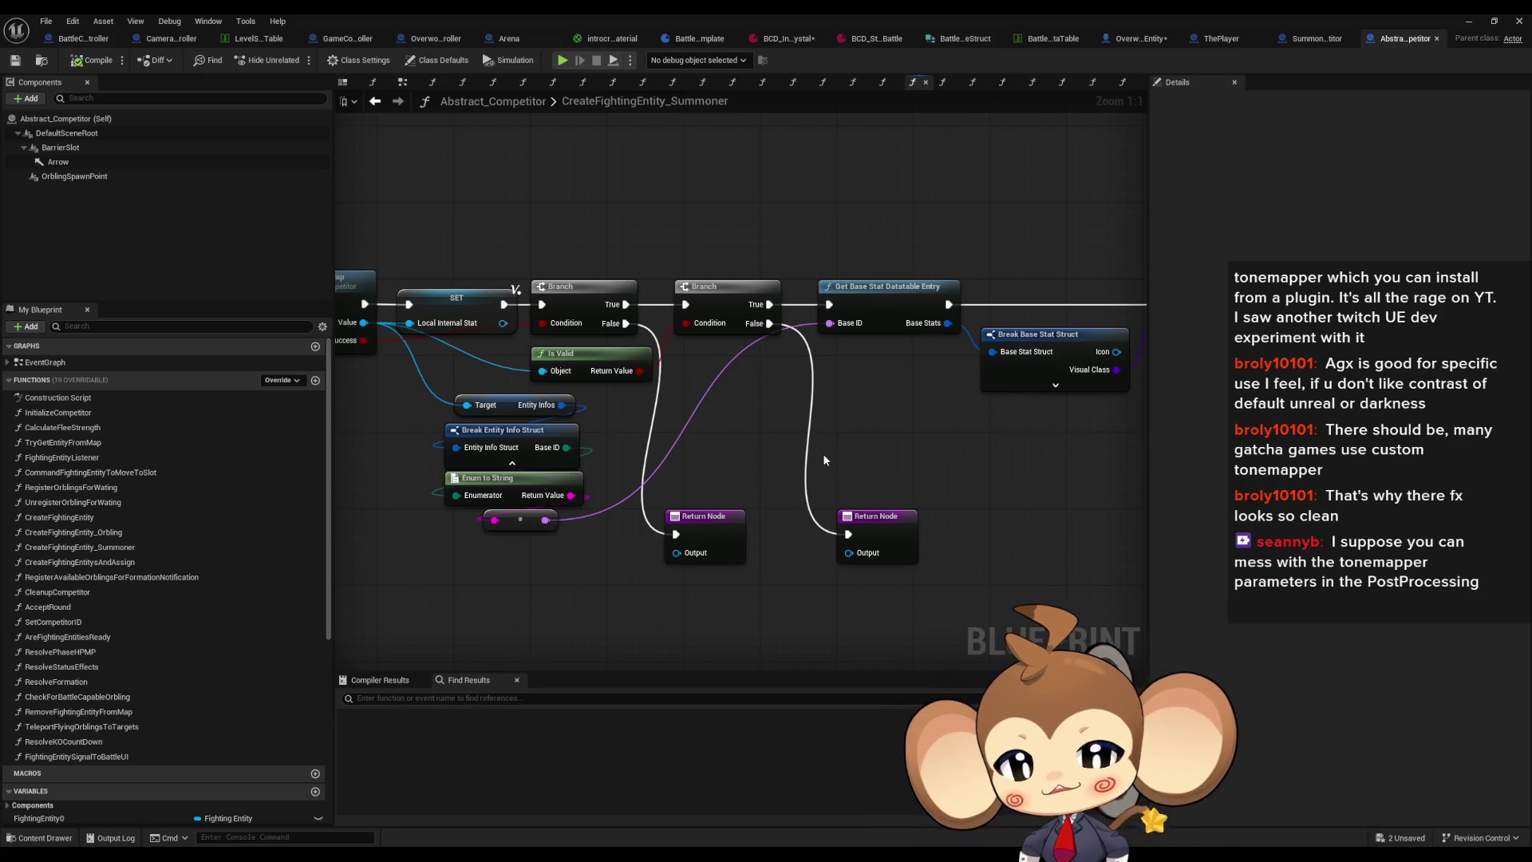
{"action": "mouse_move", "coordinate": [884, 448]}
{"action": "left_mouse_down"}
{"action": "mouse_move", "coordinate": [836, 455]}
{"action": "mouse_move", "coordinate": [850, 494]}
{"action": "left_mouse_up"}
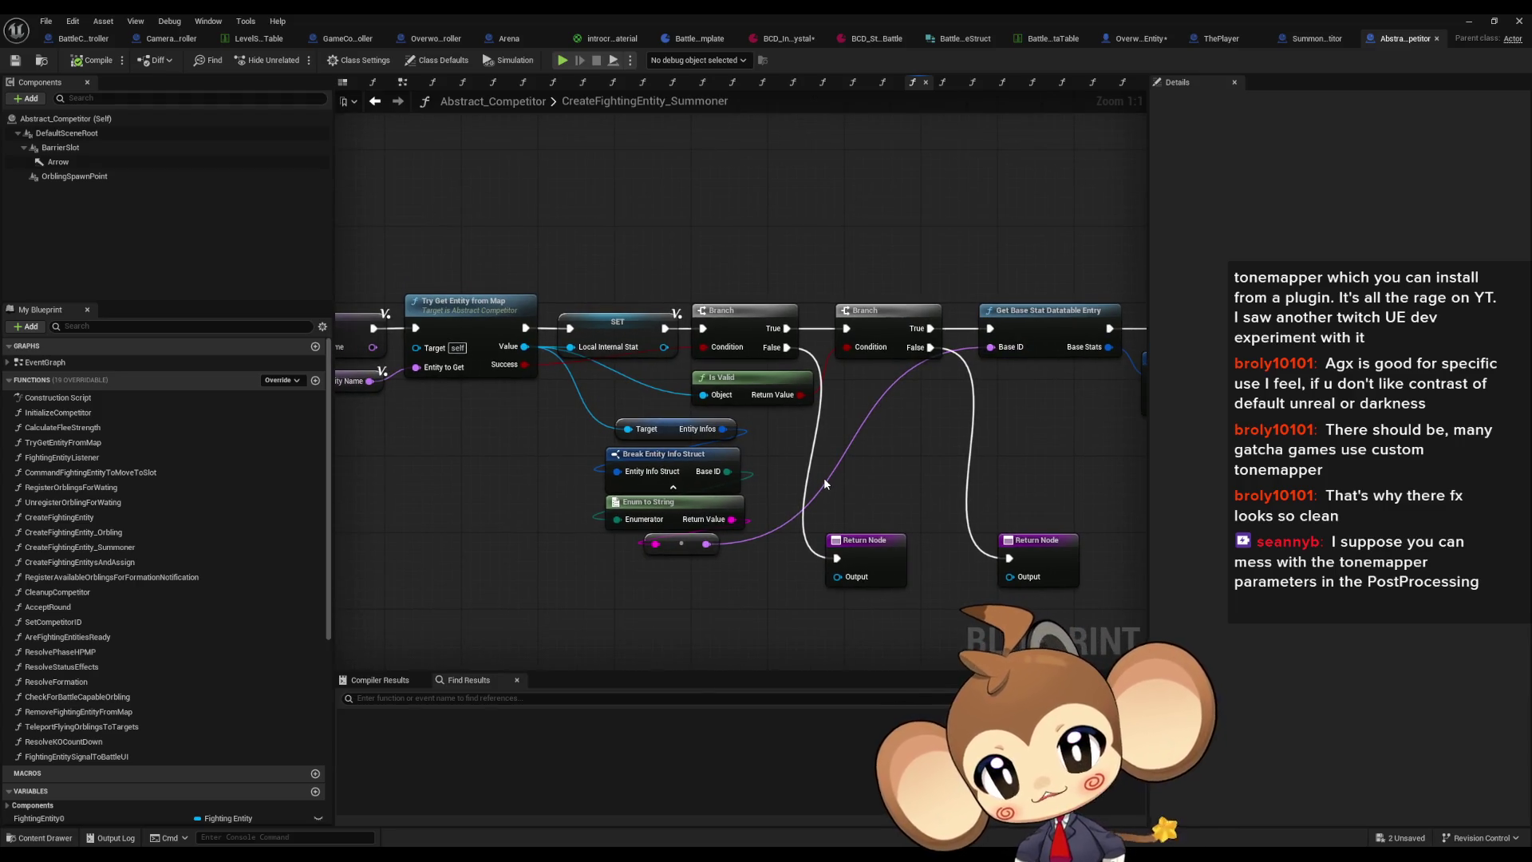
{"action": "mouse_move", "coordinate": [823, 477]}
{"action": "left_mouse_down"}
{"action": "mouse_move", "coordinate": [935, 461]}
{"action": "mouse_move", "coordinate": [1081, 481]}
{"action": "mouse_move", "coordinate": [706, 463]}
{"action": "left_mouse_up"}
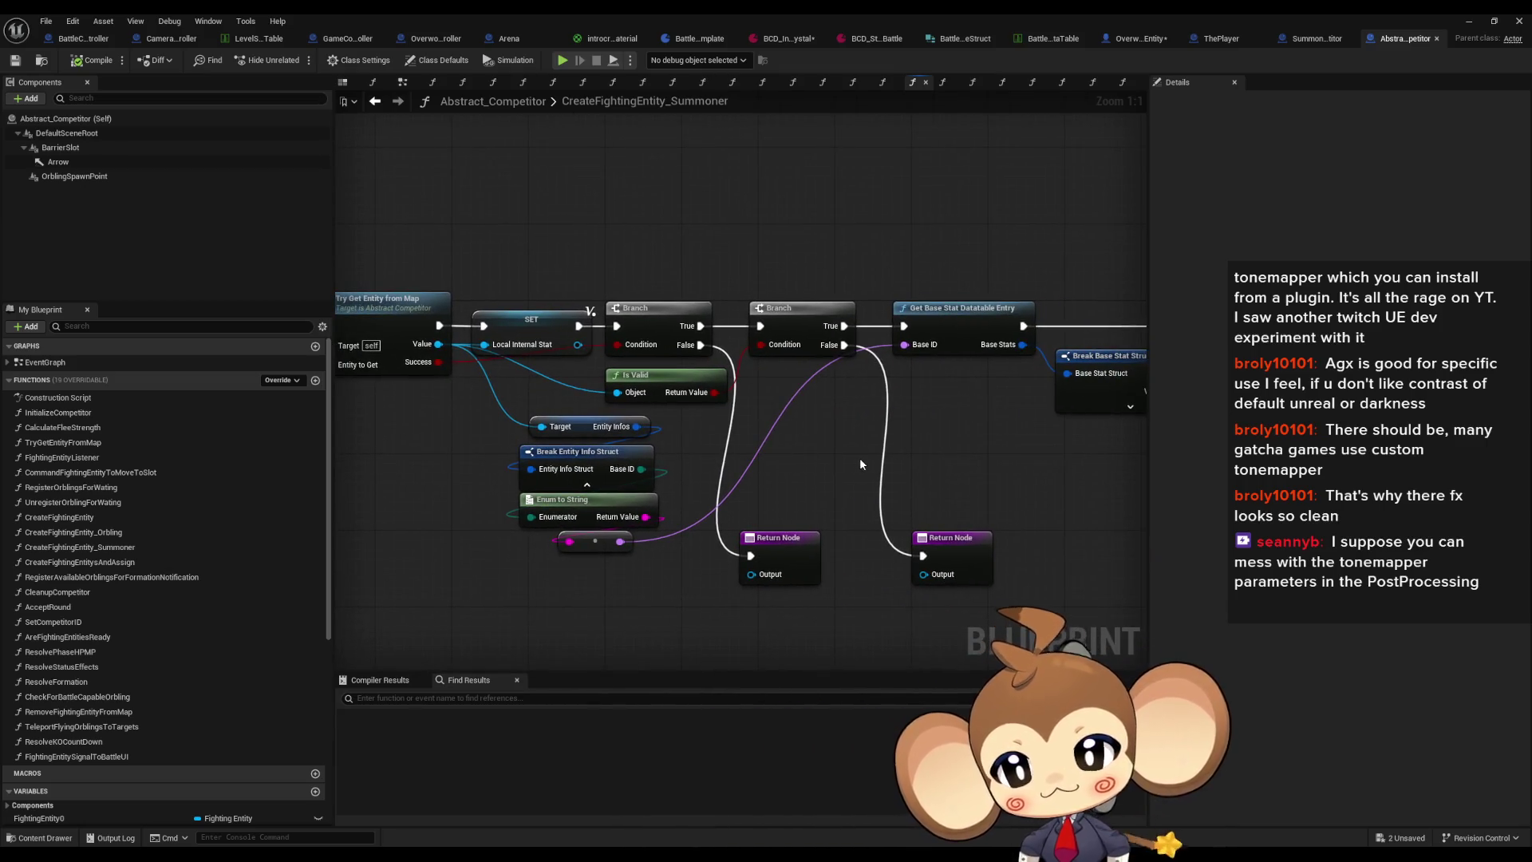
{"action": "mouse_move", "coordinate": [1013, 420]}
{"action": "left_mouse_down"}
{"action": "mouse_move", "coordinate": [769, 457]}
{"action": "mouse_move", "coordinate": [607, 454]}
{"action": "mouse_move", "coordinate": [347, 417]}
{"action": "left_mouse_up"}
{"action": "left_click_drag", "start_coordinate": [604, 459], "coordinate": [445, 399]}
{"action": "left_click_drag", "start_coordinate": [686, 399], "coordinate": [446, 307]}
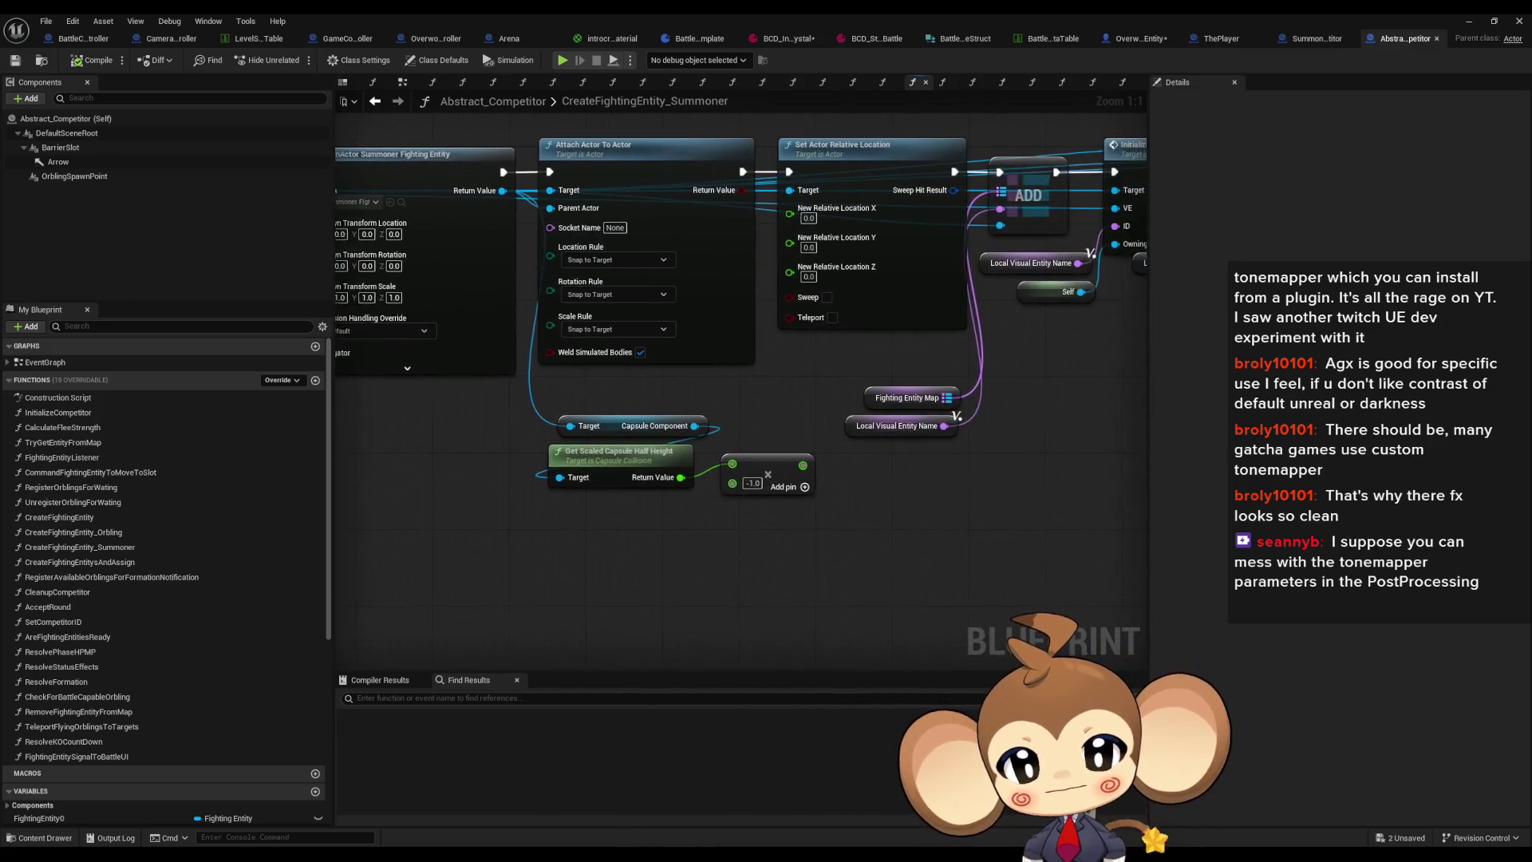
{"action": "left_click_drag", "start_coordinate": [750, 287], "coordinate": [339, 371]}
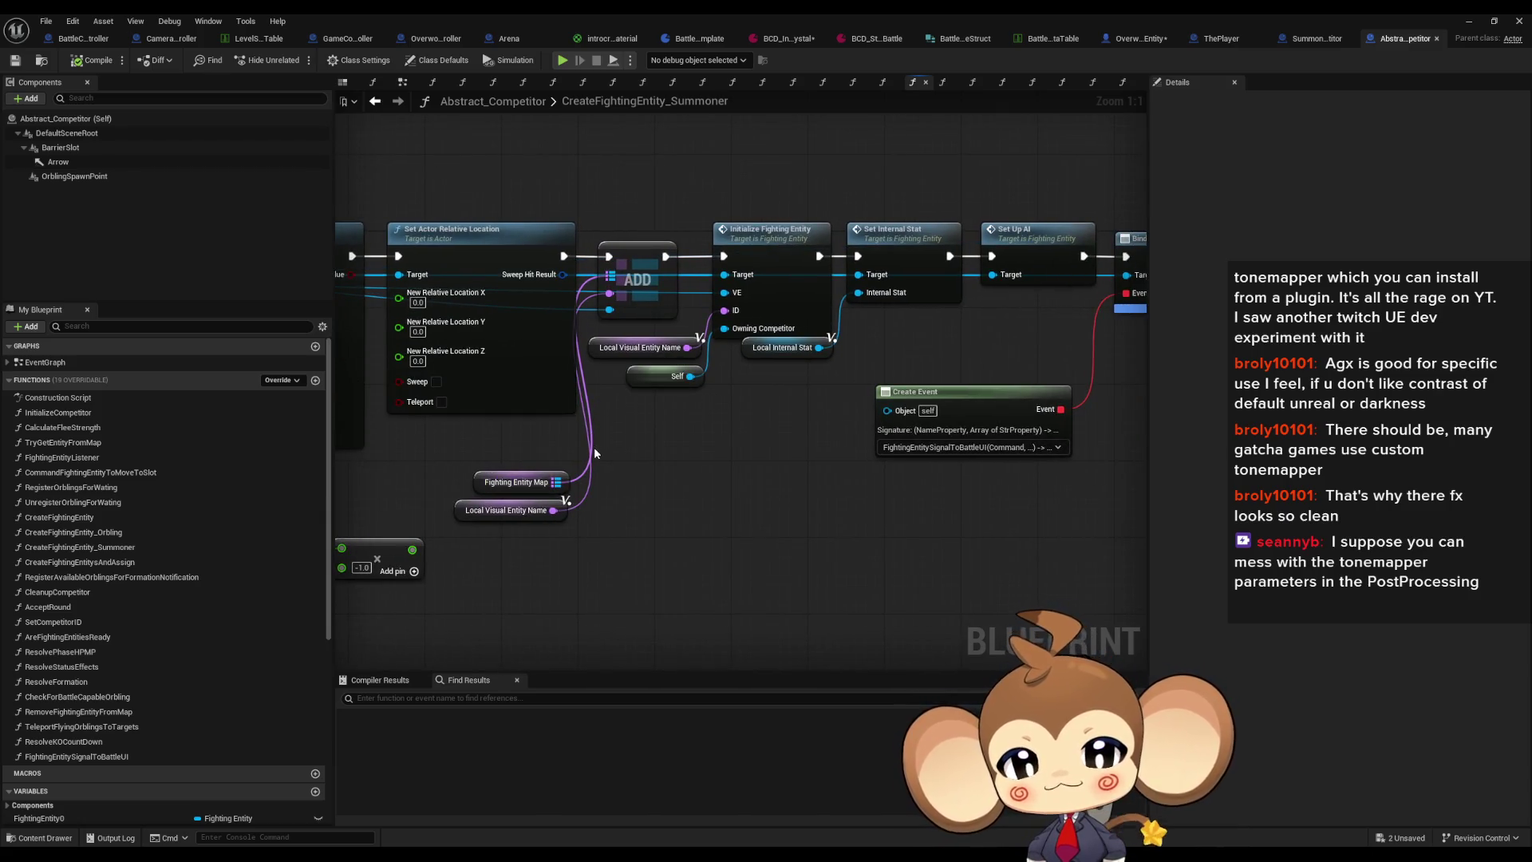
{"action": "left_click_drag", "start_coordinate": [593, 421], "coordinate": [863, 446]}
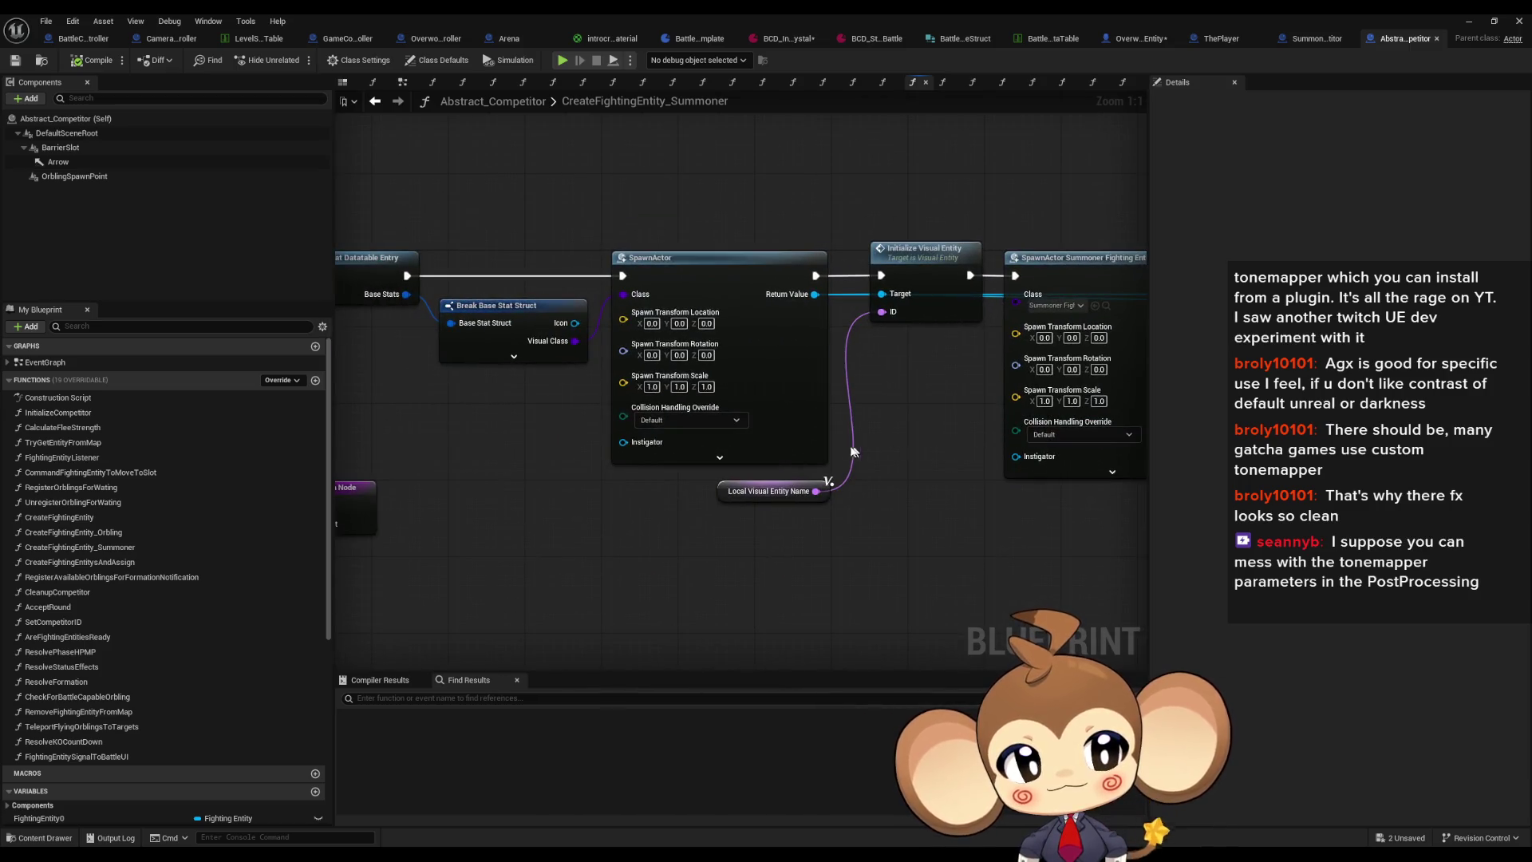
{"action": "left_click_drag", "start_coordinate": [692, 438], "coordinate": [1054, 437]}
{"action": "mouse_move", "coordinate": [921, 426]}
{"action": "left_mouse_down"}
{"action": "mouse_move", "coordinate": [777, 434]}
{"action": "mouse_move", "coordinate": [927, 342]}
{"action": "mouse_move", "coordinate": [951, 357]}
{"action": "left_mouse_up"}
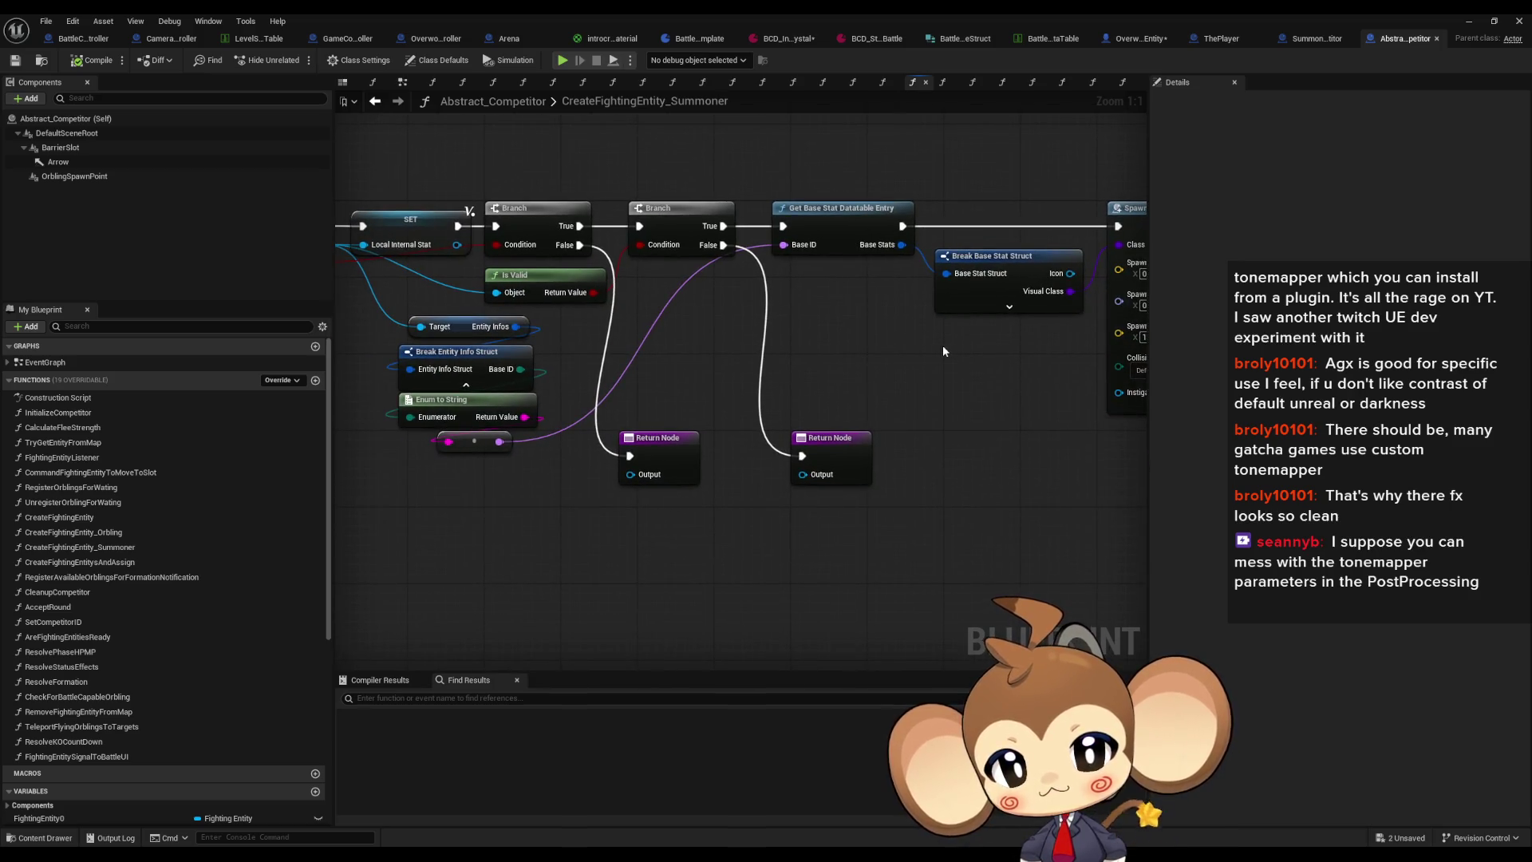
{"action": "left_click_drag", "start_coordinate": [915, 279], "coordinate": [652, 295]}
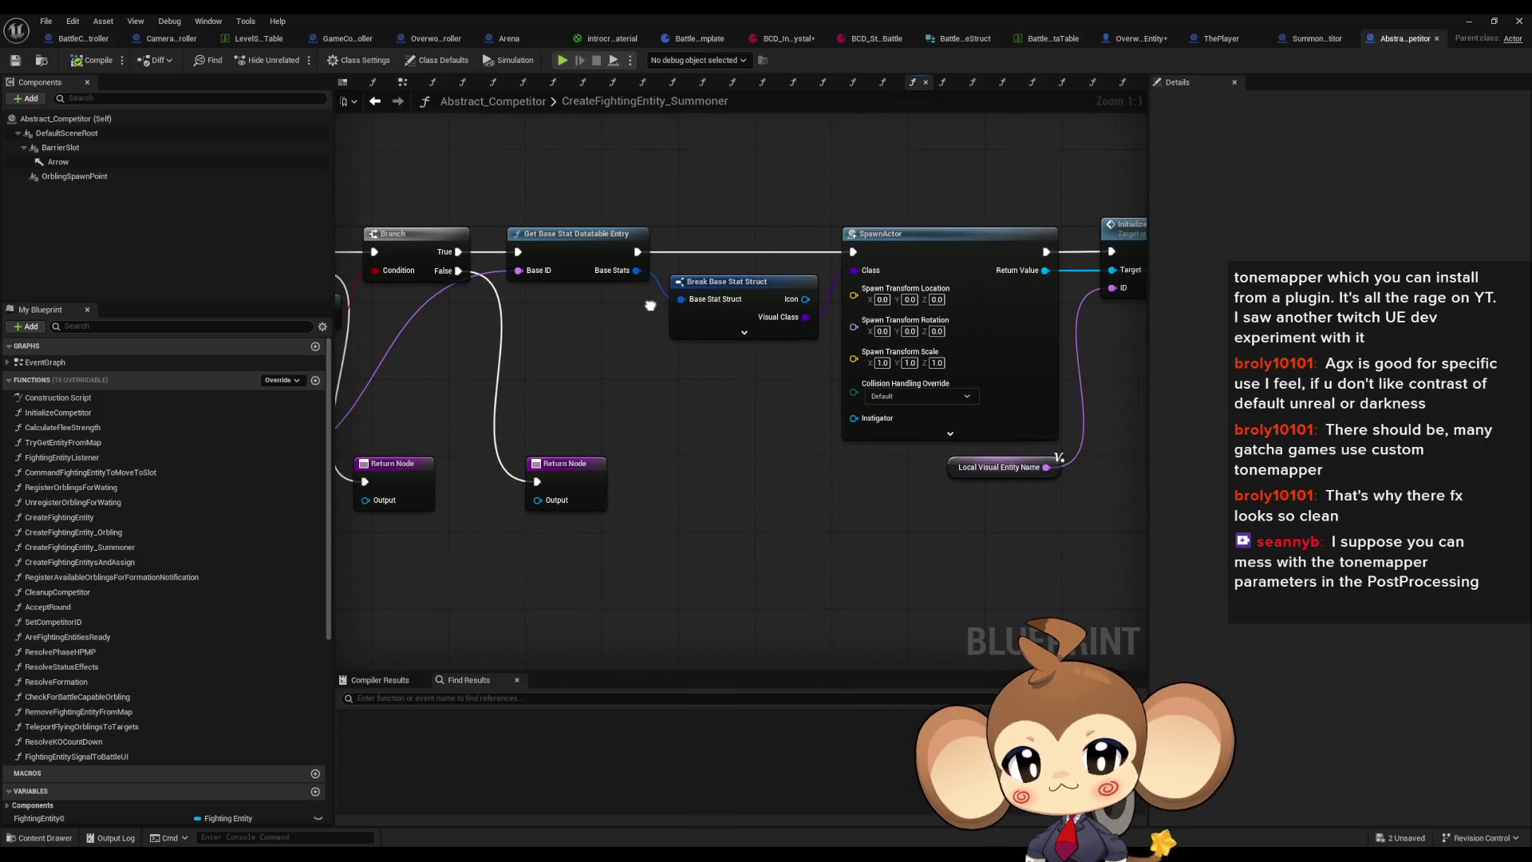
{"action": "left_click", "coordinate": [593, 232]}
{"action": "left_click_drag", "start_coordinate": [593, 232], "coordinate": [694, 312]}
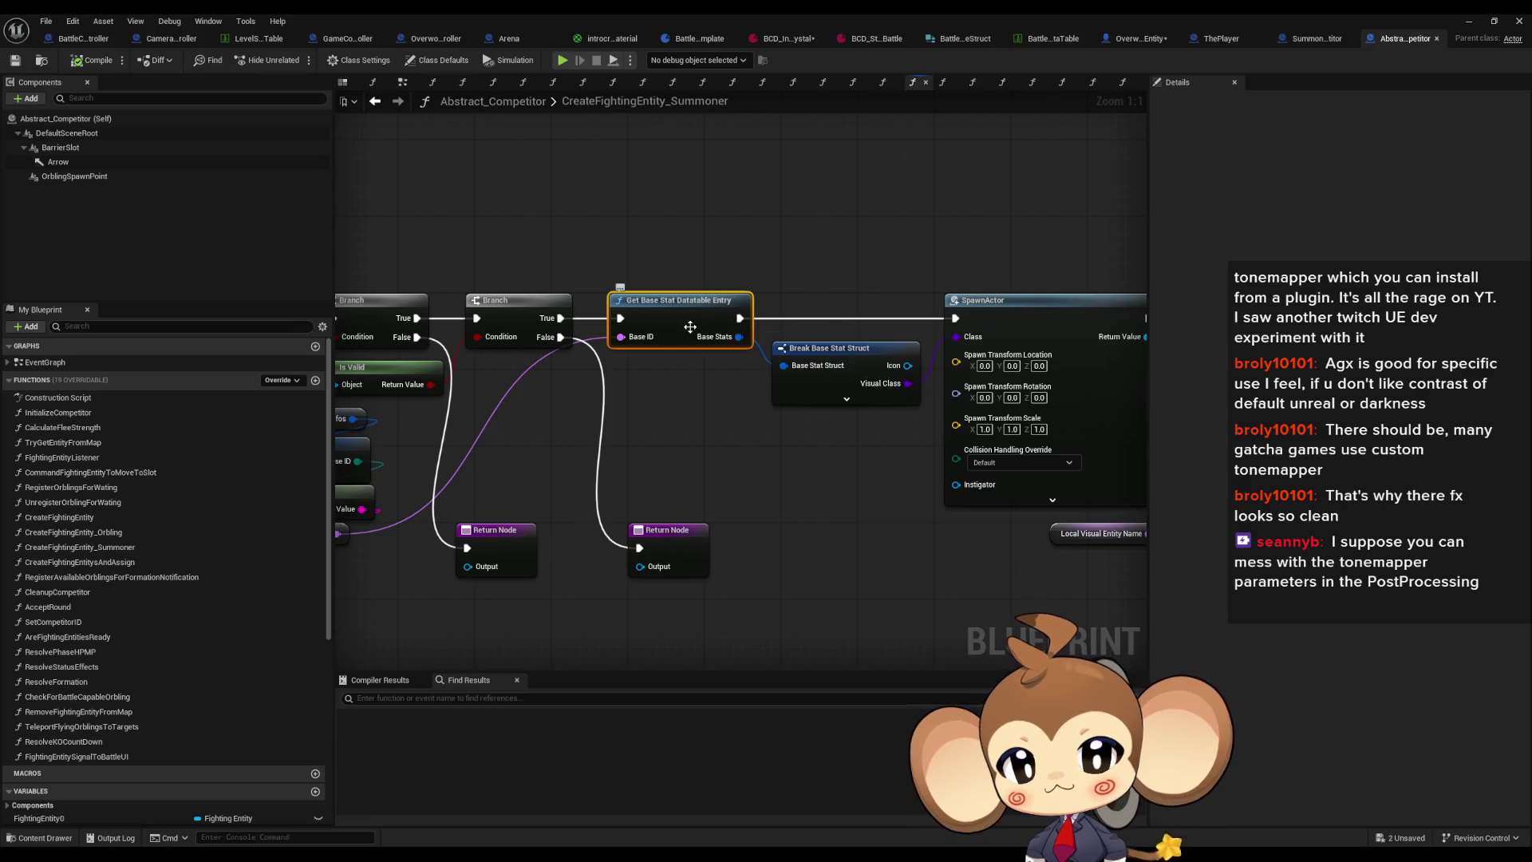
{"action": "double_click", "coordinate": [690, 326]}
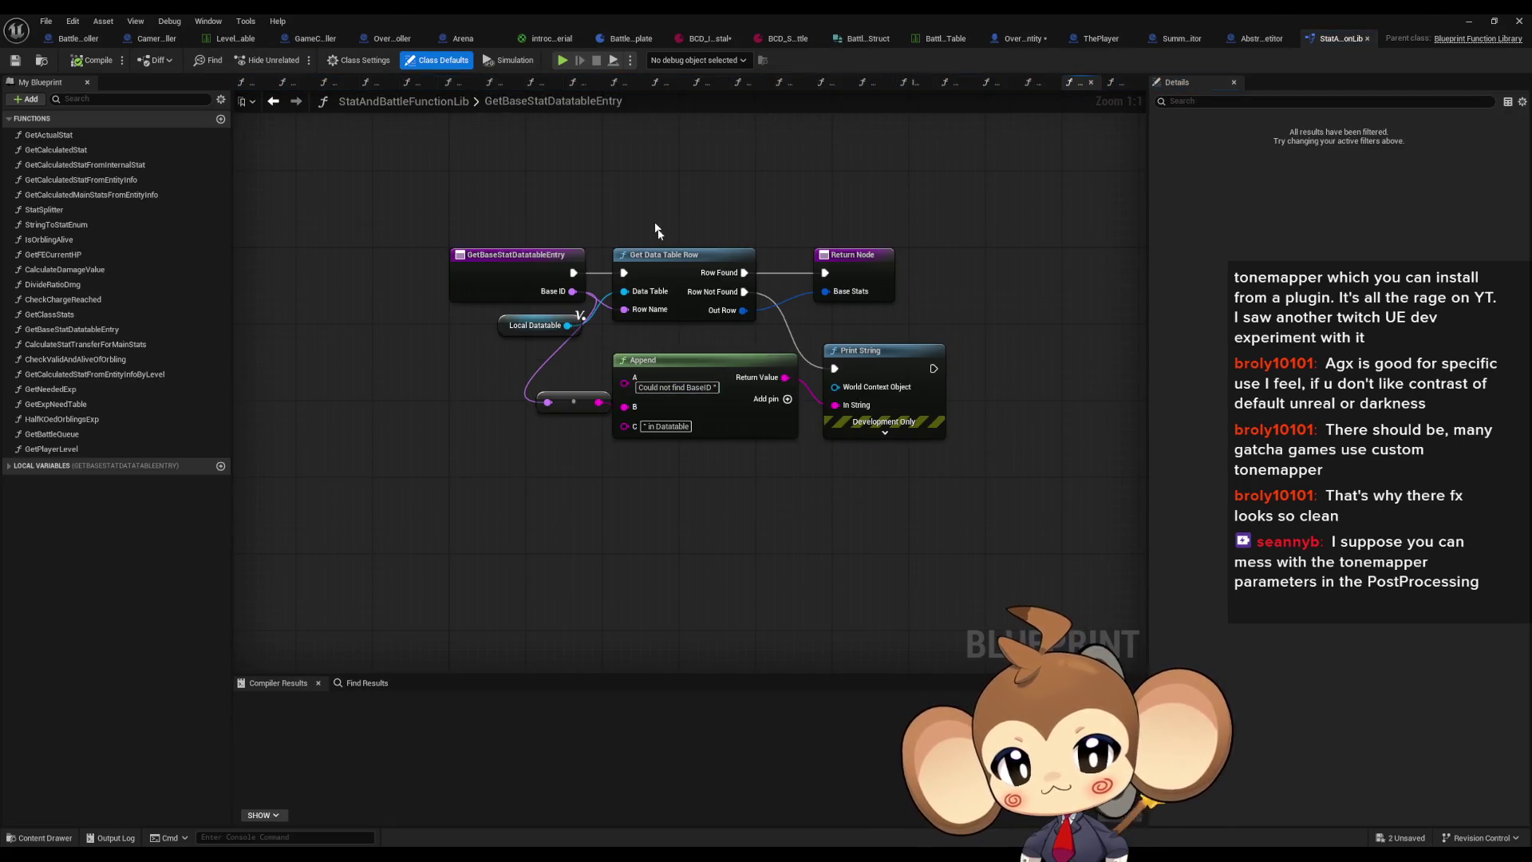
Step: Open the base-stat data table referenced by GetBaseStatDatatableEntry's Local Datatable variable
{"action": "left_click", "coordinate": [672, 311]}
{"action": "left_click", "coordinate": [549, 327]}
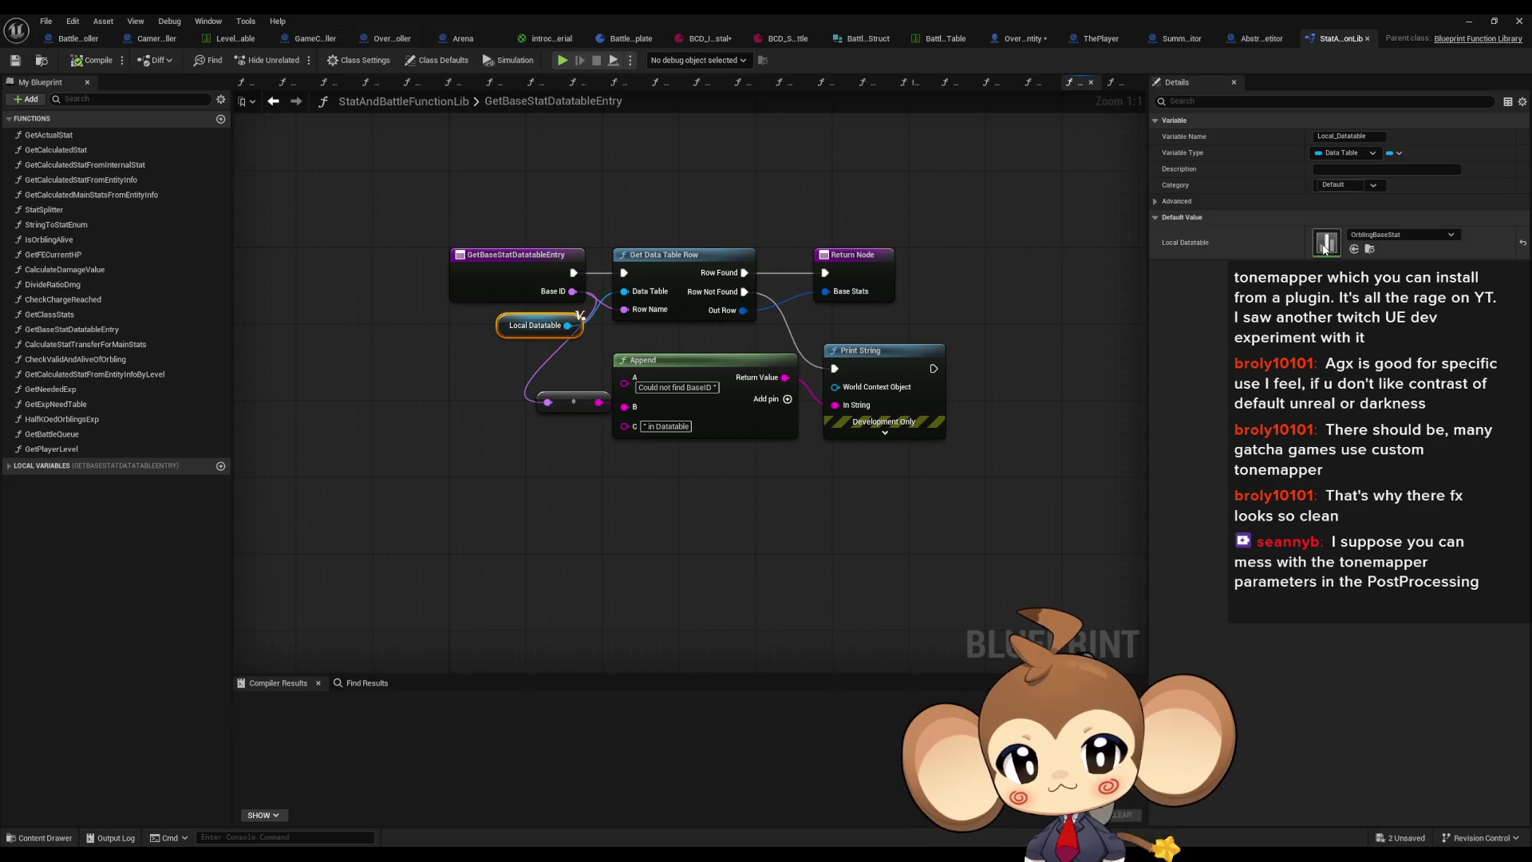
{"action": "double_click", "coordinate": [1324, 243]}
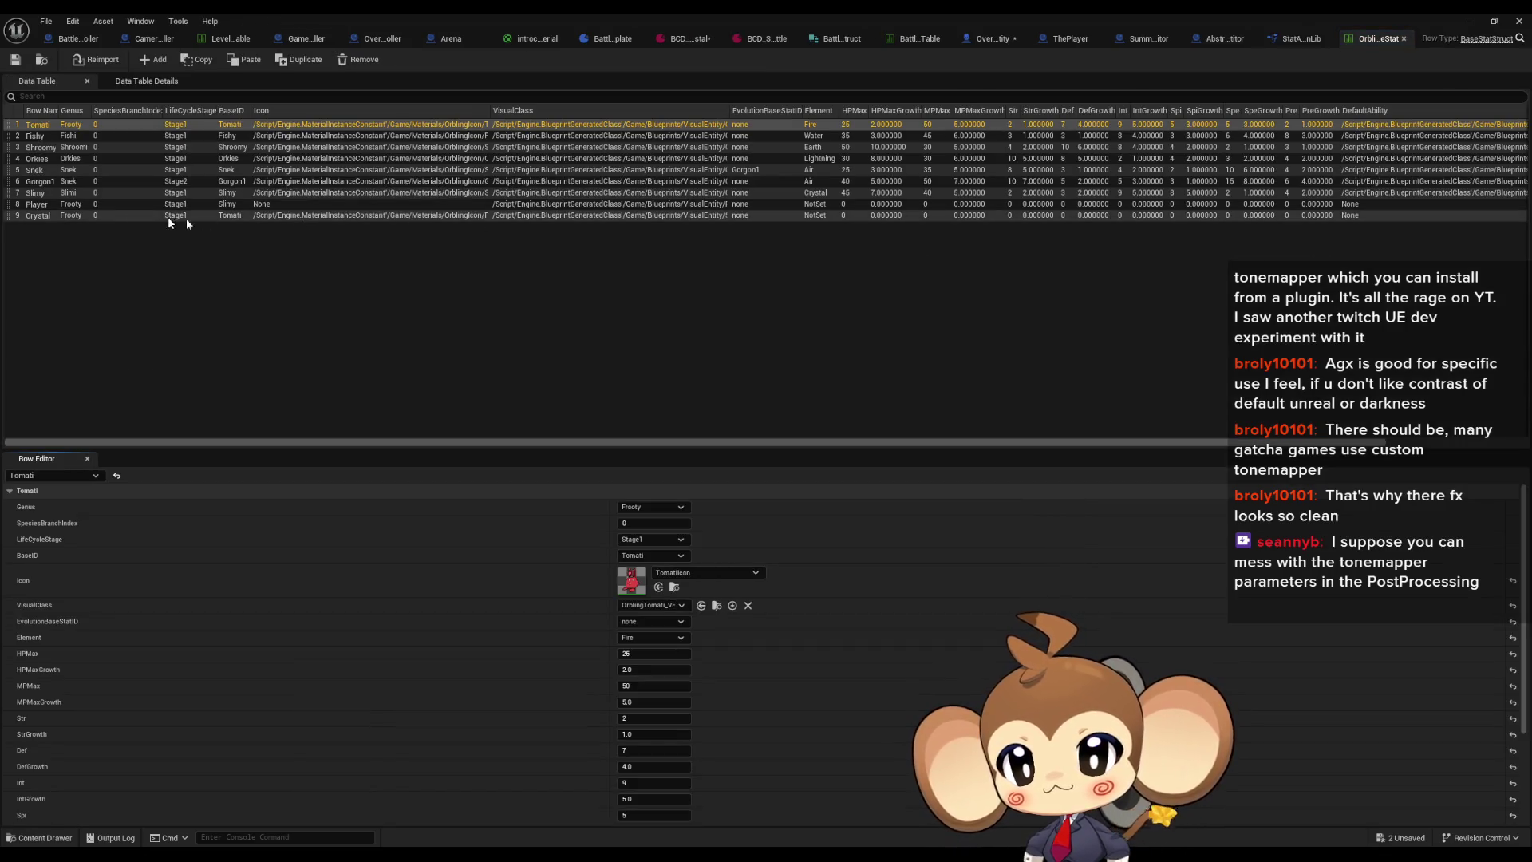
Step: Compare the table's Crystal and Player rows, then return to GetBaseStatDatatableEntry
{"action": "left_click", "coordinate": [42, 215]}
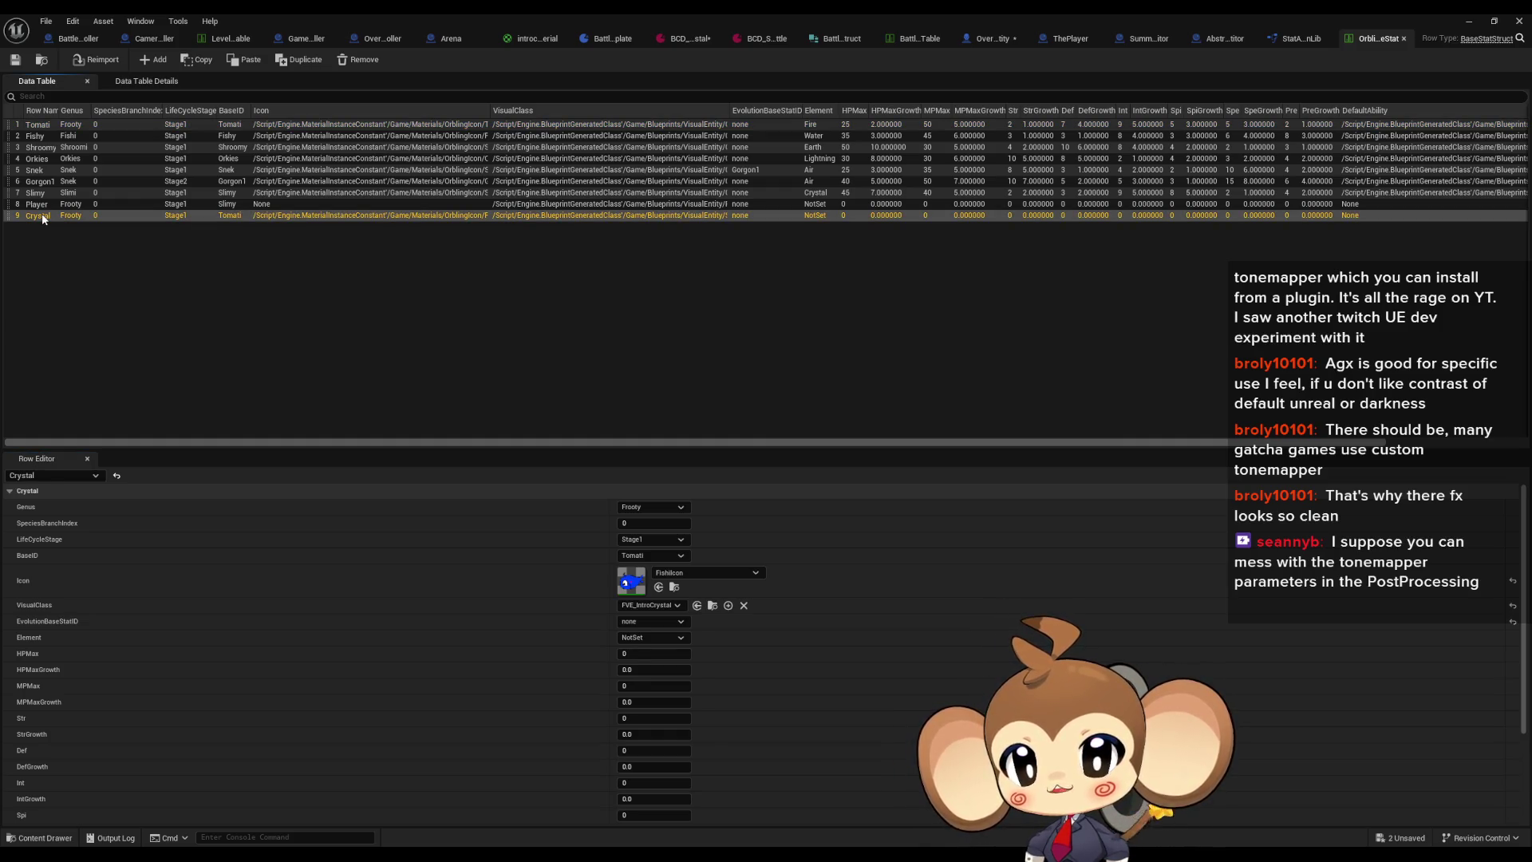
{"action": "left_click", "coordinate": [37, 203]}
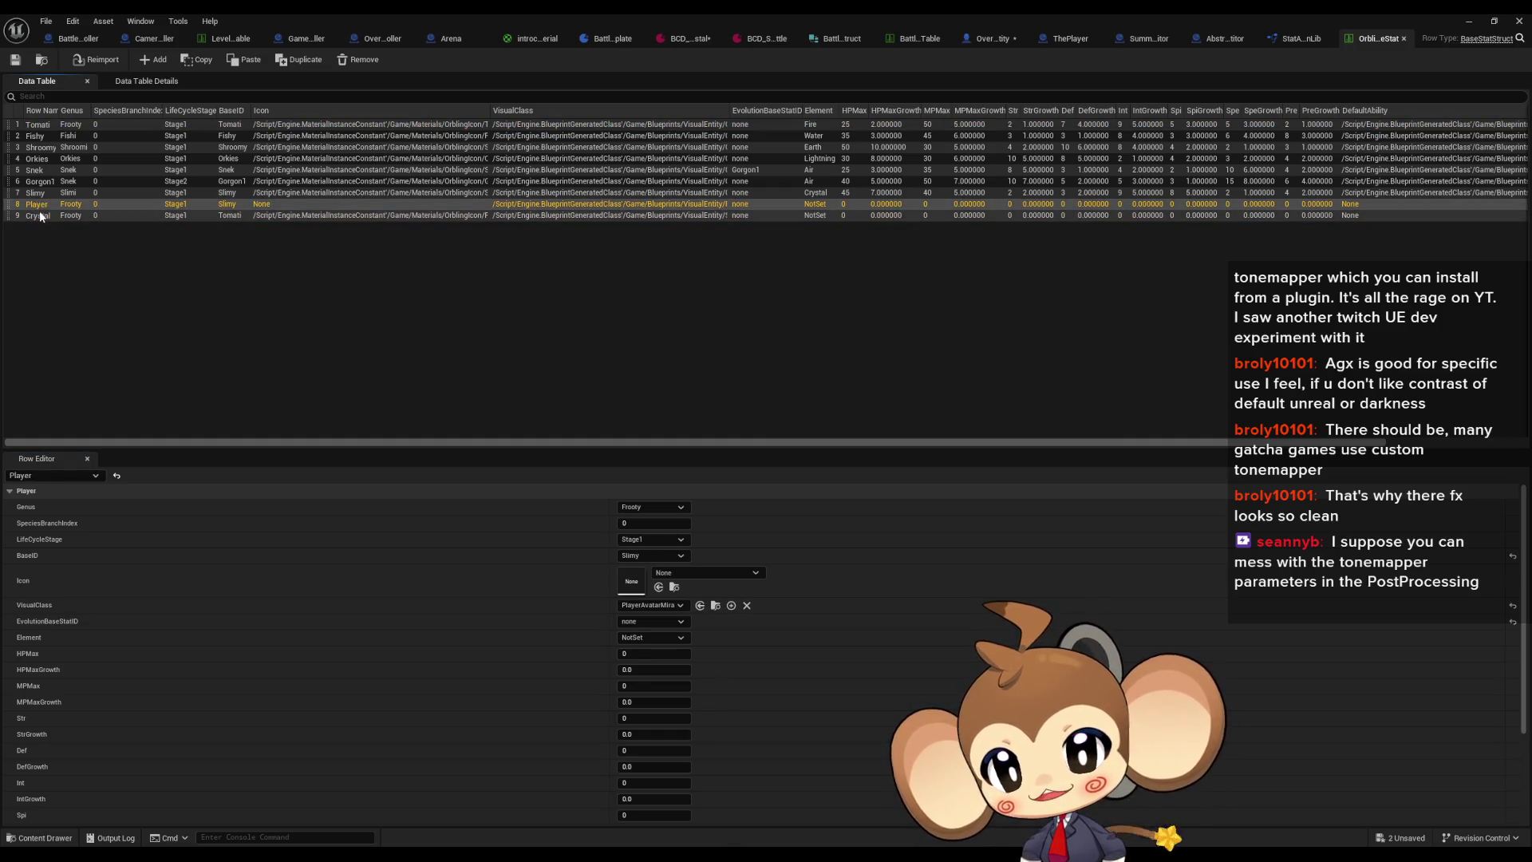
{"action": "left_click", "coordinate": [40, 217]}
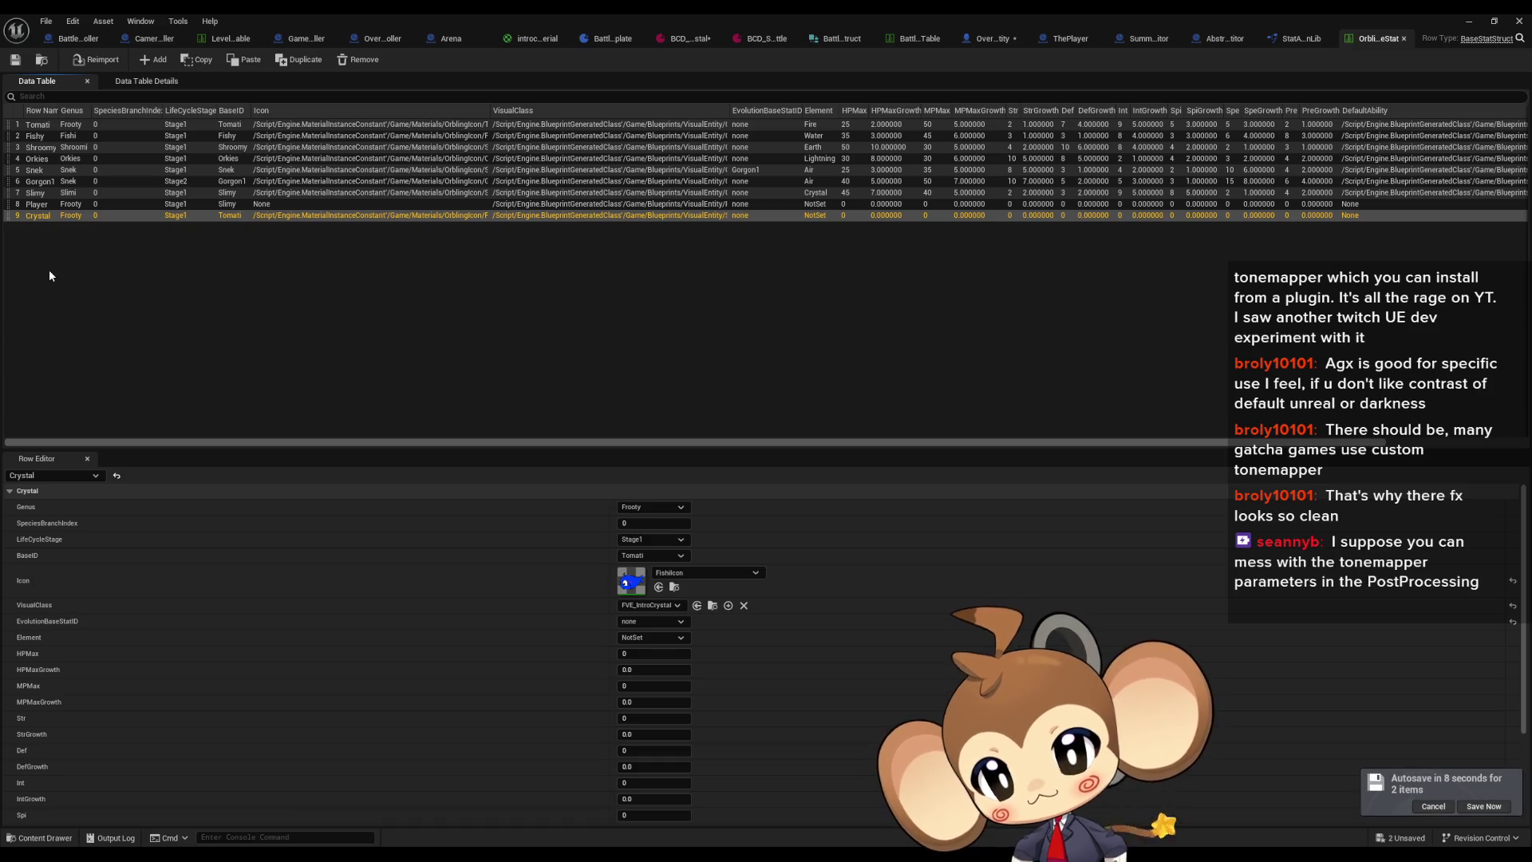
{"action": "scroll", "coordinate": [412, 592], "scroll_direction": "down", "scroll_amount": 5}
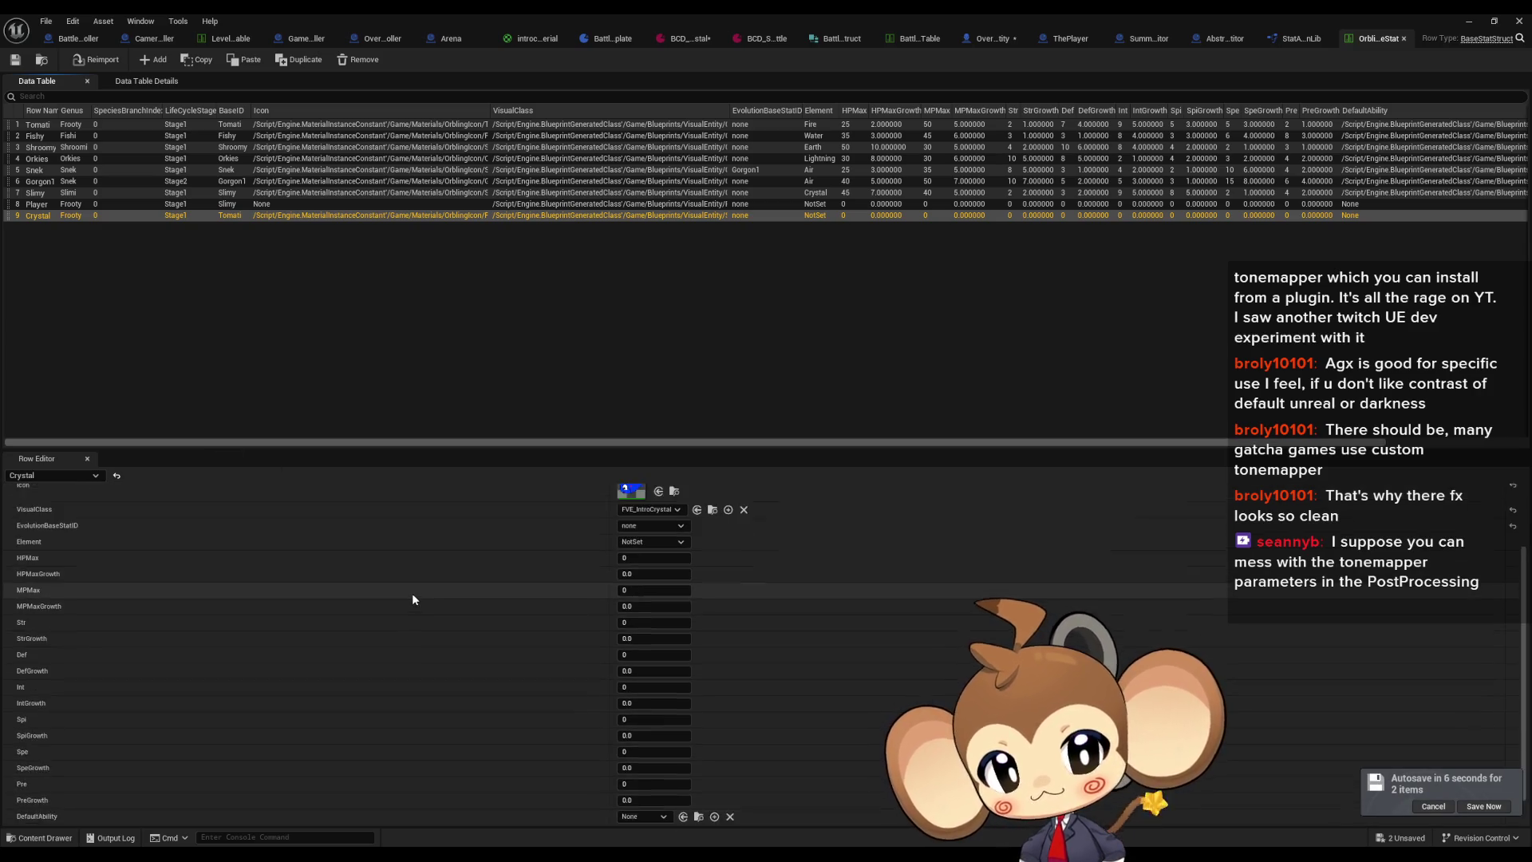
{"action": "scroll", "coordinate": [409, 584], "scroll_direction": "up", "scroll_amount": 5}
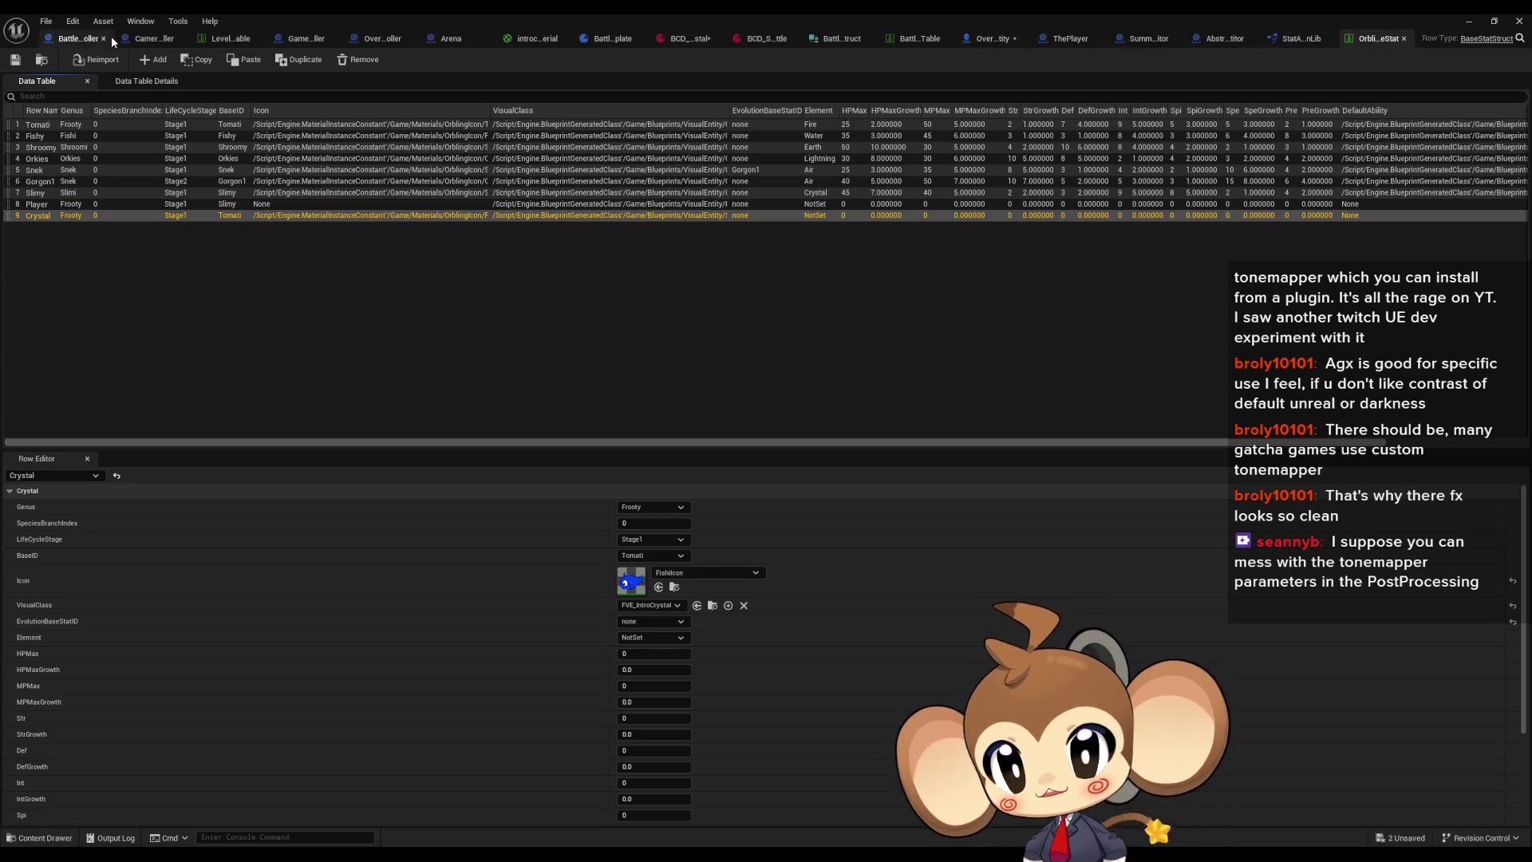
{"action": "left_click", "coordinate": [1277, 38]}
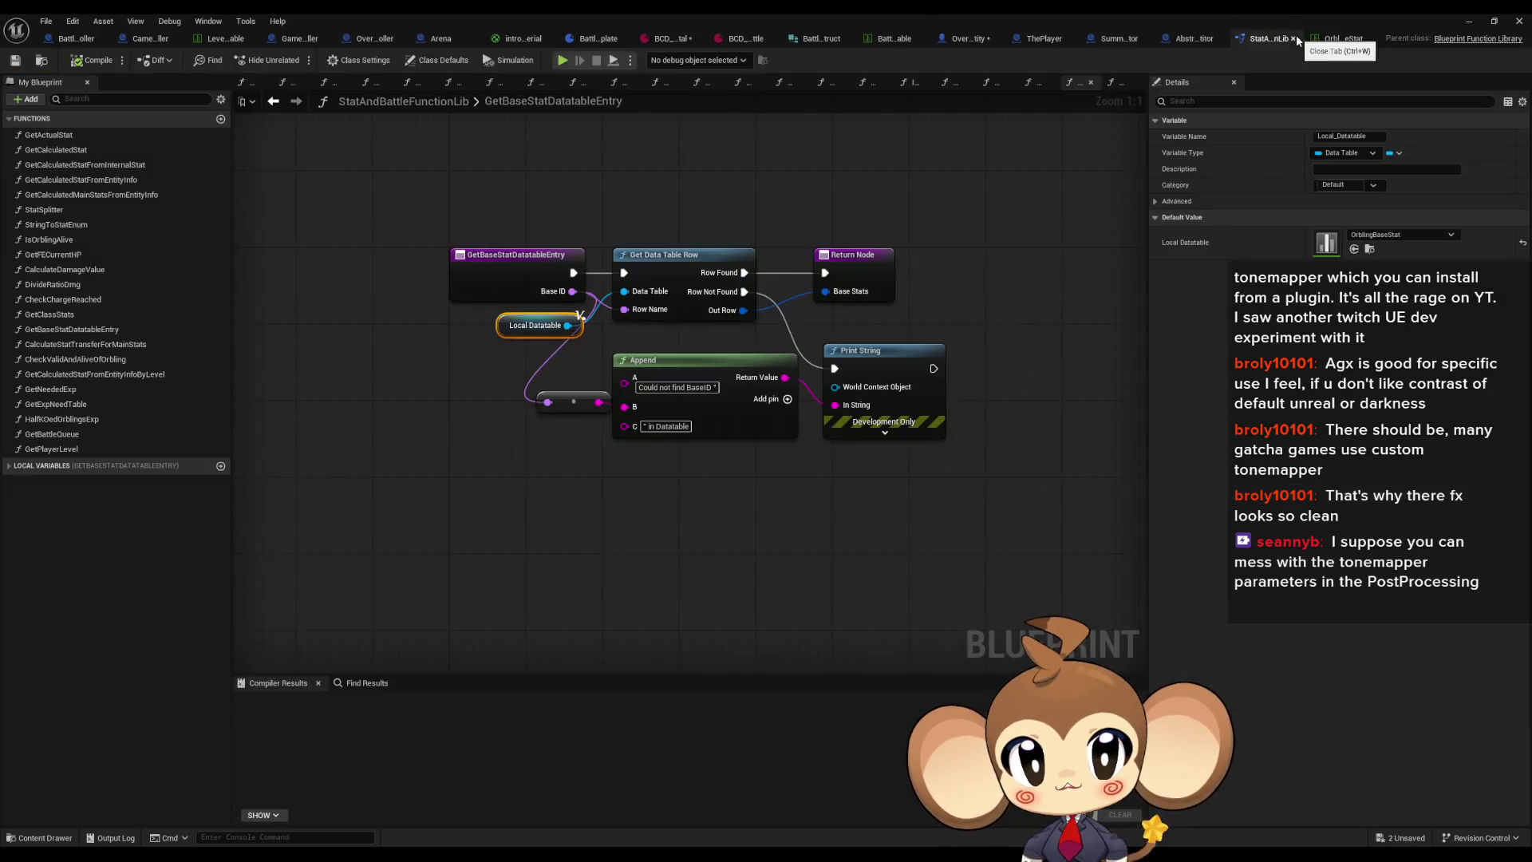
Step: Pan the Abstract_Competitor summoner graph to its earlier nodes, then reopen the OrblingBaseStat table
{"action": "left_click", "coordinate": [1191, 40]}
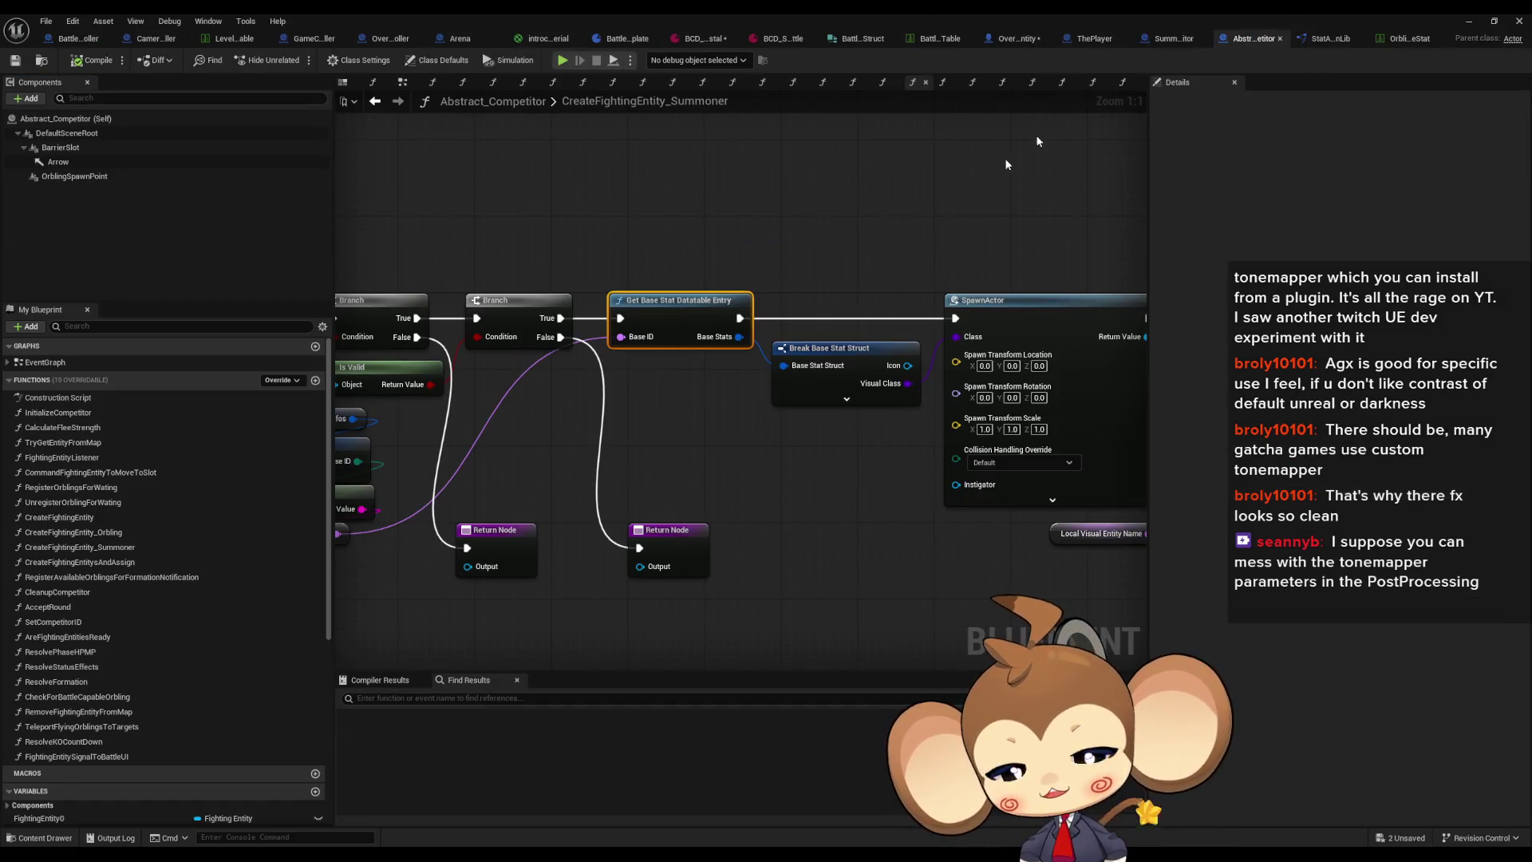
{"action": "left_click_drag", "start_coordinate": [867, 454], "coordinate": [982, 411]}
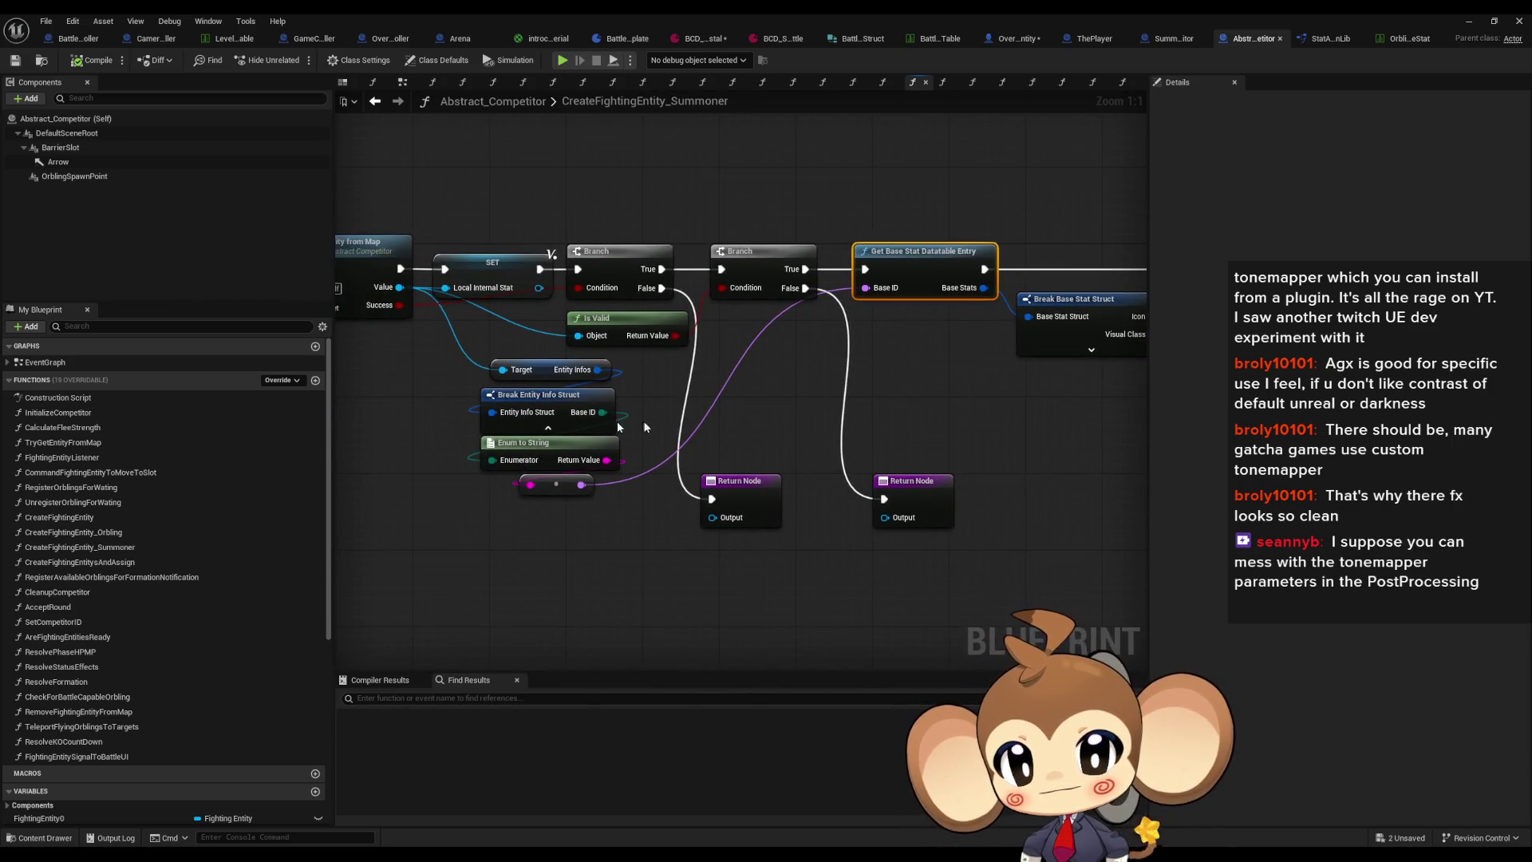
{"action": "scroll", "coordinate": [742, 422], "scroll_direction": "down", "scroll_amount": 1}
{"action": "mouse_move", "coordinate": [742, 422]}
{"action": "left_mouse_down"}
{"action": "mouse_move", "coordinate": [769, 470]}
{"action": "mouse_move", "coordinate": [868, 432]}
{"action": "left_mouse_up"}
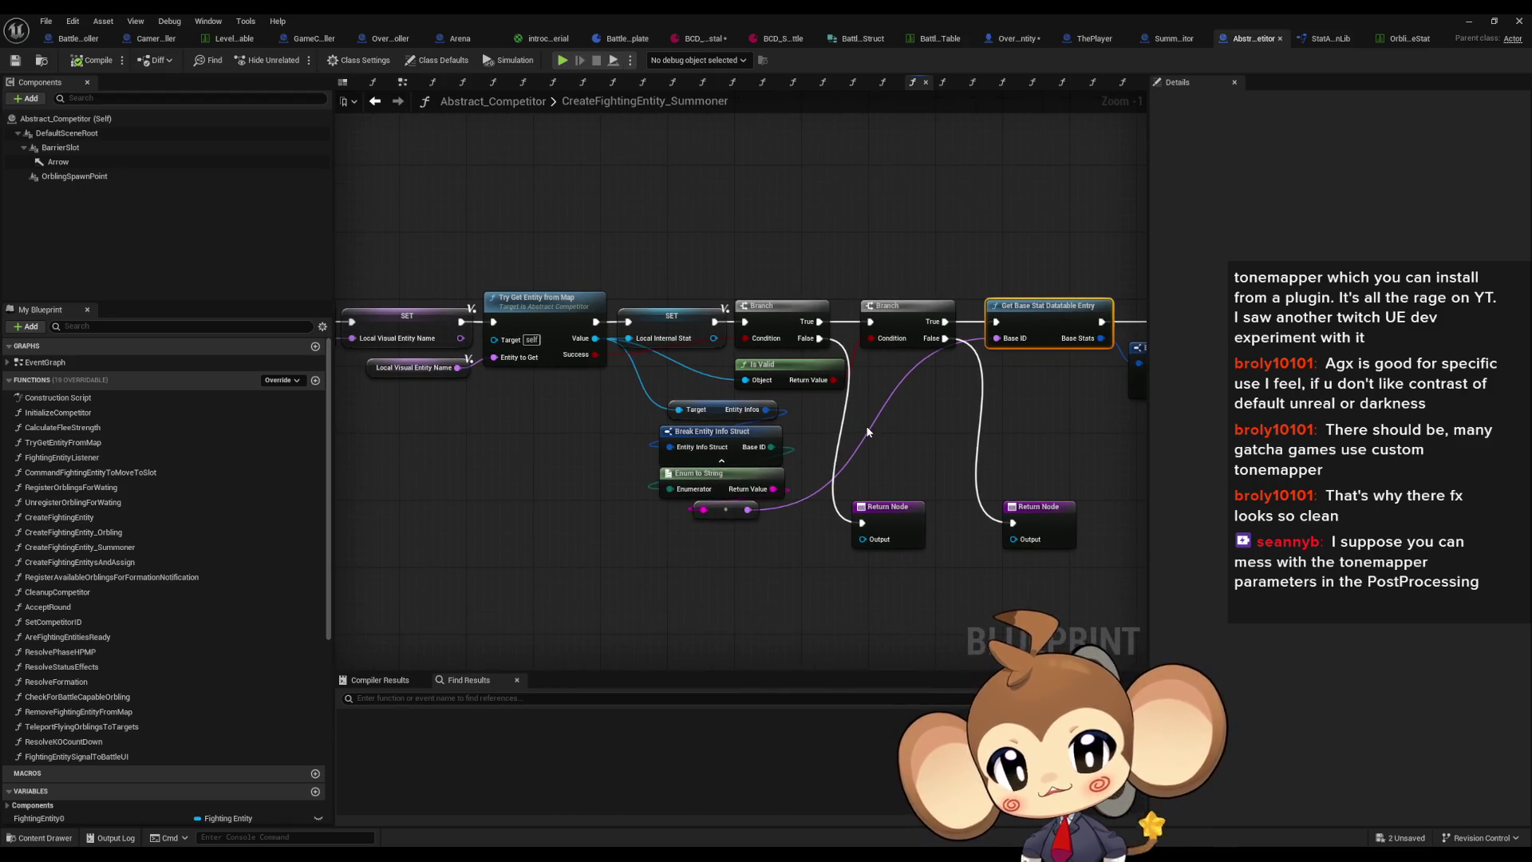
{"action": "left_click", "coordinate": [1408, 38]}
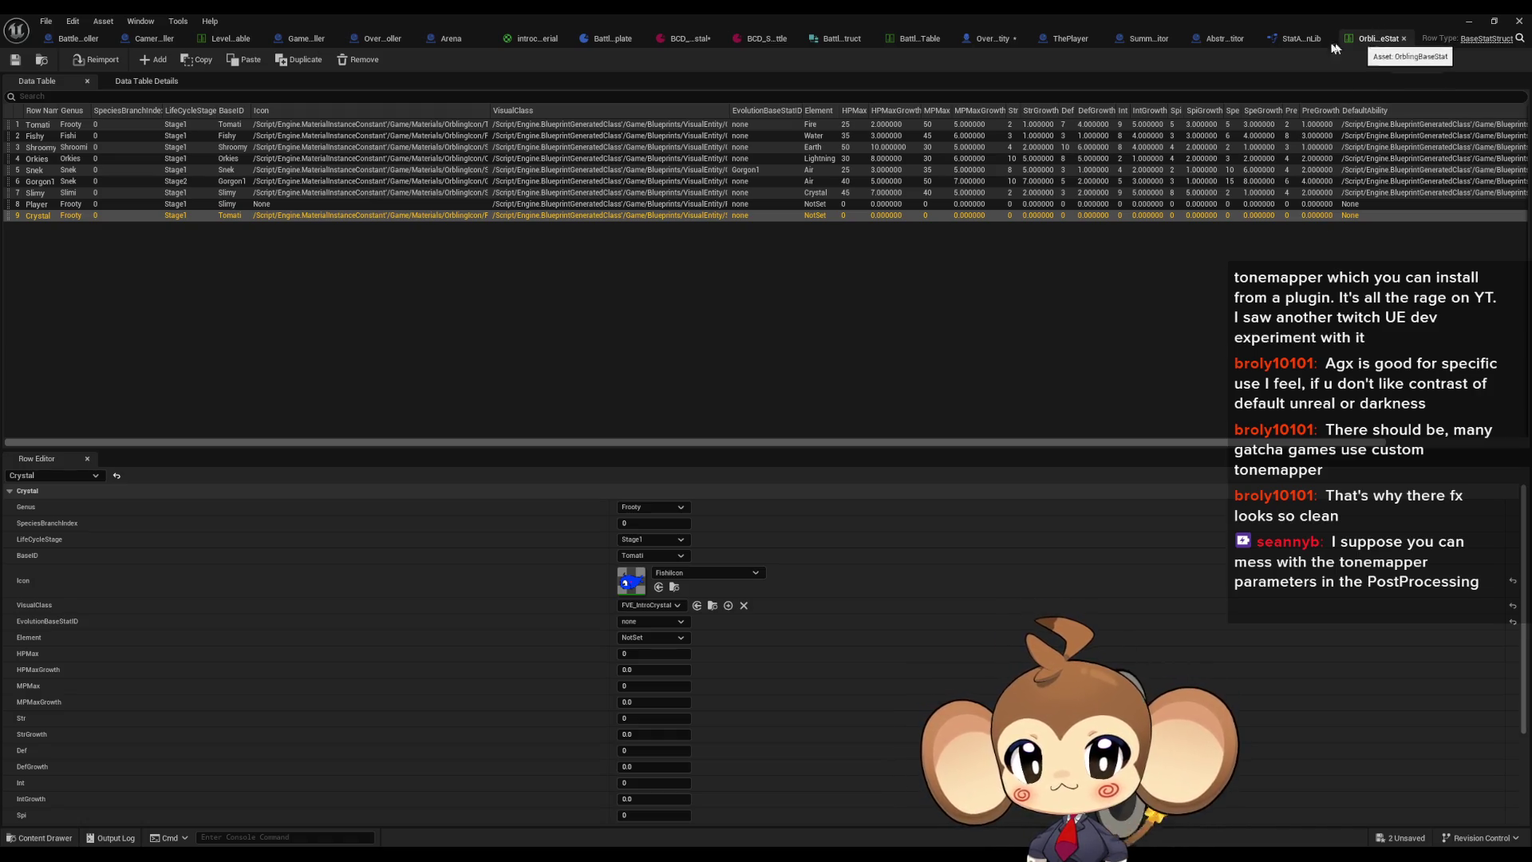
Step: Check the battle camera table and ThePlayer's defaults, then pan SummonerCompetitor's CreateFightingEntity graph
{"action": "left_click", "coordinate": [911, 41]}
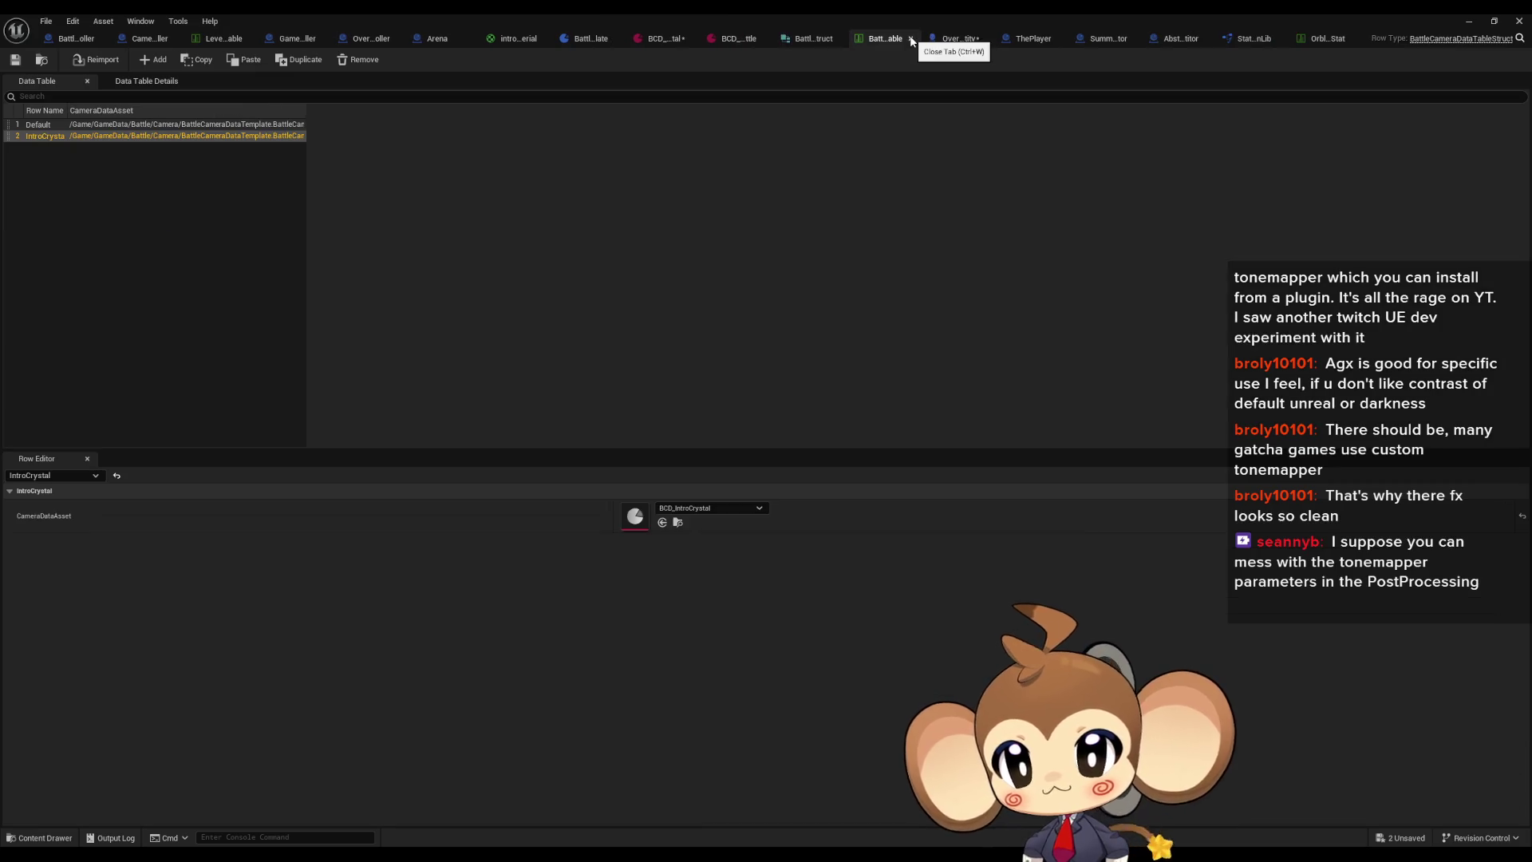
{"action": "left_click", "coordinate": [1038, 41]}
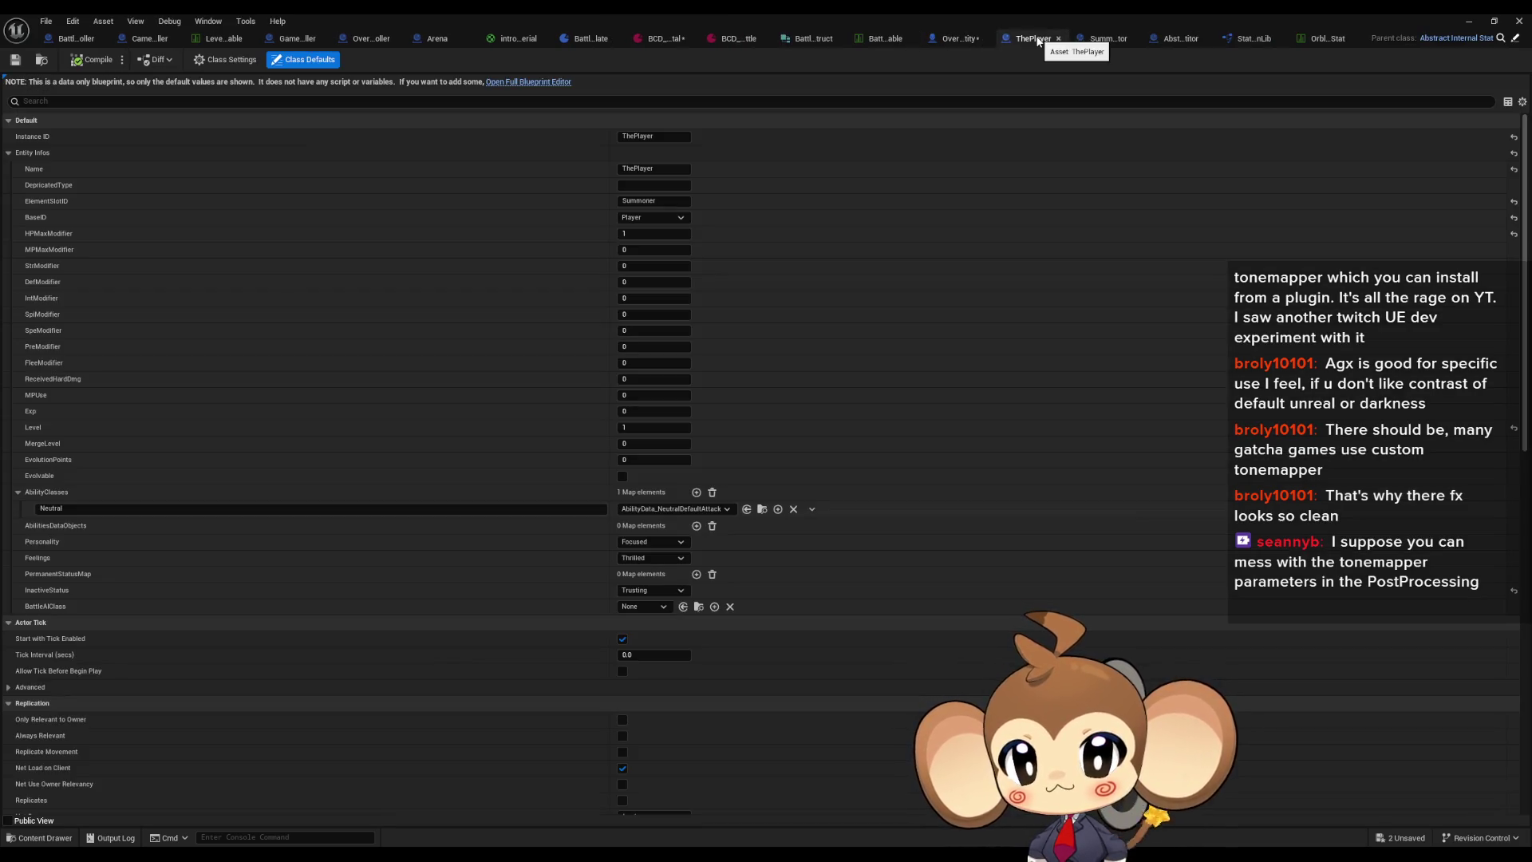
{"action": "left_click", "coordinate": [1112, 41]}
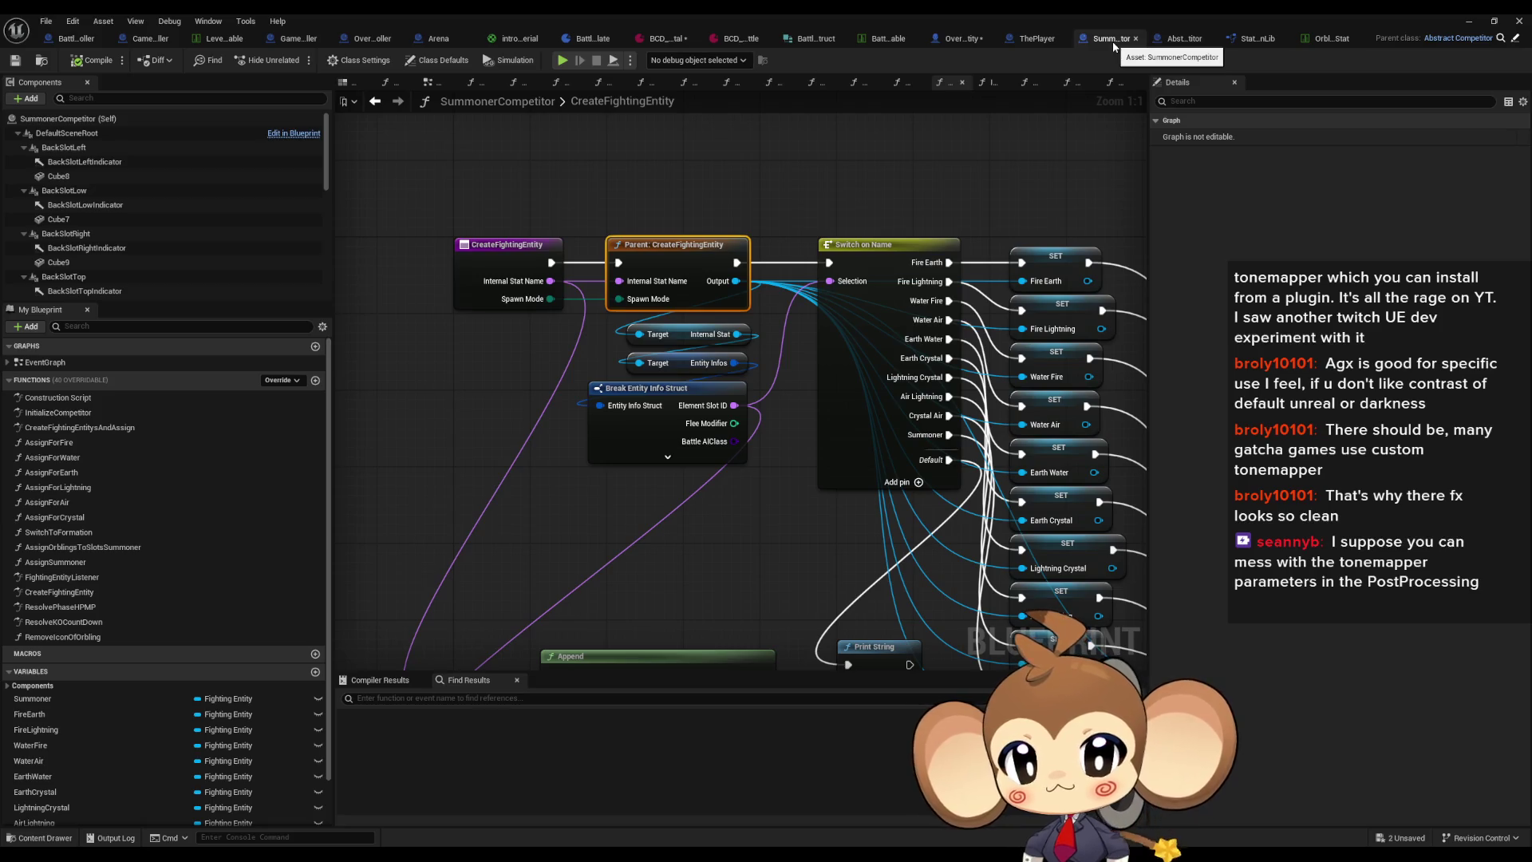
{"action": "mouse_move", "coordinate": [927, 378]}
{"action": "left_mouse_down"}
{"action": "mouse_move", "coordinate": [966, 382]}
{"action": "mouse_move", "coordinate": [933, 418]}
{"action": "mouse_move", "coordinate": [624, 425]}
{"action": "left_mouse_up"}
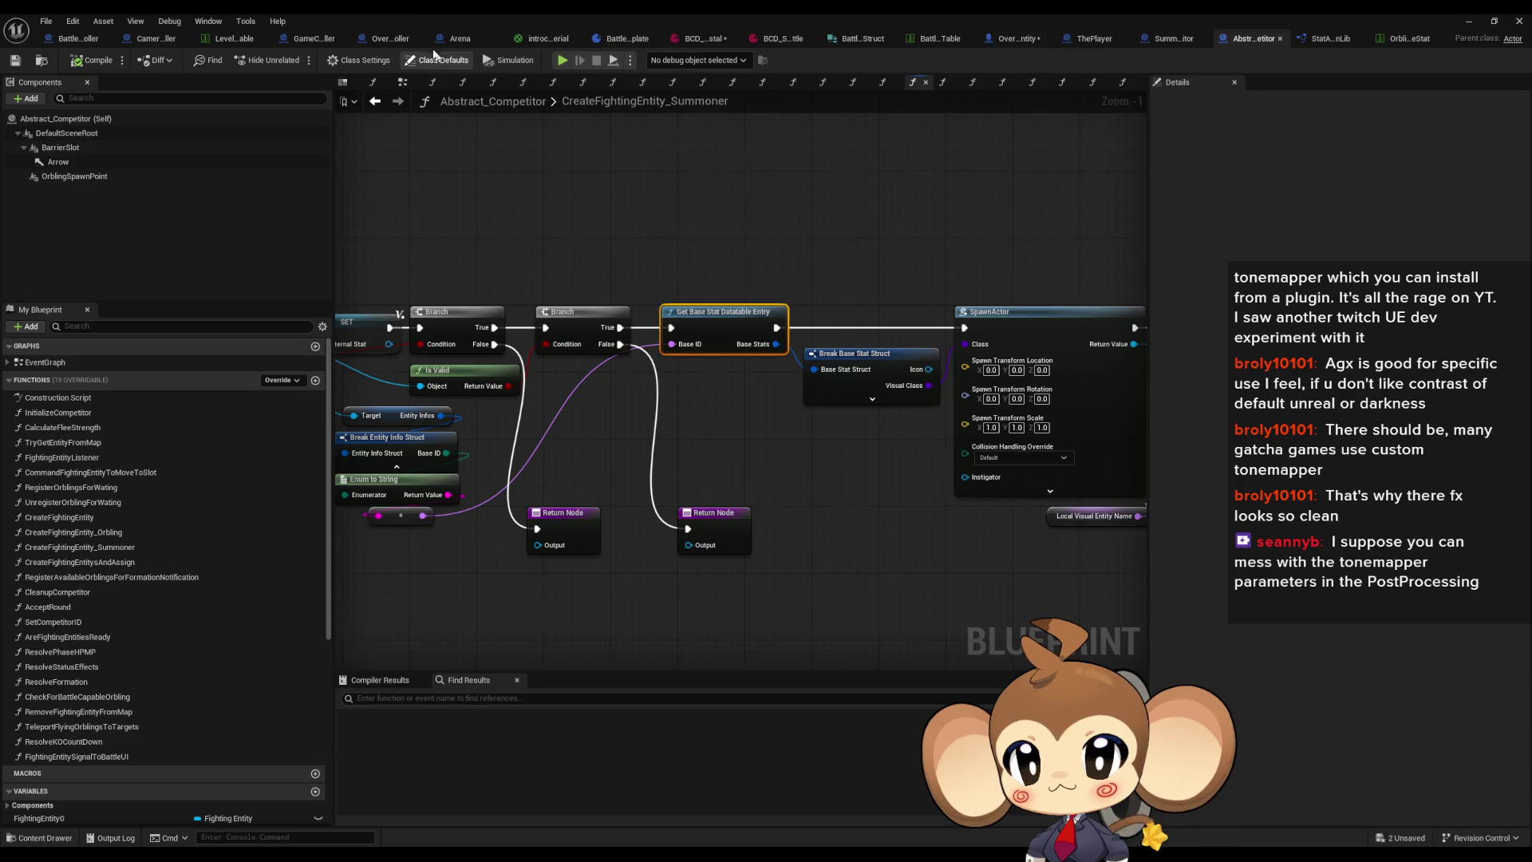
Step: Review OverworldPlayerEntity's Add Entity nodes and ThePlayer's defaults, then restore the window over the level editor
{"action": "left_click", "coordinate": [1012, 38]}
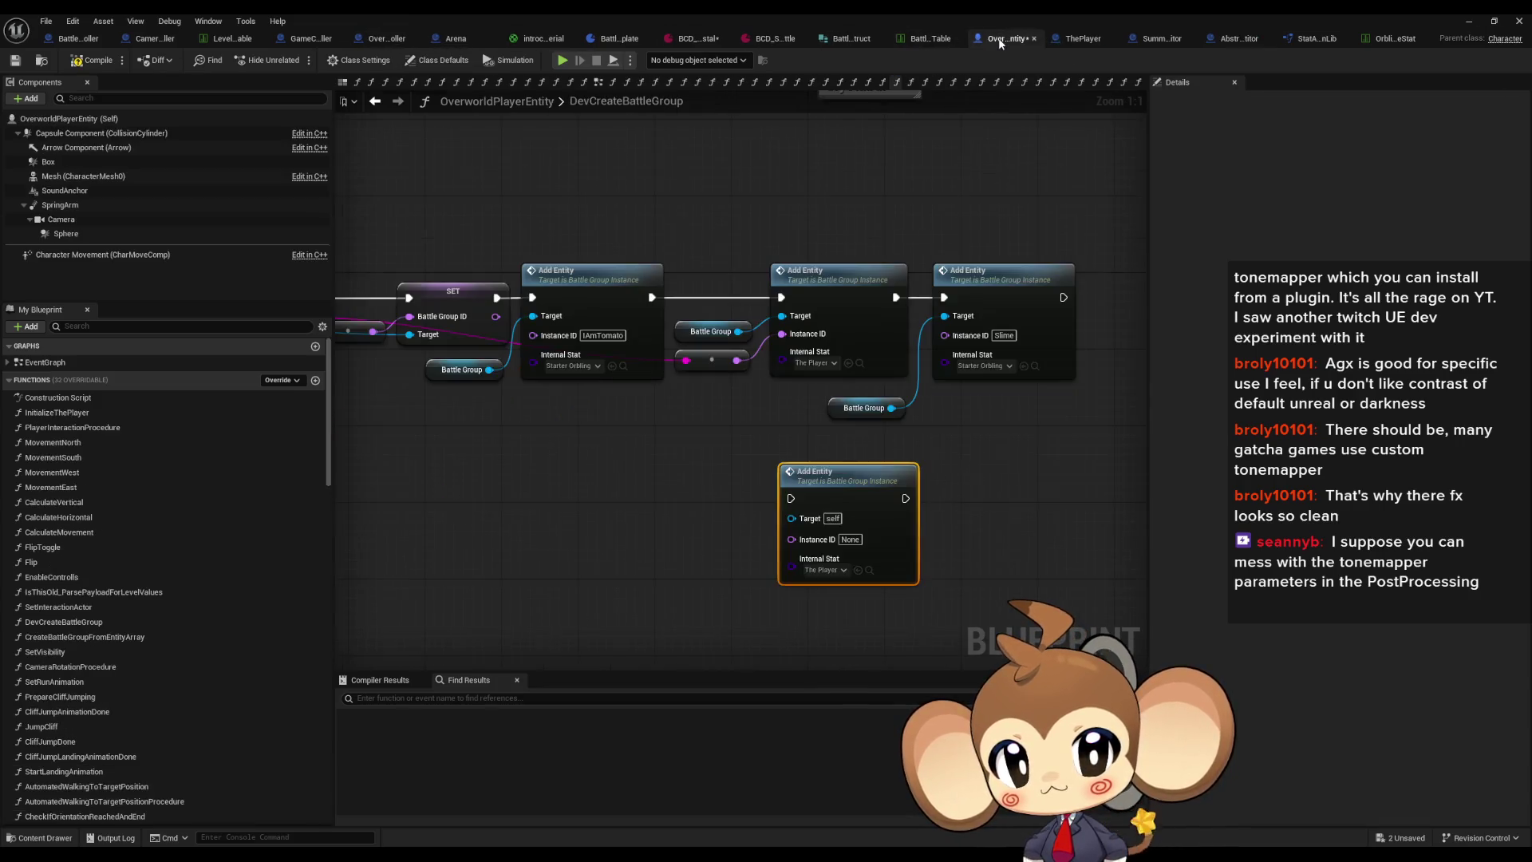
{"action": "left_click_drag", "start_coordinate": [795, 468], "coordinate": [653, 445]}
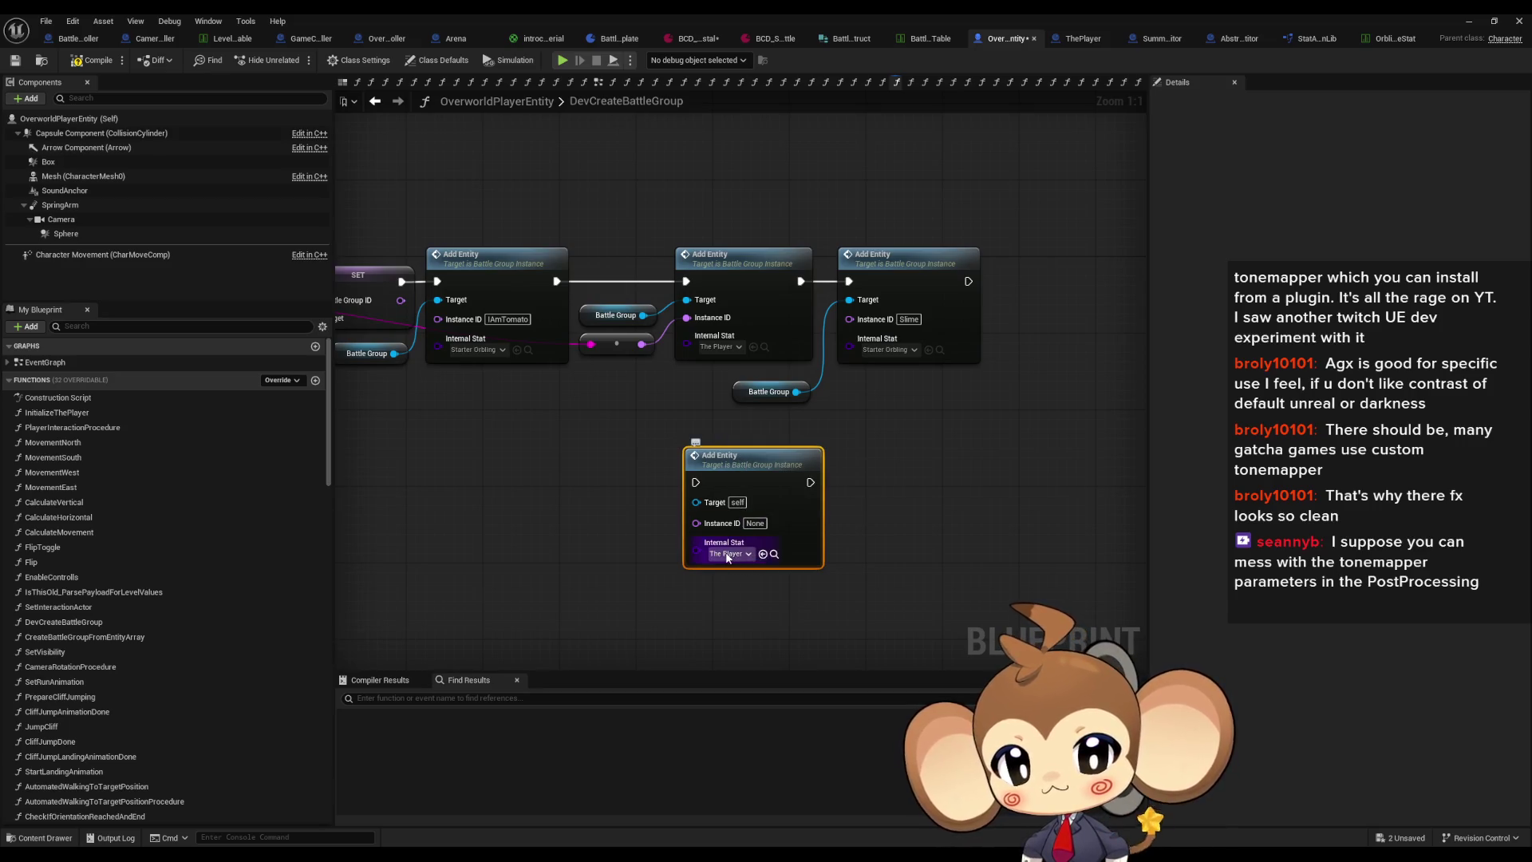
{"action": "left_click", "coordinate": [1070, 37]}
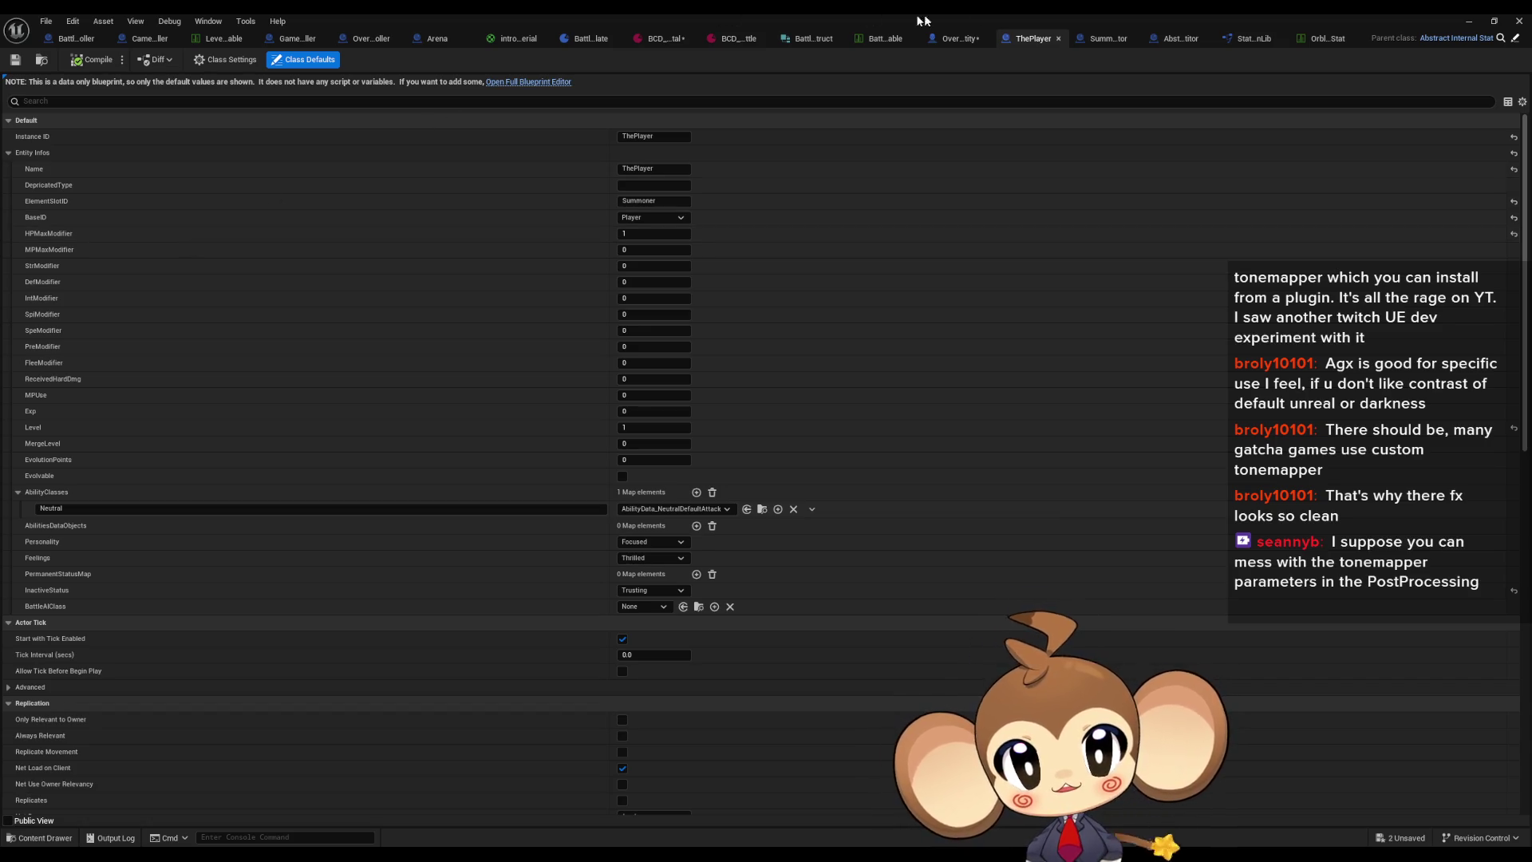
{"action": "left_click", "coordinate": [1110, 40]}
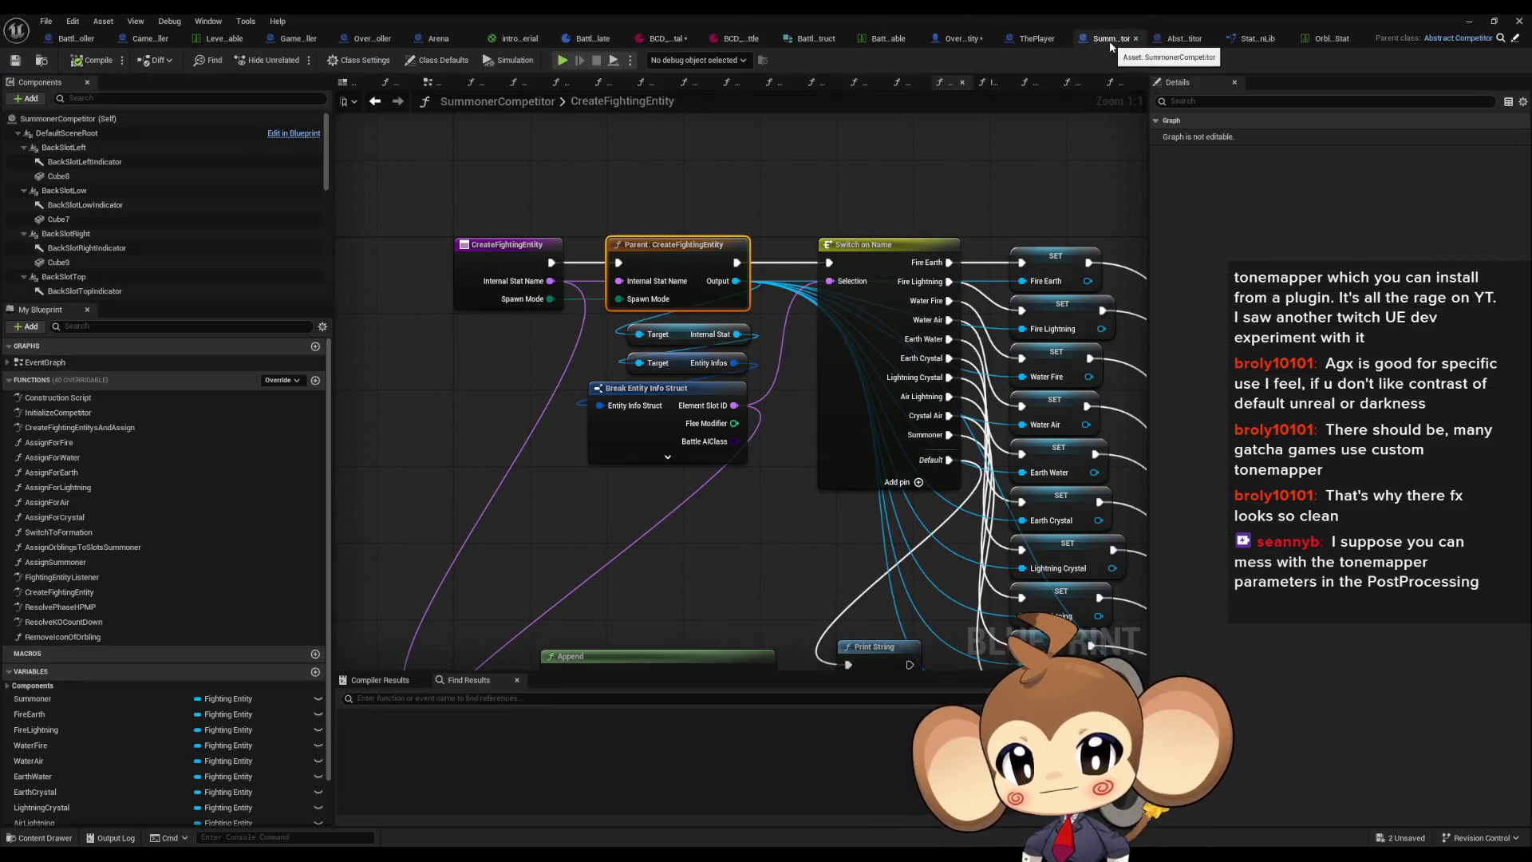
{"action": "left_click", "coordinate": [1034, 38]}
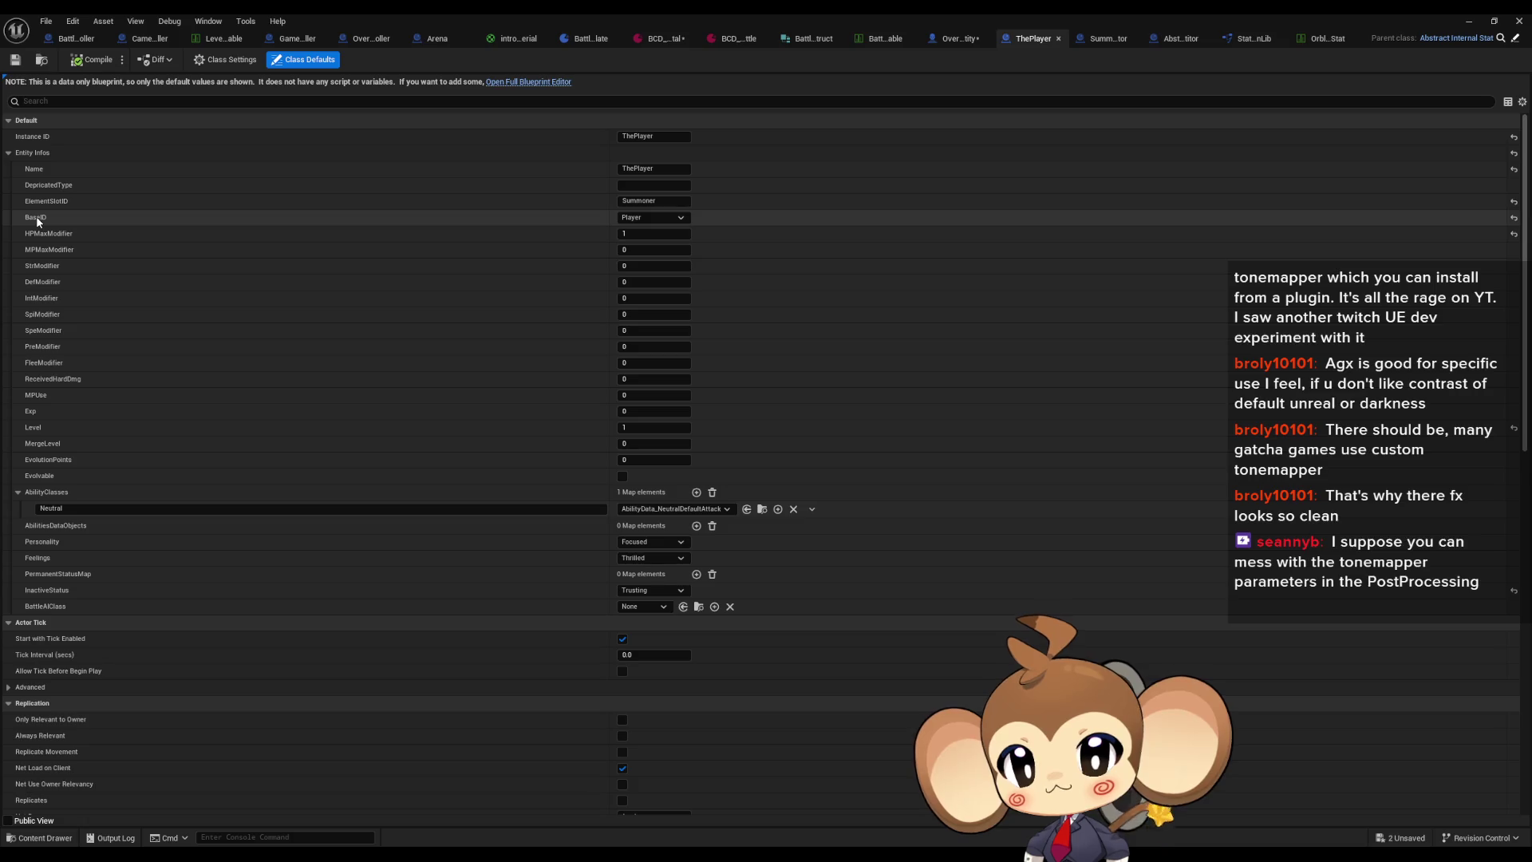
{"action": "double_click", "coordinate": [640, 13]}
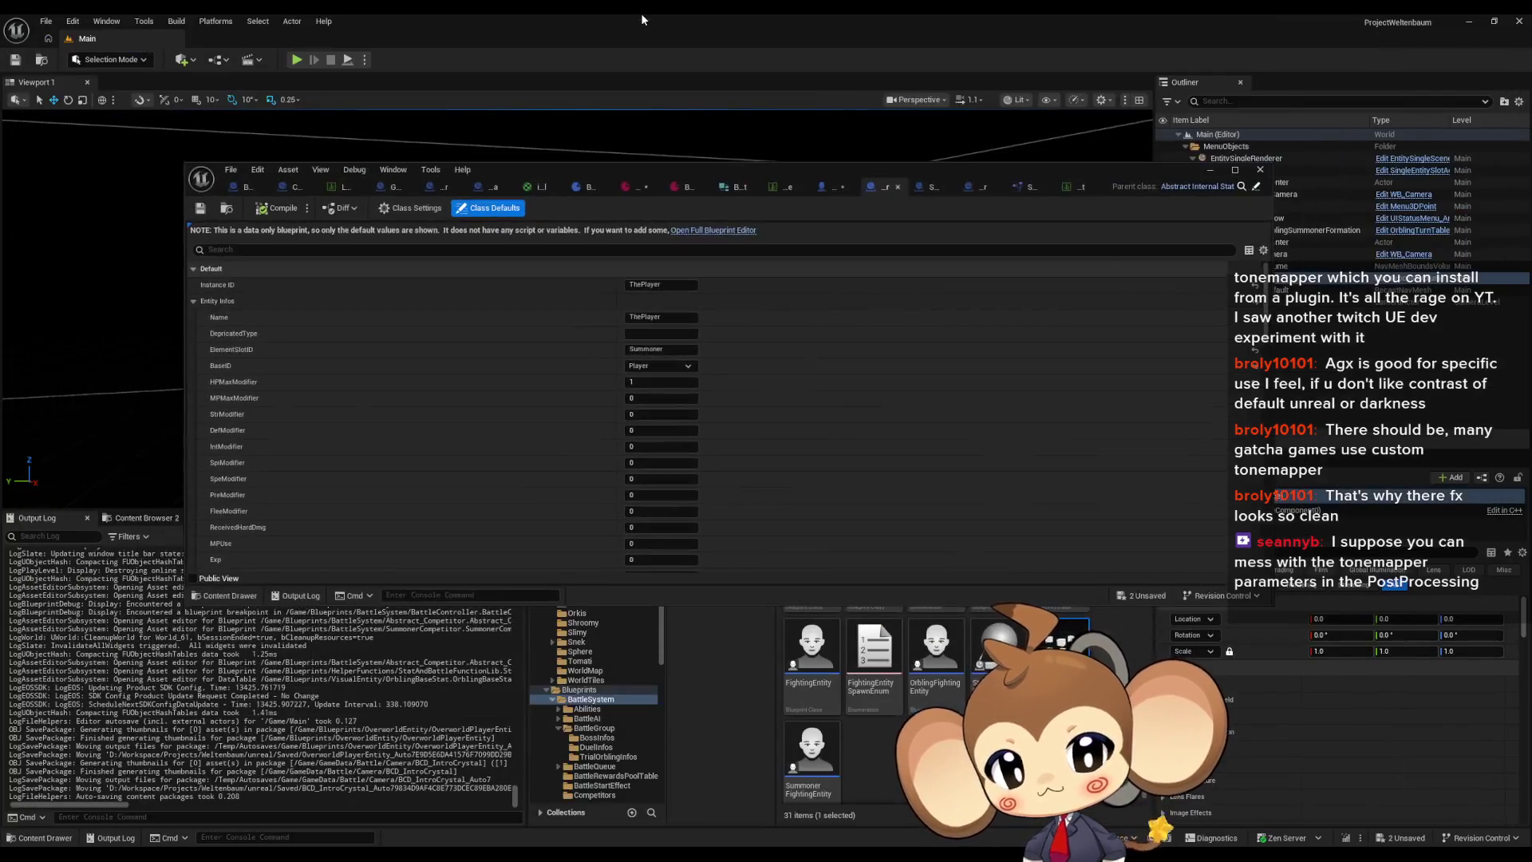
Step: Find the BaseVisualClassIDs enum from the Content folder by searching 'base', and open it full-screen
{"action": "left_click_drag", "start_coordinate": [788, 168], "coordinate": [747, 22]}
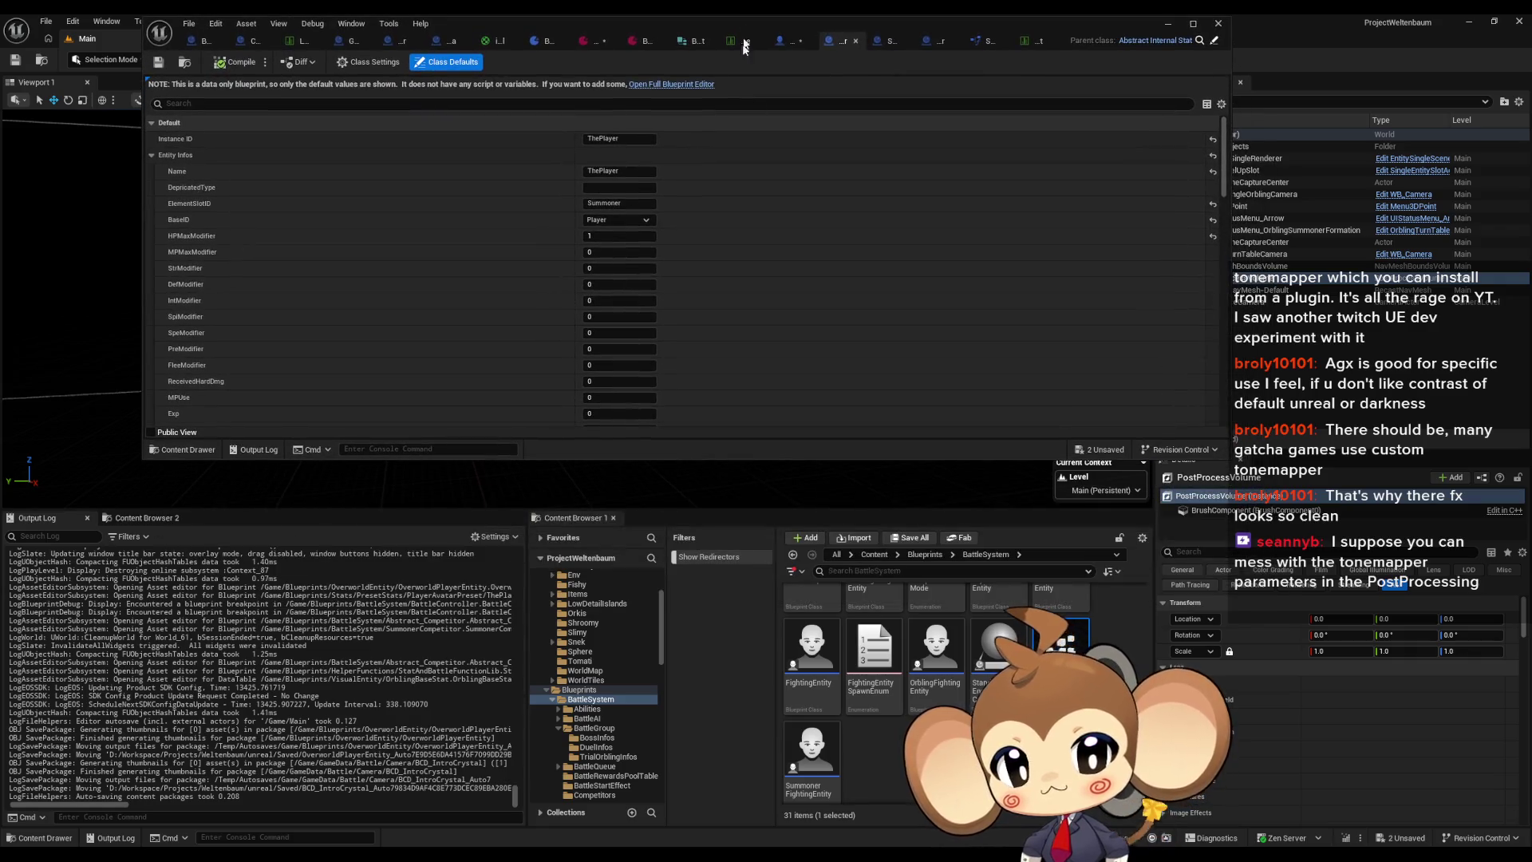
{"action": "left_click", "coordinate": [875, 554]}
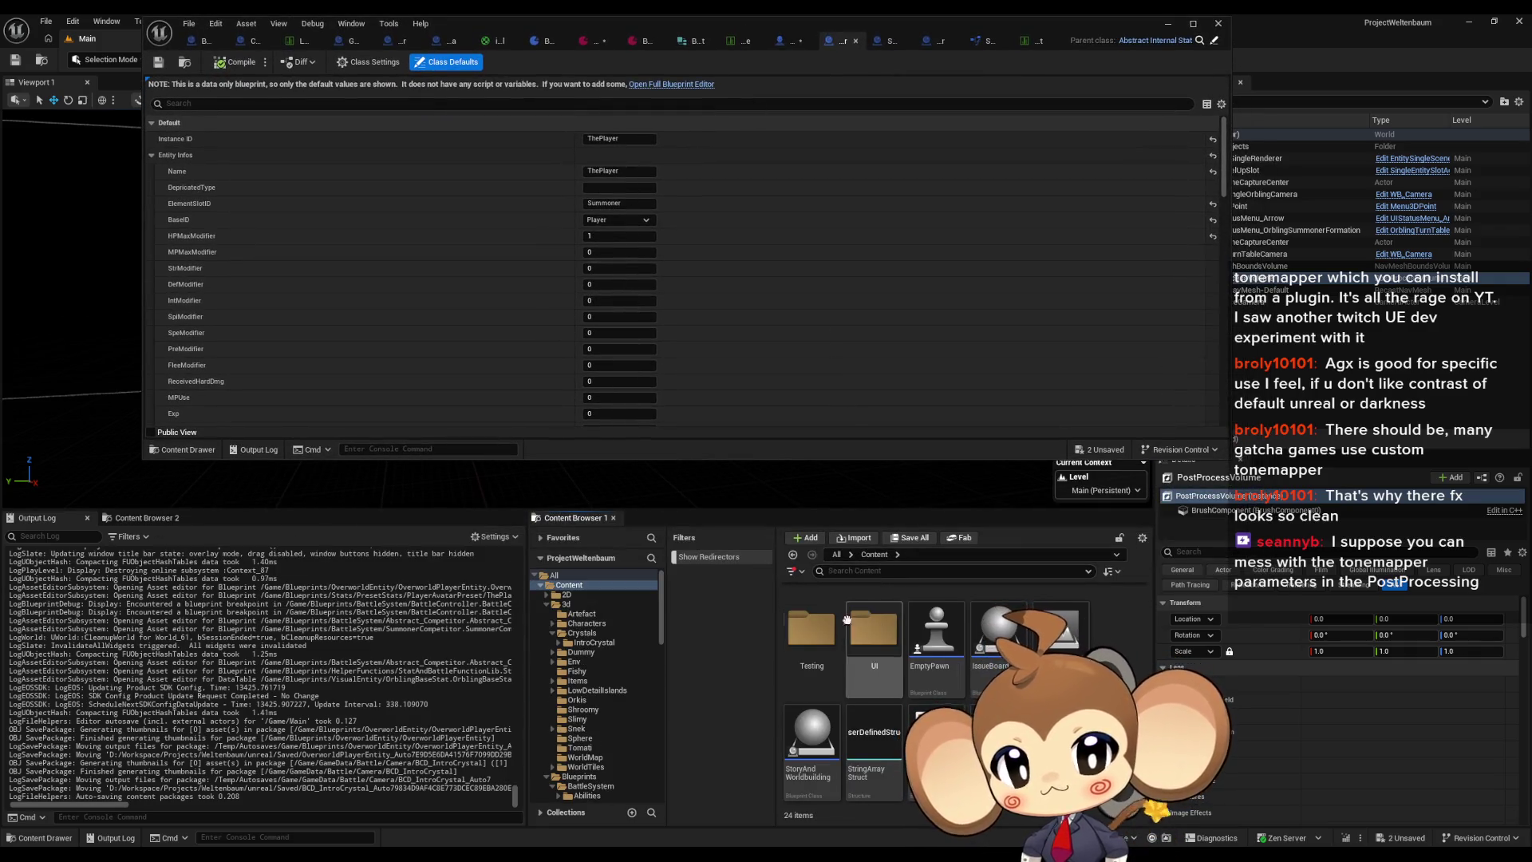
{"action": "left_click", "coordinate": [864, 569]}
{"action": "type", "text": "vase"}
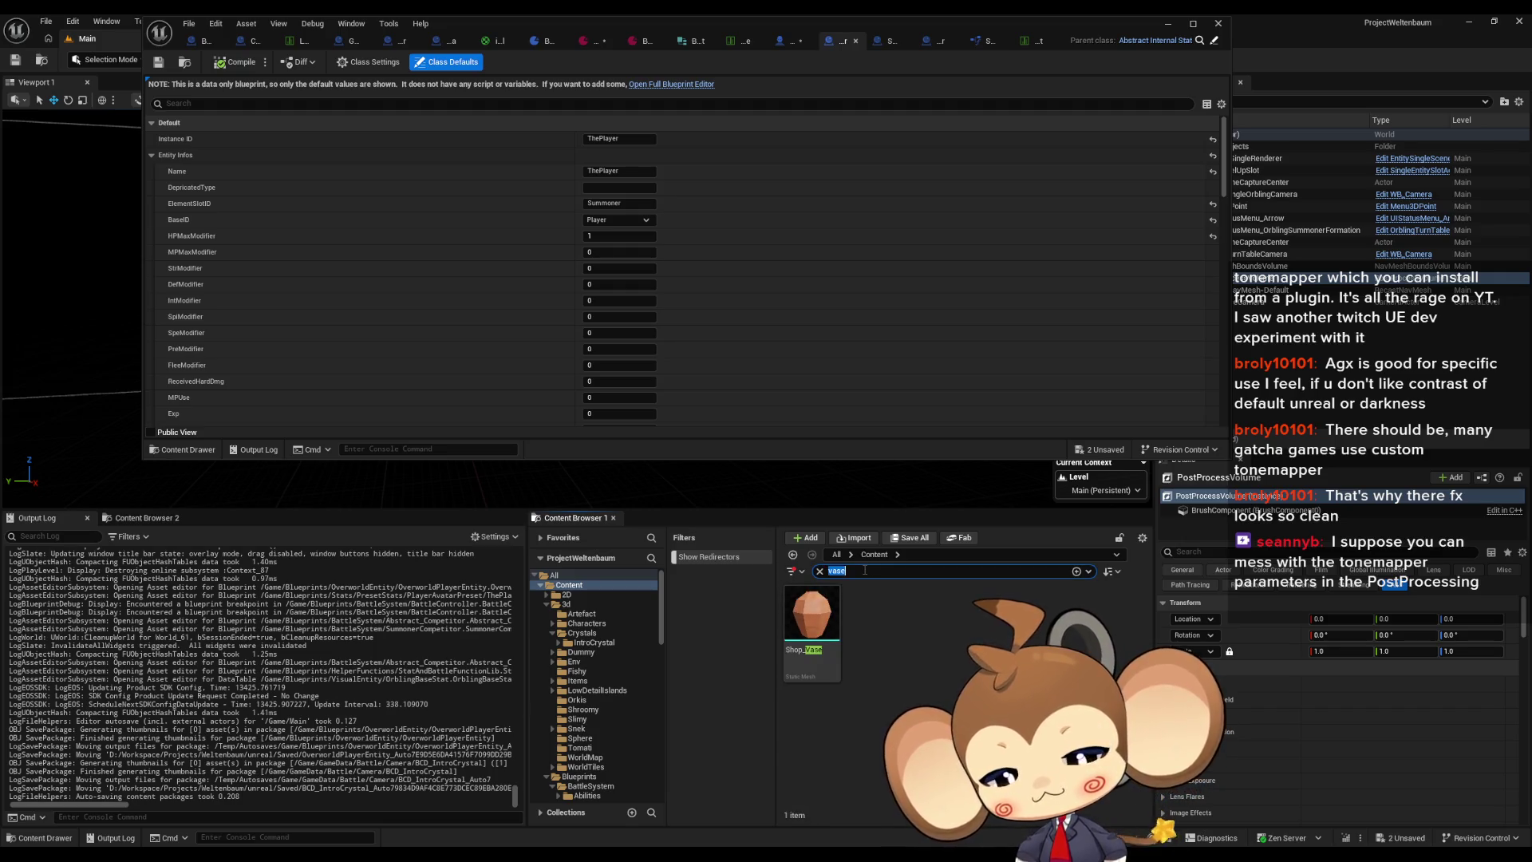
{"action": "type", "text": "base"}
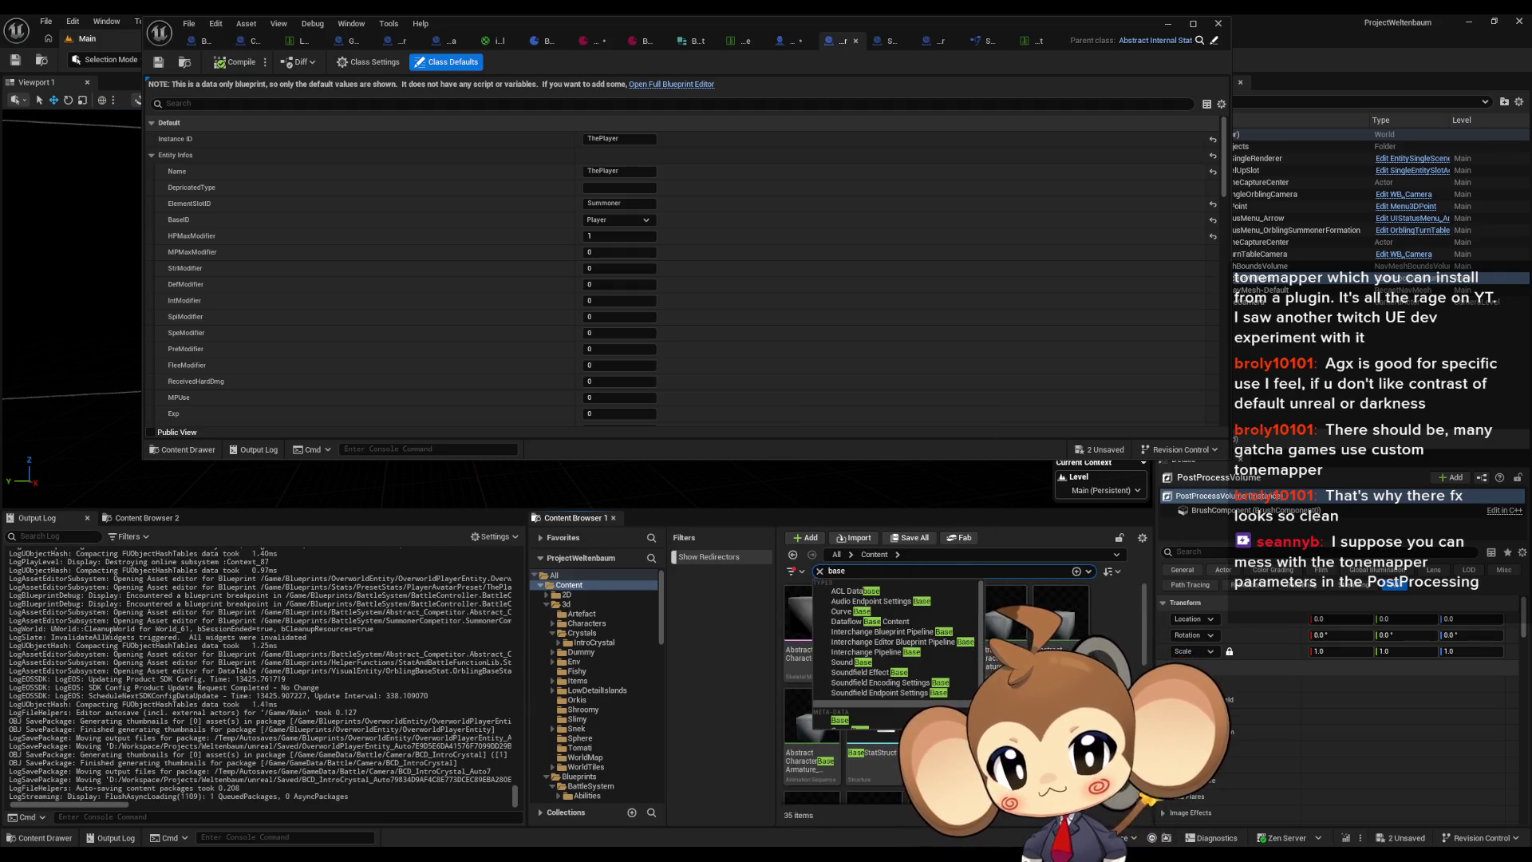
{"action": "left_click", "coordinate": [936, 706]}
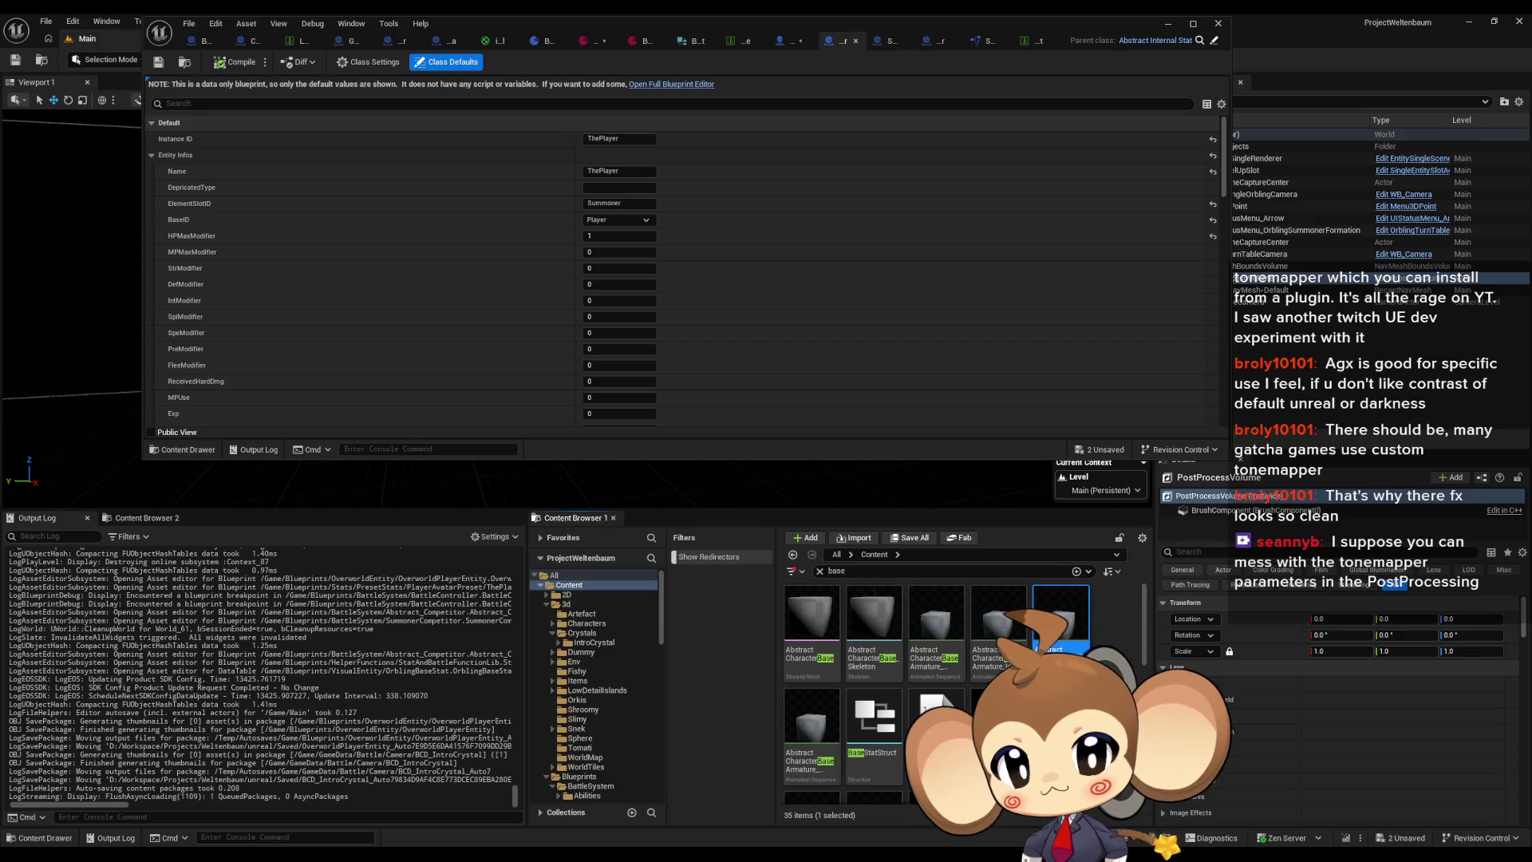
{"action": "double_click", "coordinate": [936, 706]}
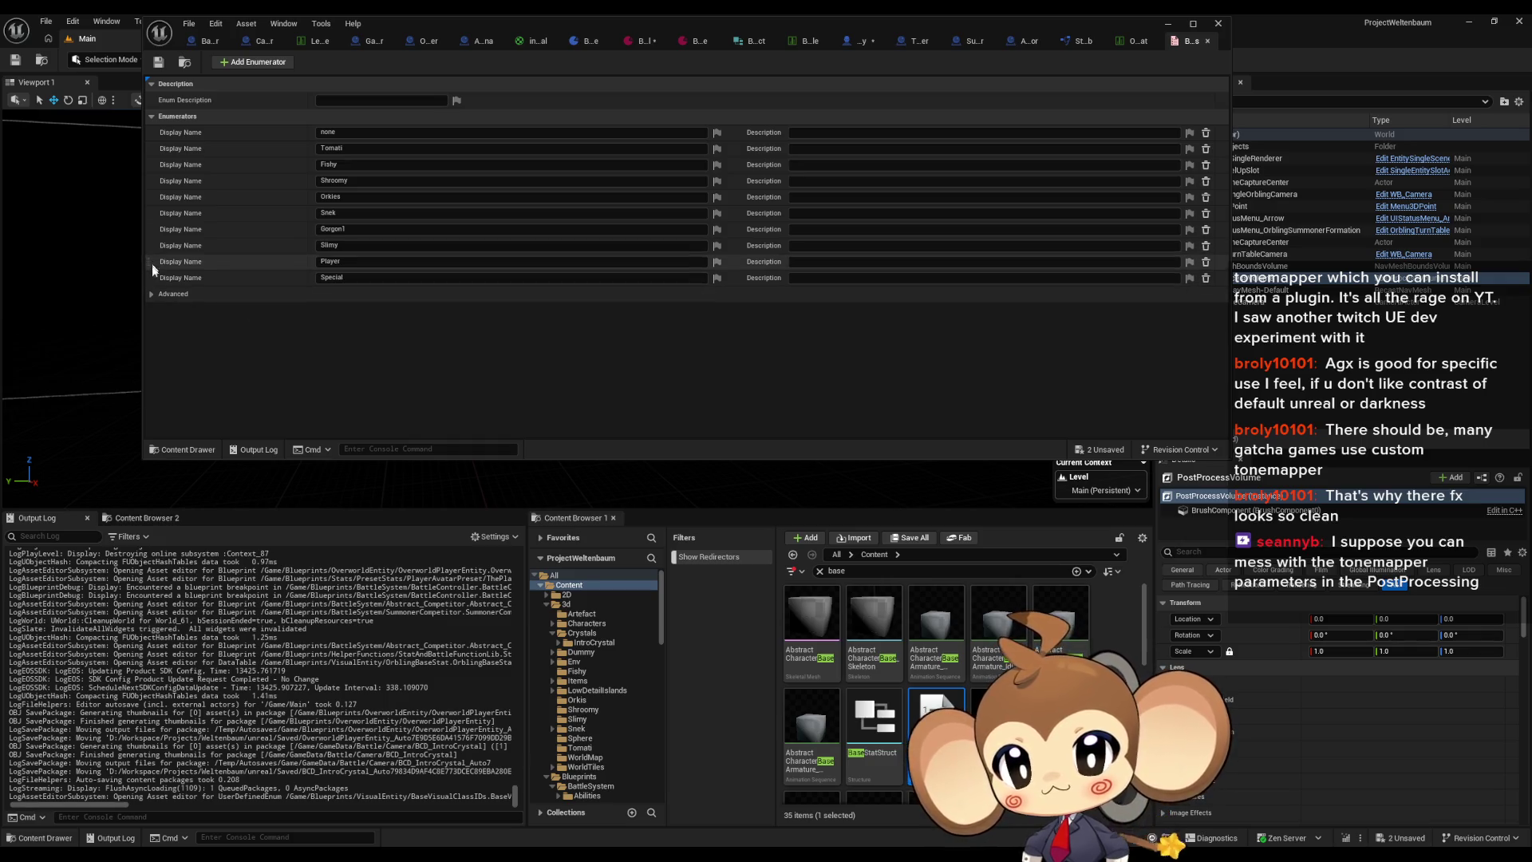
{"action": "mouse_move", "coordinate": [487, 36]}
{"action": "left_mouse_down"}
{"action": "mouse_move", "coordinate": [527, 188]}
{"action": "mouse_move", "coordinate": [527, 4]}
{"action": "left_mouse_up"}
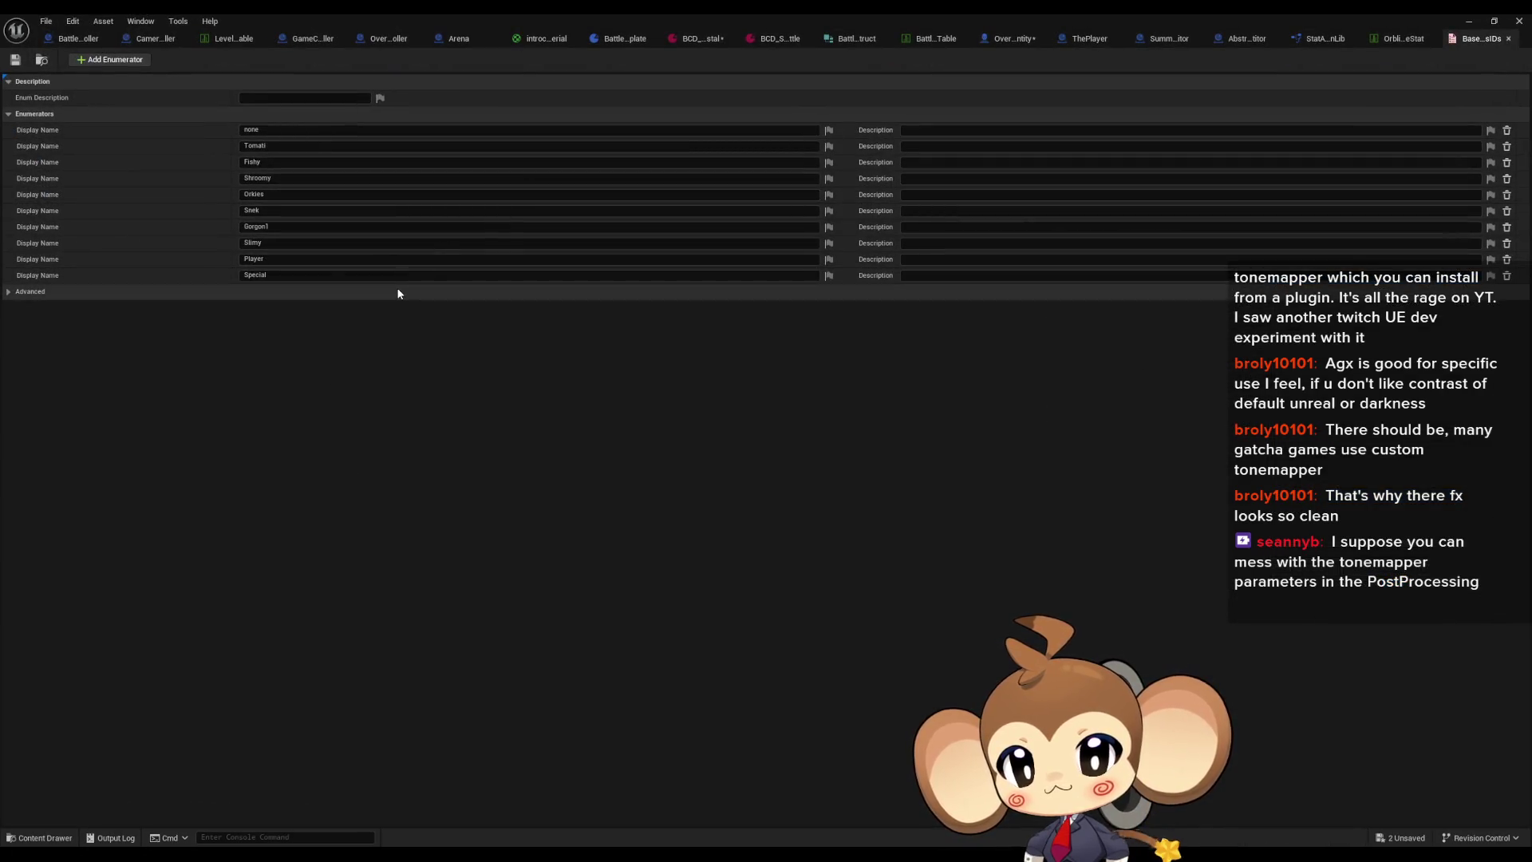
Step: Check the Special entry's display name unchanged, then return to the Abstract_Competitor summoner graph
{"action": "left_click", "coordinate": [263, 276]}
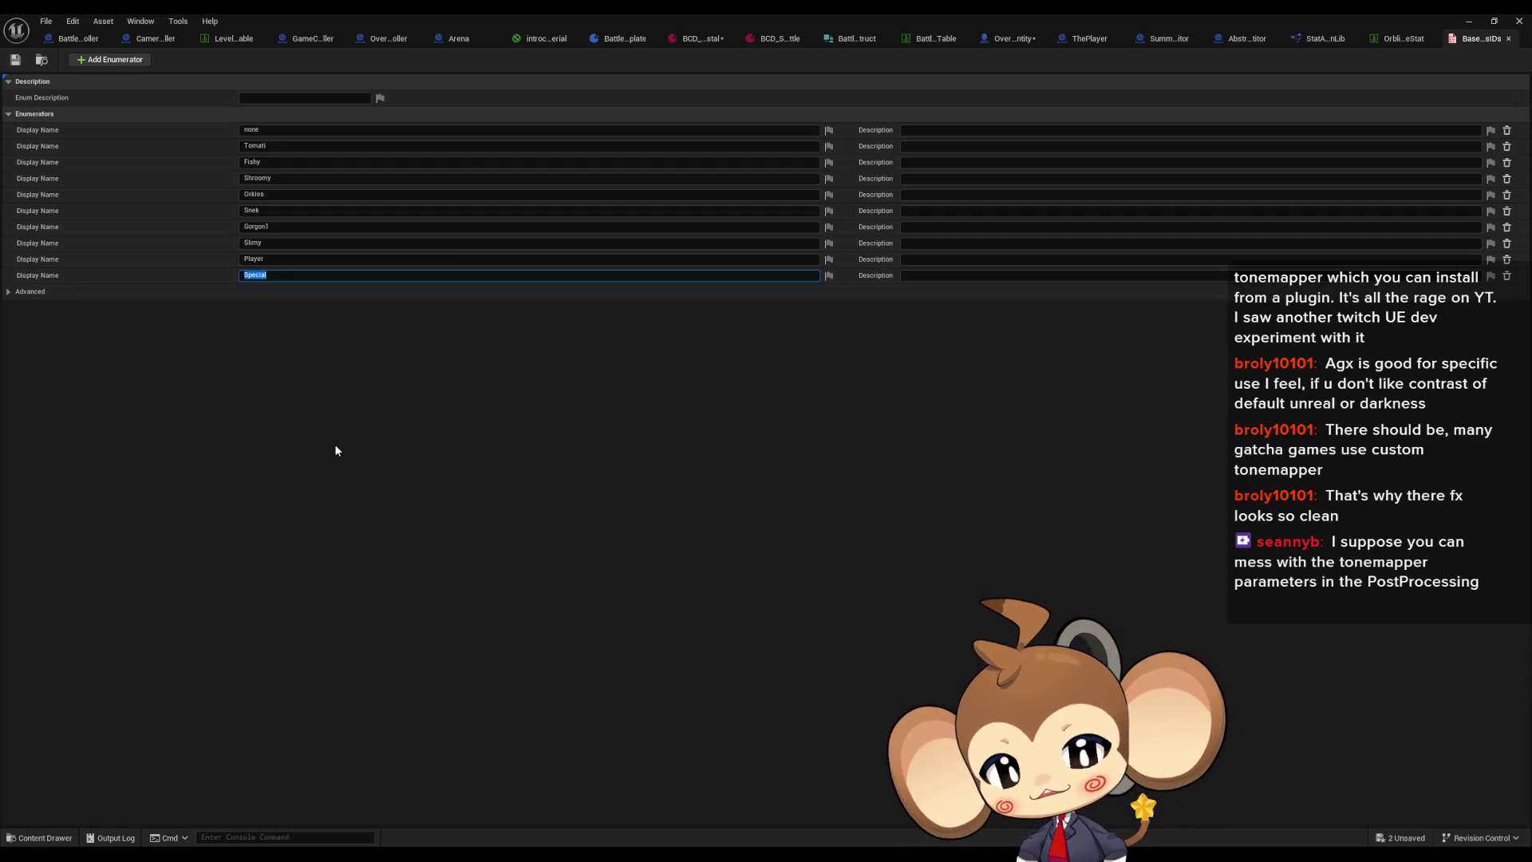
{"action": "left_click", "coordinate": [336, 394]}
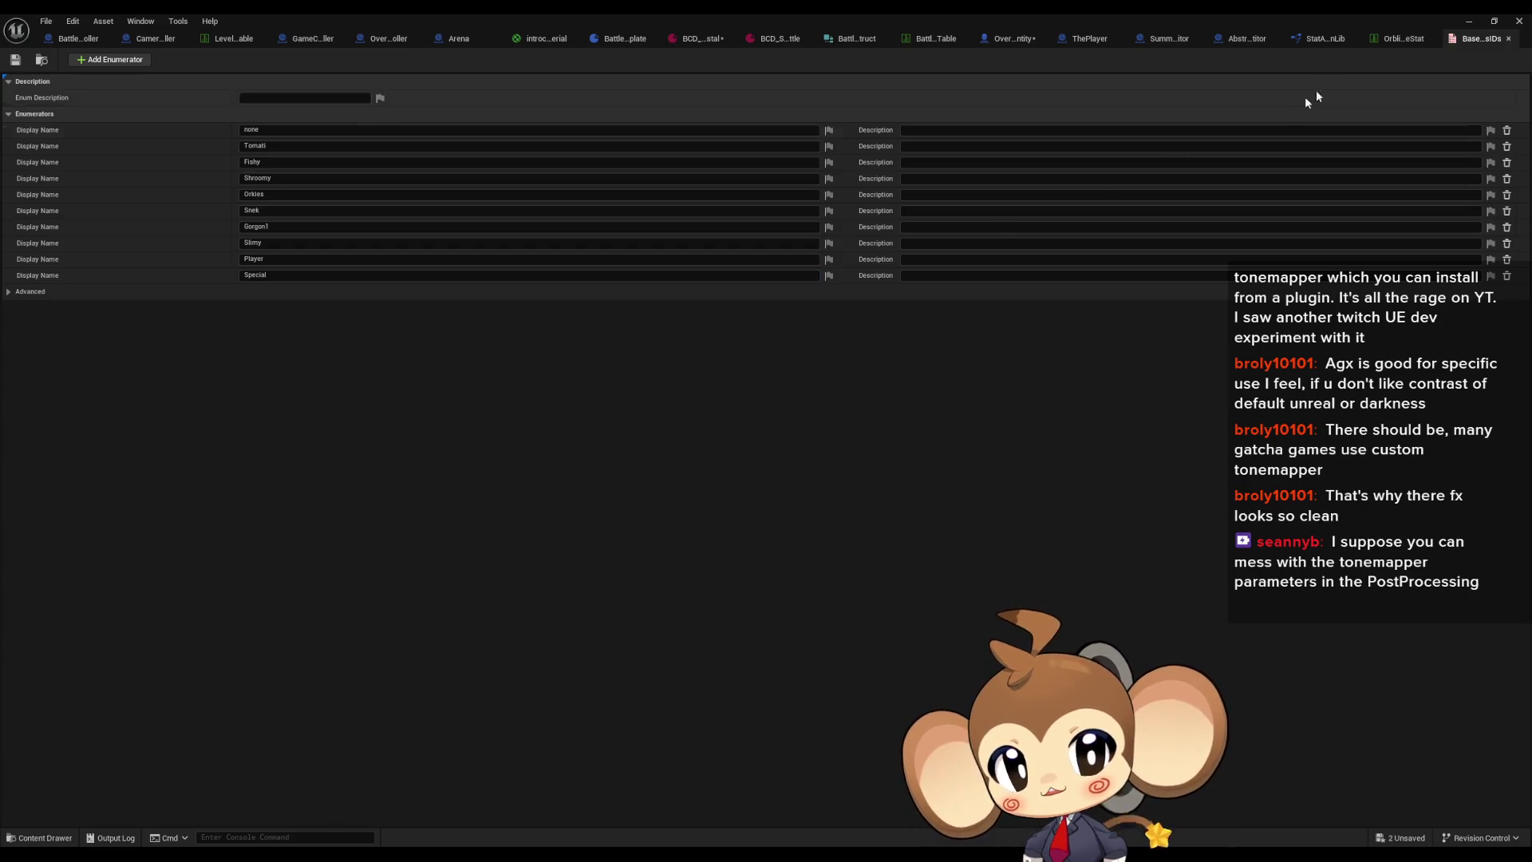
{"action": "left_click", "coordinate": [1246, 38]}
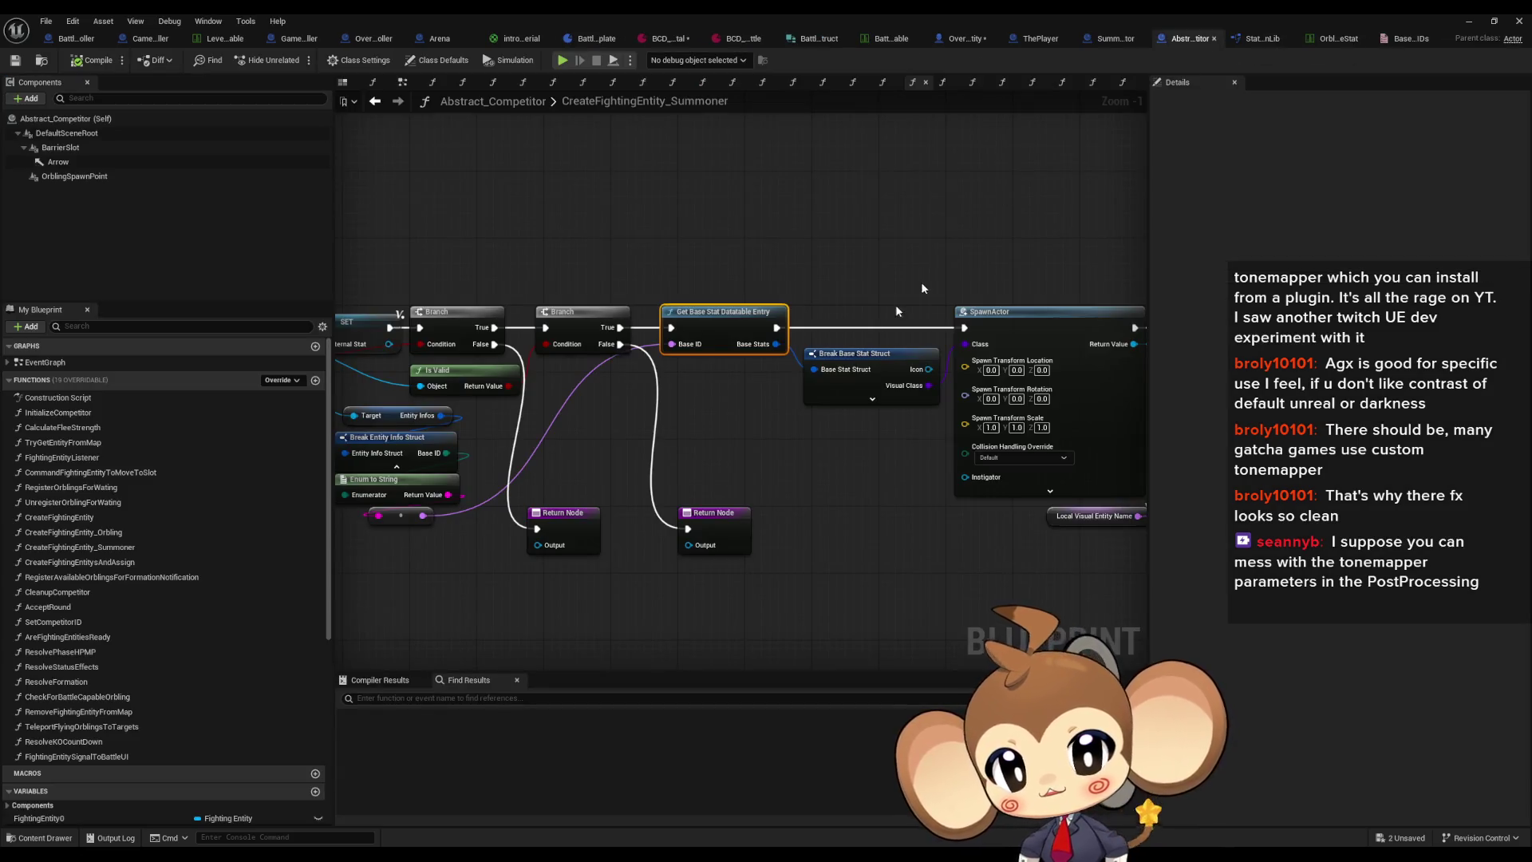
Step: Run Find References on the Enum to String node to list its uses
{"action": "left_click_drag", "start_coordinate": [920, 289], "coordinate": [1044, 270]}
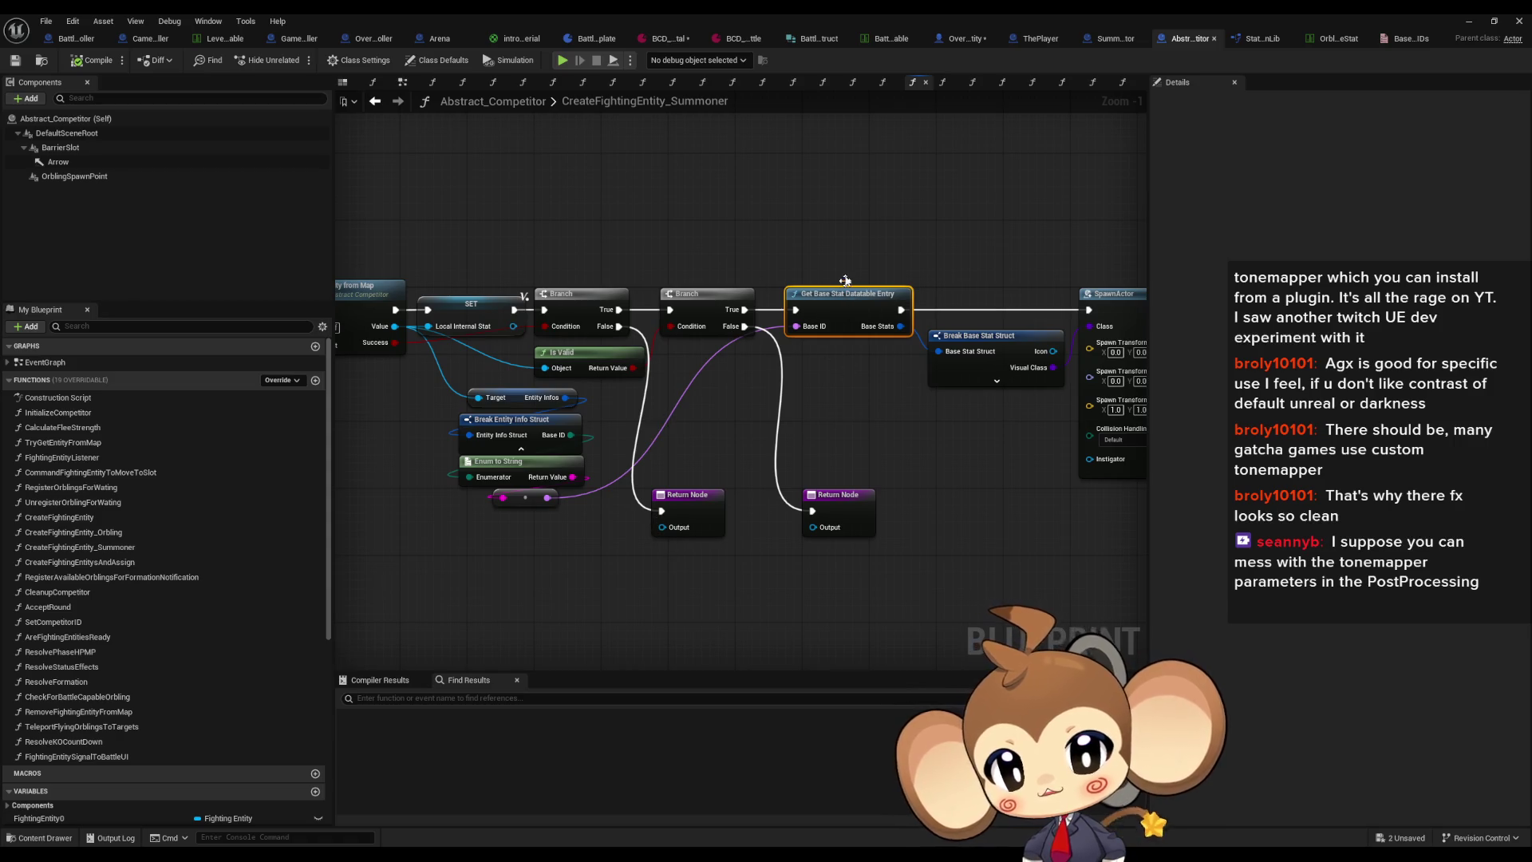
{"action": "right_click", "coordinate": [514, 464]}
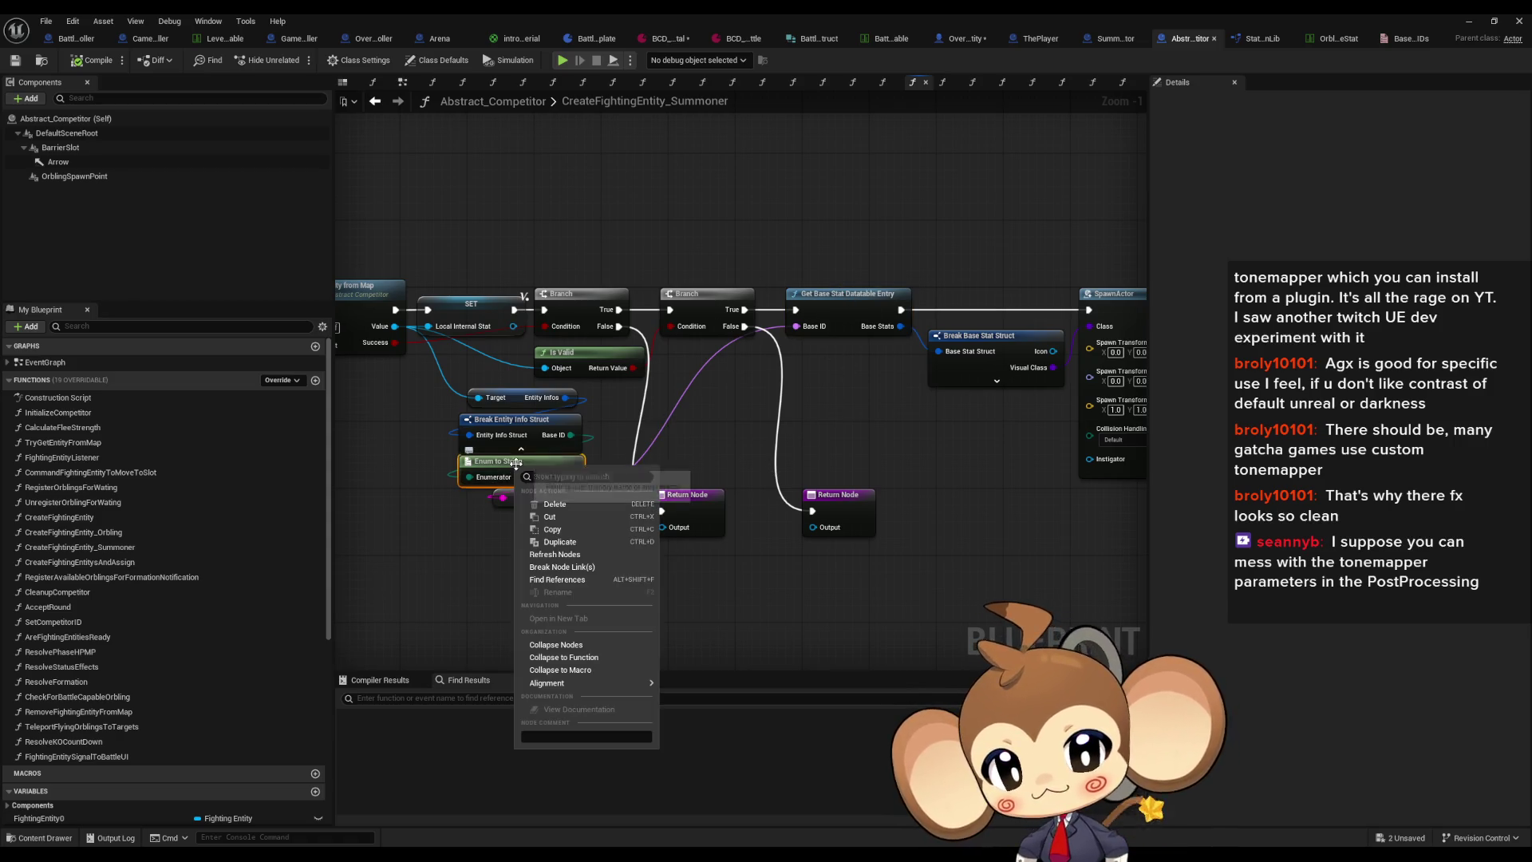
{"action": "left_click", "coordinate": [608, 580]}
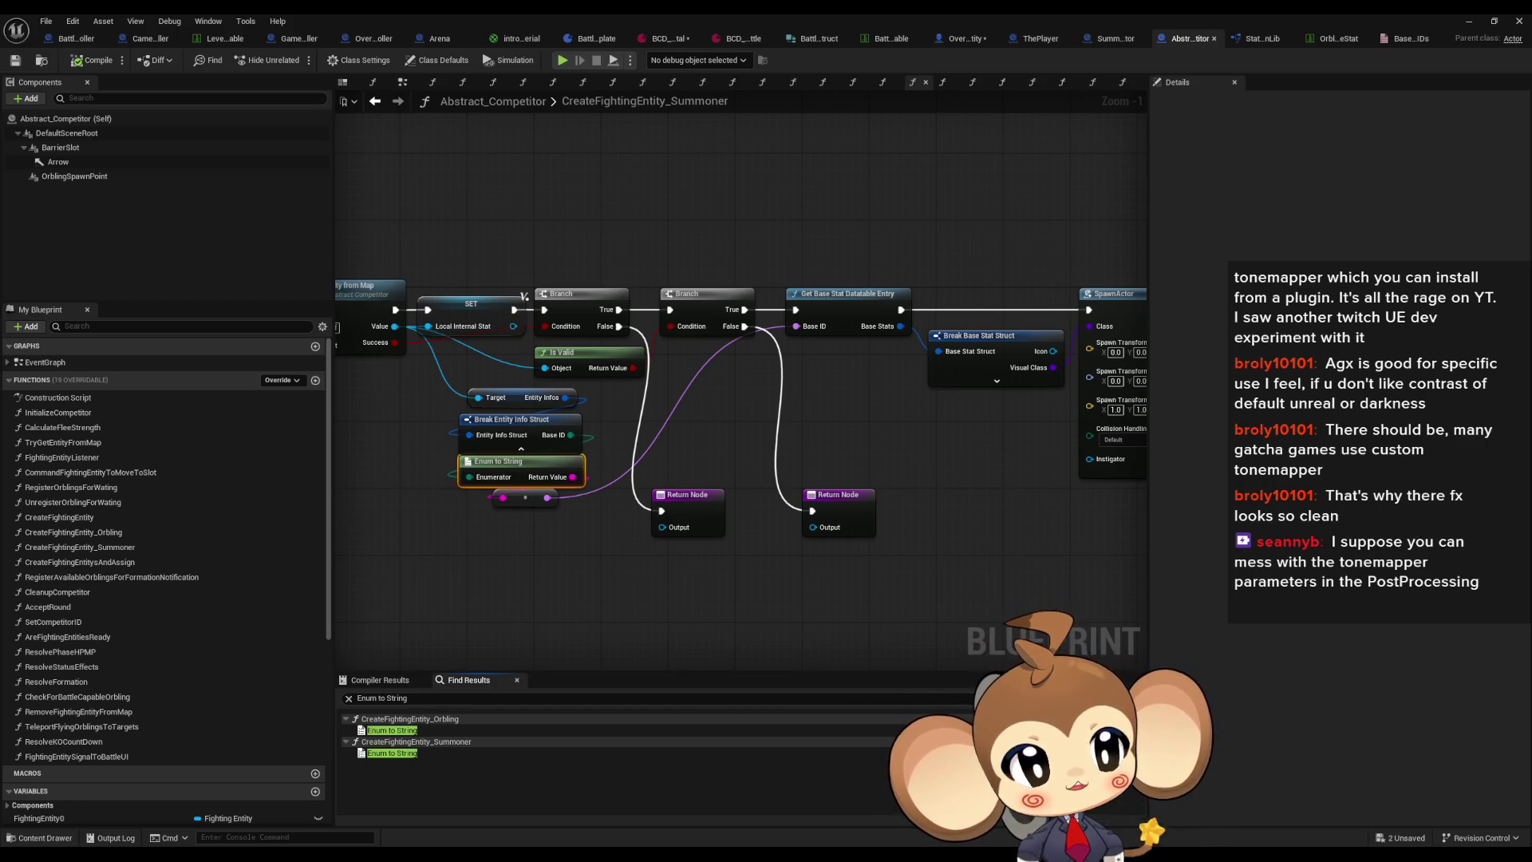
{"action": "left_click", "coordinate": [515, 567]}
Step: Inspect Break Entity Info Struct's pin options and Get Base Stat Datatable Entry's actions without changes
{"action": "left_click", "coordinate": [531, 422]}
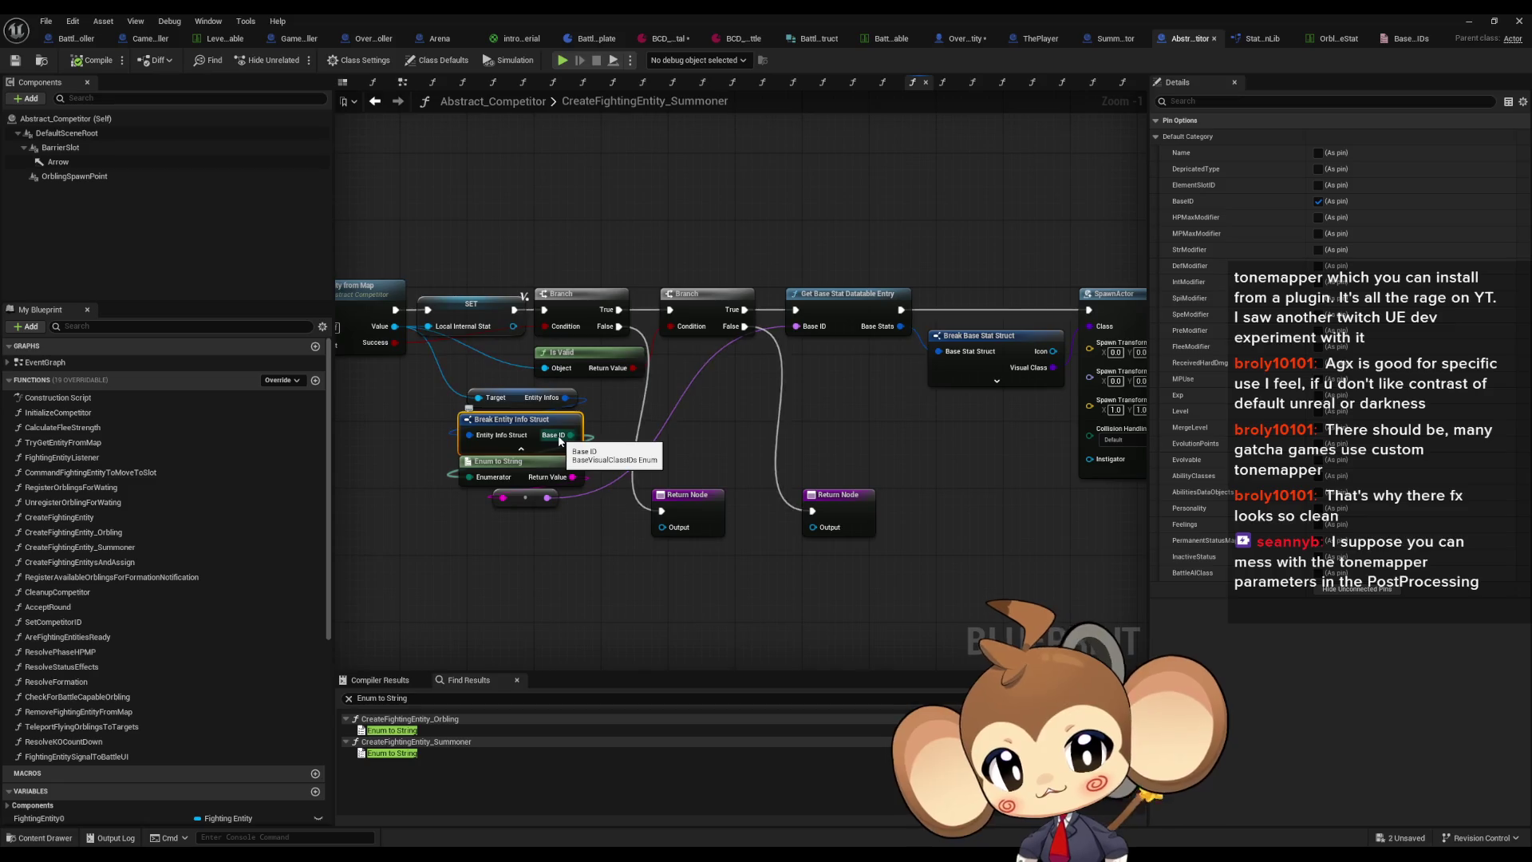
{"action": "left_click", "coordinate": [830, 311]}
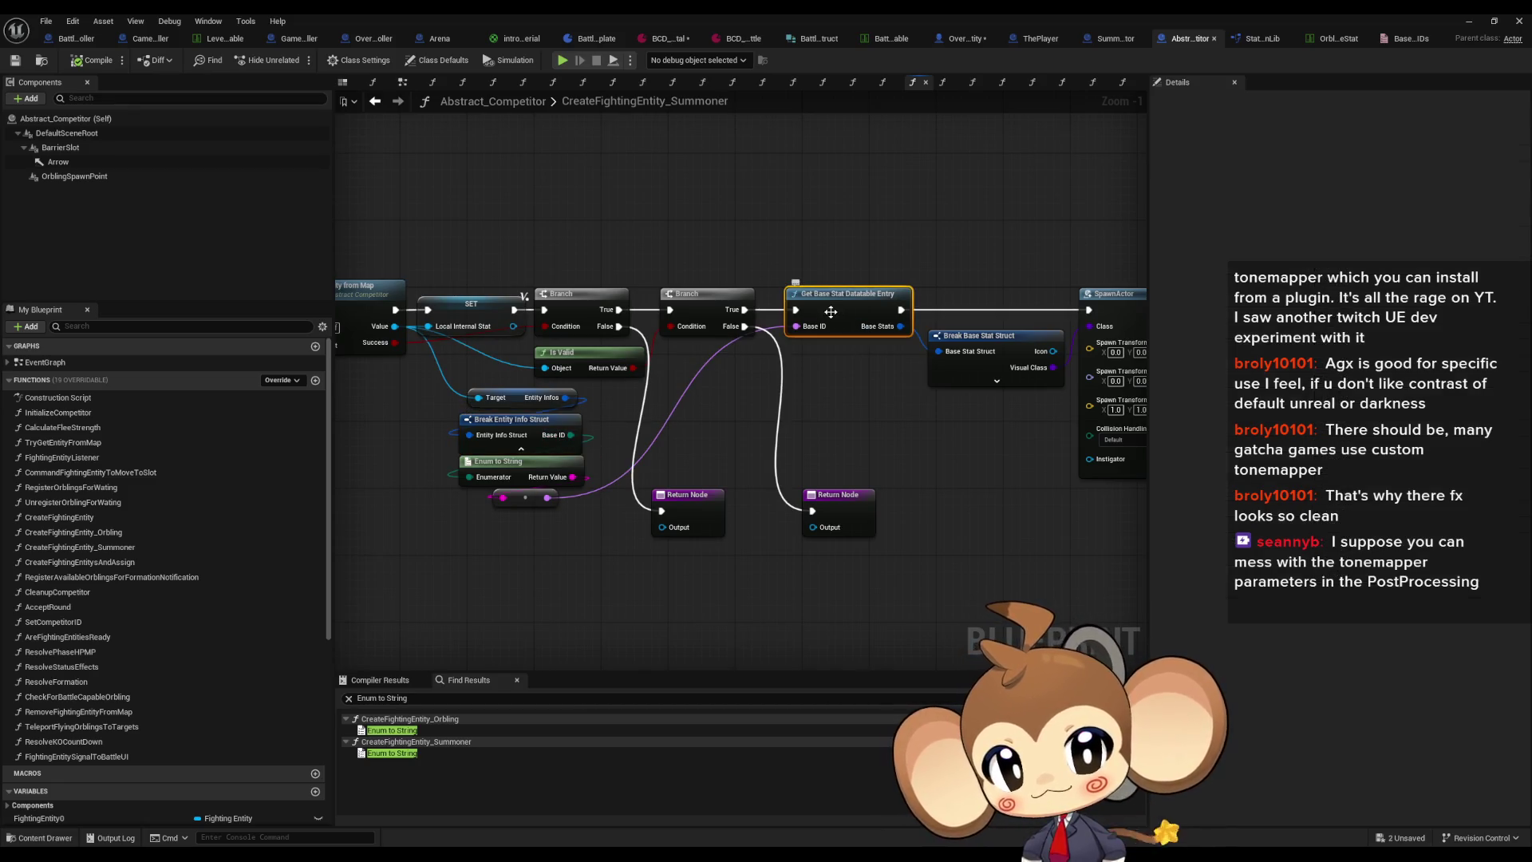
{"action": "right_click", "coordinate": [830, 311]}
{"action": "mouse_move", "coordinate": [918, 439]}
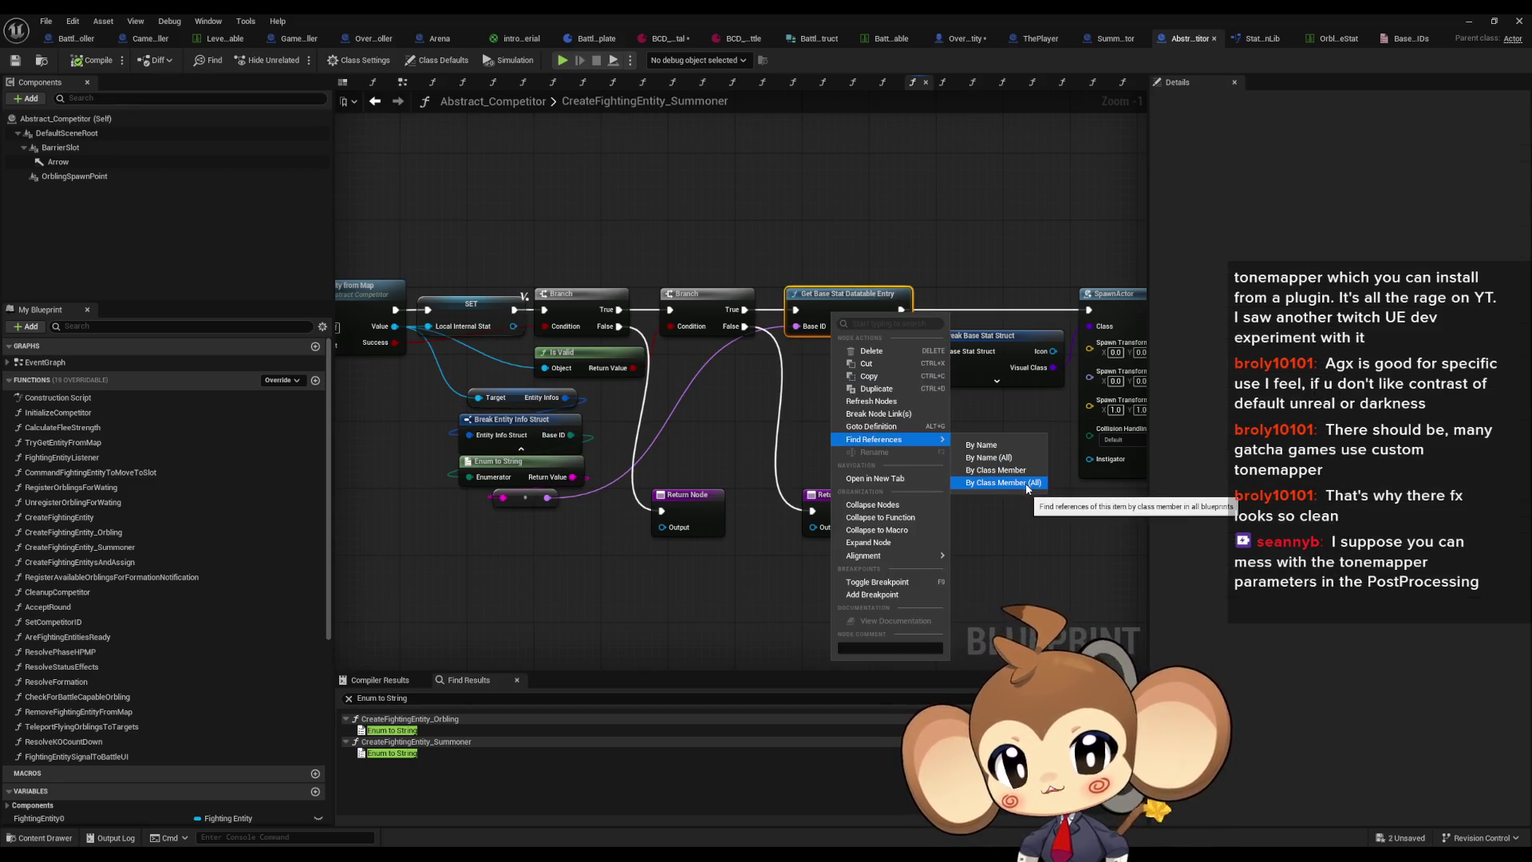
{"action": "left_click", "coordinate": [1136, 495]}
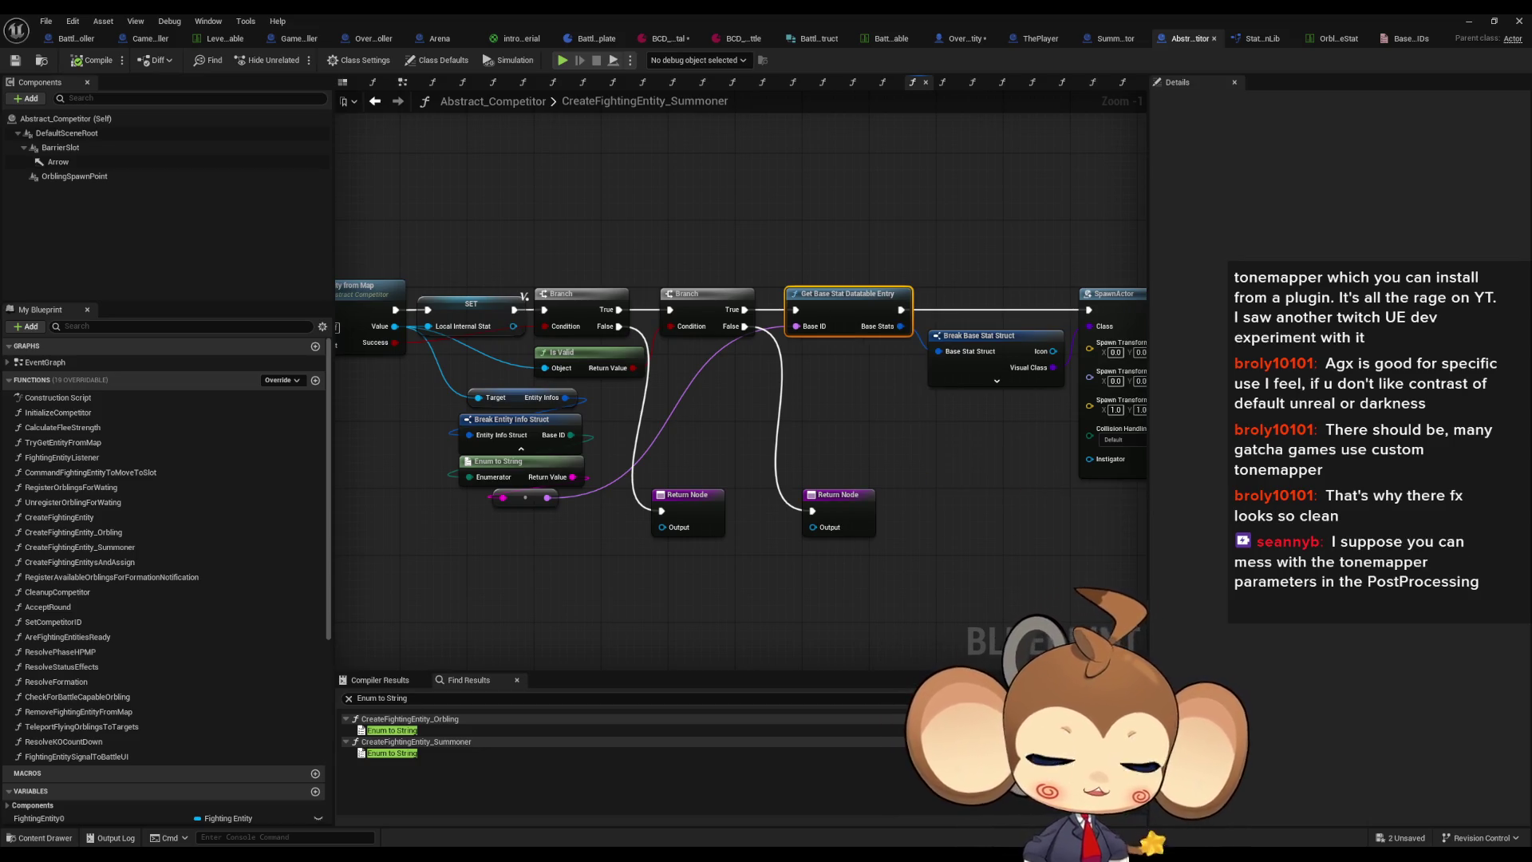
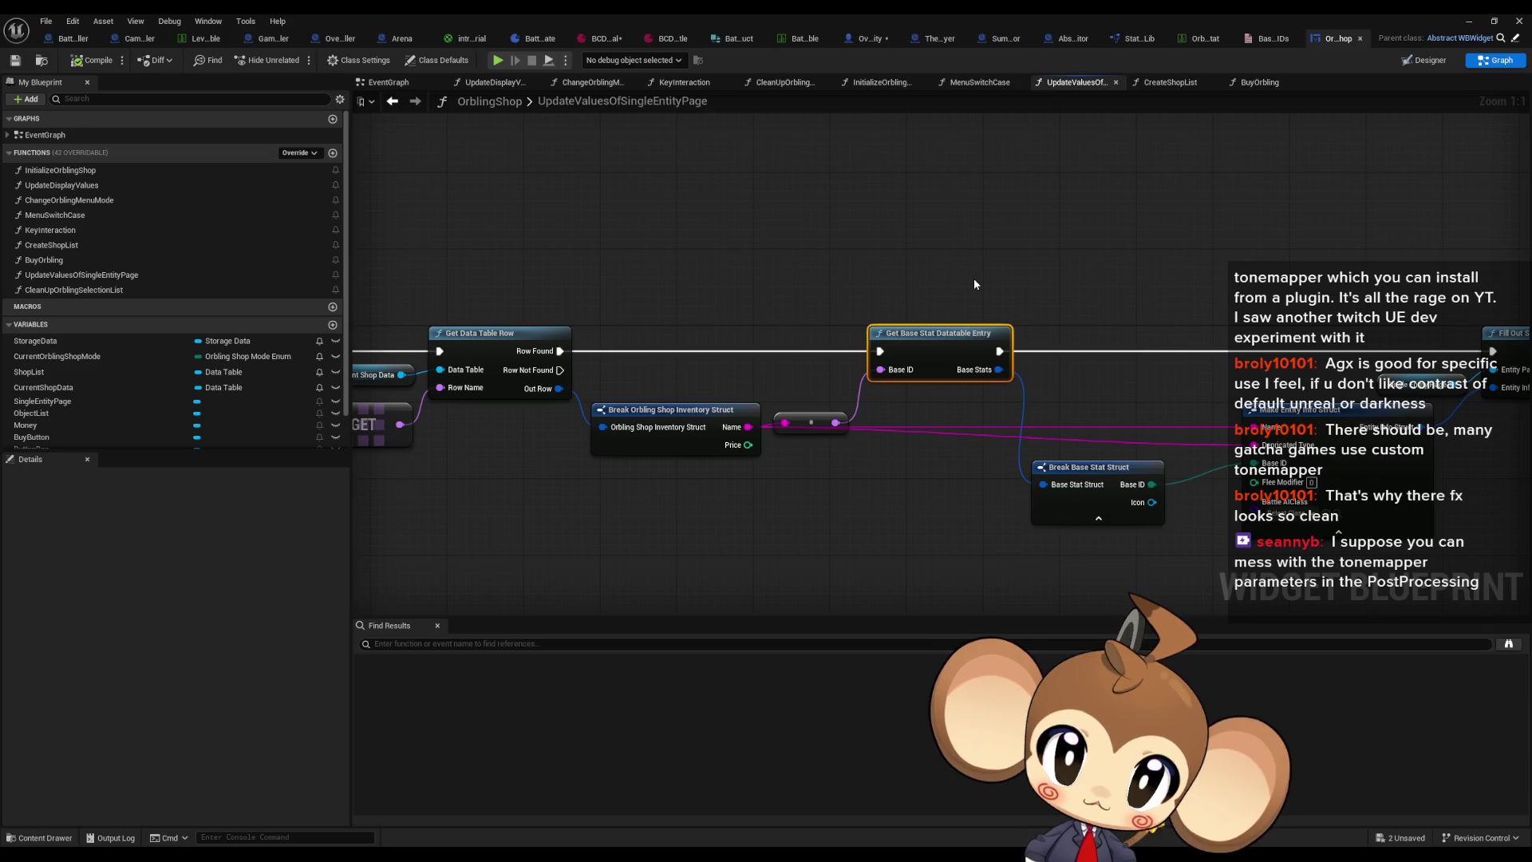
Step: Pan the current graph to bring the Row Found output node into view
{"action": "scroll", "coordinate": [880, 382], "scroll_direction": "down", "scroll_amount": 3}
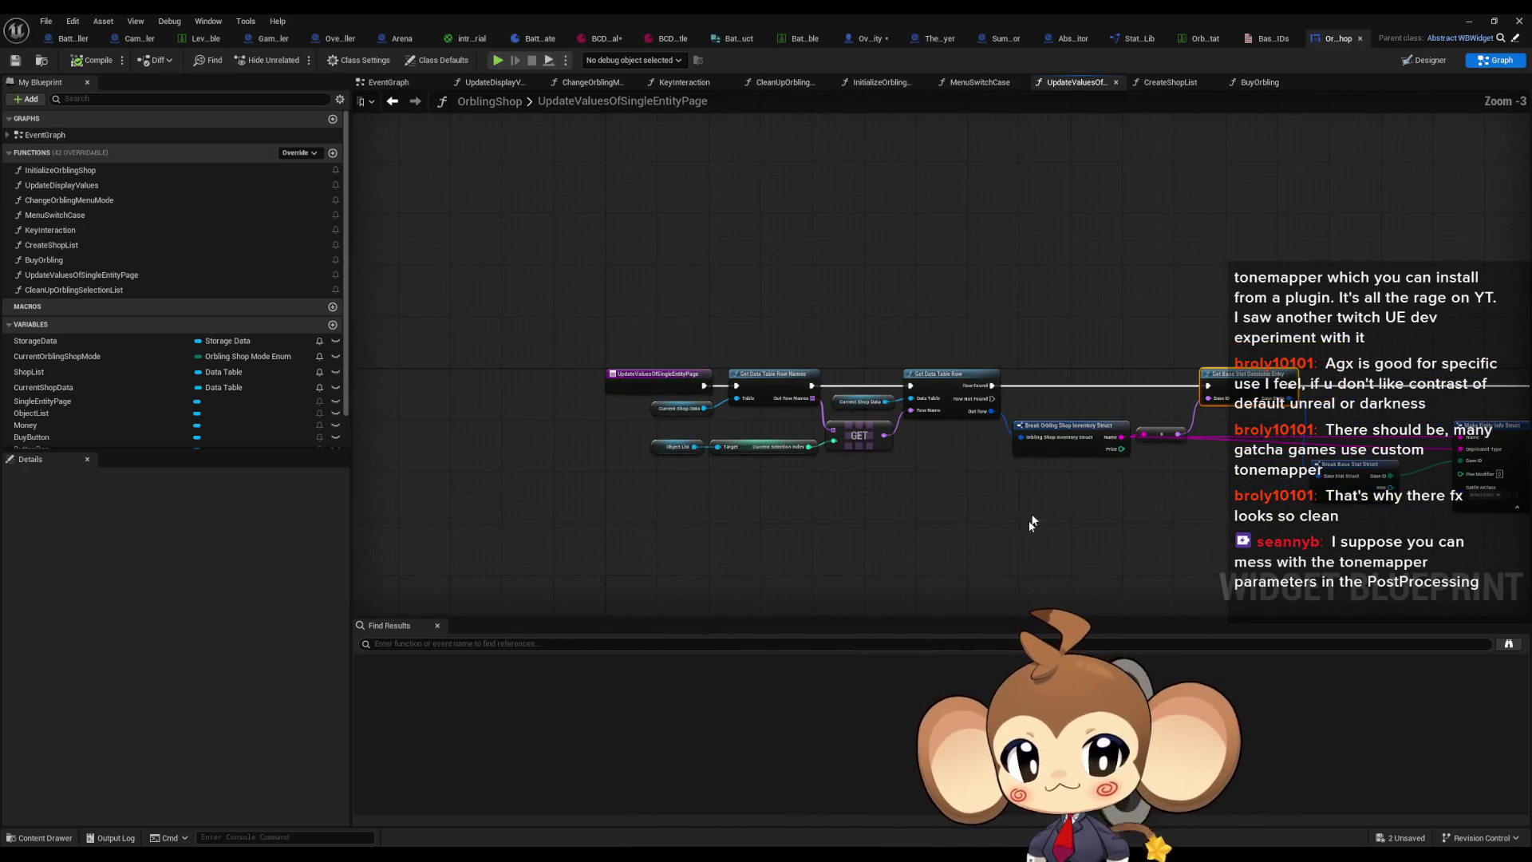
{"action": "left_click_drag", "start_coordinate": [1036, 510], "coordinate": [1034, 451]}
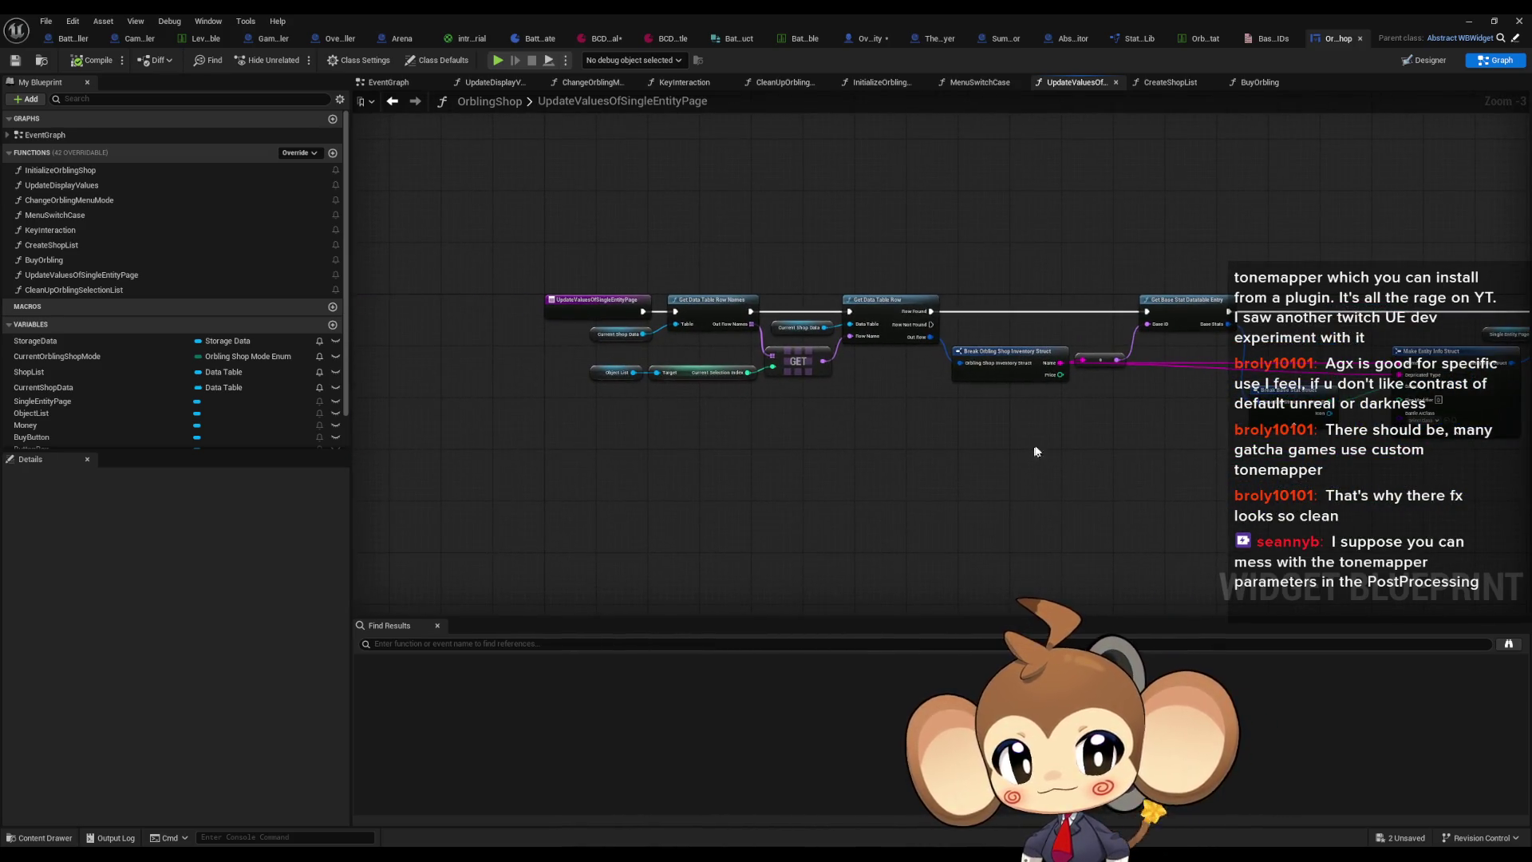
{"action": "scroll", "coordinate": [905, 404], "scroll_direction": "up", "scroll_amount": 2}
{"action": "scroll", "coordinate": [989, 402], "scroll_direction": "up", "scroll_amount": 1}
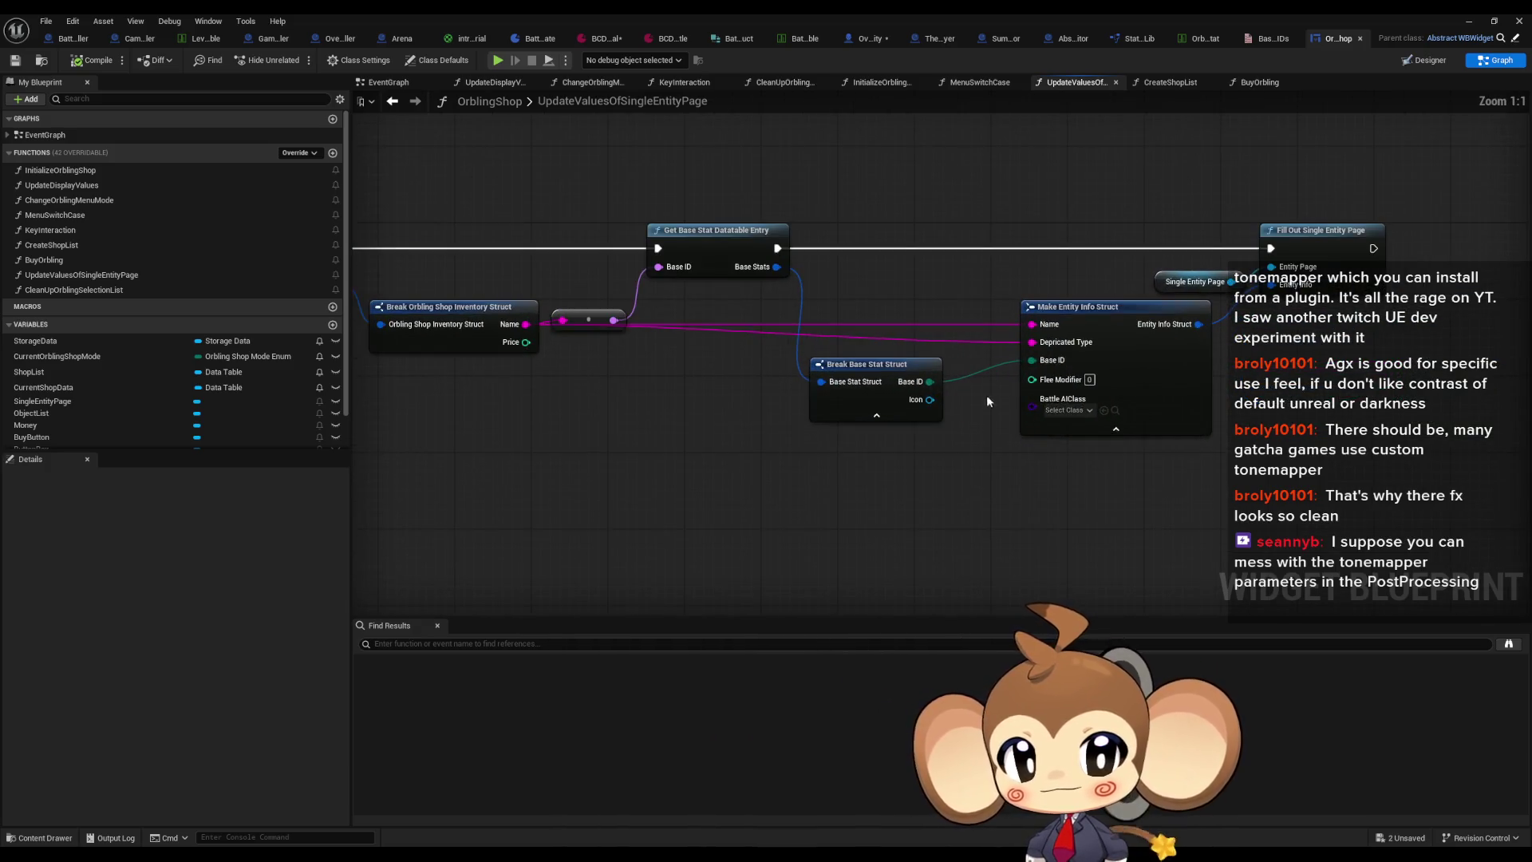
{"action": "left_click_drag", "start_coordinate": [974, 401], "coordinate": [1049, 400]}
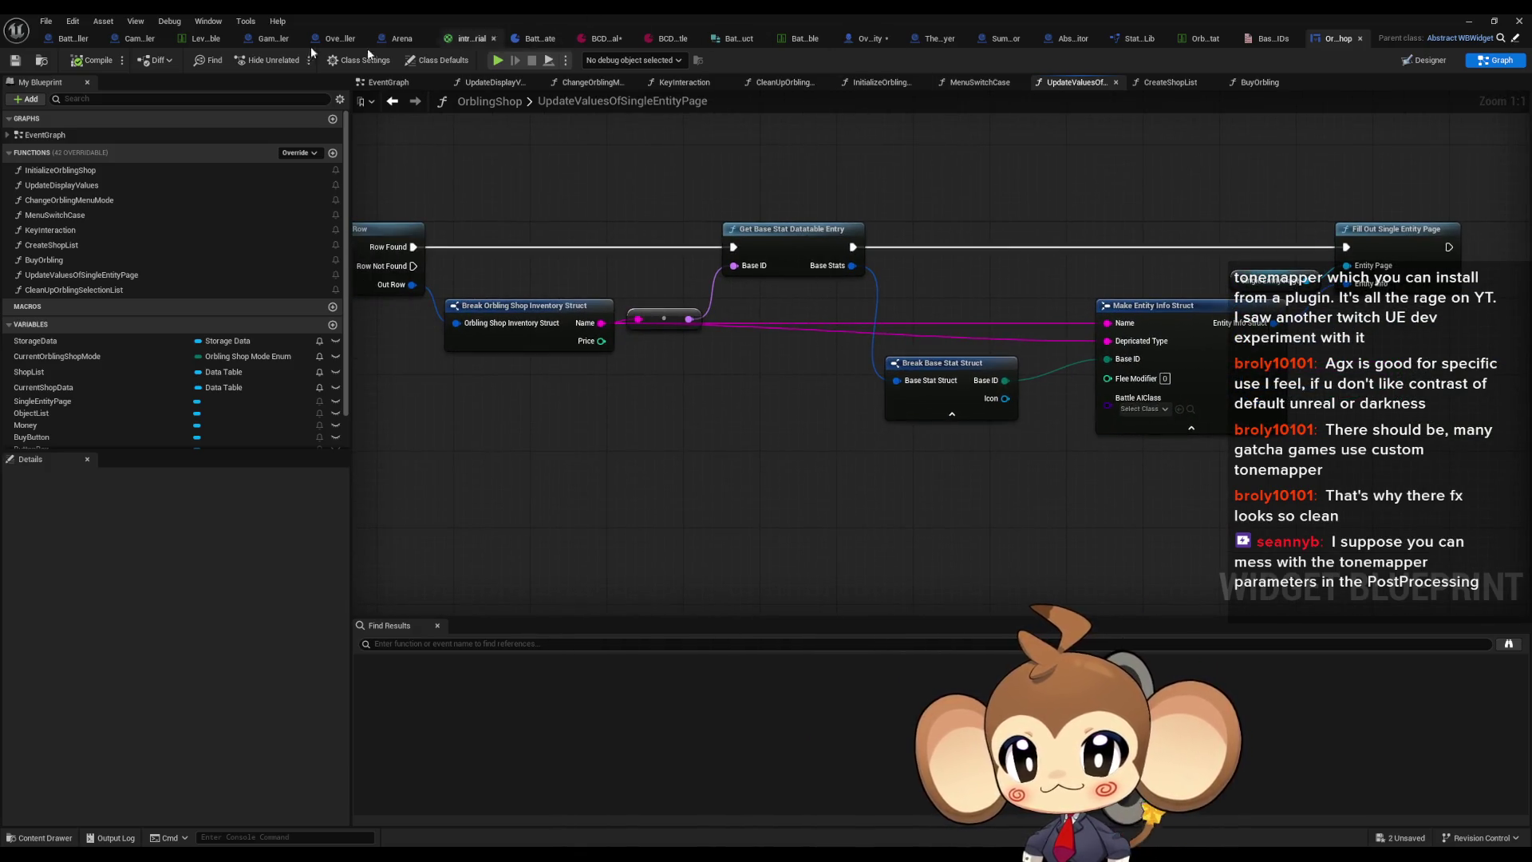
Step: Open BattleController's PrepareBattle function graph and centre its entry node
{"action": "left_click", "coordinate": [70, 38]}
{"action": "scroll", "coordinate": [758, 351], "scroll_direction": "down", "scroll_amount": 3}
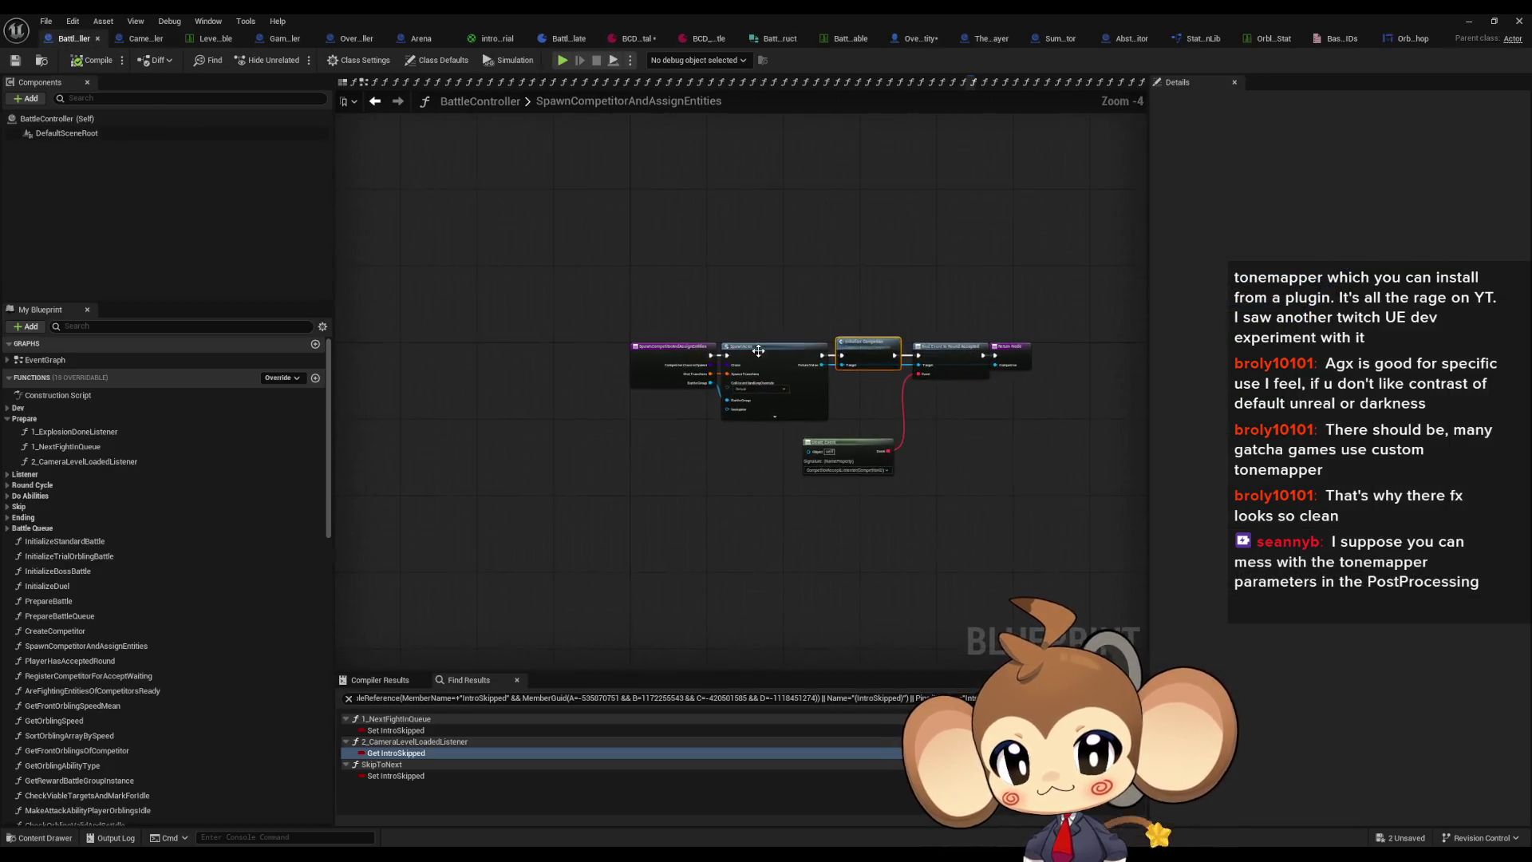
{"action": "scroll", "coordinate": [758, 351], "scroll_direction": "up", "scroll_amount": 4}
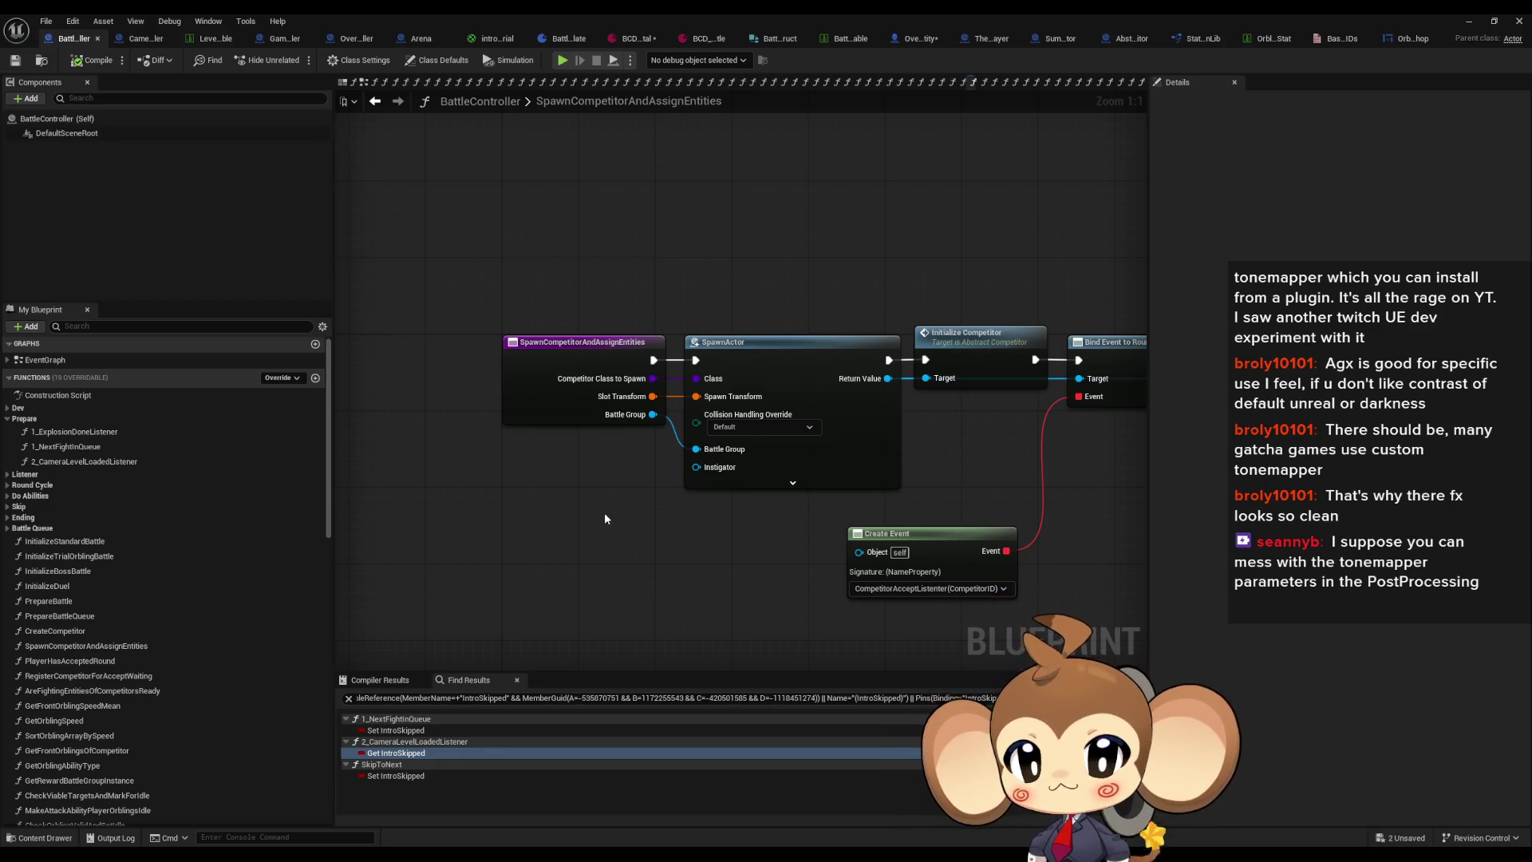
{"action": "left_click", "coordinate": [75, 603]}
{"action": "double_click", "coordinate": [75, 600]}
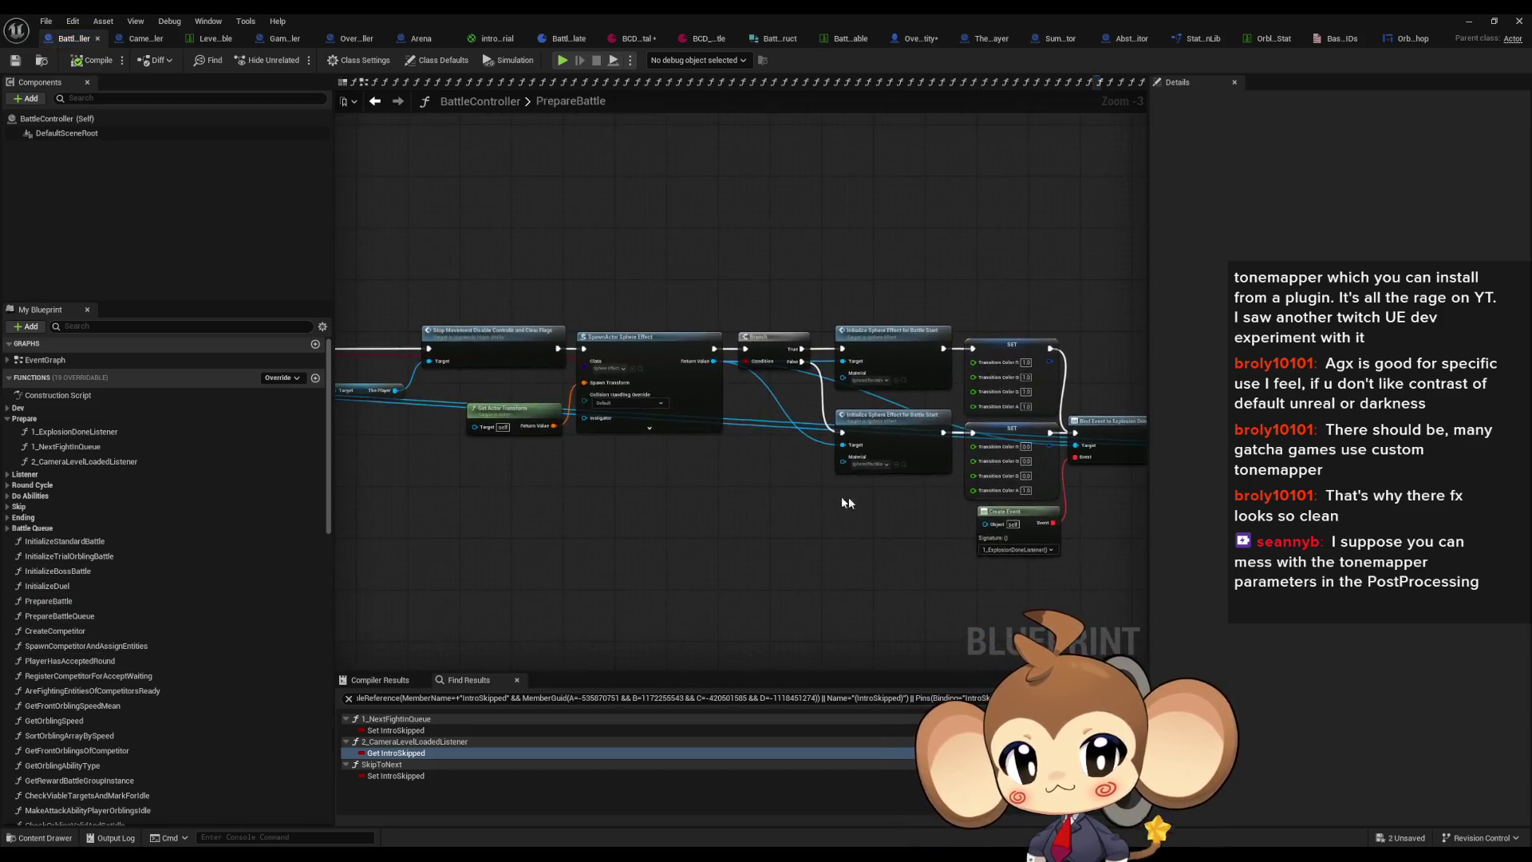
{"action": "scroll", "coordinate": [875, 505], "scroll_direction": "down", "scroll_amount": 5}
{"action": "scroll", "coordinate": [683, 491], "scroll_direction": "up", "scroll_amount": 7}
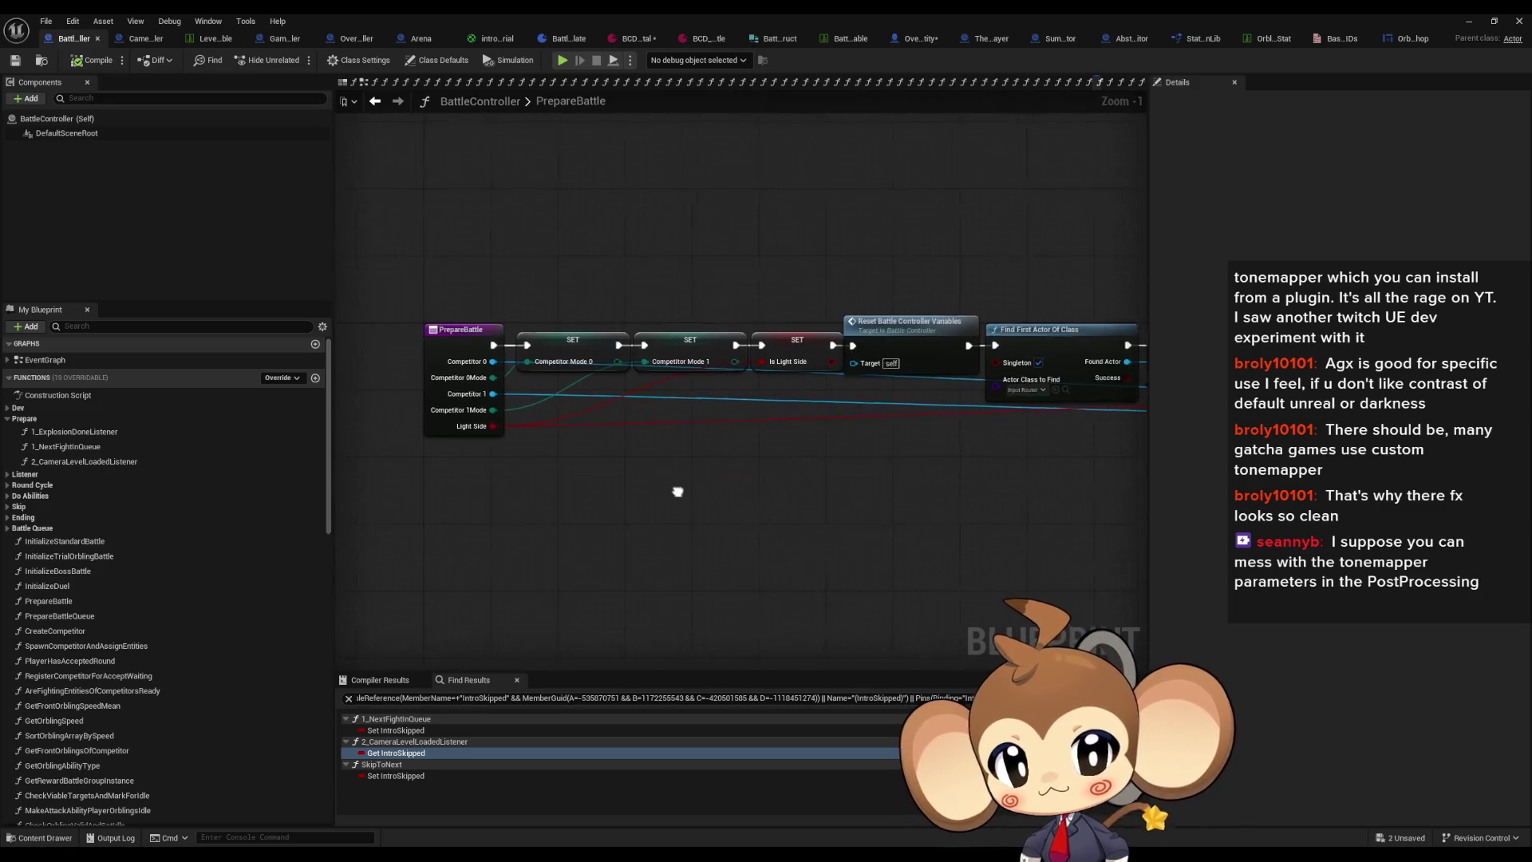
{"action": "left_click_drag", "start_coordinate": [683, 491], "coordinate": [671, 500]}
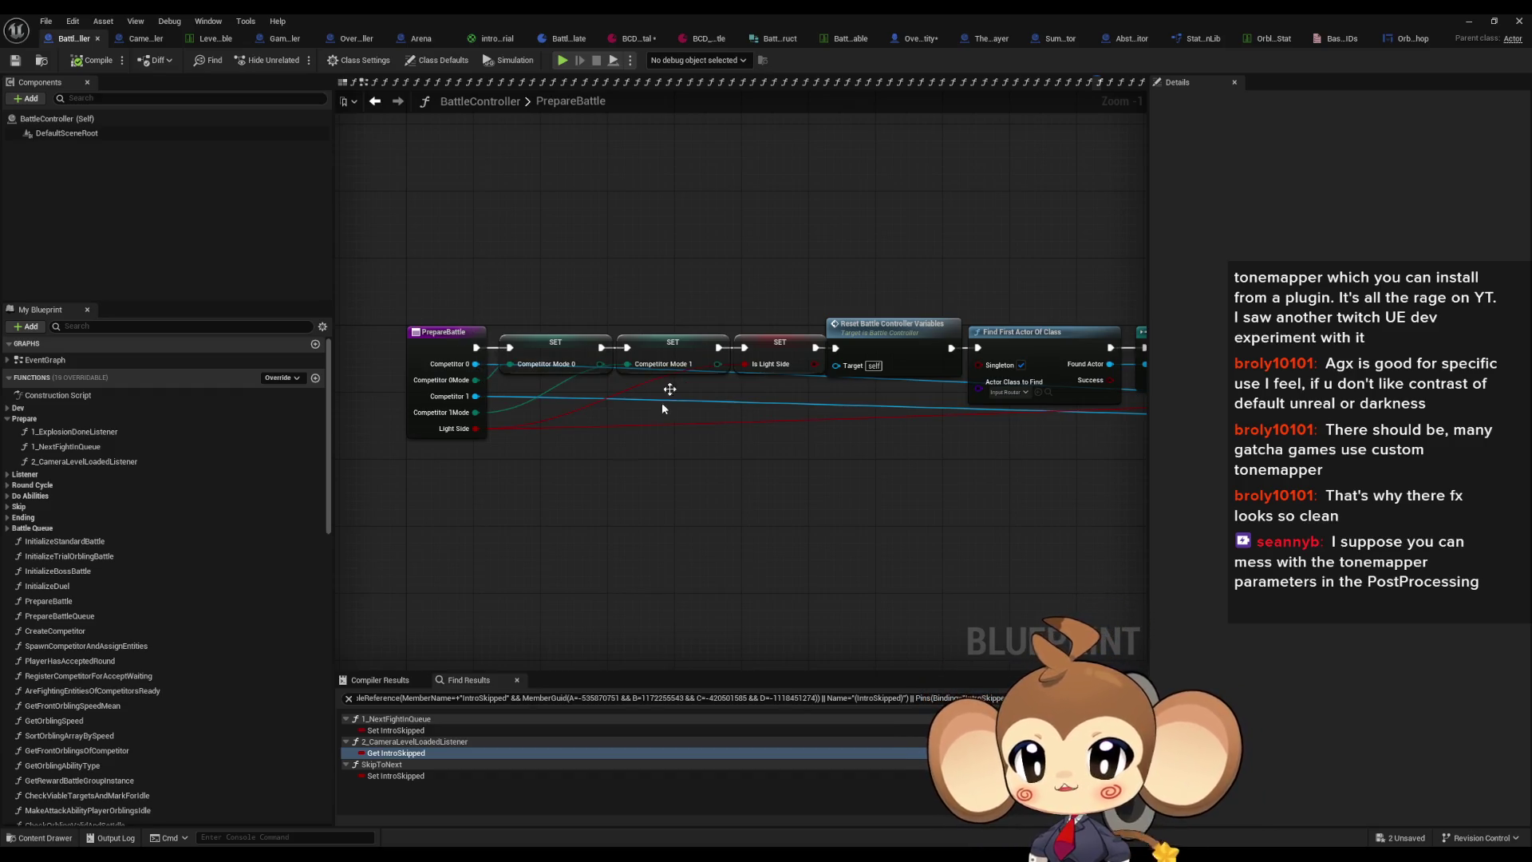
Step: Survey PrepareBattle's sphere effect, Branch, camera and music nodes, then go to OrblingActivationPage
{"action": "scroll", "coordinate": [750, 469], "scroll_direction": "down", "scroll_amount": 2}
{"action": "mouse_move", "coordinate": [755, 469]}
{"action": "left_mouse_down"}
{"action": "mouse_move", "coordinate": [653, 437]}
{"action": "mouse_move", "coordinate": [493, 546]}
{"action": "mouse_move", "coordinate": [464, 469]}
{"action": "mouse_move", "coordinate": [501, 464]}
{"action": "mouse_move", "coordinate": [445, 476]}
{"action": "mouse_move", "coordinate": [438, 463]}
{"action": "mouse_move", "coordinate": [758, 467]}
{"action": "mouse_move", "coordinate": [462, 471]}
{"action": "mouse_move", "coordinate": [489, 450]}
{"action": "left_mouse_up"}
{"action": "scroll", "coordinate": [652, 437], "scroll_direction": "up", "scroll_amount": 1}
{"action": "scroll", "coordinate": [501, 464], "scroll_direction": "down", "scroll_amount": 1}
{"action": "scroll", "coordinate": [758, 467], "scroll_direction": "up", "scroll_amount": 3}
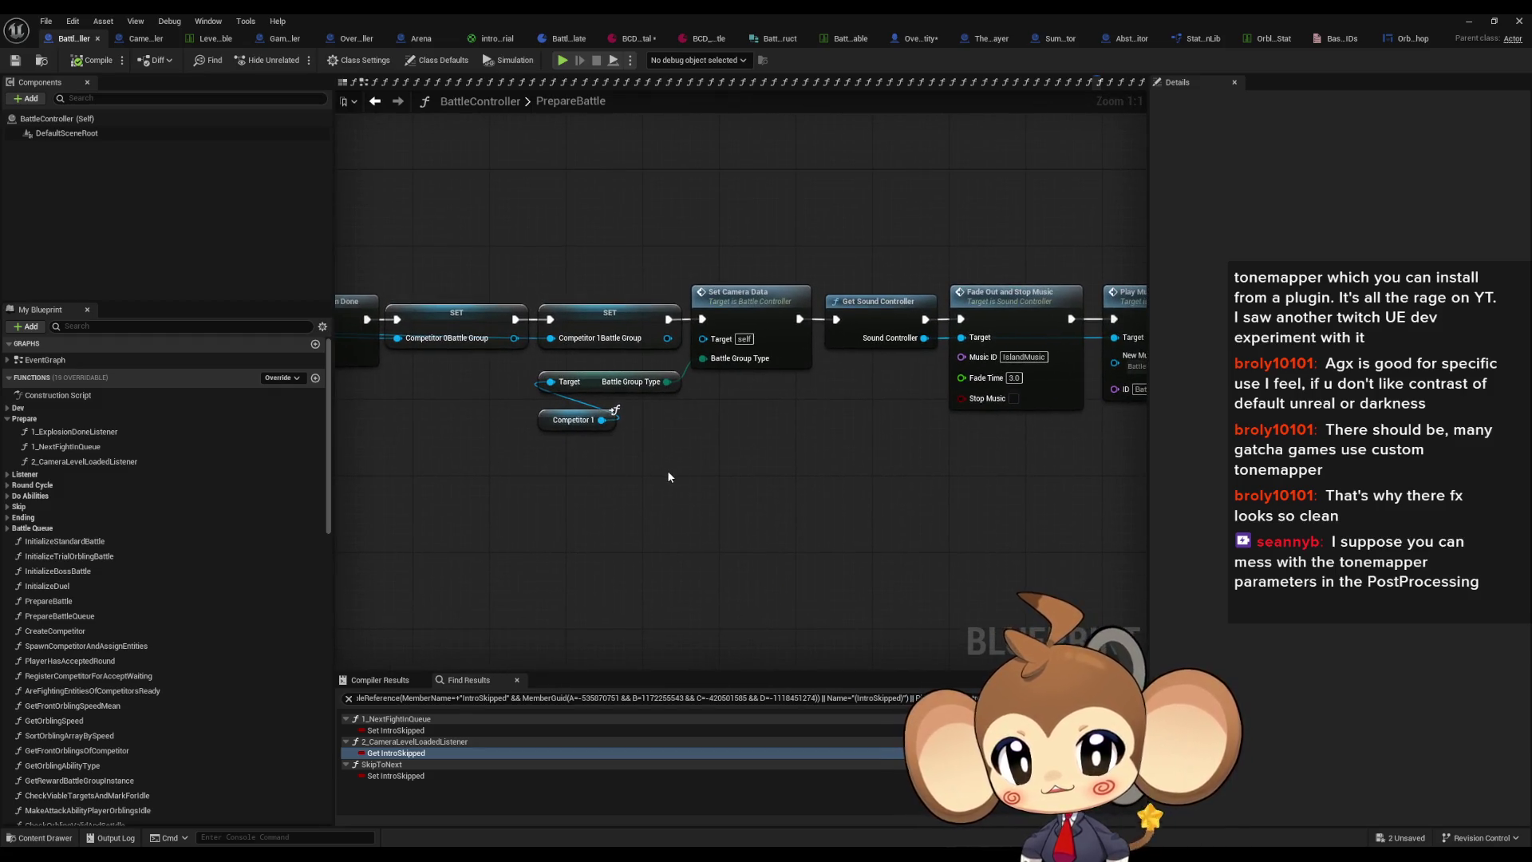
{"action": "left_click_drag", "start_coordinate": [661, 476], "coordinate": [699, 478]}
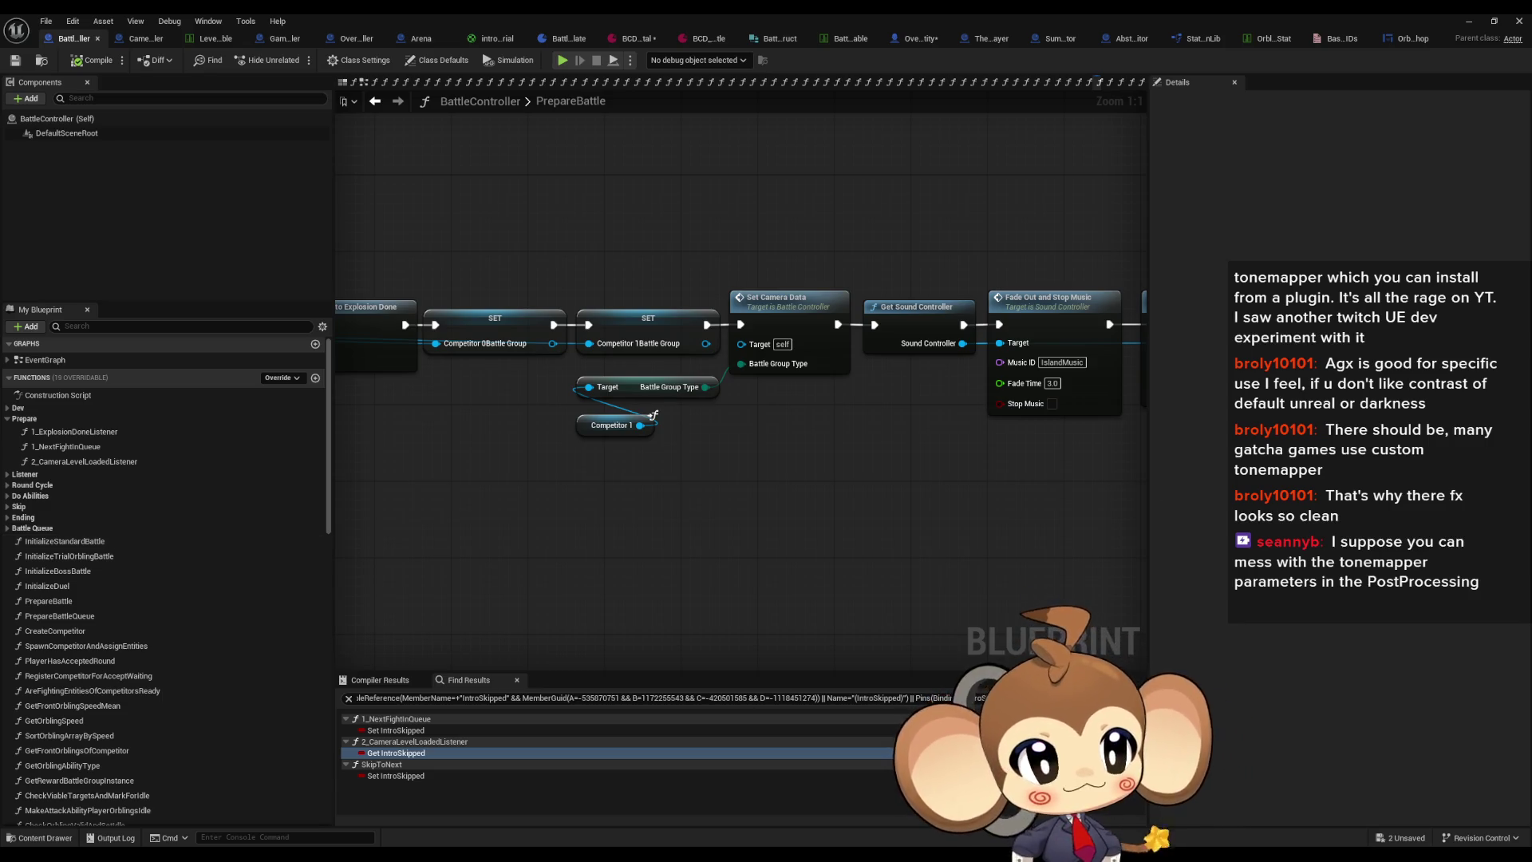
{"action": "left_click", "coordinate": [1412, 38]}
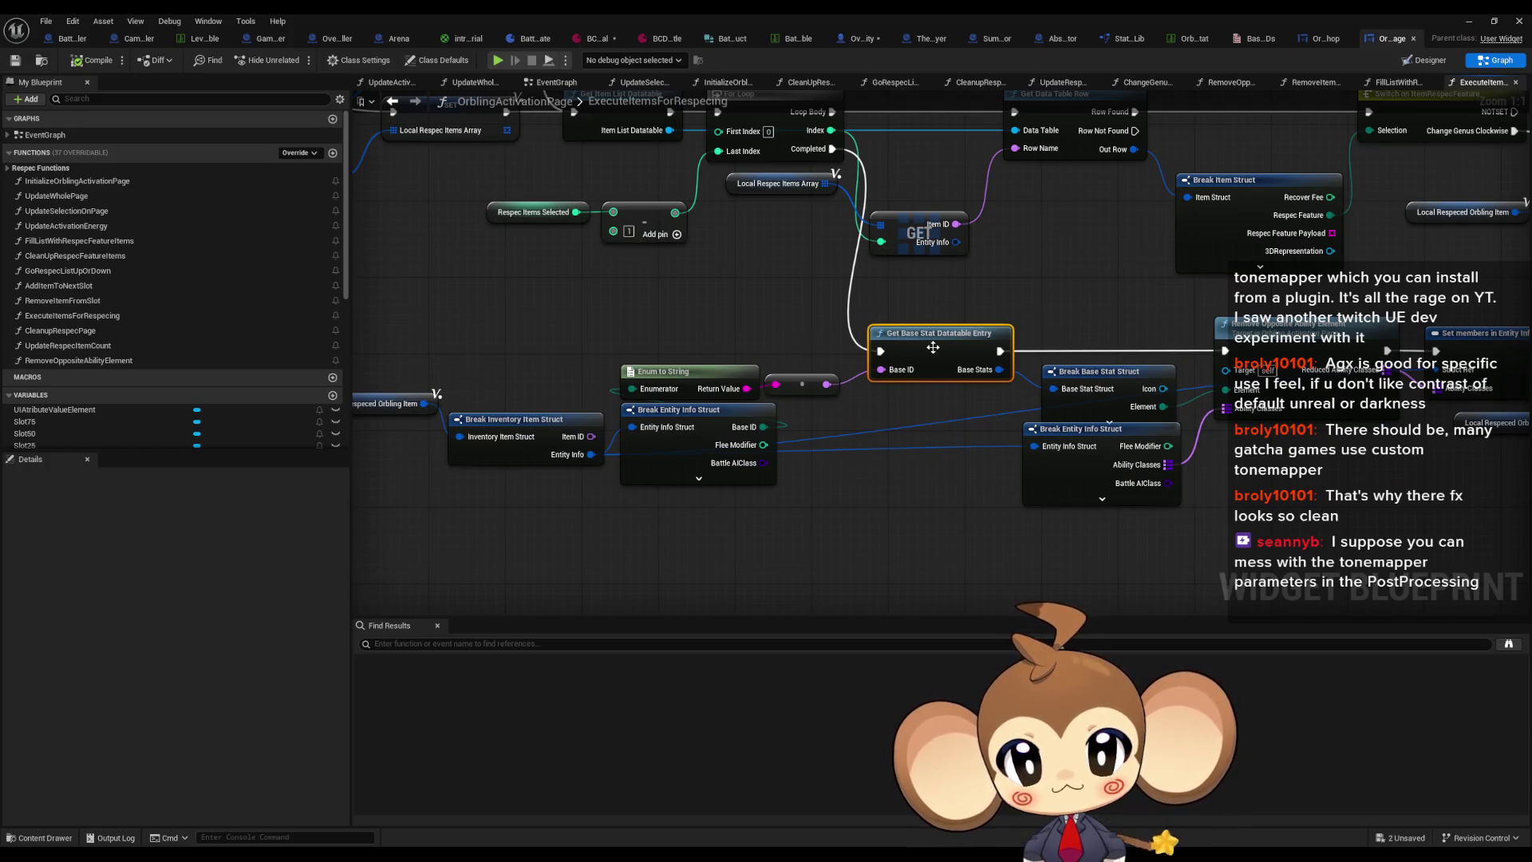
Step: Select the Local Respeced Orbling Item and Break Inventory Item Struct nodes, then go to GetCalculatedStat
{"action": "left_click_drag", "start_coordinate": [933, 347], "coordinate": [1121, 375]}
{"action": "mouse_move", "coordinate": [489, 372]}
{"action": "left_mouse_down"}
{"action": "mouse_move", "coordinate": [539, 456]}
{"action": "mouse_move", "coordinate": [591, 466]}
{"action": "left_mouse_up"}
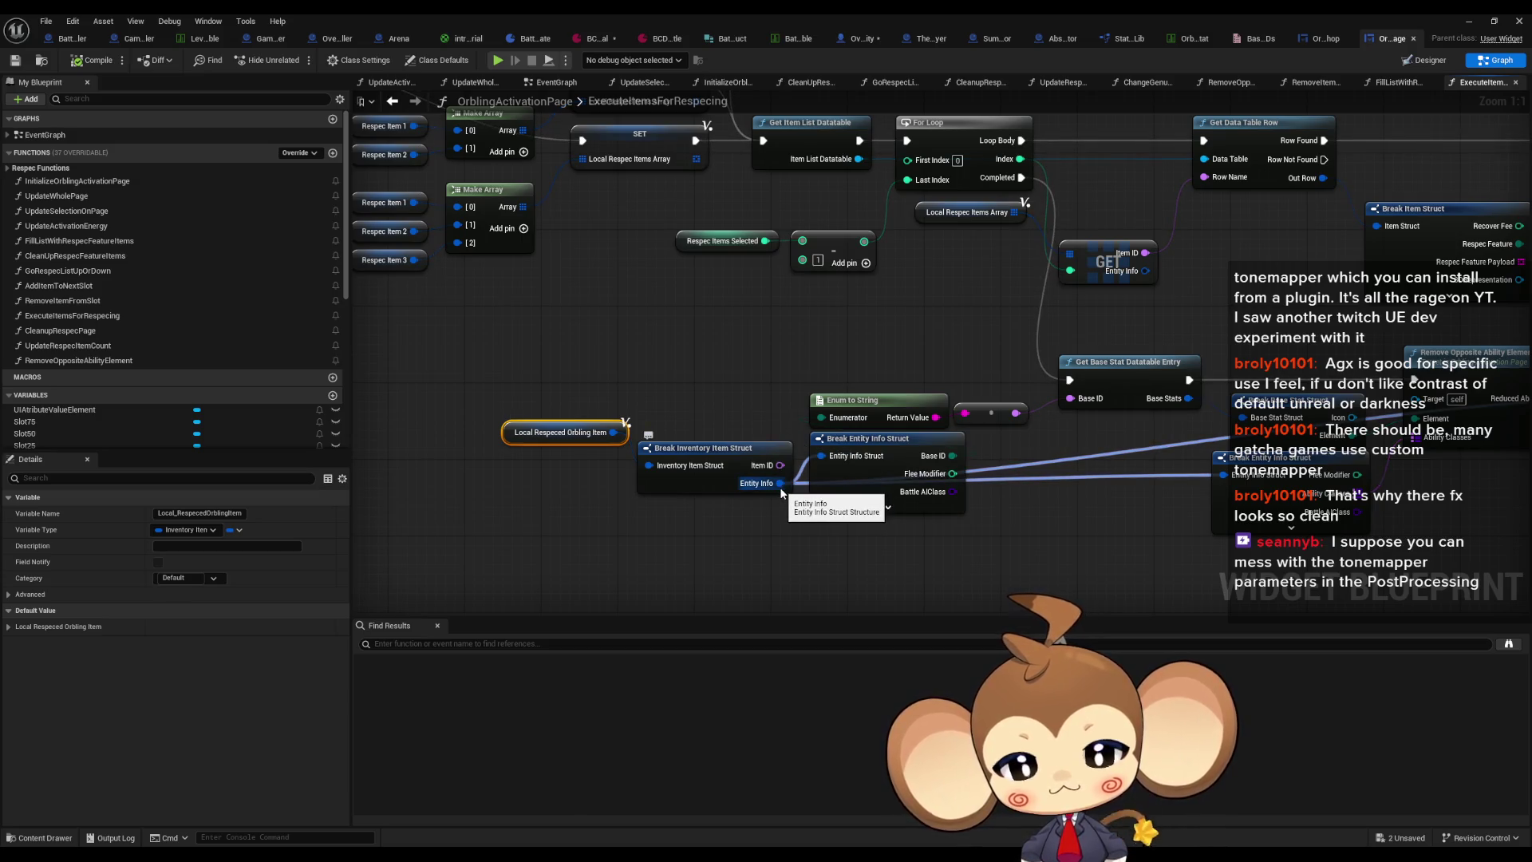
{"action": "left_click", "coordinate": [760, 489], "text": "ctrl"}
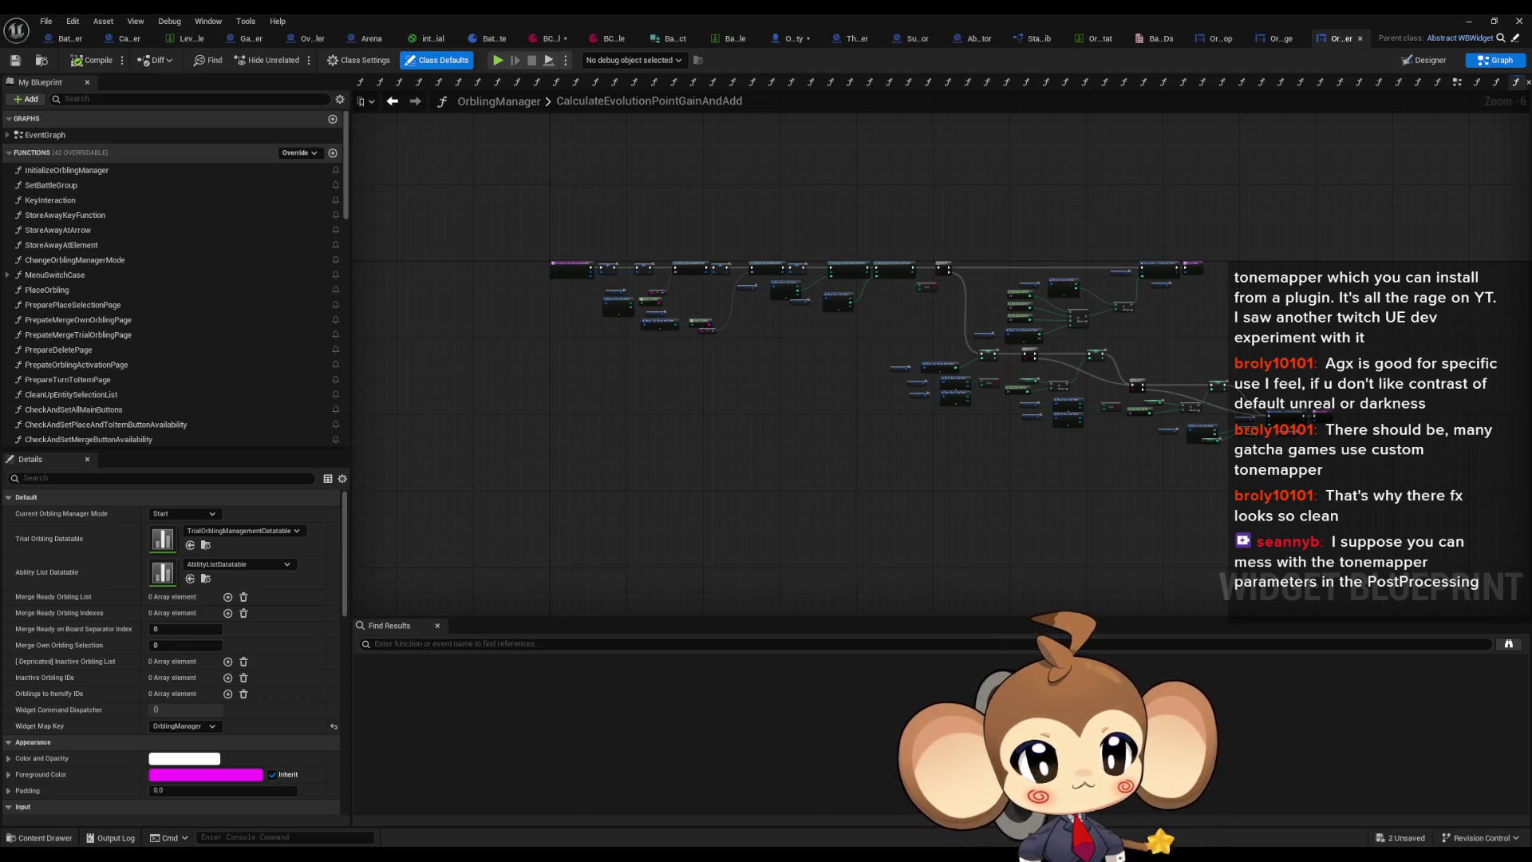
{"action": "key", "text": "ctrl+Tab"}
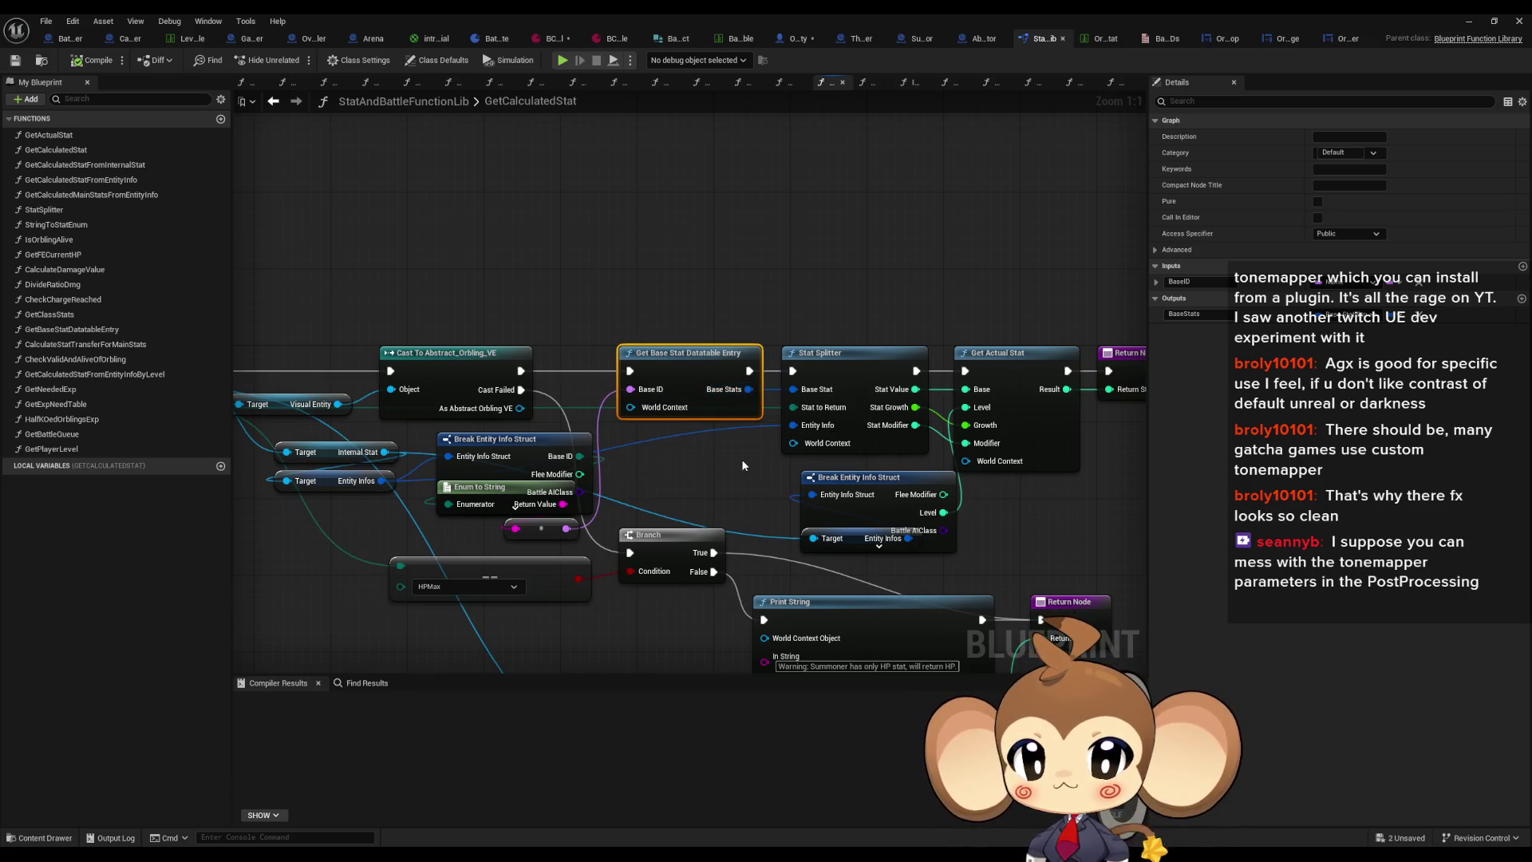
Step: Move the upper Break Entity Info Struct up-left beside the branch and stat nodes
{"action": "mouse_move", "coordinate": [735, 473]}
{"action": "left_mouse_down"}
{"action": "mouse_move", "coordinate": [577, 444]}
{"action": "mouse_move", "coordinate": [921, 440]}
{"action": "left_mouse_up"}
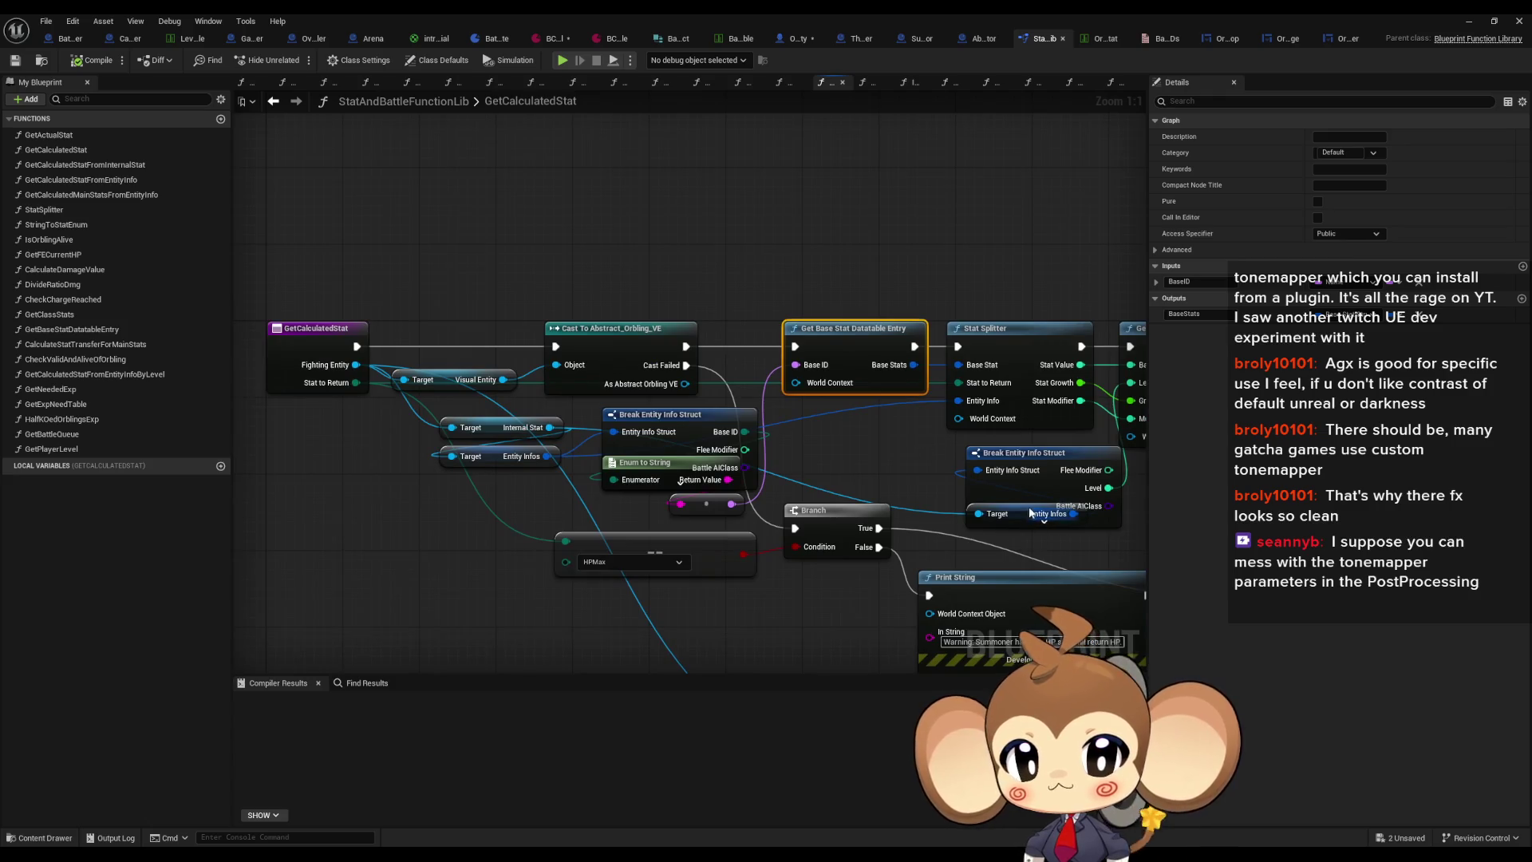
{"action": "left_click_drag", "start_coordinate": [1007, 516], "coordinate": [1018, 477]}
{"action": "left_click", "coordinate": [845, 474]}
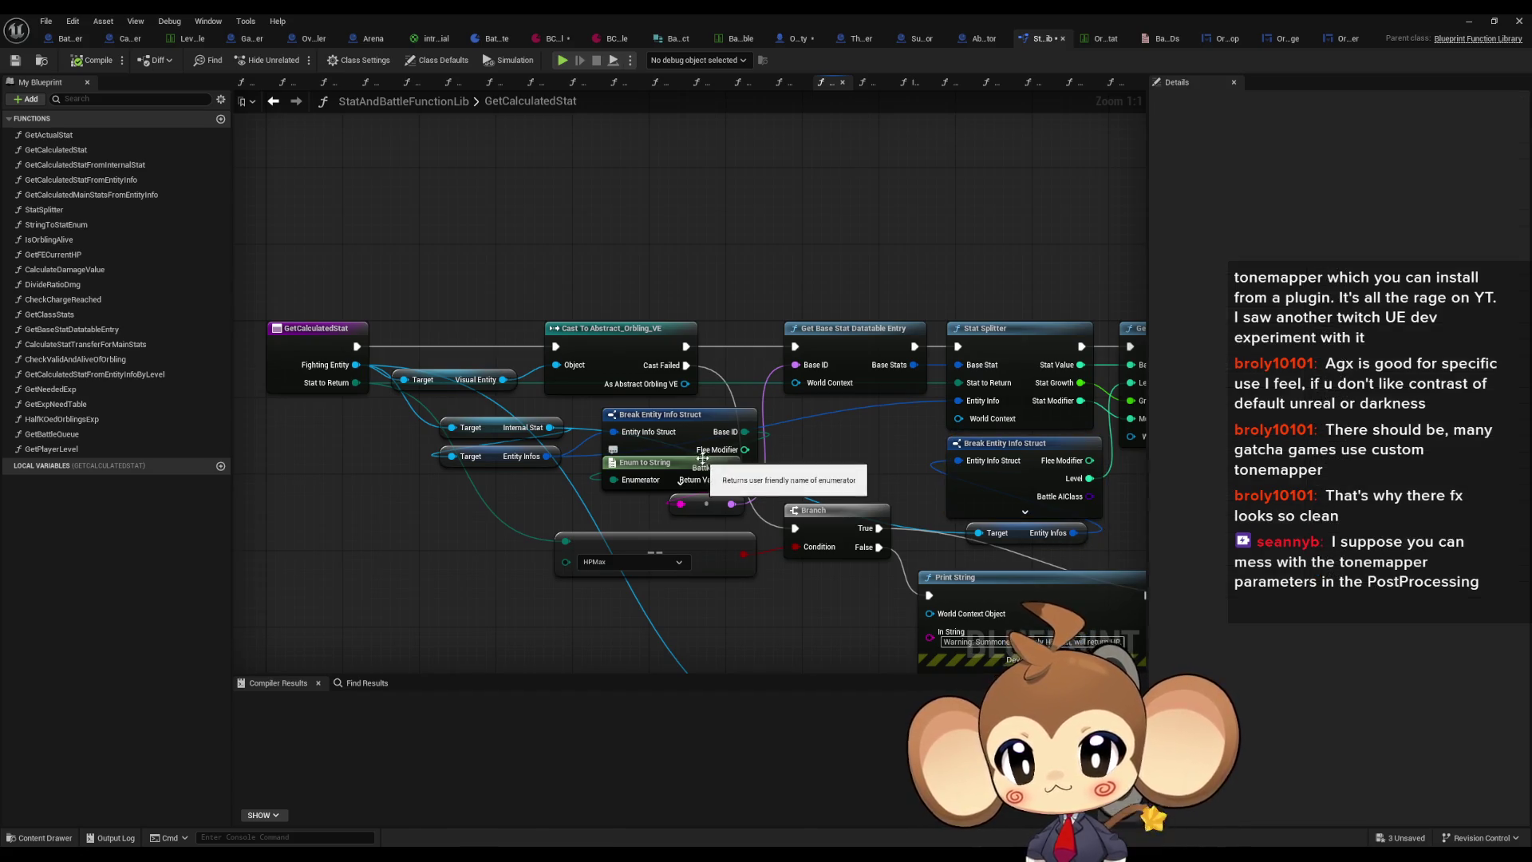
Step: Place the lower Break Entity Info Struct next to the Internal Stat getter near the Return Node
{"action": "left_click_drag", "start_coordinate": [707, 460], "coordinate": [561, 216]}
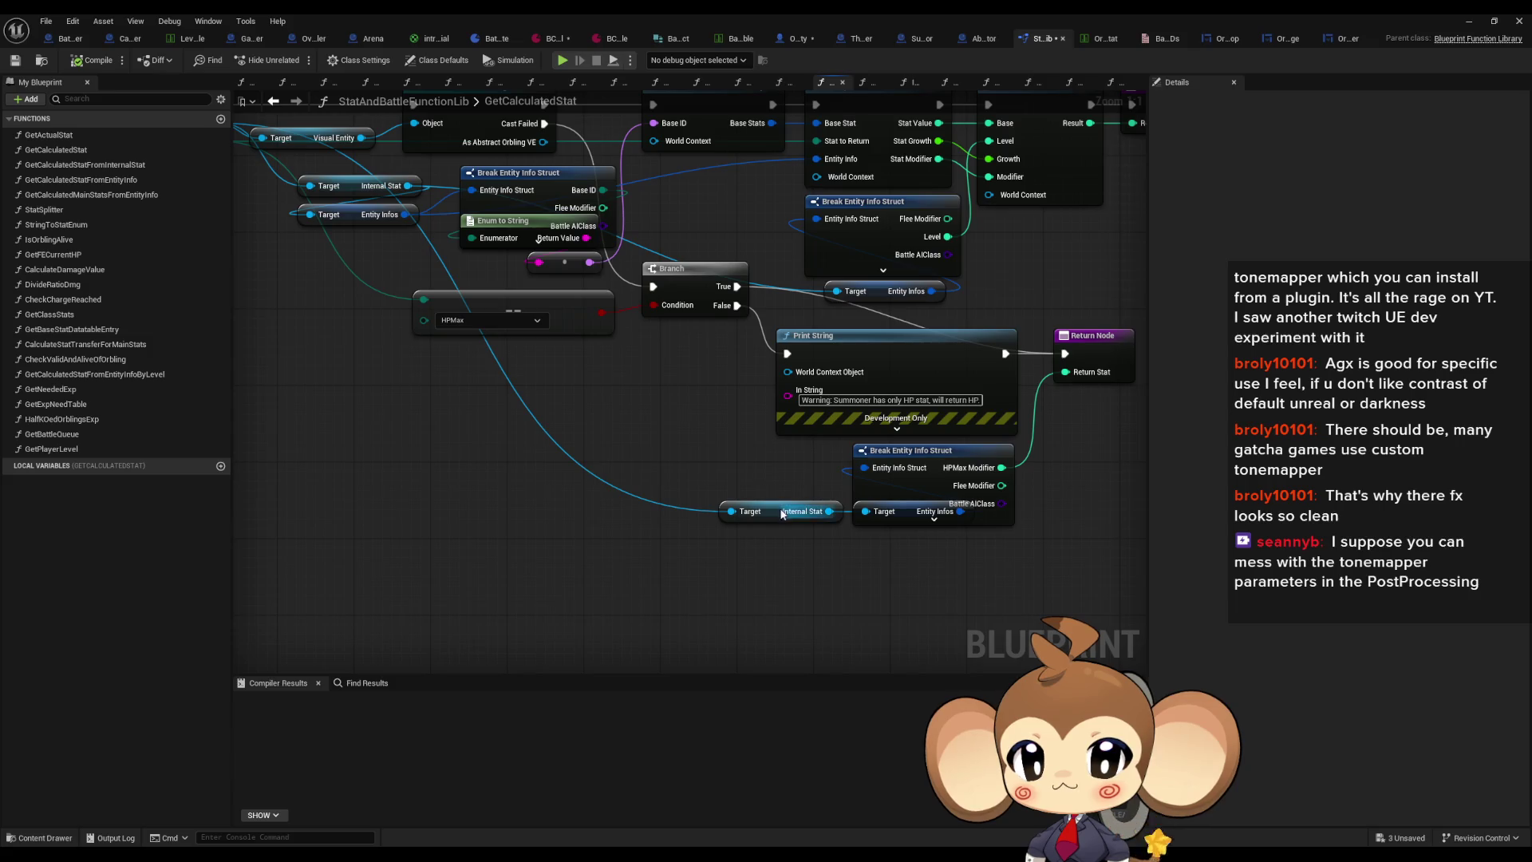
{"action": "left_click_drag", "start_coordinate": [779, 512], "coordinate": [677, 521]}
{"action": "mouse_move", "coordinate": [894, 495]}
{"action": "left_mouse_down"}
{"action": "mouse_move", "coordinate": [997, 503]}
{"action": "mouse_move", "coordinate": [706, 497]}
{"action": "left_mouse_up"}
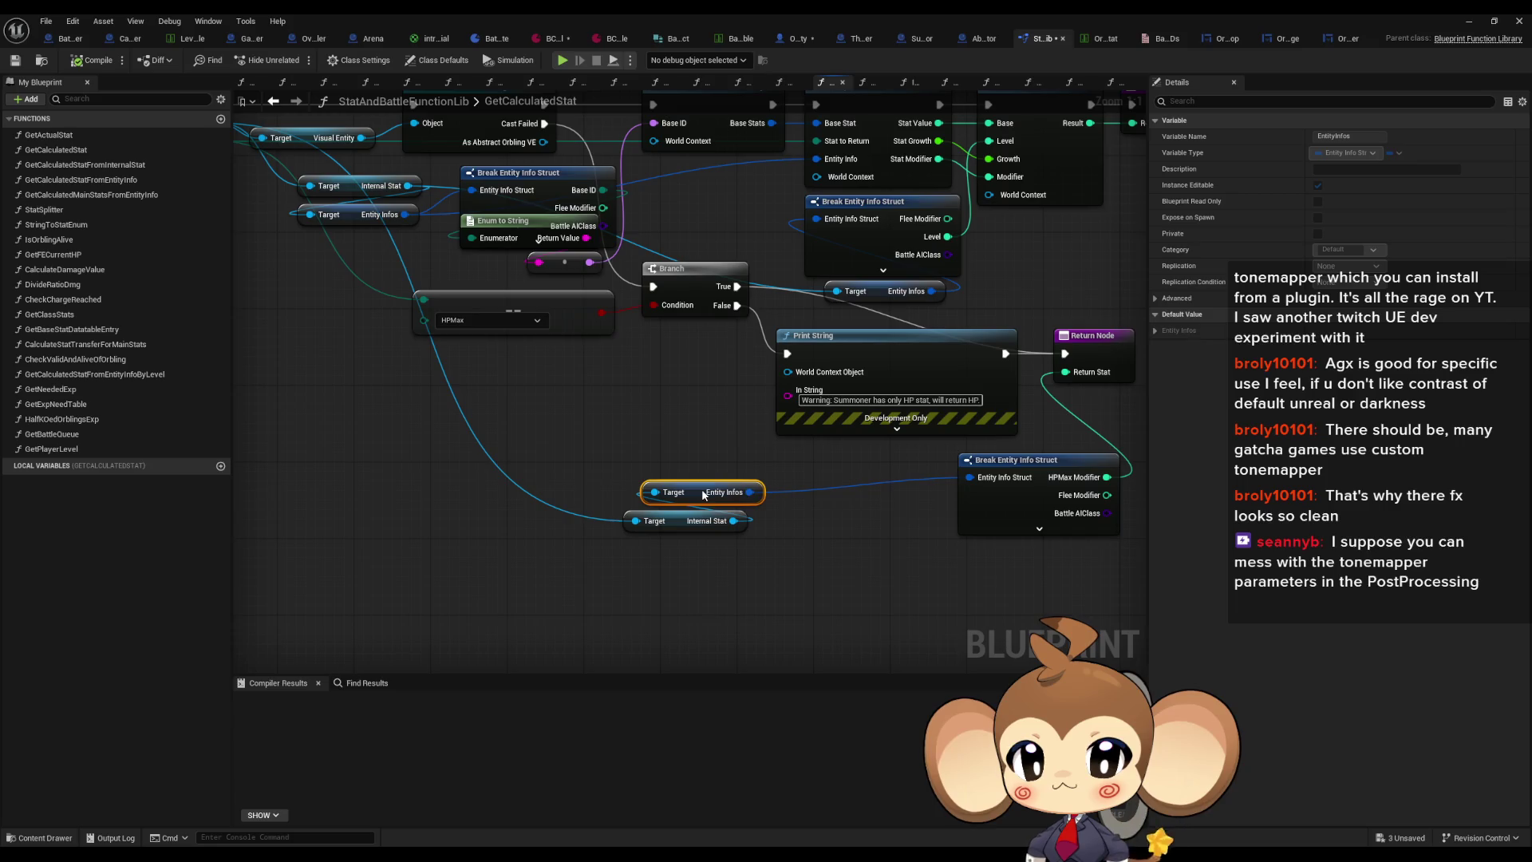
{"action": "left_click_drag", "start_coordinate": [1006, 499], "coordinate": [829, 499]}
{"action": "left_click", "coordinate": [1086, 469]}
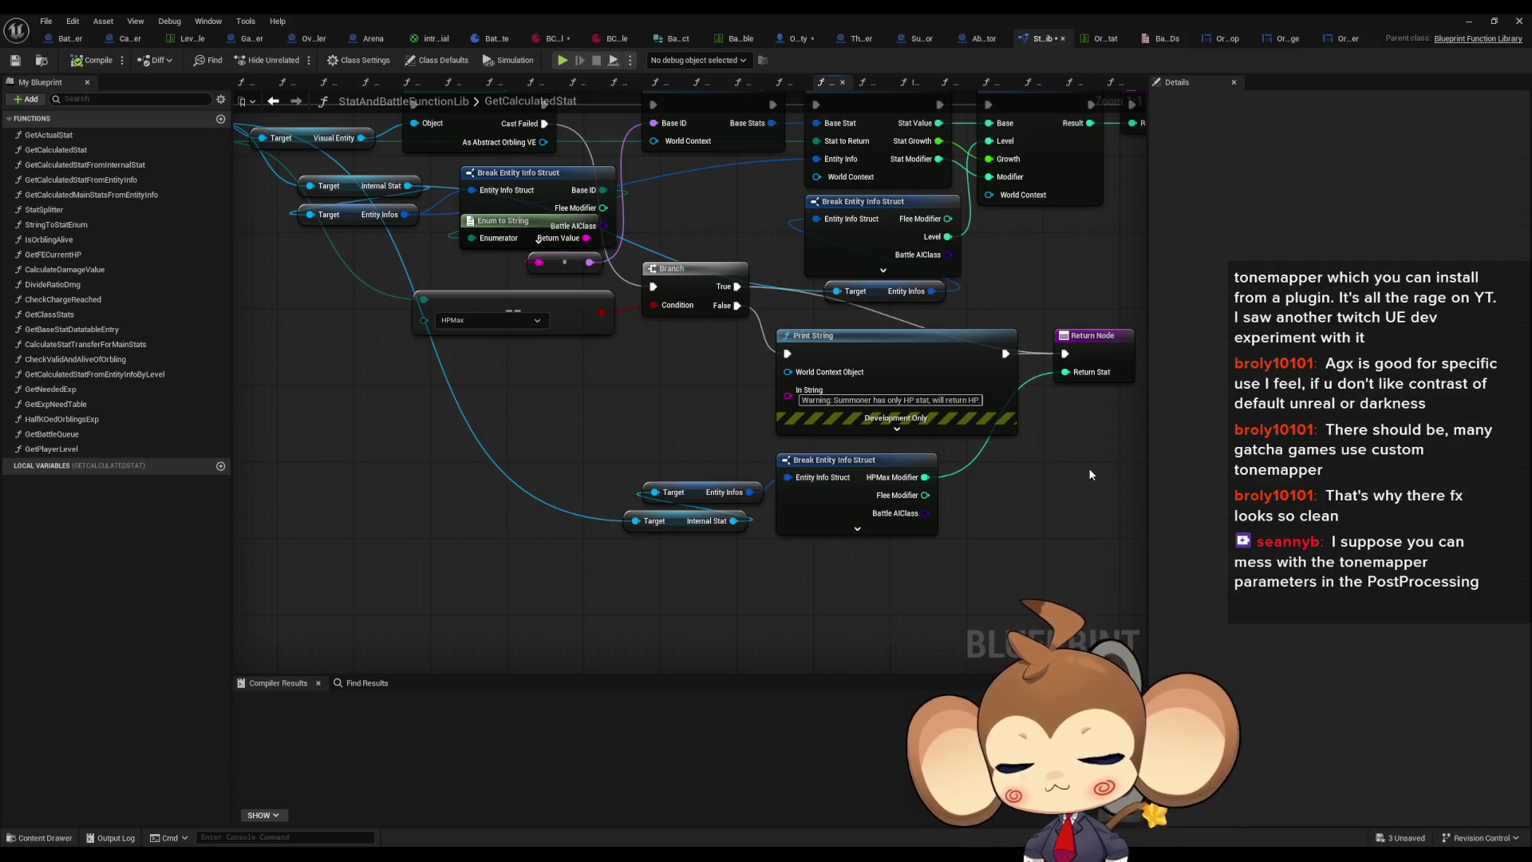
{"action": "left_click_drag", "start_coordinate": [1083, 468], "coordinate": [1061, 529]}
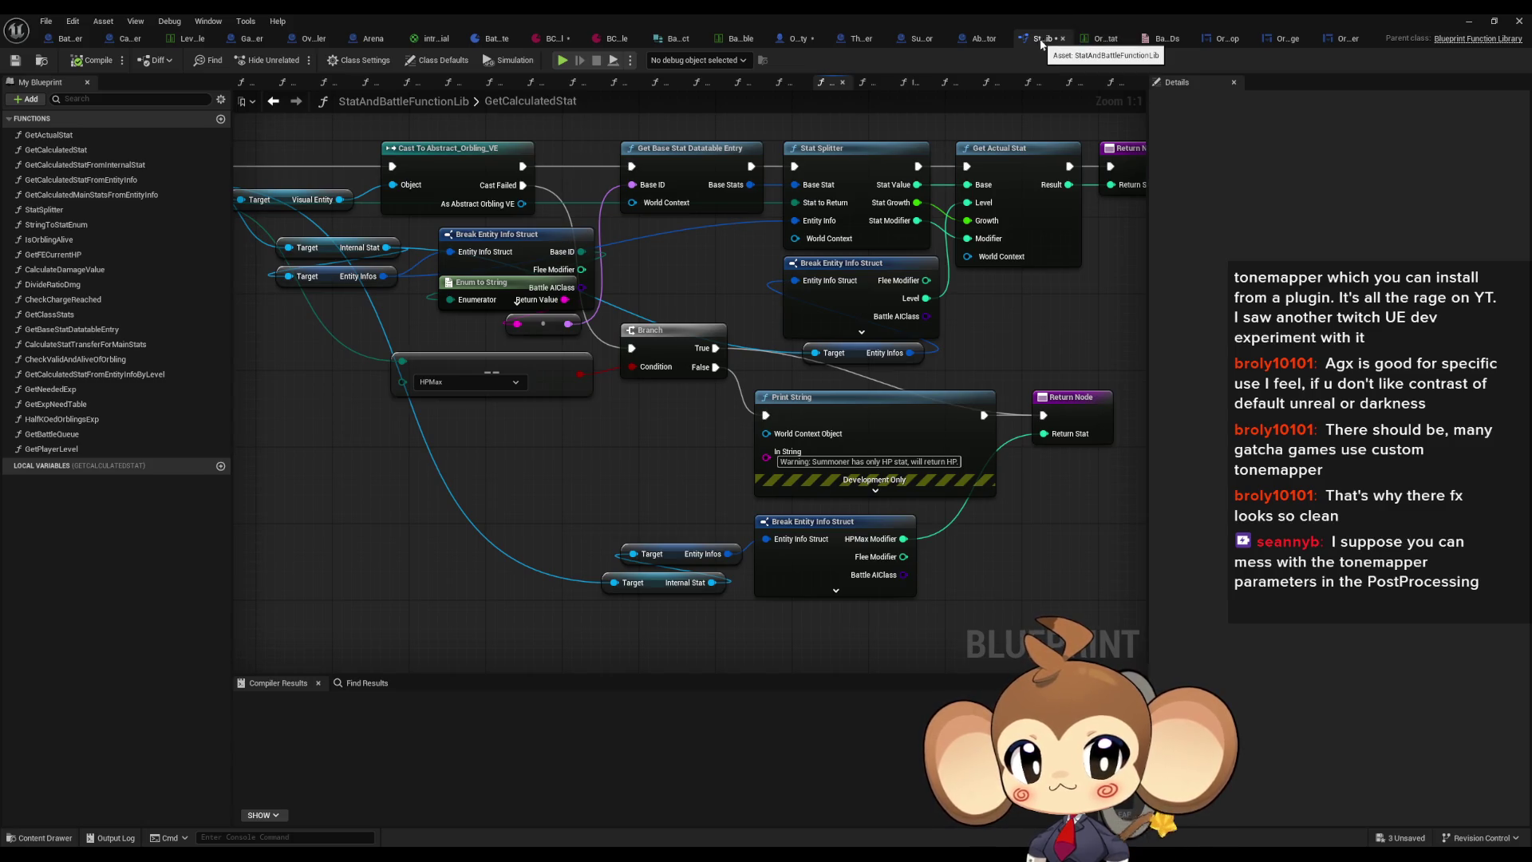
Step: In Abstract_Competitor, find references to the Initialize Visual Entity node
{"action": "left_click", "coordinate": [982, 39]}
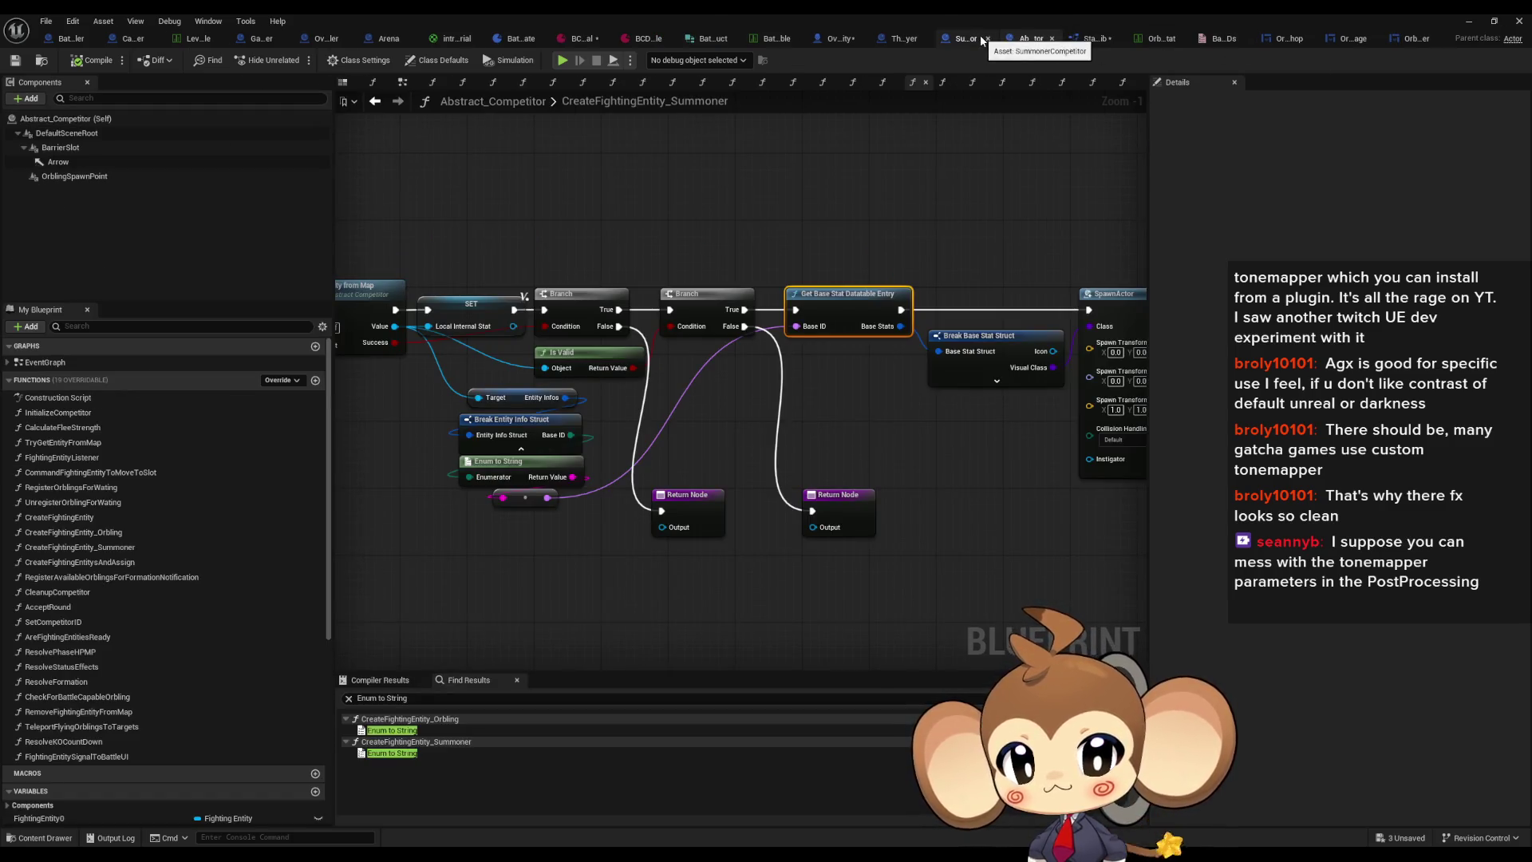
{"action": "left_click", "coordinate": [710, 421]}
{"action": "mouse_move", "coordinate": [709, 422]}
{"action": "left_mouse_down"}
{"action": "mouse_move", "coordinate": [559, 477]}
{"action": "mouse_move", "coordinate": [578, 481]}
{"action": "left_mouse_up"}
{"action": "left_click", "coordinate": [994, 374]}
{"action": "mouse_move", "coordinate": [995, 374]}
{"action": "left_mouse_down"}
{"action": "mouse_move", "coordinate": [747, 355]}
{"action": "mouse_move", "coordinate": [651, 329]}
{"action": "left_mouse_up"}
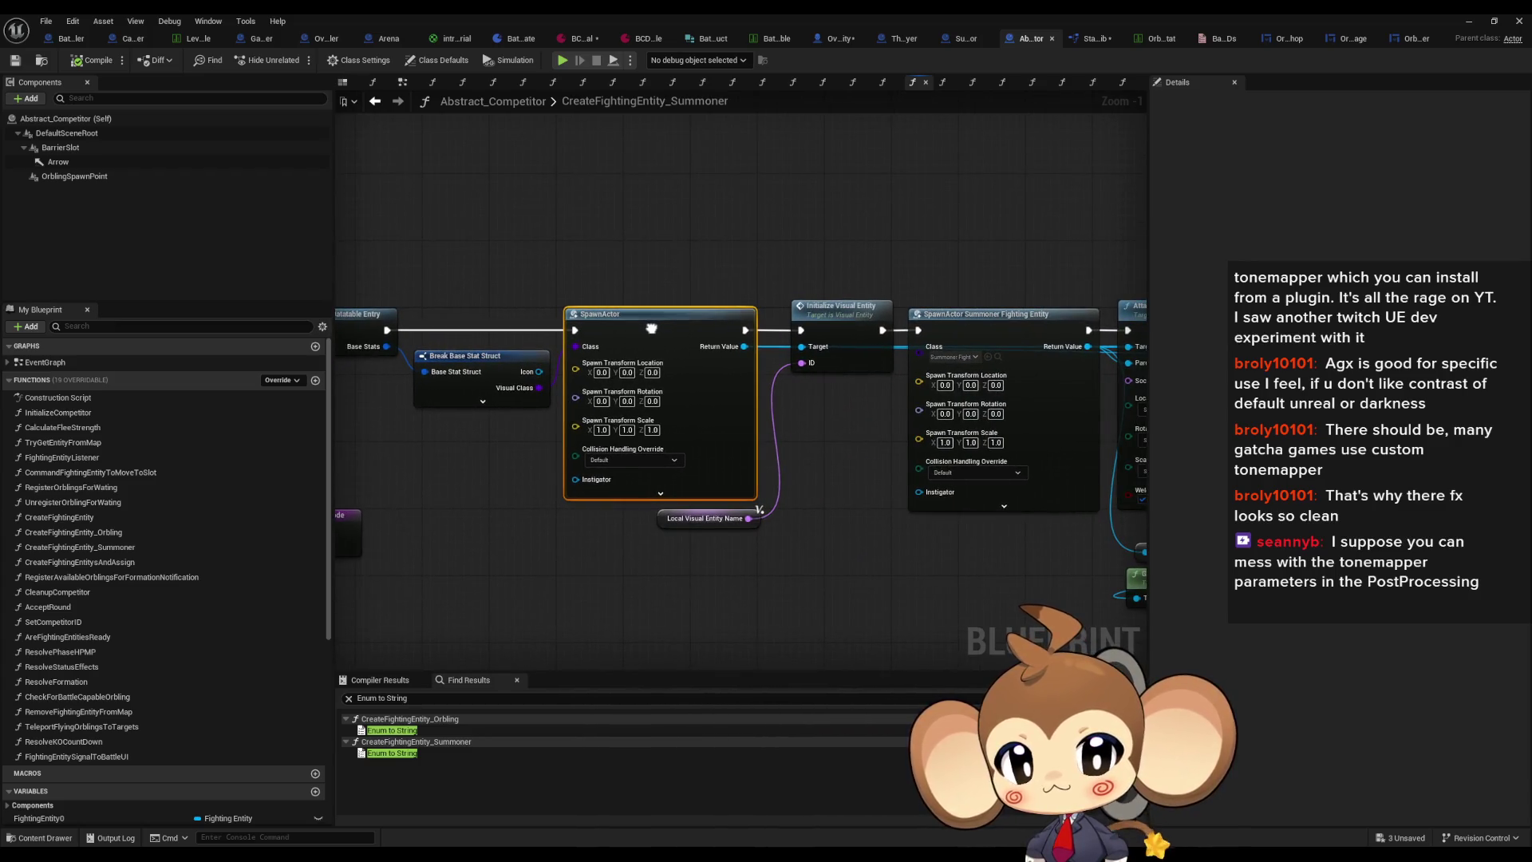
{"action": "left_click", "coordinate": [817, 319]}
{"action": "right_click", "coordinate": [819, 322]}
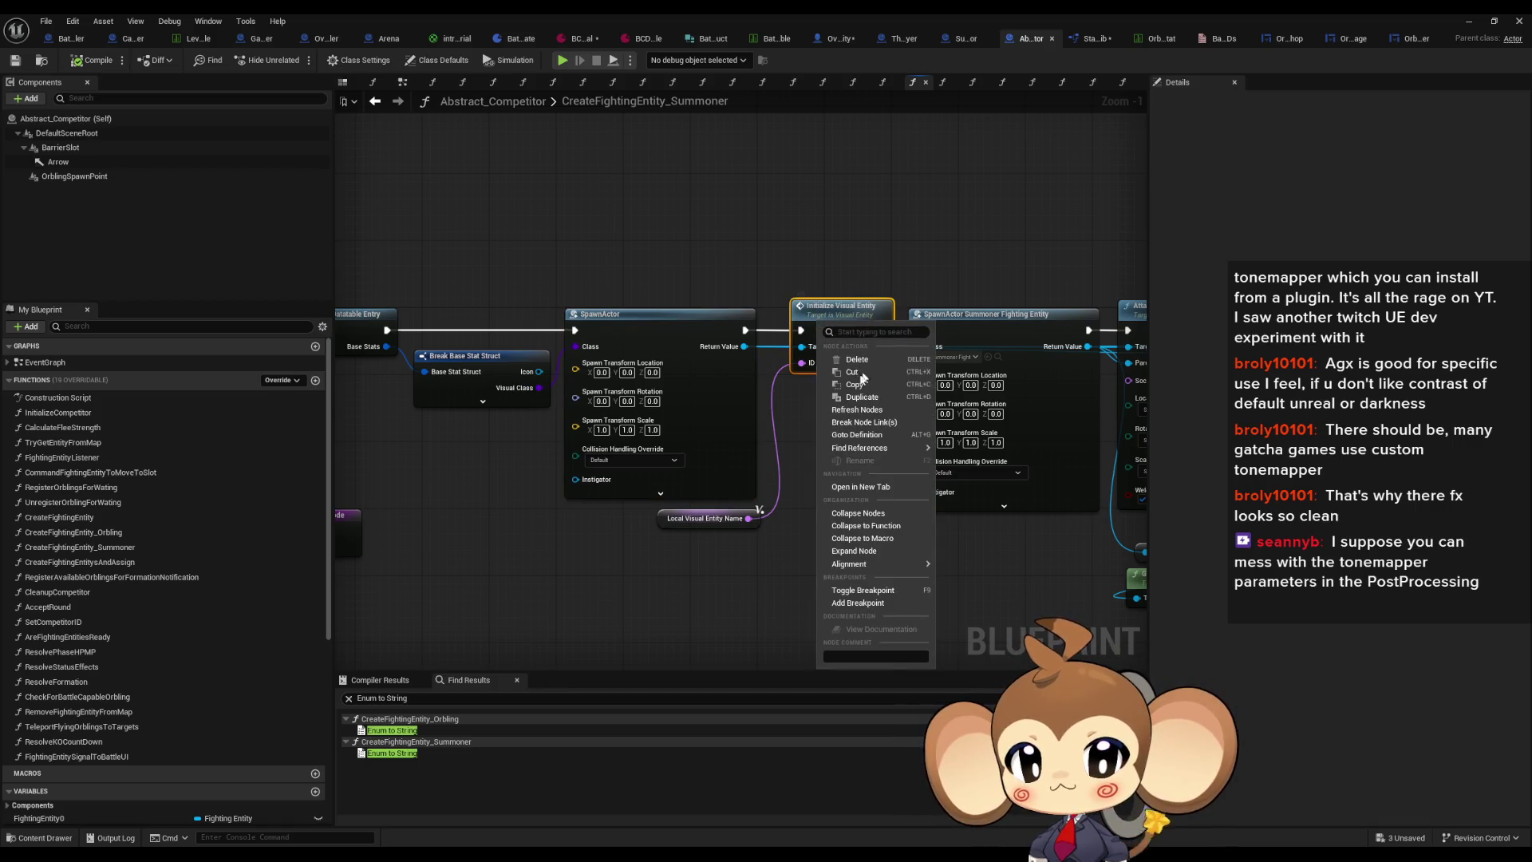
{"action": "left_click", "coordinate": [1518, 489]}
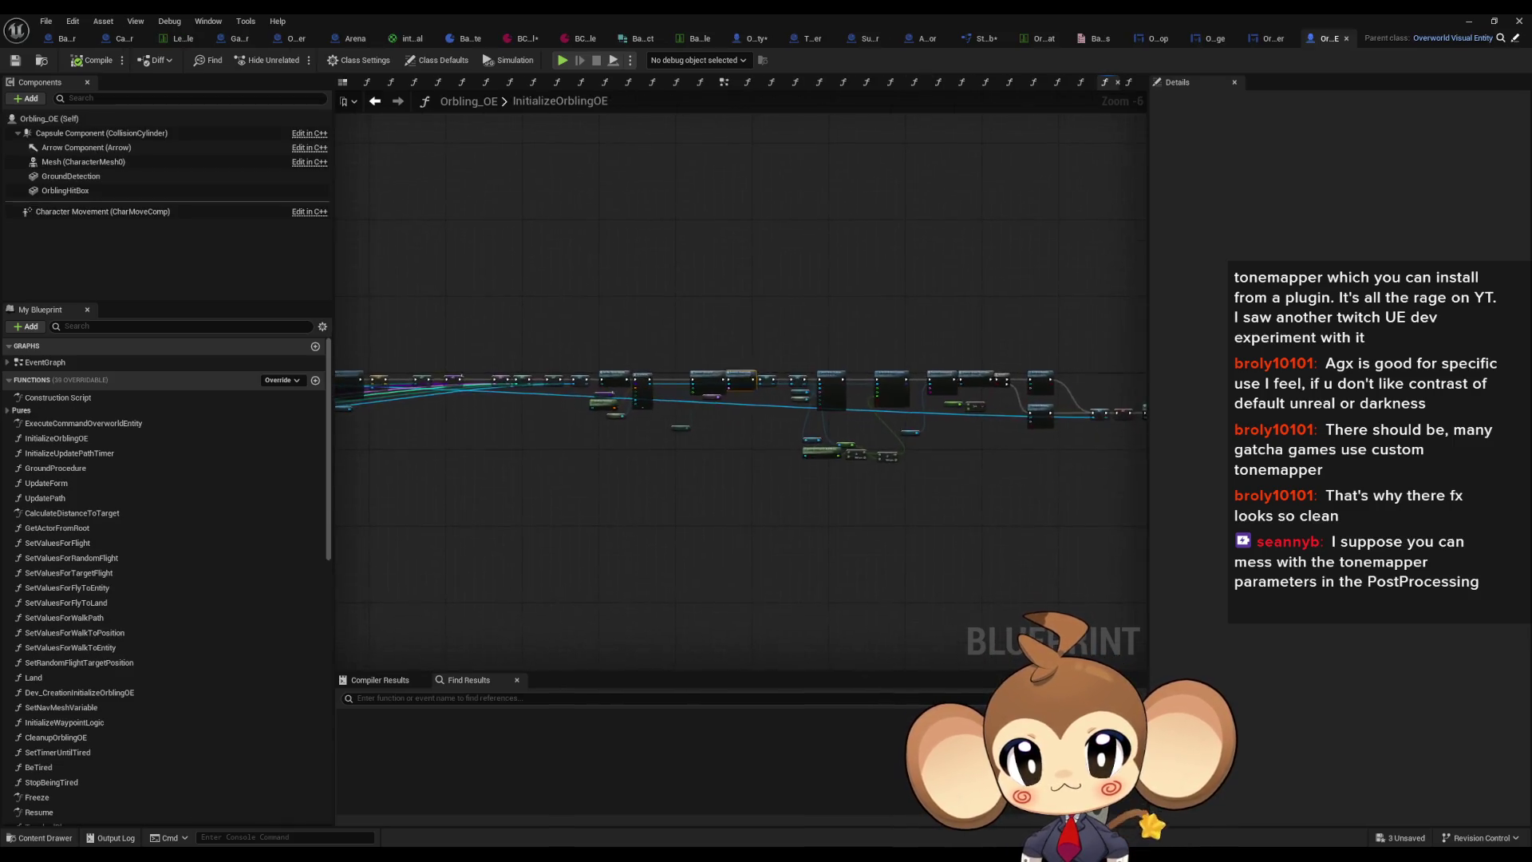
Step: Pan through InitializeOrblingOE's SpawnActor, SET and Set Nav Mesh Variable chain toward the Abstract Orbling pin
{"action": "left_click_drag", "start_coordinate": [616, 449], "coordinate": [1080, 457]}
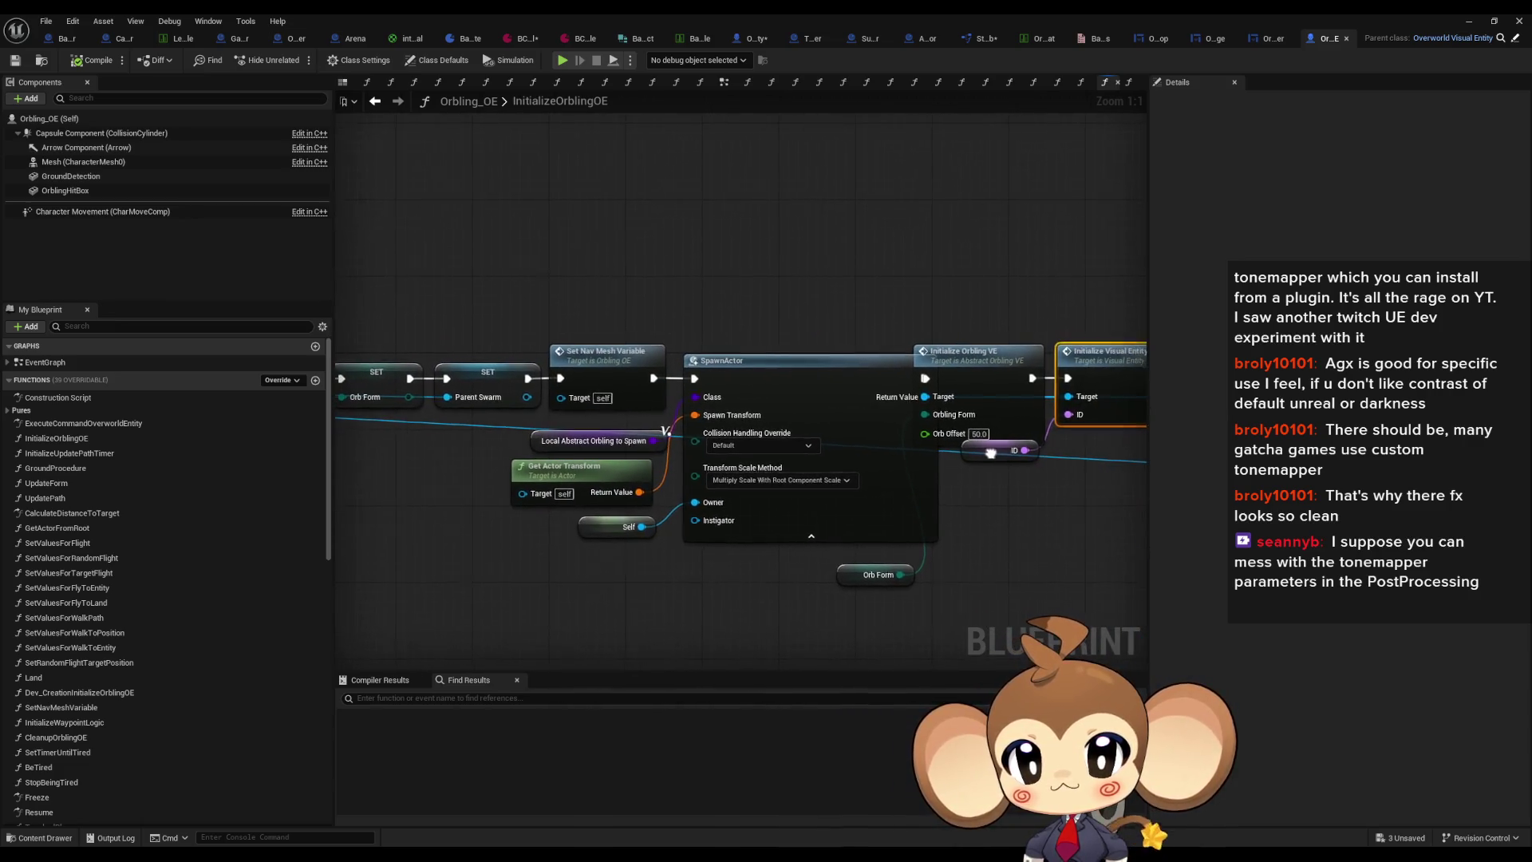
{"action": "left_click_drag", "start_coordinate": [749, 452], "coordinate": [1515, 465]}
{"action": "left_click_drag", "start_coordinate": [696, 485], "coordinate": [1037, 478]}
{"action": "scroll", "coordinate": [729, 487], "scroll_direction": "down", "scroll_amount": 2}
{"action": "scroll", "coordinate": [638, 447], "scroll_direction": "up", "scroll_amount": 2}
{"action": "left_click_drag", "start_coordinate": [404, 463], "coordinate": [415, 458]}
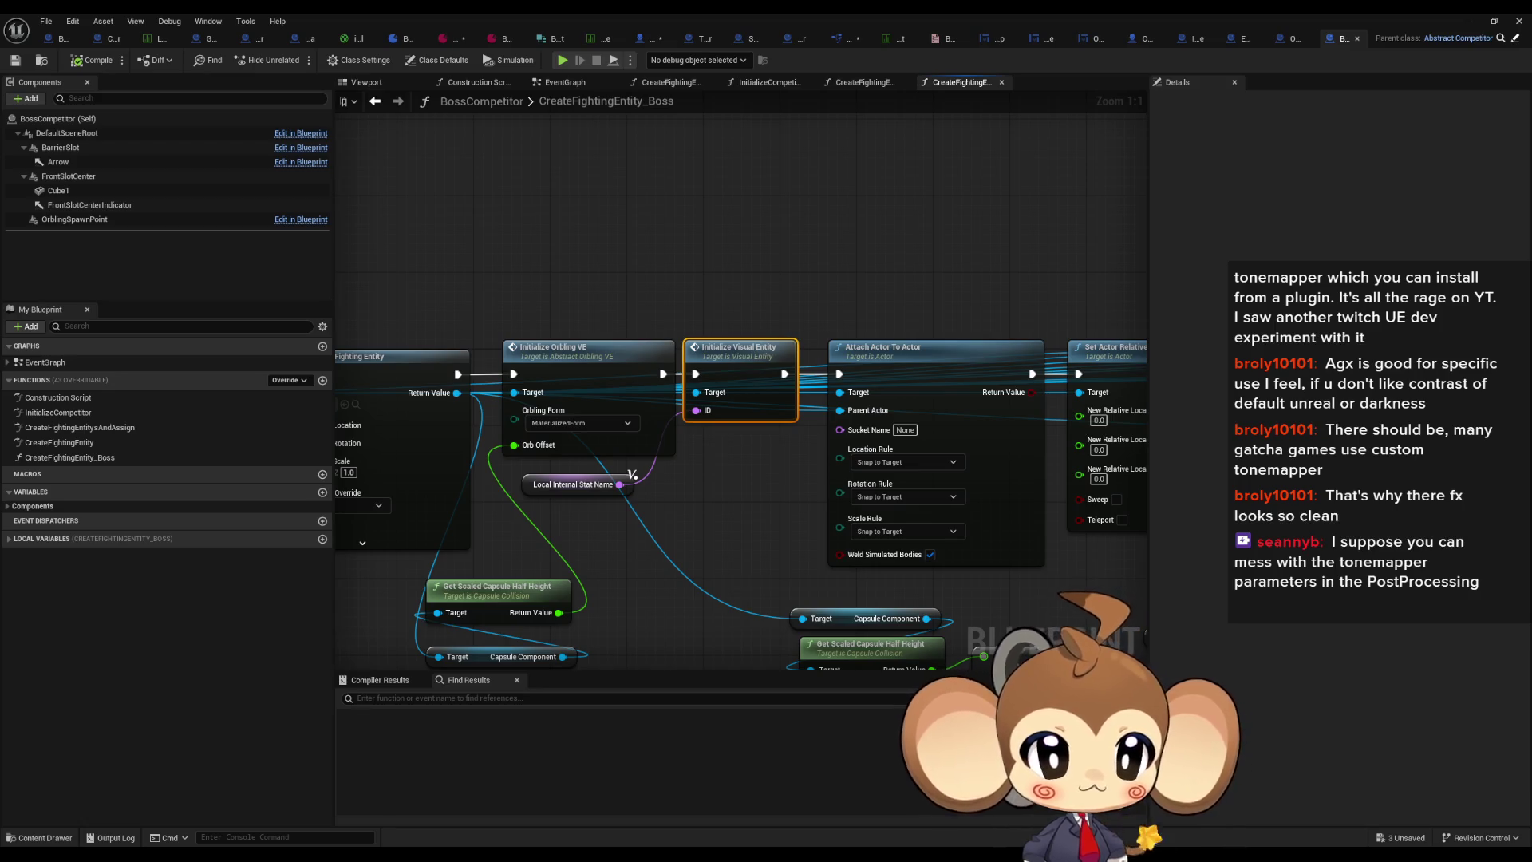
Step: Inspect CreateFightingEntity_CrystalIntro's Attach Actor To Actor, SpawnActor, SET and base stat lookup nodes
{"action": "scroll", "coordinate": [1093, 492], "scroll_direction": "down", "scroll_amount": 3}
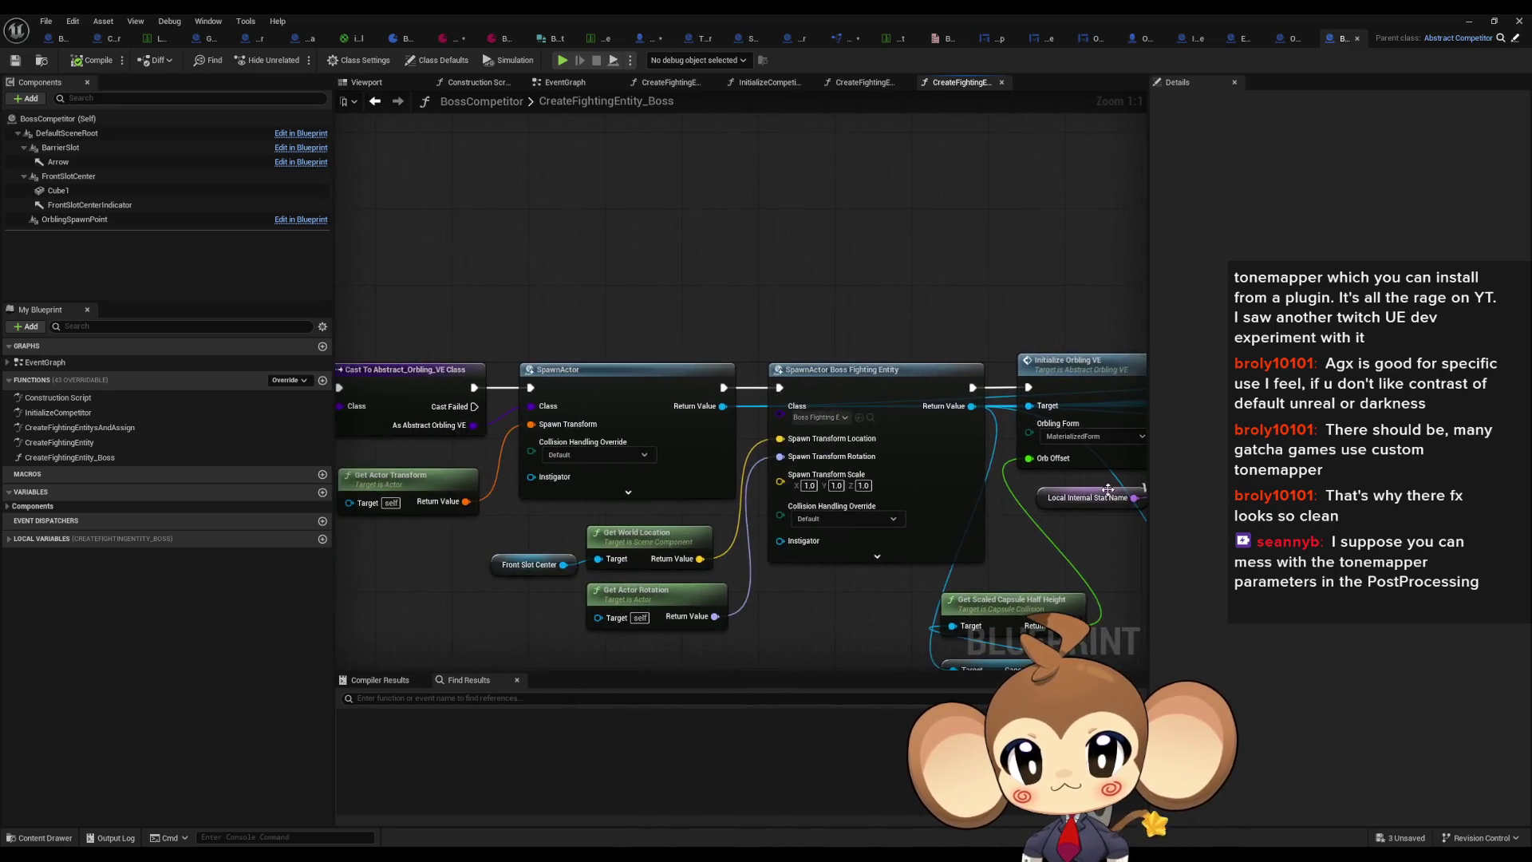
{"action": "scroll", "coordinate": [786, 465], "scroll_direction": "up", "scroll_amount": 2}
{"action": "scroll", "coordinate": [820, 403], "scroll_direction": "down", "scroll_amount": 3}
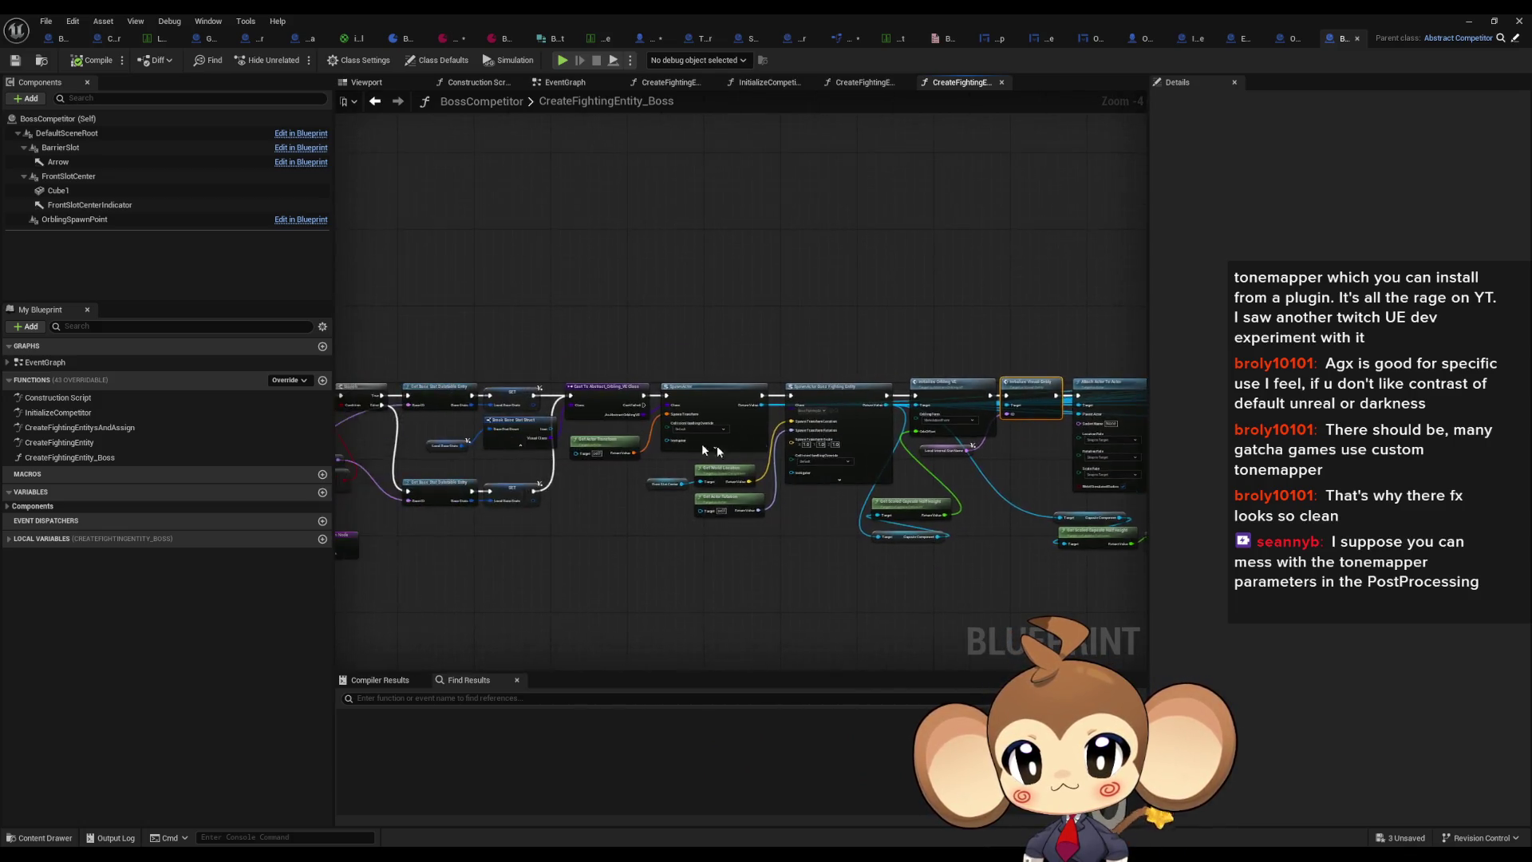
{"action": "scroll", "coordinate": [965, 451], "scroll_direction": "up", "scroll_amount": 4}
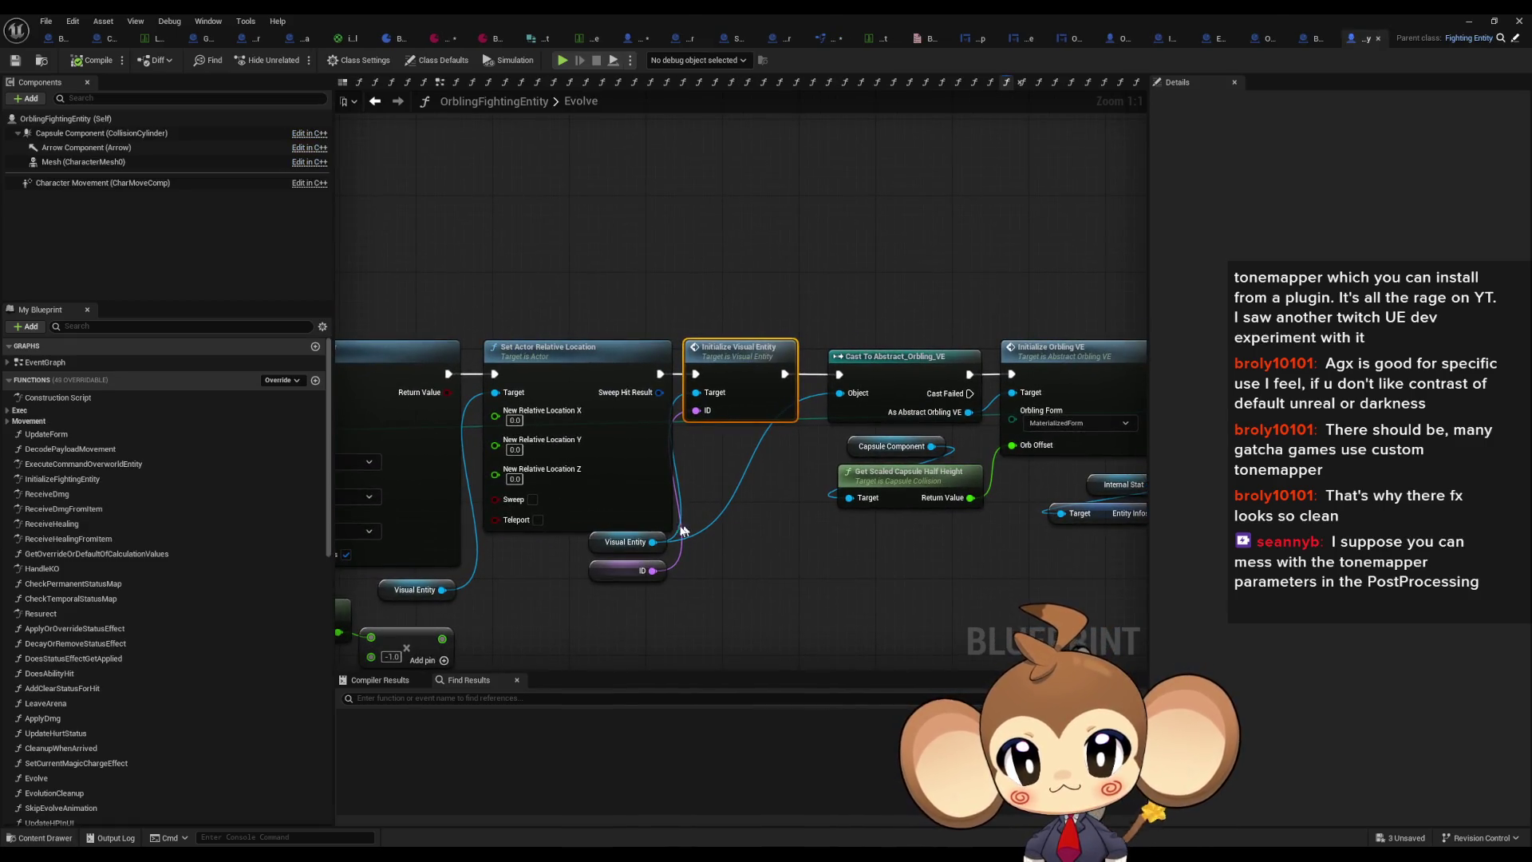
{"action": "left_click_drag", "start_coordinate": [704, 536], "coordinate": [890, 536]}
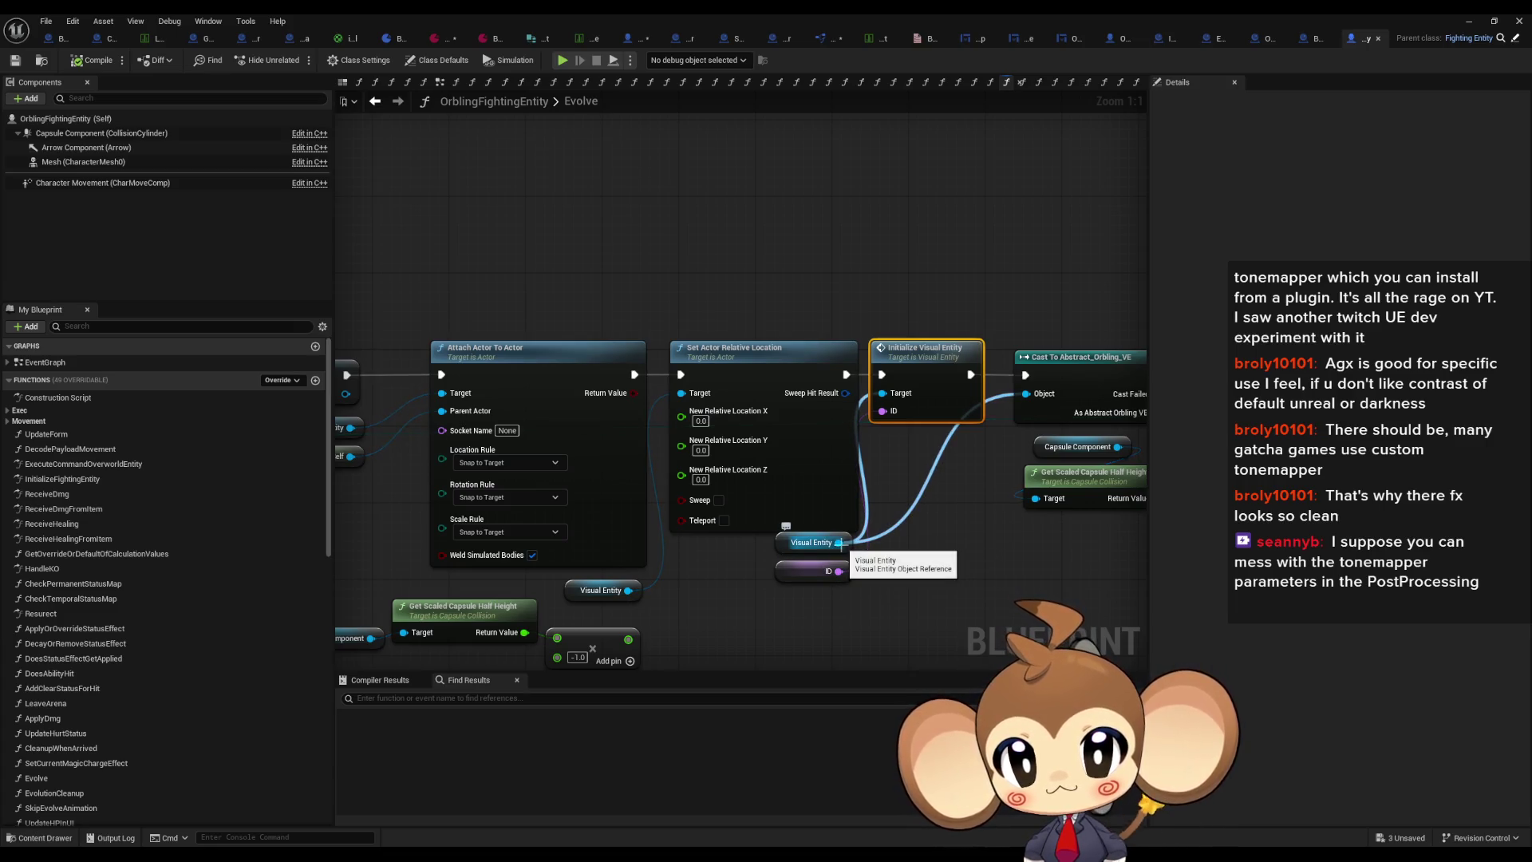
{"action": "left_click_drag", "start_coordinate": [835, 545], "coordinate": [1012, 558]}
{"action": "mouse_move", "coordinate": [594, 472]}
{"action": "left_mouse_down"}
{"action": "mouse_move", "coordinate": [1009, 520]}
{"action": "mouse_move", "coordinate": [1359, 536]}
{"action": "left_mouse_up"}
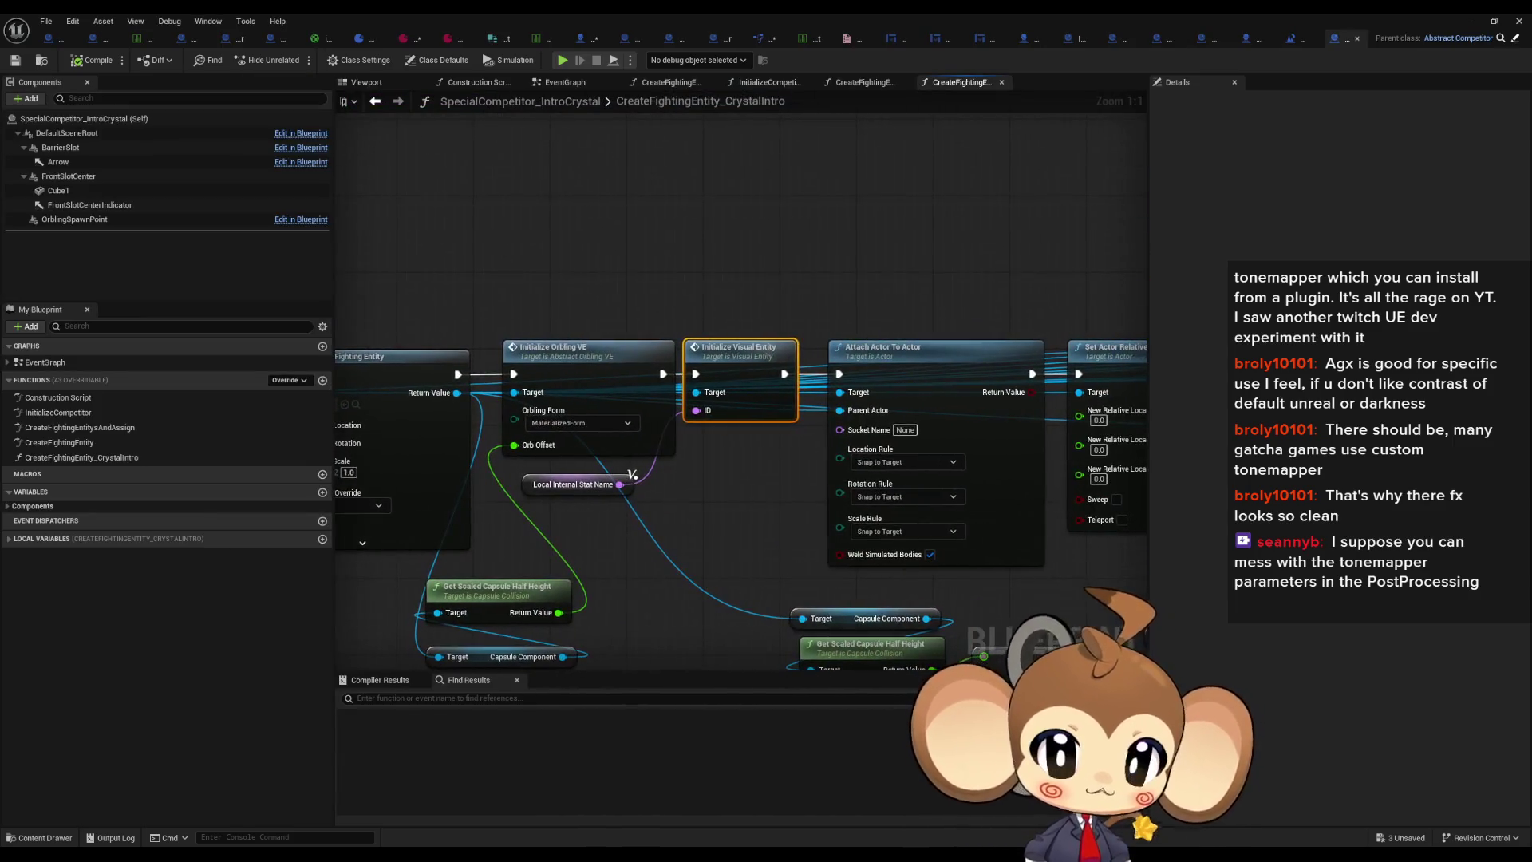
Step: Check the Initialize Visual Entity and Boss Fighting Entity spawn sections, then return to InitializeOrblingOE
{"action": "scroll", "coordinate": [623, 498], "scroll_direction": "down", "scroll_amount": 5}
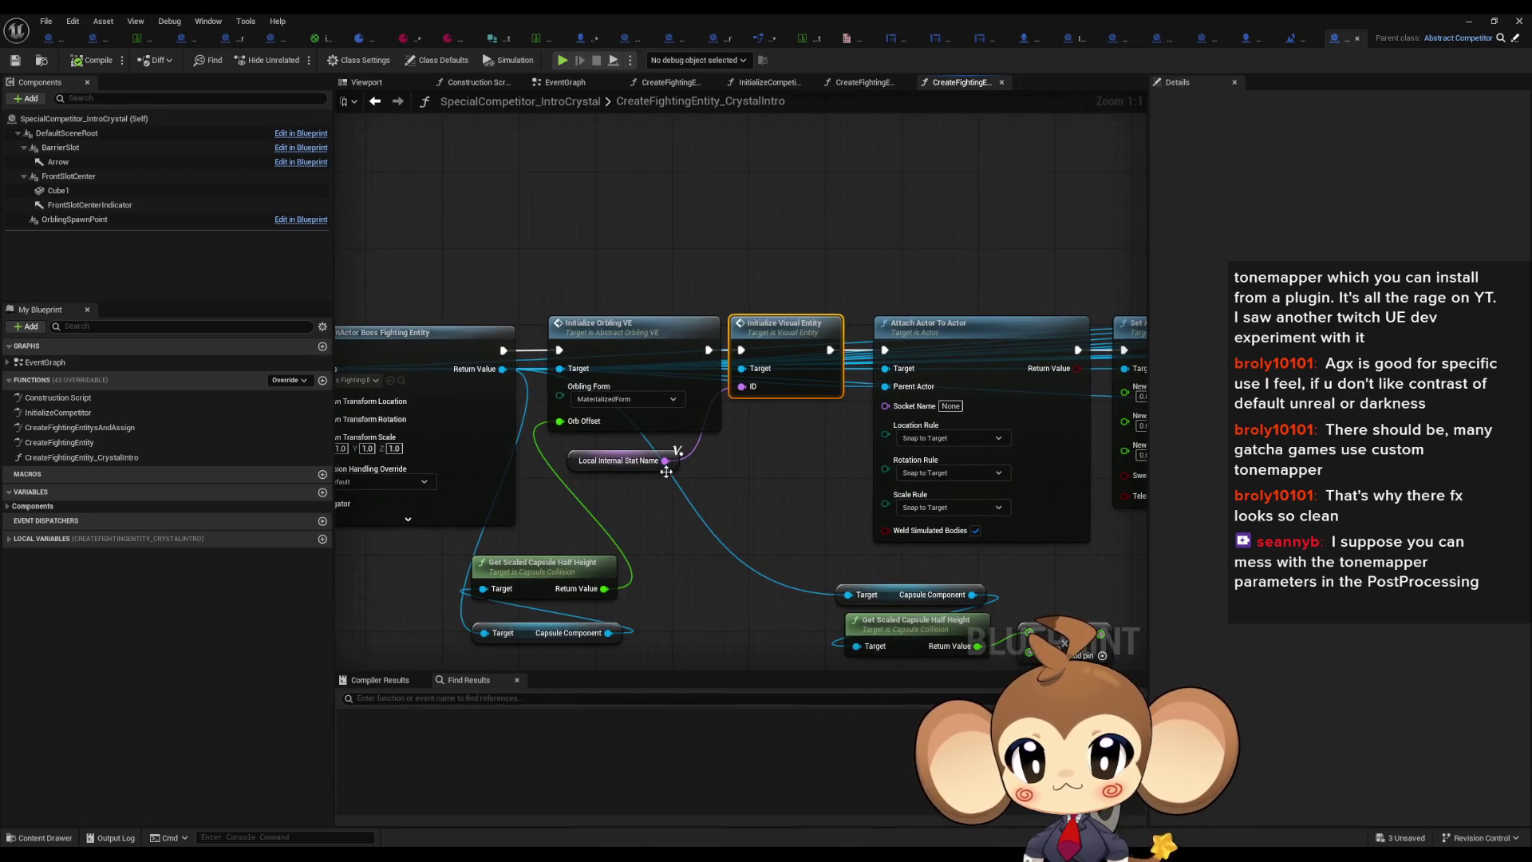
{"action": "left_click_drag", "start_coordinate": [1252, 516], "coordinate": [893, 477]}
{"action": "scroll", "coordinate": [893, 476], "scroll_direction": "up", "scroll_amount": 4}
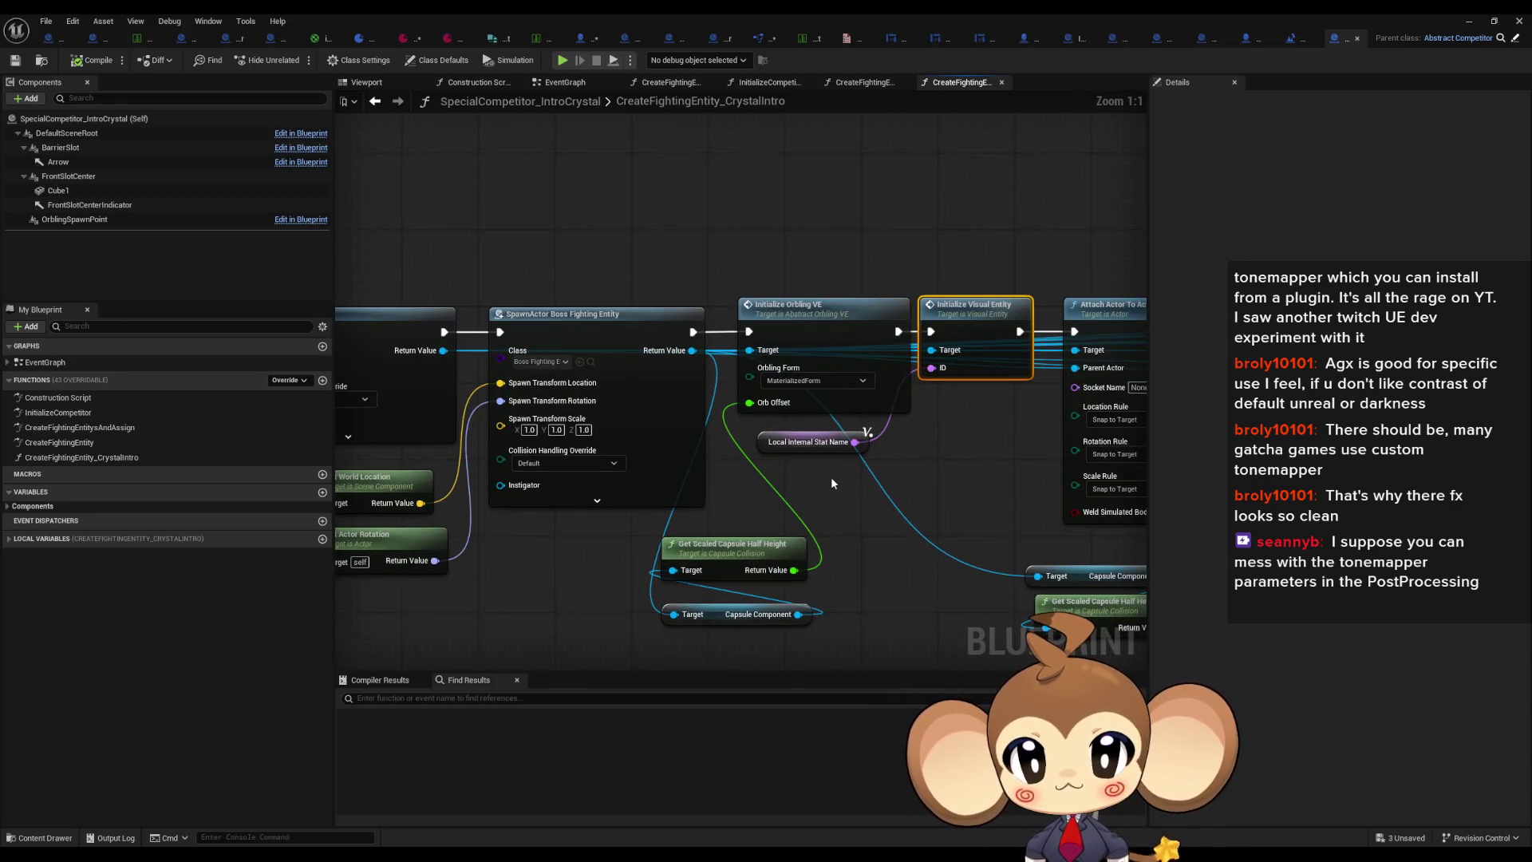
{"action": "mouse_move", "coordinate": [827, 484]}
{"action": "left_mouse_down"}
{"action": "mouse_move", "coordinate": [696, 470]}
{"action": "mouse_move", "coordinate": [1452, 478]}
{"action": "left_mouse_up"}
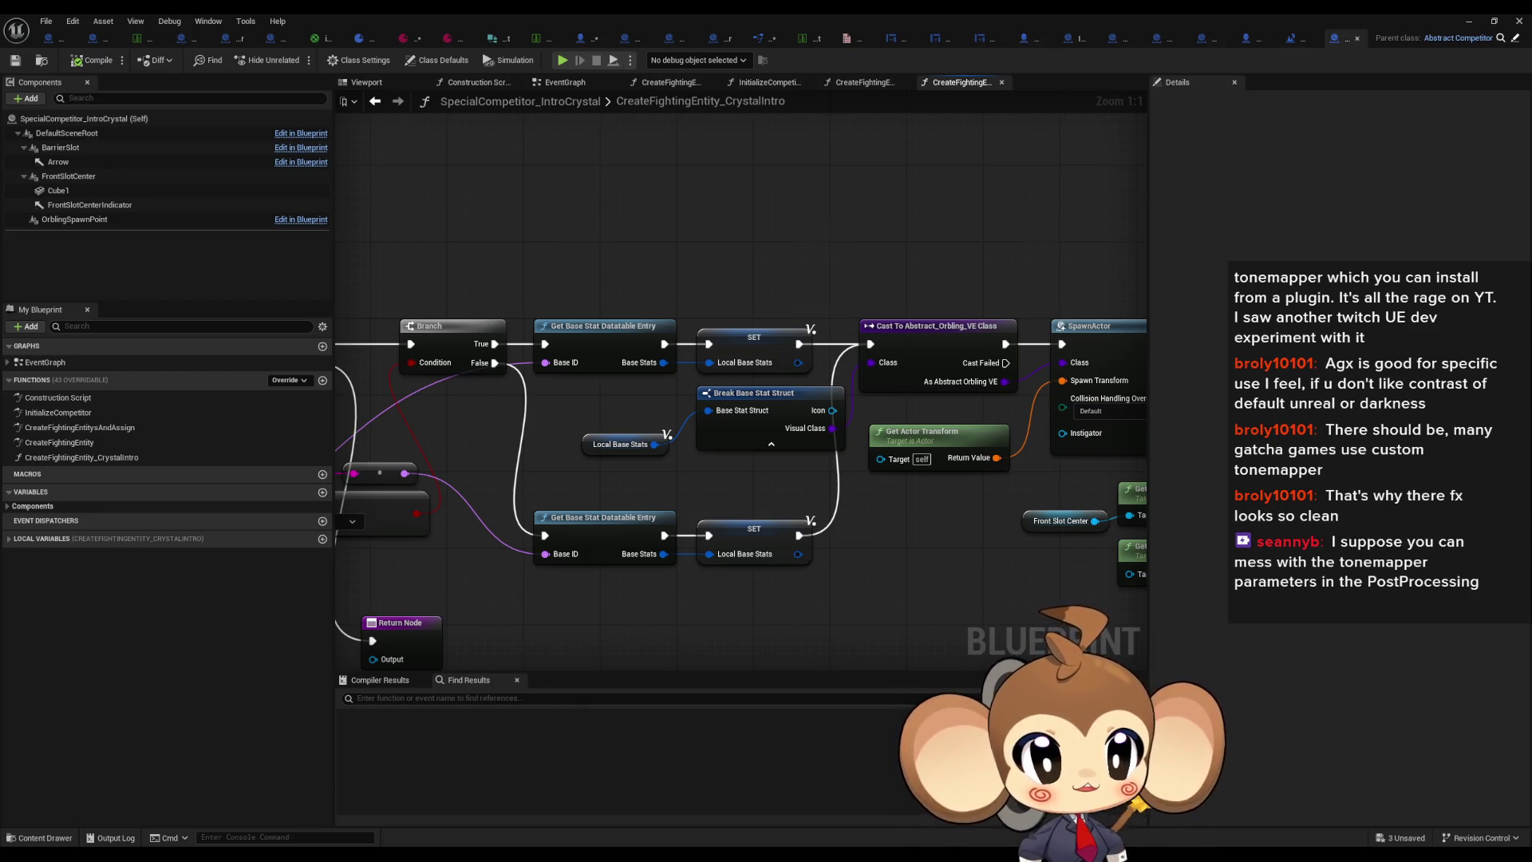
{"action": "left_click", "coordinate": [1017, 37]}
{"action": "scroll", "coordinate": [730, 392], "scroll_direction": "down", "scroll_amount": 3}
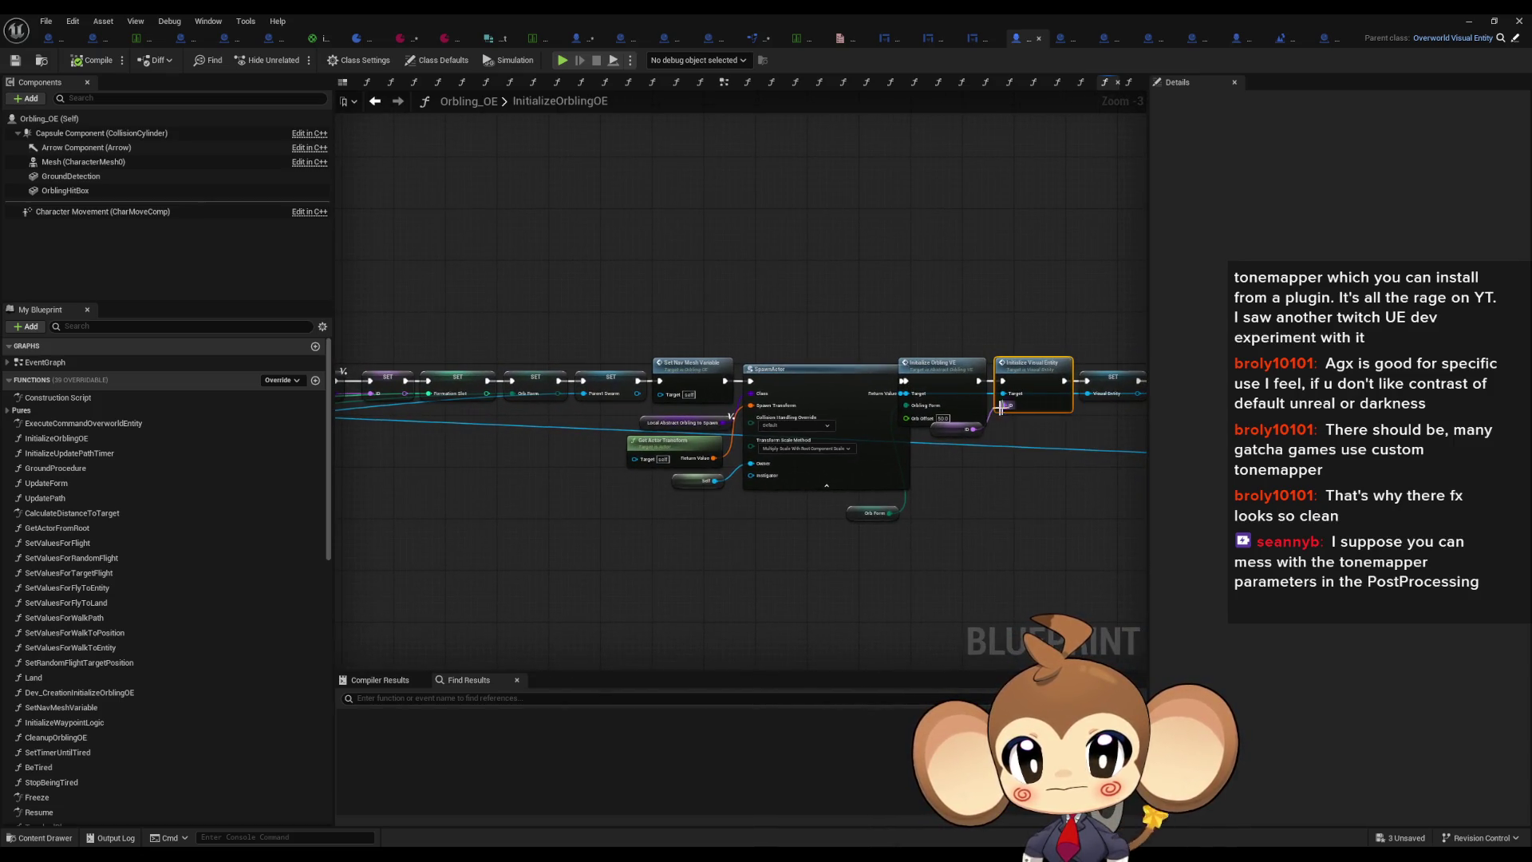
Step: Open SummonerCompetitor's parent CreateFightingEntity_Summoner implementation, then bring up the BaseStatStruct data table
{"action": "left_click_drag", "start_coordinate": [957, 431], "coordinate": [1081, 383]}
{"action": "left_click_drag", "start_coordinate": [972, 192], "coordinate": [915, 189]}
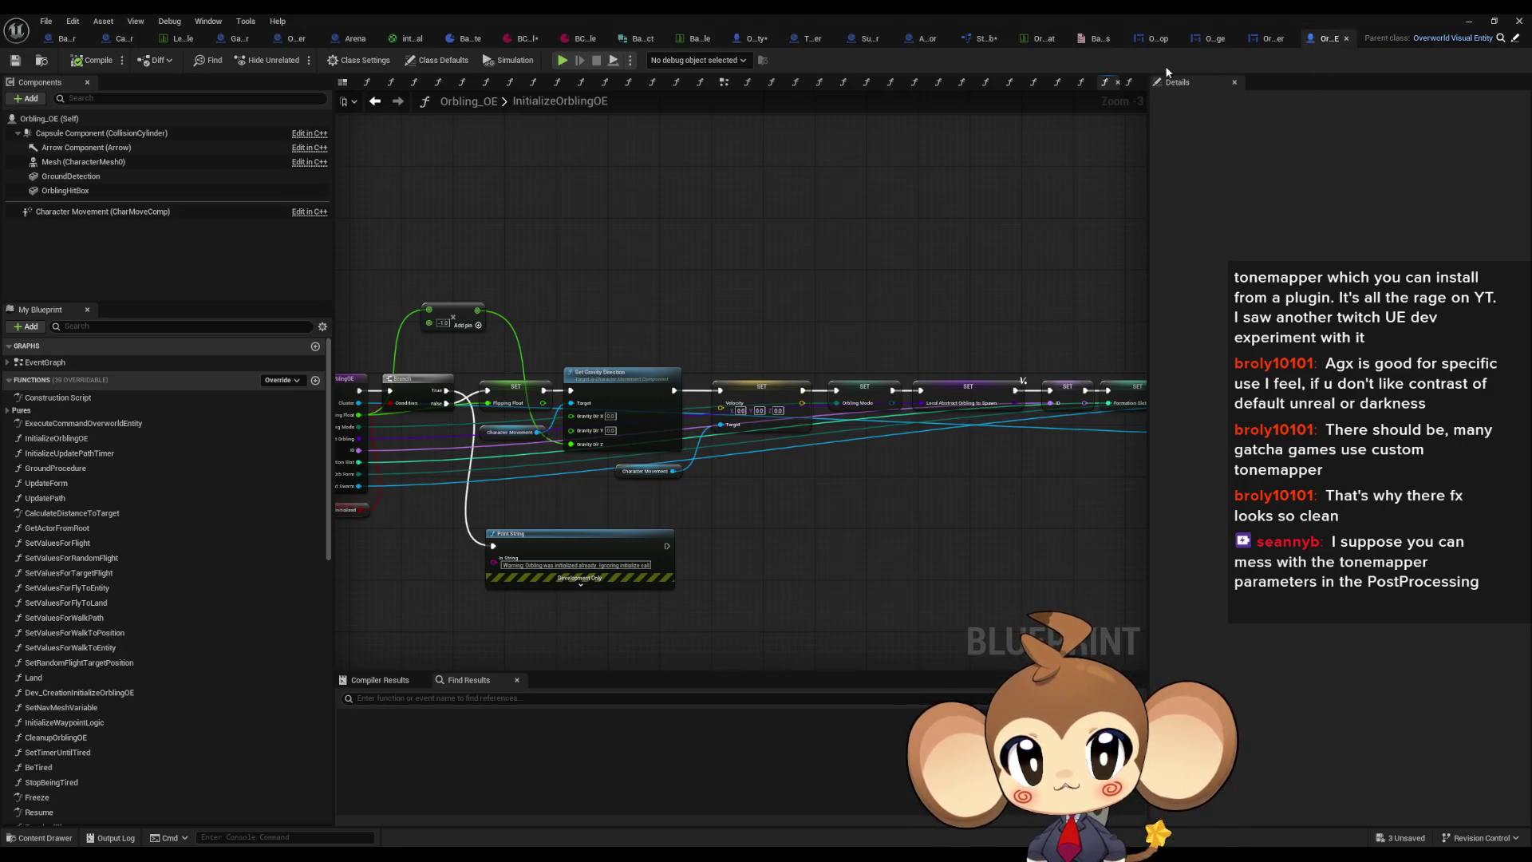
{"action": "left_click", "coordinate": [871, 40]}
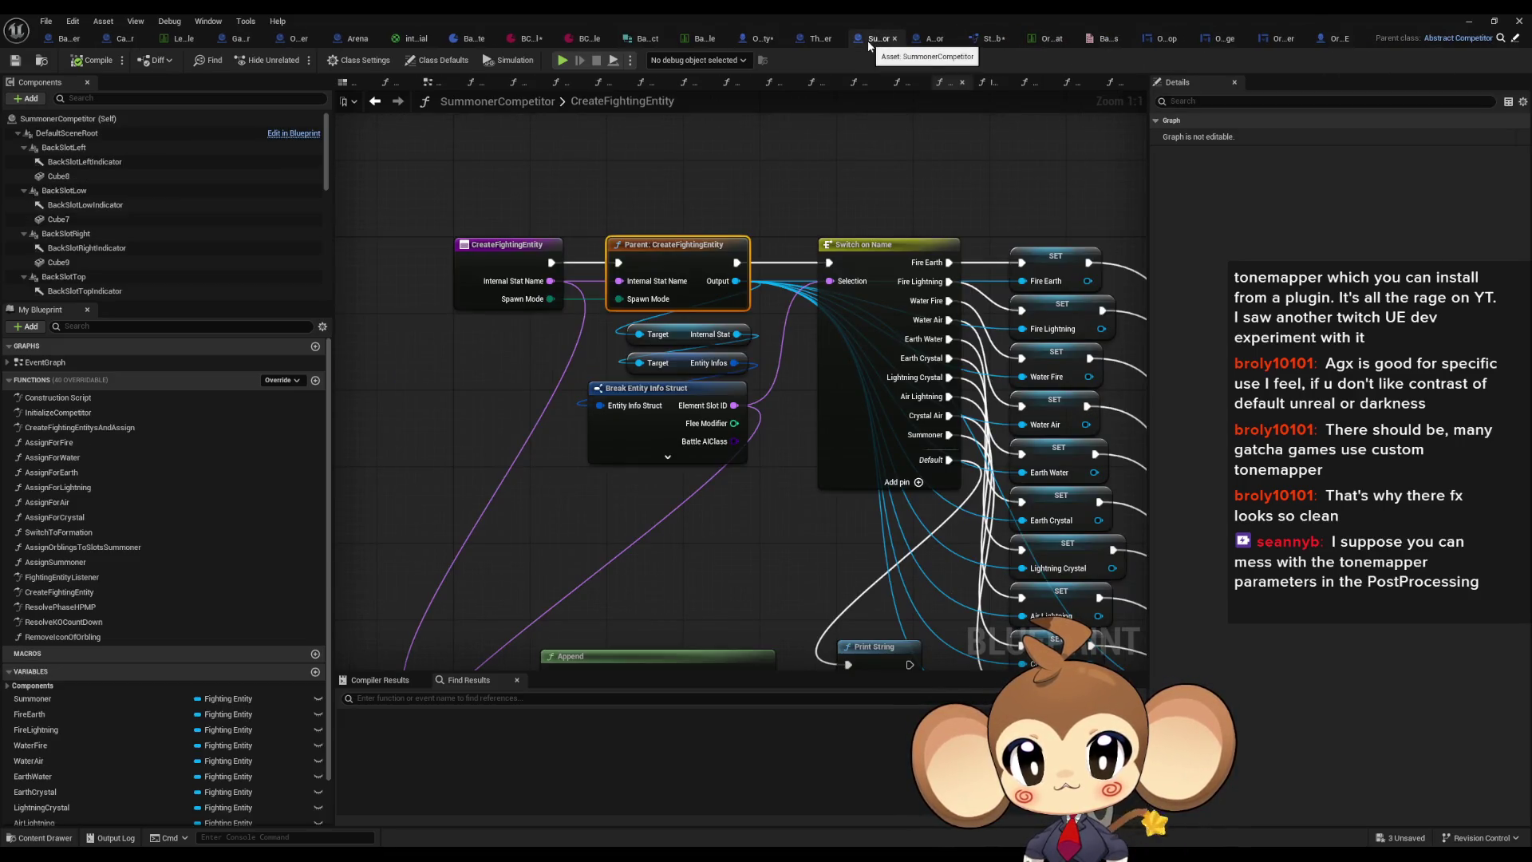
{"action": "double_click", "coordinate": [683, 261]}
{"action": "scroll", "coordinate": [811, 452], "scroll_direction": "up", "scroll_amount": 3}
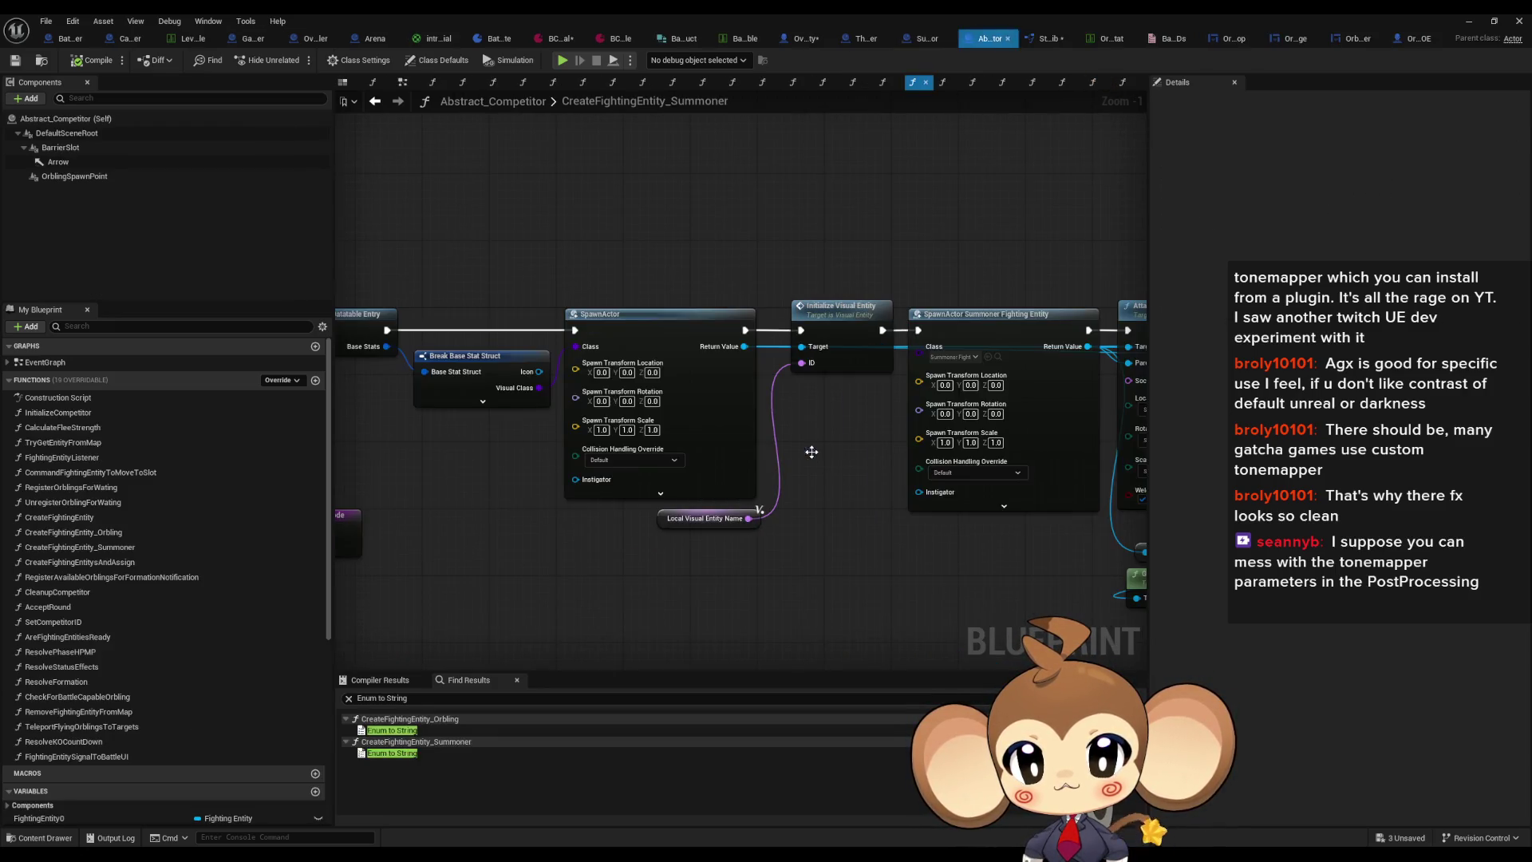
{"action": "scroll", "coordinate": [870, 419], "scroll_direction": "down", "scroll_amount": 2}
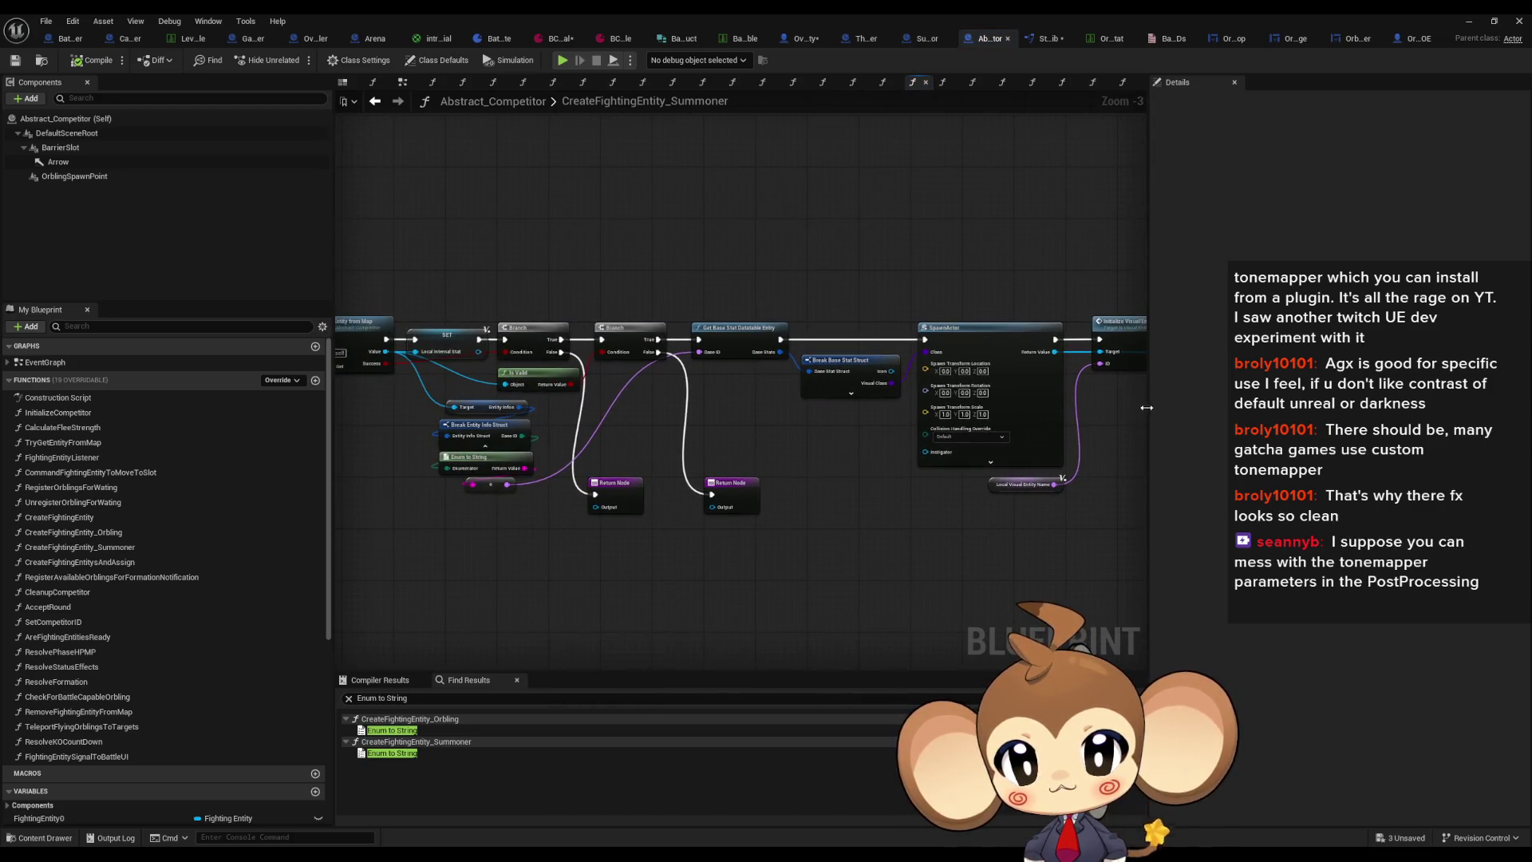
{"action": "scroll", "coordinate": [793, 432], "scroll_direction": "up", "scroll_amount": 3}
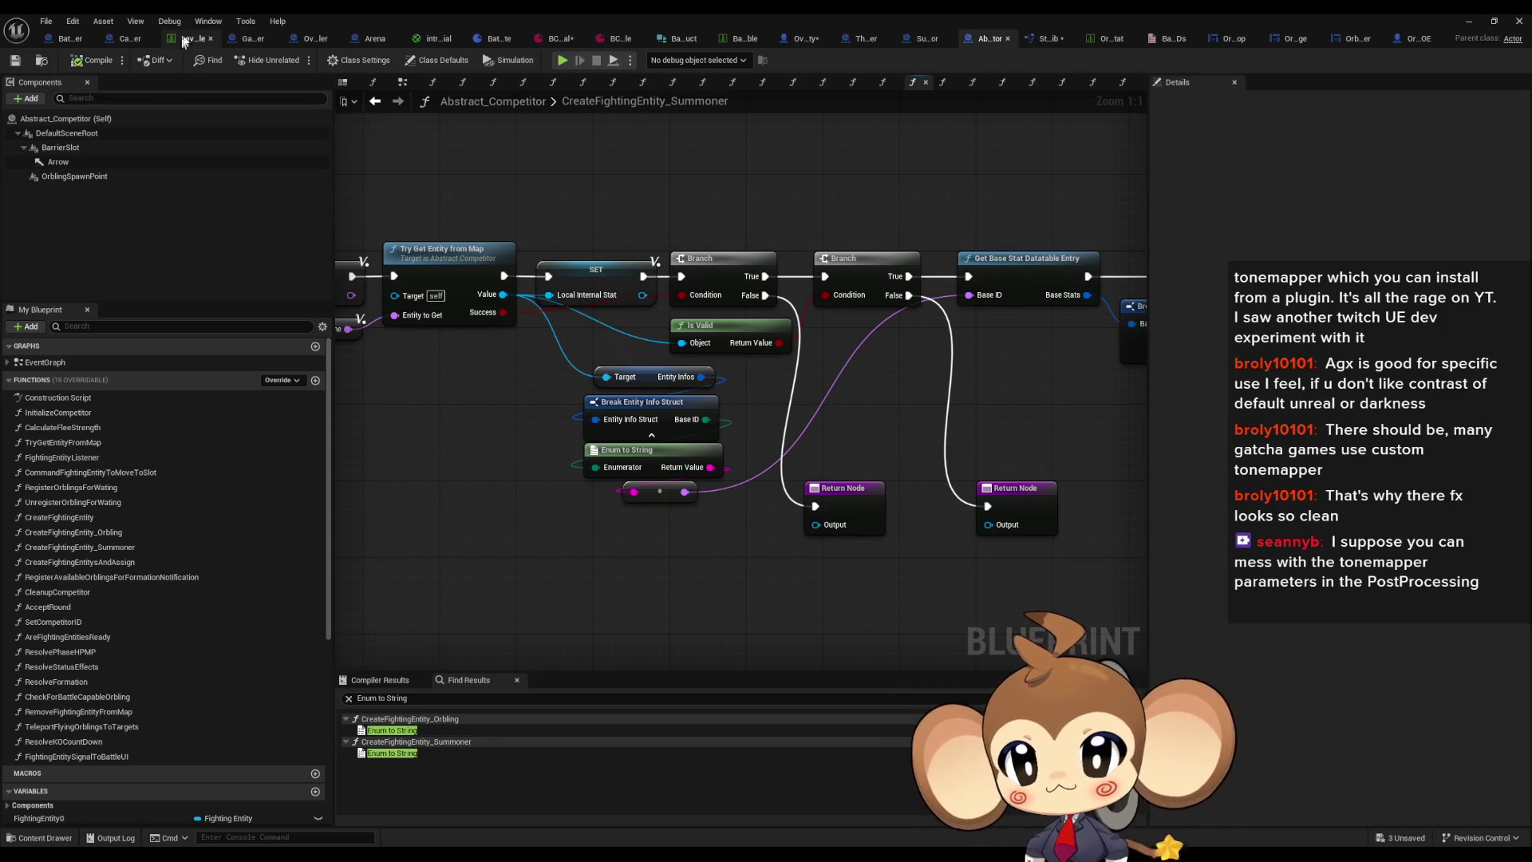
{"action": "left_click", "coordinate": [188, 38]}
{"action": "key", "text": "ctrl+Tab"}
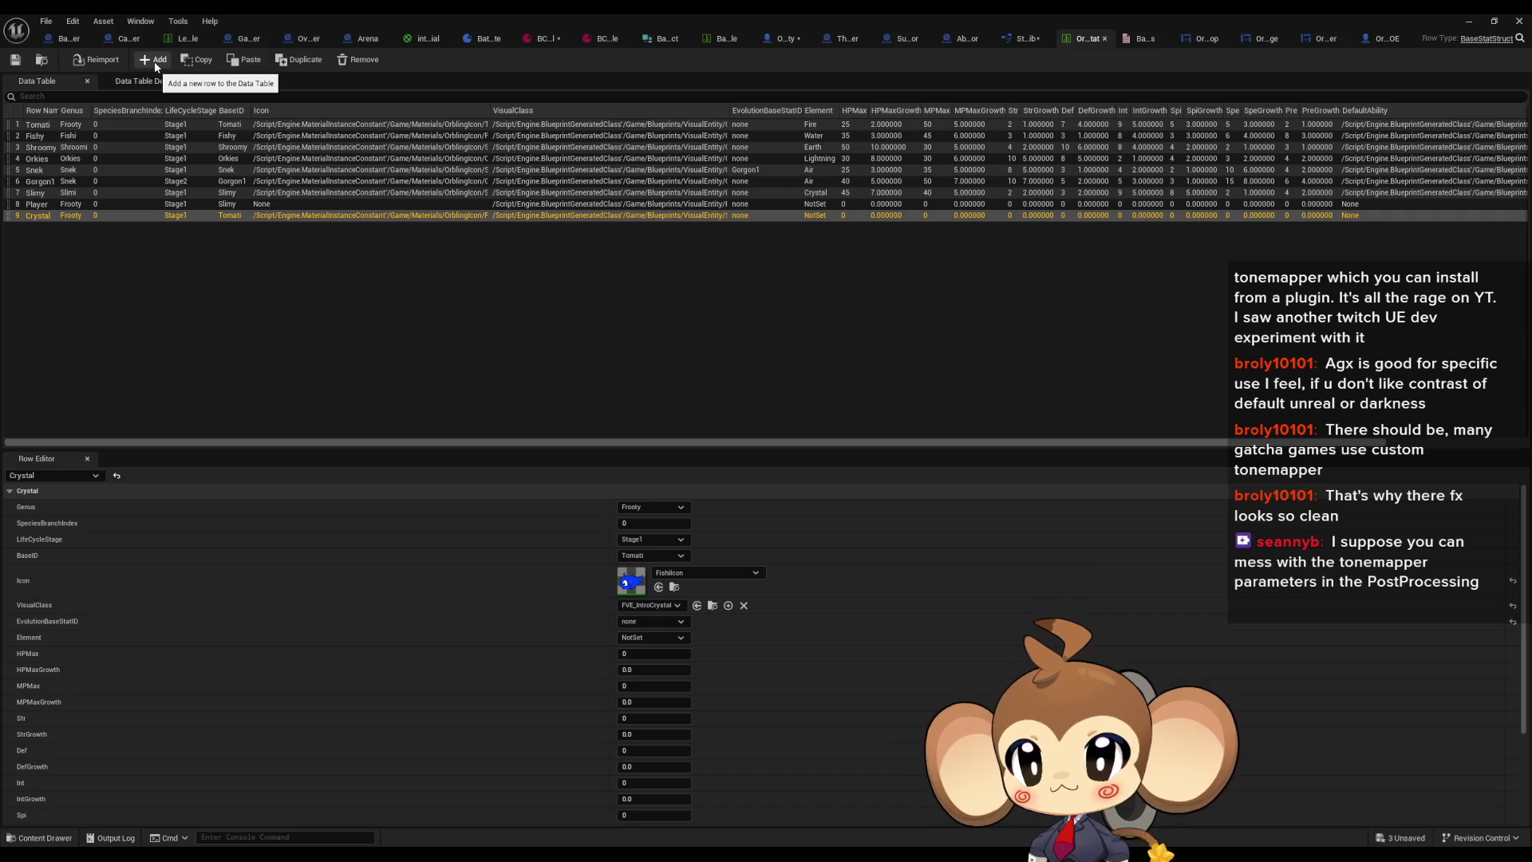
Step: Add a new data table row named Artefact and move it above Crystal
{"action": "left_click", "coordinate": [154, 60]}
{"action": "double_click", "coordinate": [45, 228]}
{"action": "type", "text": "Artefact"}
{"action": "key", "text": "Return"}
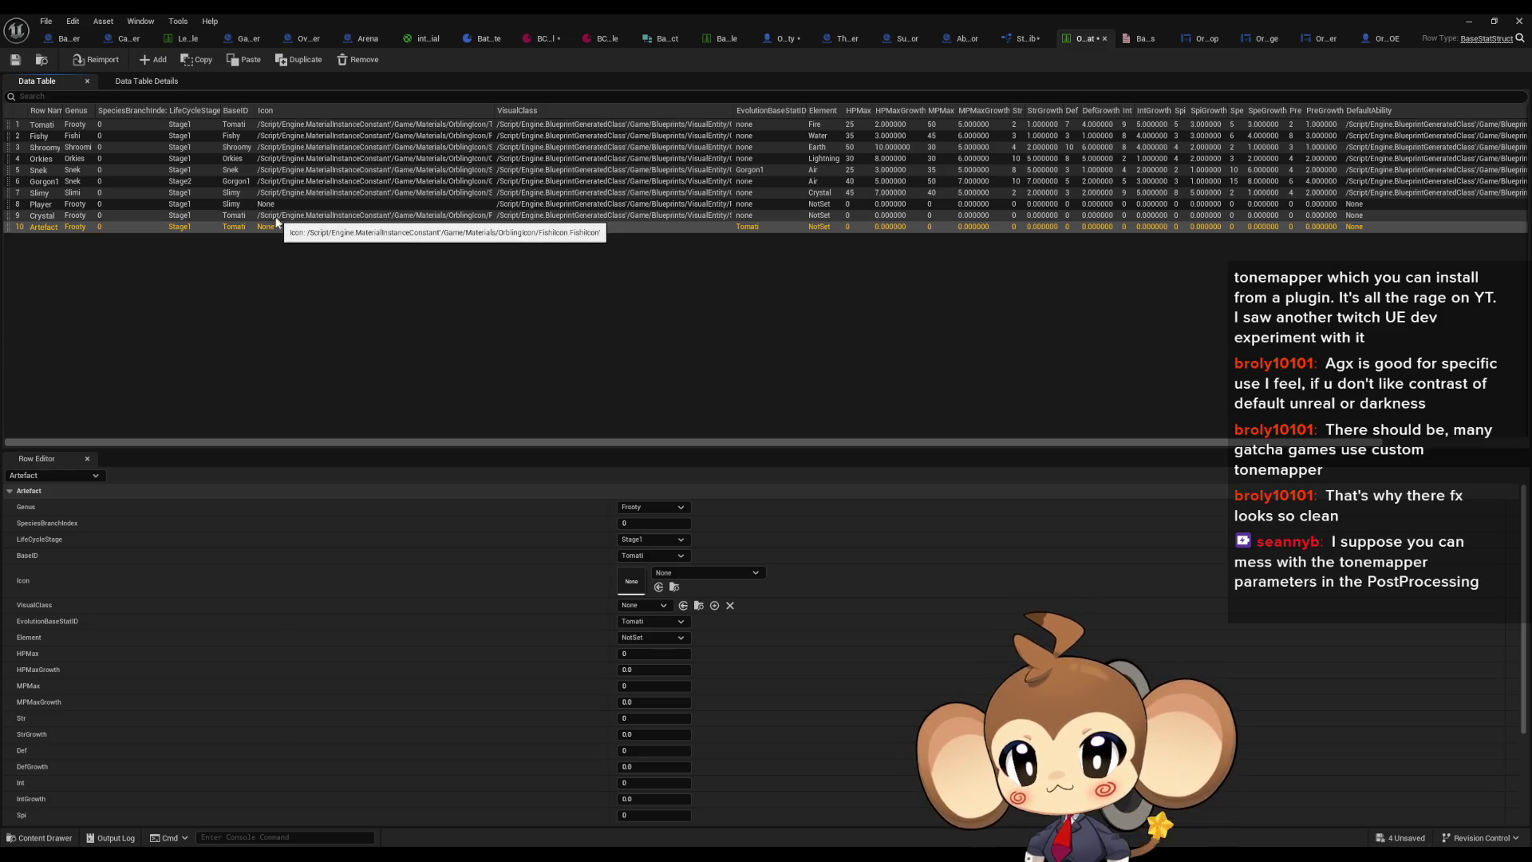
{"action": "left_click_drag", "start_coordinate": [8, 229], "coordinate": [12, 225]}
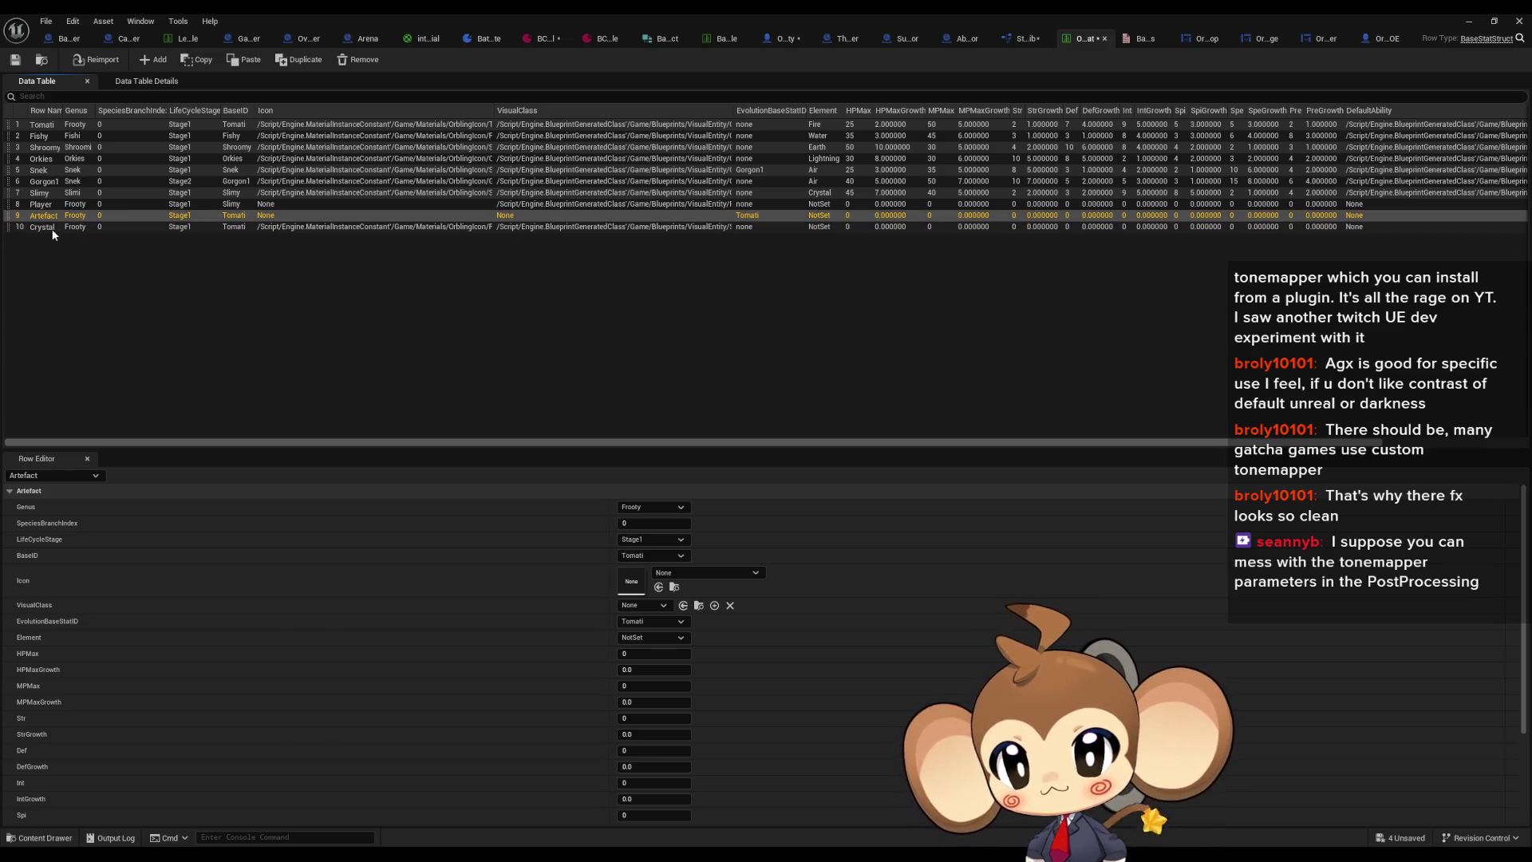
Step: Set Artefact's VisualClass to PlayerAvatarArtefact and EvolutionBaseStatID to none, comparing with the Player row
{"action": "left_click", "coordinate": [278, 205]}
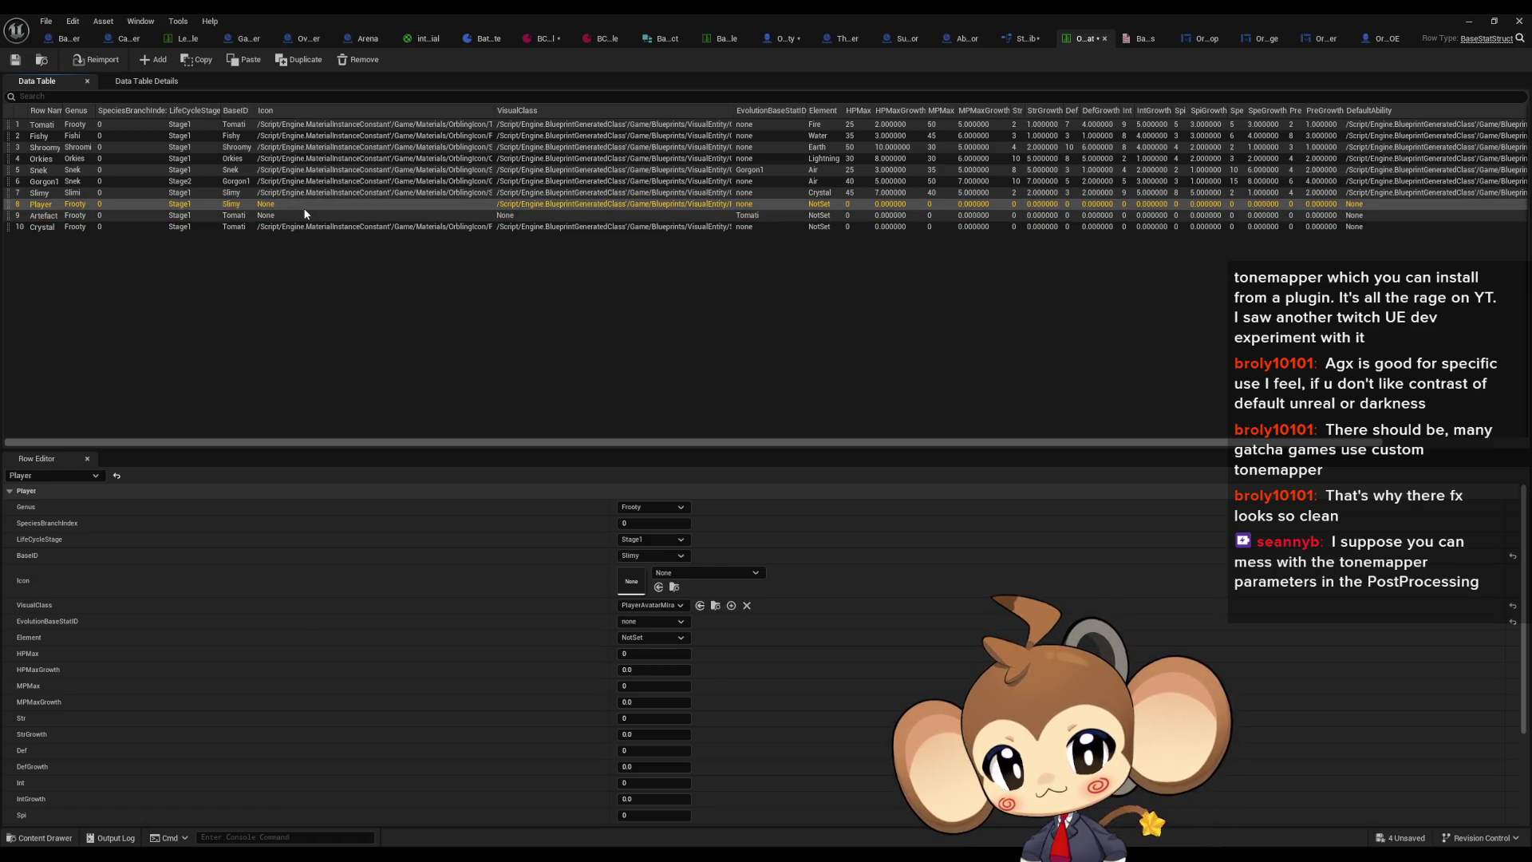
{"action": "left_click", "coordinate": [304, 213]}
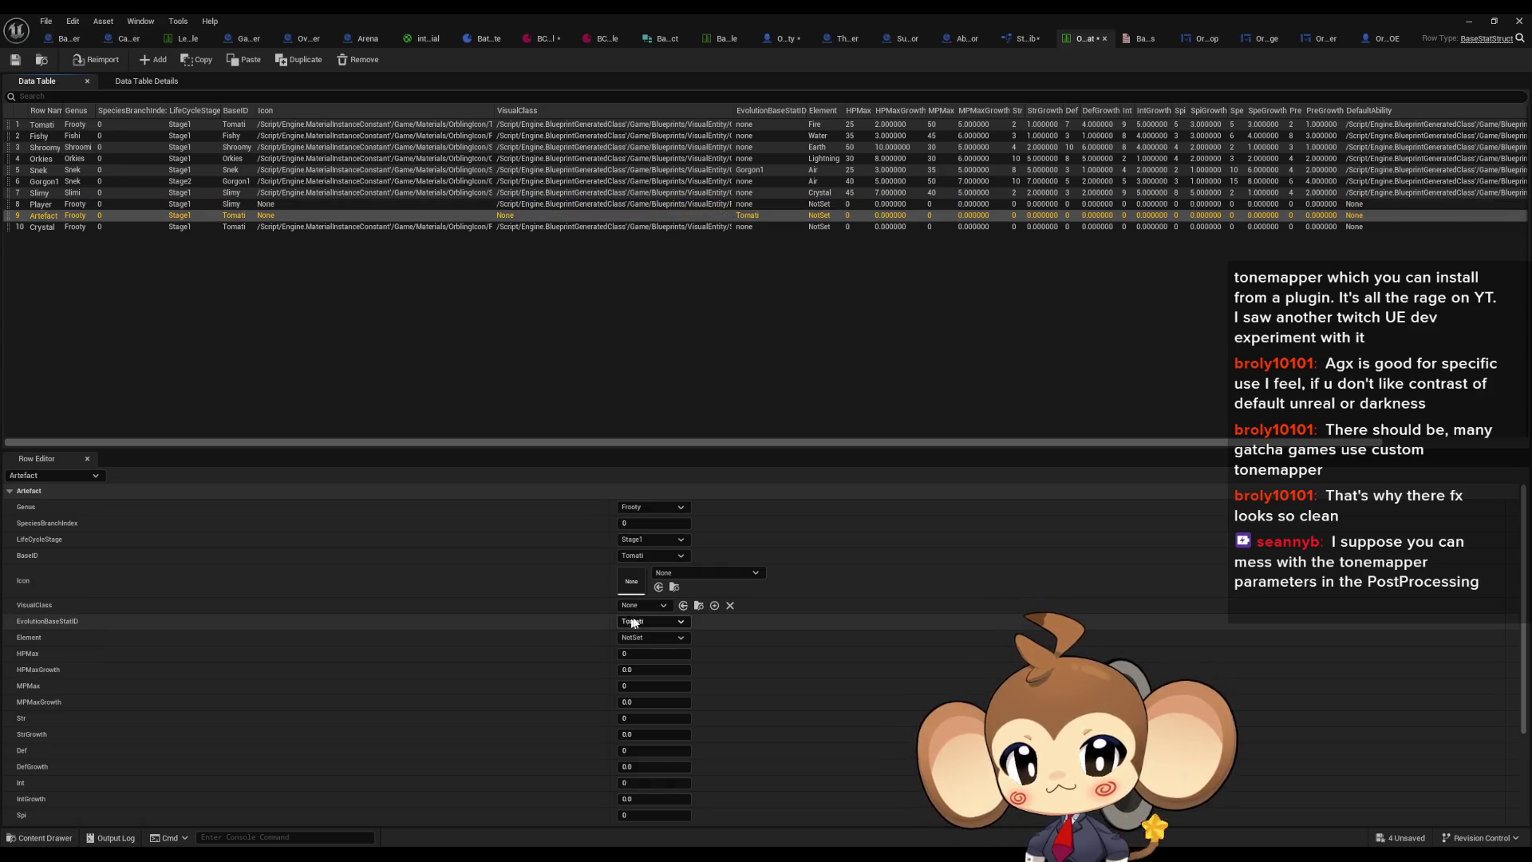
{"action": "left_click", "coordinate": [646, 605]}
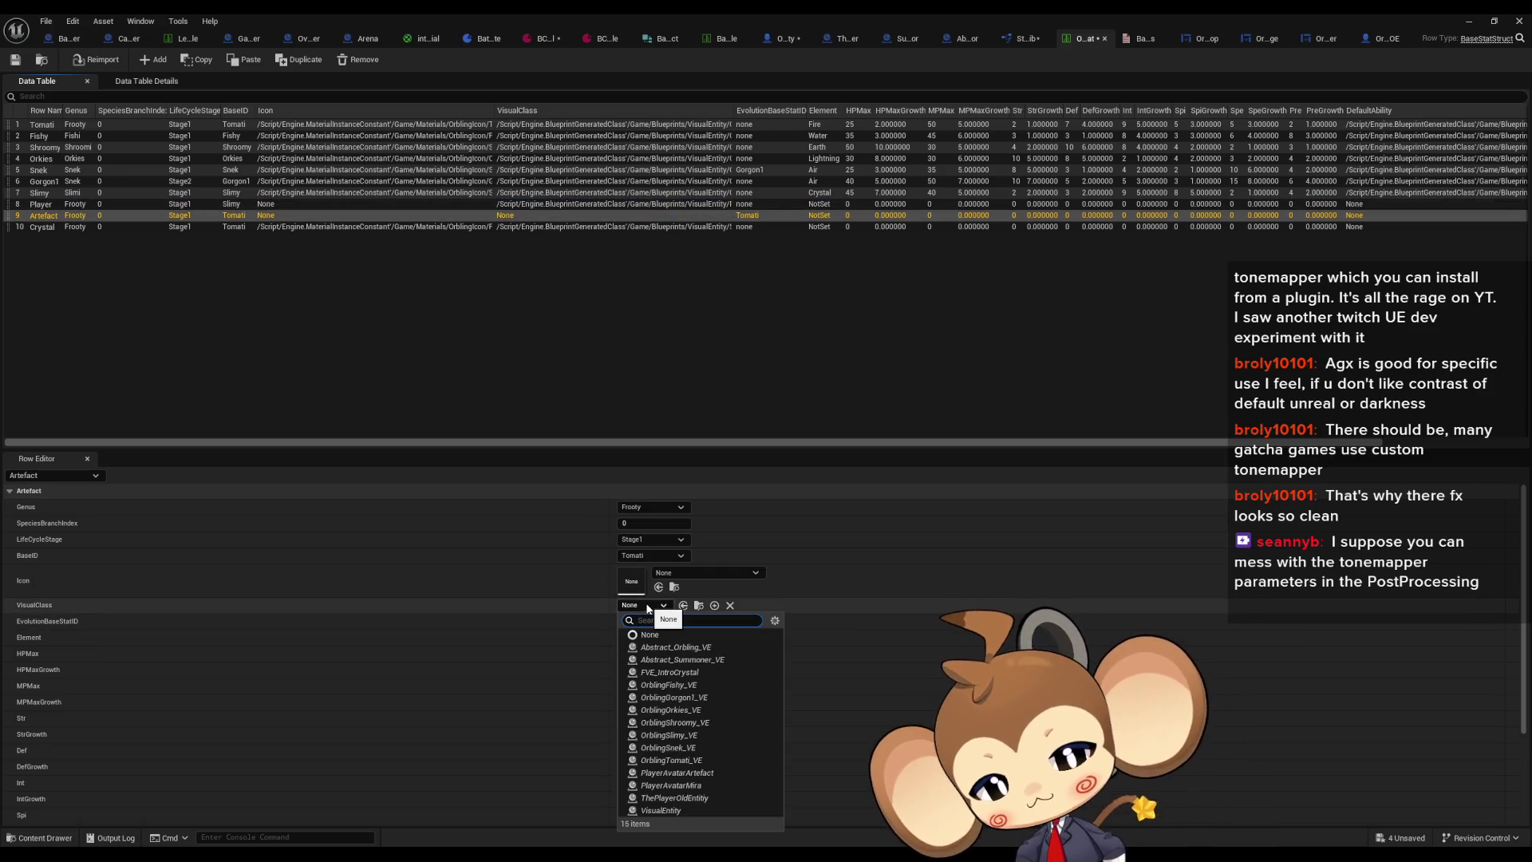
{"action": "type", "text": "arte"}
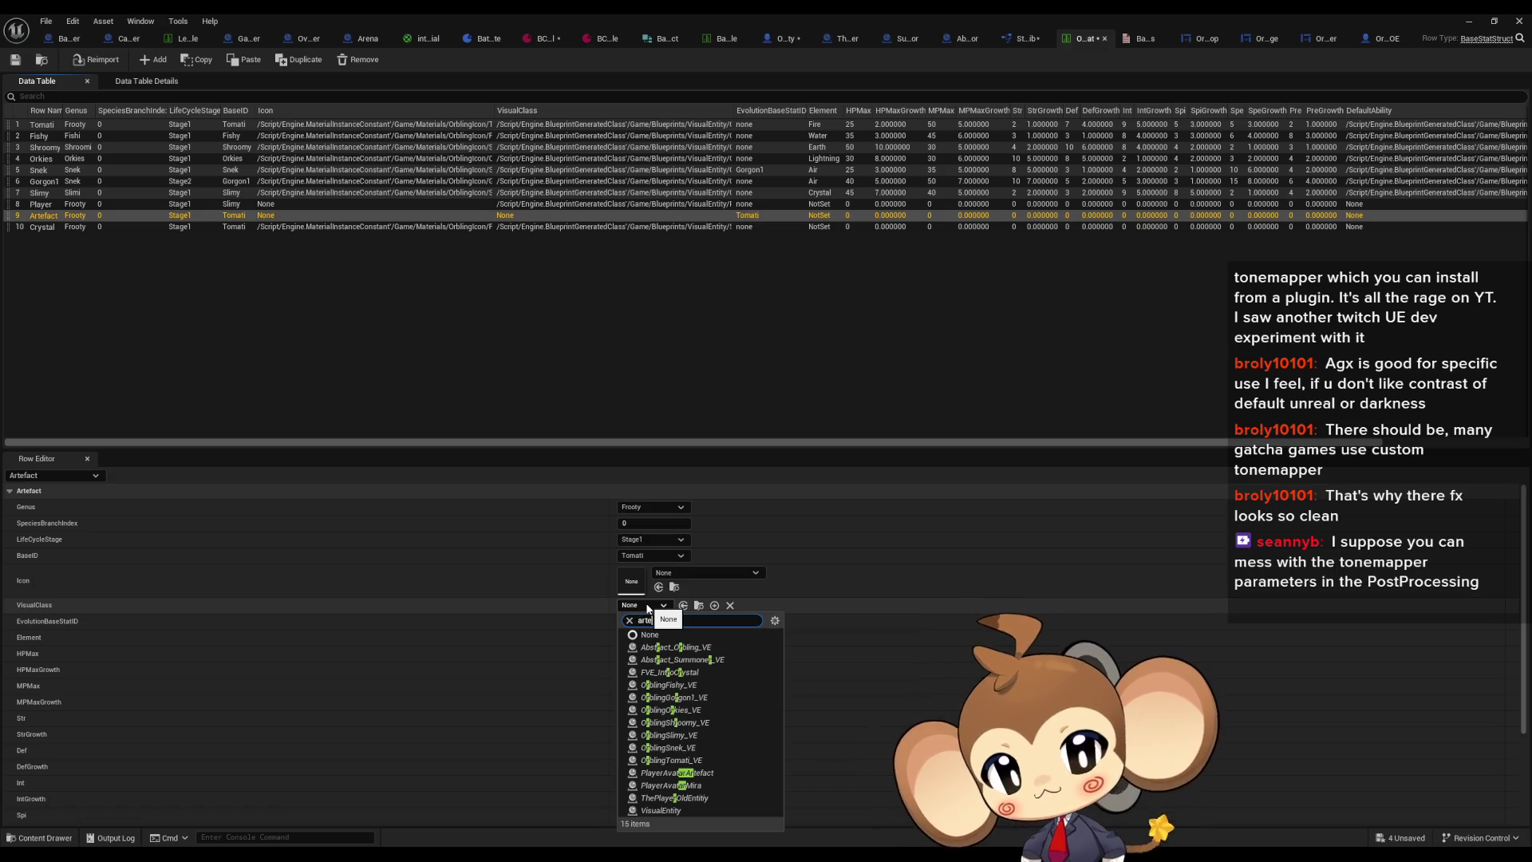
{"action": "left_click", "coordinate": [695, 647]}
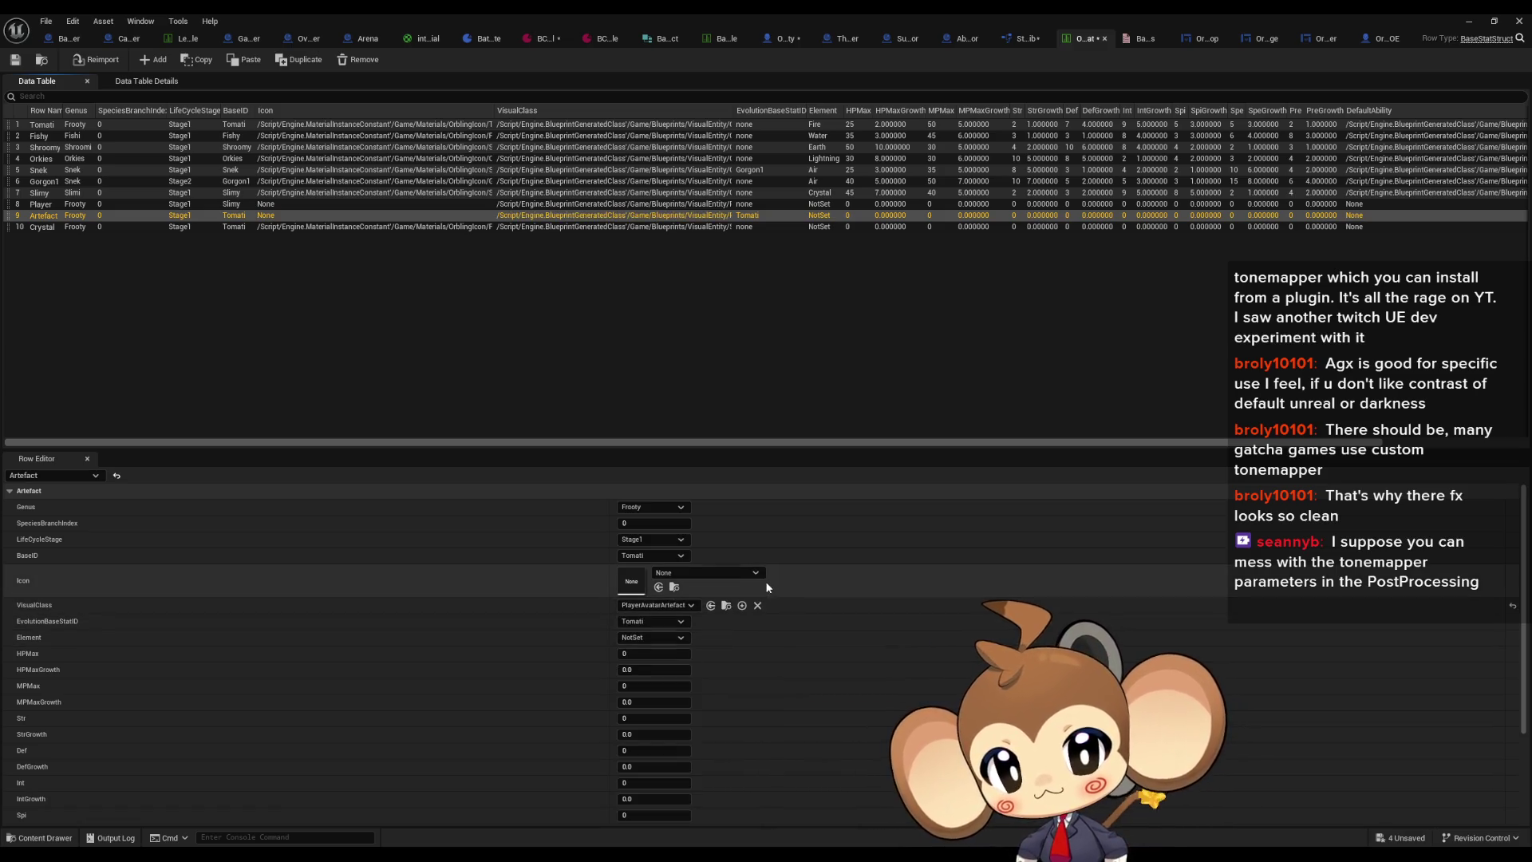
{"action": "left_click", "coordinate": [91, 205]}
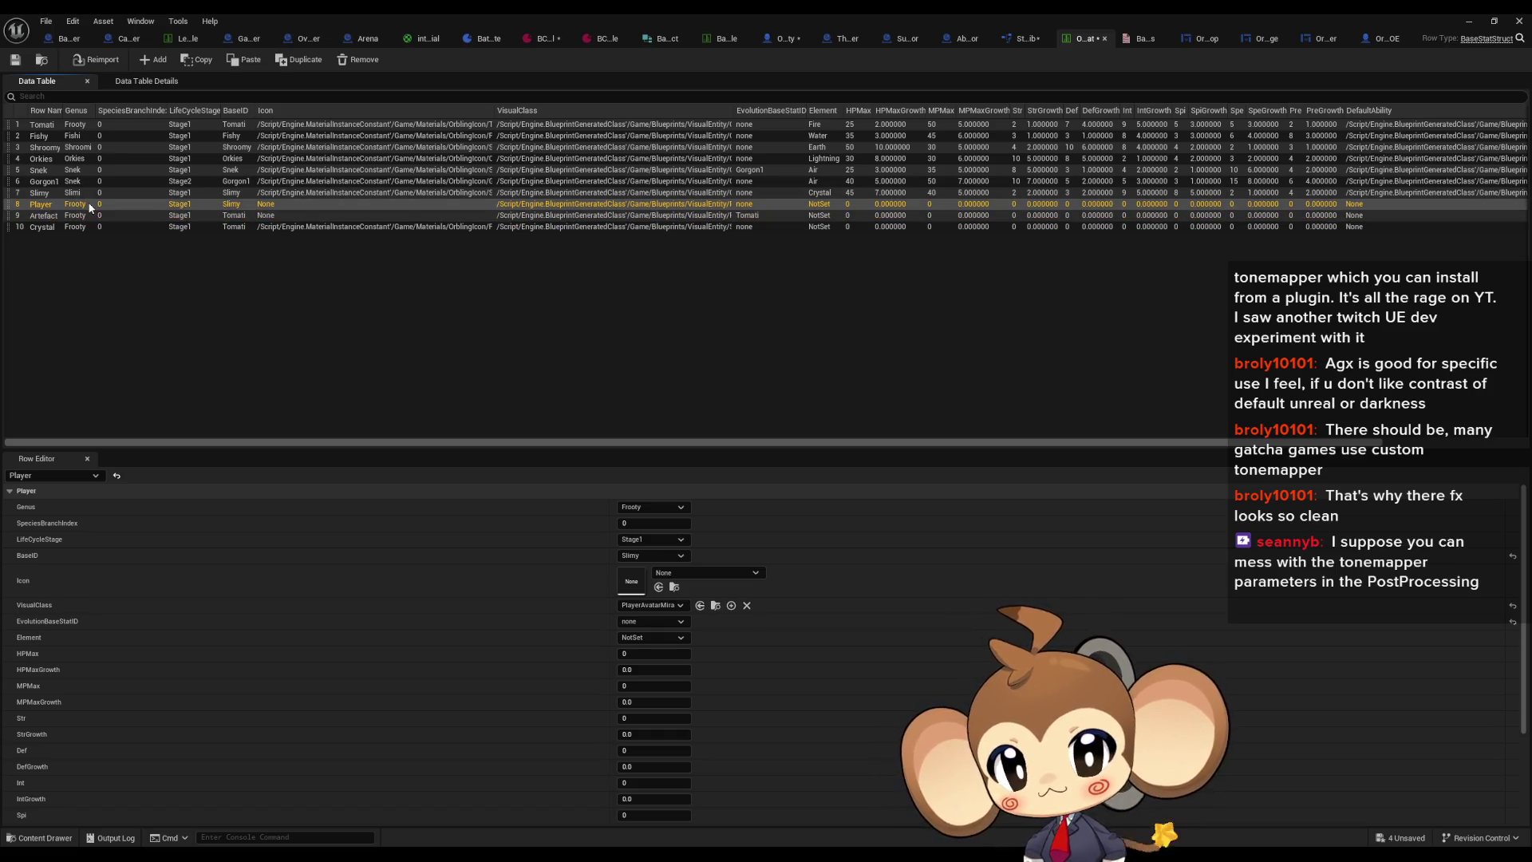
{"action": "left_click", "coordinate": [84, 216]}
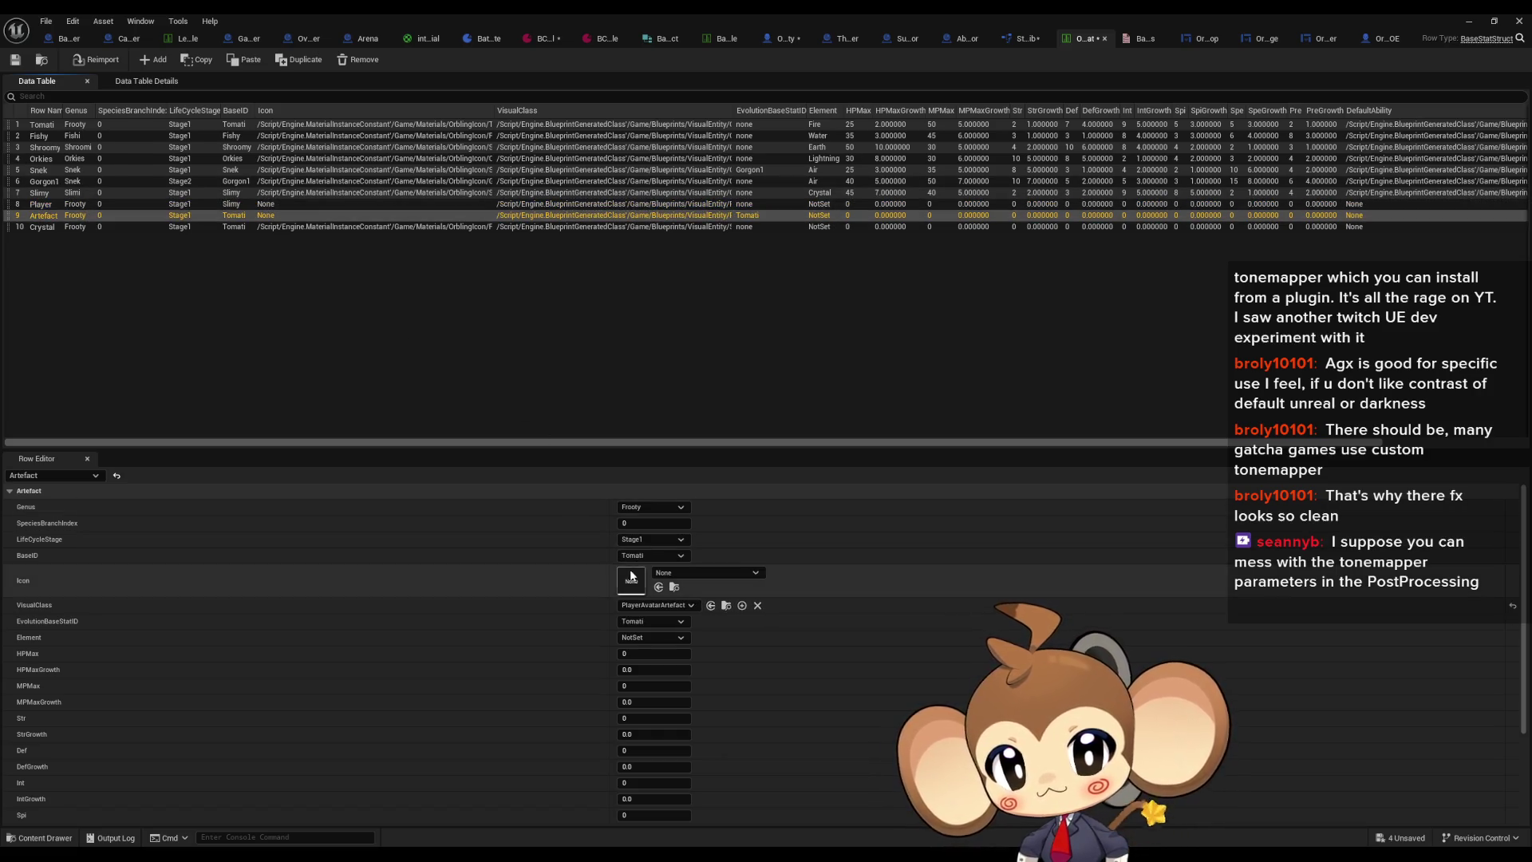
{"action": "left_click", "coordinate": [648, 622]}
{"action": "left_click", "coordinate": [642, 635]}
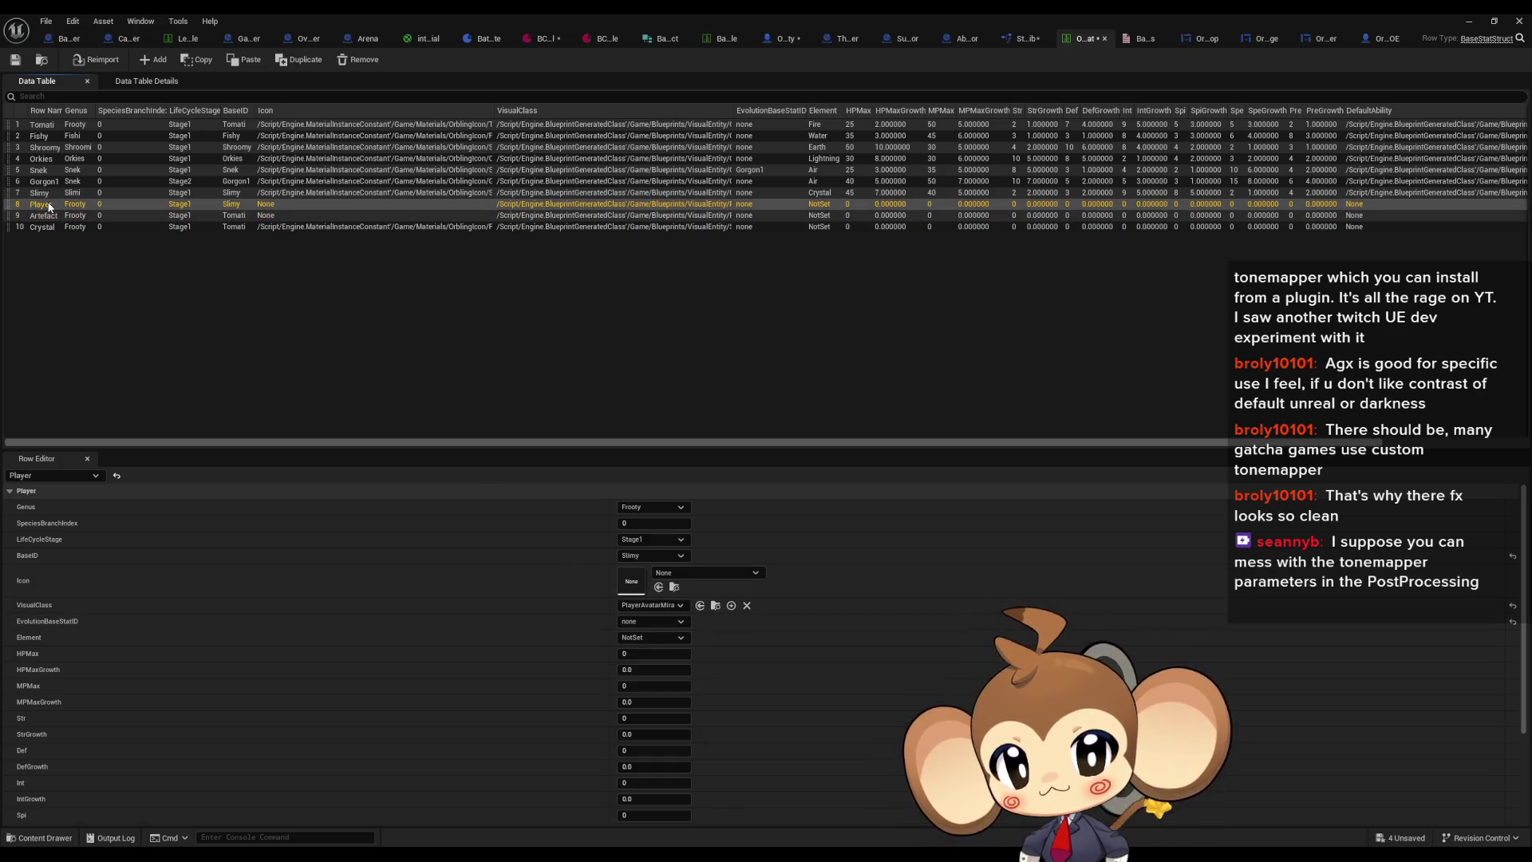
{"action": "scroll", "coordinate": [304, 498], "scroll_direction": "down", "scroll_amount": 3}
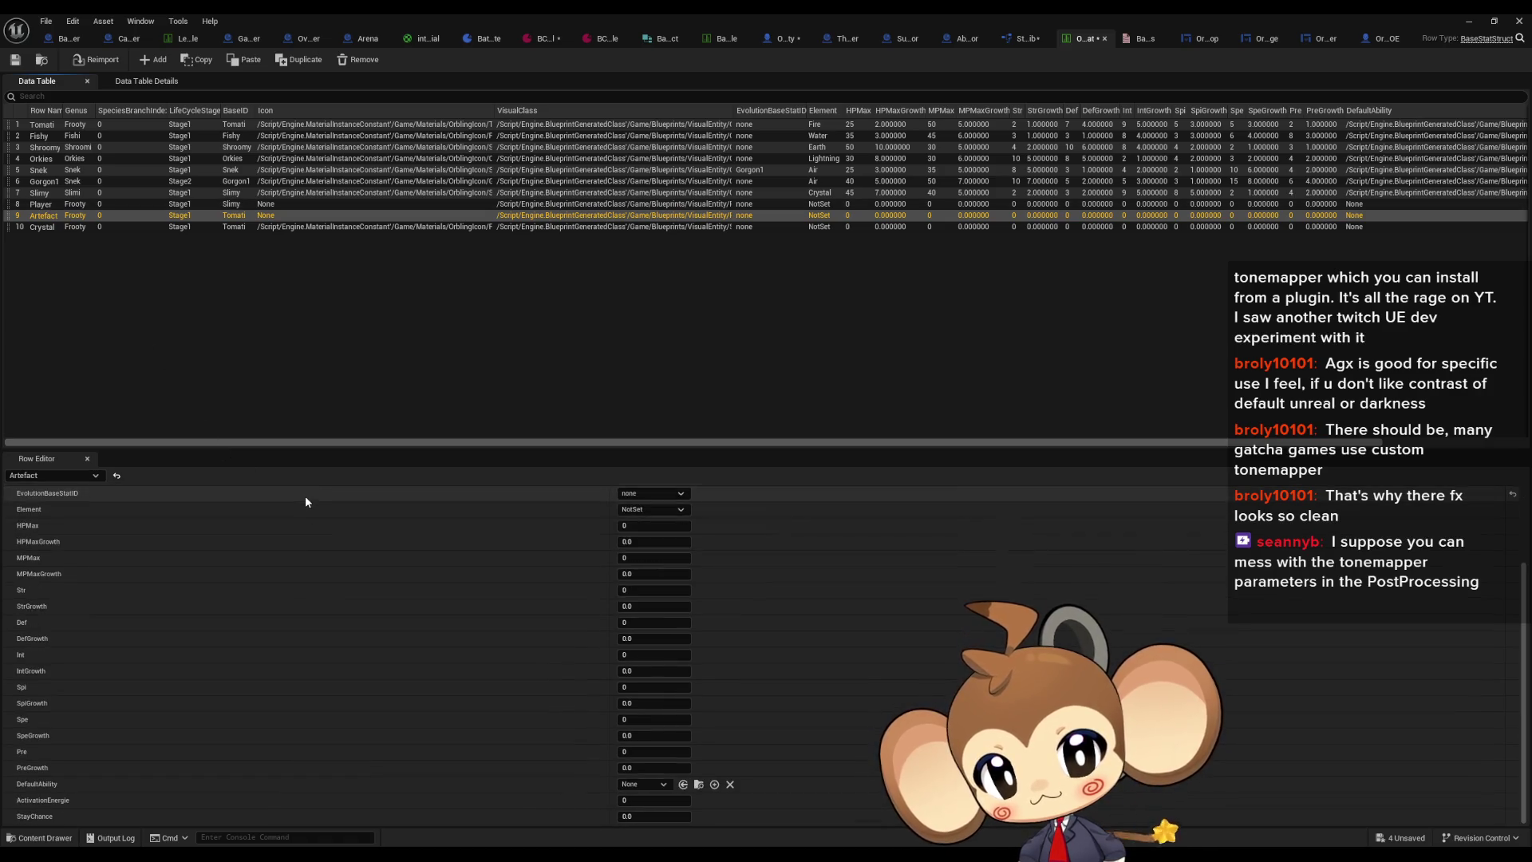
{"action": "left_click", "coordinate": [85, 206]}
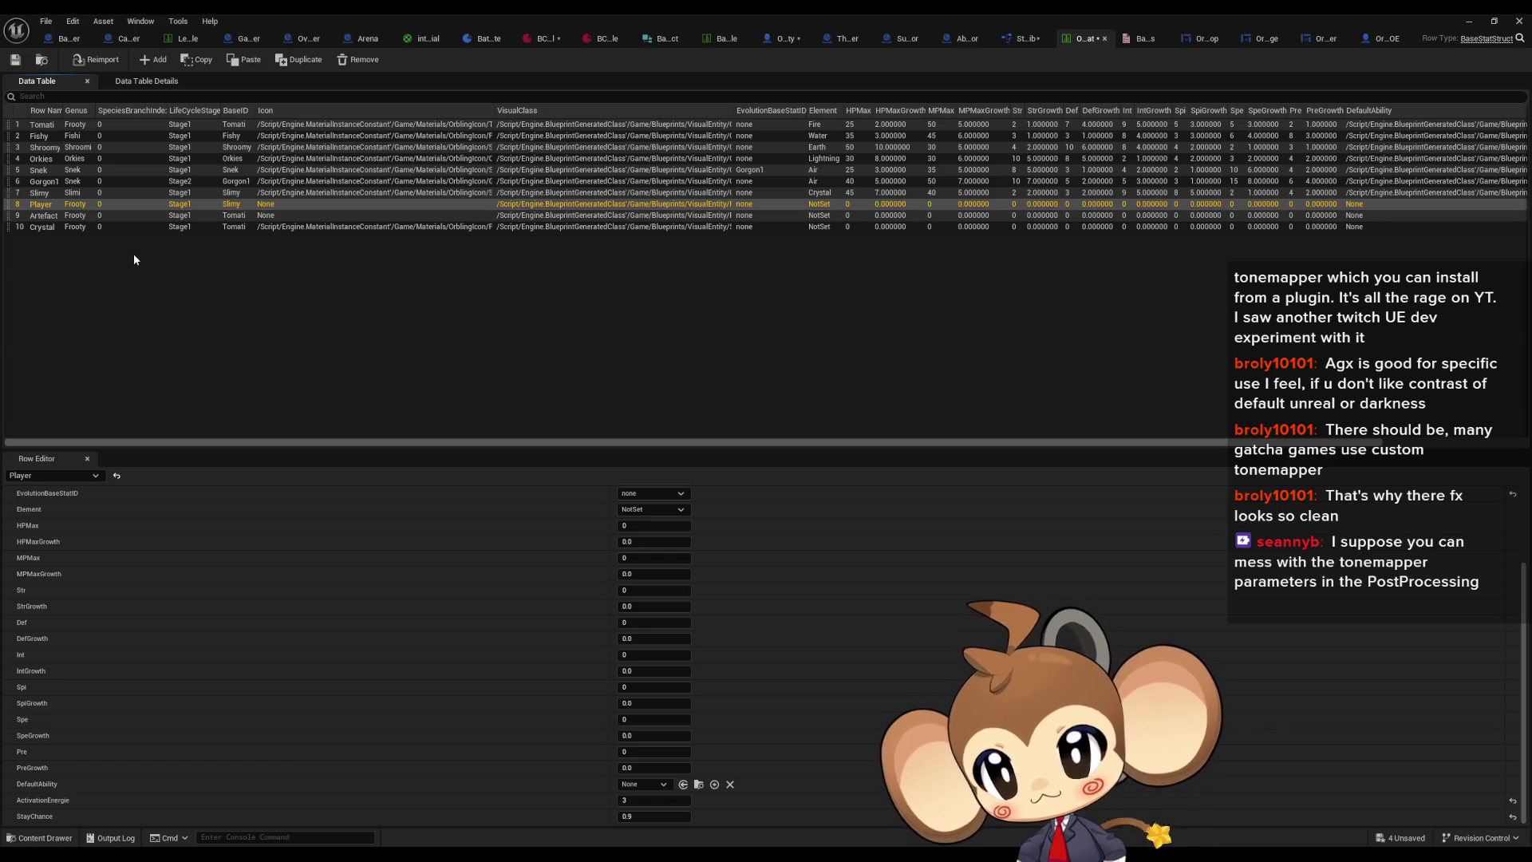
{"action": "key", "text": "Down"}
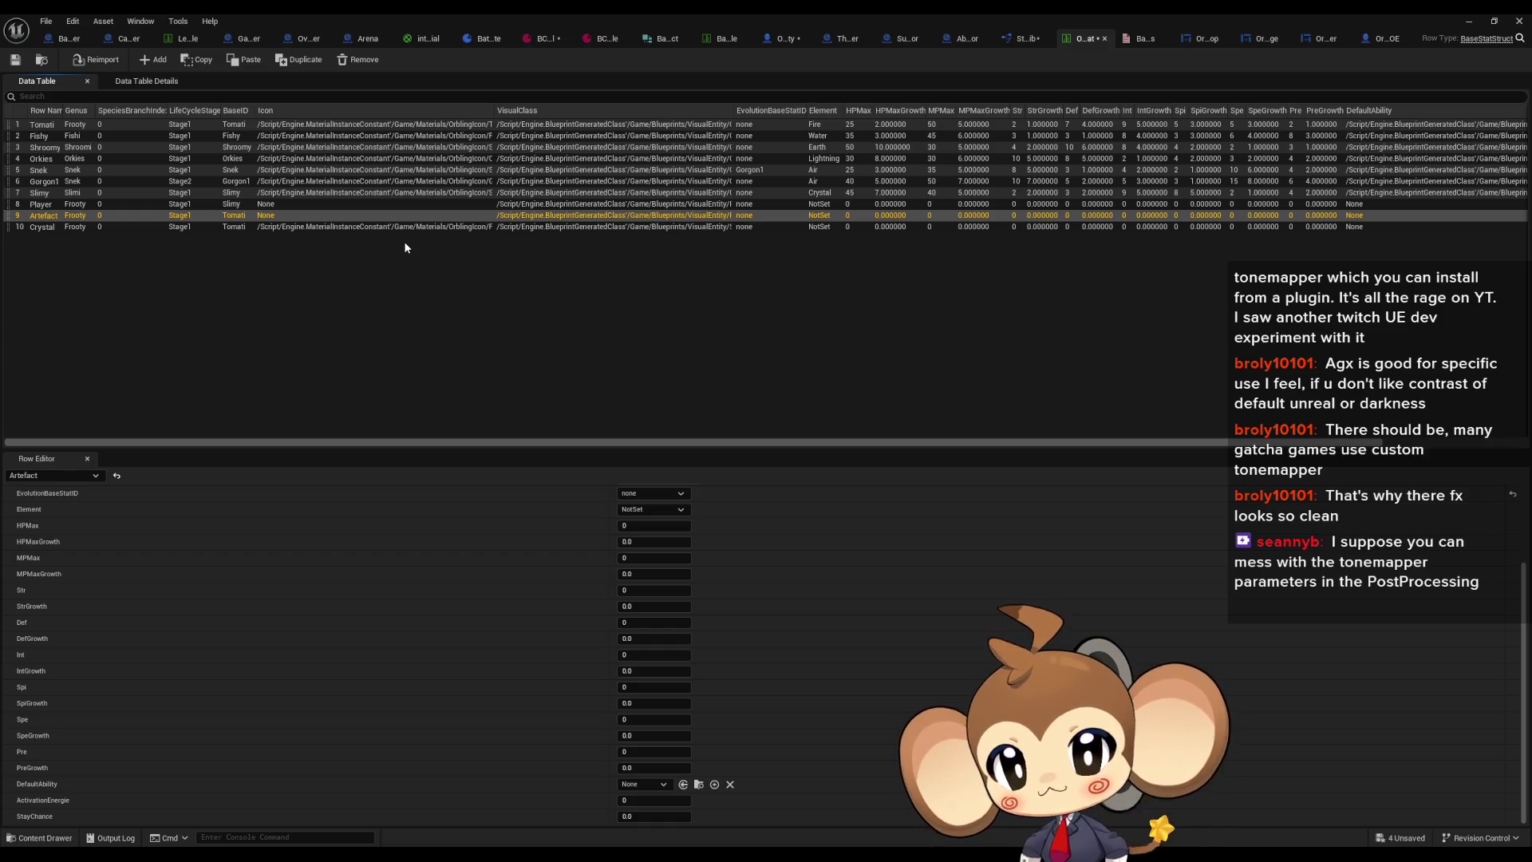
Step: Add a Not Equal node comparing Base ID against Special in CreateFightingEntity_Summoner
{"action": "left_click", "coordinate": [966, 39]}
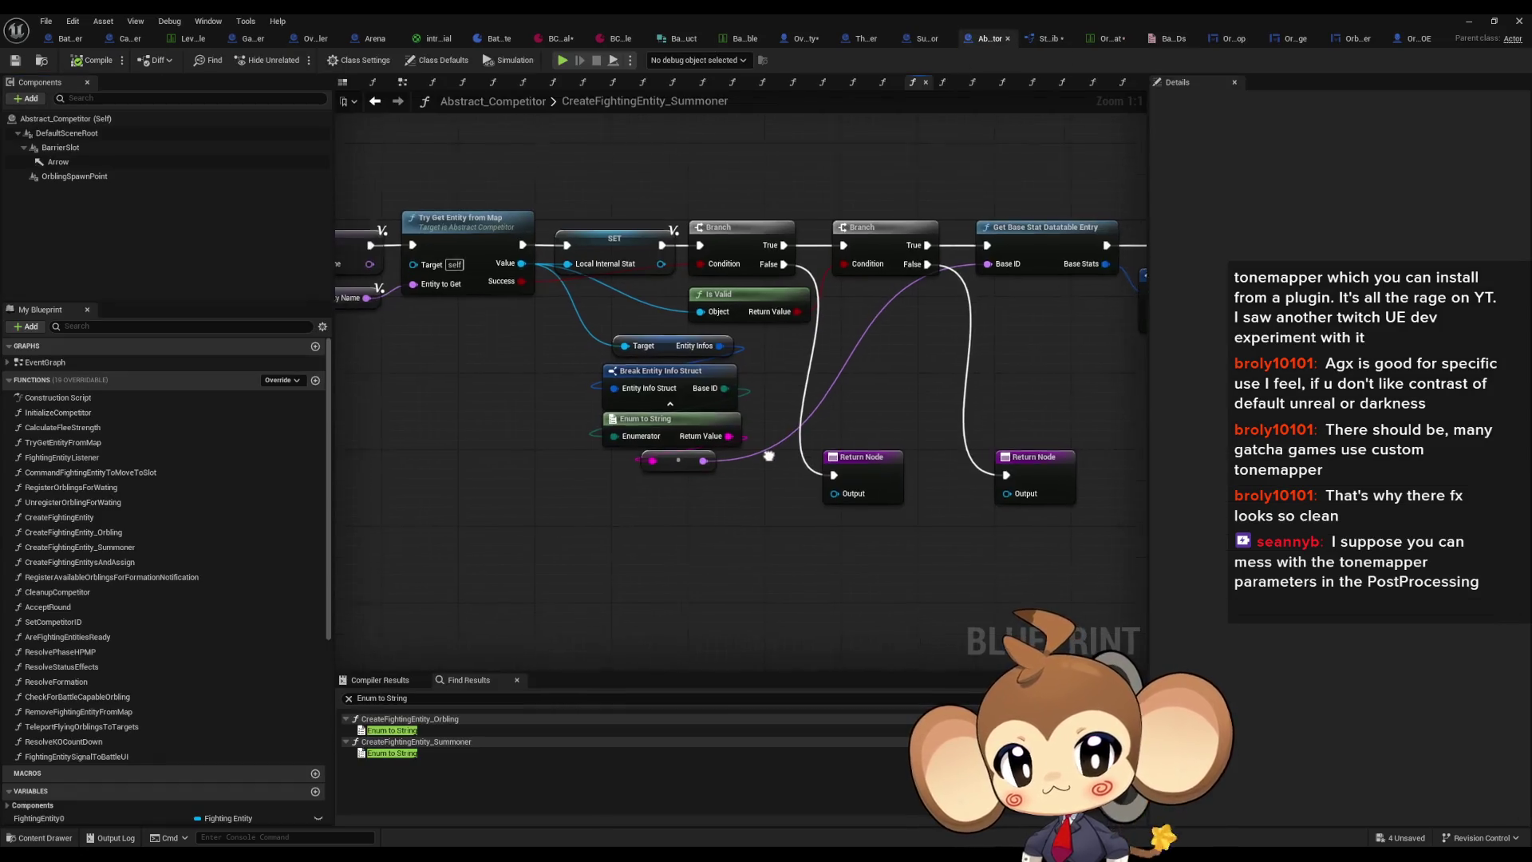
{"action": "left_click_drag", "start_coordinate": [727, 383], "coordinate": [713, 544]}
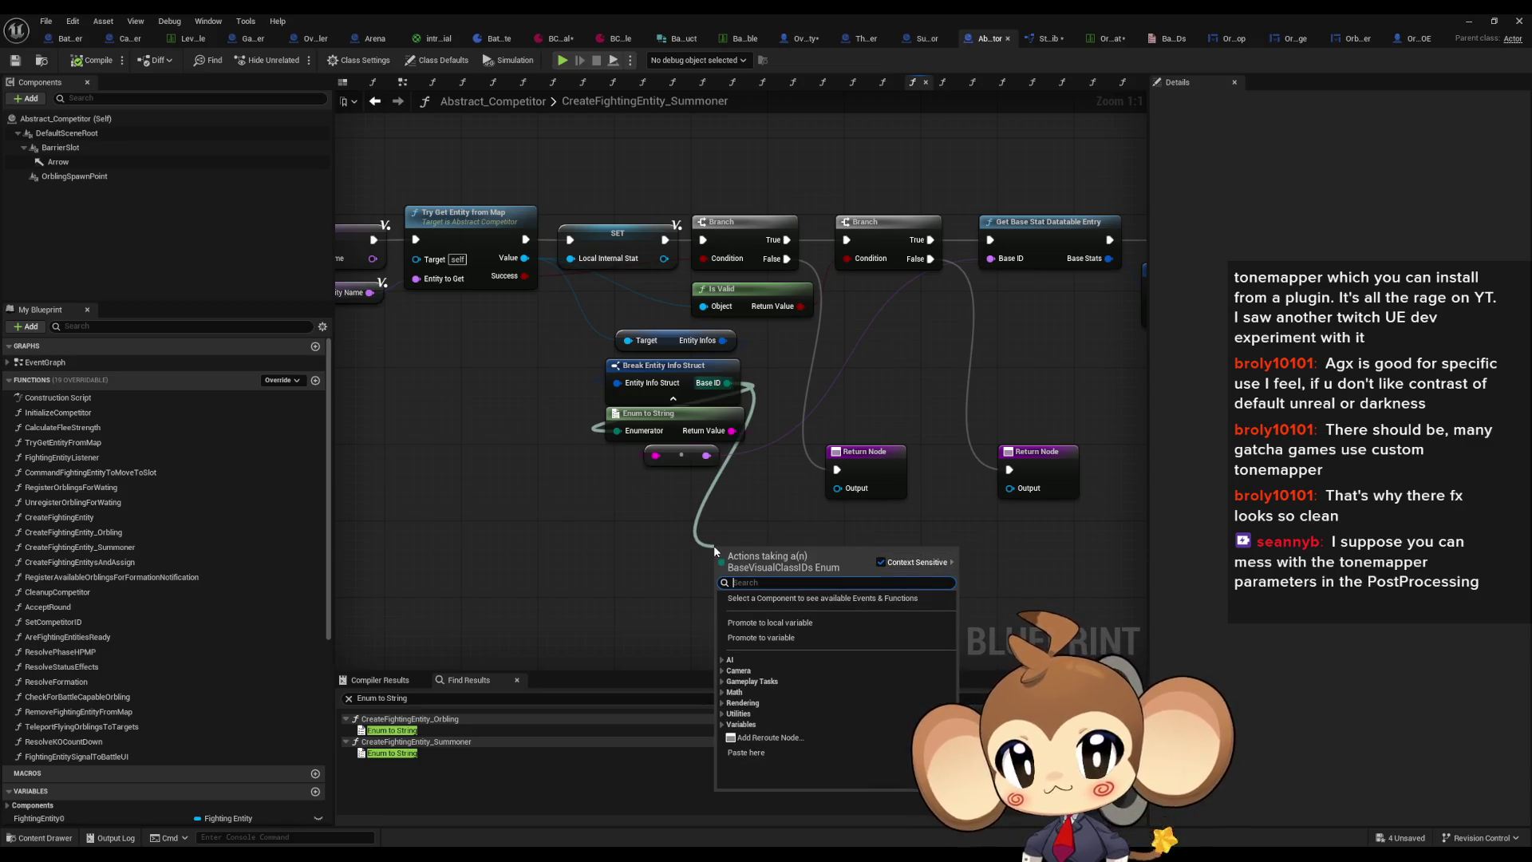
{"action": "type", "text": "!="}
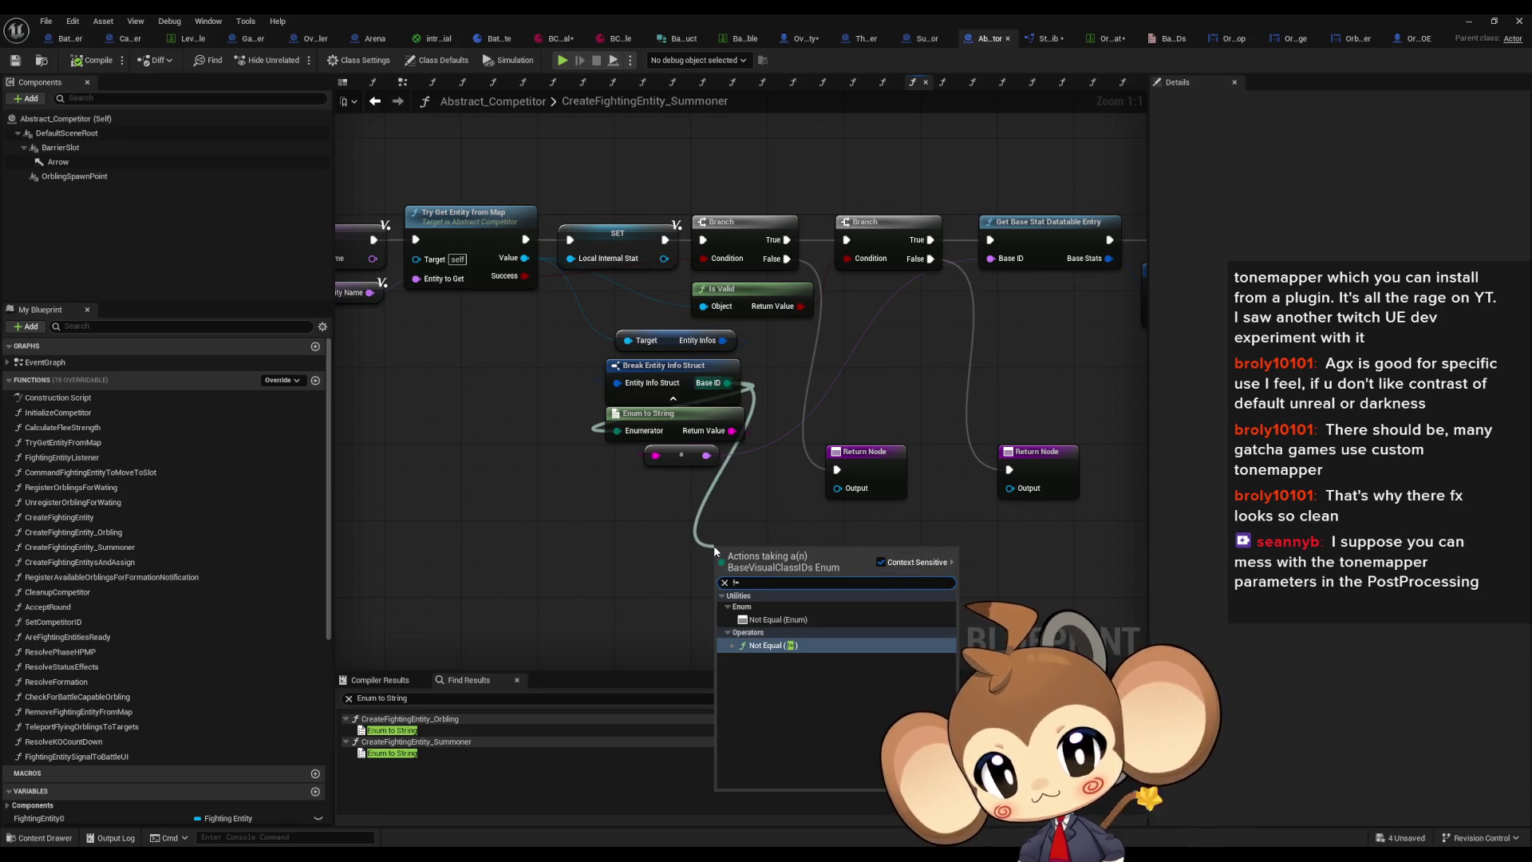
{"action": "key", "text": "Return"}
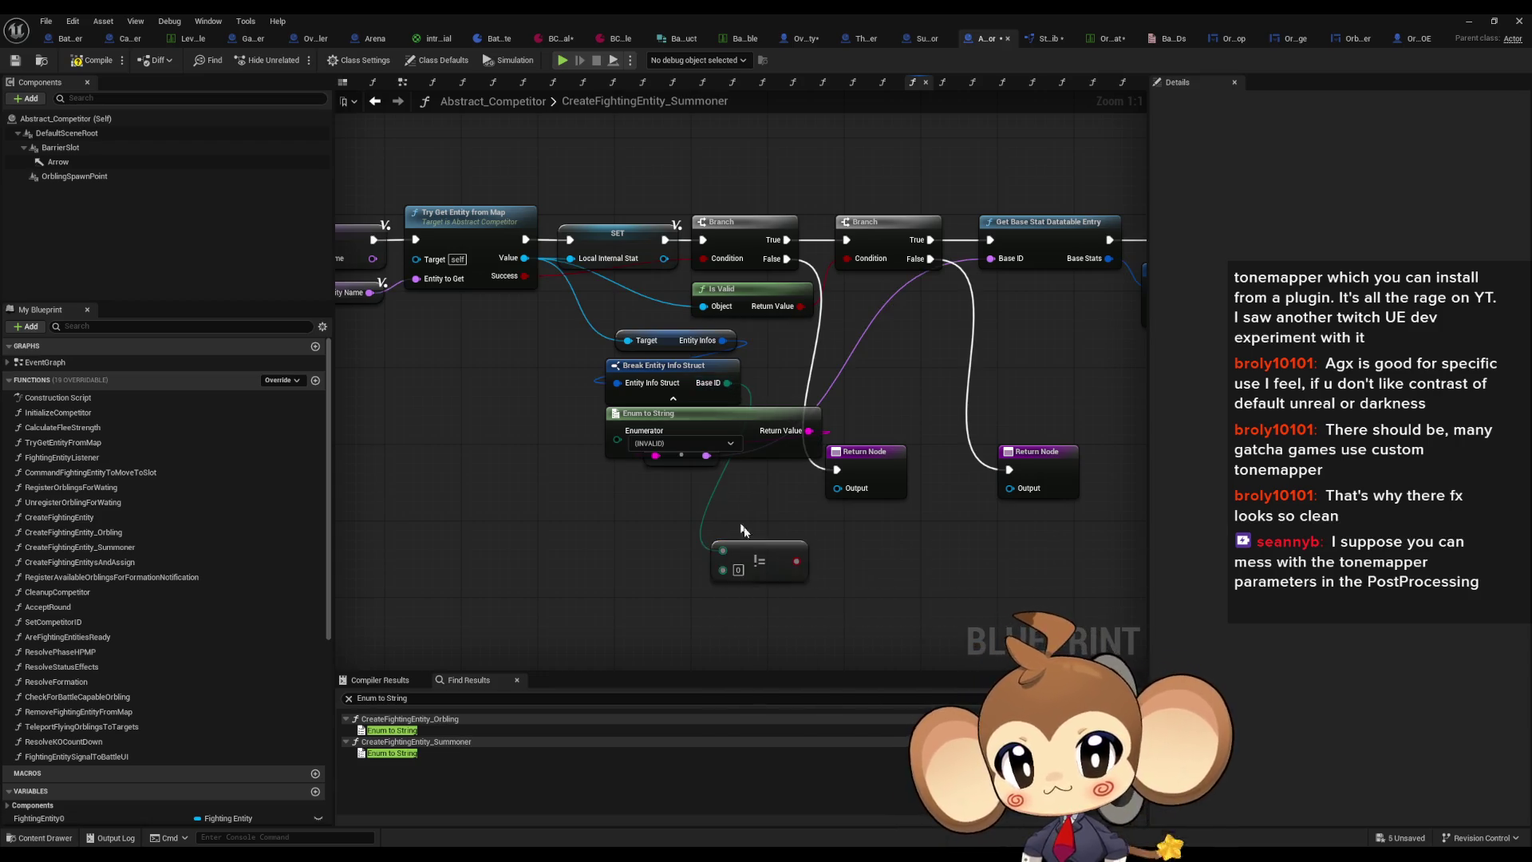
{"action": "left_click", "coordinate": [756, 604]}
{"action": "key", "text": "ctrl+z"}
{"action": "key", "text": "ctrl+z"}
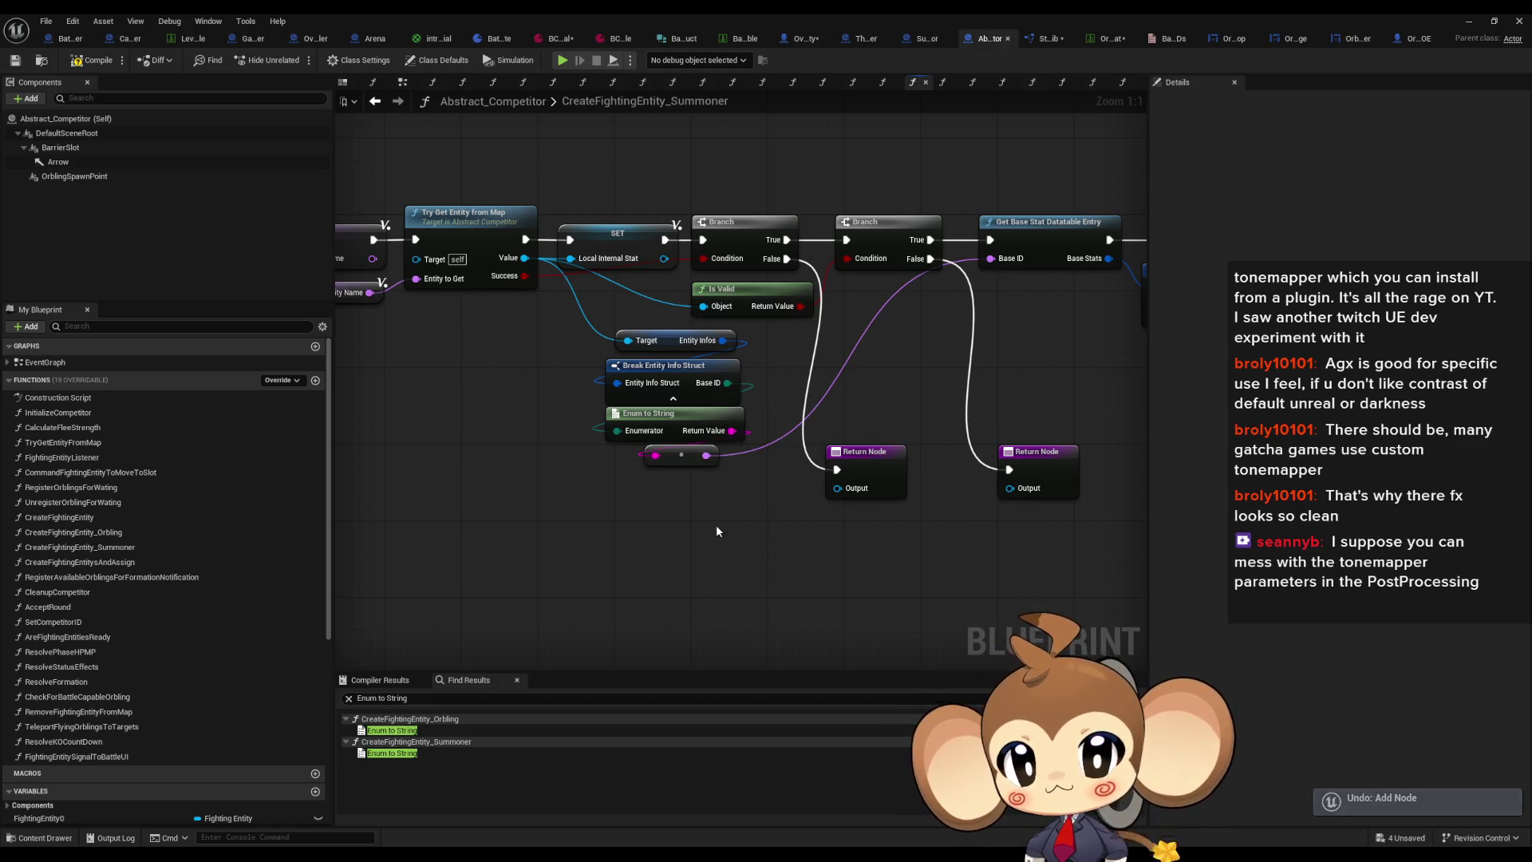
{"action": "left_click_drag", "start_coordinate": [727, 385], "coordinate": [702, 533]}
{"action": "type", "text": "!="}
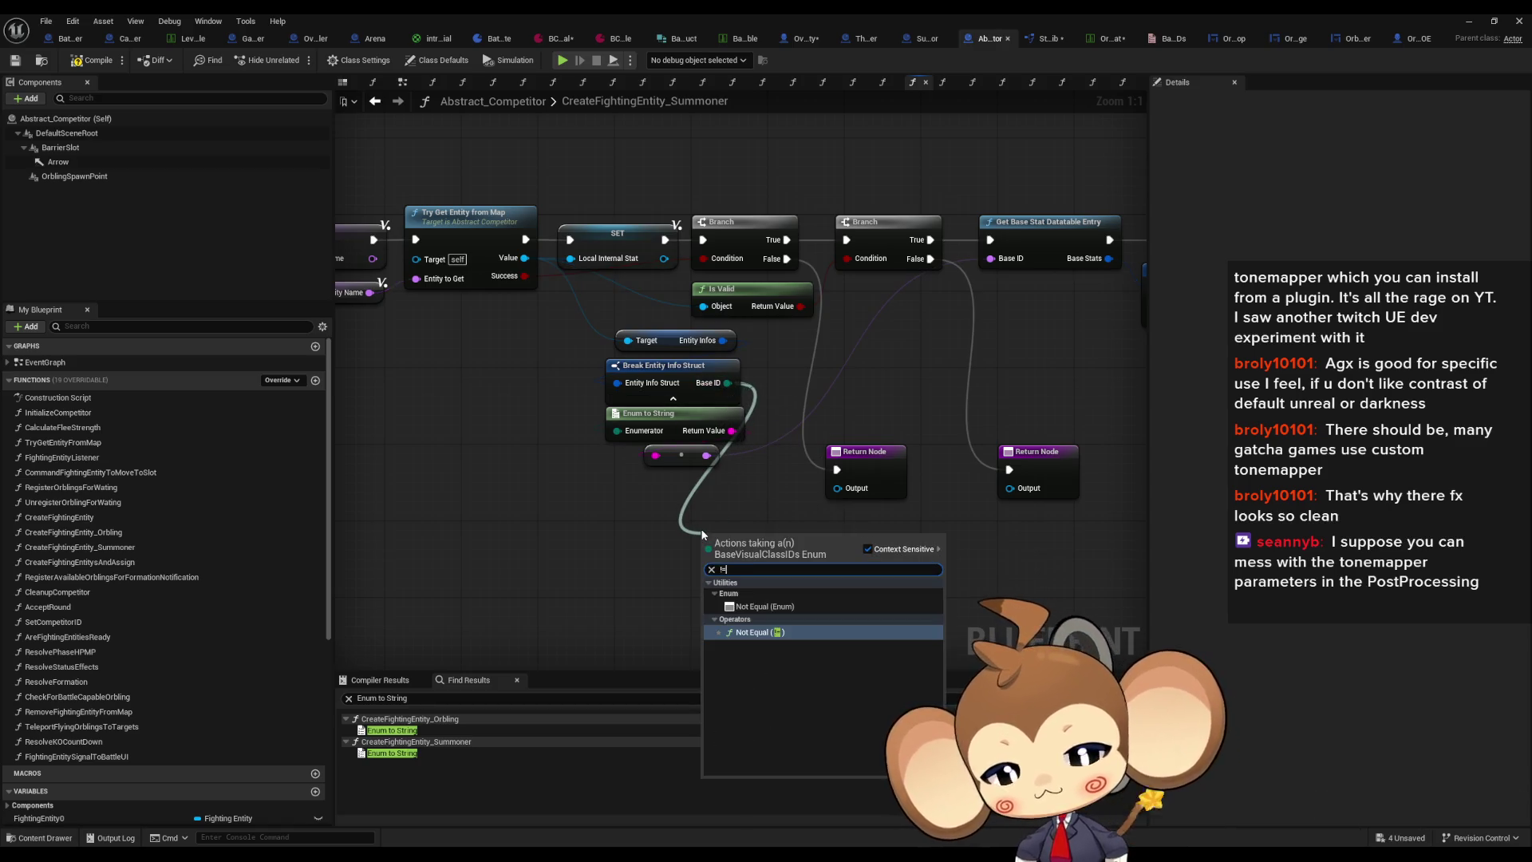
{"action": "key", "text": "Return"}
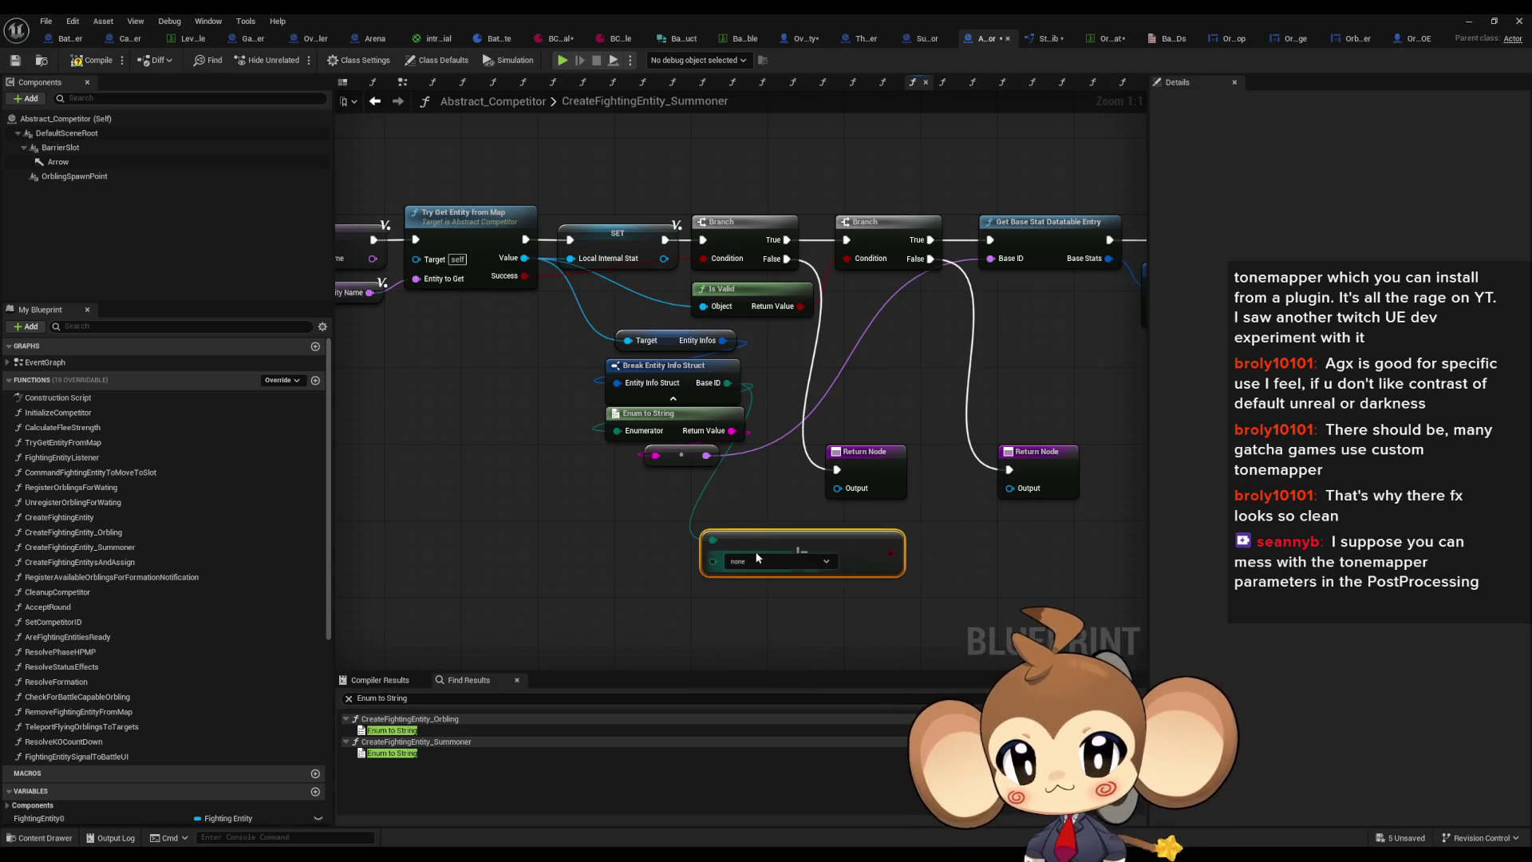
{"action": "left_click", "coordinate": [754, 561]}
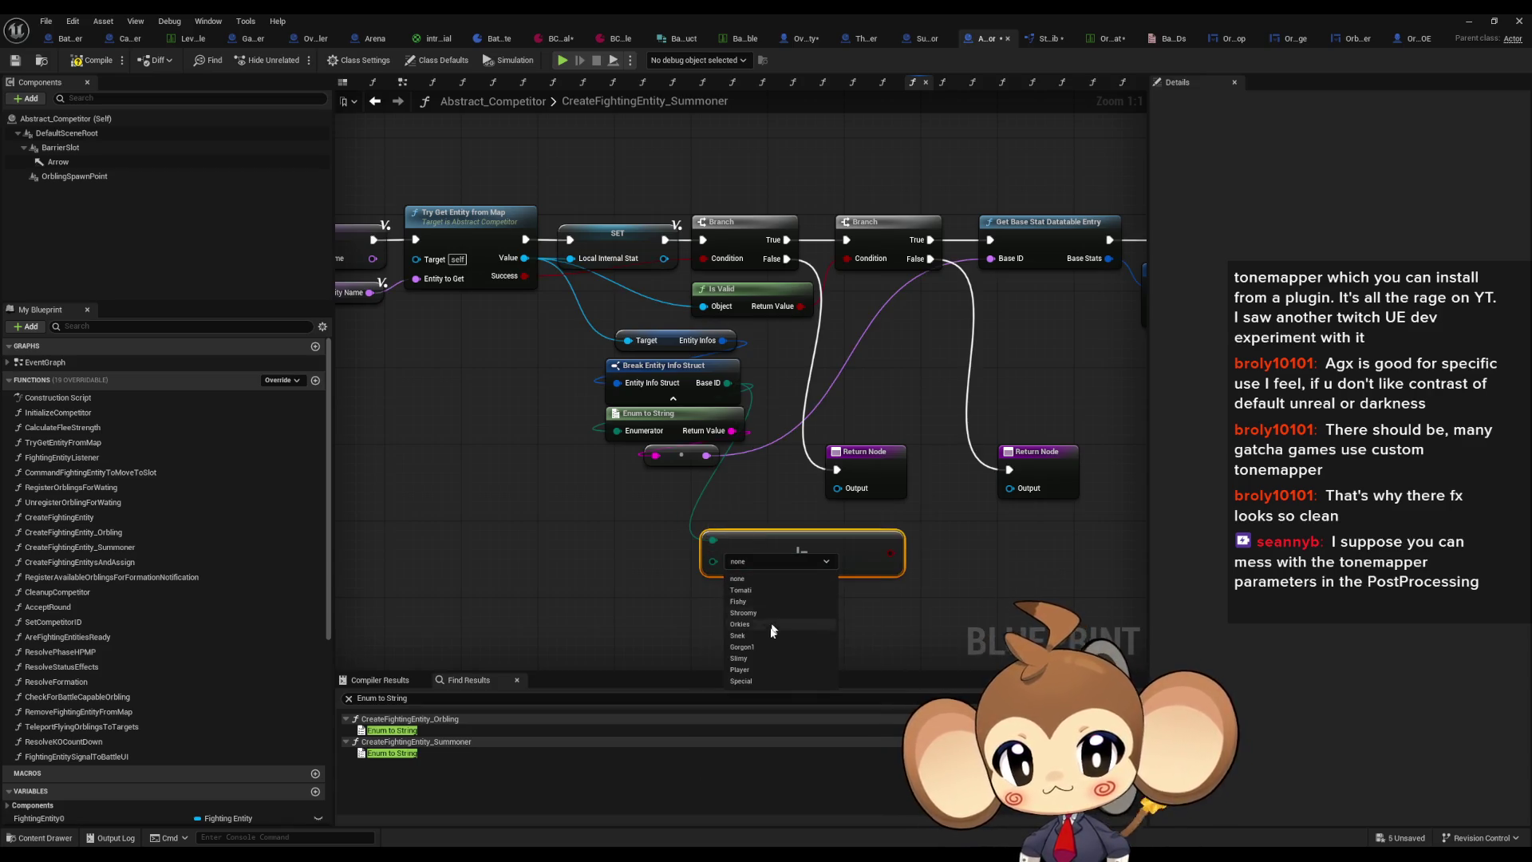
{"action": "left_click", "coordinate": [747, 684]}
Step: Create a Branch from the comparison and run Get Base Stat Datatable Entry from its True output
{"action": "left_click_drag", "start_coordinate": [889, 553], "coordinate": [929, 571]}
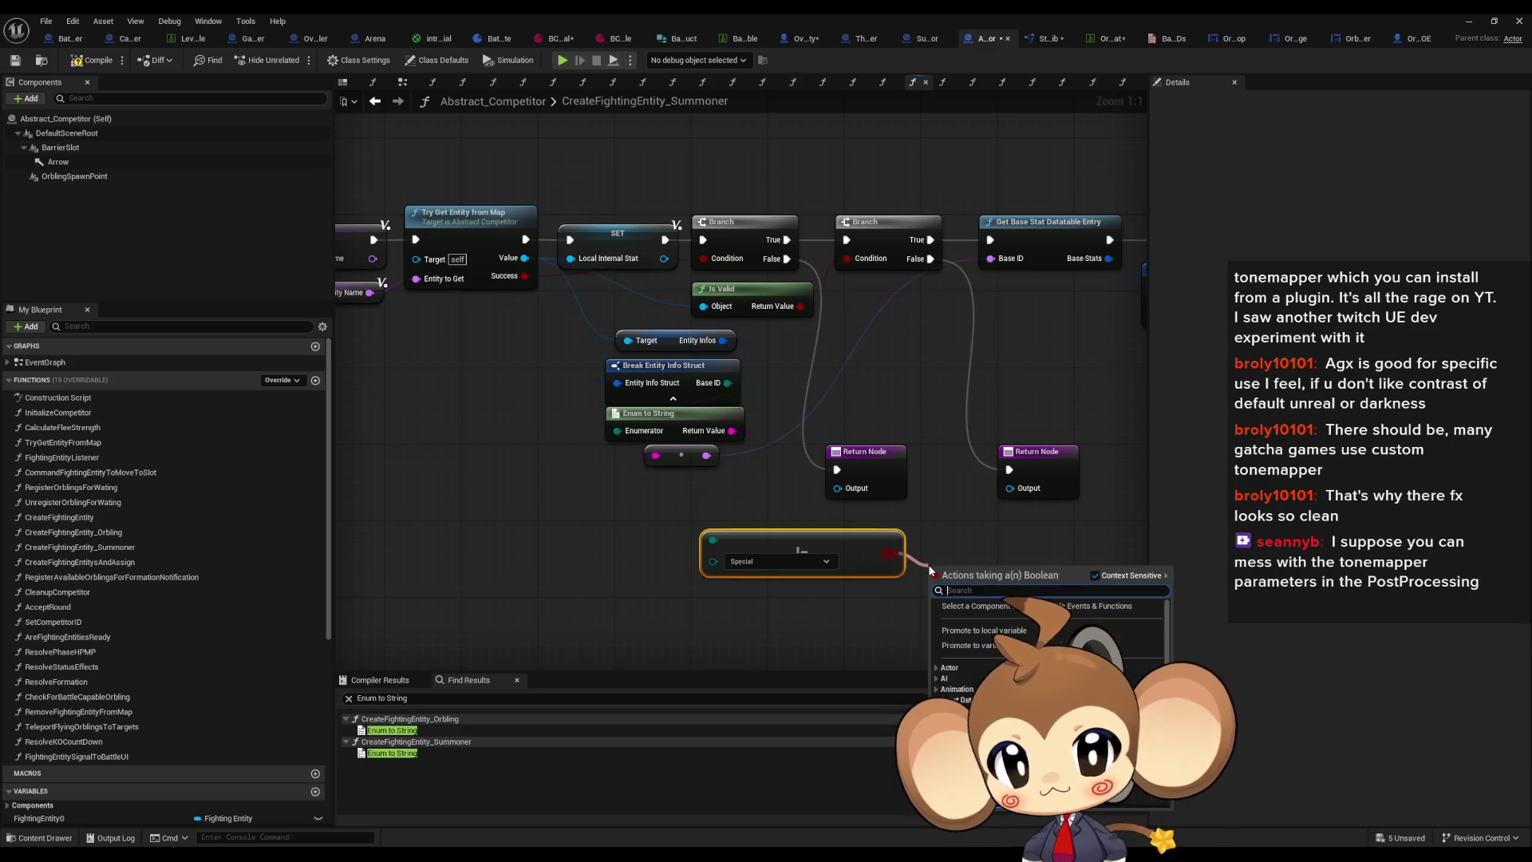
{"action": "type", "text": "branch"}
{"action": "key", "text": "Return"}
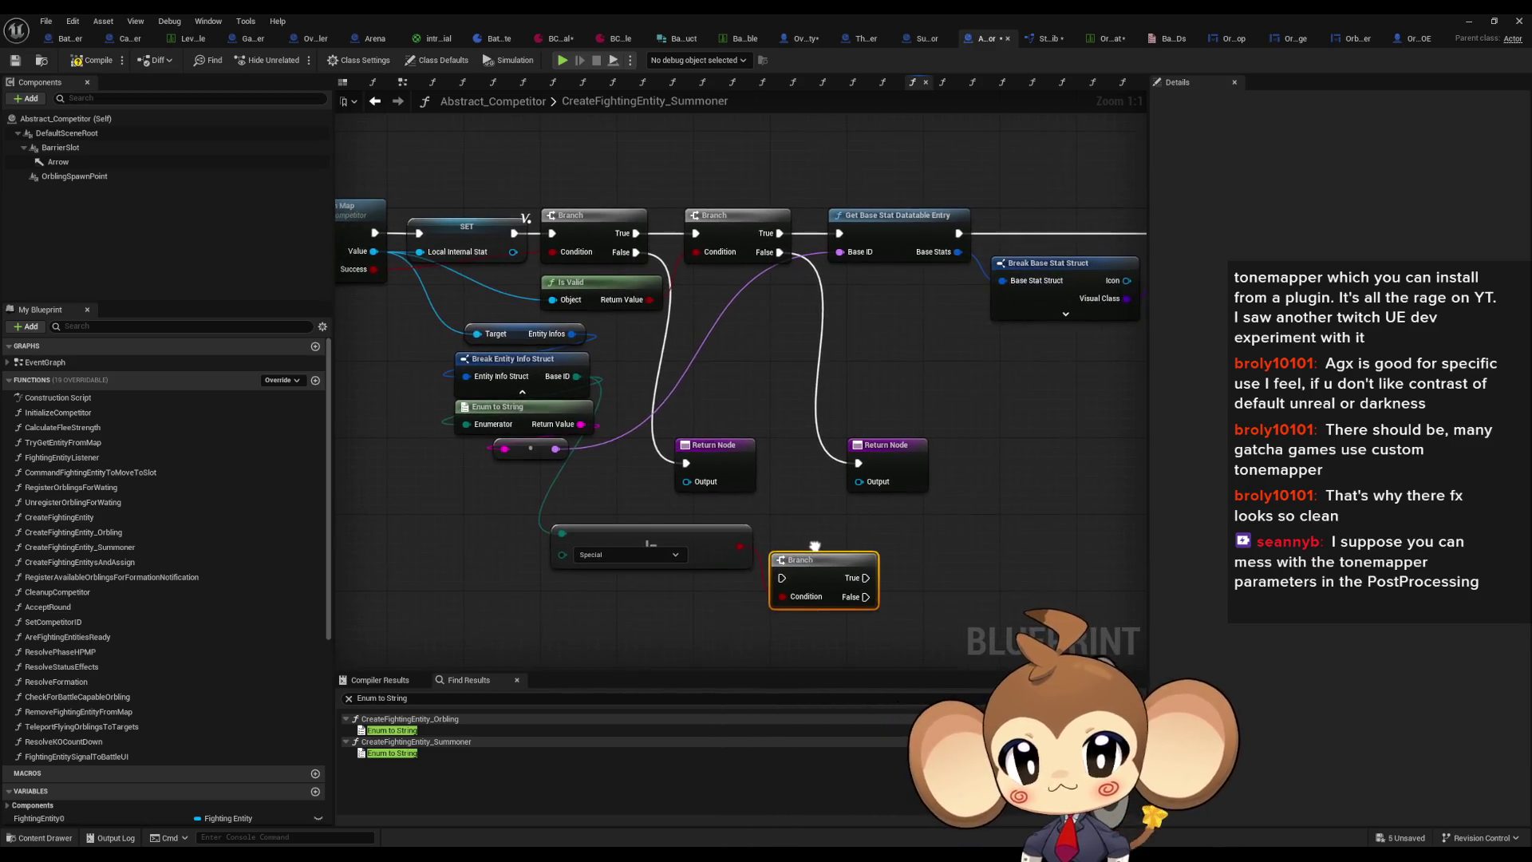
{"action": "mouse_move", "coordinate": [821, 576]}
{"action": "left_mouse_down"}
{"action": "mouse_move", "coordinate": [855, 356]}
{"action": "mouse_move", "coordinate": [812, 356]}
{"action": "mouse_move", "coordinate": [870, 343]}
{"action": "mouse_move", "coordinate": [840, 237]}
{"action": "left_mouse_up"}
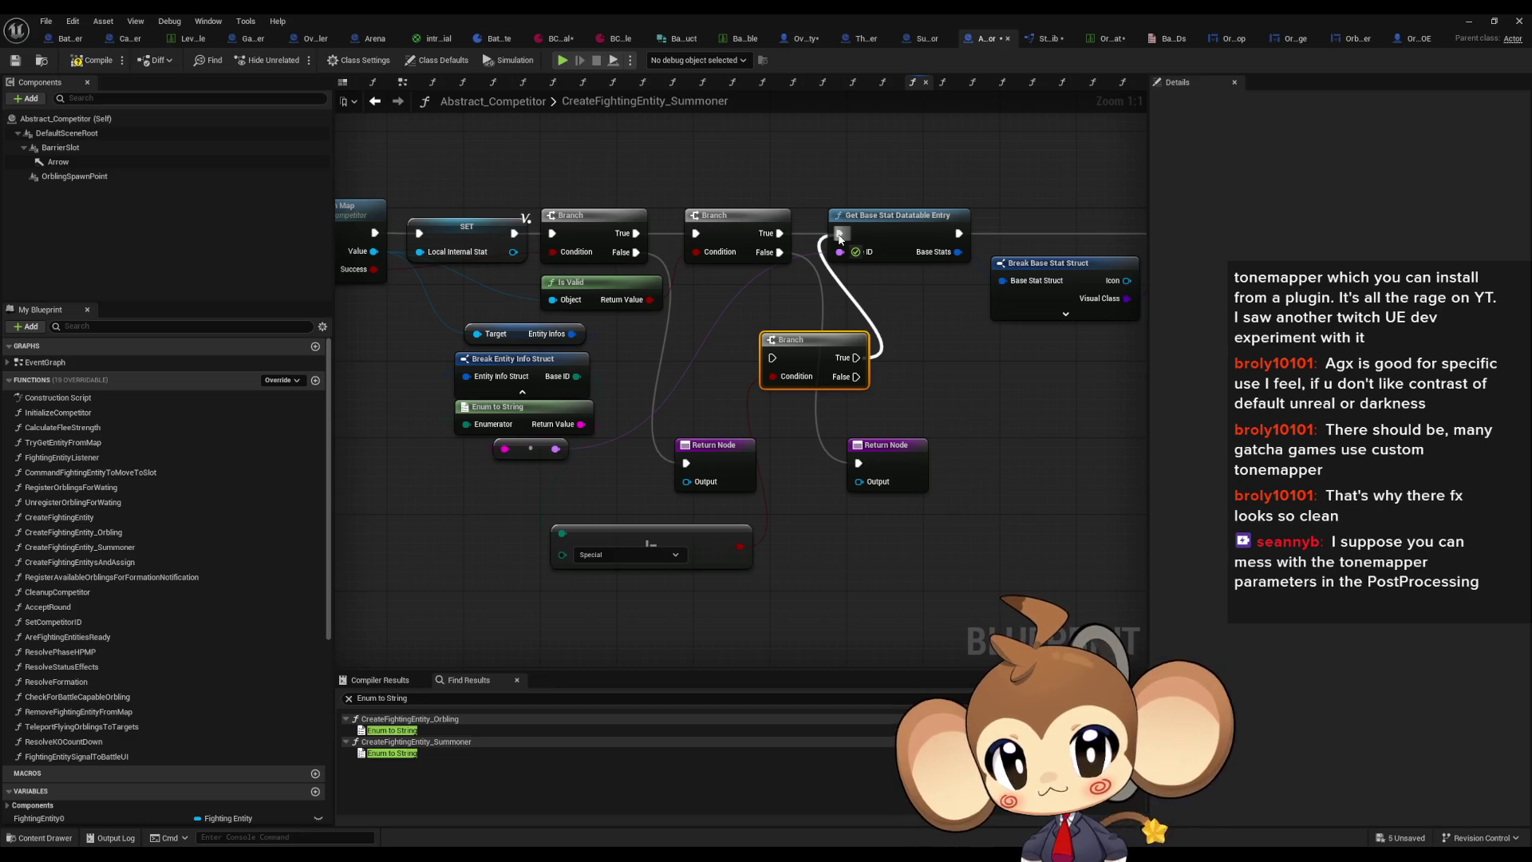
{"action": "left_click_drag", "start_coordinate": [840, 237], "coordinate": [839, 235]}
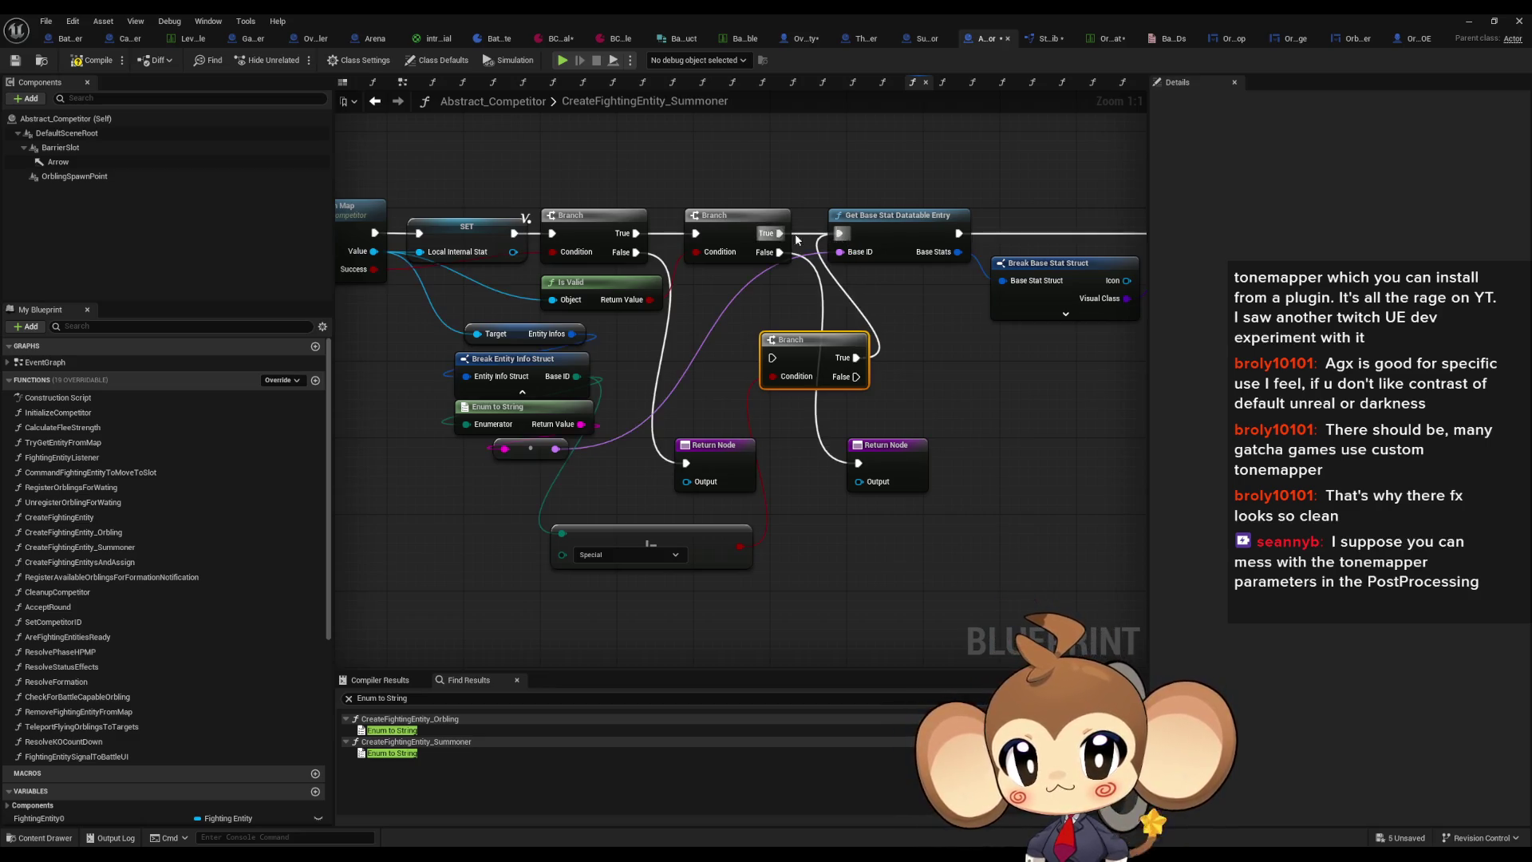
{"action": "scroll", "coordinate": [638, 383], "scroll_direction": "down", "scroll_amount": 4}
Step: Move the new Branch up into line with the upper node row
{"action": "left_click_drag", "start_coordinate": [597, 281], "coordinate": [730, 377]}
{"action": "scroll", "coordinate": [730, 378], "scroll_direction": "down", "scroll_amount": 2}
{"action": "scroll", "coordinate": [619, 281], "scroll_direction": "up", "scroll_amount": 2}
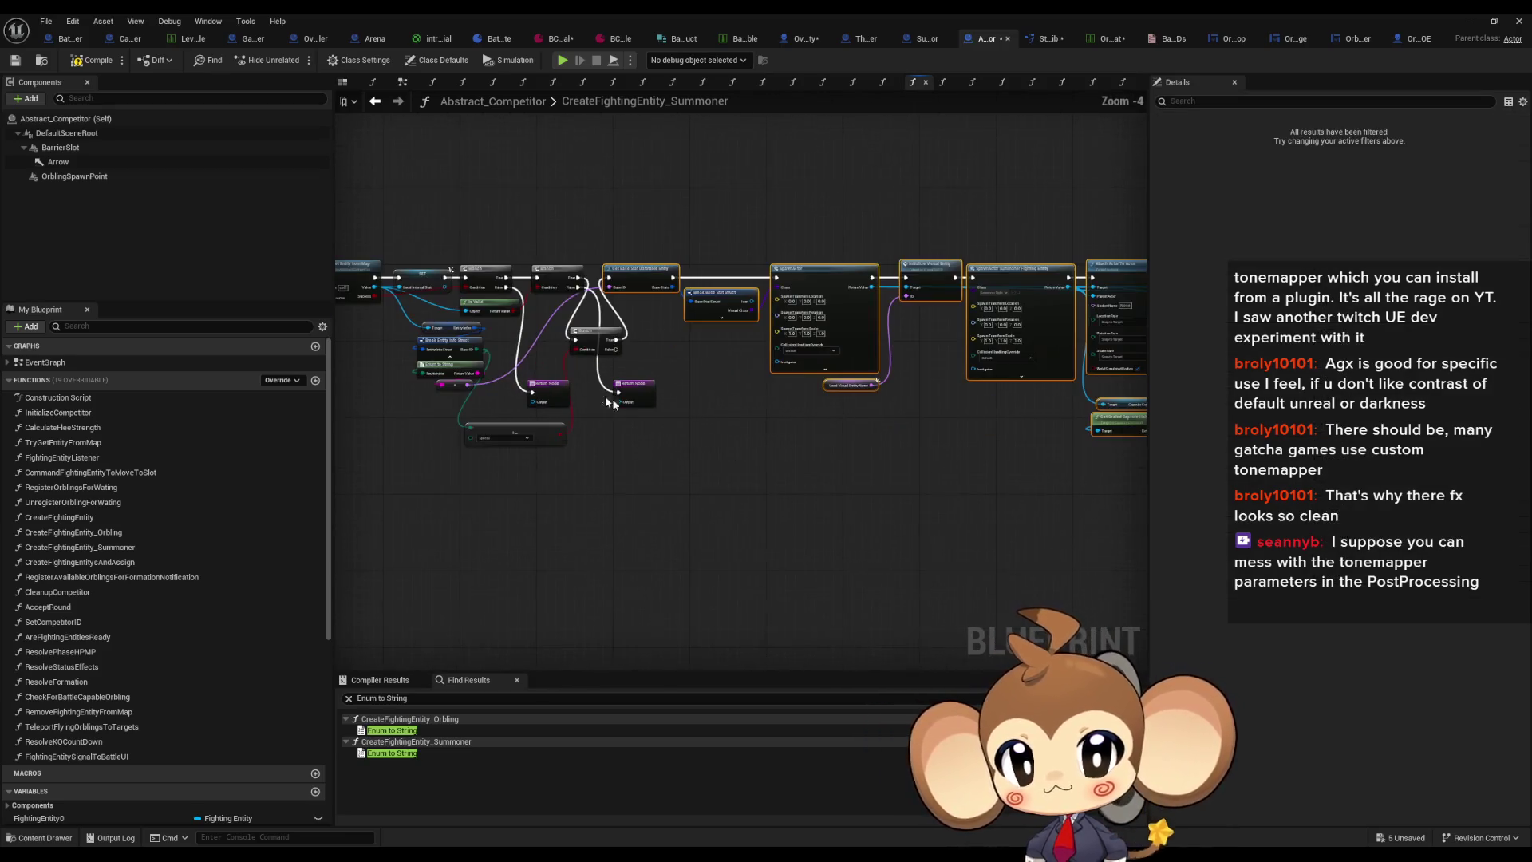
{"action": "scroll", "coordinate": [619, 281], "scroll_direction": "up", "scroll_amount": 4}
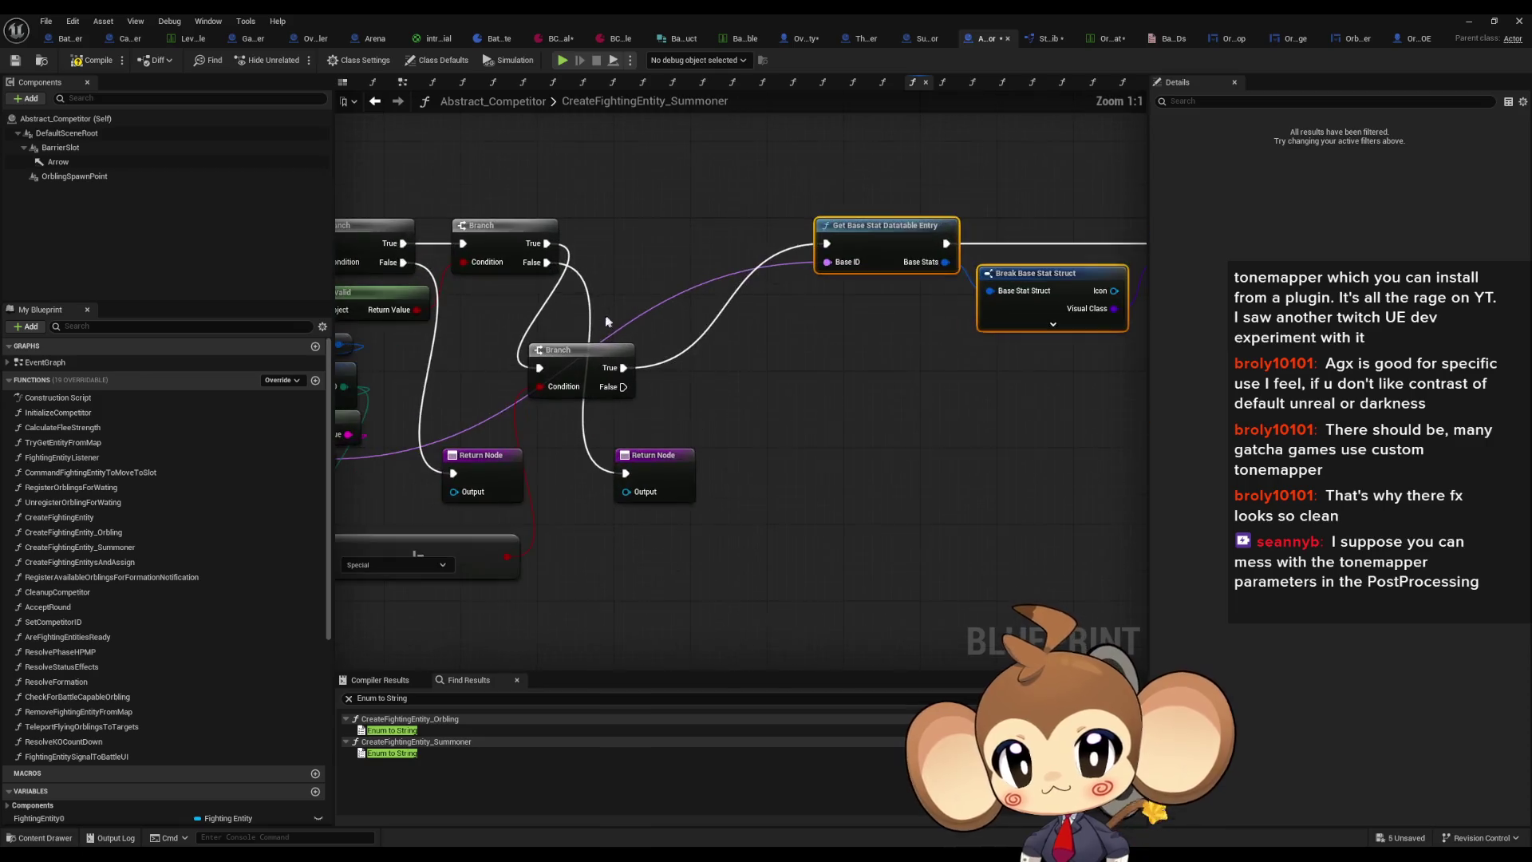
{"action": "left_click", "coordinate": [630, 311]}
{"action": "left_click_drag", "start_coordinate": [632, 311], "coordinate": [643, 232]}
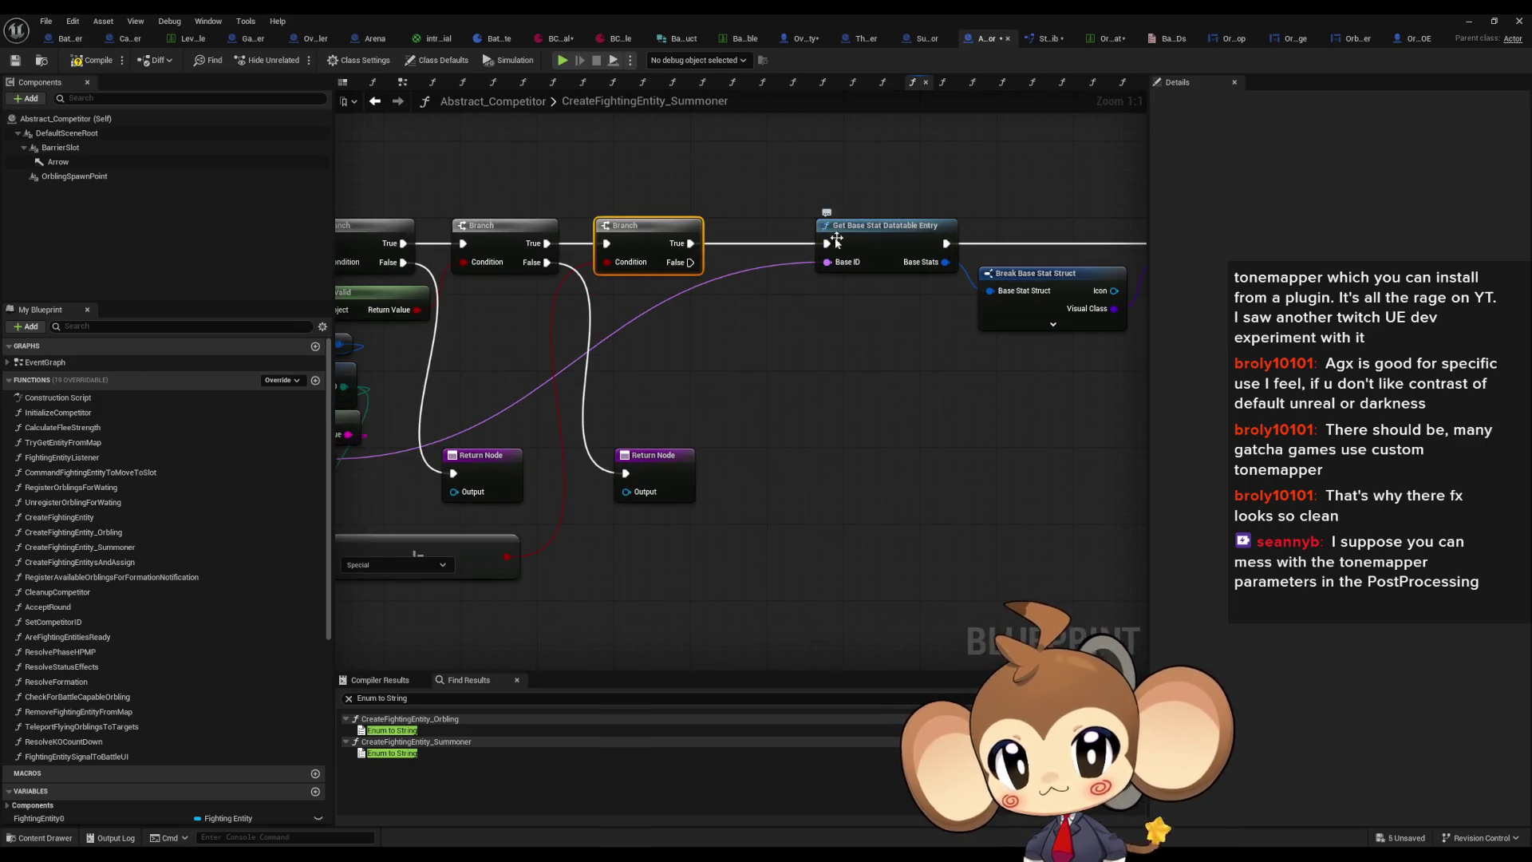
Step: Shift Get Base Stat Datatable Entry, Break Base Stat Struct and SpawnActor further right
{"action": "scroll", "coordinate": [856, 323], "scroll_direction": "down", "scroll_amount": 10}
{"action": "left_click_drag", "start_coordinate": [850, 284], "coordinate": [1080, 368]}
{"action": "scroll", "coordinate": [715, 285], "scroll_direction": "up", "scroll_amount": 10}
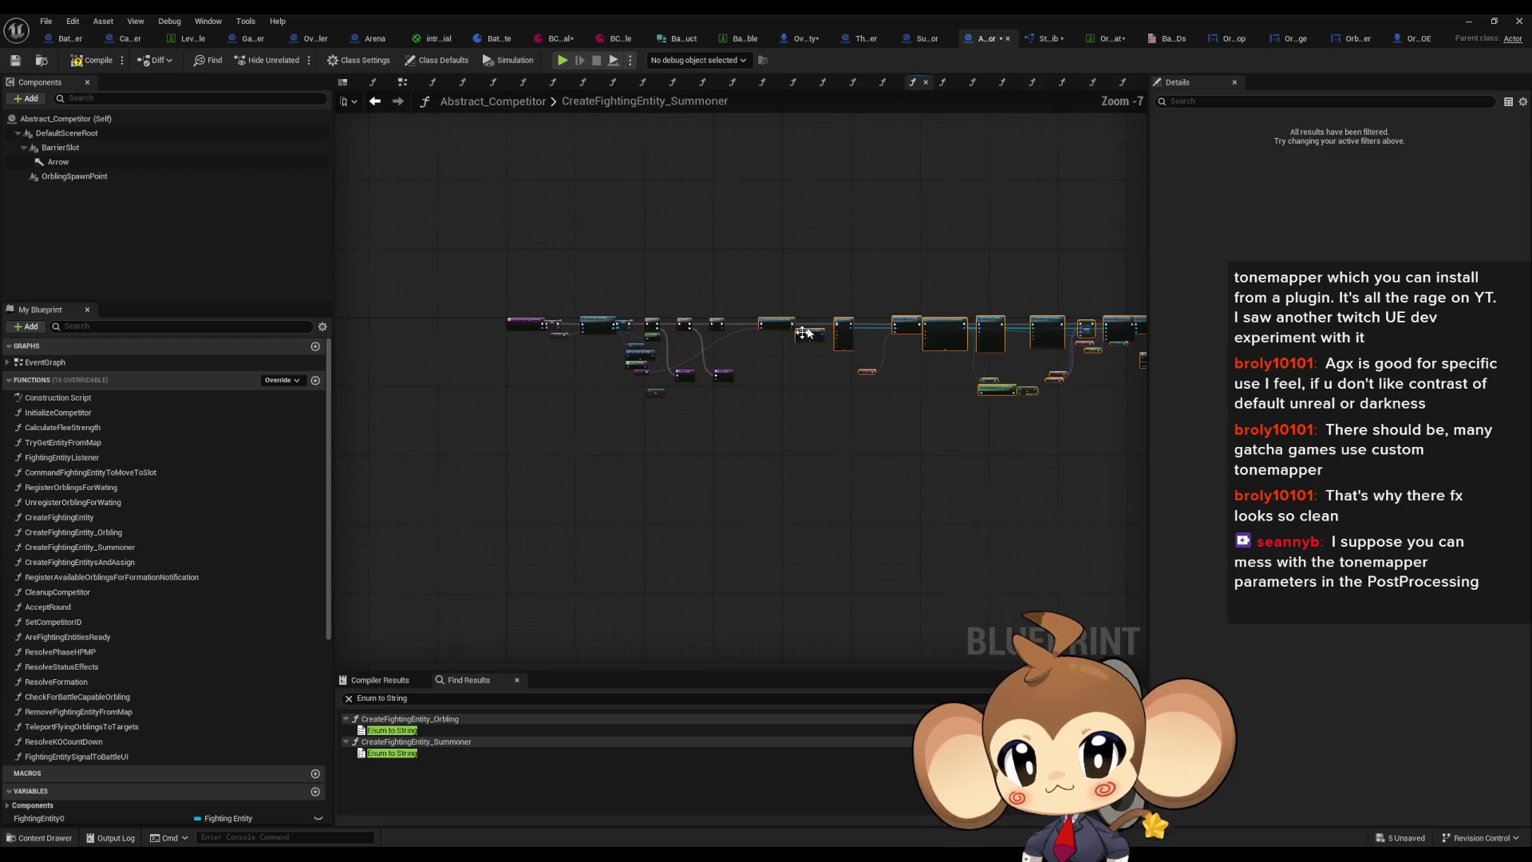
{"action": "left_click_drag", "start_coordinate": [716, 286], "coordinate": [900, 285]}
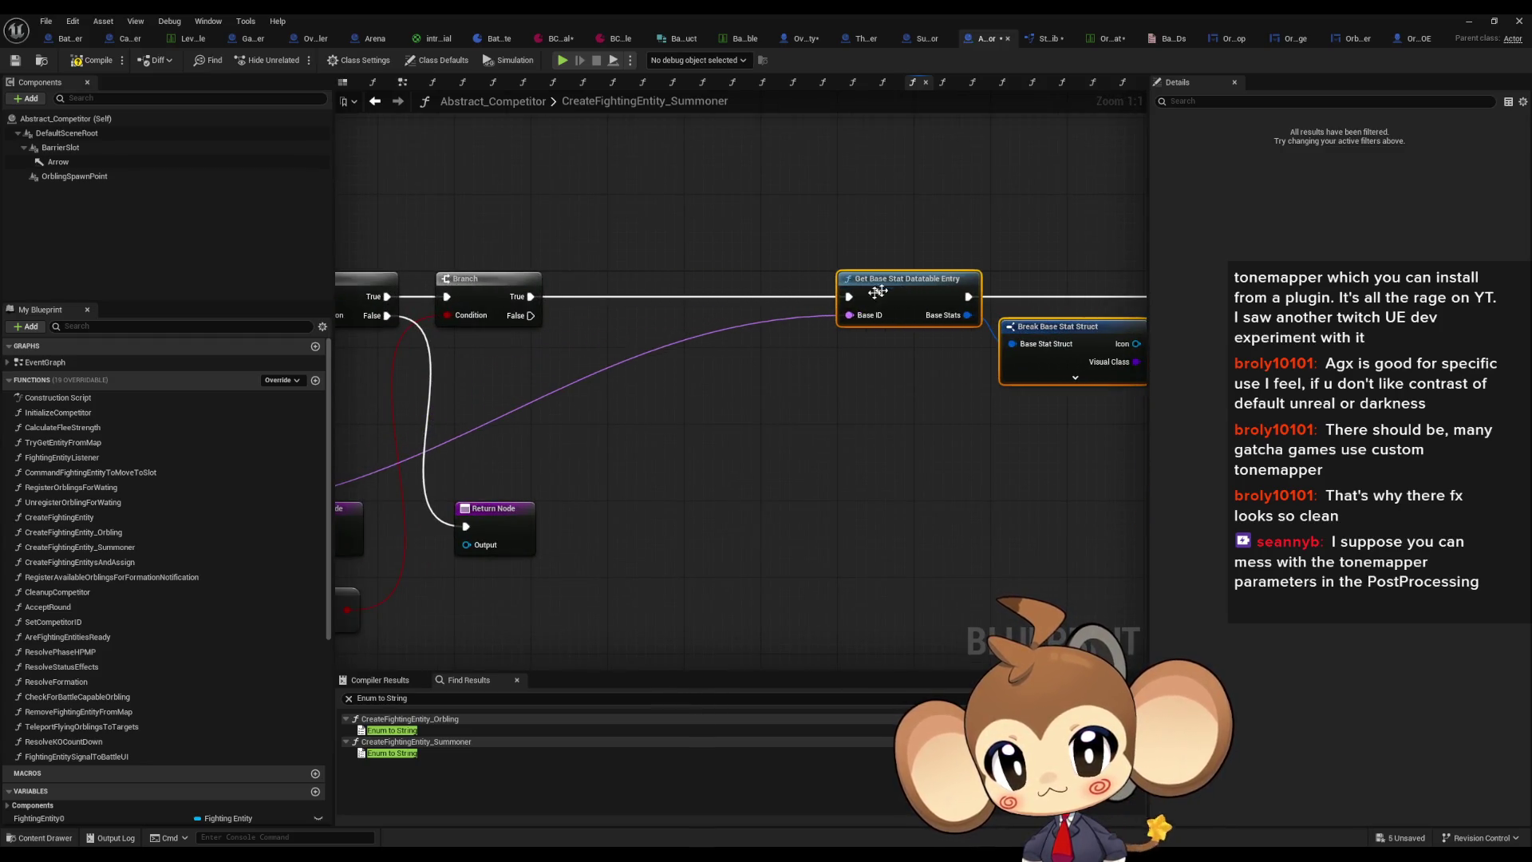
{"action": "mouse_move", "coordinate": [1105, 337]}
{"action": "left_mouse_down"}
{"action": "mouse_move", "coordinate": [1009, 331]}
{"action": "mouse_move", "coordinate": [957, 376]}
{"action": "mouse_move", "coordinate": [993, 336]}
{"action": "left_mouse_up"}
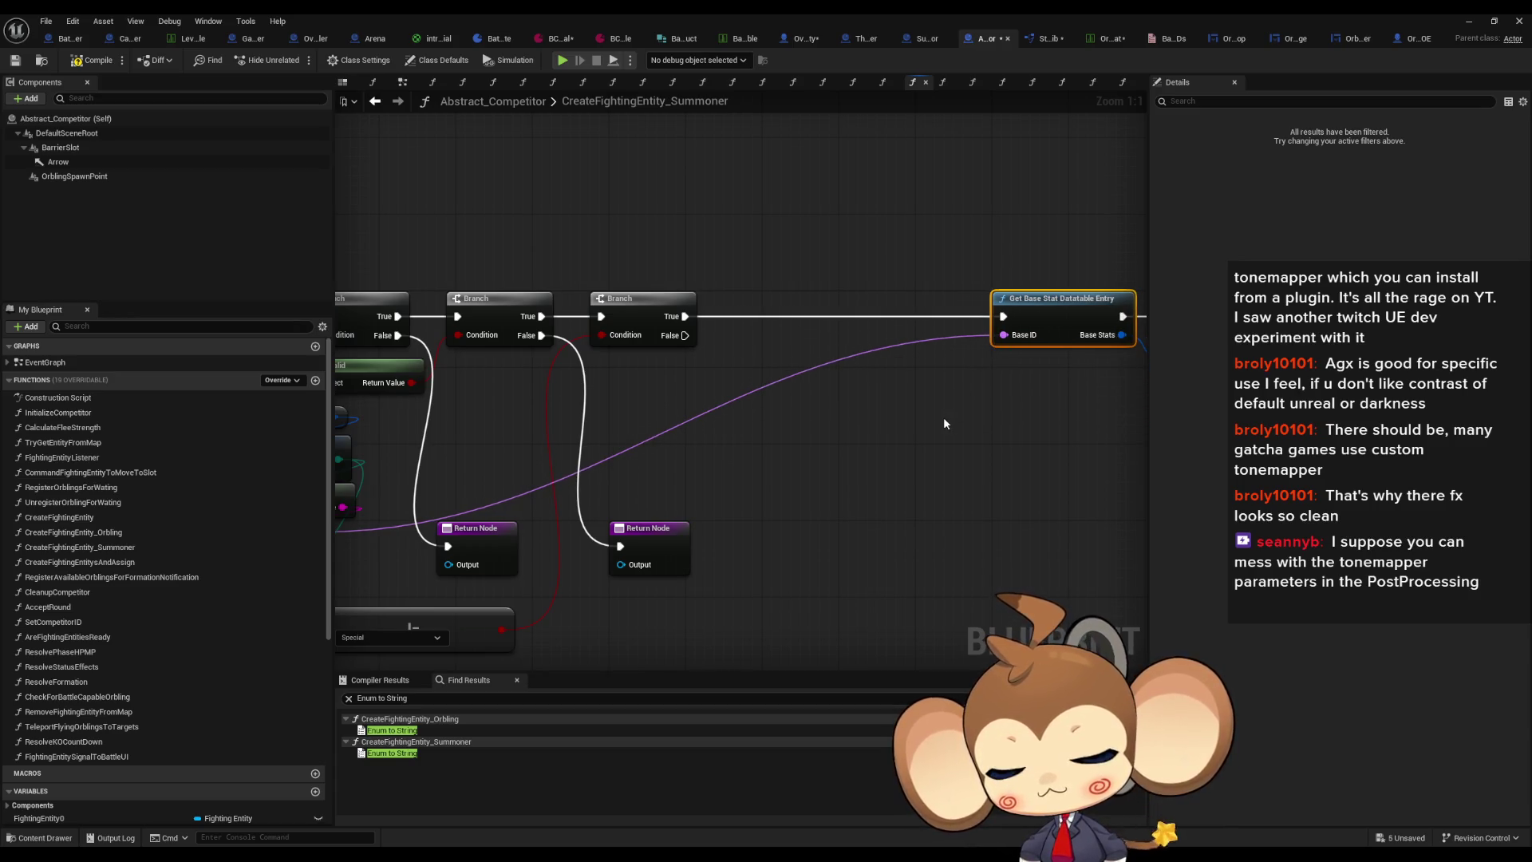
{"action": "key", "text": "ctrl+z"}
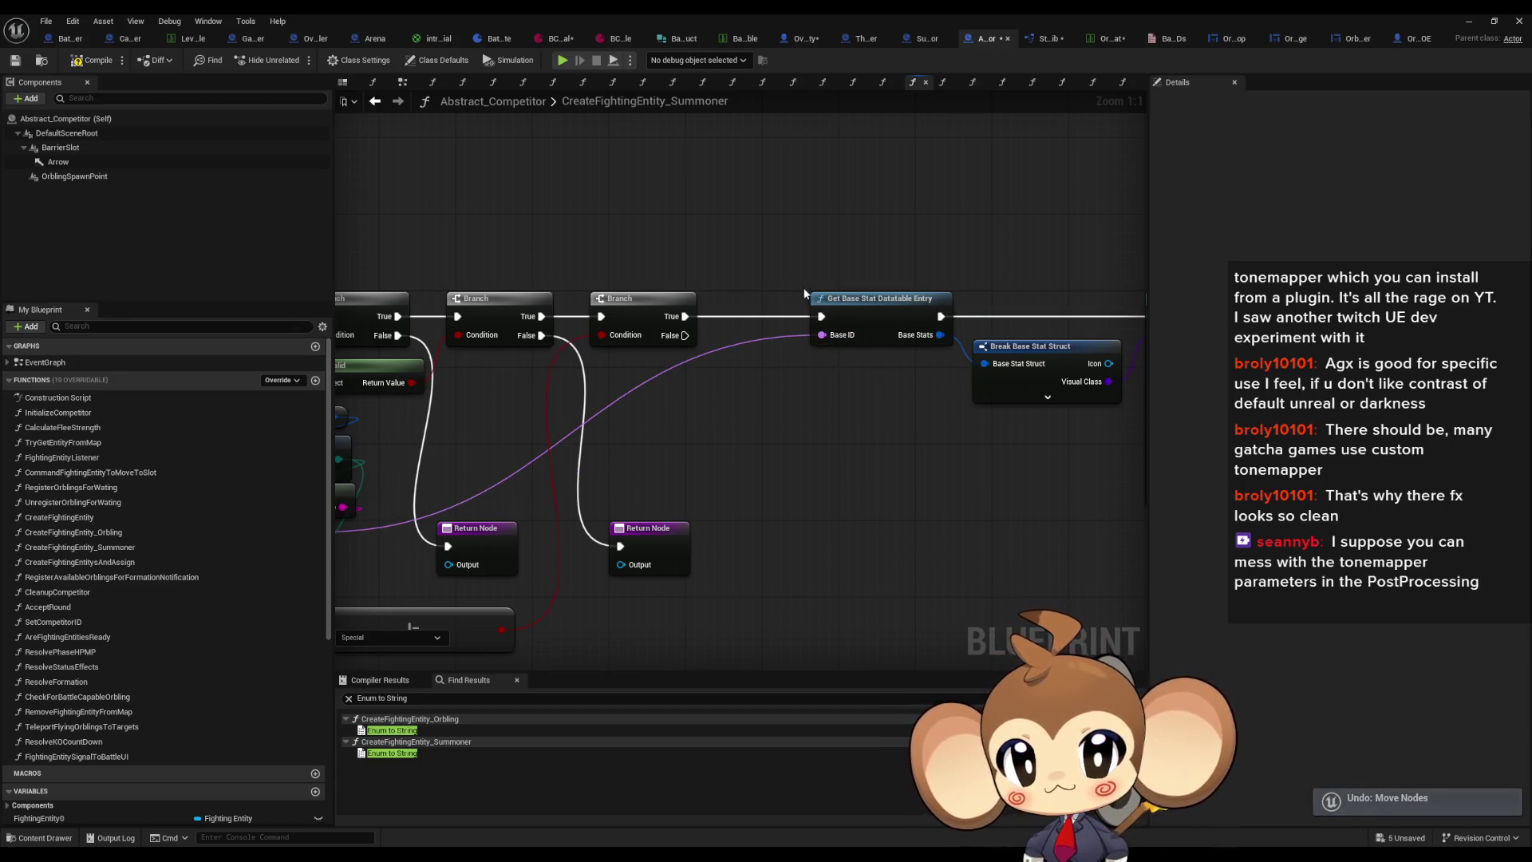
{"action": "scroll", "coordinate": [801, 291], "scroll_direction": "down", "scroll_amount": 5}
{"action": "left_click_drag", "start_coordinate": [804, 298], "coordinate": [871, 329]}
{"action": "scroll", "coordinate": [767, 304], "scroll_direction": "up", "scroll_amount": 5}
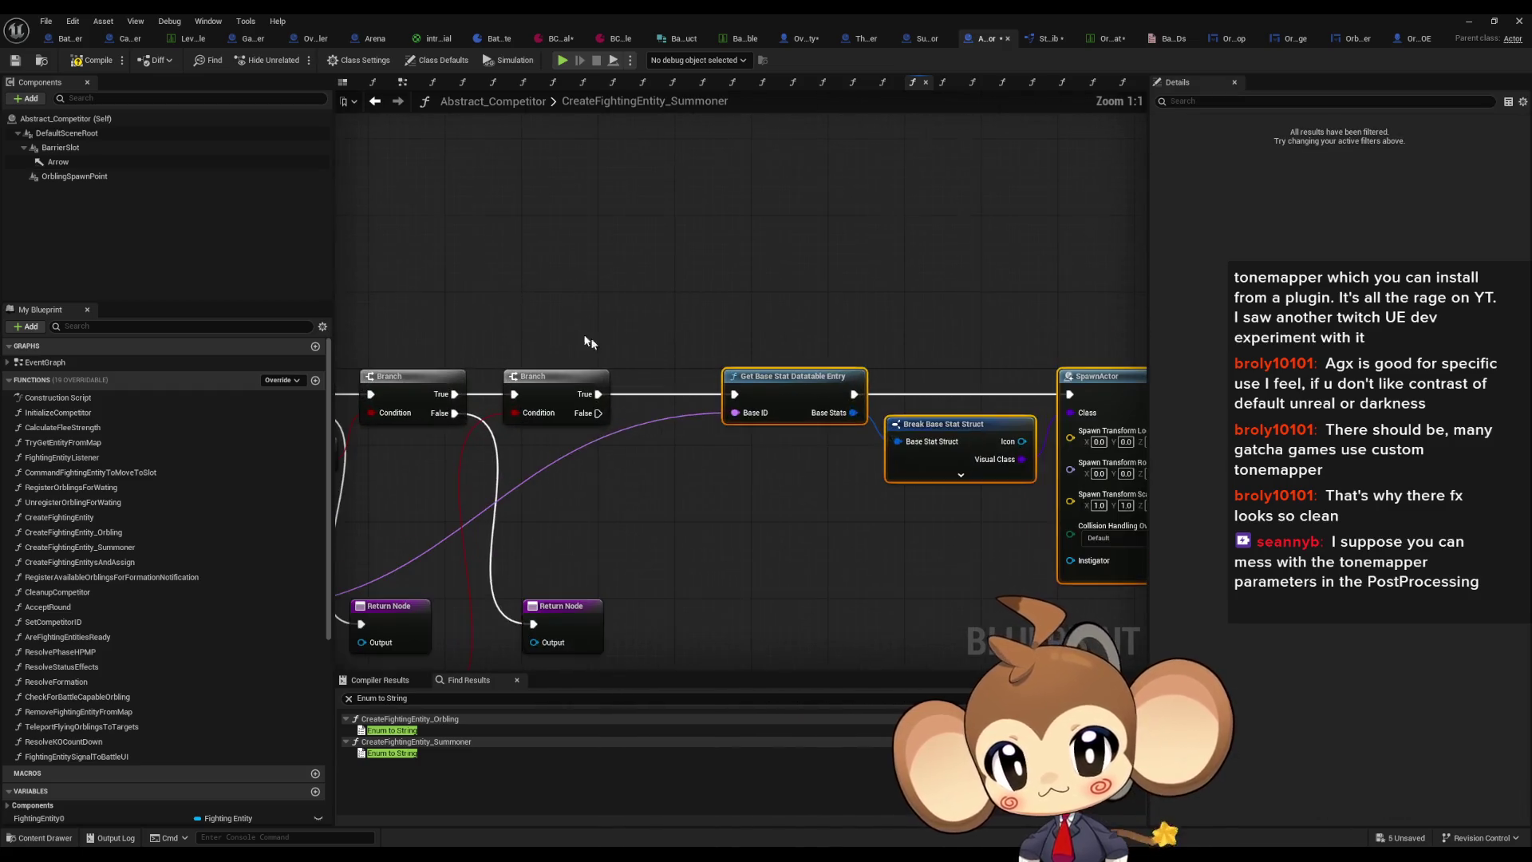
{"action": "mouse_move", "coordinate": [787, 395]}
{"action": "left_mouse_down"}
{"action": "mouse_move", "coordinate": [998, 395]}
{"action": "mouse_move", "coordinate": [905, 455]}
{"action": "left_mouse_up"}
Step: Promote Base ID to a local variable Local_BaseID and add two SET nodes, feeding the converted ID into one
{"action": "type", "text": "local"}
{"action": "key", "text": "Up"}
{"action": "key", "text": "Return"}
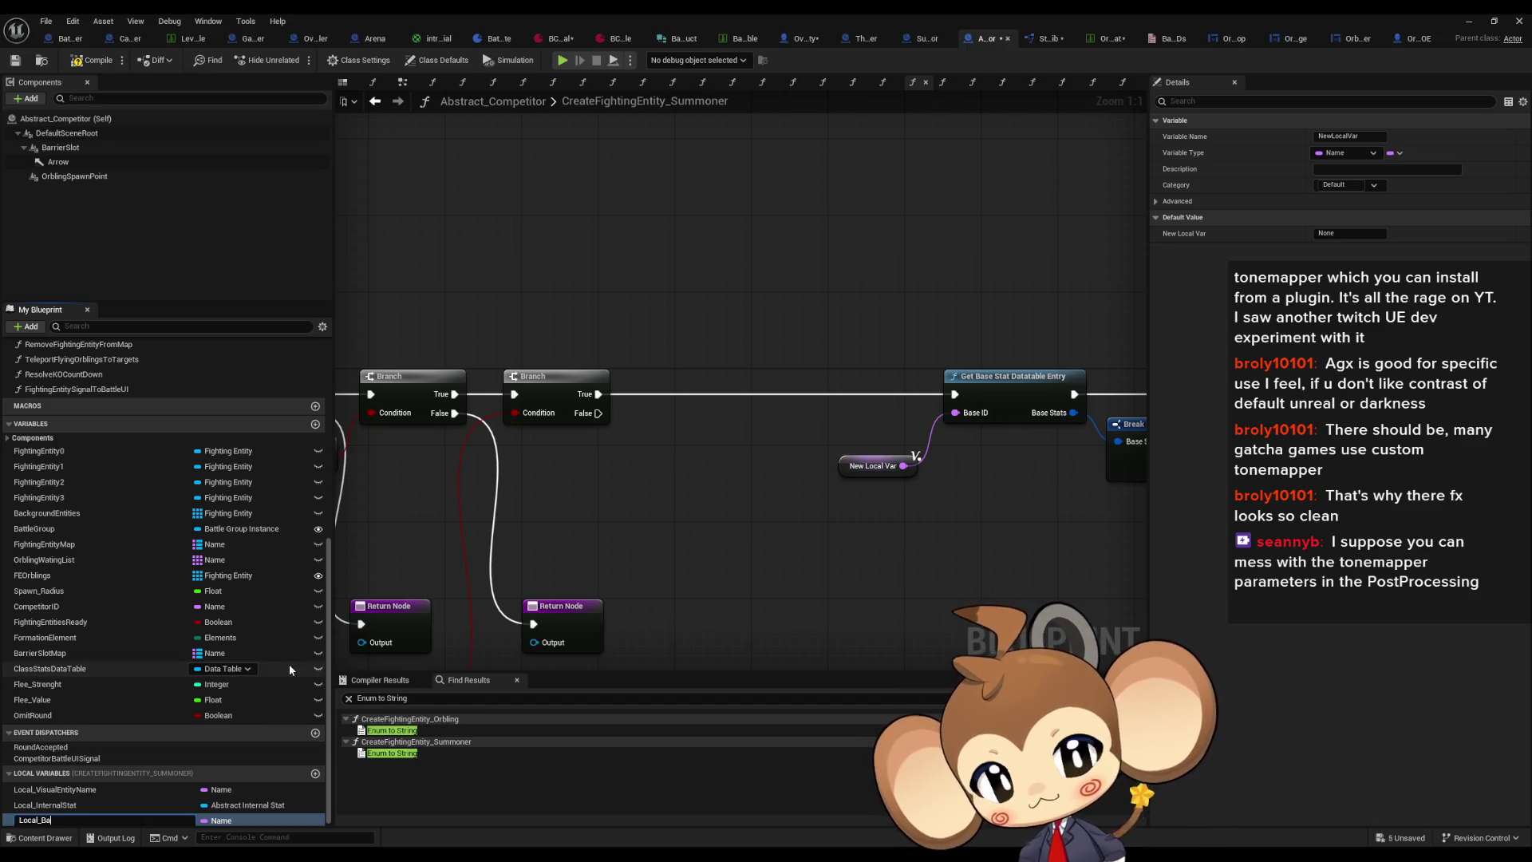
{"action": "type", "text": "seID"}
{"action": "key", "text": "Return"}
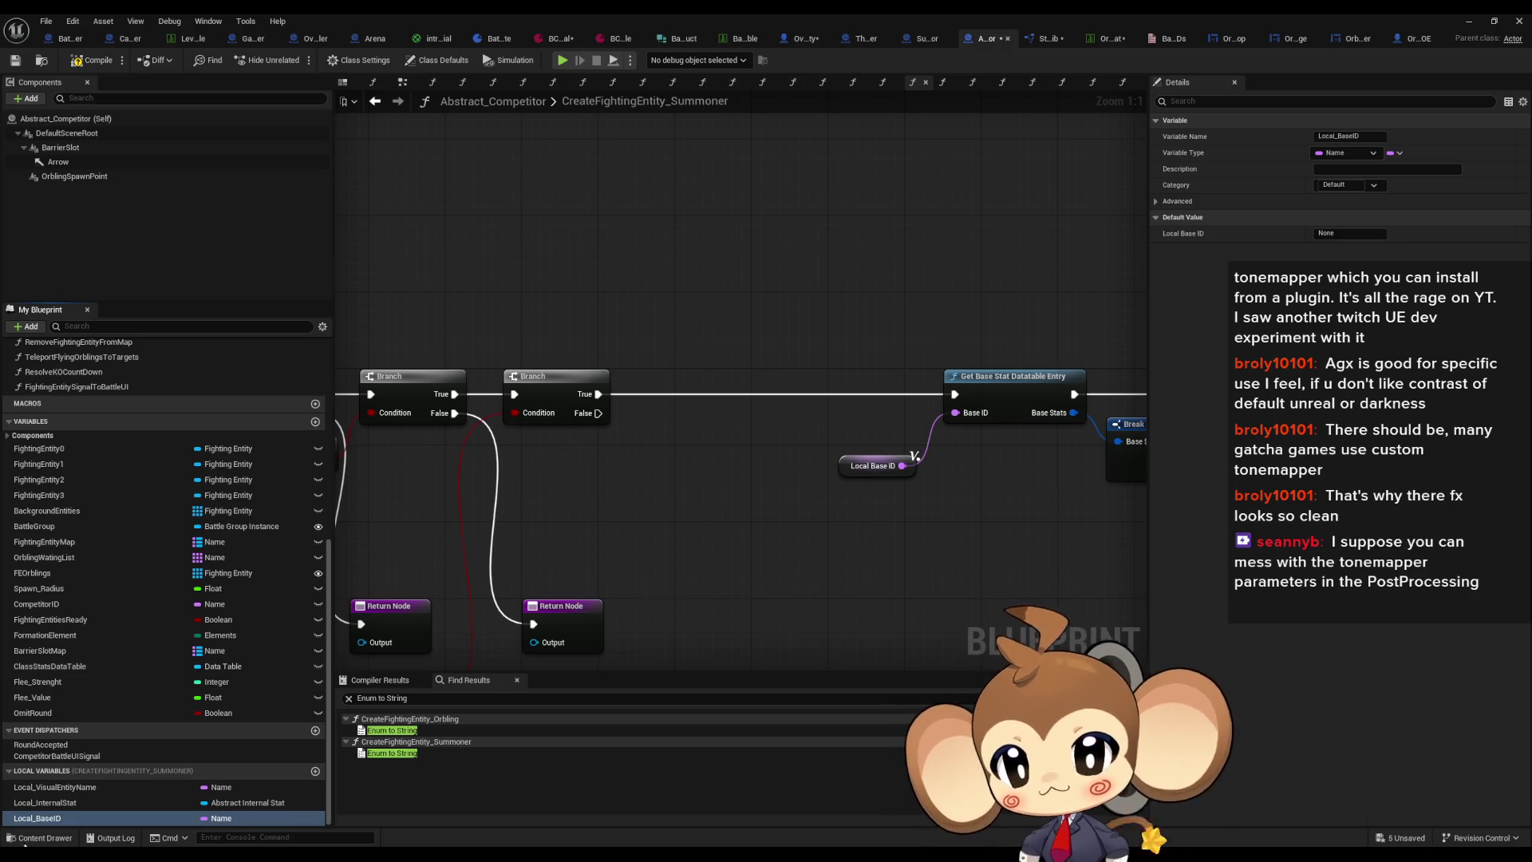
{"action": "mouse_move", "coordinate": [32, 824]}
{"action": "left_mouse_down"}
{"action": "mouse_move", "coordinate": [742, 437]}
{"action": "mouse_move", "coordinate": [746, 383]}
{"action": "left_mouse_up"}
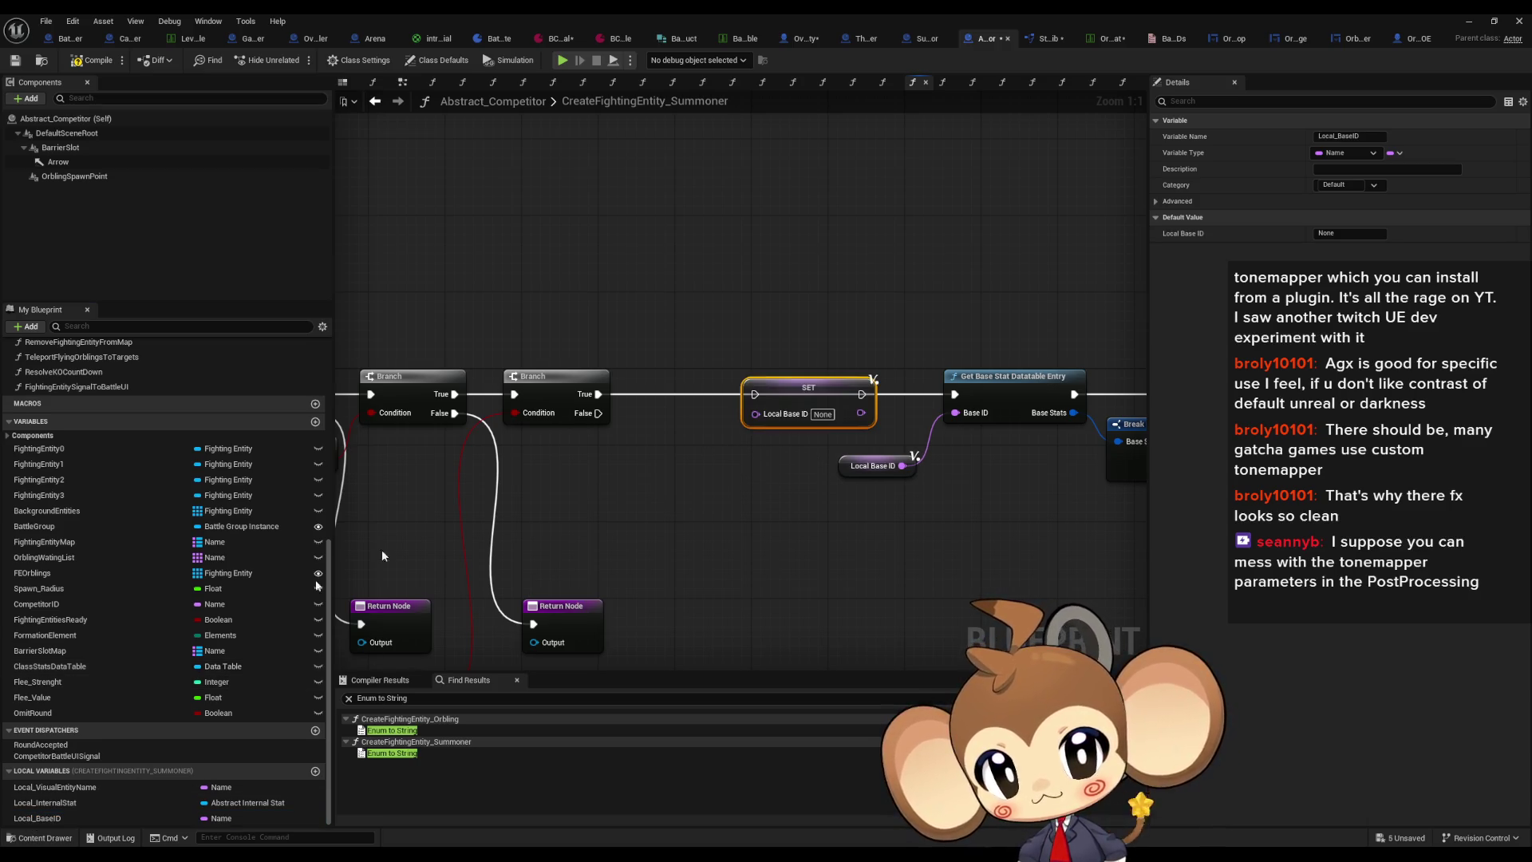
{"action": "left_click", "coordinate": [62, 814]}
{"action": "left_click_drag", "start_coordinate": [733, 504], "coordinate": [754, 493]}
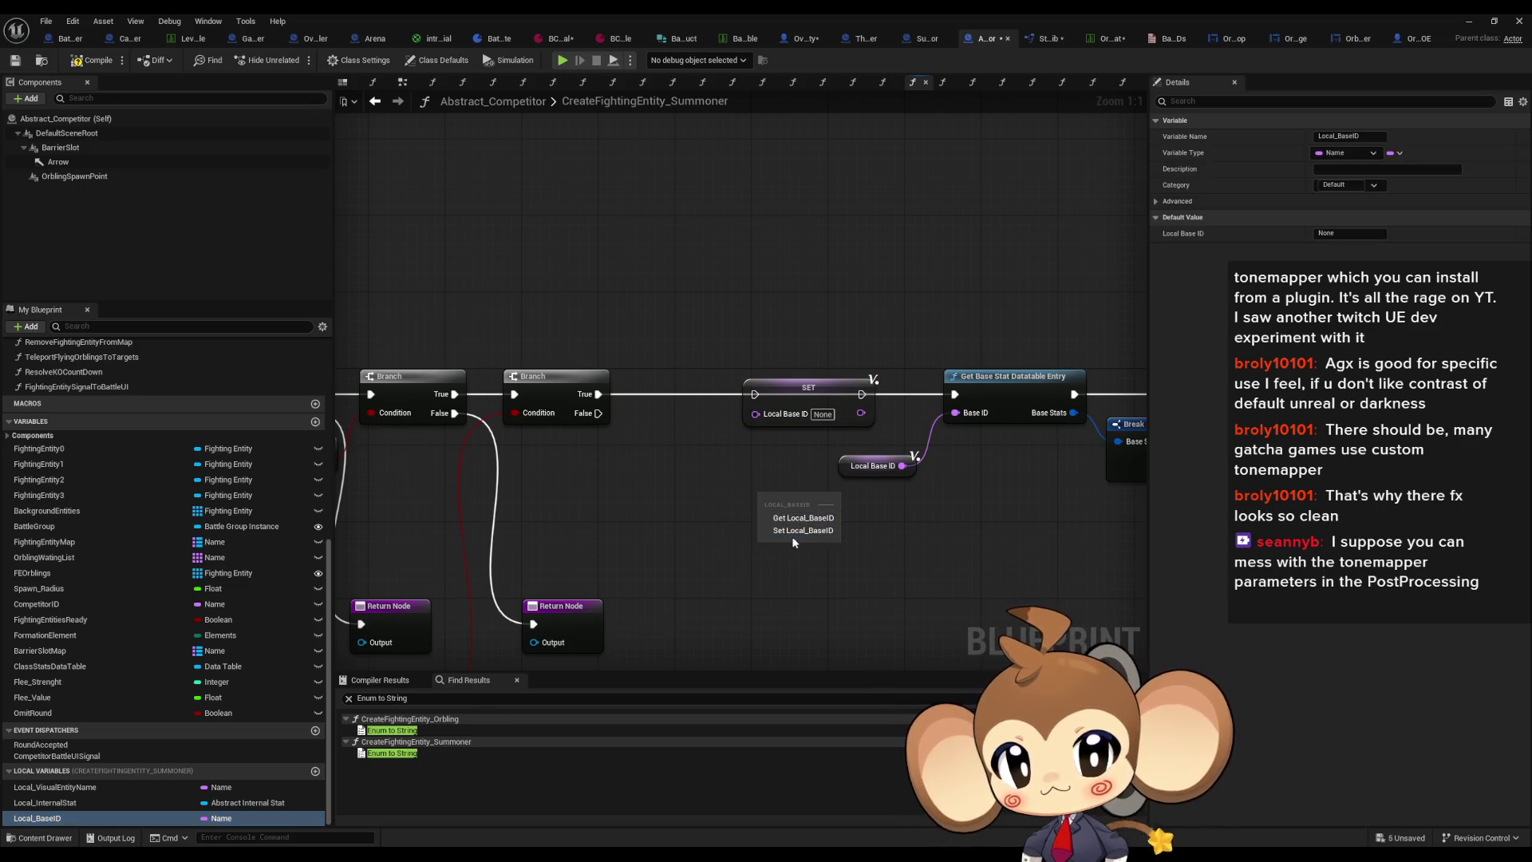
{"action": "left_click", "coordinate": [793, 530]}
{"action": "mouse_move", "coordinate": [523, 537]}
{"action": "left_mouse_down"}
{"action": "mouse_move", "coordinate": [798, 447]}
{"action": "mouse_move", "coordinate": [1041, 339]}
{"action": "mouse_move", "coordinate": [822, 323]}
{"action": "mouse_move", "coordinate": [965, 351]}
{"action": "mouse_move", "coordinate": [1025, 321]}
{"action": "left_mouse_up"}
Step: Expose Name on Break Entity Info Struct and wire it into the second setter, run from Branch False
{"action": "mouse_move", "coordinate": [678, 405]}
{"action": "left_mouse_down"}
{"action": "mouse_move", "coordinate": [835, 377]}
{"action": "mouse_move", "coordinate": [787, 402]}
{"action": "left_mouse_up"}
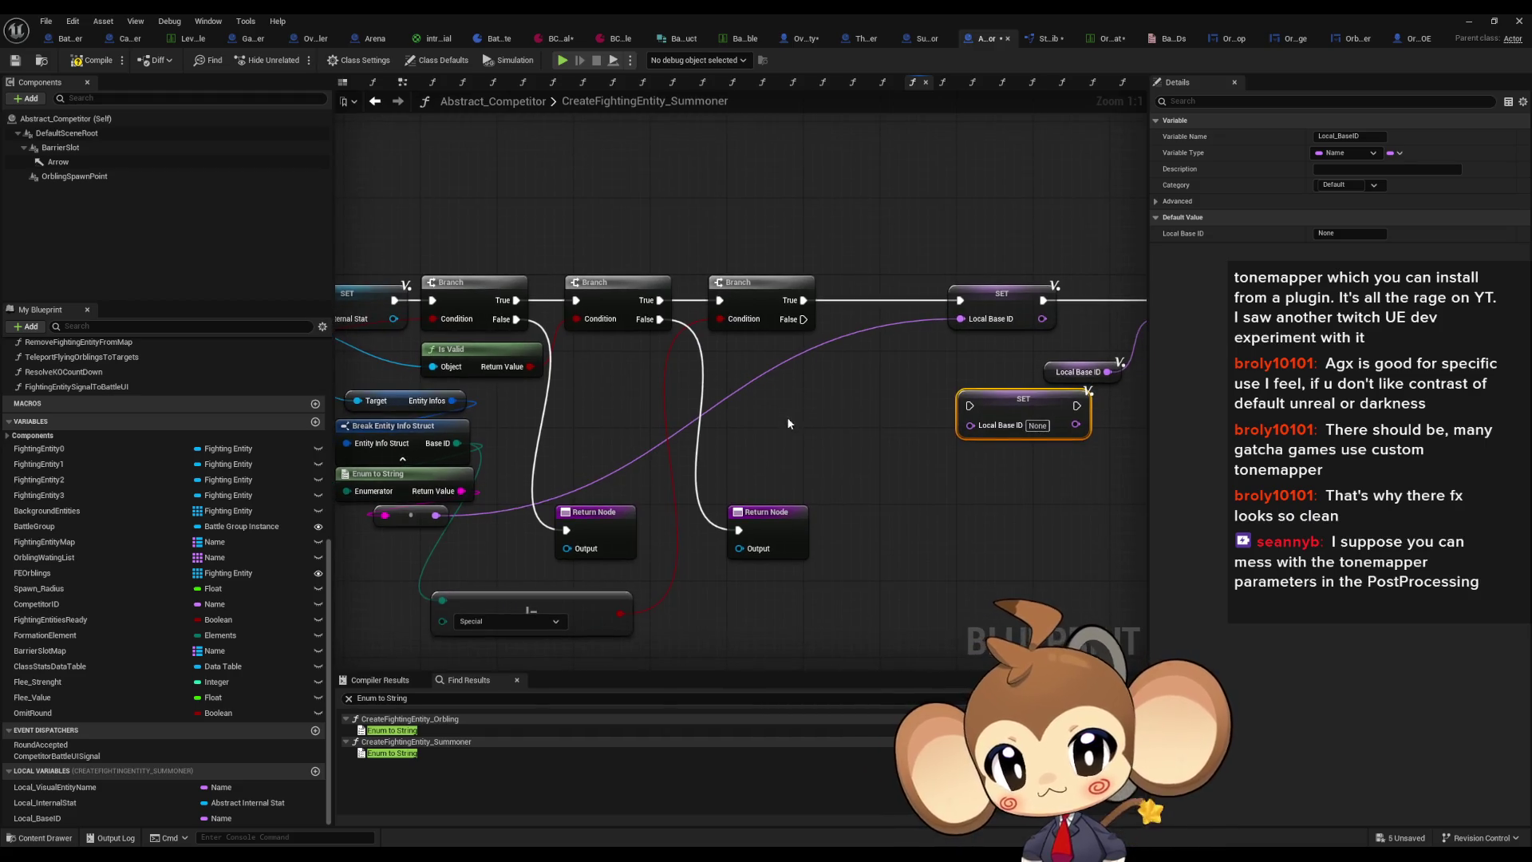
{"action": "left_click_drag", "start_coordinate": [587, 482], "coordinate": [640, 473]}
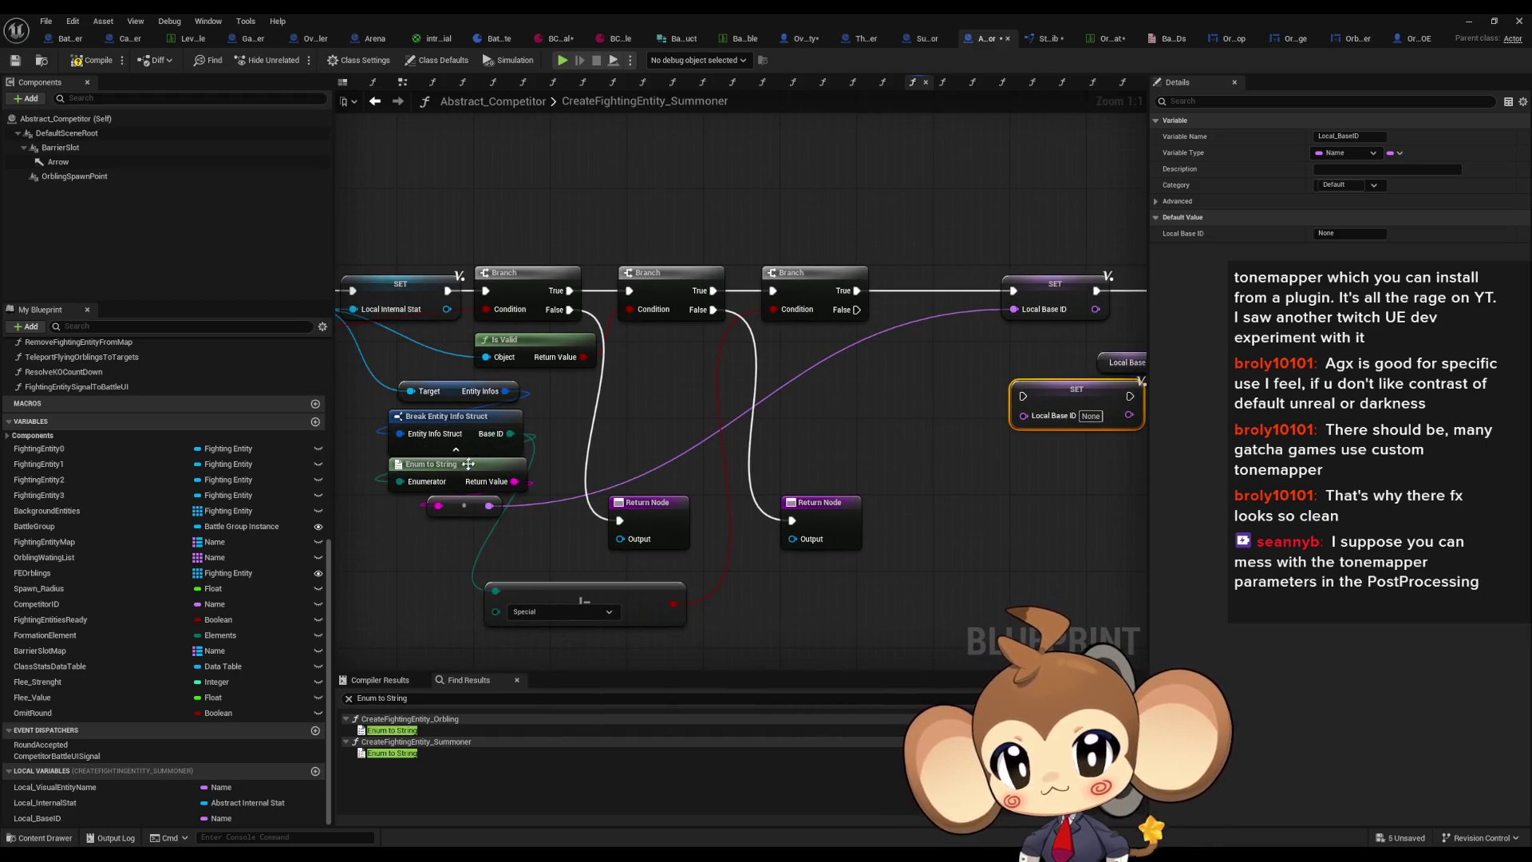
{"action": "left_click", "coordinate": [471, 432]}
{"action": "left_click", "coordinate": [1318, 153]}
{"action": "left_click_drag", "start_coordinate": [1024, 415], "coordinate": [510, 433]}
{"action": "double_click", "coordinate": [694, 424]}
{"action": "left_click_drag", "start_coordinate": [727, 398], "coordinate": [880, 436]}
{"action": "mouse_move", "coordinate": [857, 309]}
{"action": "left_mouse_down"}
{"action": "mouse_move", "coordinate": [1023, 396]}
{"action": "mouse_move", "coordinate": [868, 388]}
{"action": "mouse_move", "coordinate": [998, 308]}
{"action": "left_mouse_up"}
{"action": "left_click_drag", "start_coordinate": [794, 536], "coordinate": [969, 520]}
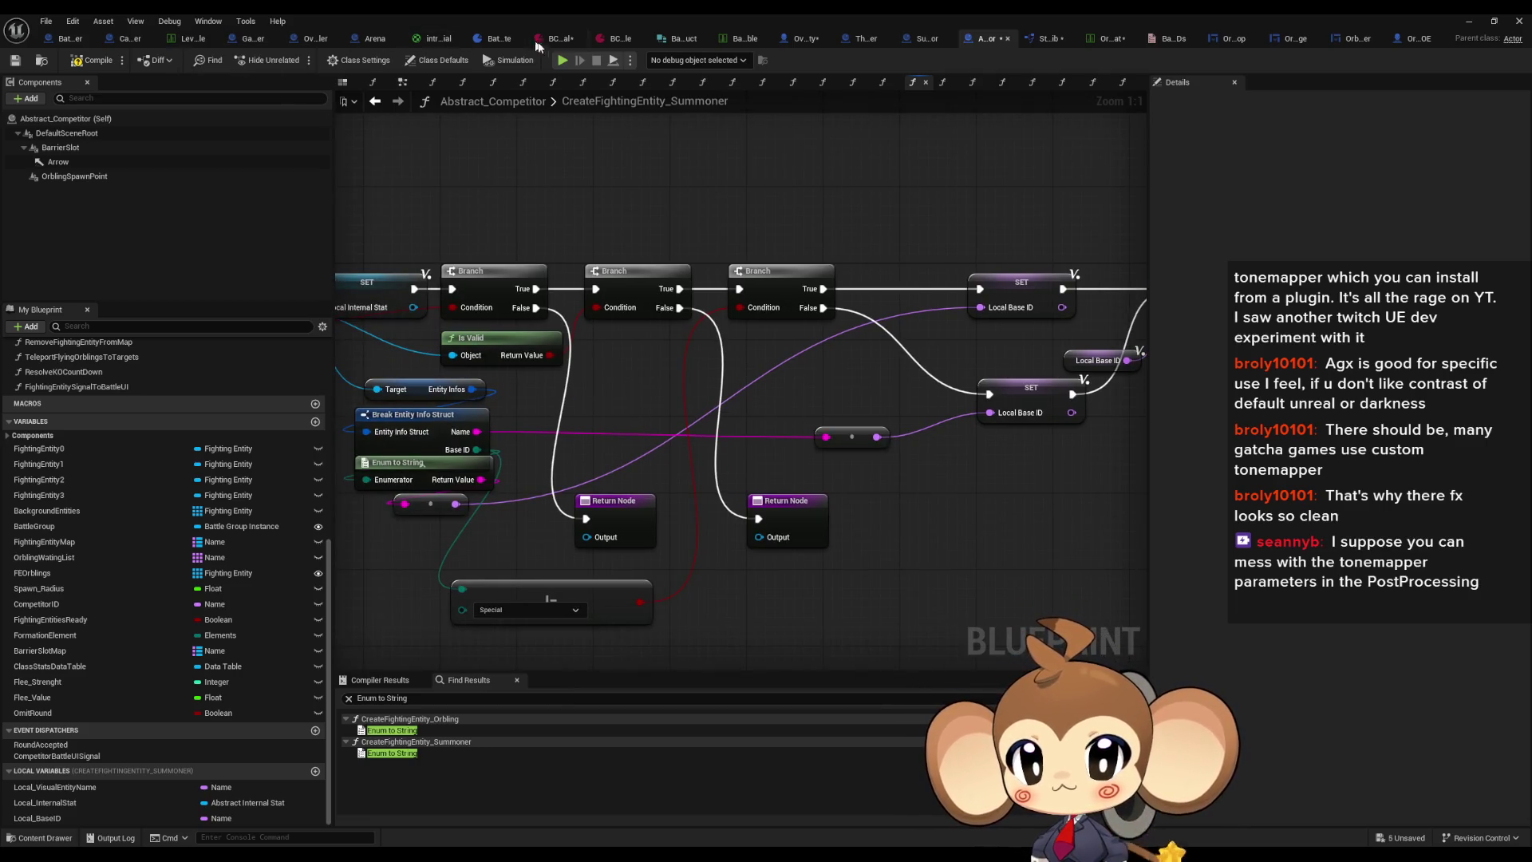
{"action": "left_click", "coordinate": [740, 40]}
Step: Show the BaseStatStruct Artefact row with its PlayerAvatarArtefact visual class, then minimize the table
{"action": "left_click", "coordinate": [1047, 40]}
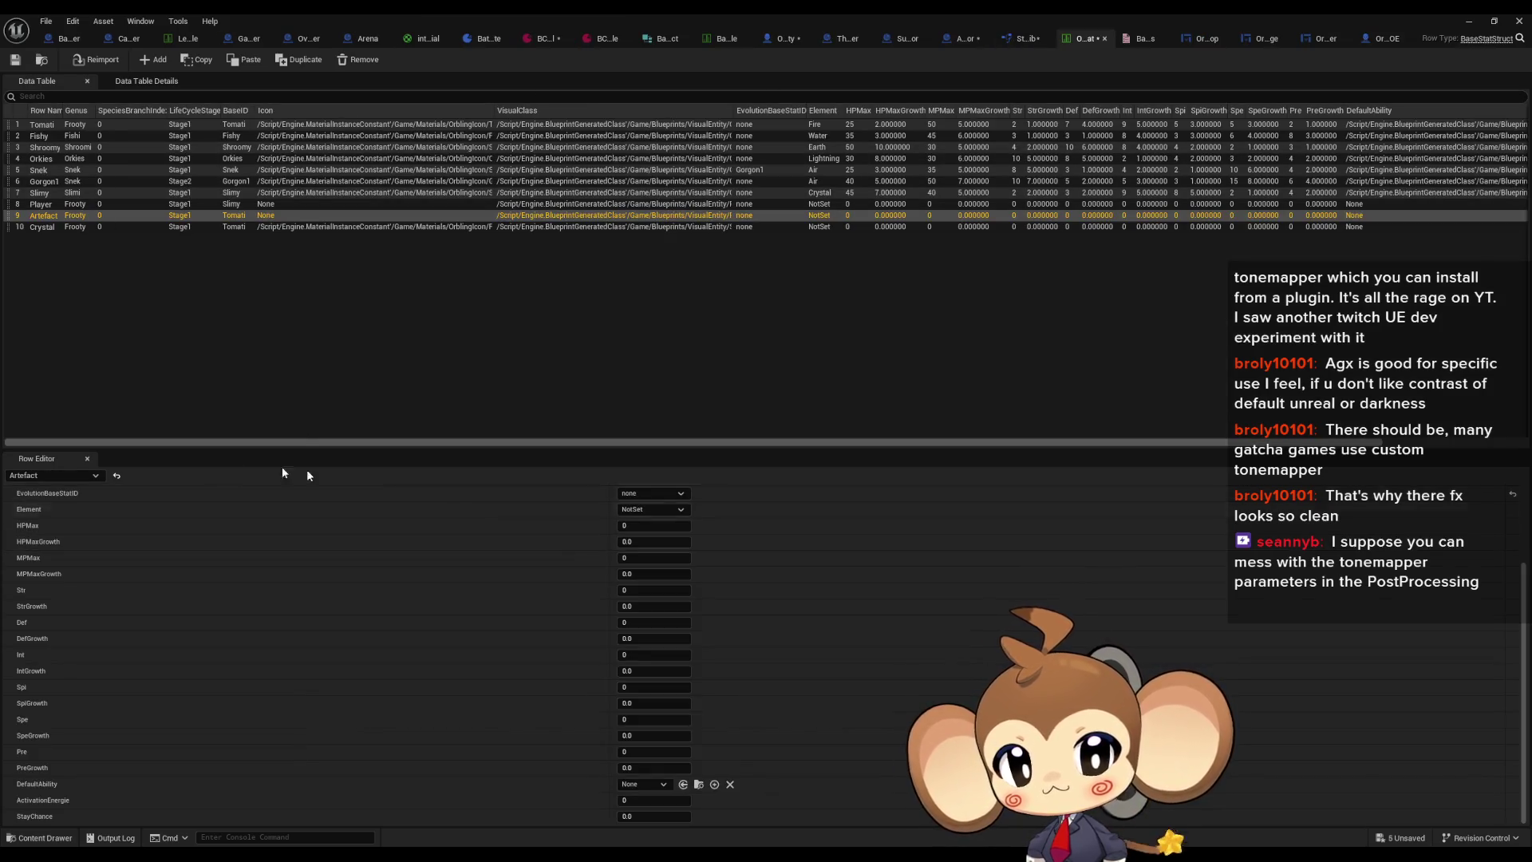
{"action": "scroll", "coordinate": [83, 506], "scroll_direction": "up", "scroll_amount": 5}
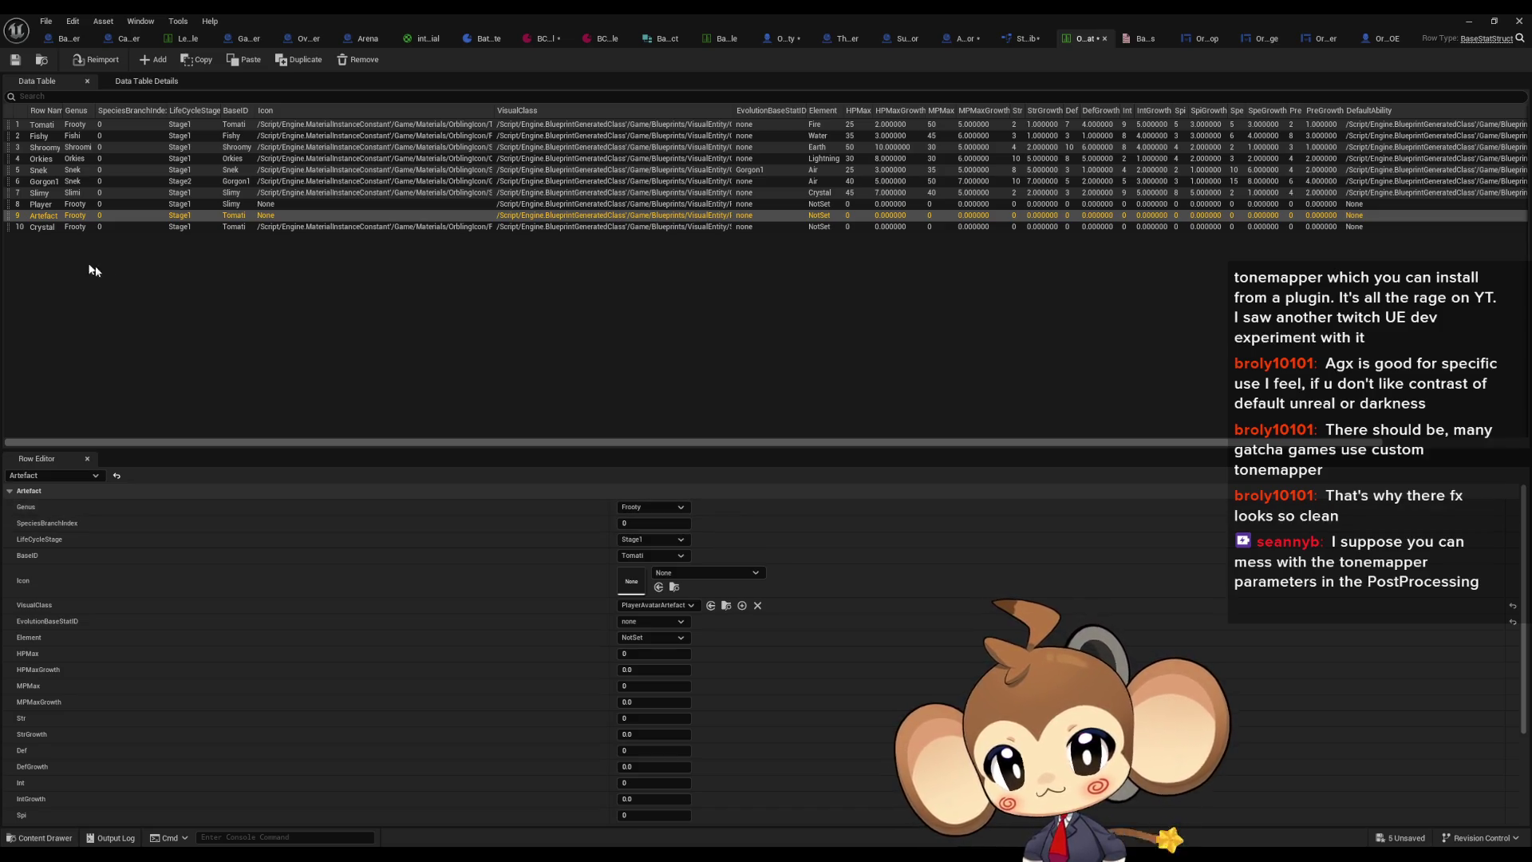
{"action": "left_click", "coordinate": [44, 217]}
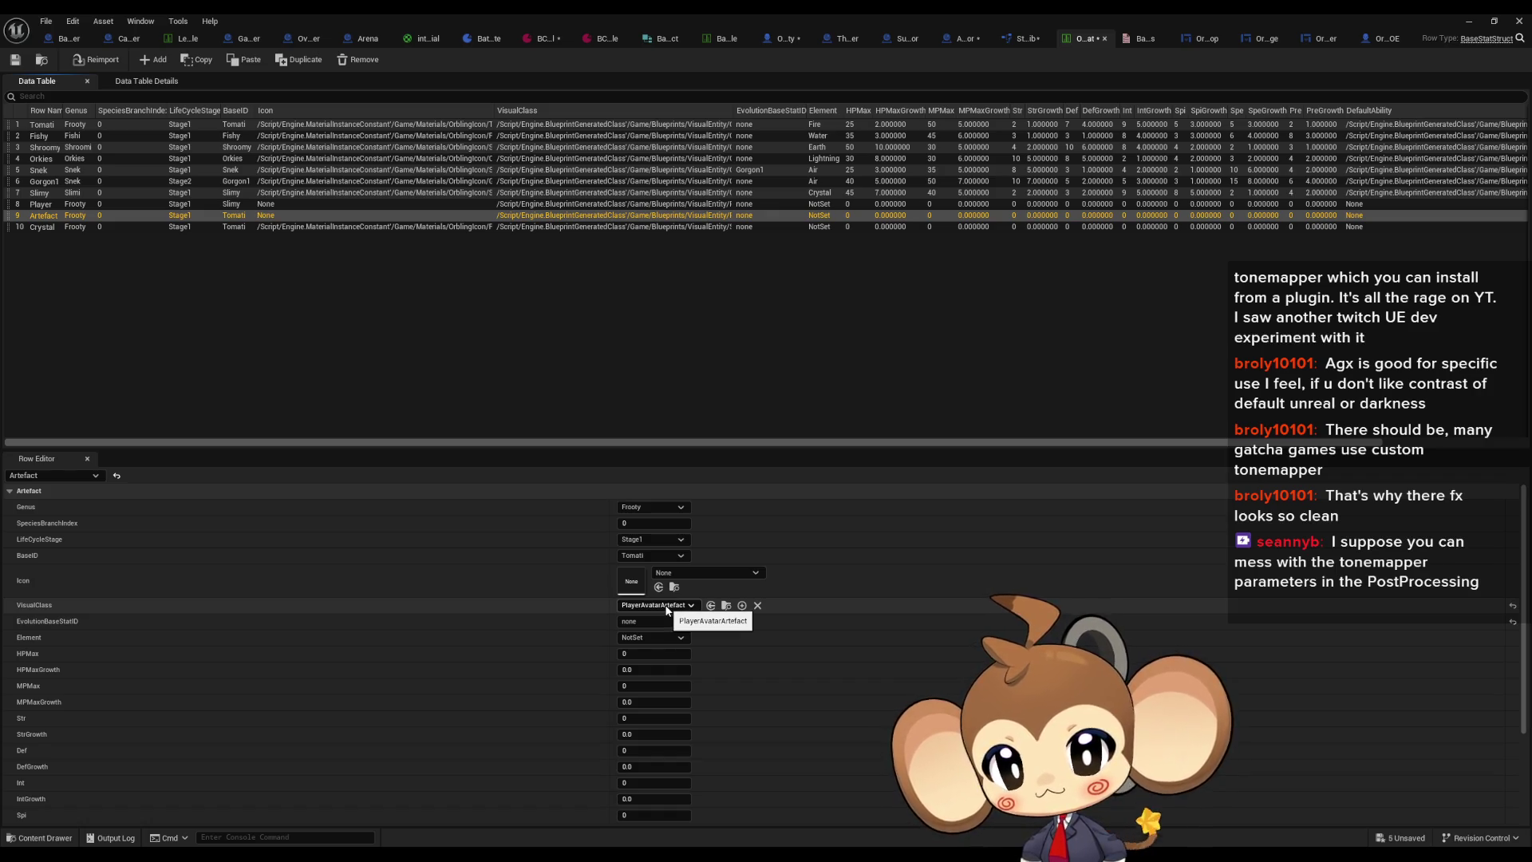
{"action": "left_click", "coordinate": [1468, 21]}
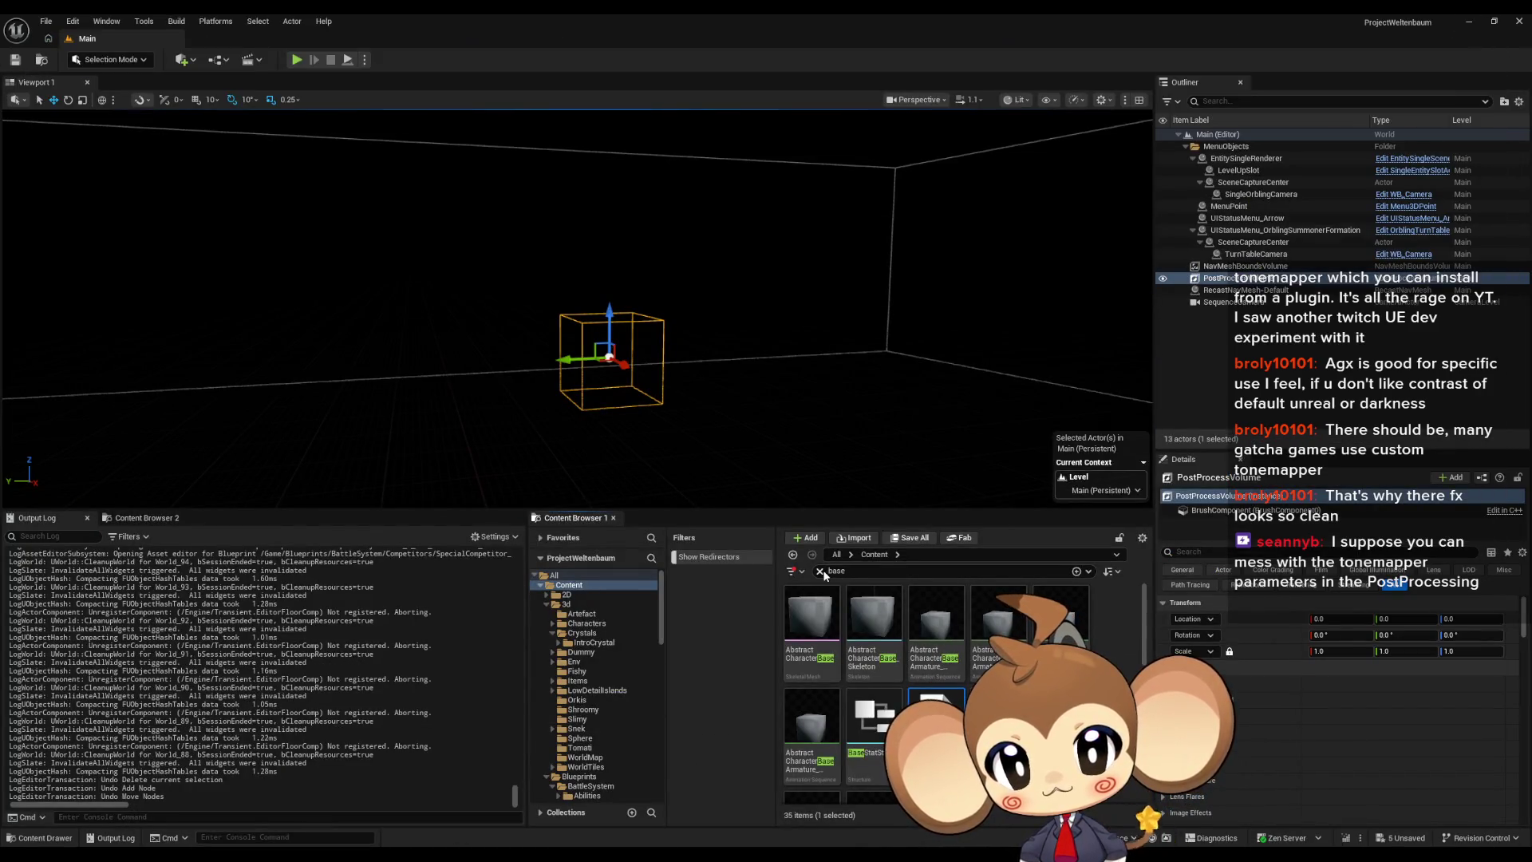
Step: Browse Blueprints > VisualEntity and open the PlayerAvatarArtefact blueprint's class settings and defaults
{"action": "left_click", "coordinate": [820, 571]}
{"action": "double_click", "coordinate": [935, 626]}
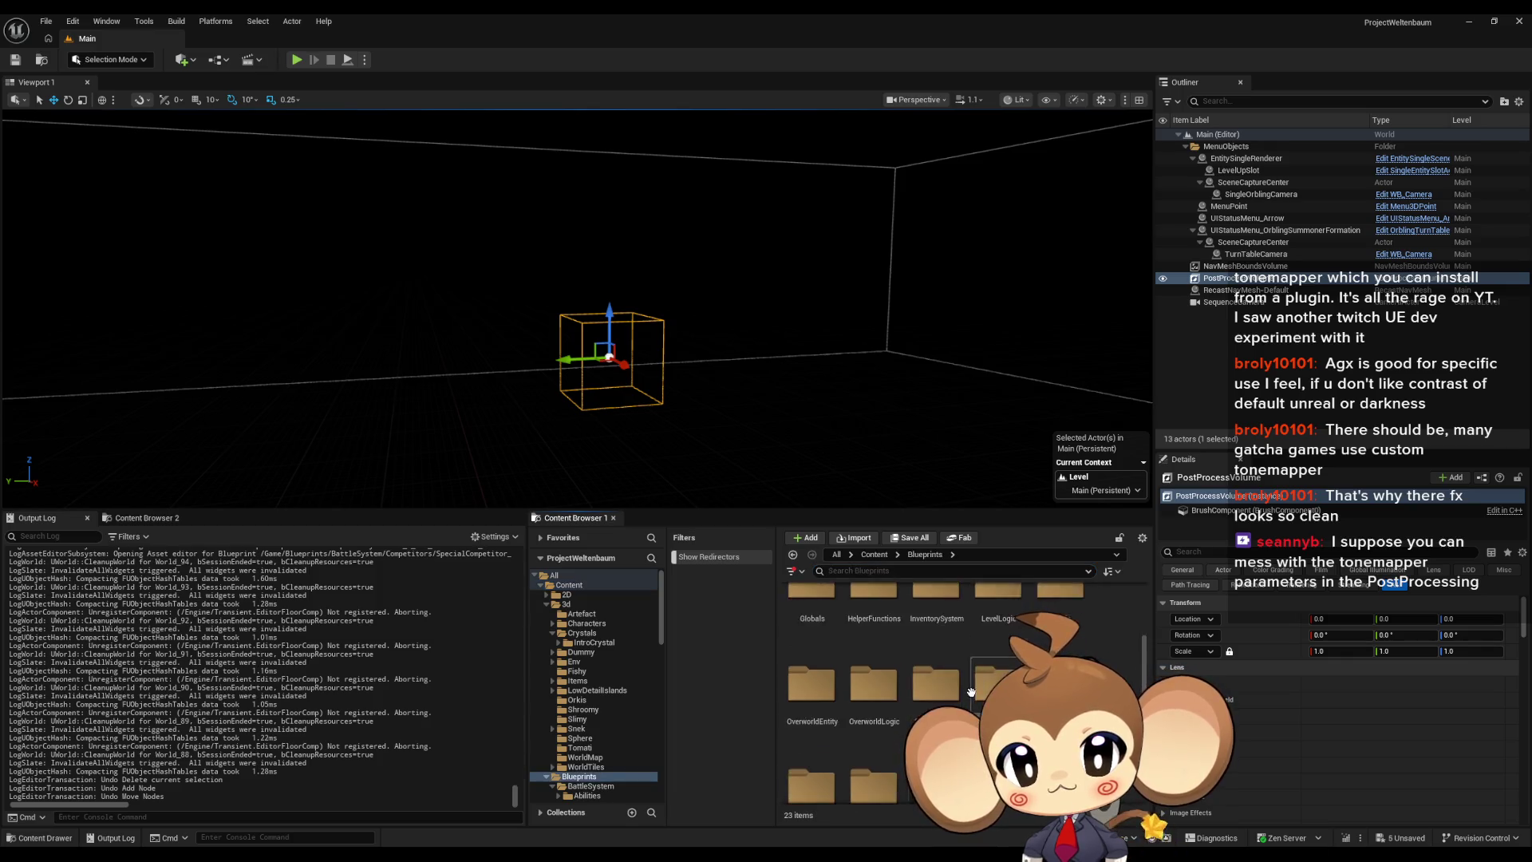
{"action": "double_click", "coordinate": [971, 691]}
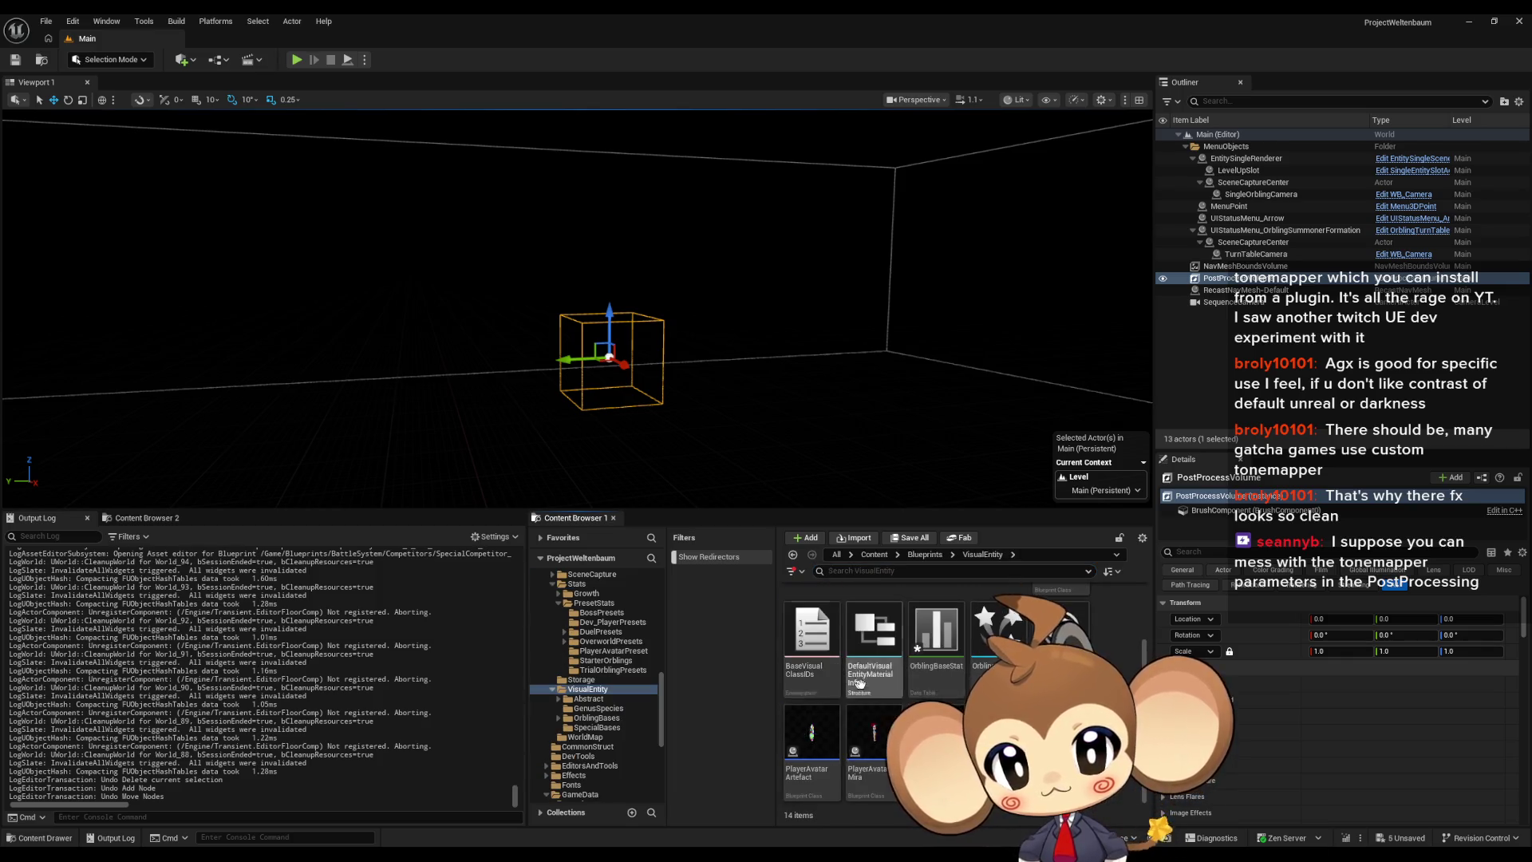
{"action": "left_click", "coordinate": [1010, 634]}
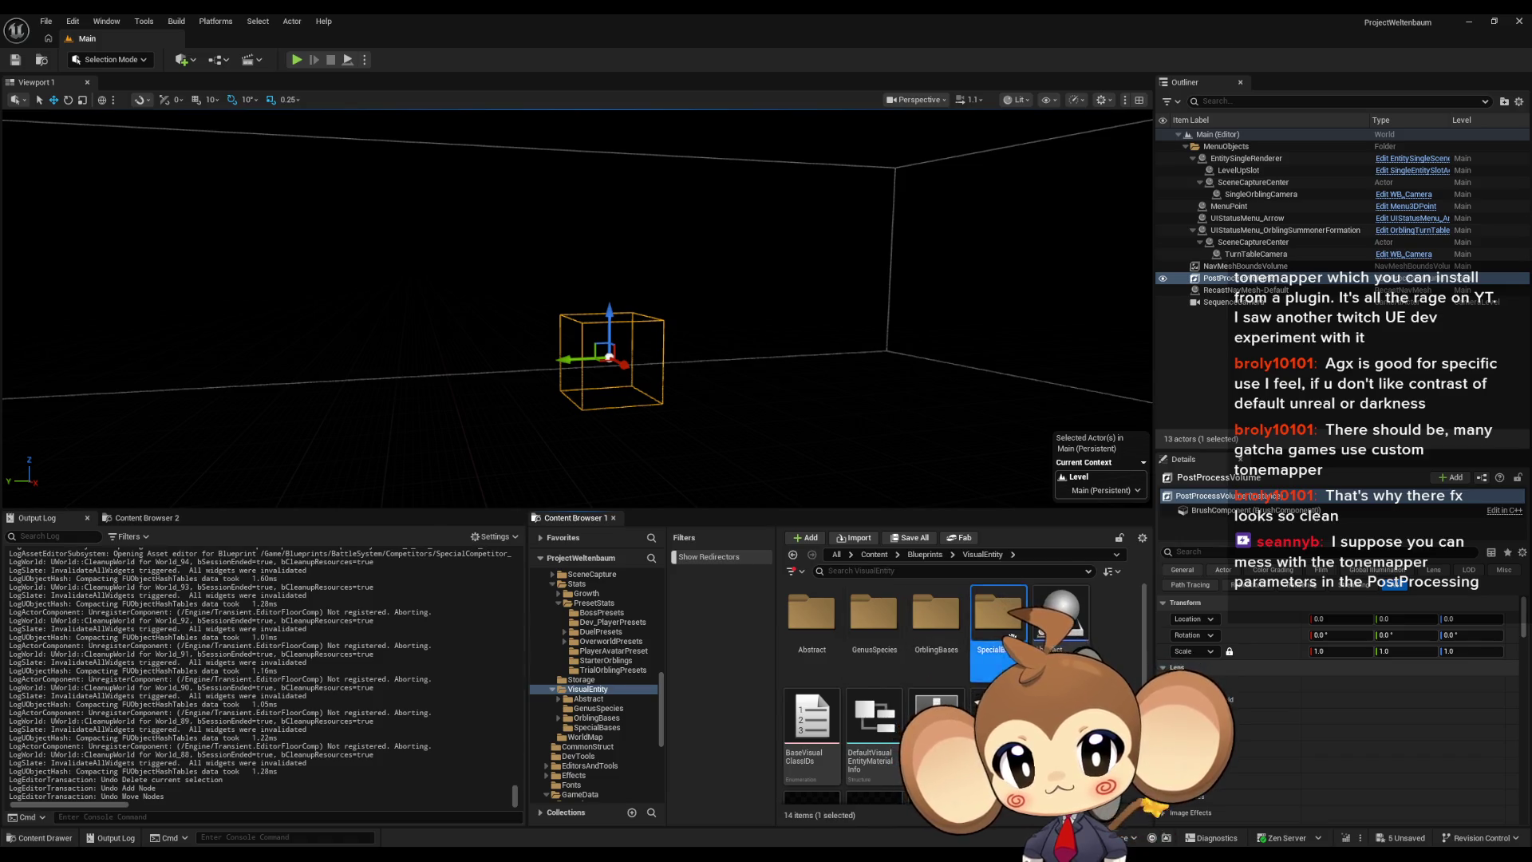
{"action": "double_click", "coordinate": [1011, 635]}
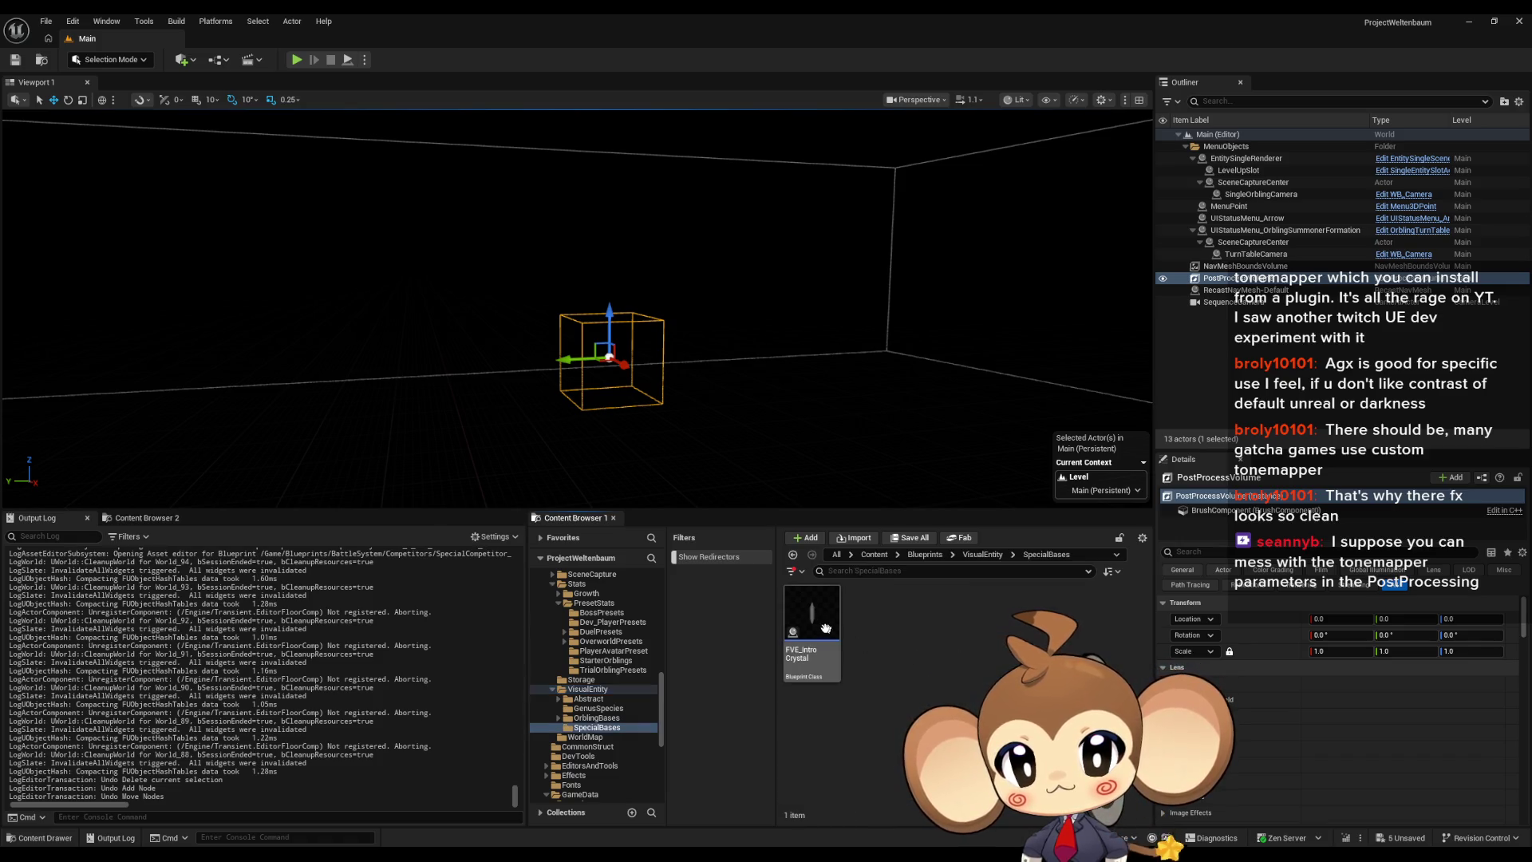
{"action": "left_click", "coordinate": [987, 556]}
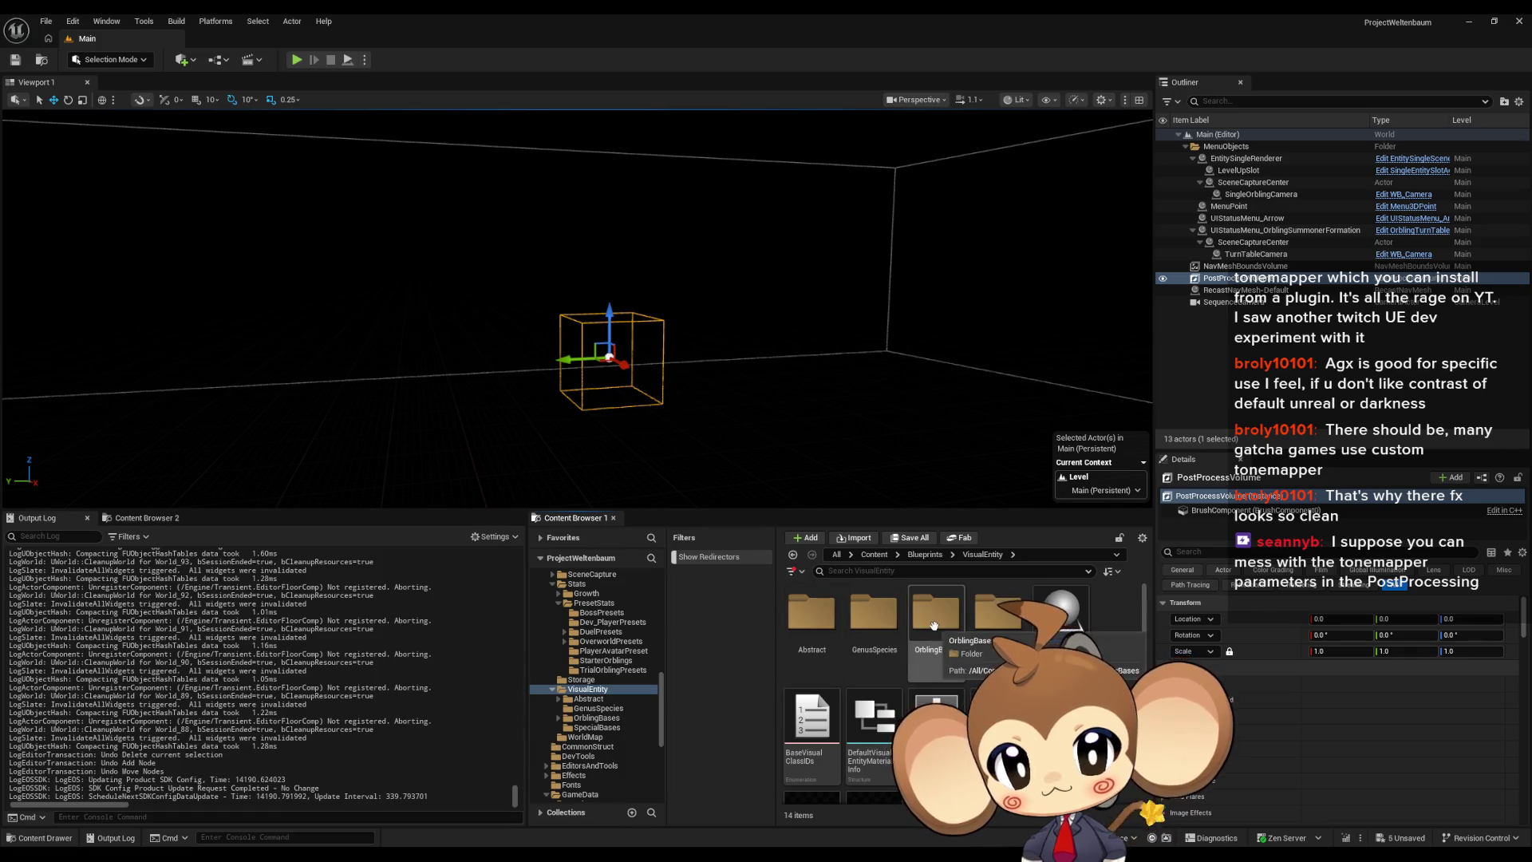
{"action": "scroll", "coordinate": [934, 625], "scroll_direction": "down", "scroll_amount": 2}
{"action": "left_click", "coordinate": [799, 731]}
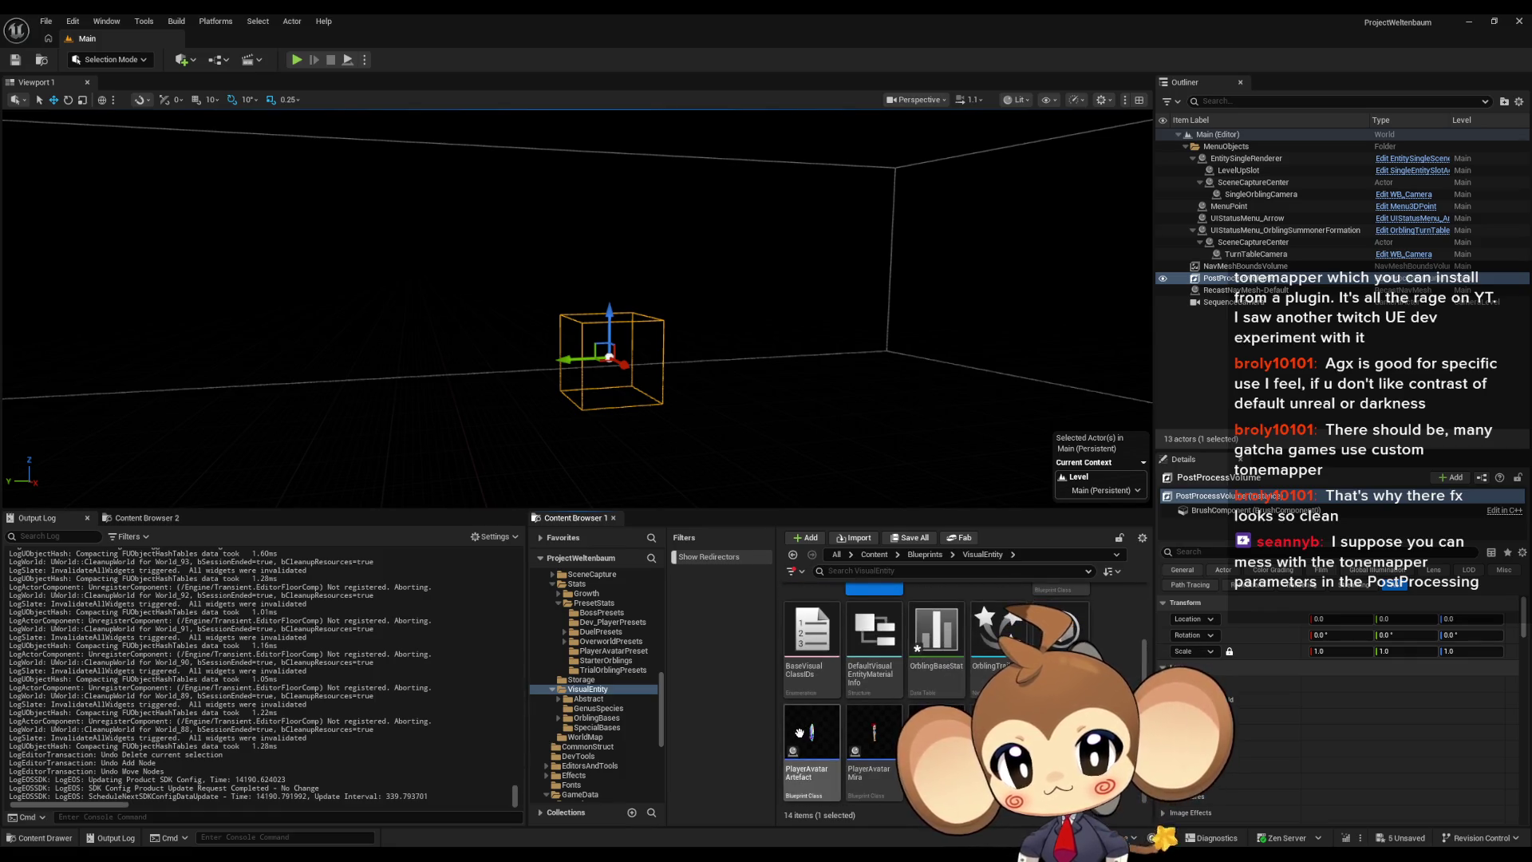
{"action": "double_click", "coordinate": [799, 732]}
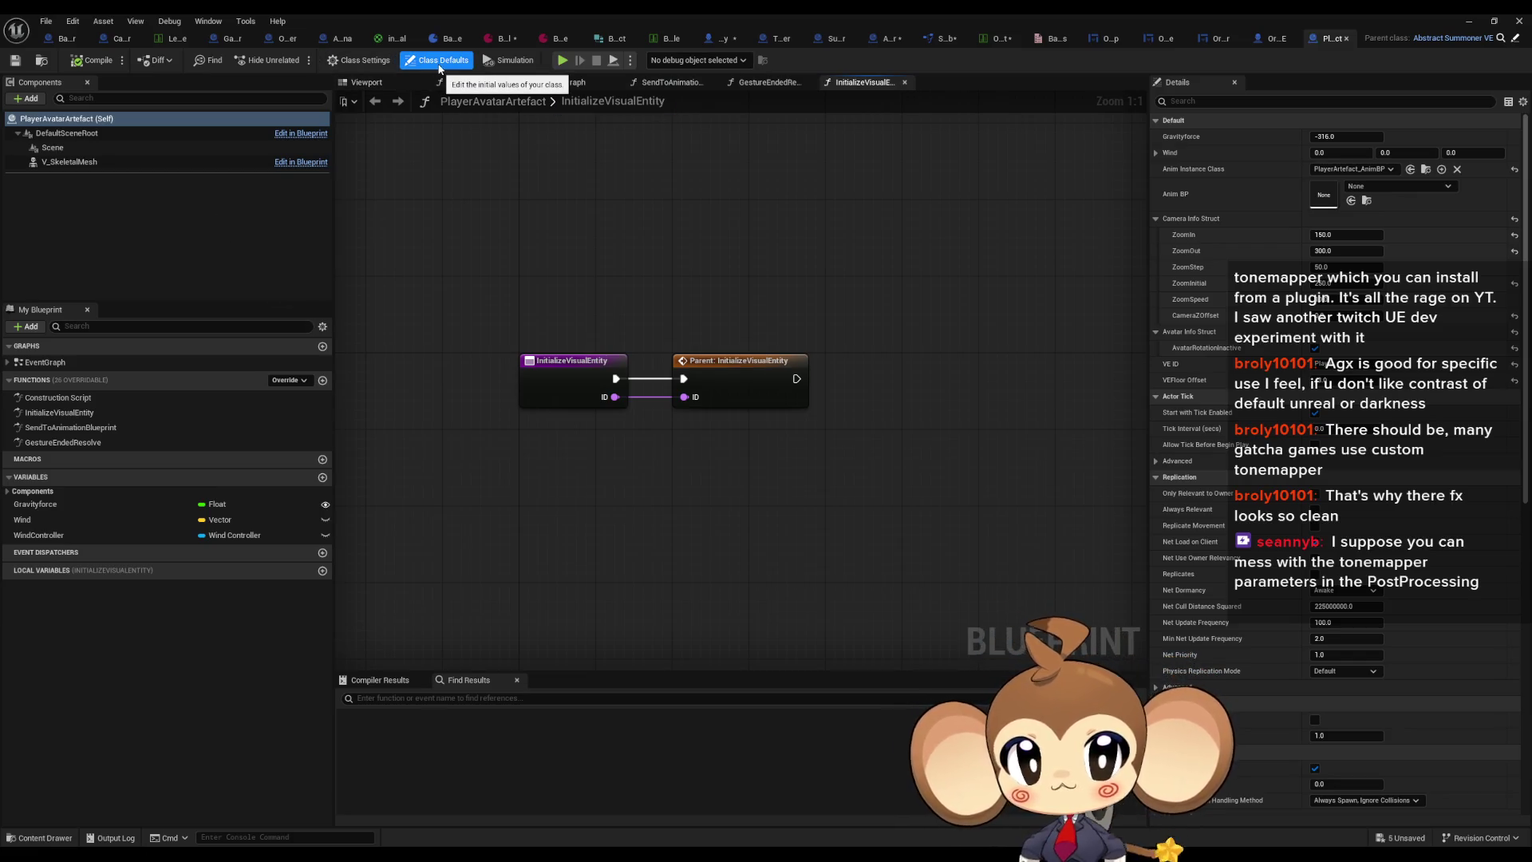
{"action": "left_click", "coordinate": [358, 60]}
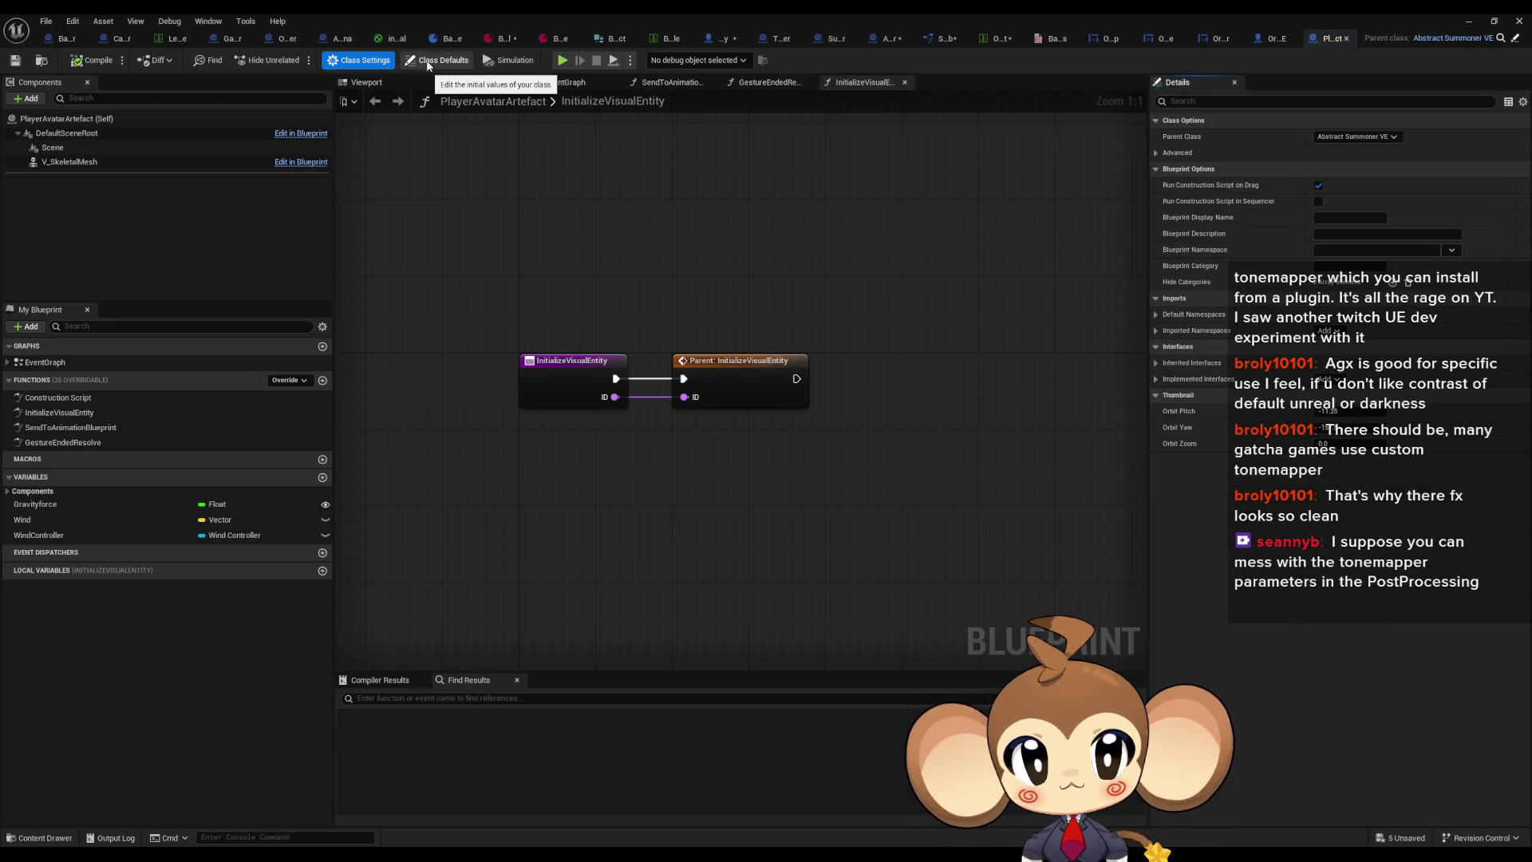
{"action": "left_click", "coordinate": [429, 64]}
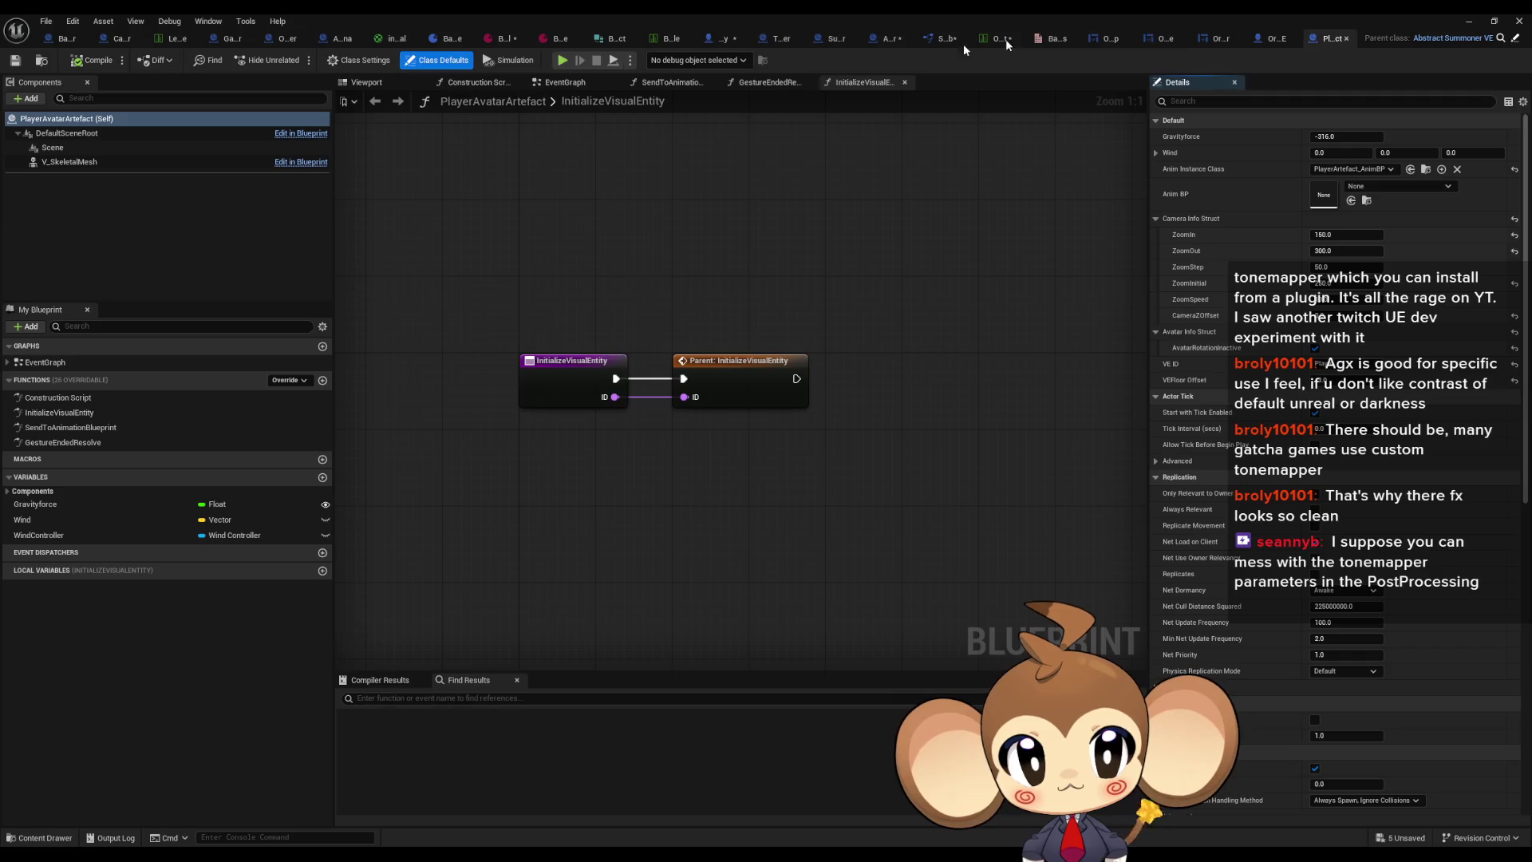
Step: Open the OrblingTomati_VE blueprint's defaults from OrblingBases > 1_Fire > Tomati
{"action": "left_click", "coordinate": [1468, 21]}
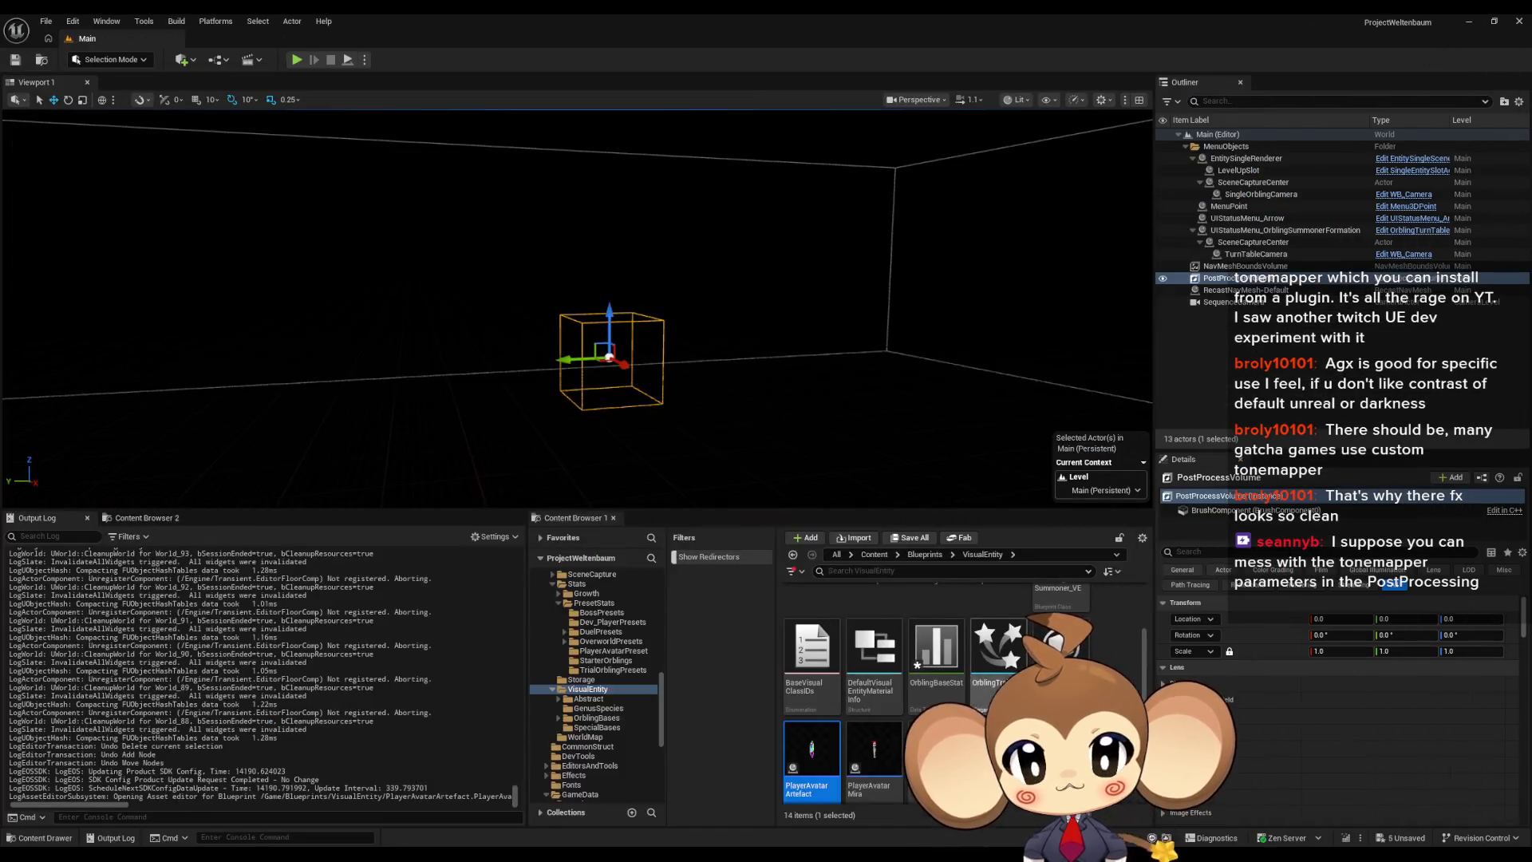
{"action": "left_click", "coordinate": [597, 717]}
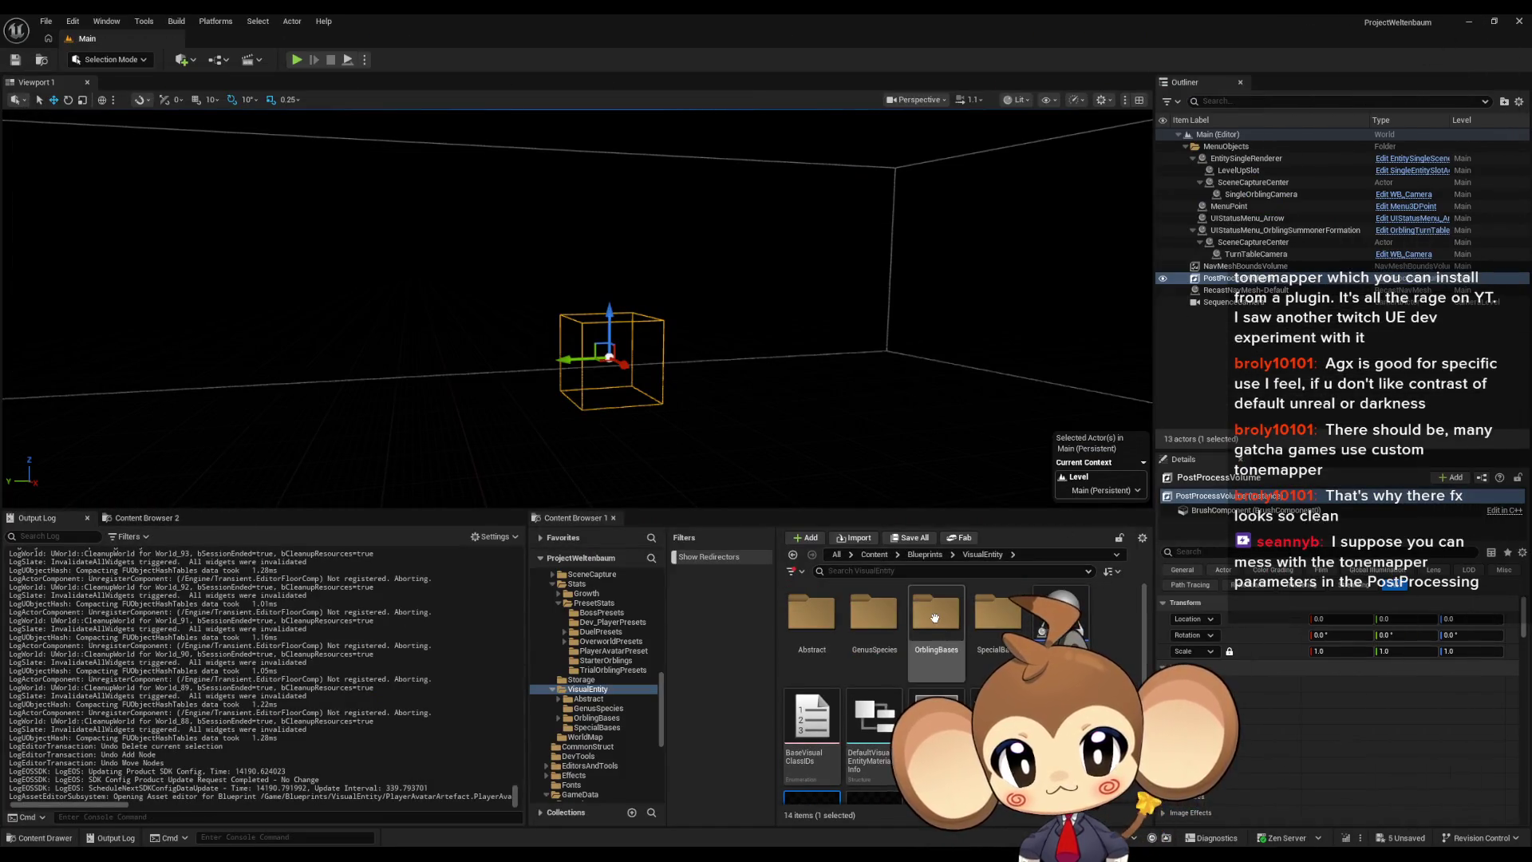
{"action": "double_click", "coordinate": [811, 614]}
{"action": "double_click", "coordinate": [811, 614]}
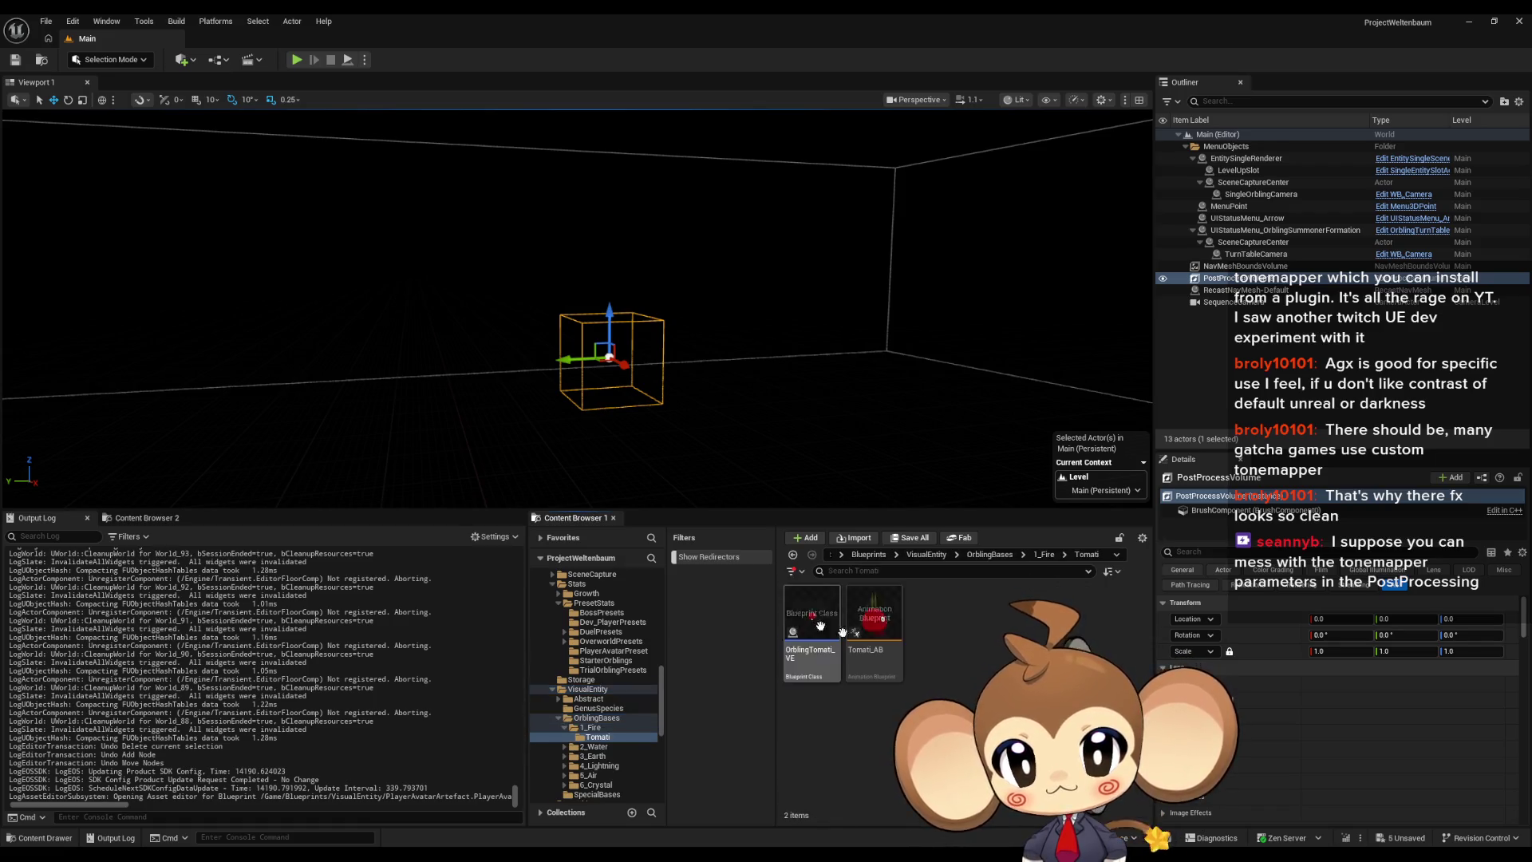
{"action": "double_click", "coordinate": [813, 616]}
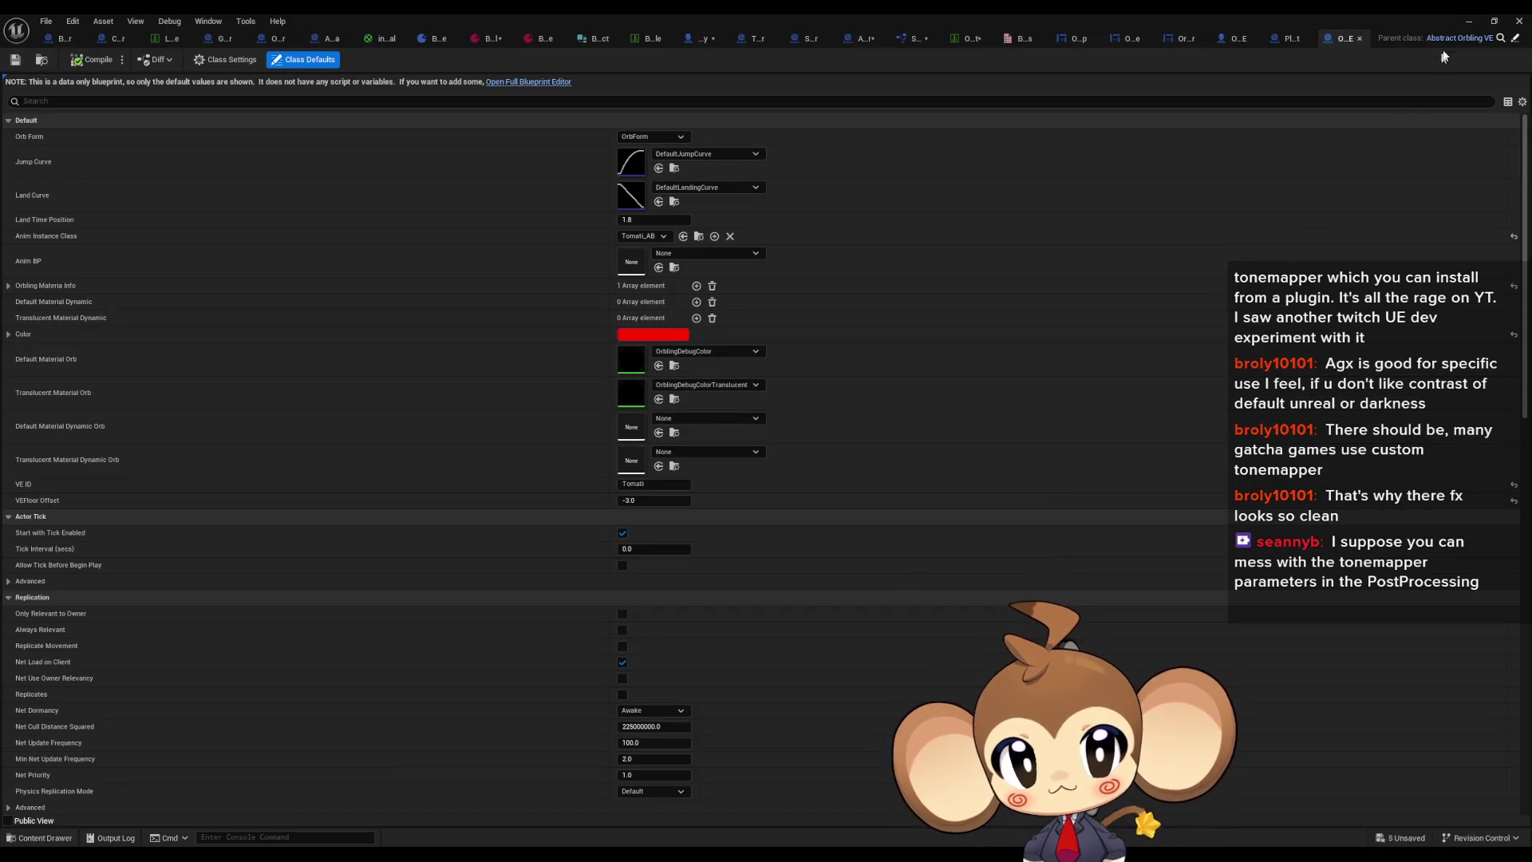
Step: Go to Blueprints > Stats > PresetStats > PlayerAvatarPreset and open ThePlayer's class defaults
{"action": "left_click", "coordinate": [1468, 22]}
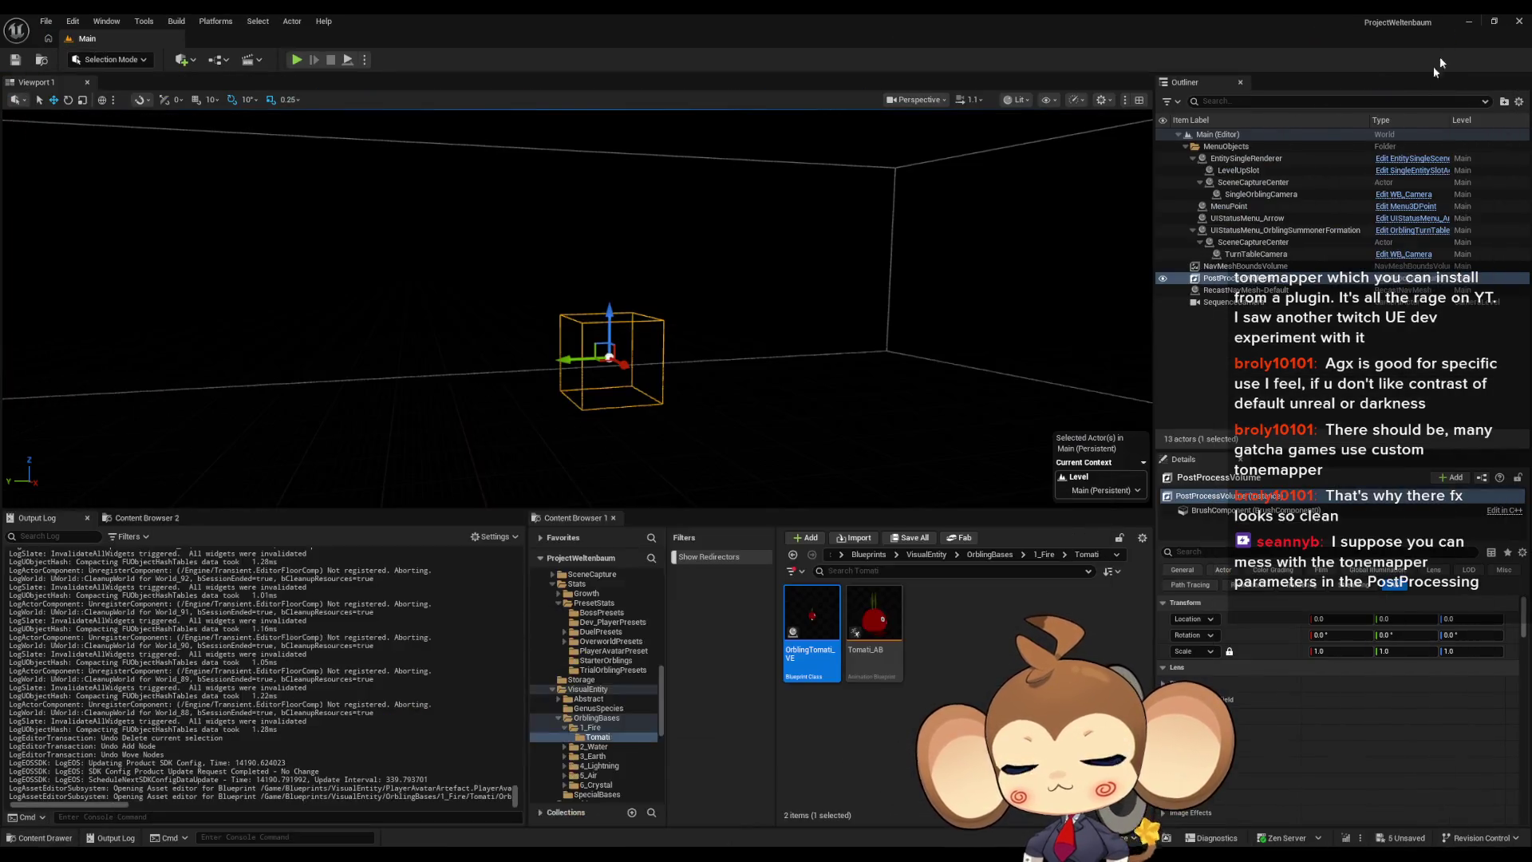
{"action": "left_click", "coordinate": [989, 554]}
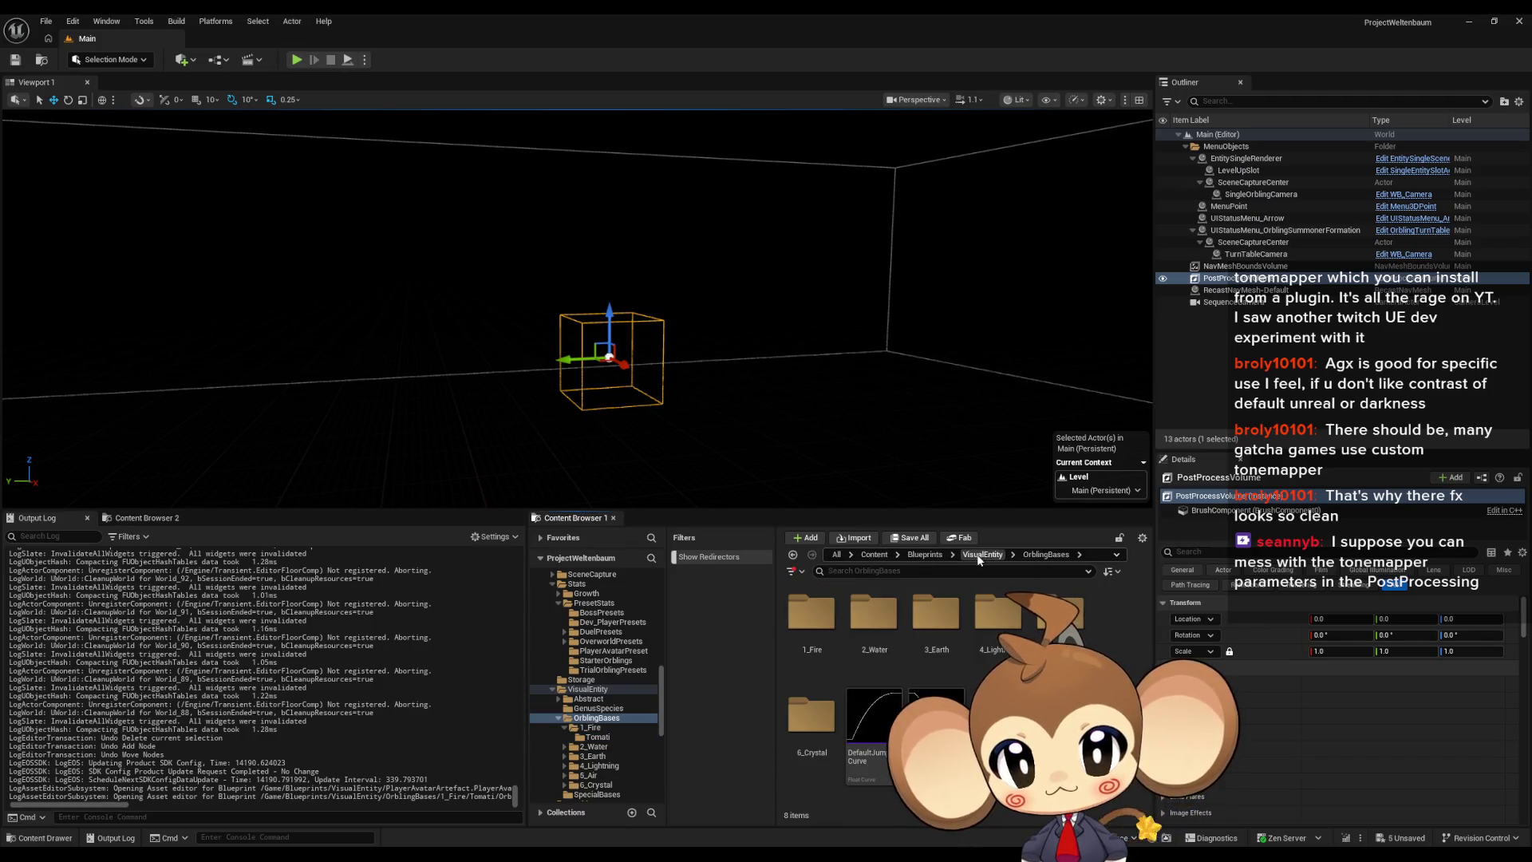
{"action": "left_click", "coordinate": [989, 555]}
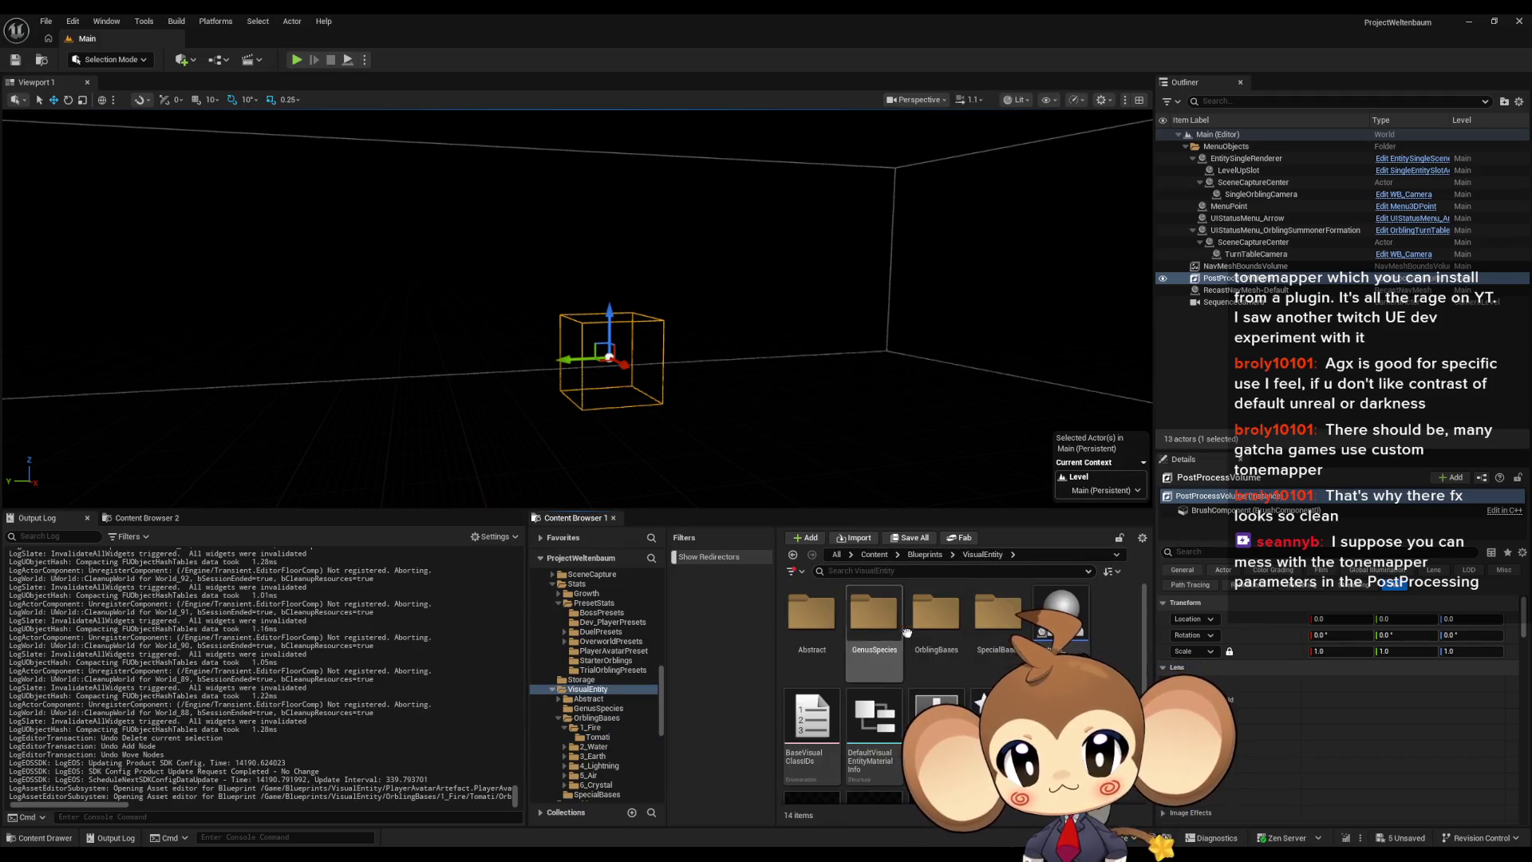
{"action": "left_click", "coordinate": [925, 555]}
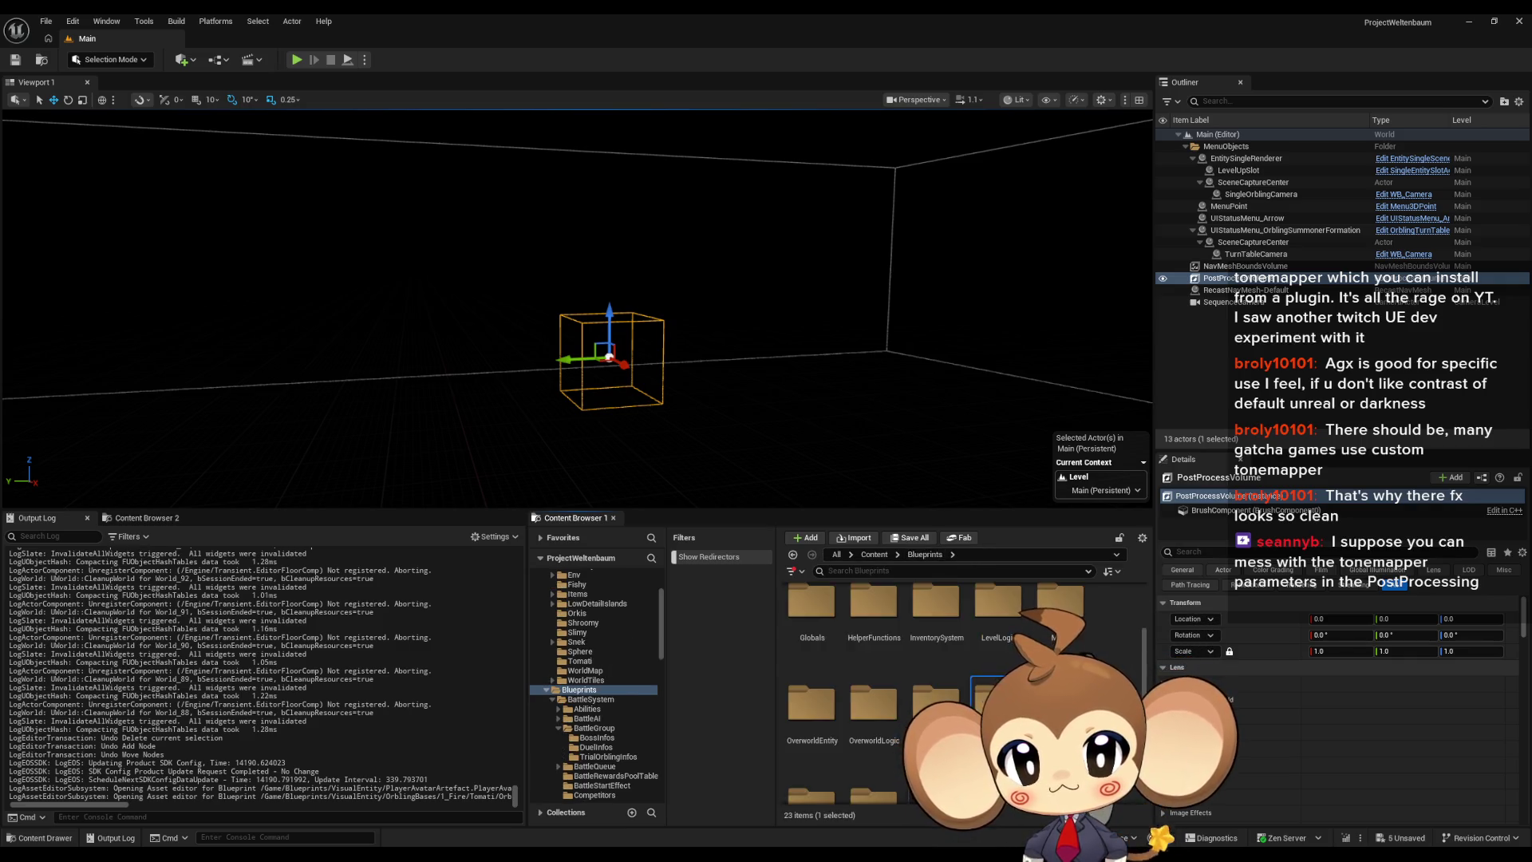
{"action": "double_click", "coordinate": [896, 691]}
{"action": "scroll", "coordinate": [896, 691], "scroll_direction": "up", "scroll_amount": 2}
{"action": "double_click", "coordinate": [874, 627]}
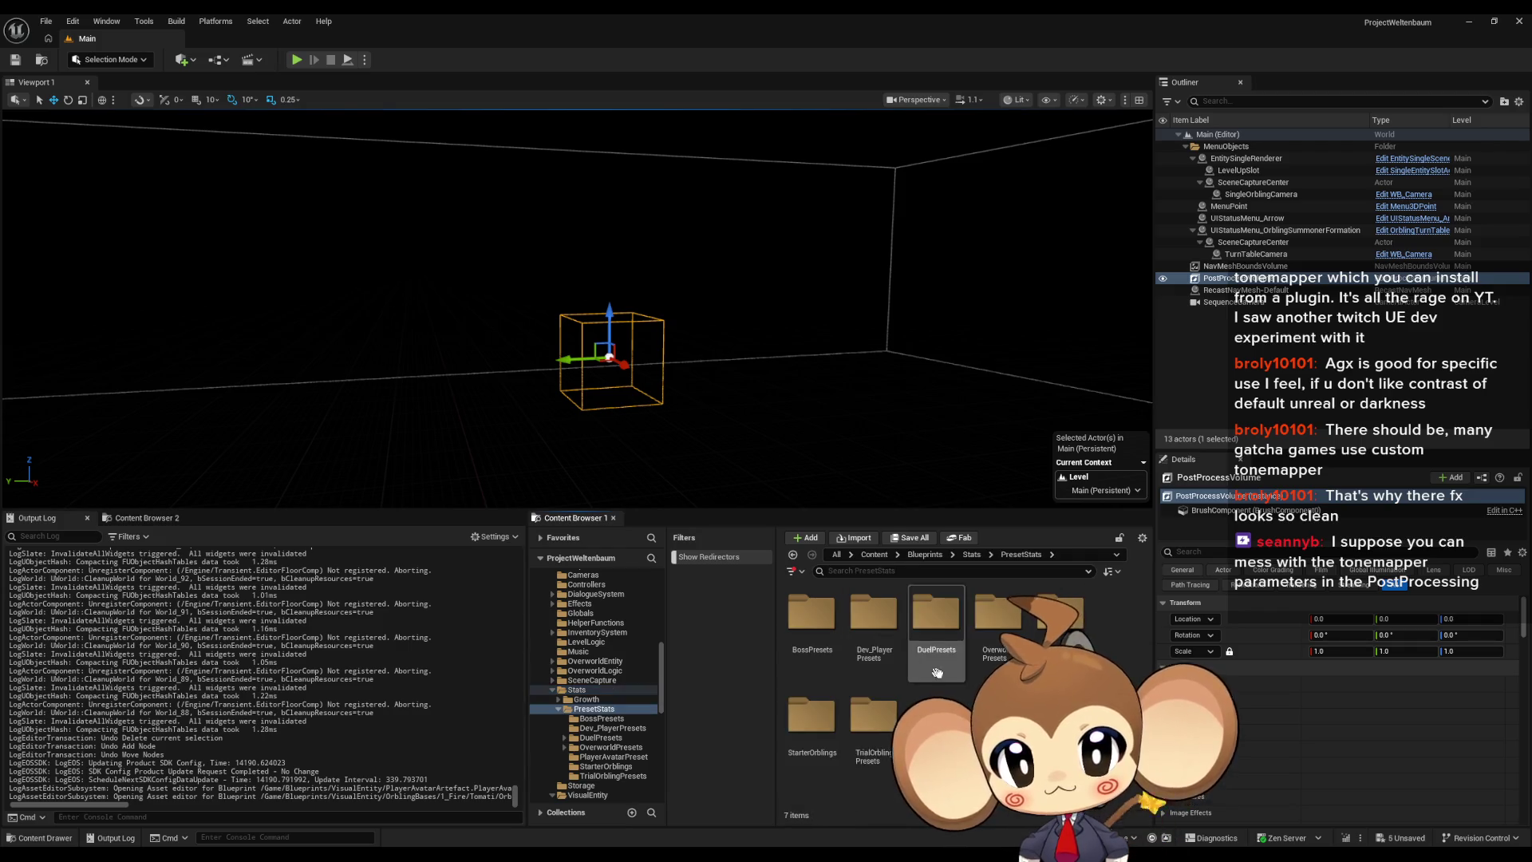
{"action": "left_click", "coordinate": [812, 622]}
{"action": "left_click", "coordinate": [873, 623]}
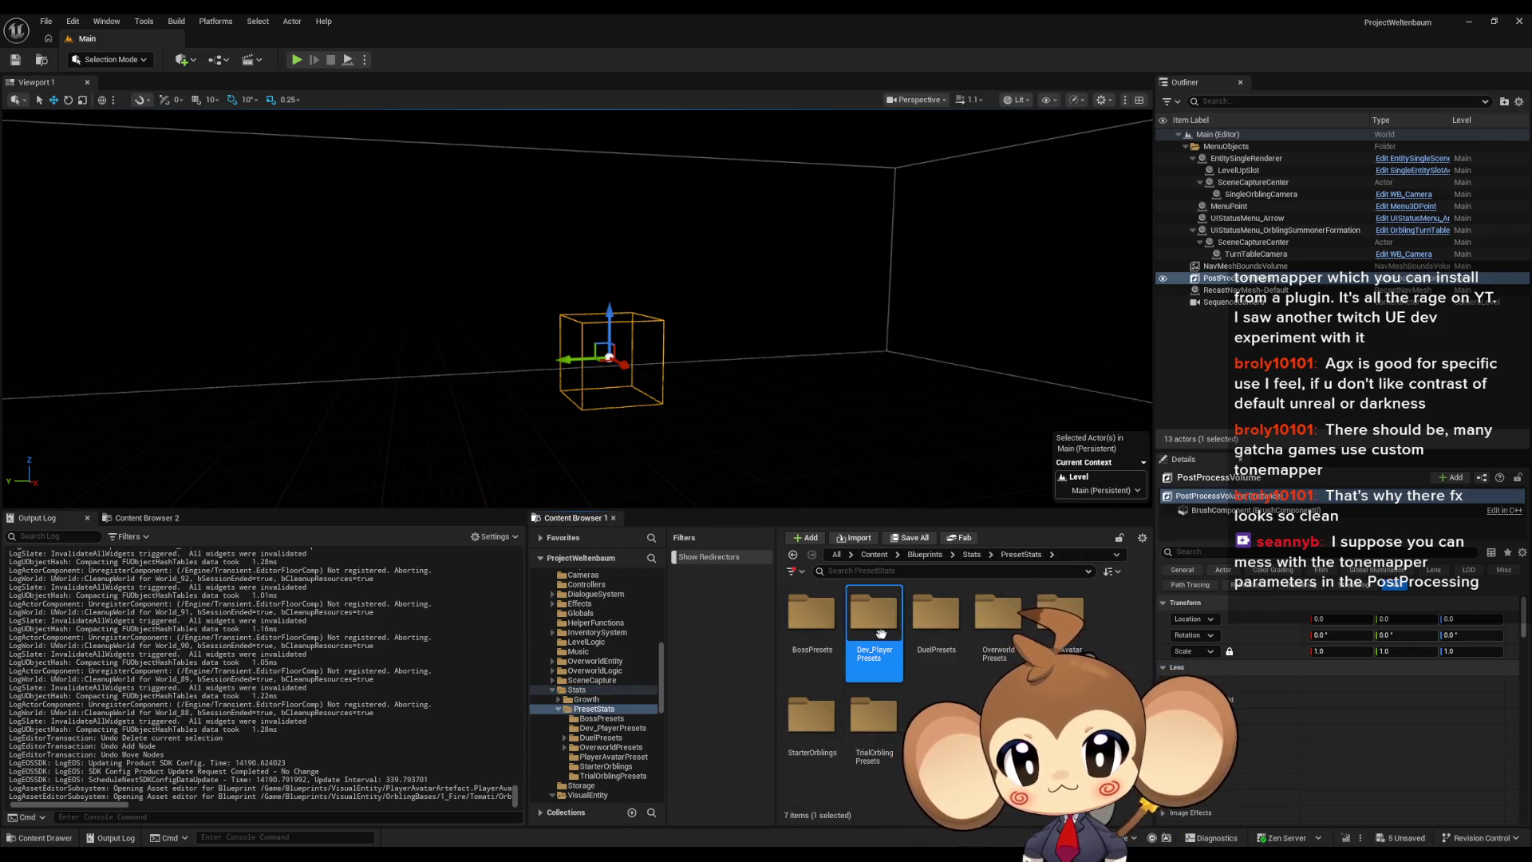
{"action": "double_click", "coordinate": [1061, 619]}
{"action": "left_click", "coordinate": [878, 619]}
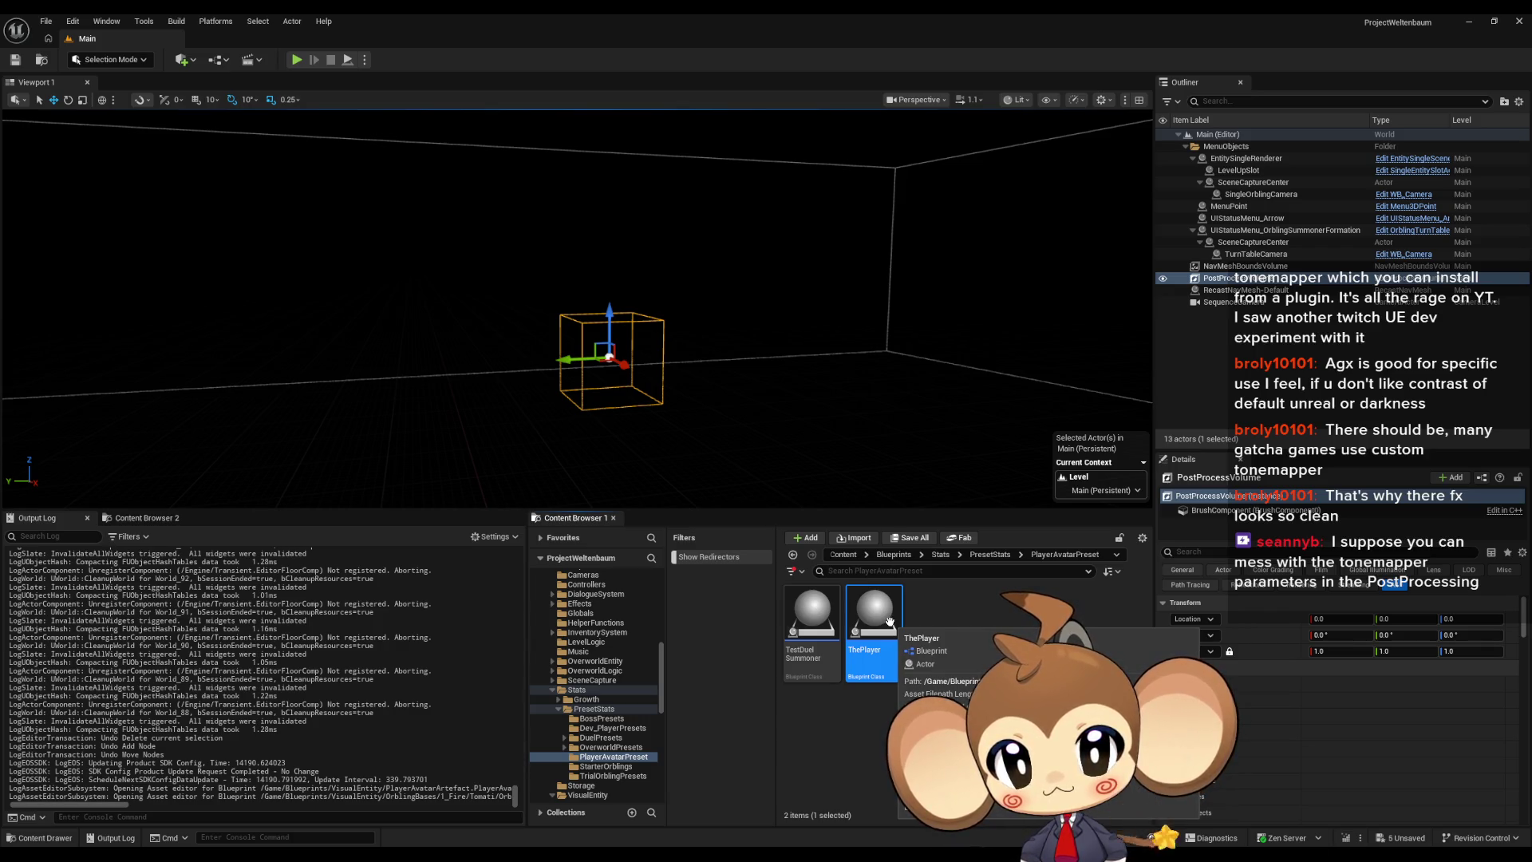
{"action": "double_click", "coordinate": [889, 621]}
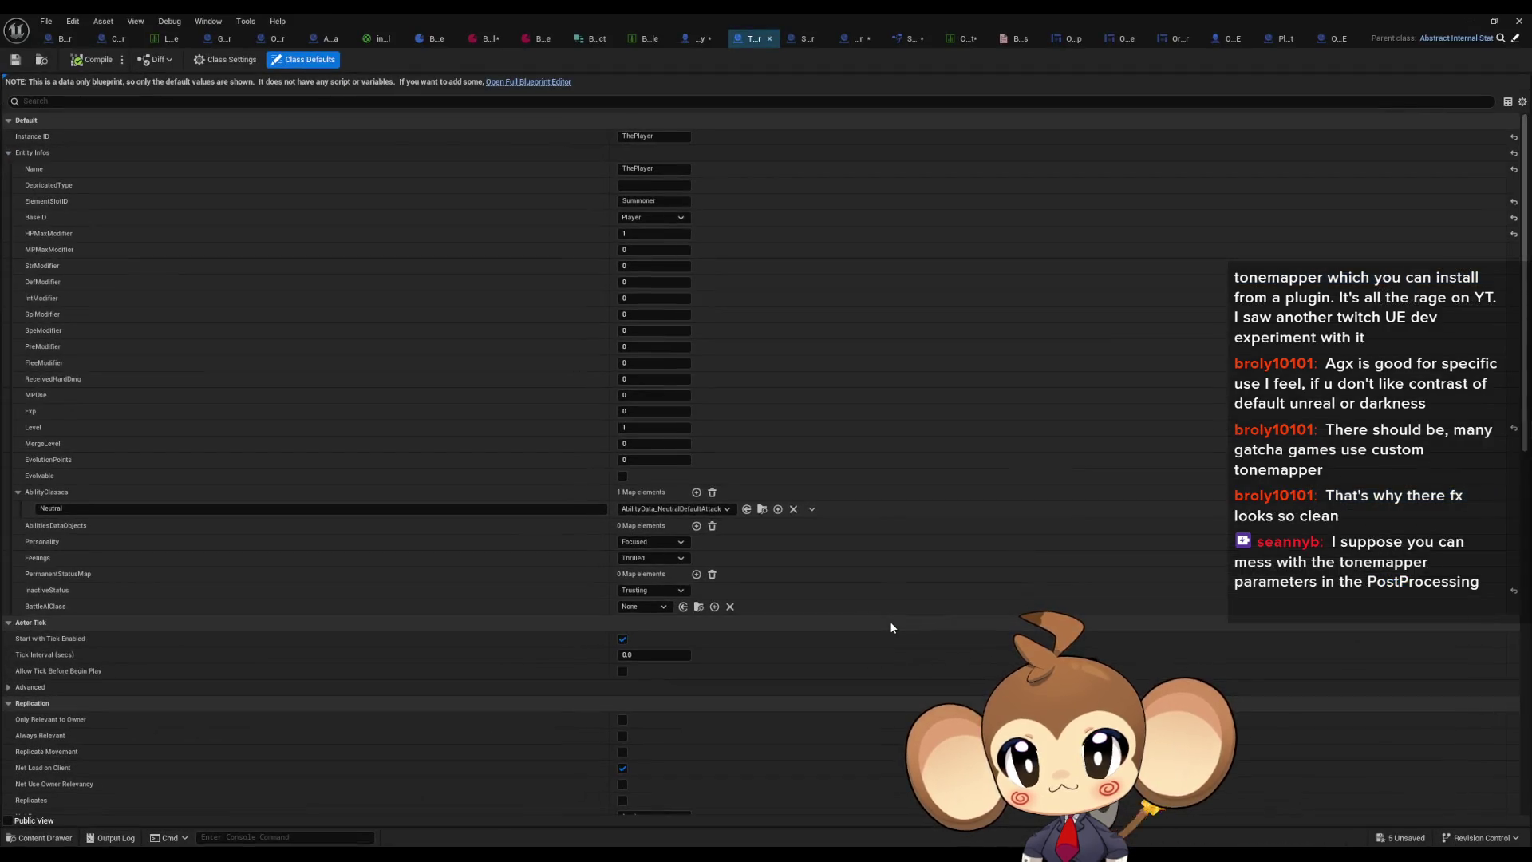
Step: Duplicate the ThePlayer preset as ThePlayerArtefact and open its defaults
{"action": "left_click", "coordinate": [1466, 26]}
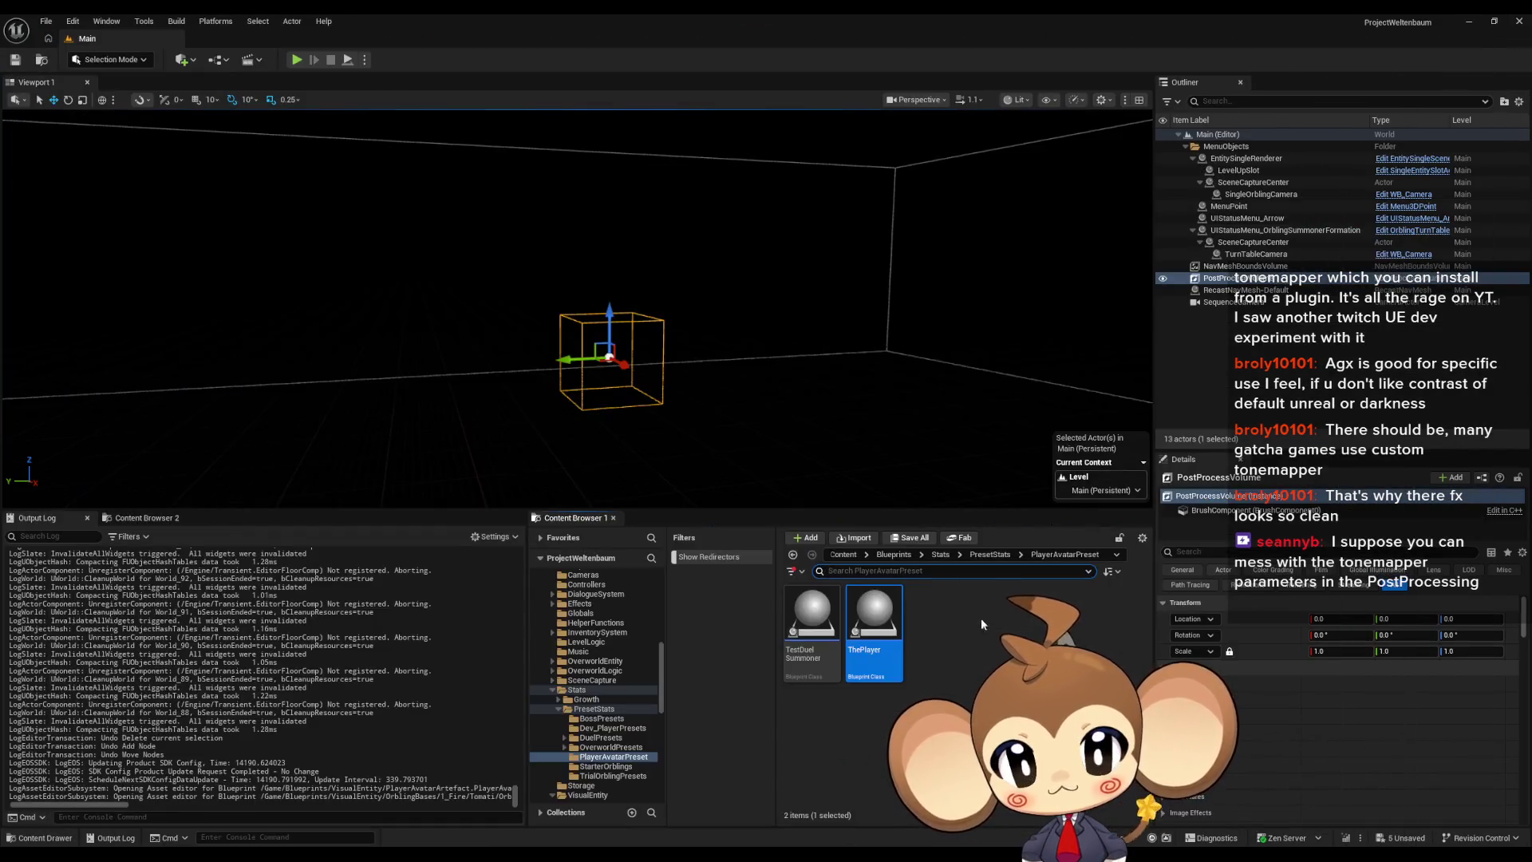
{"action": "left_click", "coordinate": [990, 556]}
{"action": "left_click", "coordinate": [1021, 620]}
{"action": "key", "text": "Left"}
{"action": "key", "text": "Left"}
{"action": "key", "text": "Left"}
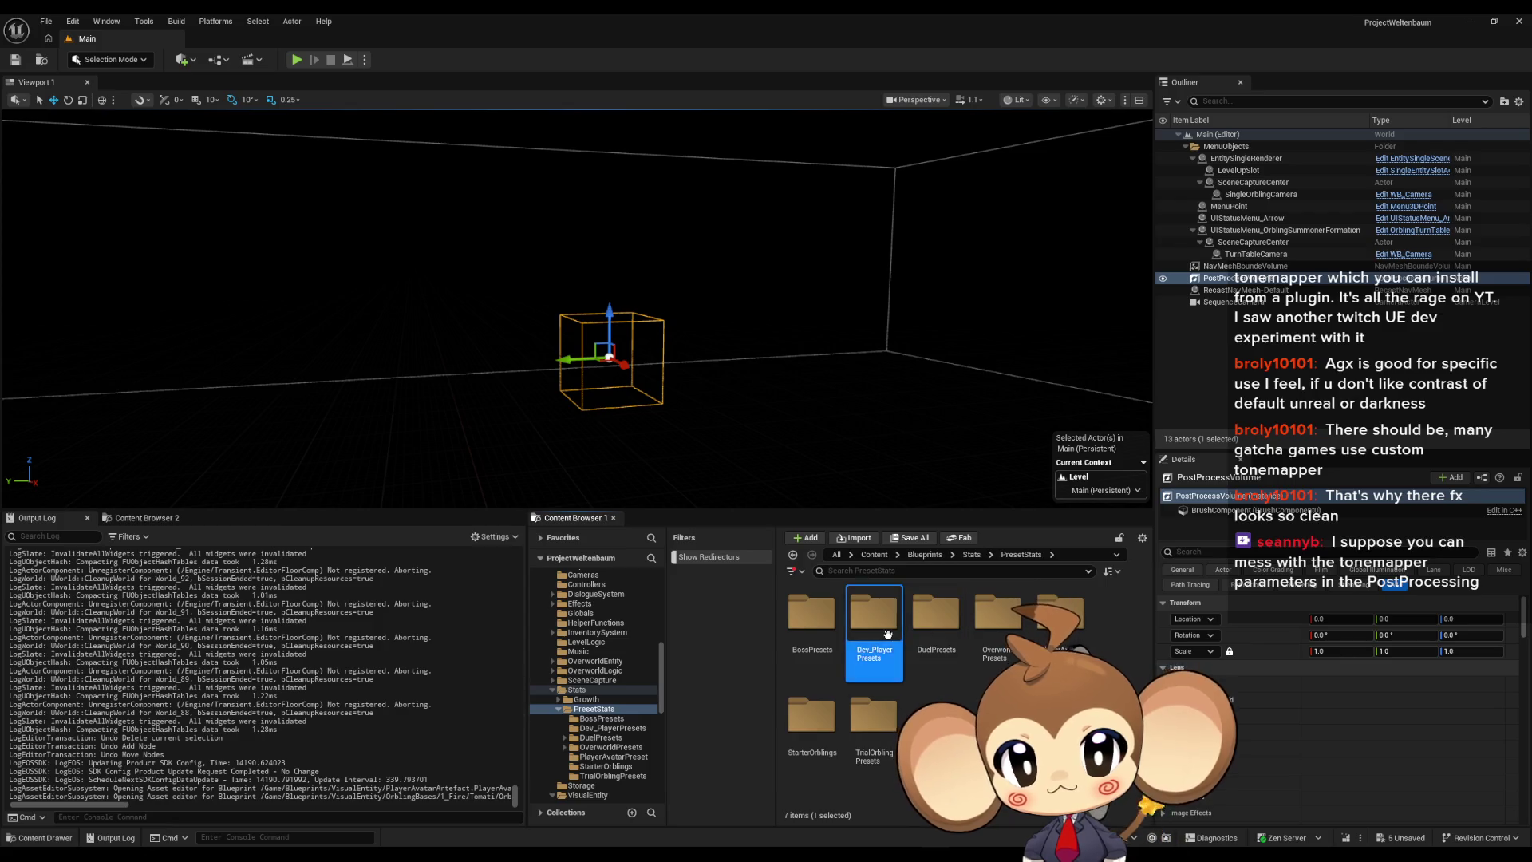
{"action": "double_click", "coordinate": [1058, 615]}
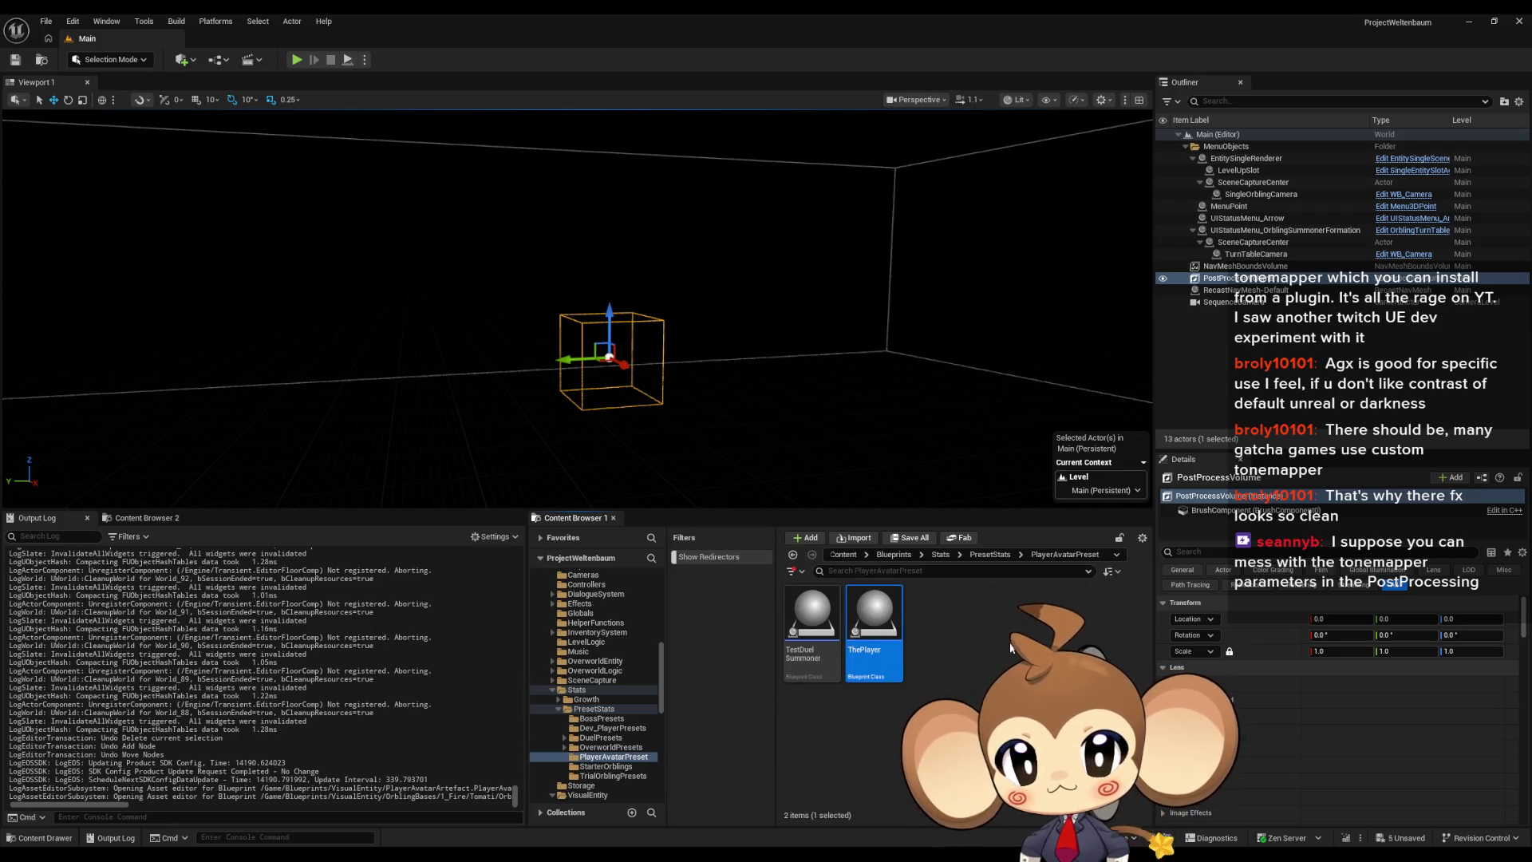
{"action": "key", "text": "ctrl+d"}
{"action": "type", "text": "ThePlayerA"}
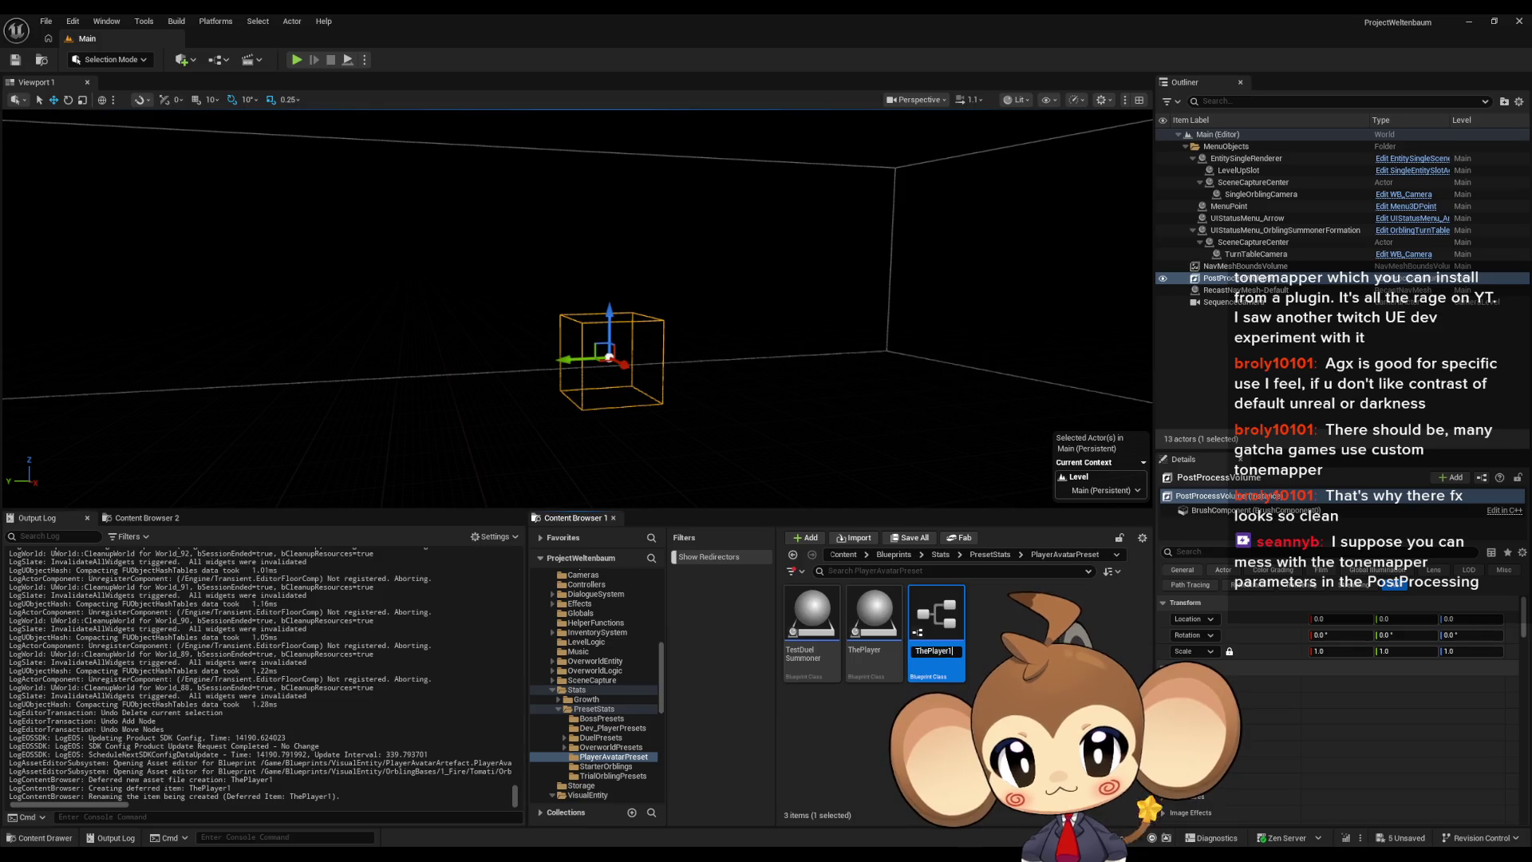
{"action": "type", "text": "rtefact"}
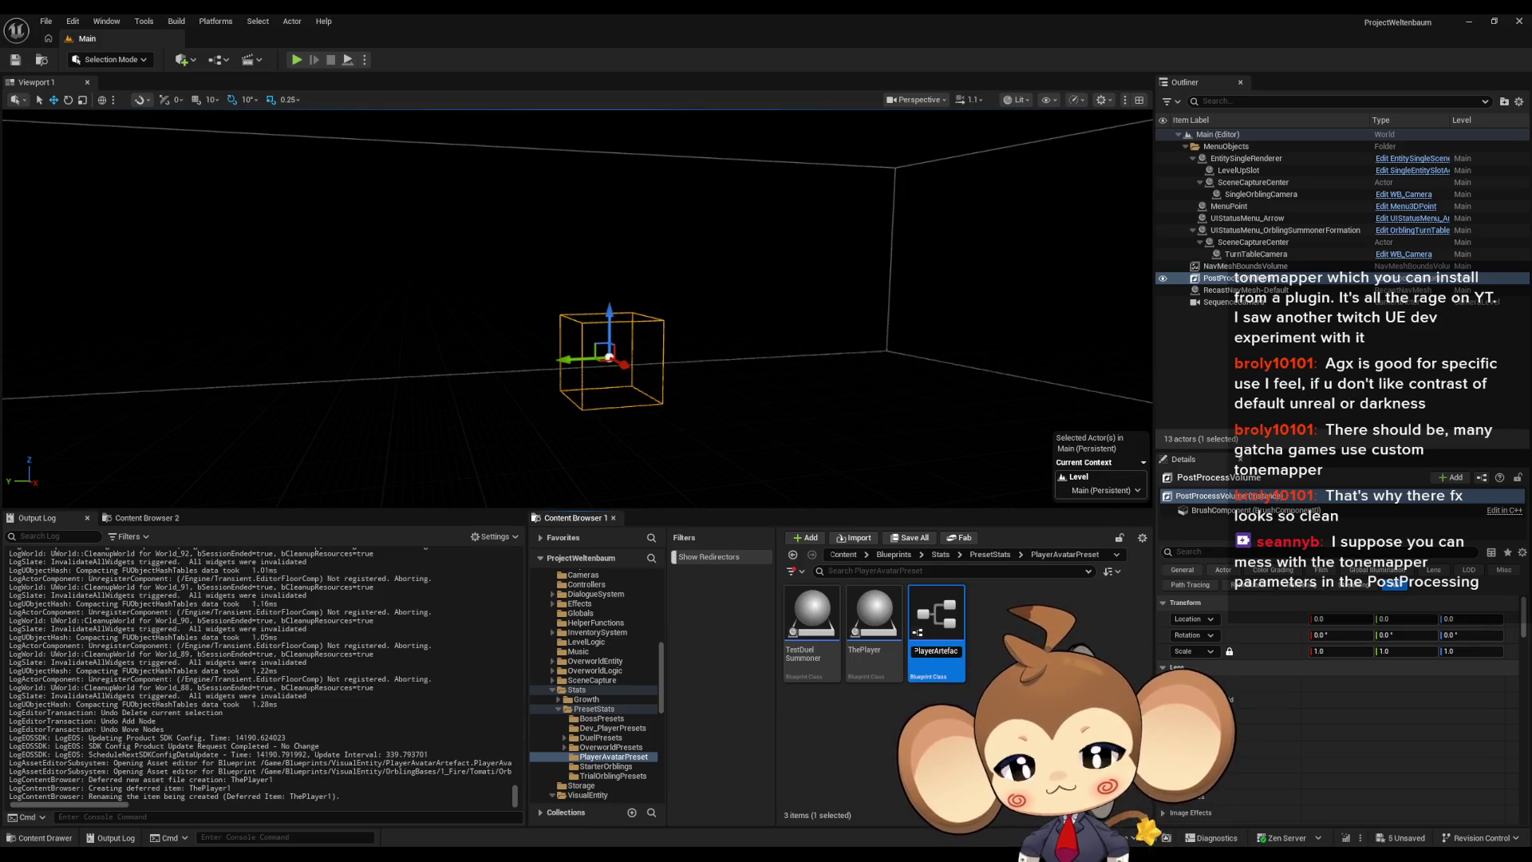
{"action": "key", "text": "Return"}
{"action": "double_click", "coordinate": [941, 638]}
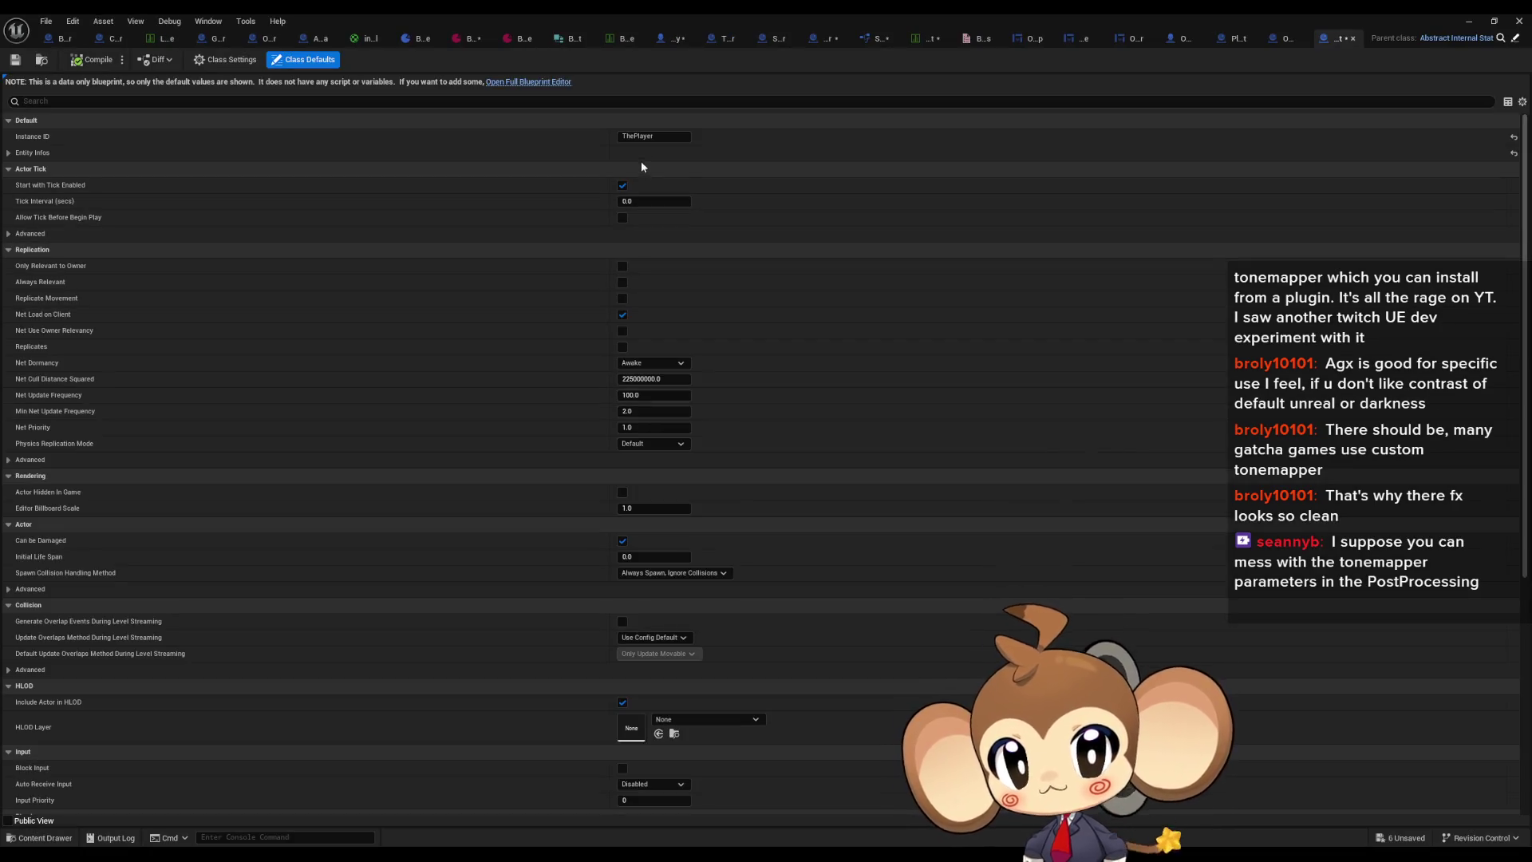
Step: Type Artefact into the Instance ID field and expand Entity Infos, glancing over the other blueprint tabs
{"action": "left_click", "coordinate": [678, 137]}
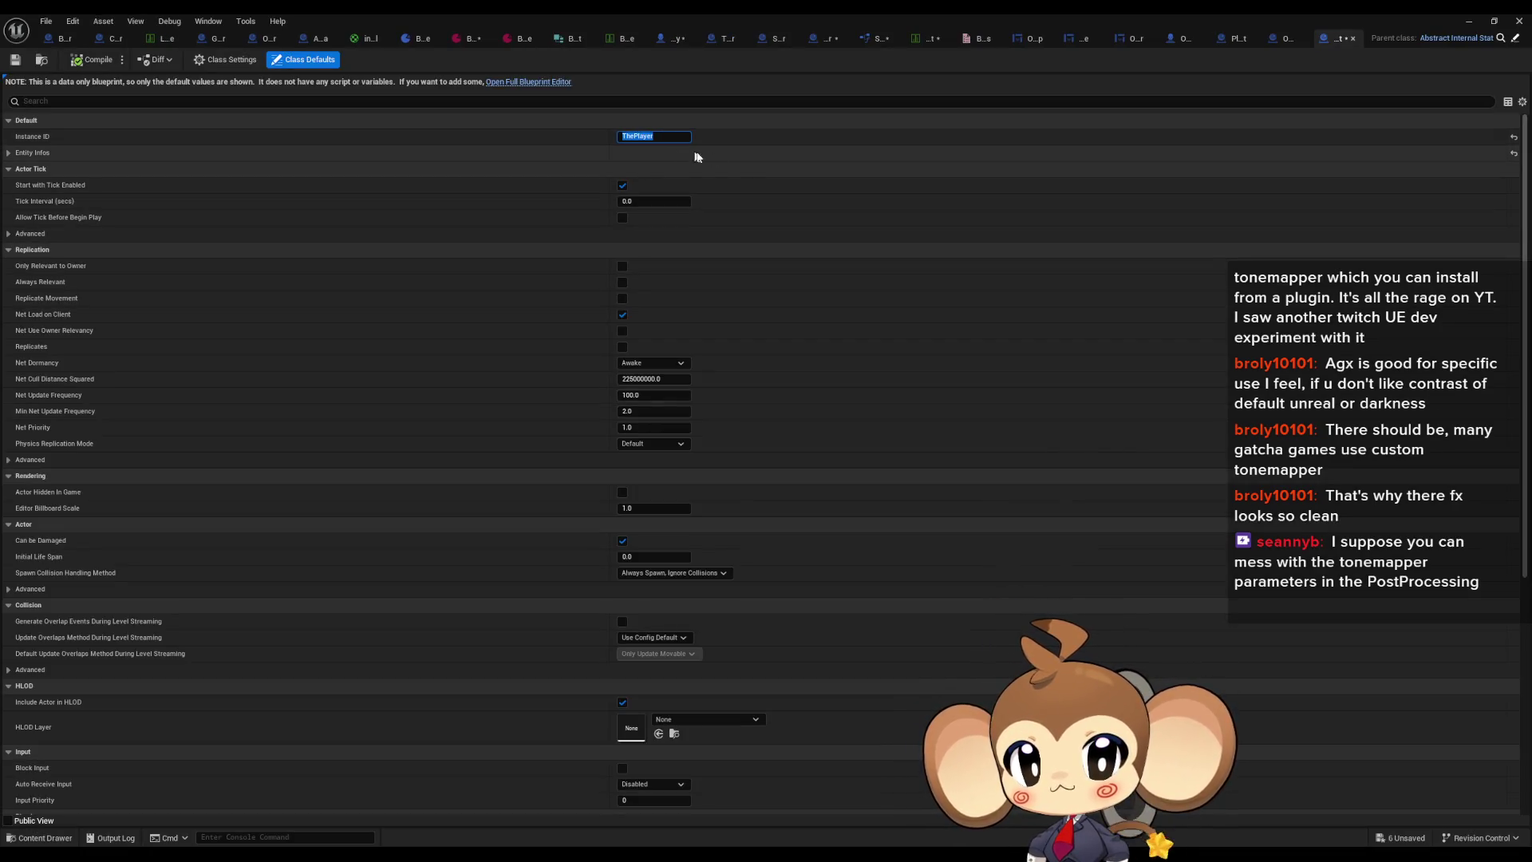
{"action": "type", "text": "Artefact"}
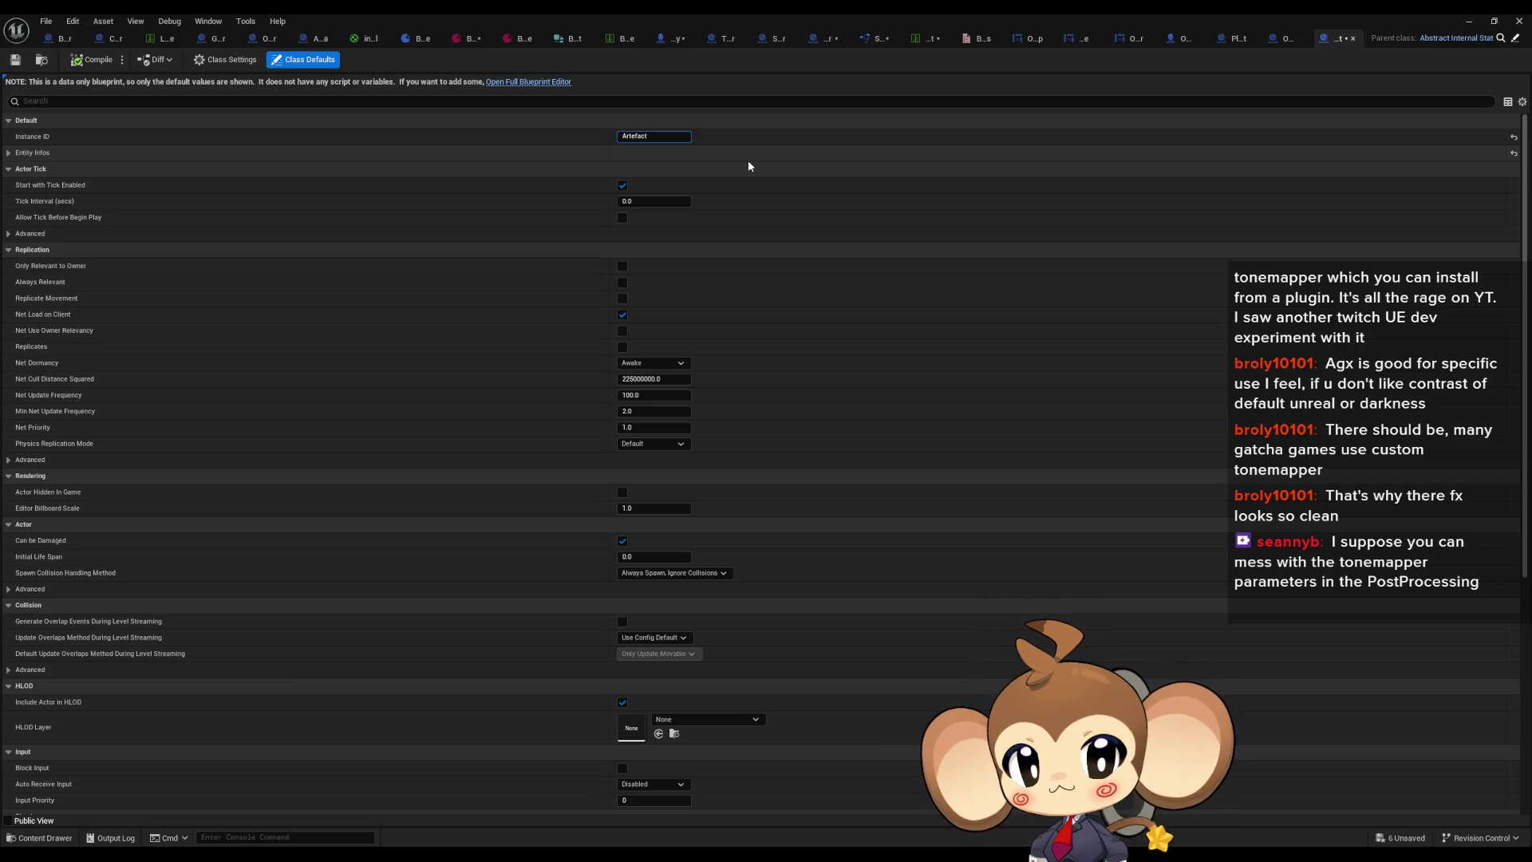
{"action": "key", "text": "Return"}
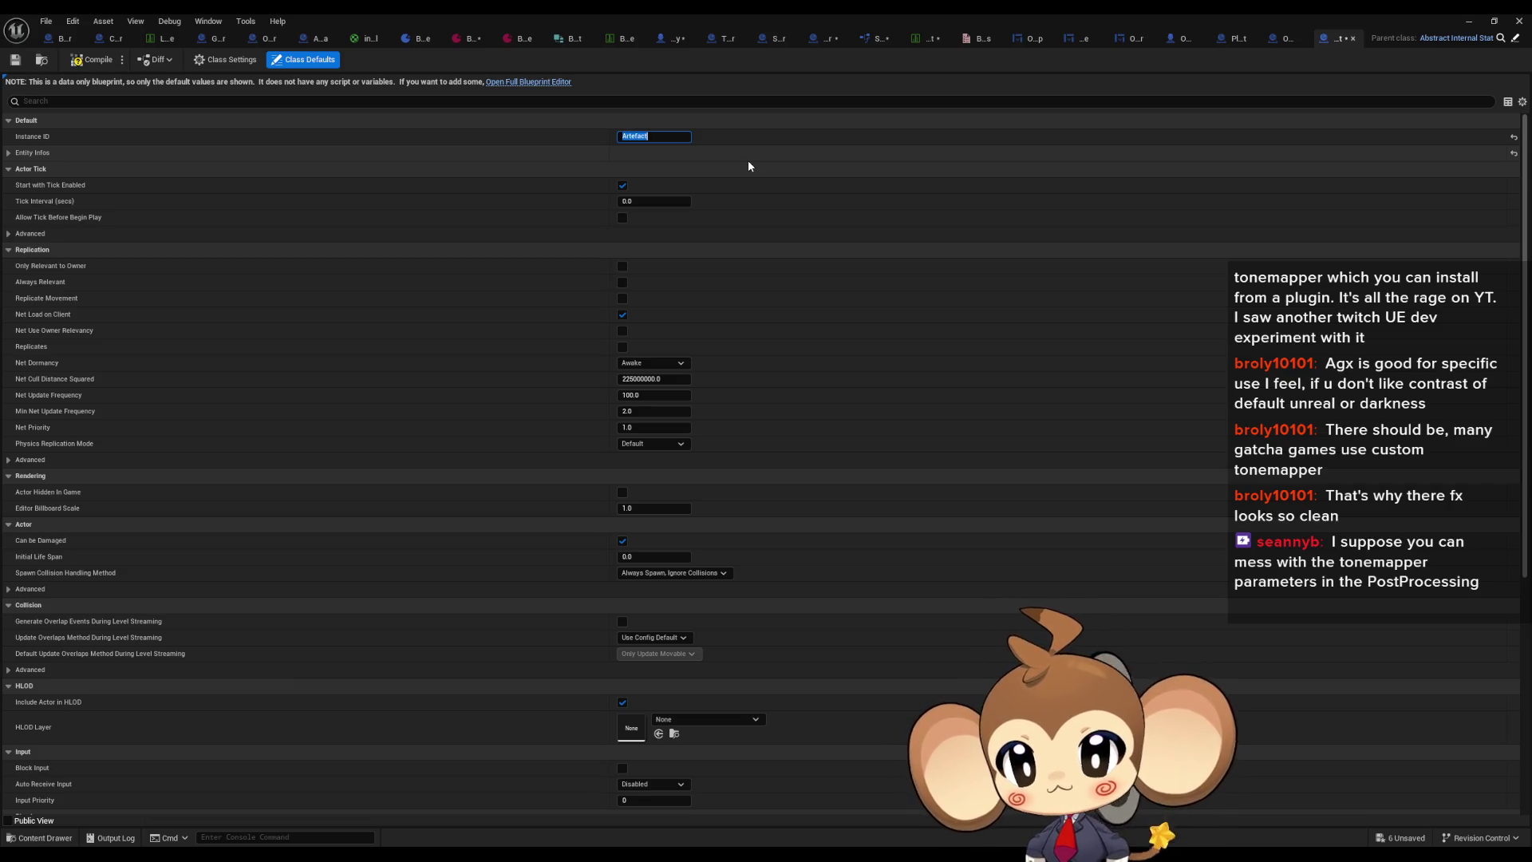
{"action": "left_click", "coordinate": [9, 154]}
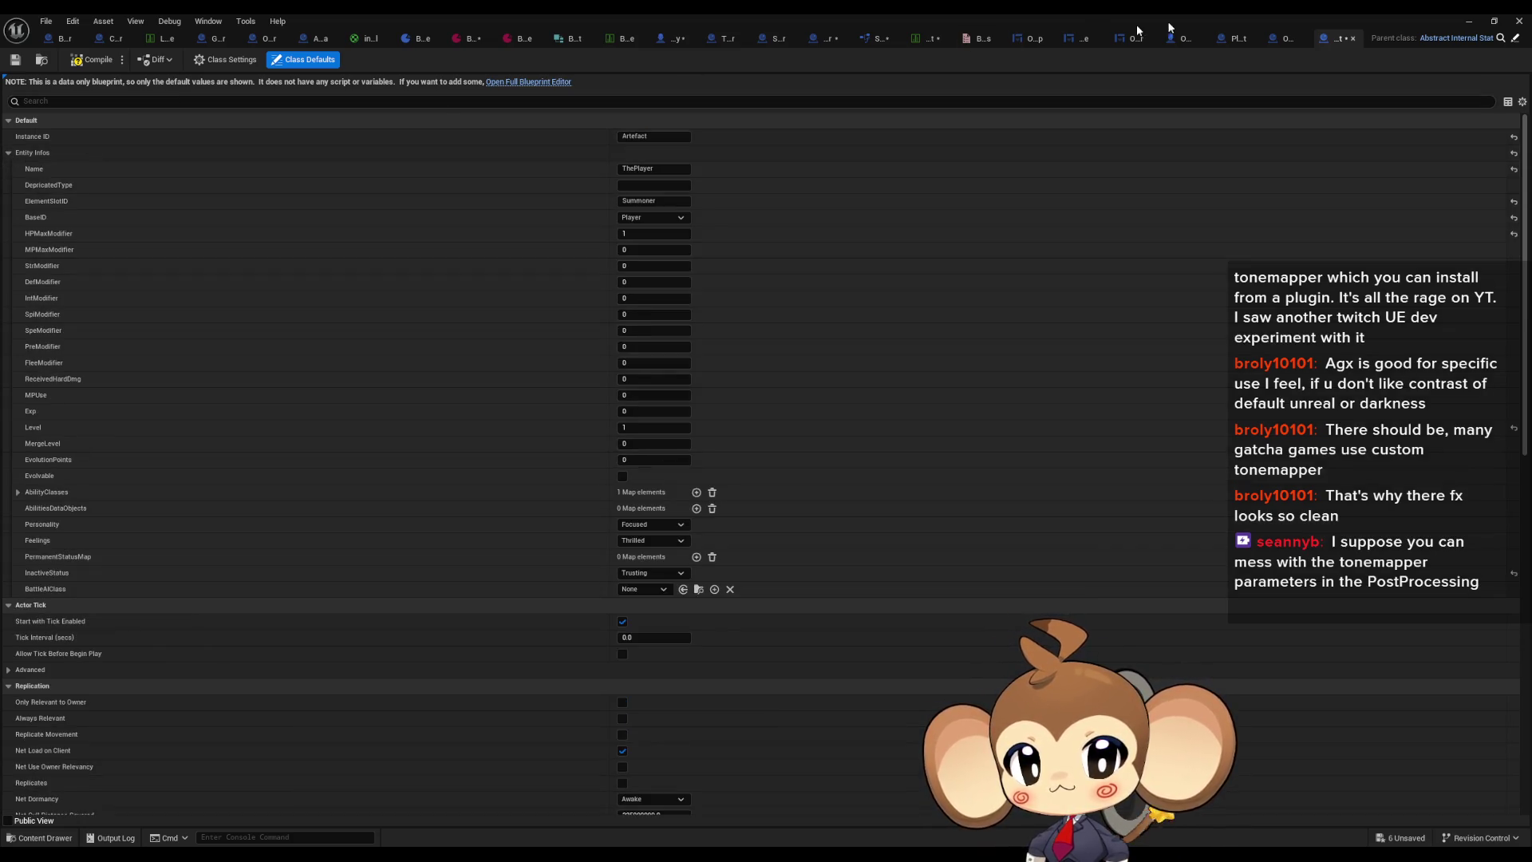
{"action": "left_click", "coordinate": [1282, 42]}
{"action": "left_click", "coordinate": [1241, 41]}
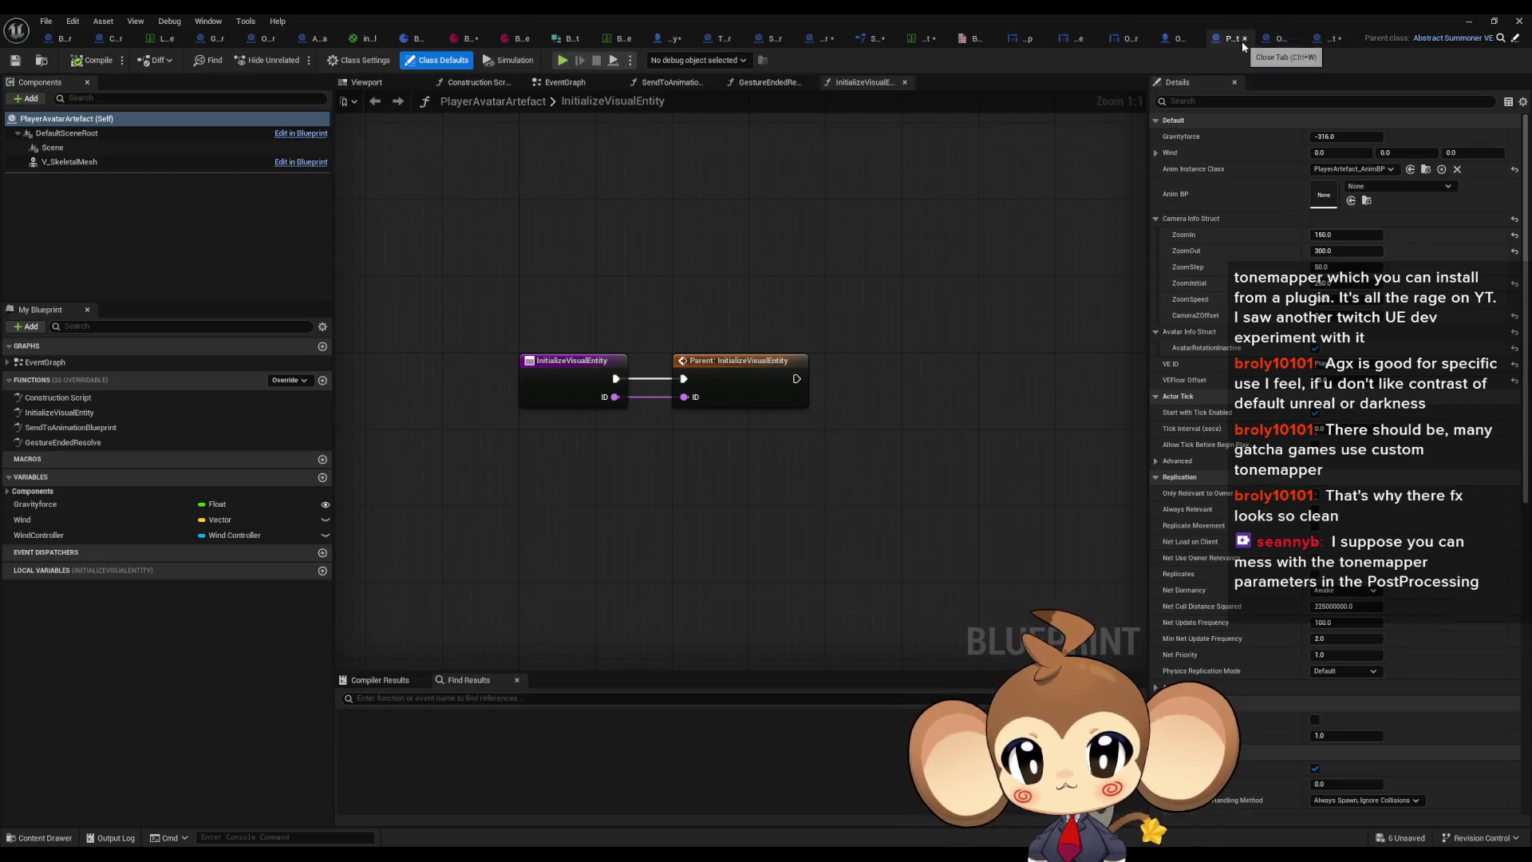
{"action": "left_click", "coordinate": [1180, 39]}
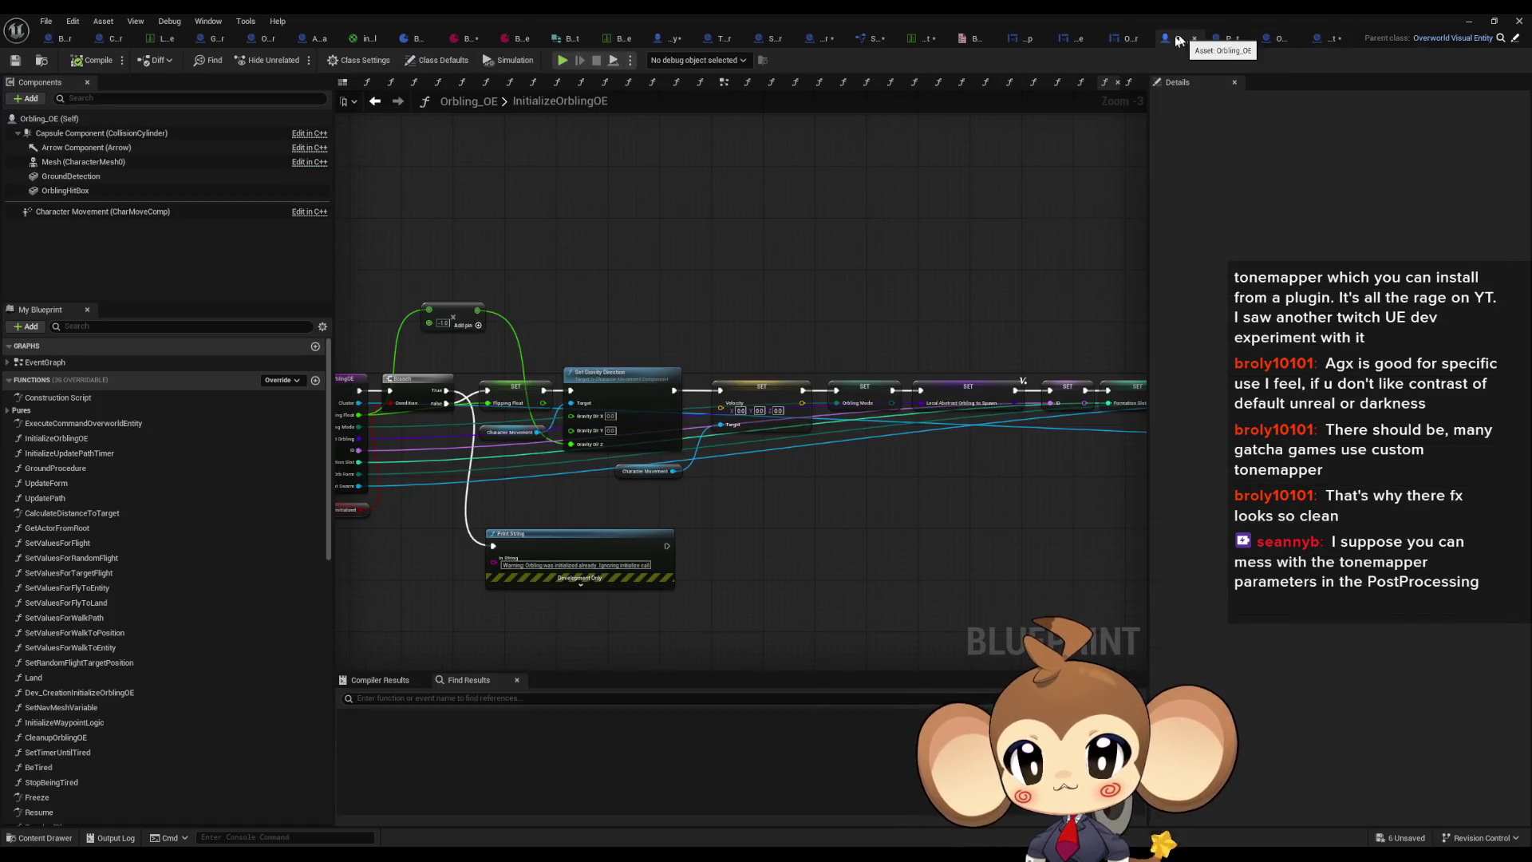
{"action": "left_click", "coordinate": [1131, 38]}
{"action": "left_click", "coordinate": [1341, 38]}
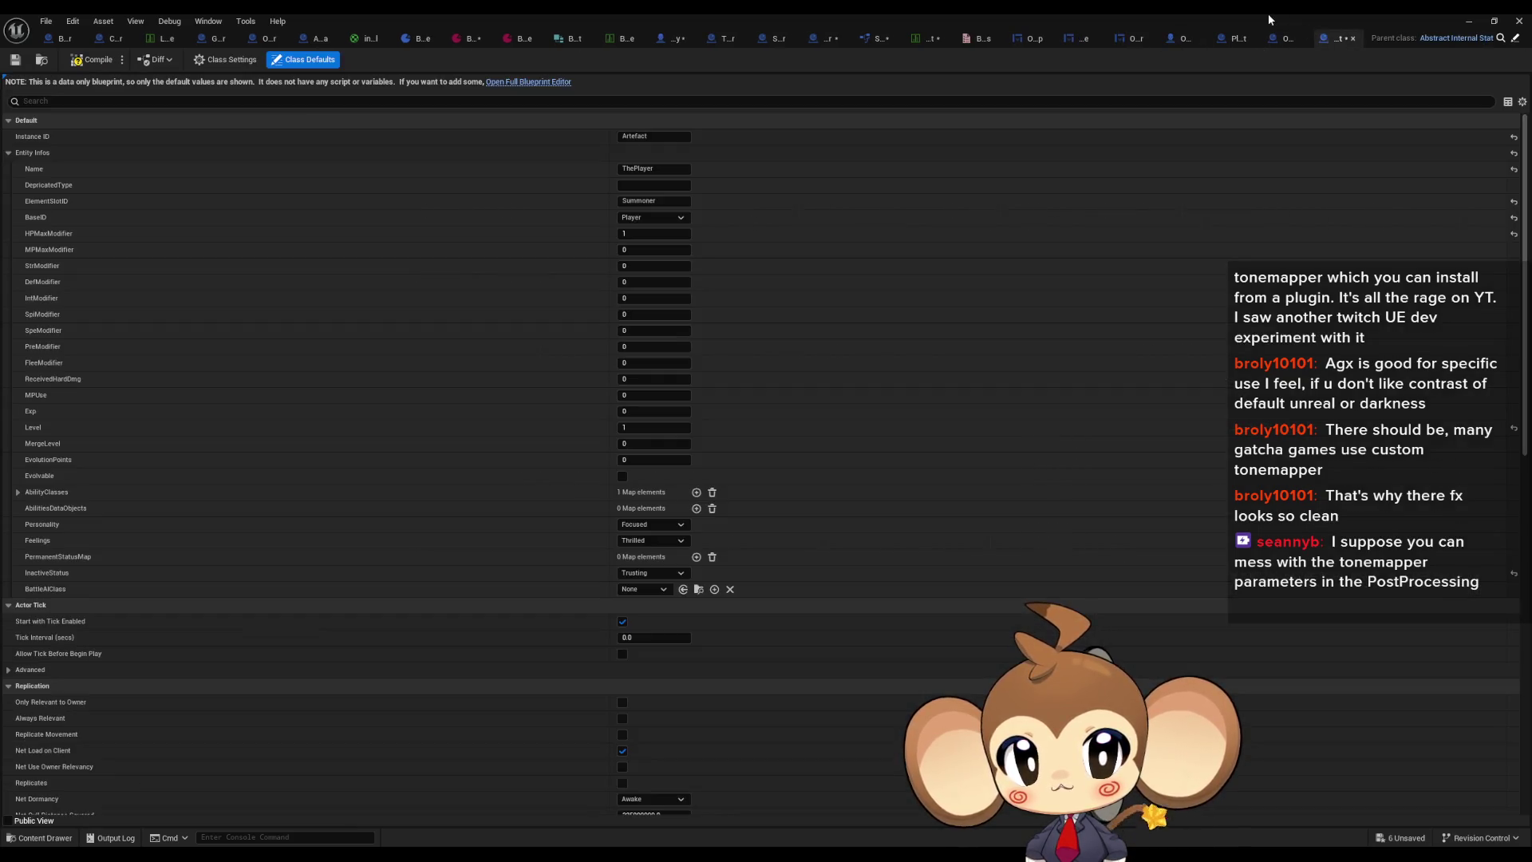
Step: In the maximized preset editor, set Instance ID to ThePlayer and the entity Name to Artefact
{"action": "double_click", "coordinate": [1267, 13]}
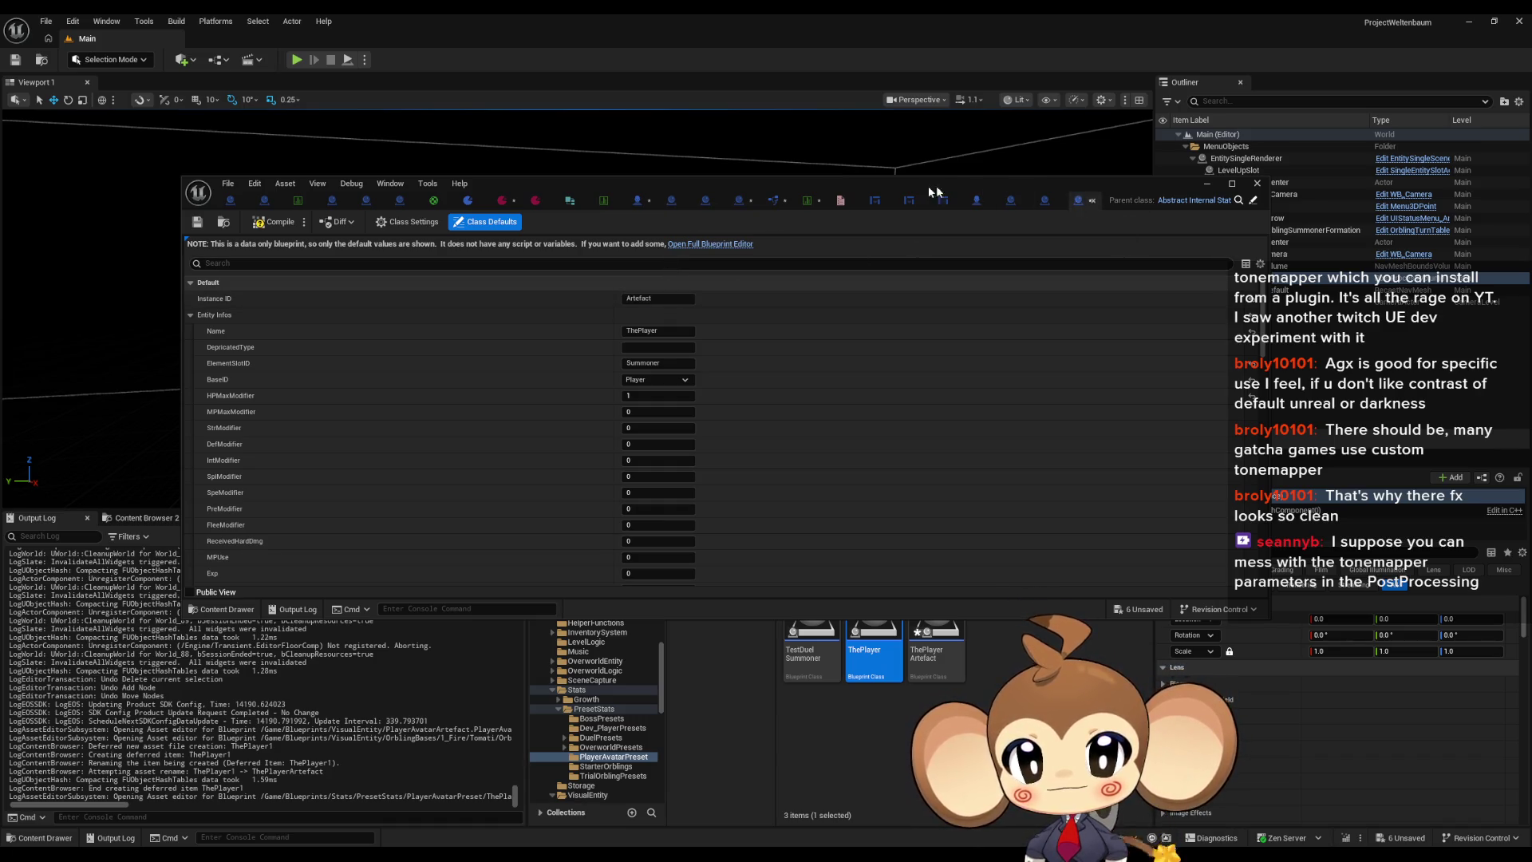
{"action": "double_click", "coordinate": [898, 185]}
{"action": "type", "text": "ThePlayerA"}
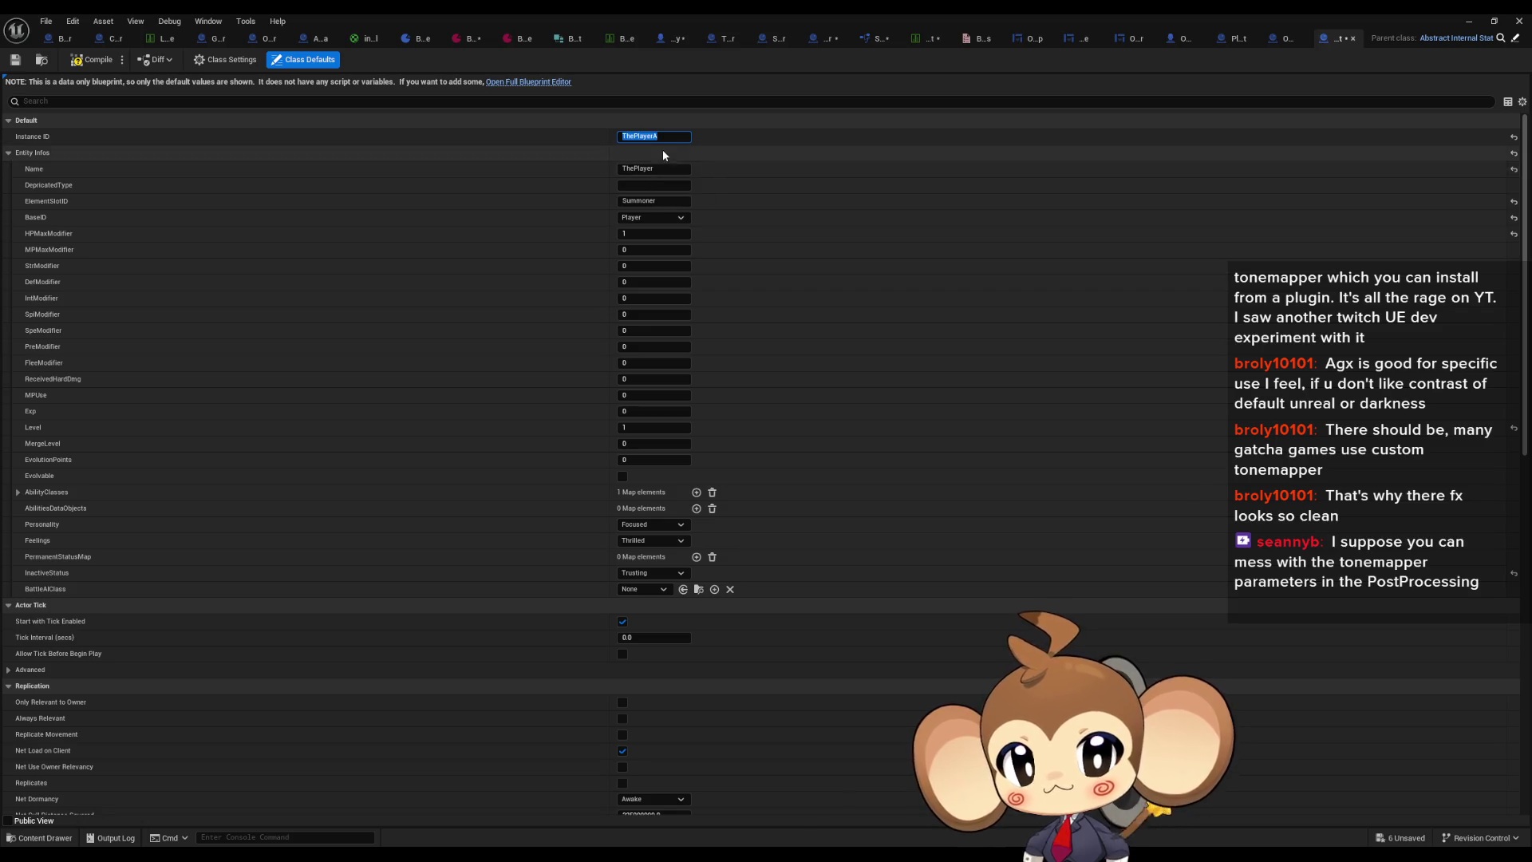
{"action": "key", "text": "Return"}
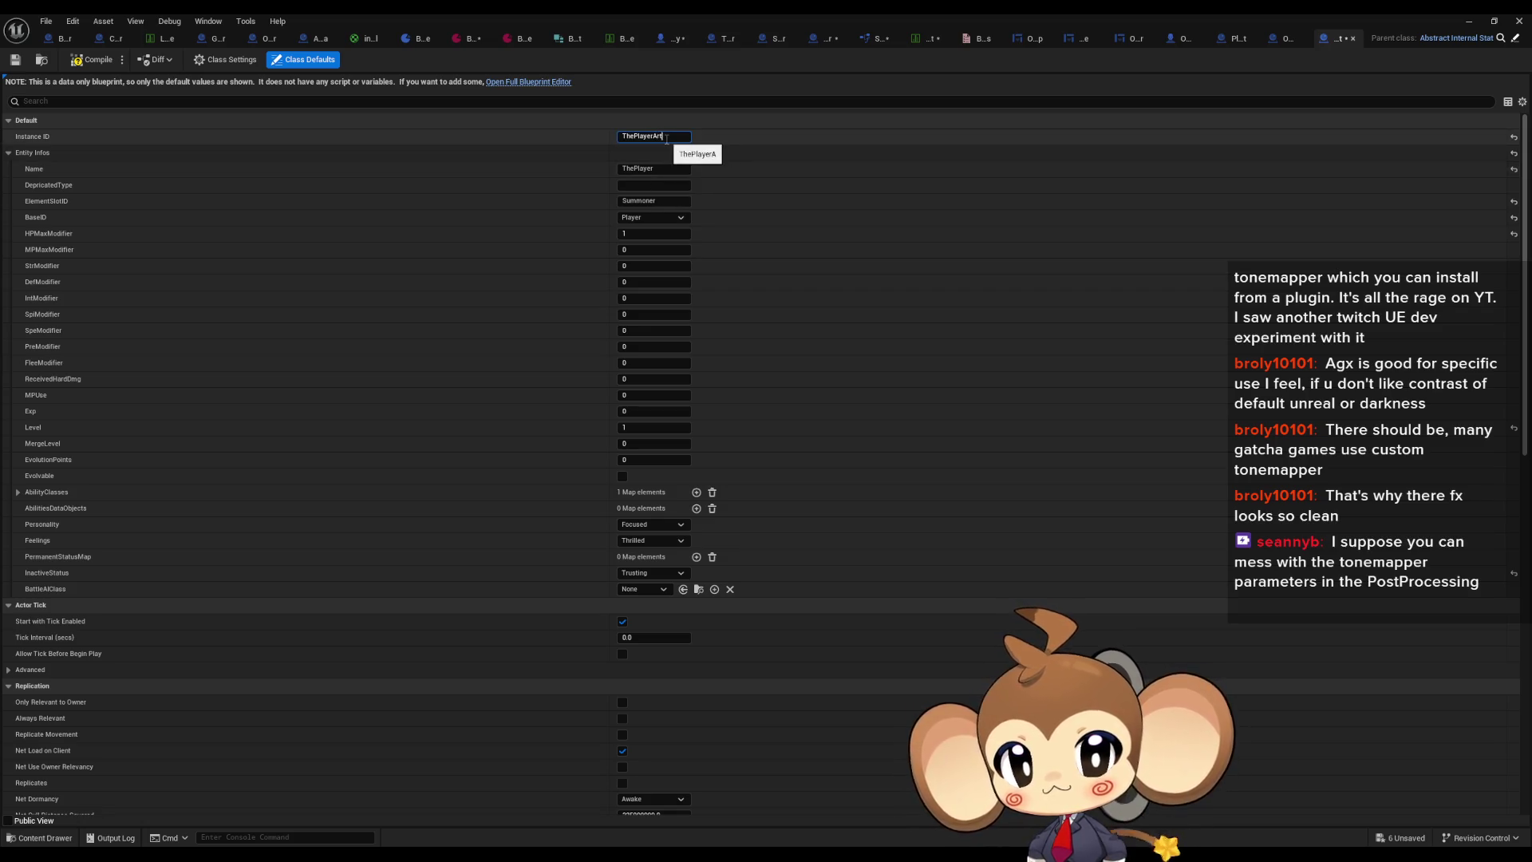
{"action": "type", "text": "efact"}
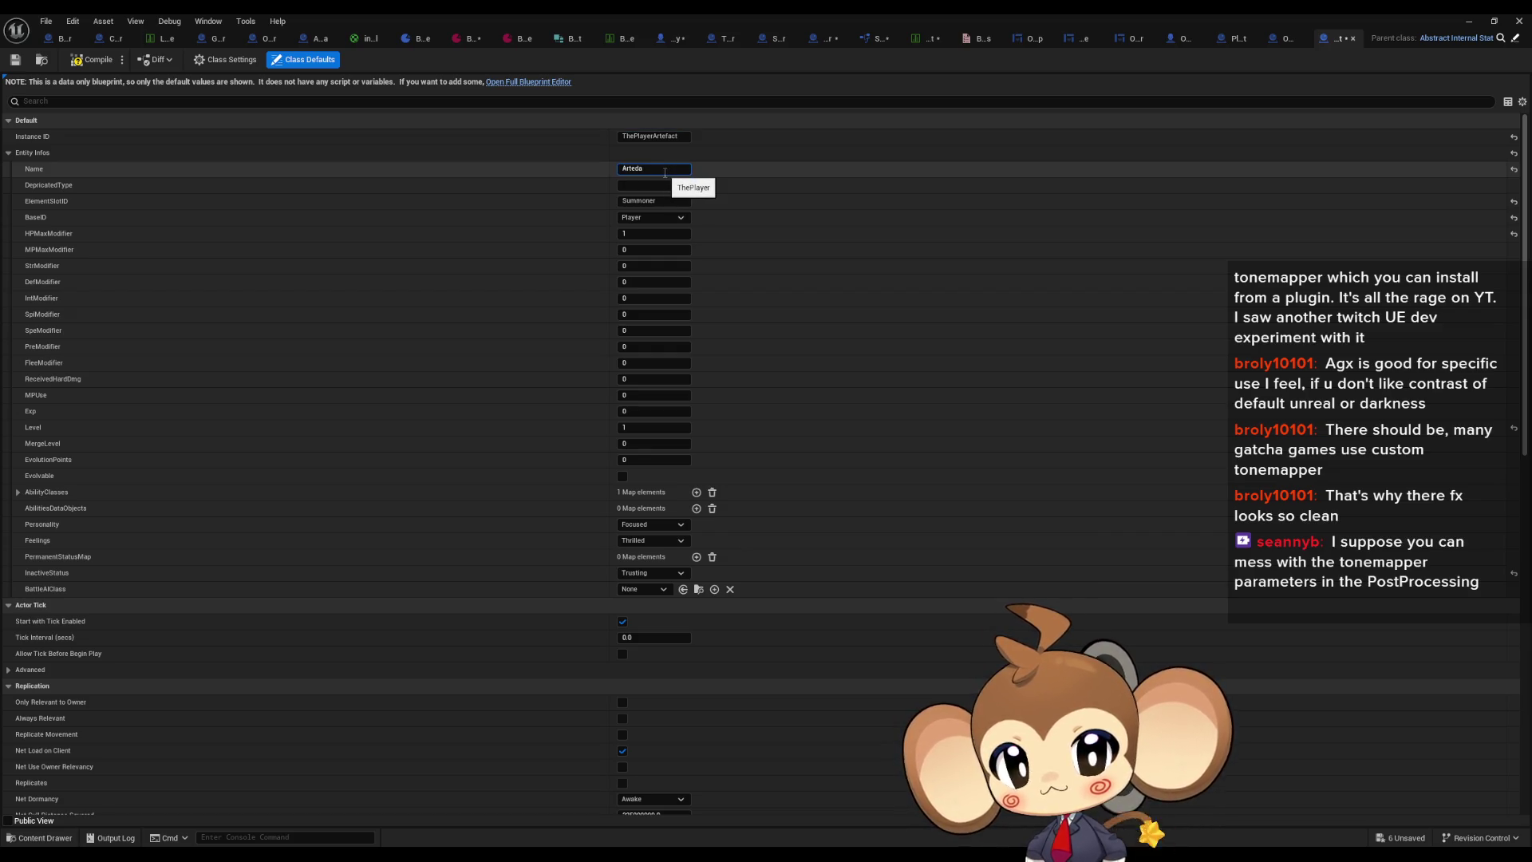
{"action": "key", "text": "BackSpace"}
{"action": "key", "text": "BackSpace"}
{"action": "key", "text": "BackSpace"}
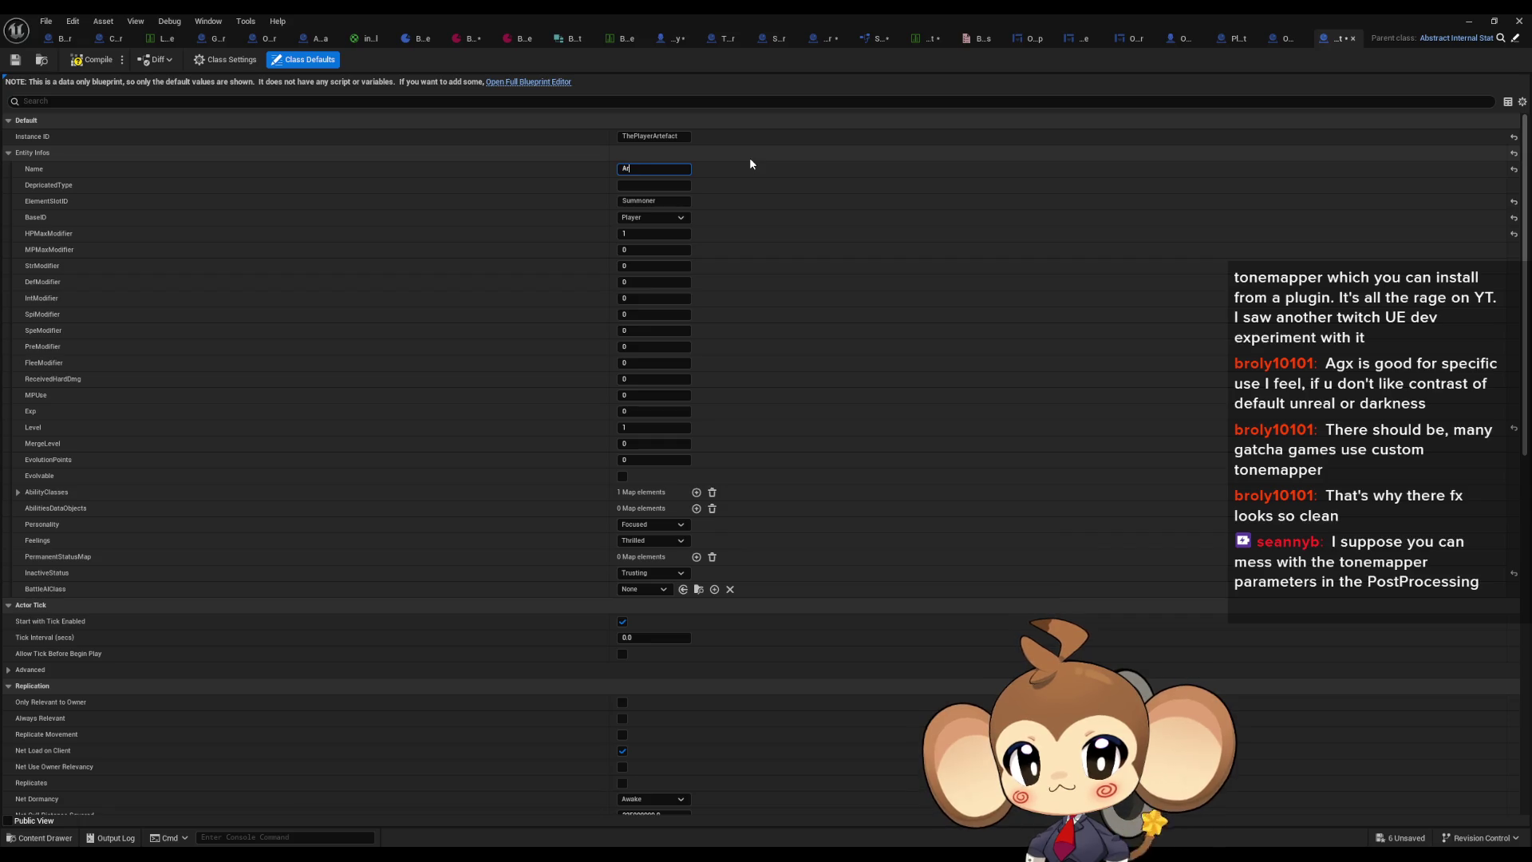
{"action": "type", "text": "tefact"}
{"action": "key", "text": "Return"}
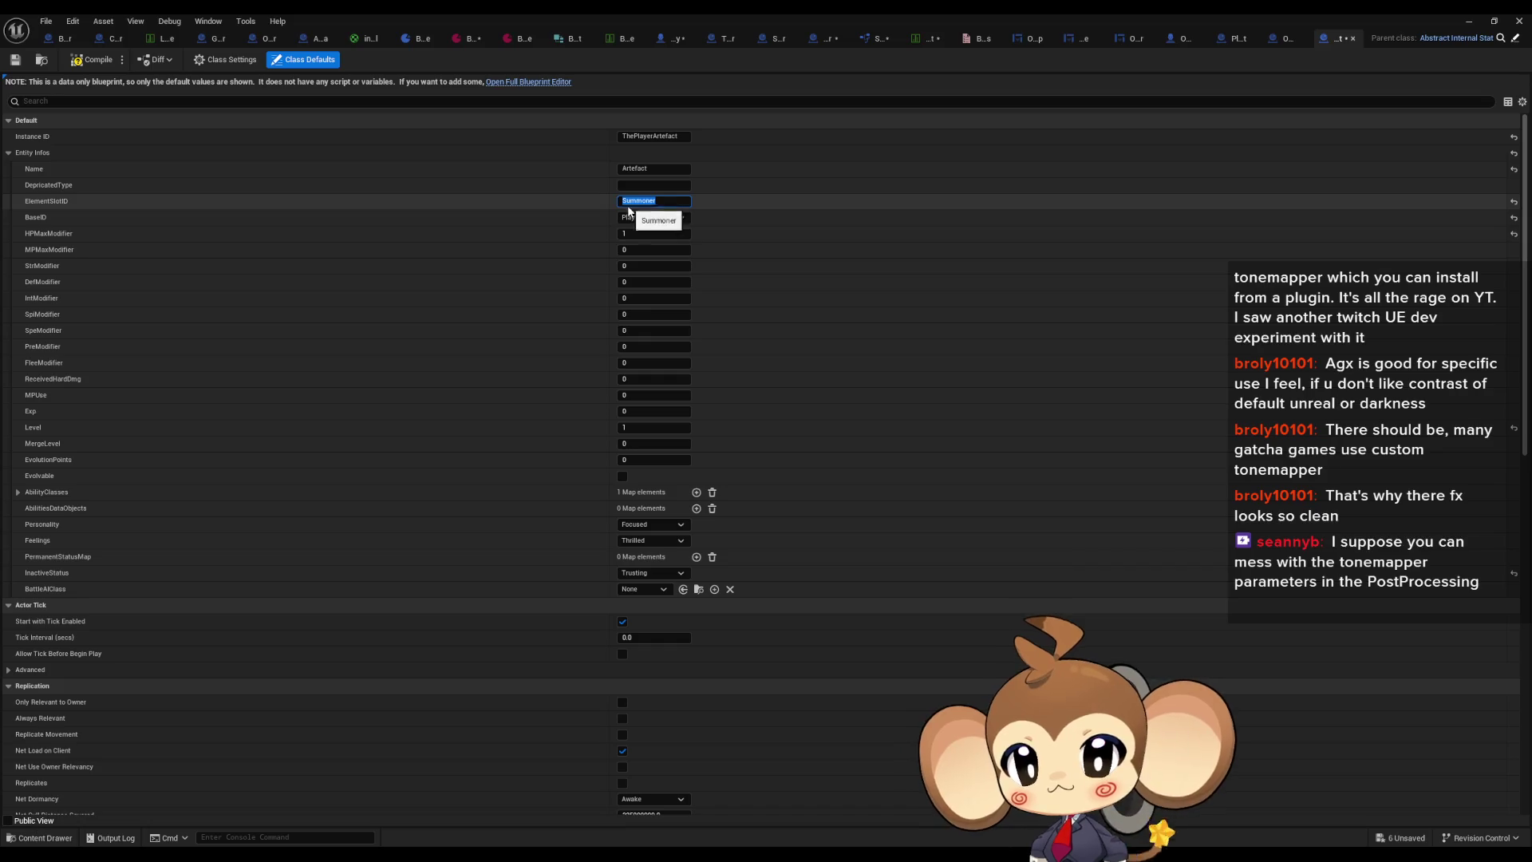
Step: Change BaseID to Special, check AbilityClasses, and compile ThePlayerArtefact
{"action": "left_click", "coordinate": [644, 220]}
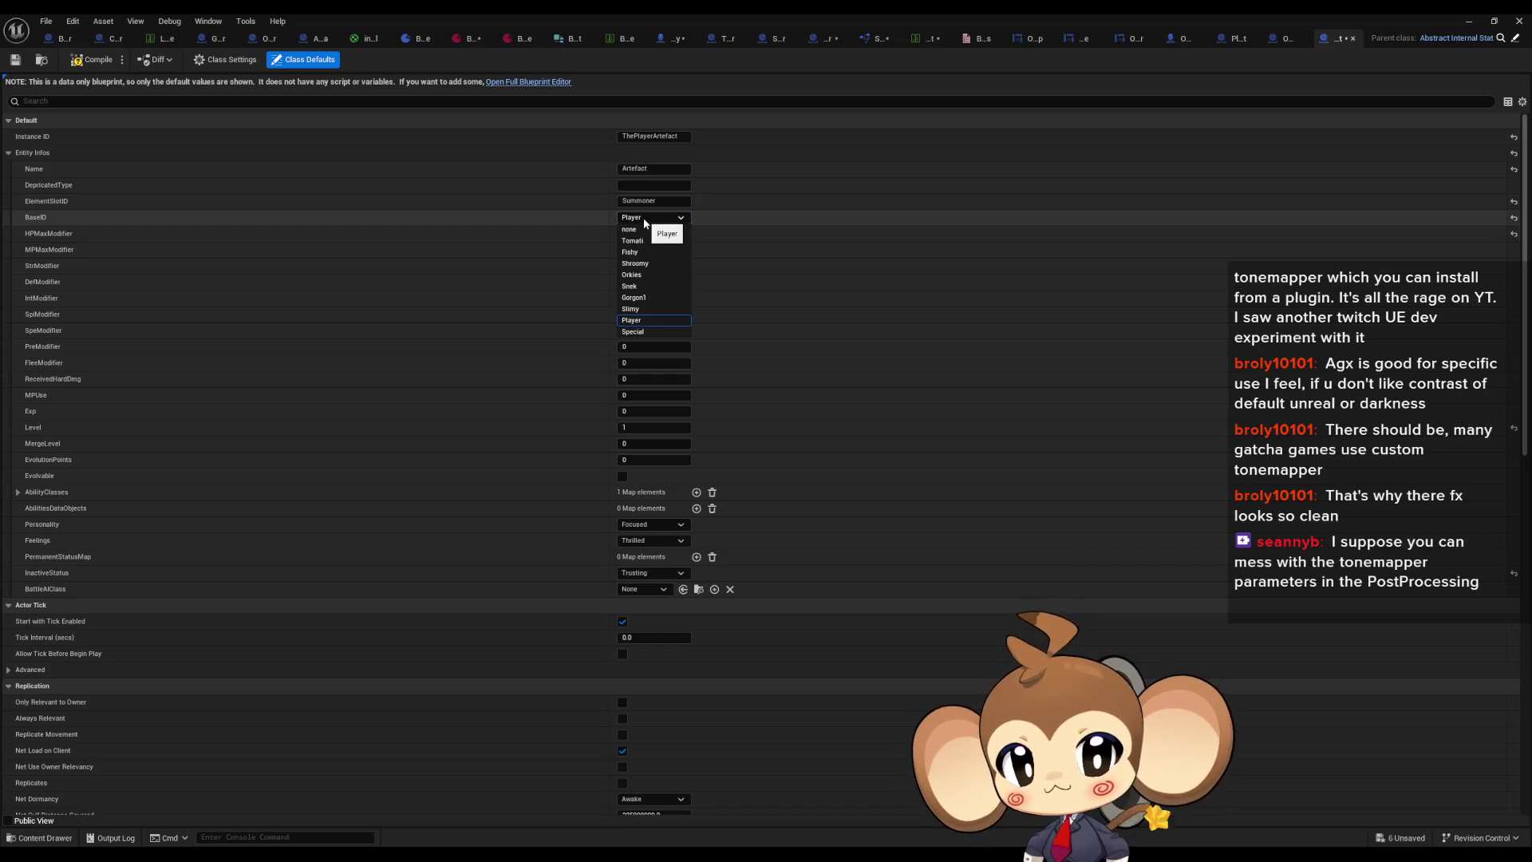
{"action": "left_click", "coordinate": [643, 332]}
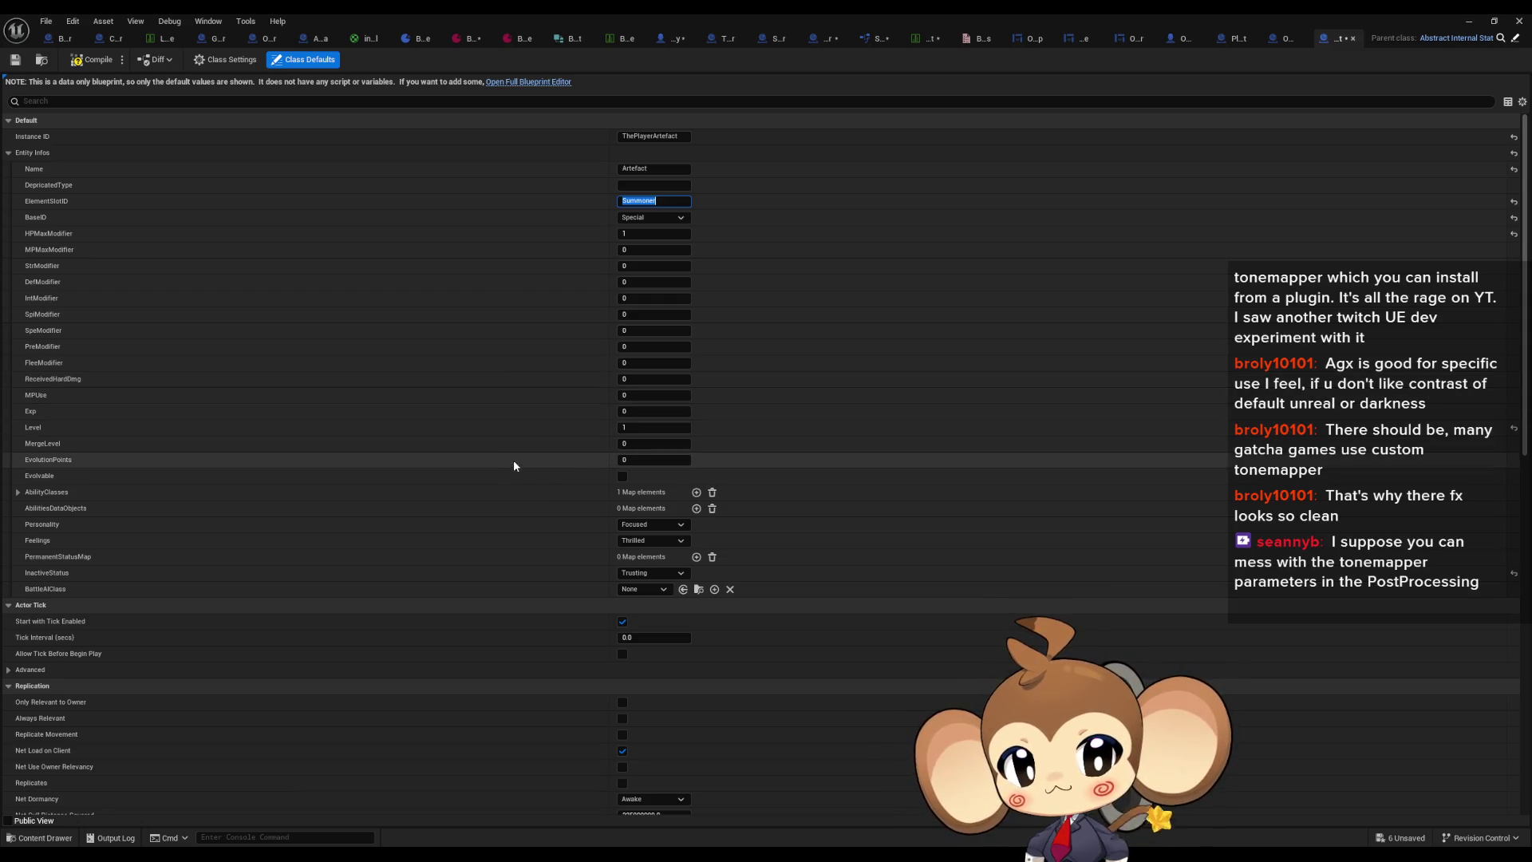
{"action": "left_click", "coordinate": [18, 493]}
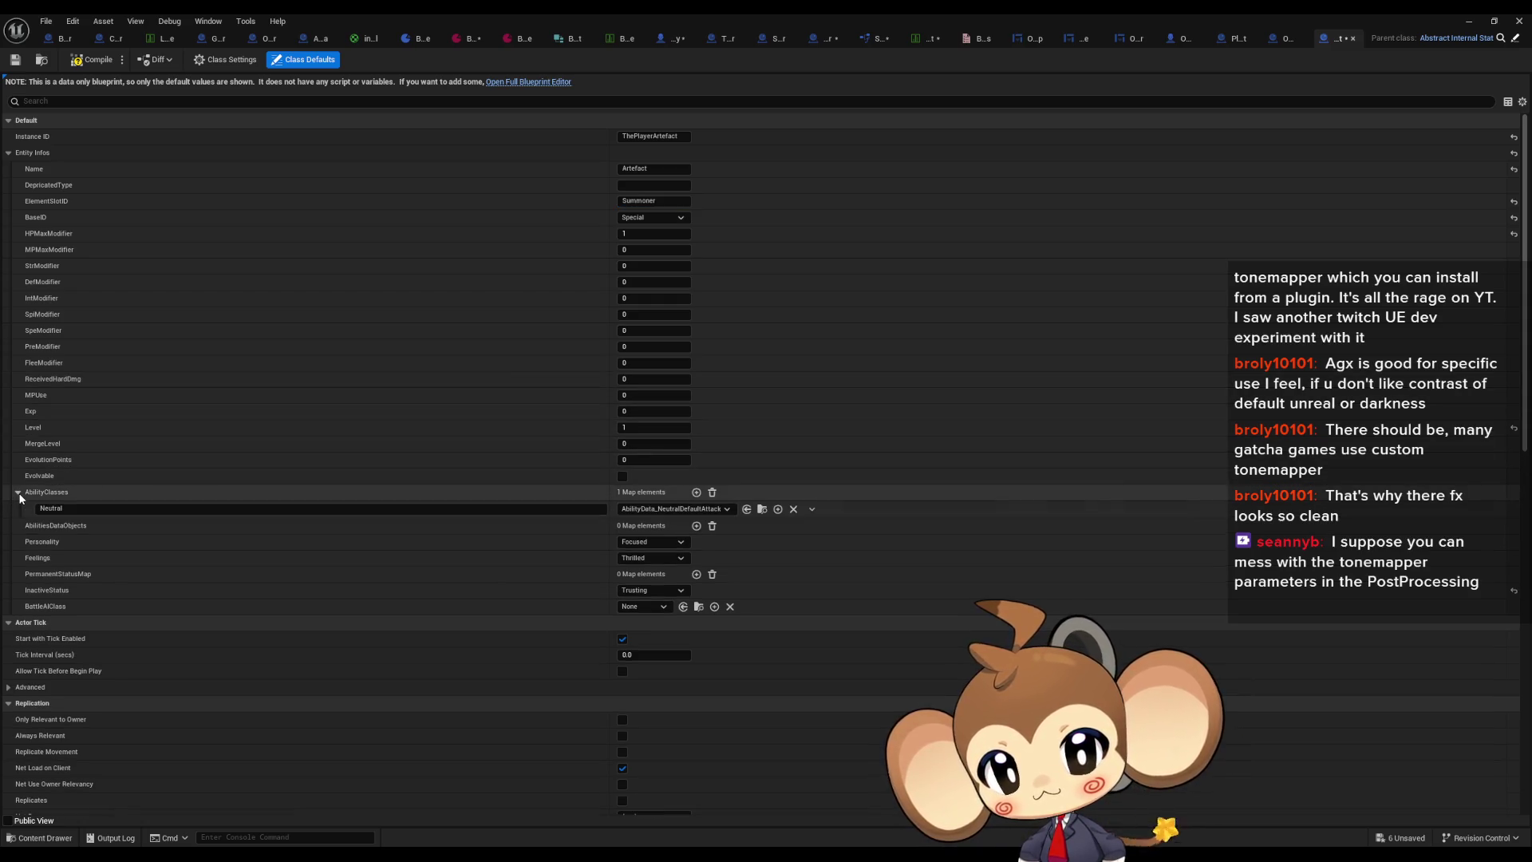
{"action": "left_click", "coordinate": [18, 492]}
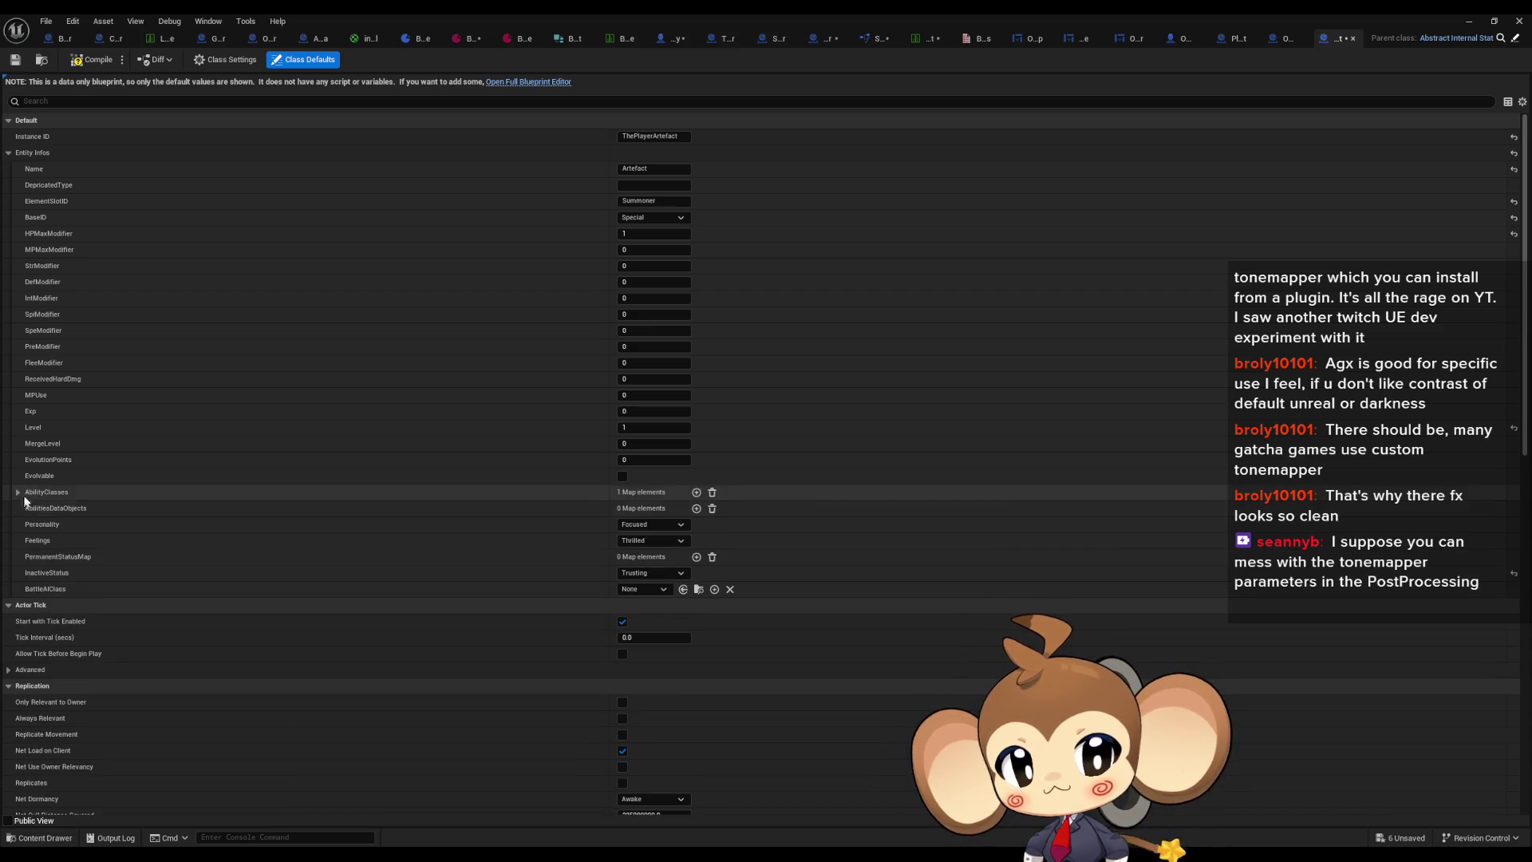
{"action": "left_click", "coordinate": [81, 65]}
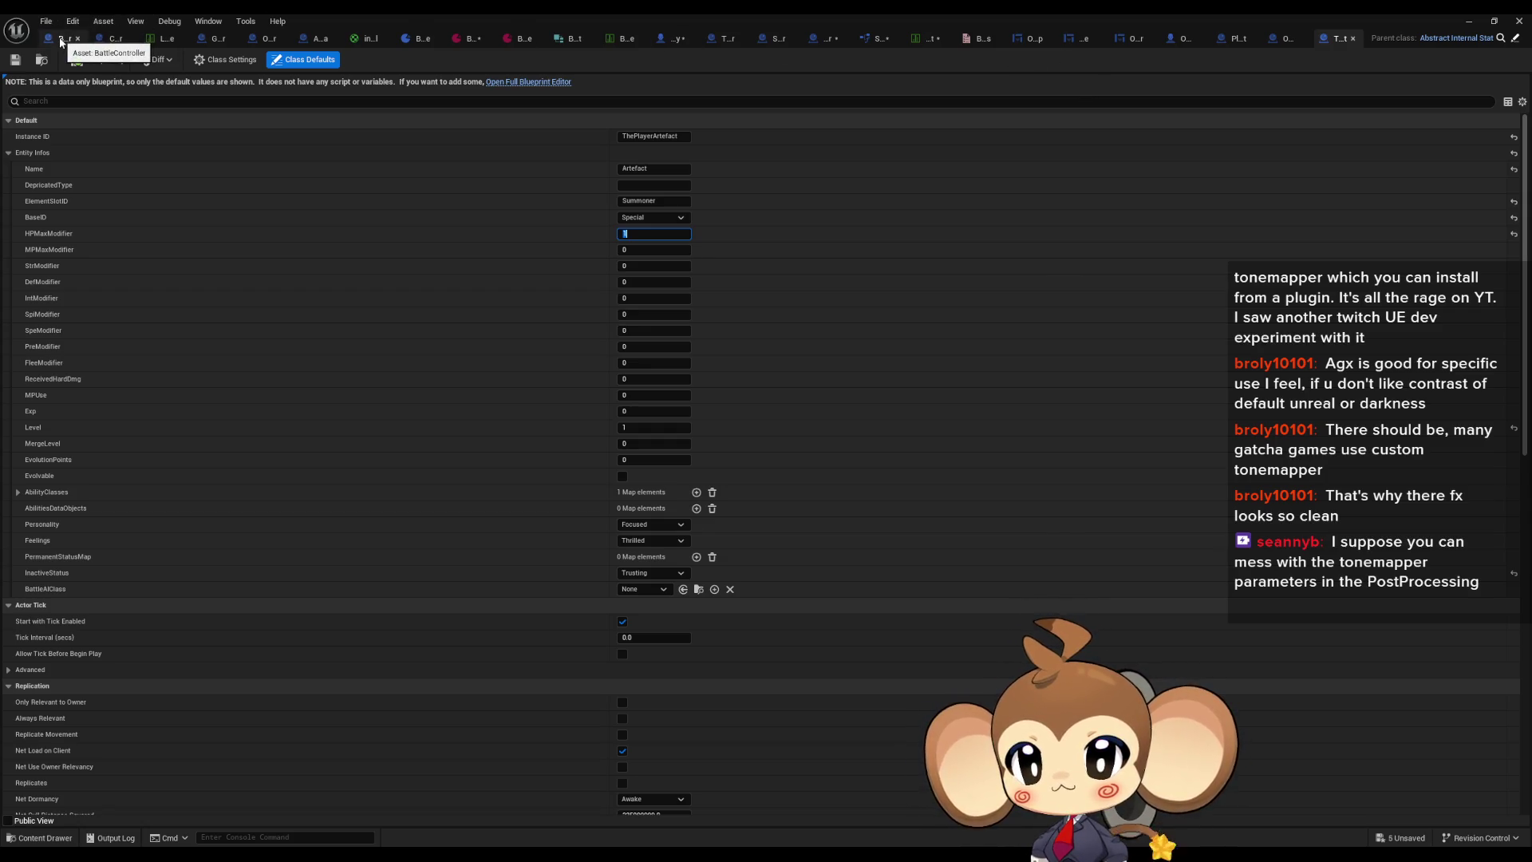
Step: Look over the BaseStatStruct data table and the Play Music node in BattleController
{"action": "left_click", "coordinate": [918, 39]}
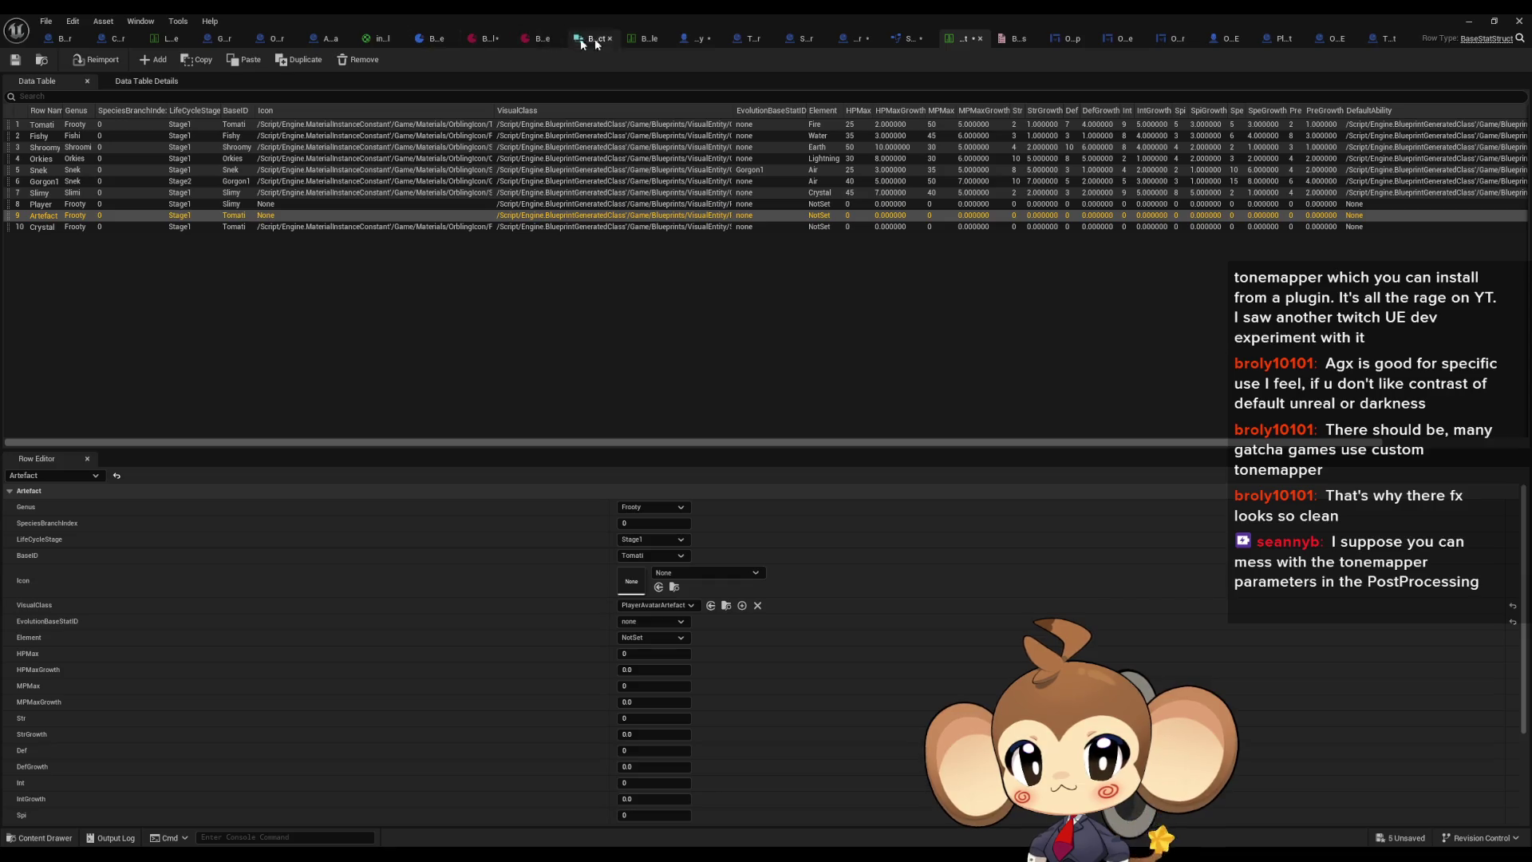
{"action": "left_click", "coordinate": [49, 38]}
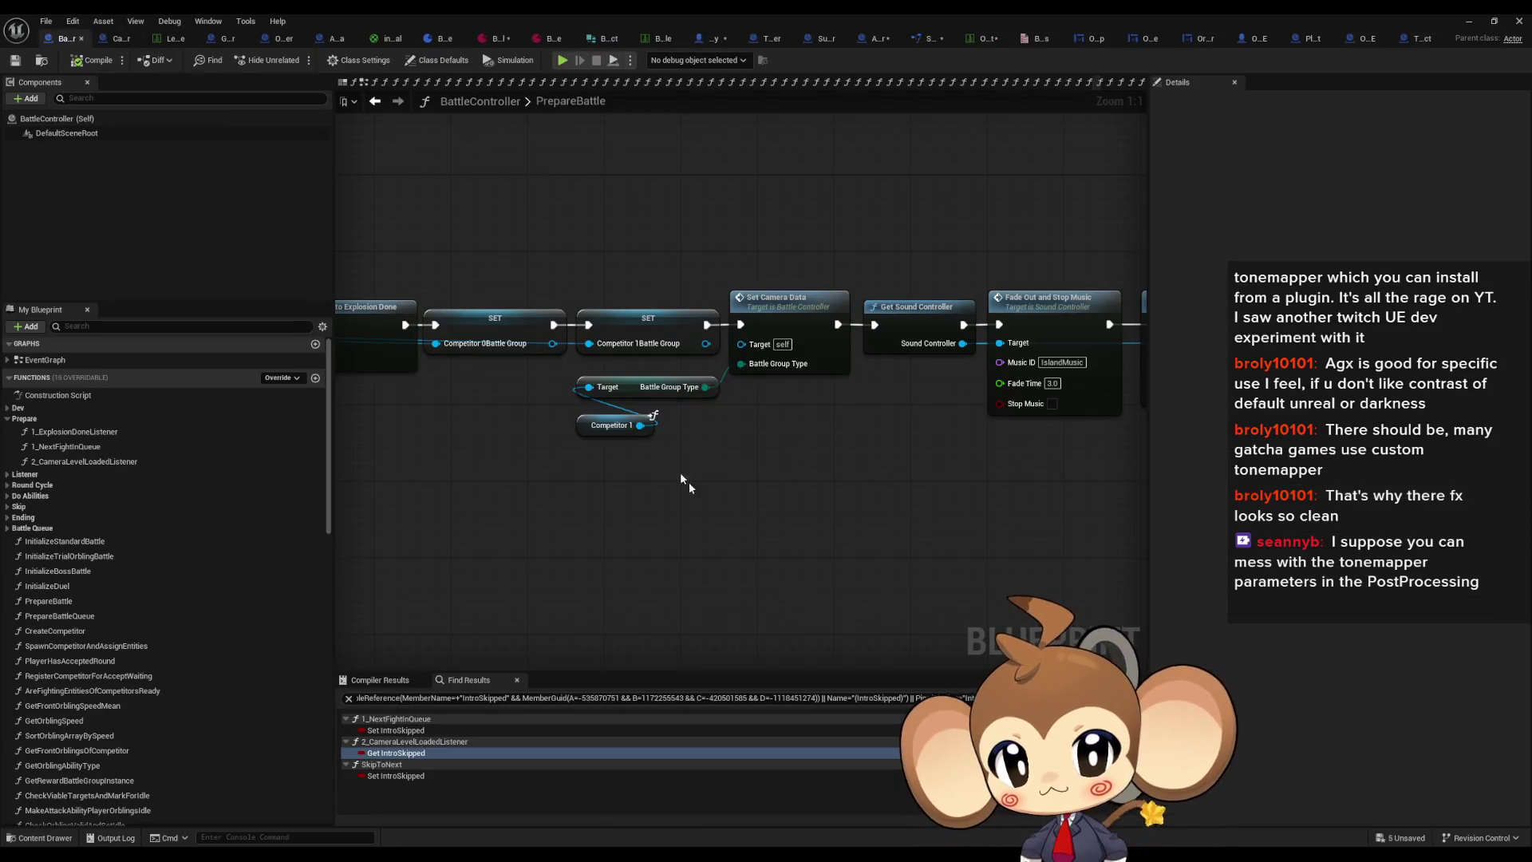
{"action": "scroll", "coordinate": [777, 522], "scroll_direction": "down", "scroll_amount": 2}
{"action": "scroll", "coordinate": [773, 505], "scroll_direction": "up", "scroll_amount": 2}
{"action": "mouse_move", "coordinate": [776, 511]}
{"action": "left_mouse_down"}
{"action": "mouse_move", "coordinate": [779, 455]}
{"action": "mouse_move", "coordinate": [628, 471]}
{"action": "mouse_move", "coordinate": [705, 480]}
{"action": "left_mouse_up"}
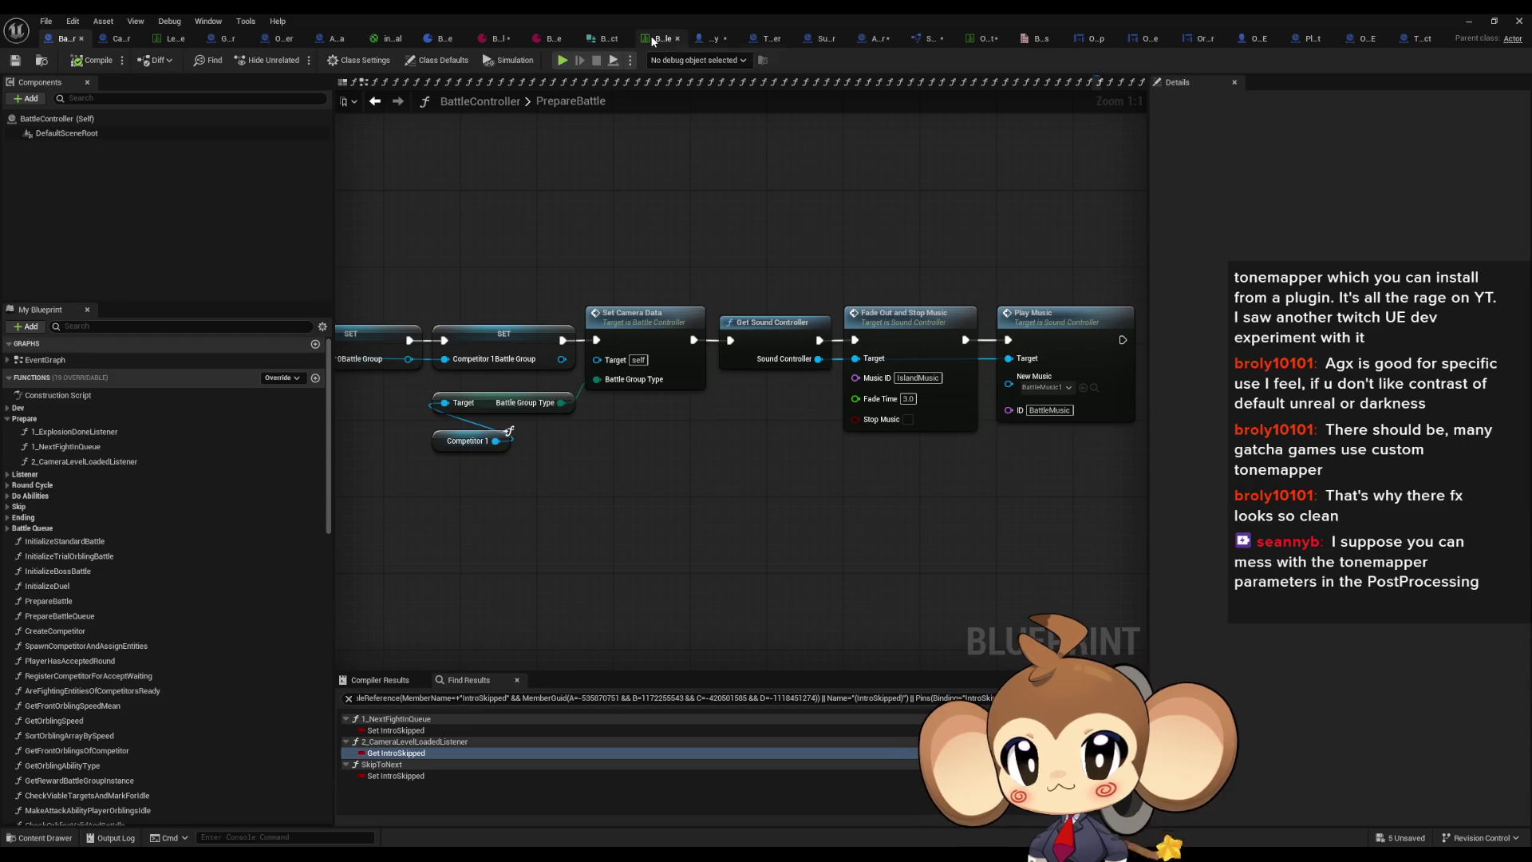
Step: Start and stop a quick play test of the level, then restore the data table window
{"action": "left_click", "coordinate": [975, 36]}
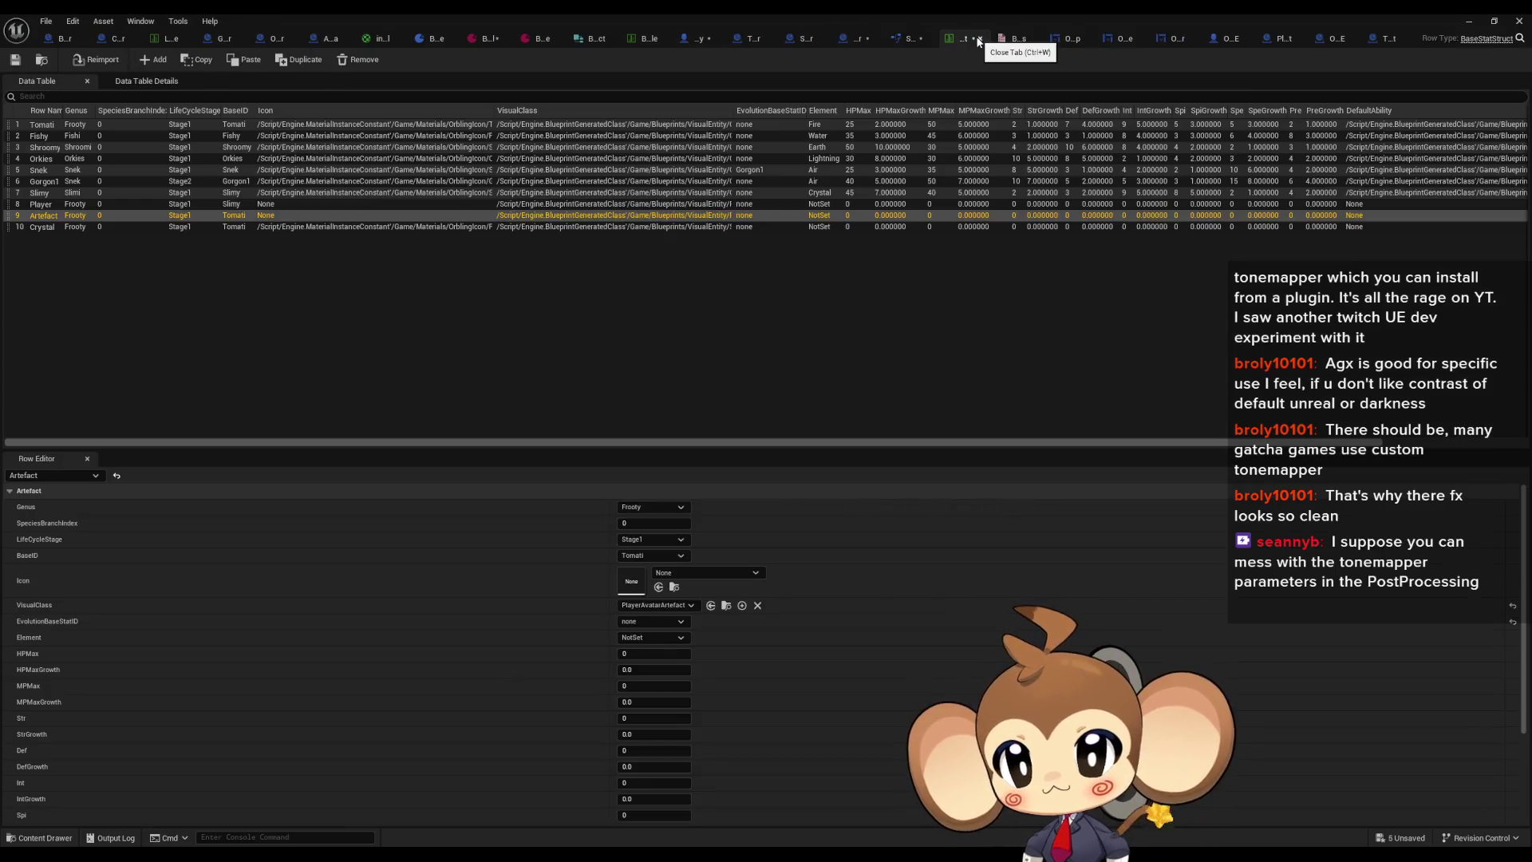
{"action": "left_click", "coordinate": [1472, 22]}
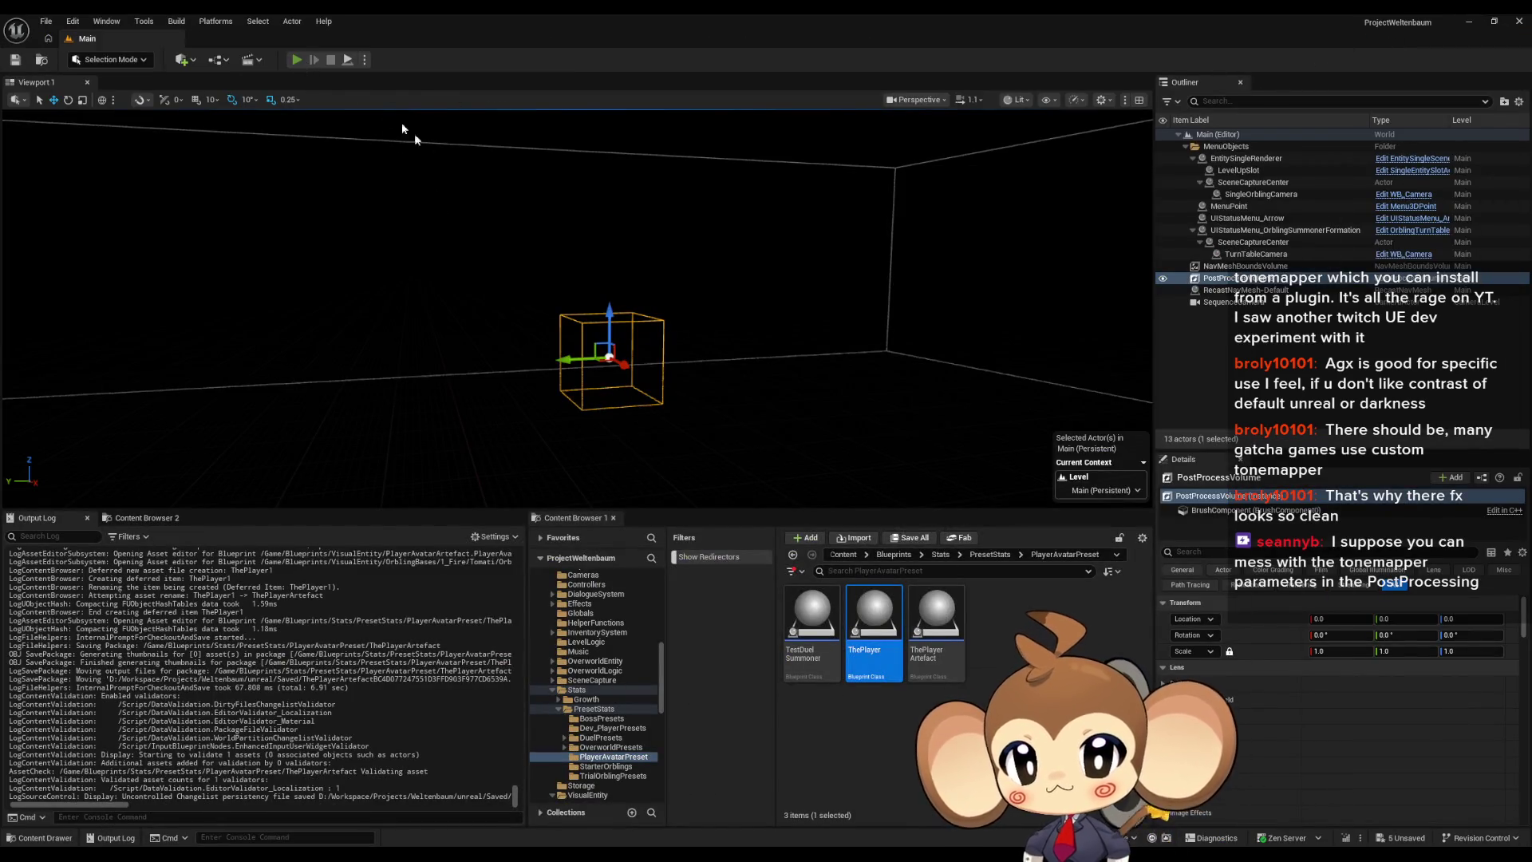
{"action": "key", "text": "alt+p"}
{"action": "key", "text": "Escape"}
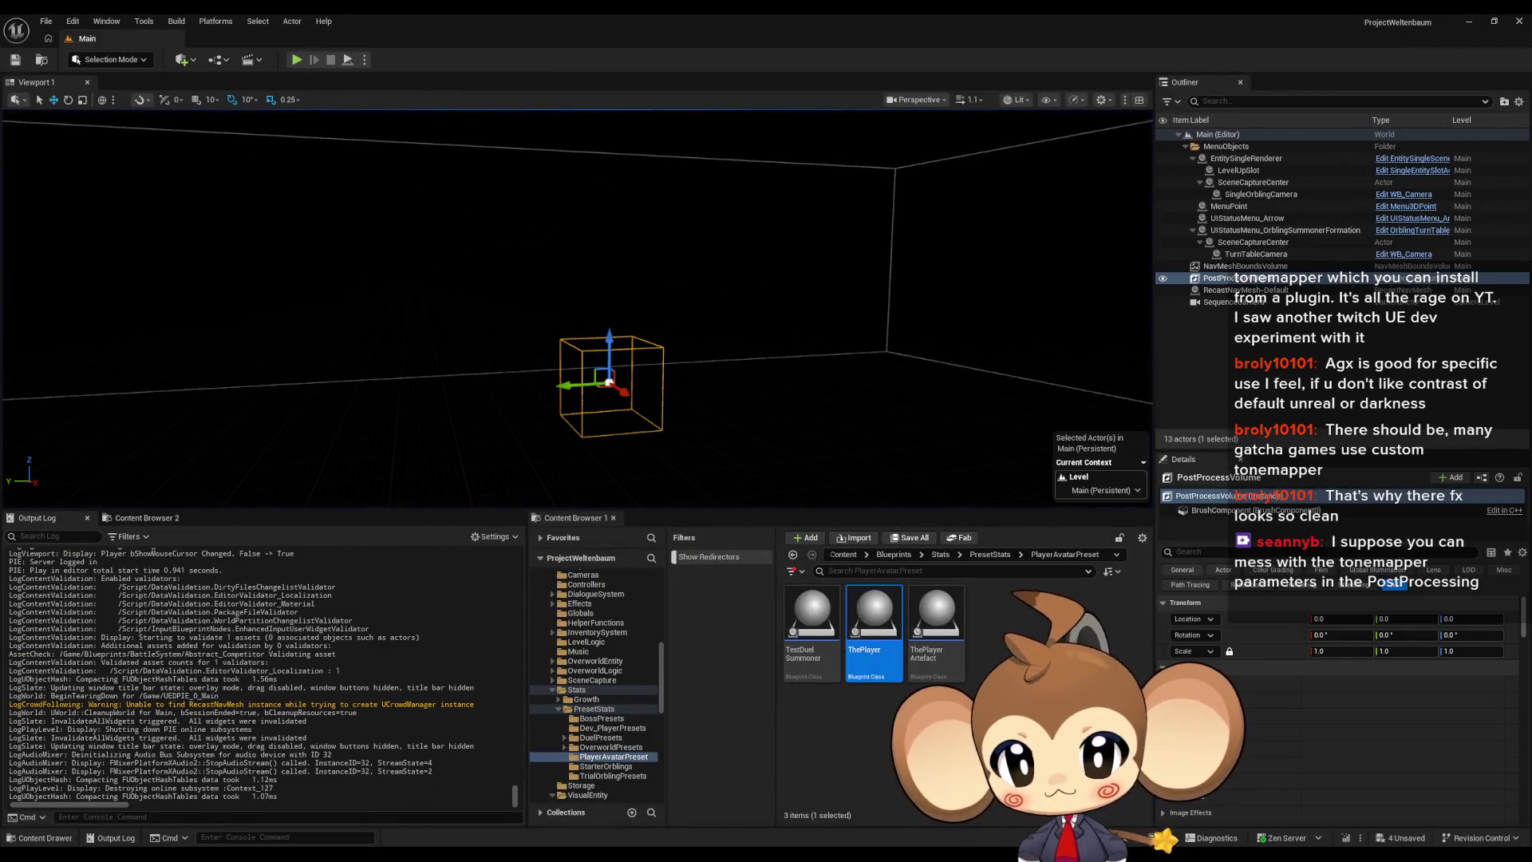
{"action": "mouse_move", "coordinate": [628, 852]}
{"action": "left_click", "coordinate": [790, 787]}
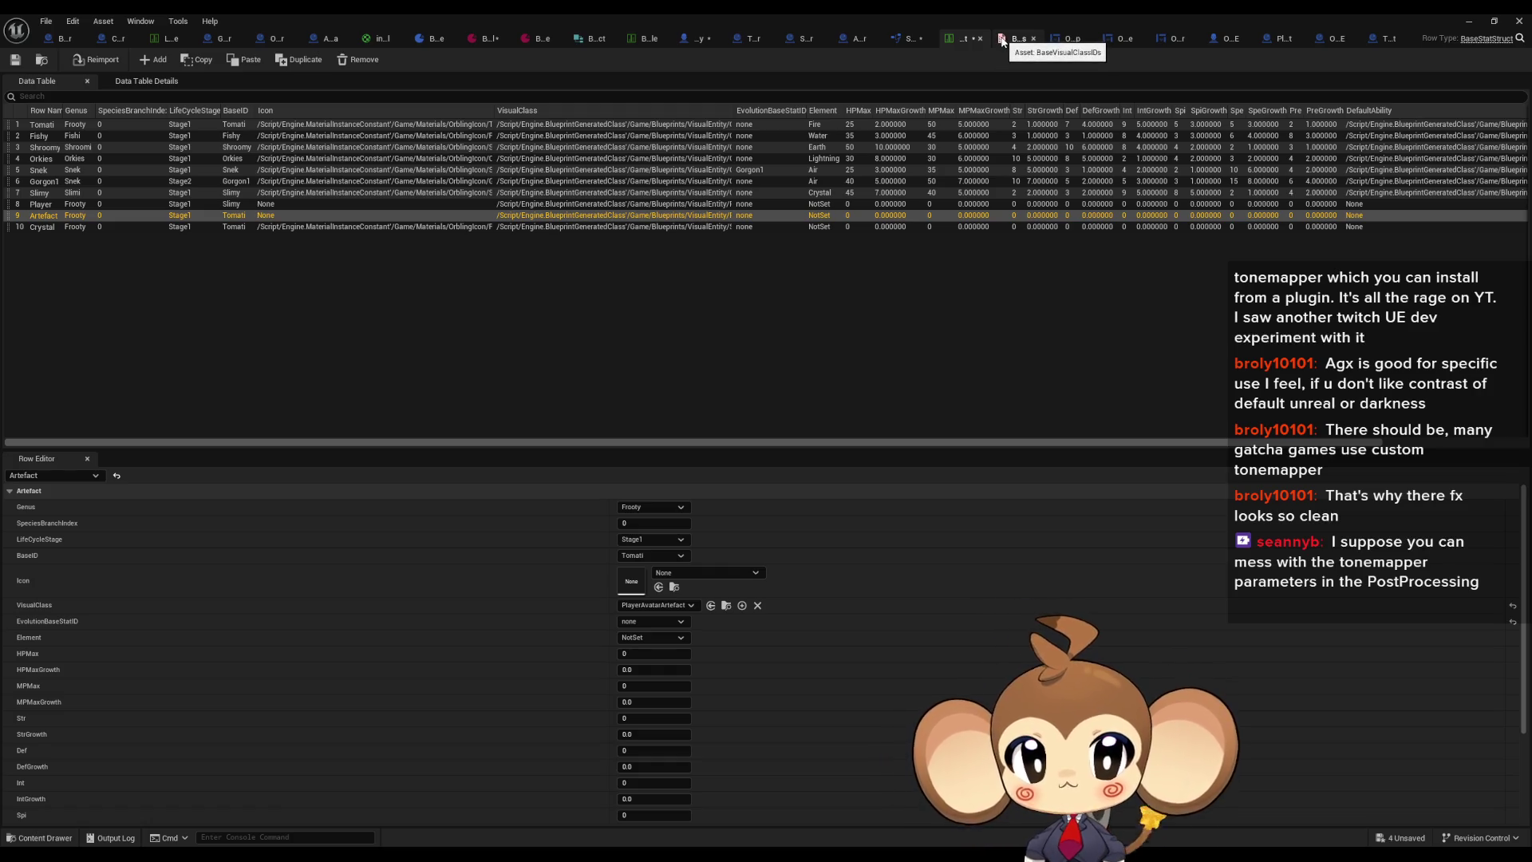
Step: Check the BattleCameraDataTable and LevelSequence tables, then view OverworldController's CreatePlayer graph
{"action": "left_click", "coordinate": [643, 41]}
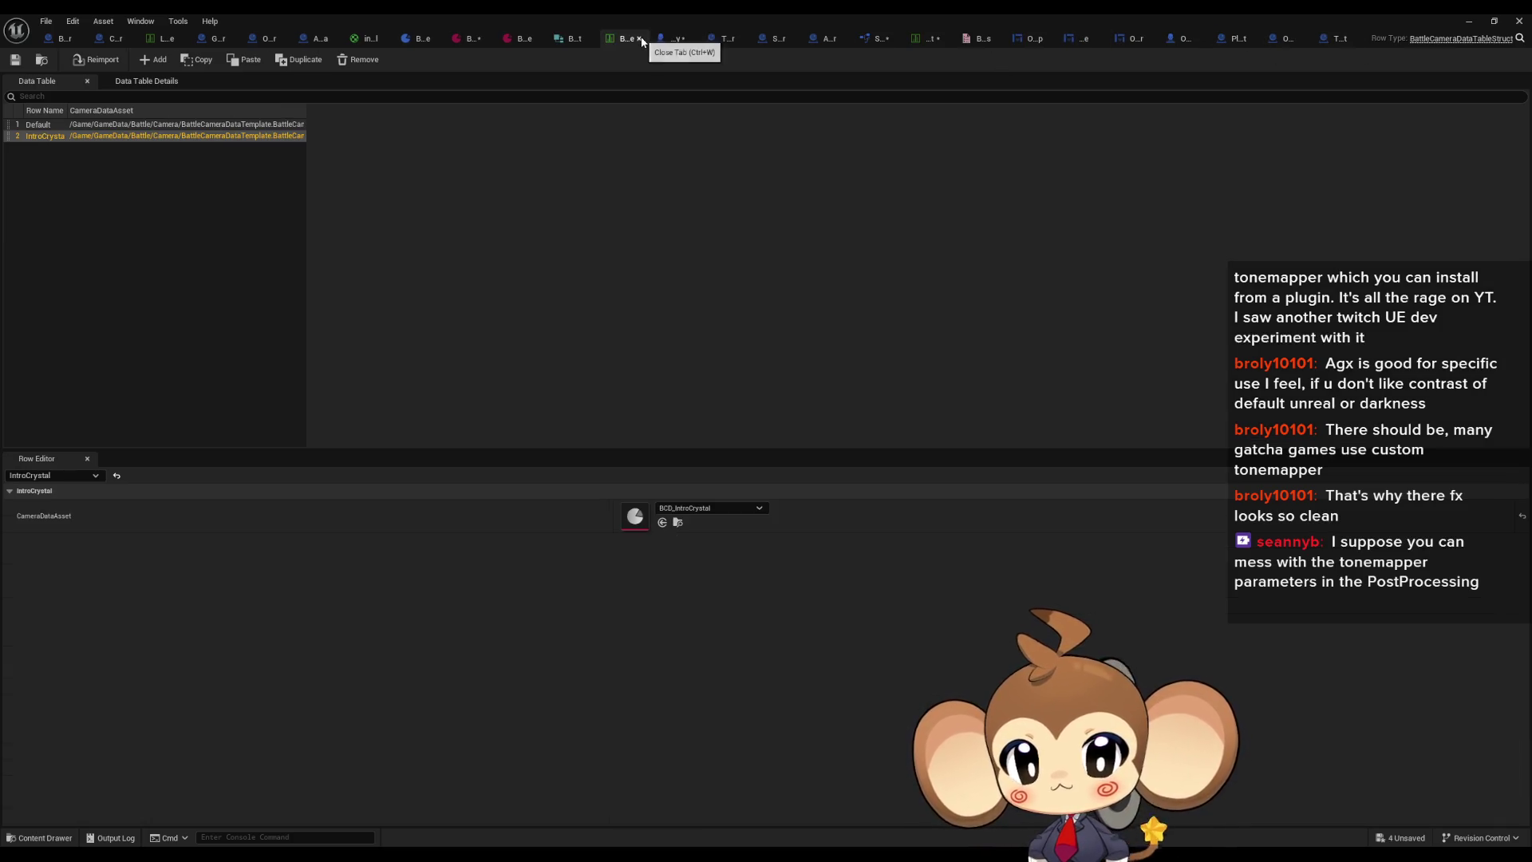
{"action": "left_click", "coordinate": [167, 39]}
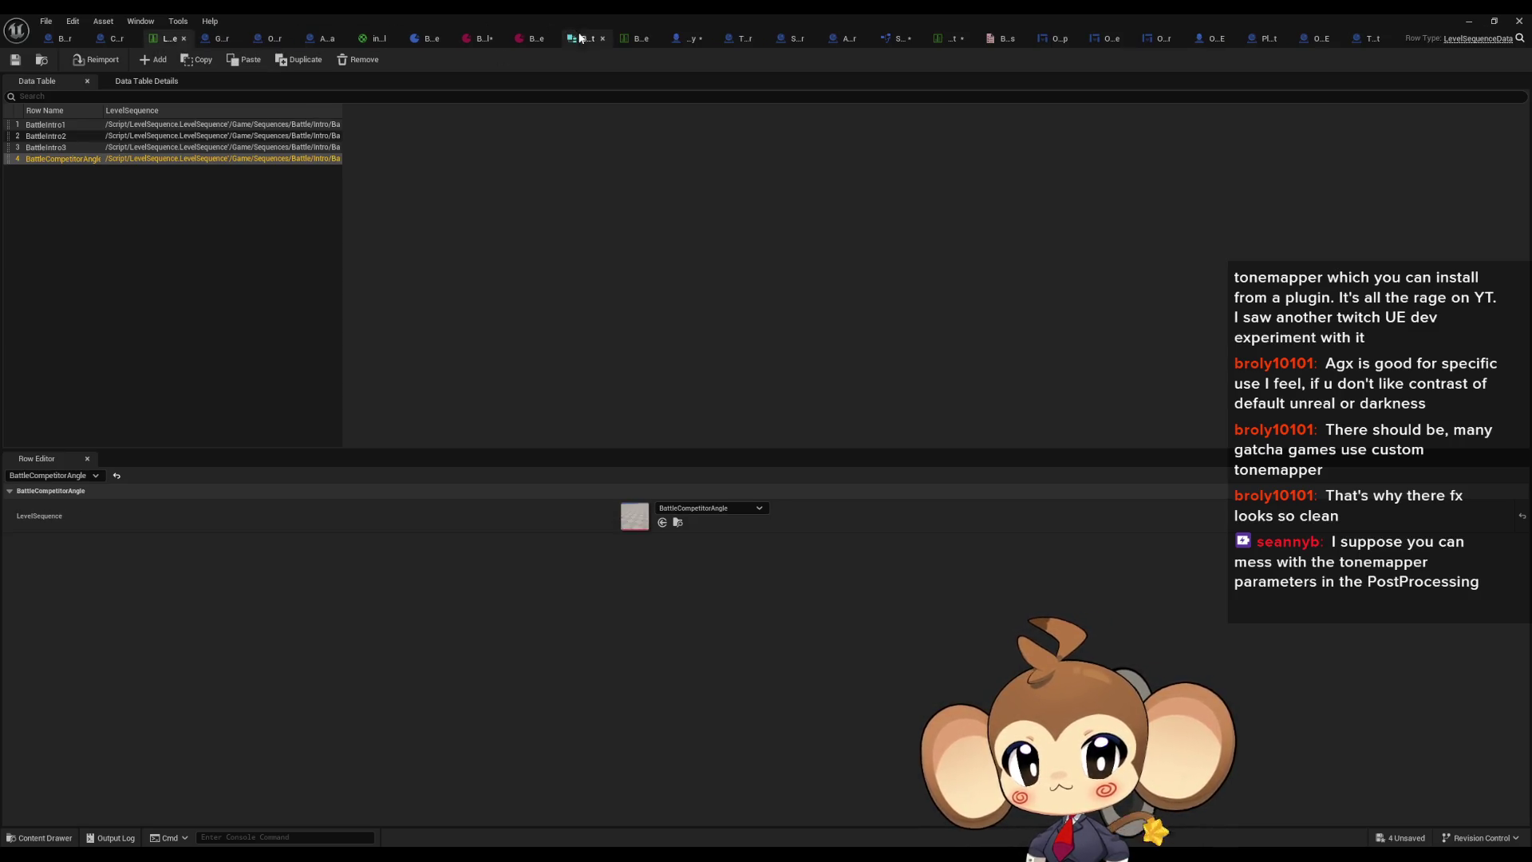
{"action": "left_click", "coordinate": [949, 39]}
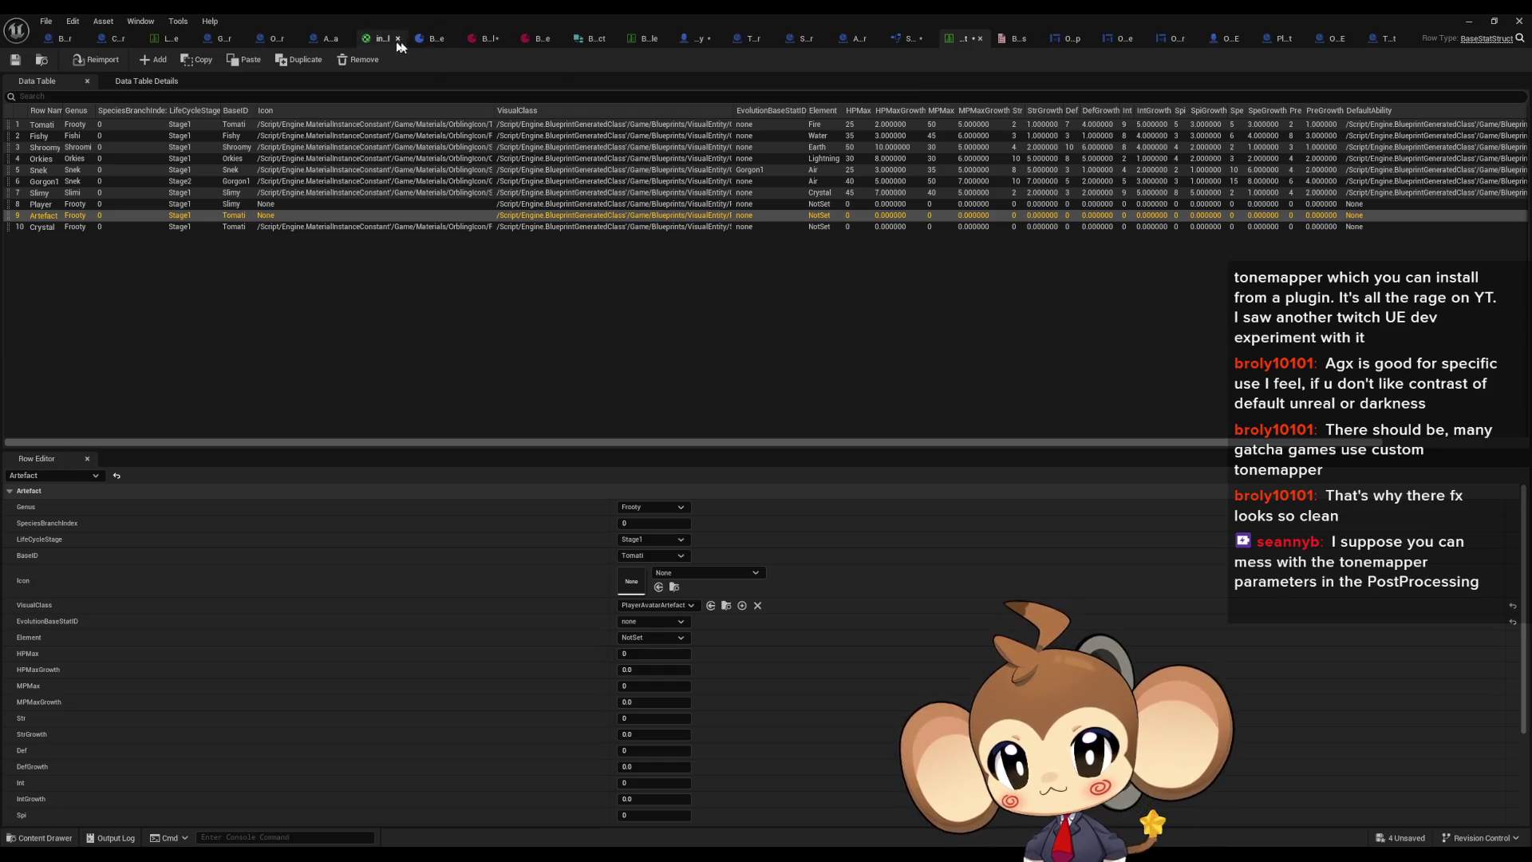
{"action": "left_click", "coordinate": [281, 39]}
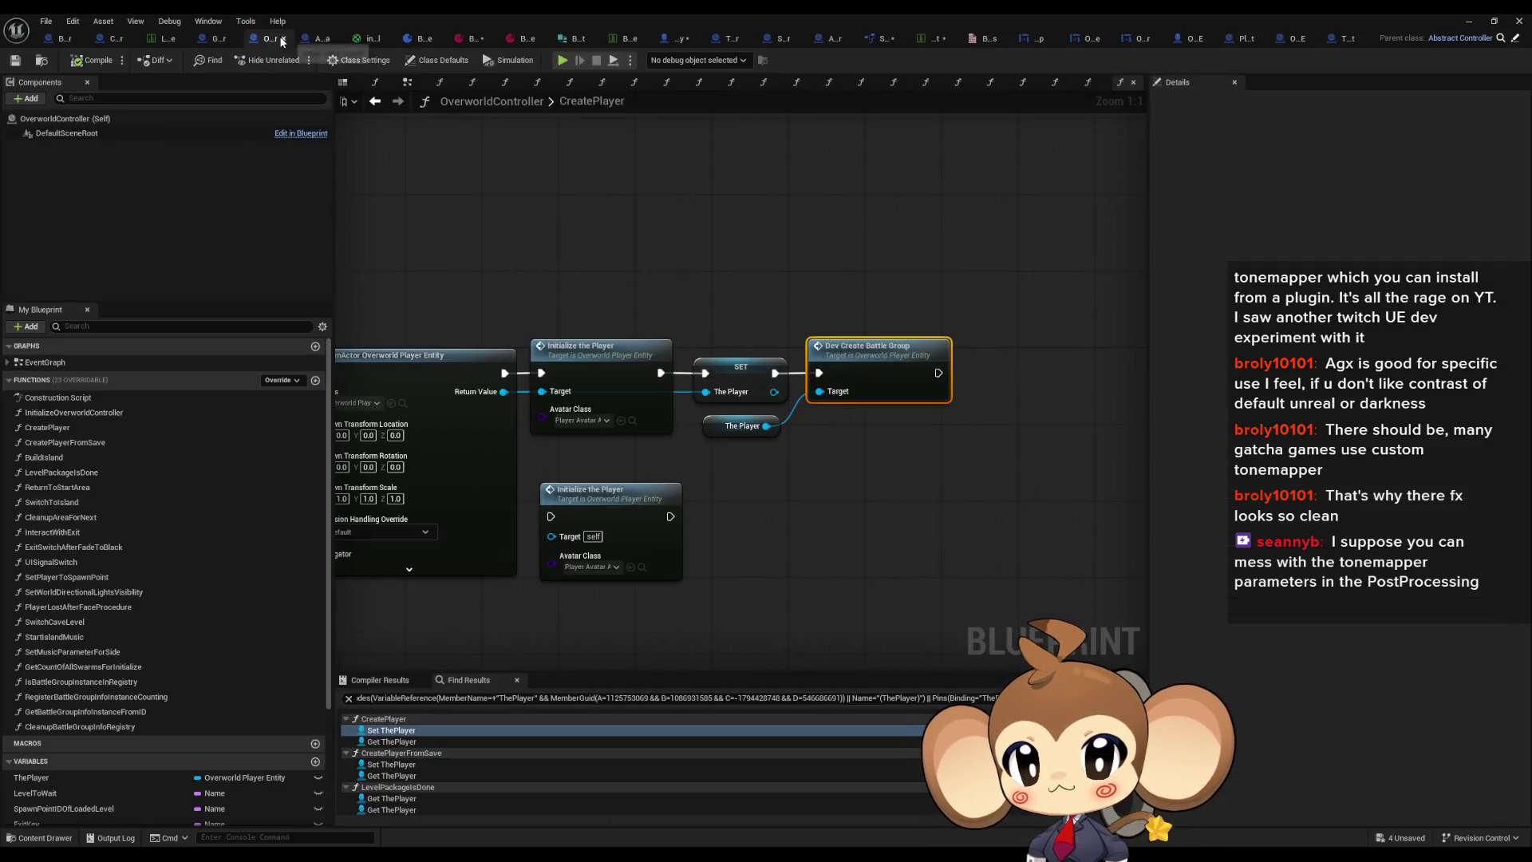
Step: Pick ThePlayerArtefact as Internal Stat for the second Add Entity in DevCreateBattleGroup, then play the level
{"action": "double_click", "coordinate": [868, 365]}
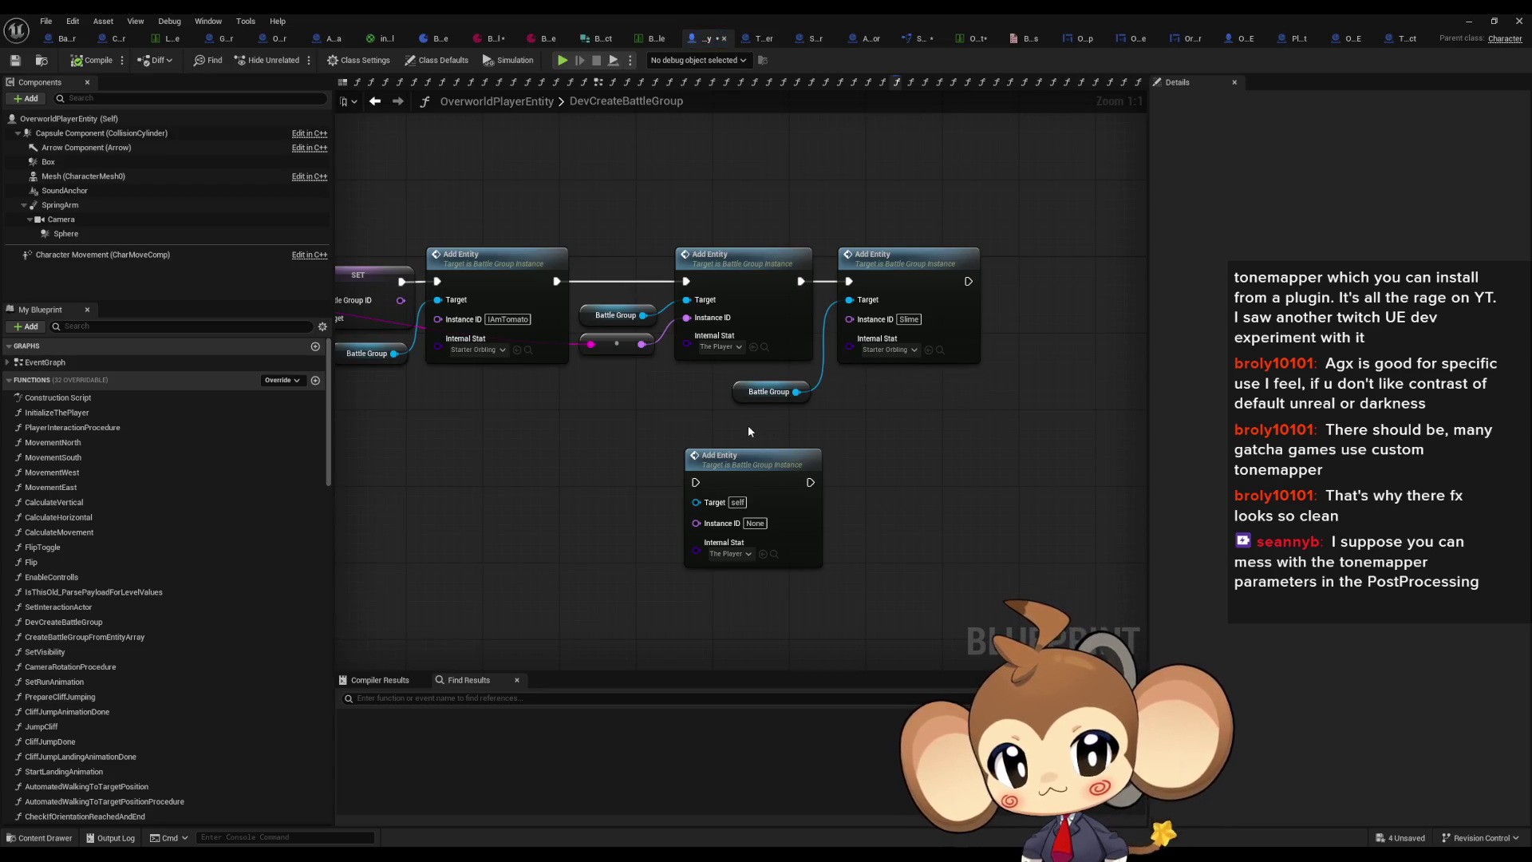
{"action": "left_click", "coordinate": [723, 349]}
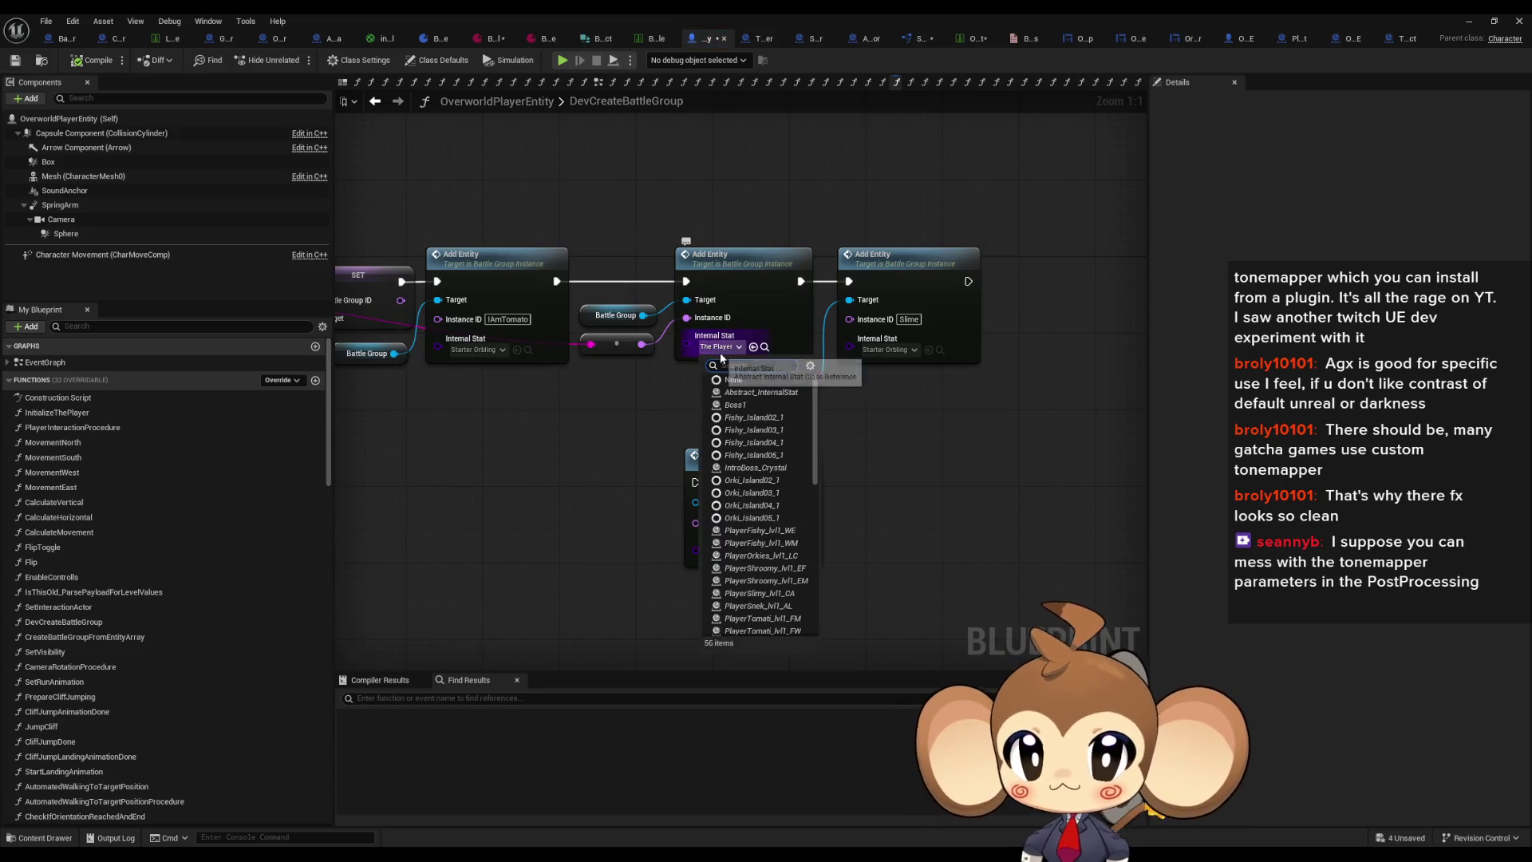
{"action": "type", "text": "arte"}
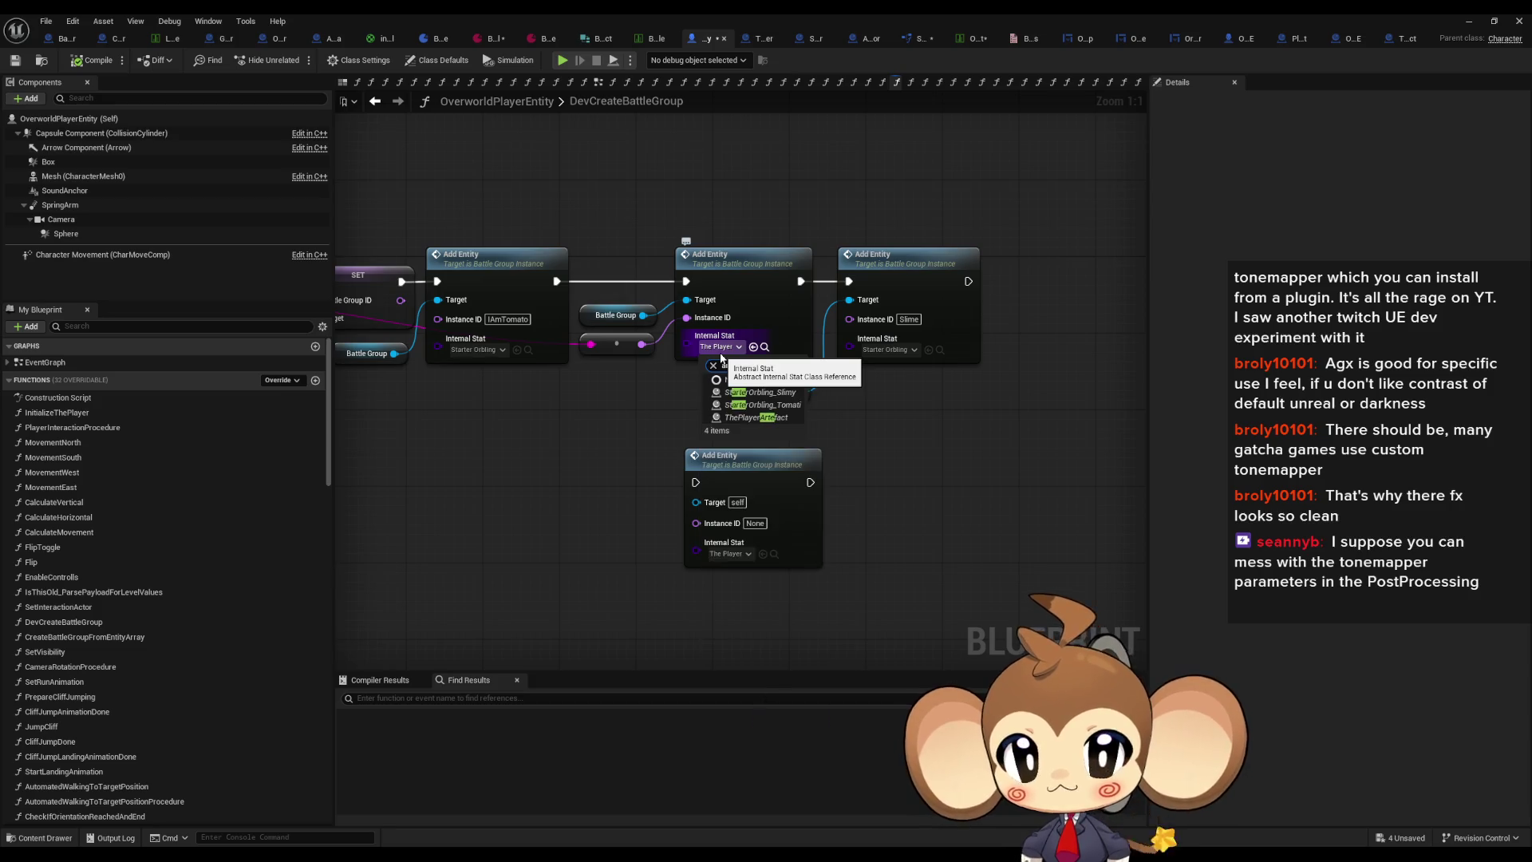
{"action": "left_click", "coordinate": [755, 417]}
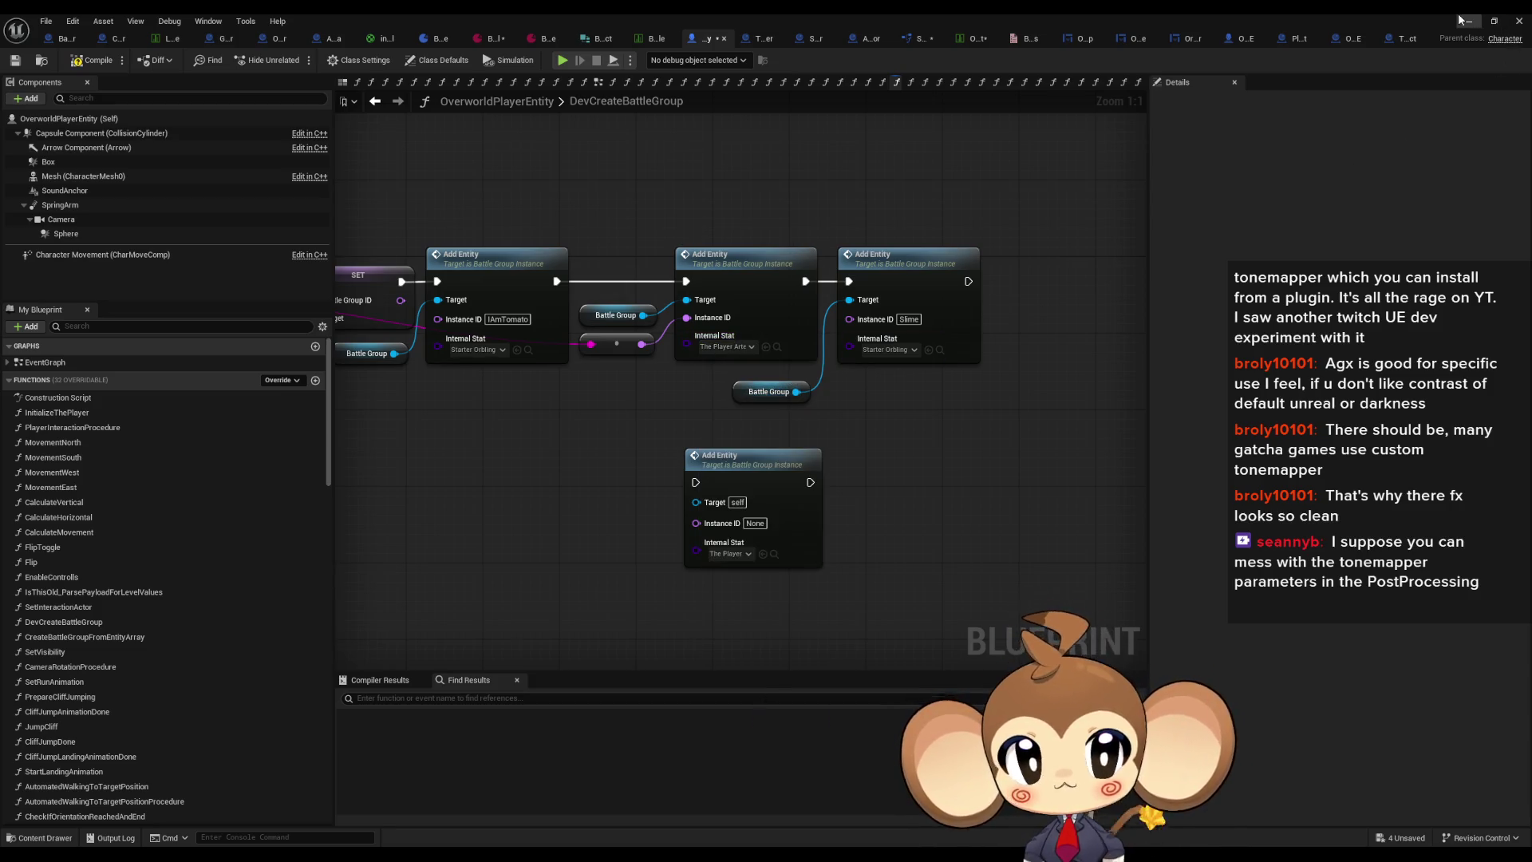
{"action": "left_click", "coordinate": [1465, 20]}
{"action": "left_click", "coordinate": [300, 57]}
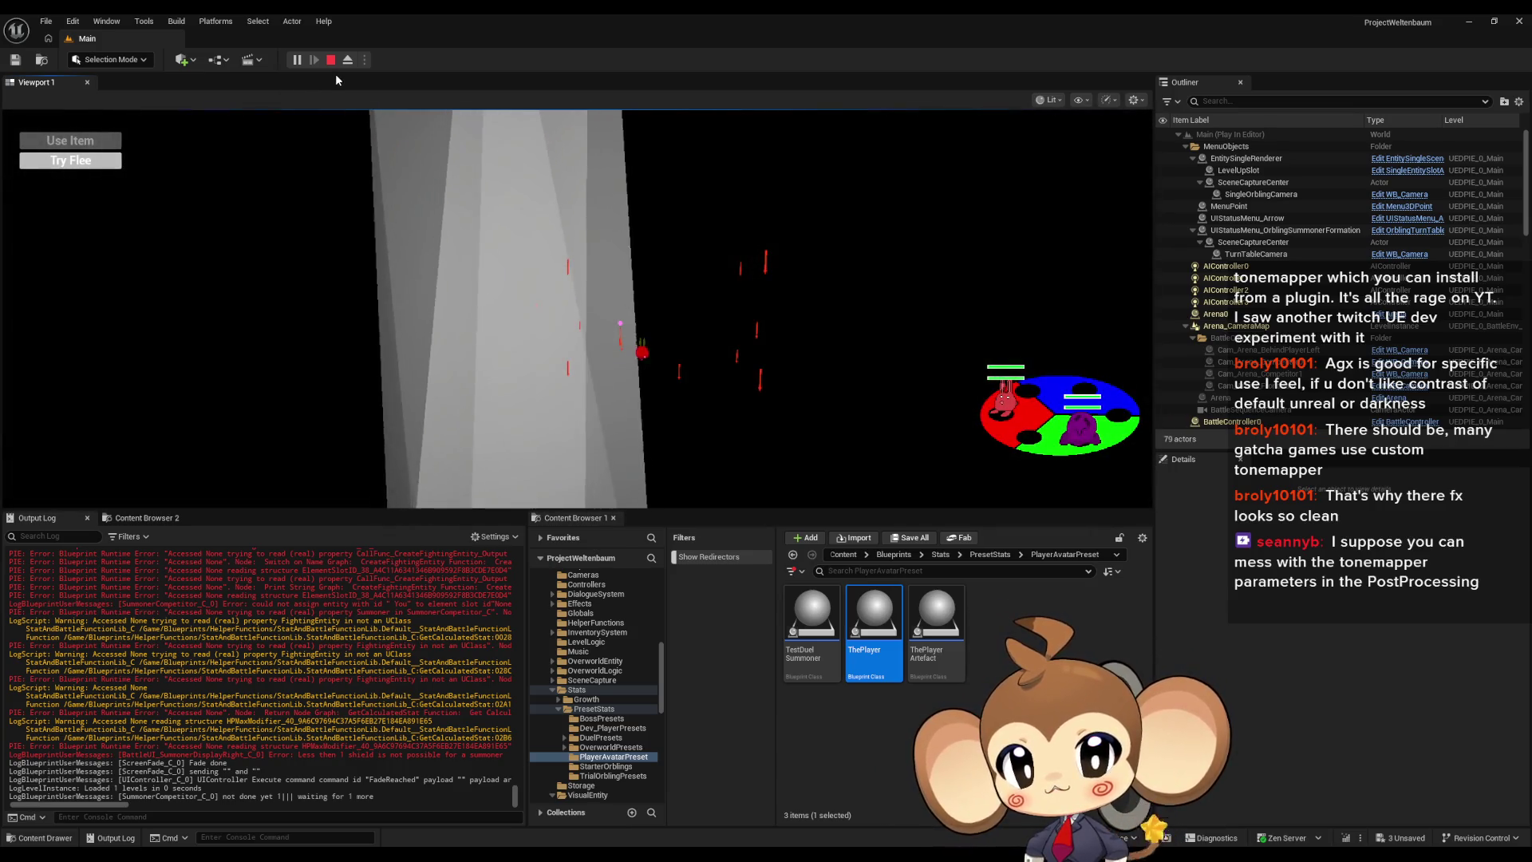
Step: Stop playing and follow the Message Log error to the Switch on Name node in SummonerCompetitor's CreateFightingEntity
{"action": "left_click", "coordinate": [330, 60]}
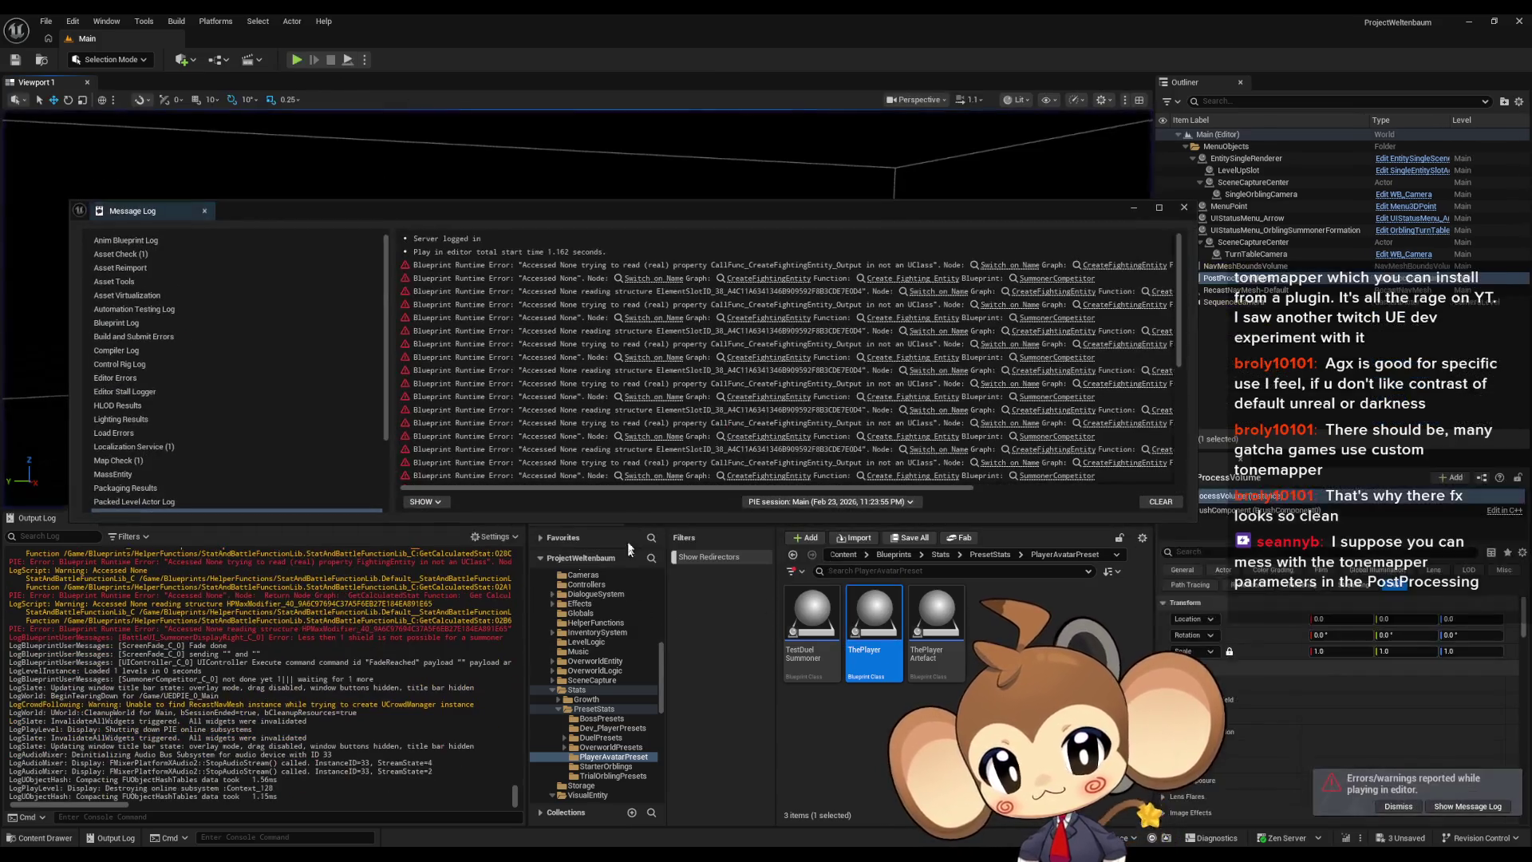
{"action": "left_click", "coordinate": [995, 266]}
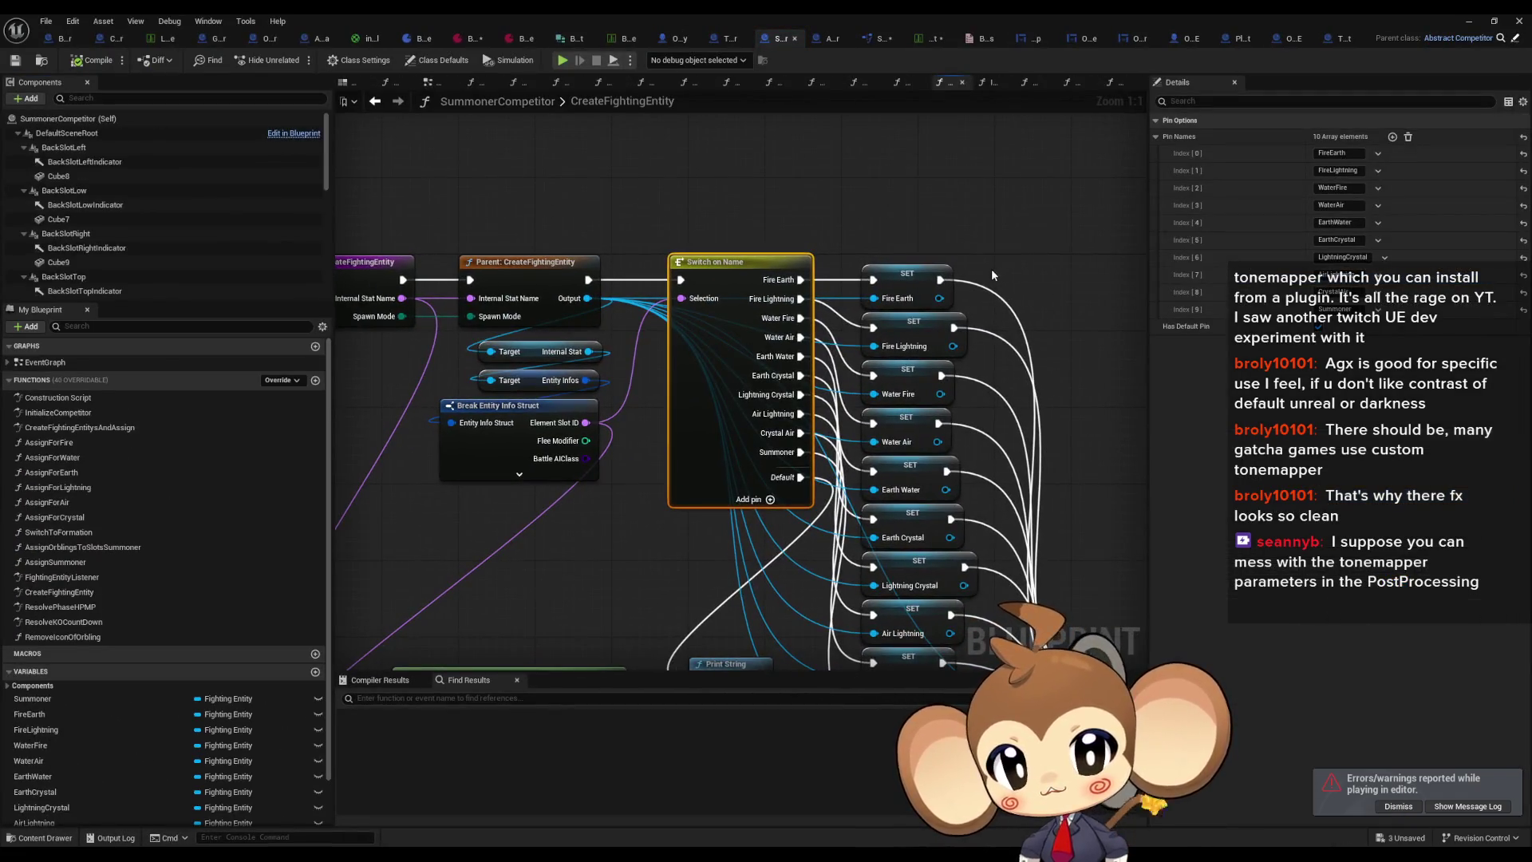
{"action": "left_click_drag", "start_coordinate": [724, 431], "coordinate": [693, 321]}
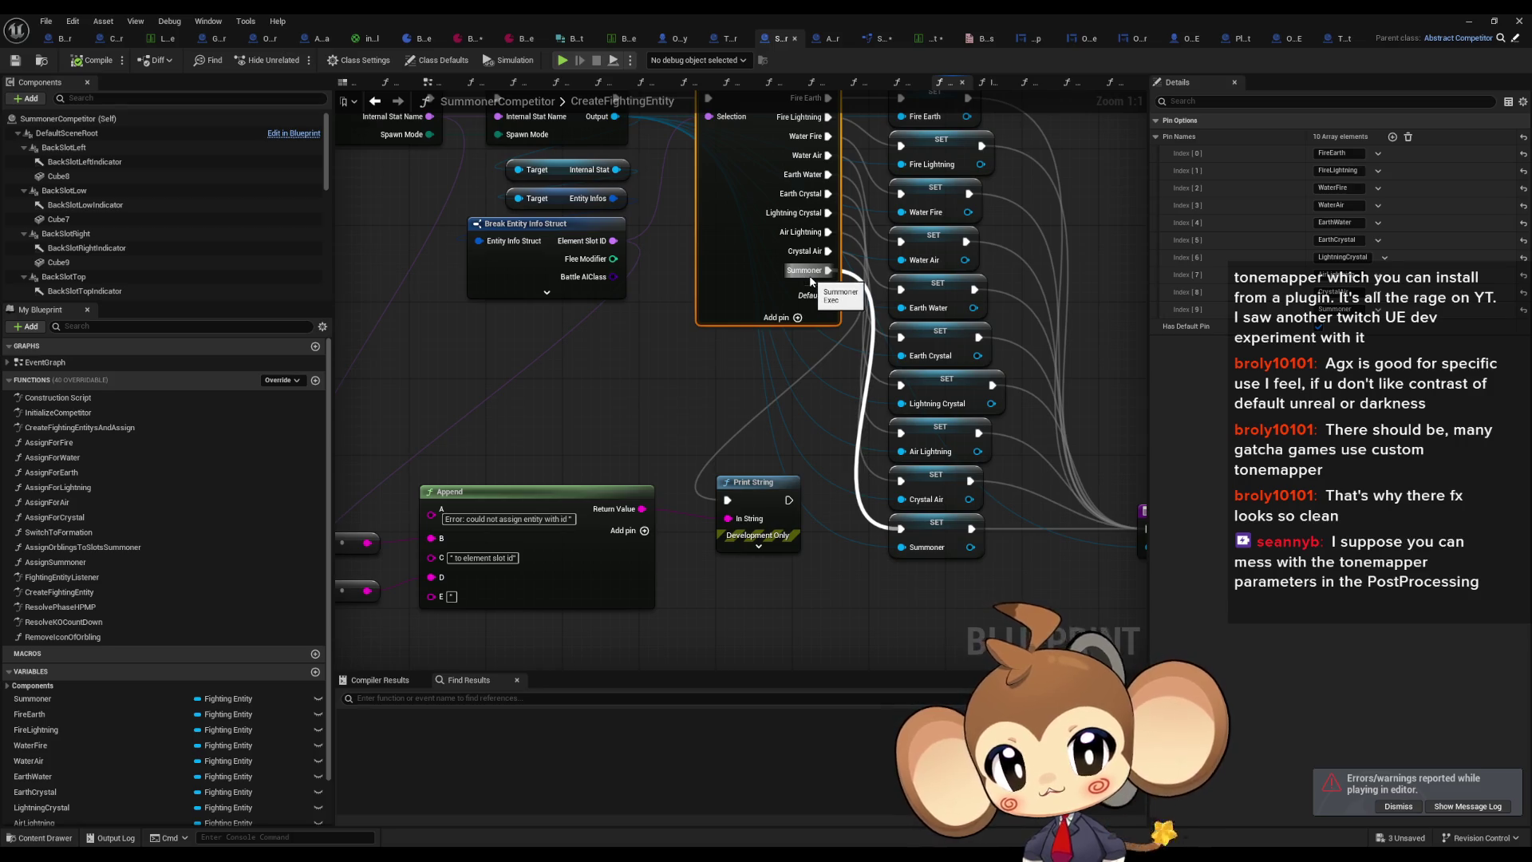
{"action": "left_click_drag", "start_coordinate": [511, 511], "coordinate": [638, 468]}
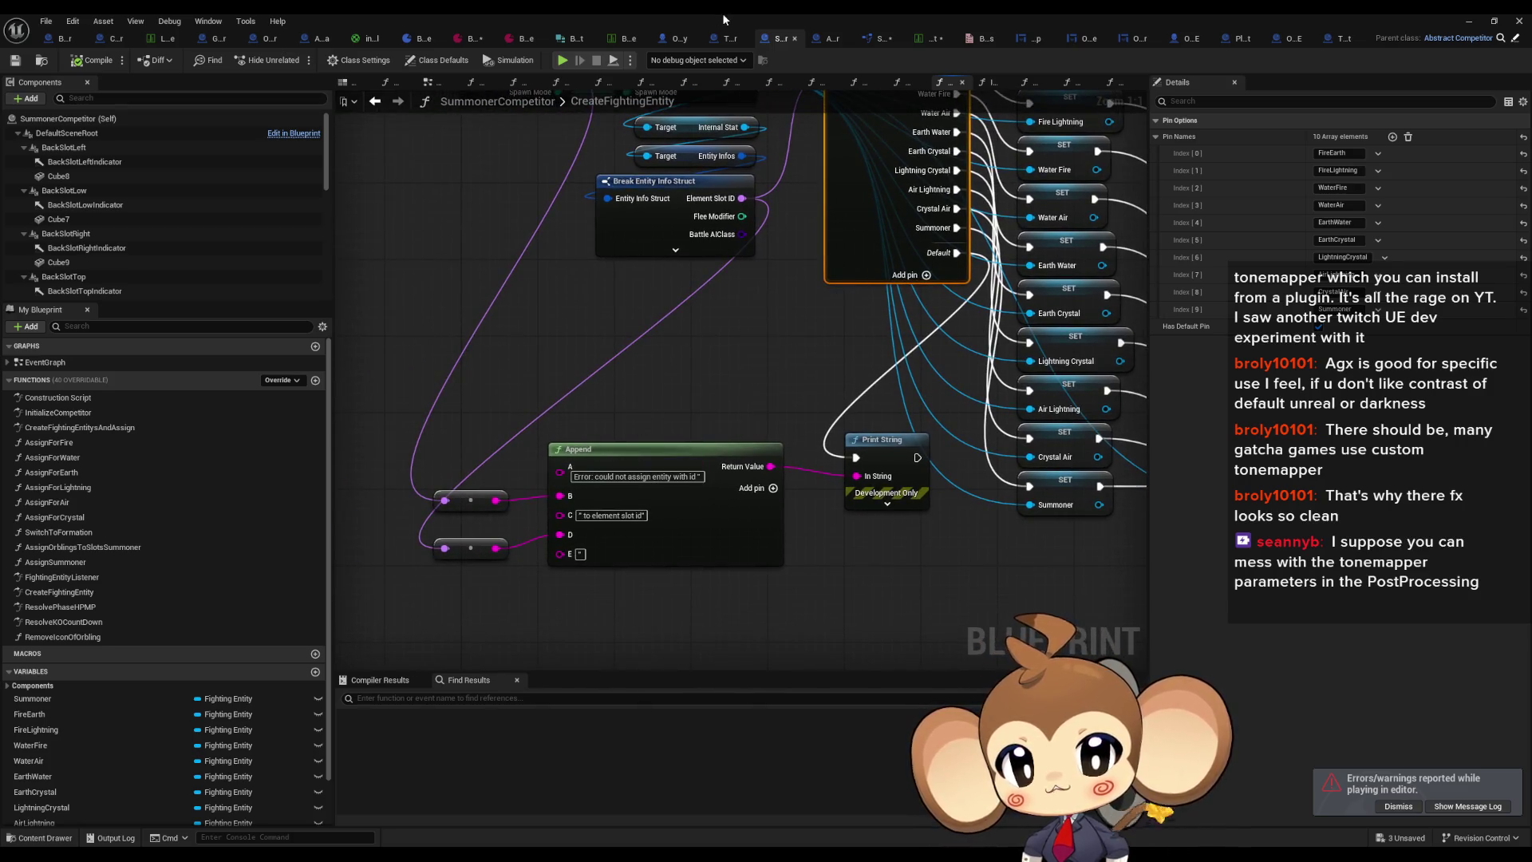
{"action": "double_click", "coordinate": [724, 15]}
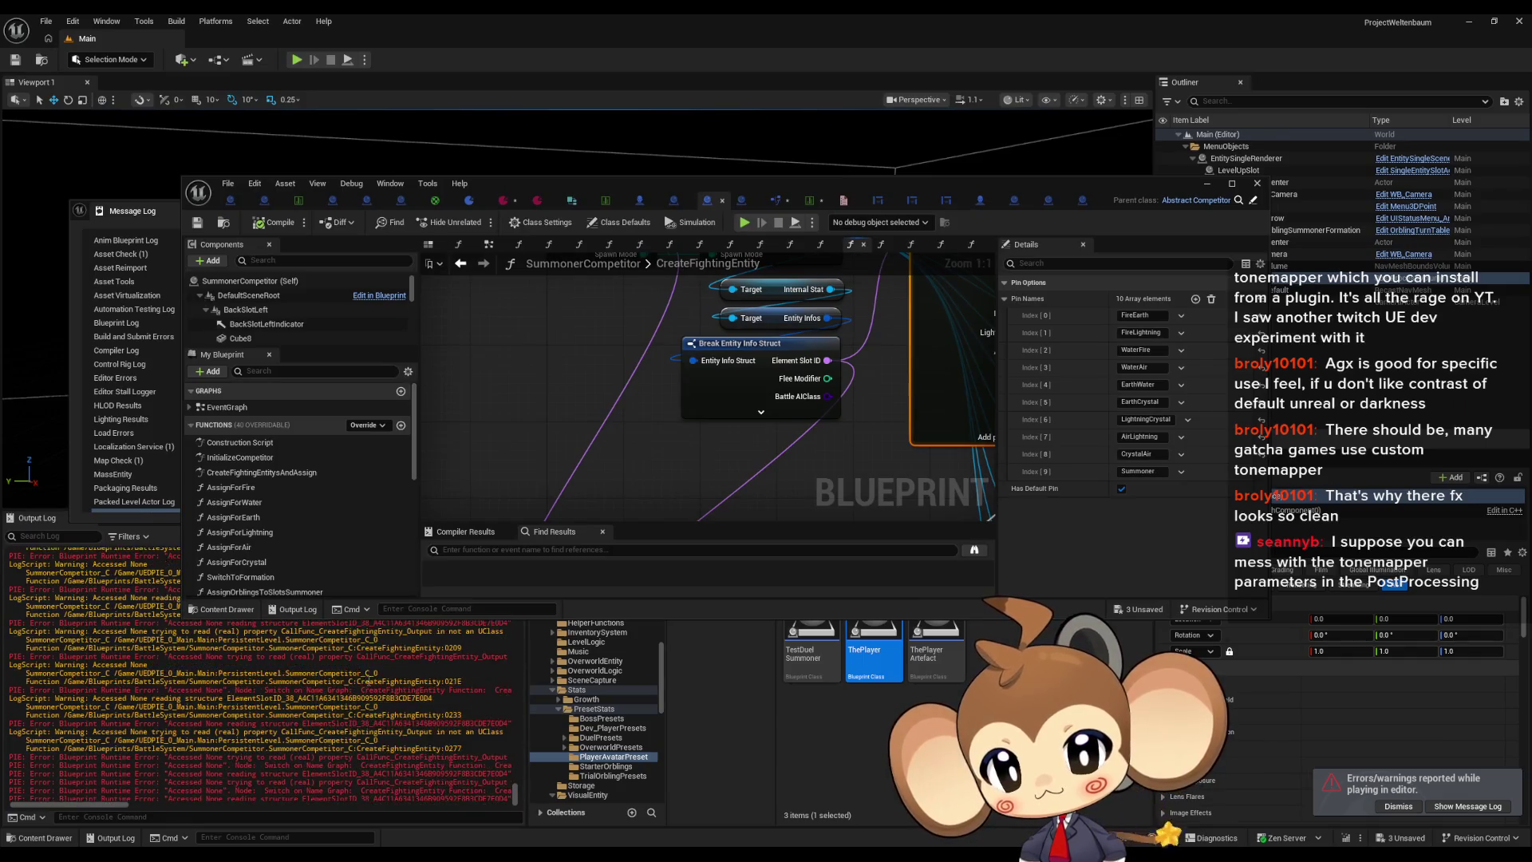
{"action": "scroll", "coordinate": [365, 662], "scroll_direction": "up", "scroll_amount": 5}
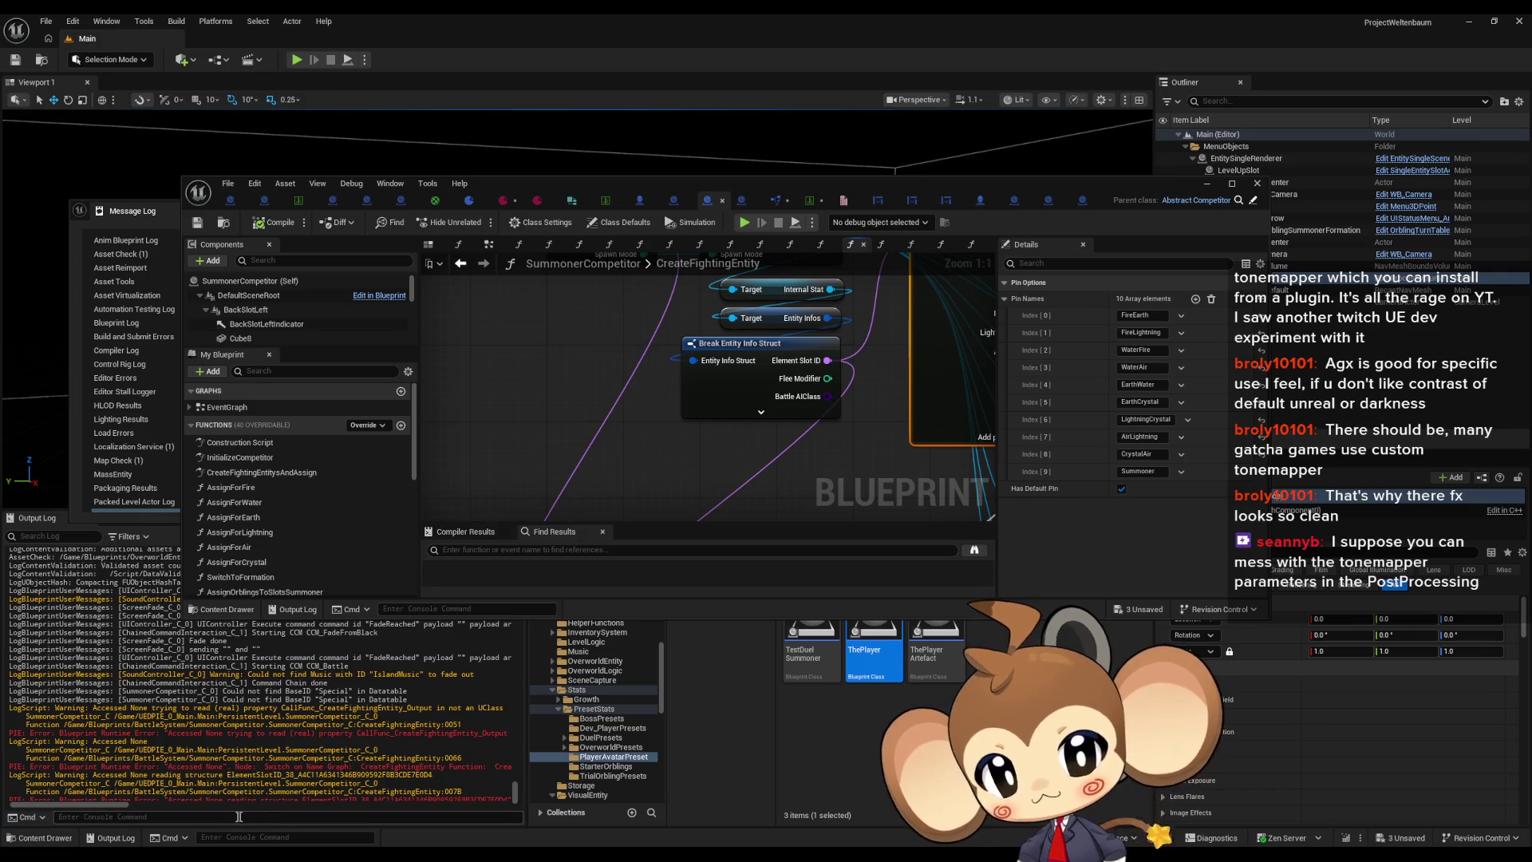
{"action": "mouse_move", "coordinate": [107, 805]}
{"action": "left_mouse_down"}
{"action": "mouse_move", "coordinate": [233, 804]}
{"action": "mouse_move", "coordinate": [47, 806]}
{"action": "left_mouse_up"}
{"action": "mouse_move", "coordinate": [673, 413]}
{"action": "left_mouse_down"}
{"action": "mouse_move", "coordinate": [532, 495]}
{"action": "mouse_move", "coordinate": [991, 463]}
{"action": "mouse_move", "coordinate": [847, 391]}
{"action": "mouse_move", "coordinate": [737, 370]}
{"action": "left_mouse_up"}
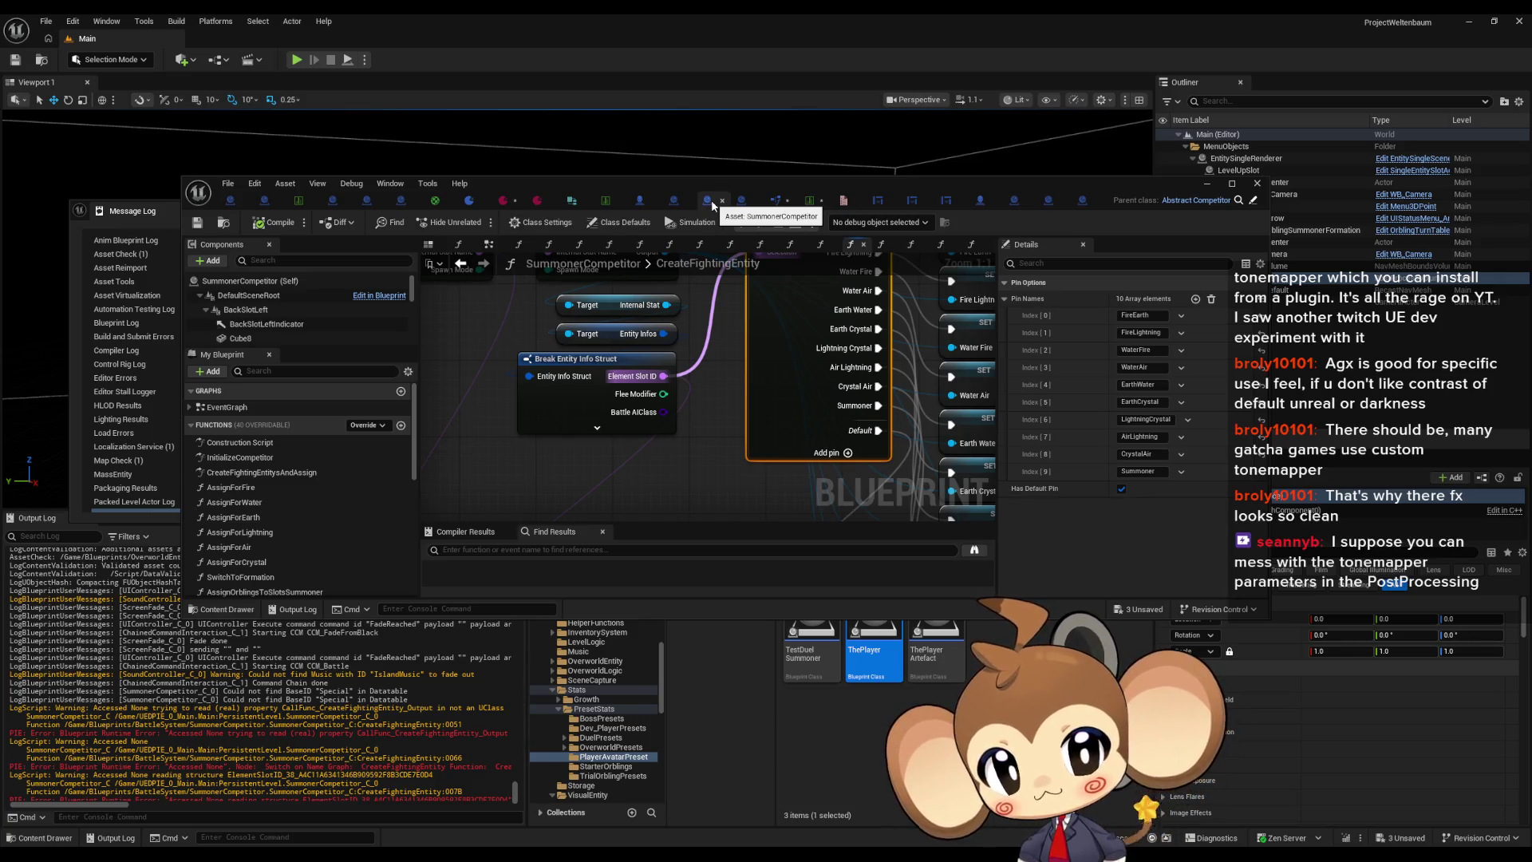
{"action": "mouse_move", "coordinate": [654, 255]}
{"action": "left_mouse_down"}
{"action": "mouse_move", "coordinate": [675, 438]}
{"action": "mouse_move", "coordinate": [684, 352]}
{"action": "left_mouse_up"}
{"action": "right_click", "coordinate": [522, 345]}
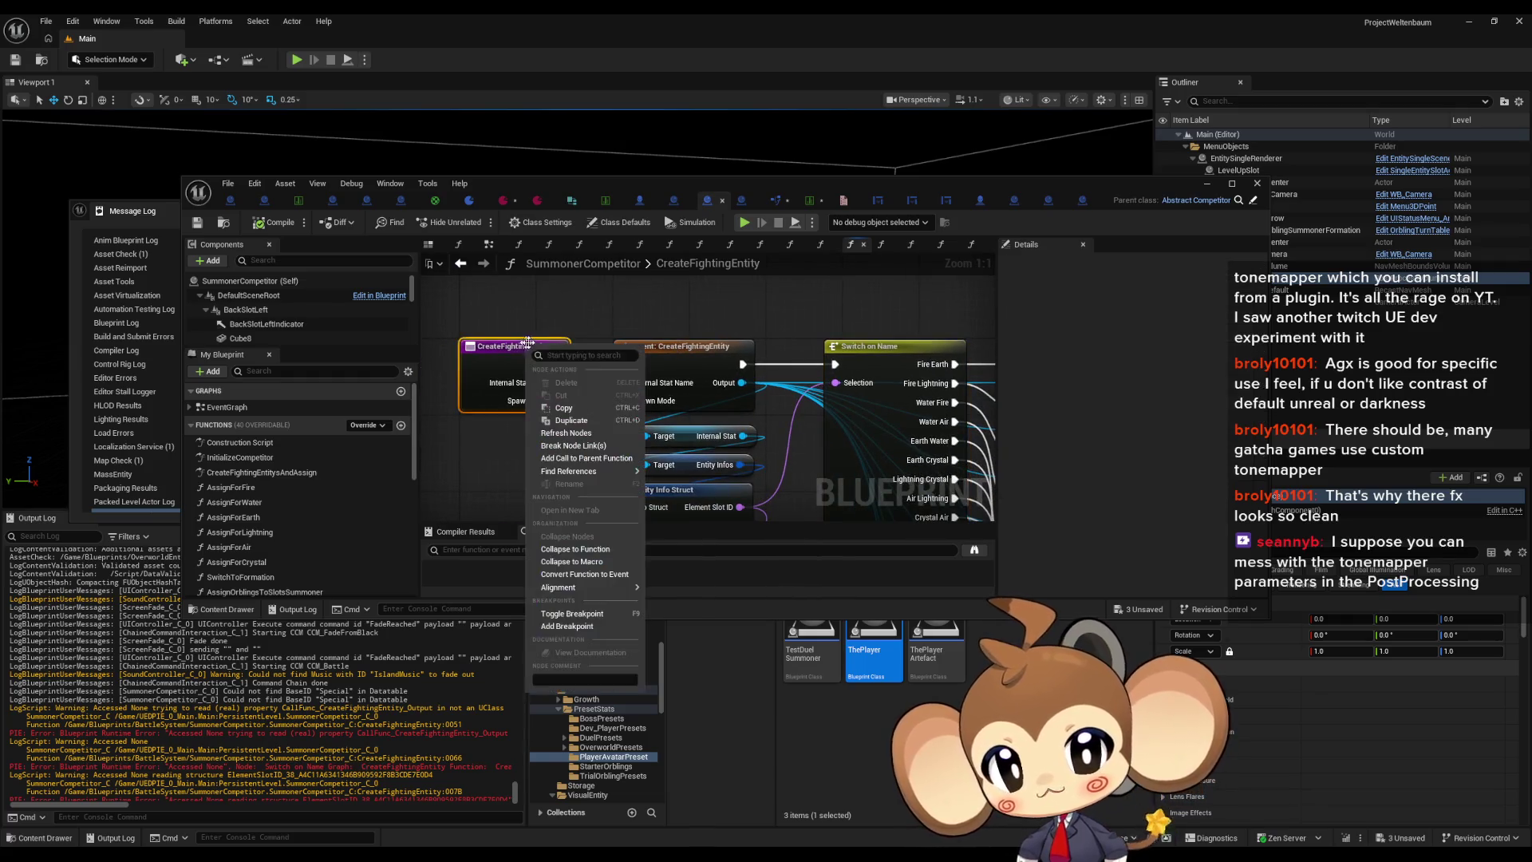
Step: Add a breakpoint to the CreateFightingEntity node, close the Message Log, and play with a cleared Output Log
{"action": "left_click", "coordinate": [582, 614]}
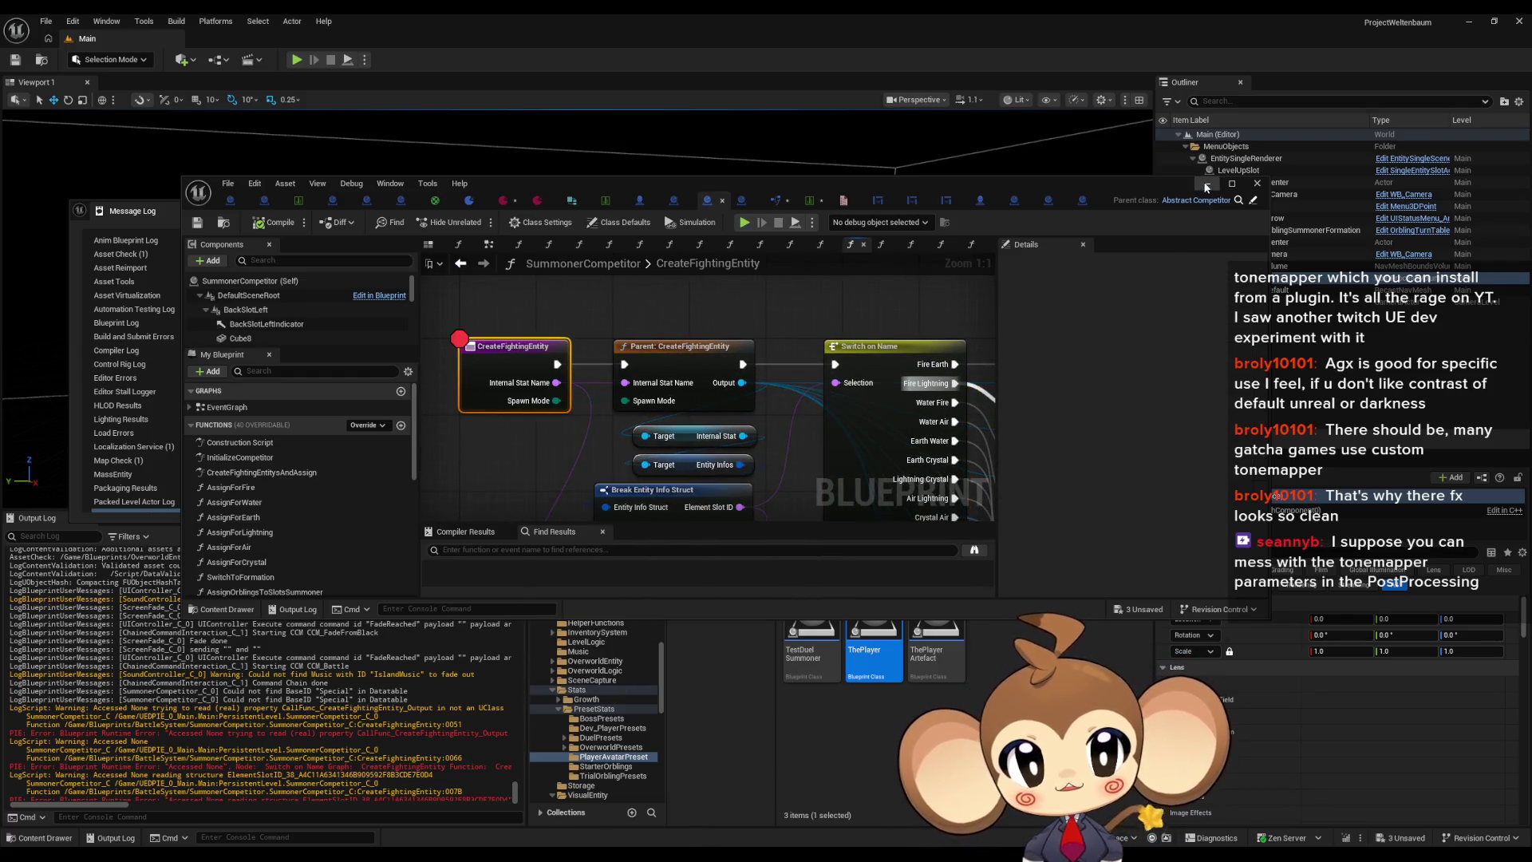
{"action": "left_click", "coordinate": [1206, 182]}
{"action": "left_click", "coordinate": [1136, 208]}
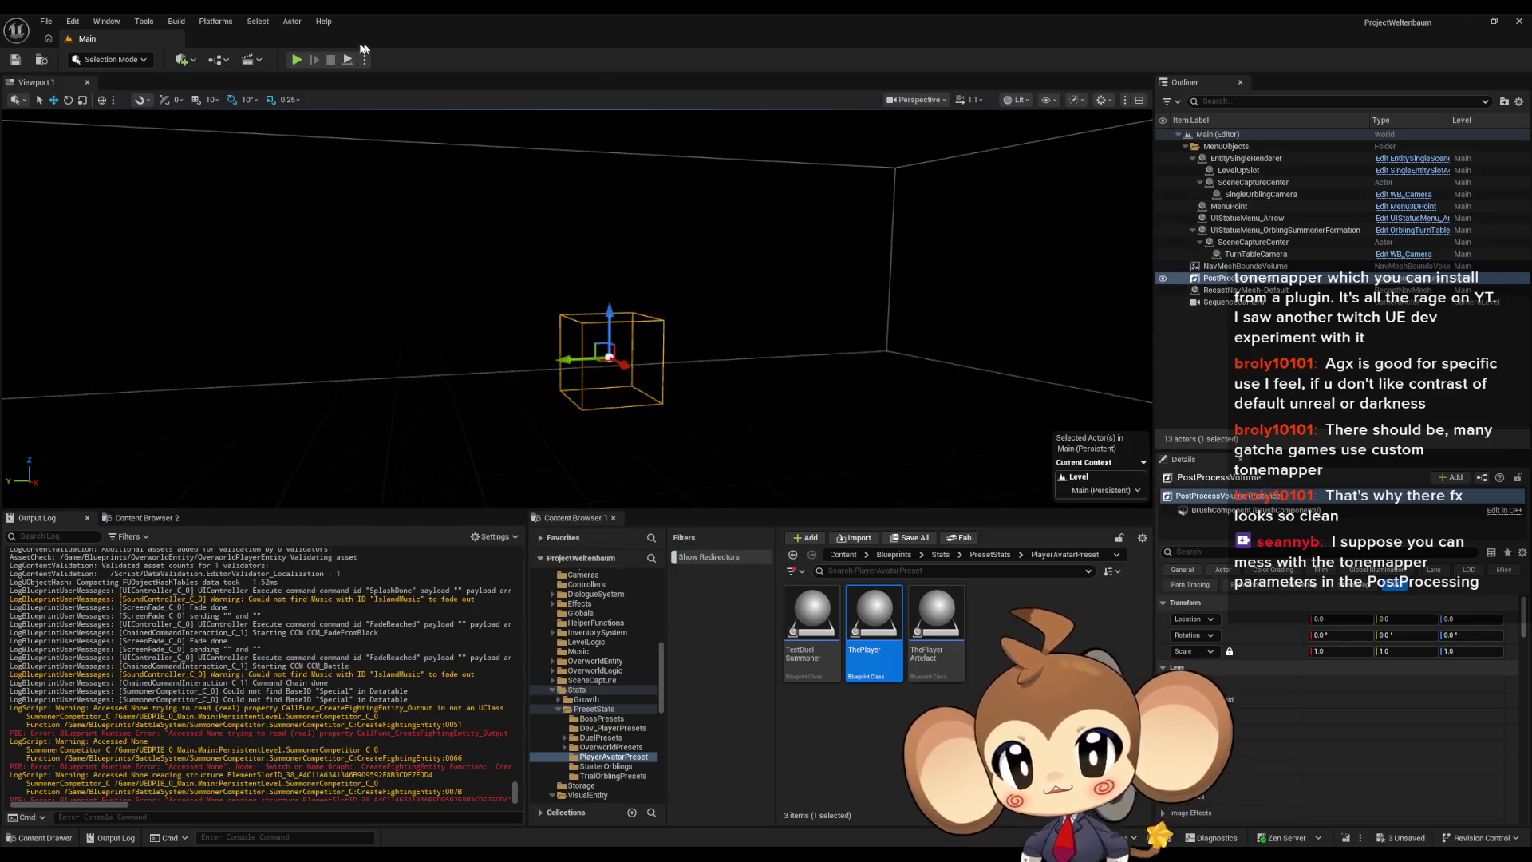
{"action": "left_click", "coordinate": [296, 60]}
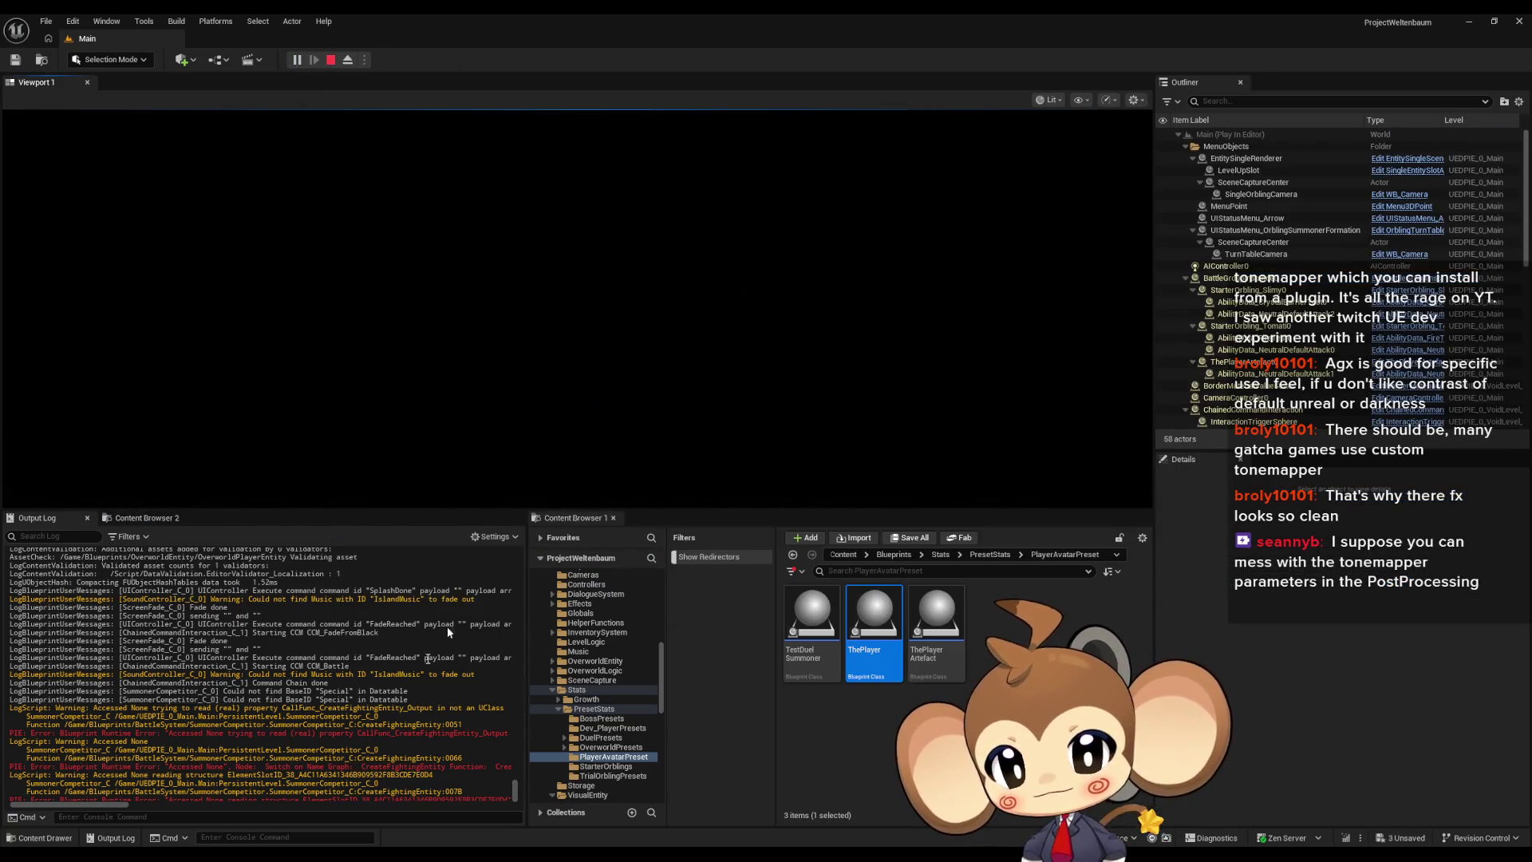
{"action": "right_click", "coordinate": [354, 545]}
{"action": "left_click", "coordinate": [394, 555]}
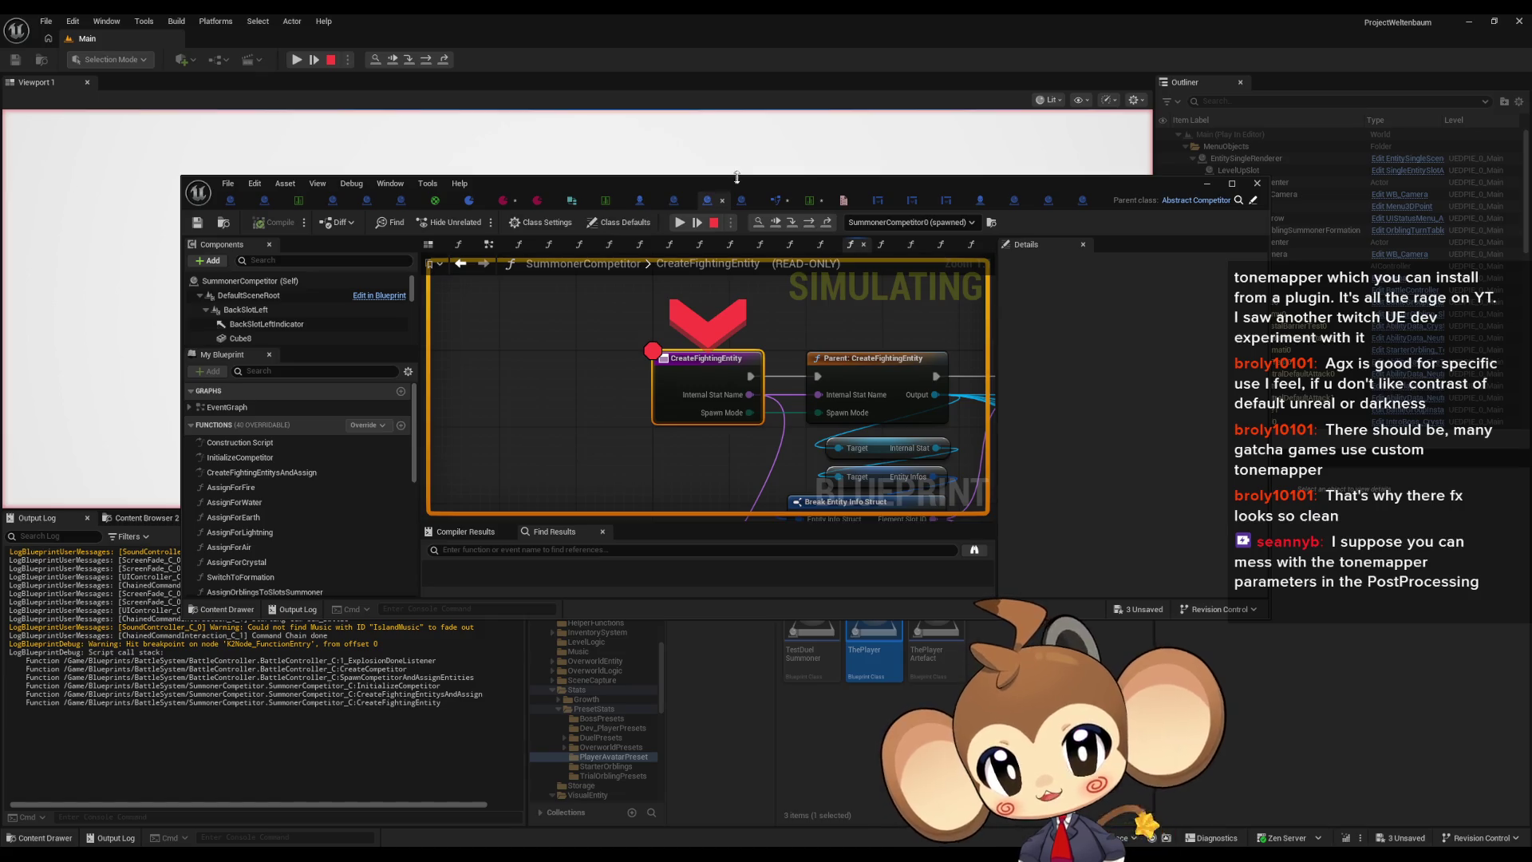
Step: Step from the breakpoint into Abstract_Competitor's parent CreateFightingEntity graph, inspecting pin values
{"action": "double_click", "coordinate": [734, 179]}
{"action": "mouse_move", "coordinate": [616, 232]}
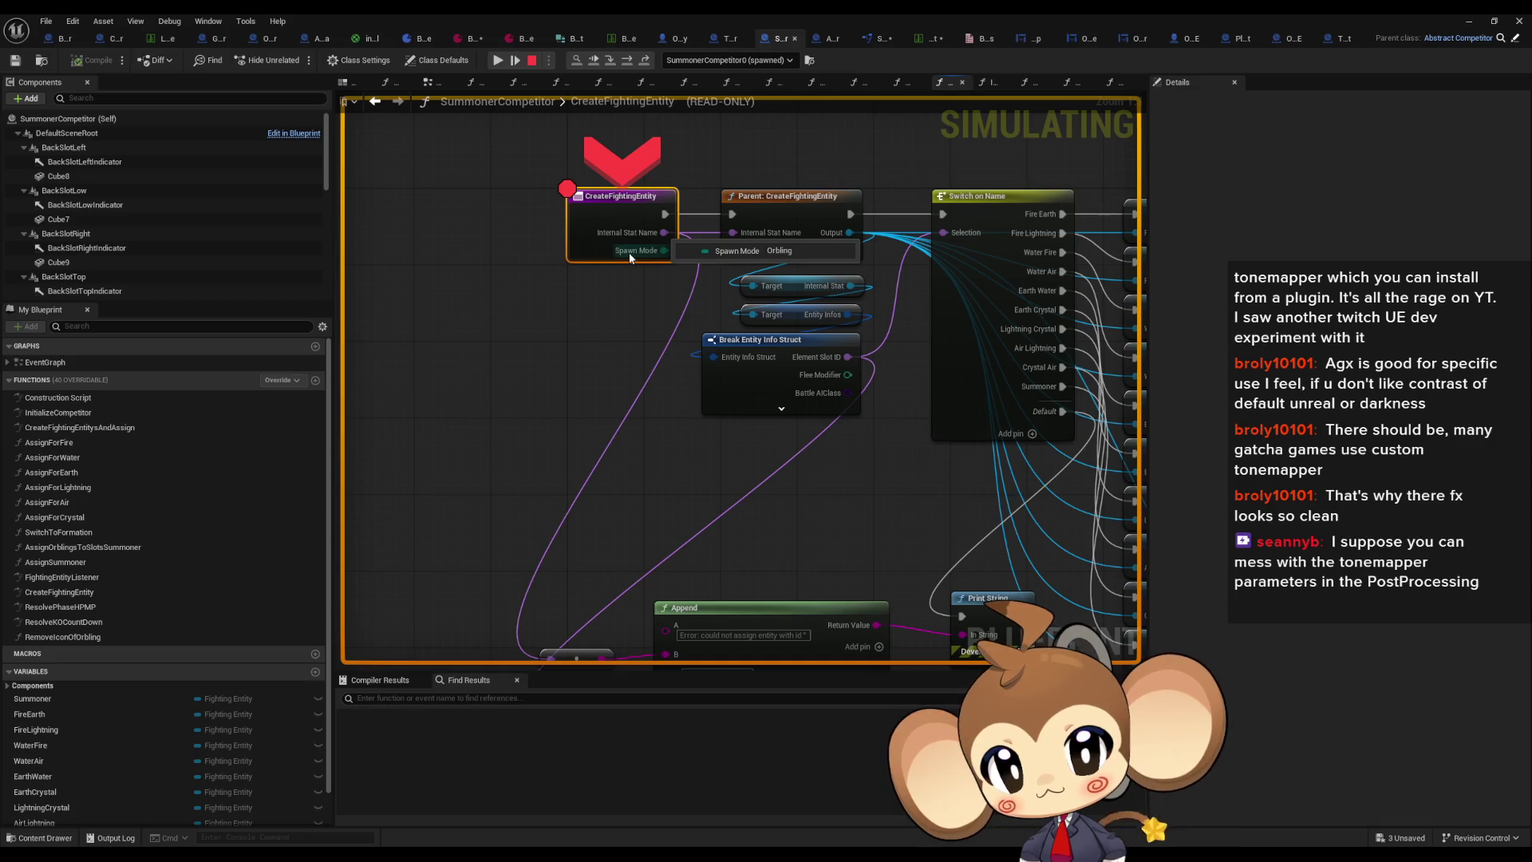
{"action": "left_click", "coordinate": [627, 61]}
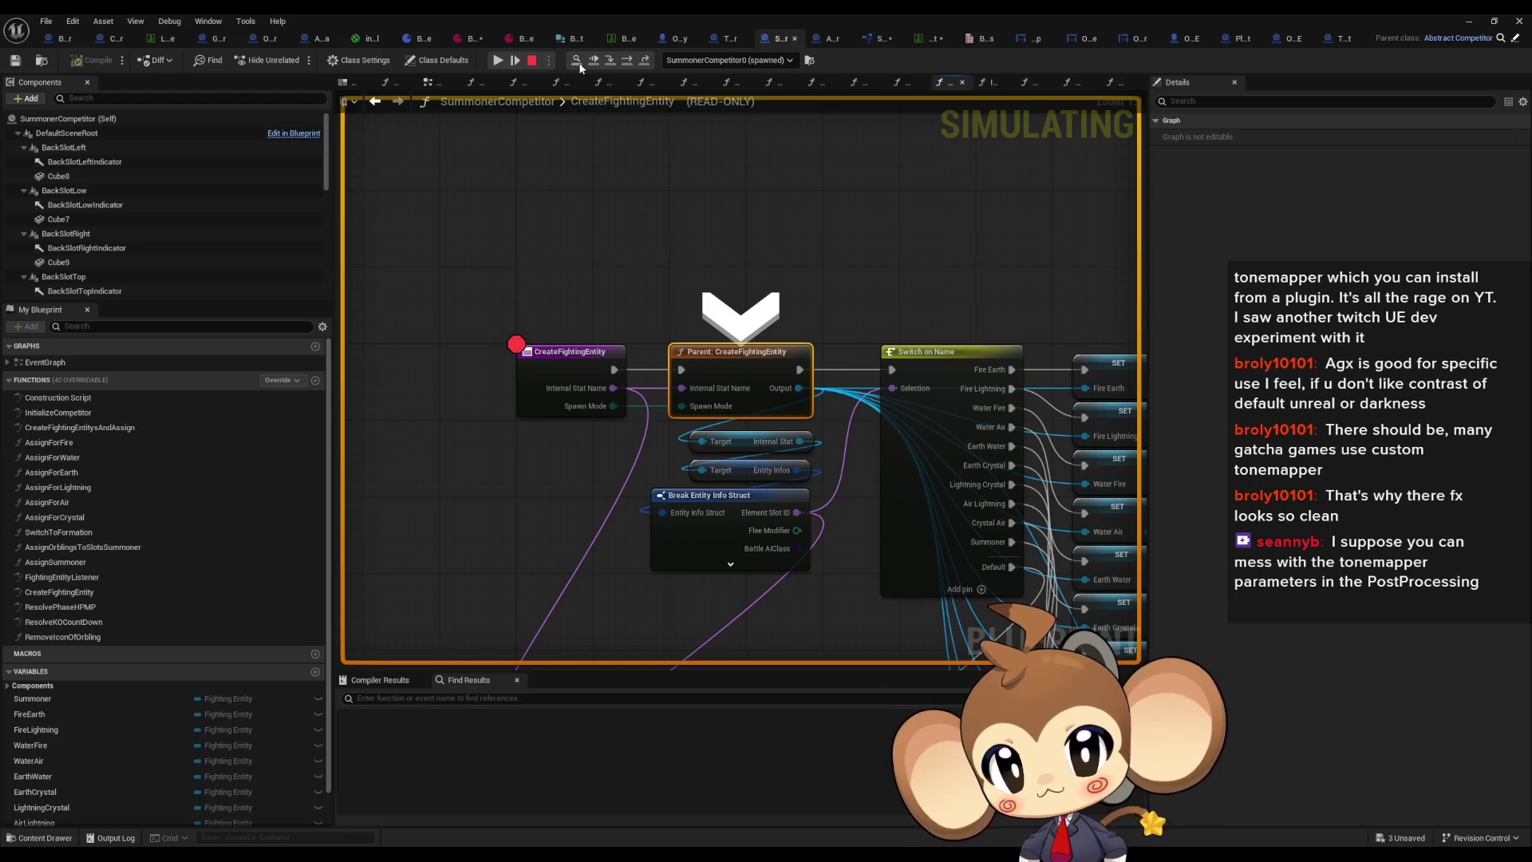
{"action": "left_click", "coordinate": [498, 61]}
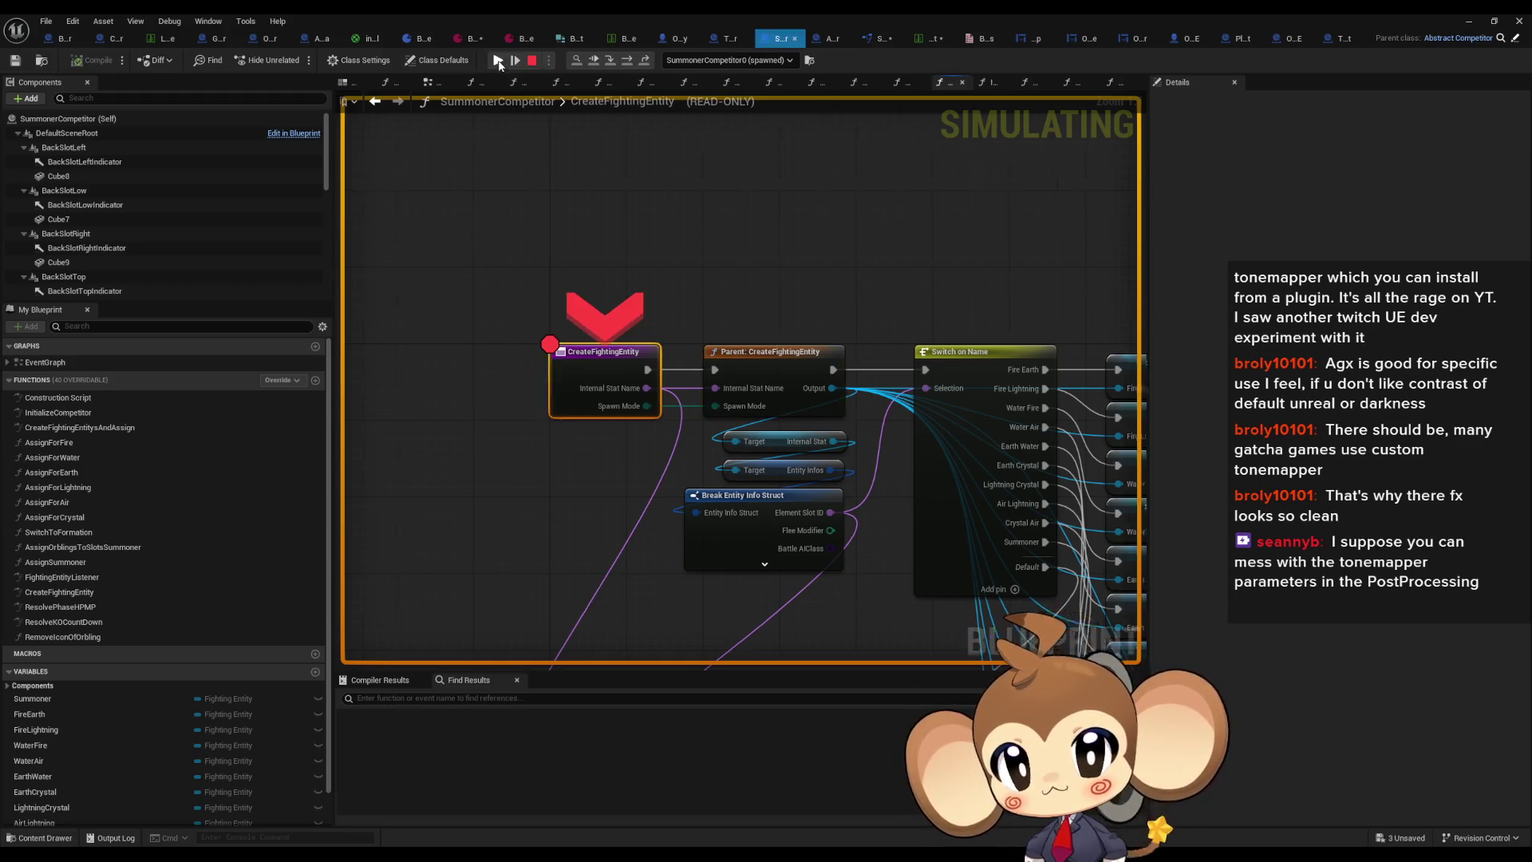
{"action": "mouse_move", "coordinate": [750, 393]}
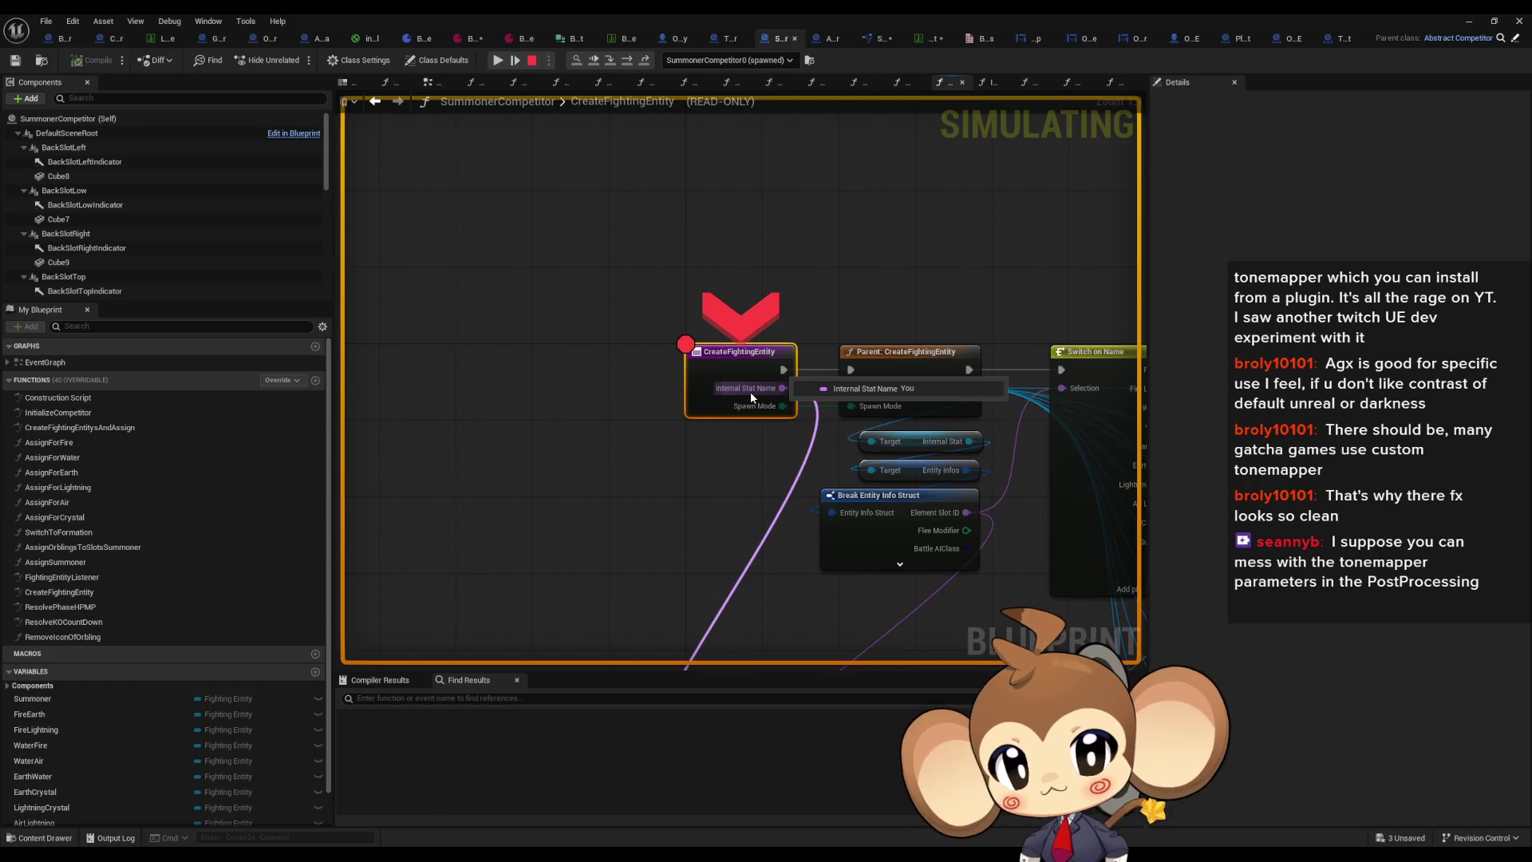
{"action": "left_click", "coordinate": [629, 61]}
{"action": "left_click", "coordinate": [611, 60]}
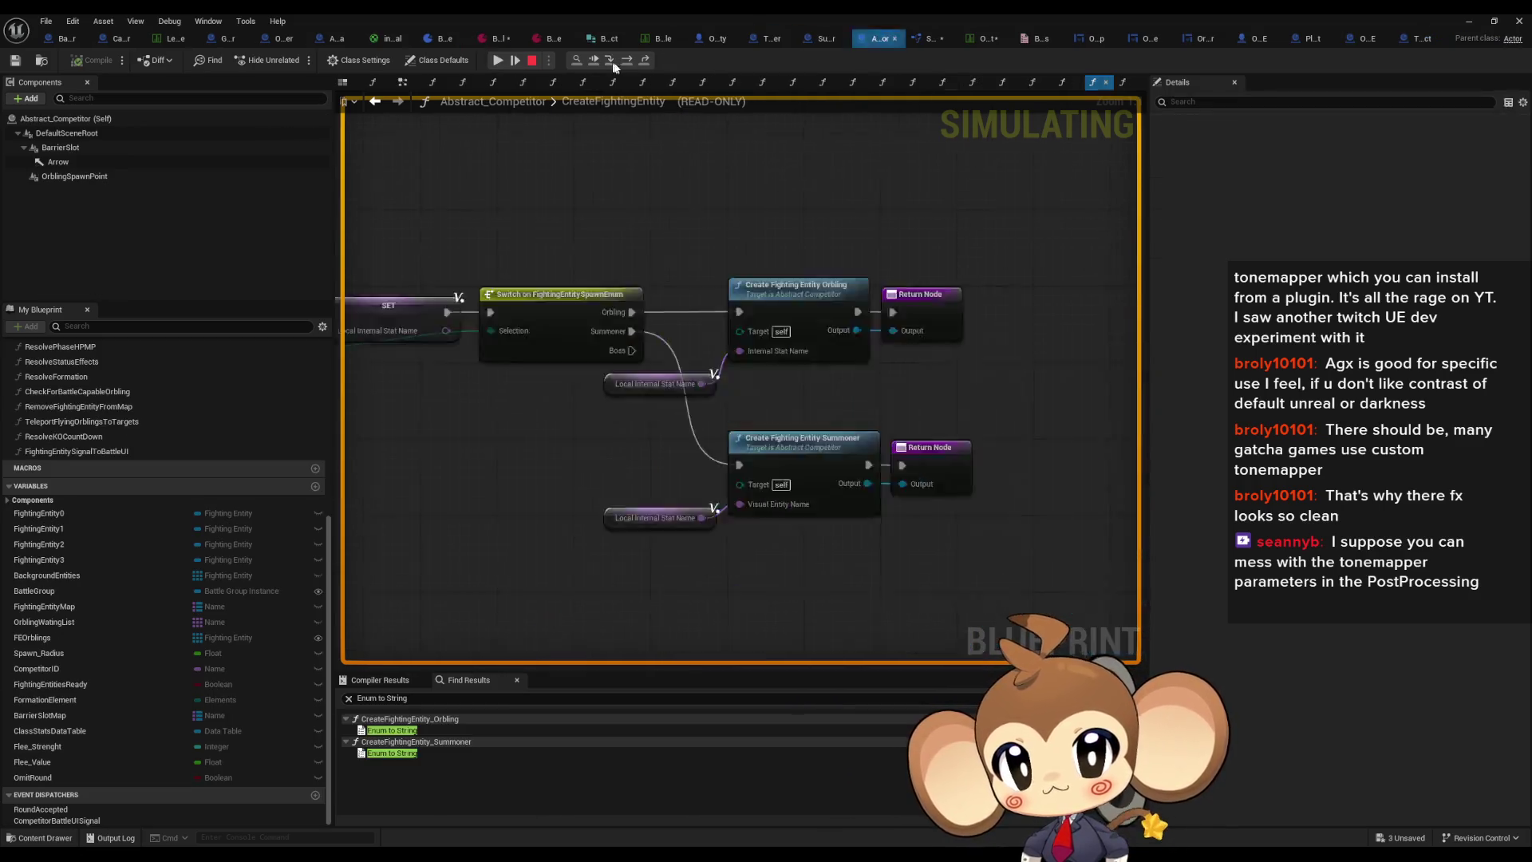
Step: Step past the SET node to Create Fighting Entity Orbling and the Return Node, then stop the simulation
{"action": "left_click", "coordinate": [627, 62]}
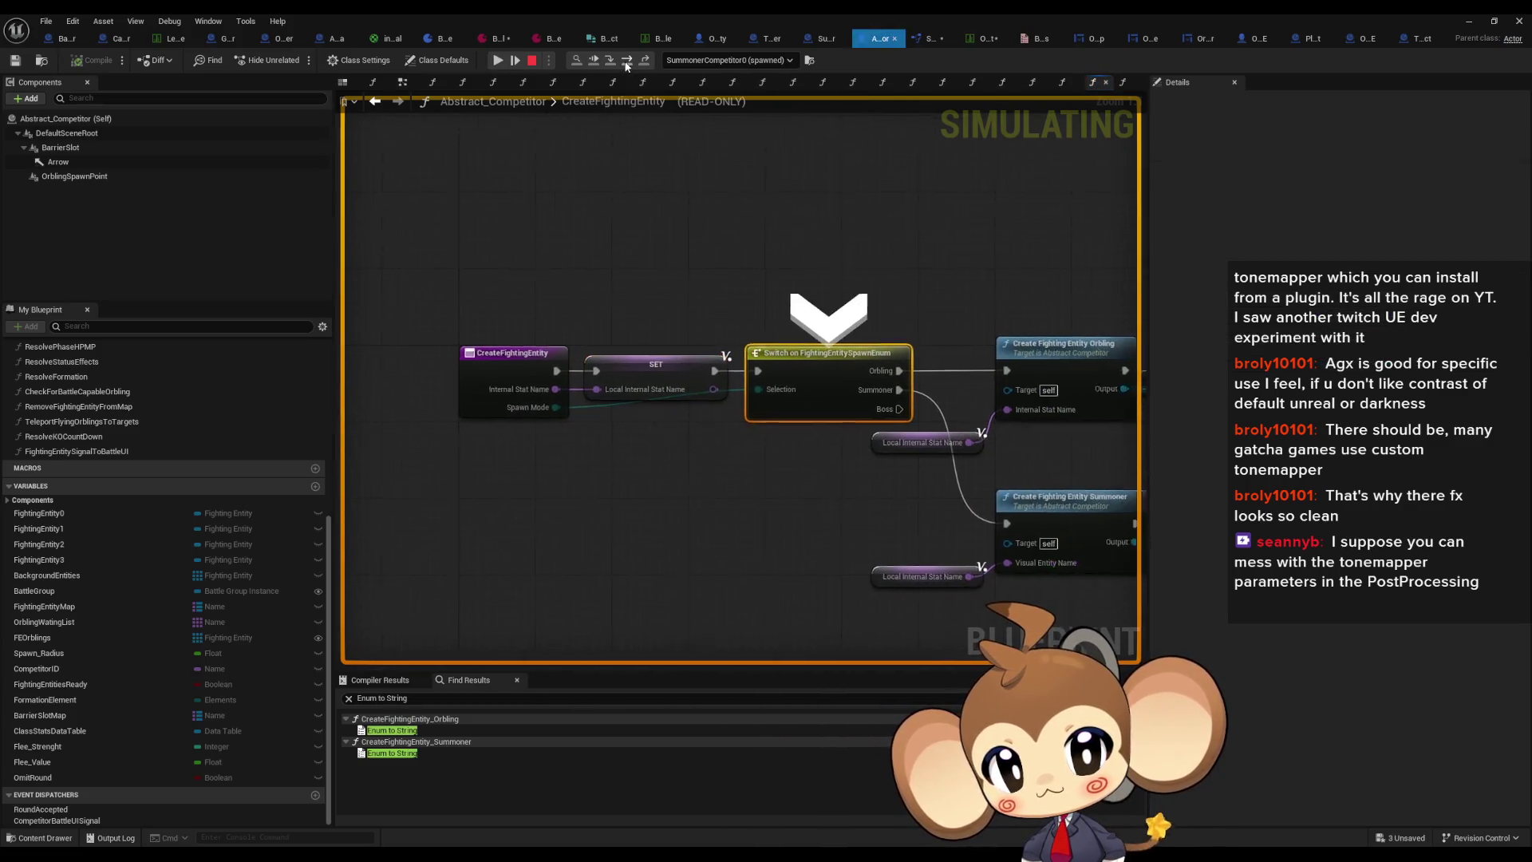
{"action": "left_click", "coordinate": [627, 61]}
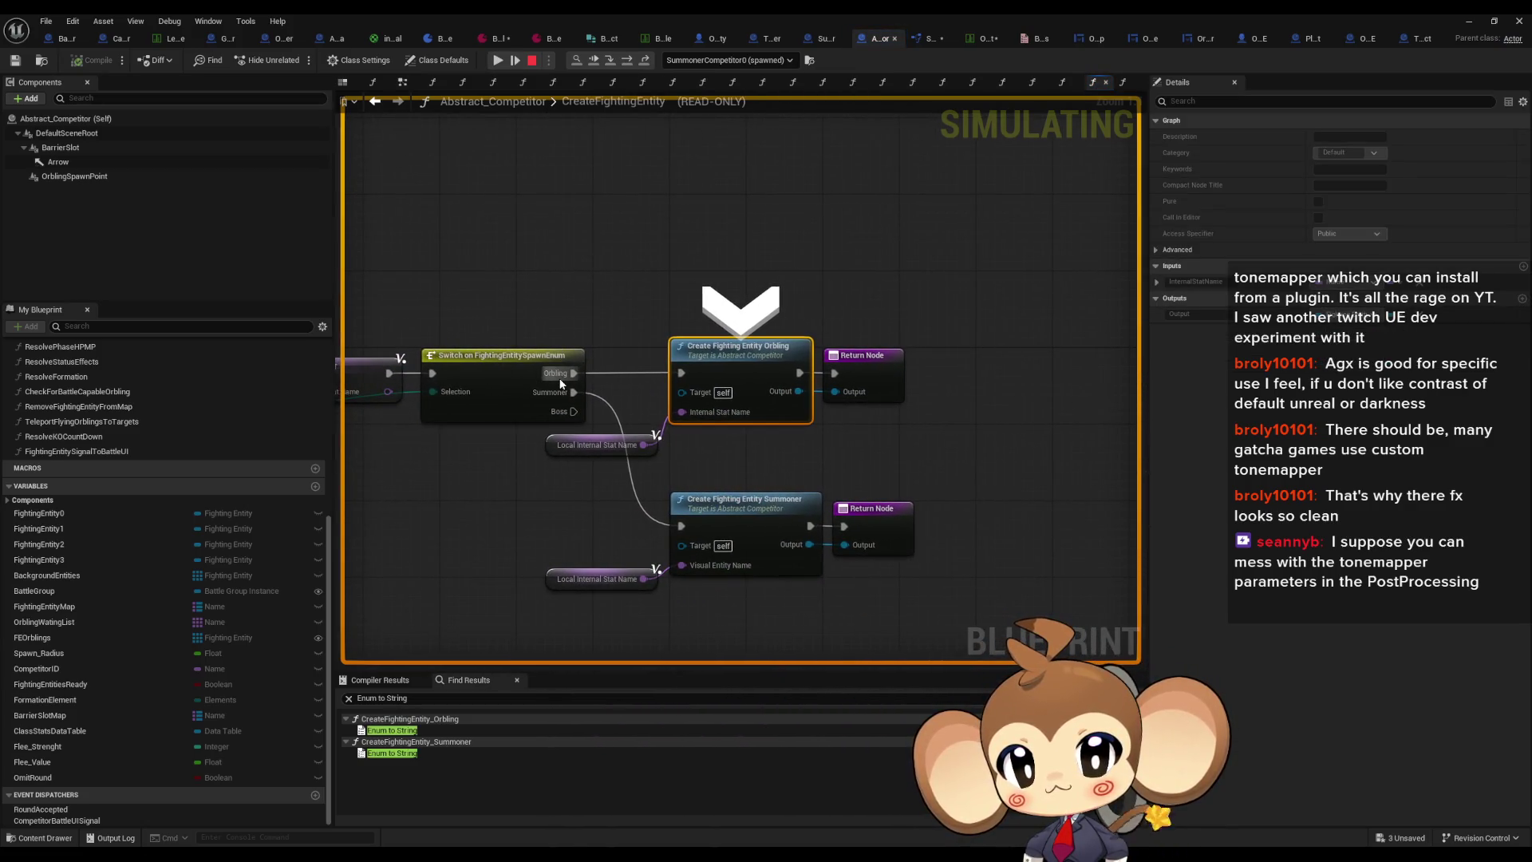
{"action": "left_click_drag", "start_coordinate": [558, 384], "coordinate": [589, 387]}
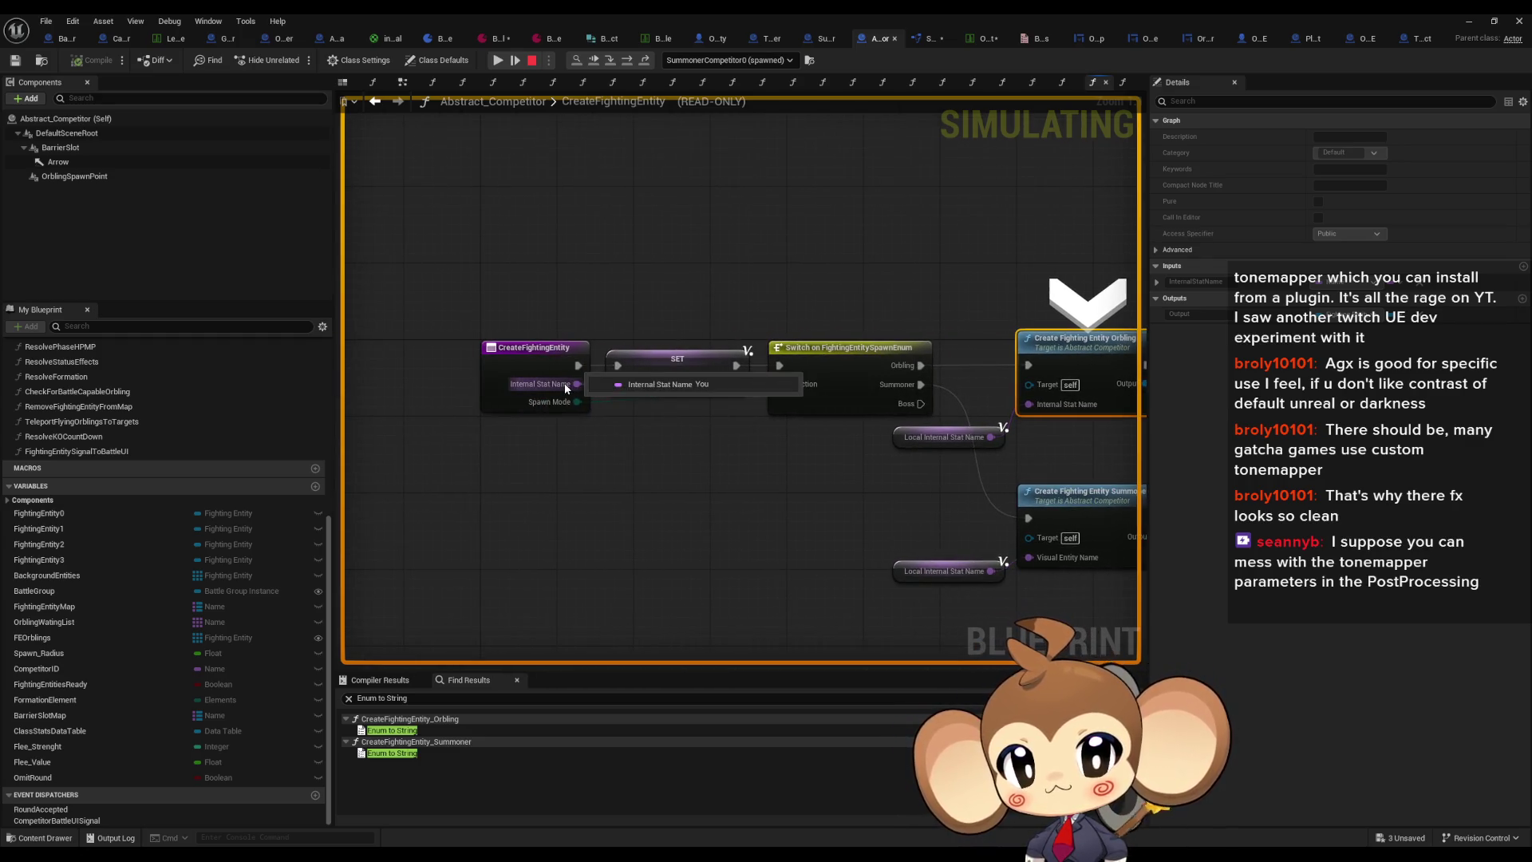
{"action": "mouse_move", "coordinate": [560, 401]}
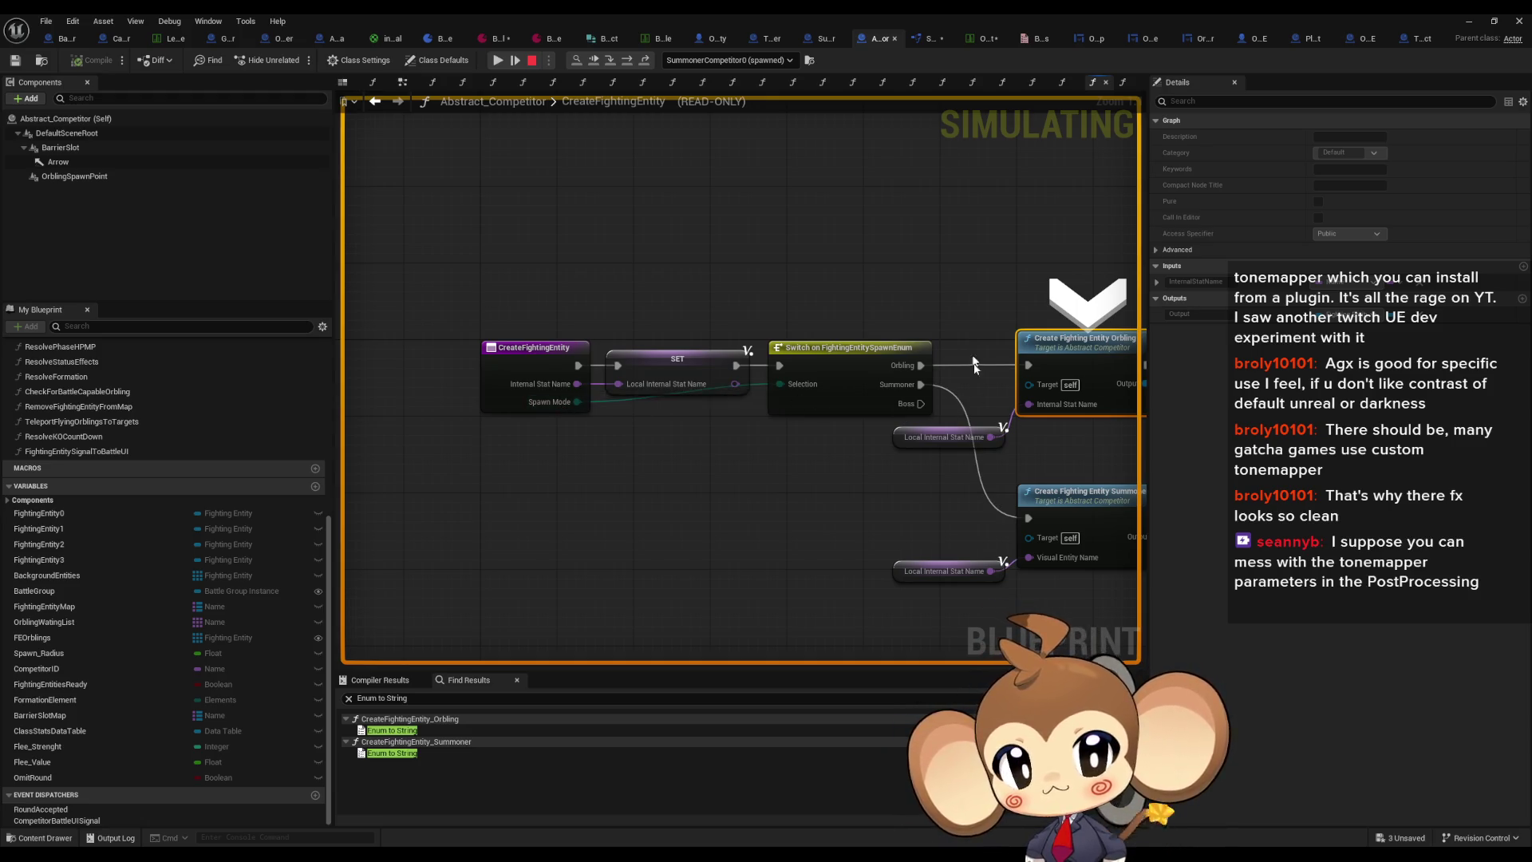
{"action": "double_click", "coordinate": [687, 13]}
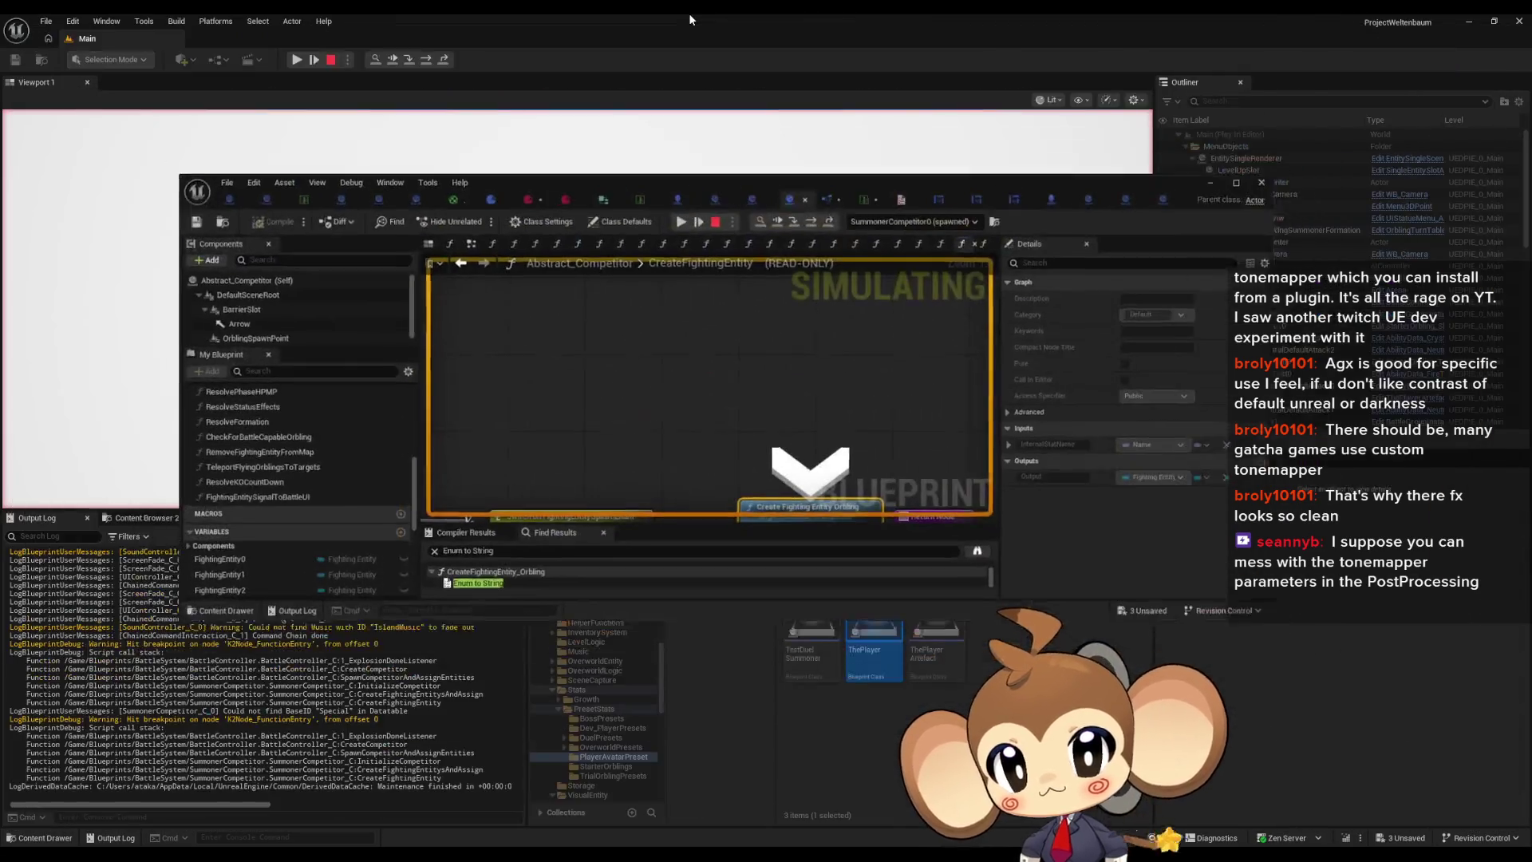
{"action": "left_click", "coordinate": [806, 227]}
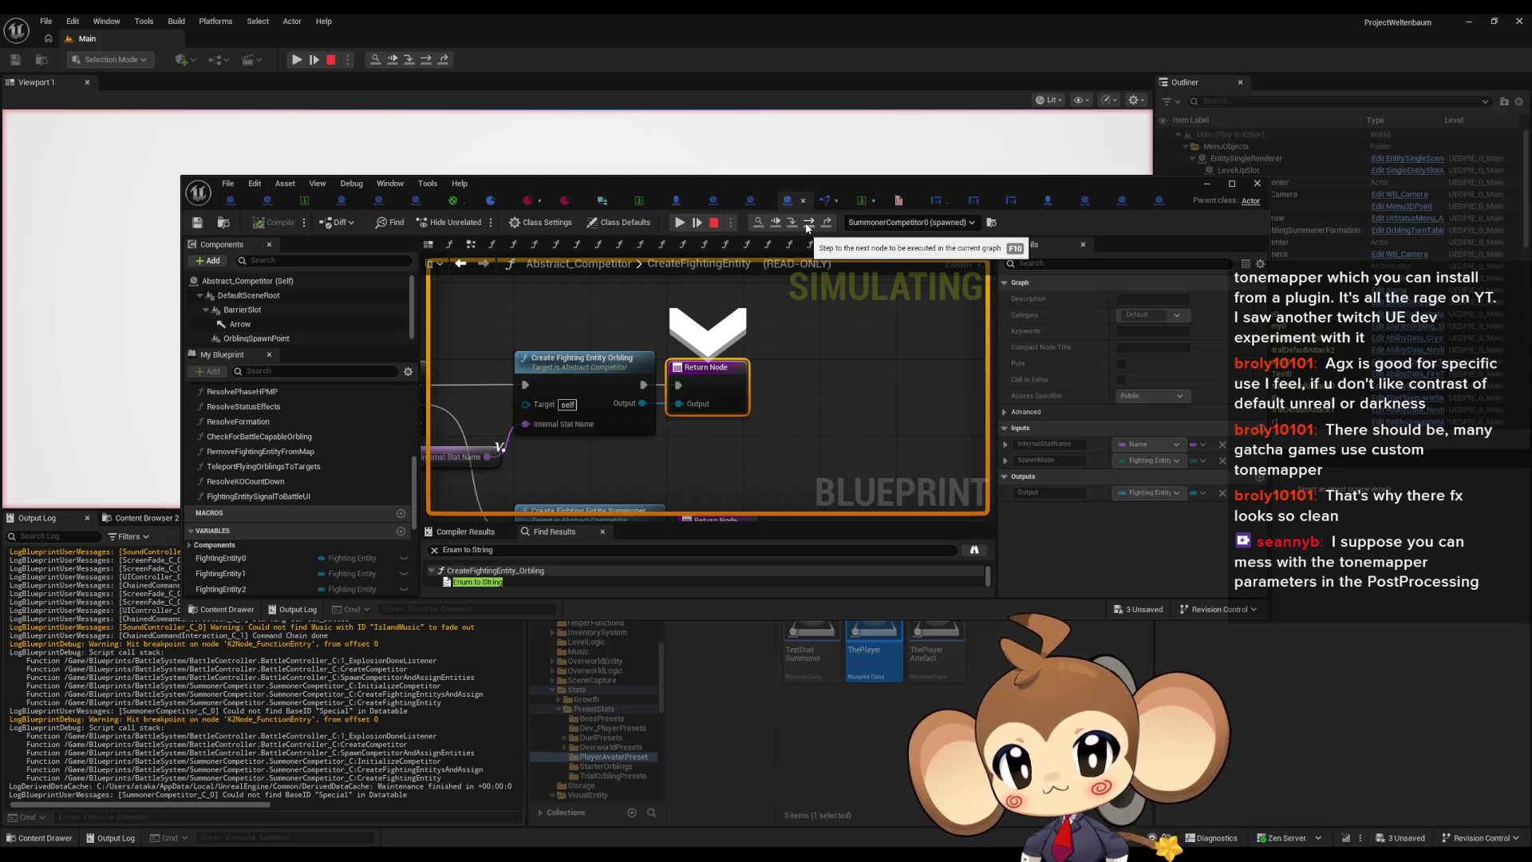
{"action": "mouse_move", "coordinate": [624, 410]}
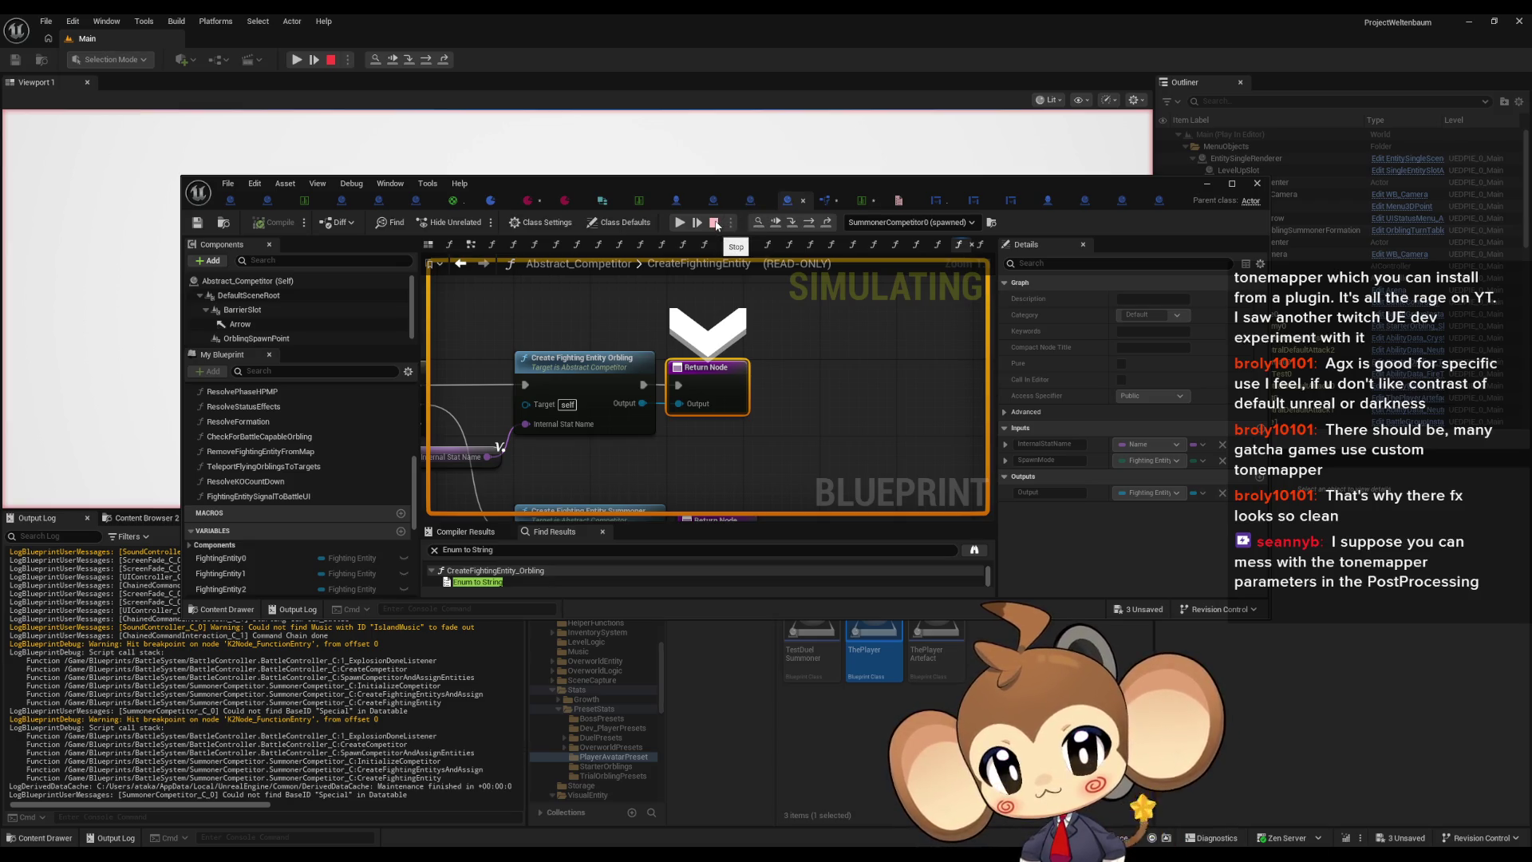
{"action": "left_click", "coordinate": [715, 224]}
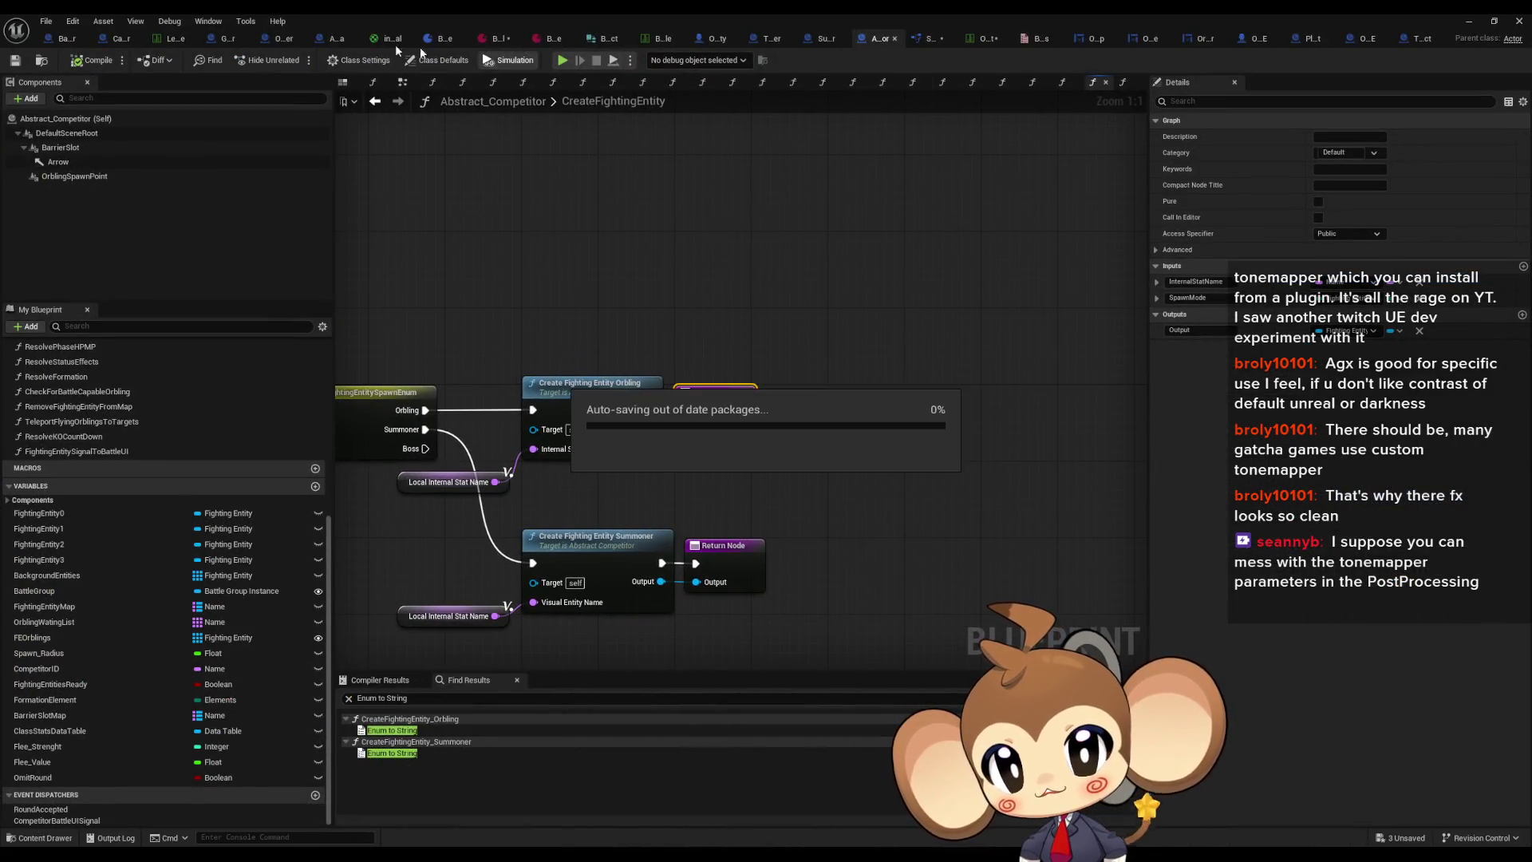
Step: Breakpoint DevCreateBattleGroup's second Add Entity node (ThePlayerArtefact) and restart the play test with Alt+P
{"action": "left_click", "coordinate": [281, 38]}
{"action": "double_click", "coordinate": [854, 399]}
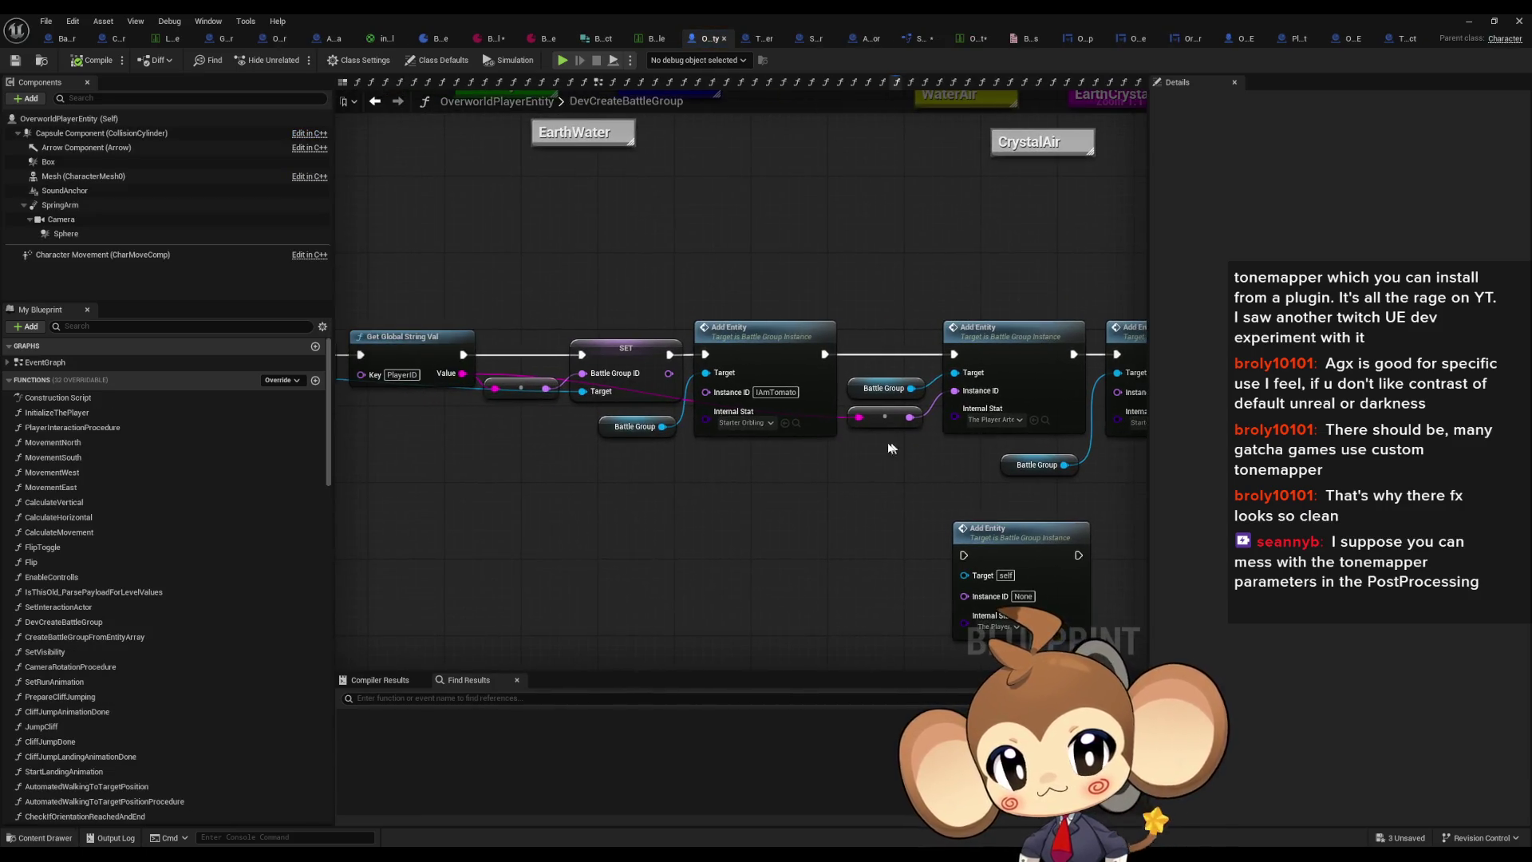
{"action": "left_click_drag", "start_coordinate": [873, 419], "coordinate": [992, 439]}
{"action": "left_click", "coordinate": [546, 375]}
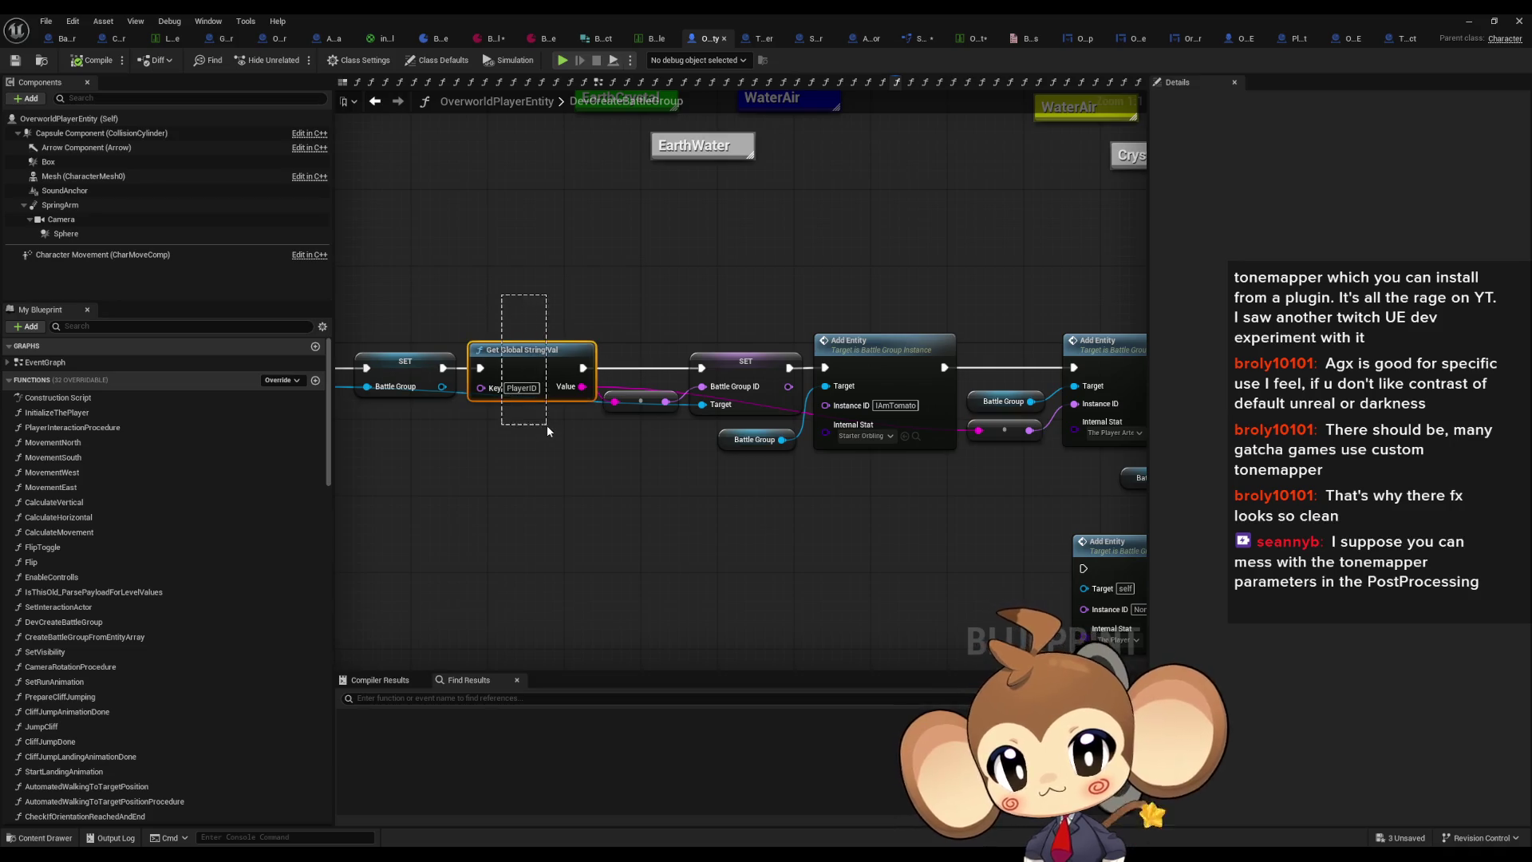
{"action": "left_click", "coordinate": [1035, 372]}
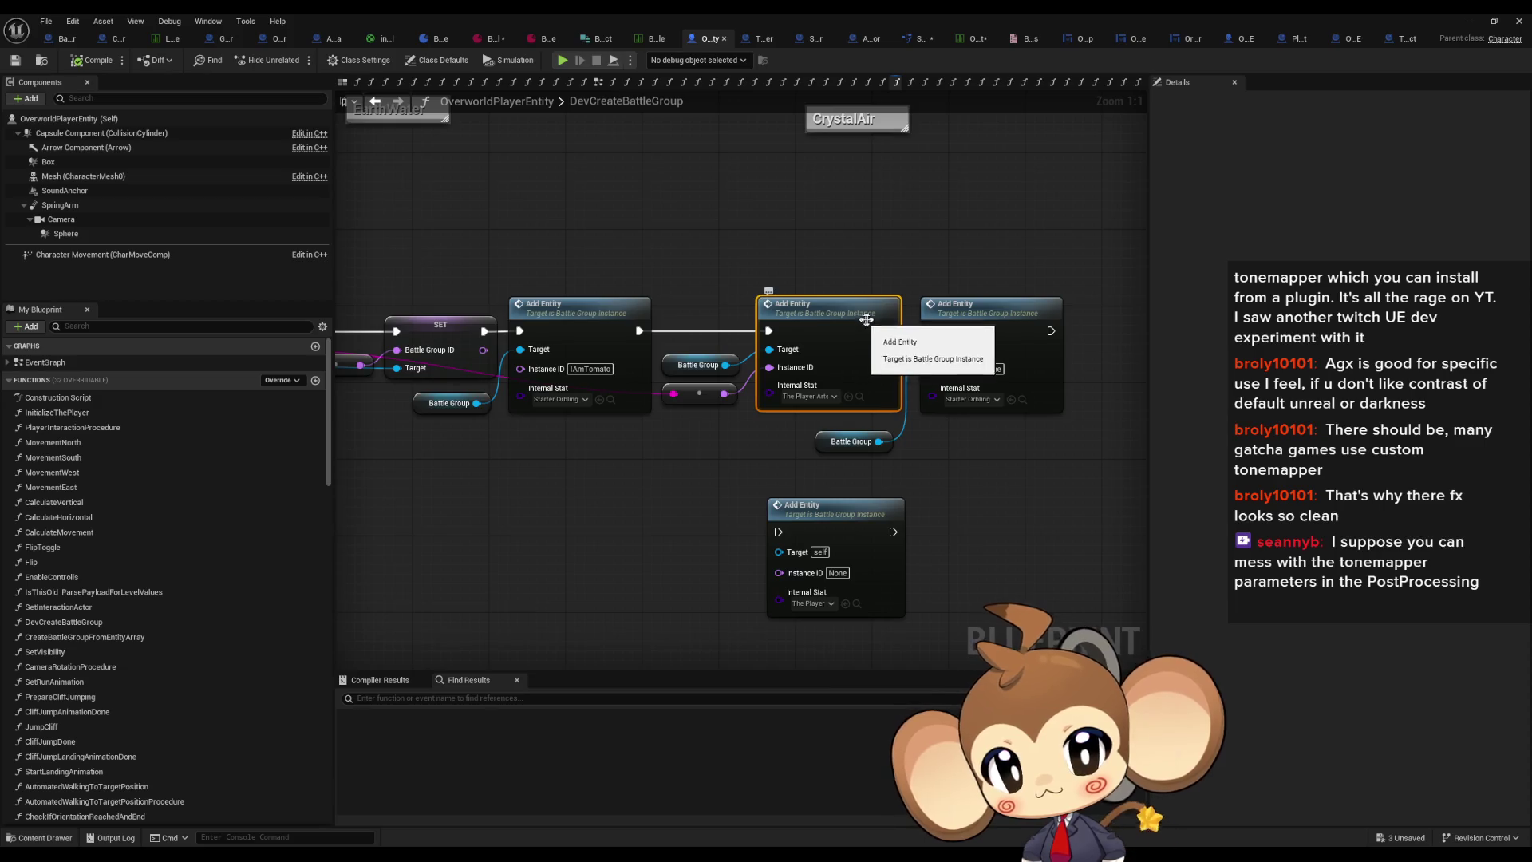
{"action": "right_click", "coordinate": [813, 307]}
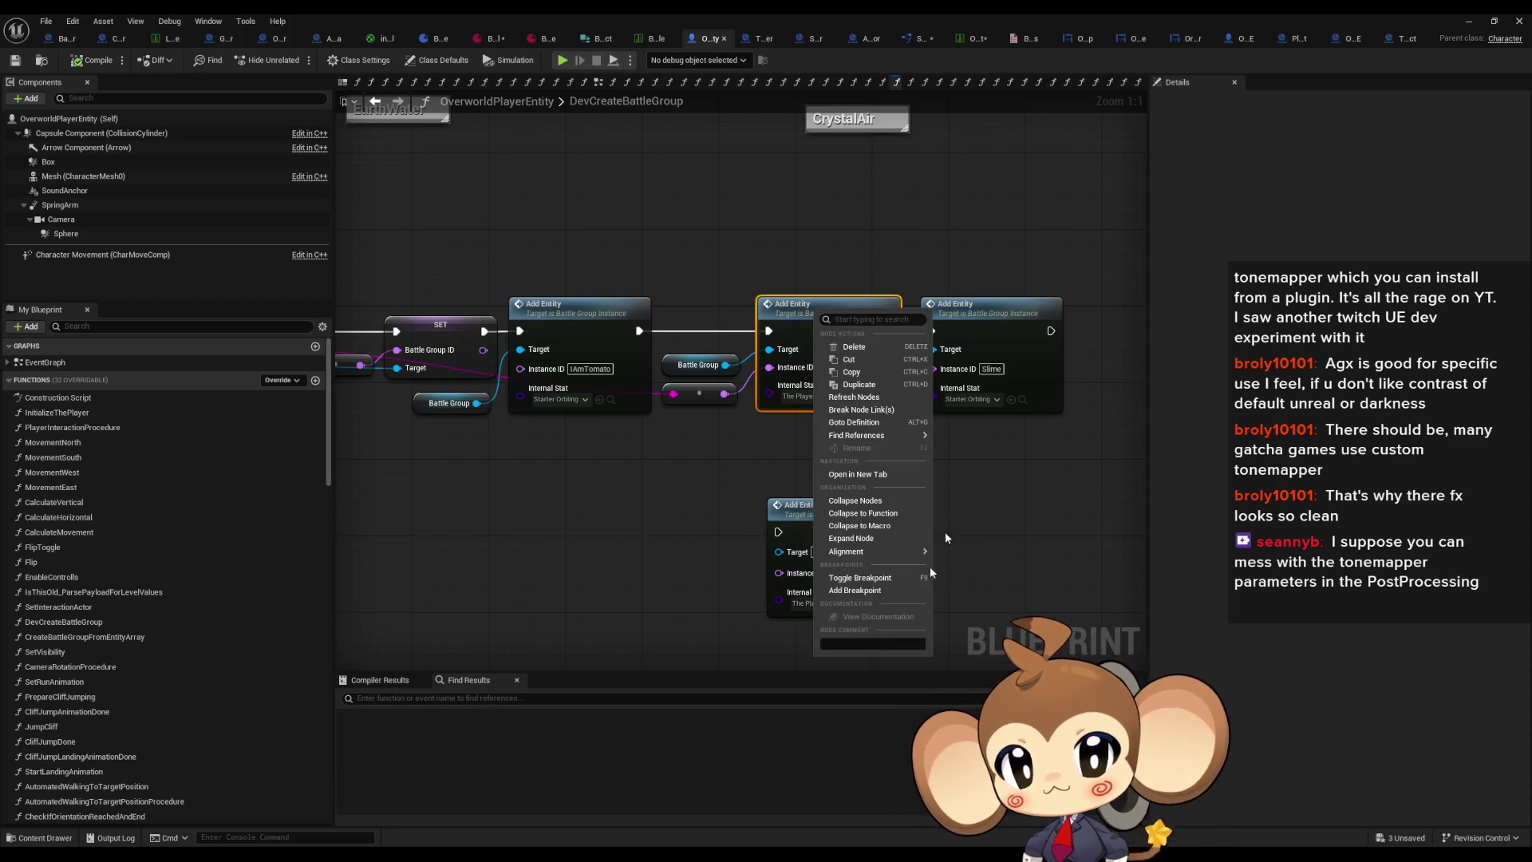
{"action": "left_click", "coordinate": [830, 592]}
{"action": "left_click", "coordinate": [1468, 22]}
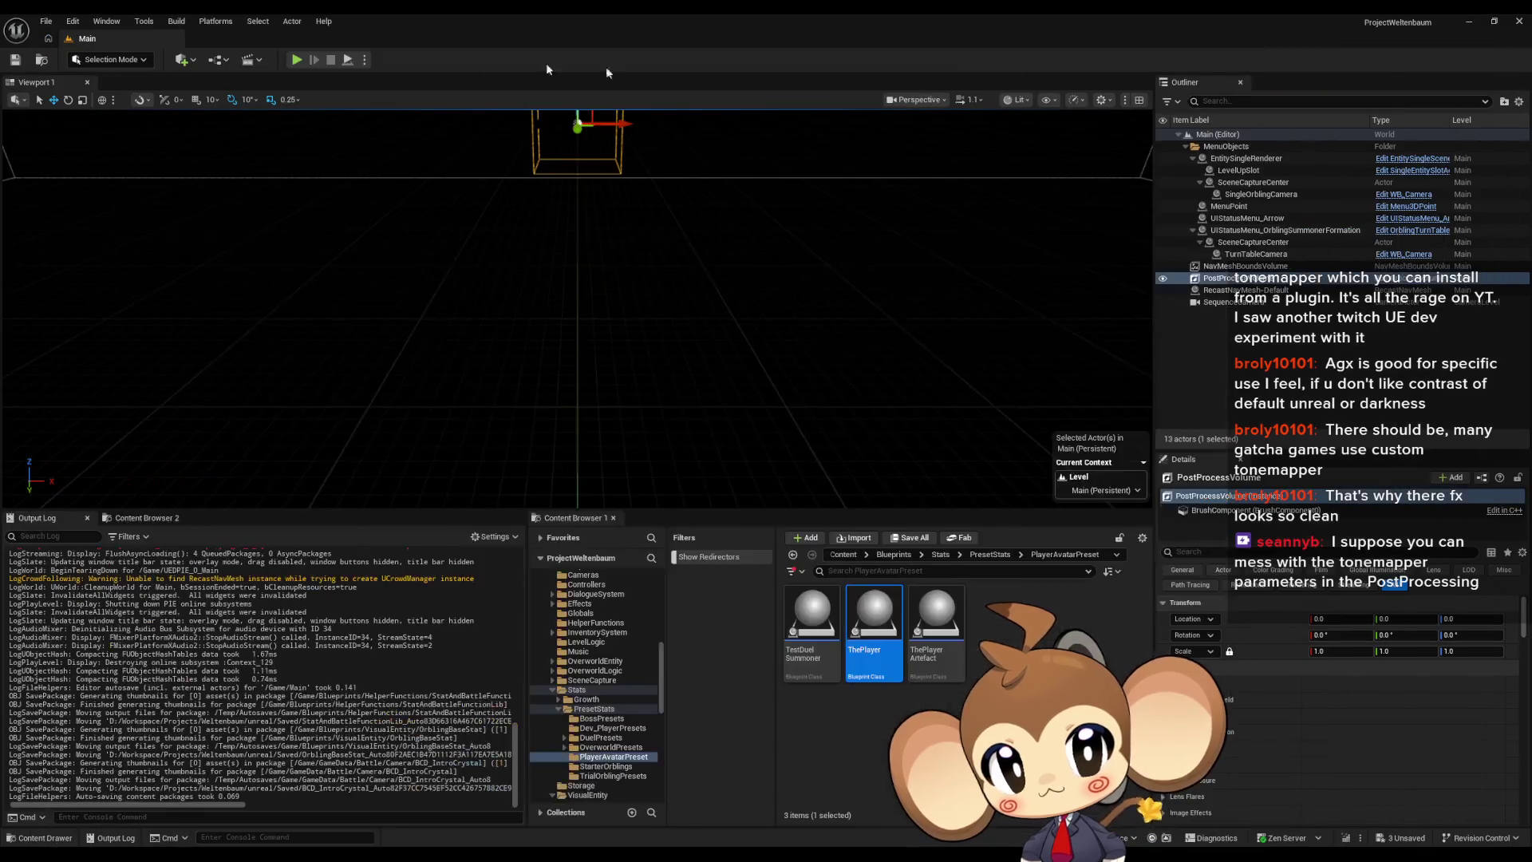
{"action": "key", "text": "alt+p"}
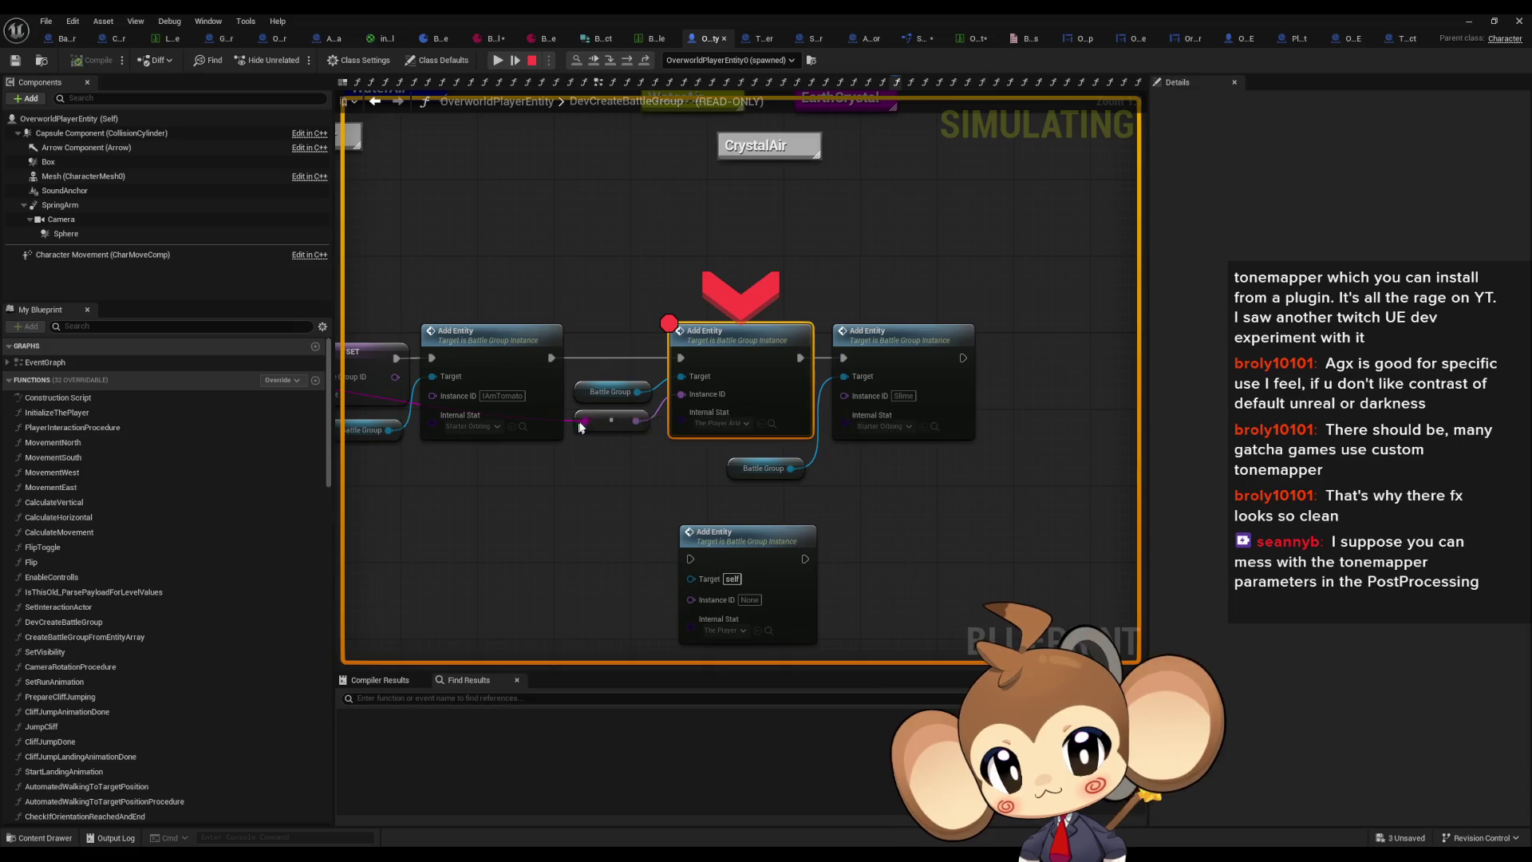
Step: Step through AddEntity past the Branch and SpawnActor down to the SET Valid Size node
{"action": "mouse_move", "coordinate": [584, 425]}
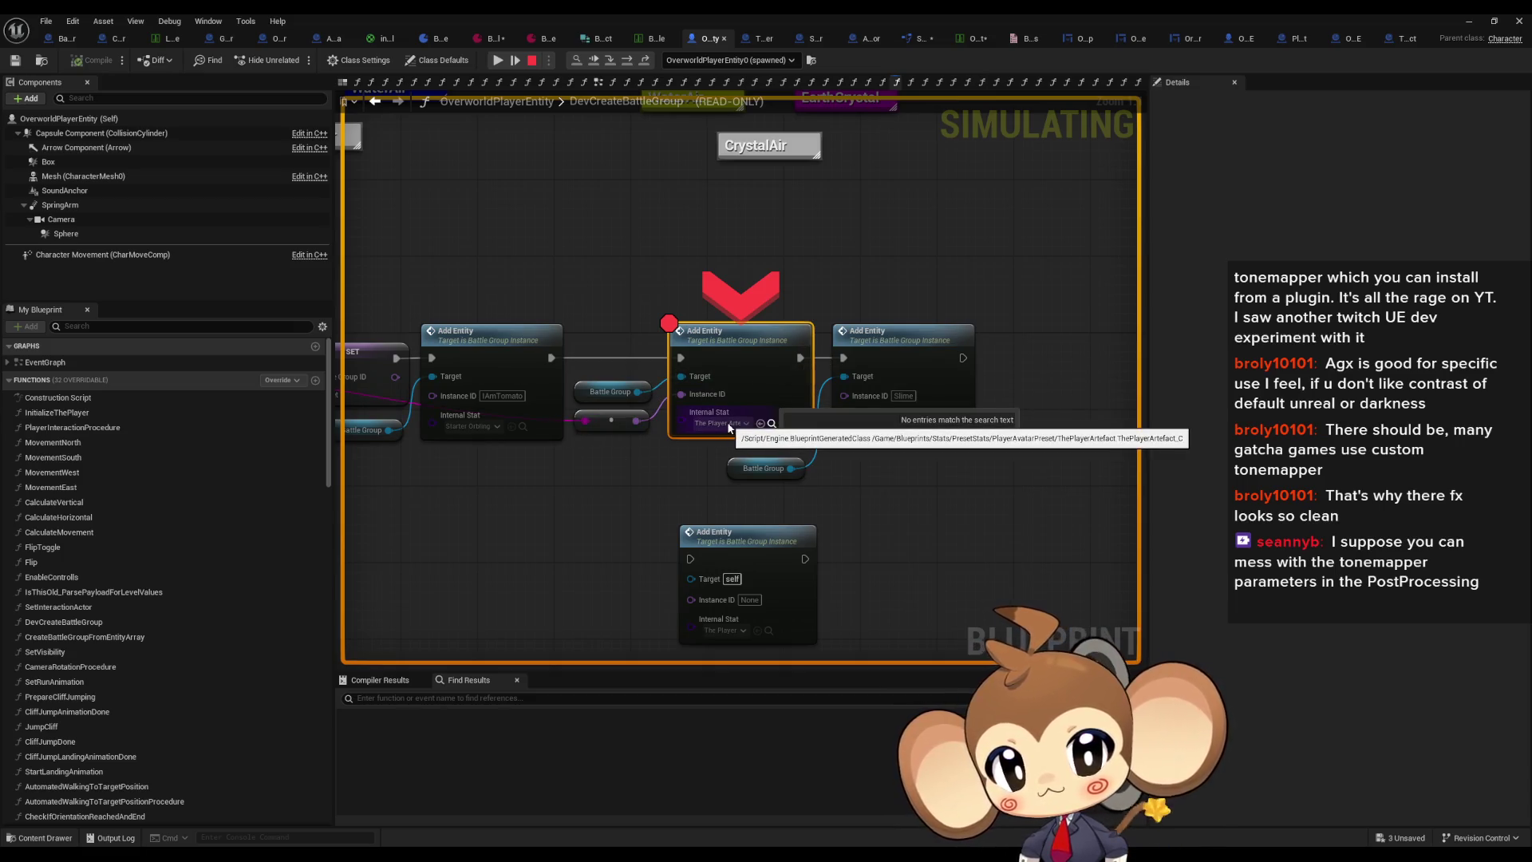
{"action": "left_click", "coordinate": [610, 62]}
{"action": "left_click", "coordinate": [627, 63]}
{"action": "left_click", "coordinate": [627, 62]}
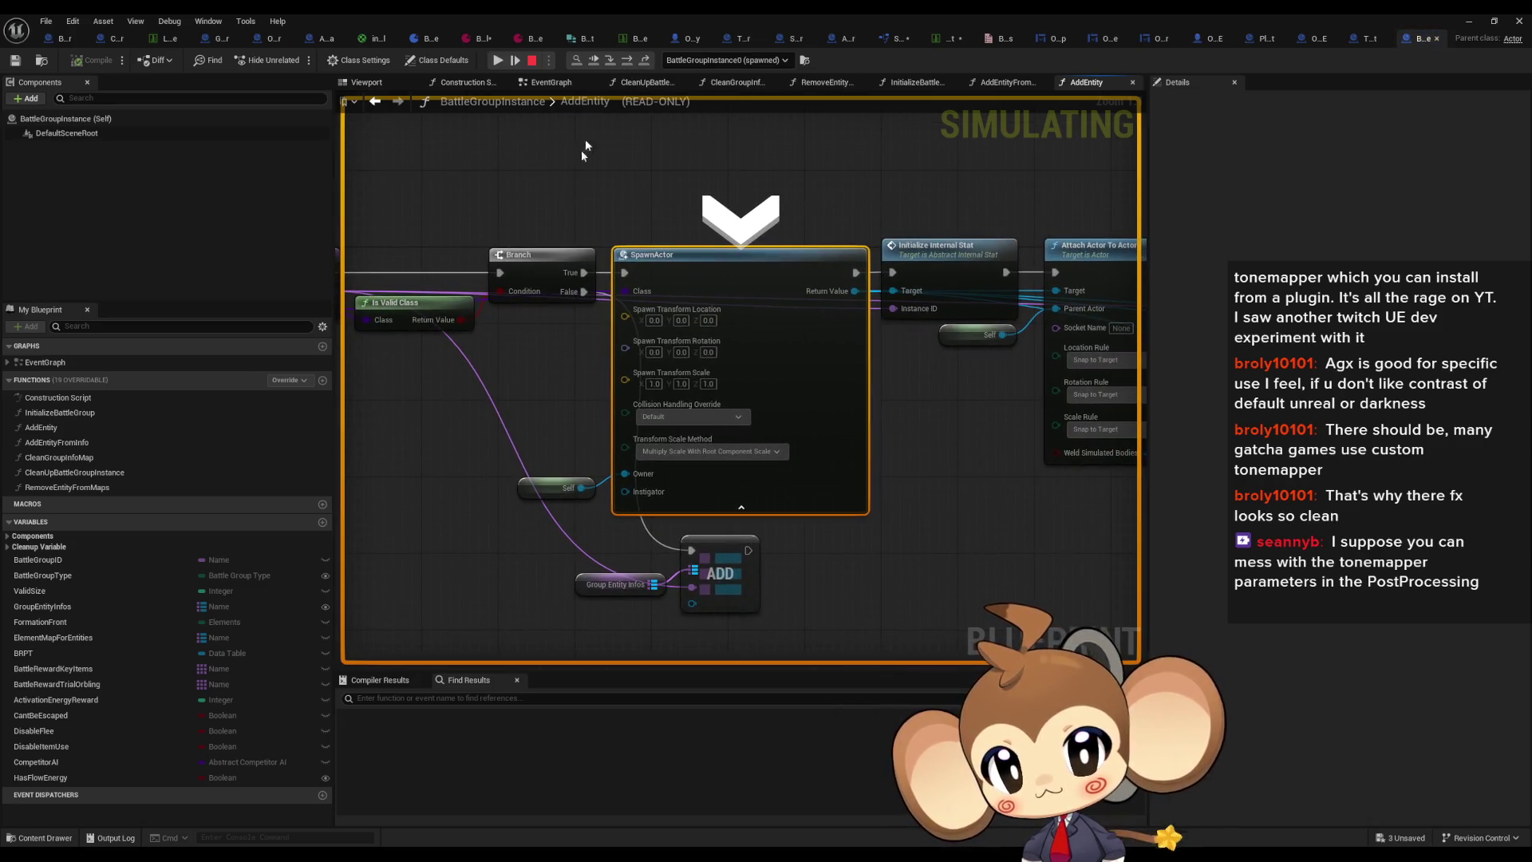
{"action": "mouse_move", "coordinate": [636, 292]}
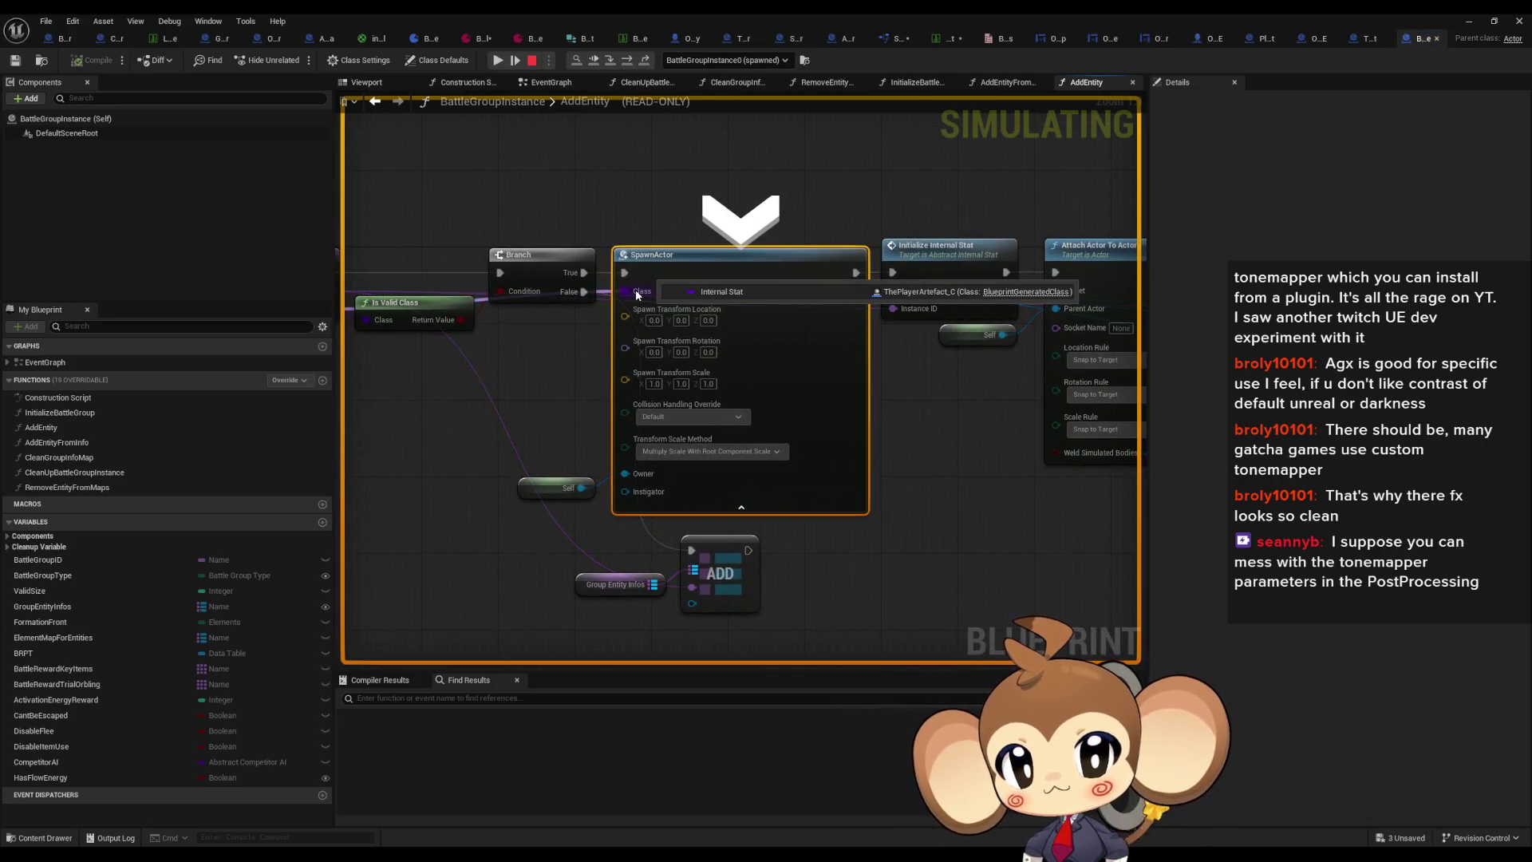
{"action": "left_click", "coordinate": [627, 61]}
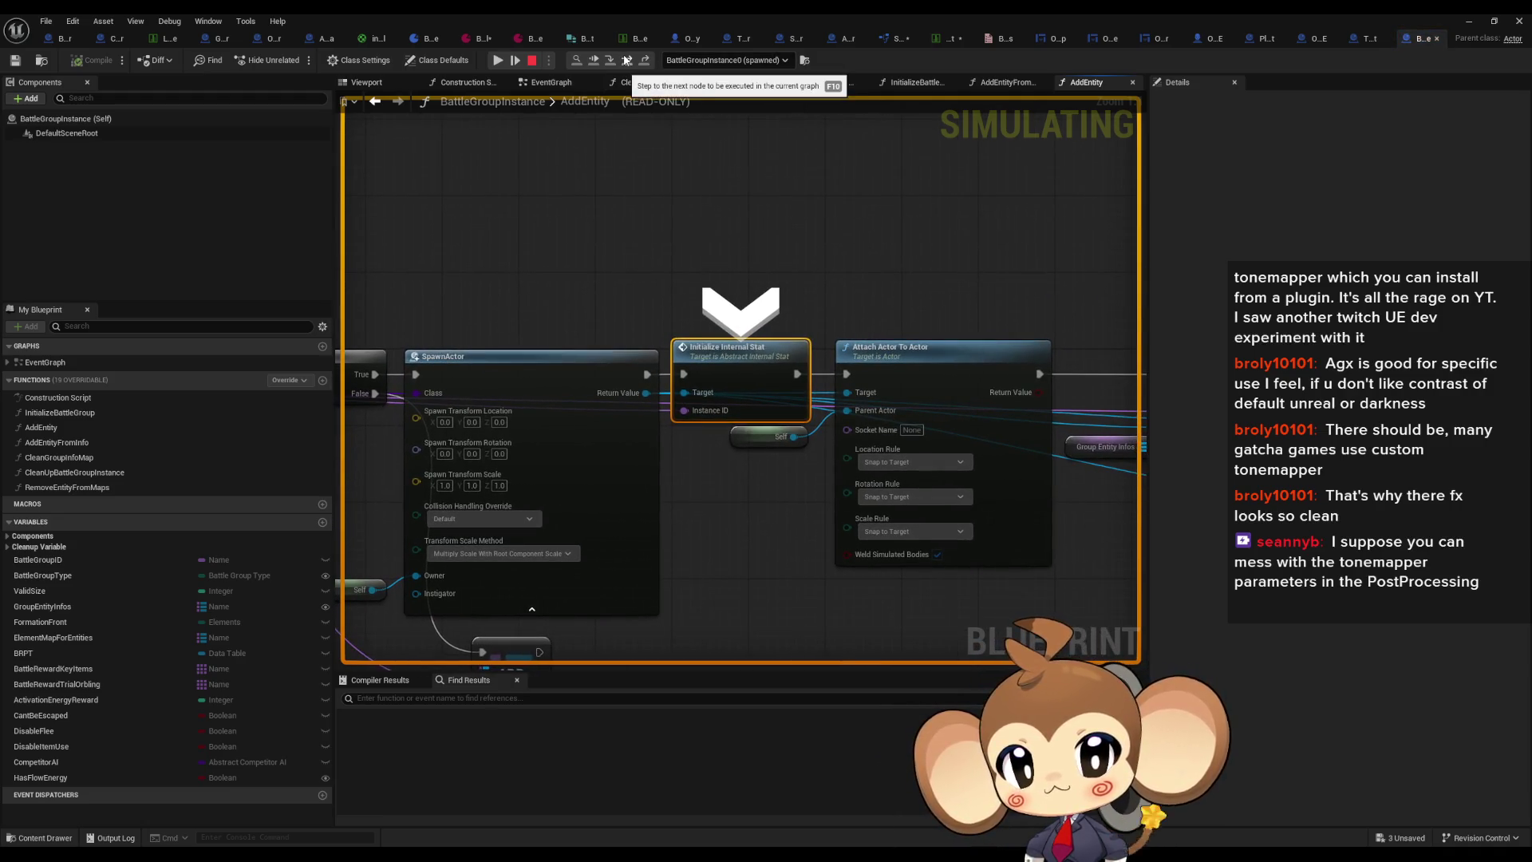
{"action": "left_click", "coordinate": [627, 60]}
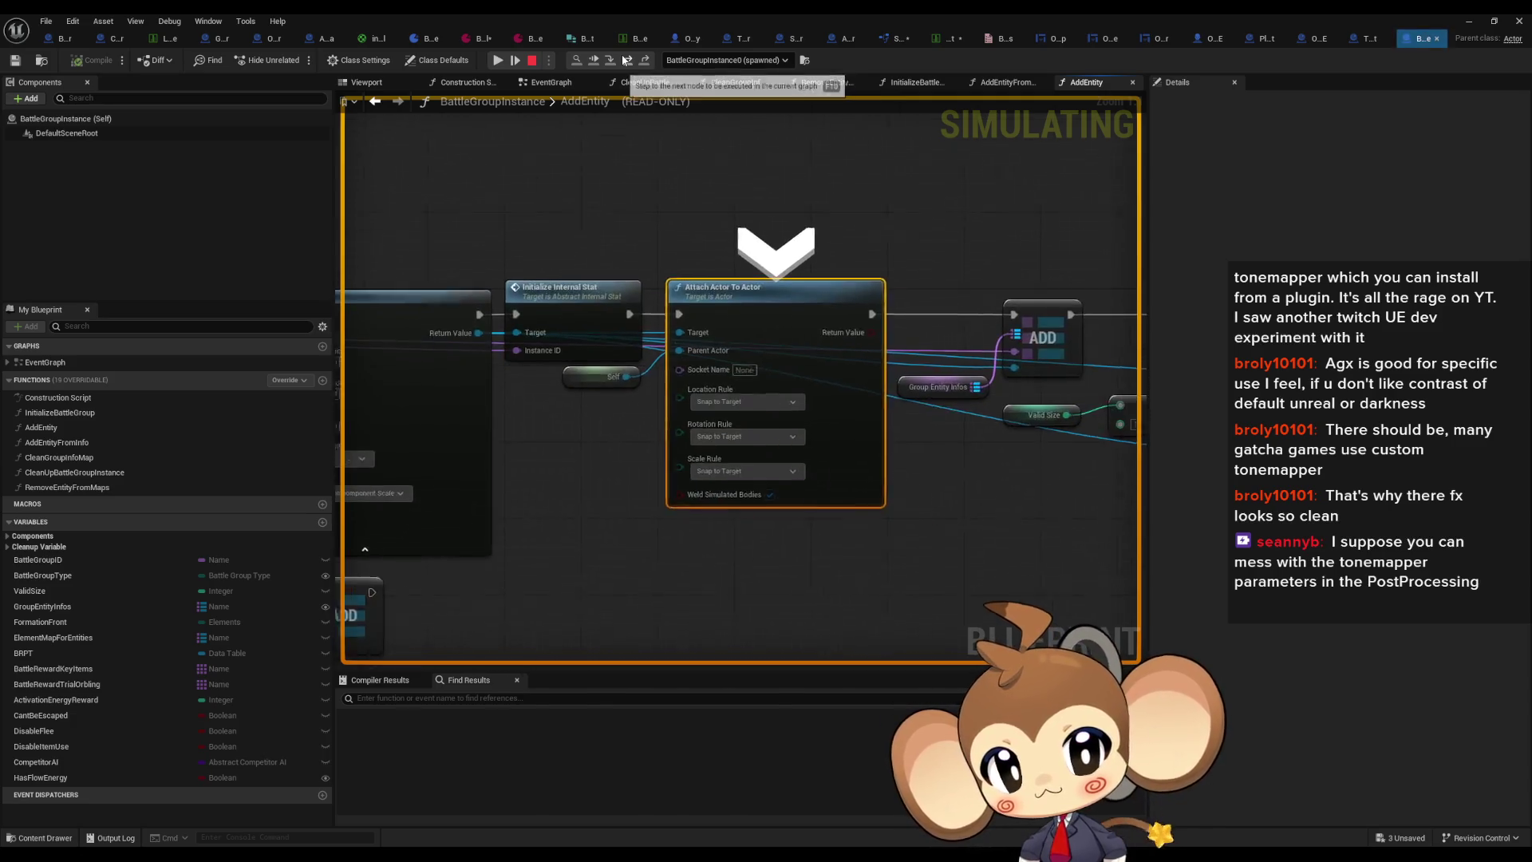
{"action": "left_click", "coordinate": [627, 61]}
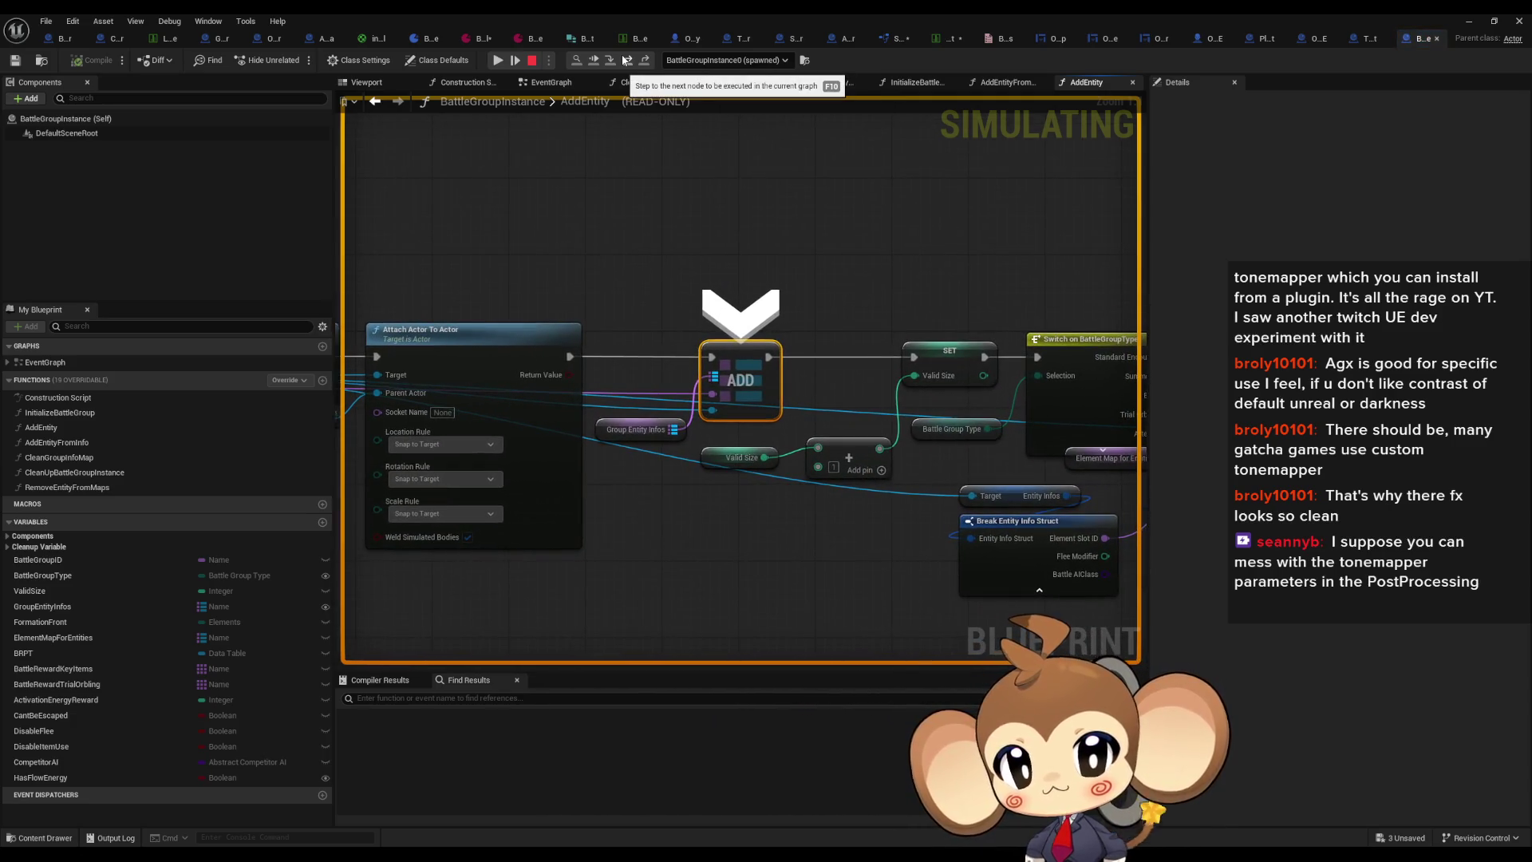
{"action": "left_click", "coordinate": [624, 61]}
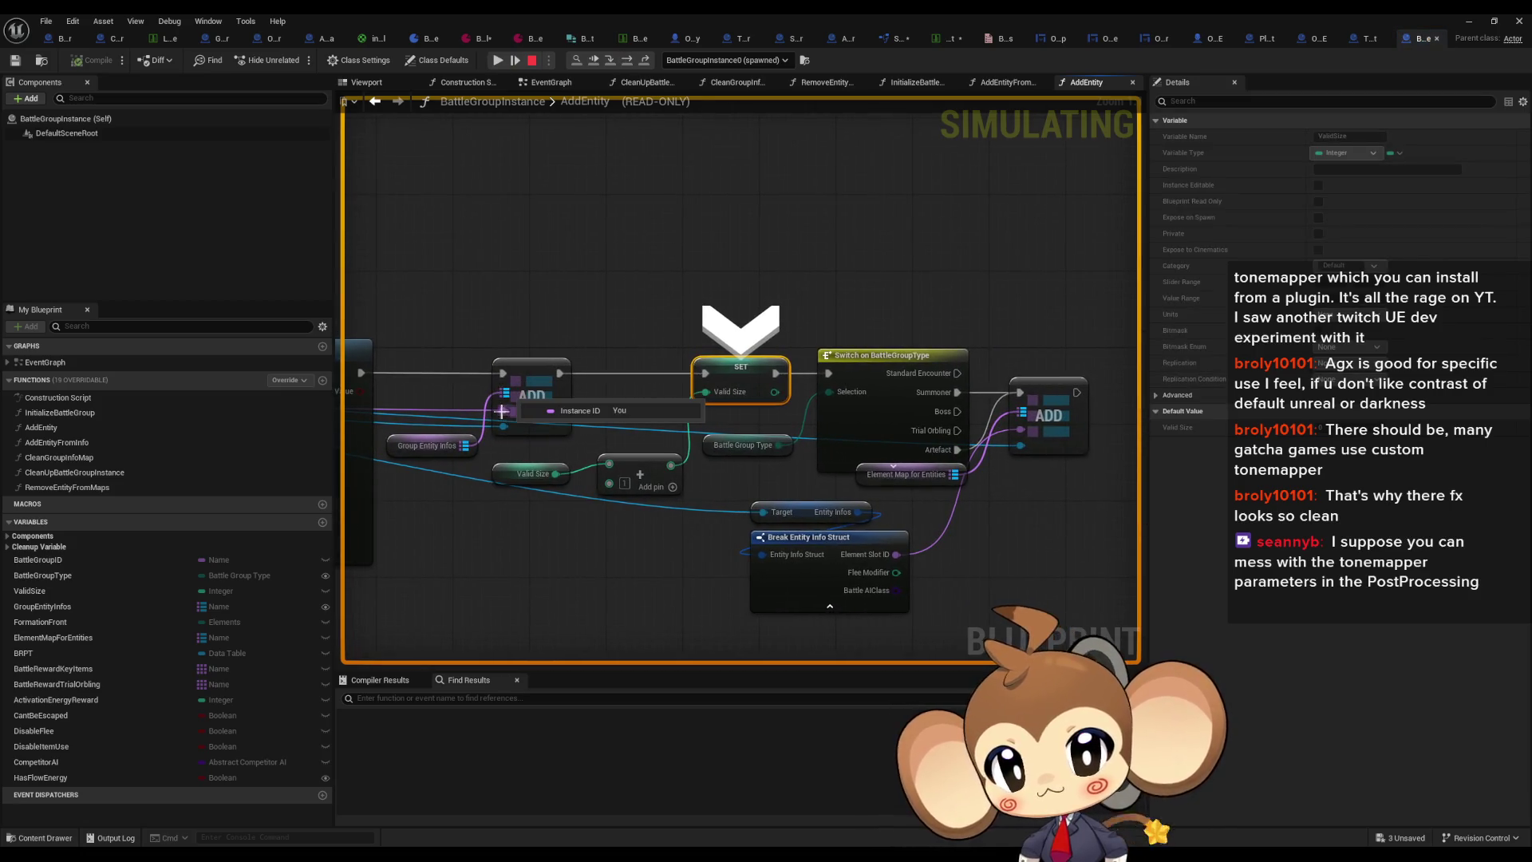
Step: Advance toward the second ADD node, confirm the battle group type reads Summoner, and stop the simulation
{"action": "mouse_move", "coordinate": [504, 393]}
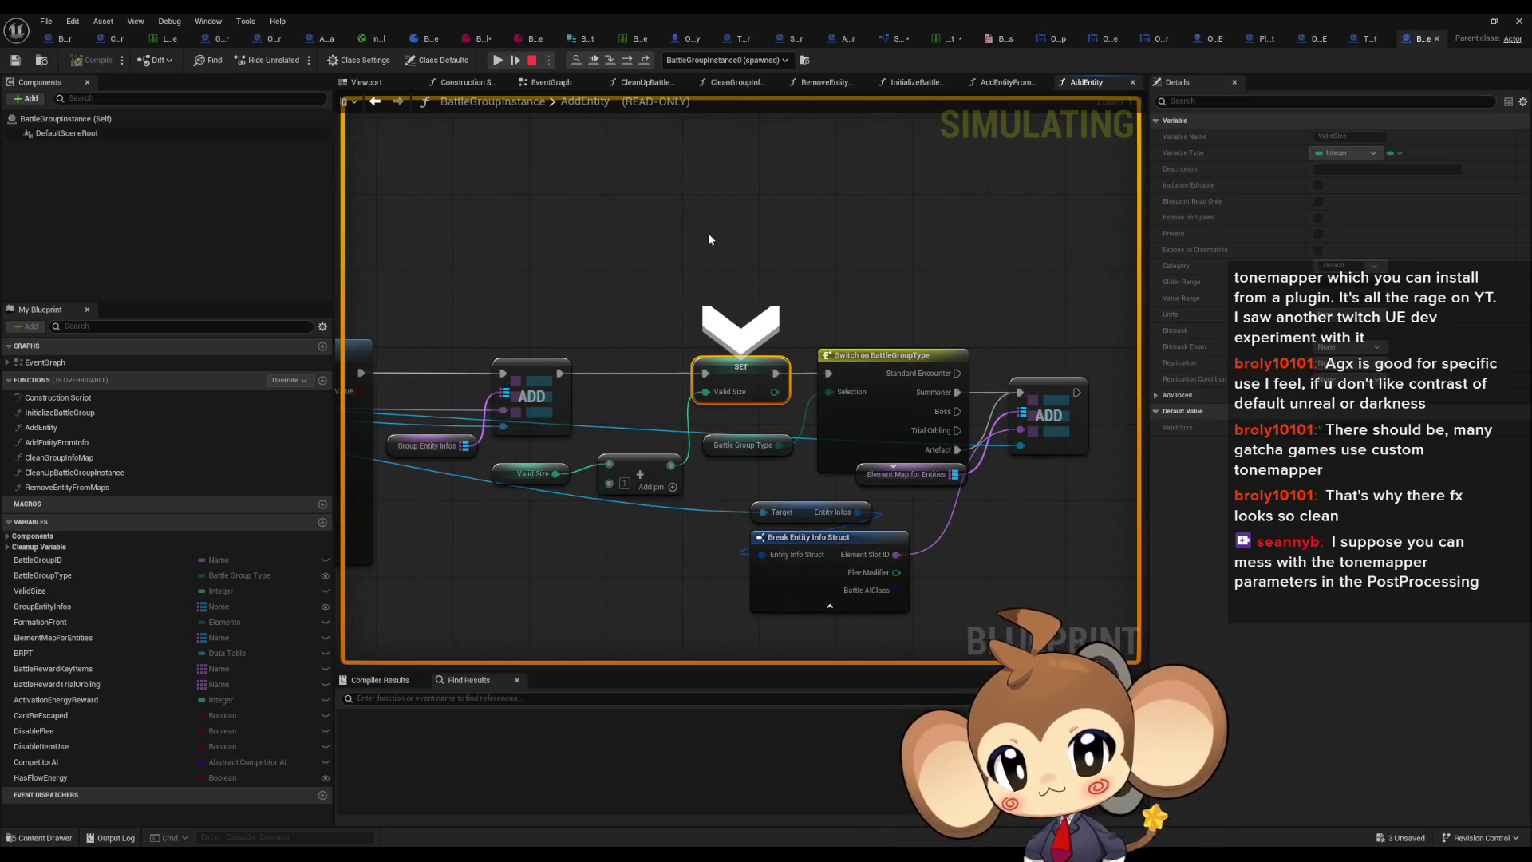
{"action": "left_click", "coordinate": [625, 64]}
{"action": "left_click", "coordinate": [624, 63]}
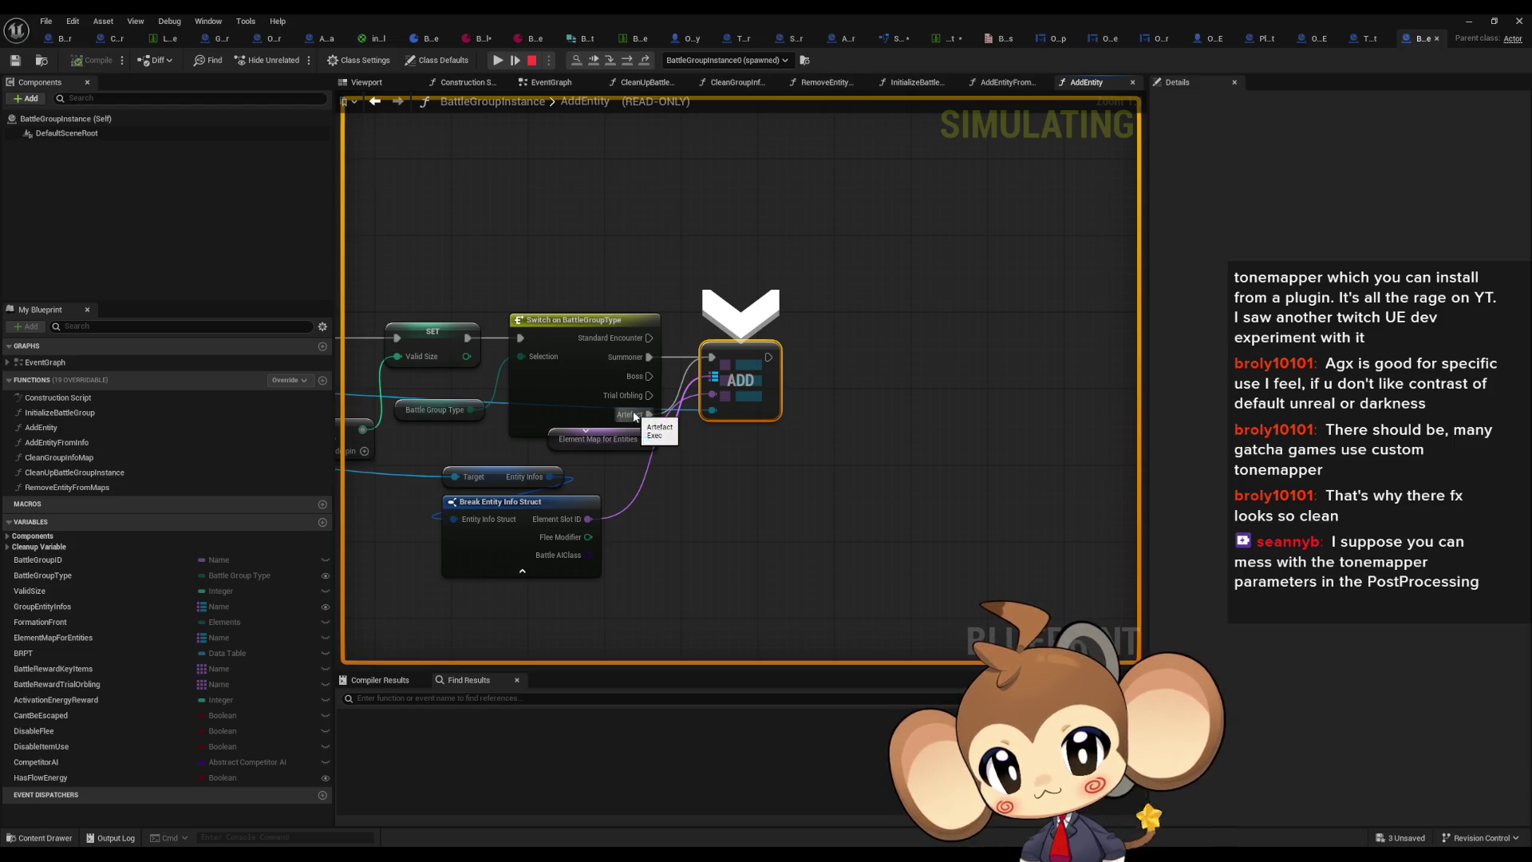
{"action": "mouse_move", "coordinate": [539, 356]}
{"action": "mouse_move", "coordinate": [421, 414]}
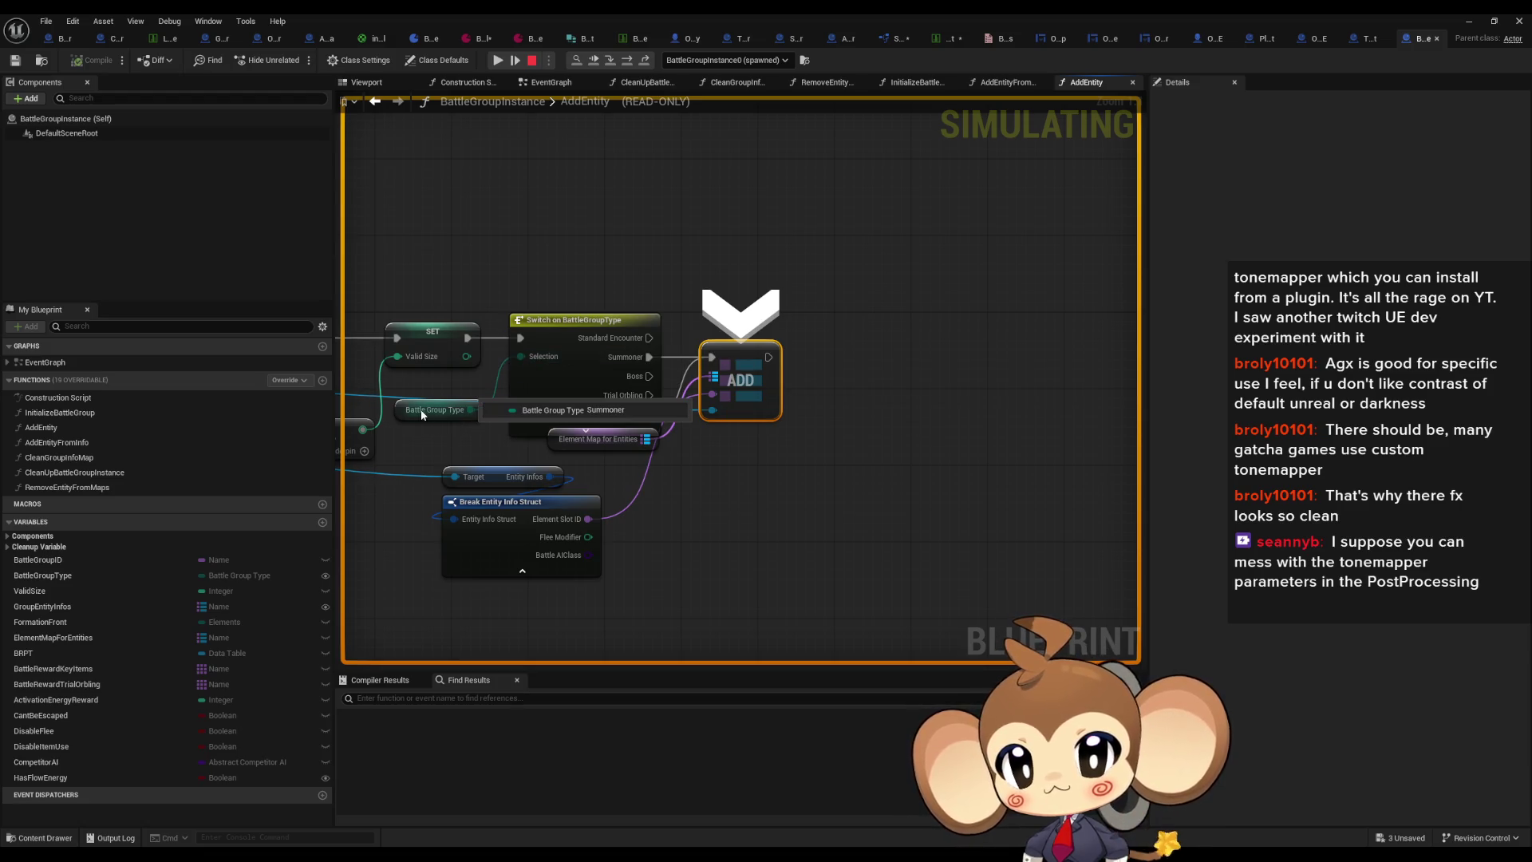
{"action": "left_click", "coordinate": [531, 60]}
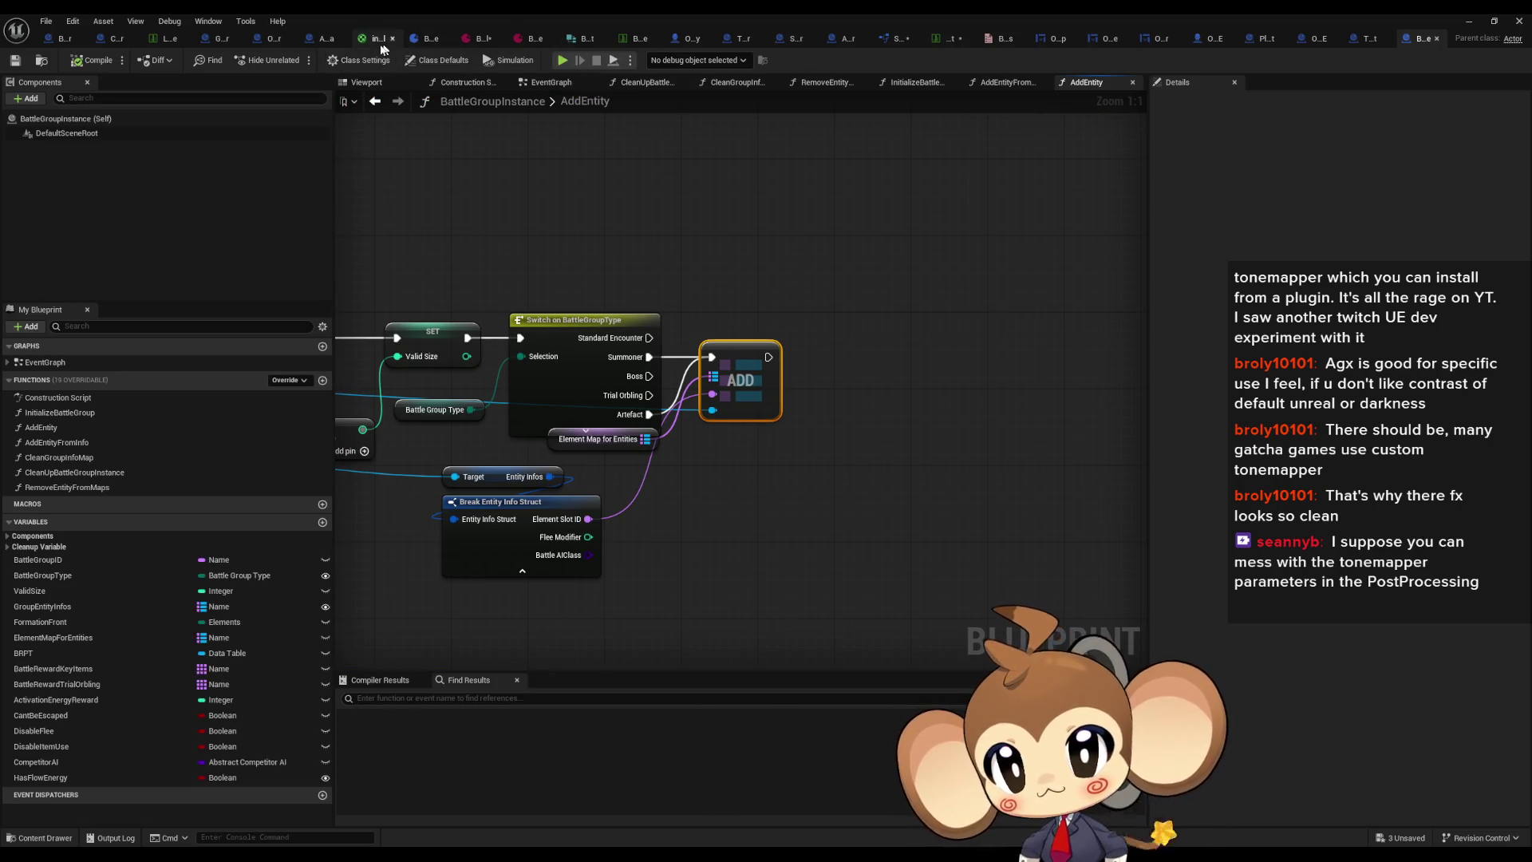
Step: Inspect OverworldController's CreatePlayer nodes and open the DevCreateBattleGroup function graph
{"action": "left_click", "coordinate": [270, 39]}
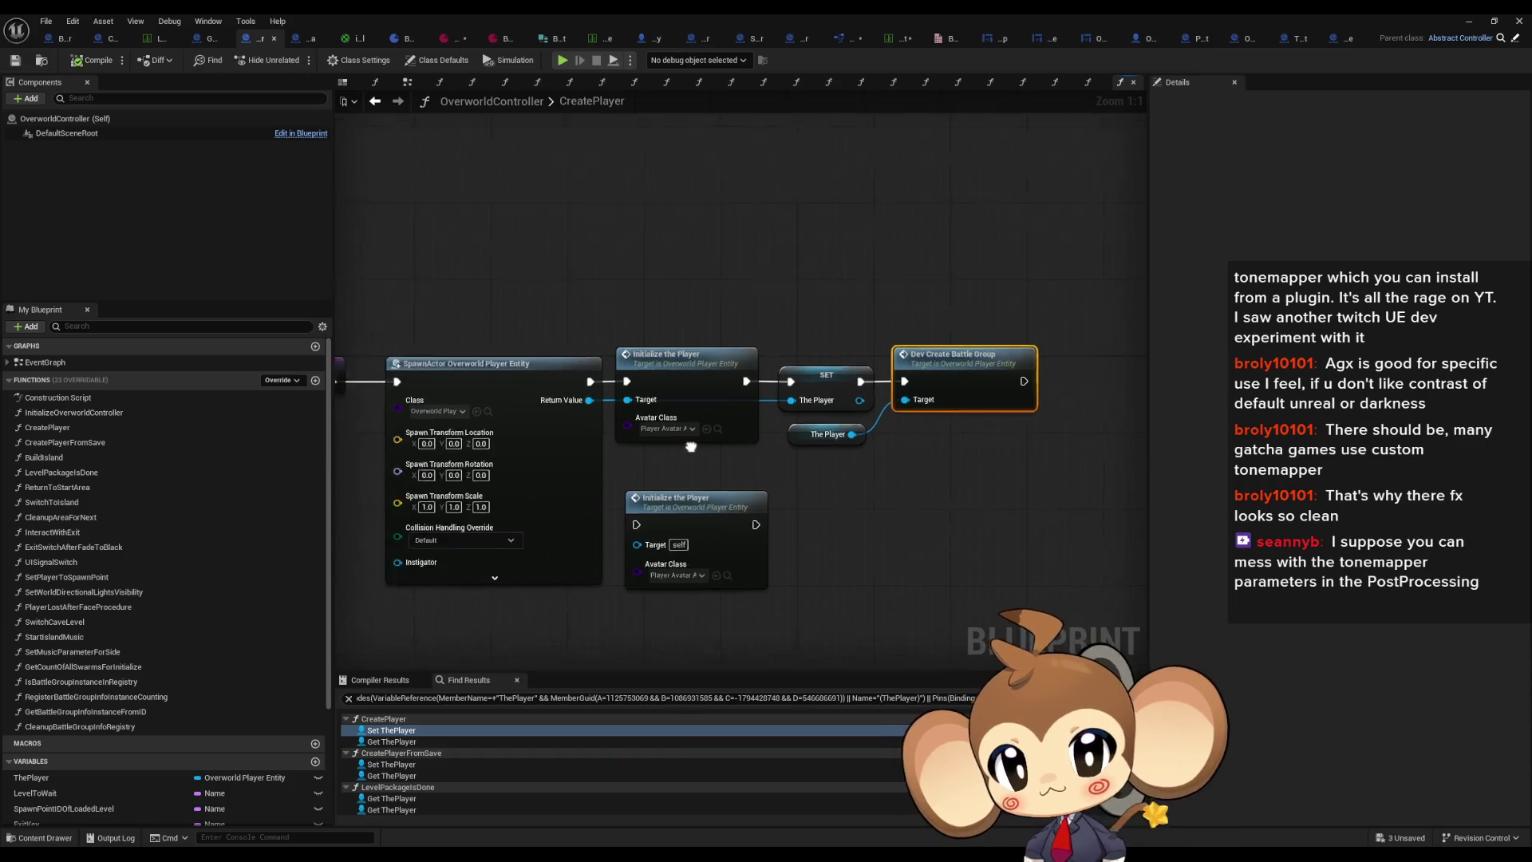
{"action": "left_click_drag", "start_coordinate": [678, 444], "coordinate": [803, 455]}
{"action": "left_click_drag", "start_coordinate": [785, 281], "coordinate": [830, 471]}
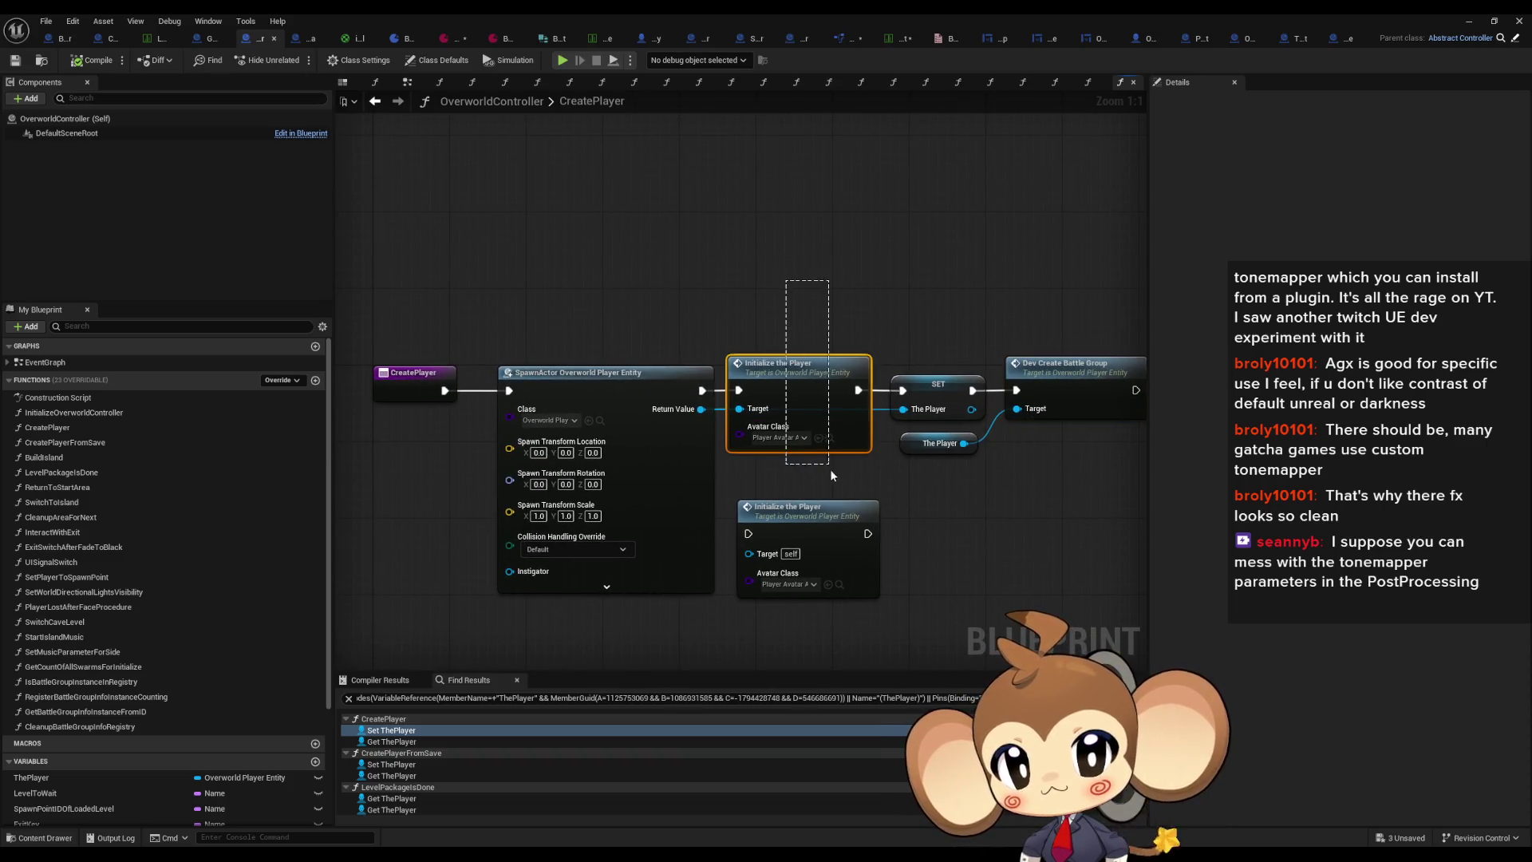
{"action": "mouse_move", "coordinate": [545, 321]}
{"action": "left_mouse_down"}
{"action": "mouse_move", "coordinate": [610, 474]}
{"action": "mouse_move", "coordinate": [651, 426]}
{"action": "left_mouse_up"}
{"action": "mouse_move", "coordinate": [758, 305]}
{"action": "left_mouse_down"}
{"action": "mouse_move", "coordinate": [774, 323]}
{"action": "mouse_move", "coordinate": [784, 441]}
{"action": "left_mouse_up"}
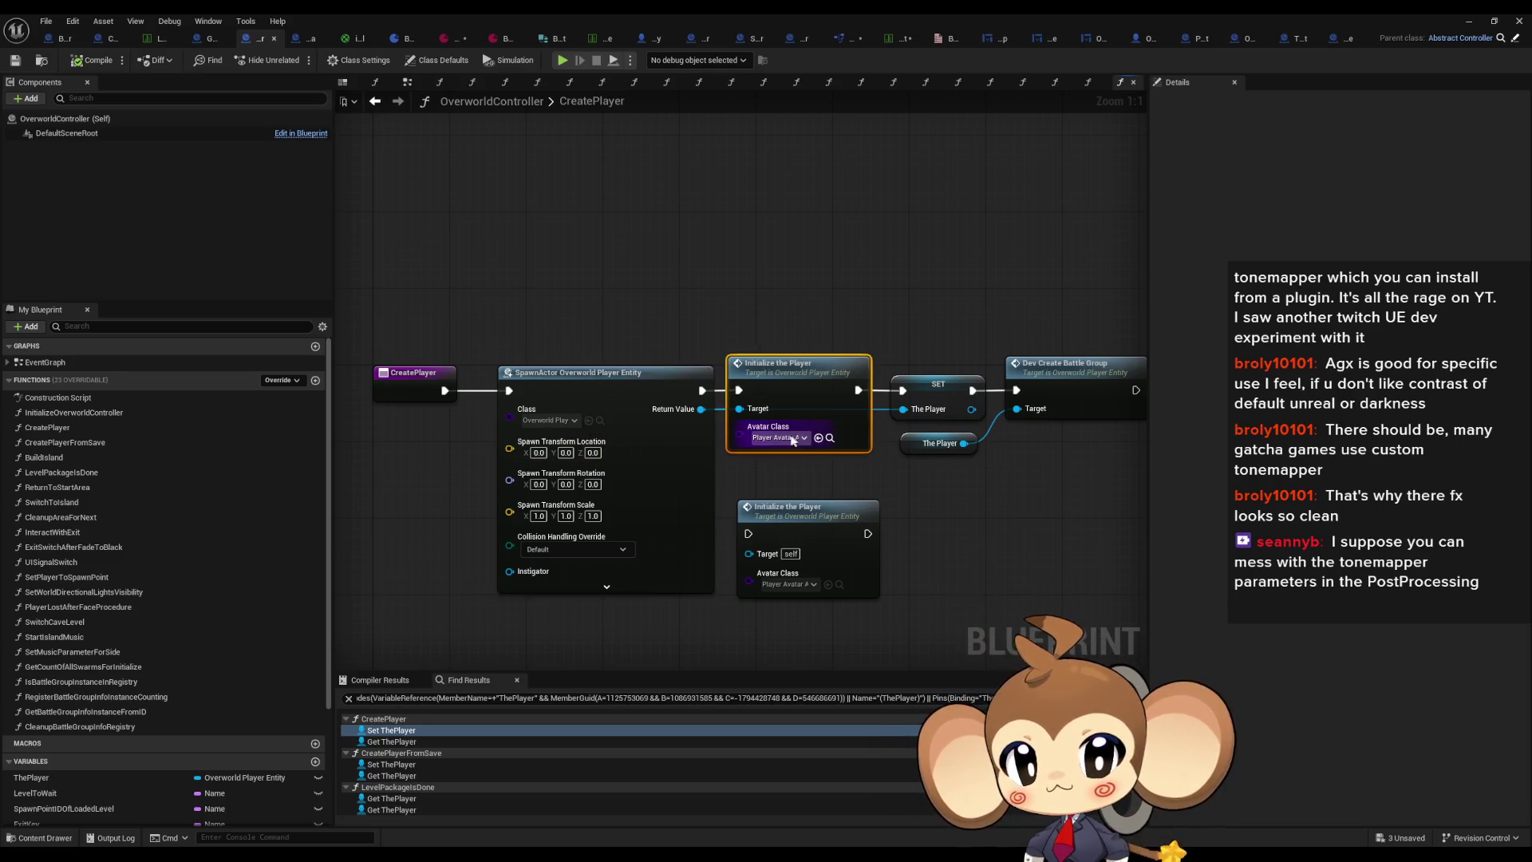
{"action": "left_click_drag", "start_coordinate": [1046, 292], "coordinate": [1097, 448]}
{"action": "double_click", "coordinate": [961, 390]}
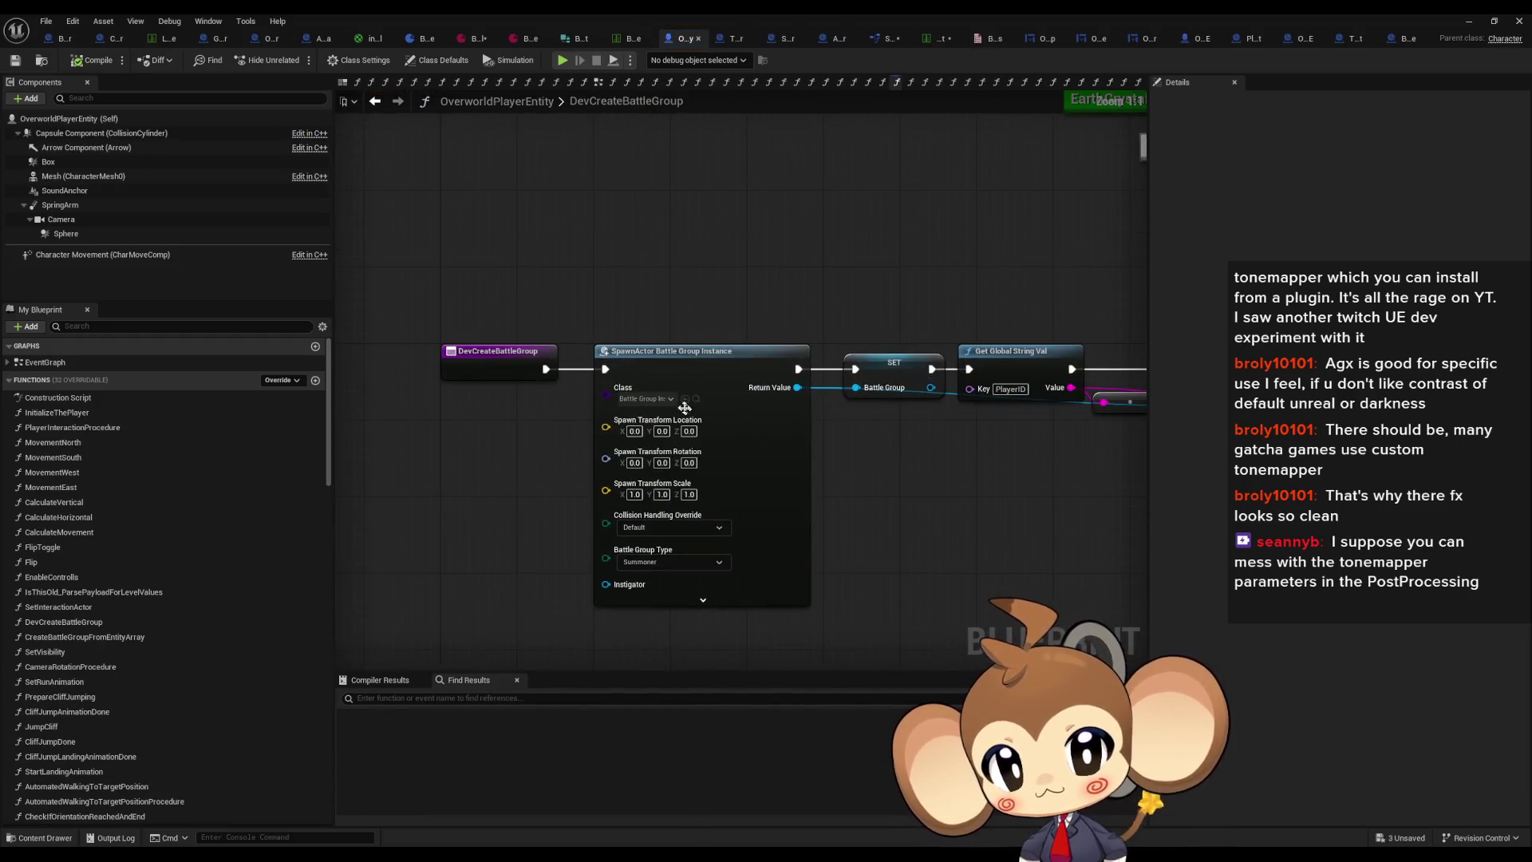
Step: Duplicate the Battle Group Instance SpawnActor node, set its battle group type to Artefact, and minimise the editor
{"action": "left_click_drag", "start_coordinate": [786, 390], "coordinate": [404, 392]}
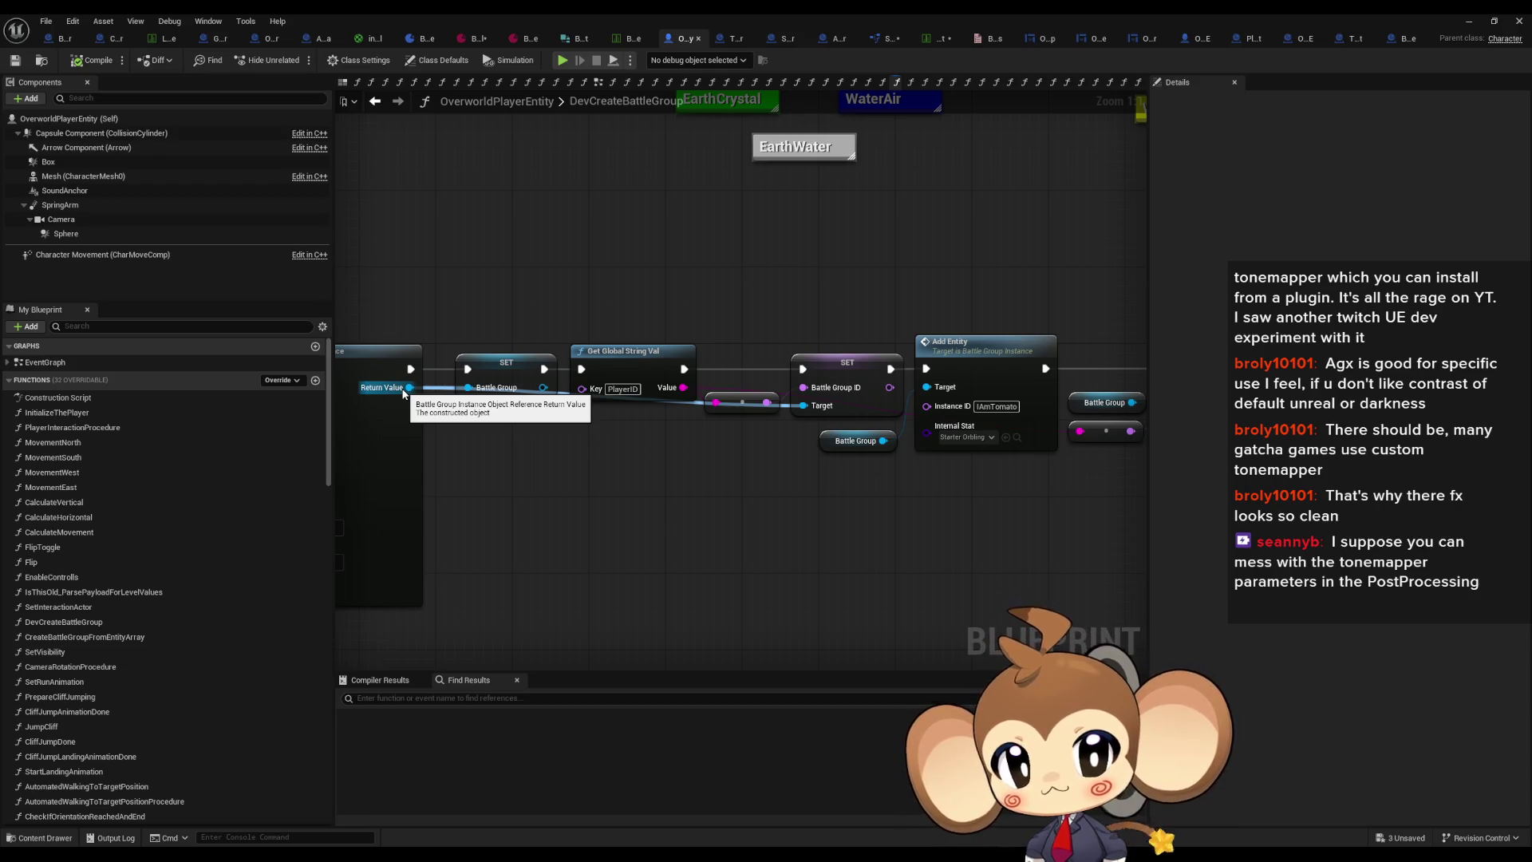
{"action": "left_click_drag", "start_coordinate": [404, 392], "coordinate": [639, 379]}
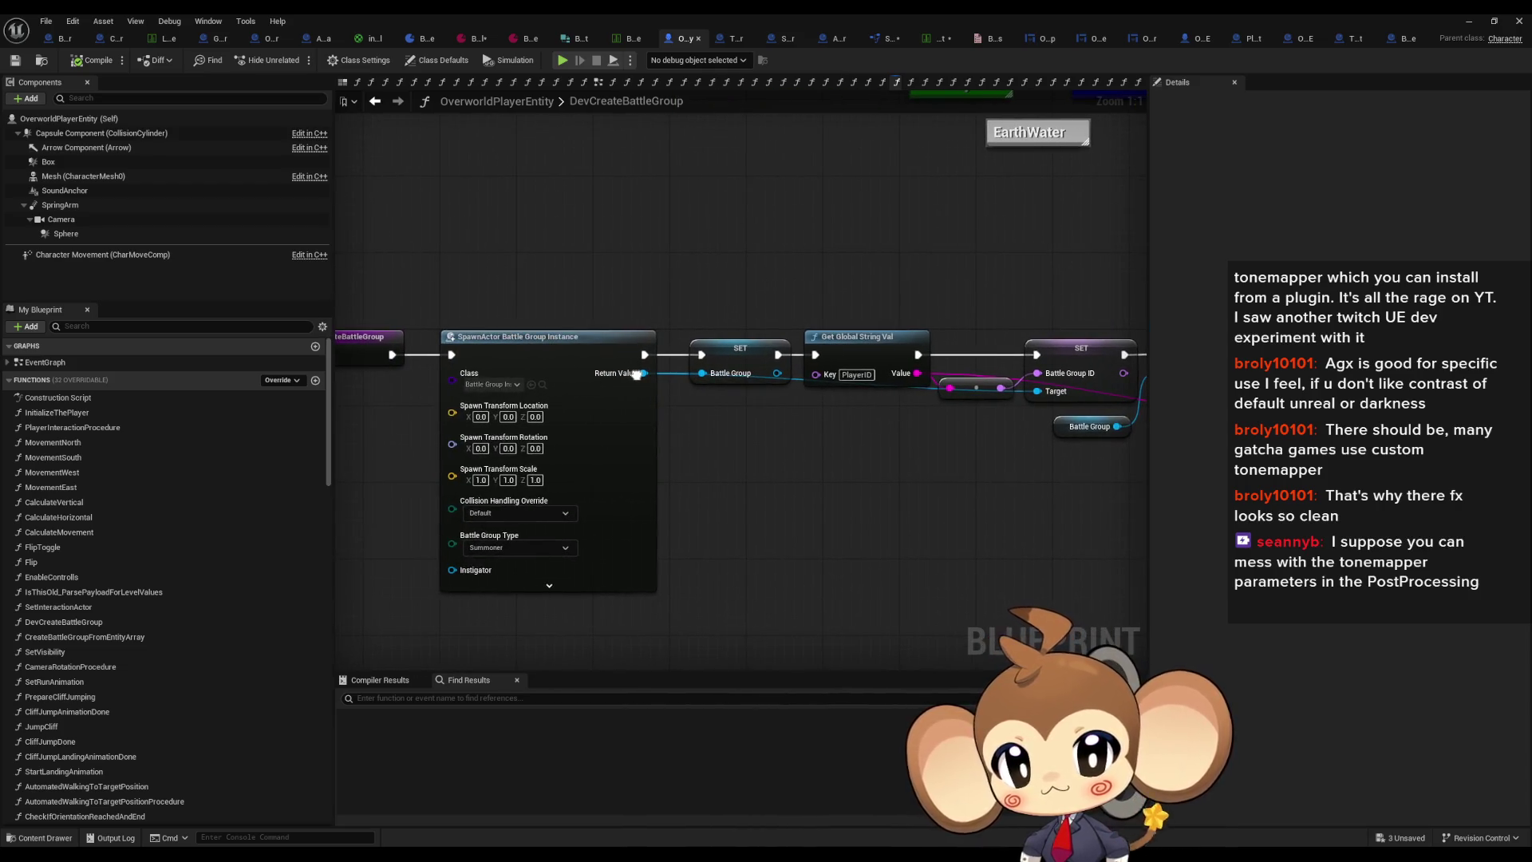
{"action": "left_click", "coordinate": [521, 549]}
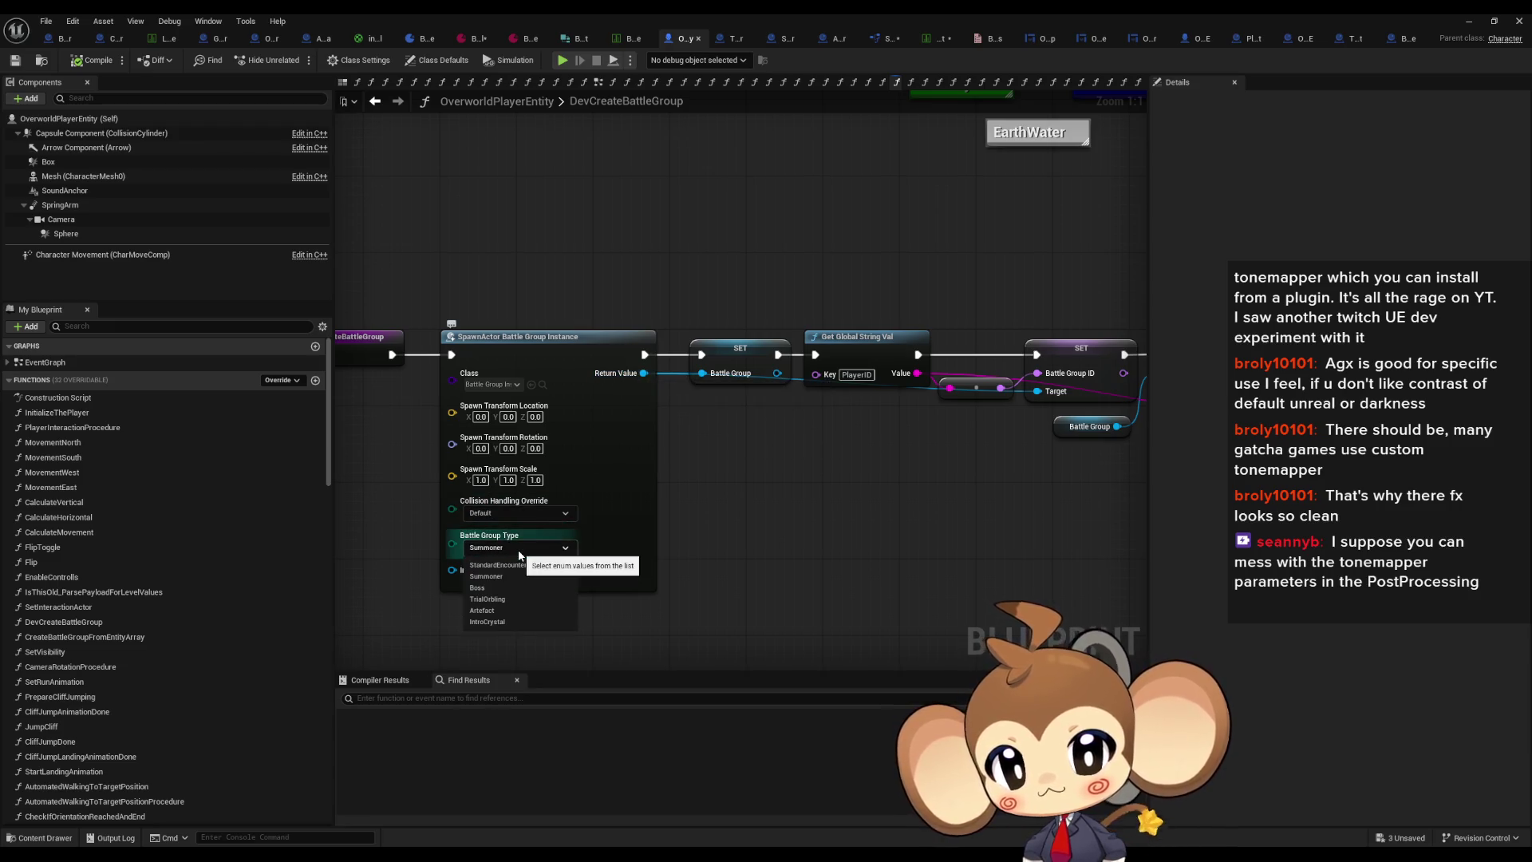
{"action": "left_click_drag", "start_coordinate": [617, 532], "coordinate": [548, 444]}
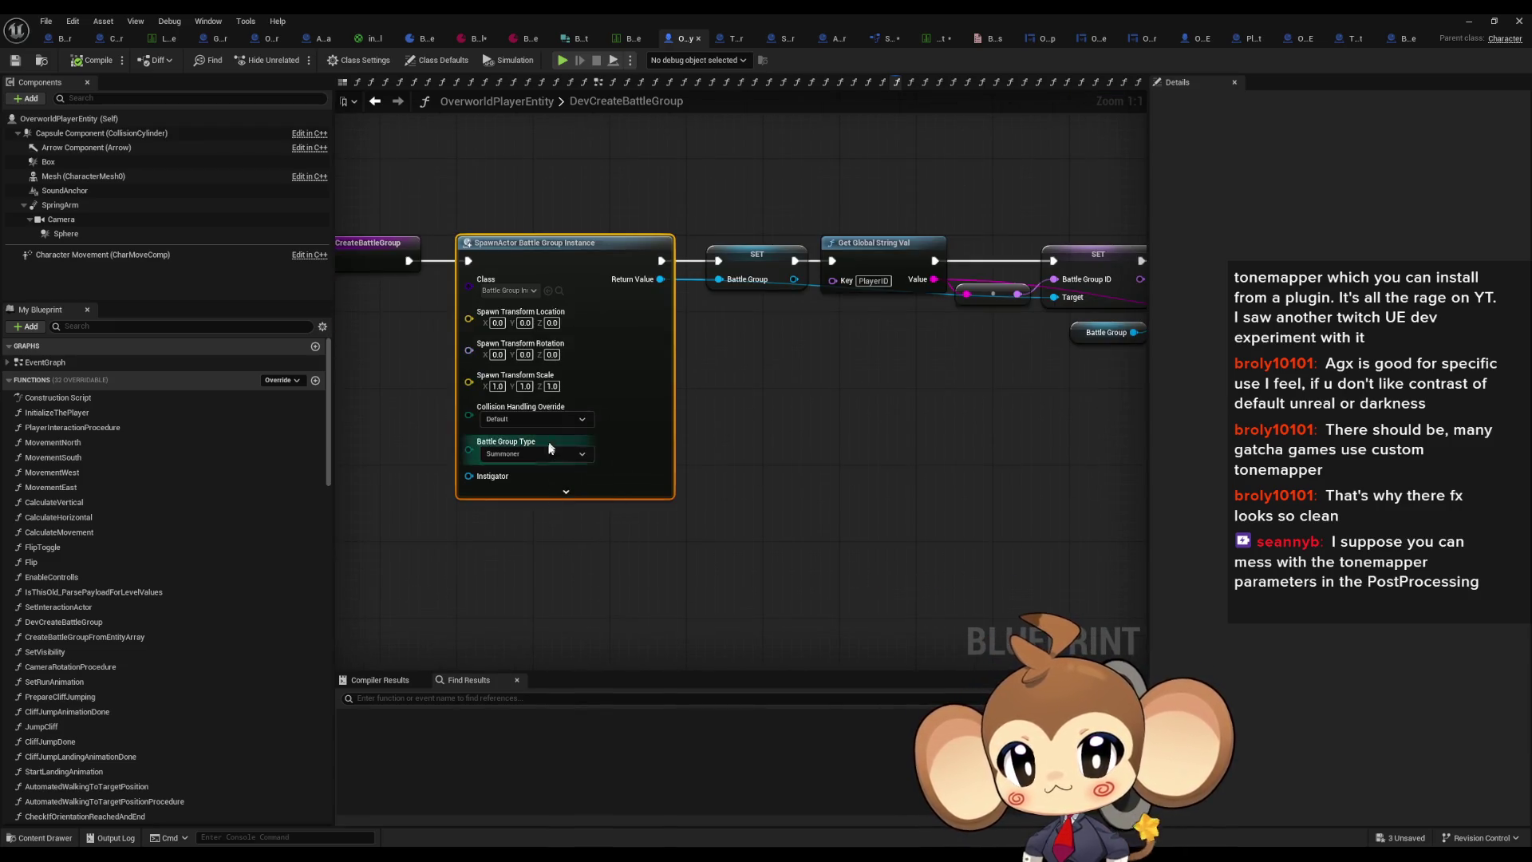
{"action": "key", "text": "ctrl+d"}
{"action": "left_click_drag", "start_coordinate": [478, 559], "coordinate": [453, 514]}
{"action": "left_click", "coordinate": [534, 453]}
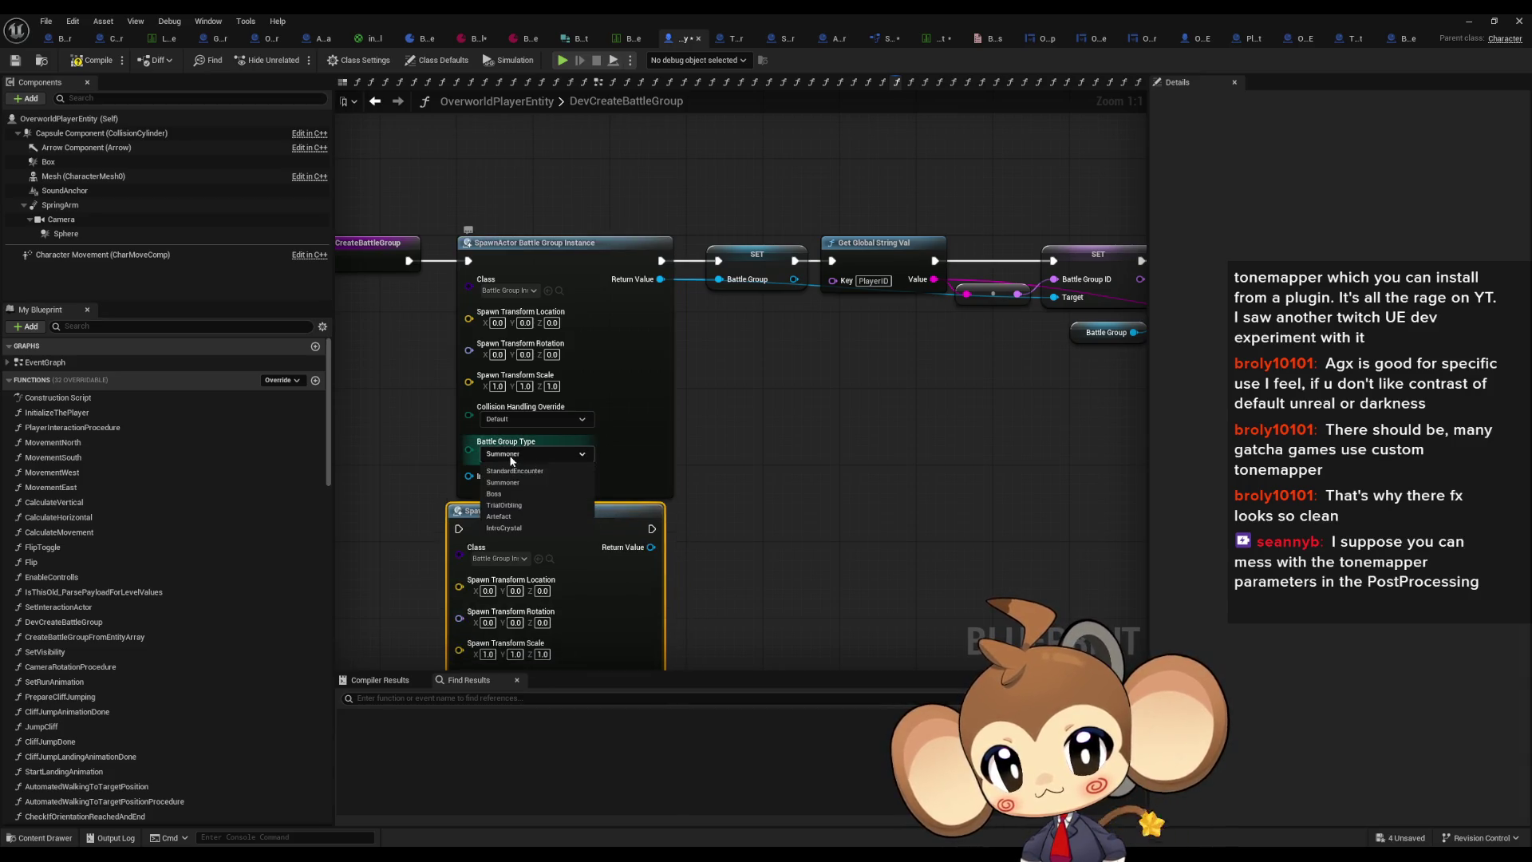
{"action": "left_click", "coordinate": [498, 516]}
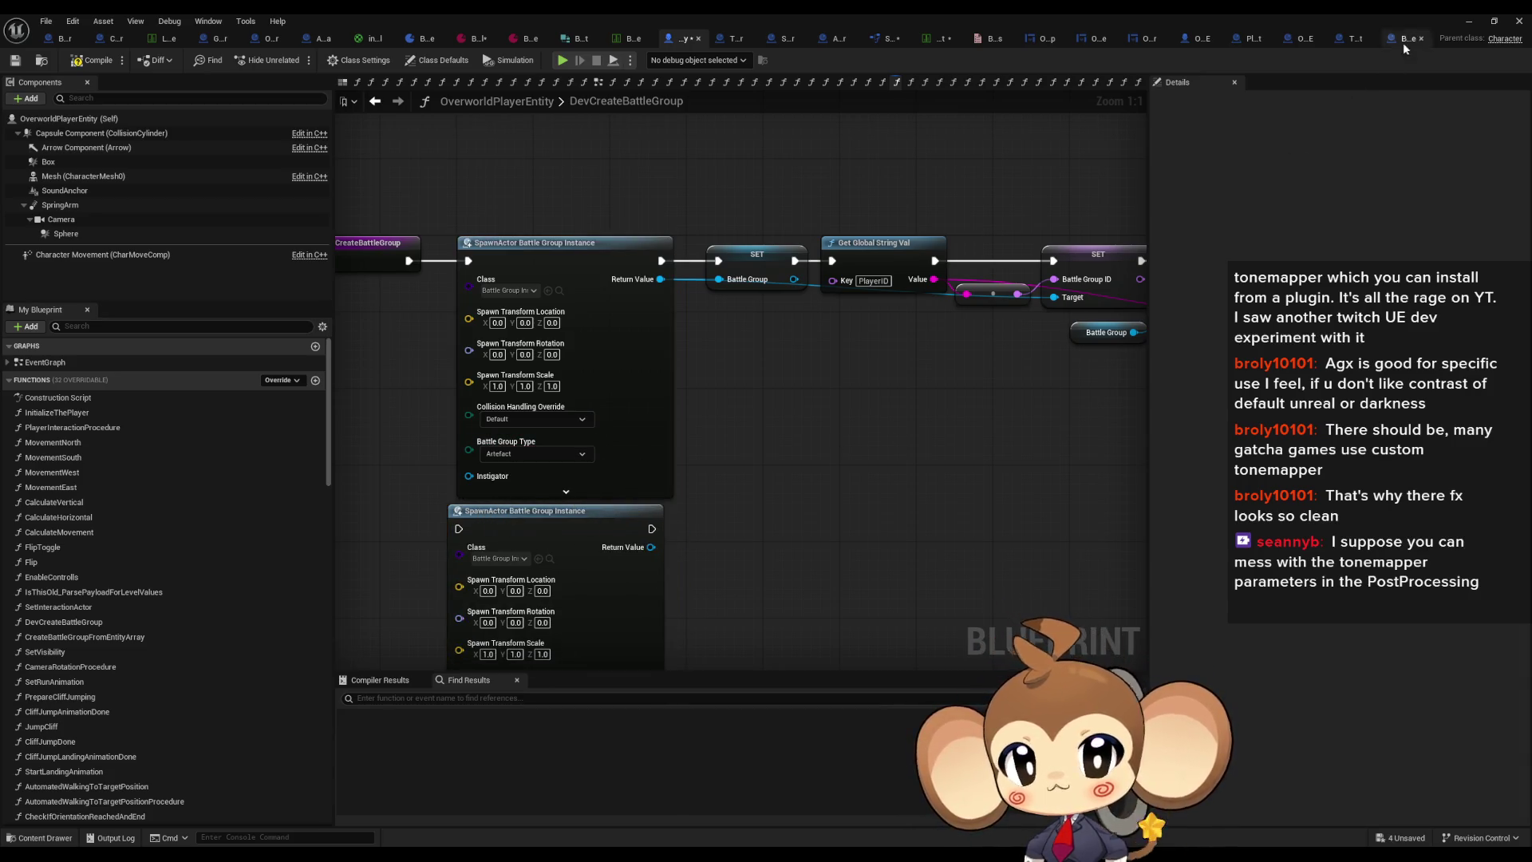
{"action": "left_click", "coordinate": [1465, 21]}
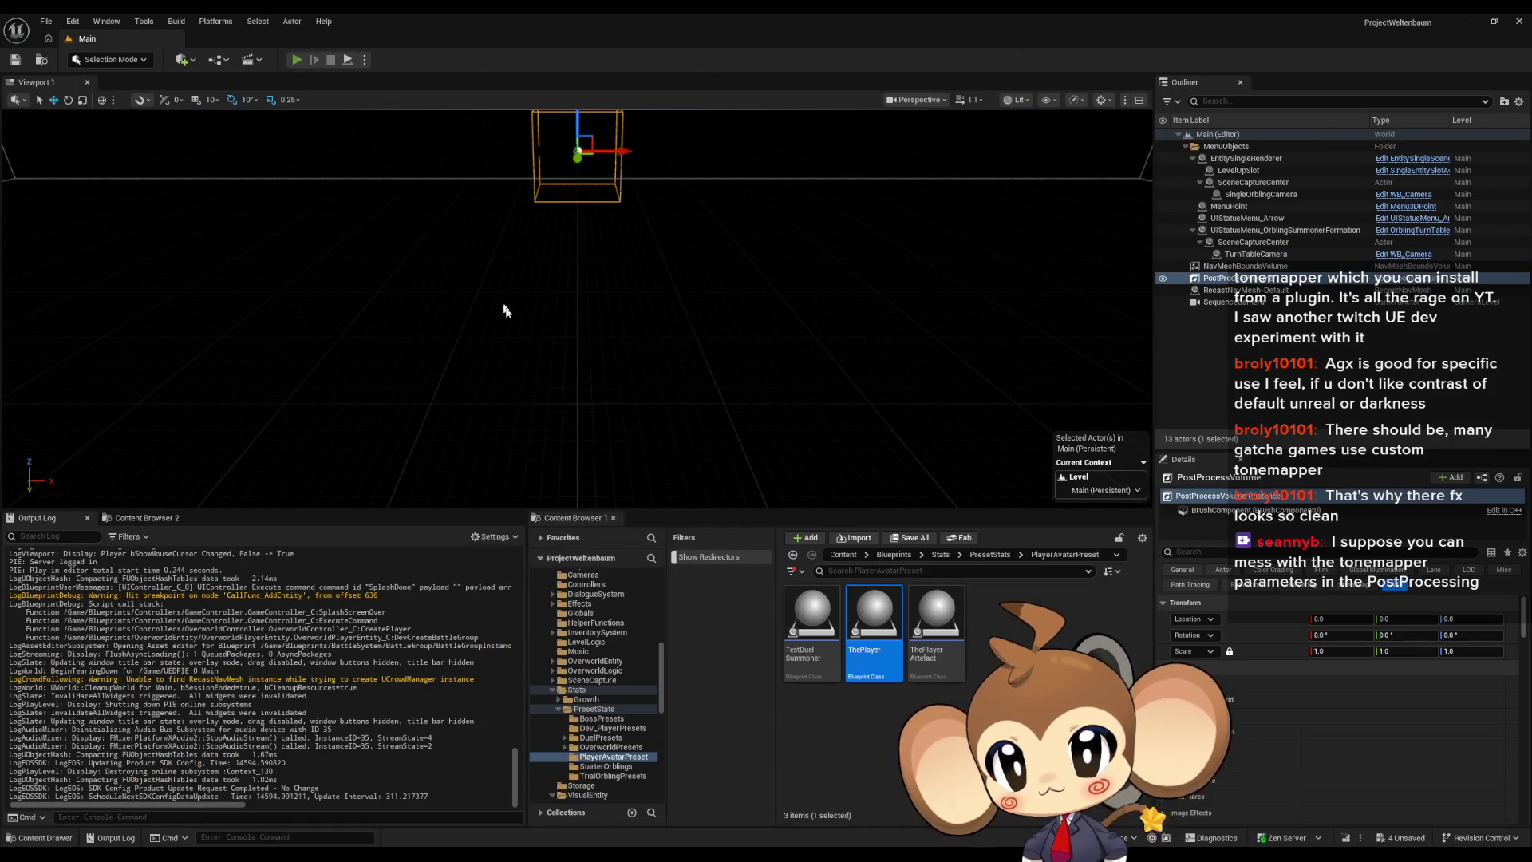
Step: Start the play test, remove the Add Entity breakpoint, and step through AddEntity to Initialize Internal Stat
{"action": "key", "text": "alt+p"}
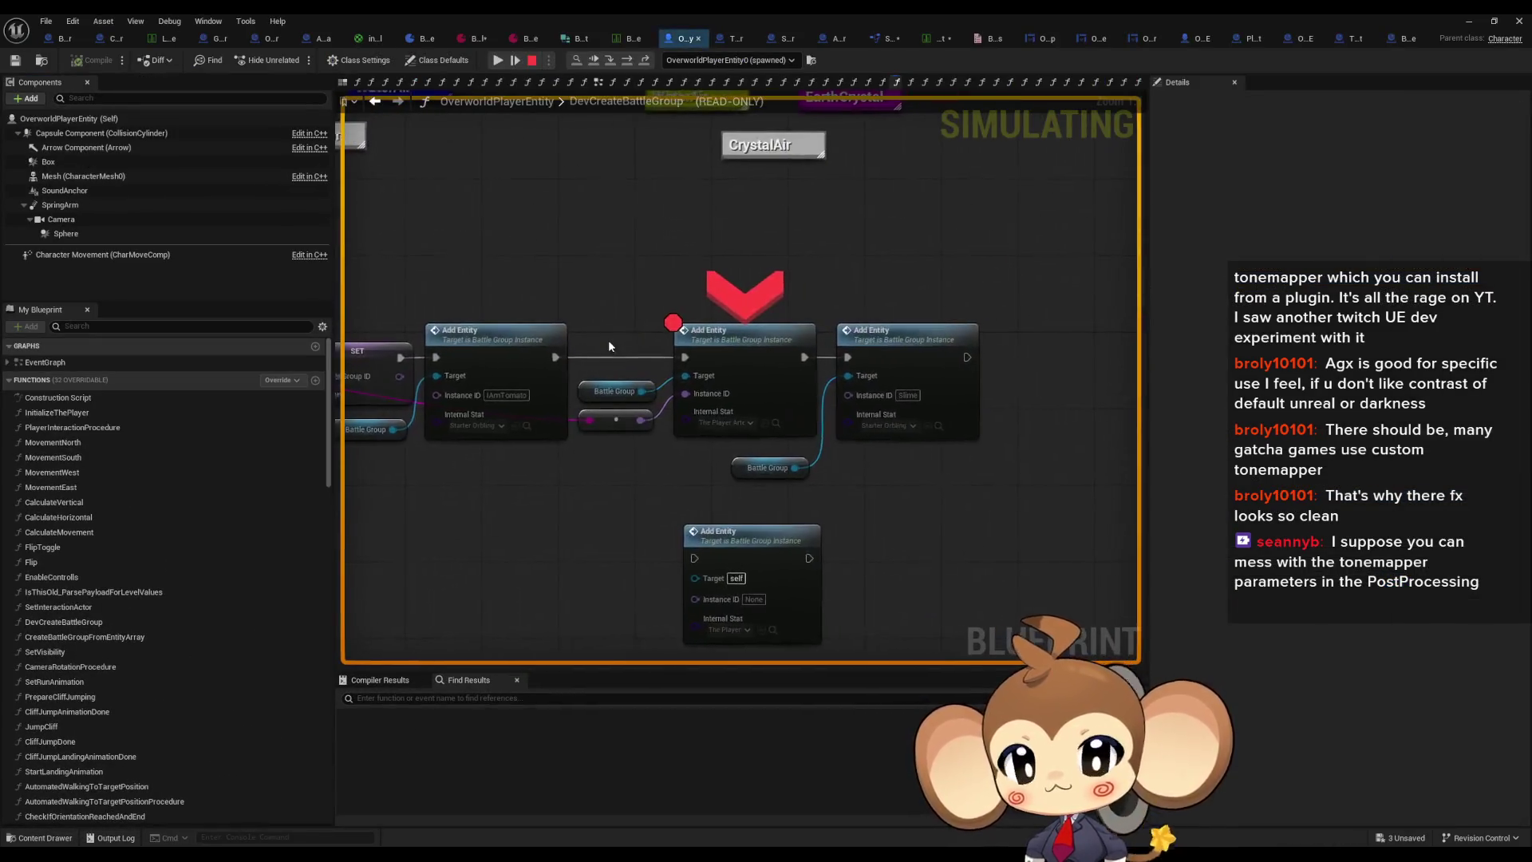
{"action": "right_click", "coordinate": [721, 344]}
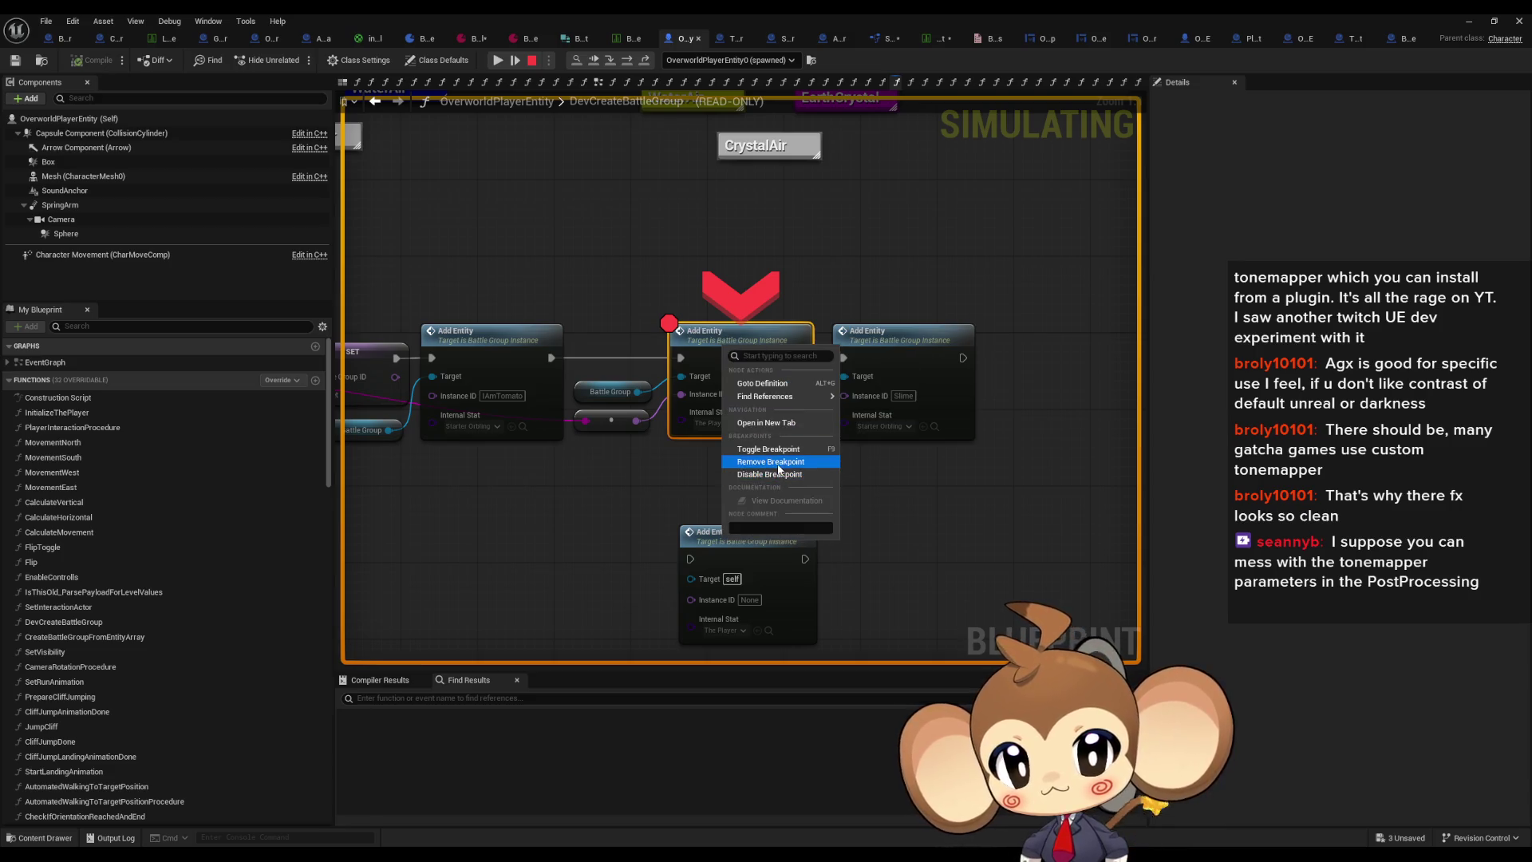
{"action": "left_click", "coordinate": [778, 463]}
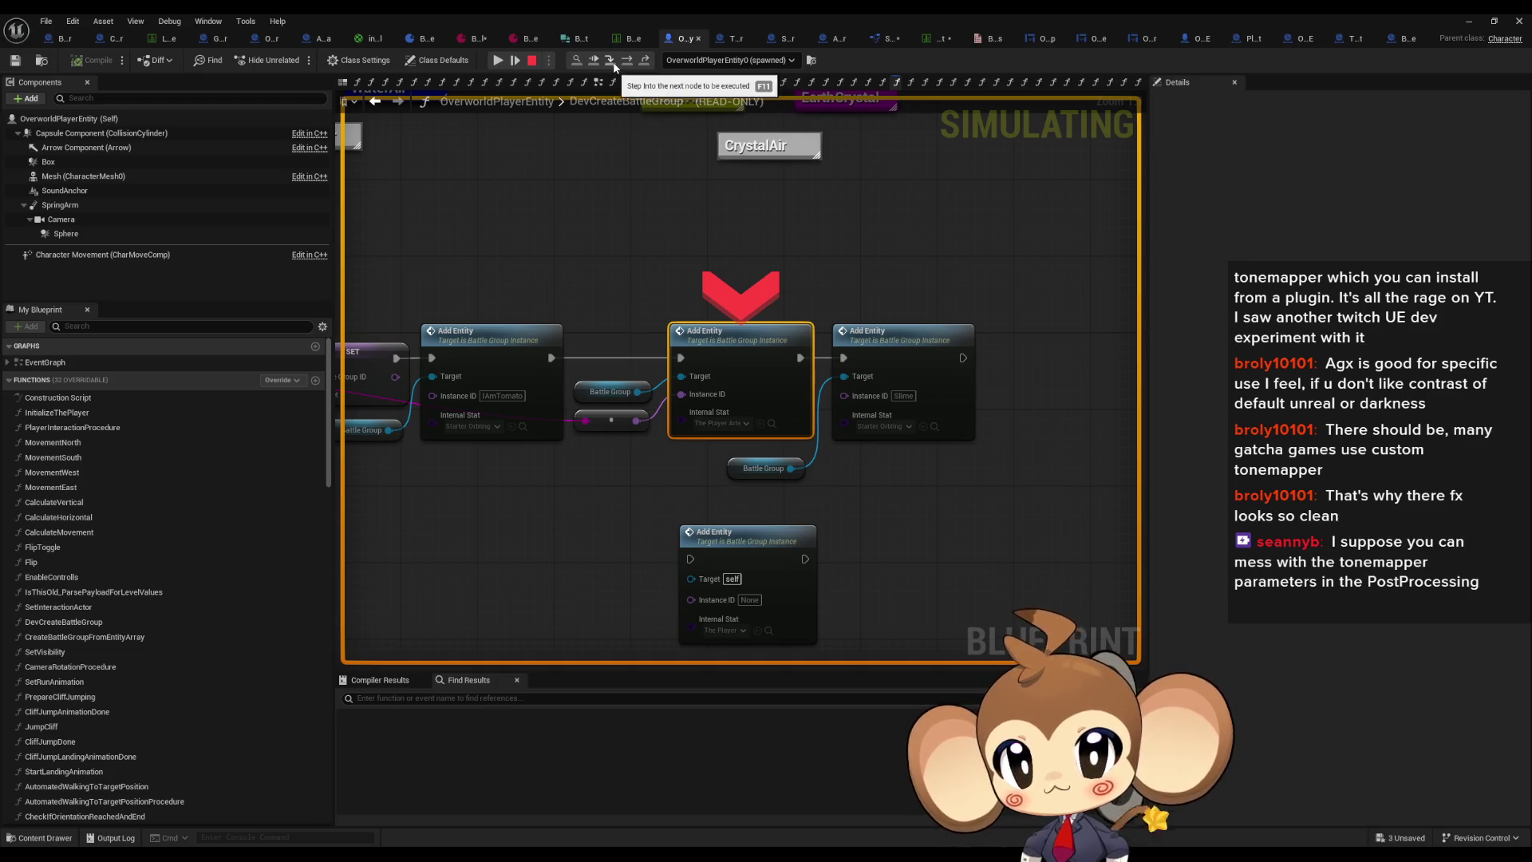
{"action": "left_click", "coordinate": [624, 64]}
{"action": "left_click", "coordinate": [625, 63]}
{"action": "left_click", "coordinate": [625, 64]}
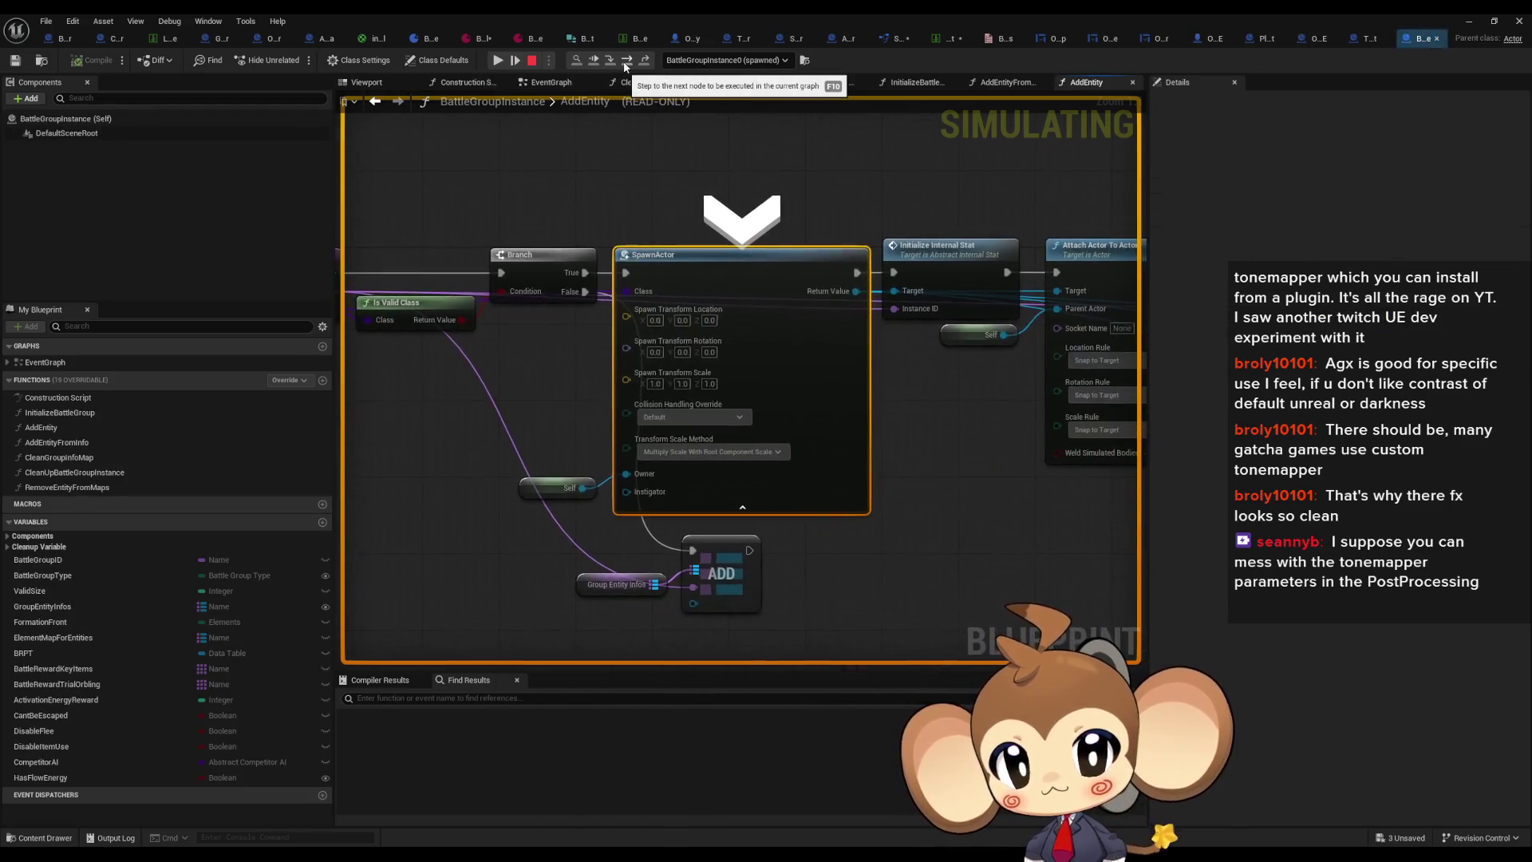
{"action": "left_click", "coordinate": [625, 64]}
Step: Step into InitializeInternalStat down to the VALUES node, step back out, and return to the game
{"action": "left_click", "coordinate": [626, 65]}
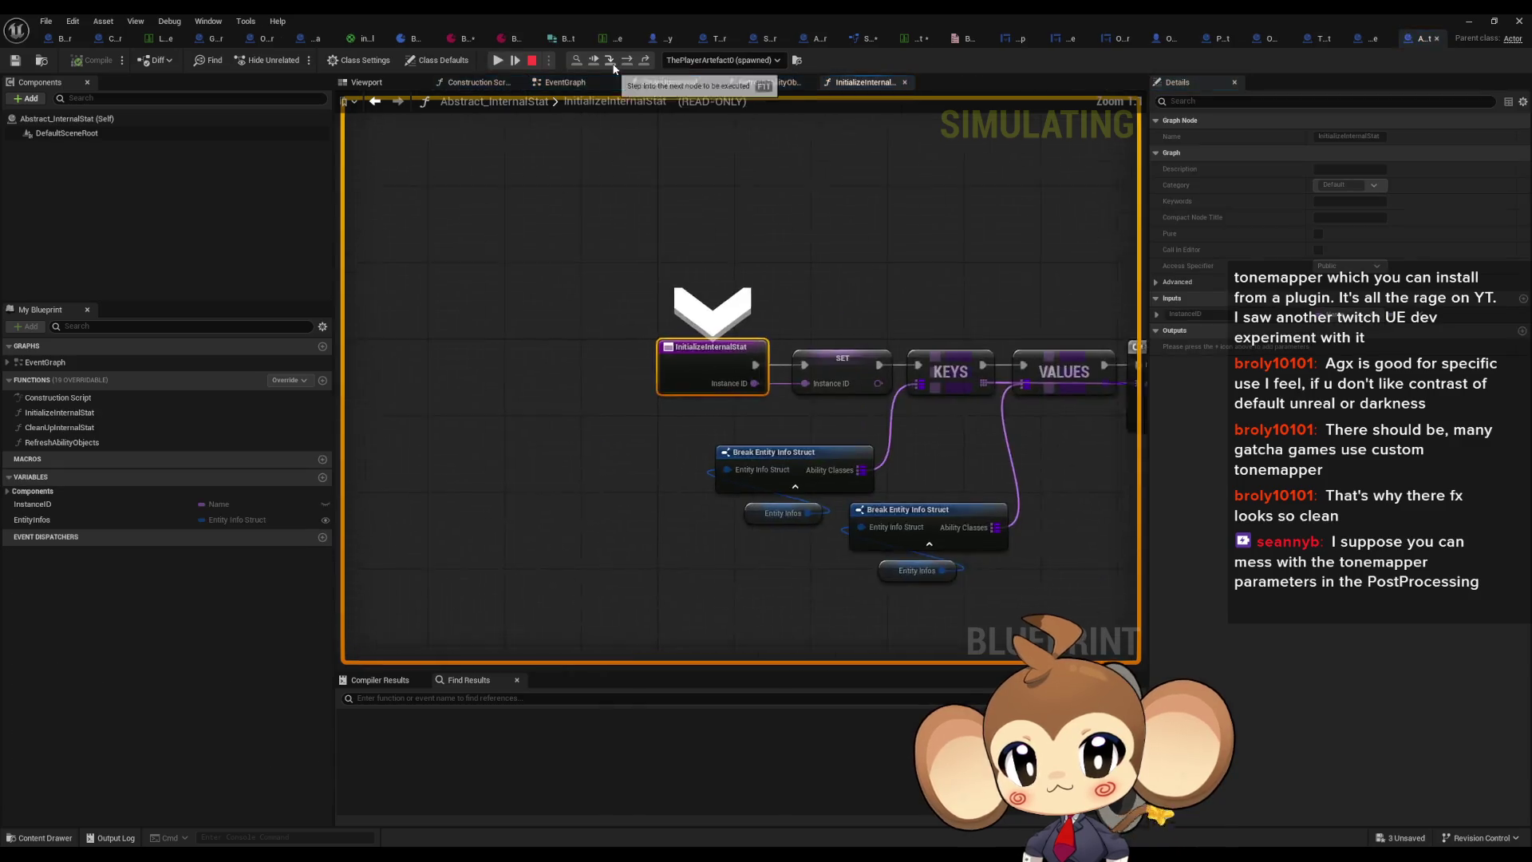
{"action": "left_click", "coordinate": [630, 66]}
{"action": "left_click", "coordinate": [629, 67]}
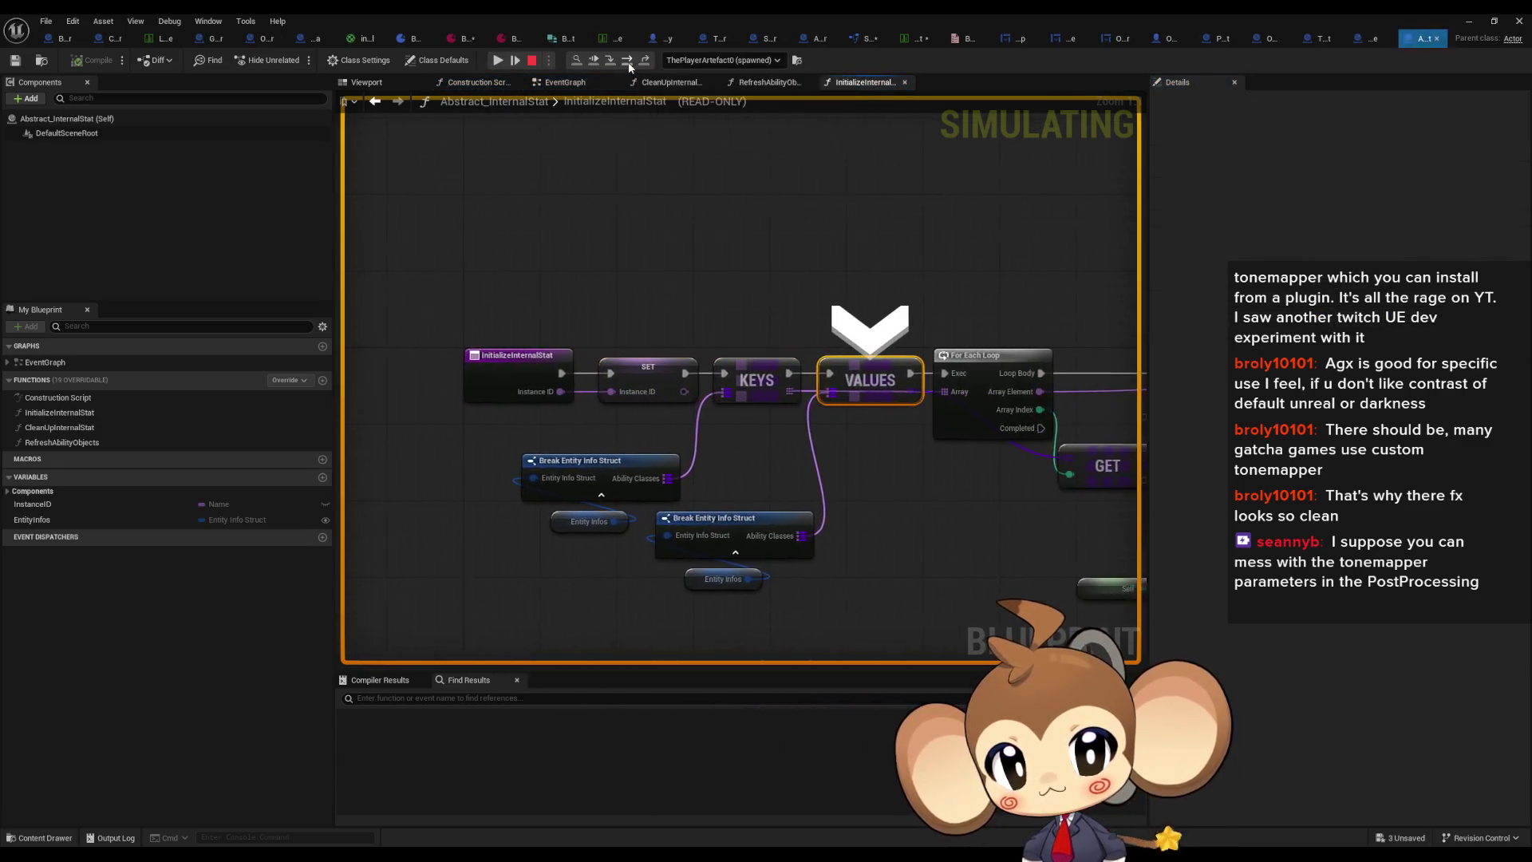
{"action": "left_click", "coordinate": [630, 66]}
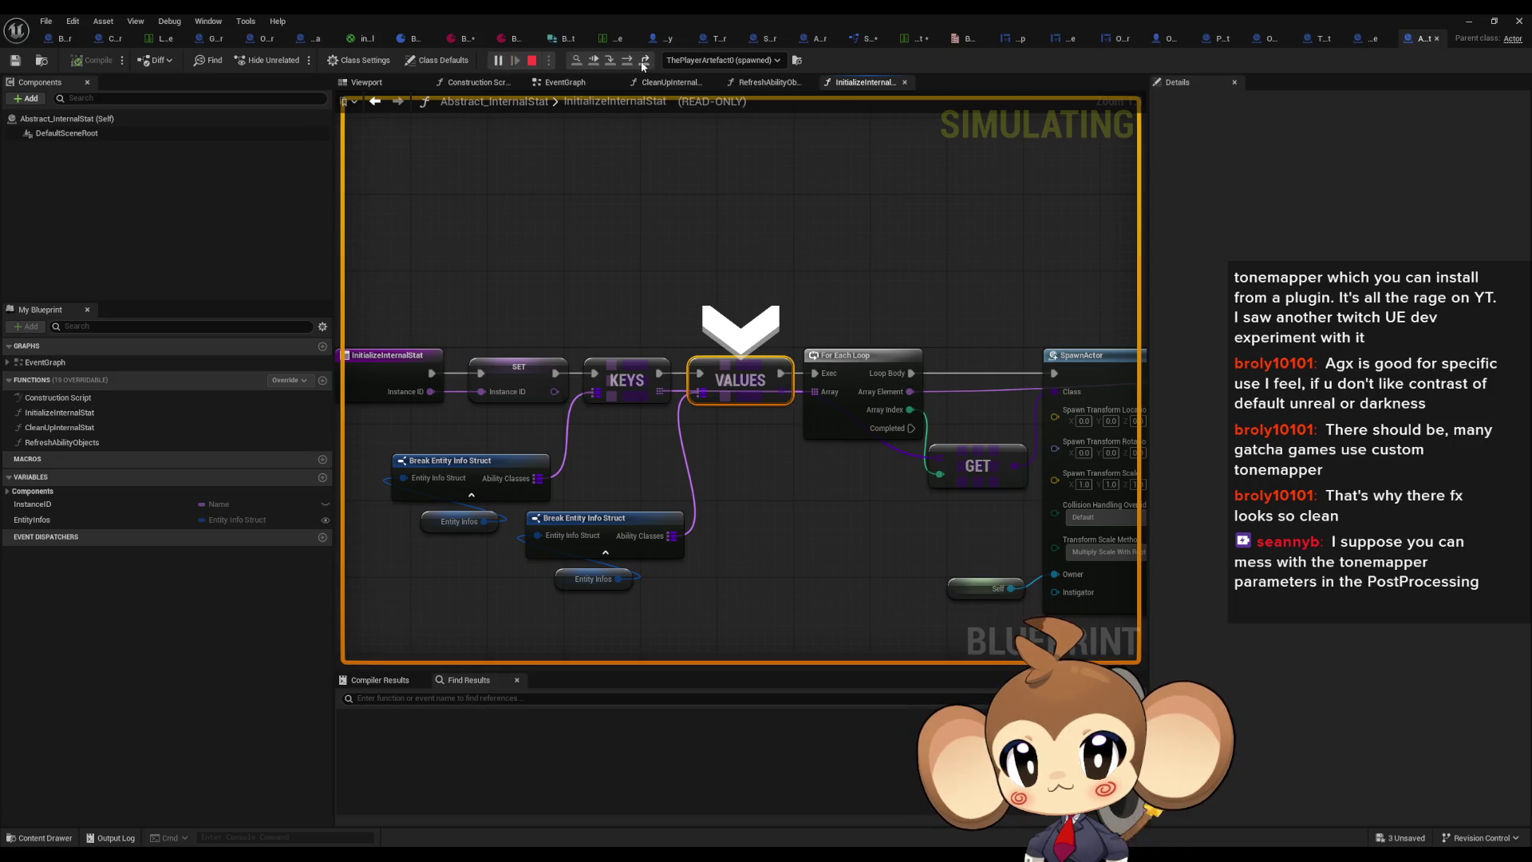
{"action": "left_click", "coordinate": [644, 63]}
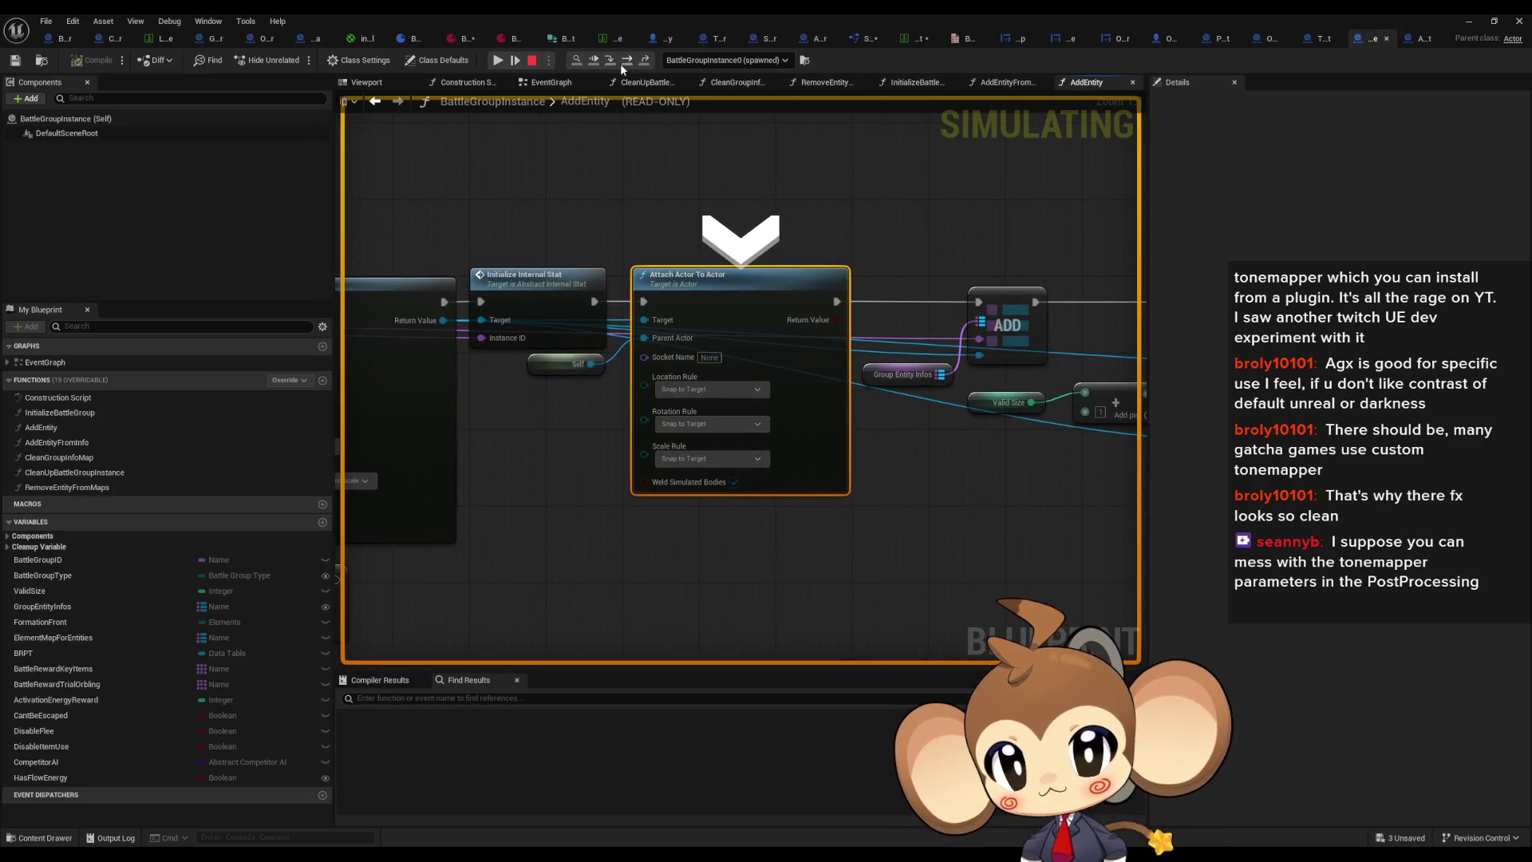
{"action": "left_click", "coordinate": [1467, 22]}
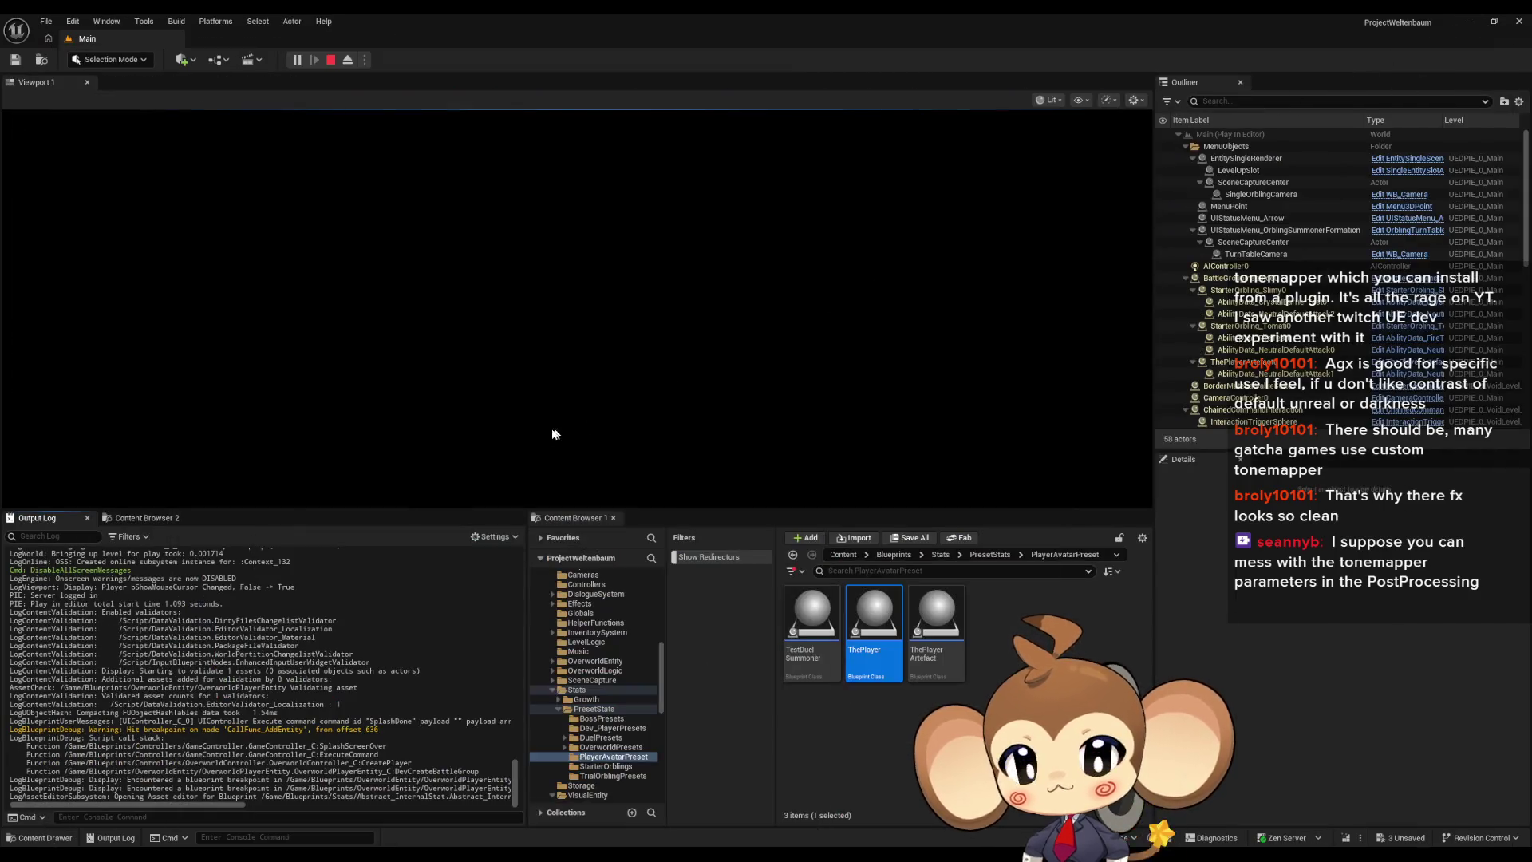
Step: Clear the Output Log and toggle the in-game menu with Escape
{"action": "right_click", "coordinate": [351, 606]}
{"action": "left_click", "coordinate": [399, 629]}
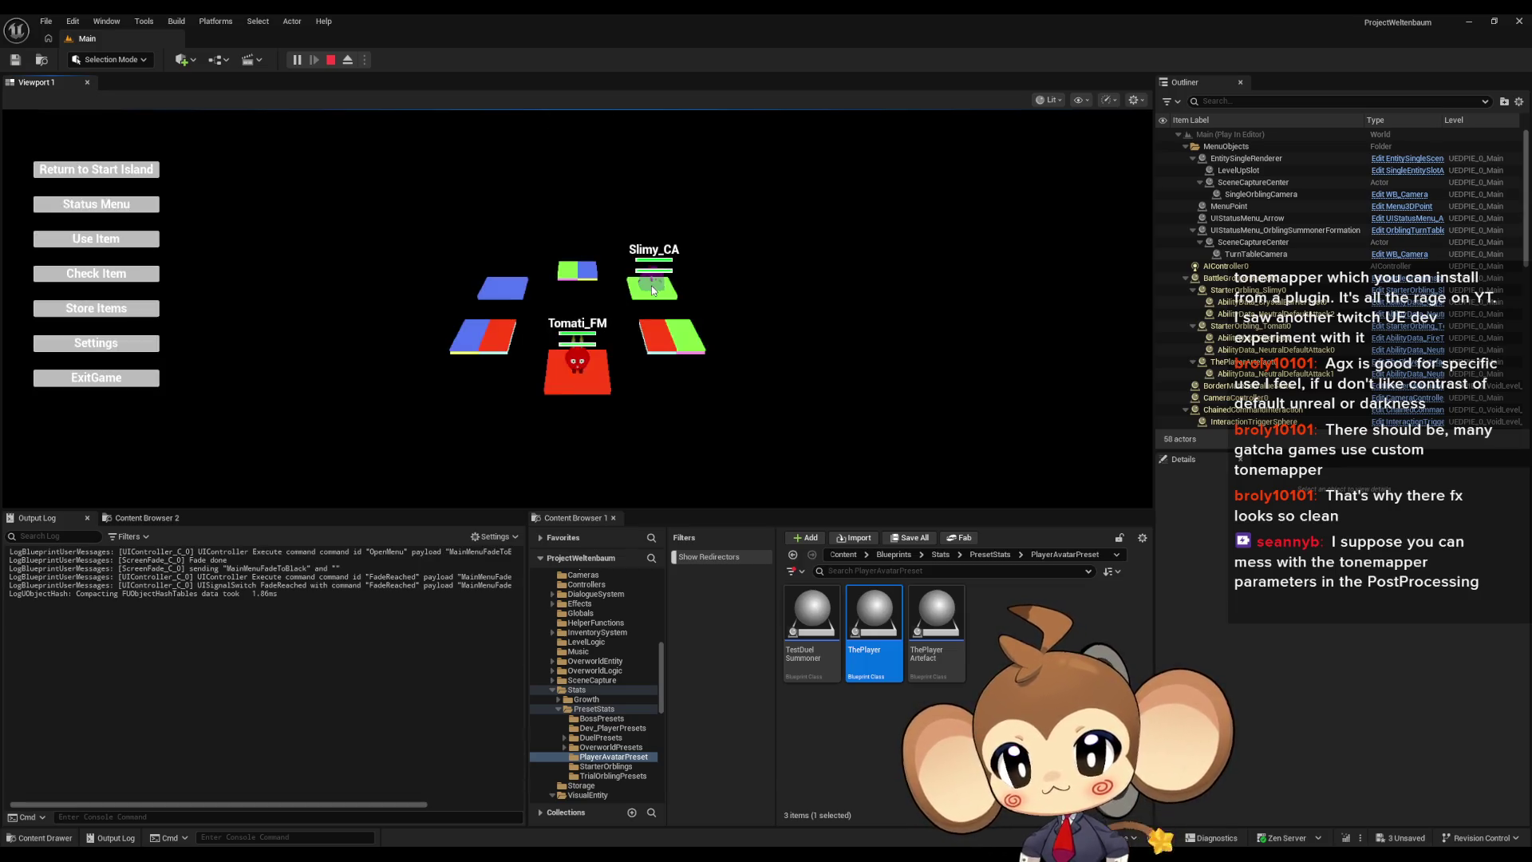
{"action": "key", "text": "Escape"}
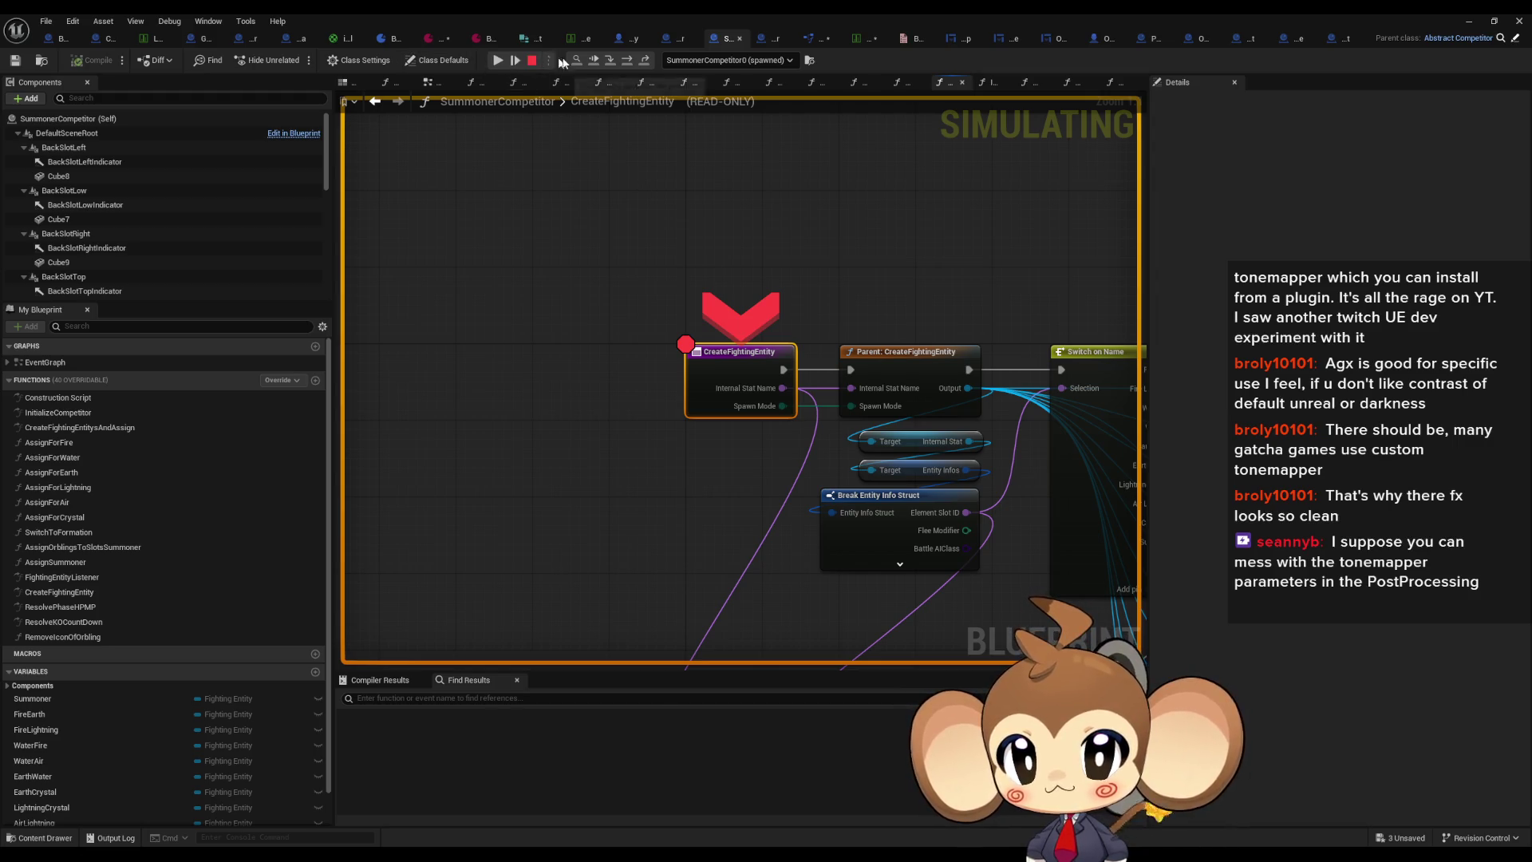
Step: Resume to the next breakpoint, advance to the Parent: CreateFightingEntity call, and inspect the Switch on Name outputs
{"action": "left_click", "coordinate": [630, 58]}
{"action": "left_click", "coordinate": [514, 56]}
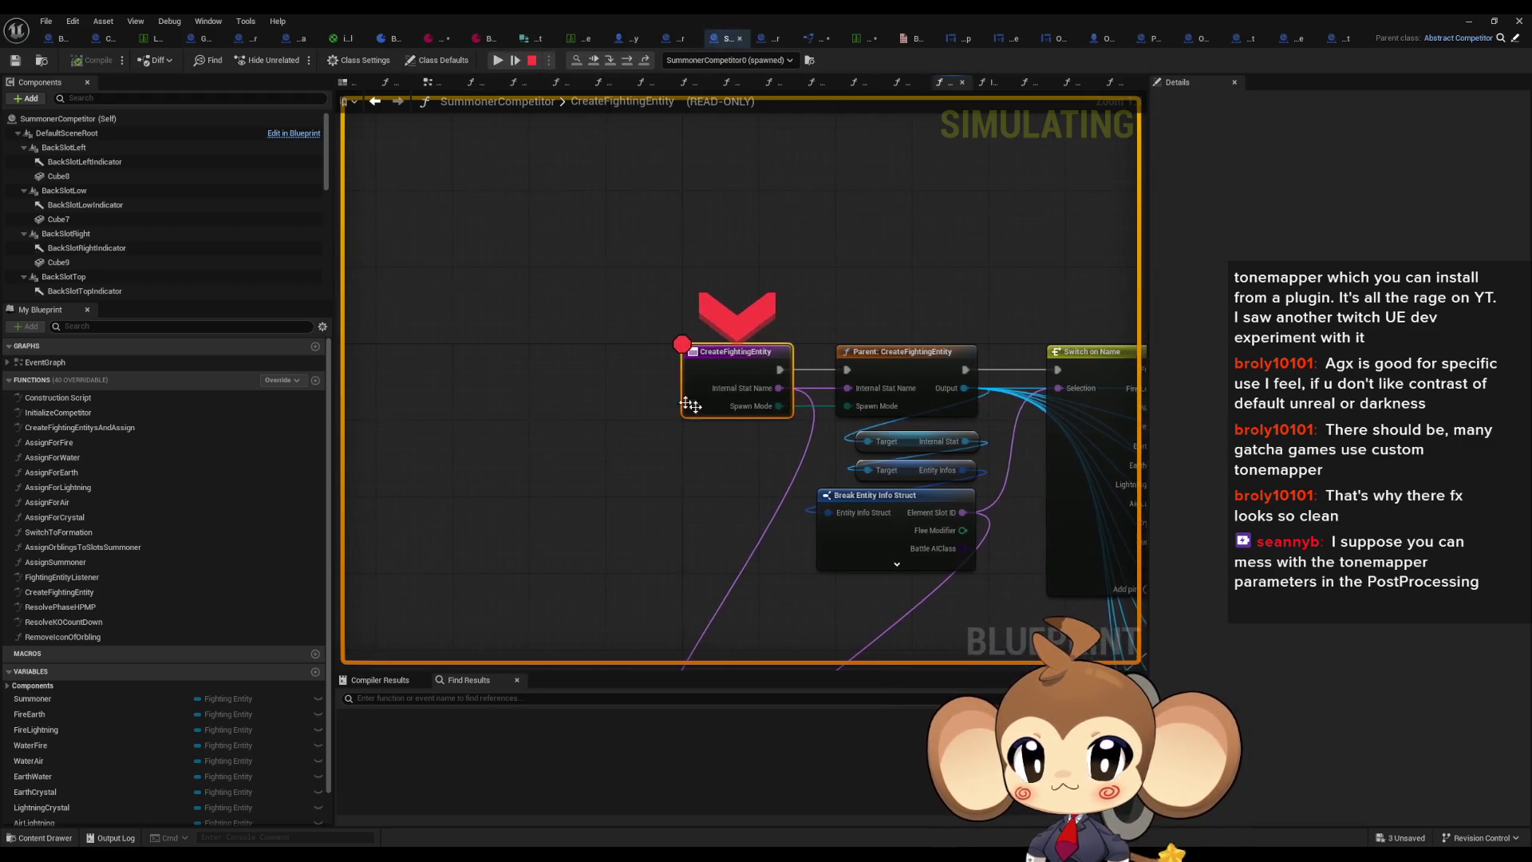
{"action": "left_click", "coordinate": [626, 60]}
{"action": "mouse_move", "coordinate": [577, 409]}
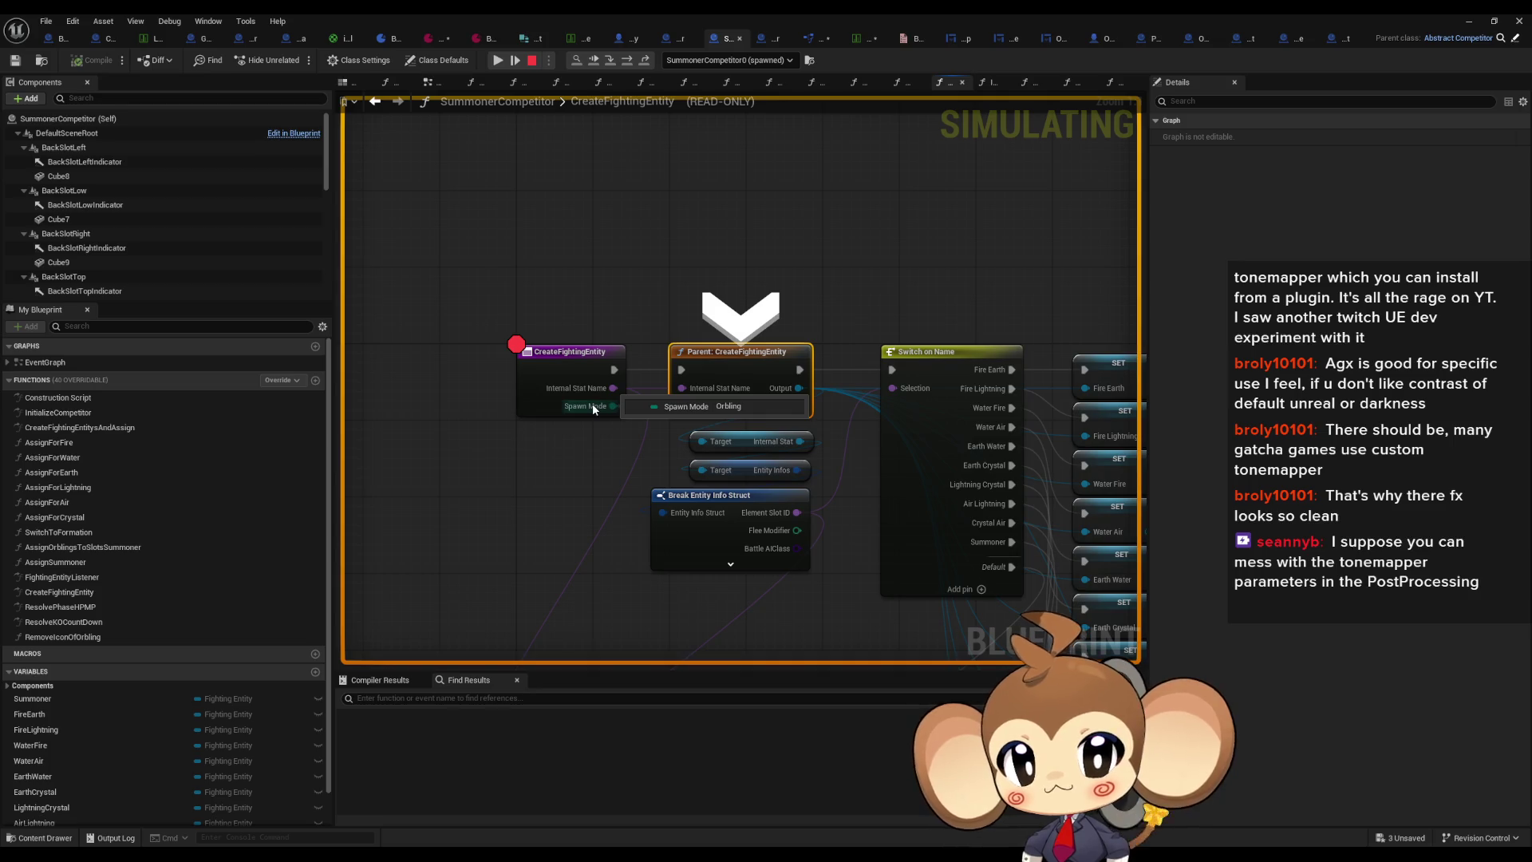
{"action": "mouse_move", "coordinate": [555, 477]}
{"action": "left_mouse_down"}
{"action": "mouse_move", "coordinate": [530, 416]}
{"action": "mouse_move", "coordinate": [556, 450]}
{"action": "left_mouse_up"}
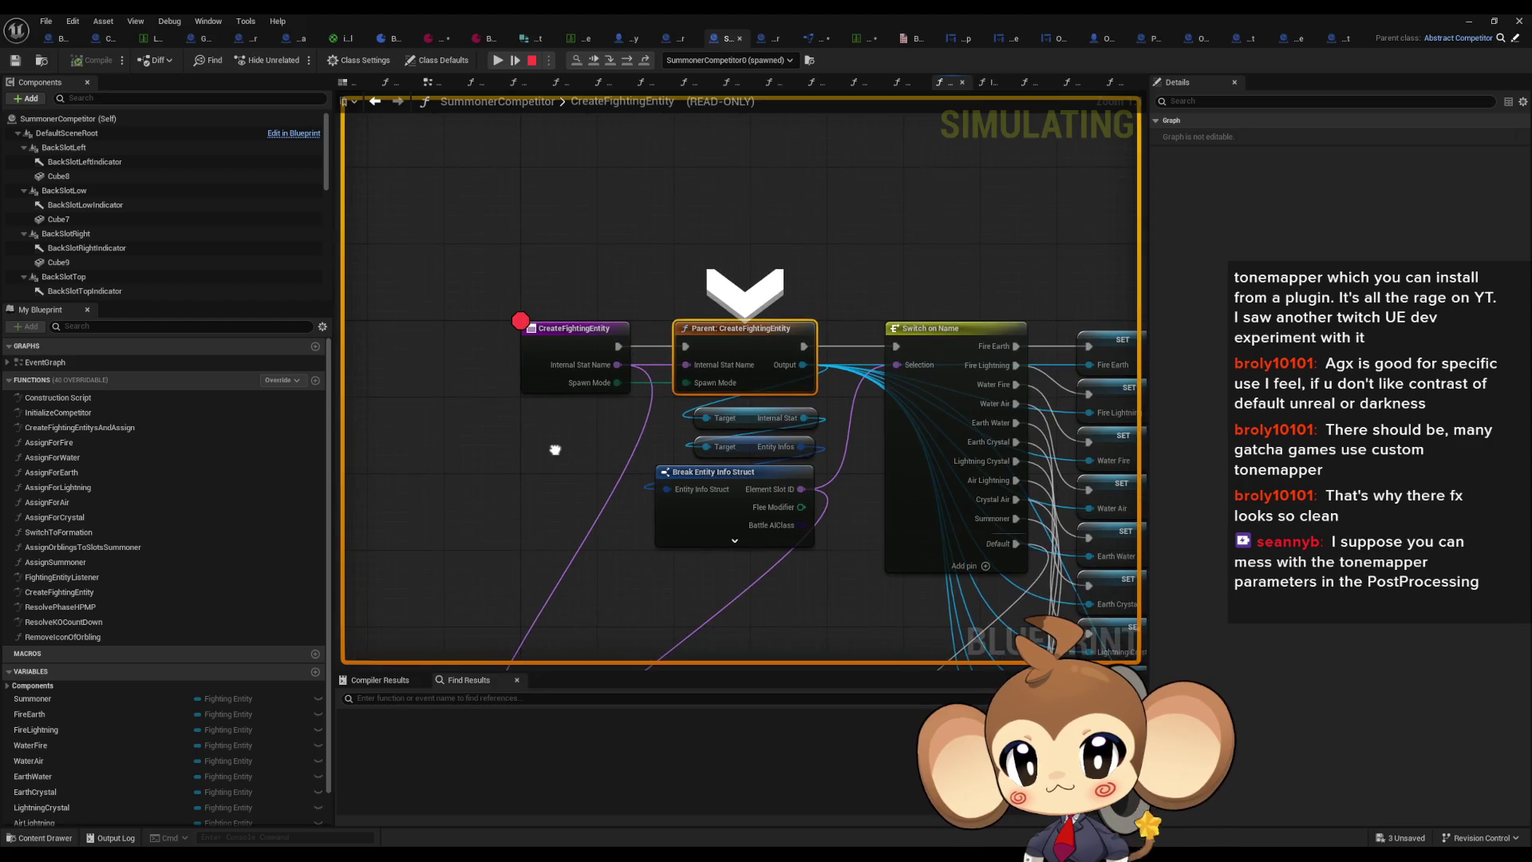
Step: Step through the parent's spawn-mode switch to the Orbling call and back out, then stop the simulation
{"action": "left_click", "coordinate": [613, 64]}
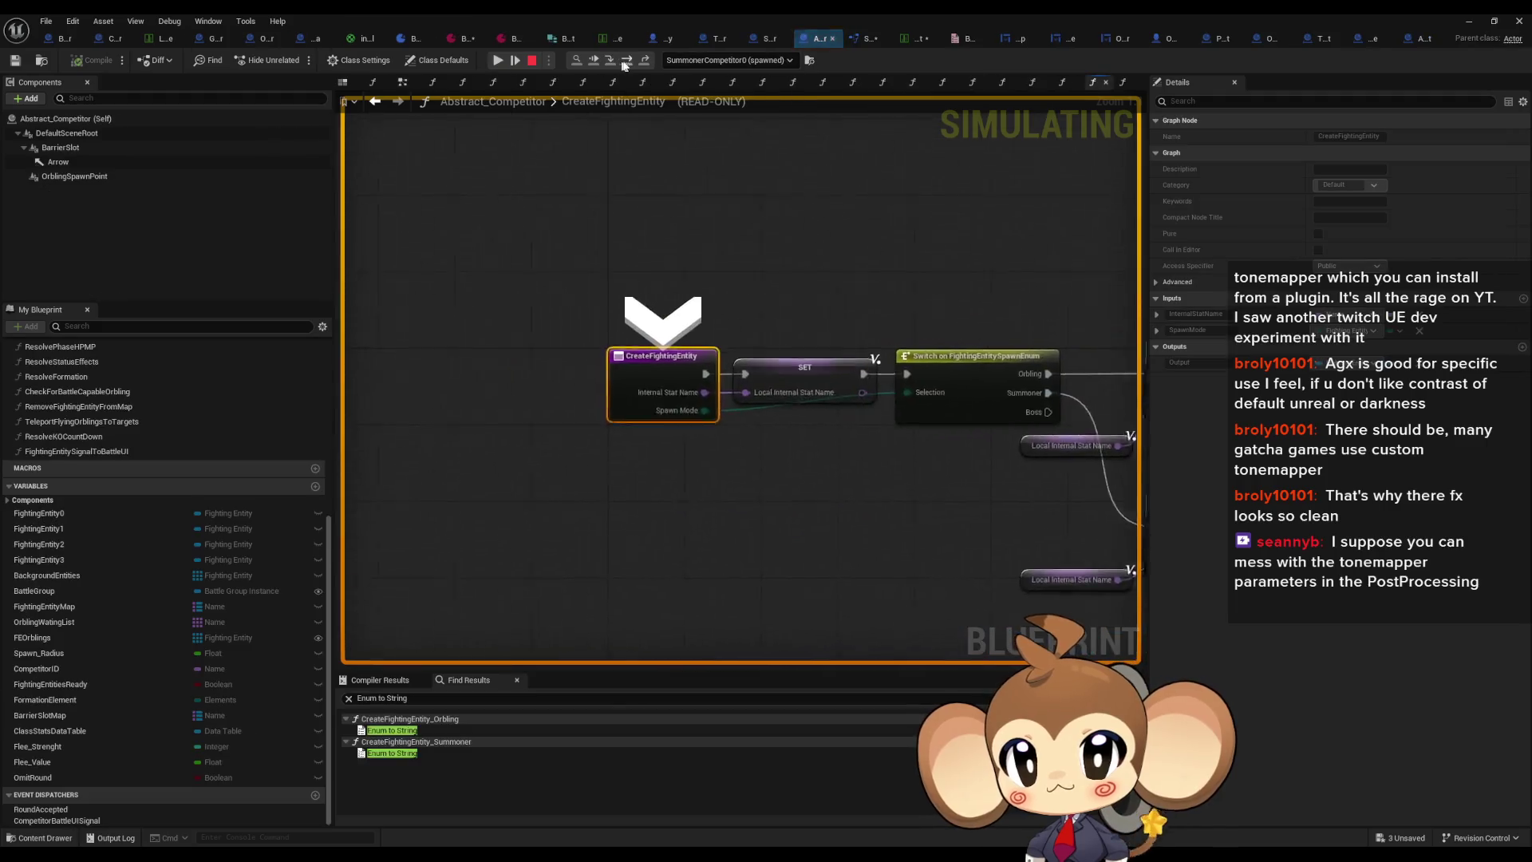
{"action": "left_click", "coordinate": [630, 63]}
{"action": "left_click", "coordinate": [631, 64]}
{"action": "left_click", "coordinate": [630, 64]}
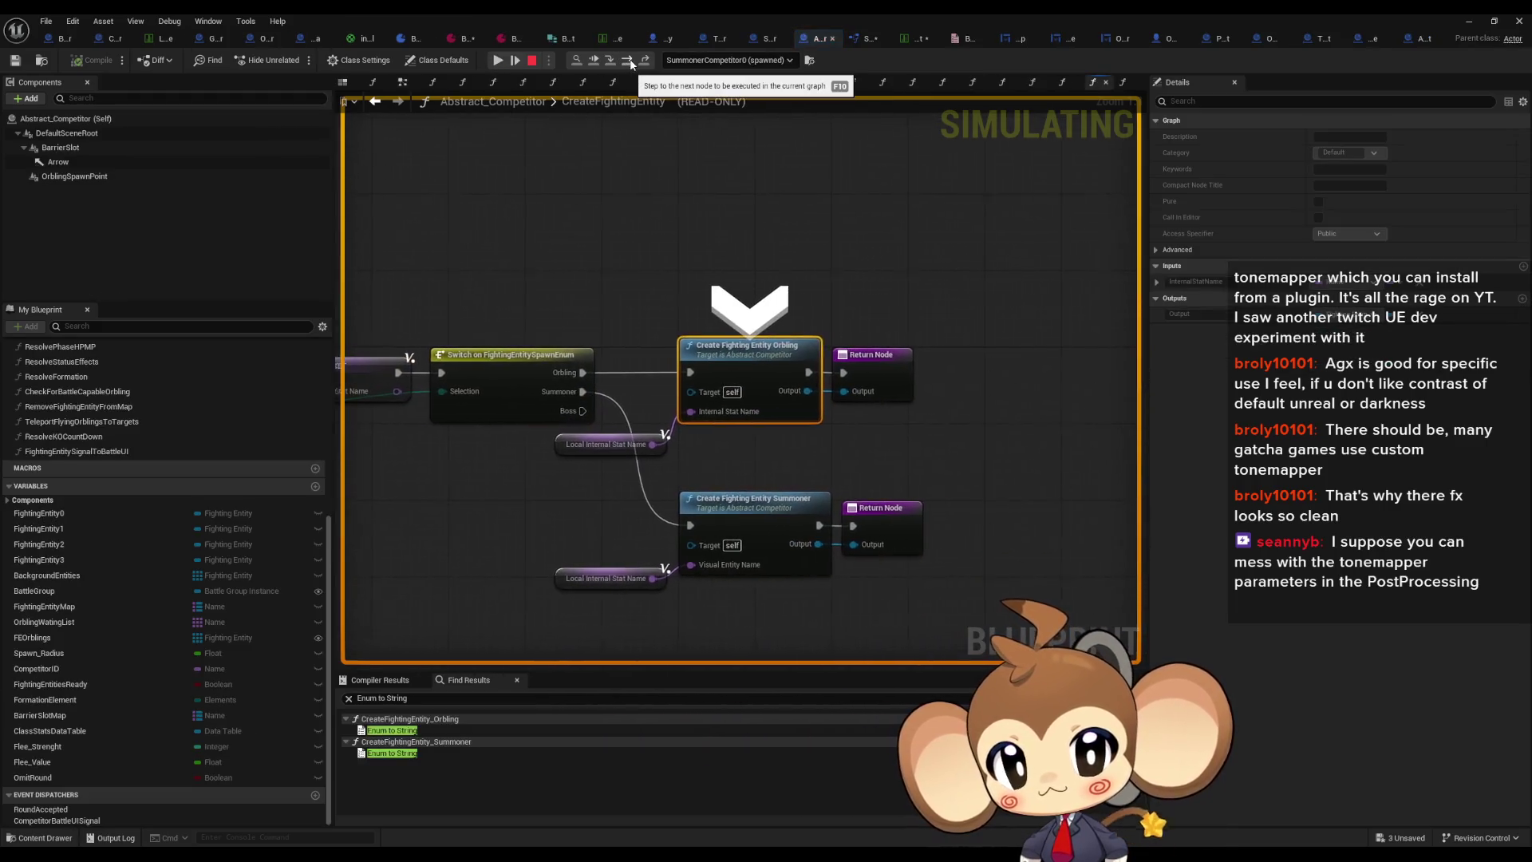
{"action": "left_click", "coordinate": [630, 63]}
{"action": "left_click", "coordinate": [630, 63]}
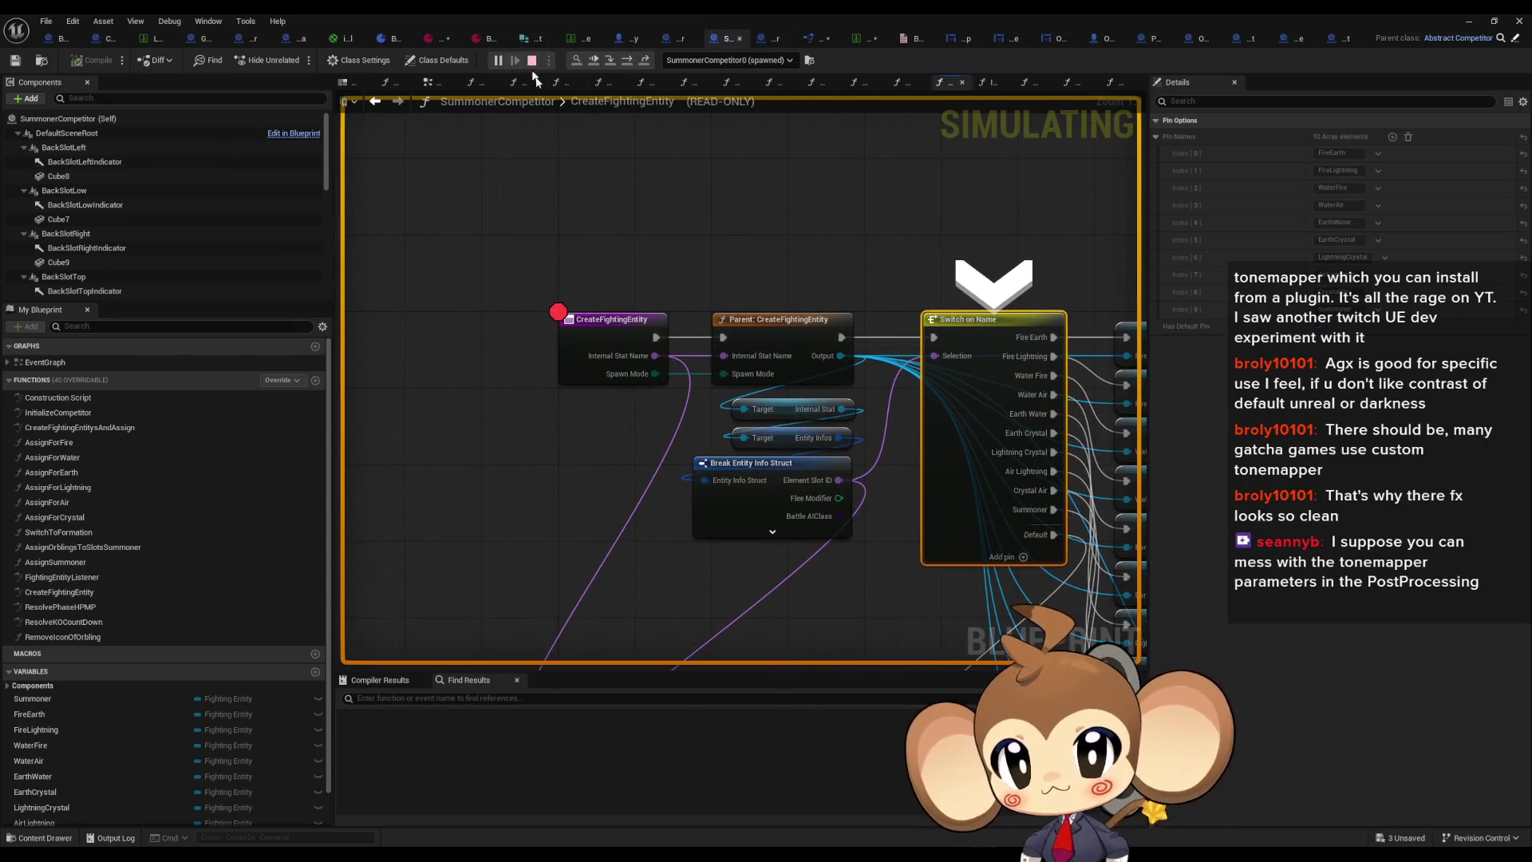
{"action": "left_click", "coordinate": [532, 61]}
{"action": "right_click", "coordinate": [610, 332]}
Step: Find all references to CreateFightingEntity and jump to the Summoner creation call in the graph
{"action": "mouse_move", "coordinate": [652, 461]}
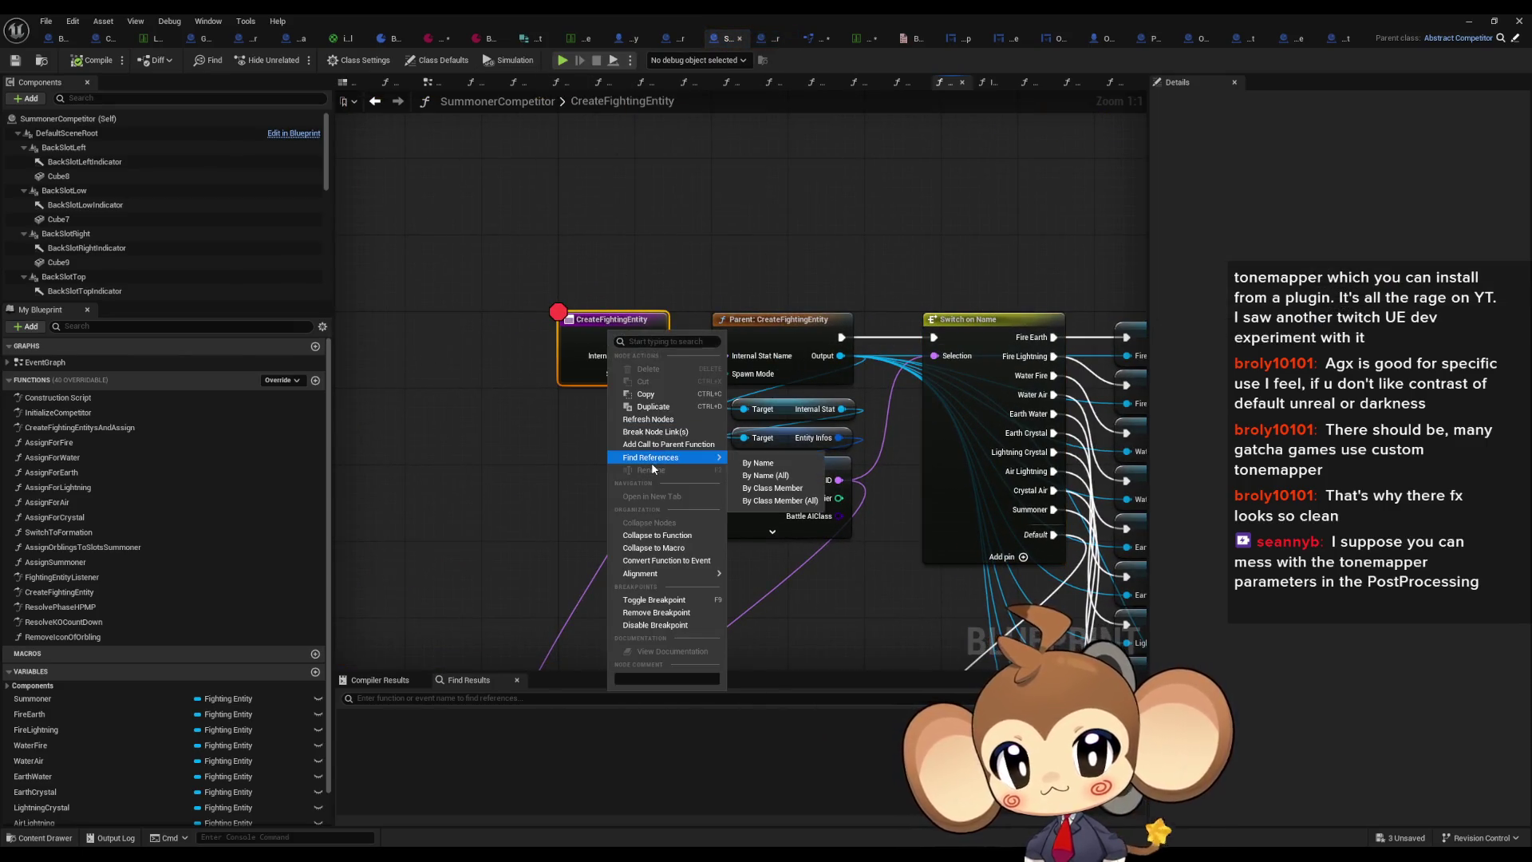
{"action": "left_click", "coordinate": [771, 501]}
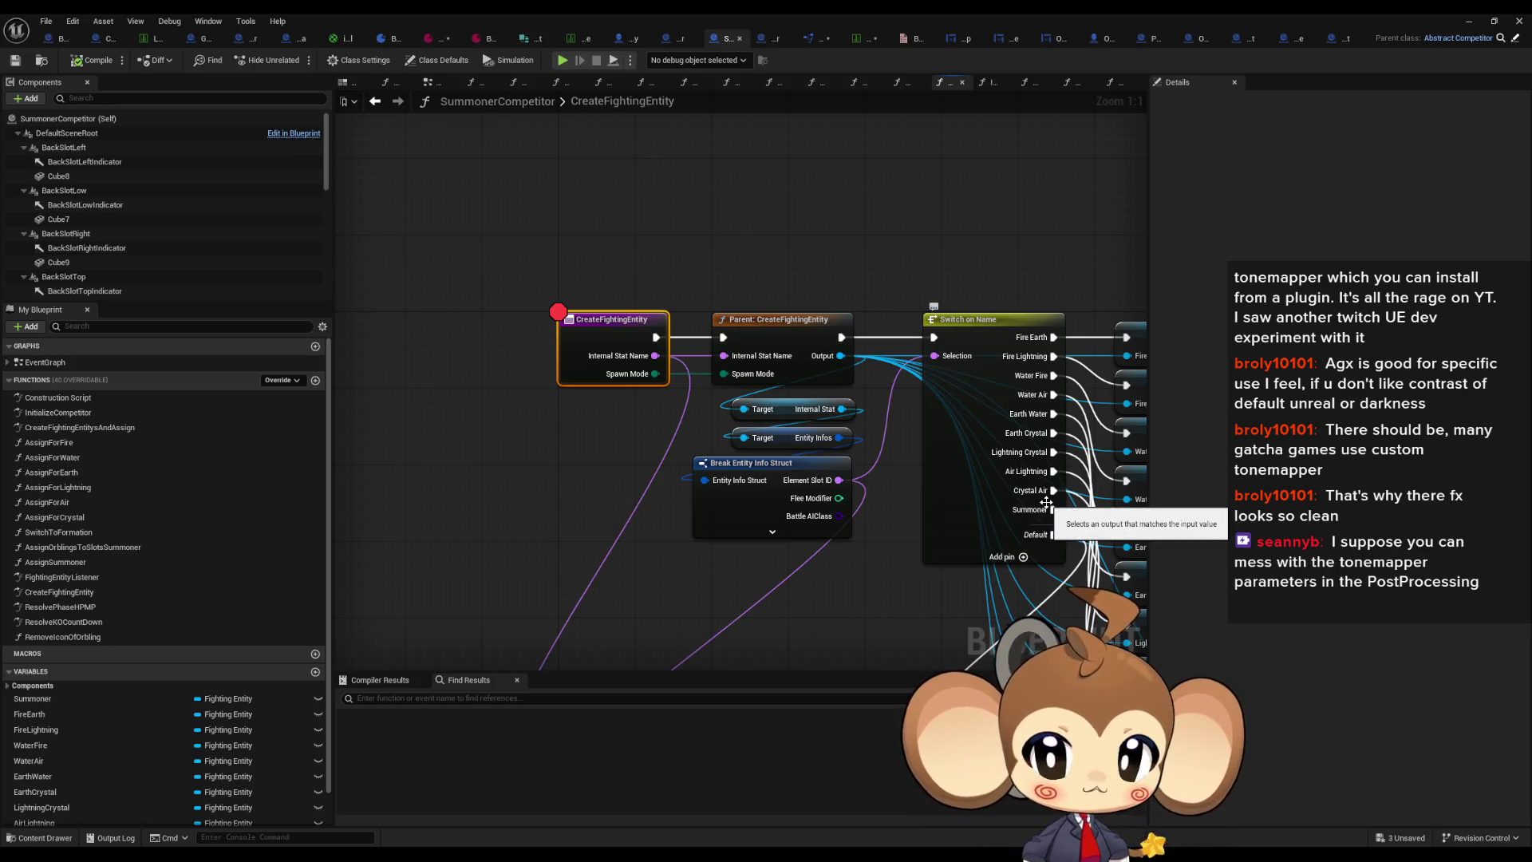
{"action": "right_click", "coordinate": [592, 343]}
{"action": "mouse_move", "coordinate": [644, 468]}
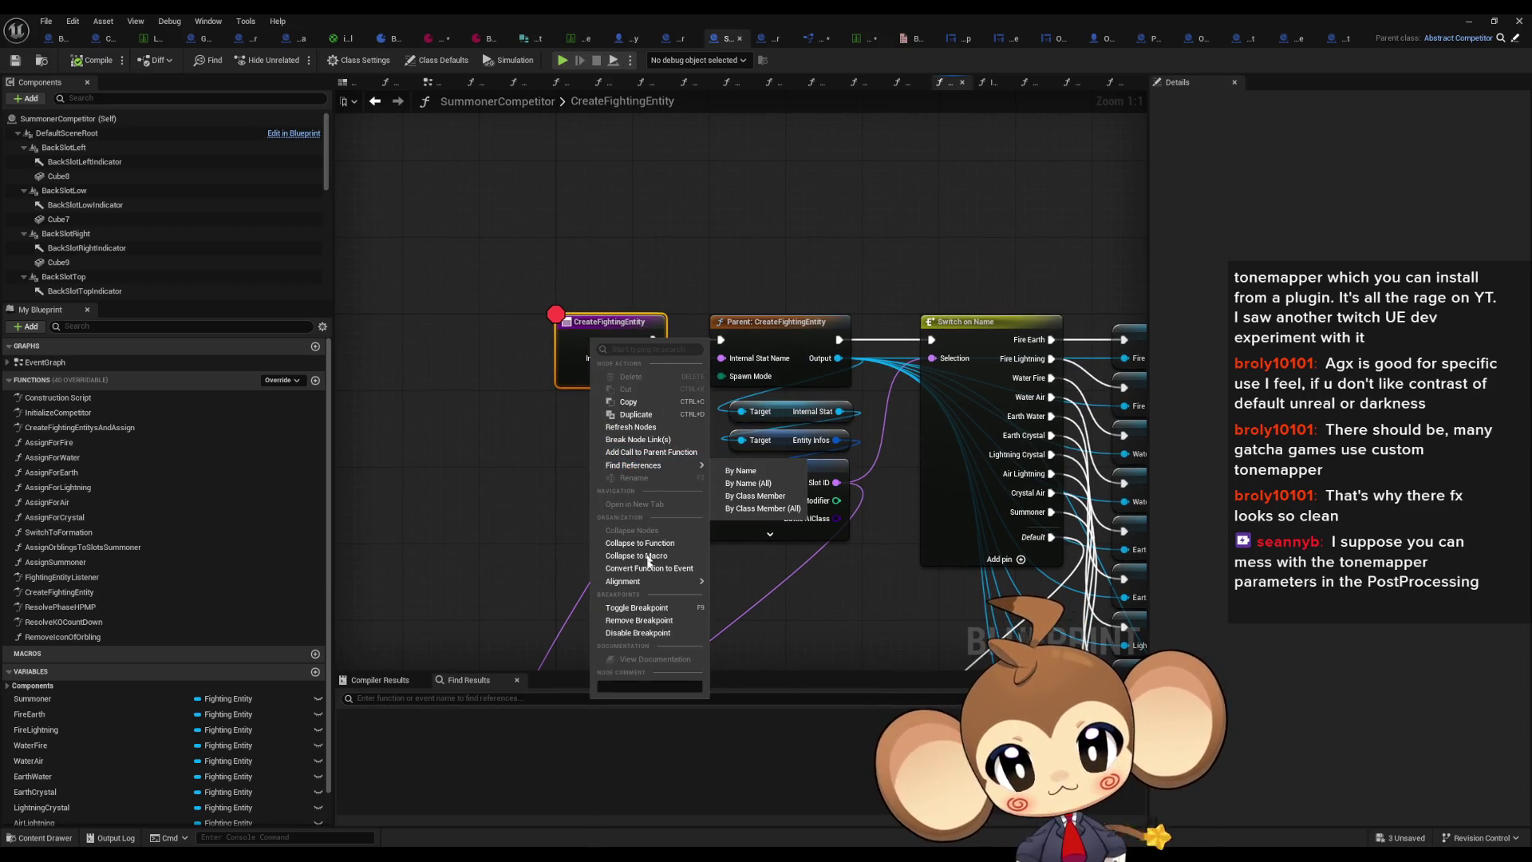
{"action": "left_click", "coordinate": [747, 500]}
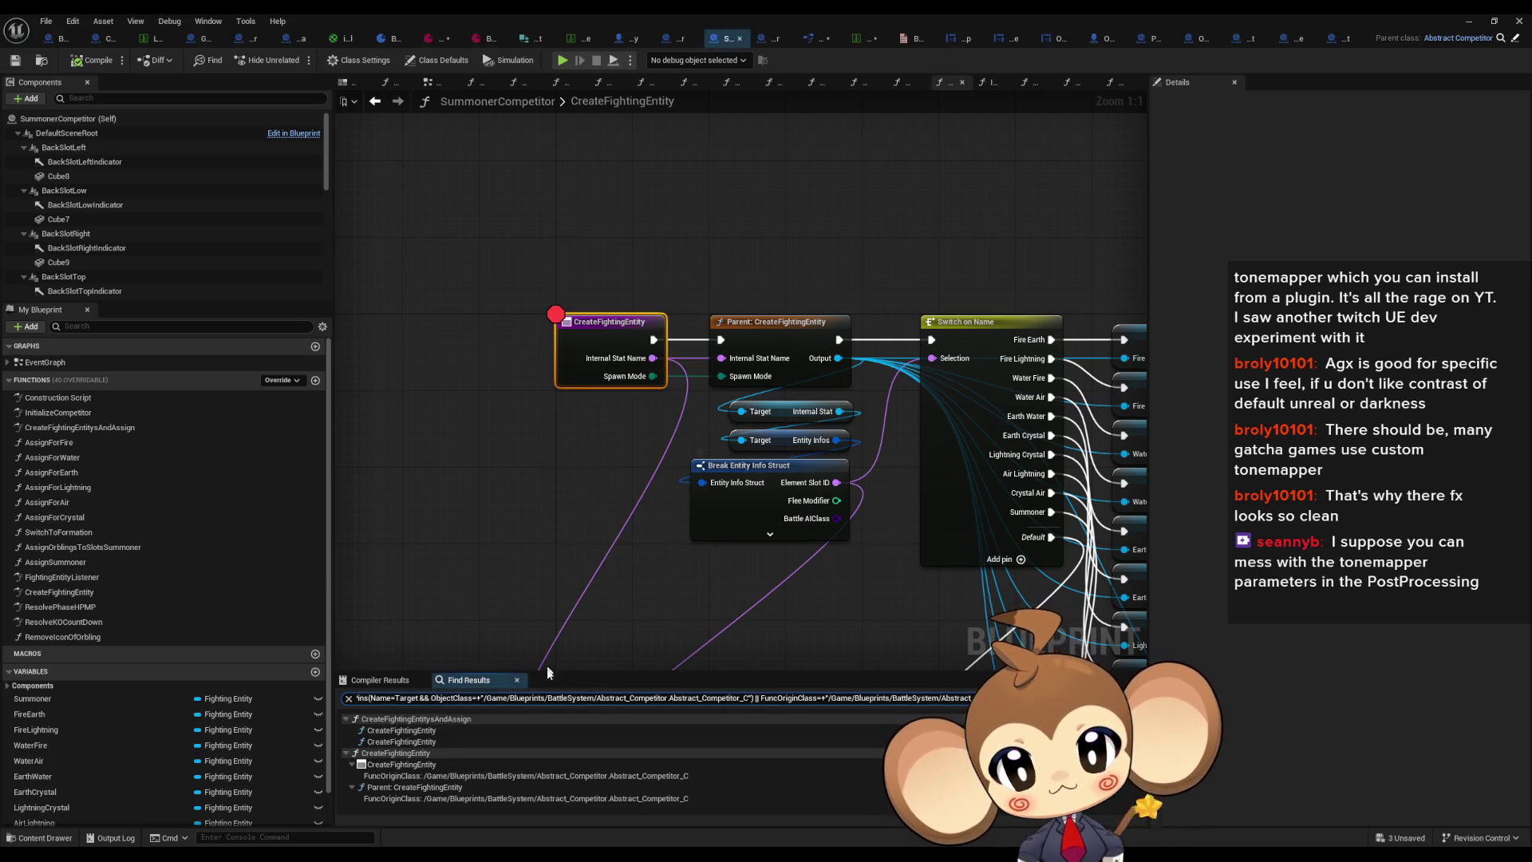
{"action": "double_click", "coordinate": [412, 731]}
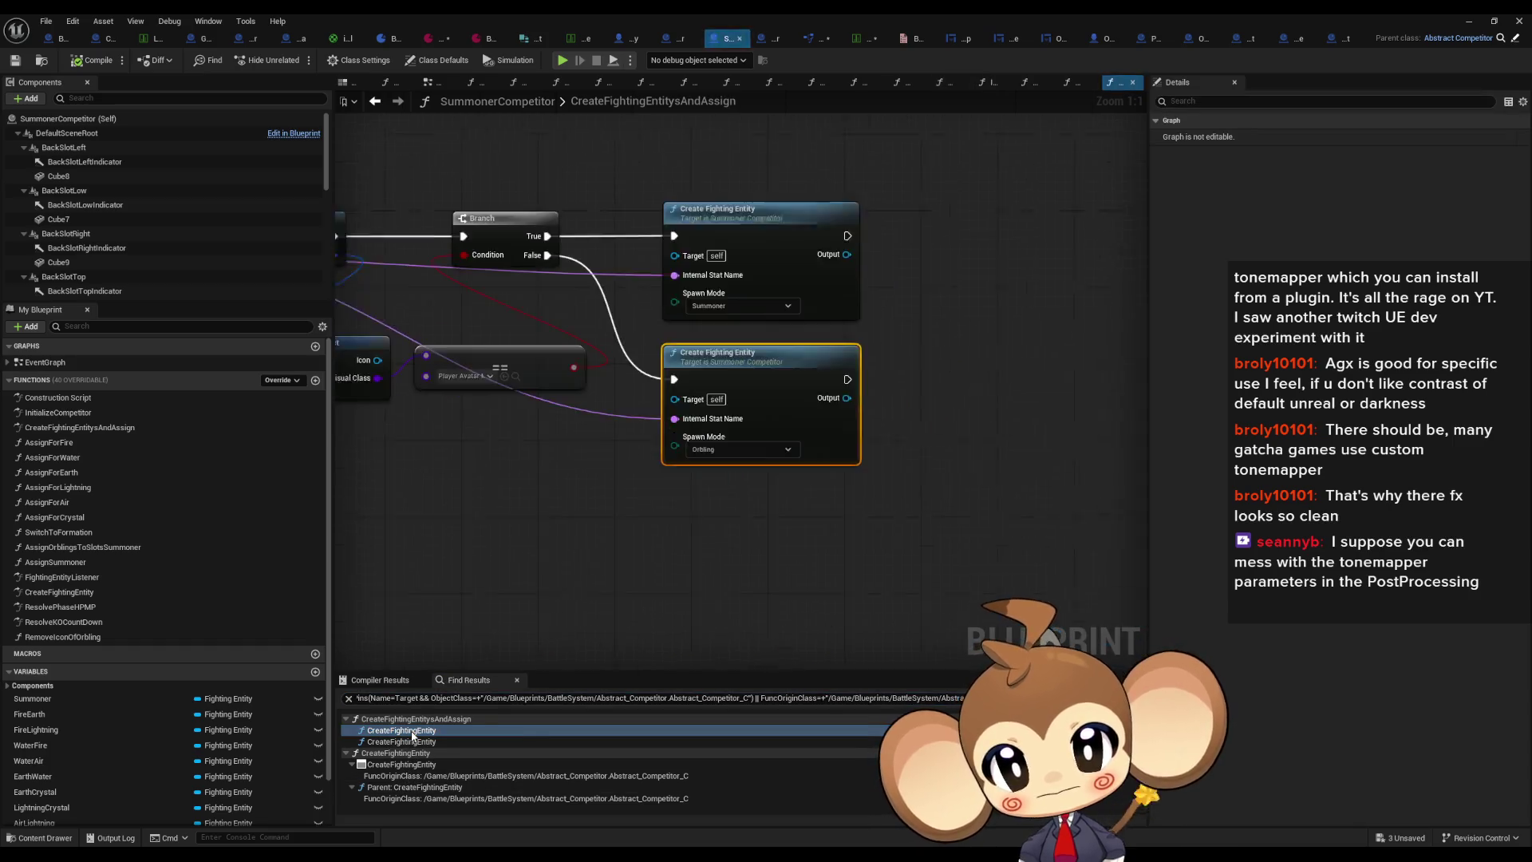
{"action": "left_click", "coordinate": [407, 742]}
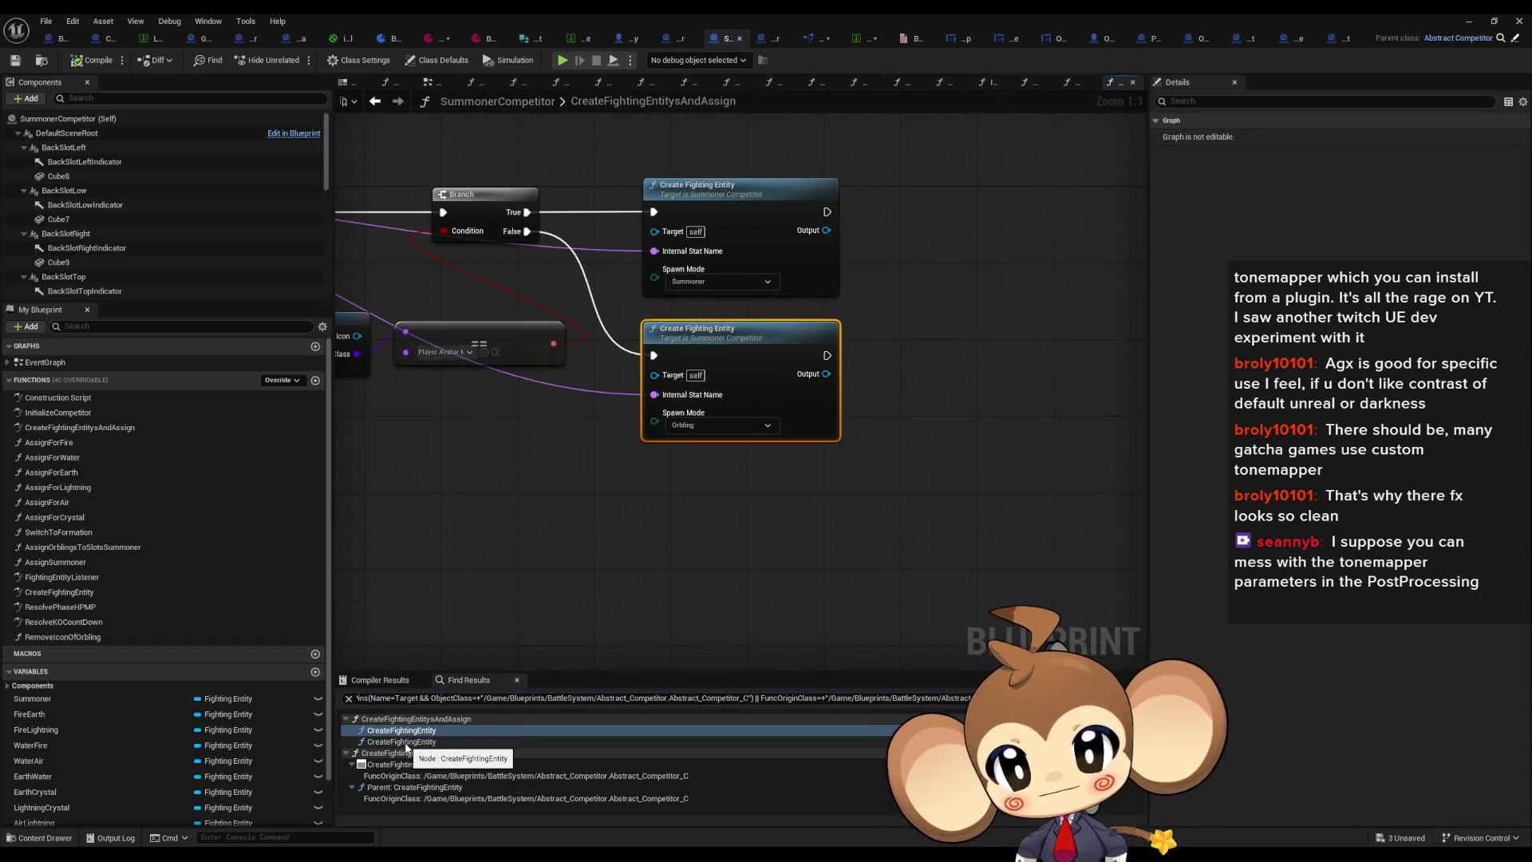
{"action": "double_click", "coordinate": [407, 742]}
Step: Add a second Branch on the comparison result and route the first Branch's False into it
{"action": "scroll", "coordinate": [687, 479], "scroll_direction": "down", "scroll_amount": 2}
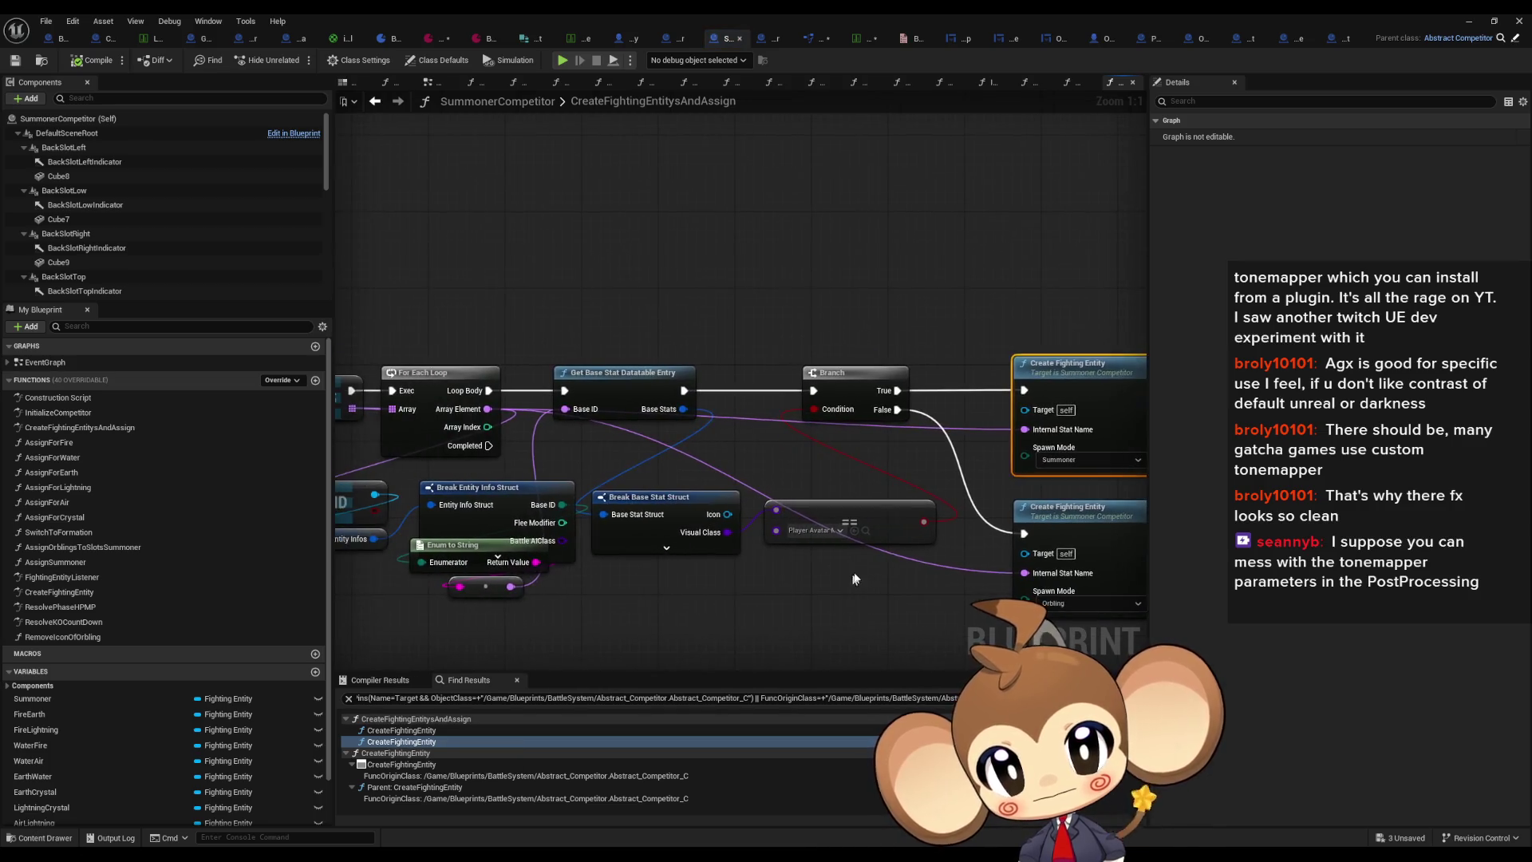
{"action": "scroll", "coordinate": [718, 479], "scroll_direction": "up", "scroll_amount": 2}
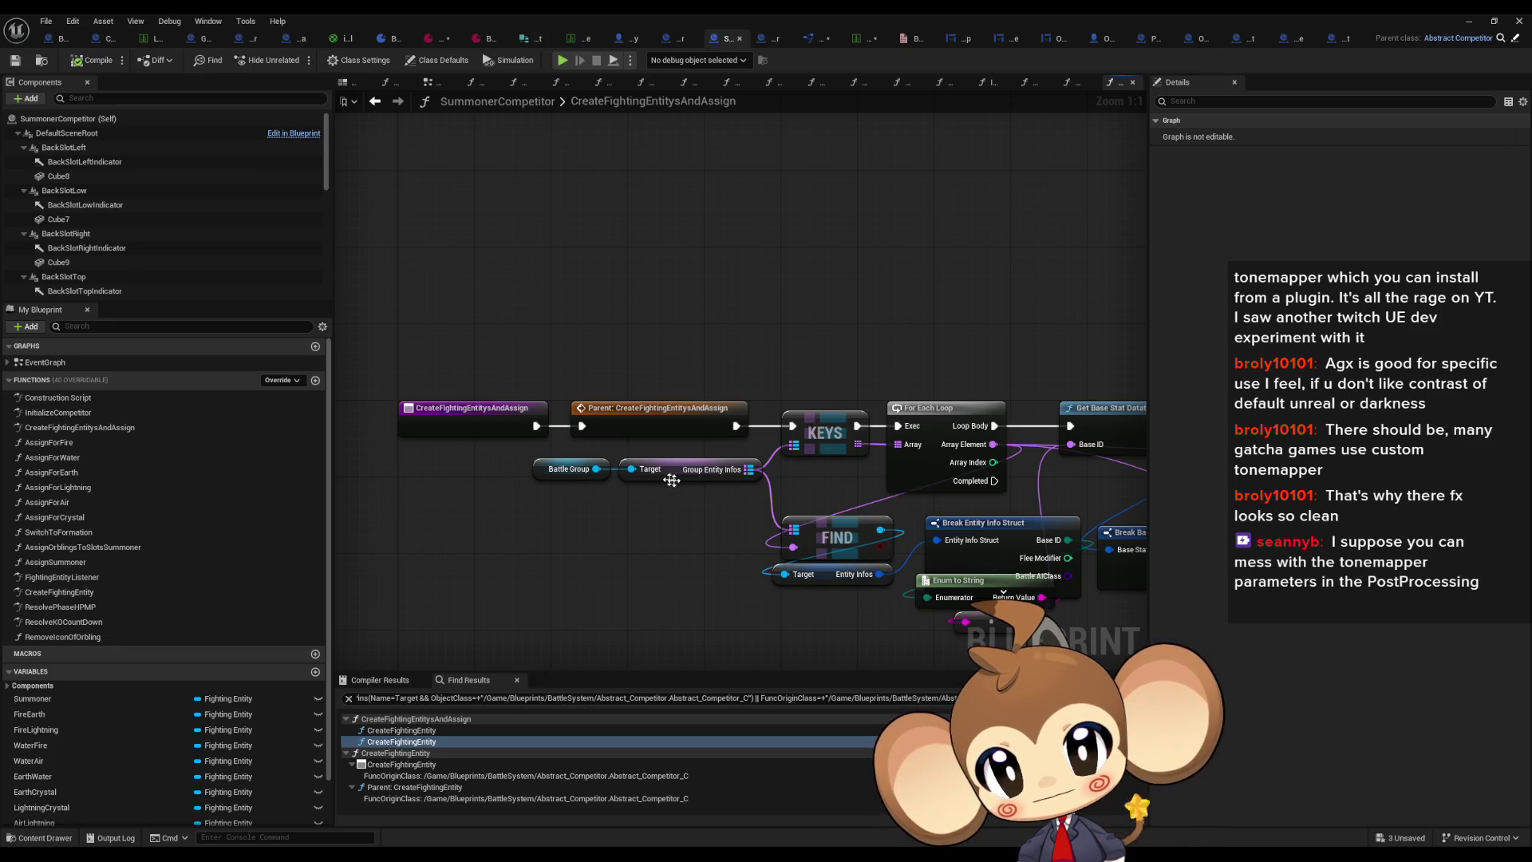
{"action": "scroll", "coordinate": [688, 481], "scroll_direction": "down", "scroll_amount": 2}
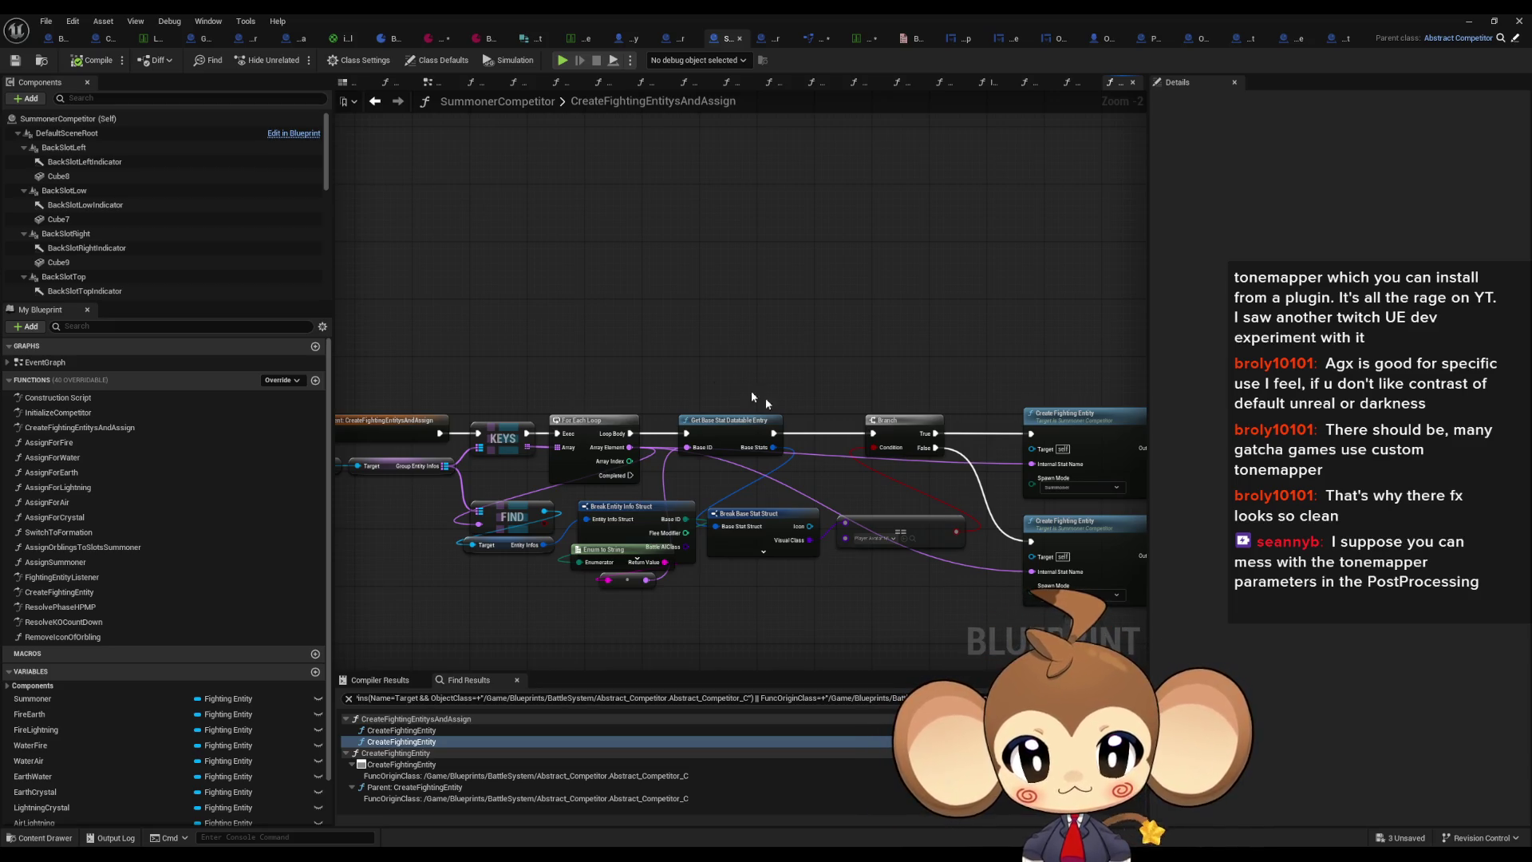
{"action": "scroll", "coordinate": [682, 448], "scroll_direction": "up", "scroll_amount": 2}
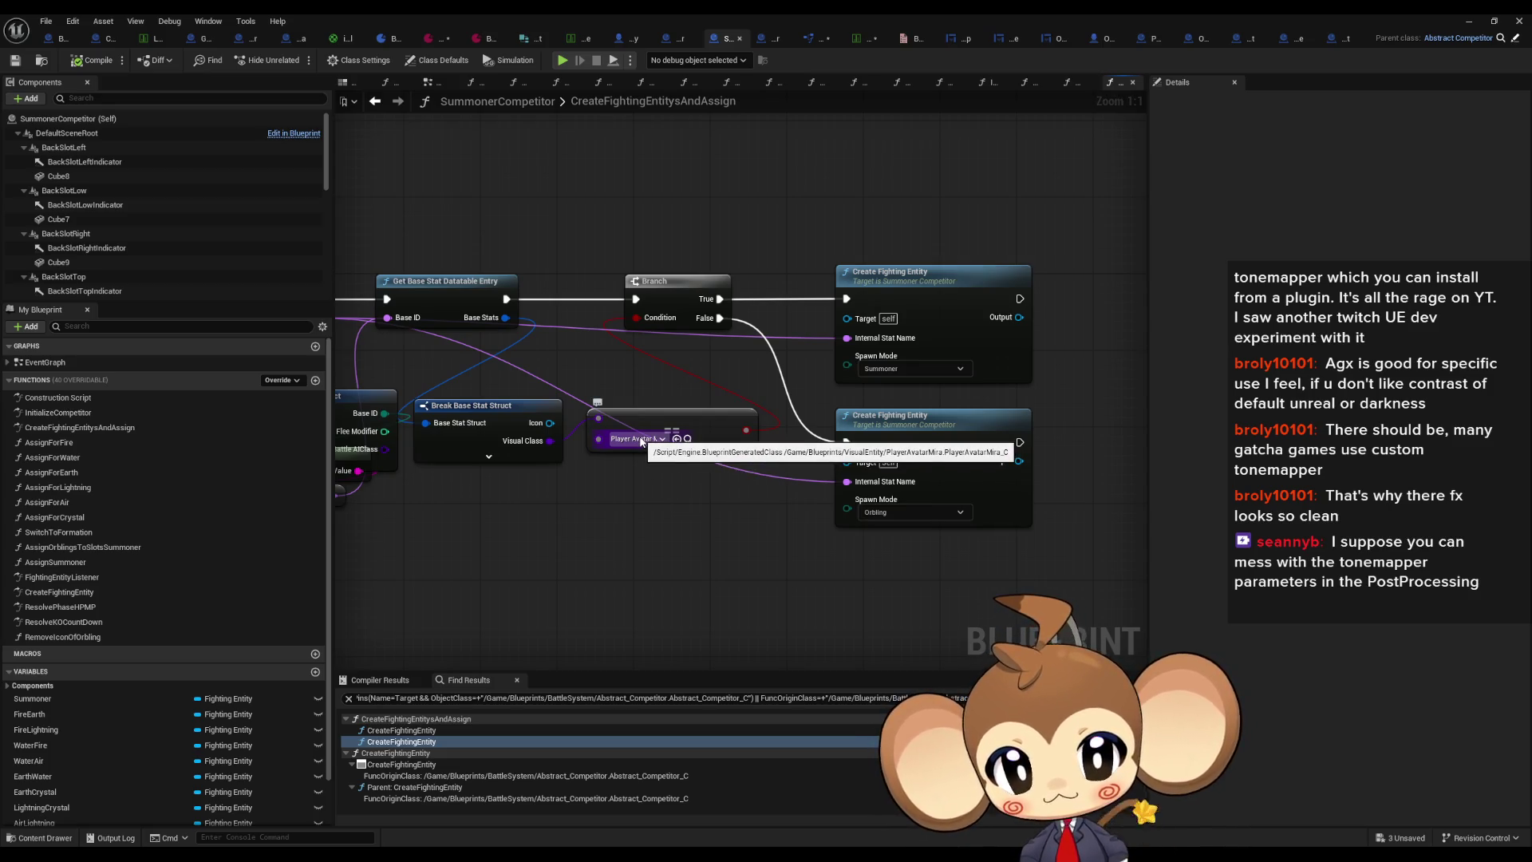
{"action": "mouse_move", "coordinate": [676, 529]}
{"action": "left_mouse_down"}
{"action": "mouse_move", "coordinate": [839, 483]}
{"action": "mouse_move", "coordinate": [796, 519]}
{"action": "mouse_move", "coordinate": [780, 502]}
{"action": "mouse_move", "coordinate": [698, 500]}
{"action": "left_mouse_up"}
{"action": "left_click_drag", "start_coordinate": [798, 332], "coordinate": [800, 303]}
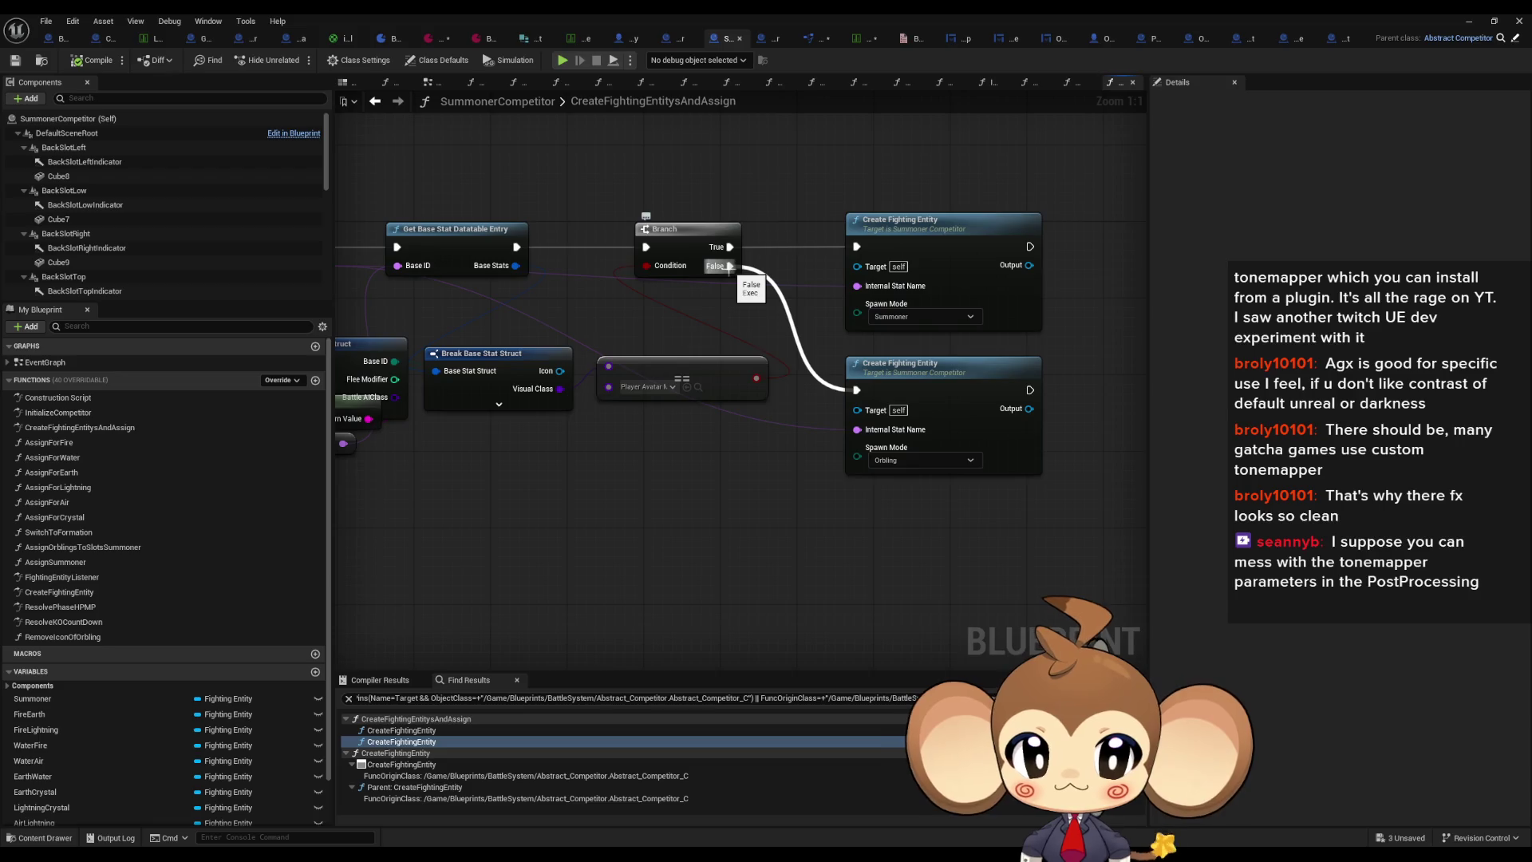
{"action": "mouse_move", "coordinate": [923, 393]}
{"action": "left_mouse_down"}
{"action": "mouse_move", "coordinate": [835, 360]}
{"action": "mouse_move", "coordinate": [848, 547]}
{"action": "left_mouse_up"}
{"action": "right_click", "coordinate": [836, 360]}
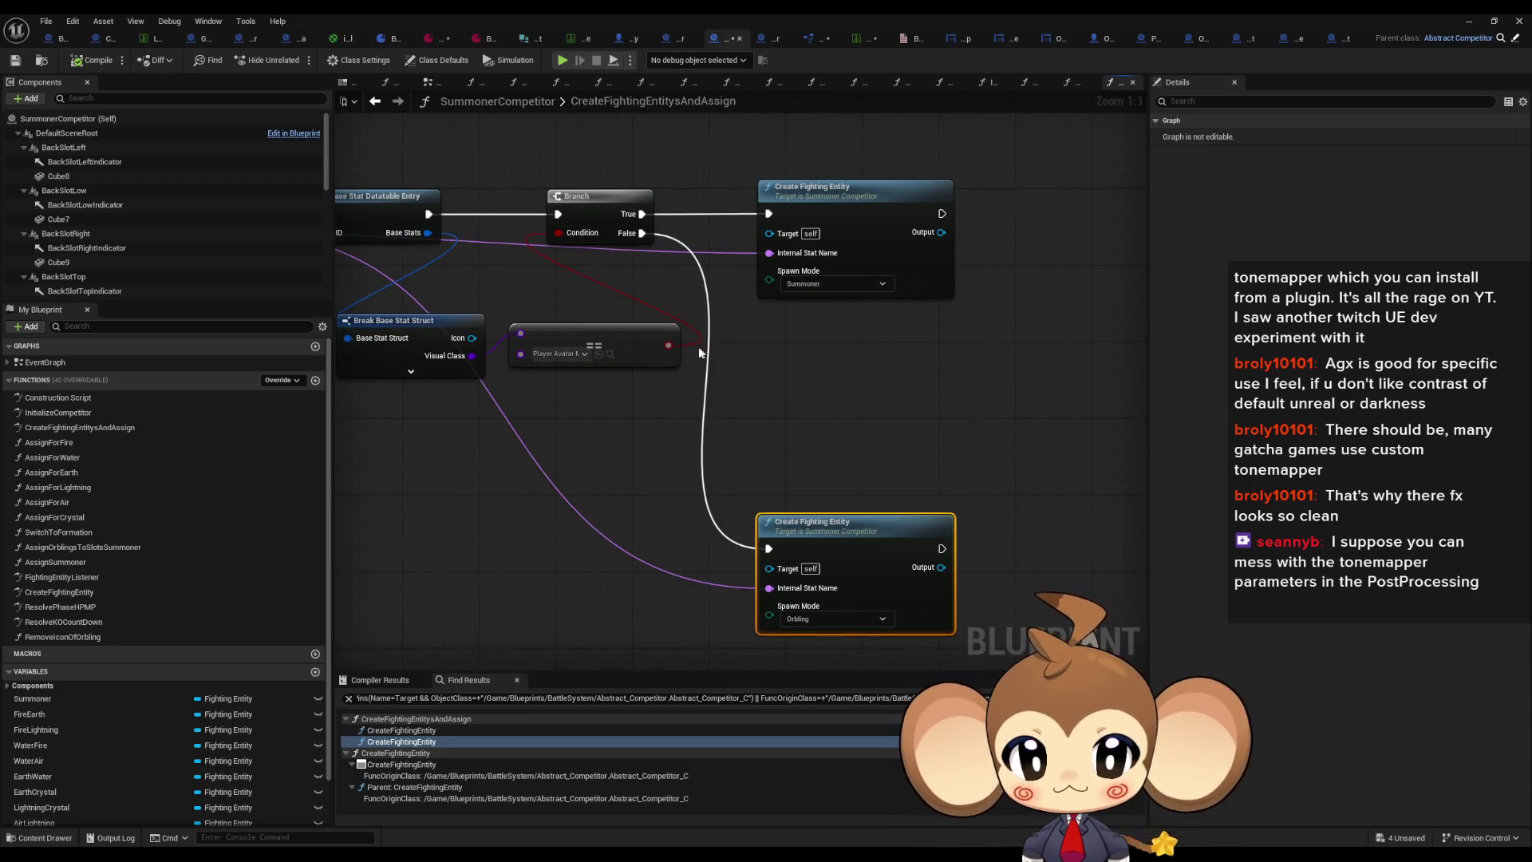
{"action": "left_click_drag", "start_coordinate": [668, 345], "coordinate": [632, 437]}
{"action": "type", "text": "branch"}
{"action": "key", "text": "Return"}
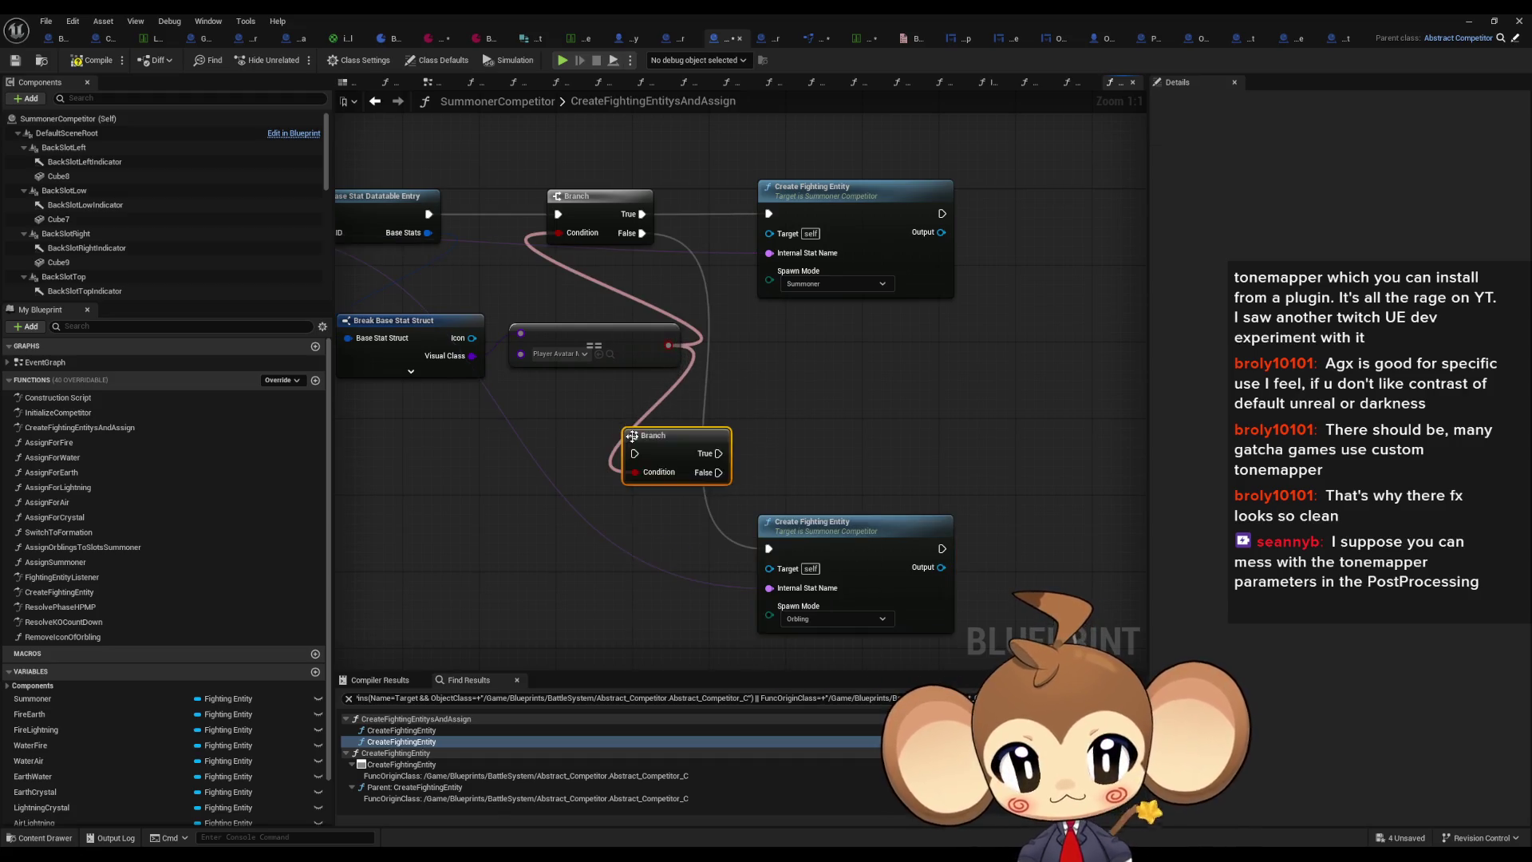
{"action": "left_click_drag", "start_coordinate": [642, 233], "coordinate": [636, 458]}
Step: Compare Visual Class with Player Avatar Artefact, feed it into the new Branch, and wire False to Orbling creation
{"action": "left_click_drag", "start_coordinate": [526, 329], "coordinate": [533, 415]}
{"action": "type", "text": "select"}
{"action": "key", "text": "Return"}
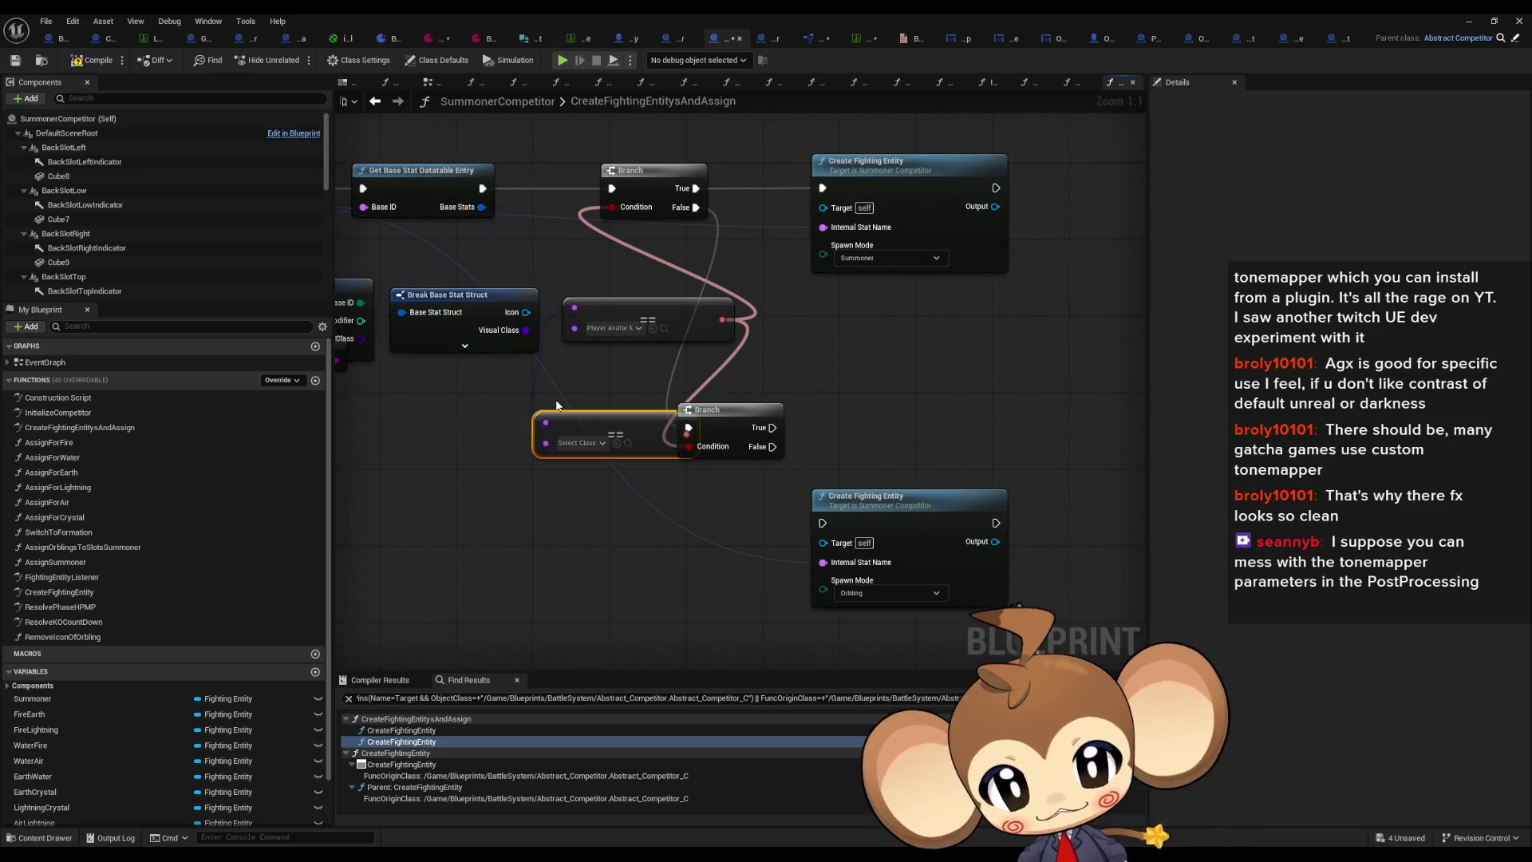
{"action": "left_click", "coordinate": [584, 445]}
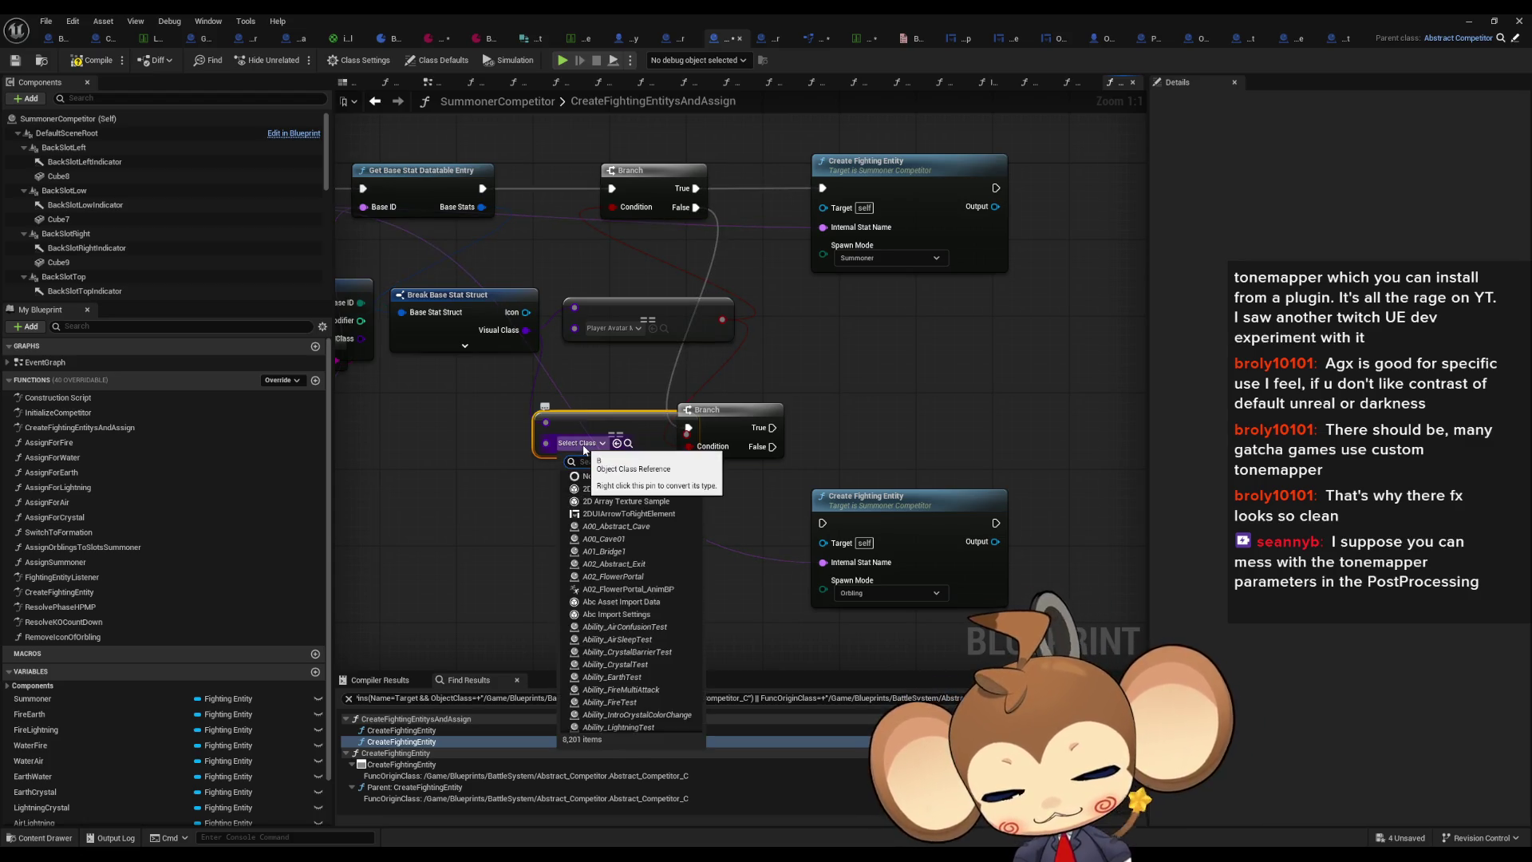
{"action": "type", "text": "a"}
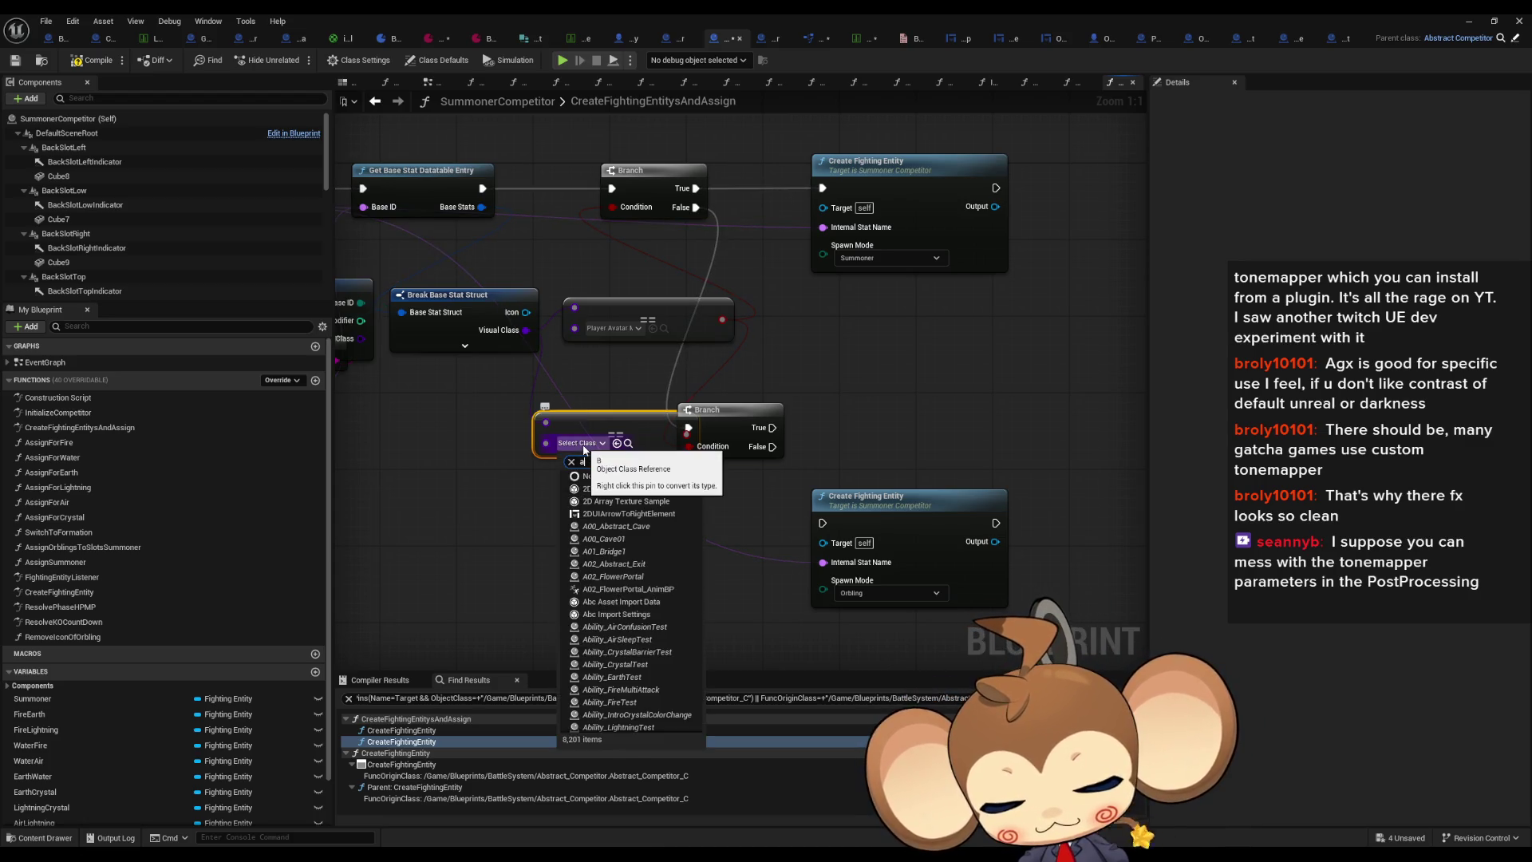
{"action": "type", "text": "rtefact"}
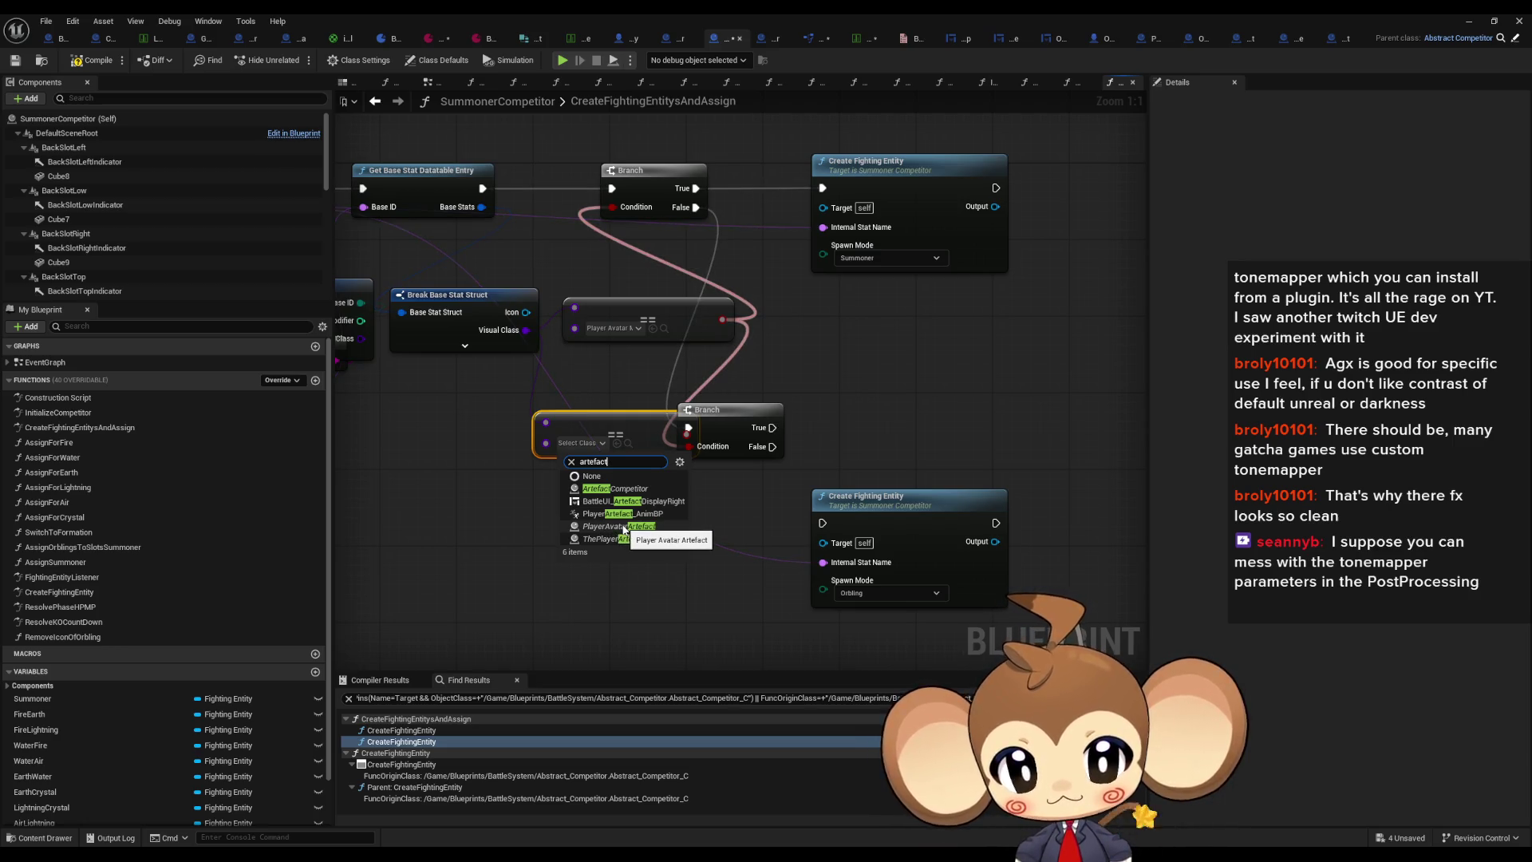
{"action": "left_click", "coordinate": [623, 527]}
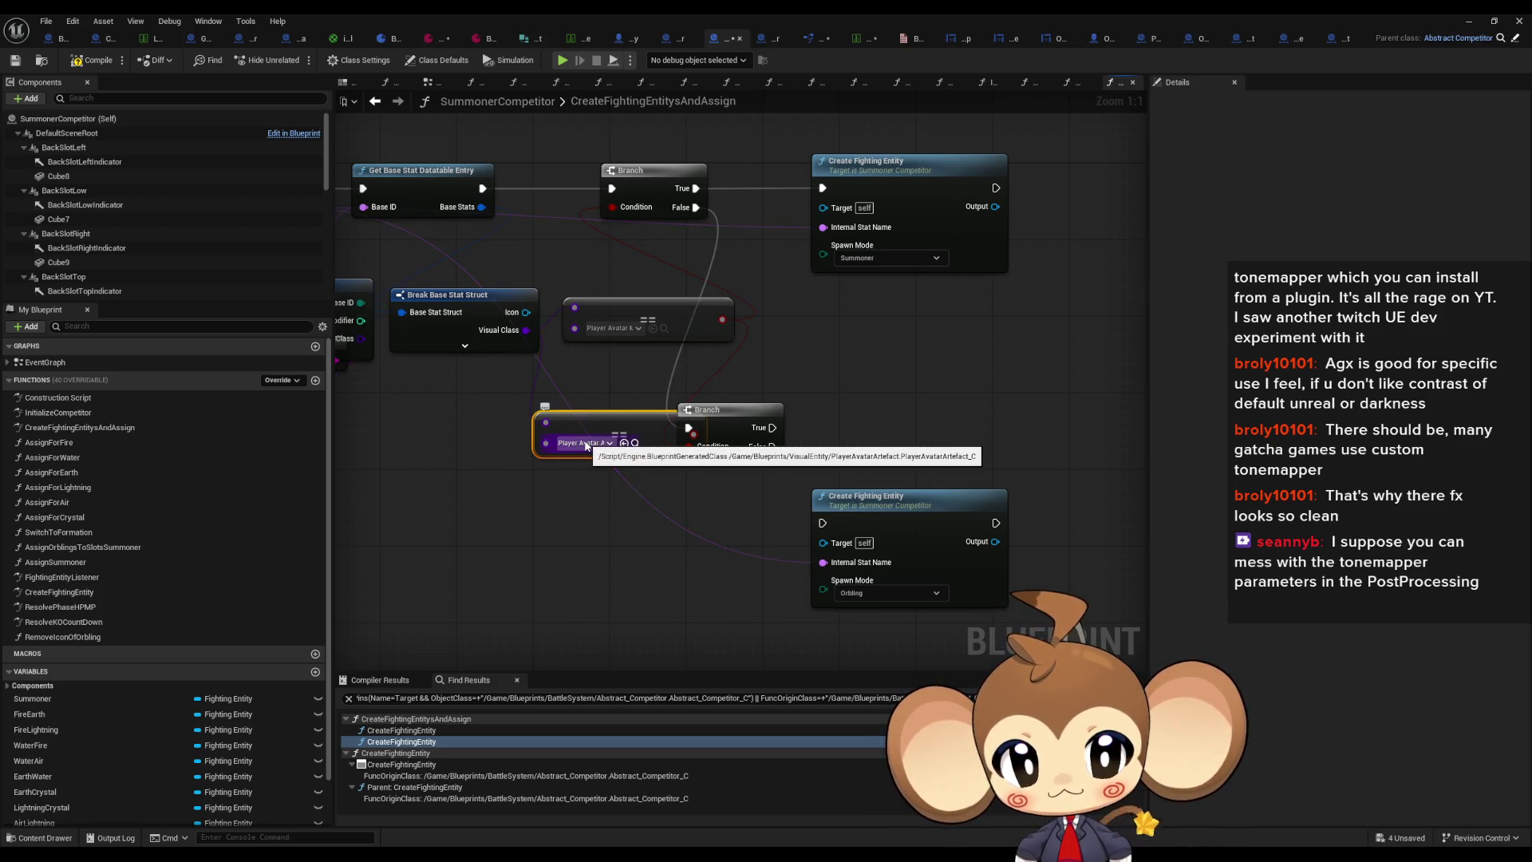
{"action": "left_click_drag", "start_coordinate": [722, 410], "coordinate": [848, 392]}
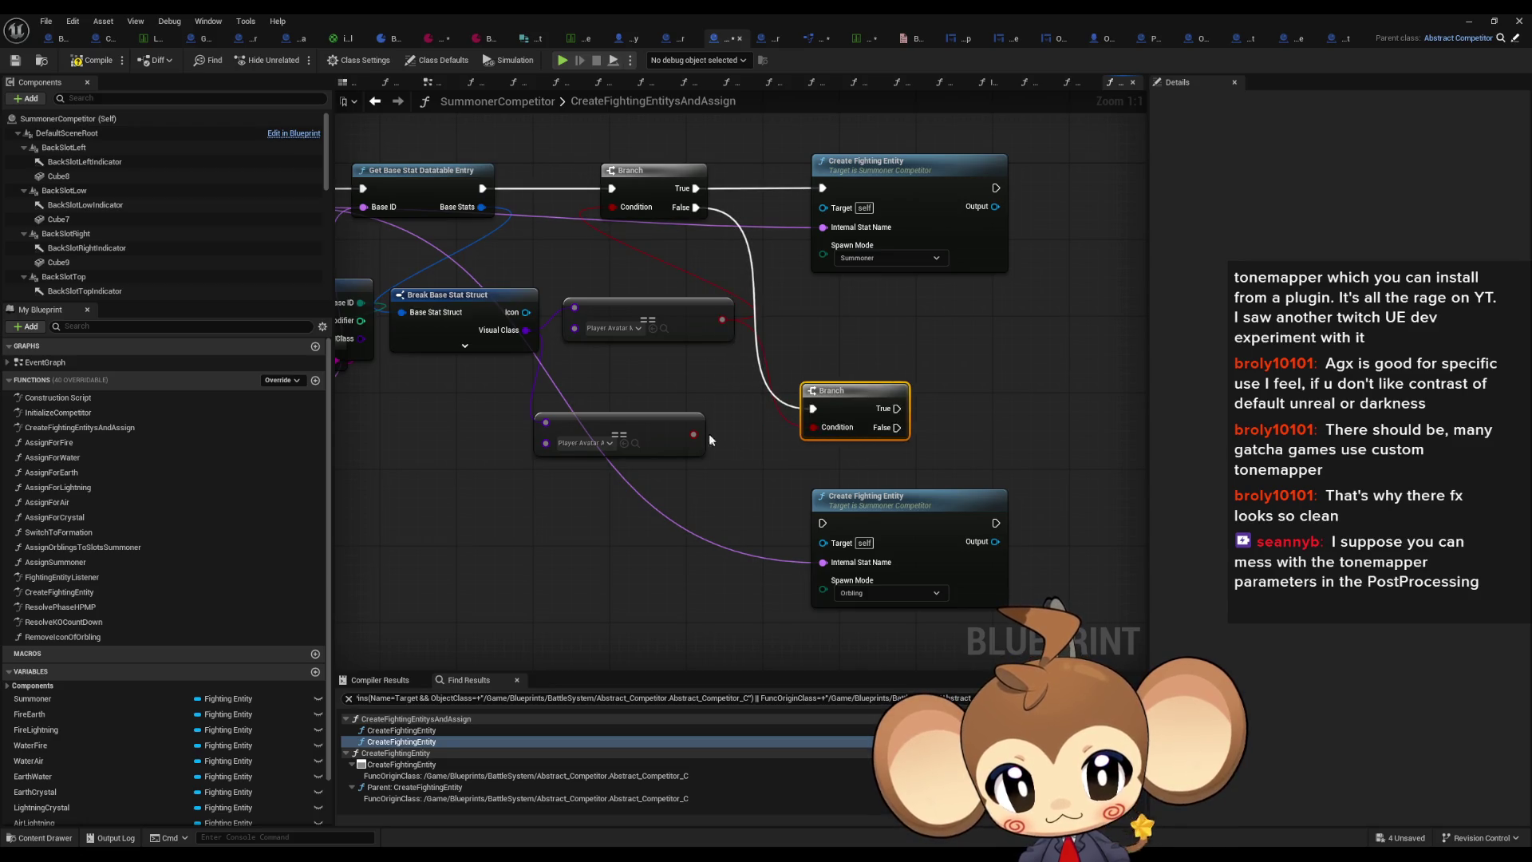
{"action": "mouse_move", "coordinate": [691, 432]}
{"action": "left_mouse_down"}
{"action": "mouse_move", "coordinate": [813, 428]}
{"action": "mouse_move", "coordinate": [826, 526]}
{"action": "left_mouse_up"}
{"action": "left_click_drag", "start_coordinate": [854, 392], "coordinate": [786, 393]}
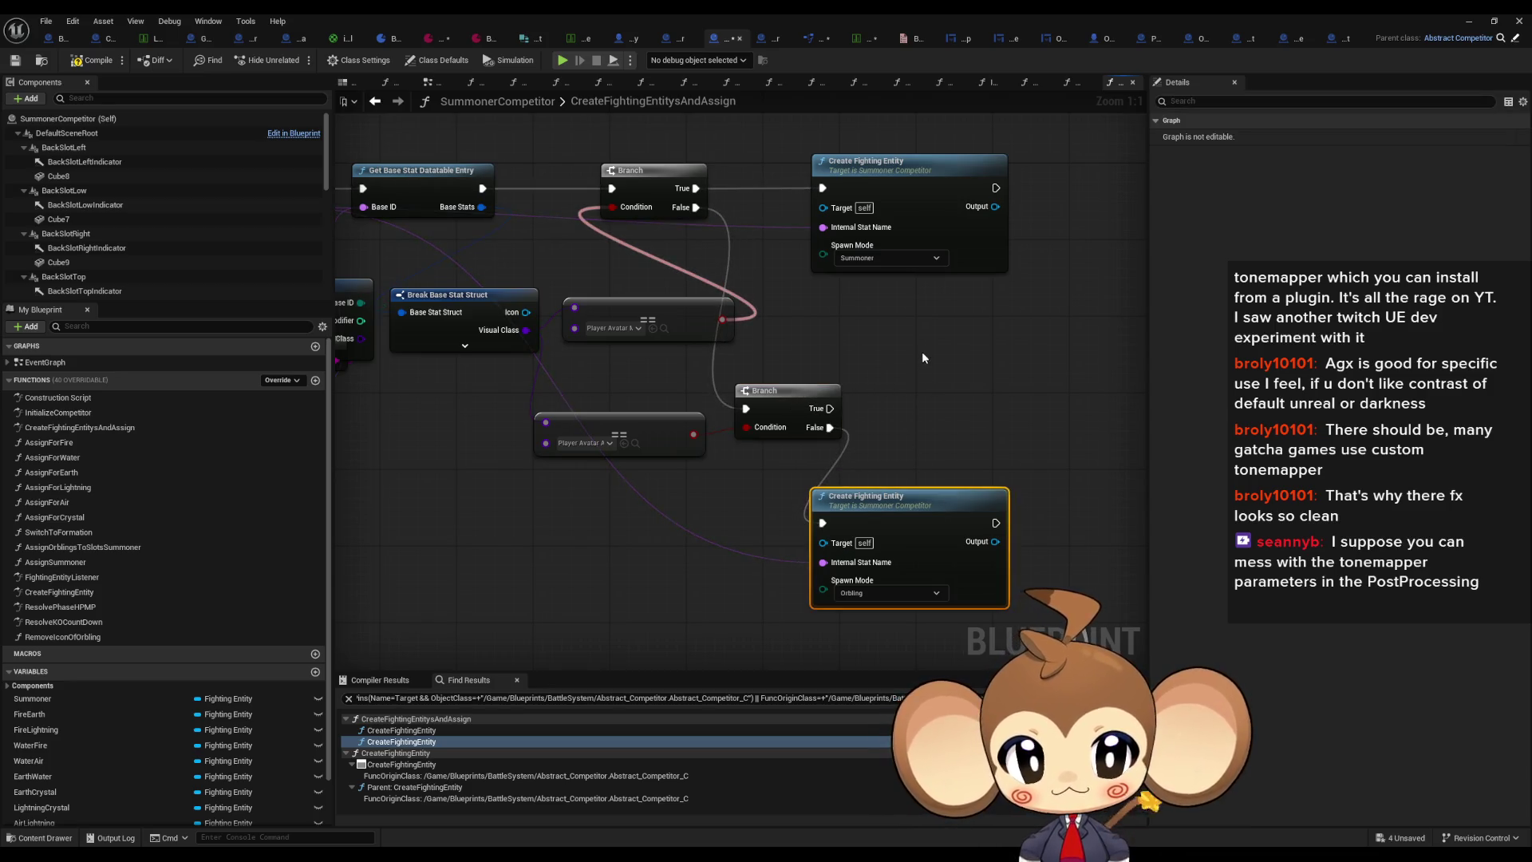
Step: Paste a Create Fighting Entity copy with Orbling spawn mode, then delete it again
{"action": "key", "text": "ctrl+v"}
{"action": "left_click_drag", "start_coordinate": [930, 420], "coordinate": [414, 207]}
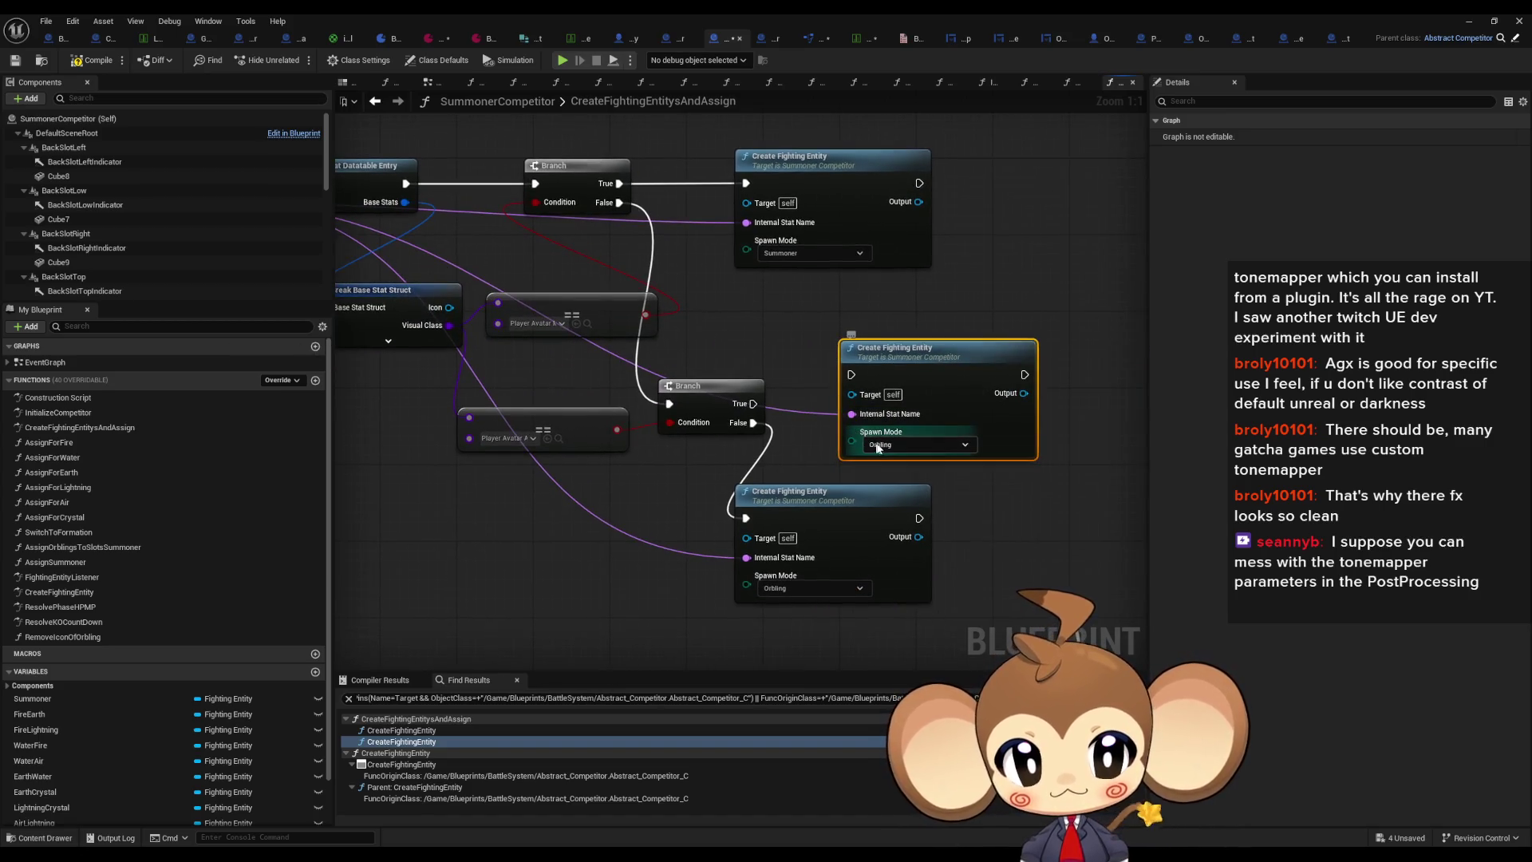
{"action": "left_click", "coordinate": [883, 449]}
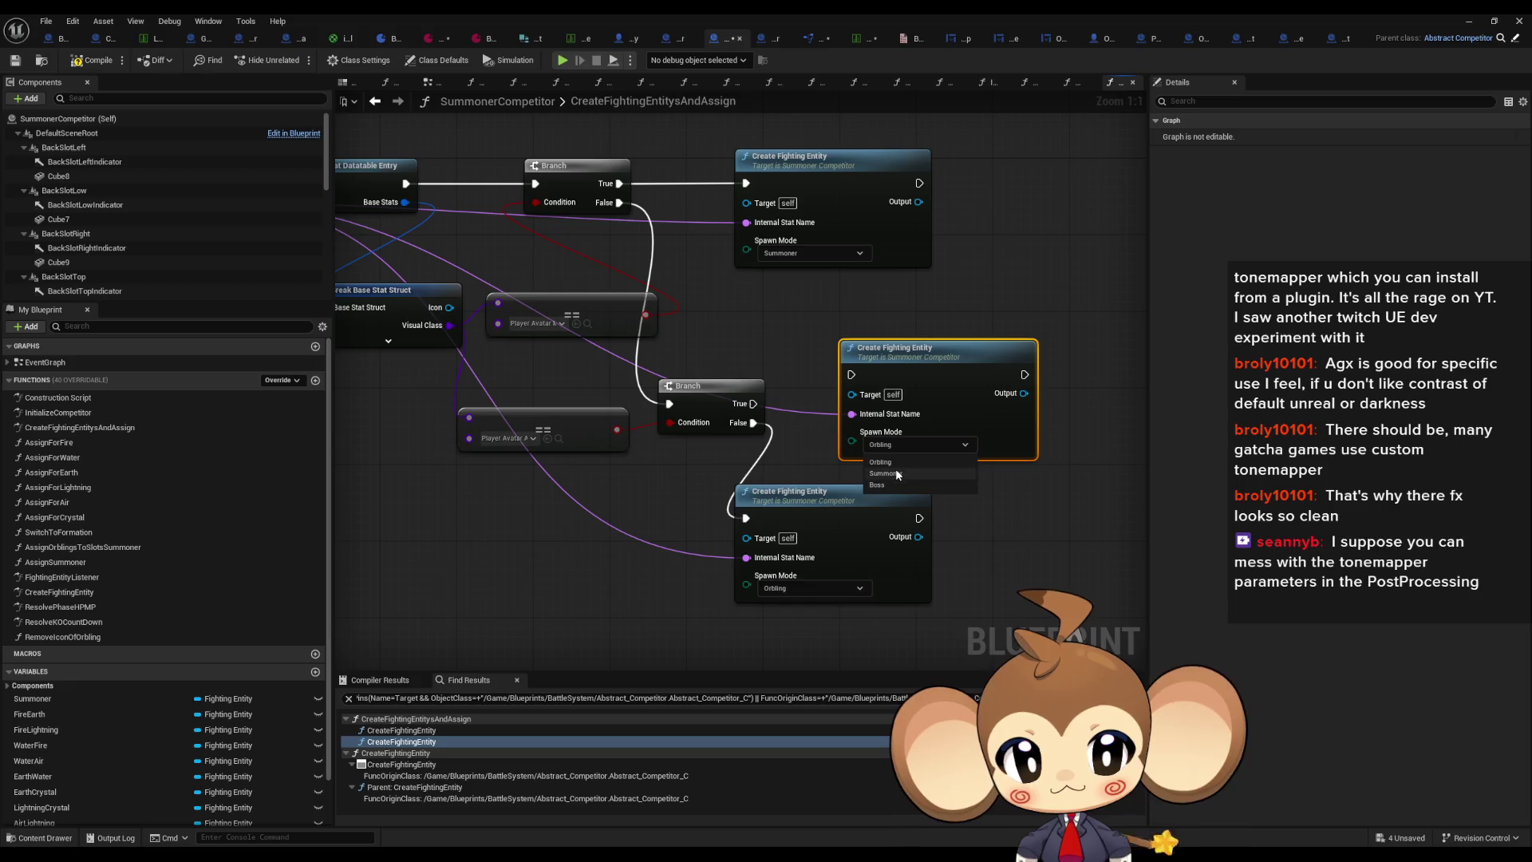
{"action": "left_click", "coordinate": [1083, 524]}
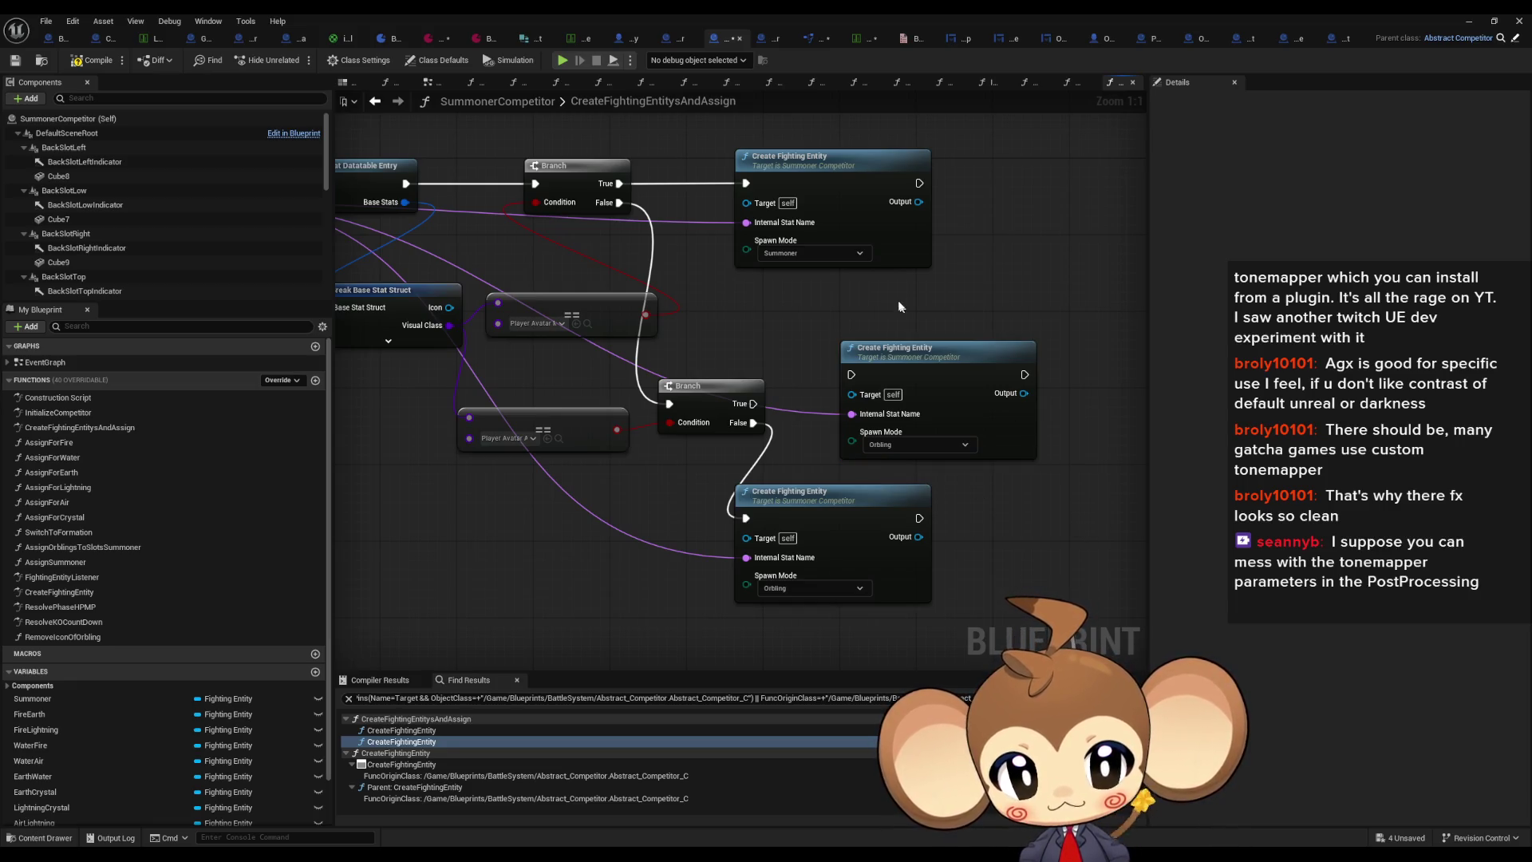
{"action": "key", "text": "Delete"}
{"action": "mouse_move", "coordinate": [749, 518]}
{"action": "left_mouse_down"}
{"action": "mouse_move", "coordinate": [892, 519]}
{"action": "mouse_move", "coordinate": [764, 204]}
{"action": "left_mouse_up"}
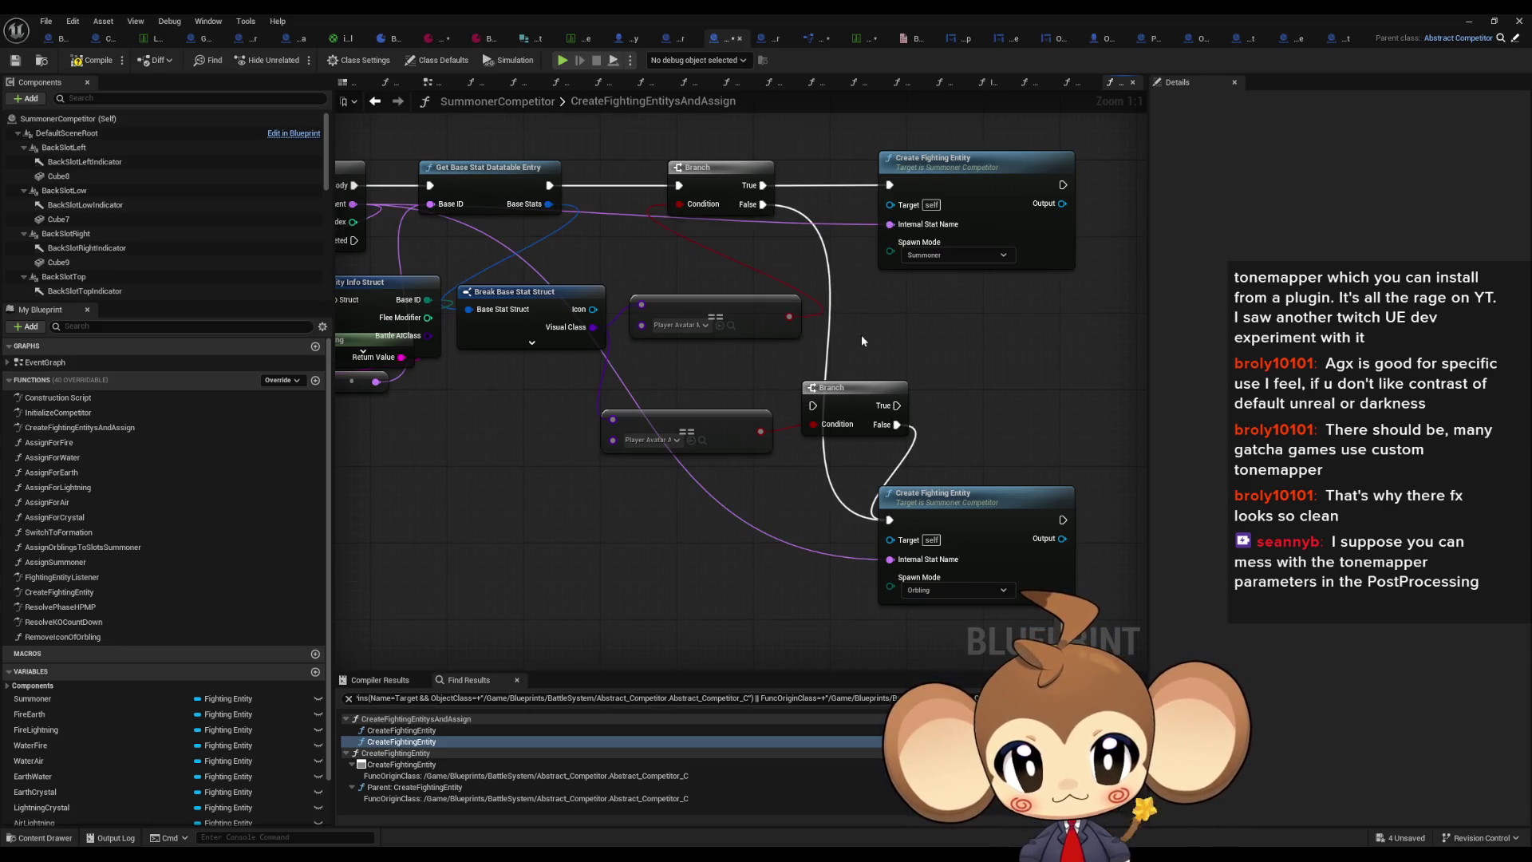
Step: Delete the second Branch, move Orbling creation under the first Branch, and add an OR node on the comparisons
{"action": "left_click", "coordinate": [845, 388]}
{"action": "key", "text": "Delete"}
{"action": "left_click_drag", "start_coordinate": [963, 507], "coordinate": [961, 312]}
{"action": "left_click_drag", "start_coordinate": [682, 425], "coordinate": [718, 367]}
{"action": "left_click_drag", "start_coordinate": [789, 317], "coordinate": [828, 439]}
{"action": "type", "text": "or"}
{"action": "key", "text": "Return"}
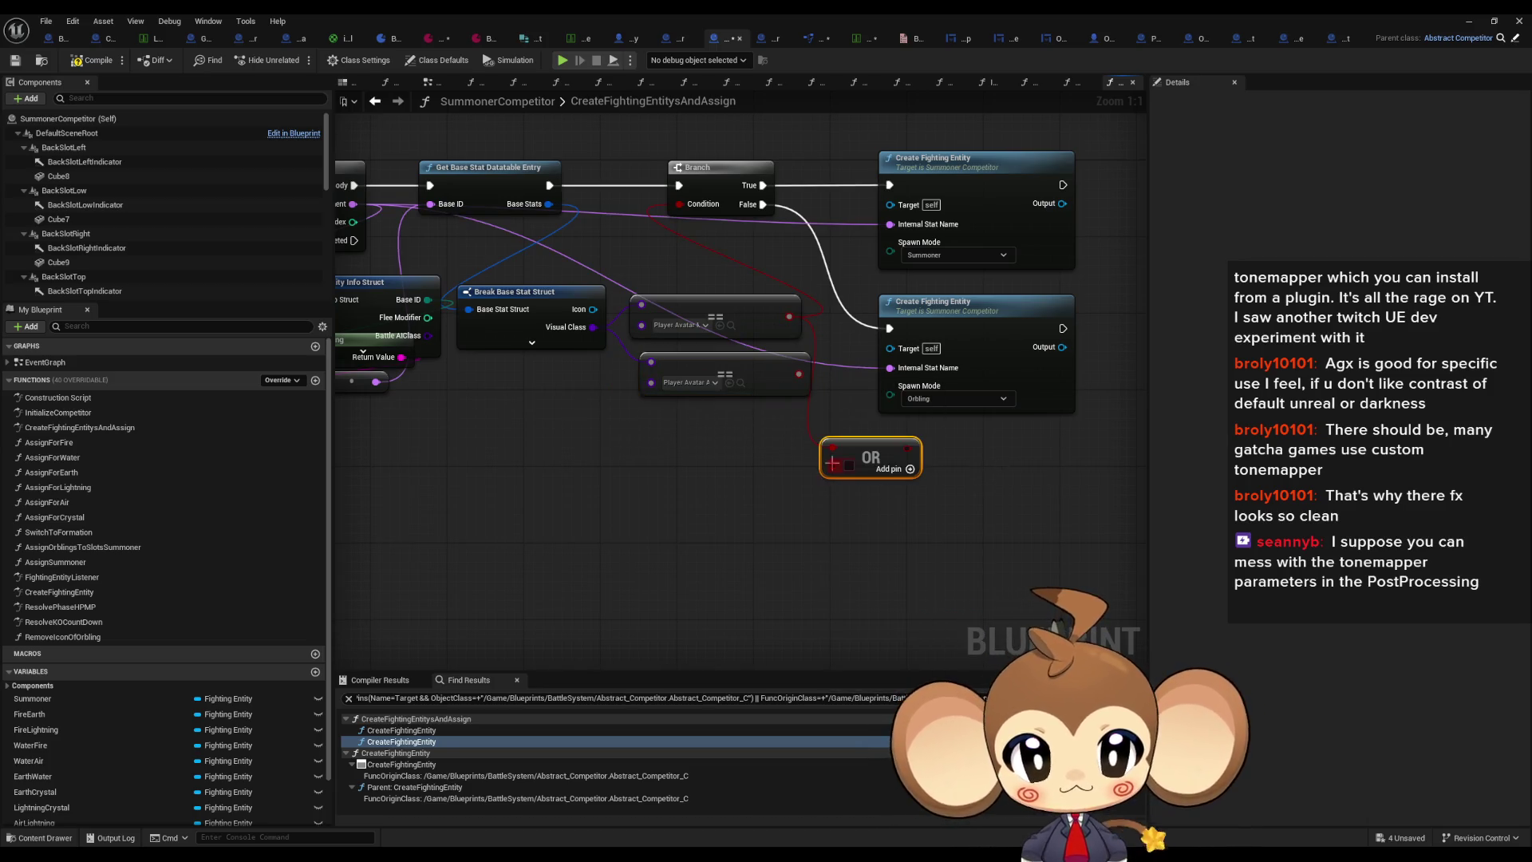
{"action": "left_click_drag", "start_coordinate": [799, 375], "coordinate": [778, 377]}
{"action": "left_click_drag", "start_coordinate": [865, 441], "coordinate": [679, 204]}
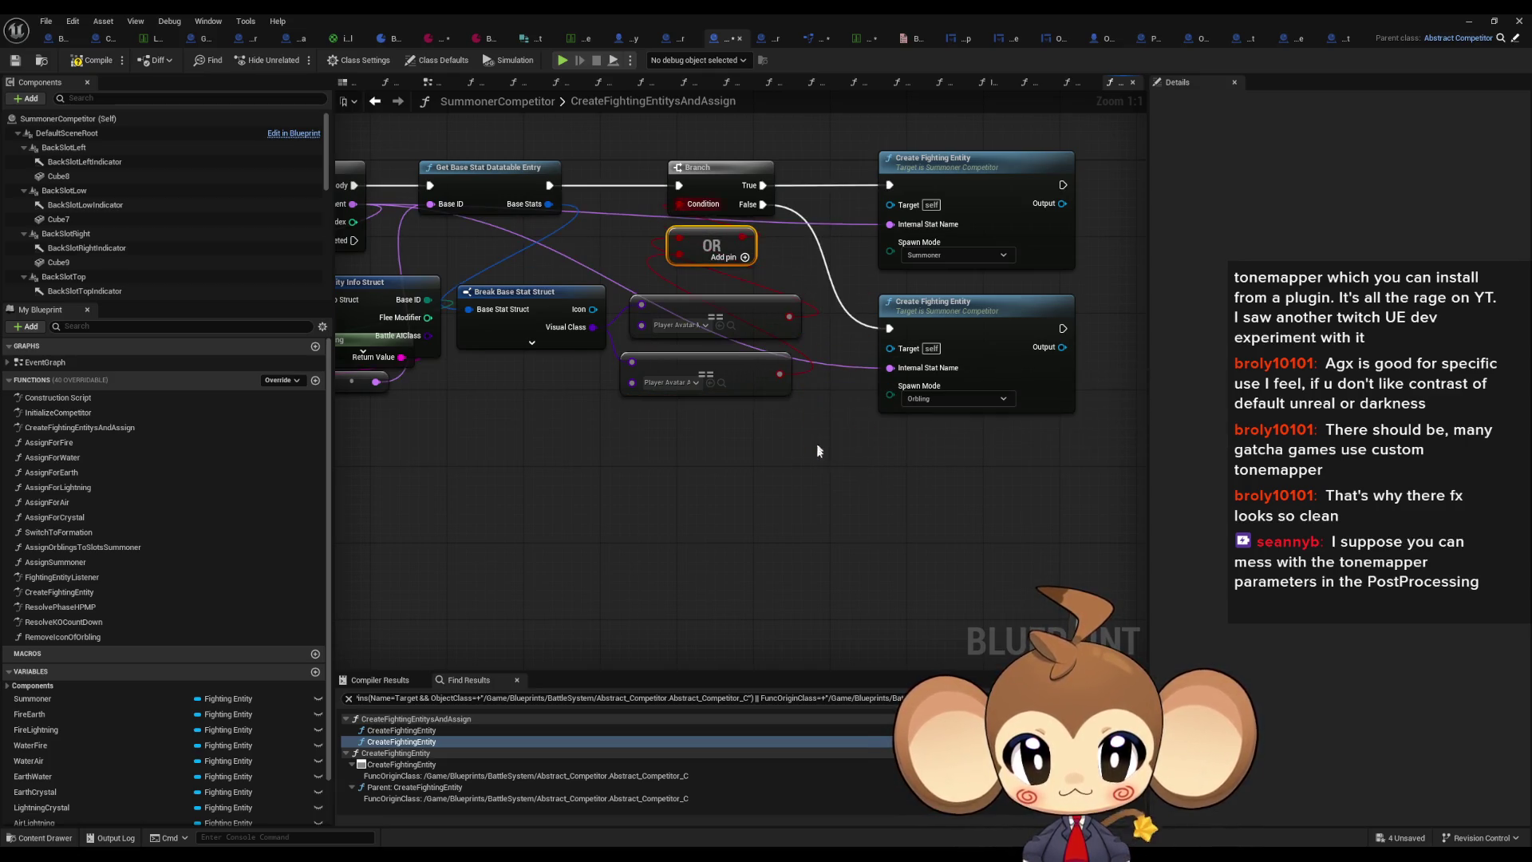
Step: Open the CreateFightingEntity function graph and minimise the Blueprint editor
{"action": "left_click", "coordinate": [764, 363]}
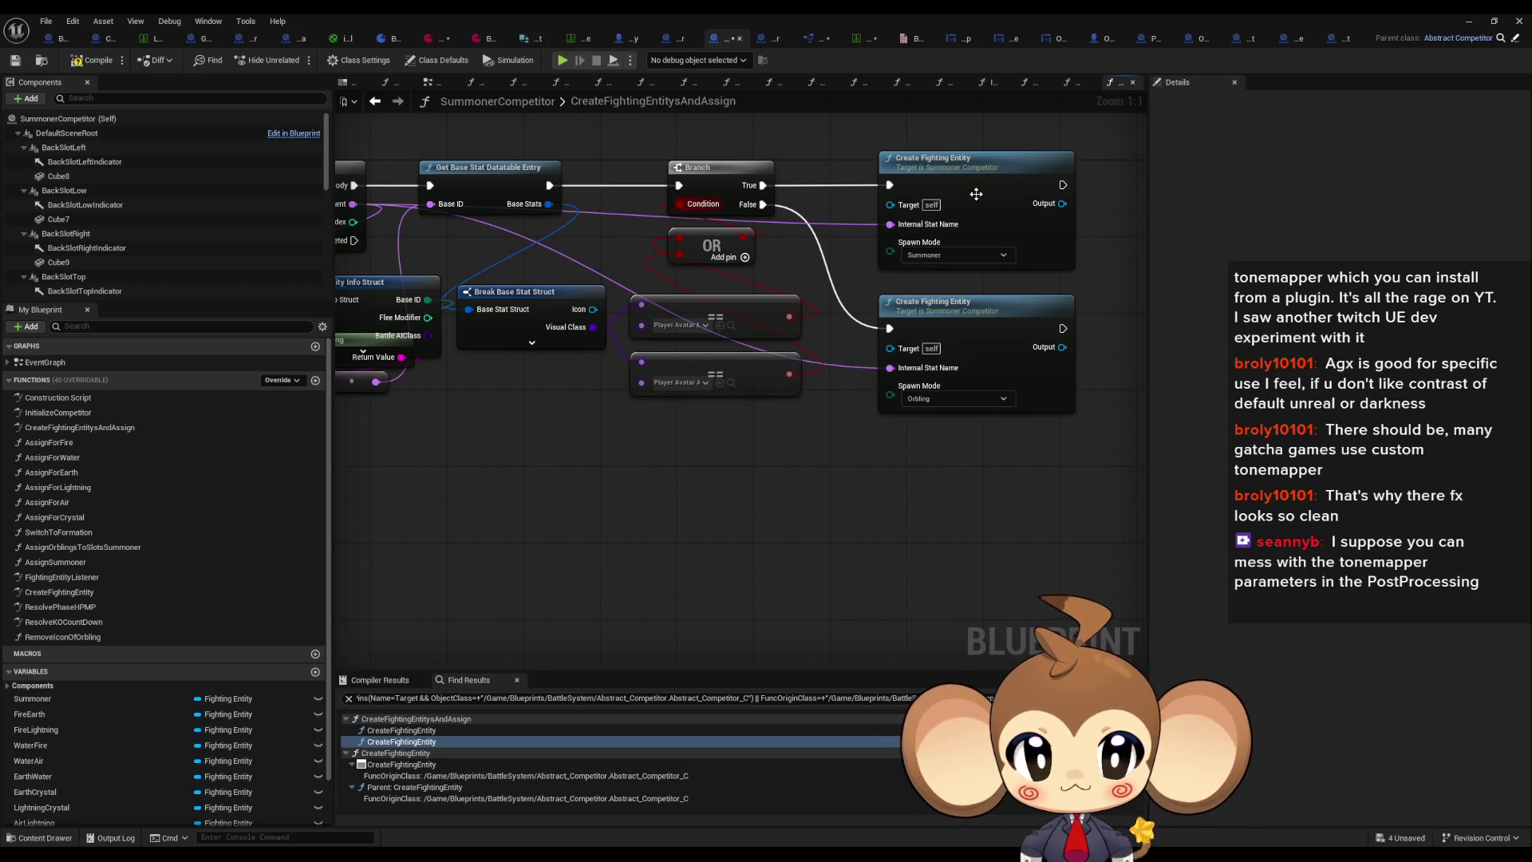
{"action": "double_click", "coordinate": [980, 183]}
{"action": "left_click", "coordinate": [1469, 21]}
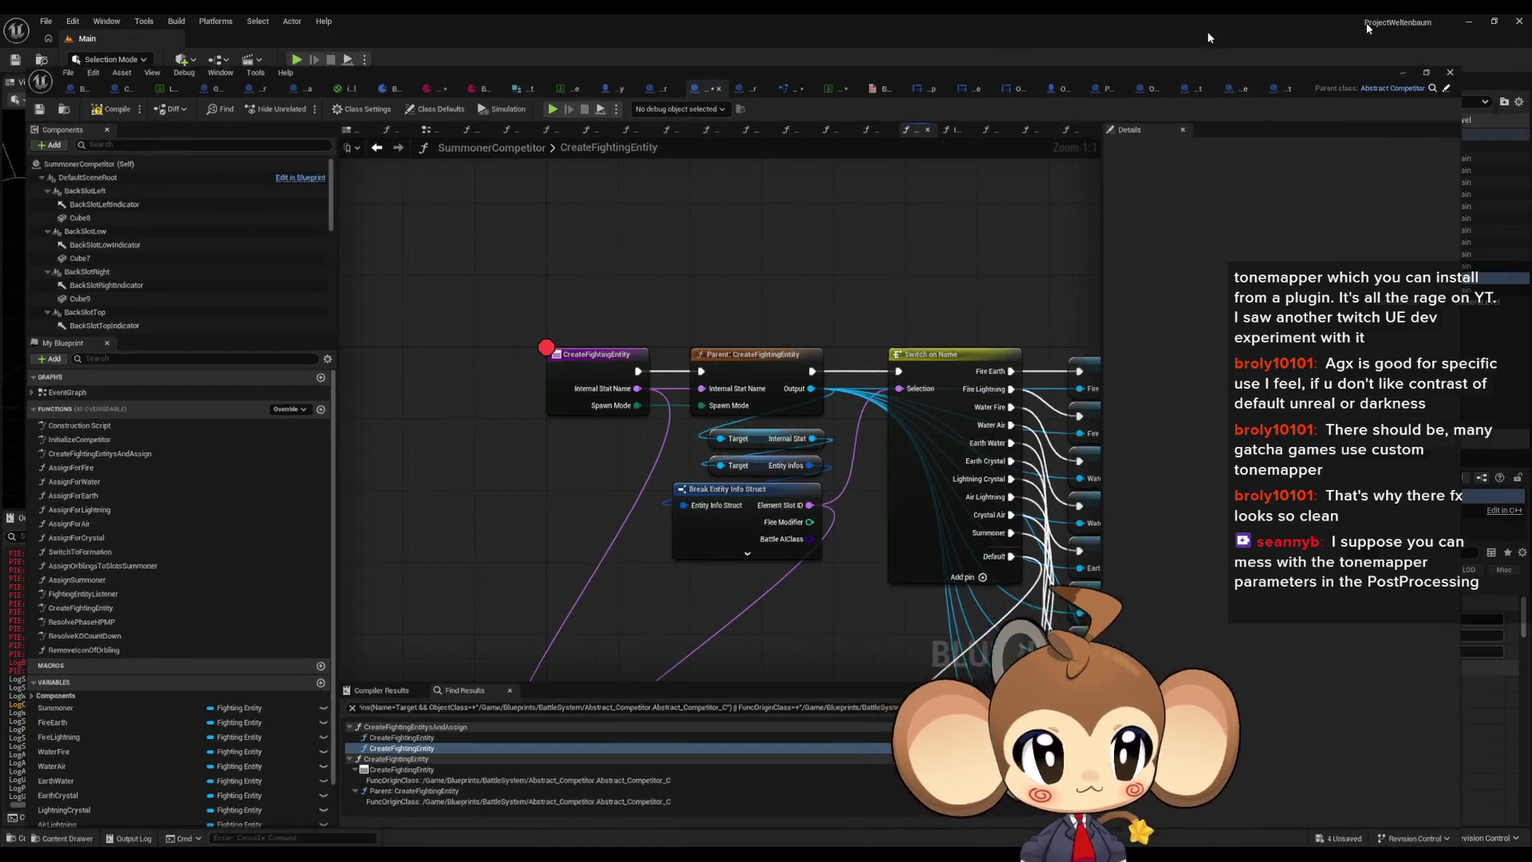
Step: Clear the Output Log, start a play-in-editor run, and step into the parent CreateFightingEntity call
{"action": "right_click", "coordinate": [295, 665]}
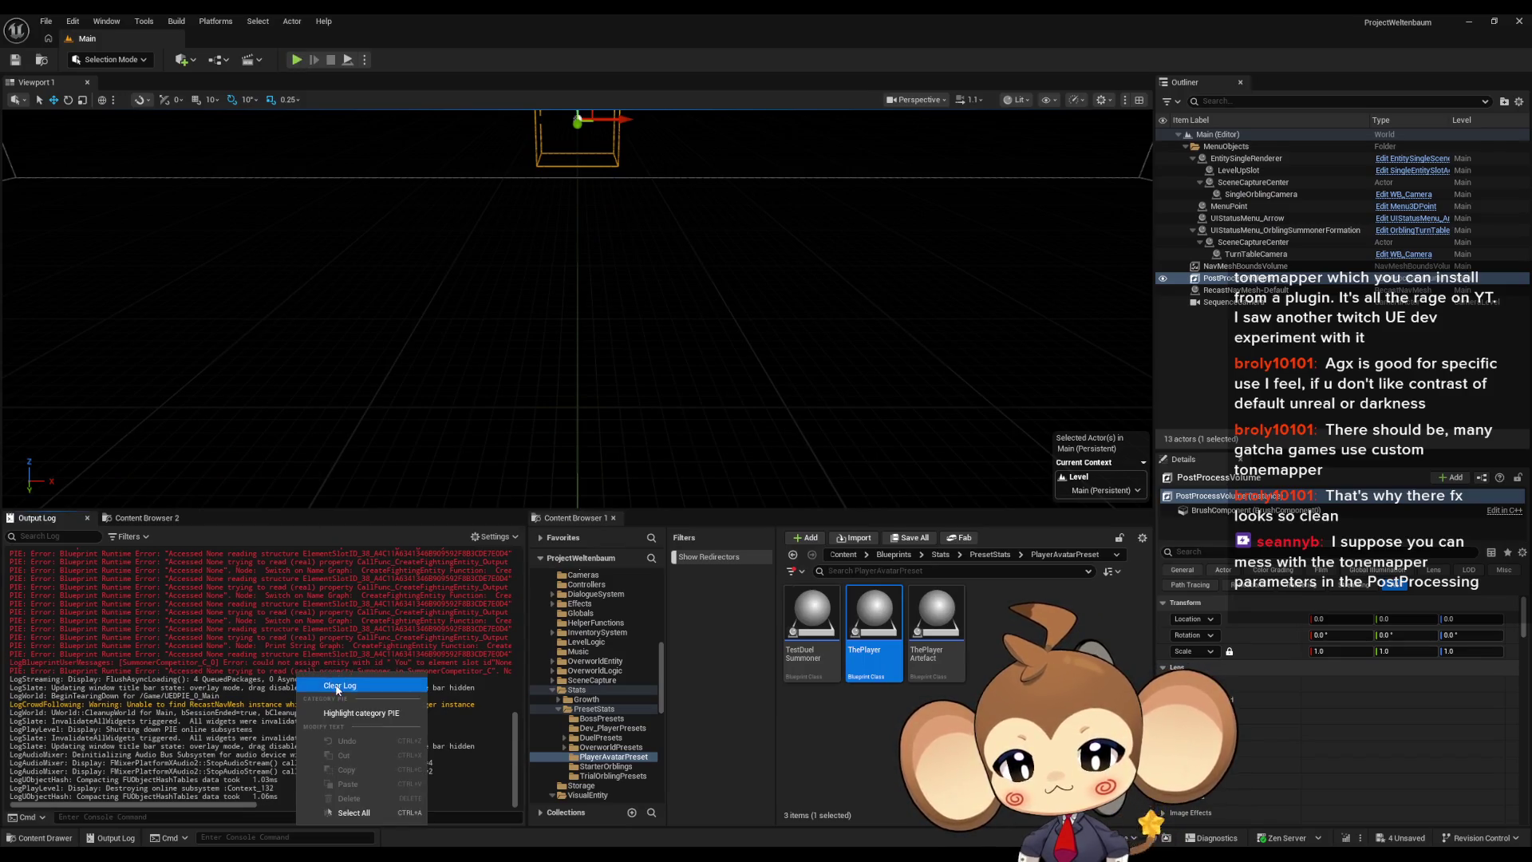
{"action": "left_click", "coordinate": [351, 683]}
{"action": "left_click", "coordinate": [298, 60]}
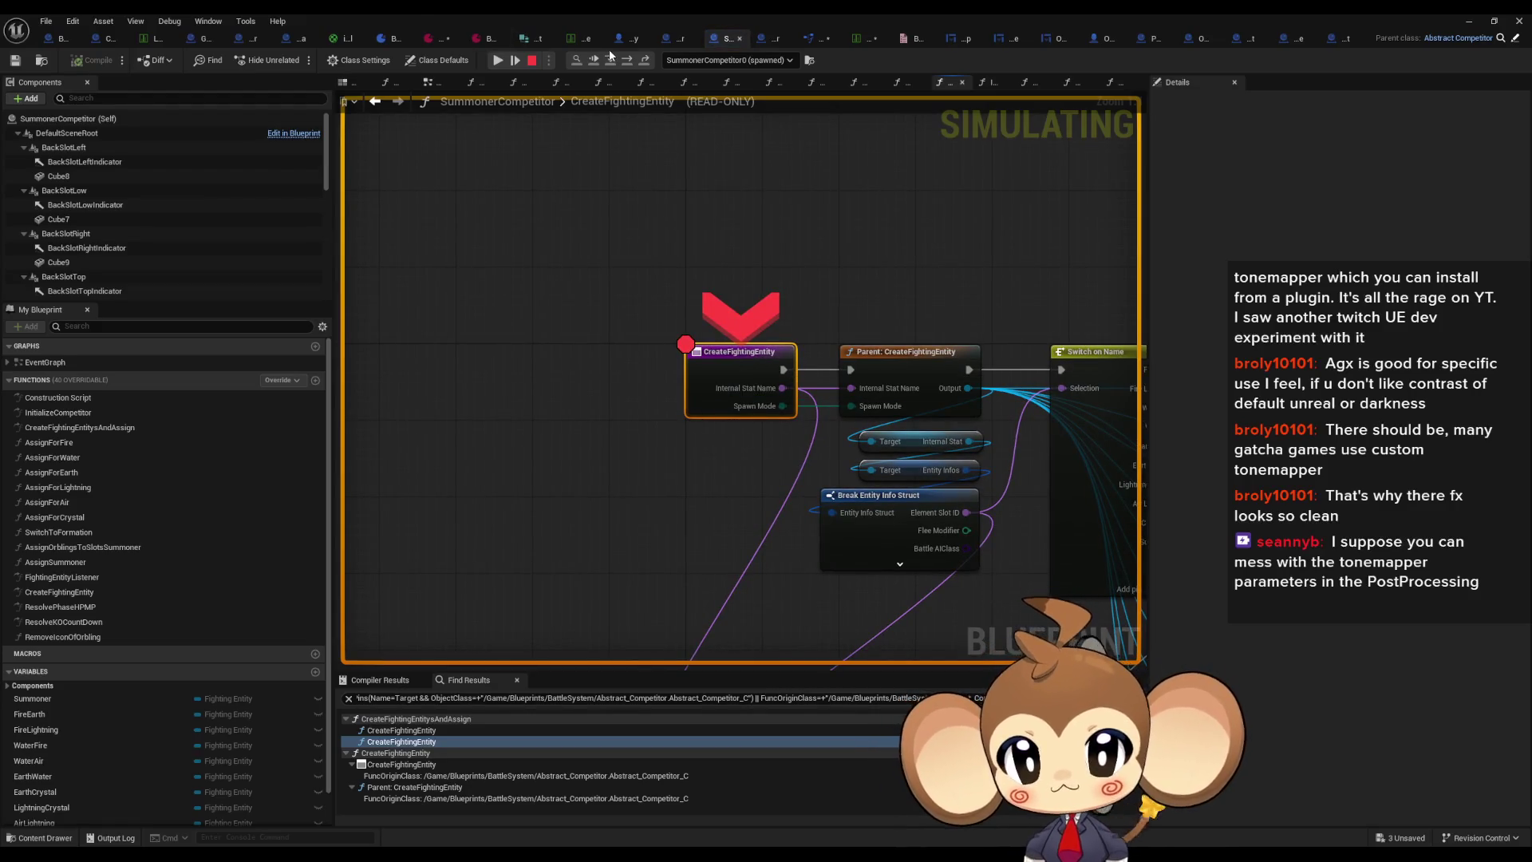
{"action": "left_click", "coordinate": [629, 61]}
{"action": "left_click", "coordinate": [628, 61]}
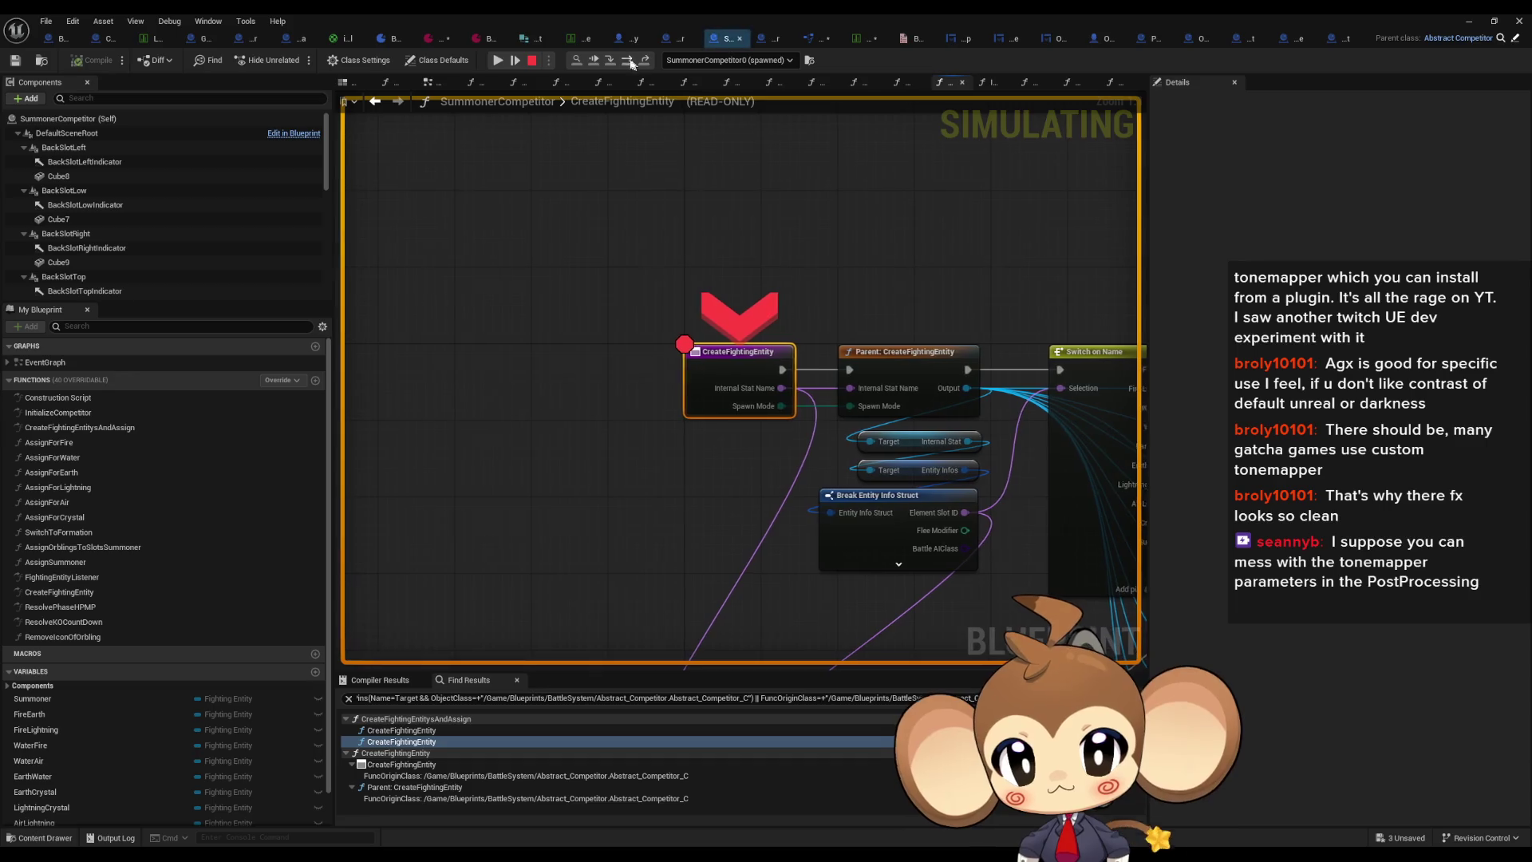
{"action": "left_click", "coordinate": [627, 62]}
{"action": "mouse_move", "coordinate": [580, 407]}
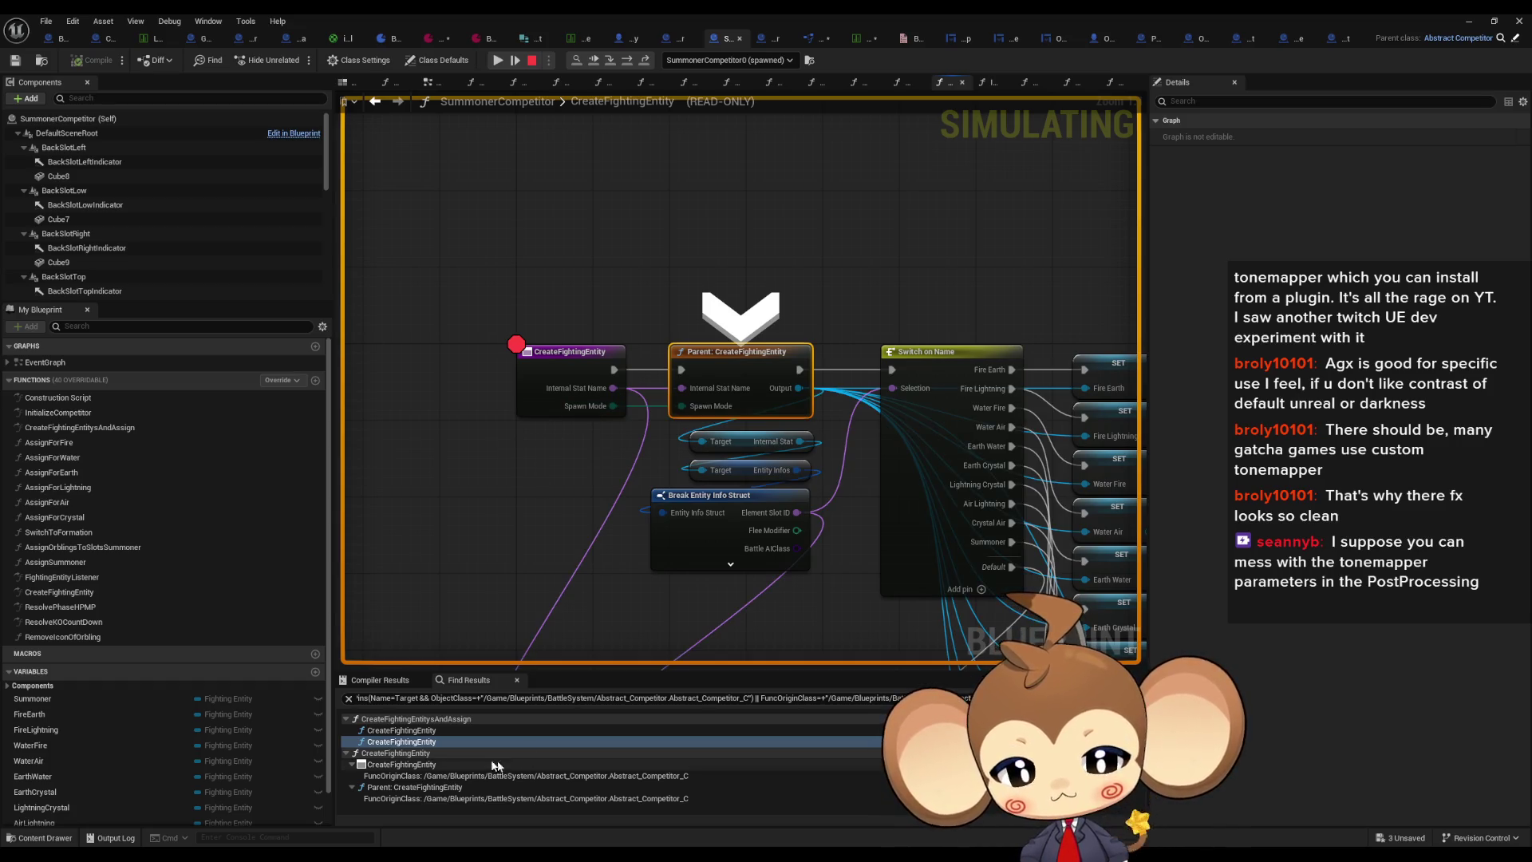
Step: Add a breakpoint on the Branch in CreateFightingEntitysAndAssign and return to the running level editor
{"action": "double_click", "coordinate": [437, 741]}
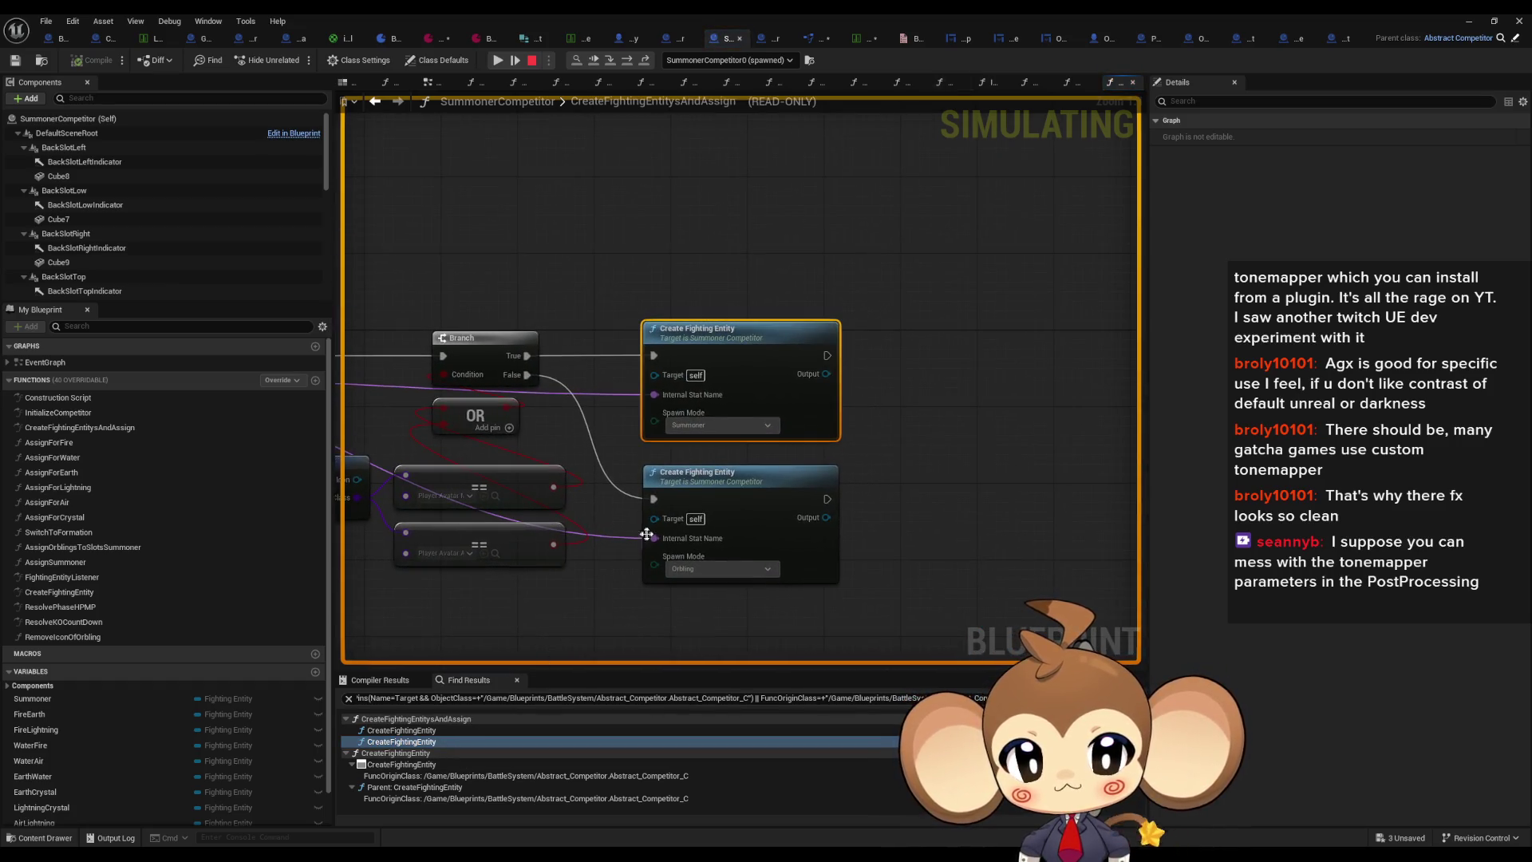
{"action": "left_click_drag", "start_coordinate": [783, 486], "coordinate": [897, 485]}
{"action": "right_click", "coordinate": [685, 288]}
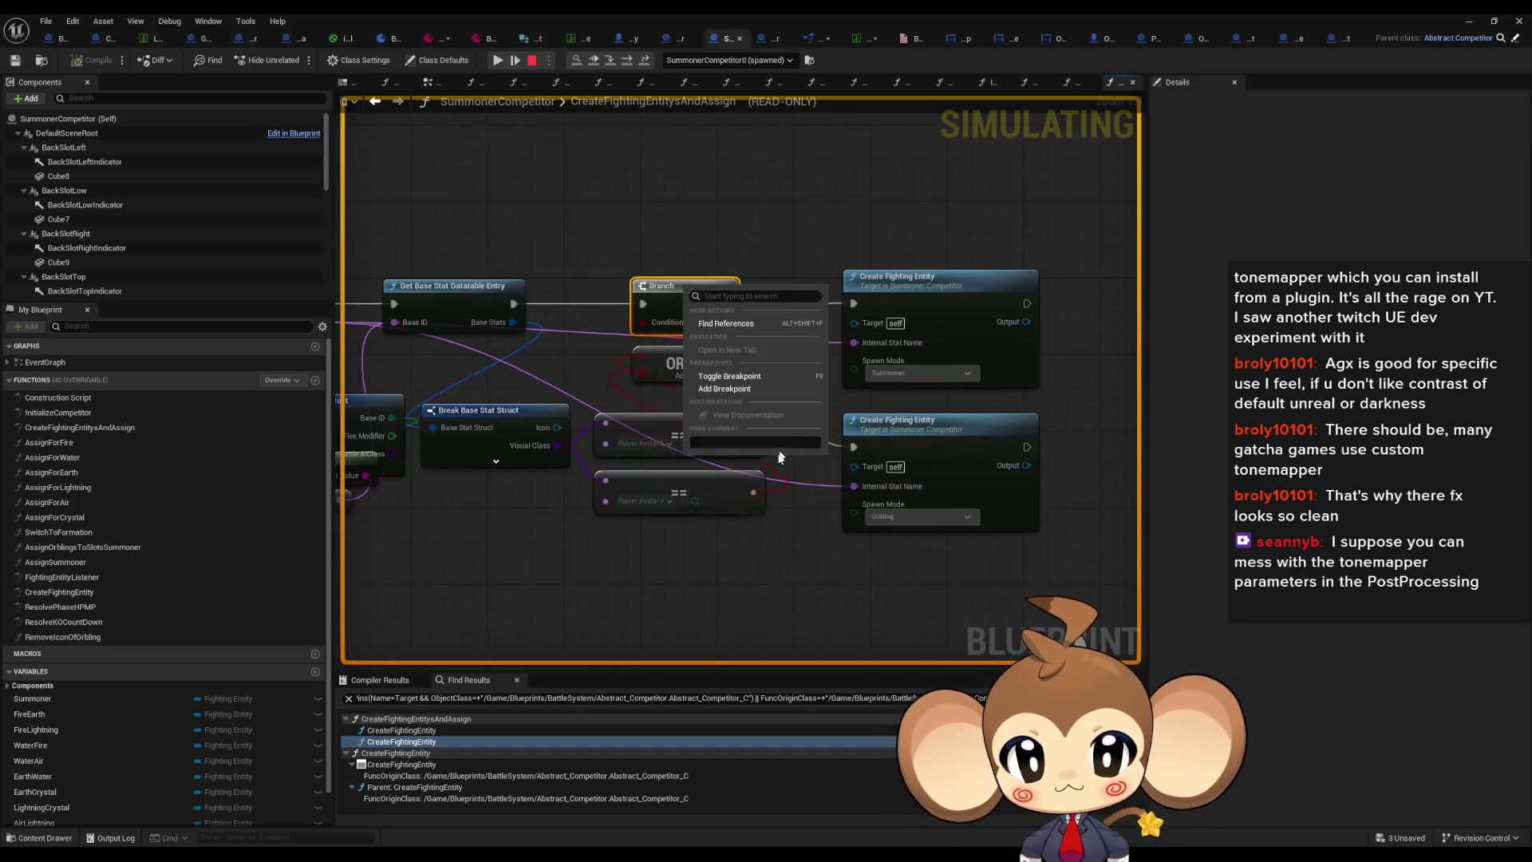
{"action": "left_click", "coordinate": [734, 388]}
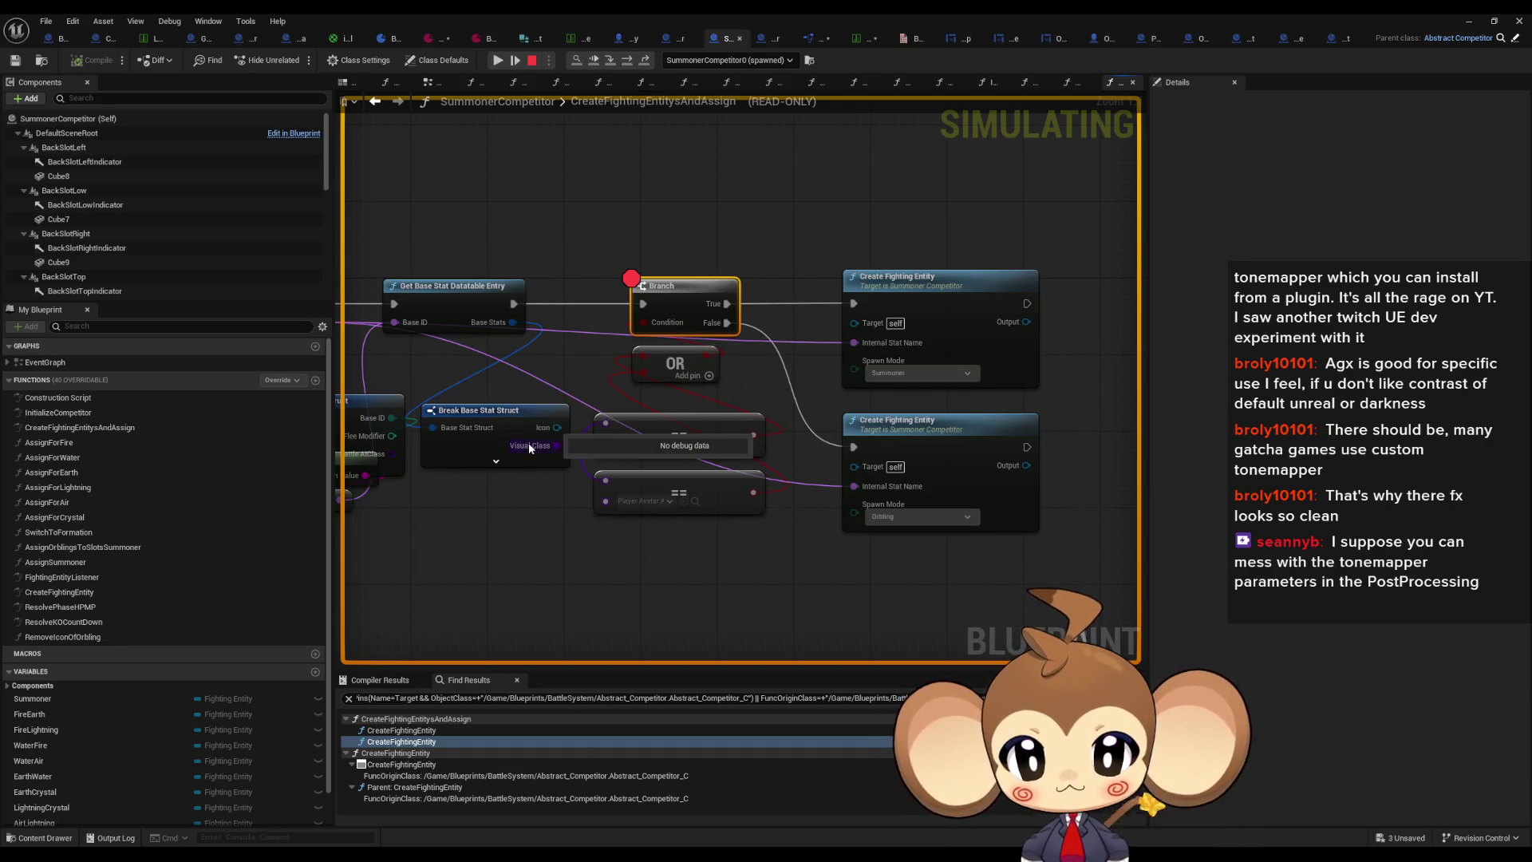
{"action": "left_click", "coordinate": [1469, 21]}
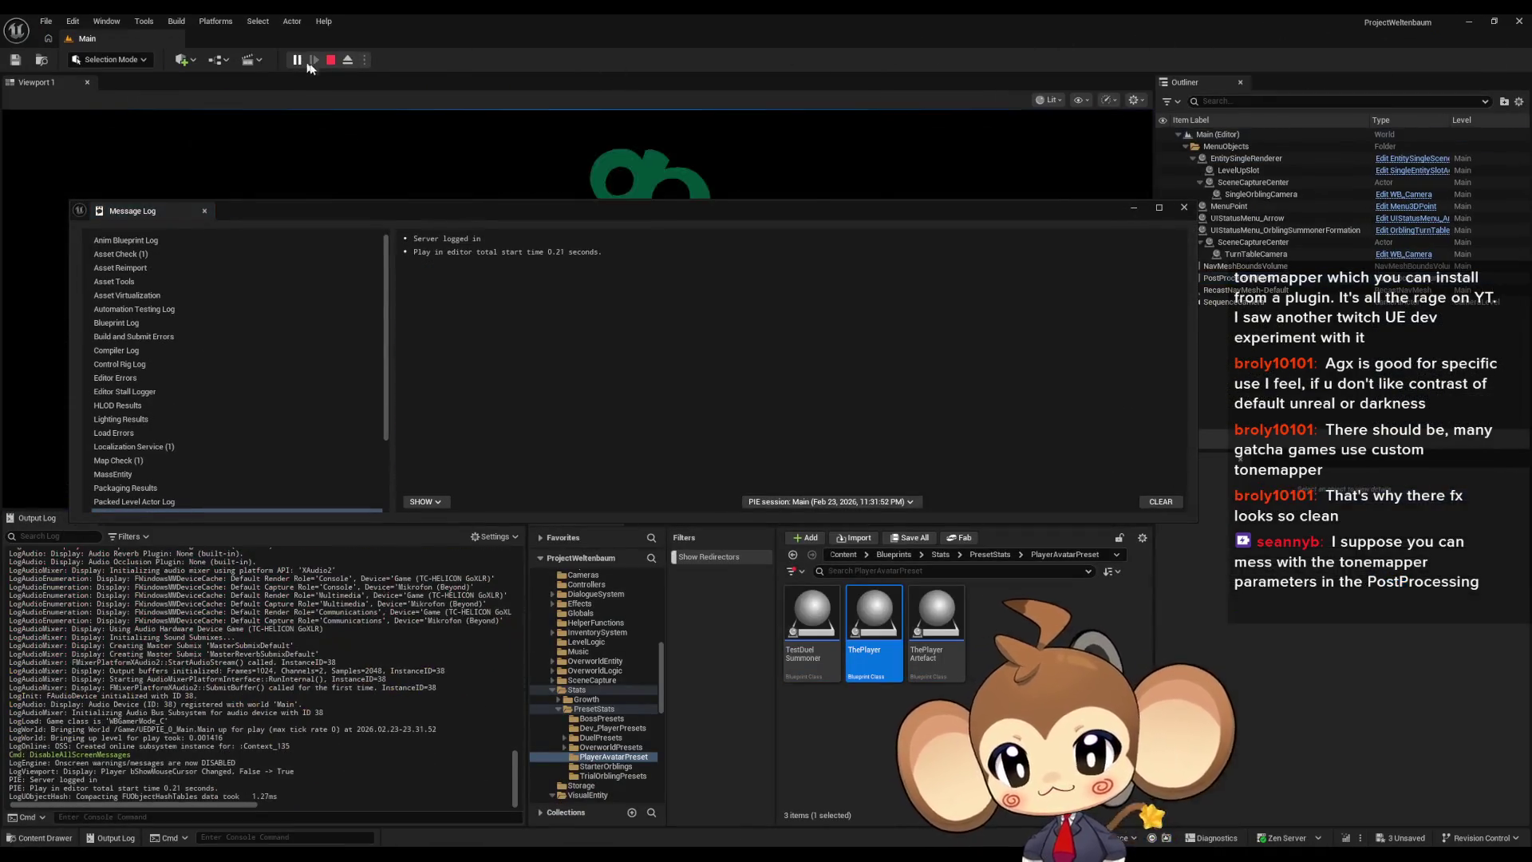
Step: Dismiss the Message Log, check the Base ID value, and cycle execution back to the Branch breakpoint
{"action": "left_click", "coordinate": [1130, 210]}
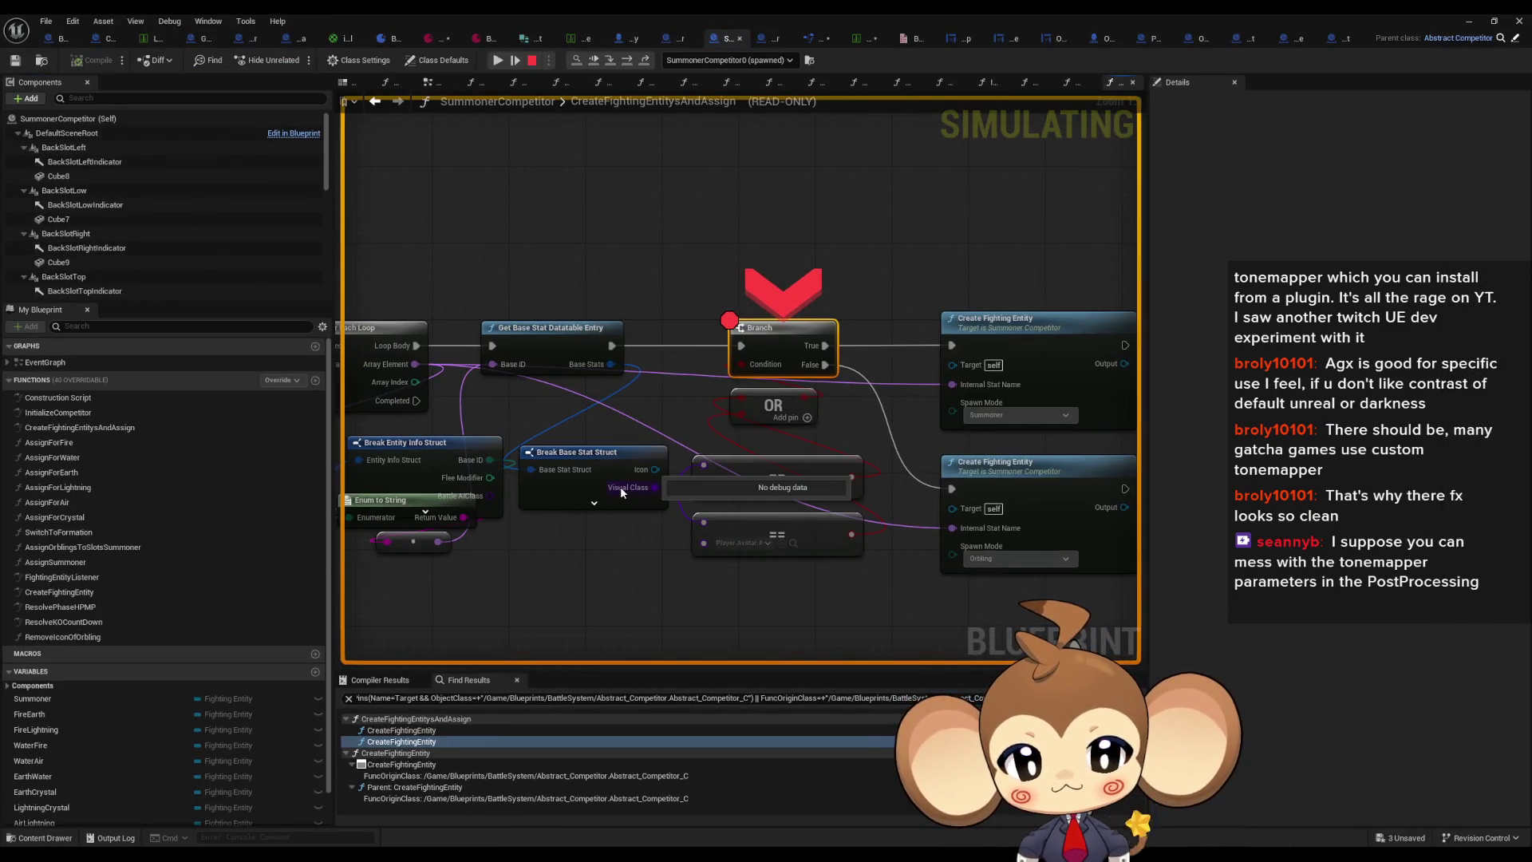
{"action": "mouse_move", "coordinate": [506, 366]}
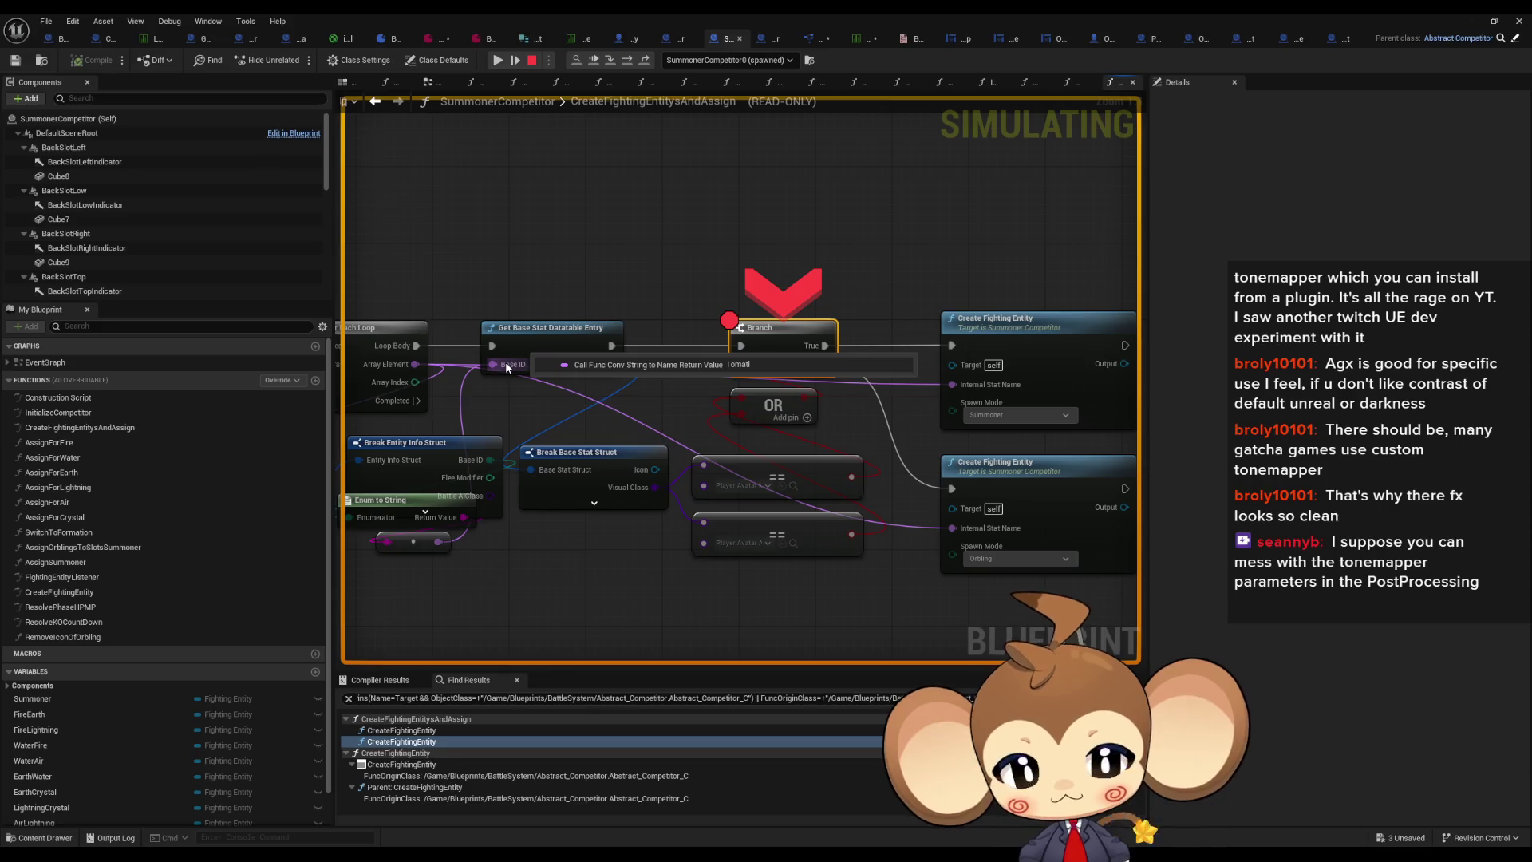
{"action": "left_click", "coordinate": [630, 62]}
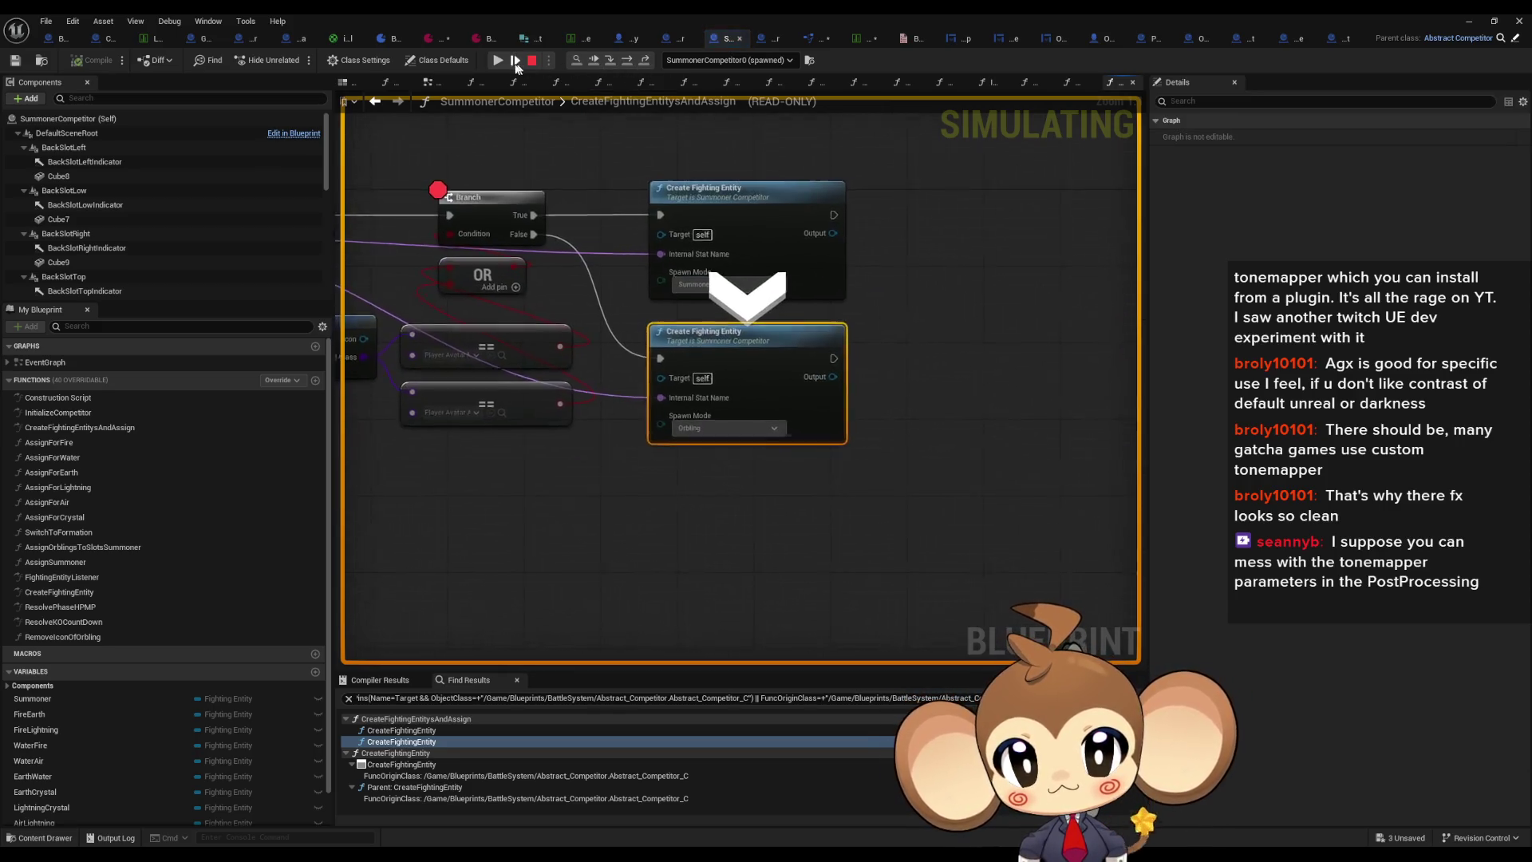
{"action": "left_click", "coordinate": [498, 61]}
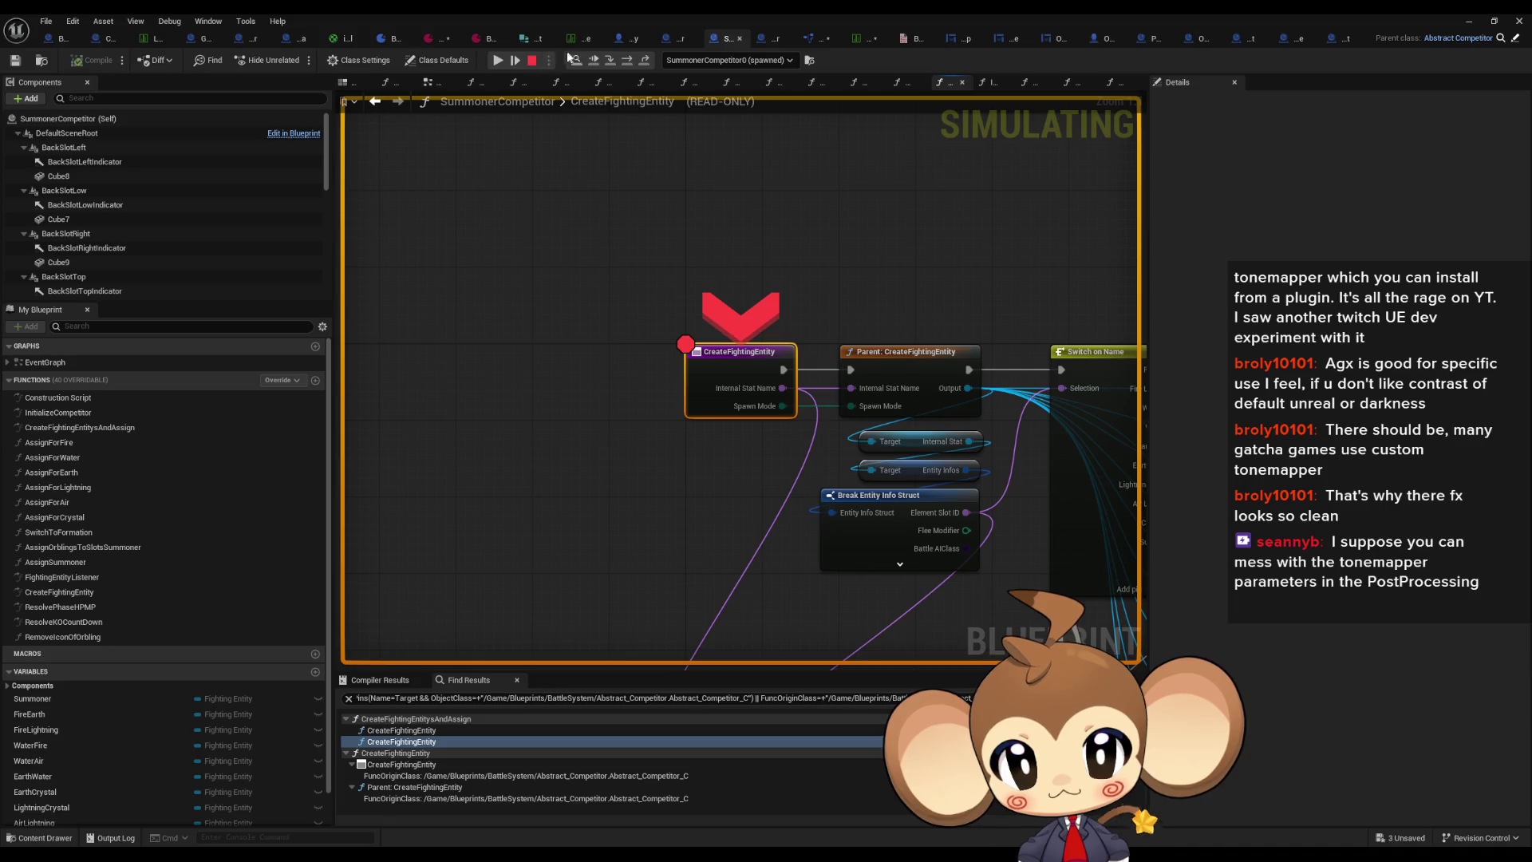
{"action": "left_click", "coordinate": [496, 61]}
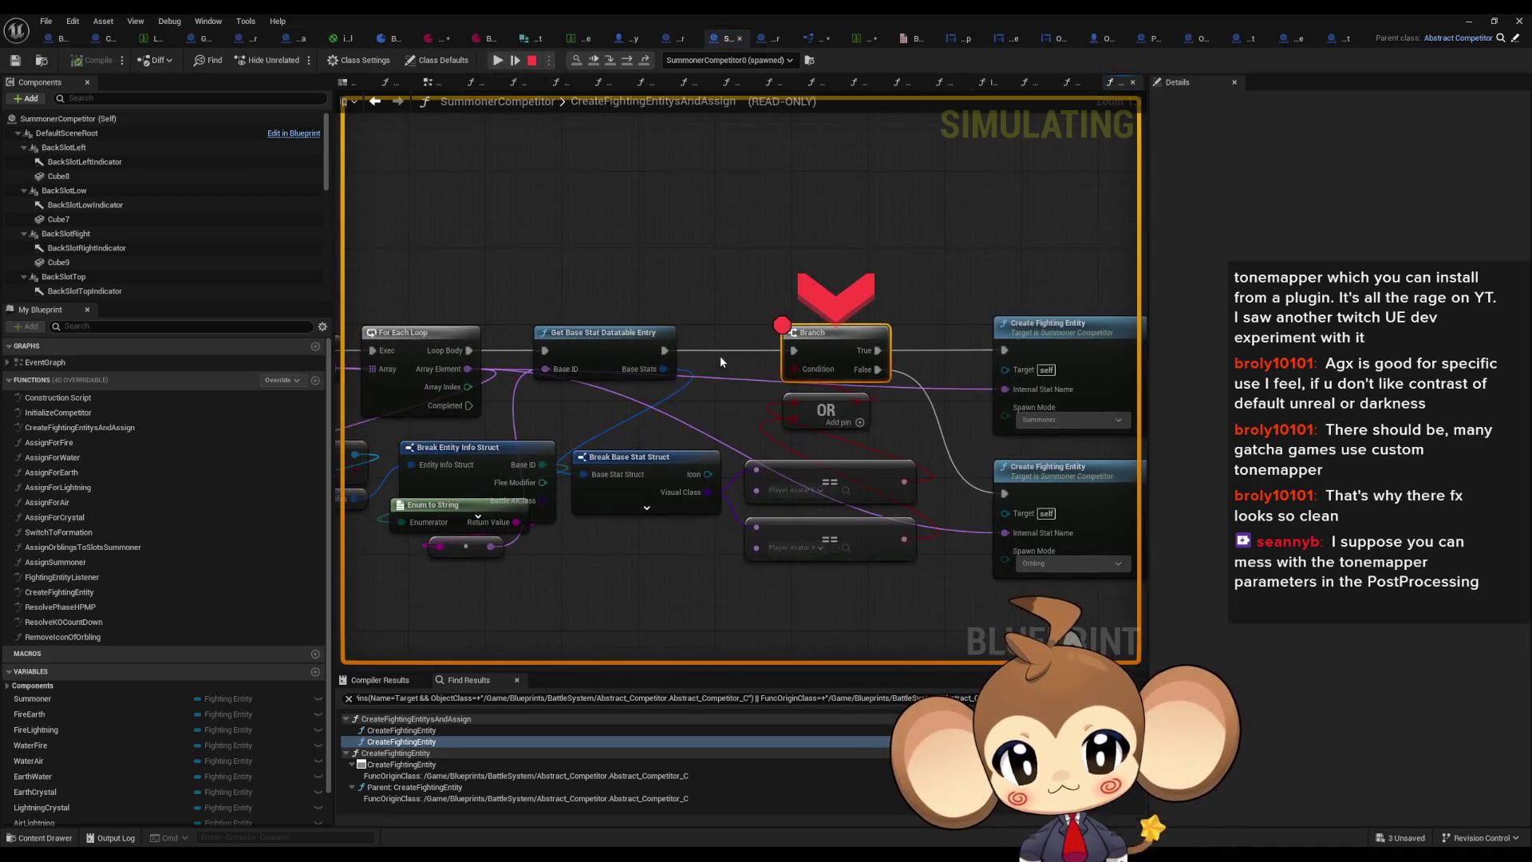
Step: Inspect the loop pins, expand Base Stats to see the Tomati Fire entry, and stop the simulation
{"action": "mouse_move", "coordinate": [548, 368]}
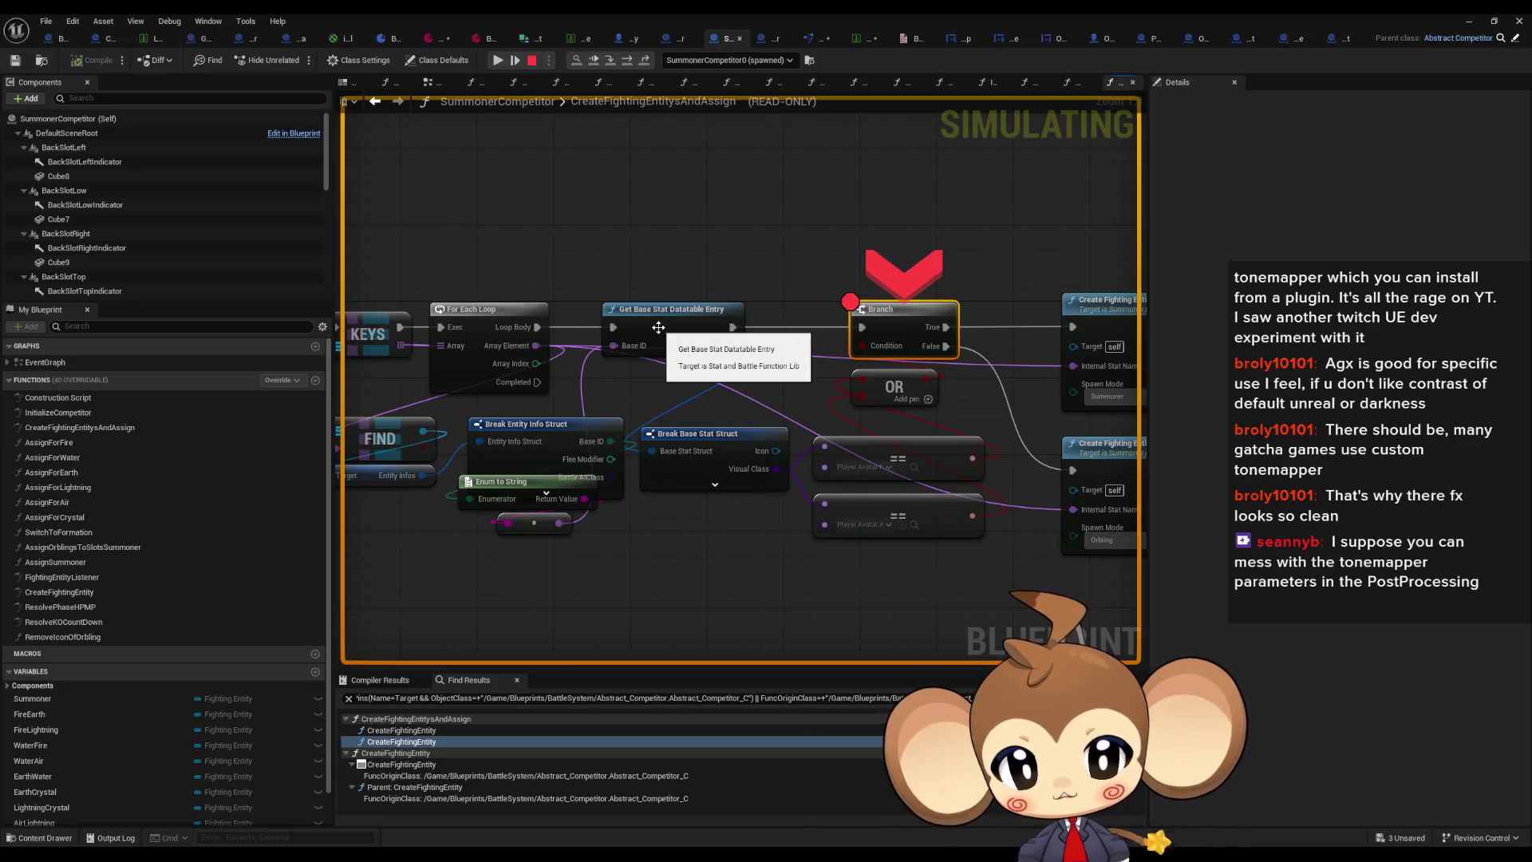
{"action": "mouse_move", "coordinate": [631, 354]}
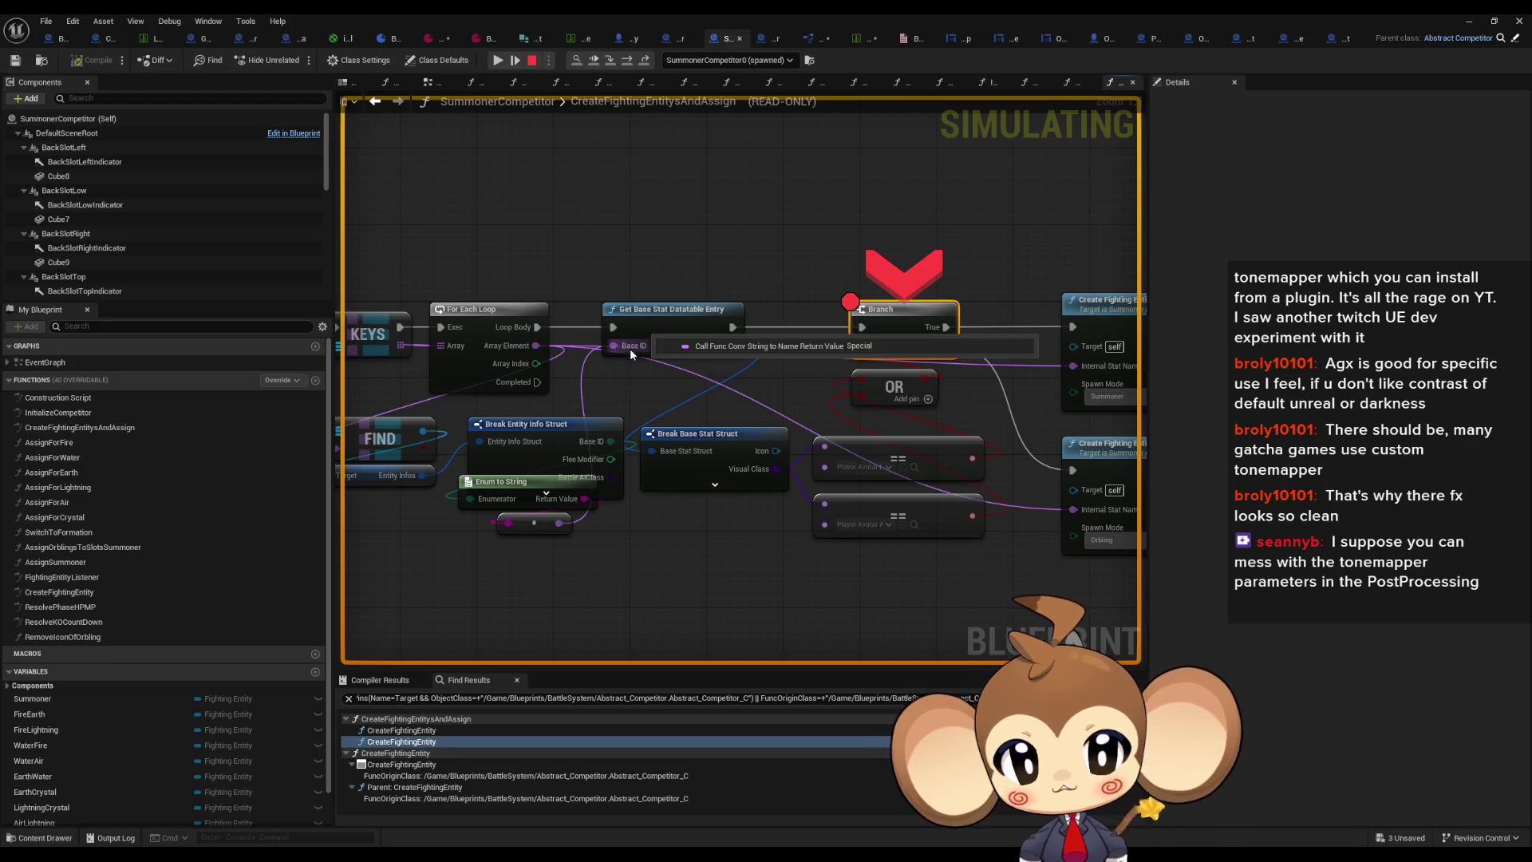
{"action": "mouse_move", "coordinate": [566, 529]}
{"action": "left_click_drag", "start_coordinate": [566, 528], "coordinate": [684, 452]}
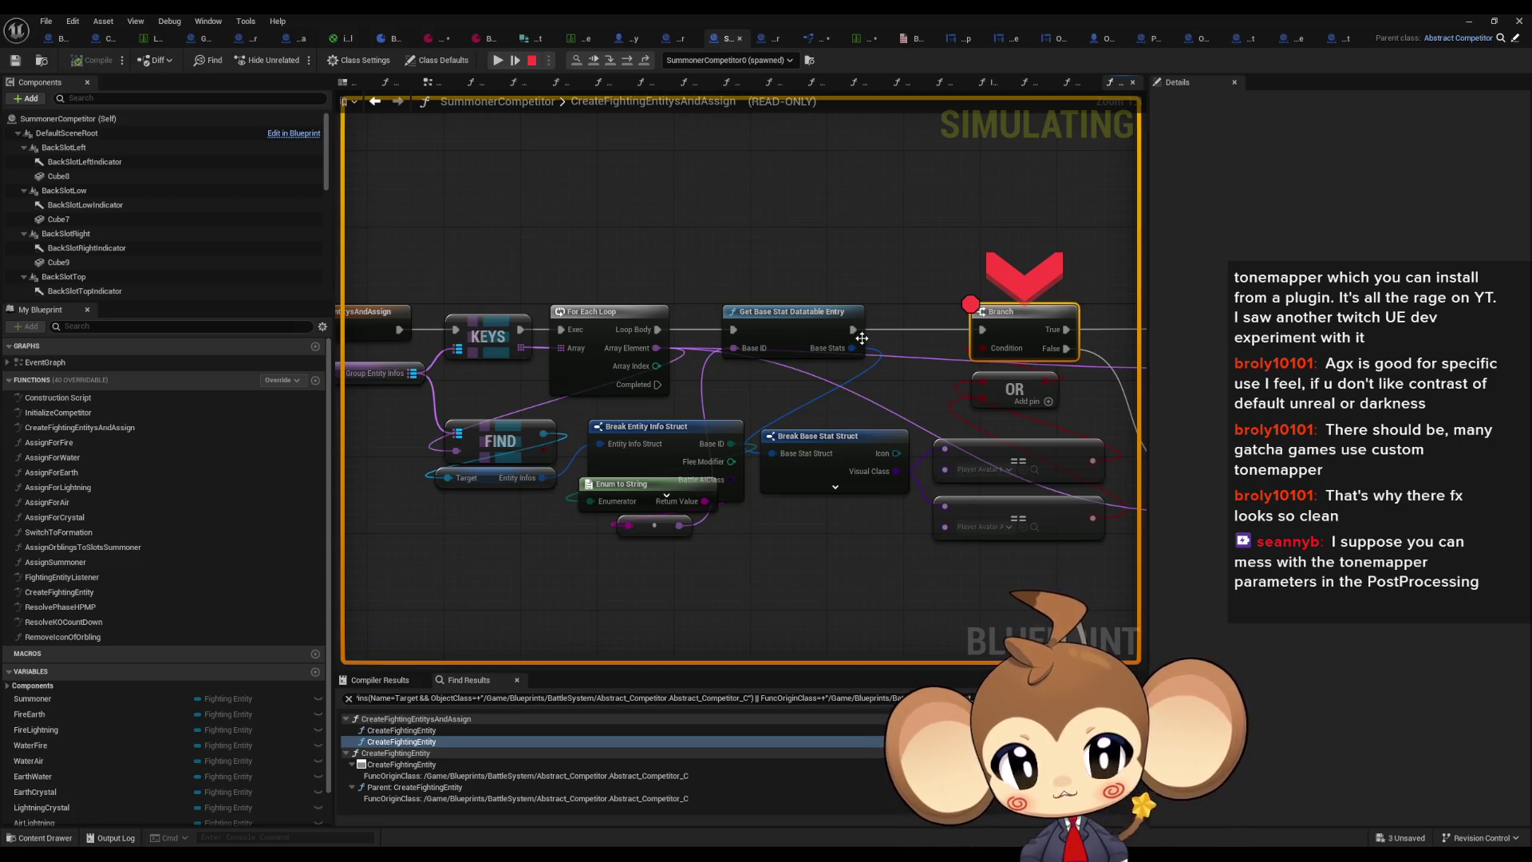
{"action": "mouse_move", "coordinate": [833, 351]}
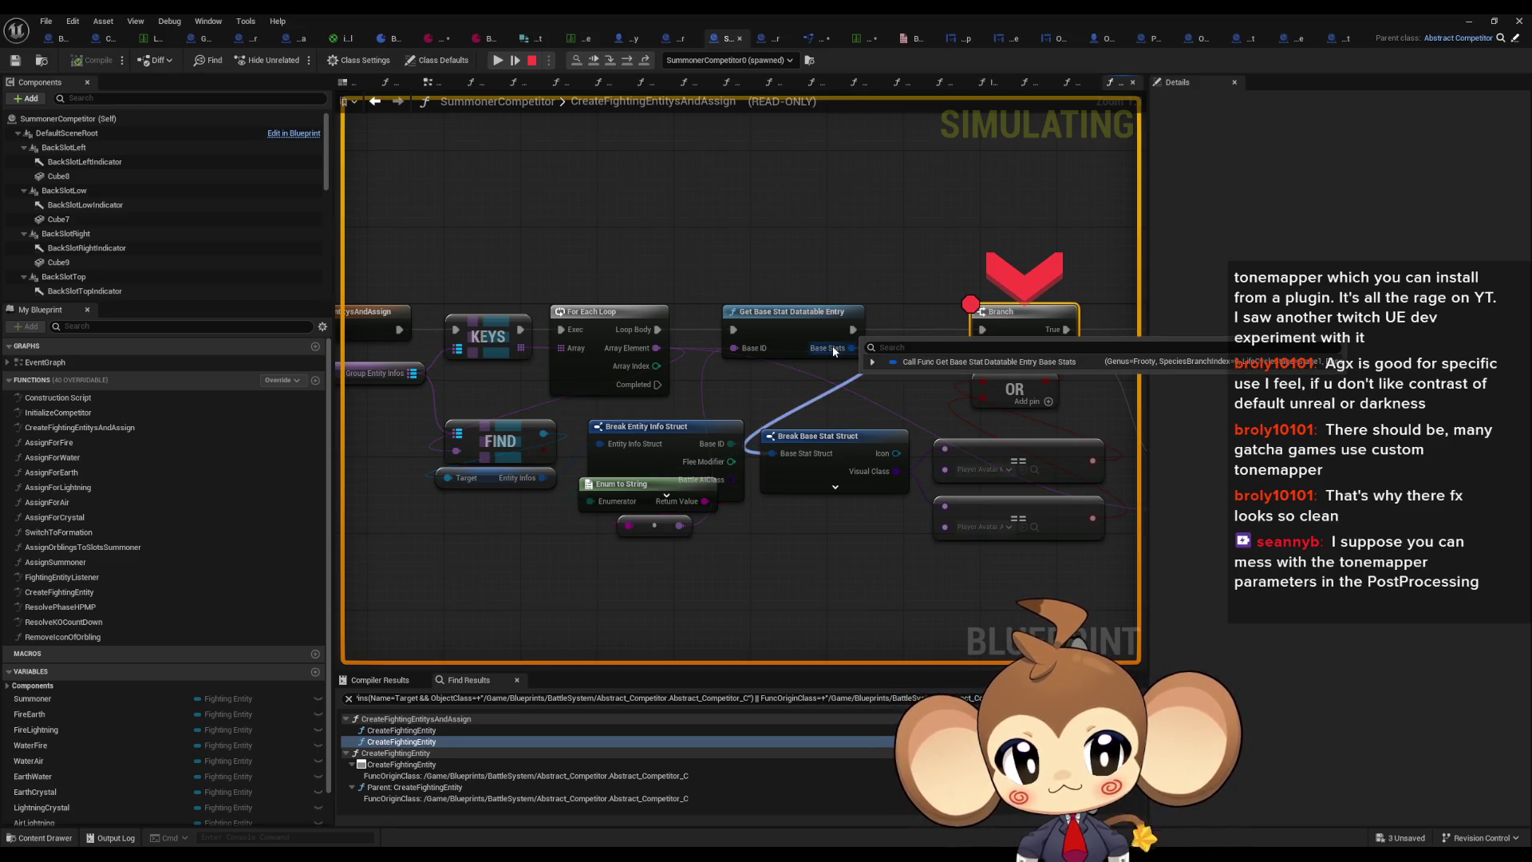
{"action": "left_click", "coordinate": [873, 363]}
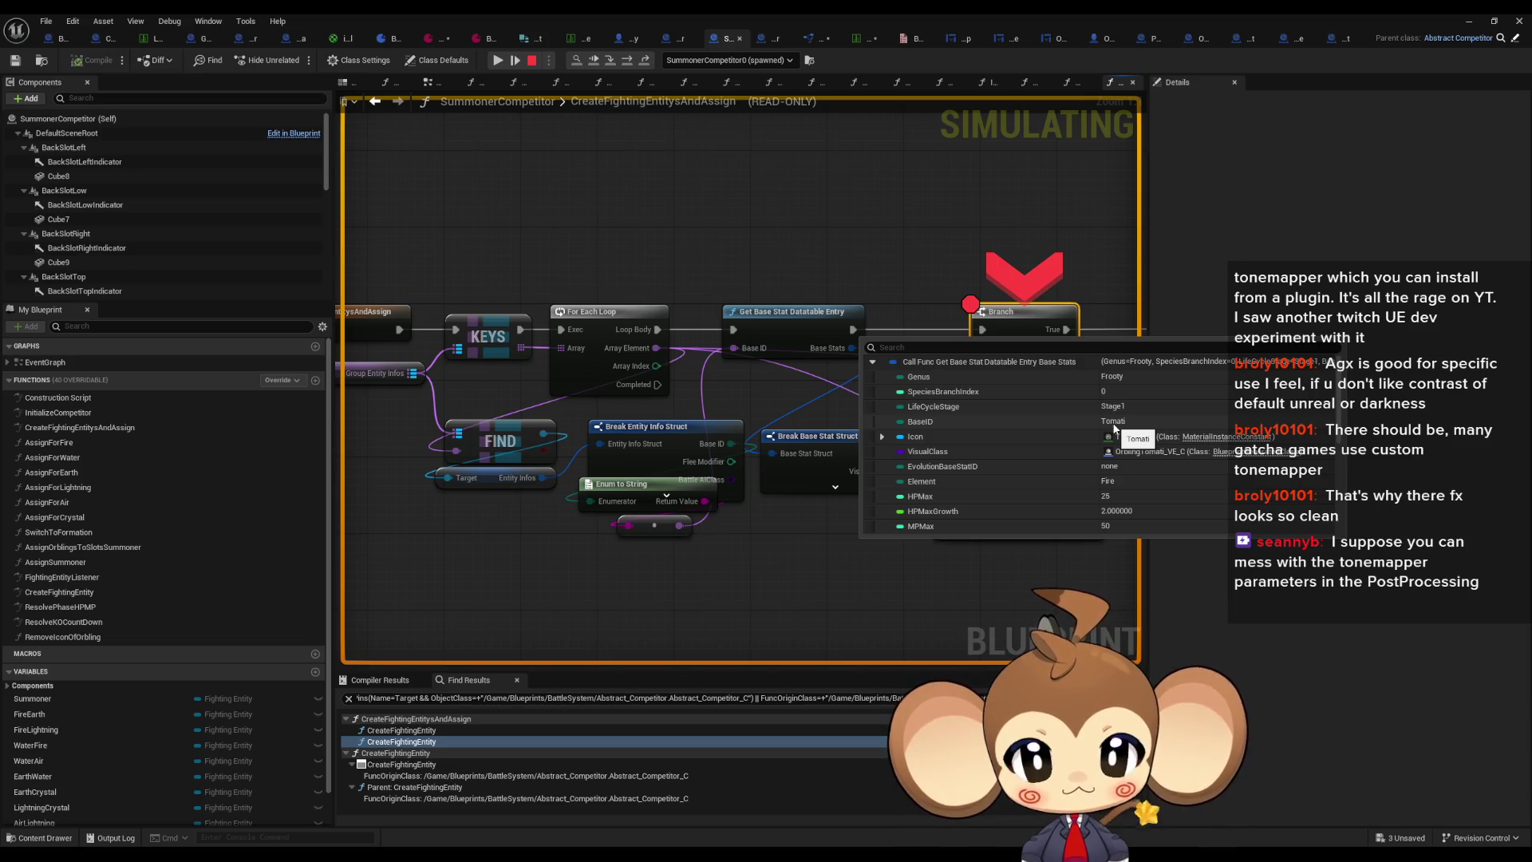
{"action": "left_click", "coordinate": [531, 60]}
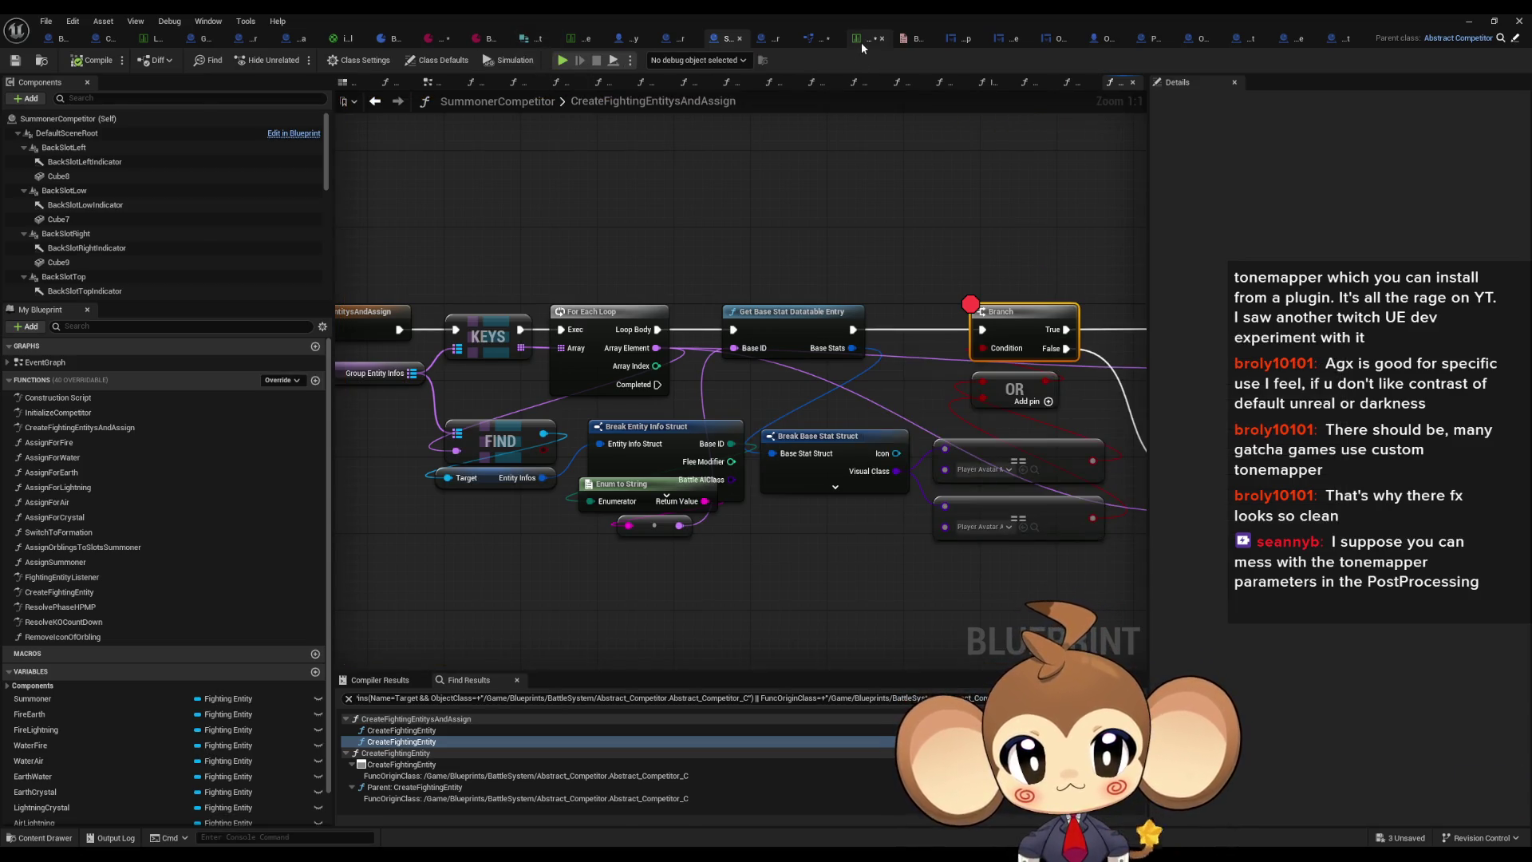
Step: Review the base stat data table, then return to the CreateFightingEntitysAndAssign graph
{"action": "left_click", "coordinate": [860, 42]}
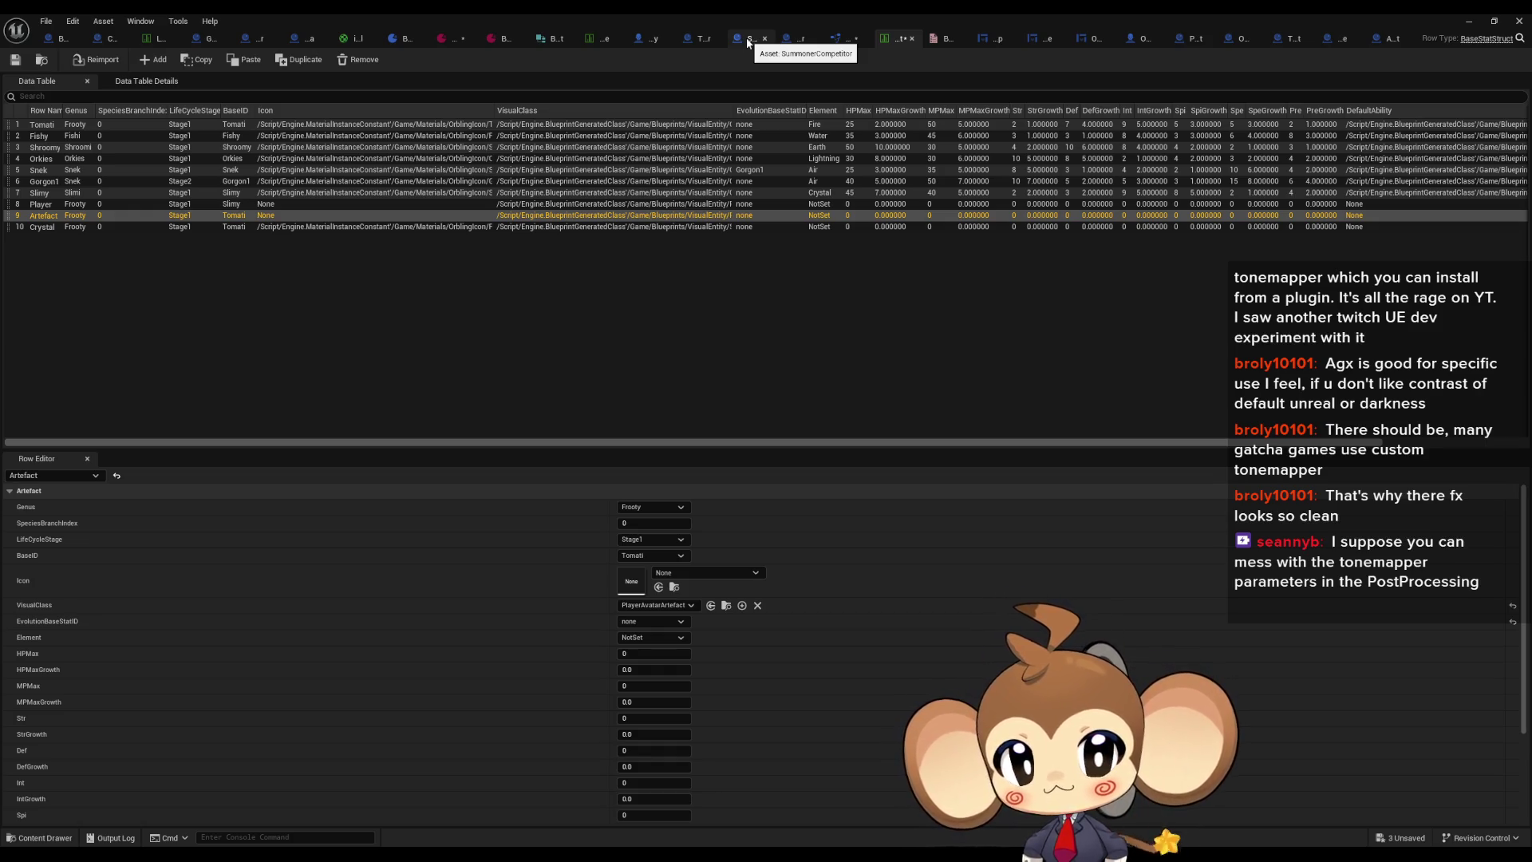
{"action": "left_click", "coordinate": [747, 43]}
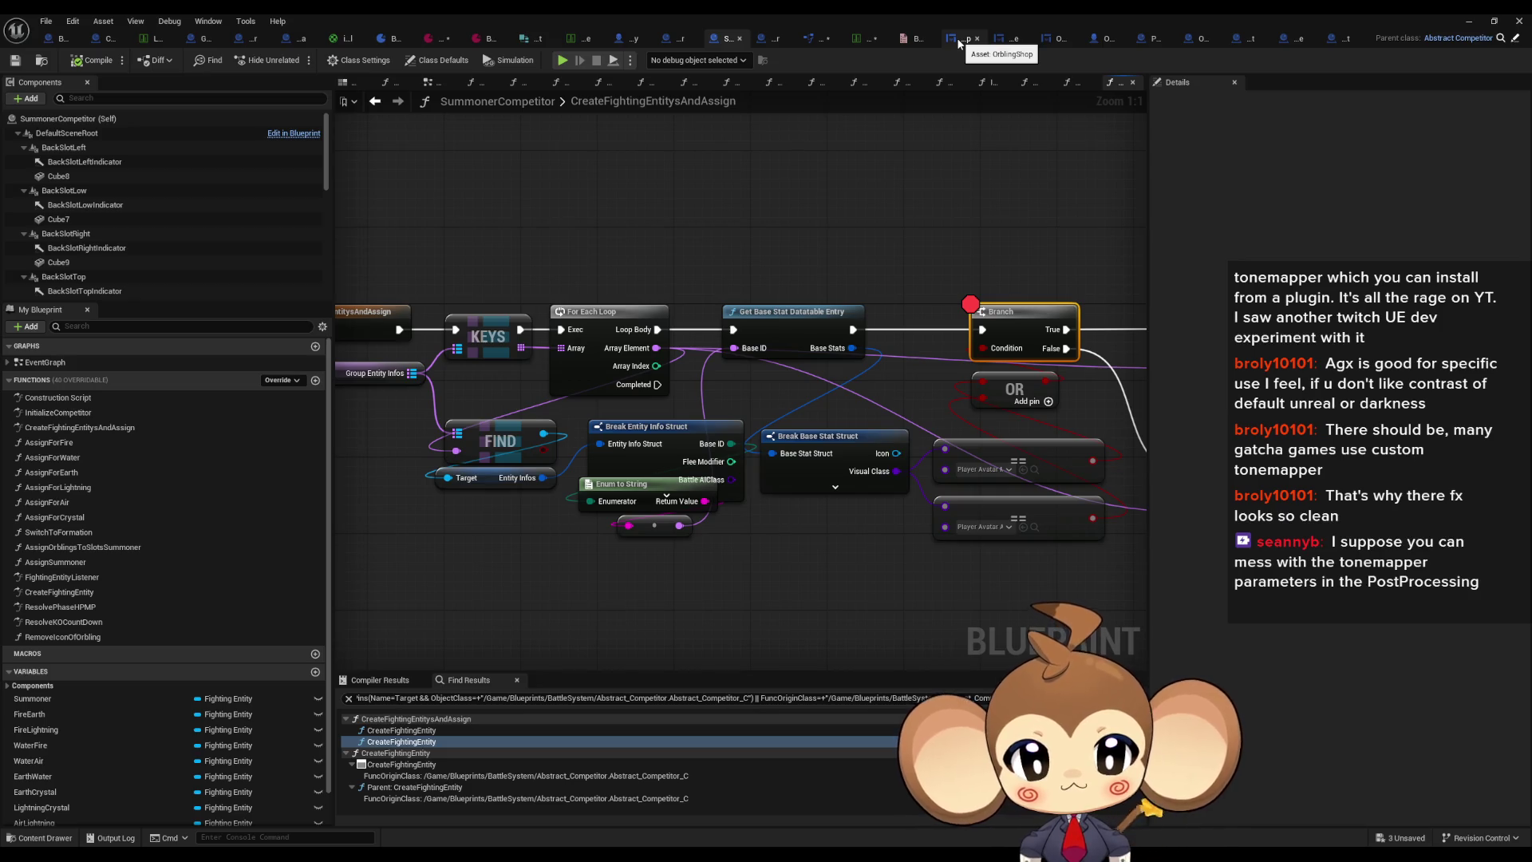
{"action": "left_click_drag", "start_coordinate": [931, 228], "coordinate": [937, 215]}
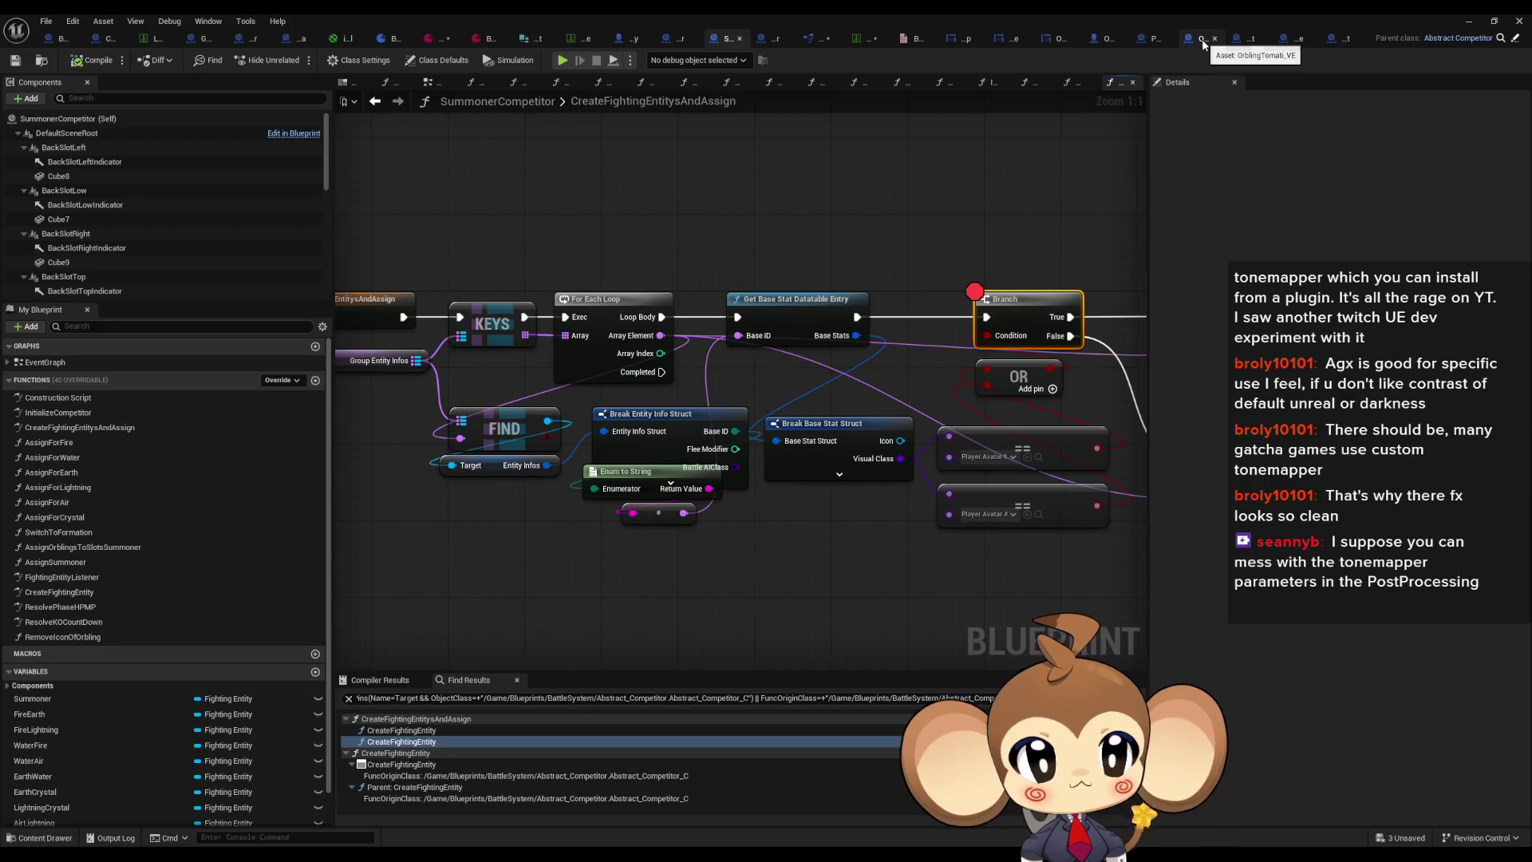
Step: Close the Abstract_InternalStat and BattleGroupInstance tabs and check ThePlayerArtefact class defaults
{"action": "middle_click", "coordinate": [1342, 40]}
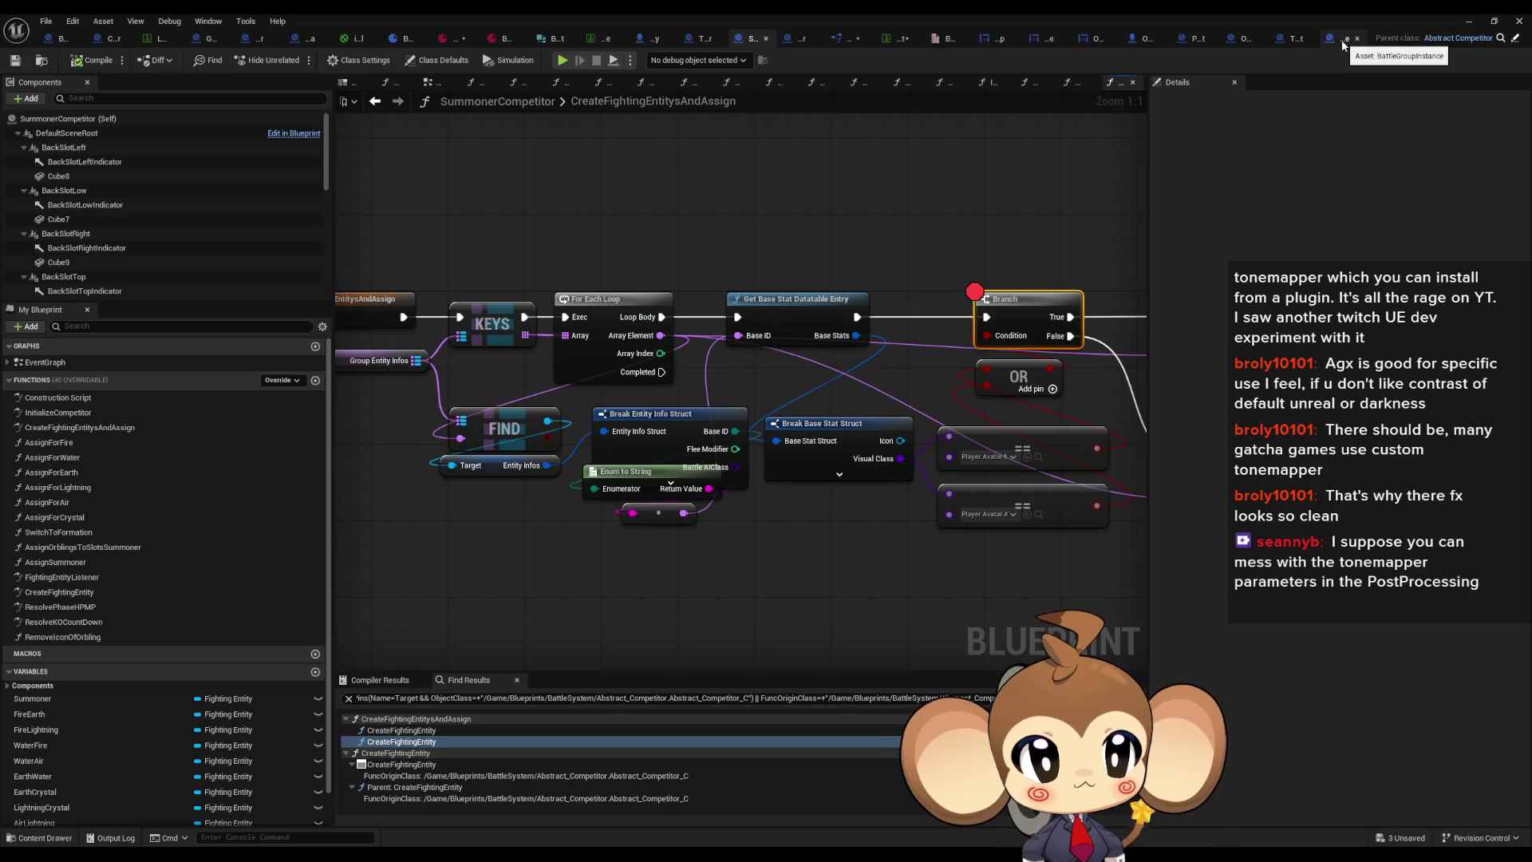
{"action": "middle_click", "coordinate": [1343, 42]}
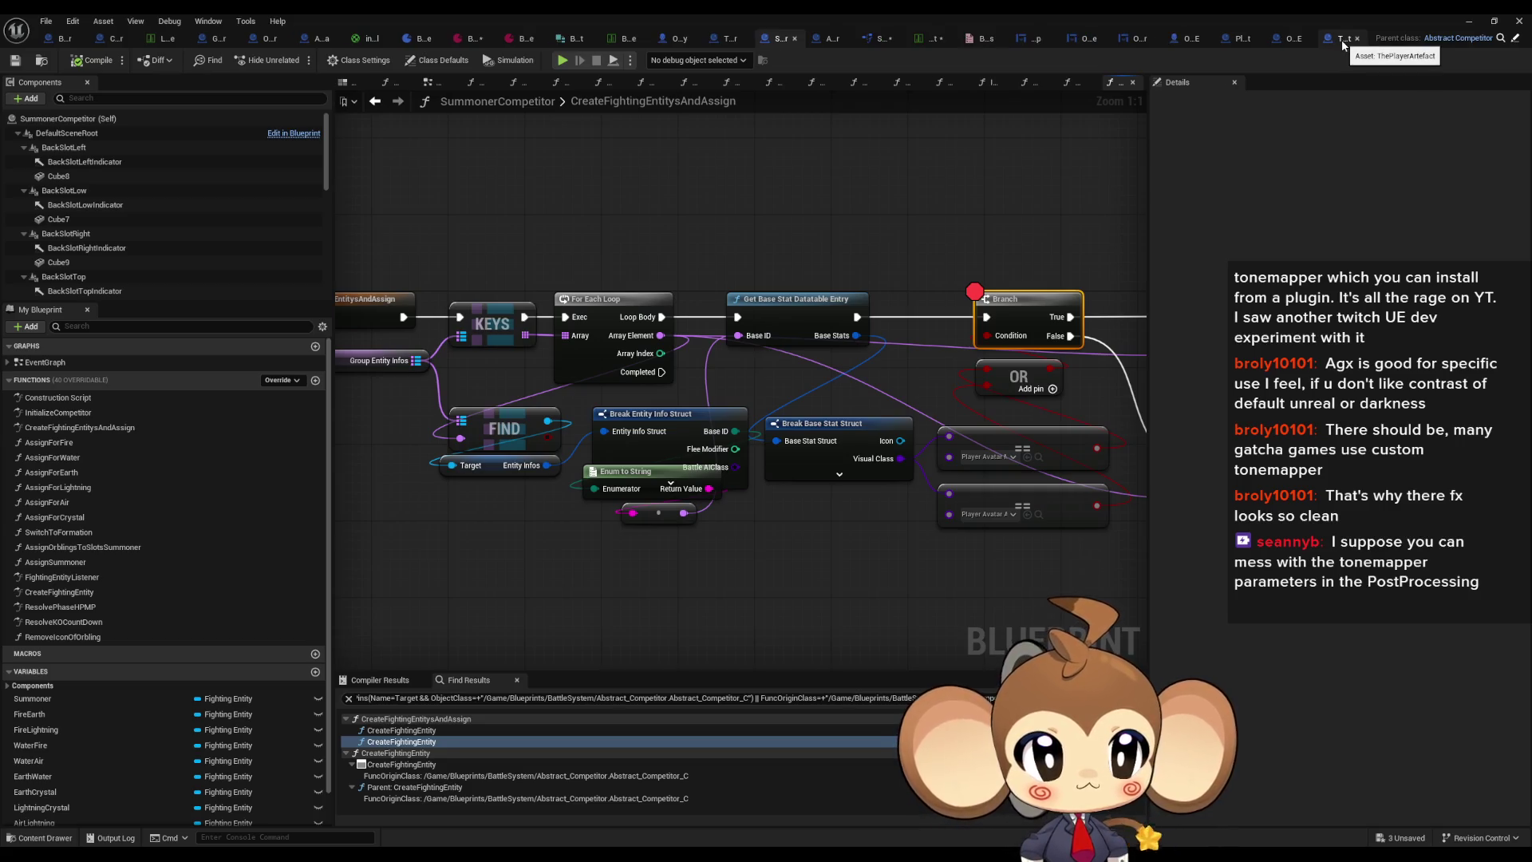
{"action": "left_click", "coordinate": [1342, 42]}
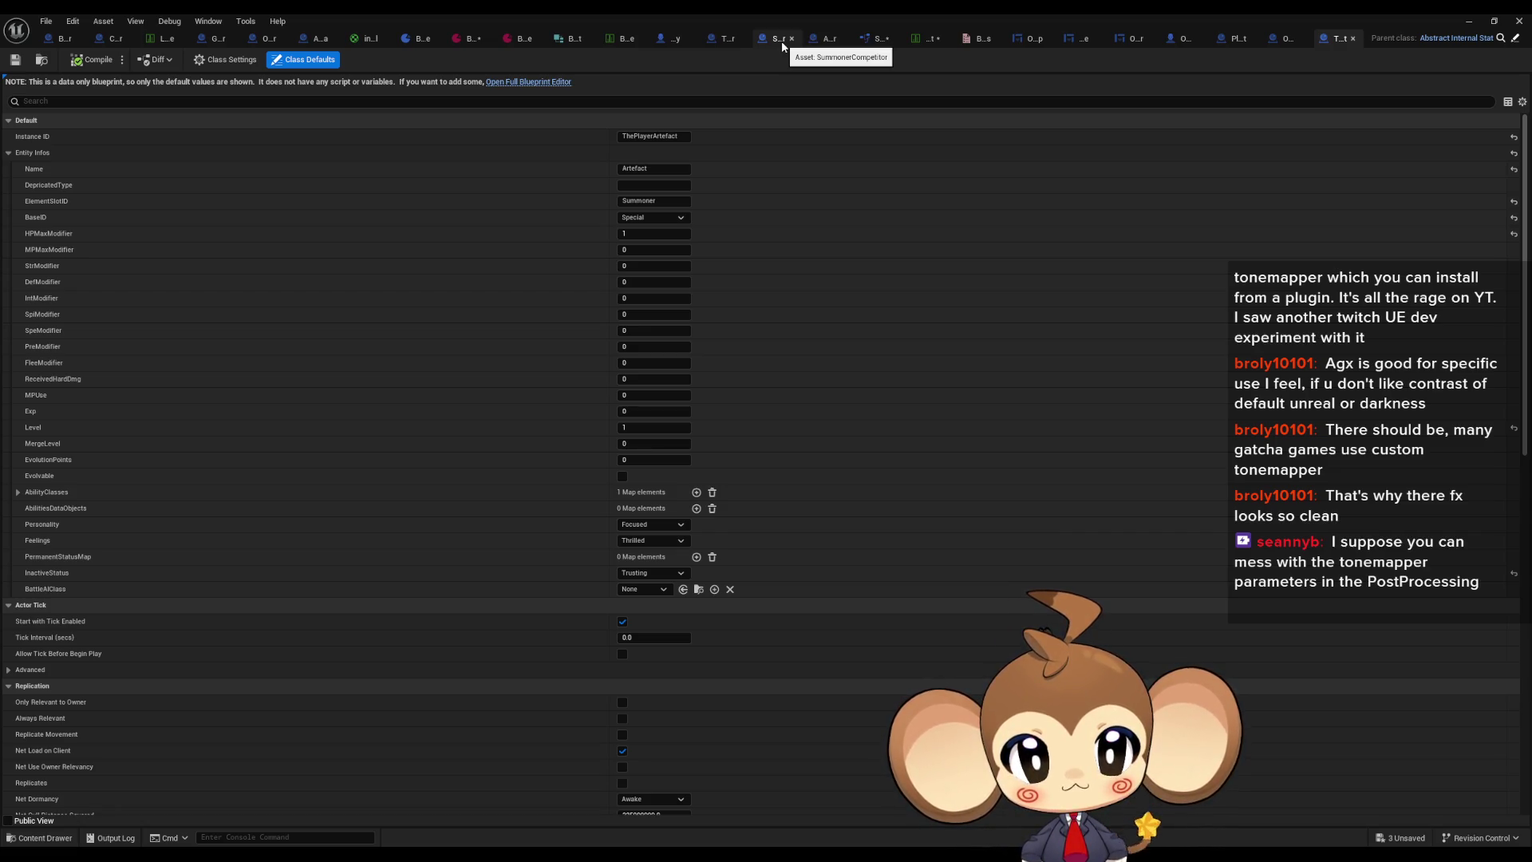
{"action": "left_click", "coordinate": [782, 45]}
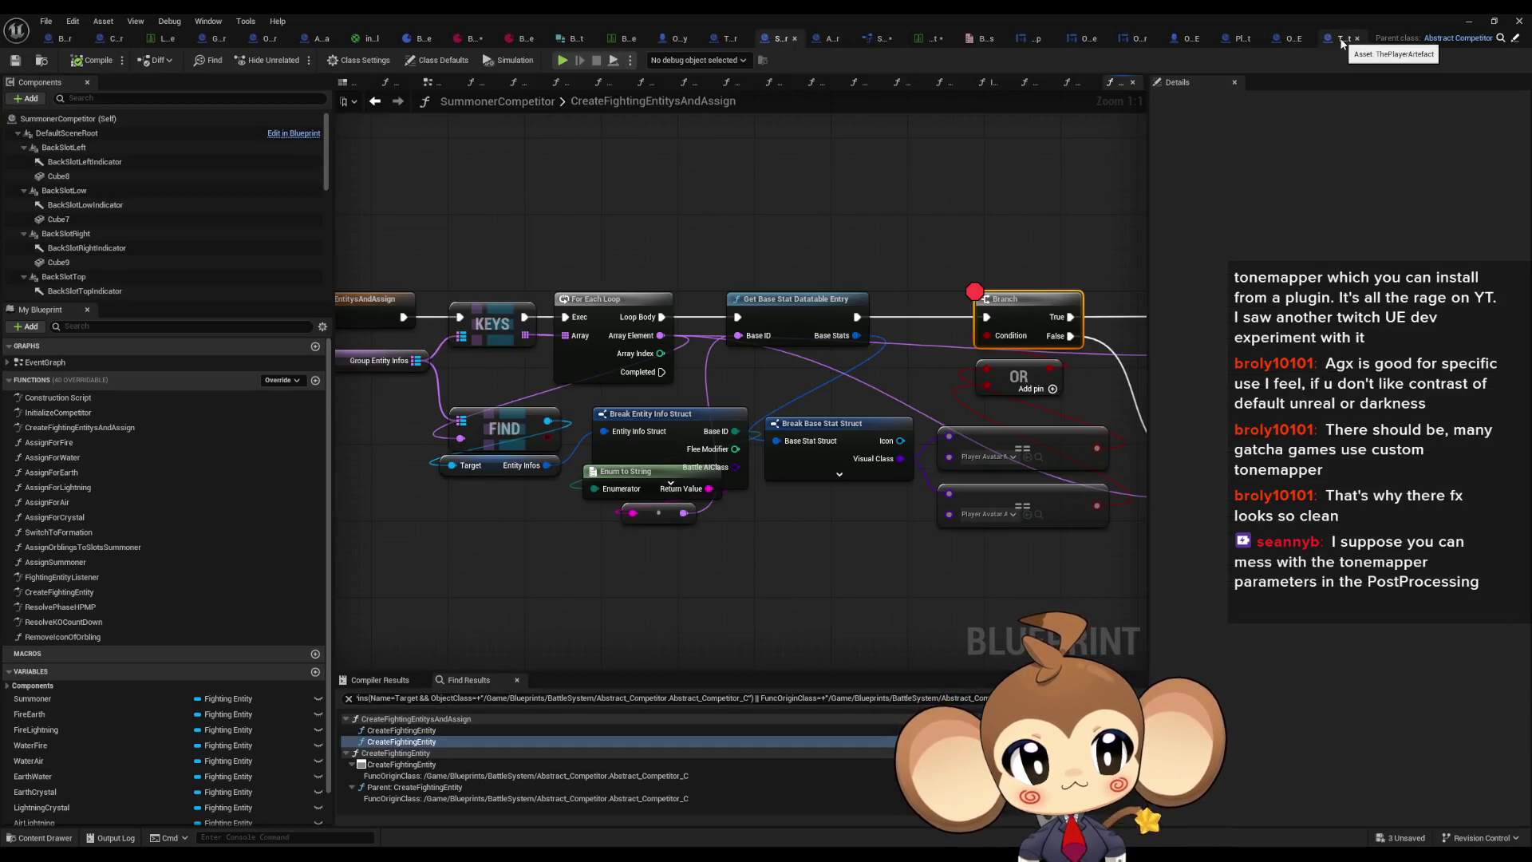
Step: Close the OrblingTomati_VE tab, check PlayerAvatarArtefact, and return to SummonerCompetitor
{"action": "middle_click", "coordinate": [1293, 40]}
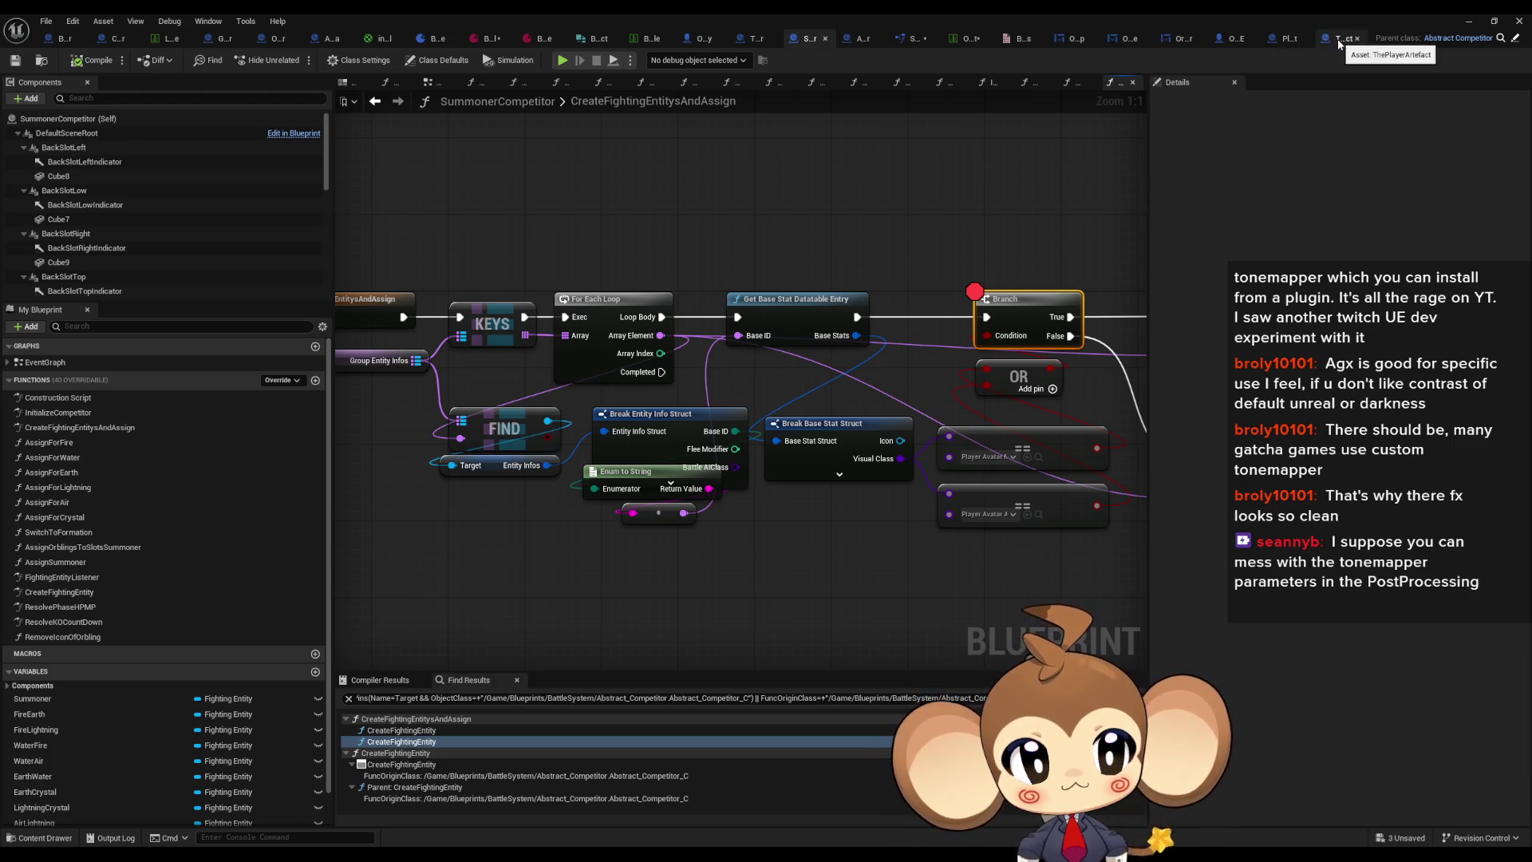
{"action": "left_click", "coordinate": [1290, 40]}
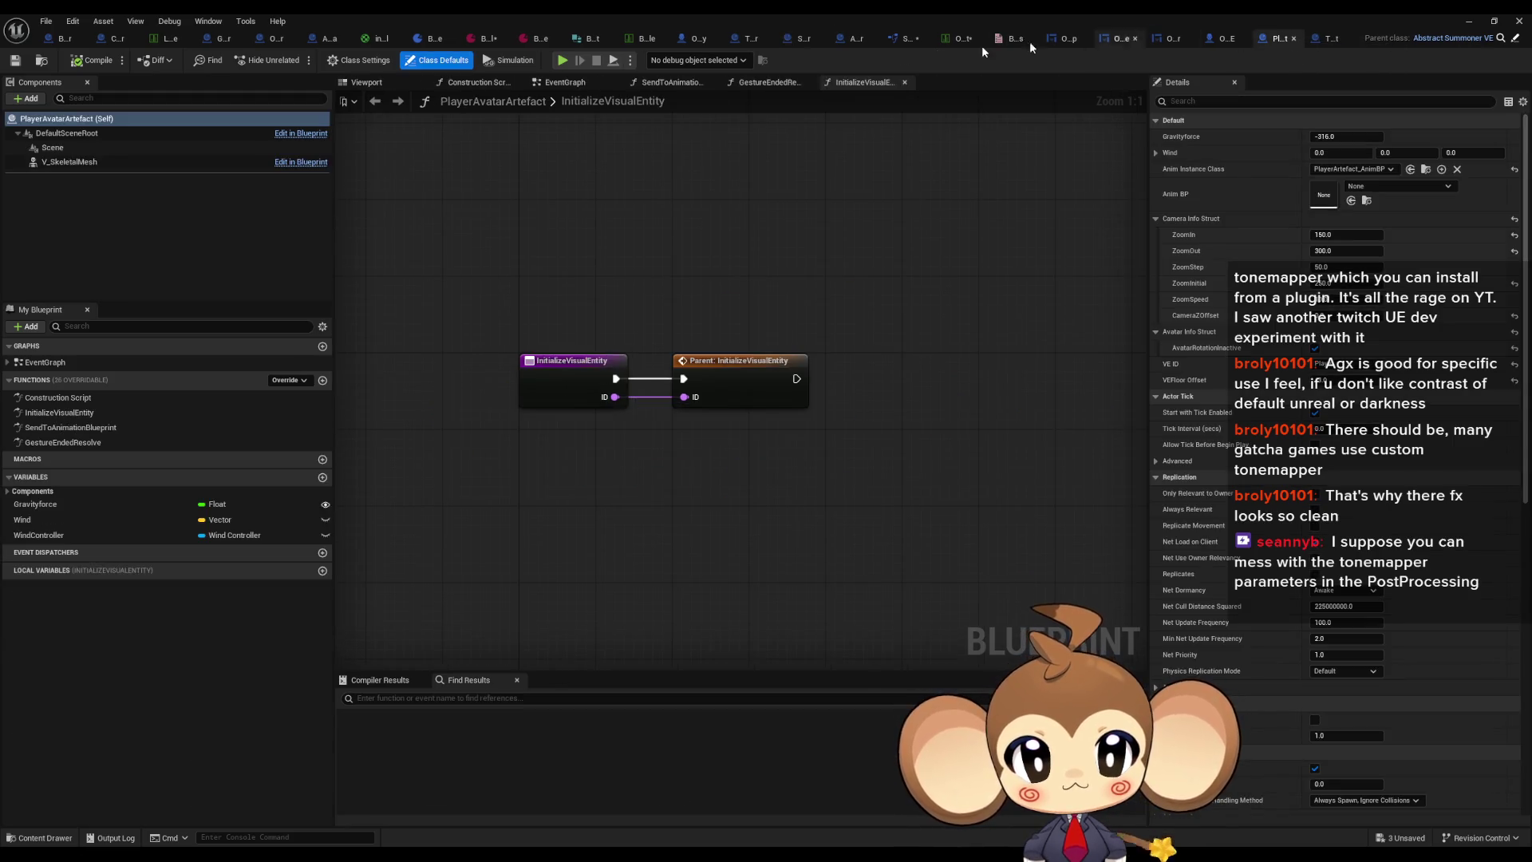
{"action": "left_click", "coordinate": [796, 40]}
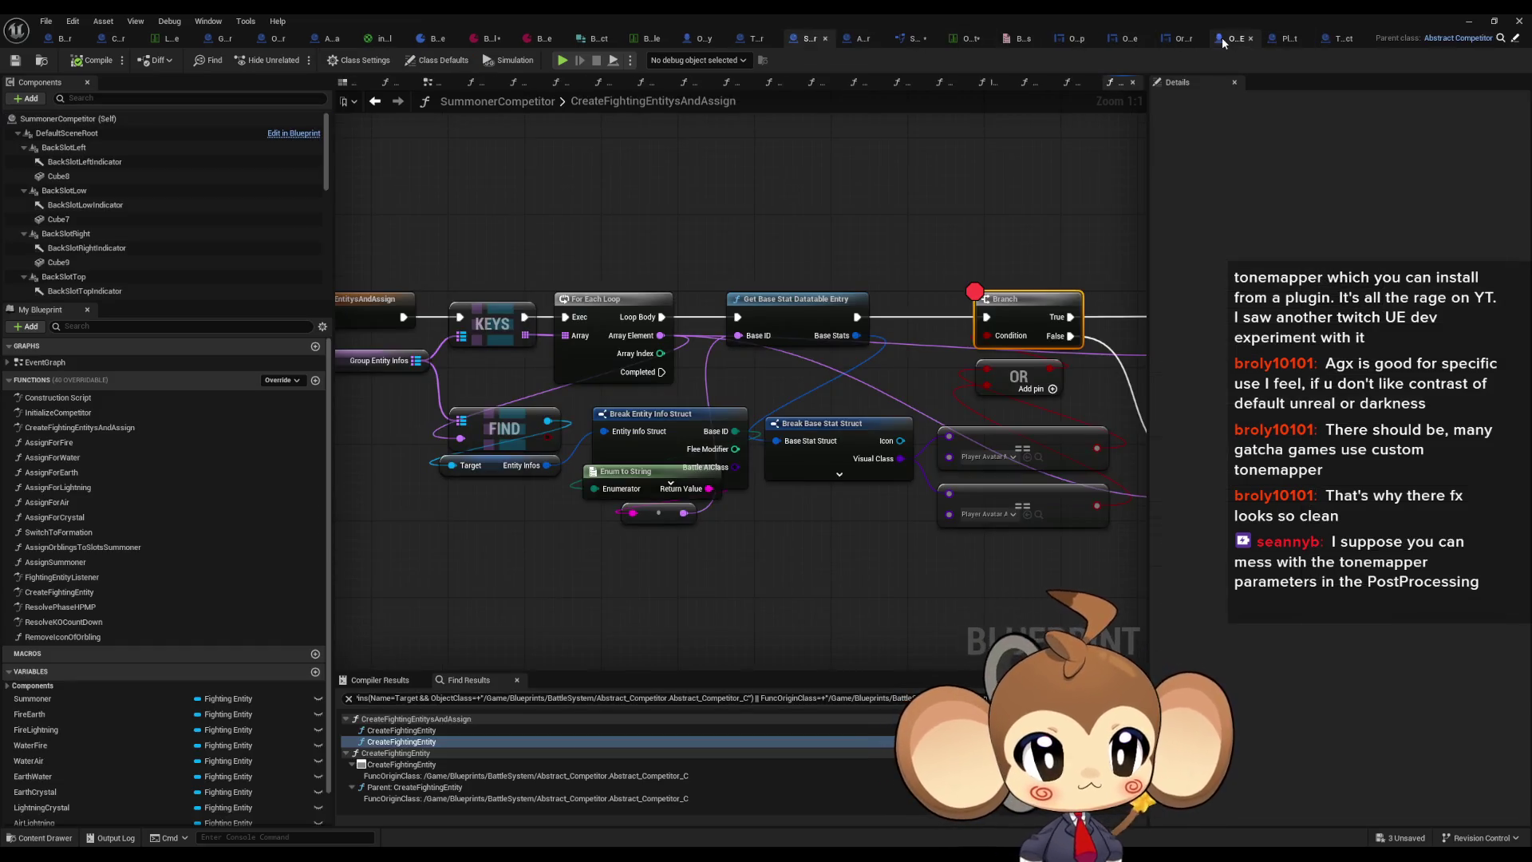
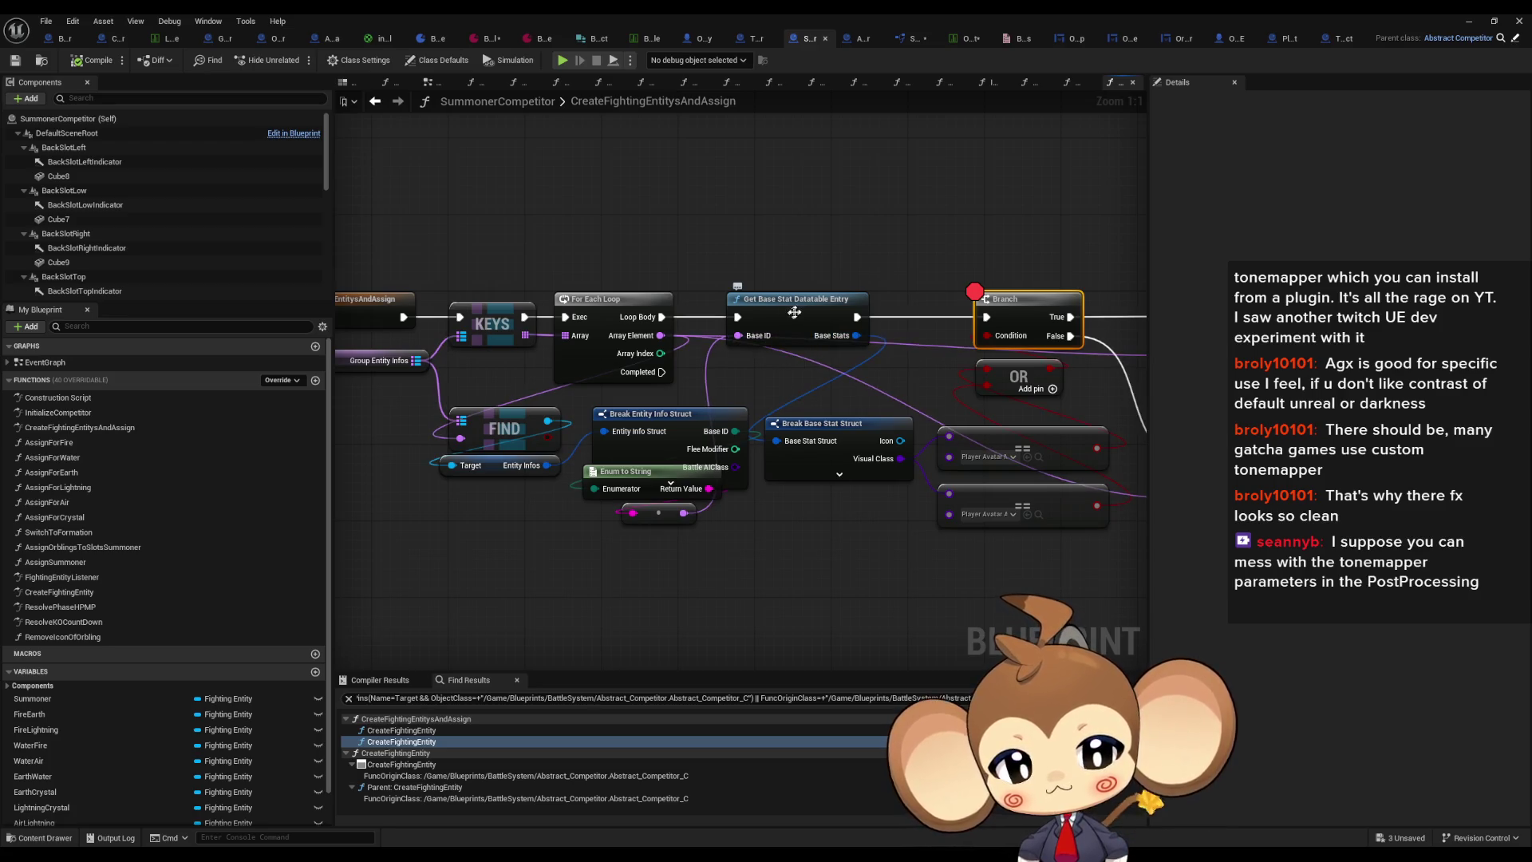
Step: Open the OrblingBaseStat data table from the Local Datatable node inside Get Base Stat Datatable Entry
{"action": "double_click", "coordinate": [803, 309]}
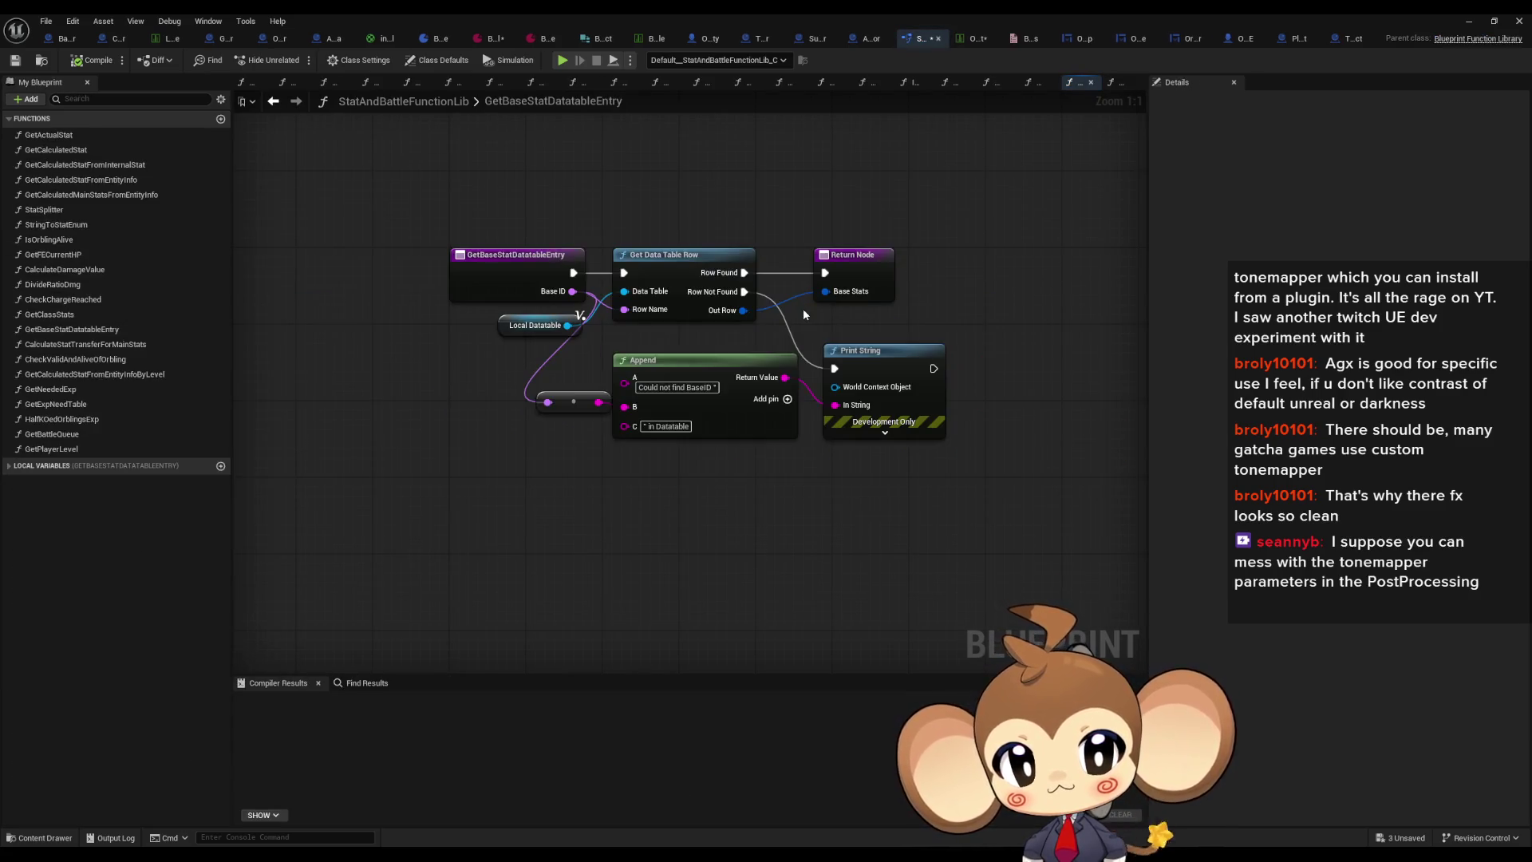
{"action": "left_click", "coordinate": [533, 325]}
{"action": "double_click", "coordinate": [1327, 239]}
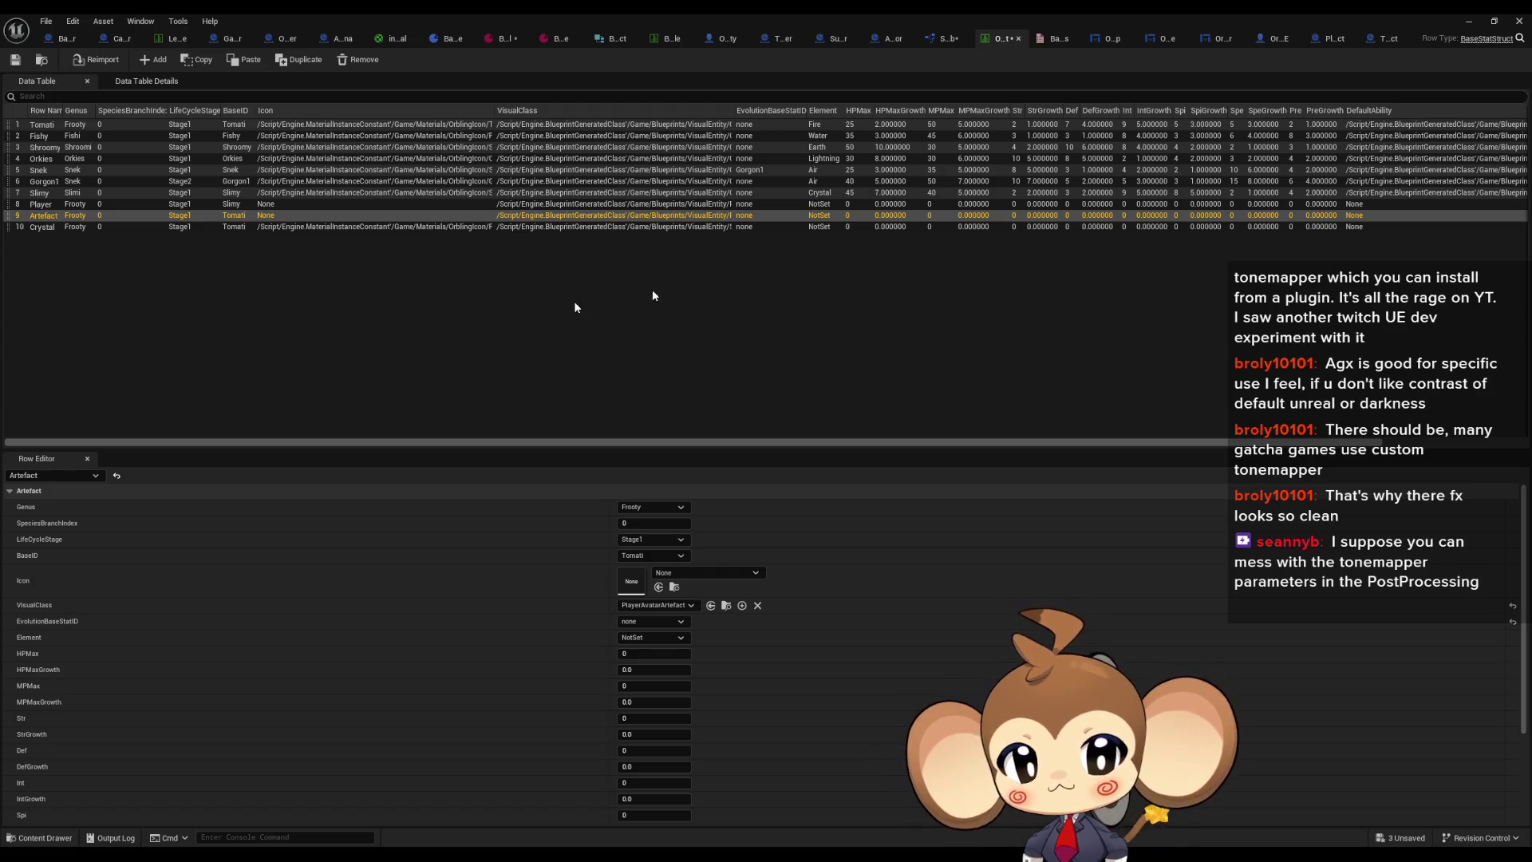
Step: Compare the SummonerCompetitor function graph with the base stat table's rows, including Artefact
{"action": "left_click", "coordinate": [821, 38]}
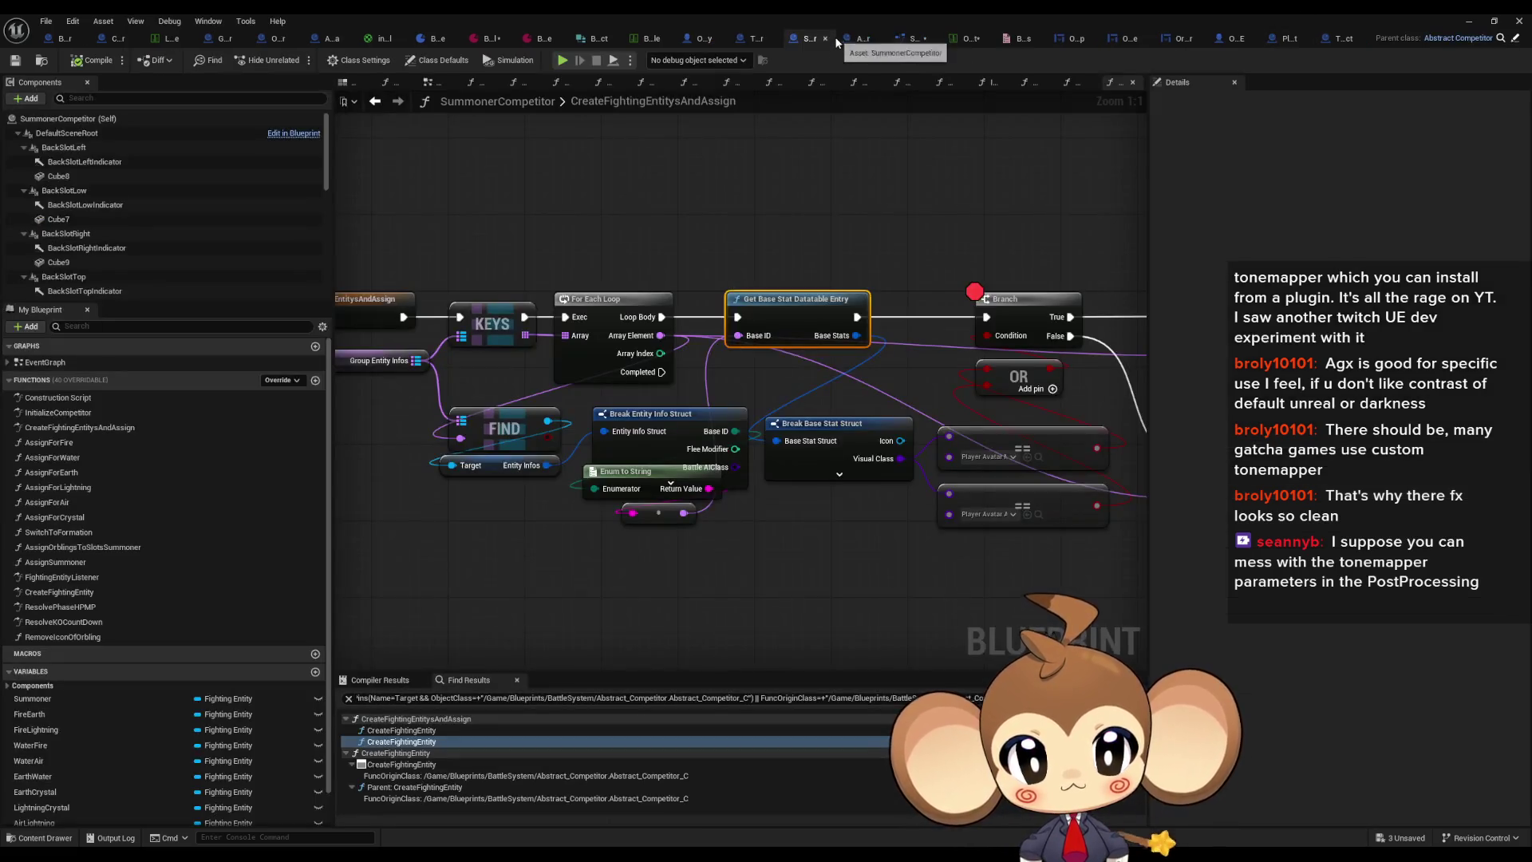
{"action": "left_click_drag", "start_coordinate": [788, 345], "coordinate": [731, 320]}
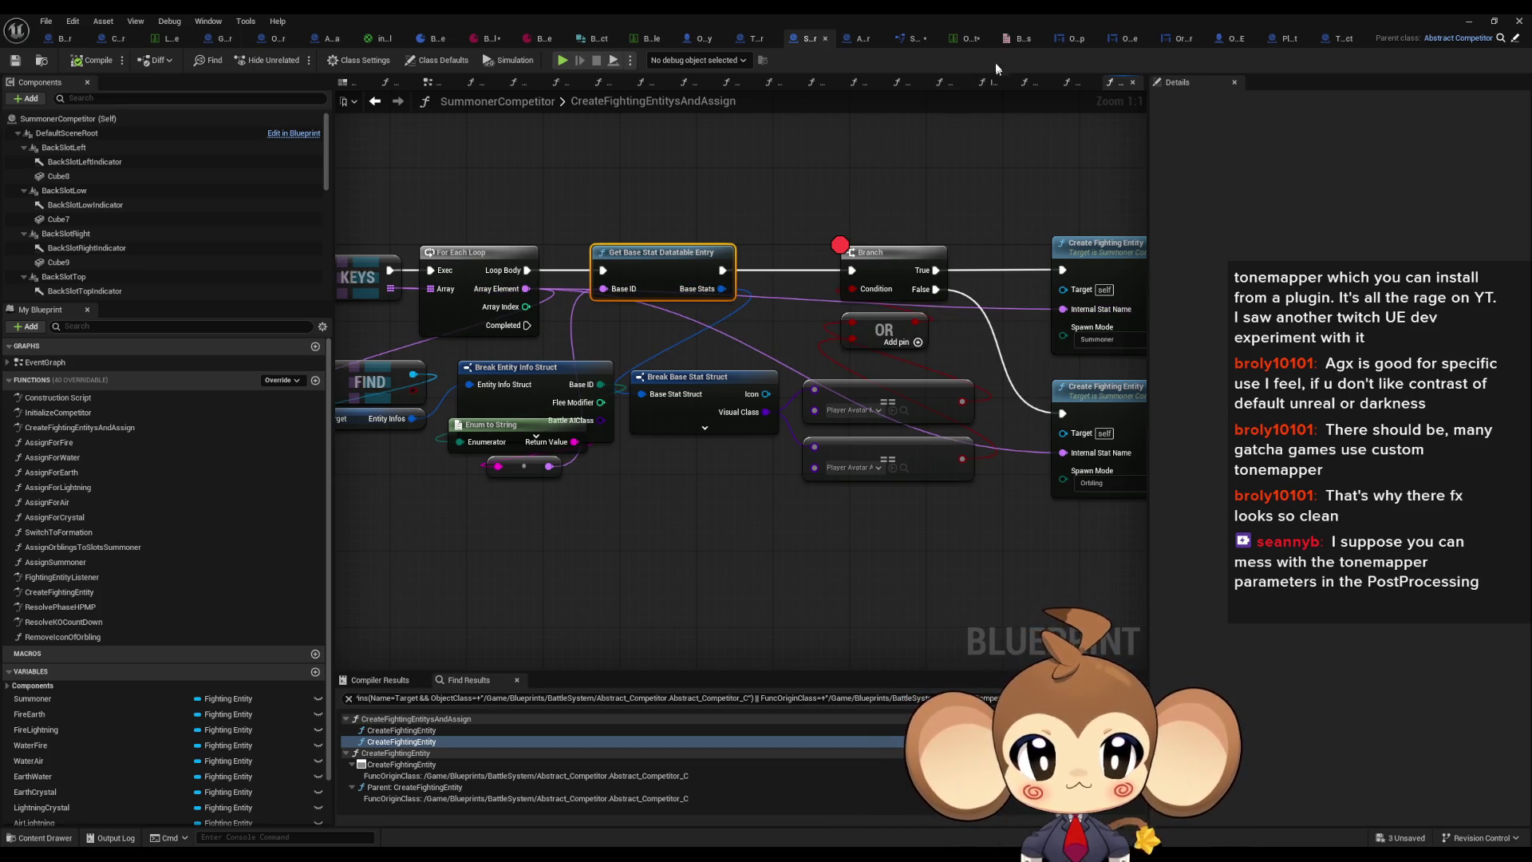
{"action": "left_click", "coordinate": [968, 38]}
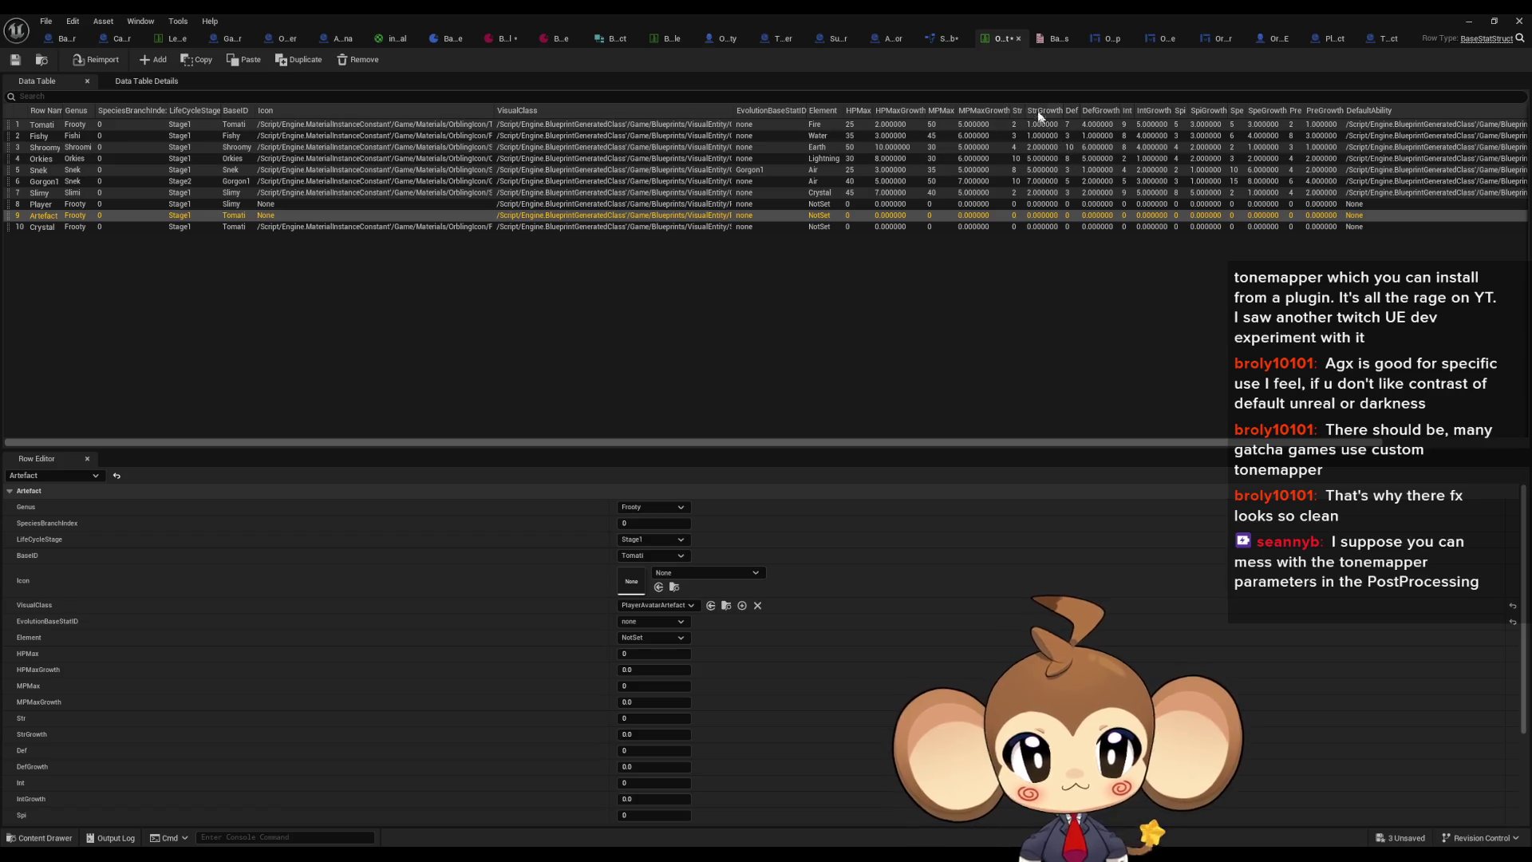
{"action": "left_click", "coordinate": [825, 38]}
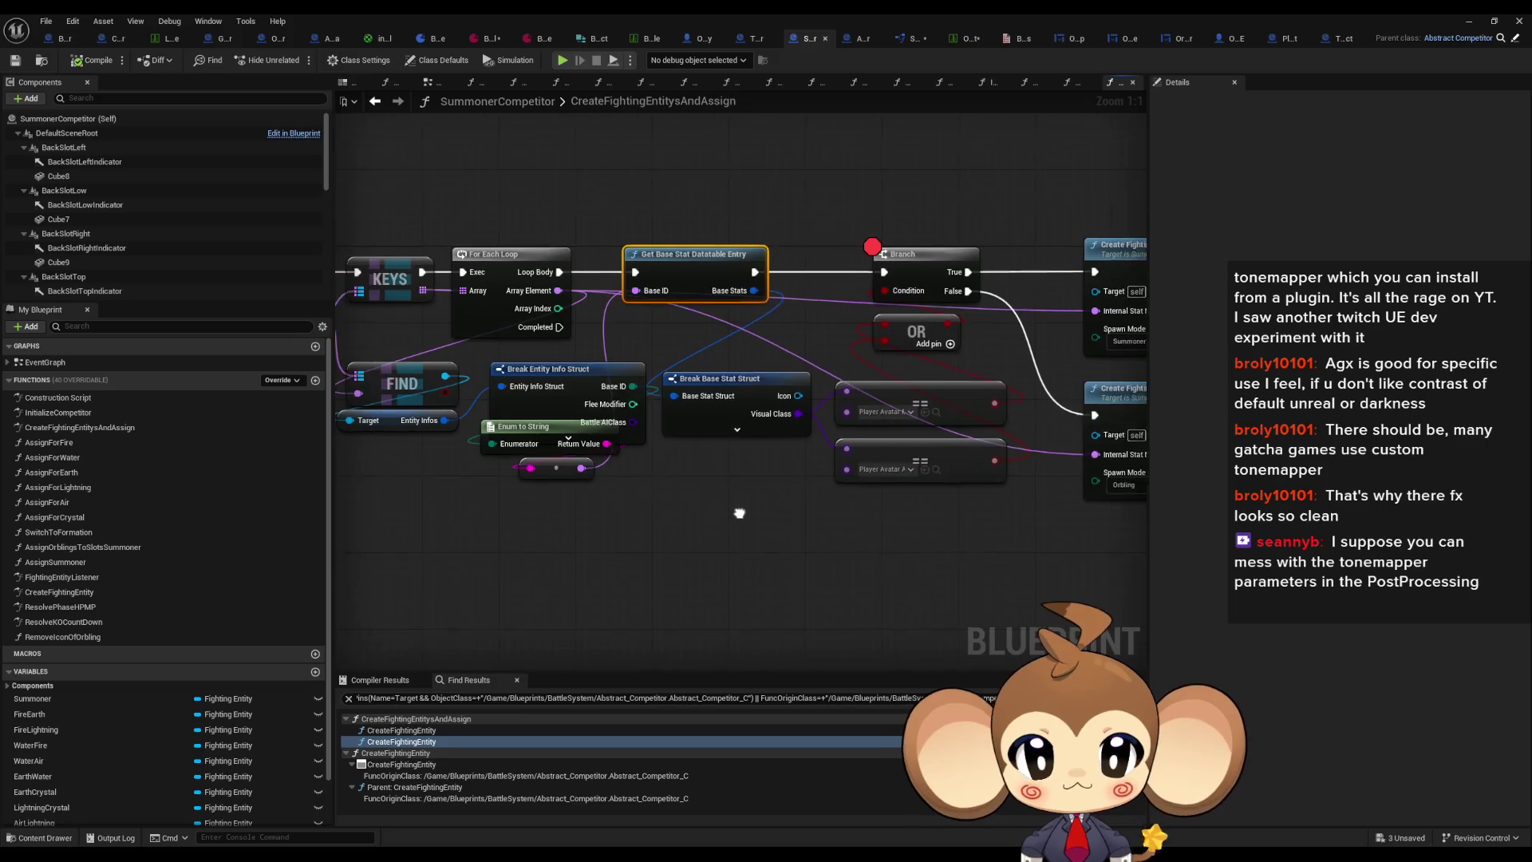
Step: Shift the nodes from Get Base Stat onward to the right to make room
{"action": "mouse_move", "coordinate": [778, 510]}
{"action": "left_mouse_down"}
{"action": "mouse_move", "coordinate": [568, 325]}
{"action": "mouse_move", "coordinate": [703, 364]}
{"action": "left_mouse_up"}
{"action": "key", "text": "ctrl+a"}
{"action": "left_click_drag", "start_coordinate": [545, 224], "coordinate": [666, 457]}
{"action": "left_click_drag", "start_coordinate": [534, 271], "coordinate": [1010, 273]}
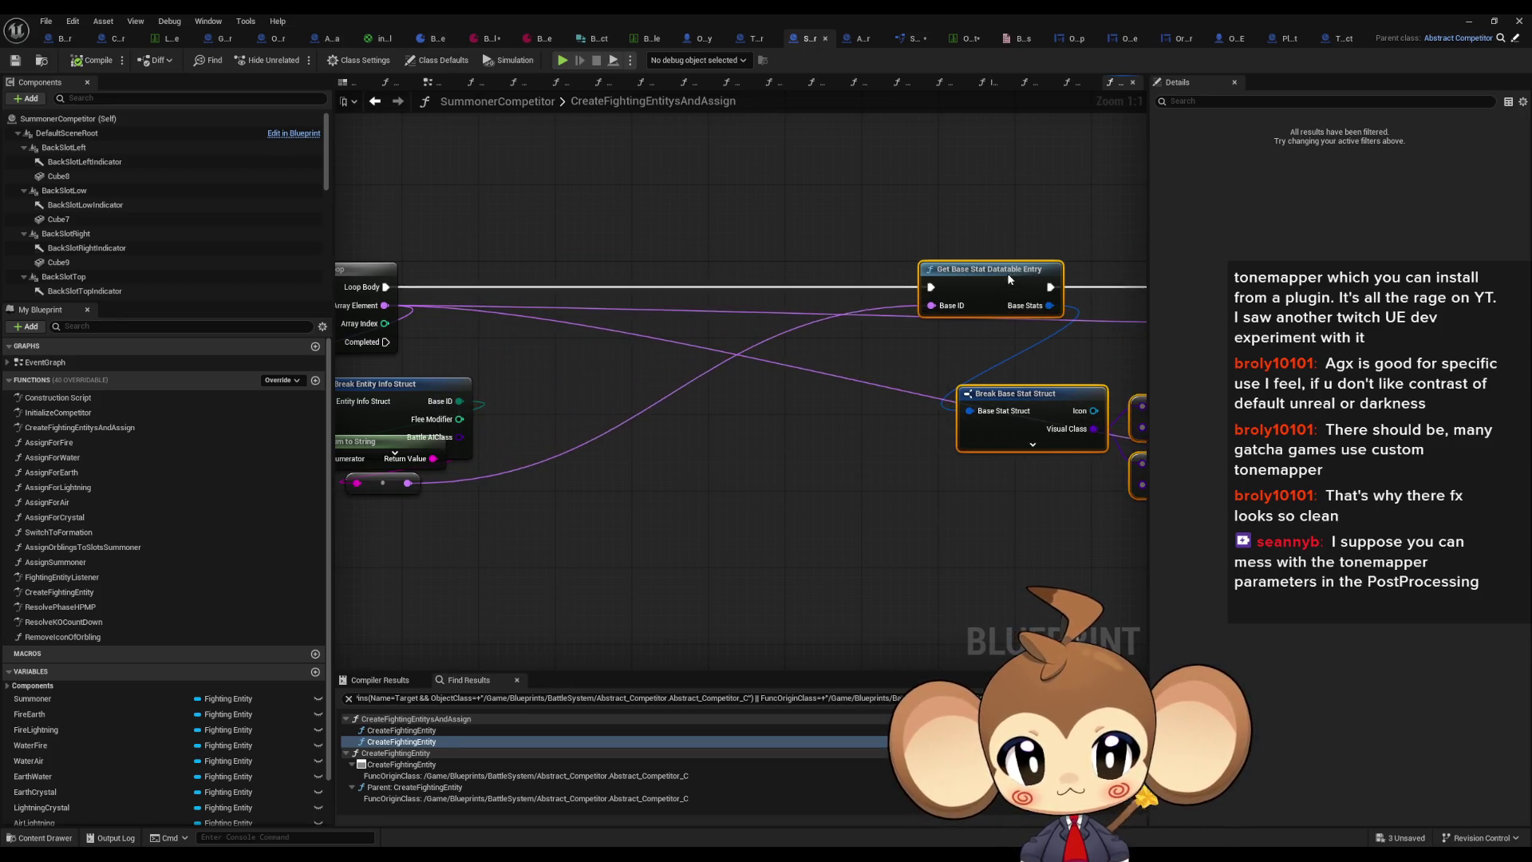
{"action": "mouse_move", "coordinate": [523, 397]}
{"action": "left_mouse_down"}
{"action": "mouse_move", "coordinate": [762, 403]}
{"action": "mouse_move", "coordinate": [714, 424]}
{"action": "left_mouse_up"}
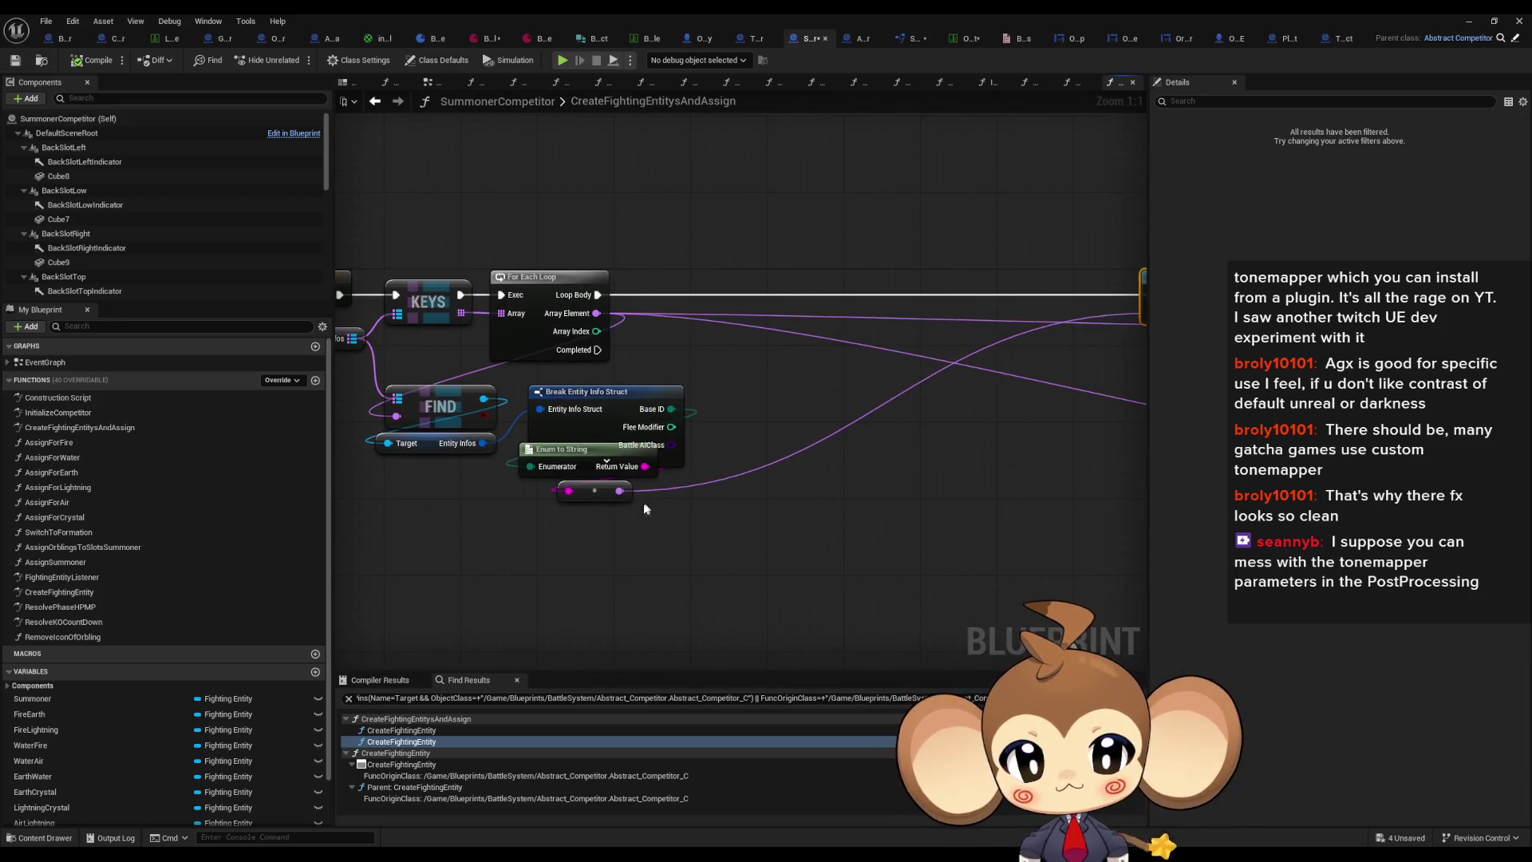
Step: Promote the combined name value to a new local variable named Local_BaseID
{"action": "left_click_drag", "start_coordinate": [619, 490], "coordinate": [734, 494]}
{"action": "type", "text": "local"}
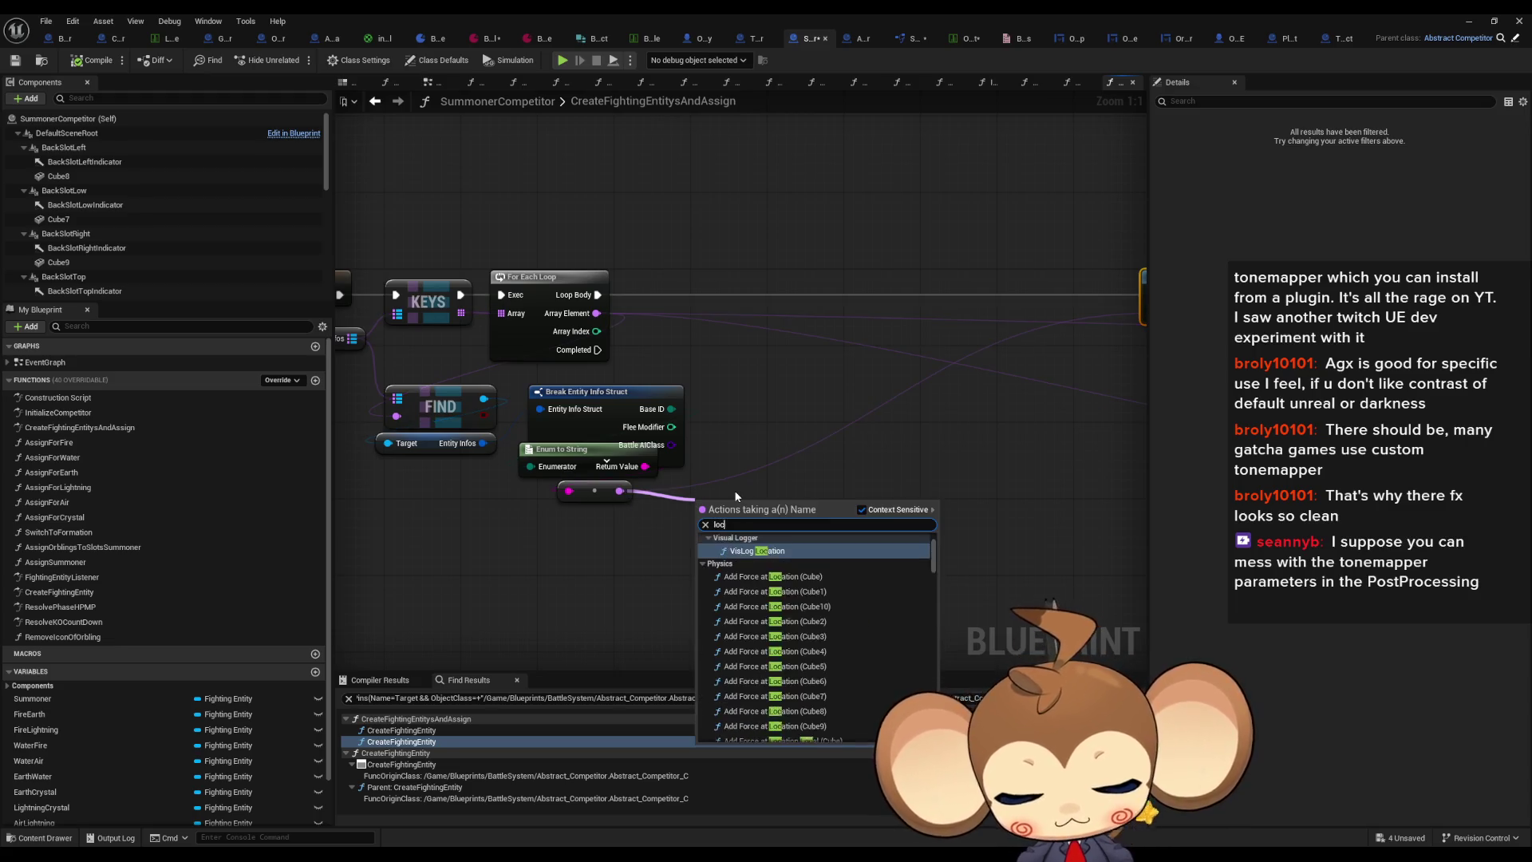
{"action": "key", "text": "Return"}
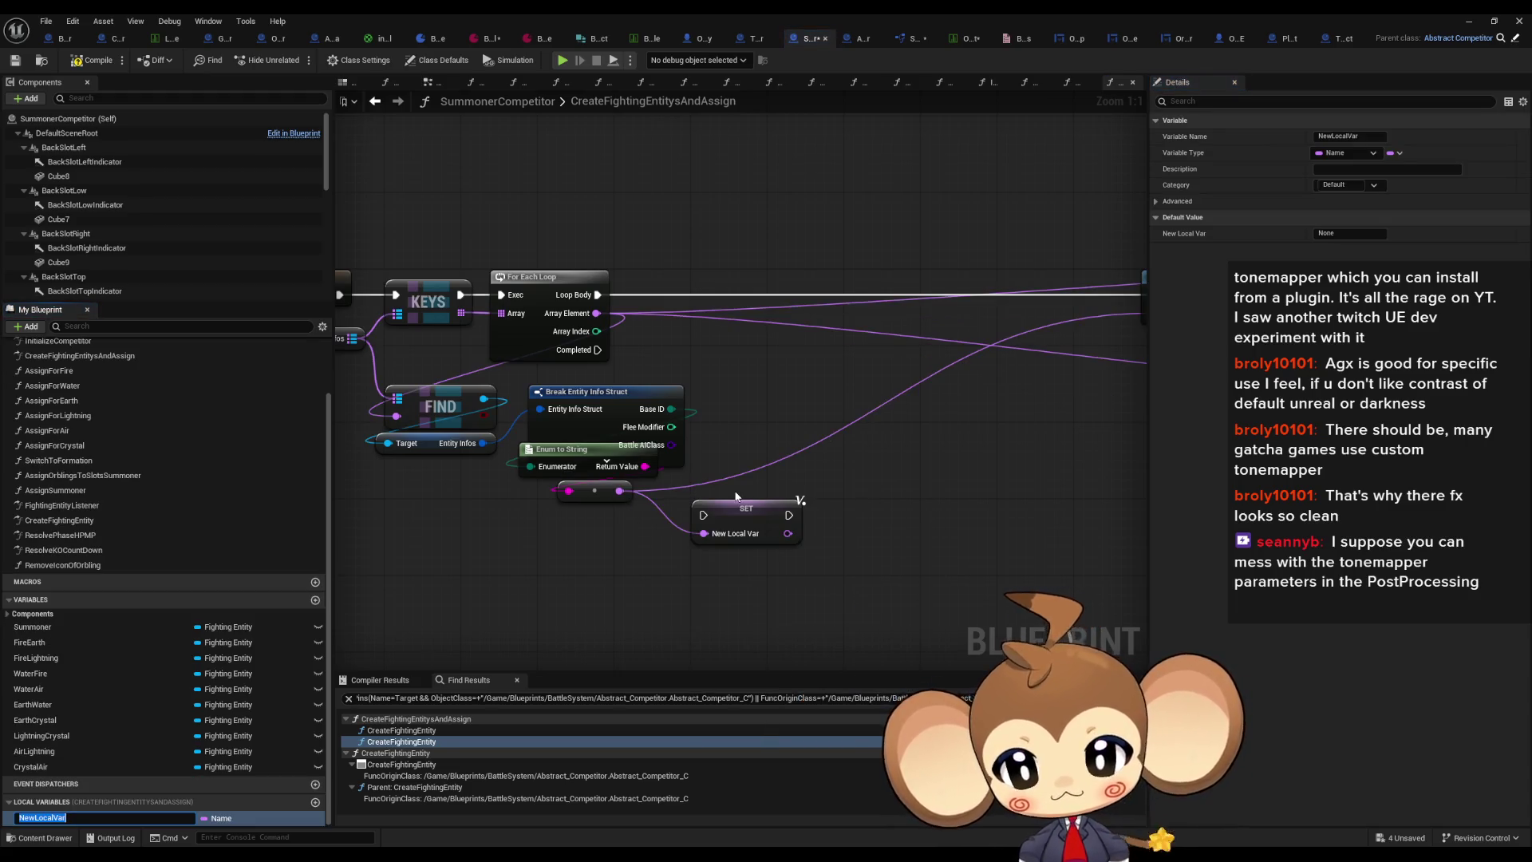
{"action": "type", "text": "Local_BaseID"}
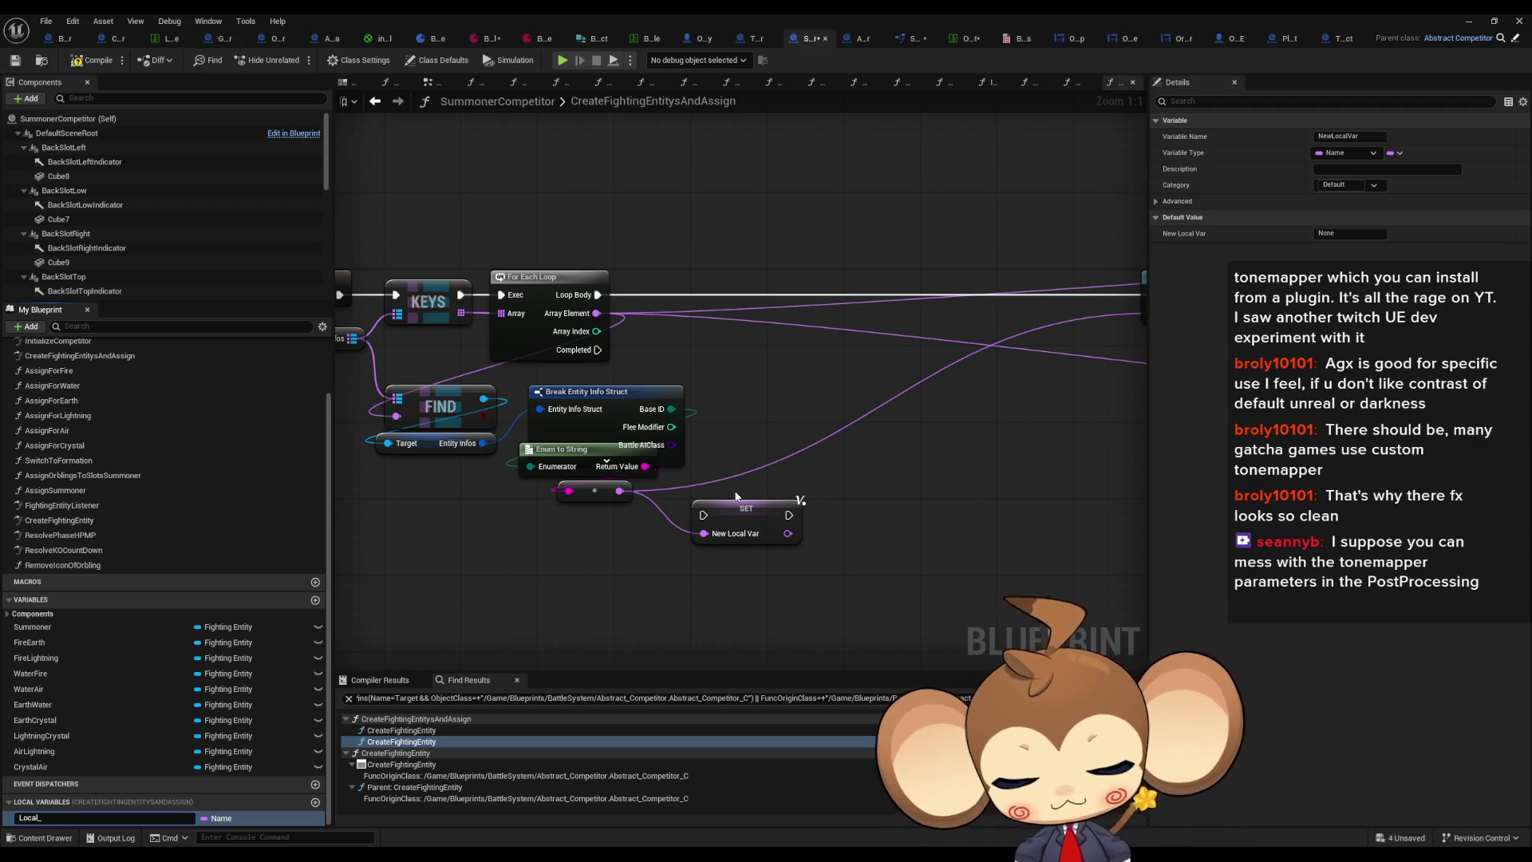
{"action": "key", "text": "Return"}
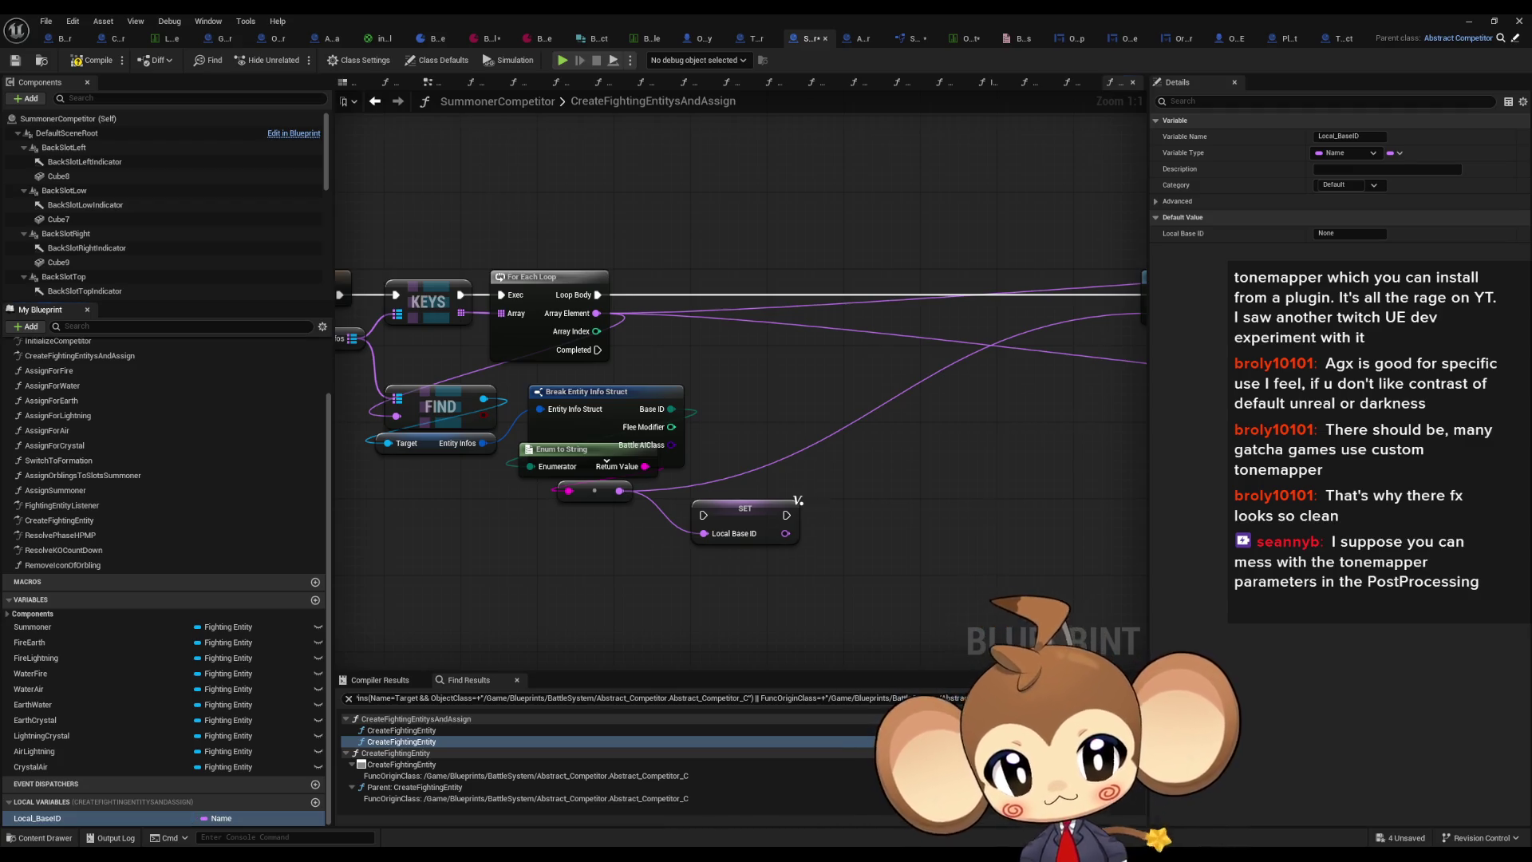
Step: Duplicate the SET Local Base ID node and place the copy on the loop's execution line
{"action": "left_click_drag", "start_coordinate": [812, 501], "coordinate": [636, 489]}
{"action": "left_click", "coordinate": [615, 527]}
{"action": "key", "text": "ctrl+c"}
{"action": "key", "text": "ctrl+v"}
{"action": "left_click_drag", "start_coordinate": [622, 335], "coordinate": [663, 346]}
{"action": "left_click_drag", "start_coordinate": [631, 505], "coordinate": [746, 497]}
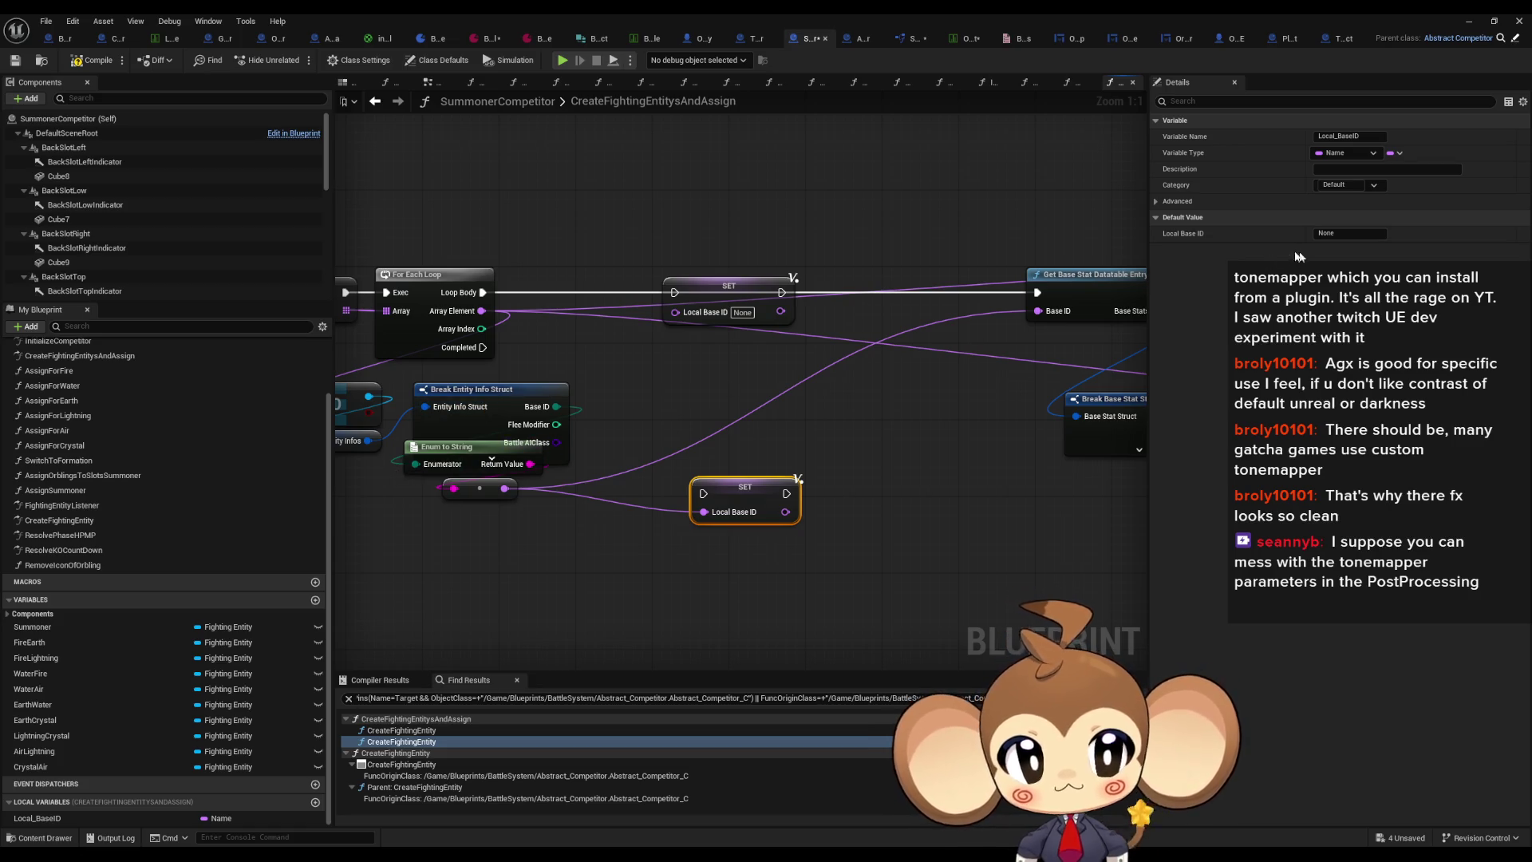
Step: Hide unconnected pins on Break Entity Info Struct, keeping the Base ID and Name pins
{"action": "left_click", "coordinate": [546, 394]}
{"action": "left_click", "coordinate": [1303, 588]}
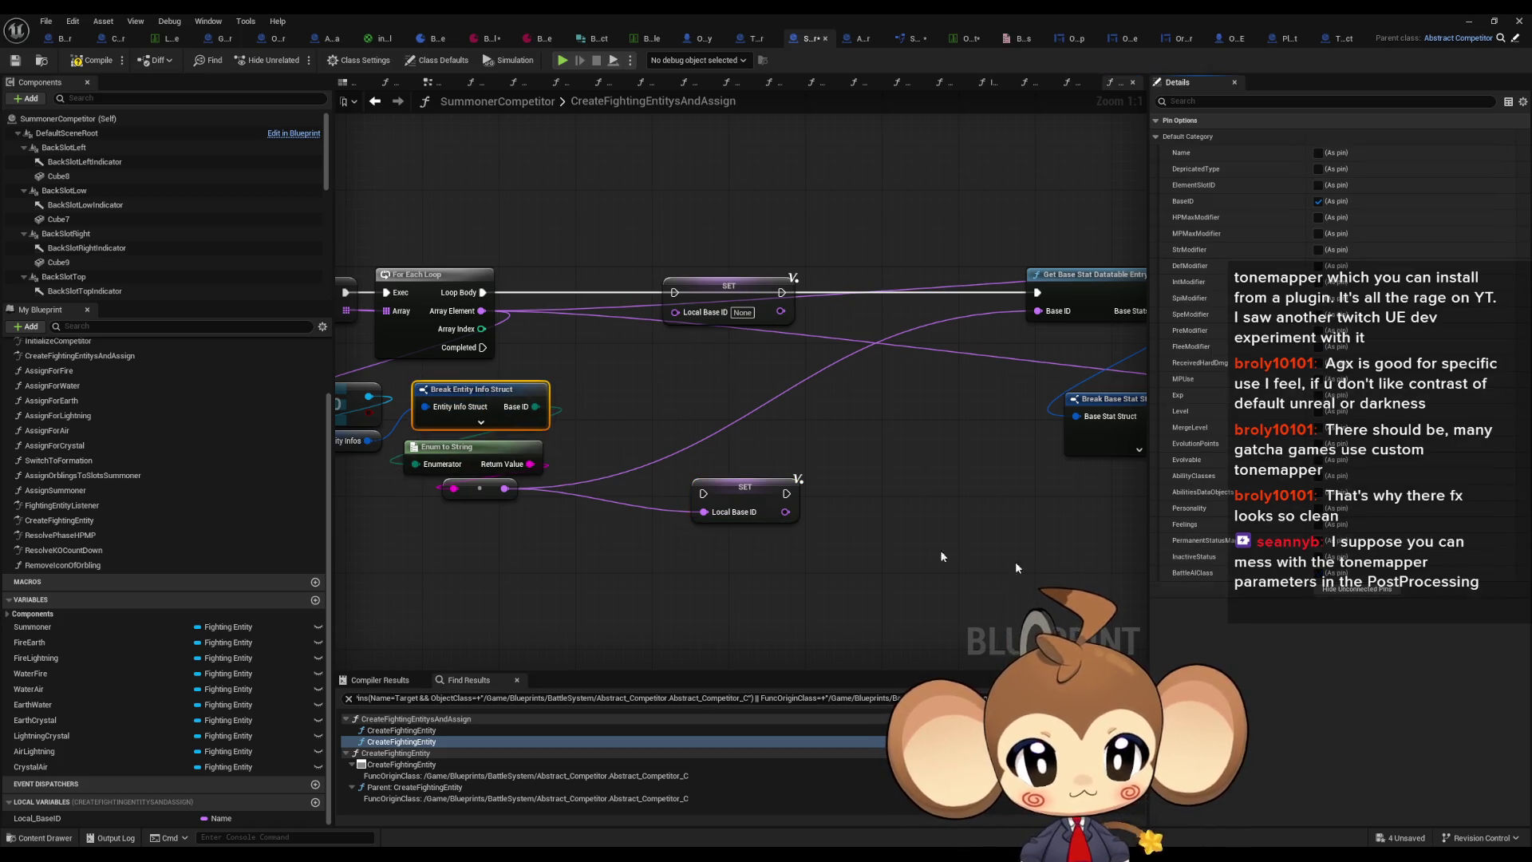
{"action": "left_click", "coordinate": [597, 423]}
{"action": "mouse_move", "coordinate": [576, 391]}
{"action": "left_mouse_down"}
{"action": "mouse_move", "coordinate": [643, 390]}
{"action": "mouse_move", "coordinate": [699, 423]}
{"action": "left_mouse_up"}
{"action": "left_click", "coordinate": [576, 391]}
Step: Add an enum Not Equal node comparing Base ID against Special
{"action": "left_click", "coordinate": [1326, 154]}
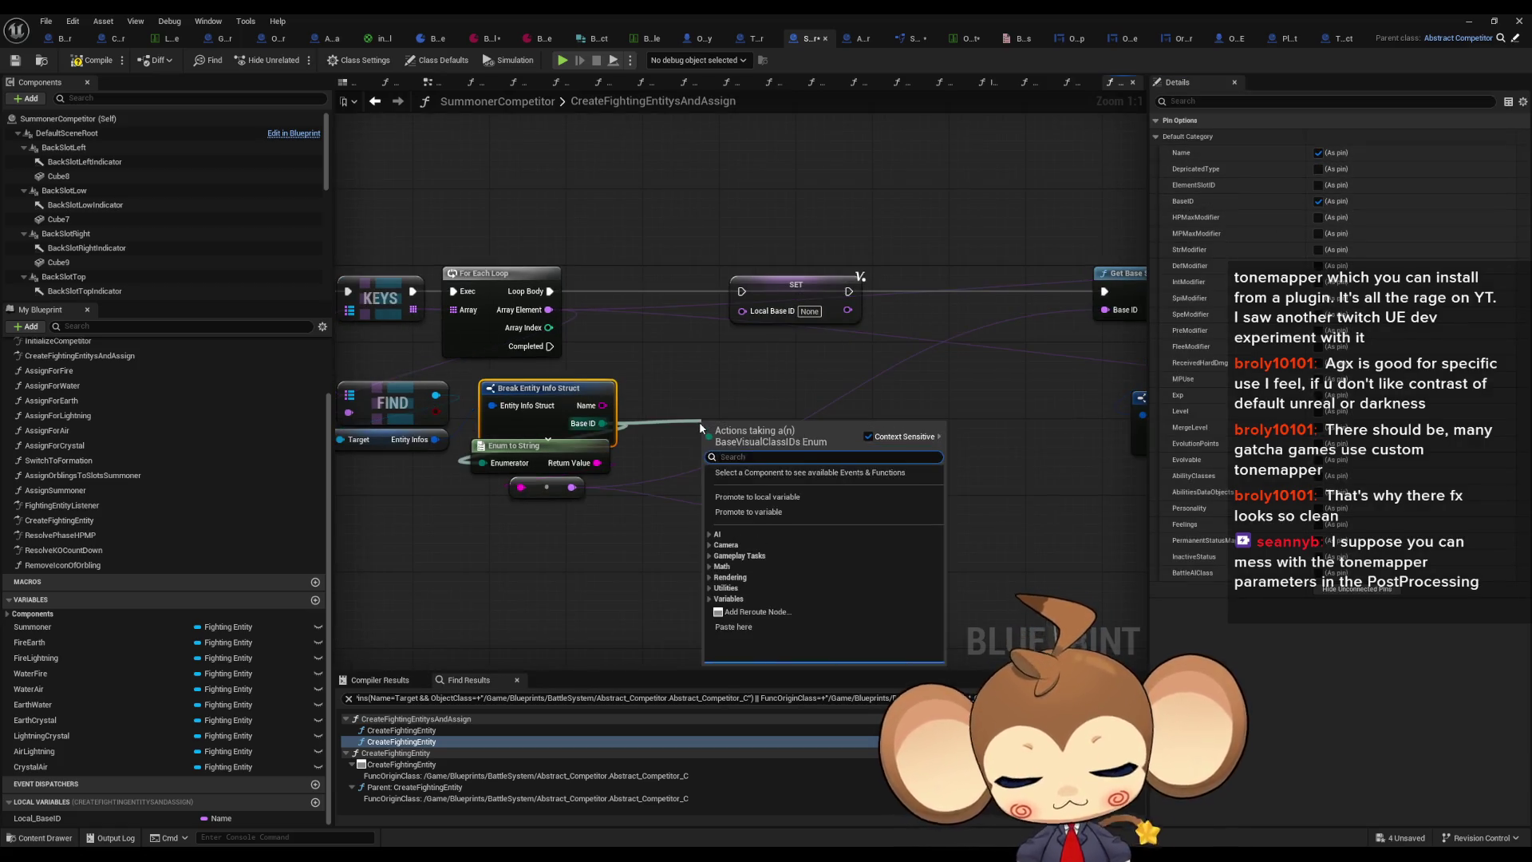
{"action": "type", "text": "!="}
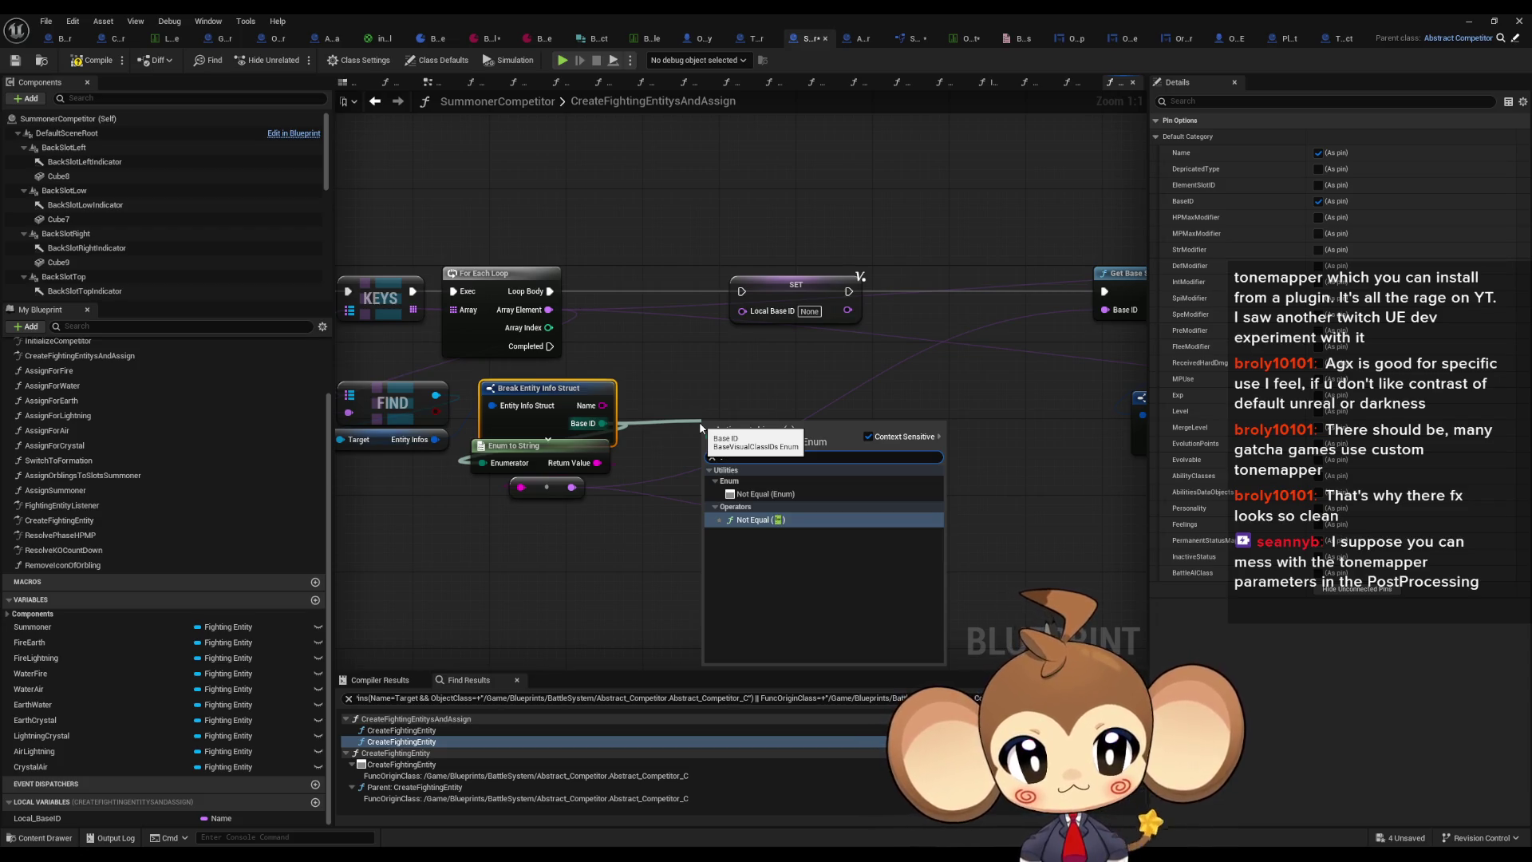
{"action": "key", "text": "Return"}
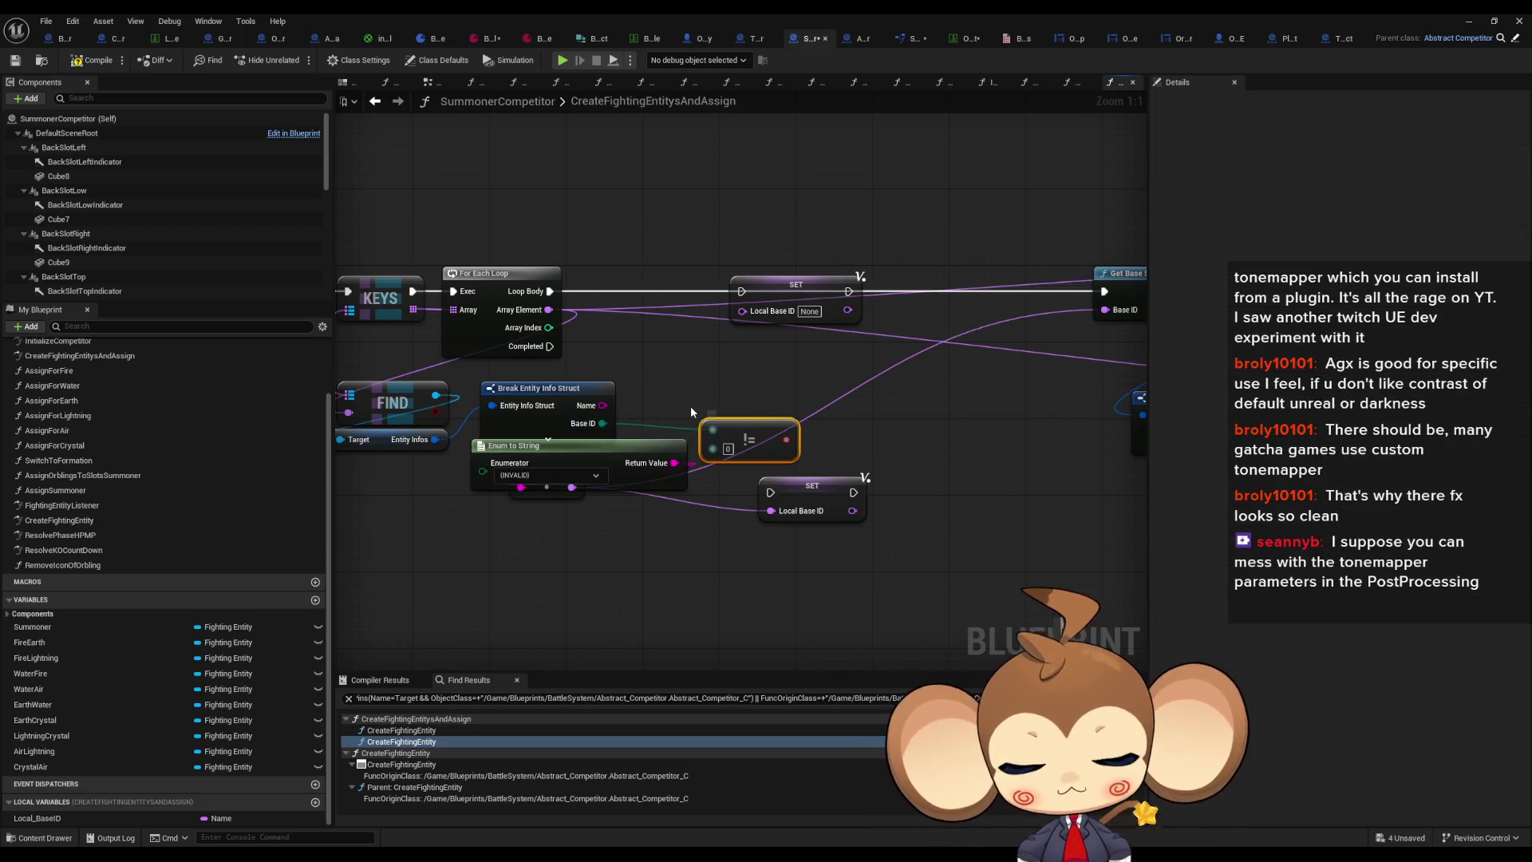
{"action": "key", "text": "ctrl+z"}
{"action": "left_click_drag", "start_coordinate": [602, 423], "coordinate": [692, 423]}
{"action": "type", "text": "!="}
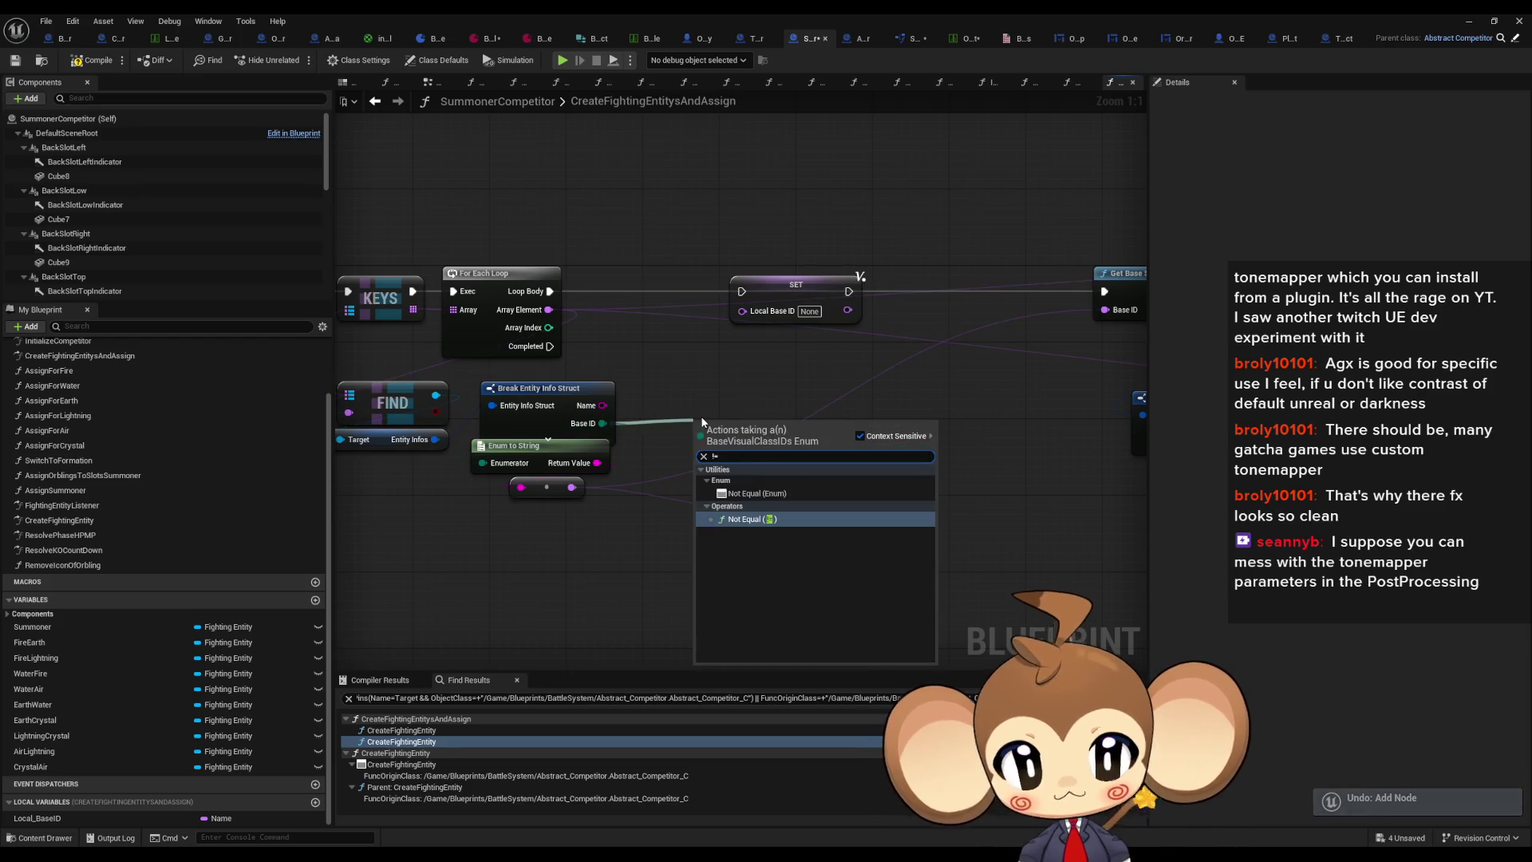
{"action": "key", "text": "Return"}
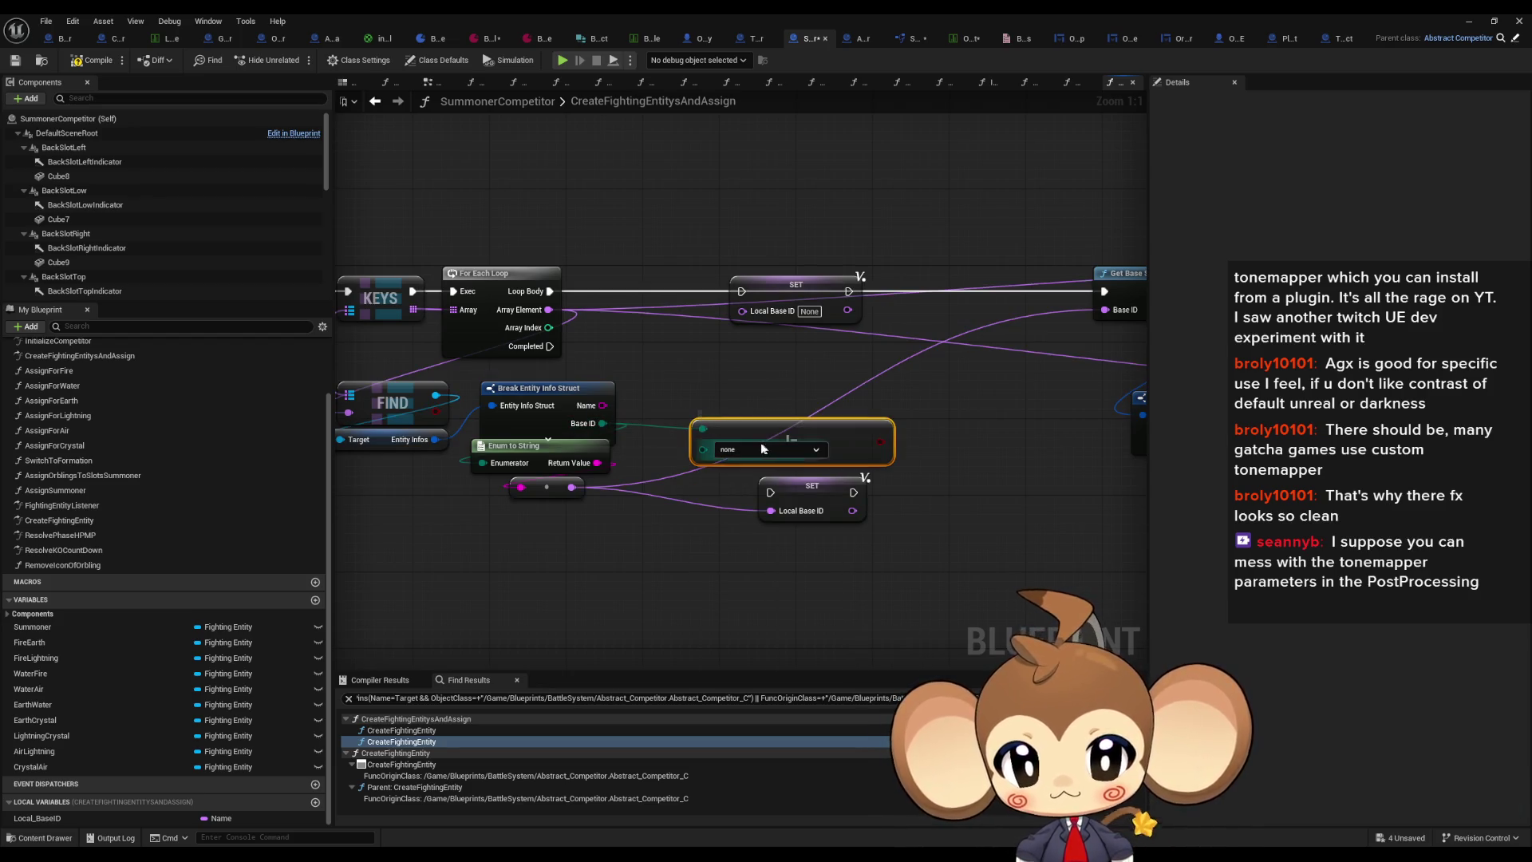
{"action": "left_click", "coordinate": [762, 448]}
{"action": "left_click", "coordinate": [750, 550]}
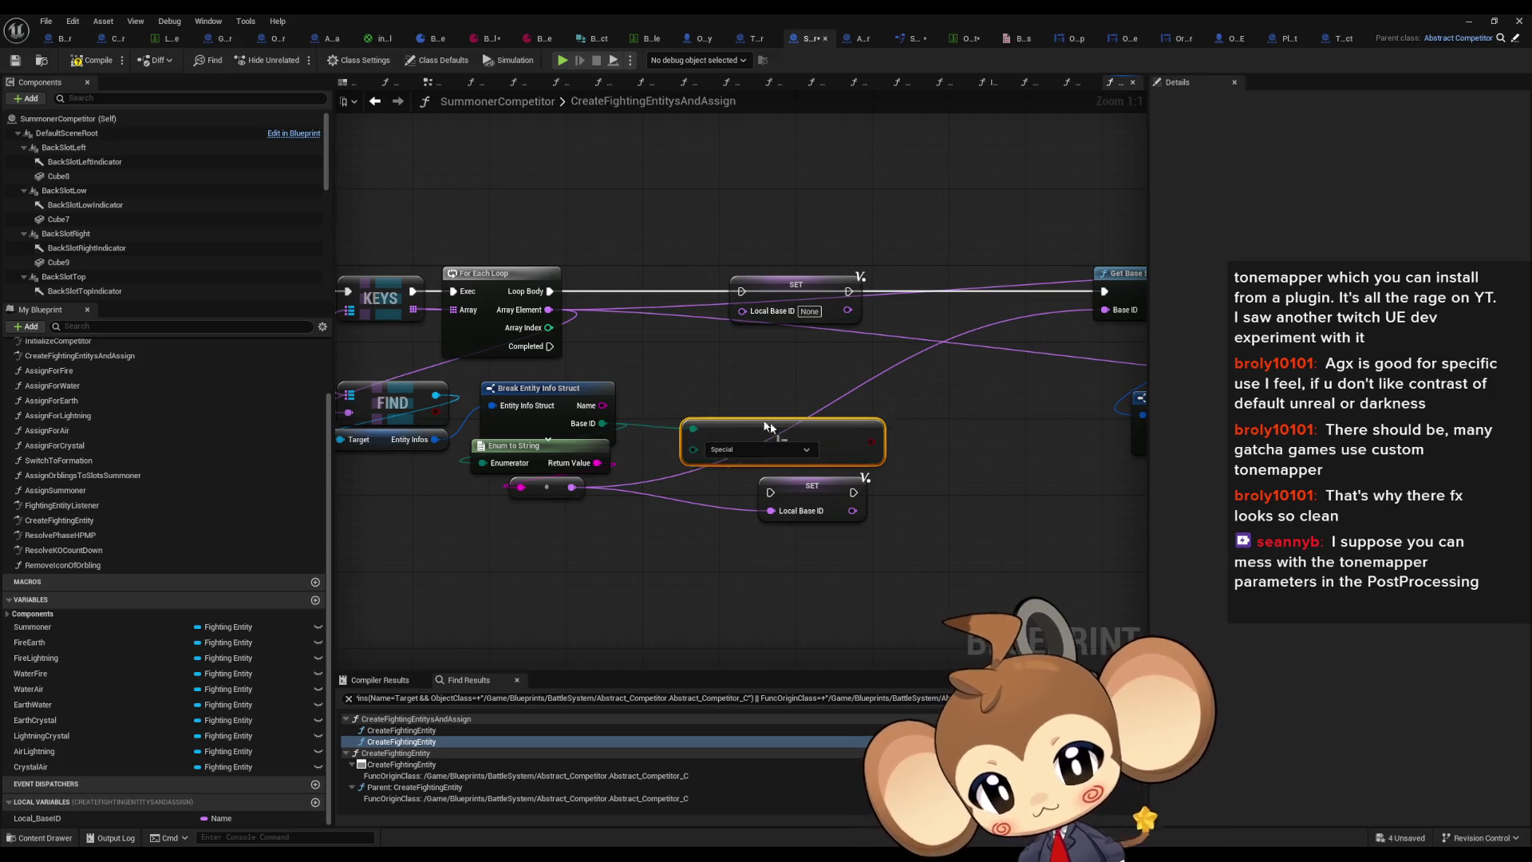
{"action": "left_click_drag", "start_coordinate": [779, 434], "coordinate": [741, 415]}
Step: Add a Branch driven by the comparison, routing Loop Body in and True to SET Local Base ID
{"action": "left_click_drag", "start_coordinate": [841, 422], "coordinate": [884, 423]}
{"action": "type", "text": "branch"}
{"action": "key", "text": "Return"}
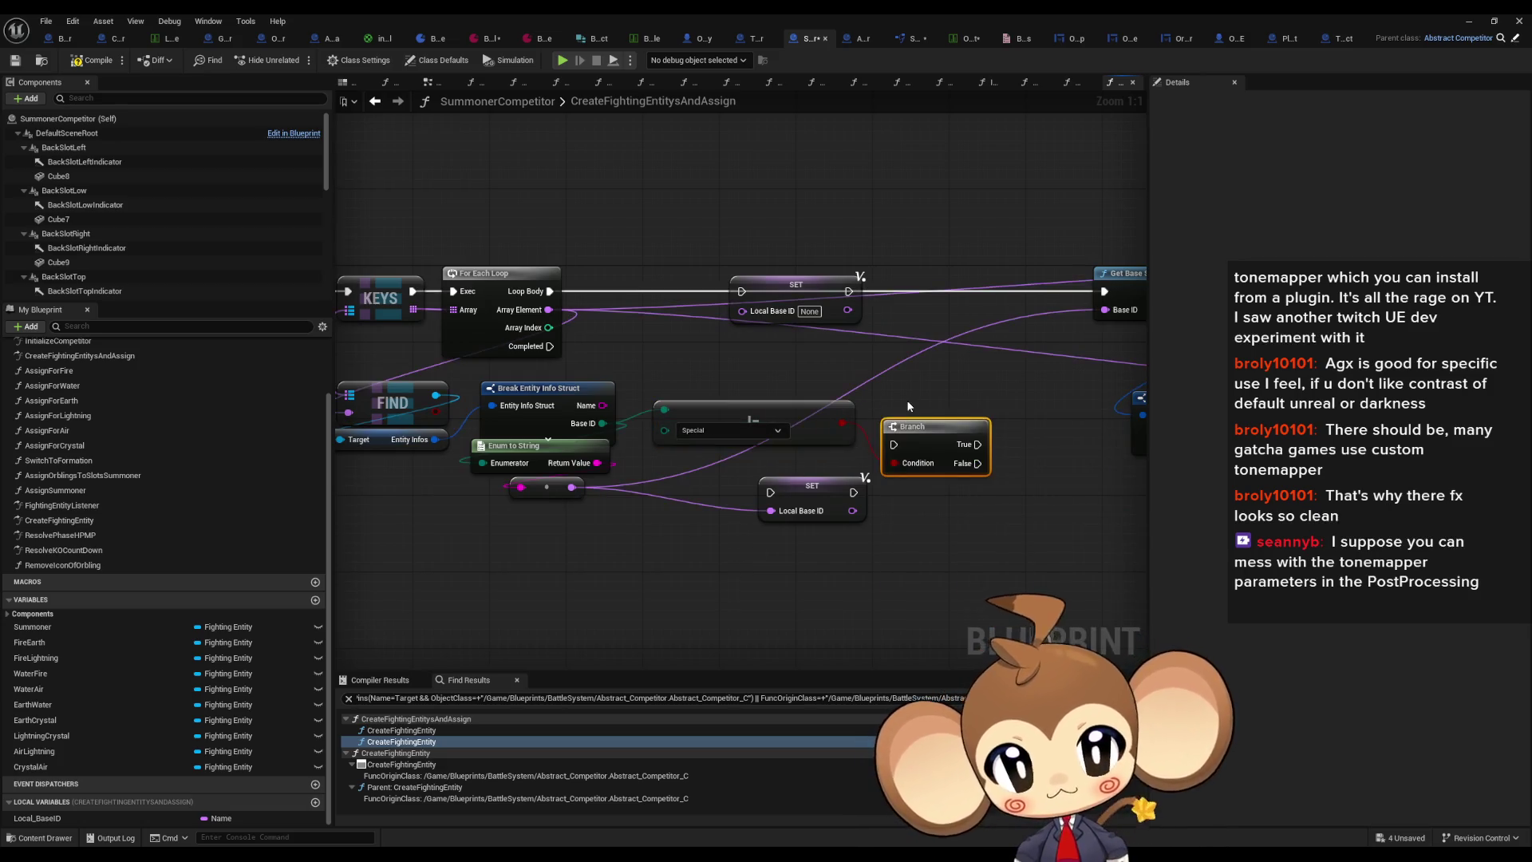
{"action": "left_click_drag", "start_coordinate": [977, 444], "coordinate": [742, 291]}
{"action": "left_click_drag", "start_coordinate": [550, 291], "coordinate": [894, 444]}
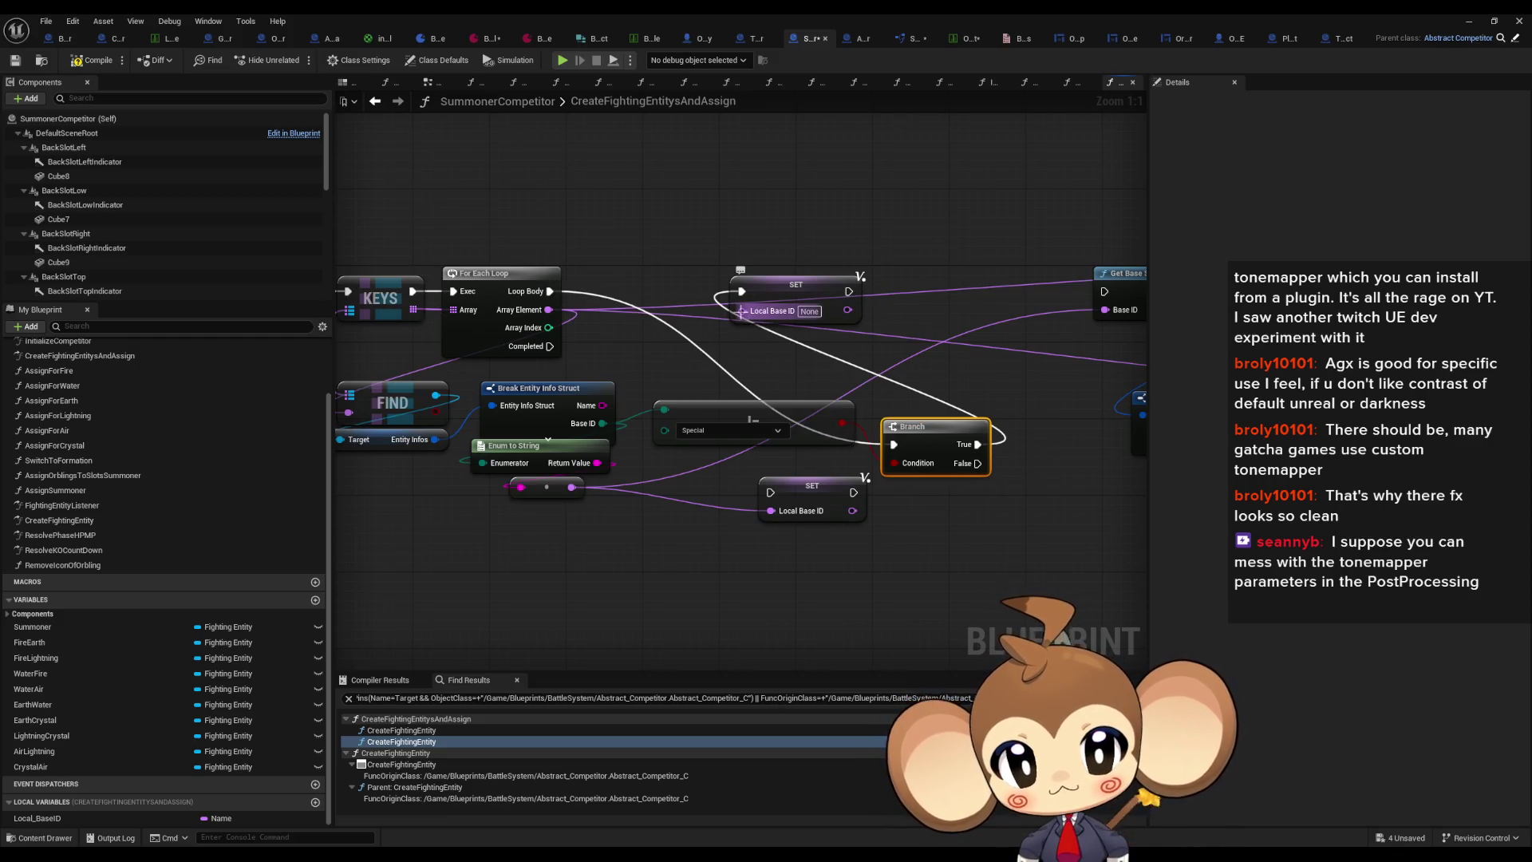
Step: Wire Branch False and the Name pin into the lower SET Local Base ID node
{"action": "mouse_move", "coordinate": [742, 311]}
{"action": "left_mouse_down"}
{"action": "mouse_move", "coordinate": [614, 407]}
{"action": "mouse_move", "coordinate": [569, 493]}
{"action": "left_mouse_up"}
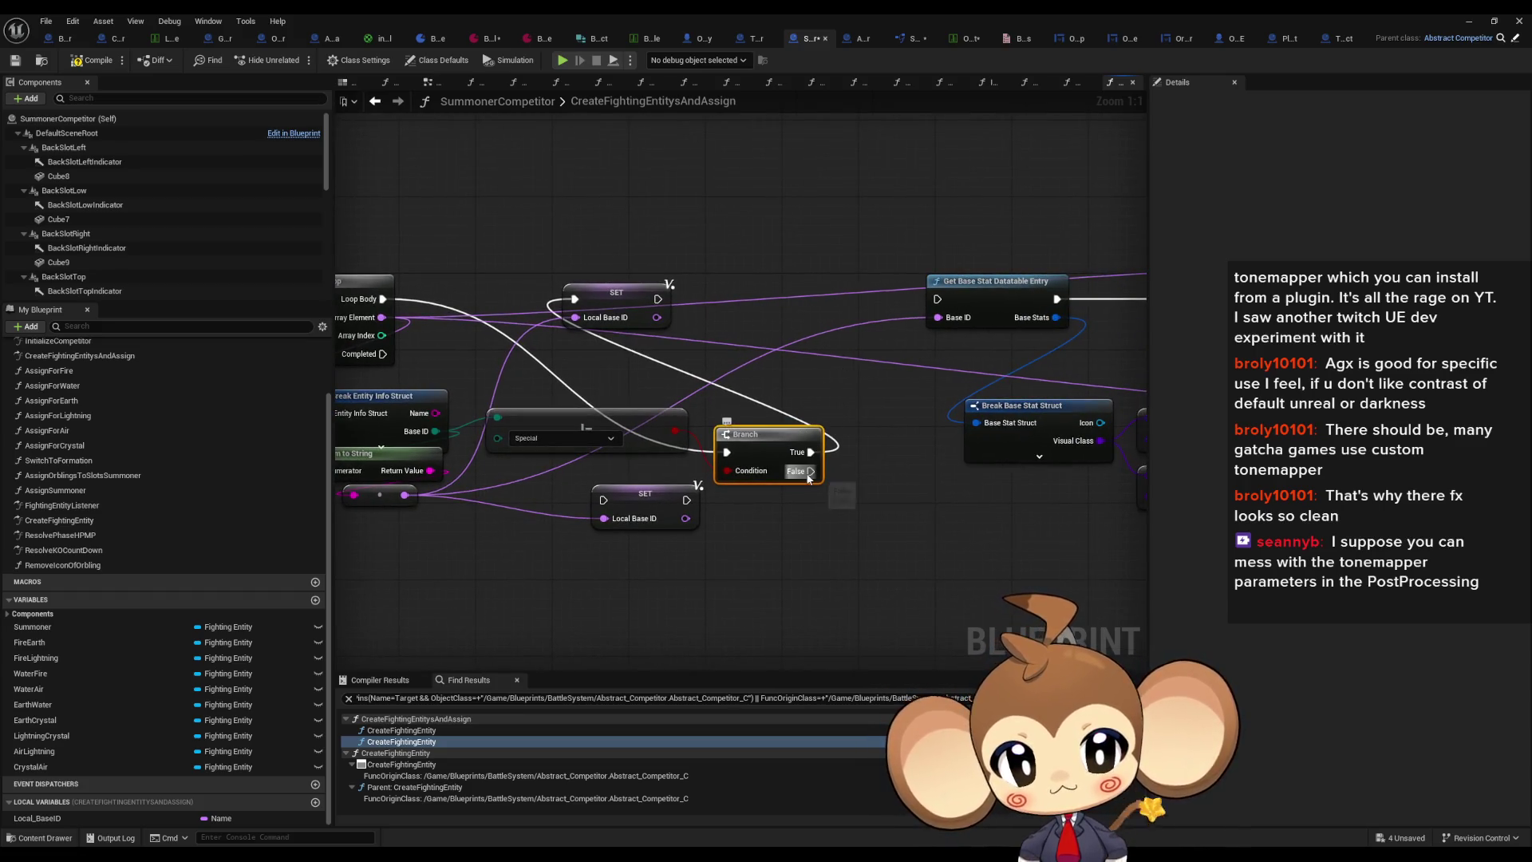
{"action": "left_click_drag", "start_coordinate": [914, 445], "coordinate": [707, 474]}
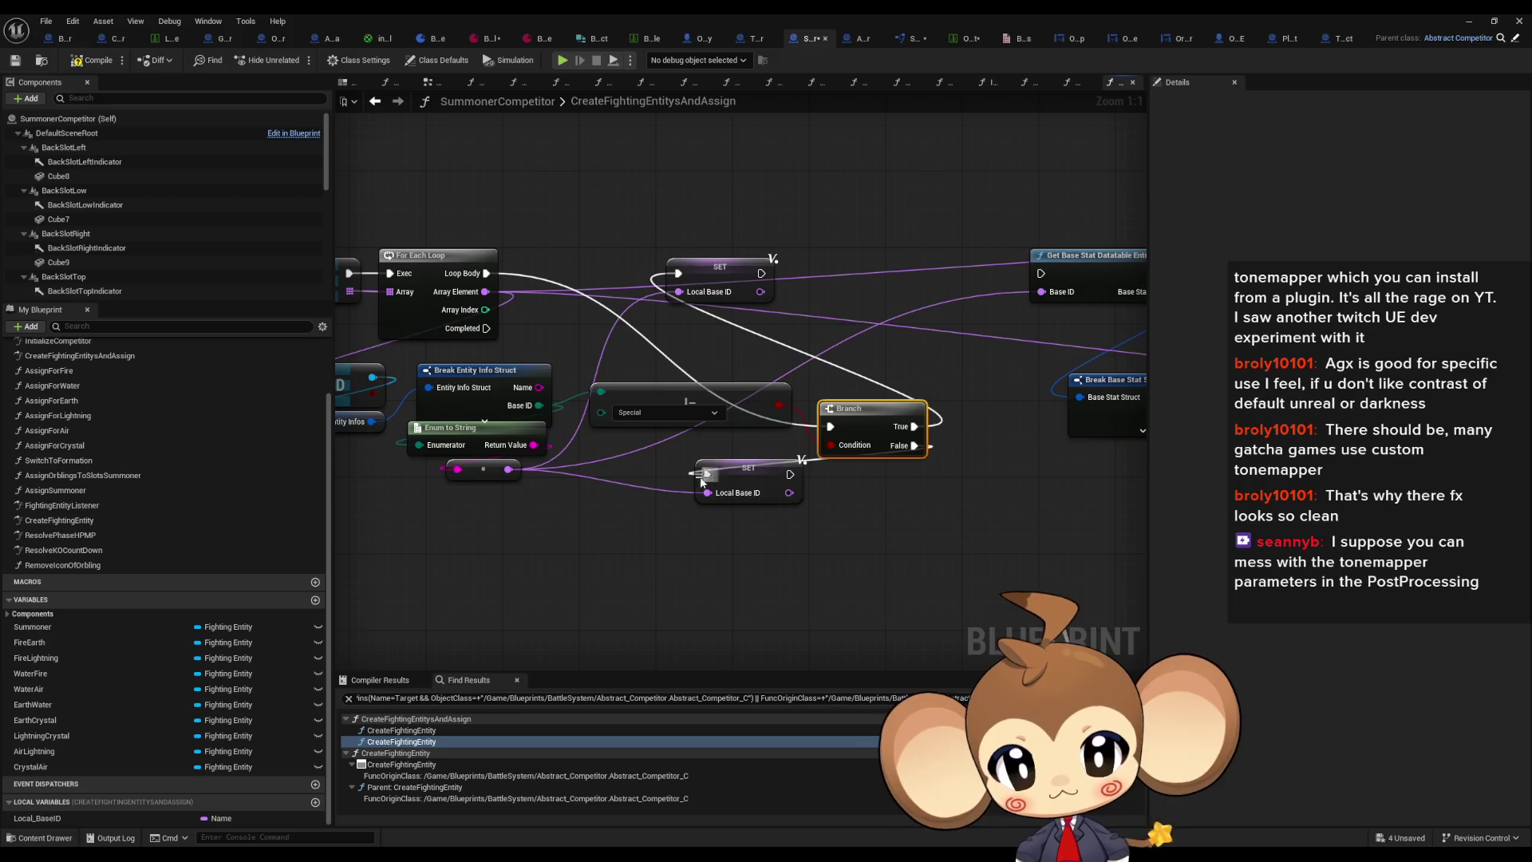
{"action": "left_click_drag", "start_coordinate": [540, 387], "coordinate": [711, 496]}
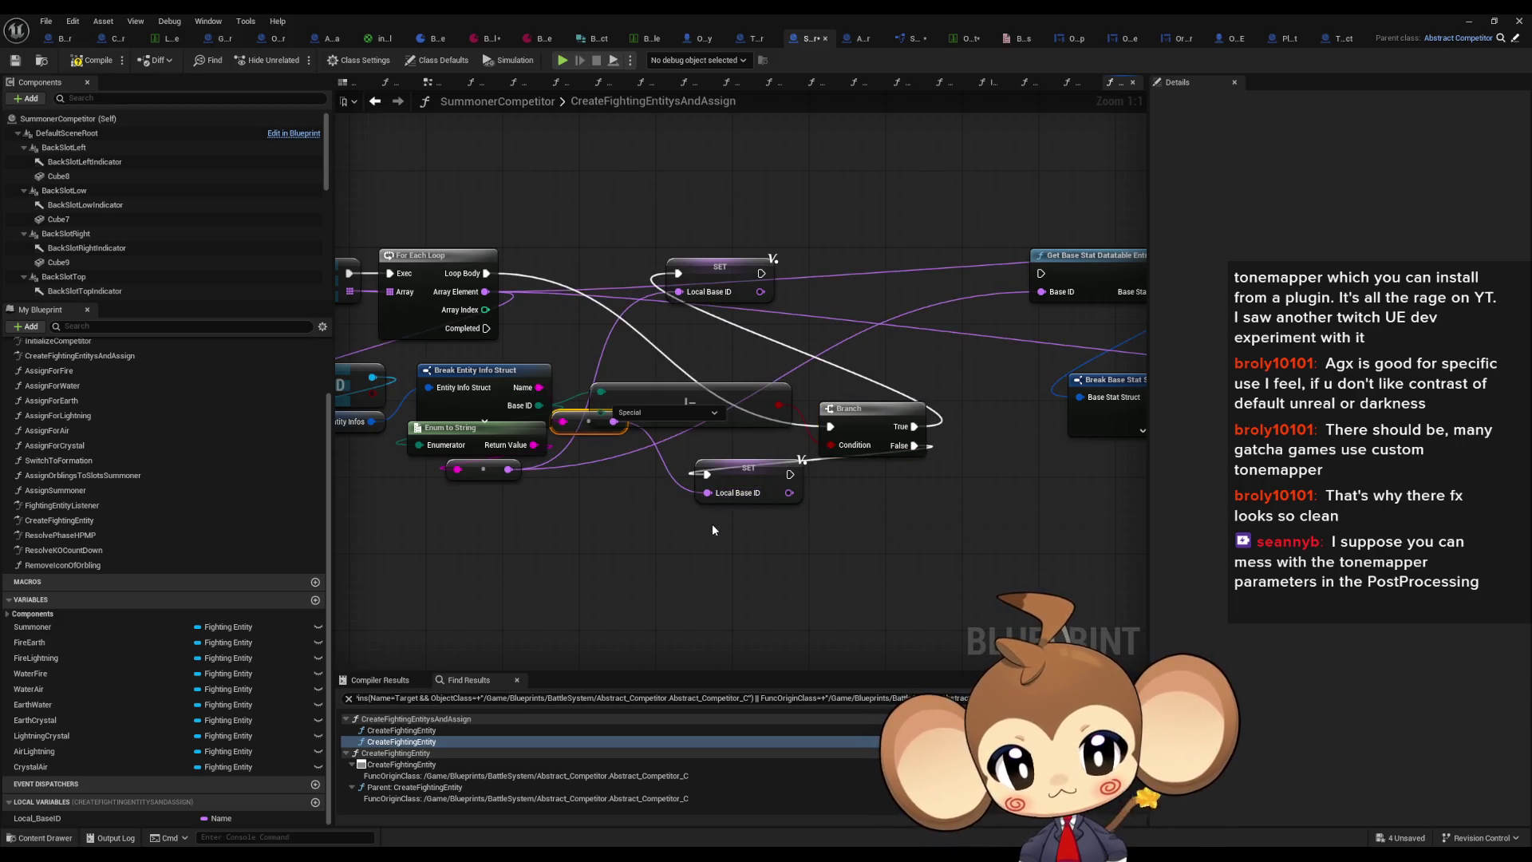
{"action": "mouse_move", "coordinate": [790, 474]}
{"action": "left_mouse_down"}
{"action": "mouse_move", "coordinate": [917, 415]}
{"action": "mouse_move", "coordinate": [762, 273]}
{"action": "mouse_move", "coordinate": [884, 268]}
{"action": "left_mouse_up"}
Step: Rearrange the Branch, lower SET node, reroute and Special enum nodes higher in the graph
{"action": "mouse_move", "coordinate": [853, 414]}
{"action": "left_mouse_down"}
{"action": "mouse_move", "coordinate": [652, 257]}
{"action": "mouse_move", "coordinate": [672, 263]}
{"action": "left_mouse_up"}
{"action": "mouse_move", "coordinate": [615, 416]}
{"action": "left_mouse_down"}
{"action": "mouse_move", "coordinate": [589, 528]}
{"action": "mouse_move", "coordinate": [504, 580]}
{"action": "mouse_move", "coordinate": [626, 508]}
{"action": "left_mouse_up"}
{"action": "mouse_move", "coordinate": [748, 468]}
{"action": "left_mouse_down"}
{"action": "mouse_move", "coordinate": [742, 355]}
{"action": "mouse_move", "coordinate": [889, 348]}
{"action": "left_mouse_up"}
{"action": "mouse_move", "coordinate": [628, 504]}
{"action": "left_mouse_down"}
{"action": "mouse_move", "coordinate": [622, 399]}
{"action": "mouse_move", "coordinate": [719, 388]}
{"action": "left_mouse_up"}
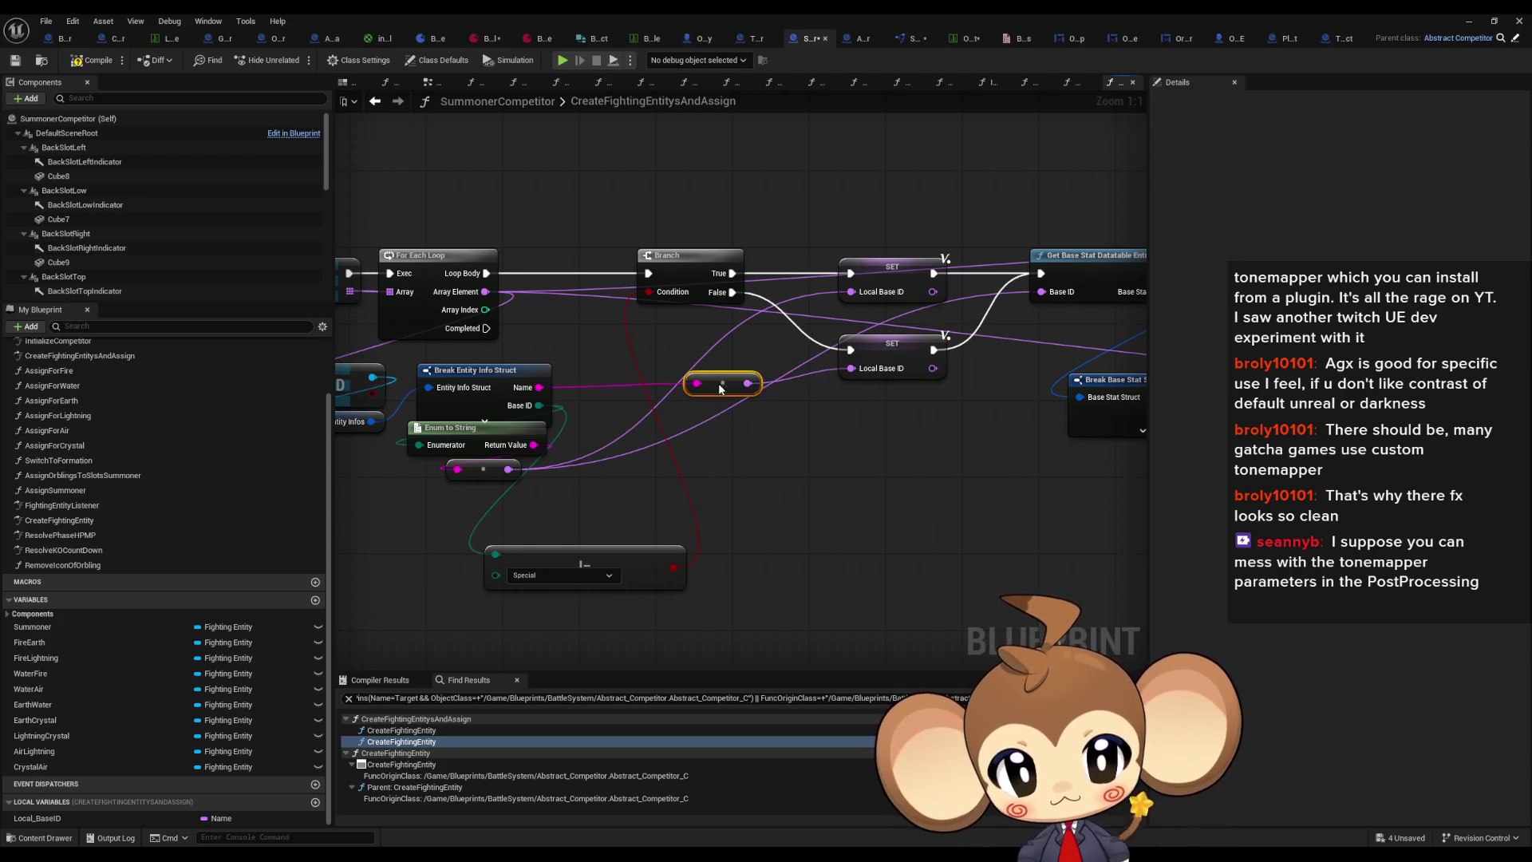
{"action": "mouse_move", "coordinate": [593, 550]}
{"action": "left_mouse_down"}
{"action": "mouse_move", "coordinate": [573, 517]}
{"action": "mouse_move", "coordinate": [667, 499]}
{"action": "mouse_move", "coordinate": [622, 517]}
{"action": "left_mouse_up"}
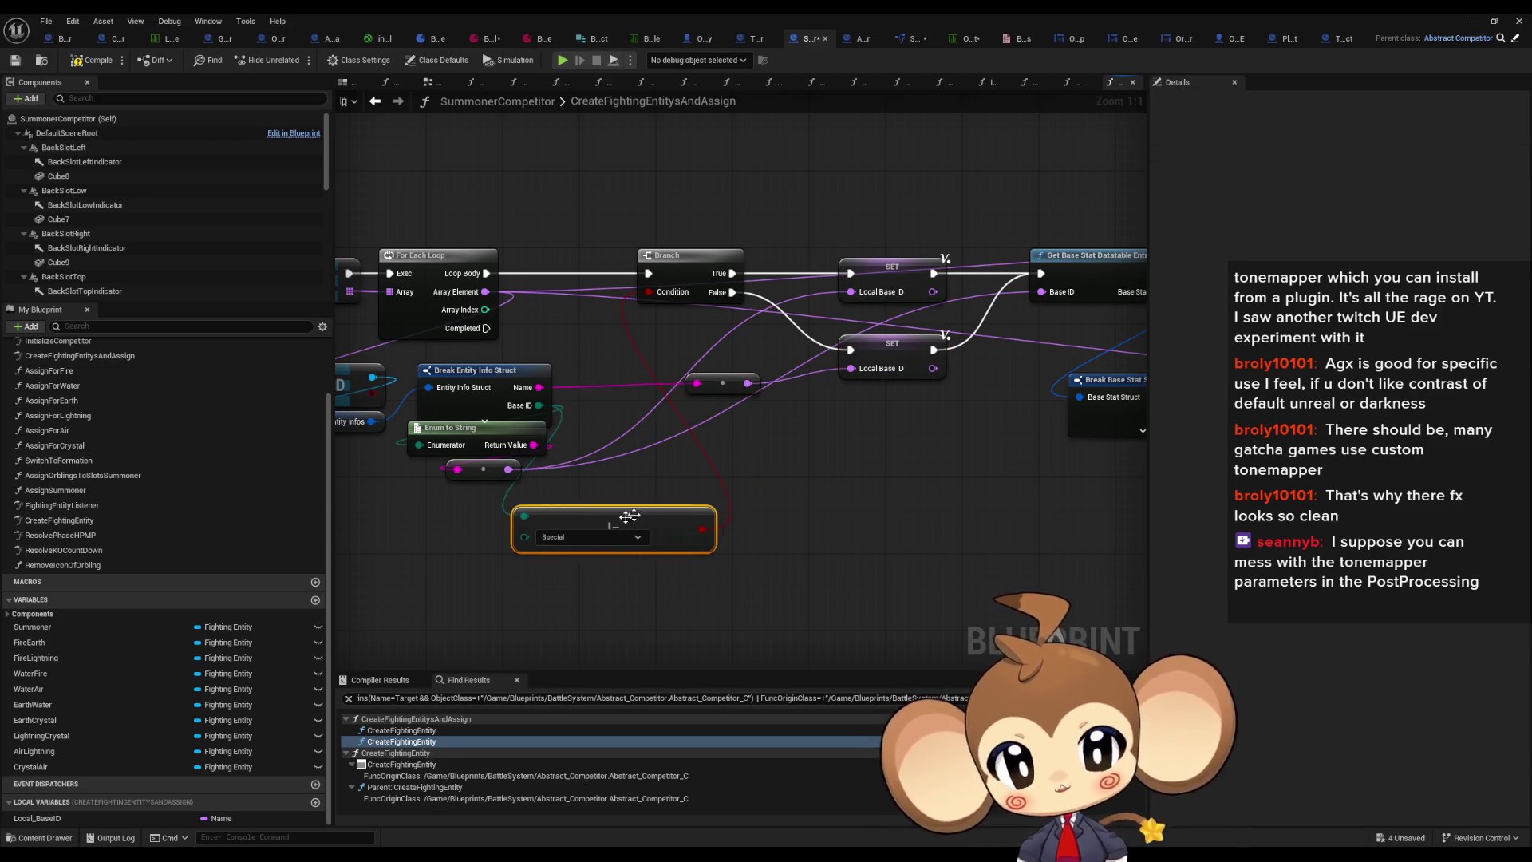
{"action": "left_click_drag", "start_coordinate": [930, 457], "coordinate": [629, 468]}
{"action": "scroll", "coordinate": [628, 468], "scroll_direction": "down", "scroll_amount": 1}
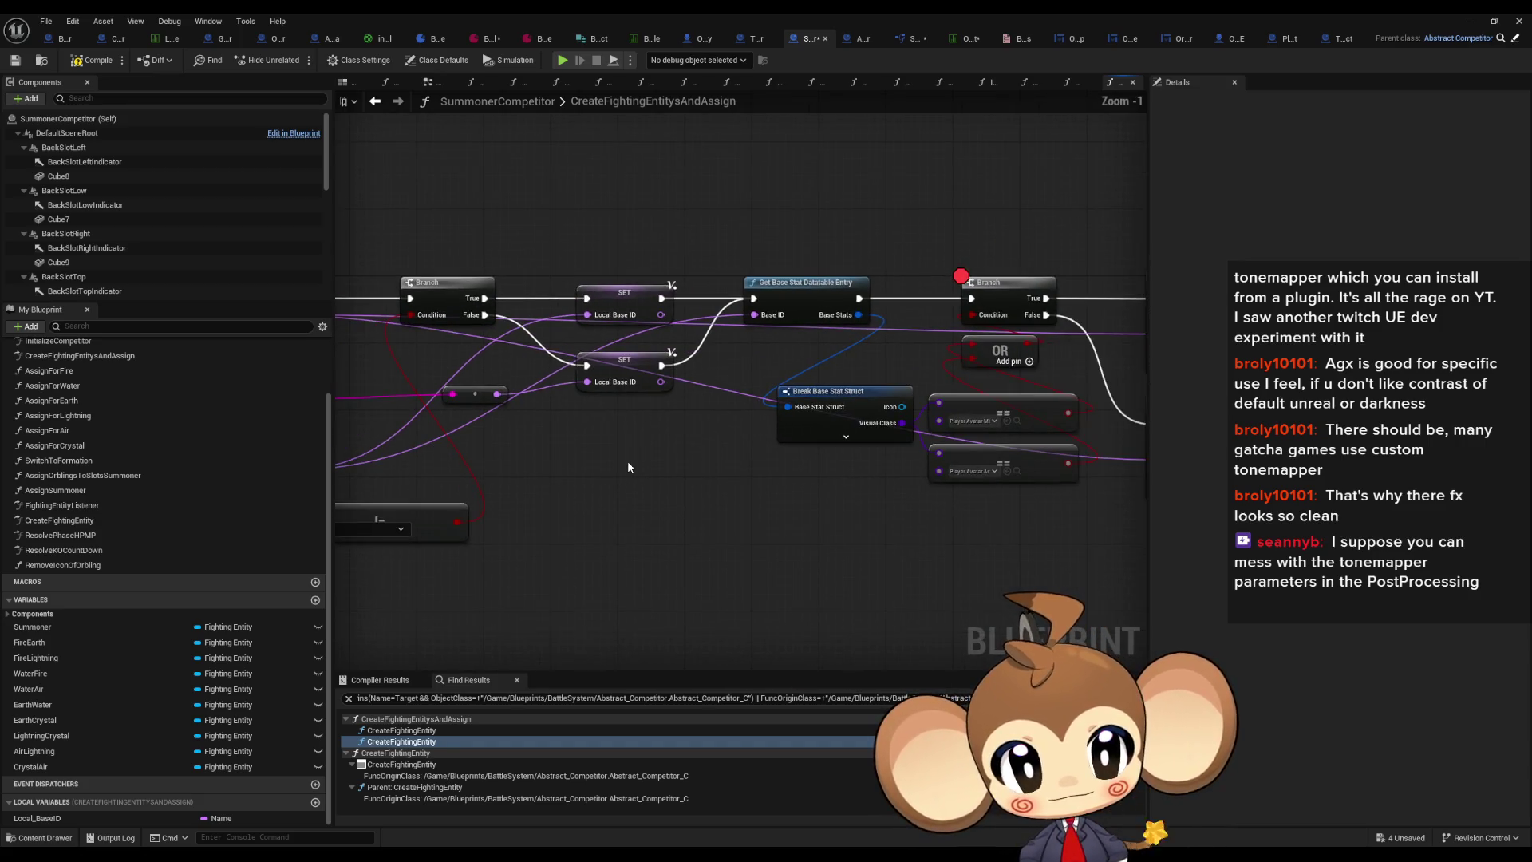
Step: Remove the Branch node's breakpoint and Play from the level editor until CreateFightingEntity halts
{"action": "right_click", "coordinate": [1015, 297]}
{"action": "left_click", "coordinate": [1077, 551]}
{"action": "left_click", "coordinate": [1468, 22]}
{"action": "left_click", "coordinate": [296, 61]}
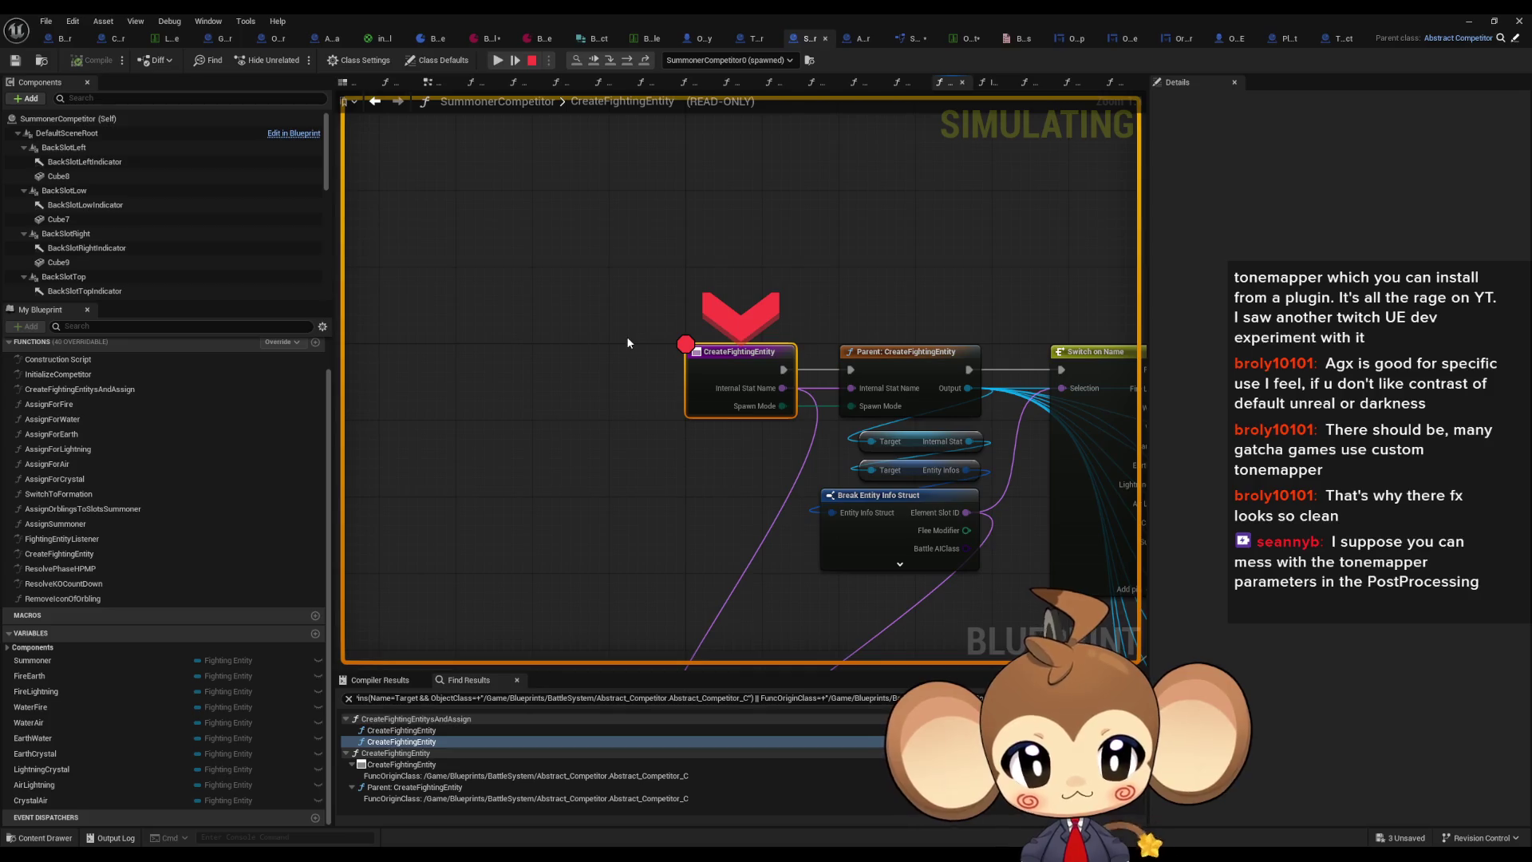
Step: Step the debugger forward into the parent CreateFightingEntity call
{"action": "mouse_move", "coordinate": [826, 380]}
{"action": "left_mouse_down"}
{"action": "mouse_move", "coordinate": [565, 321]}
{"action": "mouse_move", "coordinate": [613, 315]}
{"action": "left_mouse_up"}
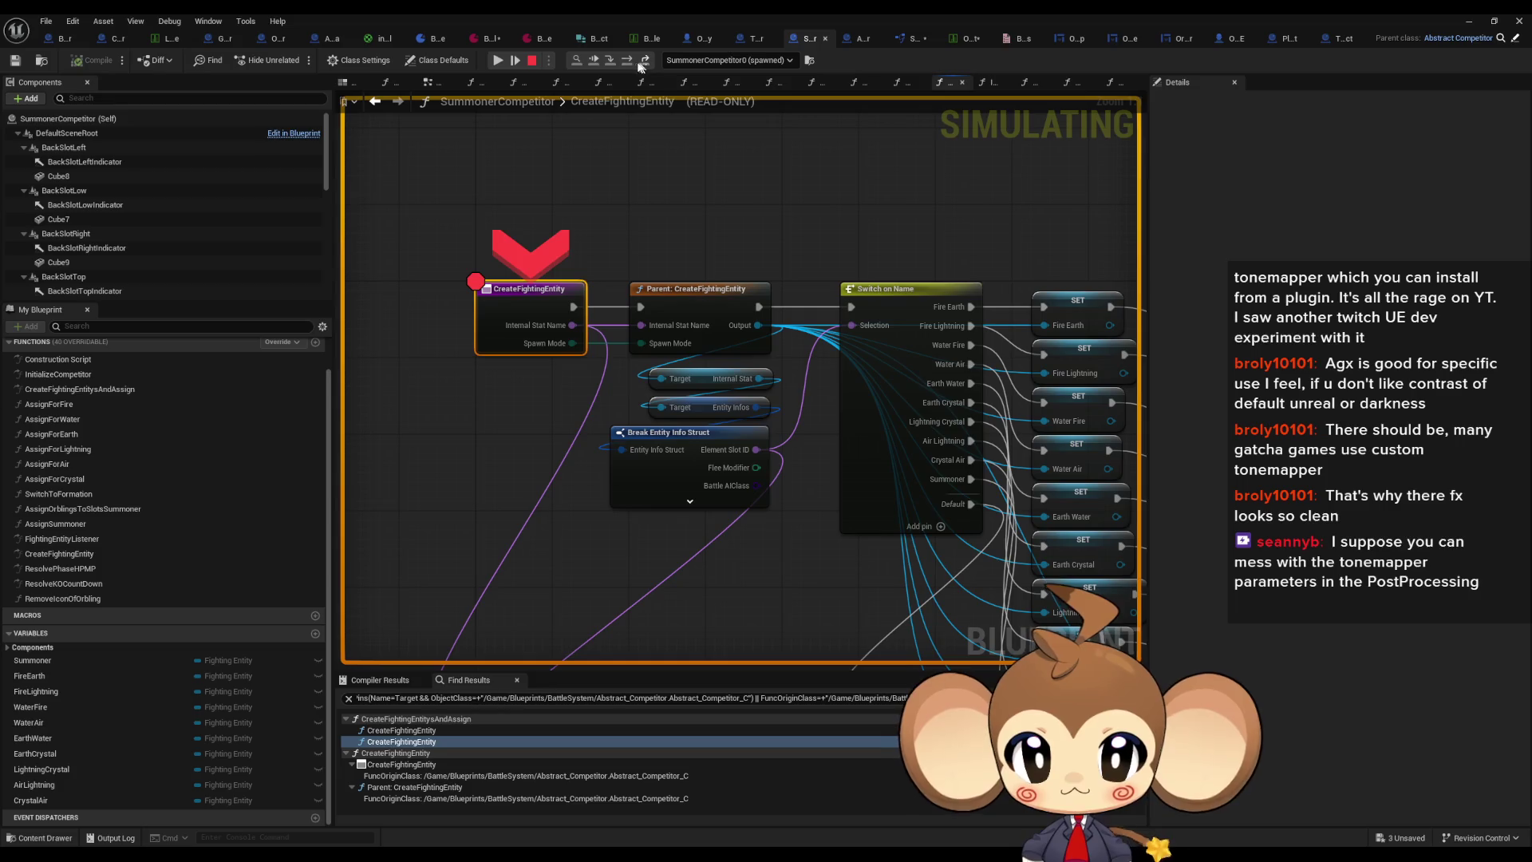
{"action": "left_click", "coordinate": [642, 66]}
{"action": "left_click", "coordinate": [626, 66]}
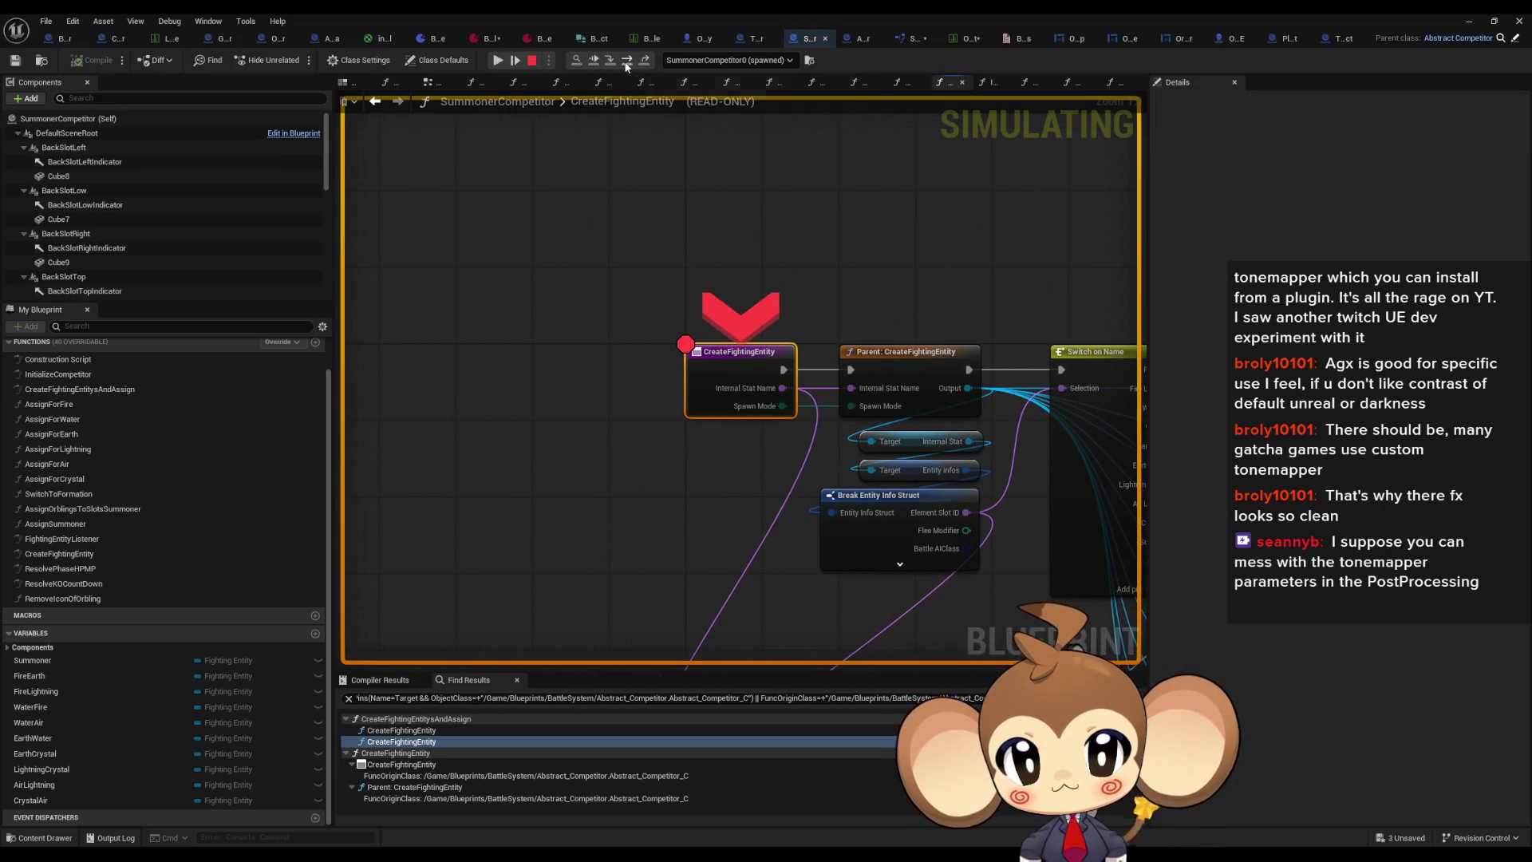
{"action": "left_click", "coordinate": [627, 66]}
Step: Jump via the call stack to CreateFightingEntitysAndAssign, then stop the play session
{"action": "mouse_move", "coordinate": [582, 405]}
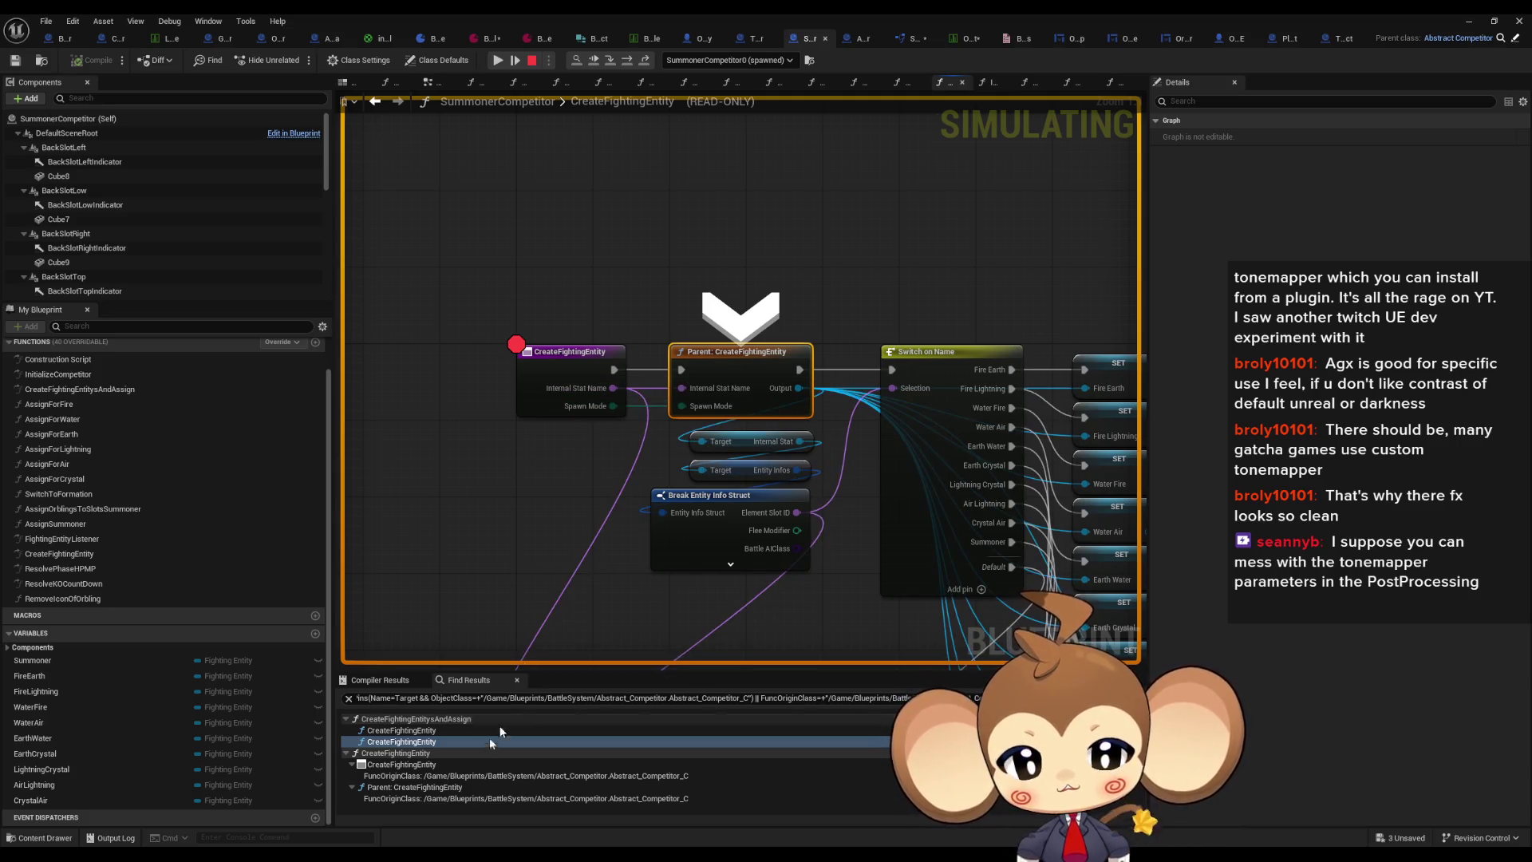
{"action": "right_click", "coordinate": [567, 364]}
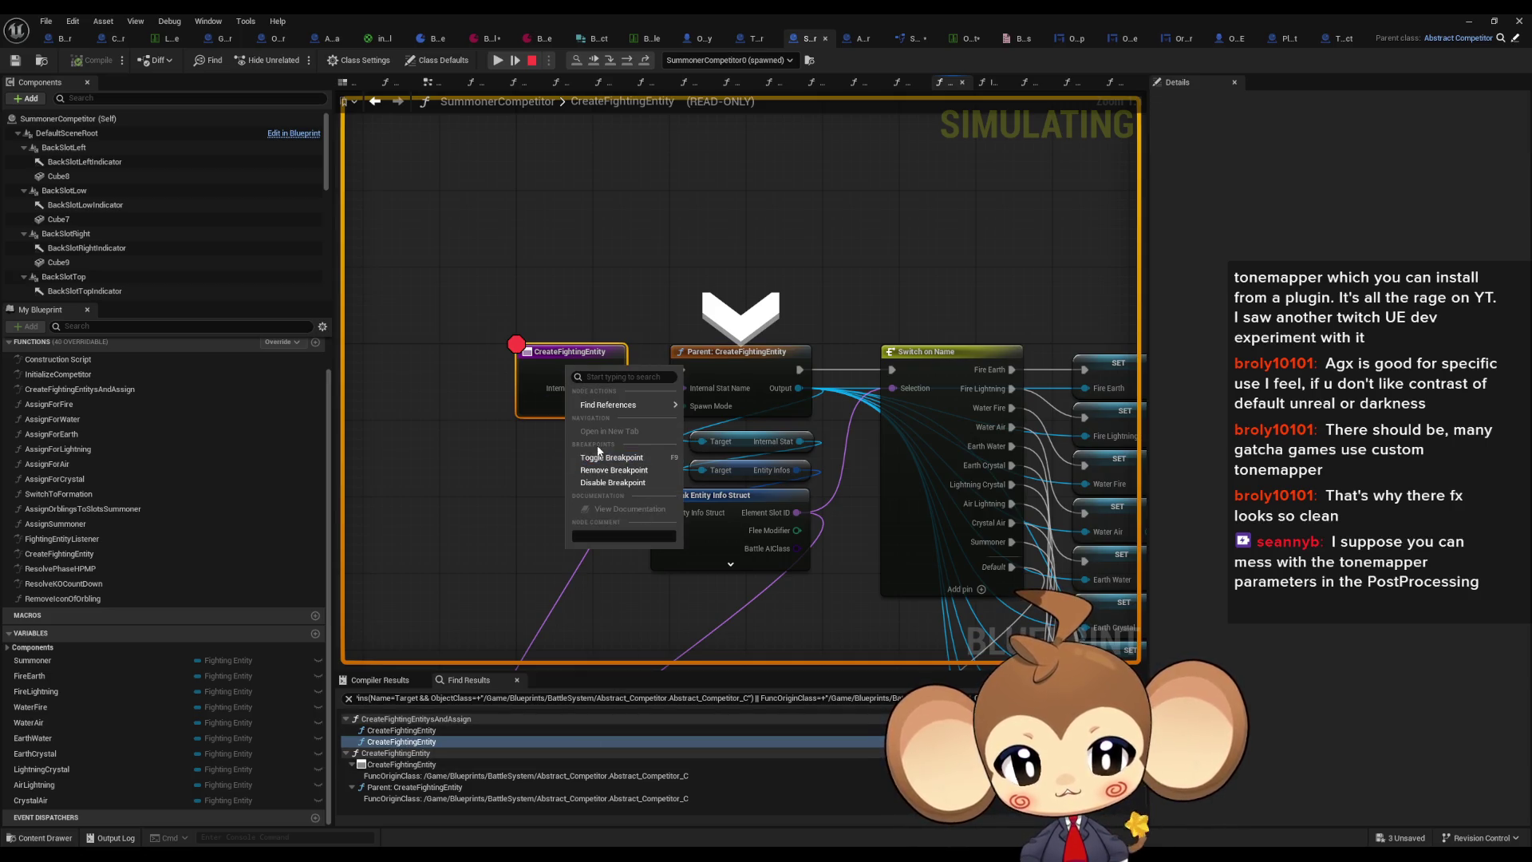
{"action": "left_click", "coordinate": [512, 515]}
{"action": "double_click", "coordinate": [397, 742]}
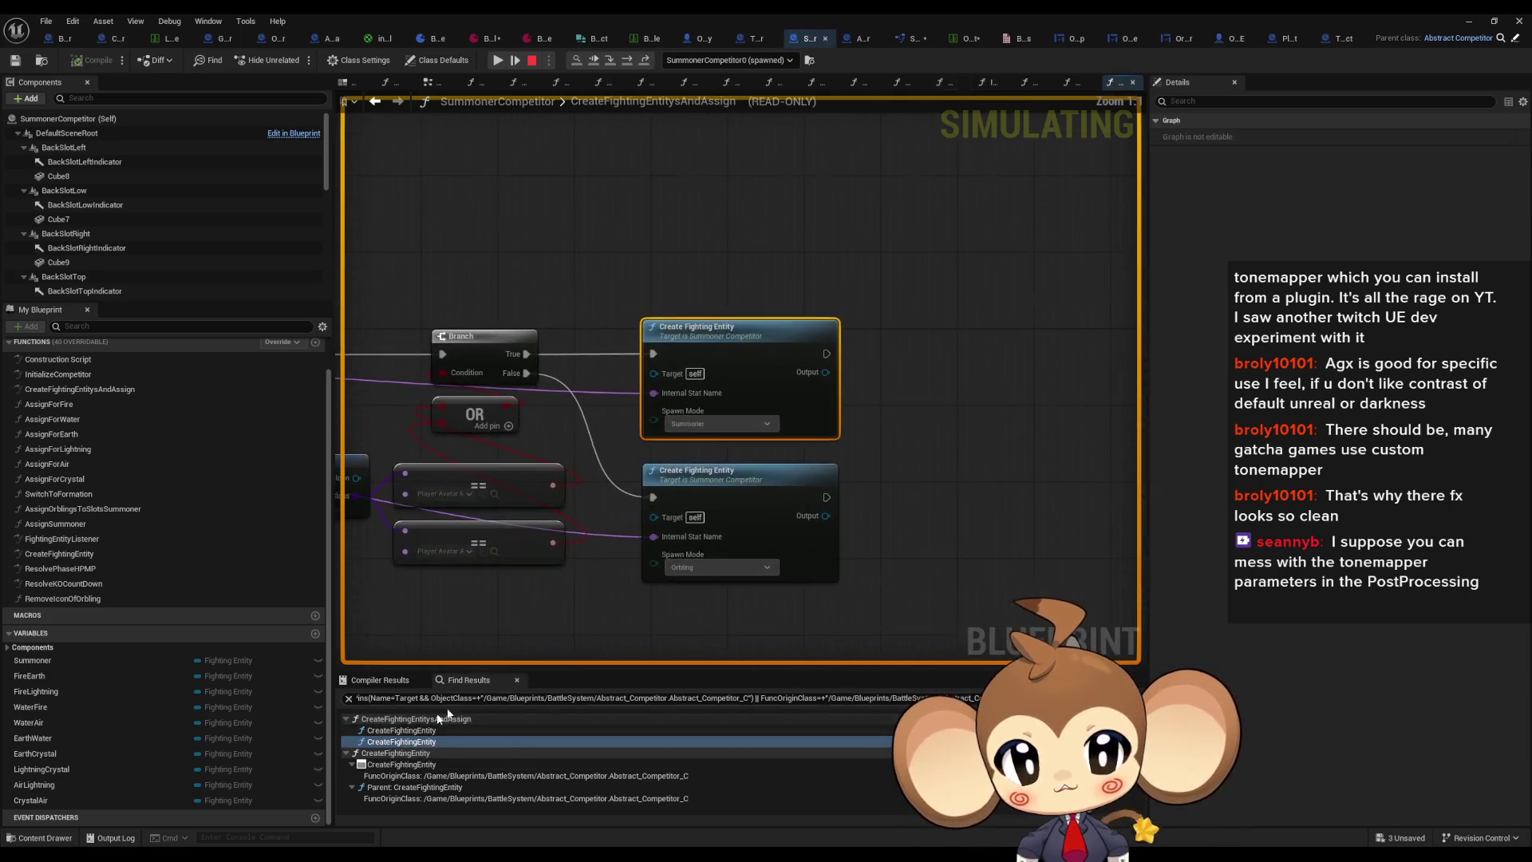
{"action": "left_click_drag", "start_coordinate": [987, 415], "coordinate": [1040, 406]}
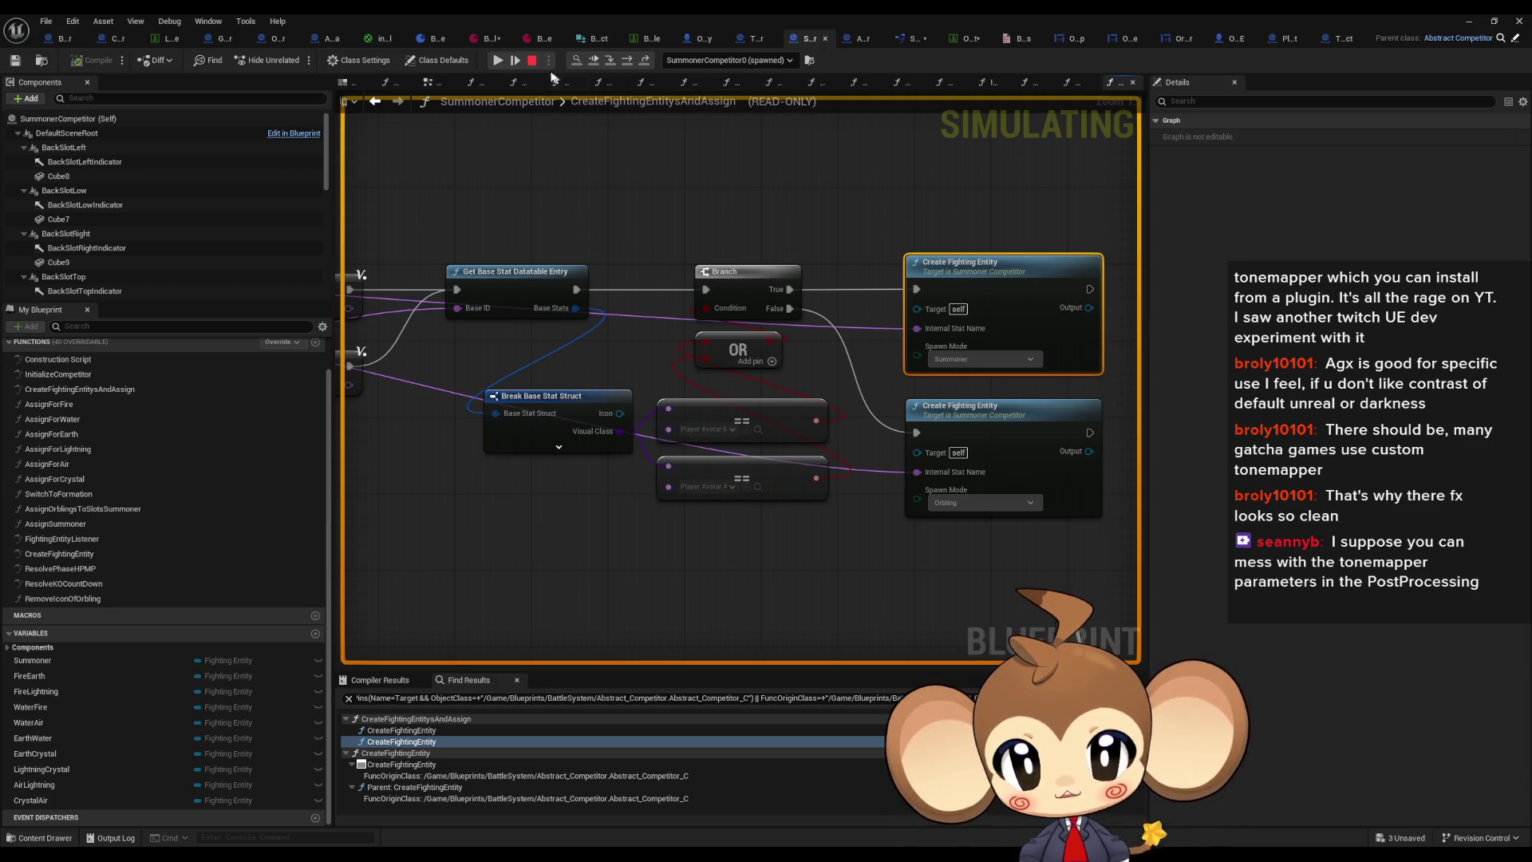
{"action": "left_click", "coordinate": [532, 60]}
{"action": "left_click_drag", "start_coordinate": [662, 363], "coordinate": [886, 375]}
Step: Hide the unused Icon pin on Break Base Stat Struct, leaving only Visual Class
{"action": "left_click", "coordinate": [824, 429]}
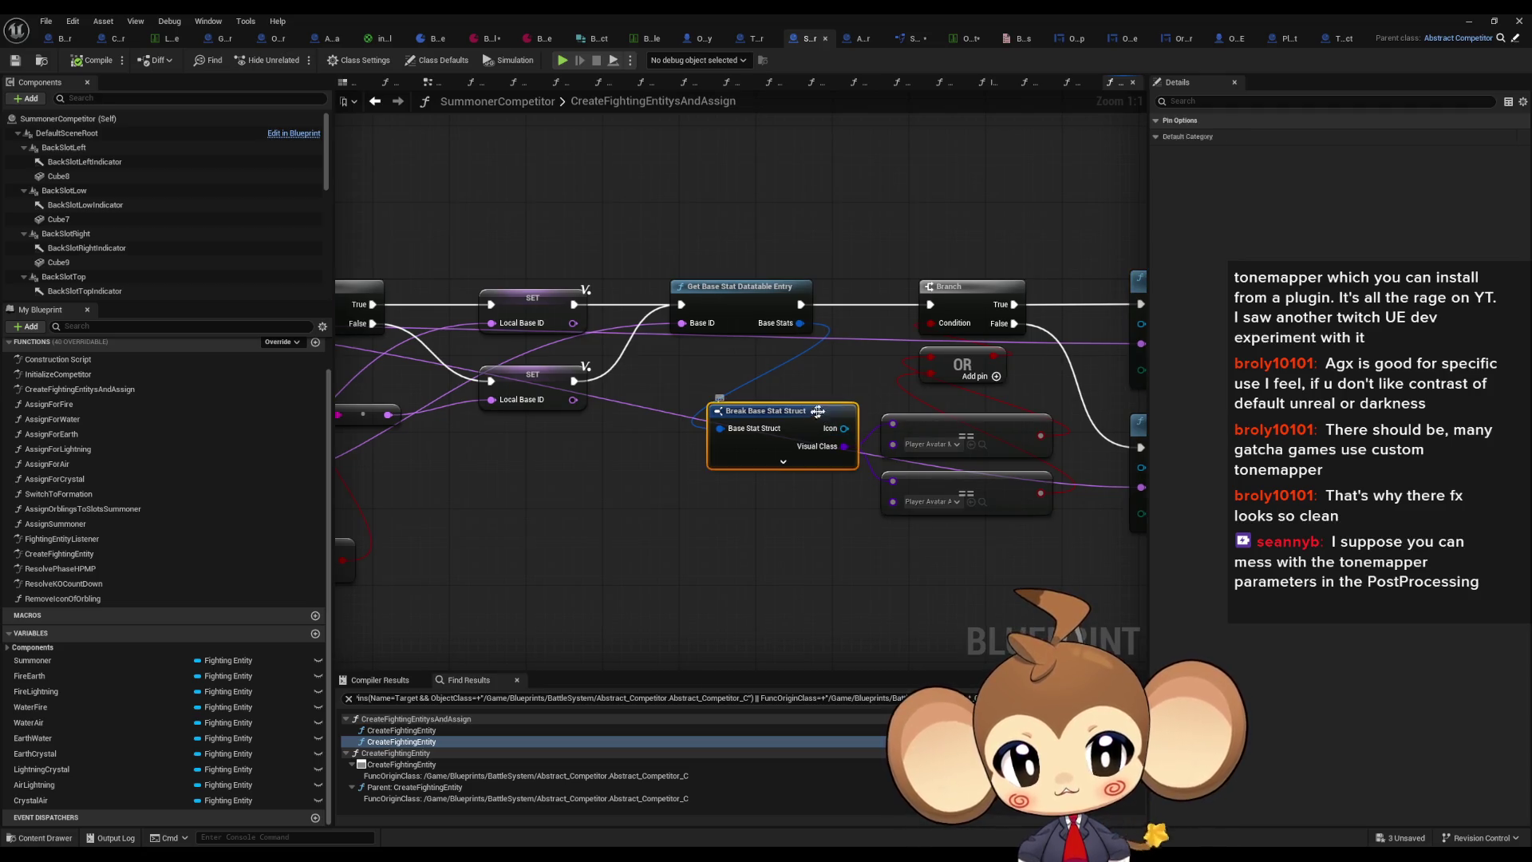
{"action": "left_click", "coordinate": [1328, 592]}
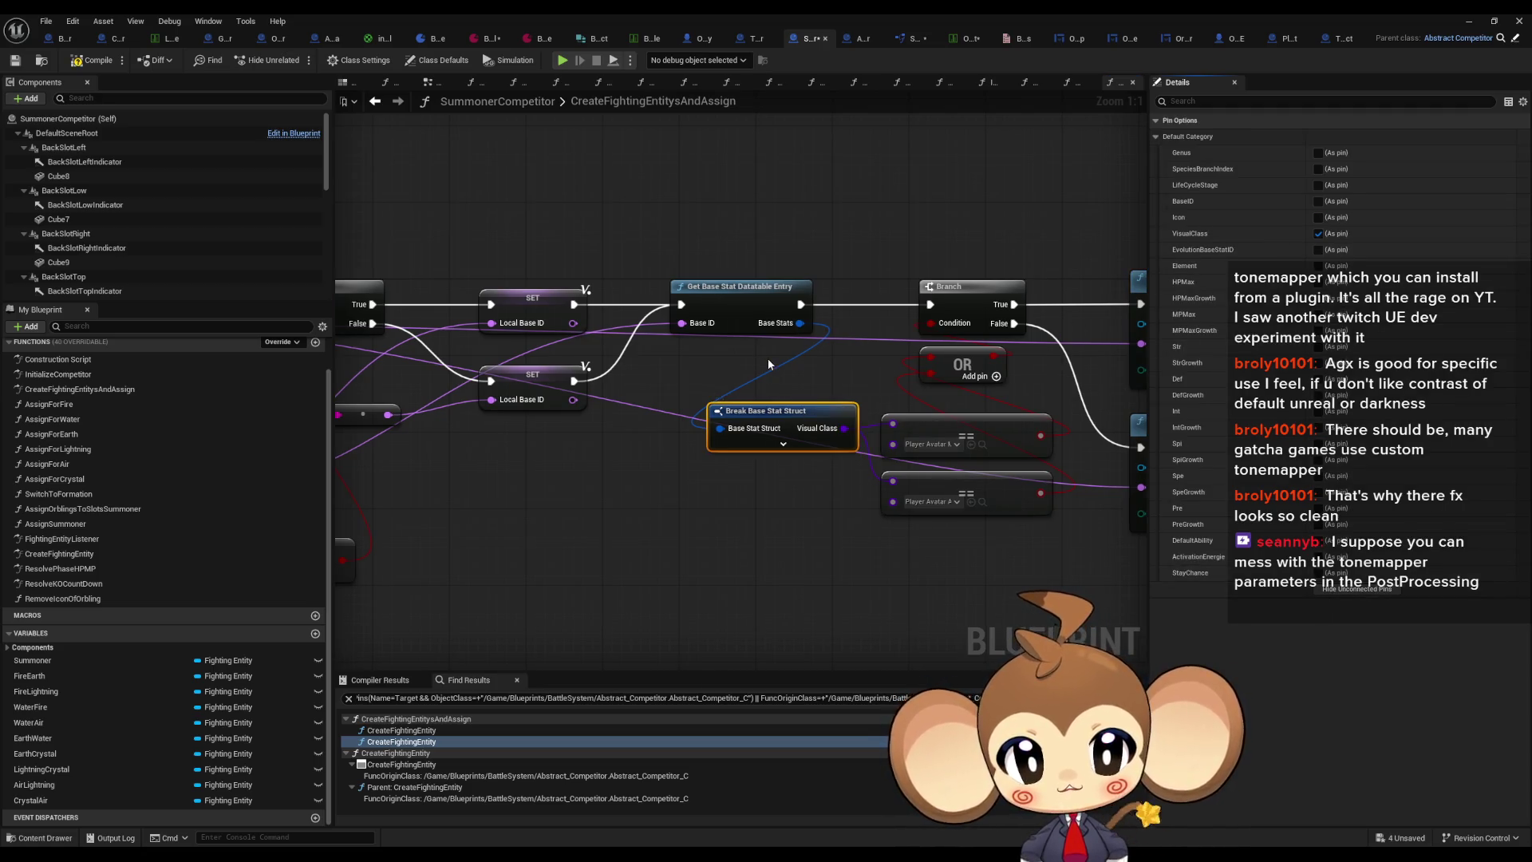
{"action": "left_click_drag", "start_coordinate": [675, 362], "coordinate": [619, 351]}
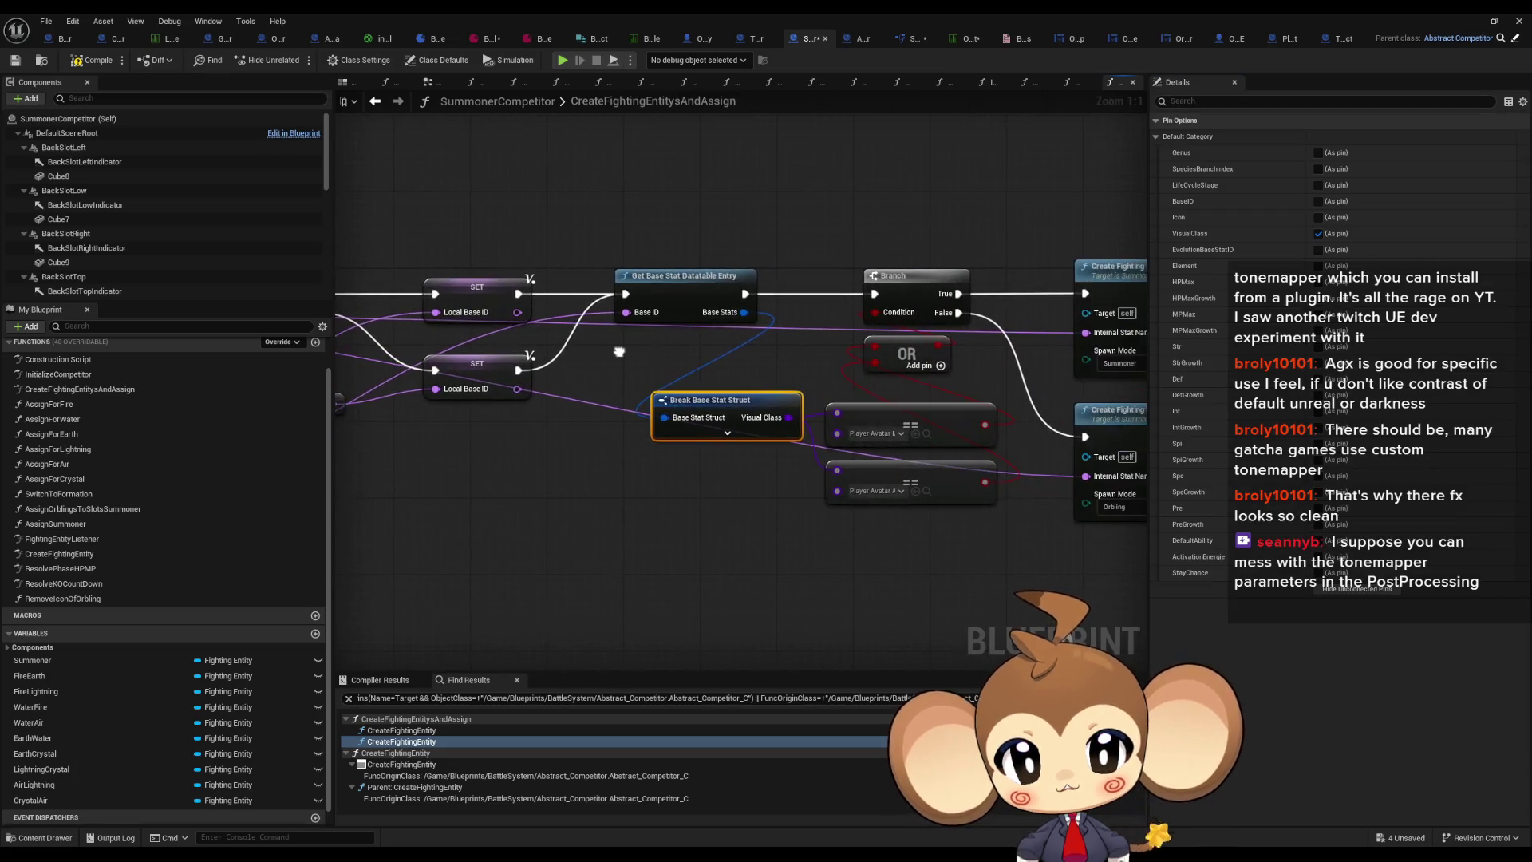
Step: Add a breakpoint on the Branch node and test-play the game, exiting with Esc
{"action": "right_click", "coordinate": [918, 279]}
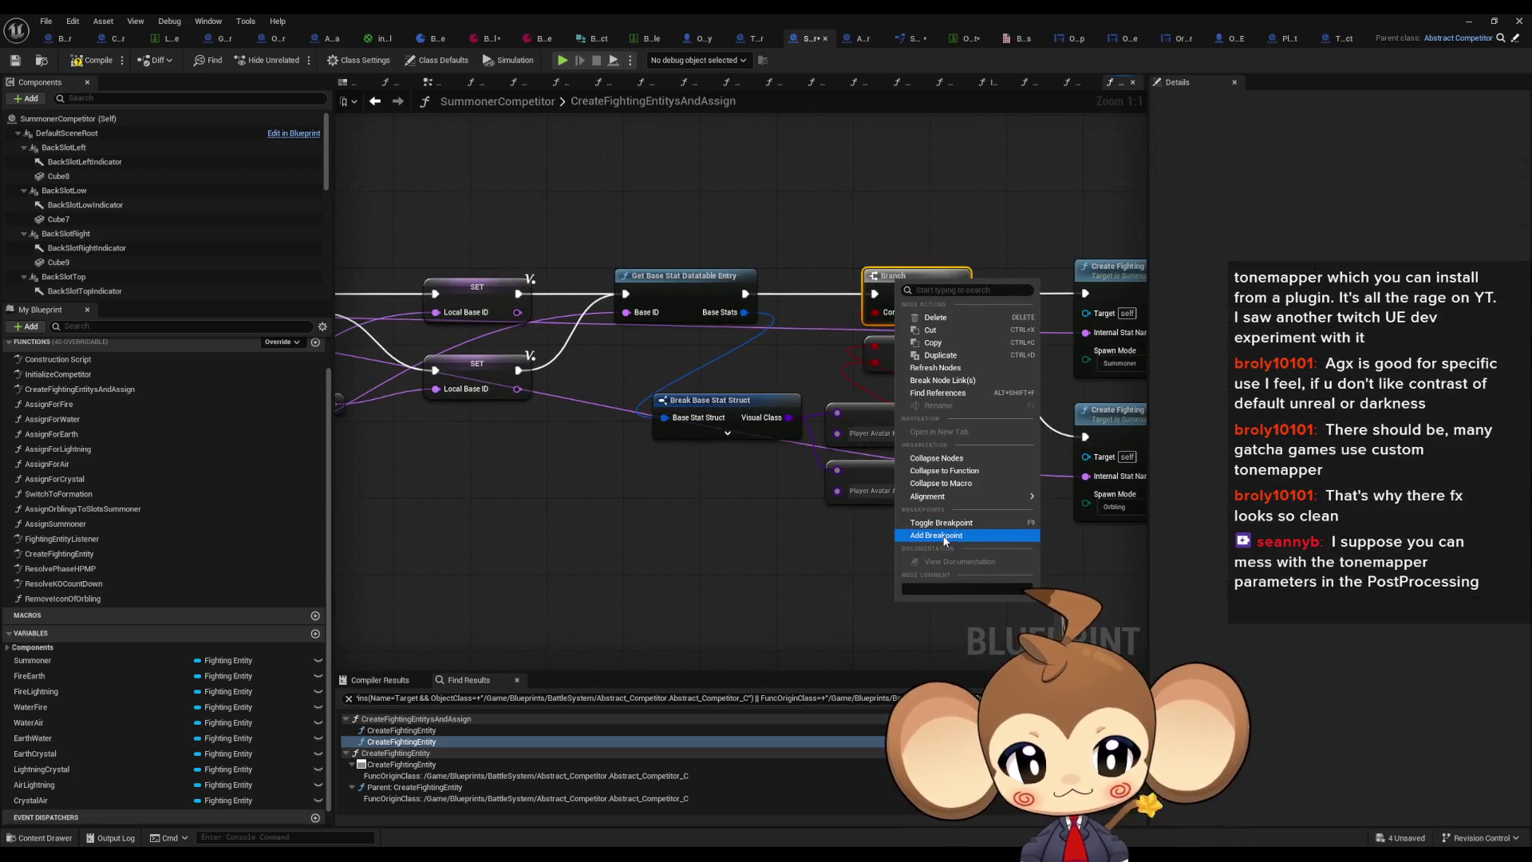
{"action": "left_click", "coordinate": [845, 536]}
{"action": "left_click", "coordinate": [1462, 20]}
{"action": "left_click", "coordinate": [299, 63]}
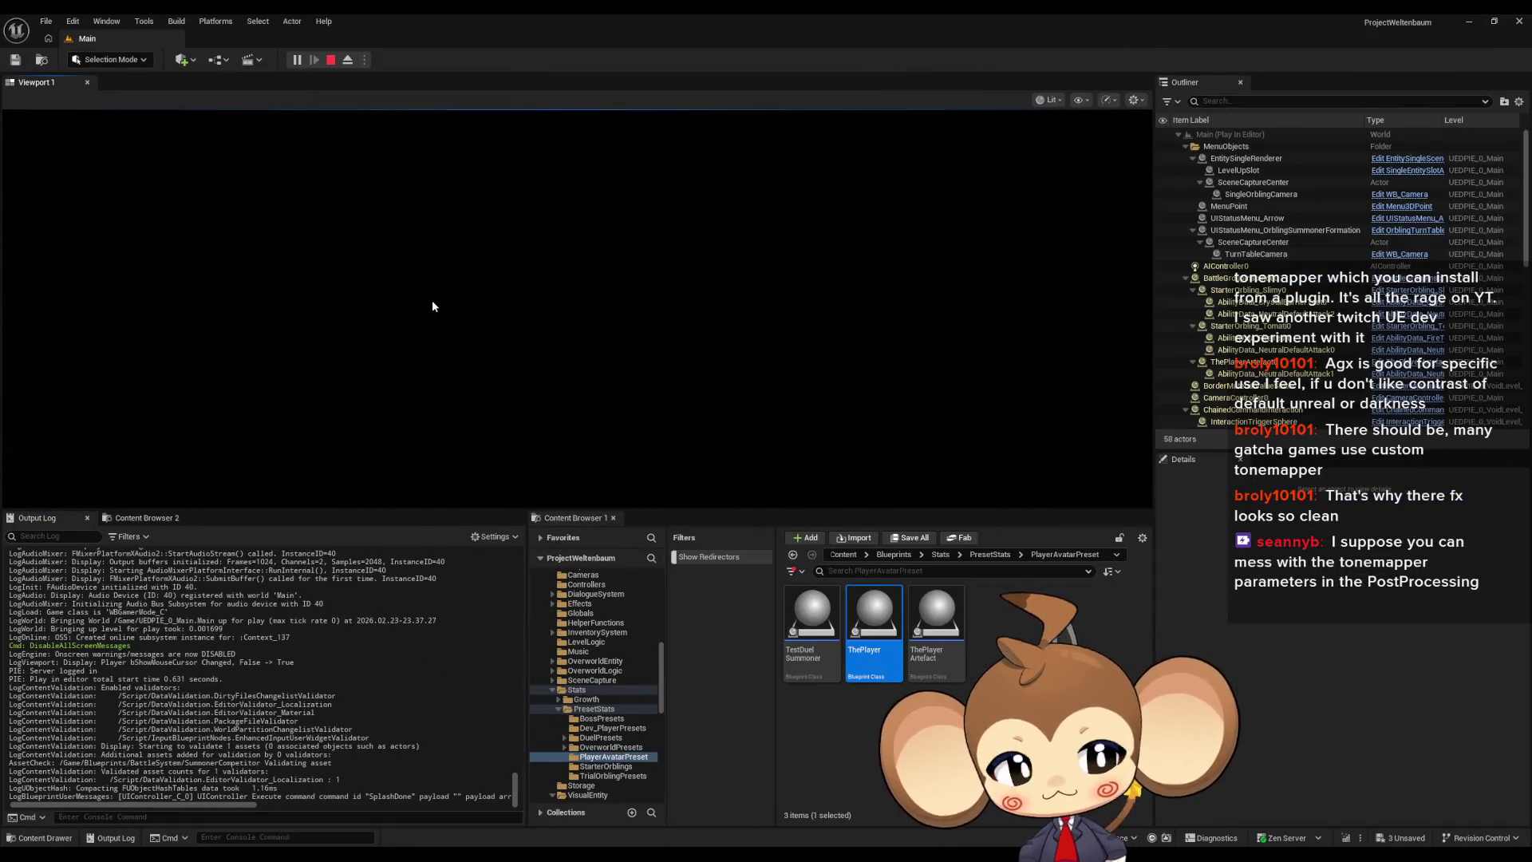
{"action": "key", "text": "Escape"}
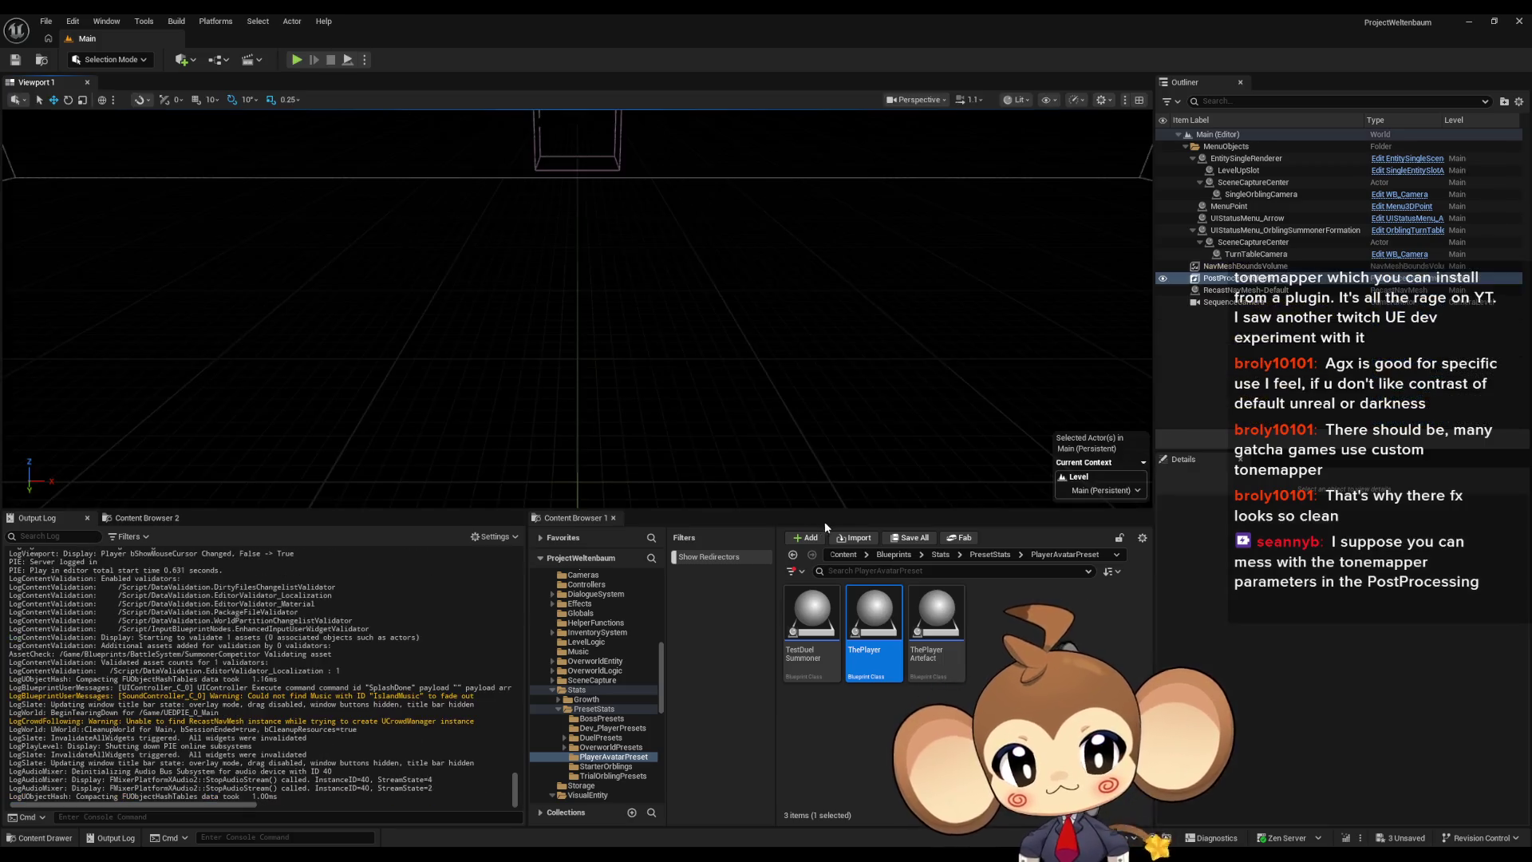
Step: Open the VoidLevel map from Content > Maps > Intro, saving pending assets
{"action": "left_click", "coordinate": [842, 555]}
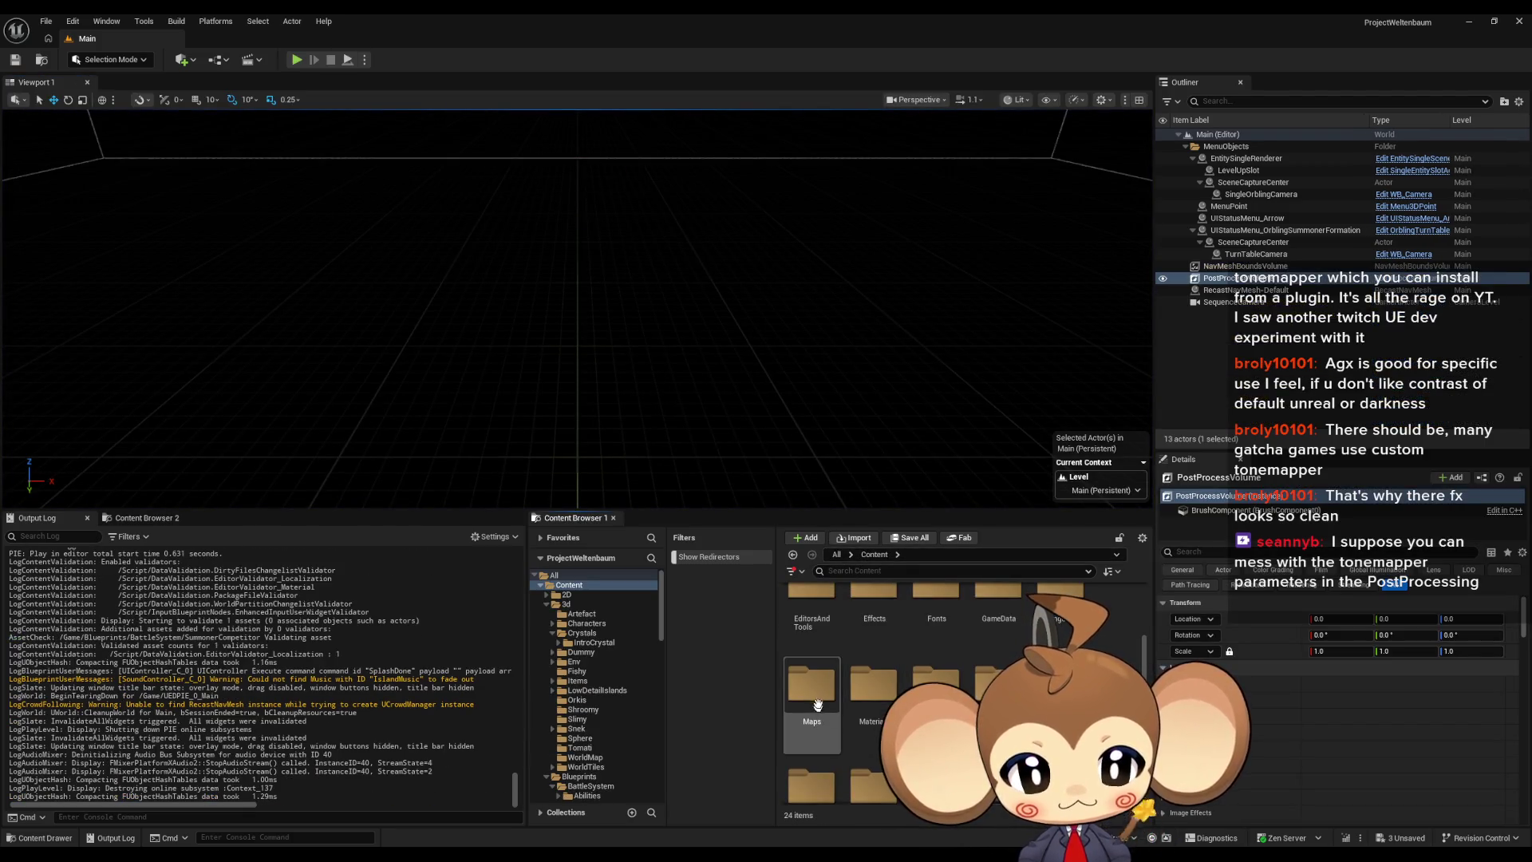
{"action": "double_click", "coordinate": [812, 706]}
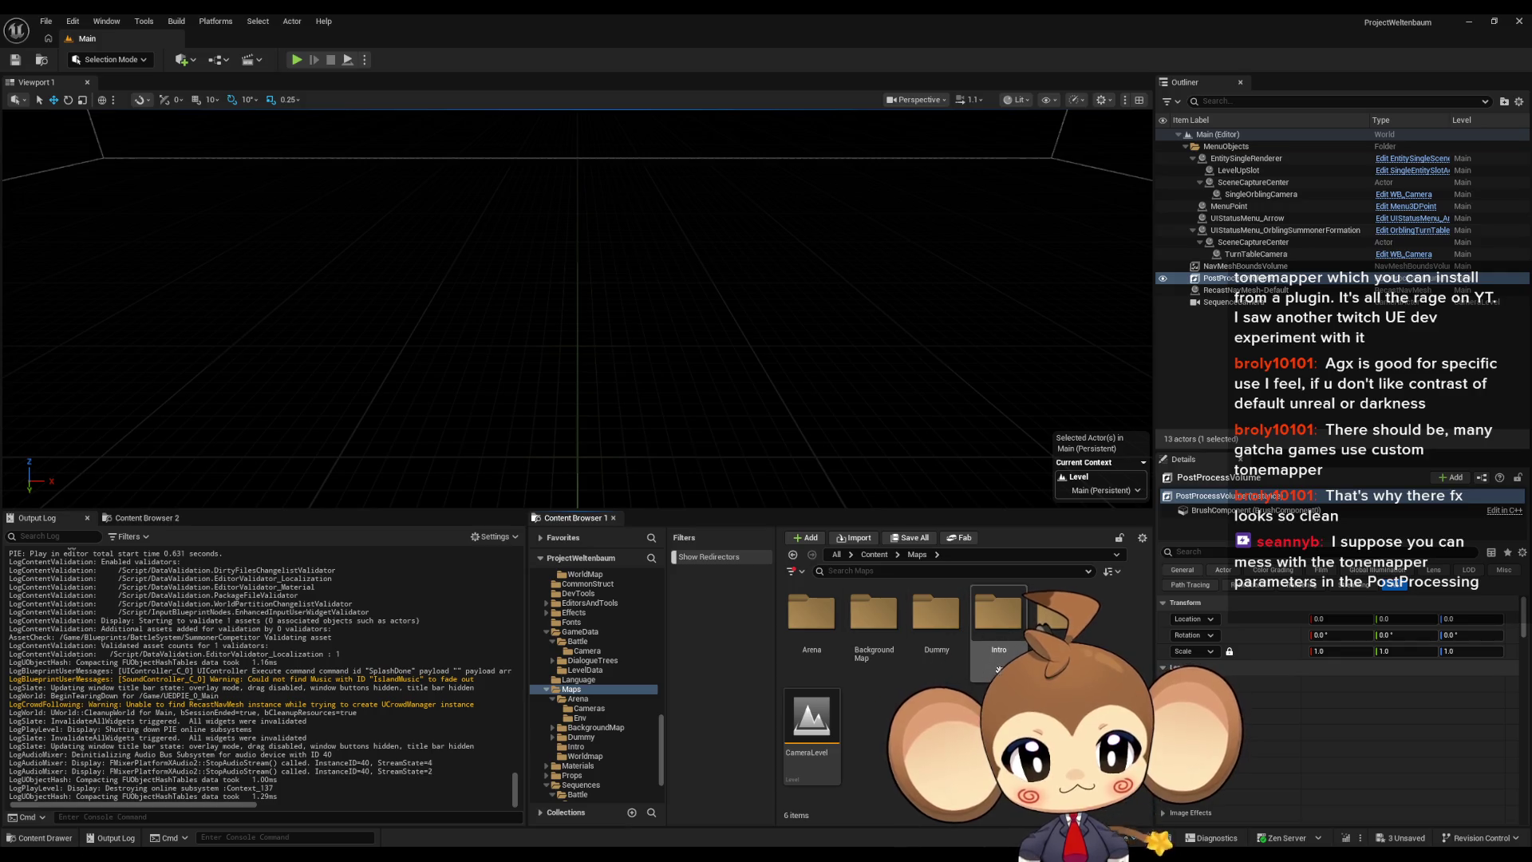
{"action": "double_click", "coordinate": [999, 630]}
{"action": "double_click", "coordinate": [997, 622]}
{"action": "left_click", "coordinate": [799, 572]}
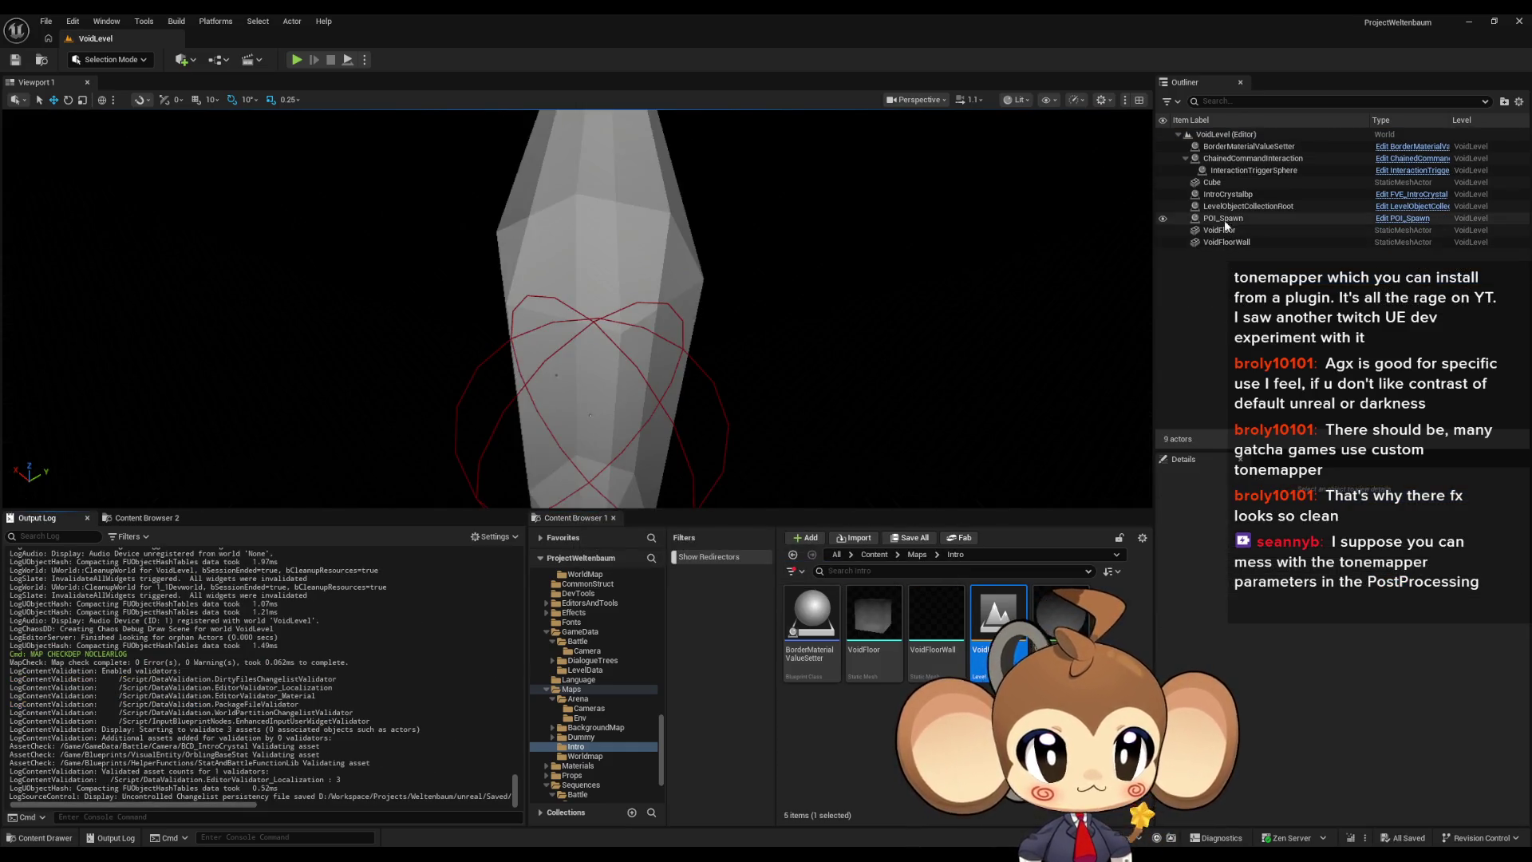
Step: Duplicate the POI_Spawn actor and move the copy to a new location
{"action": "double_click", "coordinate": [1227, 218]}
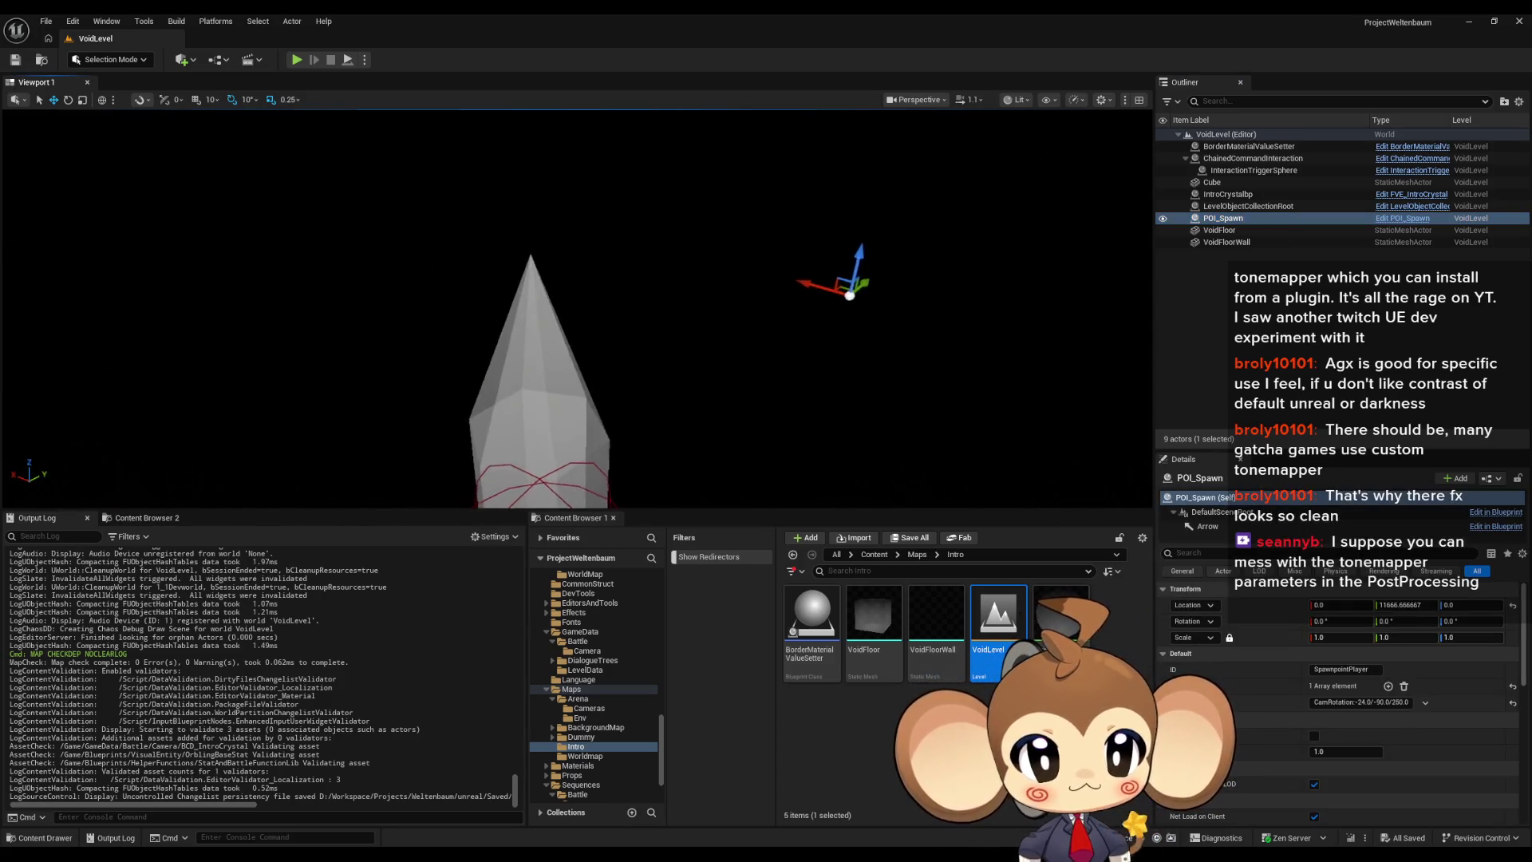
{"action": "left_click_drag", "start_coordinate": [1117, 451], "coordinate": [1273, 285]}
{"action": "left_click", "coordinate": [1241, 218]}
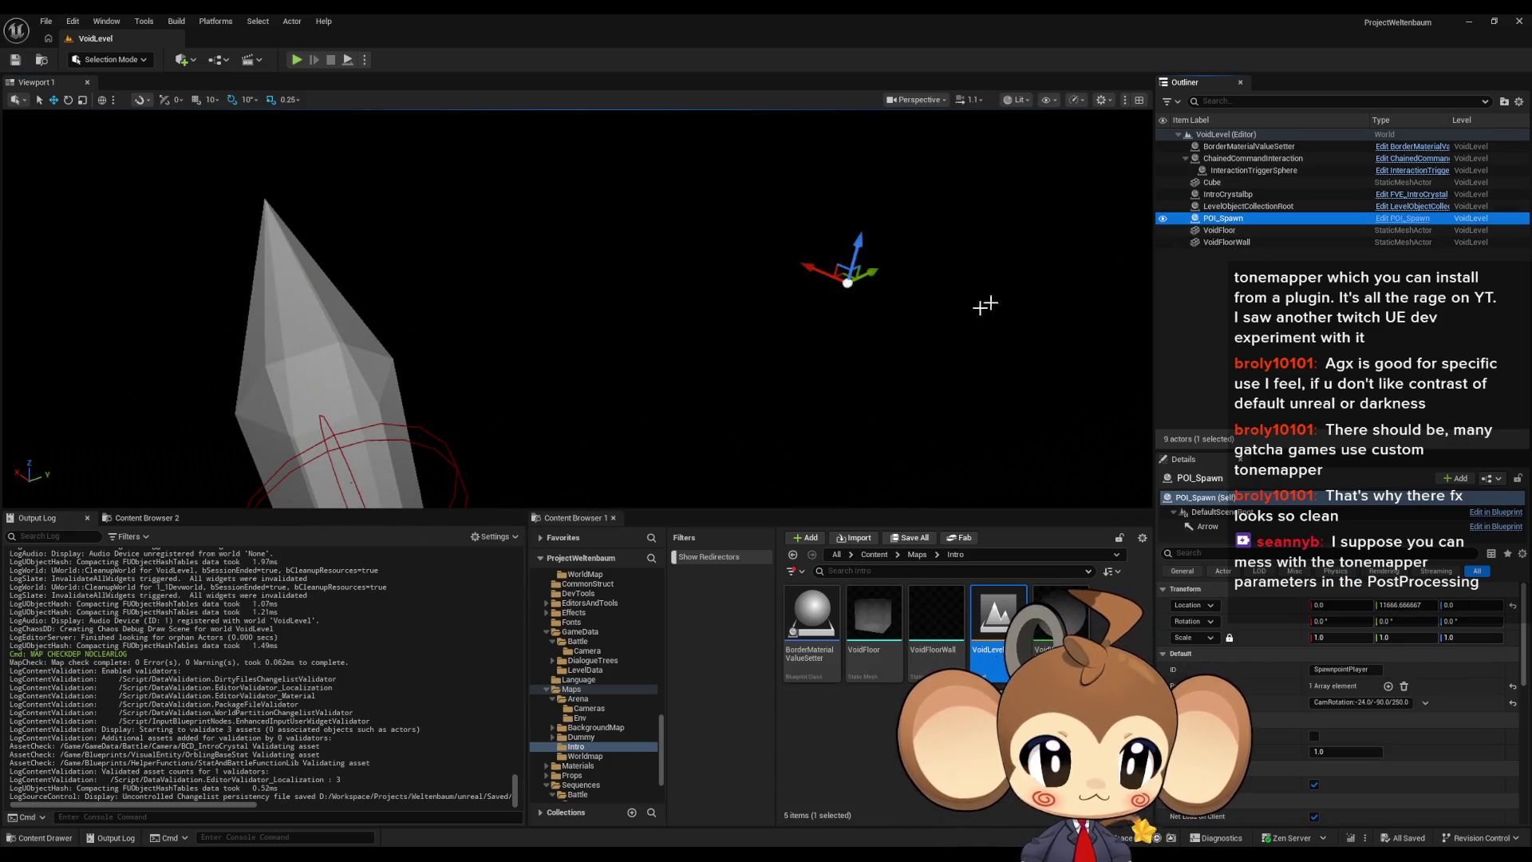
{"action": "key", "text": "ctrl+c"}
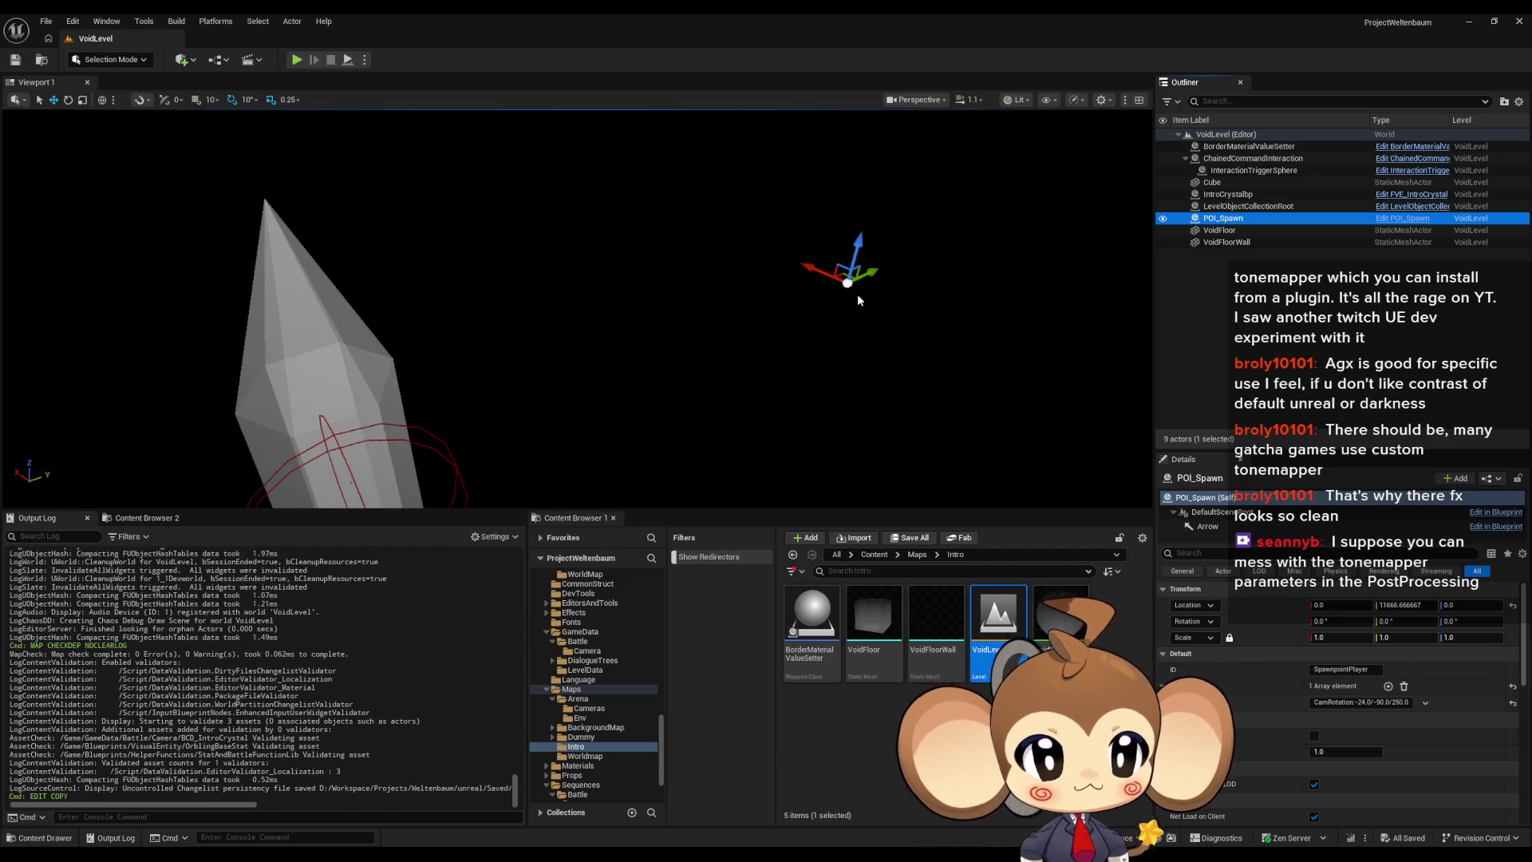
{"action": "key", "text": "ctrl+v"}
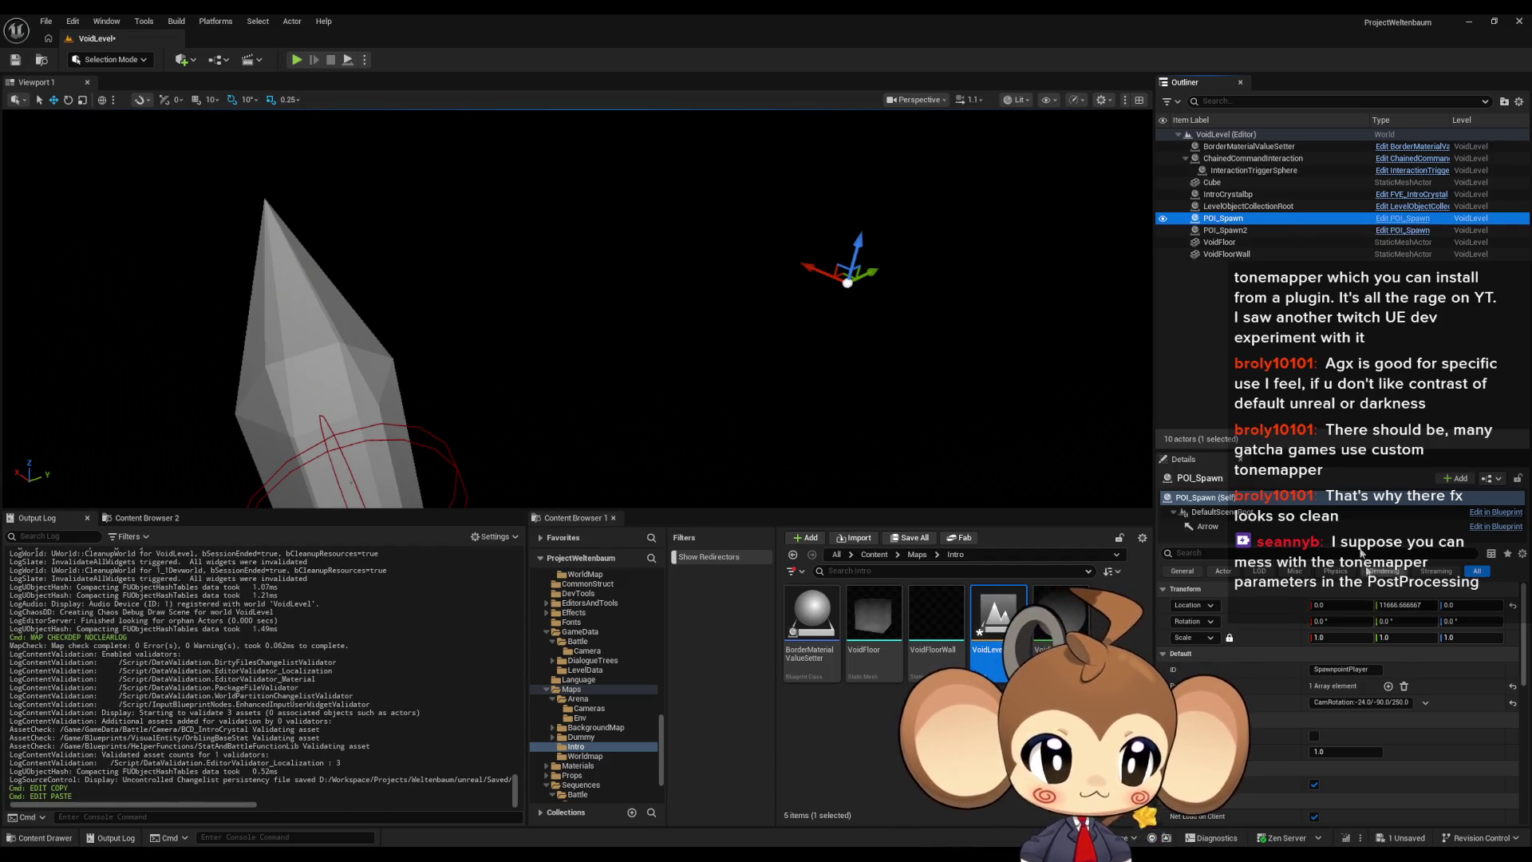
{"action": "left_click_drag", "start_coordinate": [869, 269], "coordinate": [695, 379]}
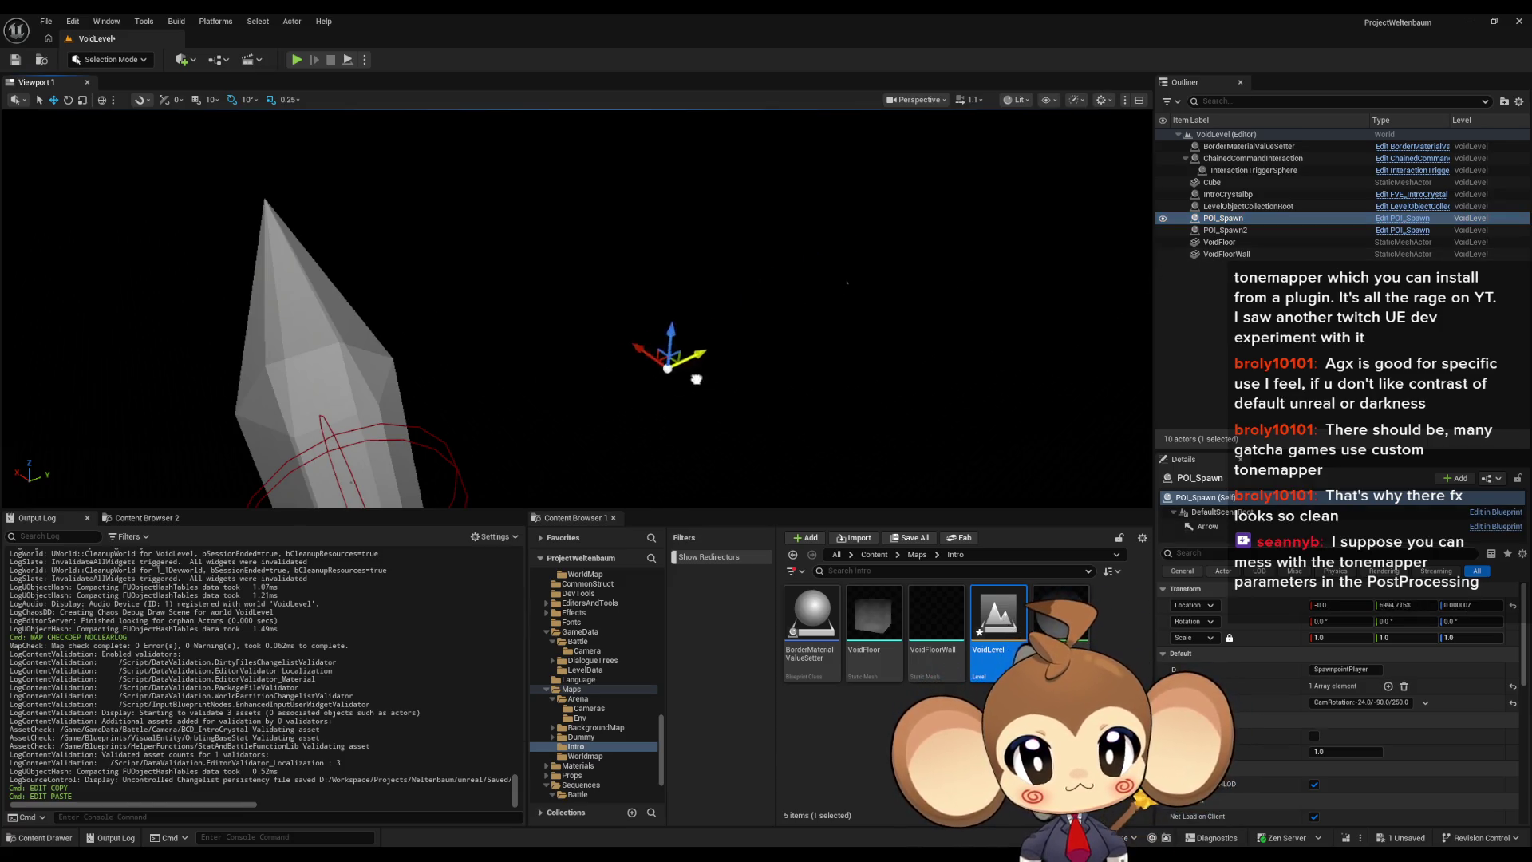
Step: Check POI_Spawn2's ID and the original POI_Spawn, then save VoidLevel
{"action": "left_click", "coordinate": [1284, 232]}
{"action": "left_click", "coordinate": [1373, 670]}
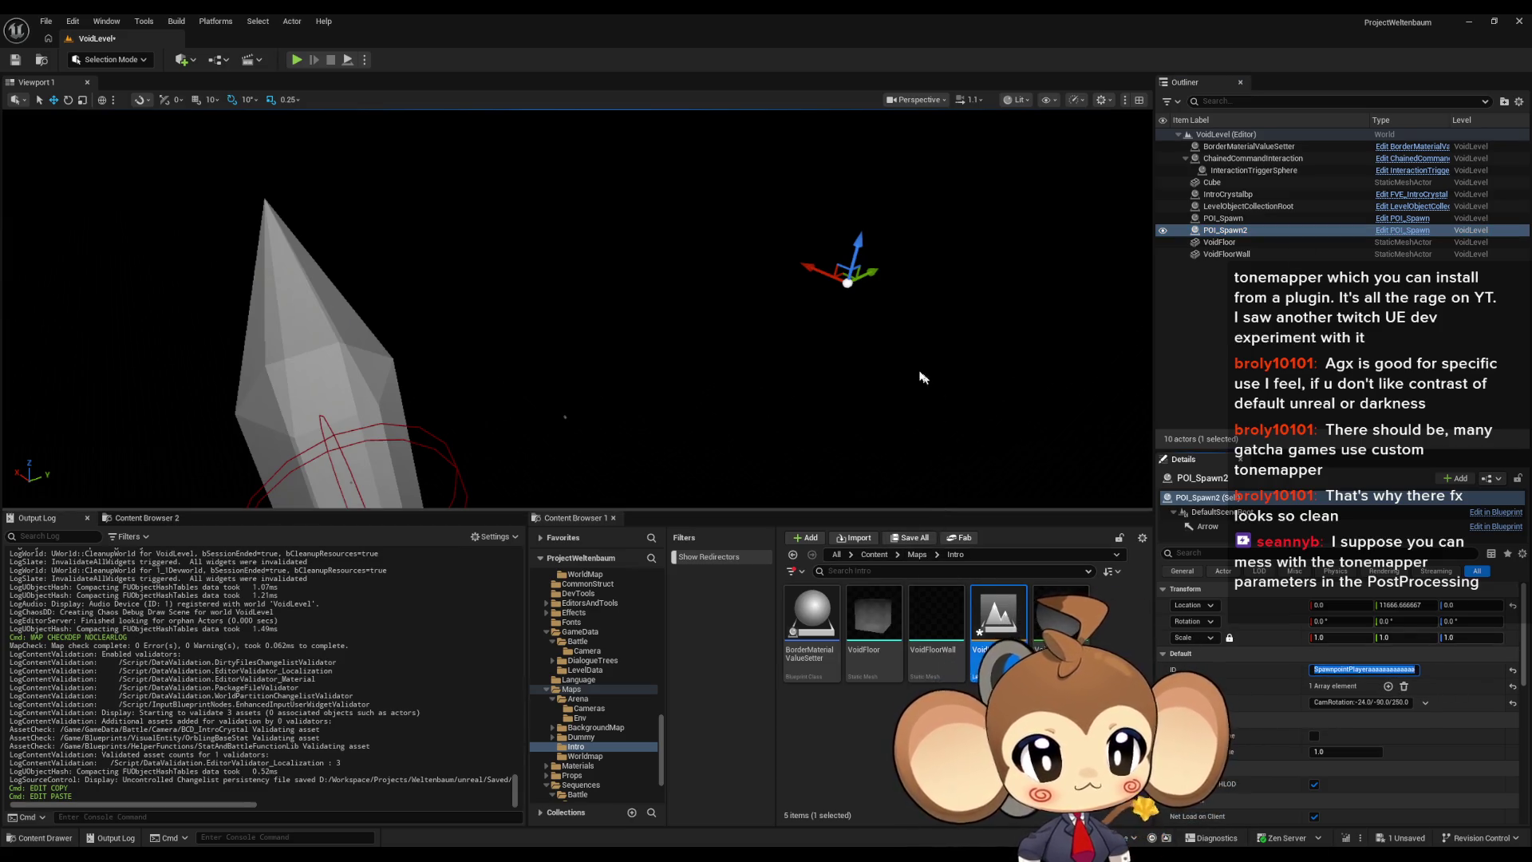
{"action": "double_click", "coordinate": [1258, 230]}
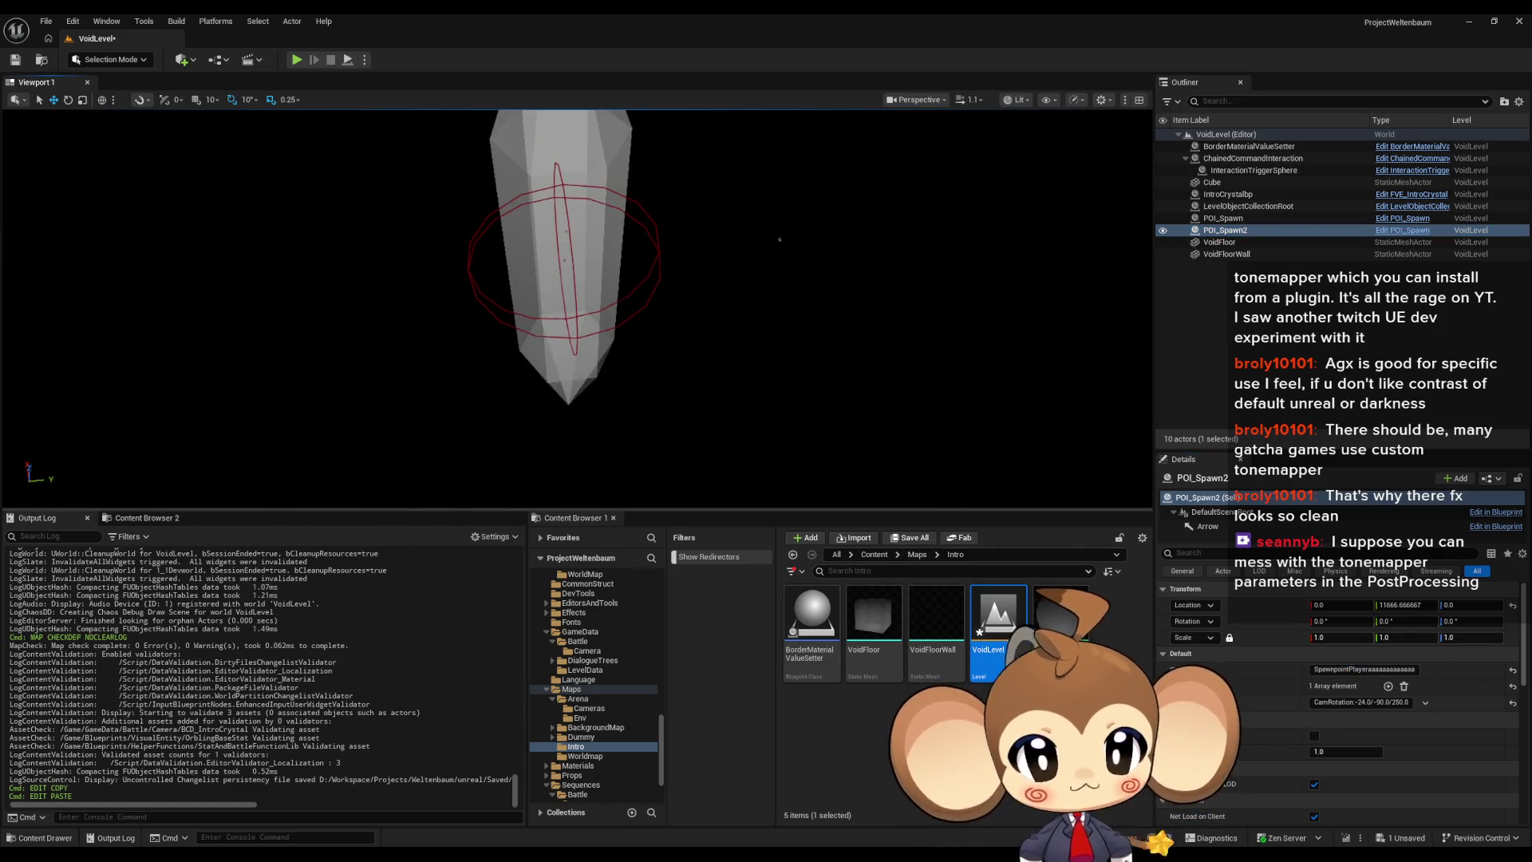
{"action": "left_click", "coordinate": [1246, 206]}
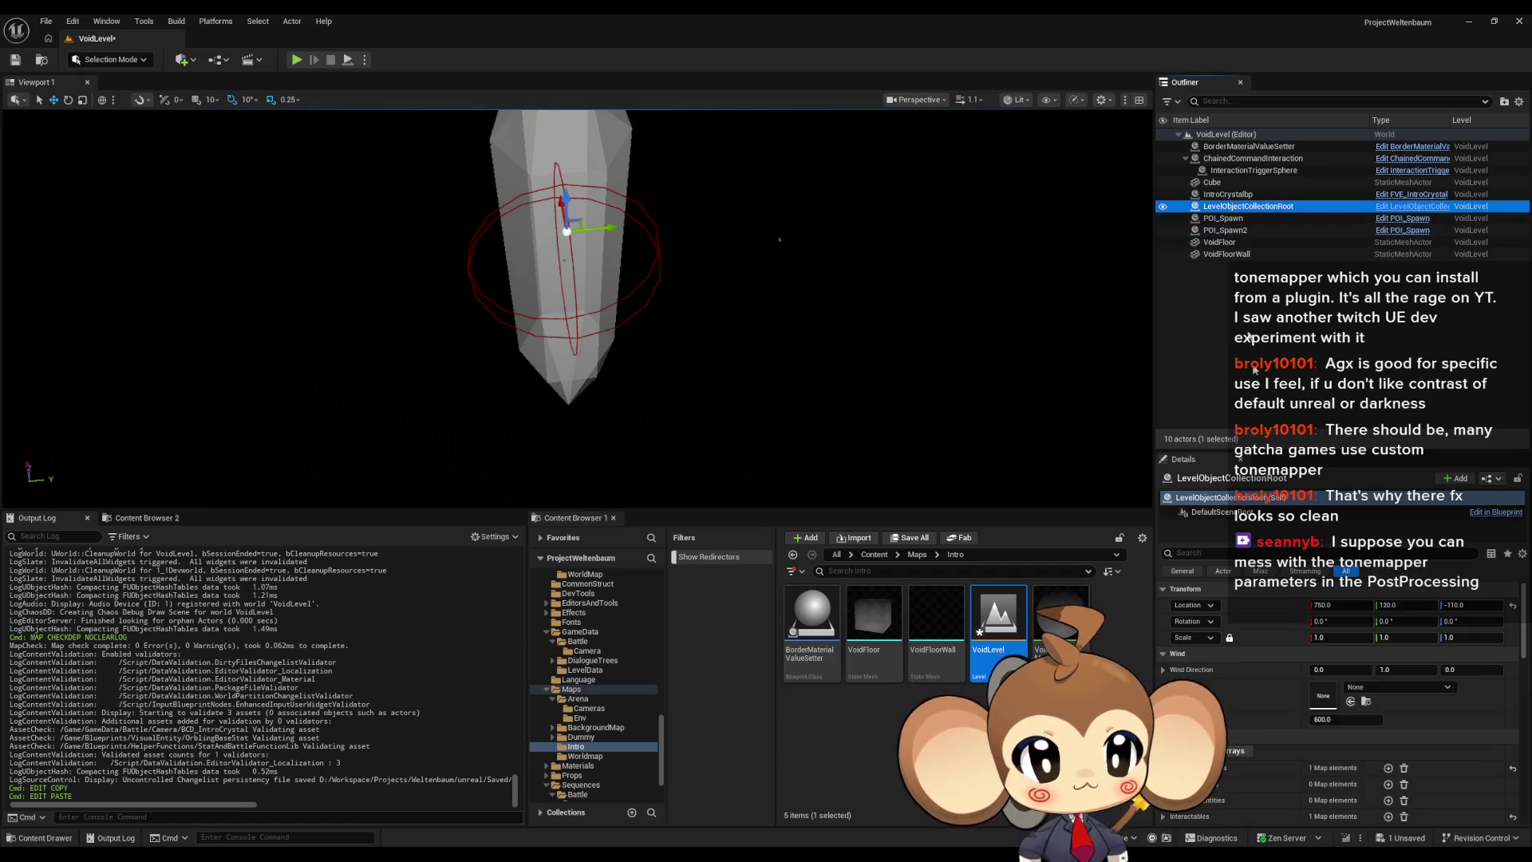
{"action": "left_click", "coordinate": [1236, 220]}
{"action": "left_click_drag", "start_coordinate": [964, 311], "coordinate": [855, 332]}
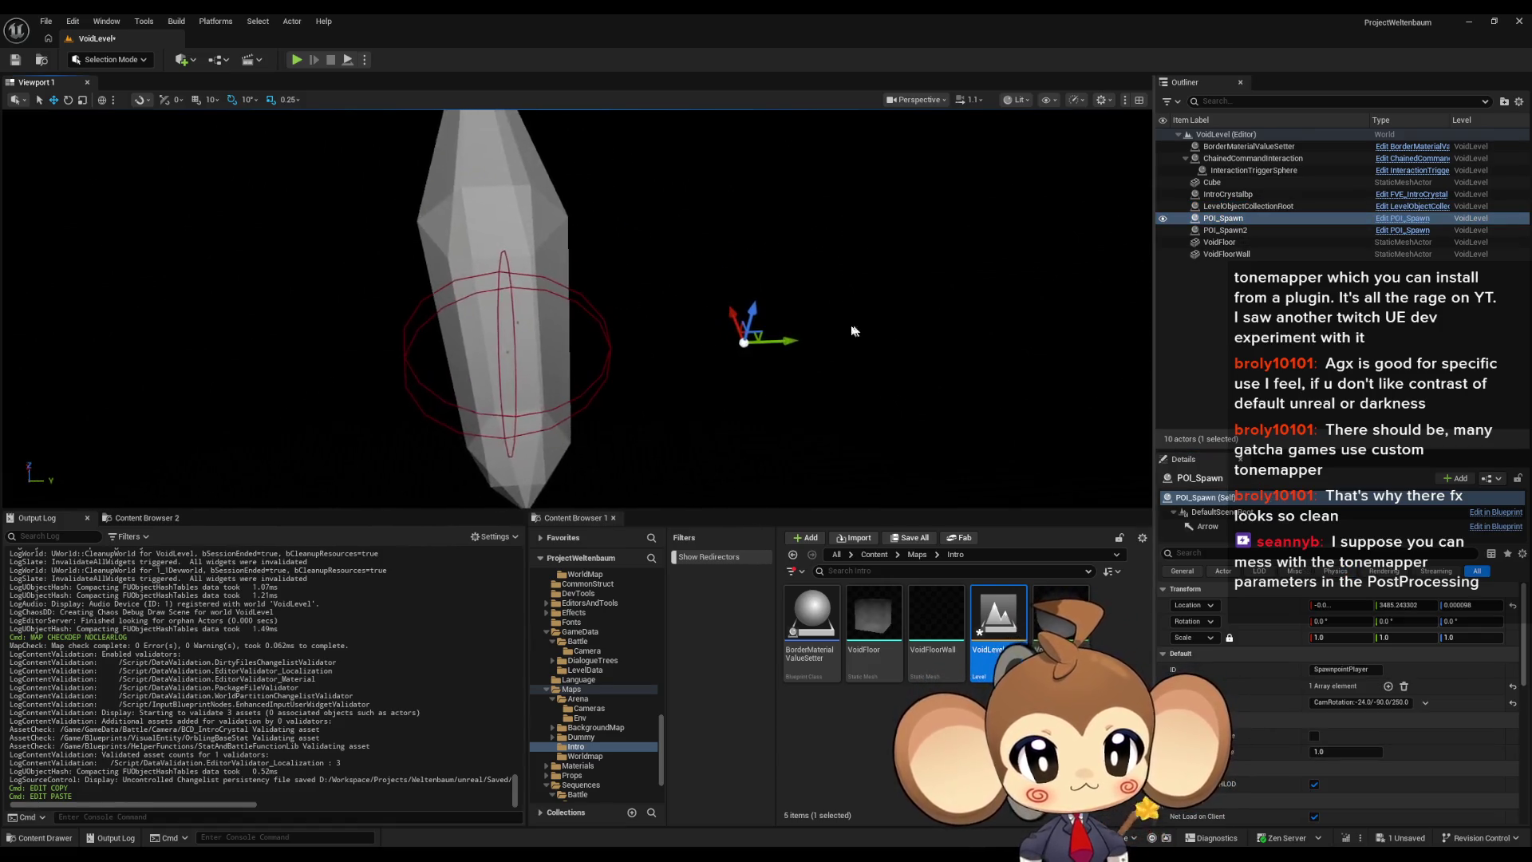
{"action": "left_click", "coordinate": [16, 62]}
{"action": "scroll", "coordinate": [957, 694], "scroll_direction": "down", "scroll_amount": 3}
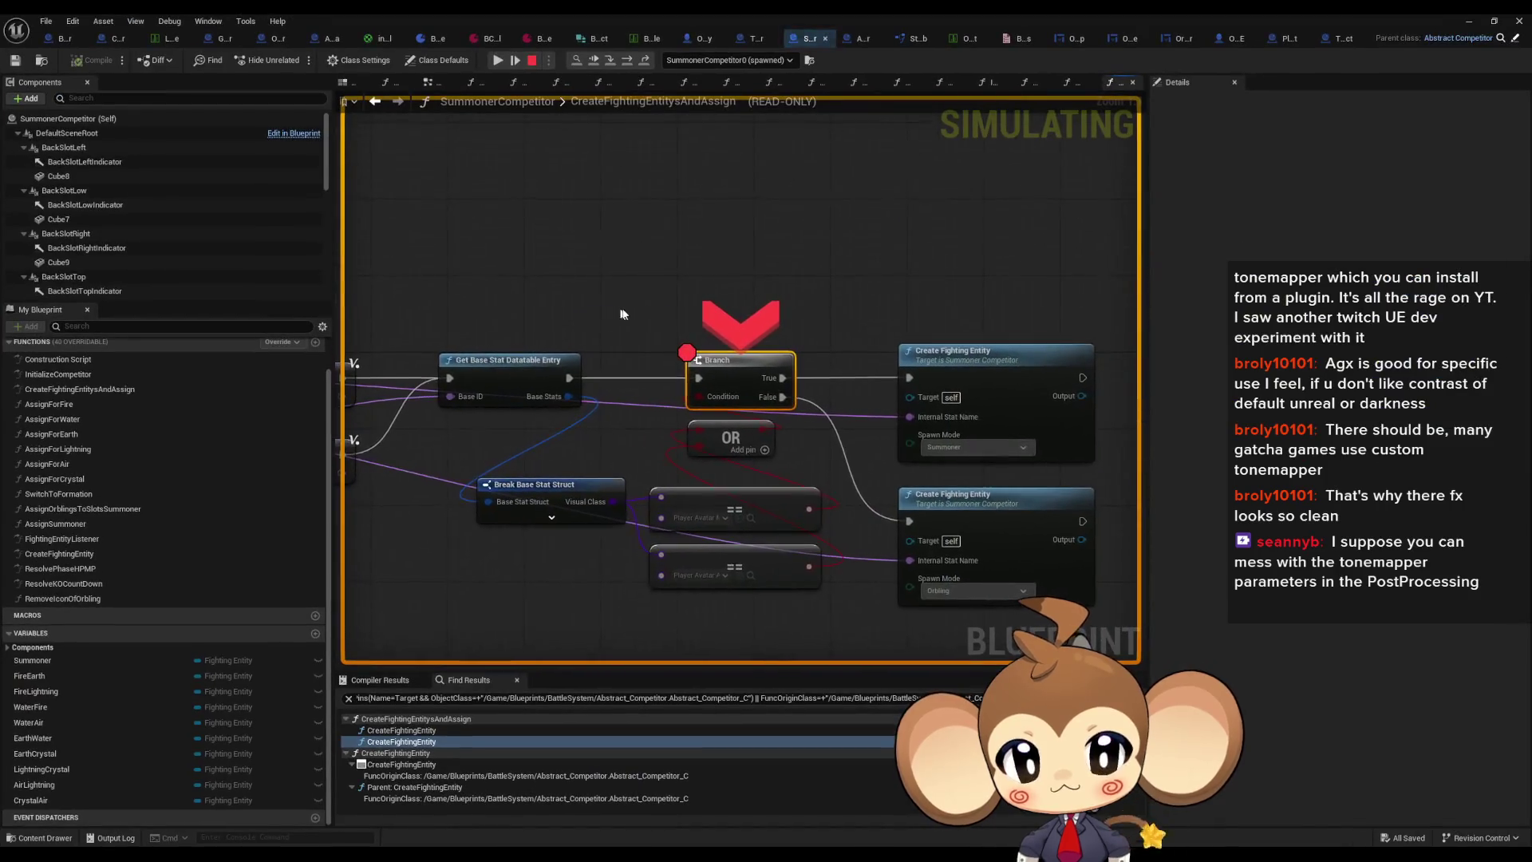
Step: Advance to the Branch breakpoint and inspect the Condition and Local Base ID (Artefact) values
{"action": "left_click", "coordinate": [507, 61]}
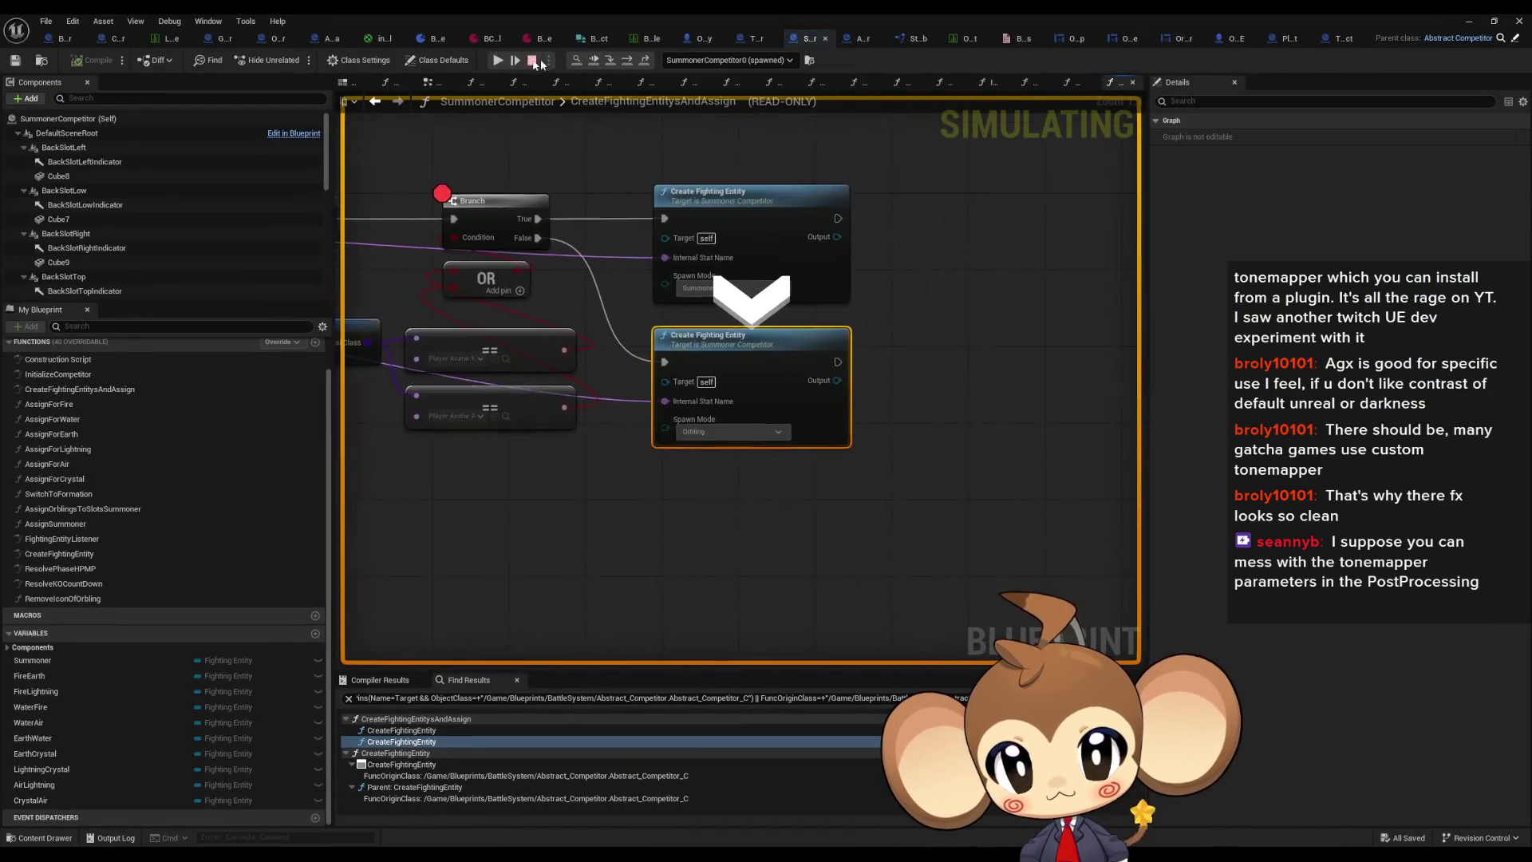
{"action": "left_click", "coordinate": [507, 61]}
{"action": "left_click", "coordinate": [507, 60]}
{"action": "left_click", "coordinate": [506, 61]}
{"action": "mouse_move", "coordinate": [707, 399]}
{"action": "mouse_move", "coordinate": [564, 446]}
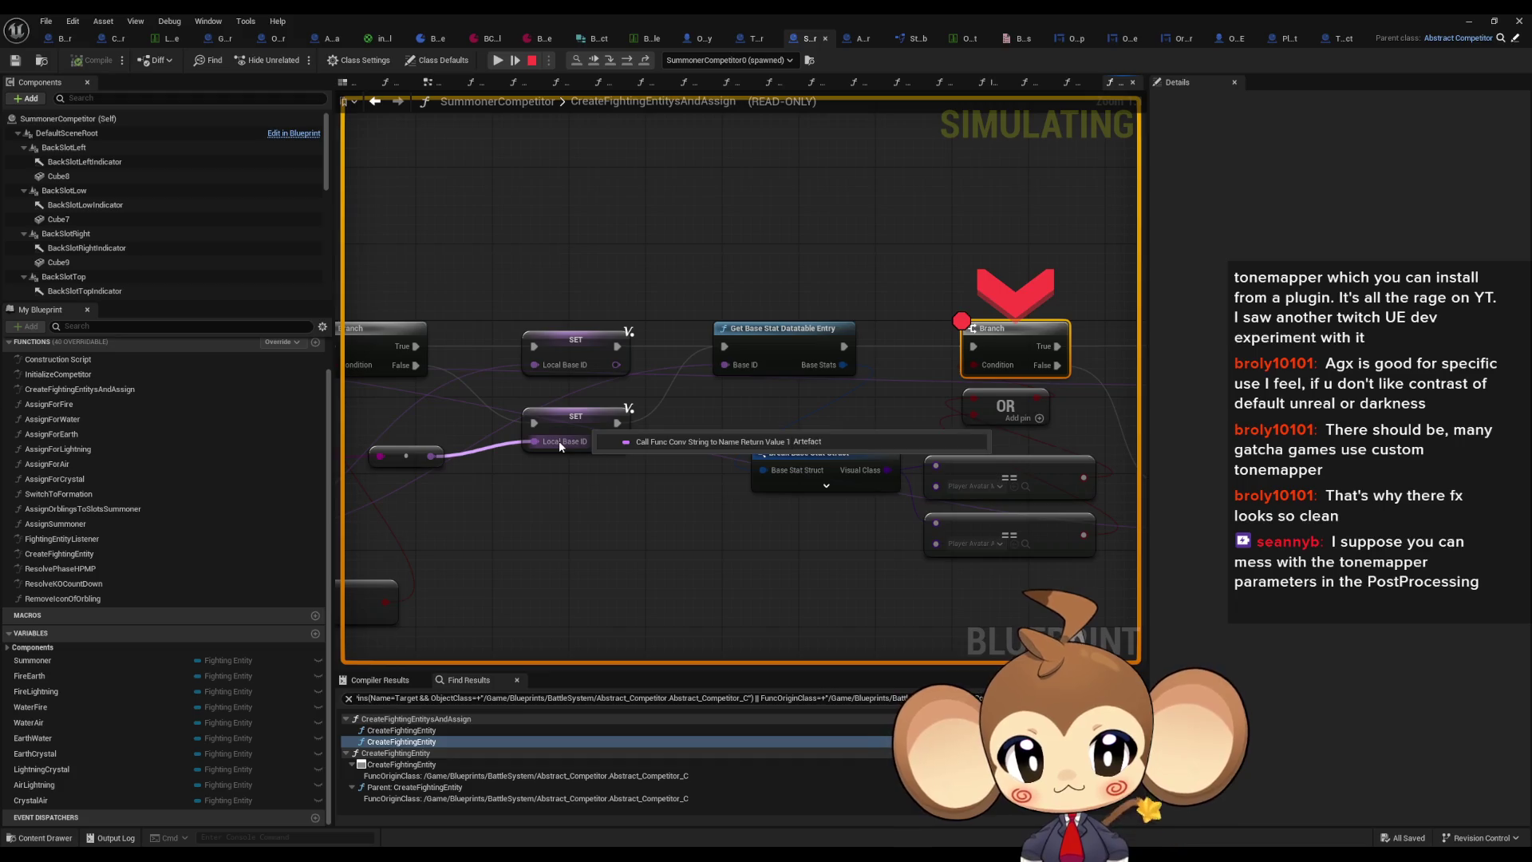
{"action": "mouse_move", "coordinate": [731, 366]}
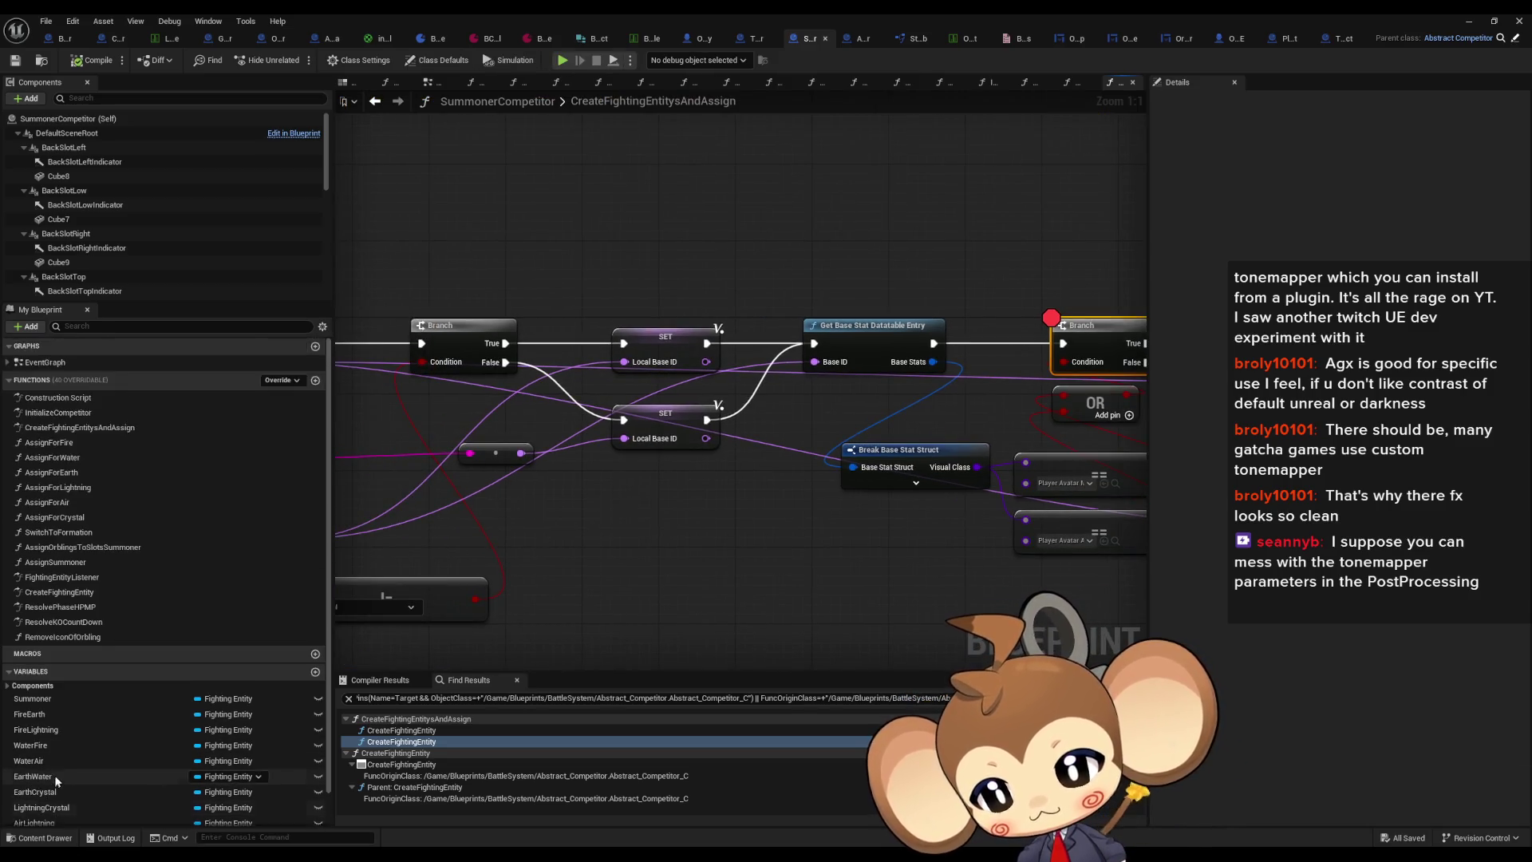
Step: Select the lower SET Local Base ID node and restore the Blueprint editor window layout
{"action": "left_click", "coordinate": [670, 494]}
{"action": "left_click", "coordinate": [615, 407]}
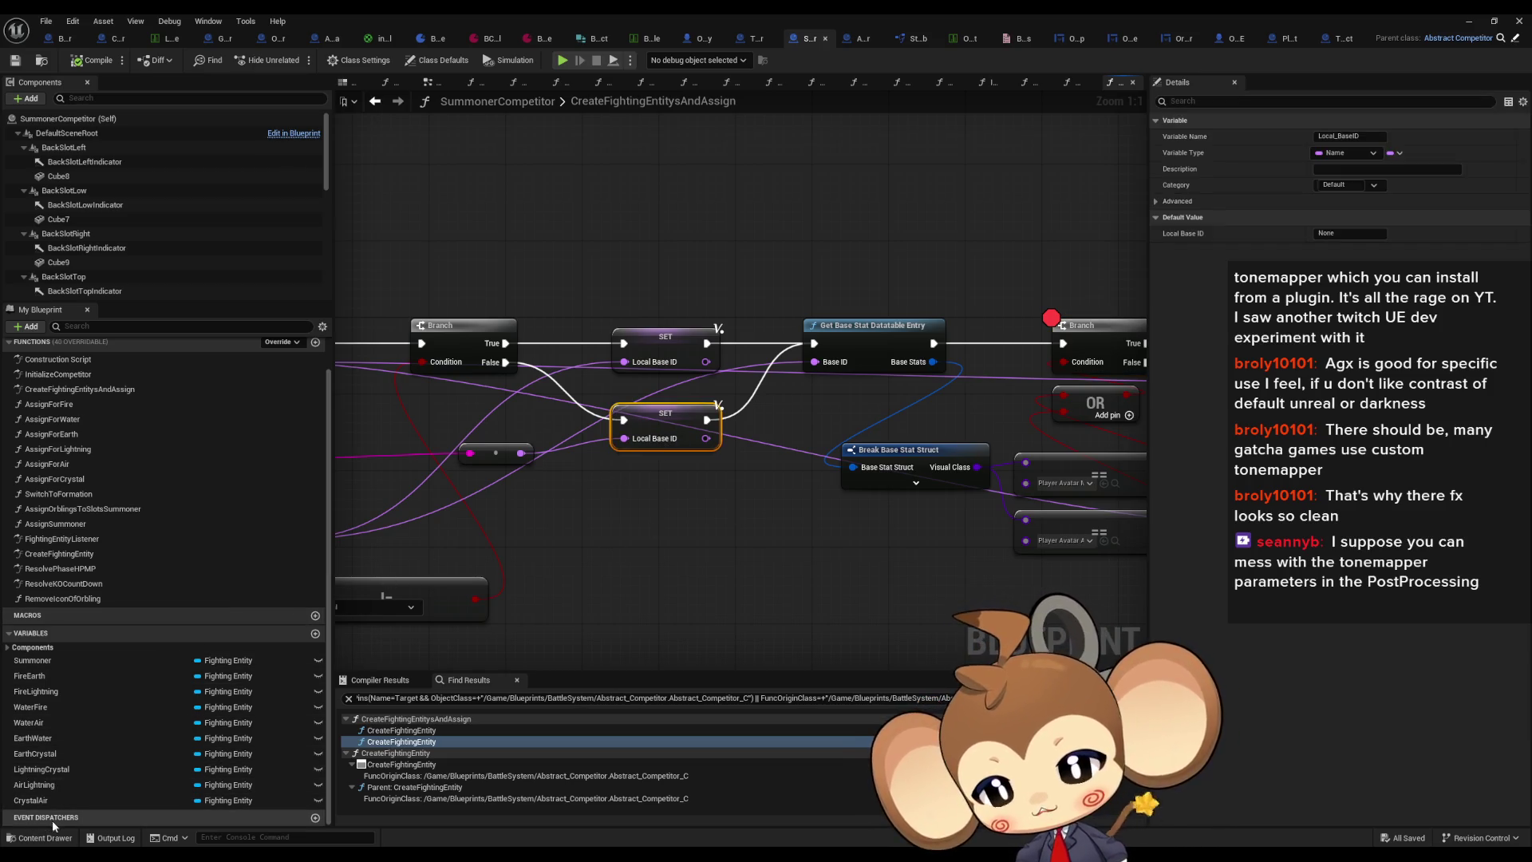
{"action": "mouse_move", "coordinate": [521, 637]}
{"action": "left_mouse_down"}
{"action": "mouse_move", "coordinate": [876, 573]}
{"action": "mouse_move", "coordinate": [742, 567]}
{"action": "left_mouse_up"}
{"action": "scroll", "coordinate": [327, 715], "scroll_direction": "up", "scroll_amount": 1}
{"action": "scroll", "coordinate": [327, 715], "scroll_direction": "down", "scroll_amount": 1}
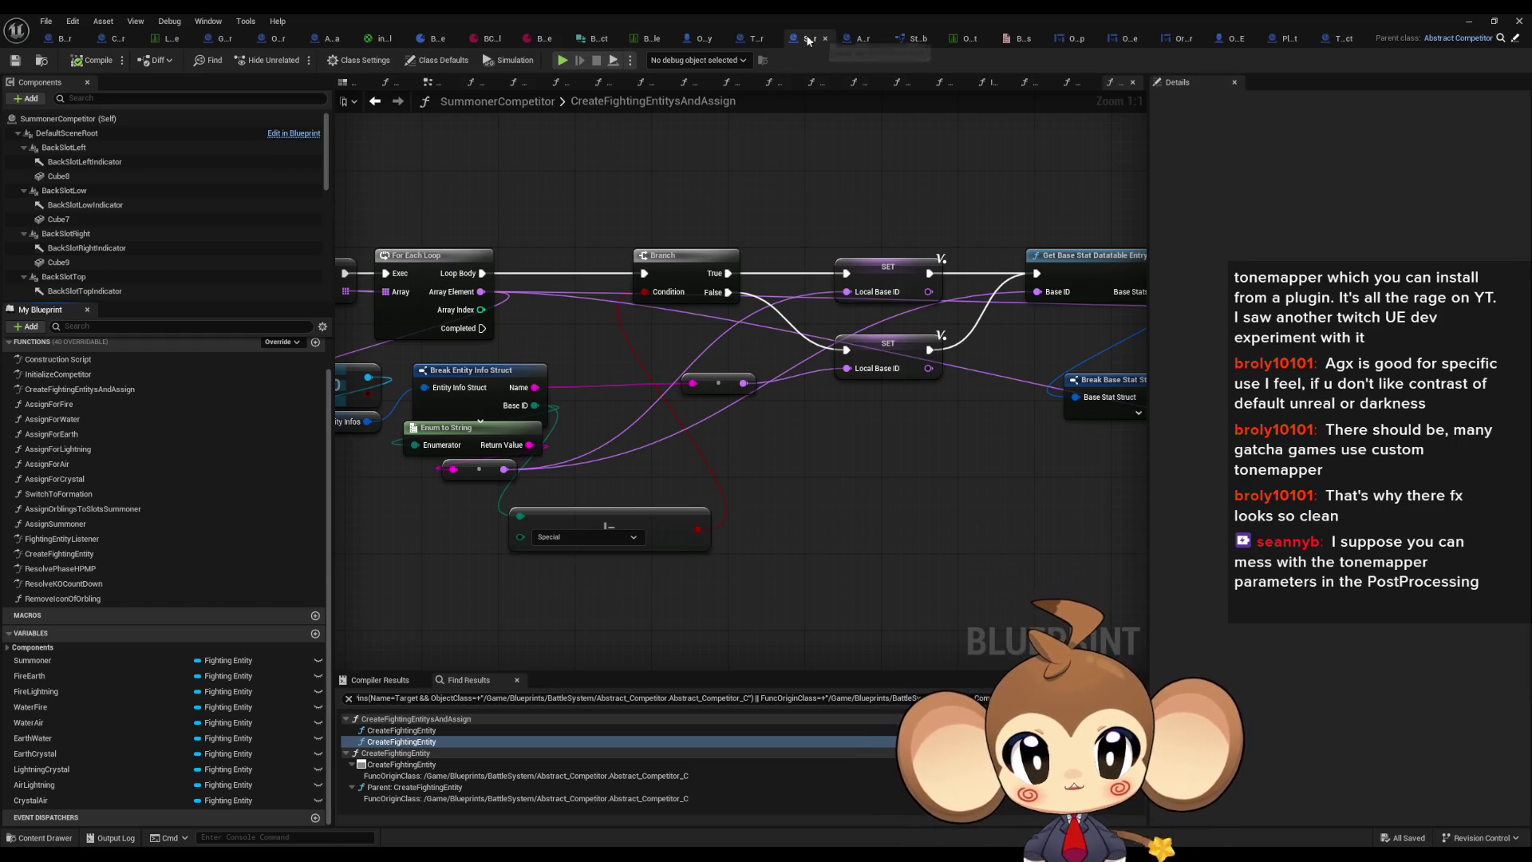
{"action": "left_click", "coordinate": [101, 25]}
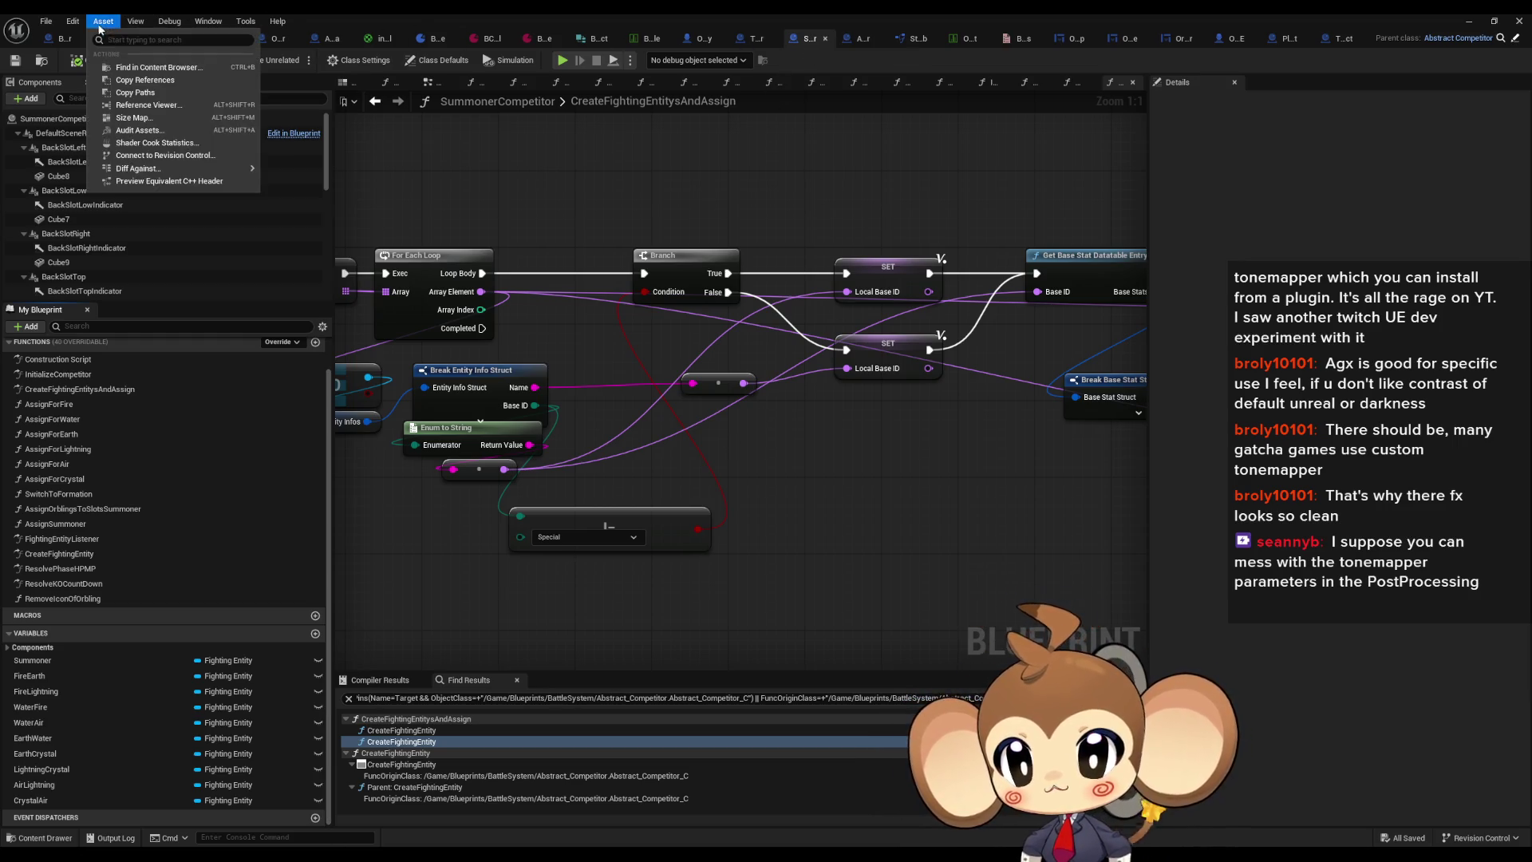
{"action": "left_click", "coordinate": [136, 68]}
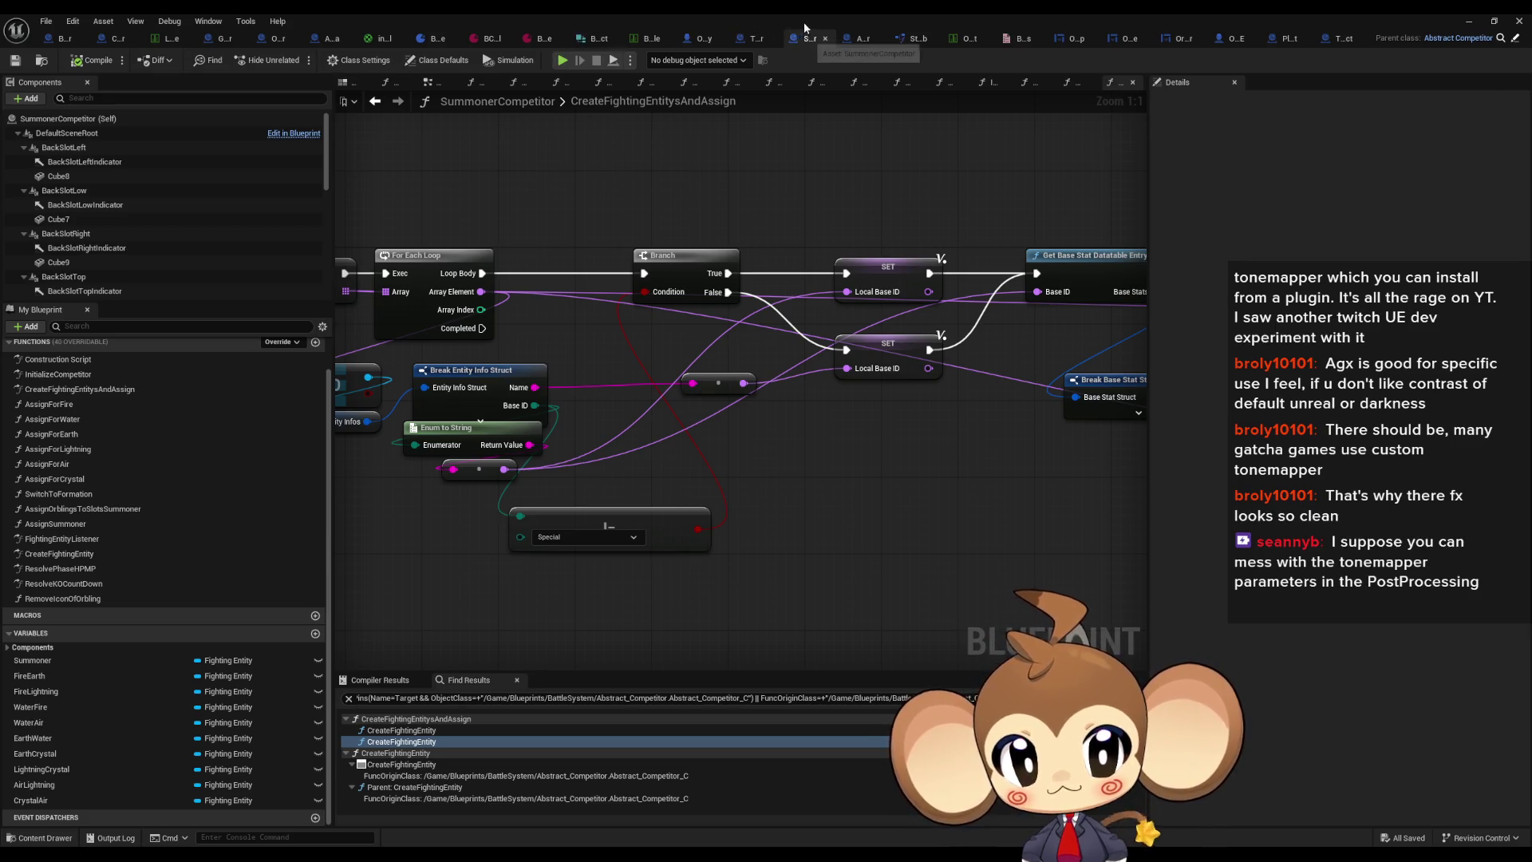
{"action": "double_click", "coordinate": [802, 17]}
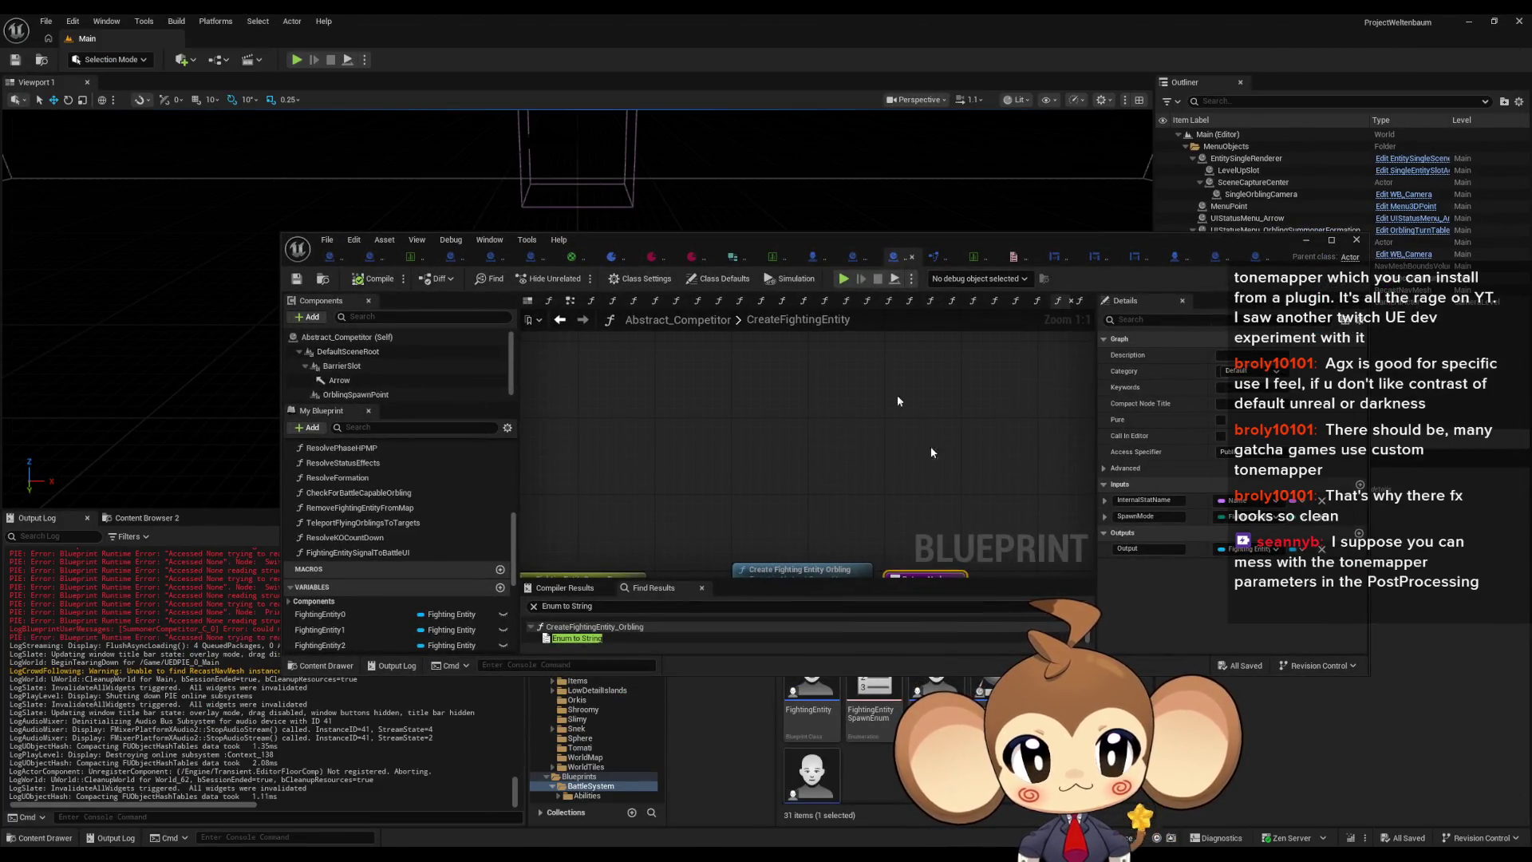
{"action": "double_click", "coordinate": [776, 239]}
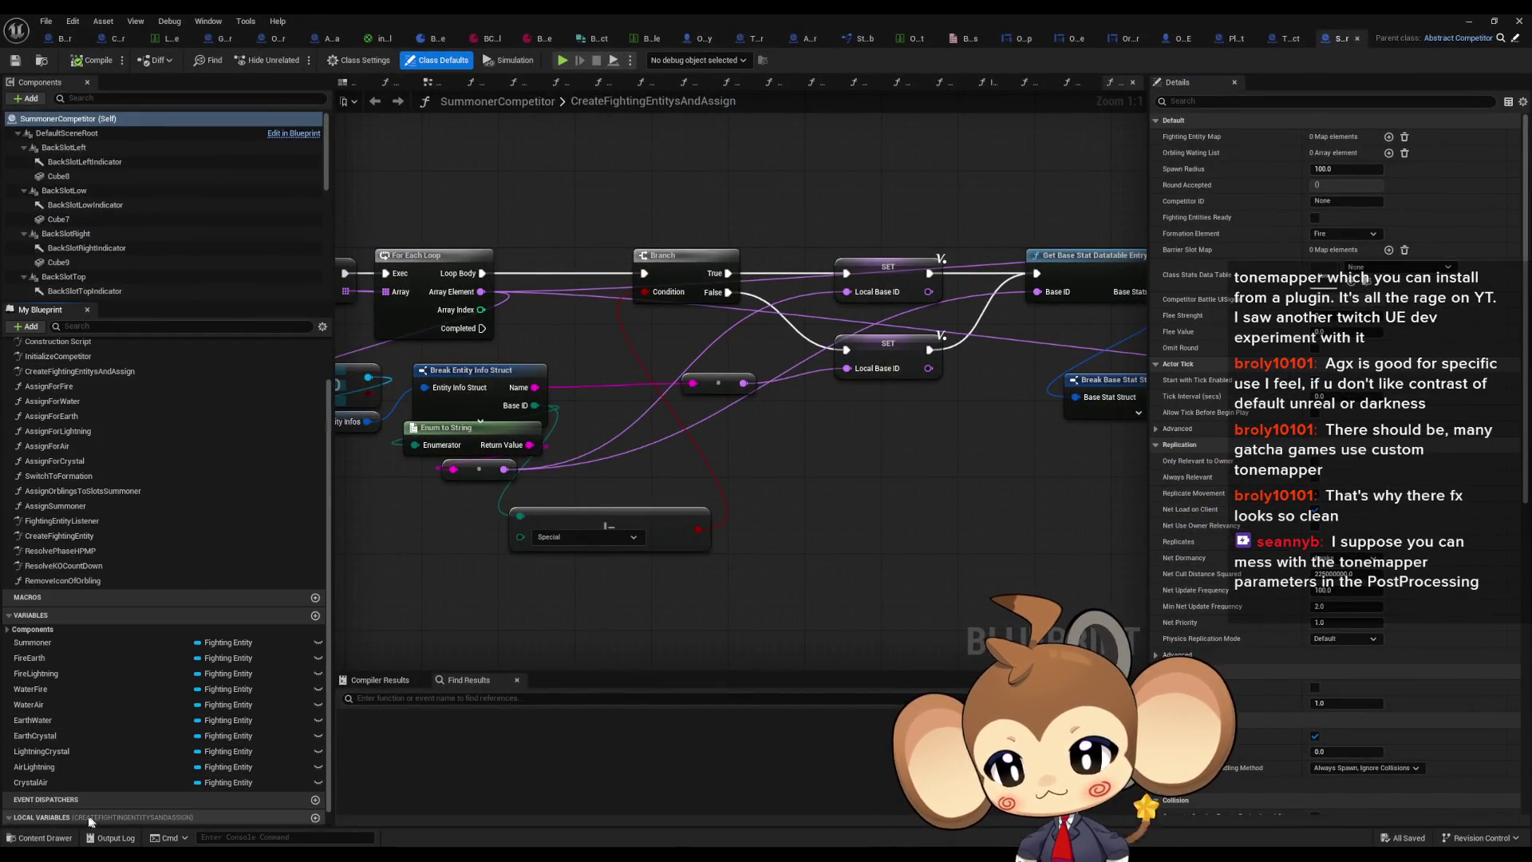
Step: Connect a Local Base ID getter to the Base ID input and start play with Alt+P
{"action": "left_click", "coordinate": [93, 817]}
{"action": "mouse_move", "coordinate": [37, 818]}
{"action": "left_mouse_down"}
{"action": "mouse_move", "coordinate": [671, 540]}
{"action": "mouse_move", "coordinate": [778, 455]}
{"action": "mouse_move", "coordinate": [1011, 343]}
{"action": "mouse_move", "coordinate": [1045, 295]}
{"action": "left_mouse_up"}
{"action": "mouse_move", "coordinate": [746, 455]}
{"action": "left_mouse_down"}
{"action": "mouse_move", "coordinate": [957, 407]}
{"action": "mouse_move", "coordinate": [930, 415]}
{"action": "left_mouse_up"}
{"action": "left_click", "coordinate": [1456, 19]}
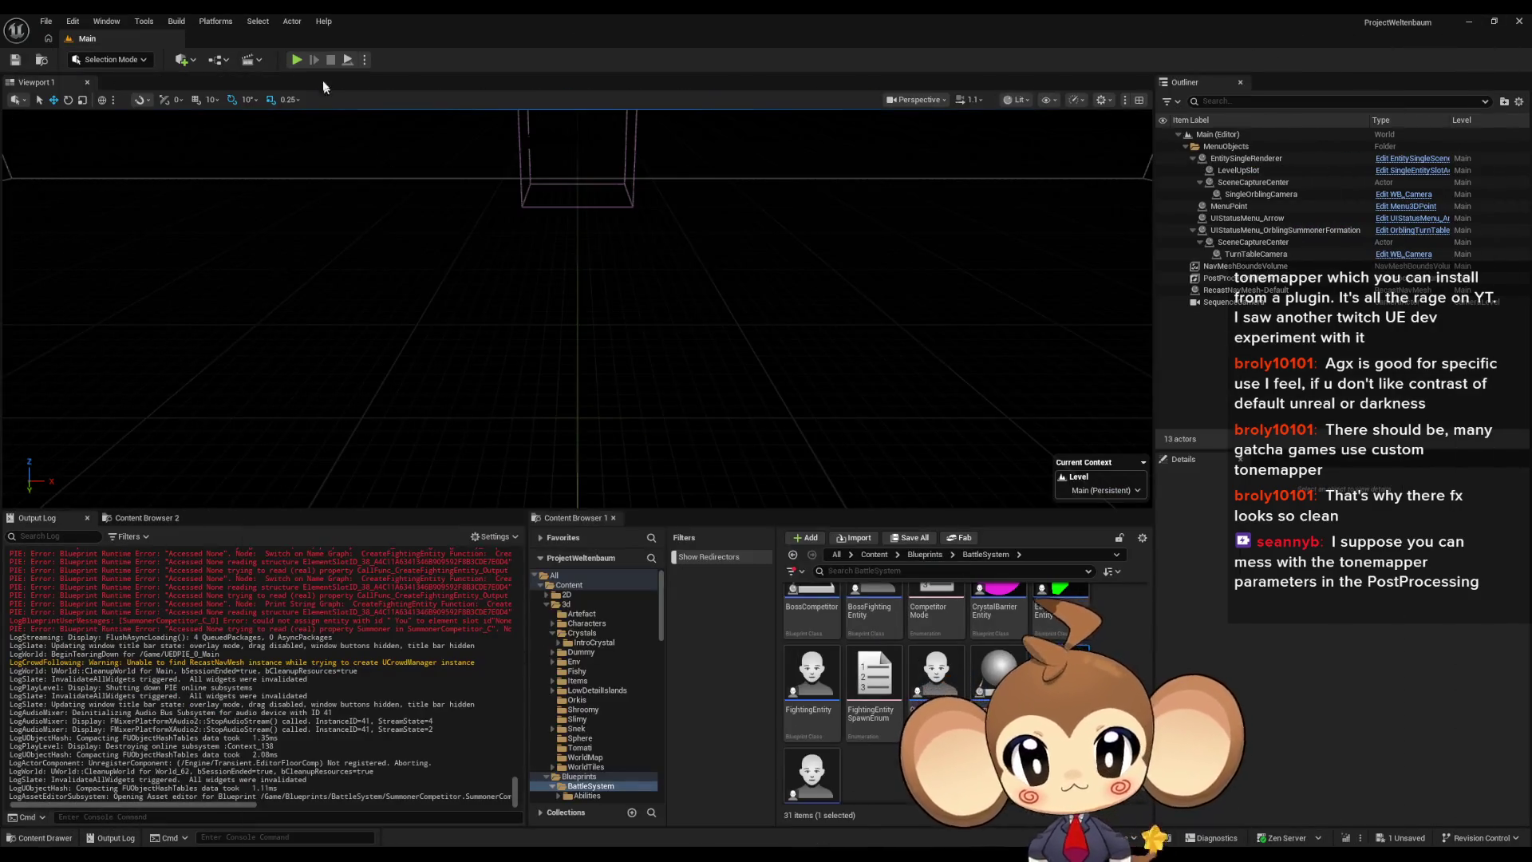
{"action": "key", "text": "alt+p"}
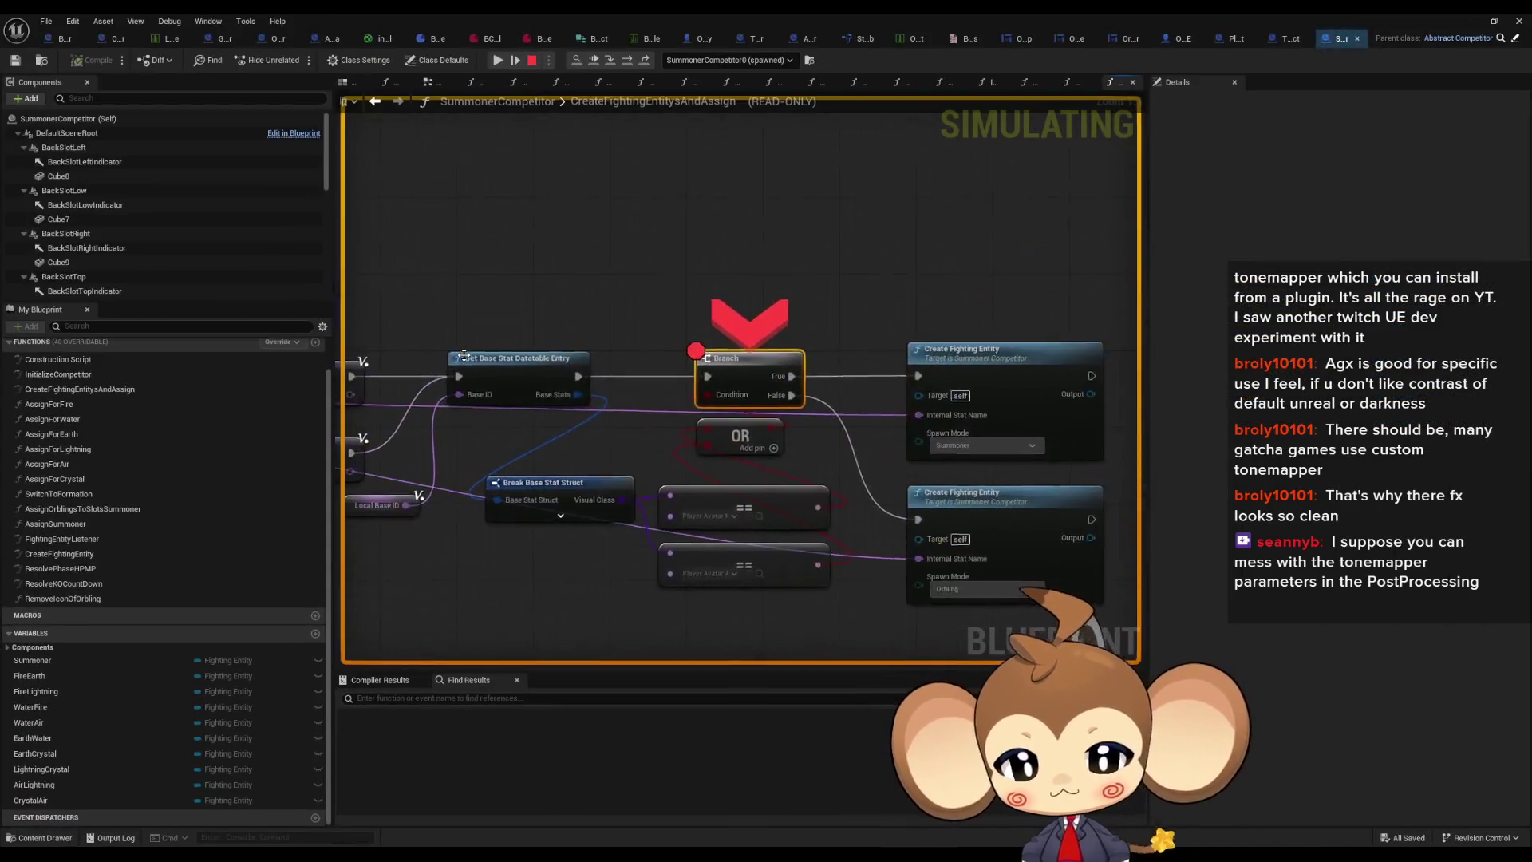
Step: Resume execution until the Branch breakpoint pauses again, then inspect the expanded Base Stats values
{"action": "left_click", "coordinate": [497, 60]}
{"action": "left_click", "coordinate": [497, 61]}
{"action": "left_click", "coordinate": [497, 60]}
{"action": "left_click", "coordinate": [497, 61]}
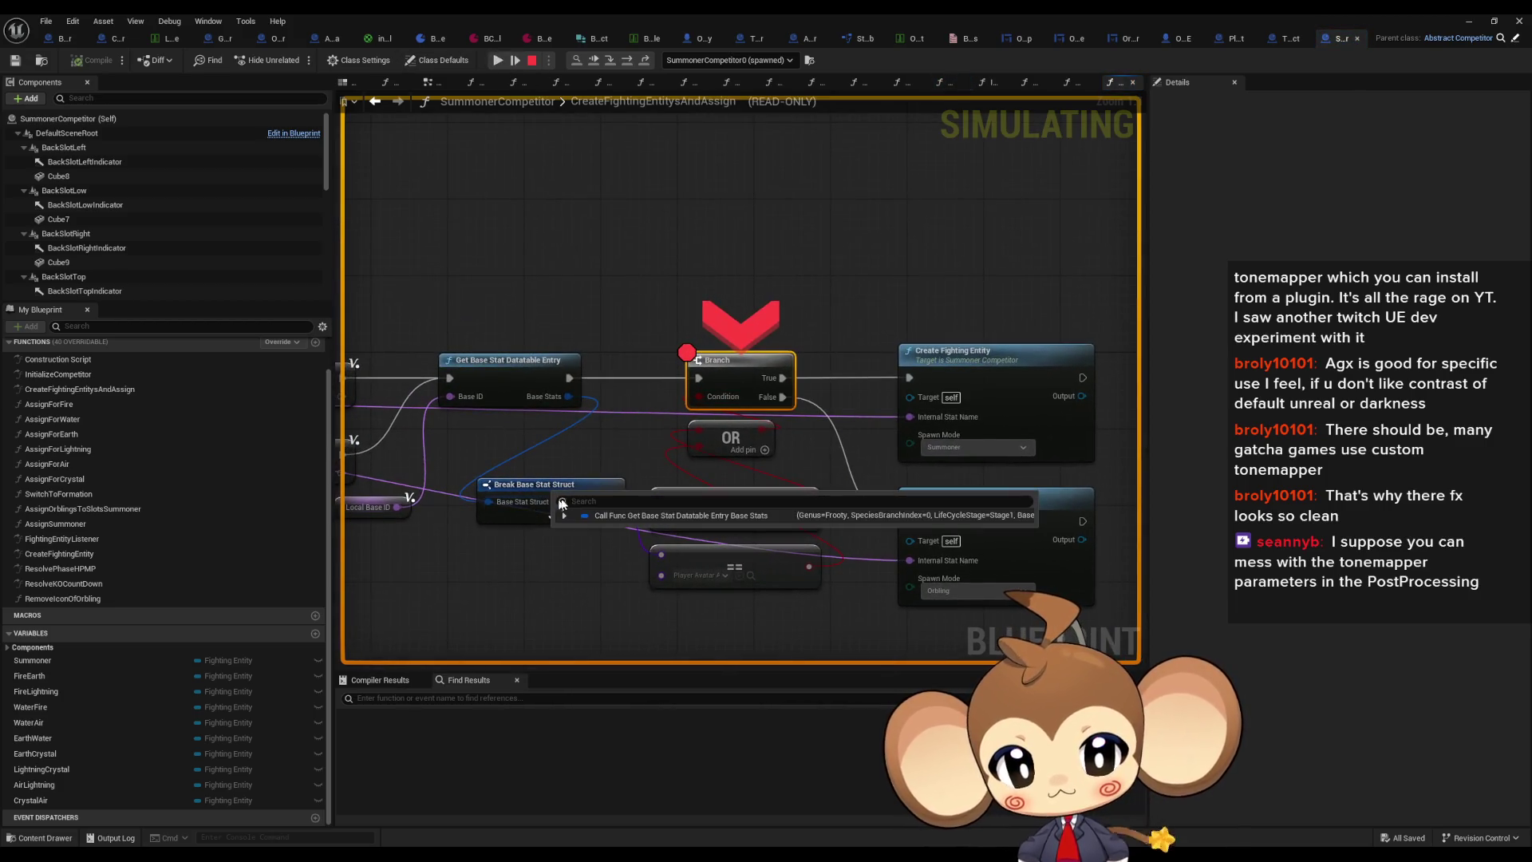
{"action": "mouse_move", "coordinate": [481, 513]}
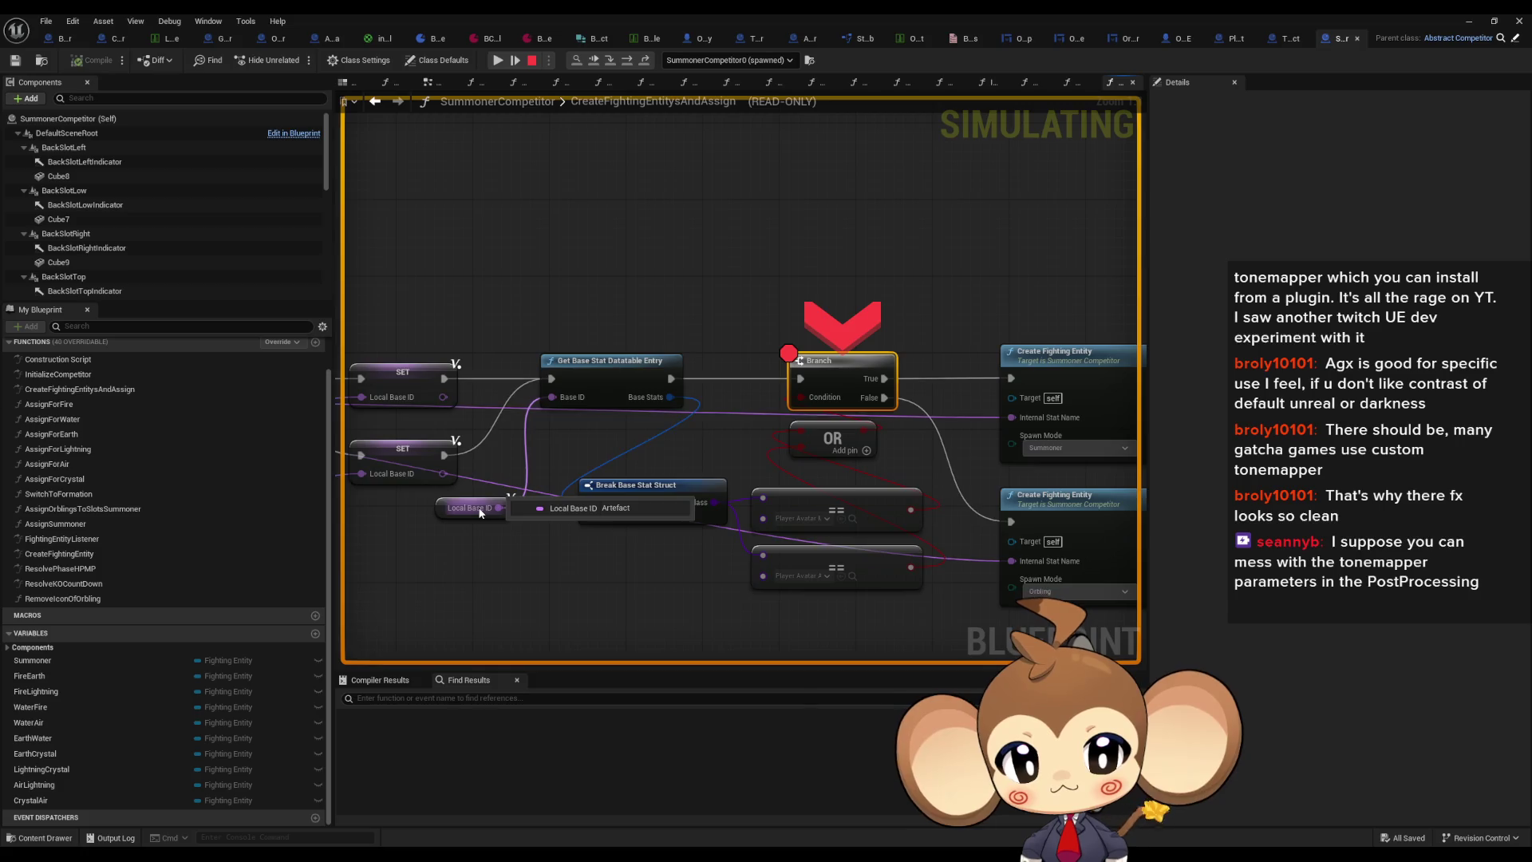
{"action": "left_click_drag", "start_coordinate": [543, 474], "coordinate": [478, 455]}
{"action": "mouse_move", "coordinate": [700, 501]}
{"action": "mouse_move", "coordinate": [619, 488]}
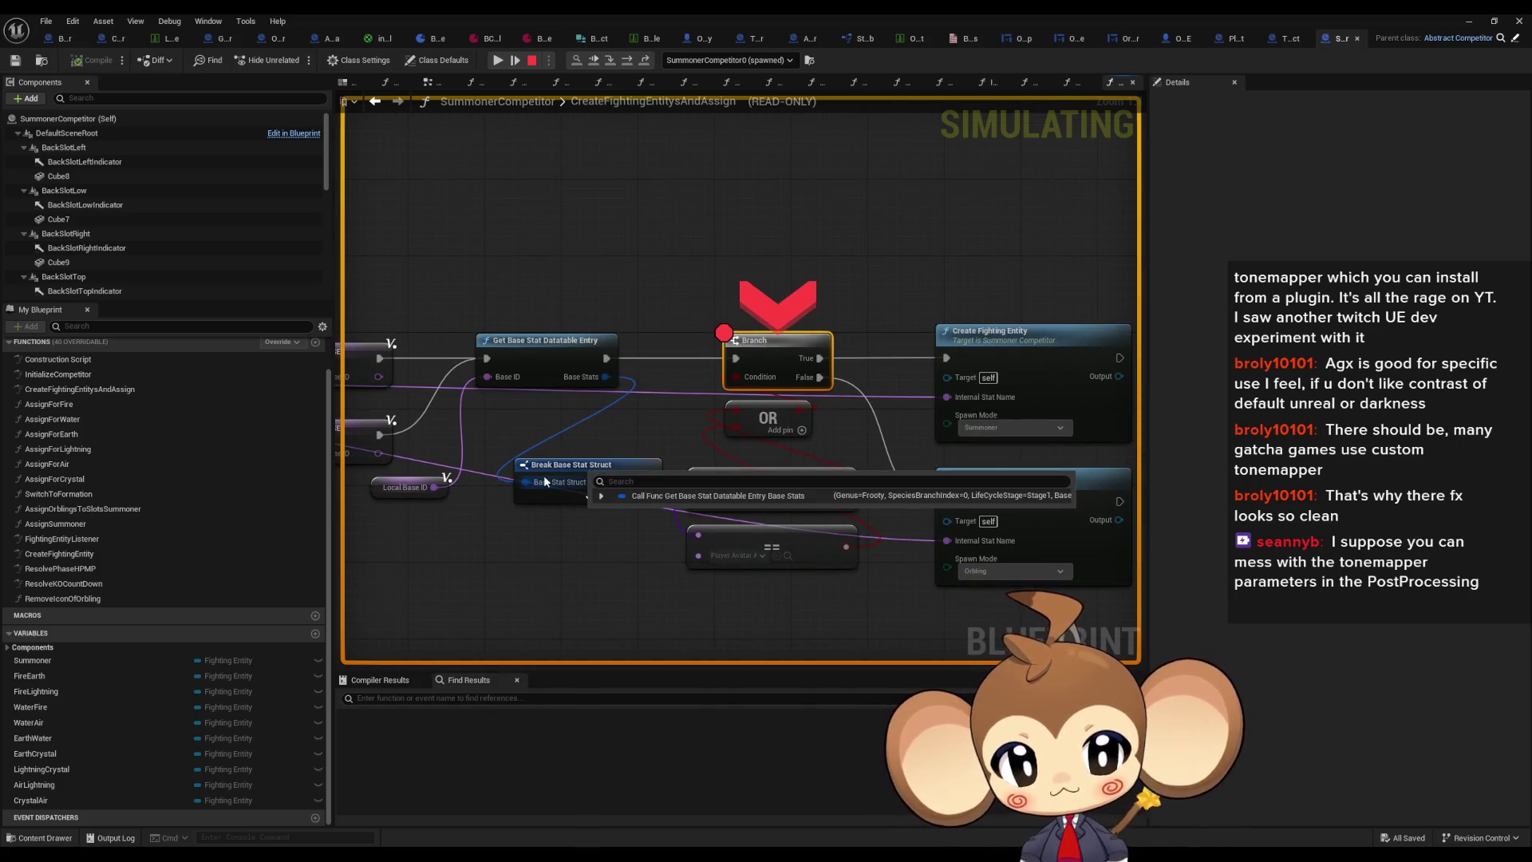
{"action": "mouse_move", "coordinate": [577, 378]}
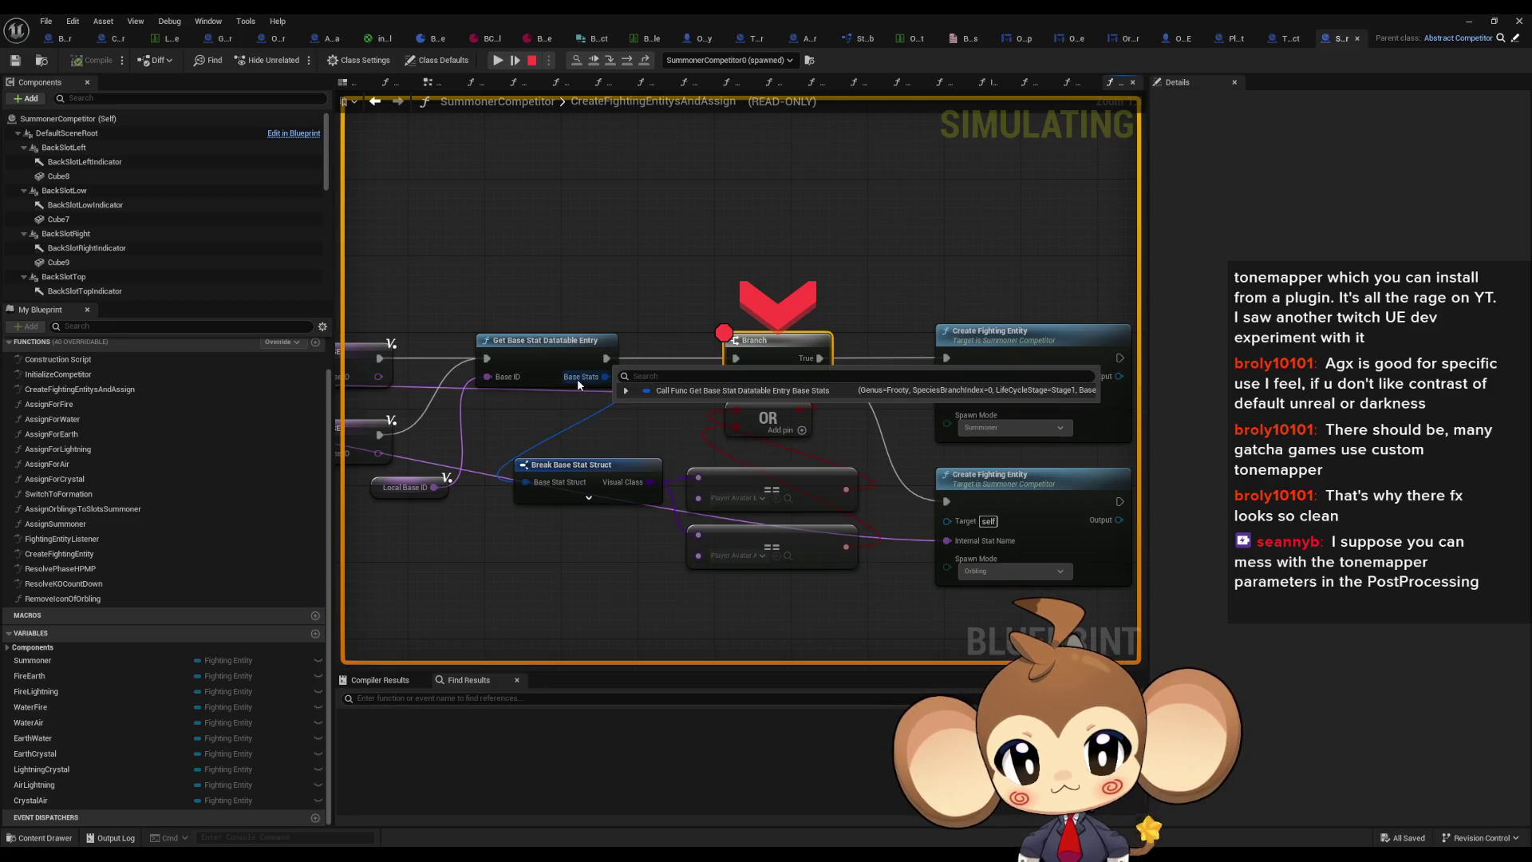
{"action": "left_click", "coordinate": [625, 392]}
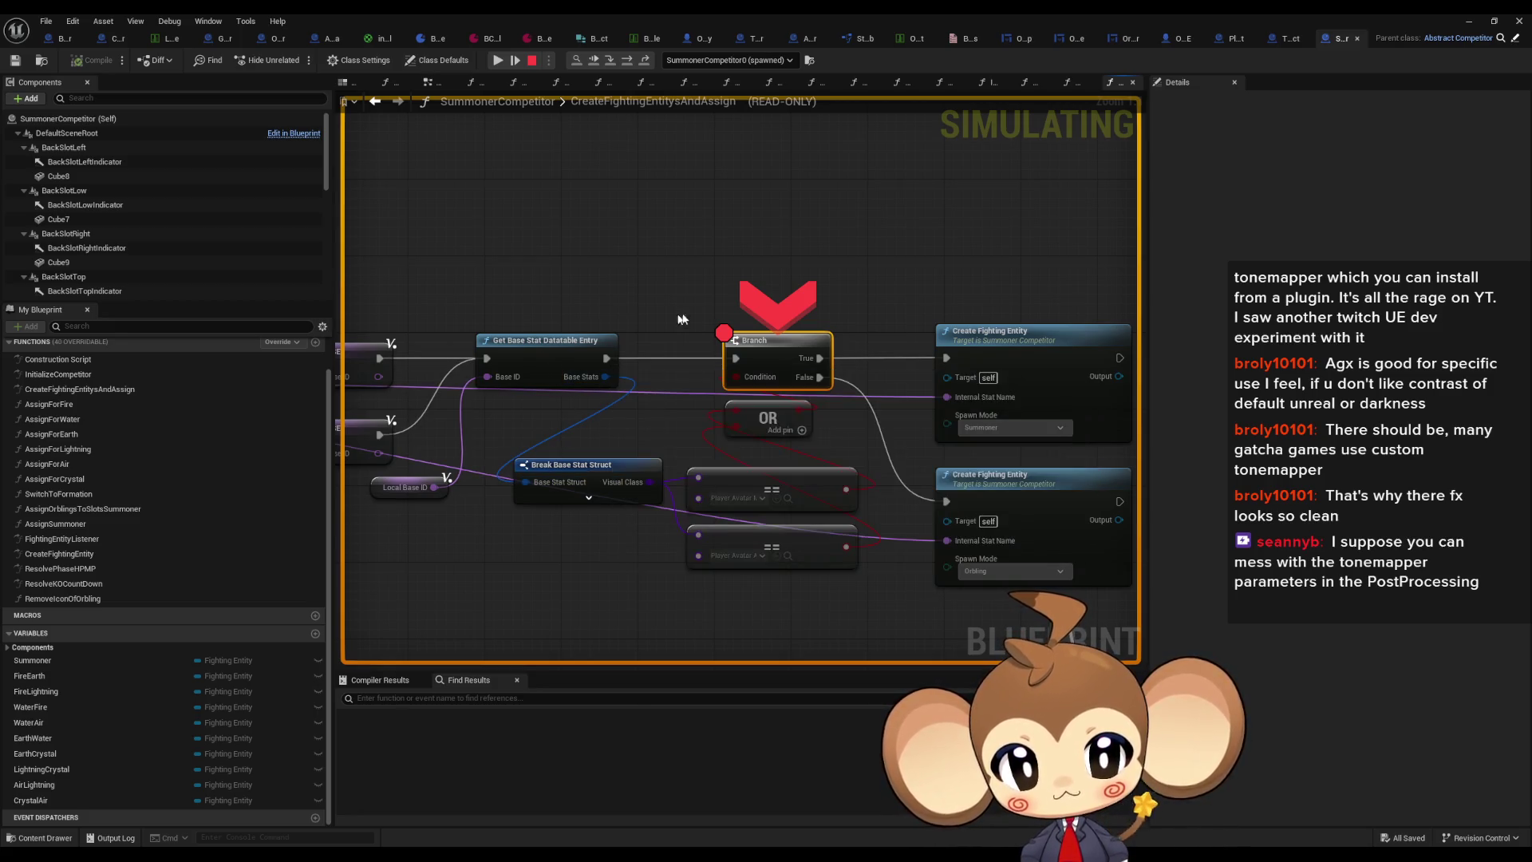
Step: Remove the breakpoint from the Branch node and step over to the next node
{"action": "right_click", "coordinate": [772, 365]}
{"action": "left_click", "coordinate": [831, 466]}
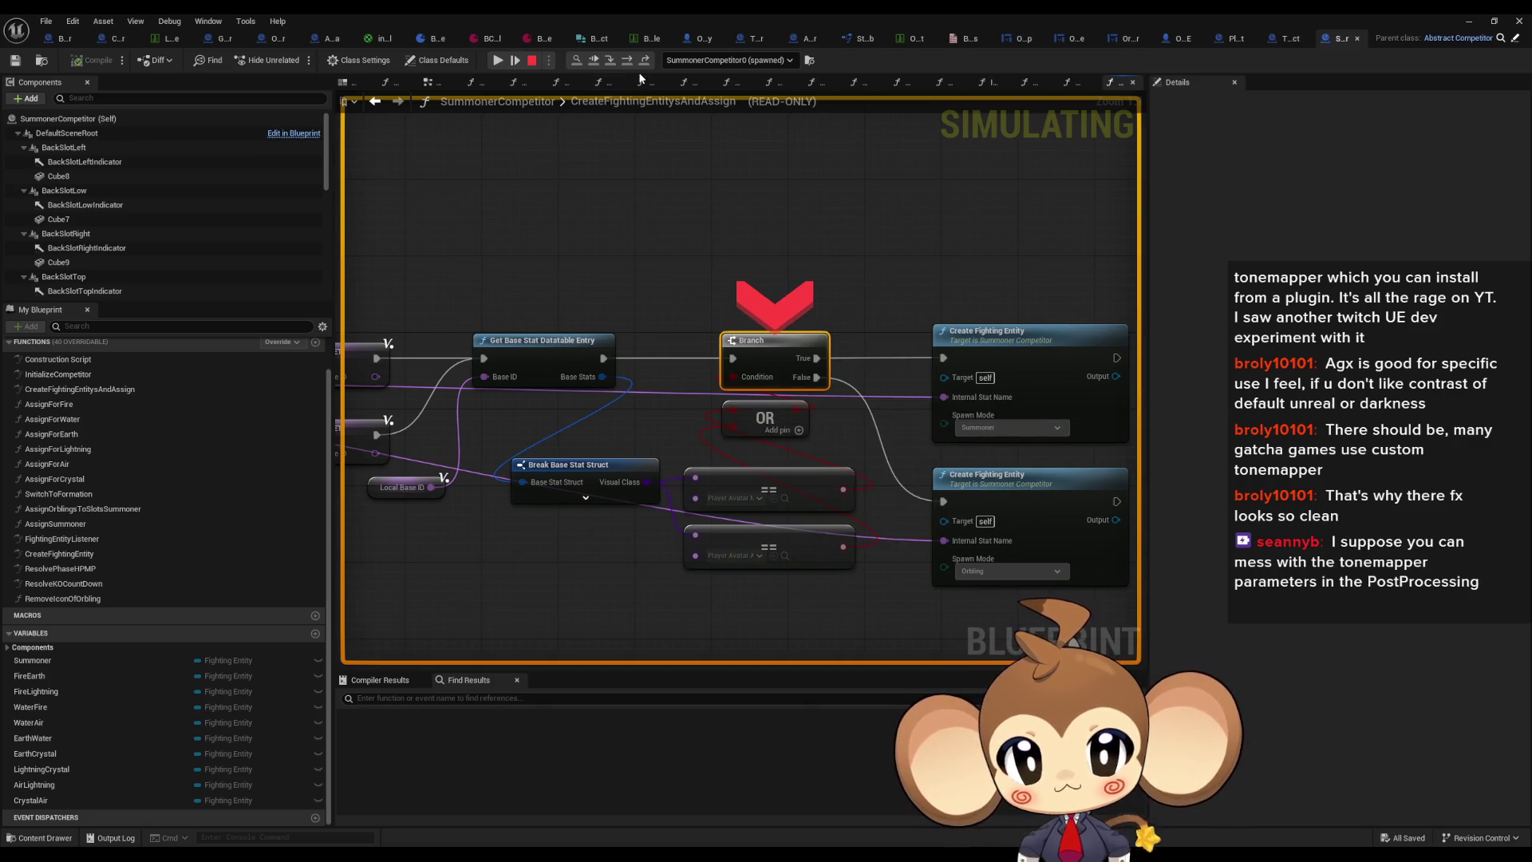
{"action": "left_click", "coordinate": [630, 66]}
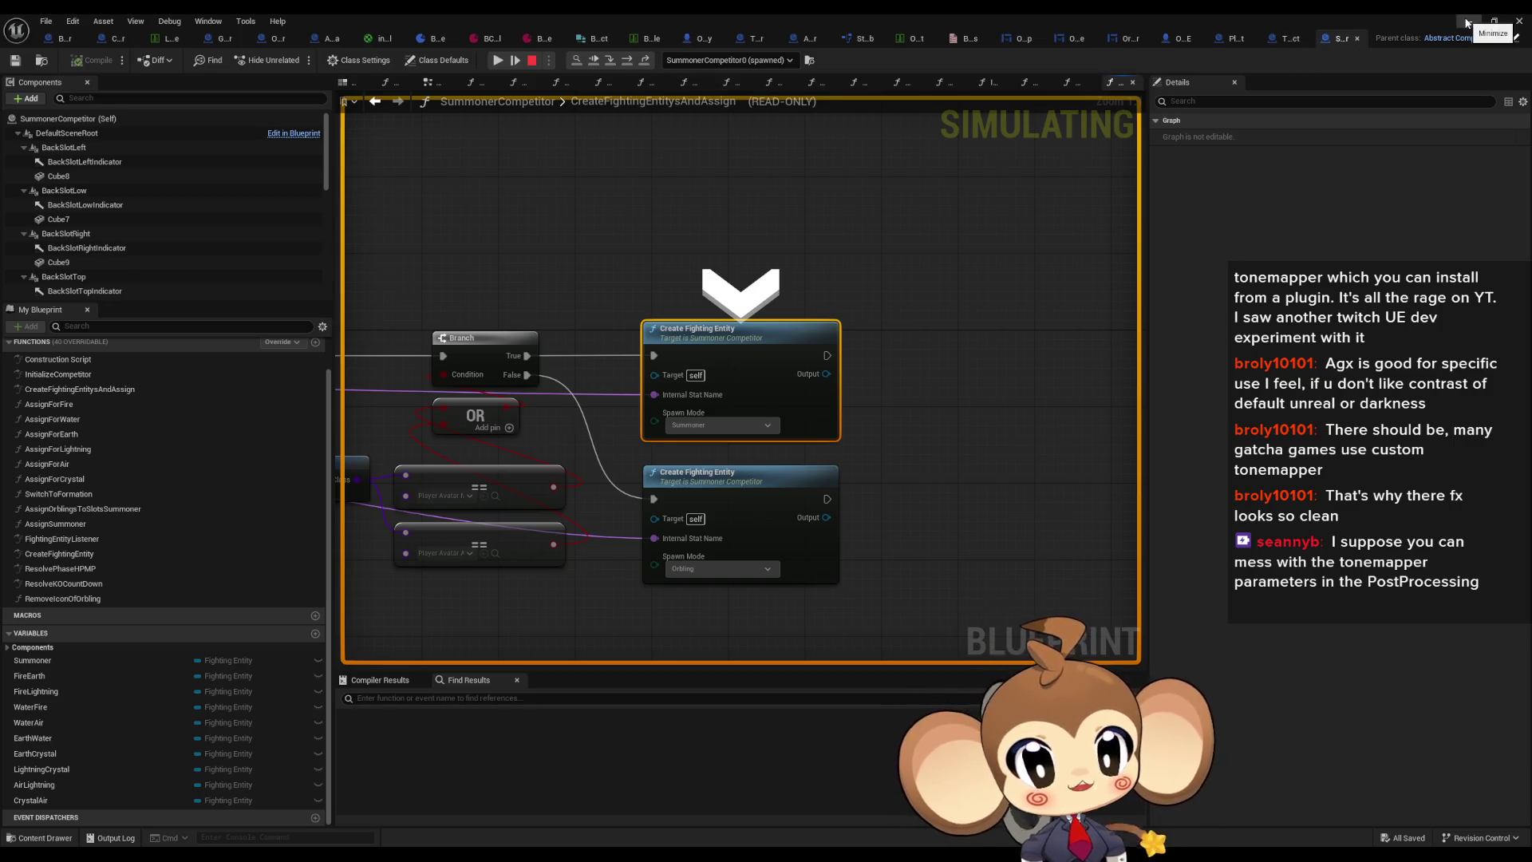
Step: Disable the CreateFightingEntity breakpoint and return to the running game view
{"action": "left_click", "coordinate": [513, 56]}
{"action": "right_click", "coordinate": [730, 354]}
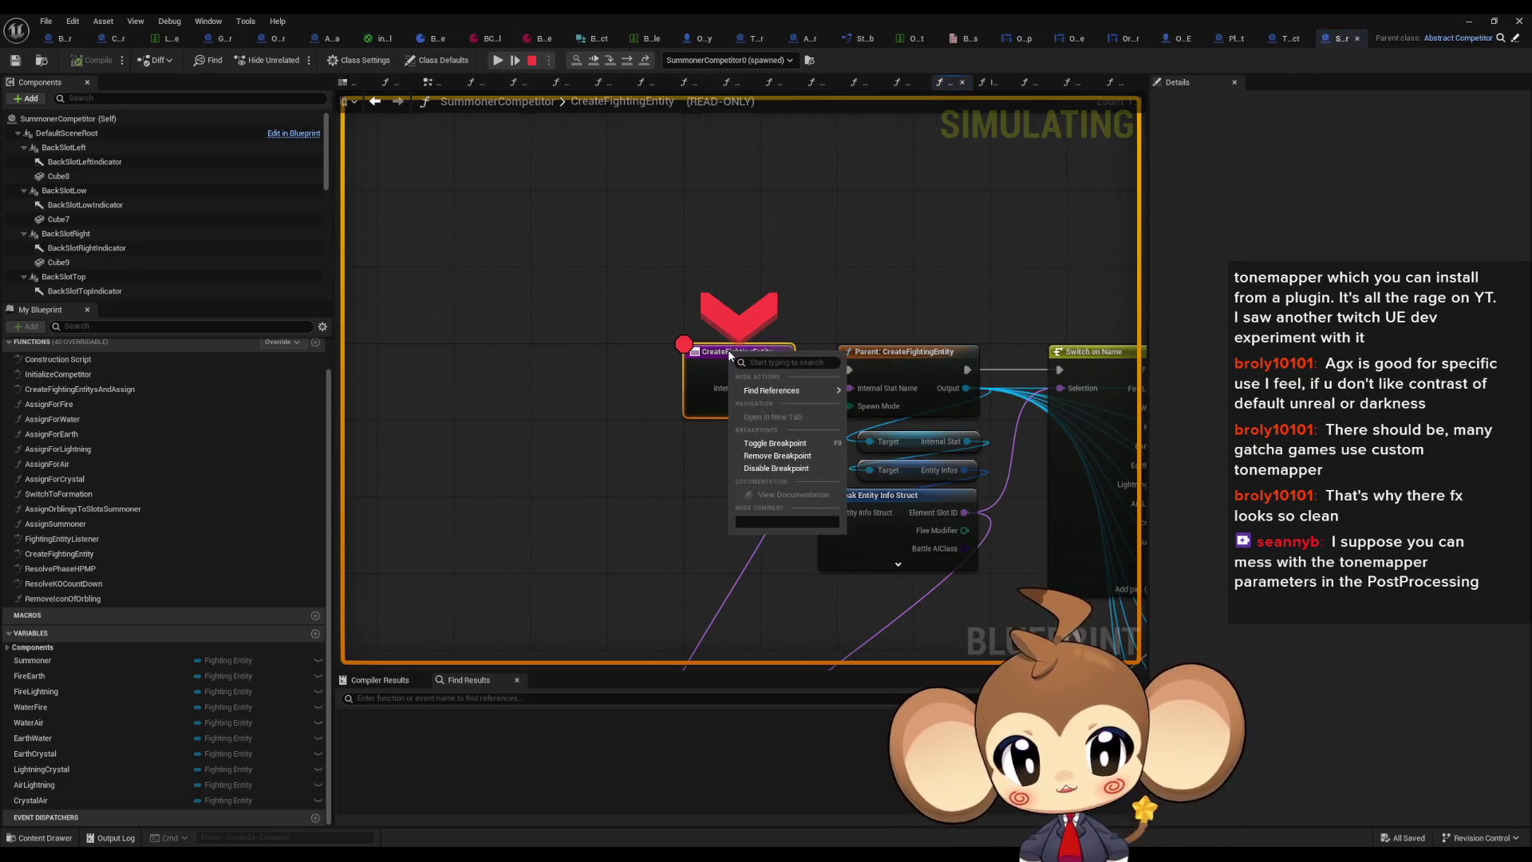
{"action": "left_click", "coordinate": [782, 471]}
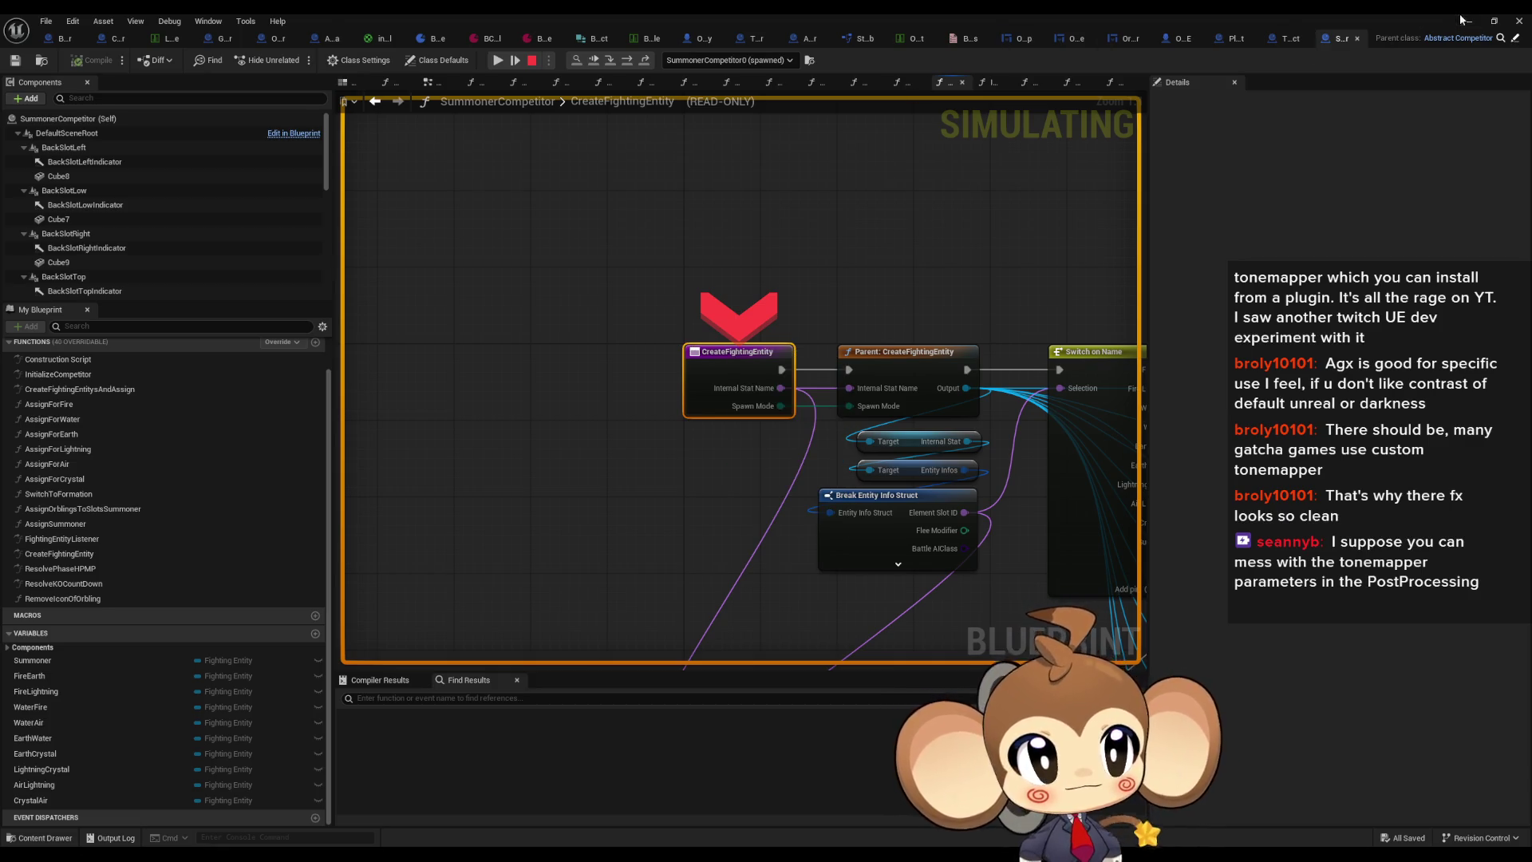
{"action": "left_click", "coordinate": [1463, 20]}
{"action": "left_click", "coordinate": [300, 61]}
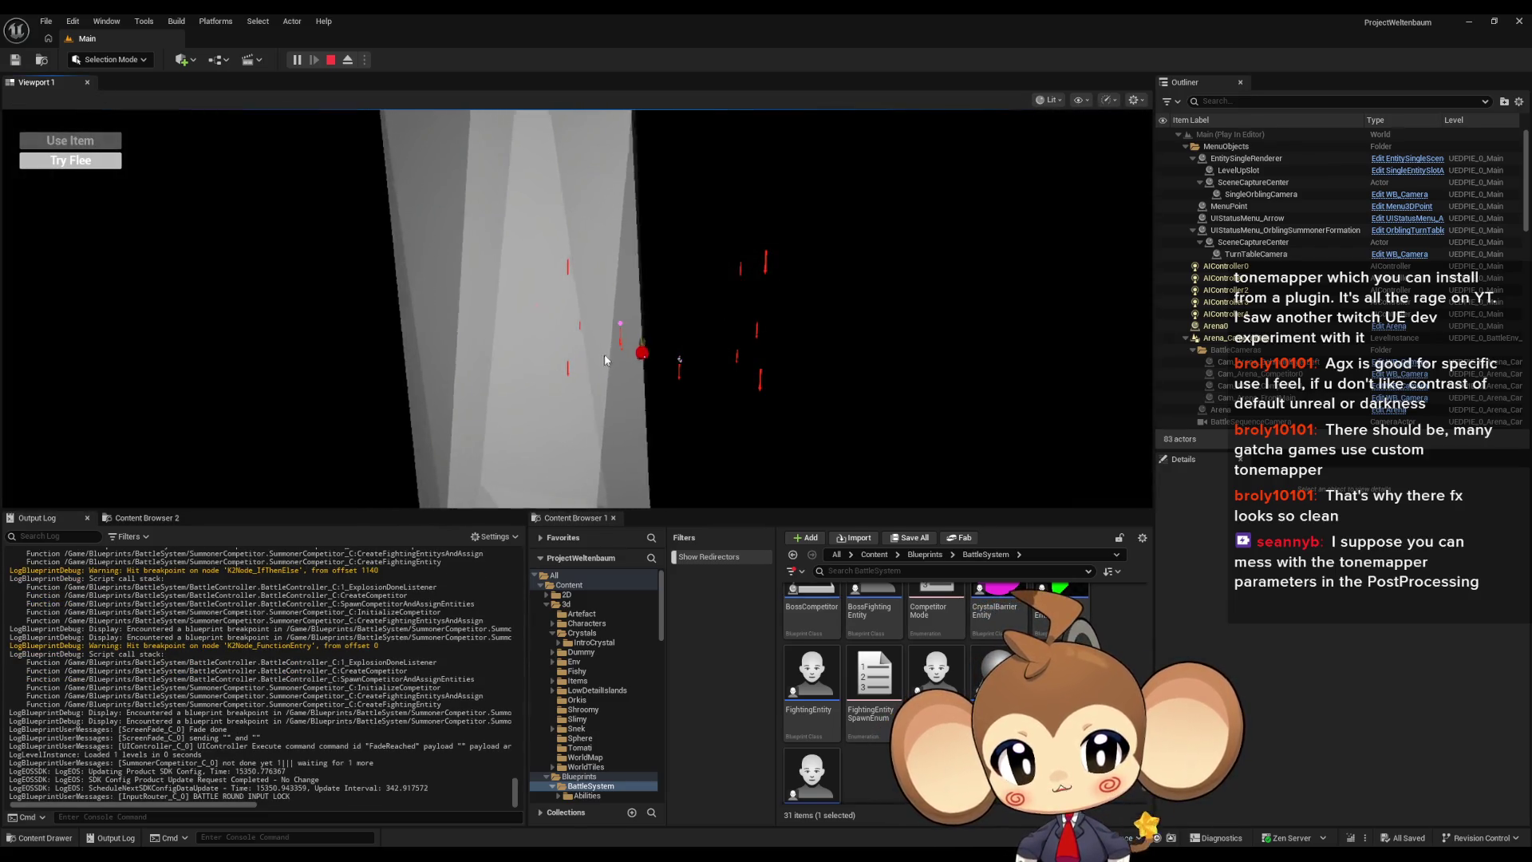
Step: Eject from the player with F8 and fly the camera to face the arena's grey wall
{"action": "key", "text": "F8"}
{"action": "scroll", "coordinate": [576, 308], "scroll_direction": "up", "scroll_amount": 5}
{"action": "scroll", "coordinate": [589, 309], "scroll_direction": "down", "scroll_amount": 8}
{"action": "mouse_move", "coordinate": [649, 275]}
{"action": "left_mouse_down"}
{"action": "mouse_move", "coordinate": [559, 279]}
{"action": "mouse_move", "coordinate": [649, 275]}
{"action": "left_mouse_up"}
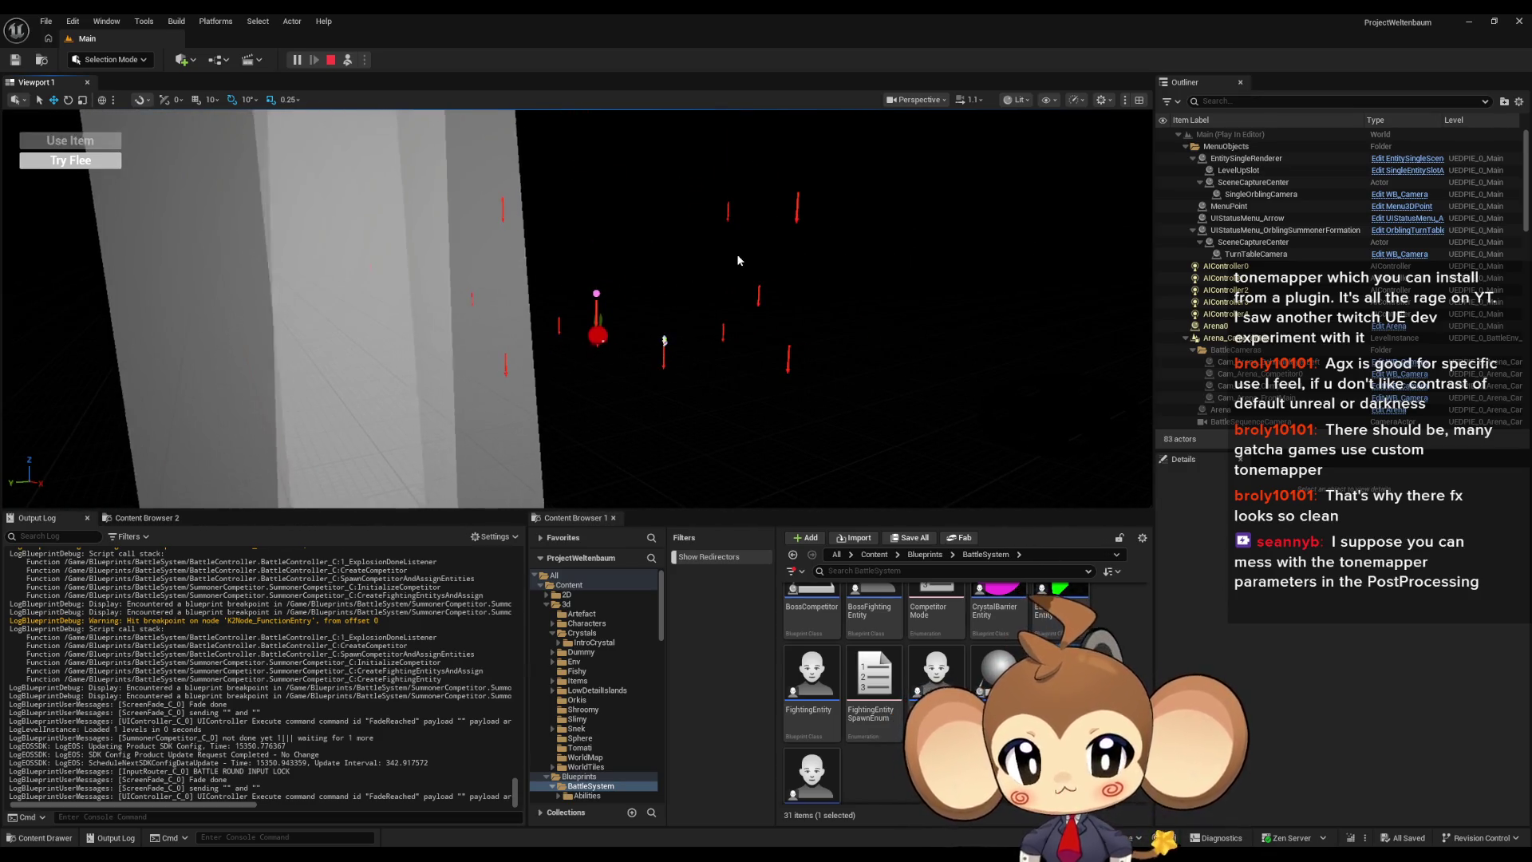